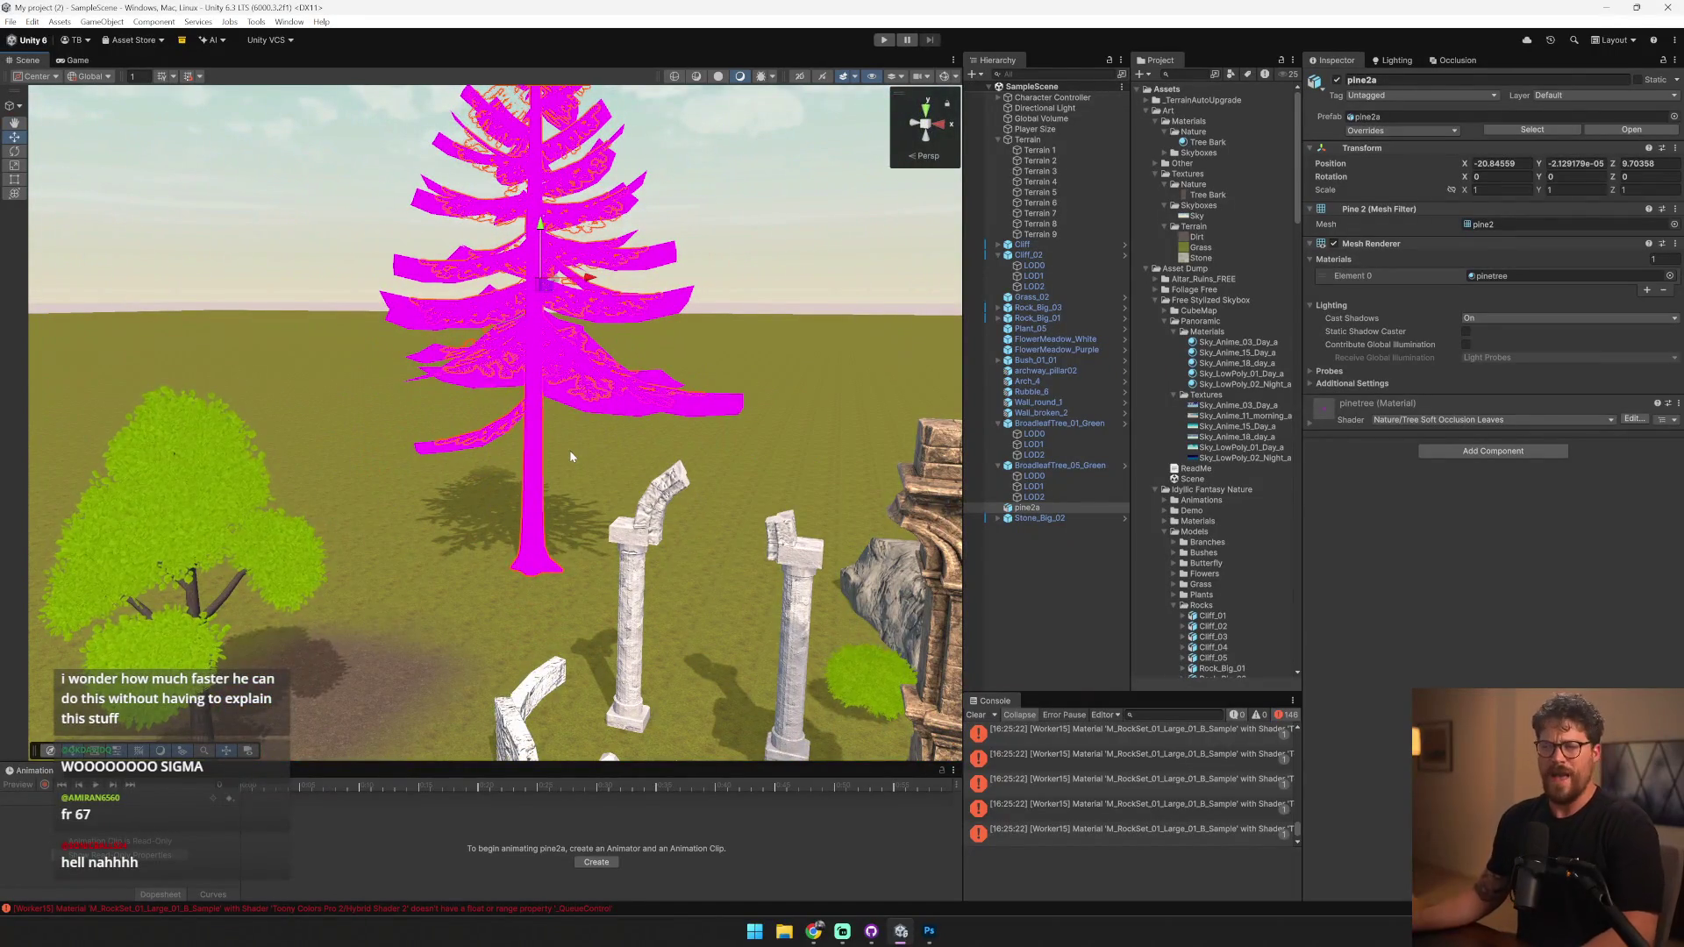
- Fly the Scene view over to the broadleaf trees and select BroadleafTree_05_Green
key("w")
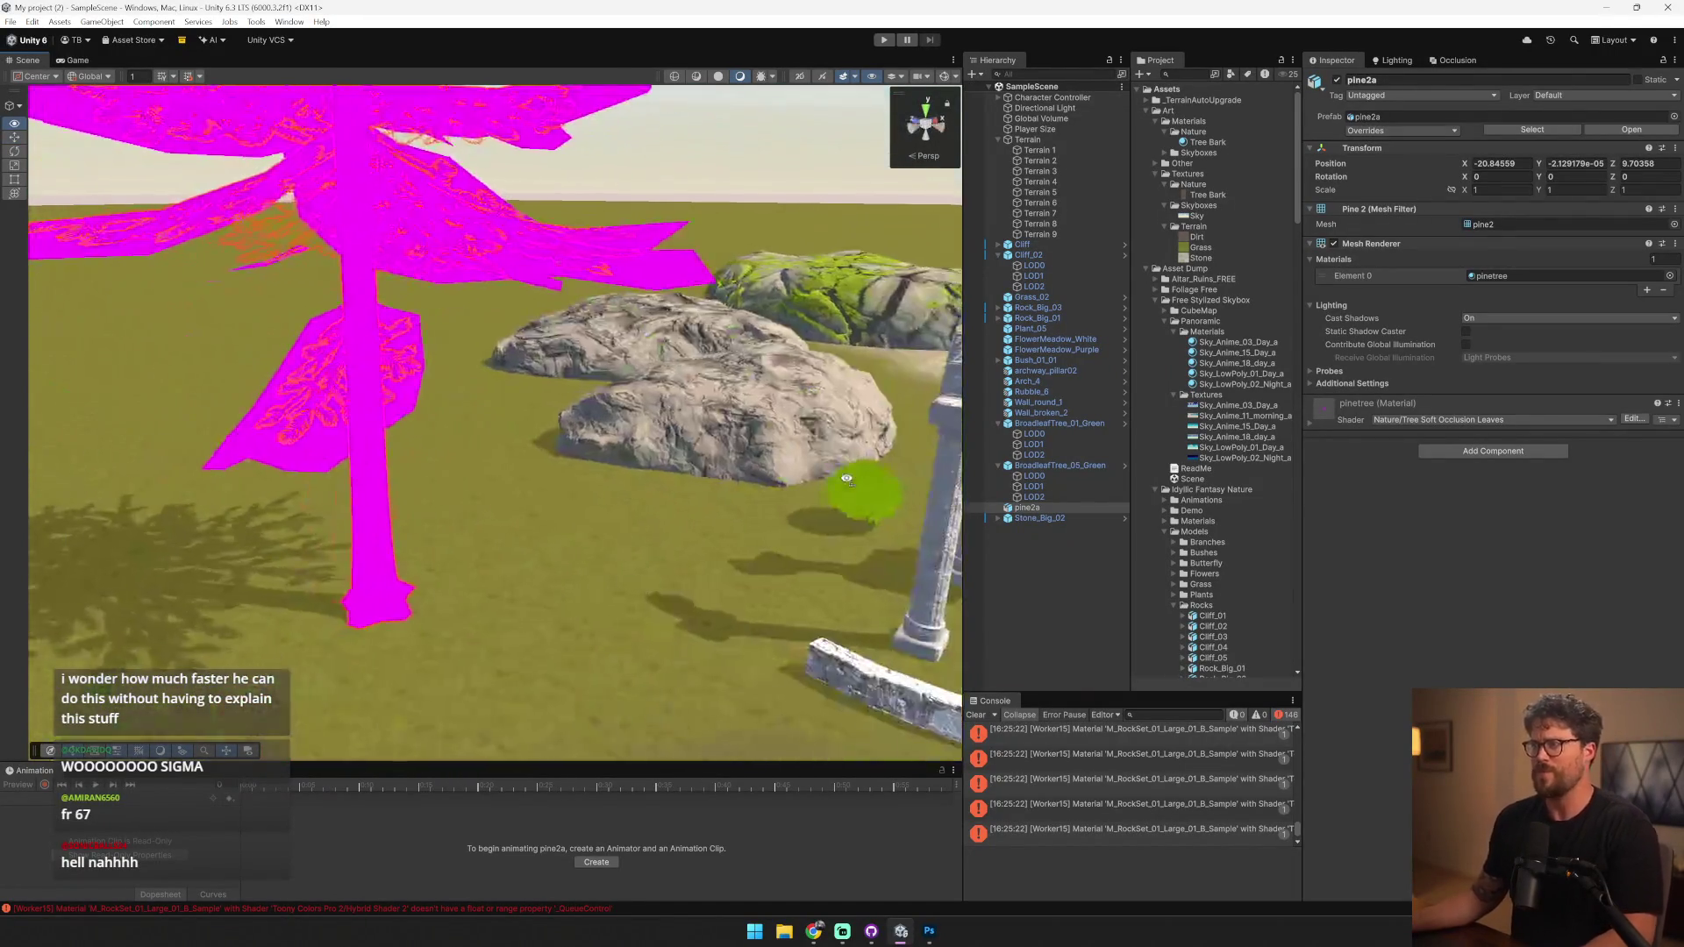
key("a")
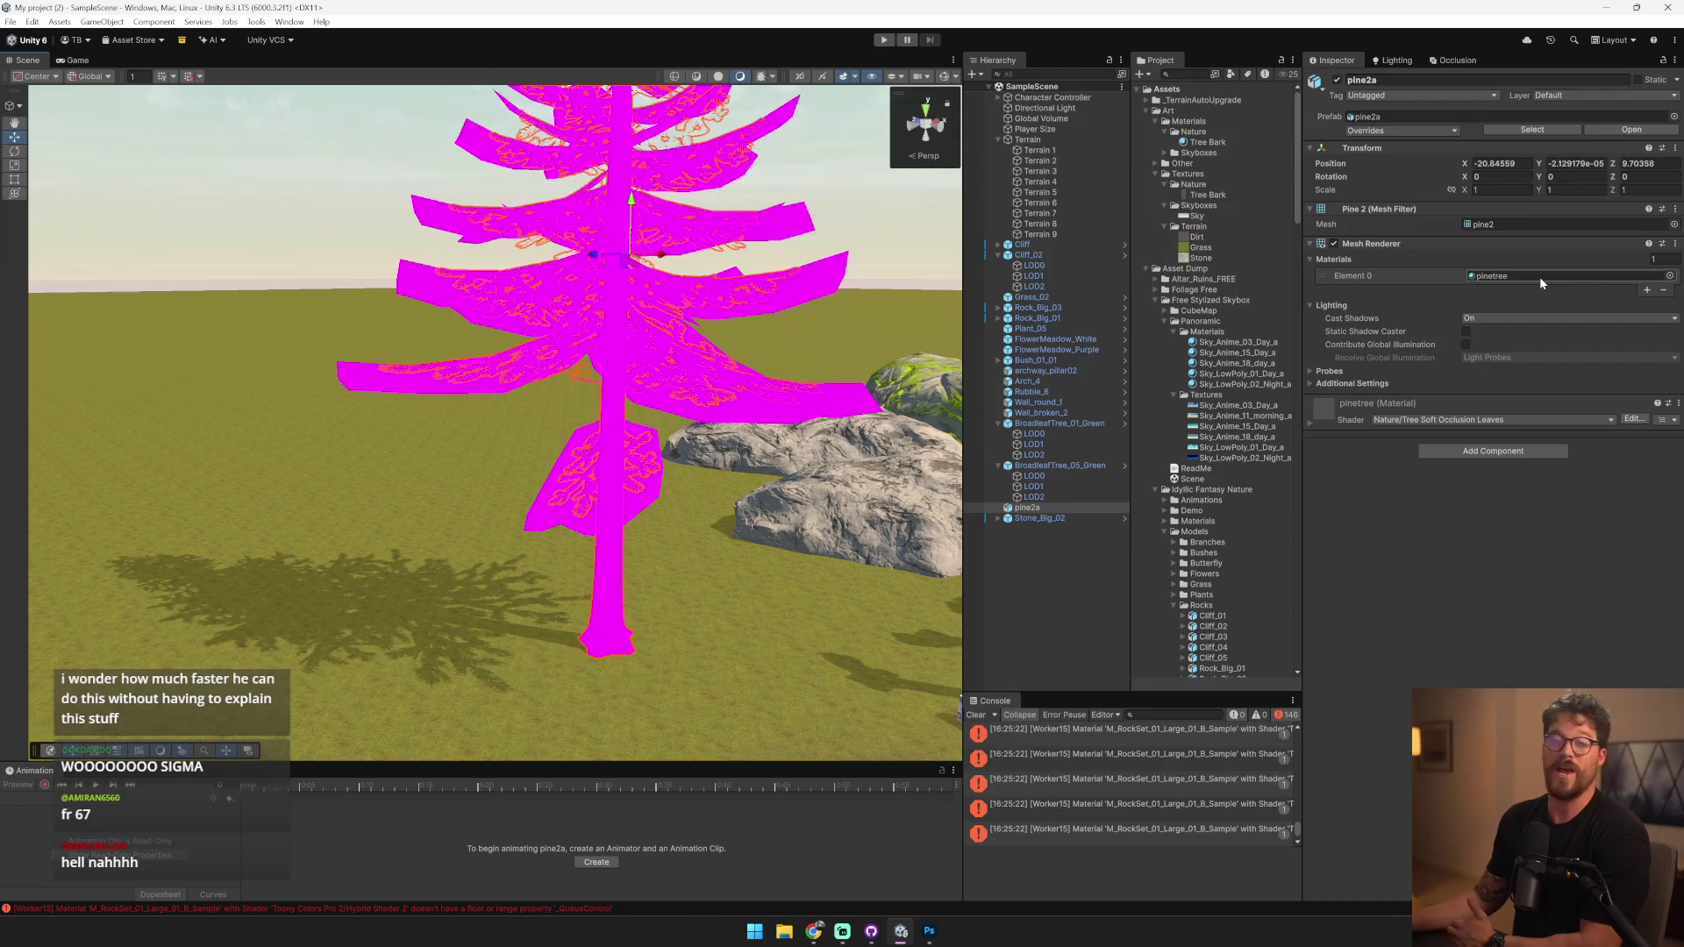
key("w")
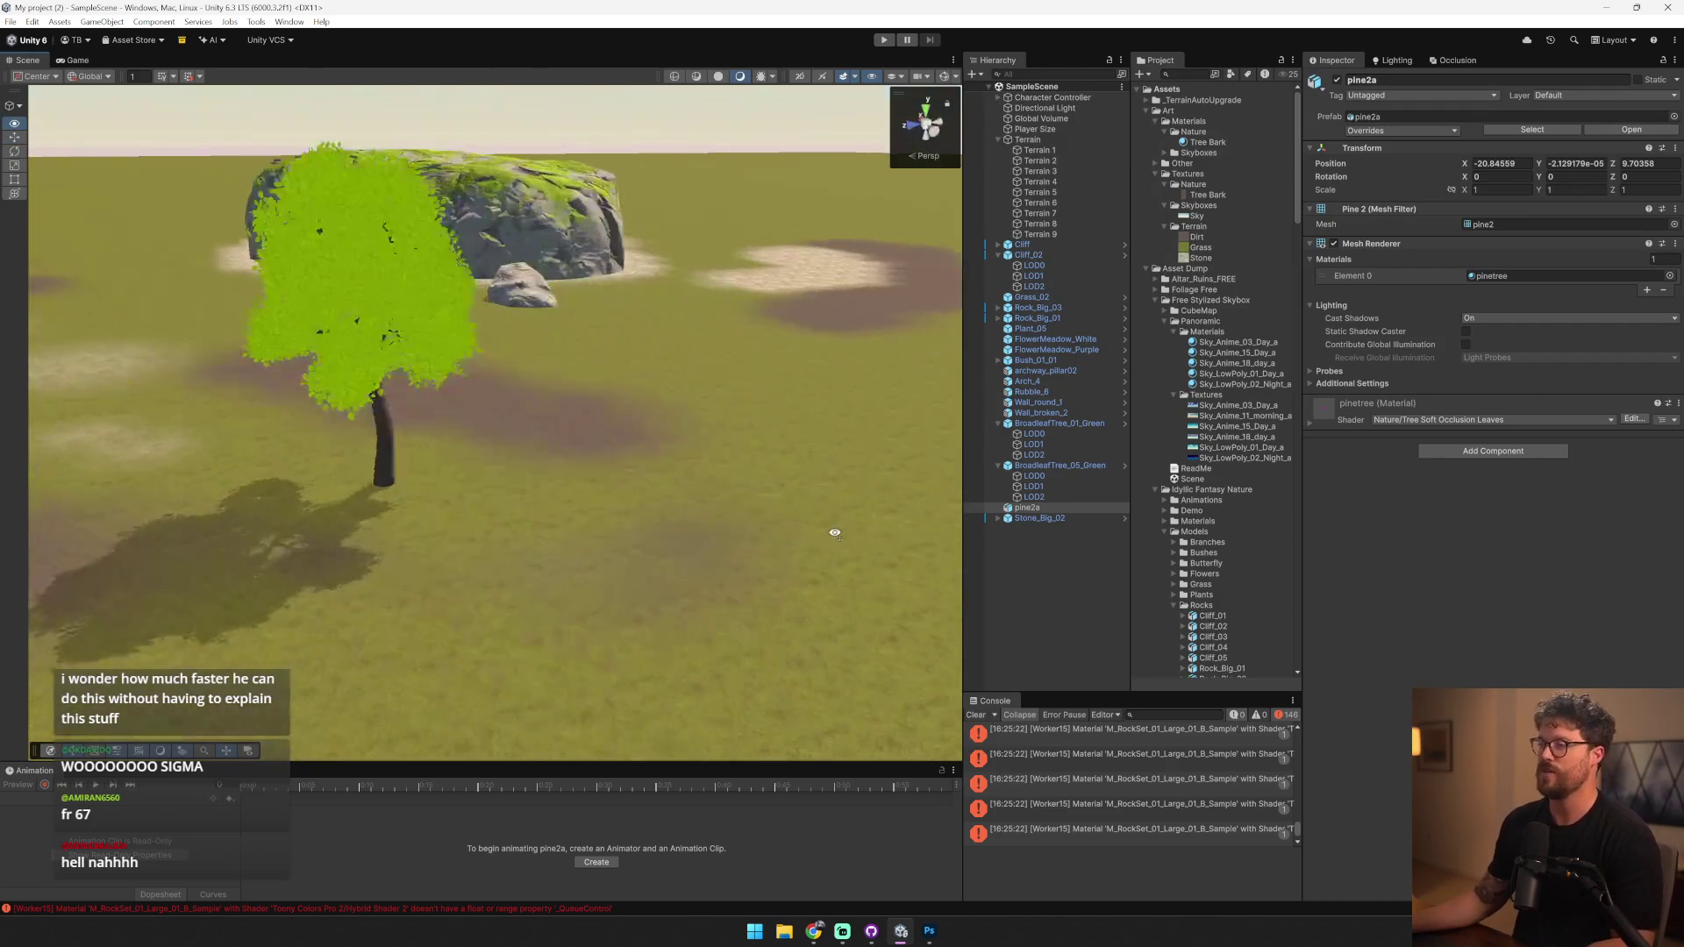
left_click(591, 465)
key("w")
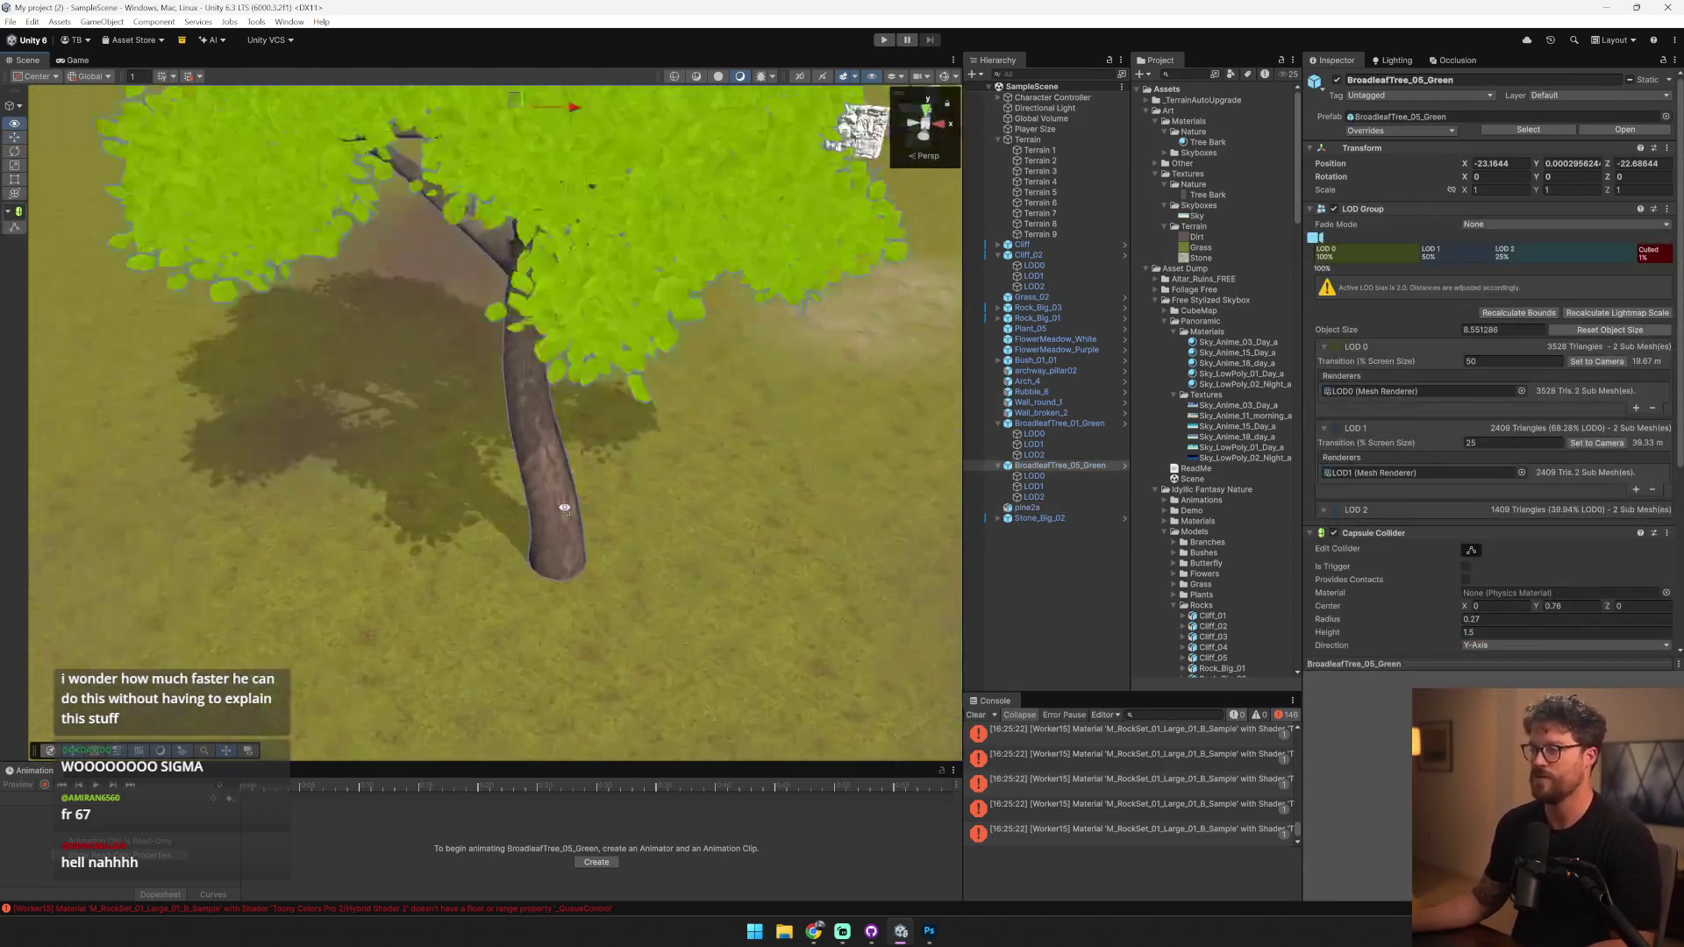
key("s")
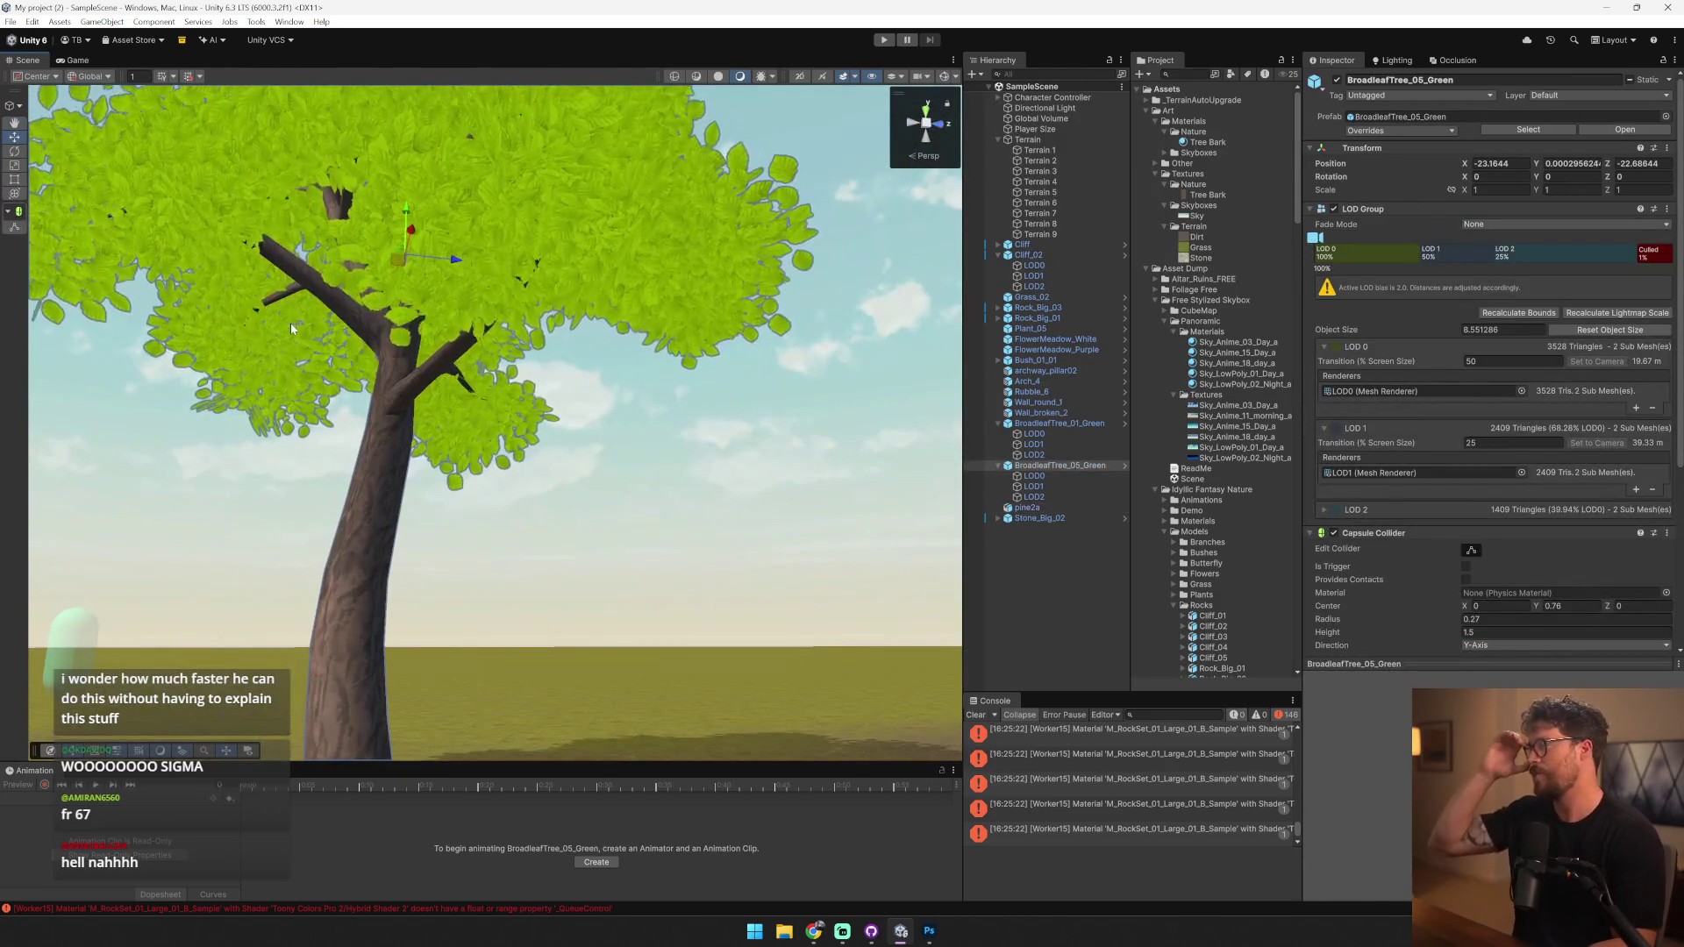
- Collapse the LOD Group and both Capsule Collider headers, then select BroadleafTree_01_Green
left_click(1386, 209)
left_click(1371, 223)
left_click(1370, 239)
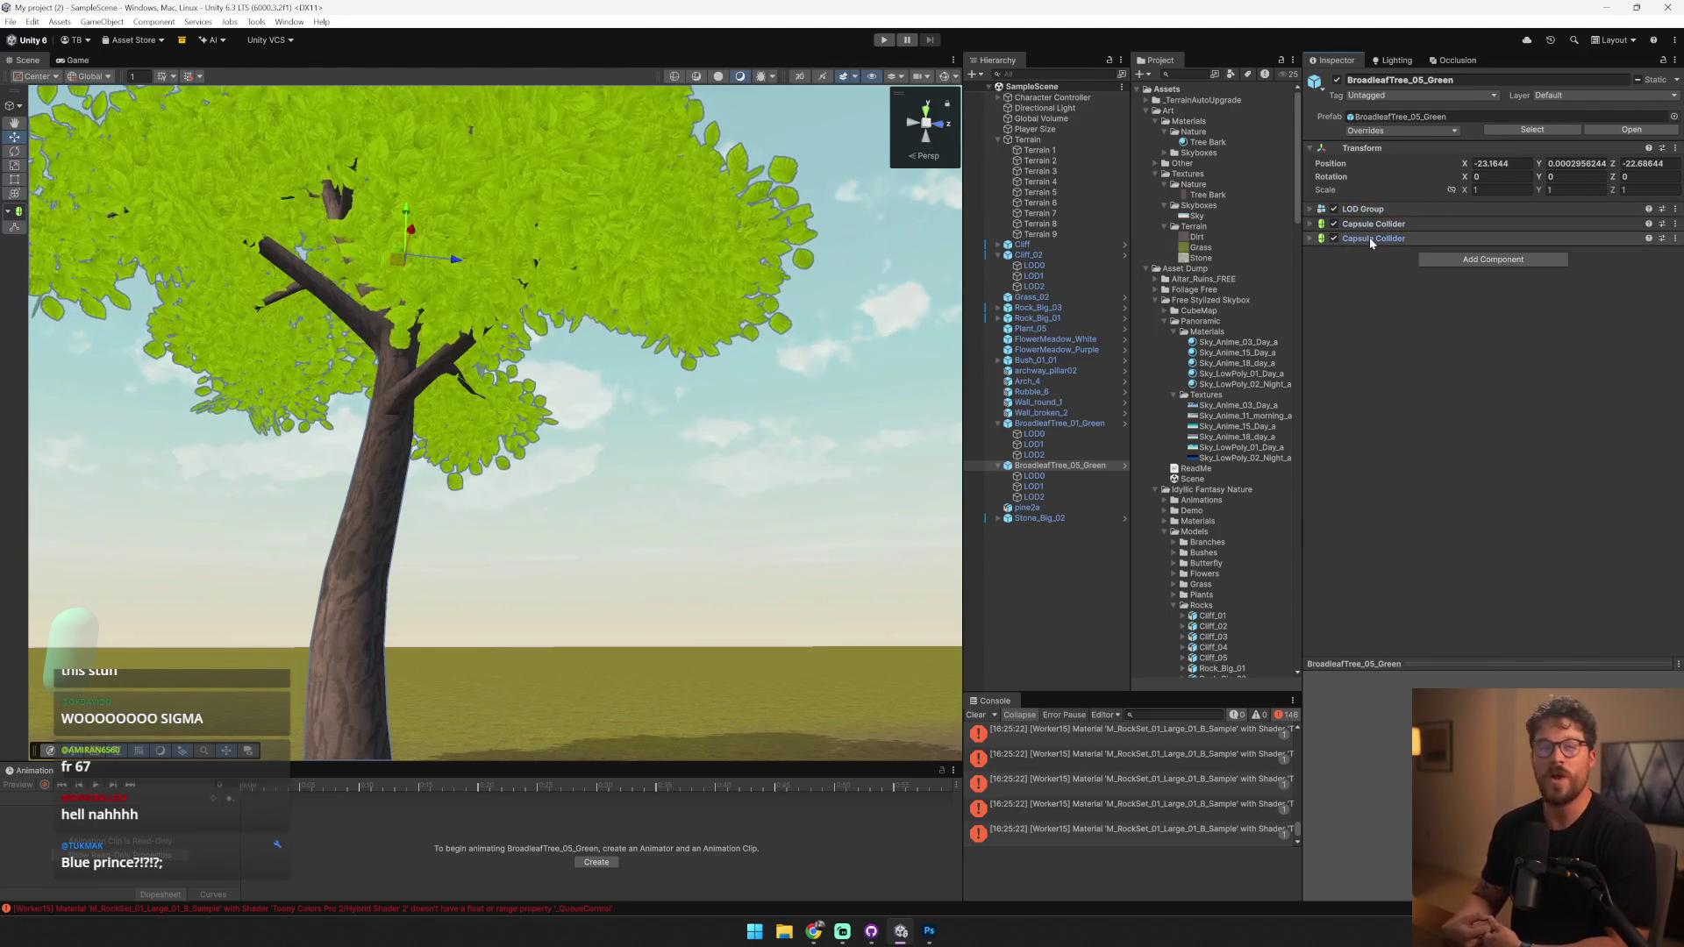
left_click(1066, 424)
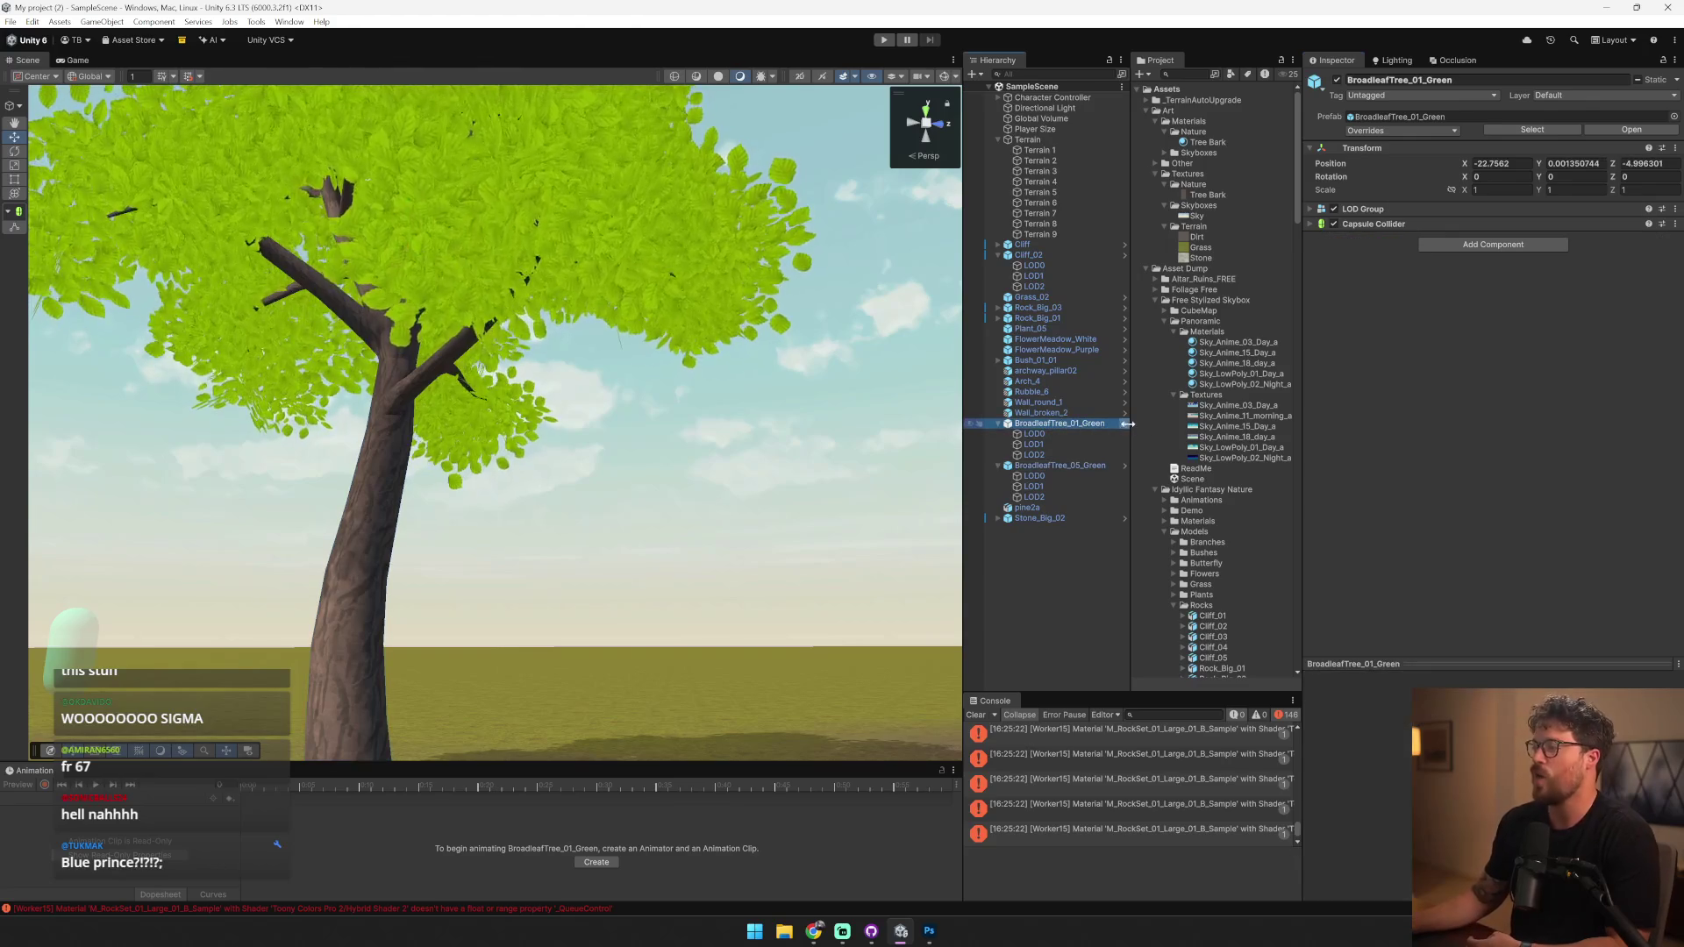
- Open BroadleafTree_01_Green in Prefab Mode and select its LOD0 mesh
left_click(1123, 425)
left_click(736, 387)
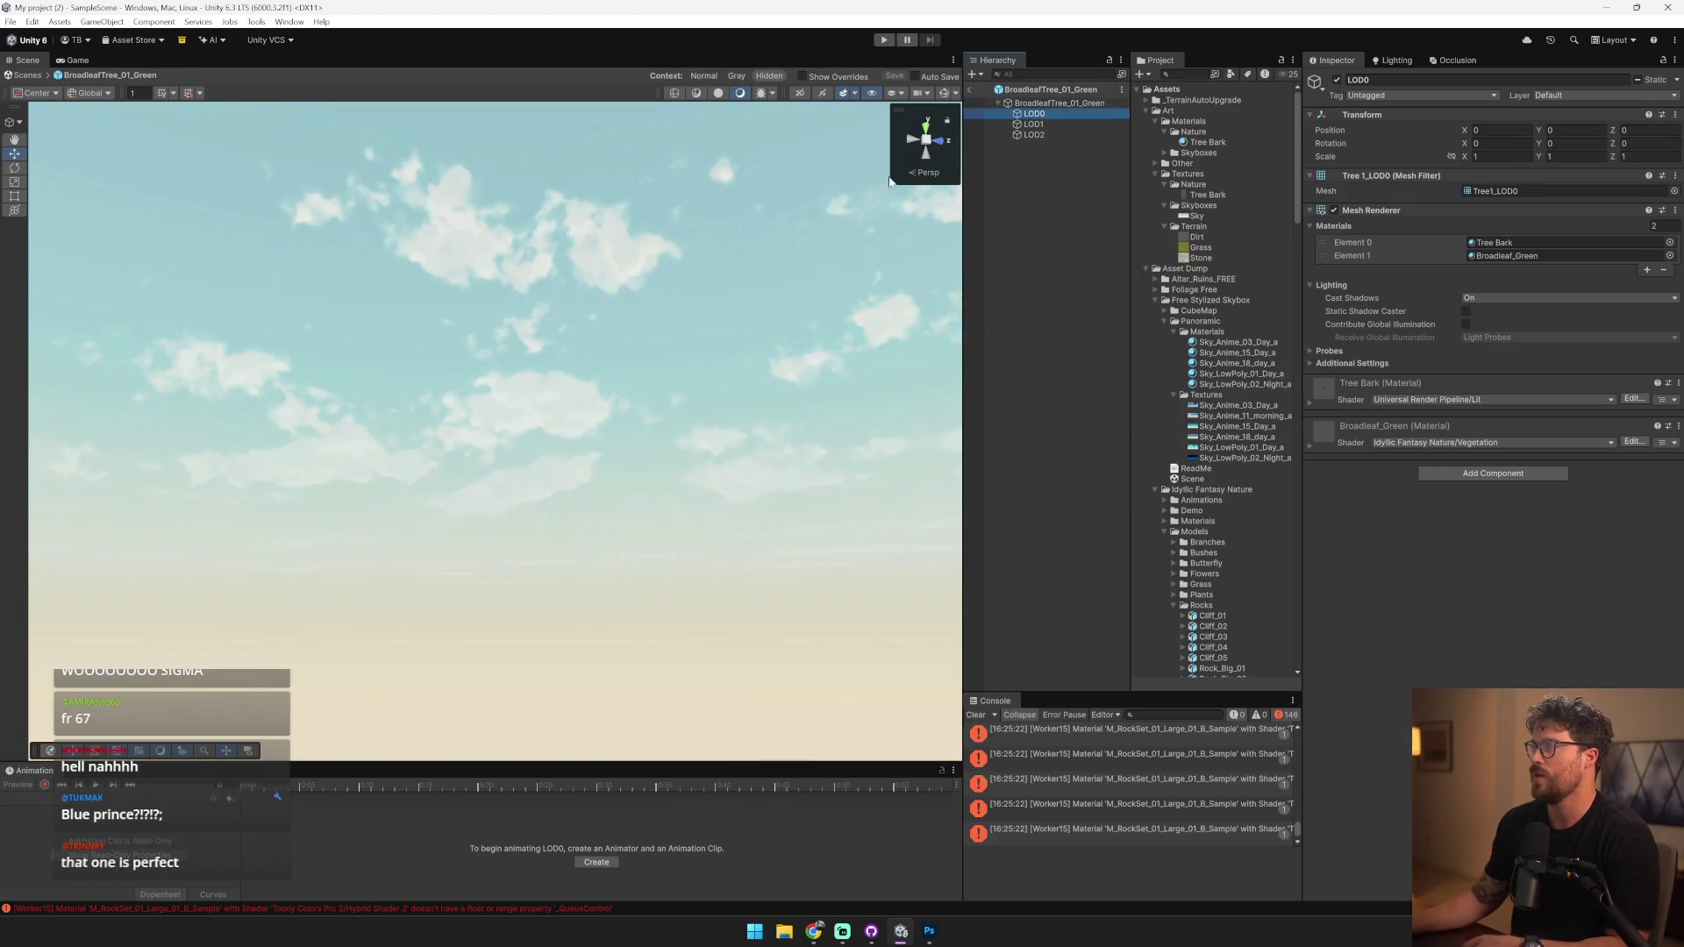
scroll(736, 387, "up", 5)
scroll(736, 387, "down", 3)
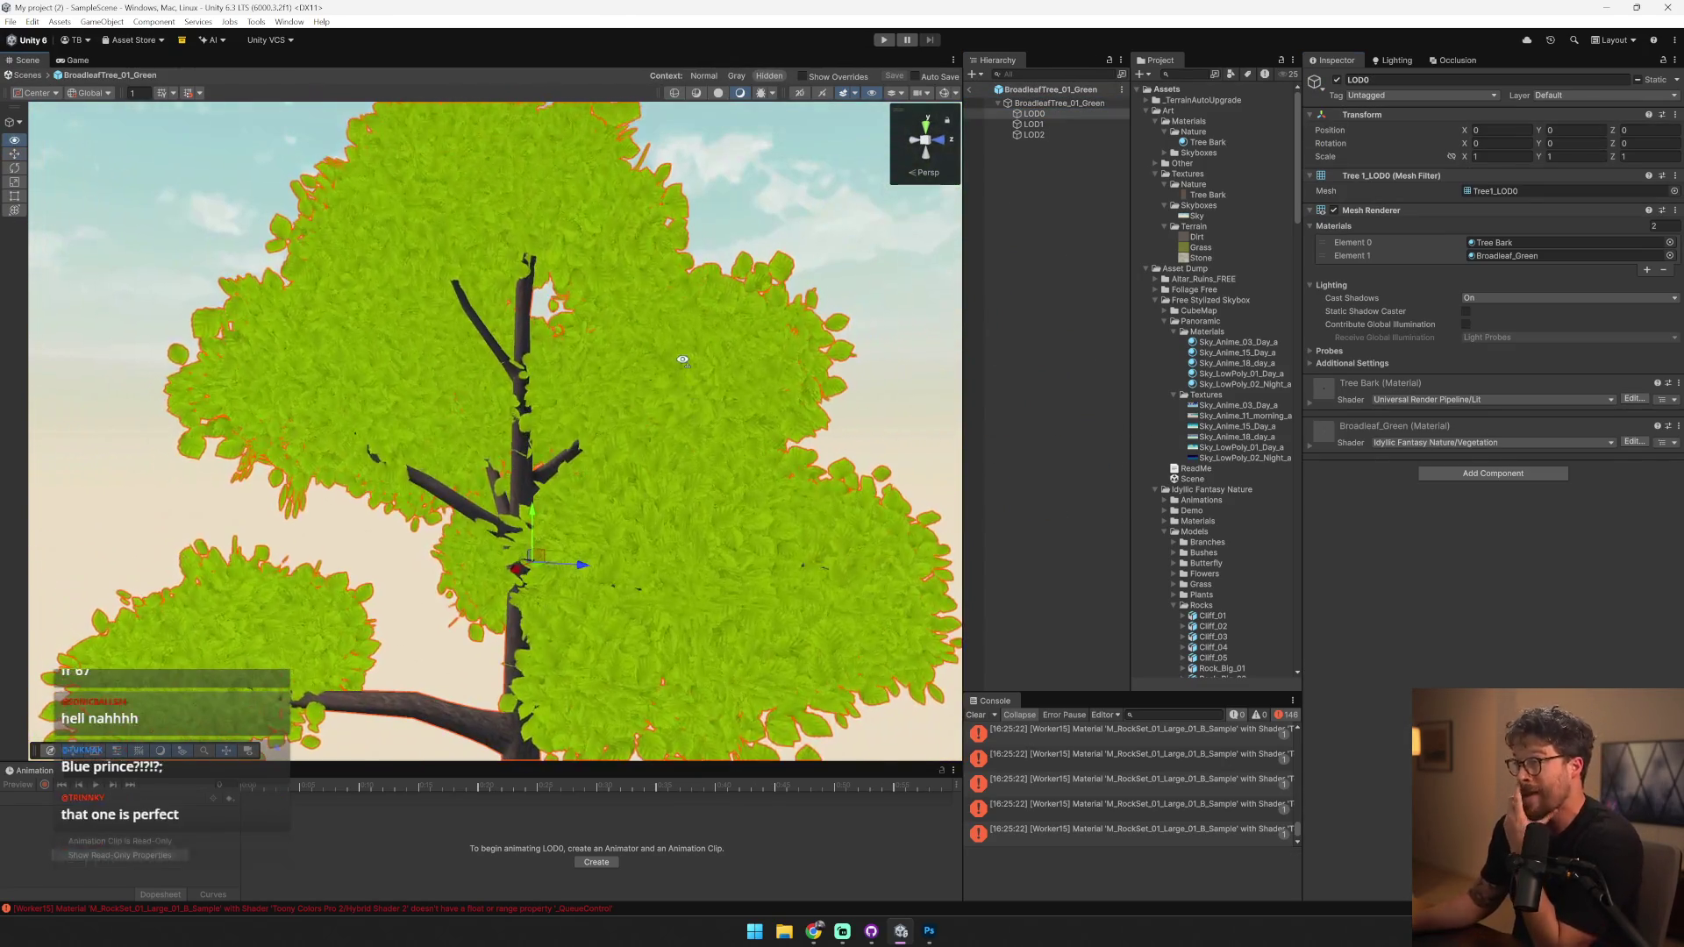
- Try the SpeedTree7 Billboard shader on Tree Bark, then undo the change
left_click(1503, 399)
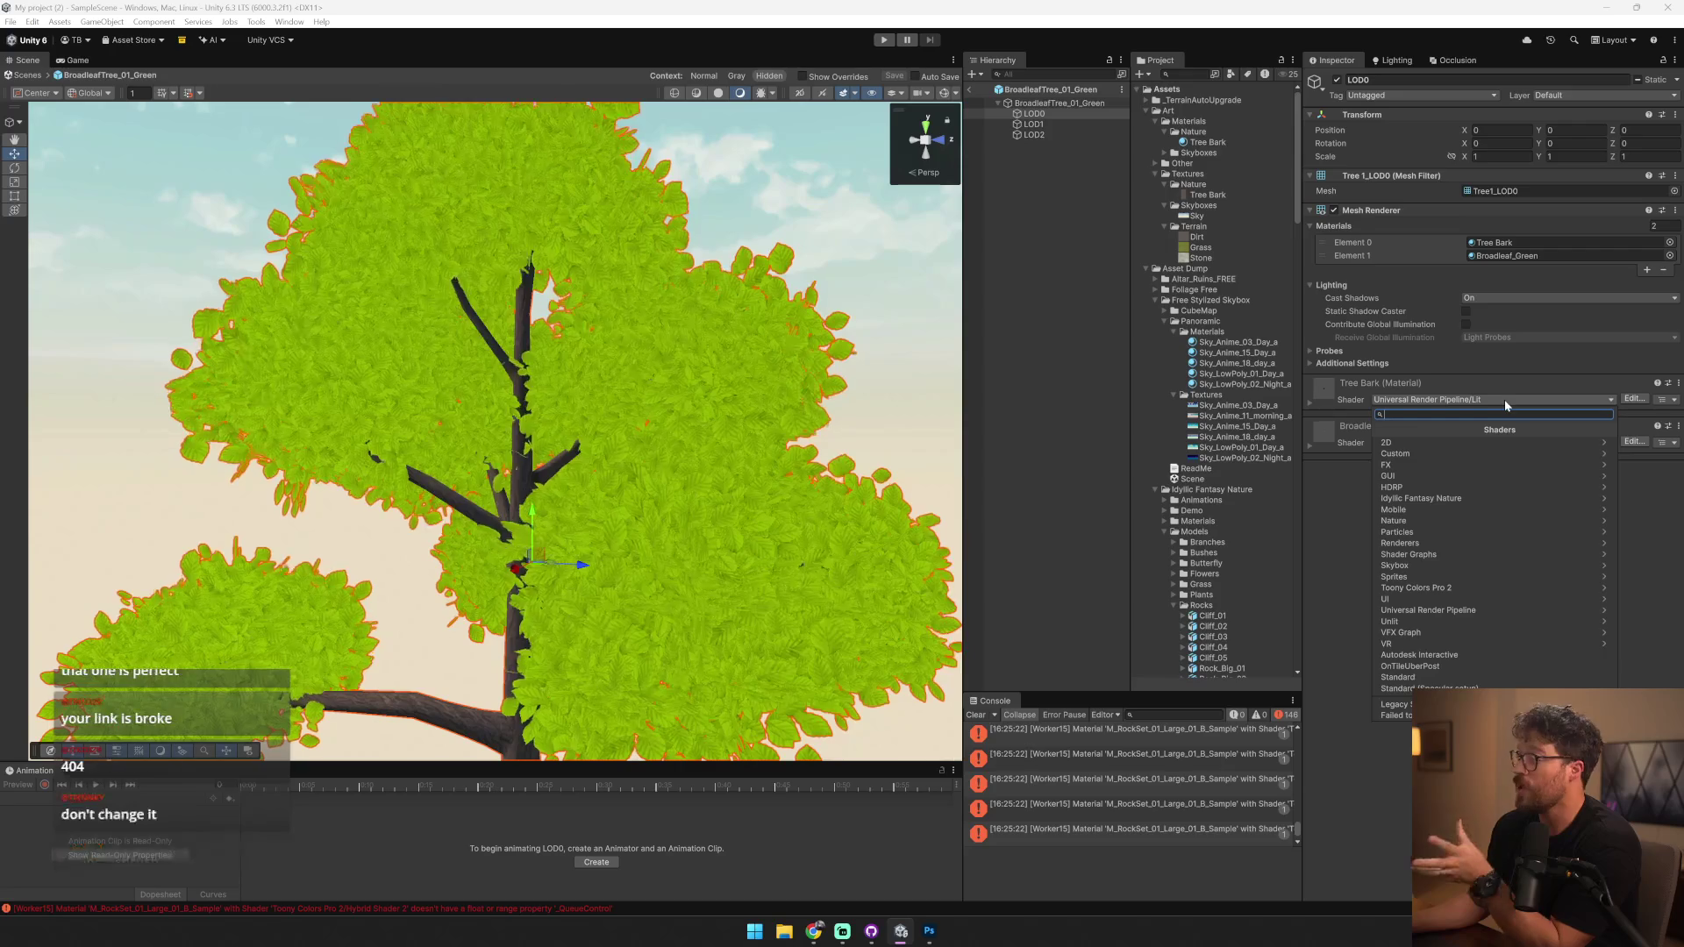
left_click(1508, 609)
left_click(1471, 498)
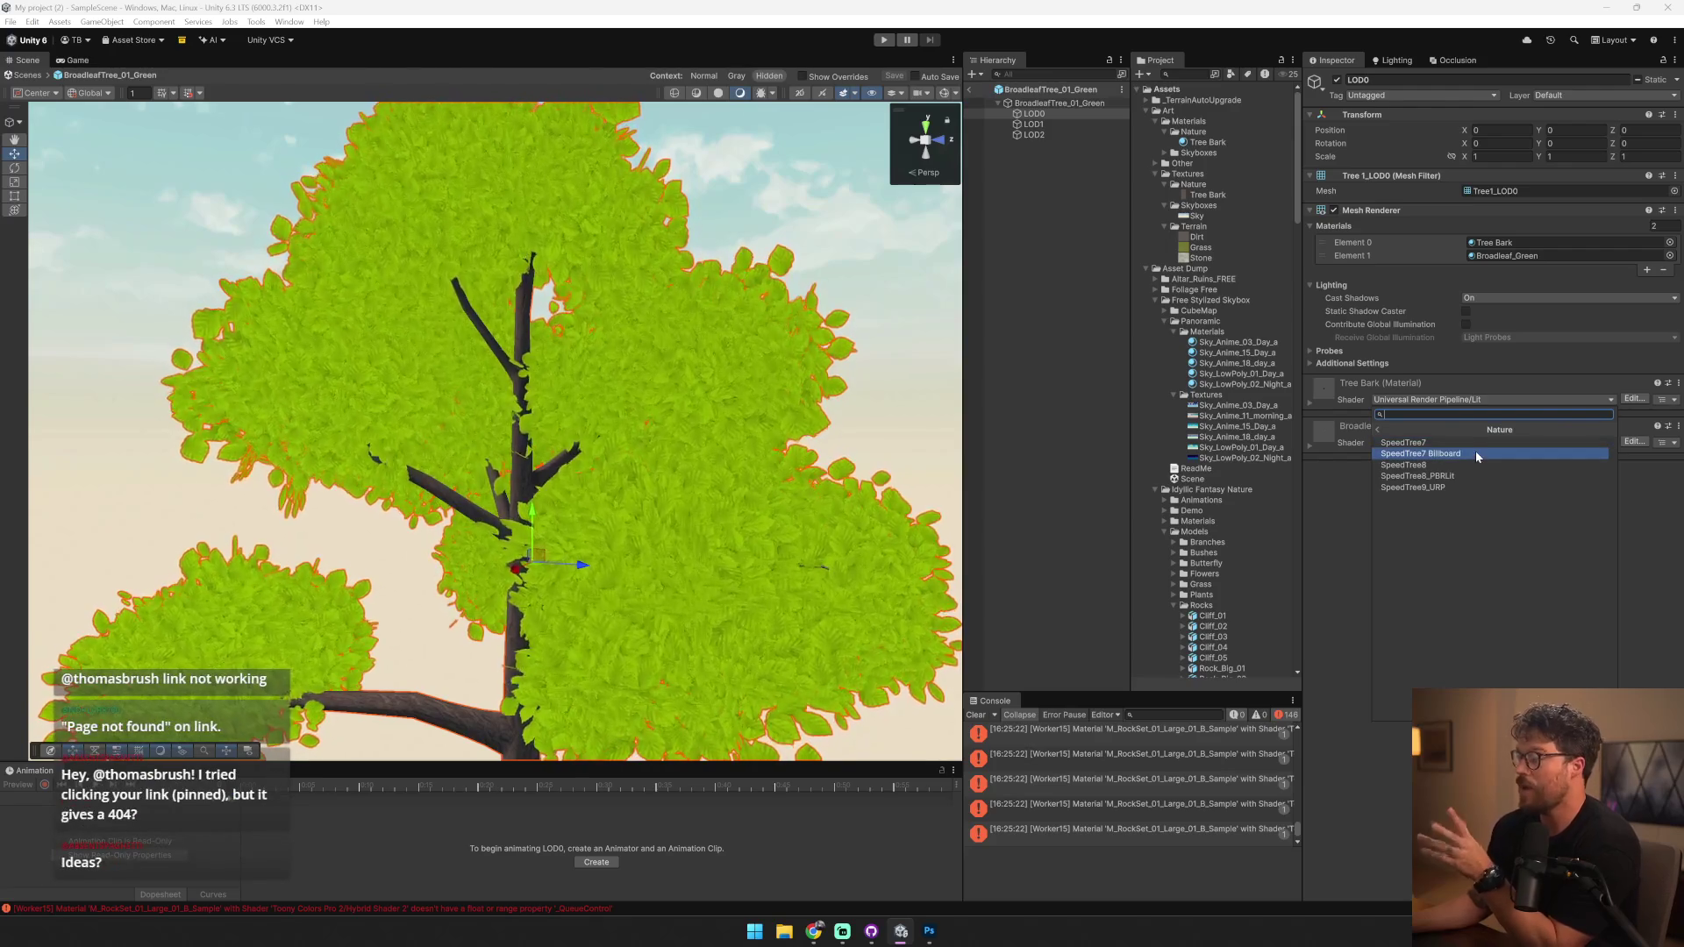
left_click(1472, 454)
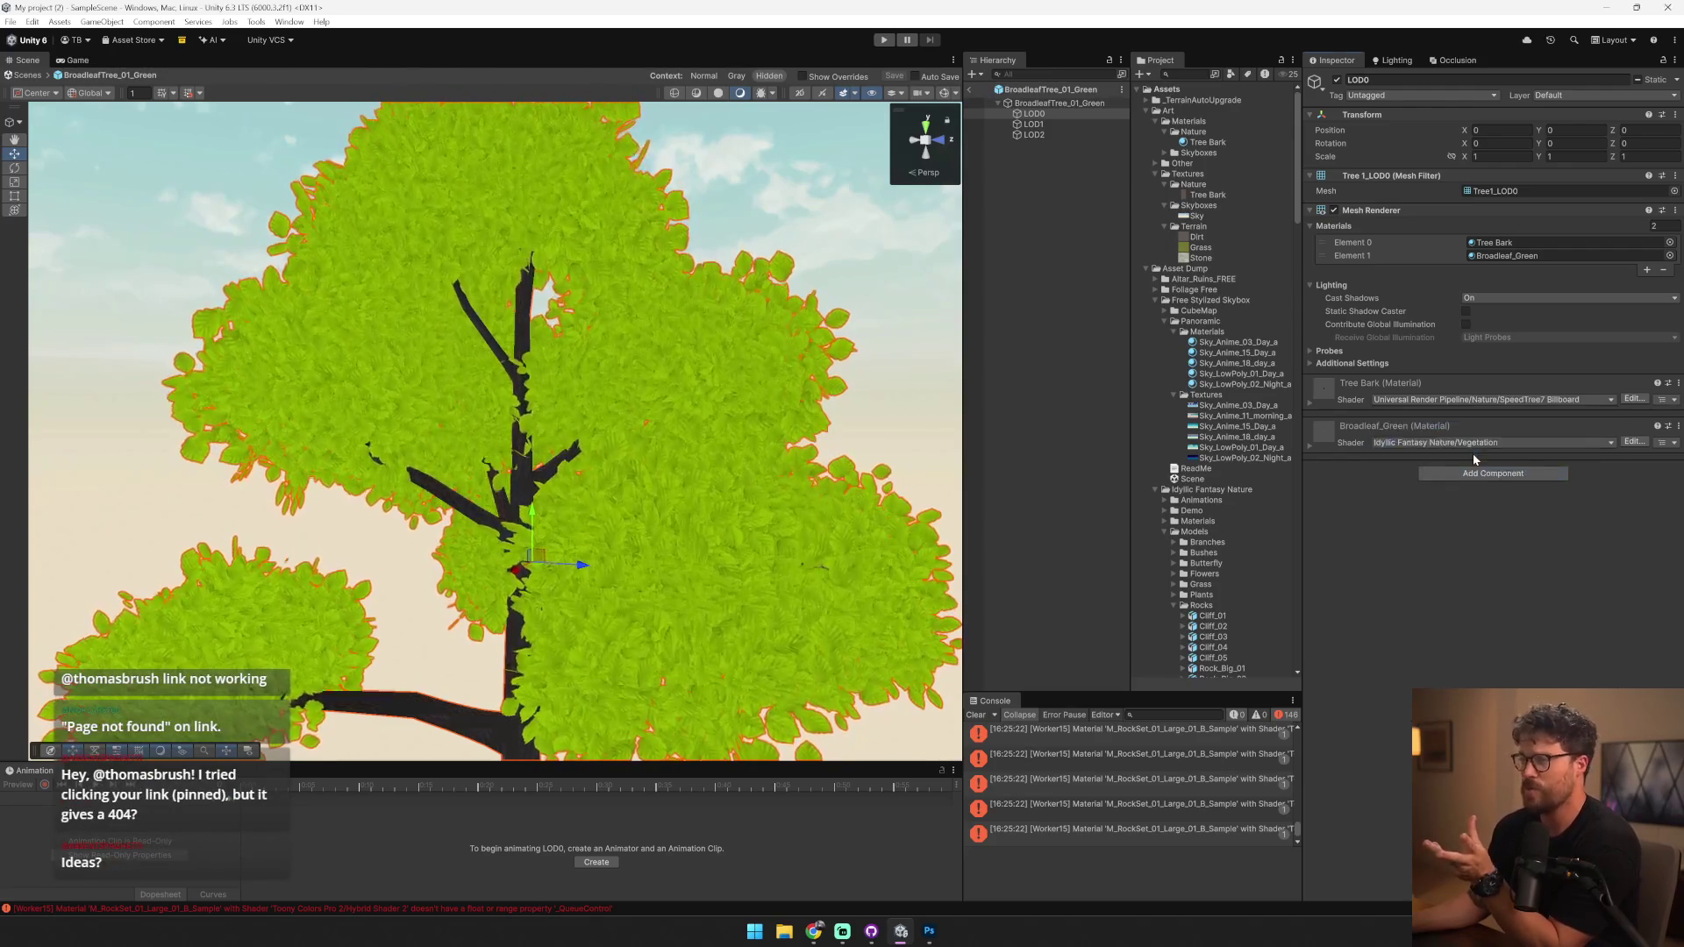
key("ctrl+z")
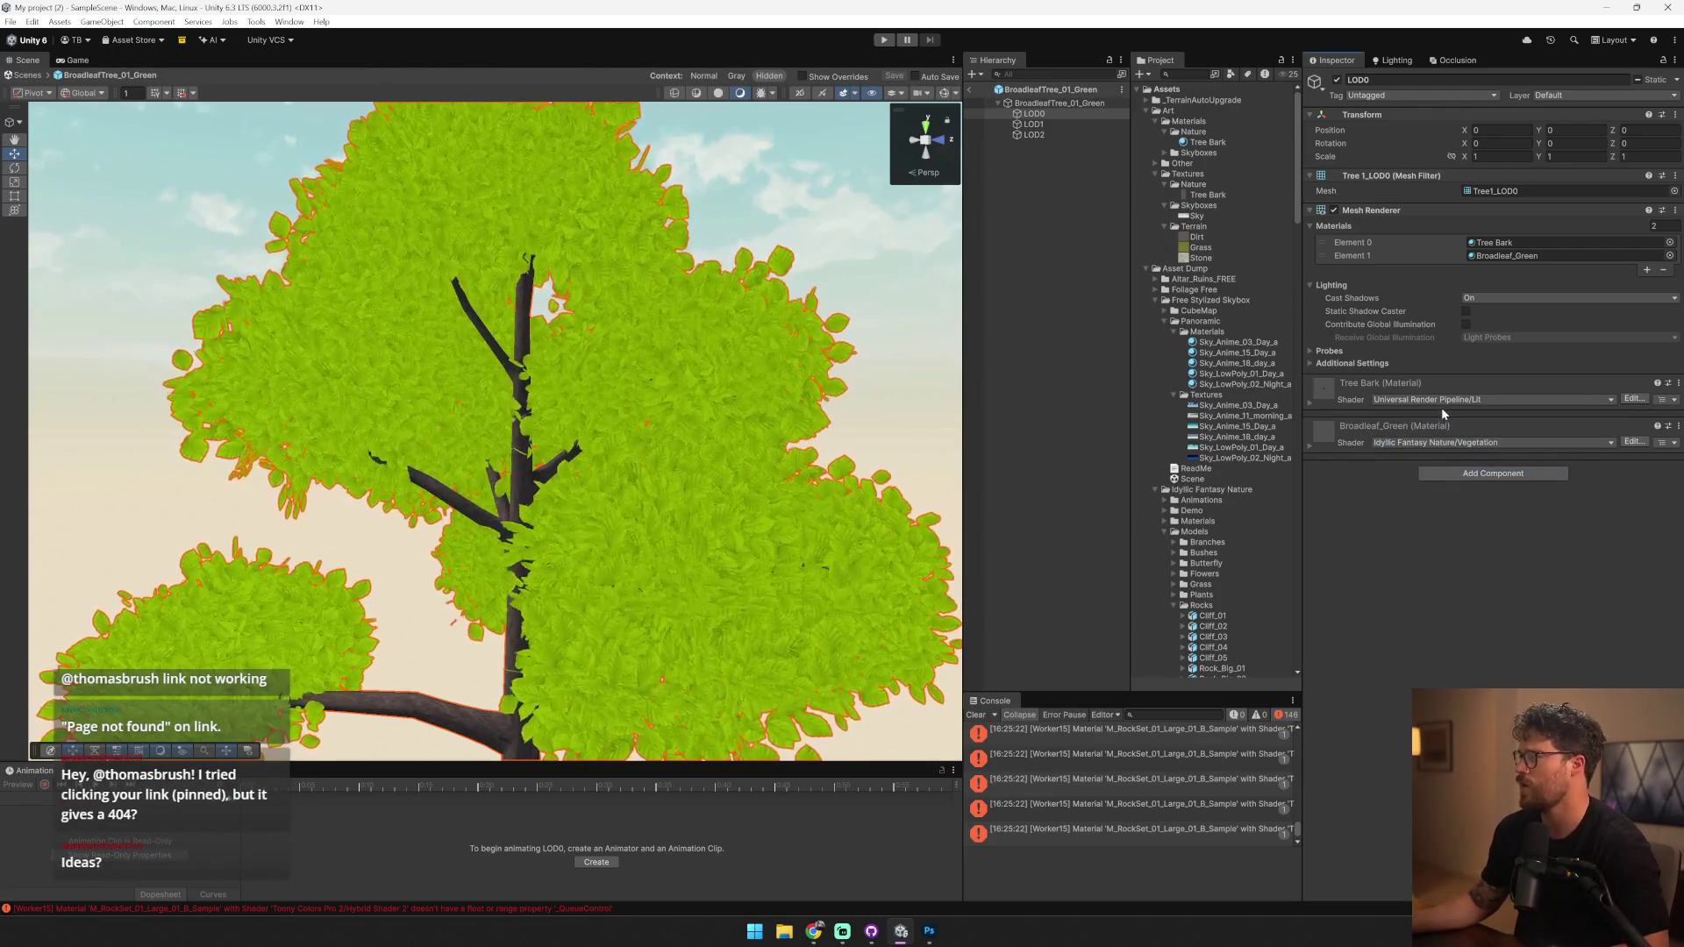
- Browse the Broadleaf_Green shader options and locate the BroadleafTree_Leaves texture in the project
left_click(1439, 449)
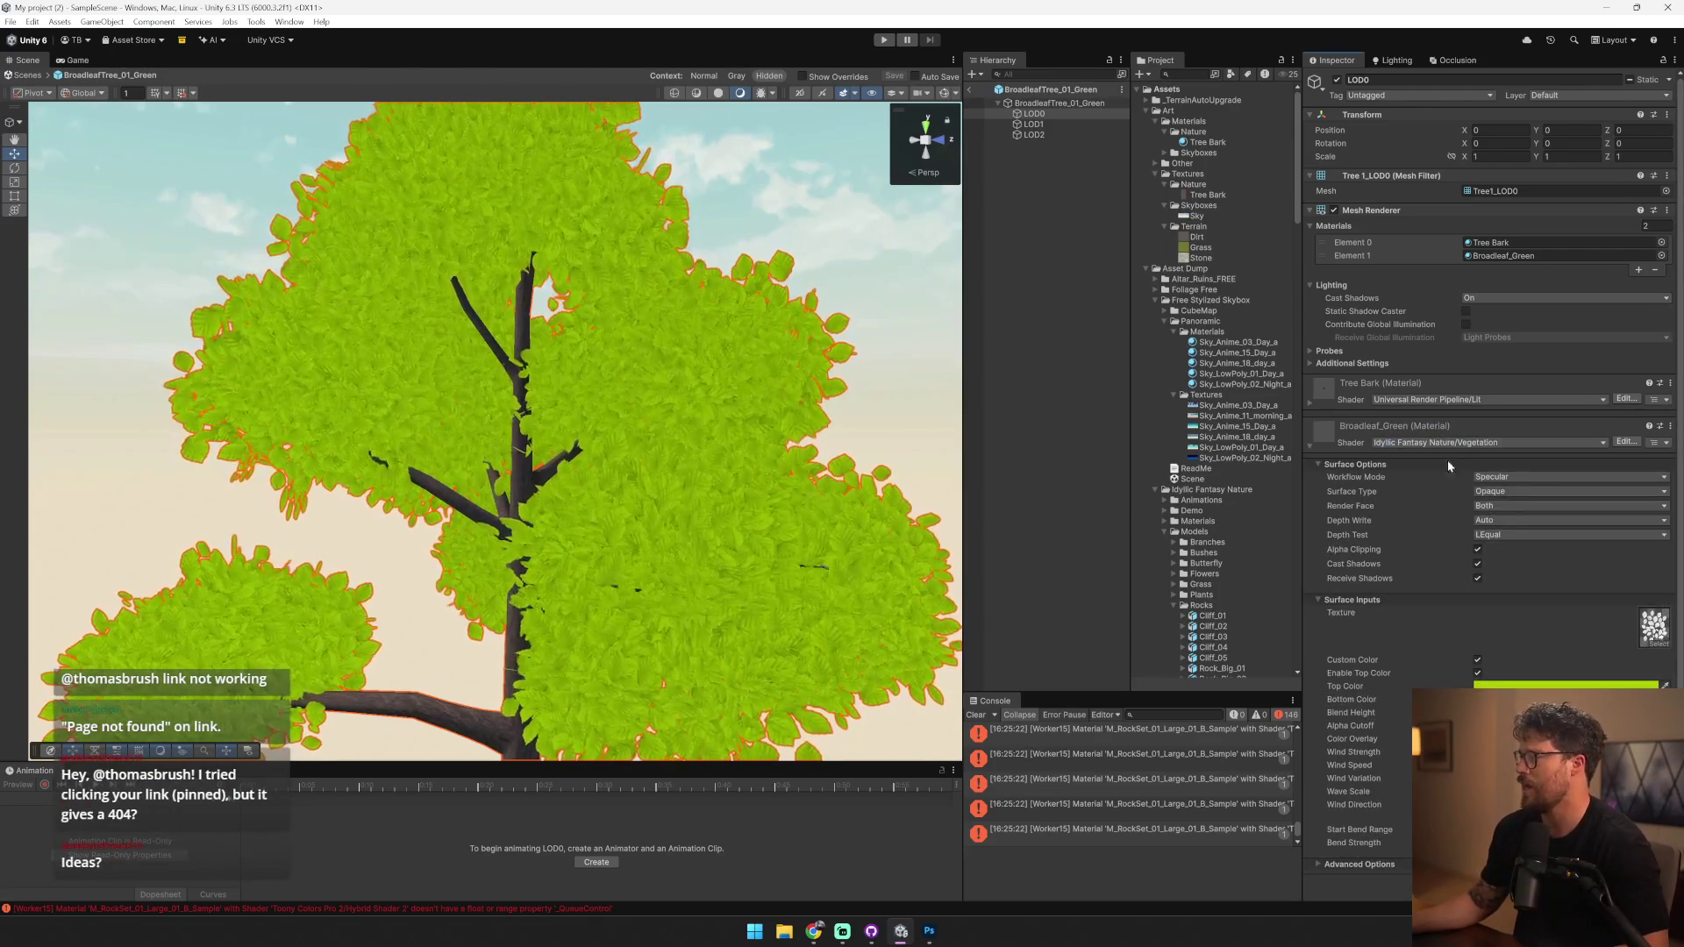
left_click(1526, 442)
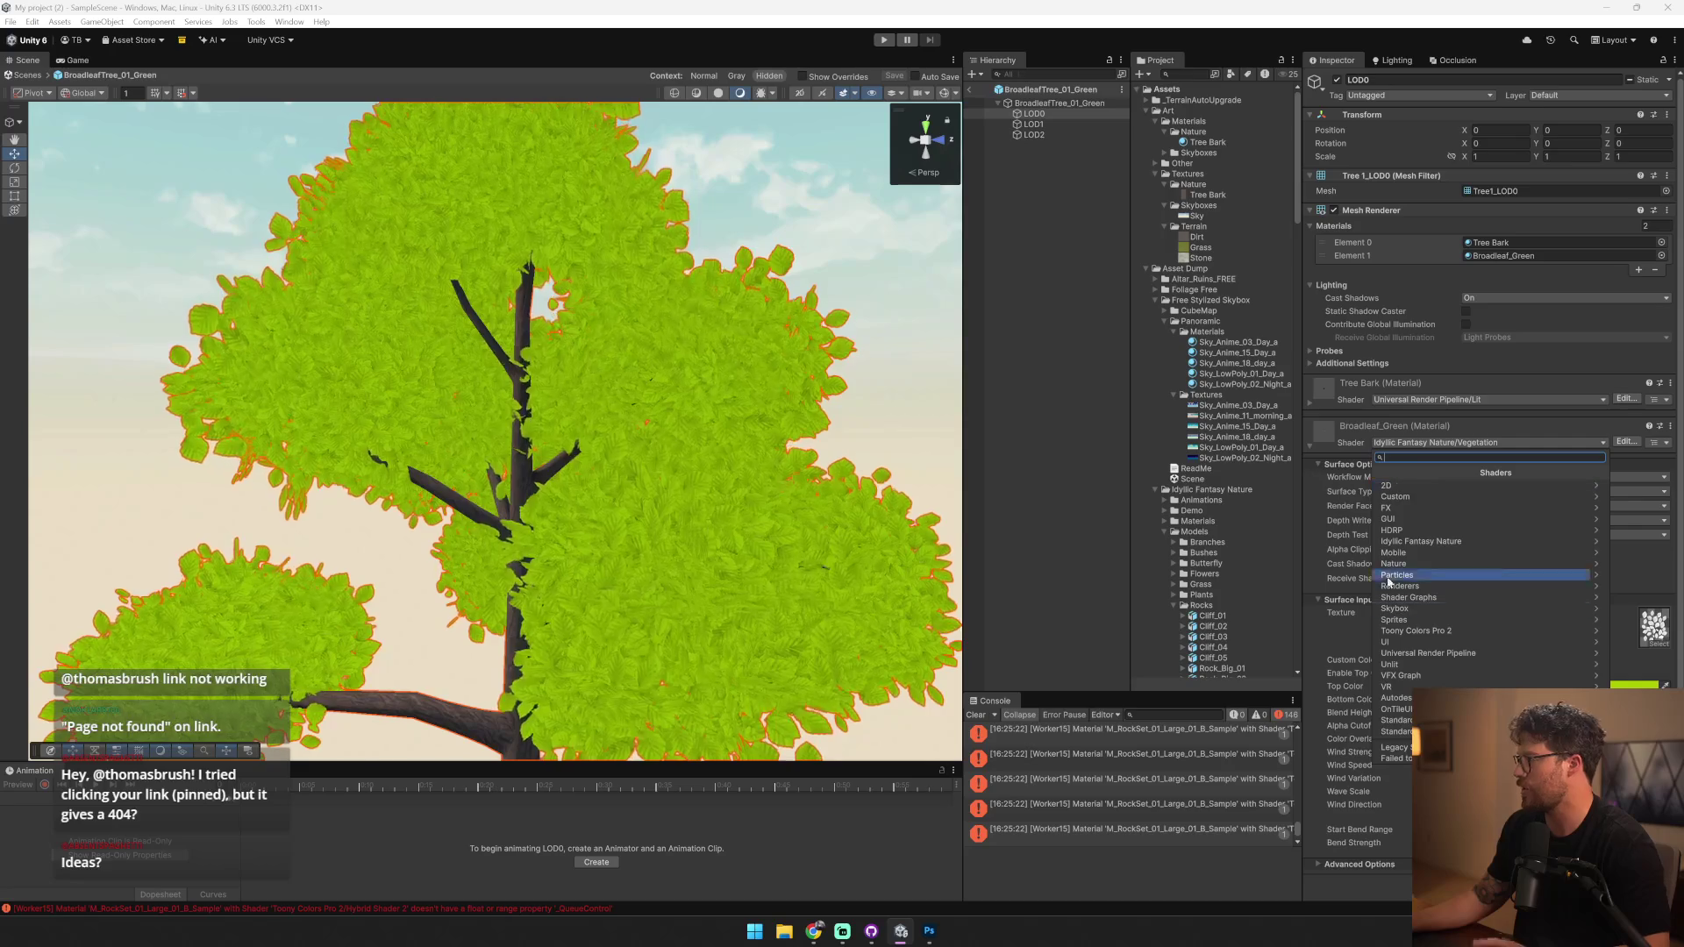
left_click(1450, 654)
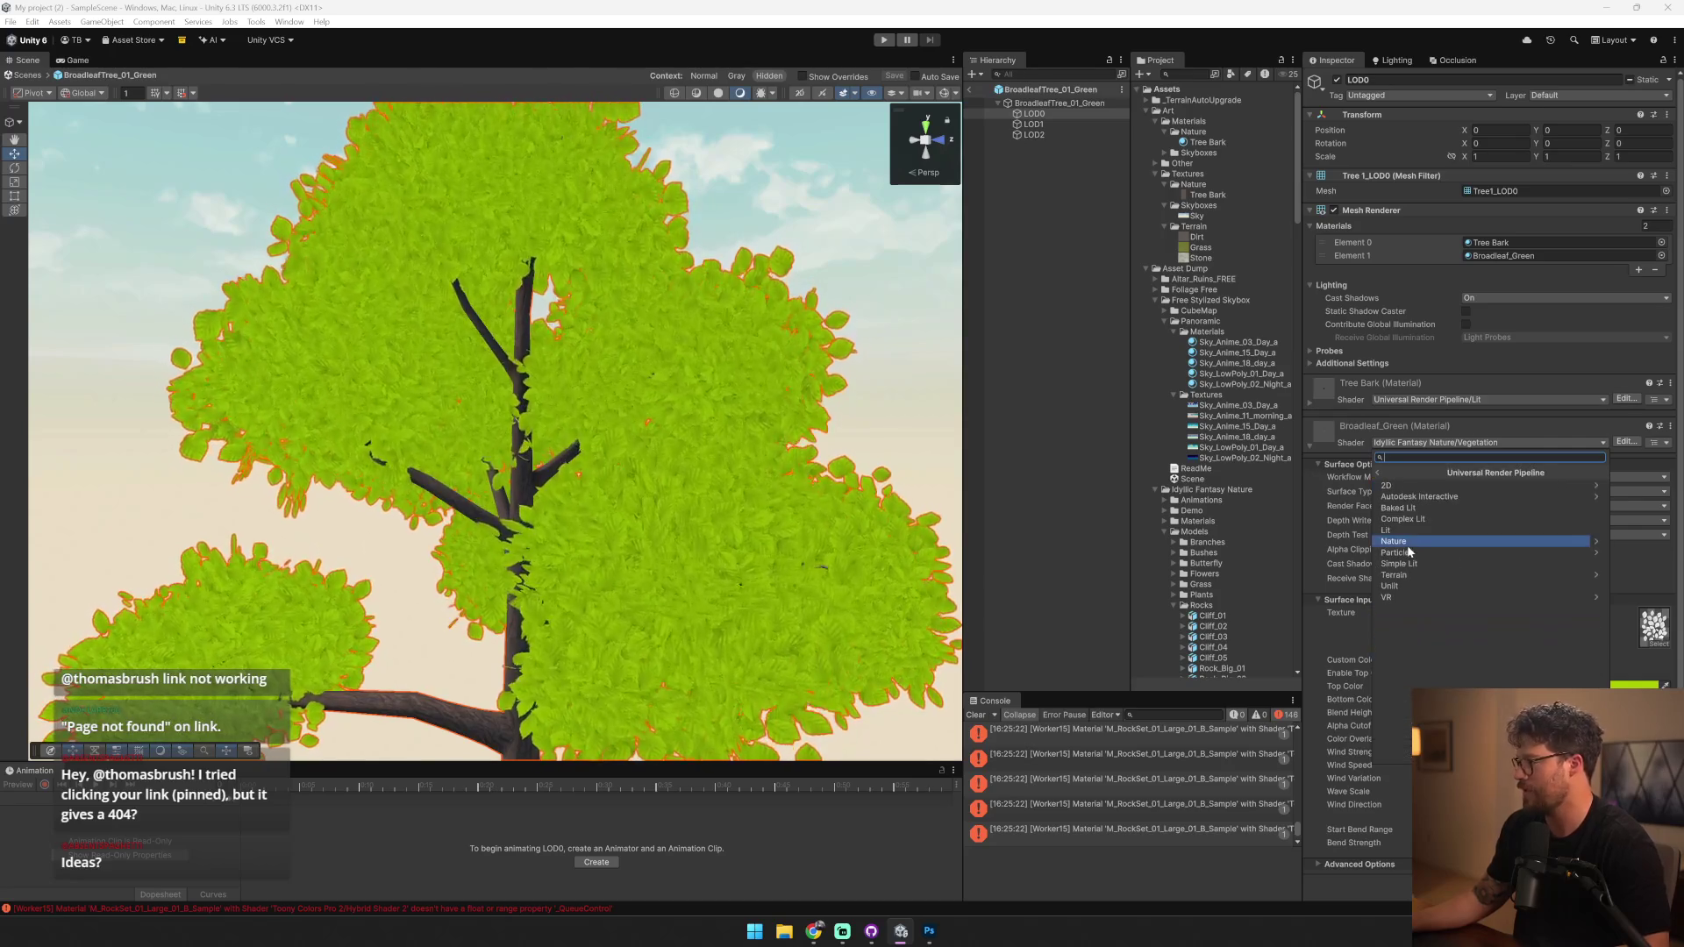
left_click(1399, 541)
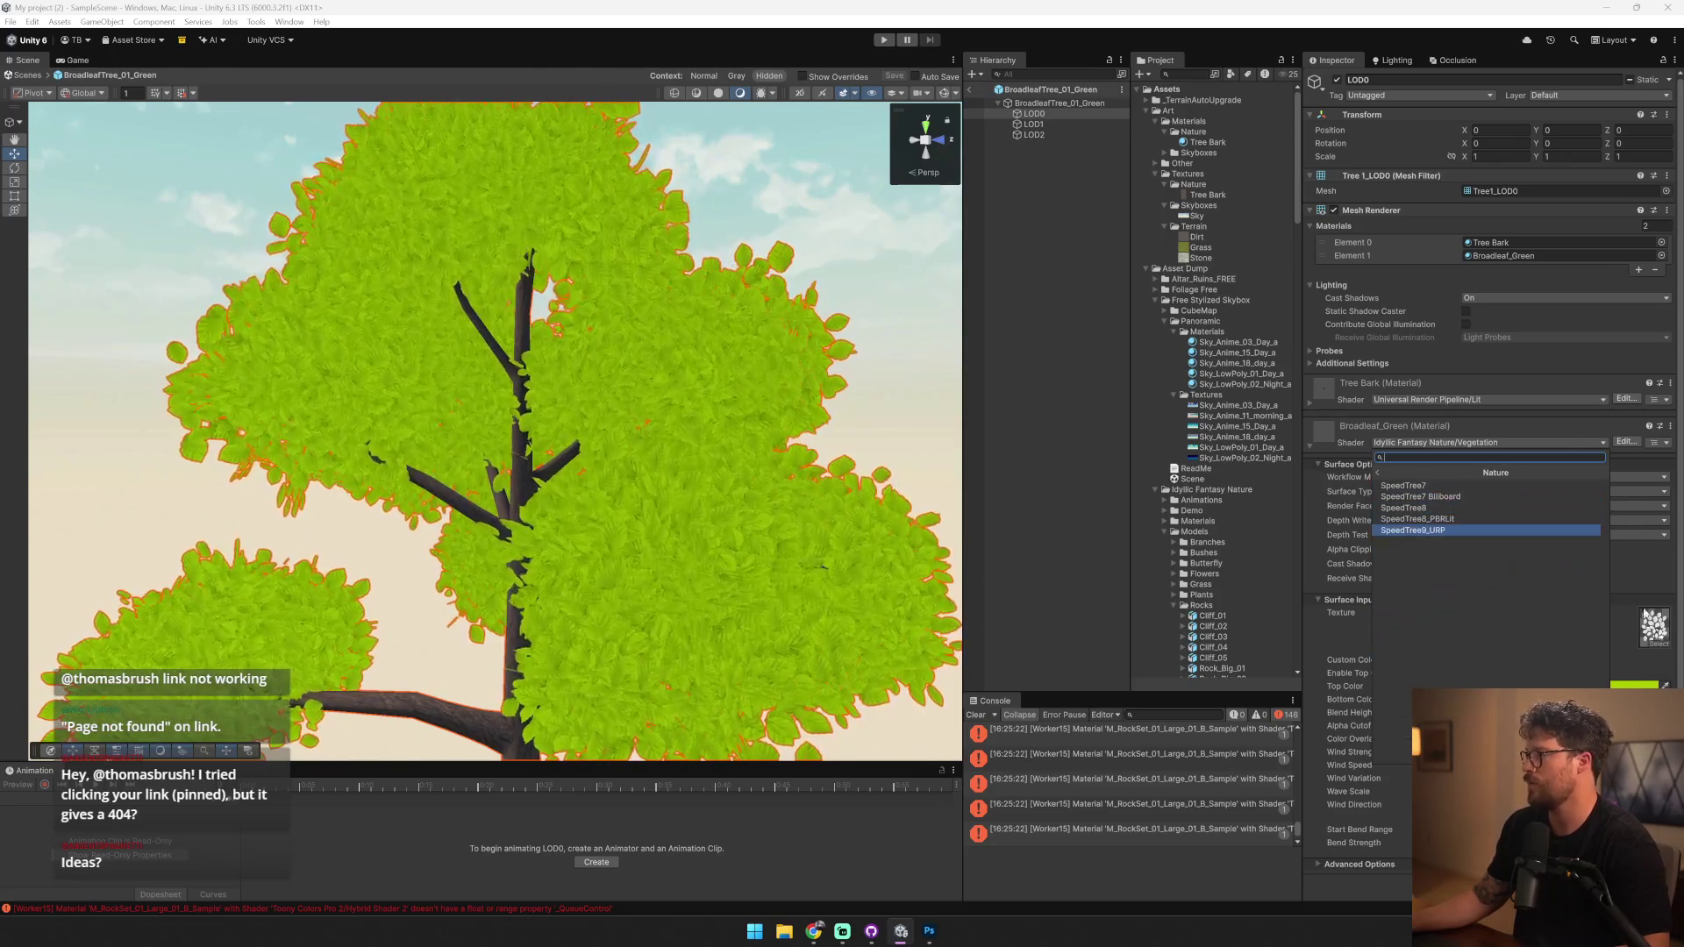
left_click(1655, 627)
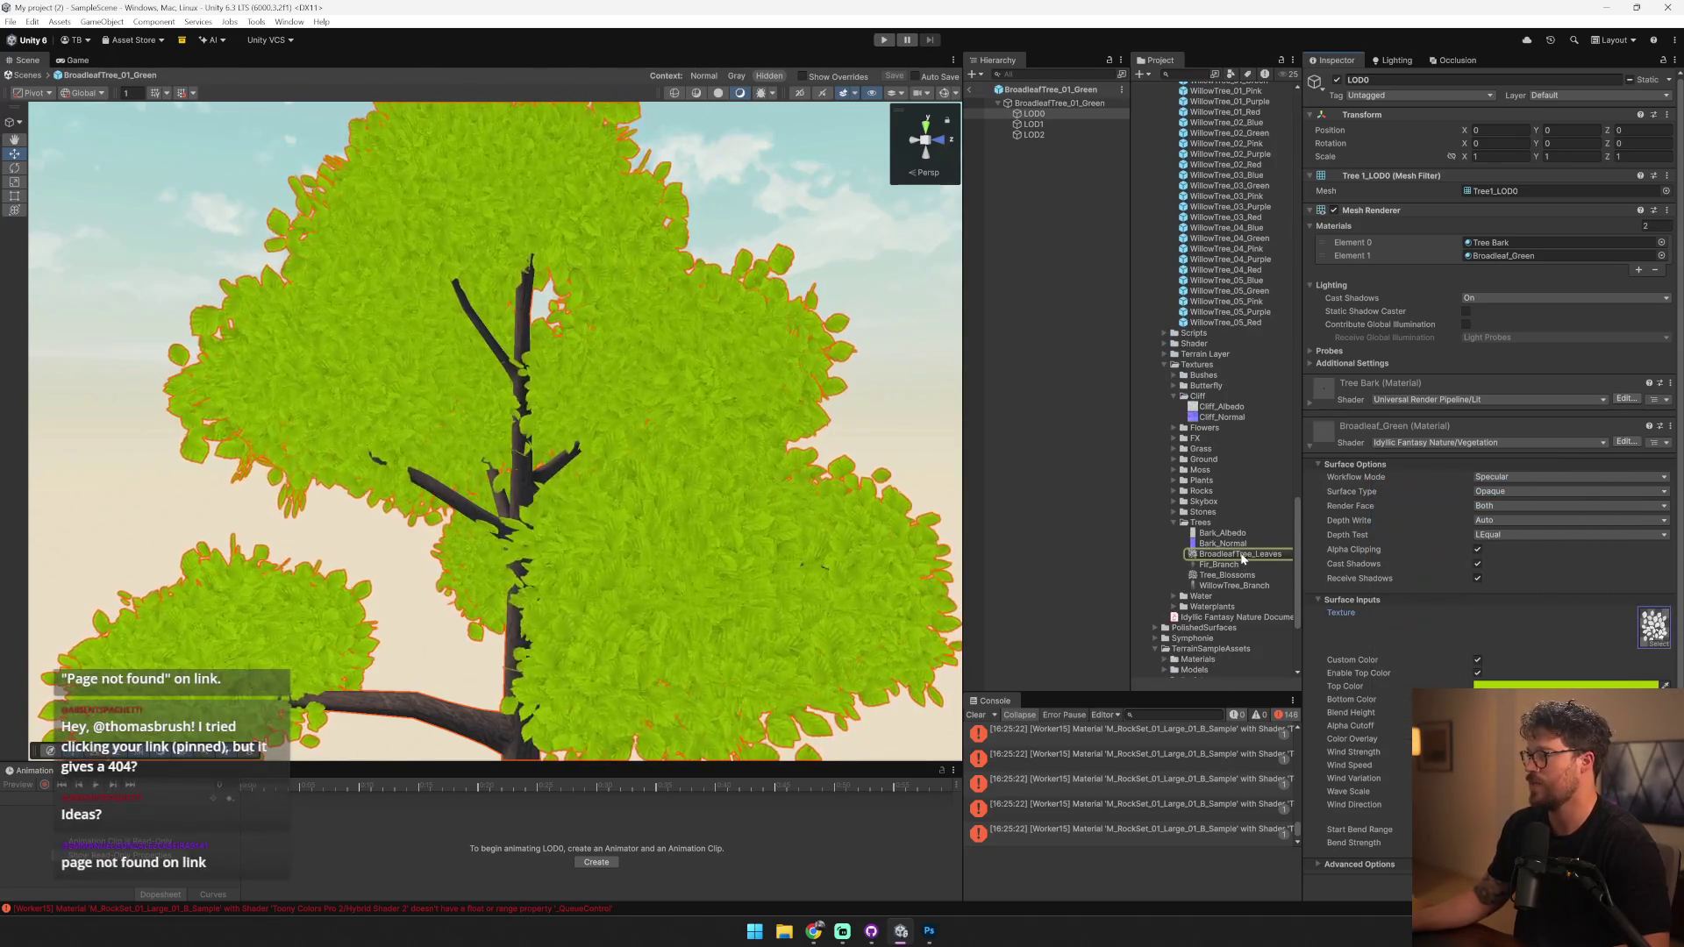
left_click(1237, 555)
- Open the leaf texture in Photoshop and Save As into My project (2)/Assets/Art/Textures/Nature
double_click(1242, 564)
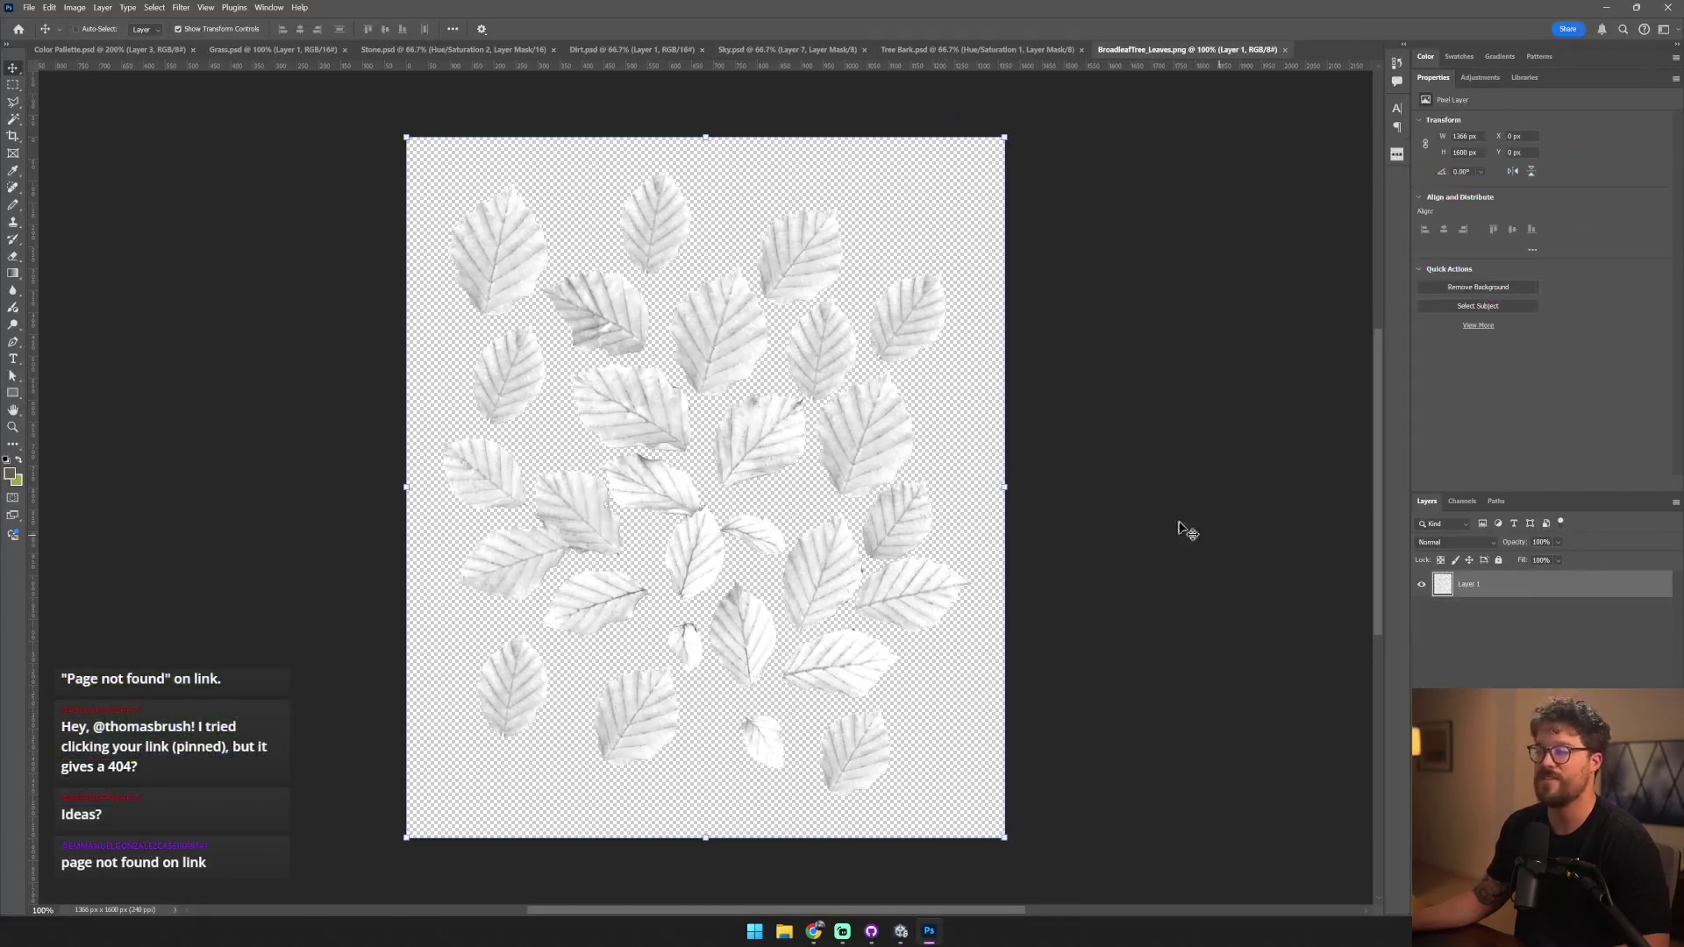
left_click(35, 7)
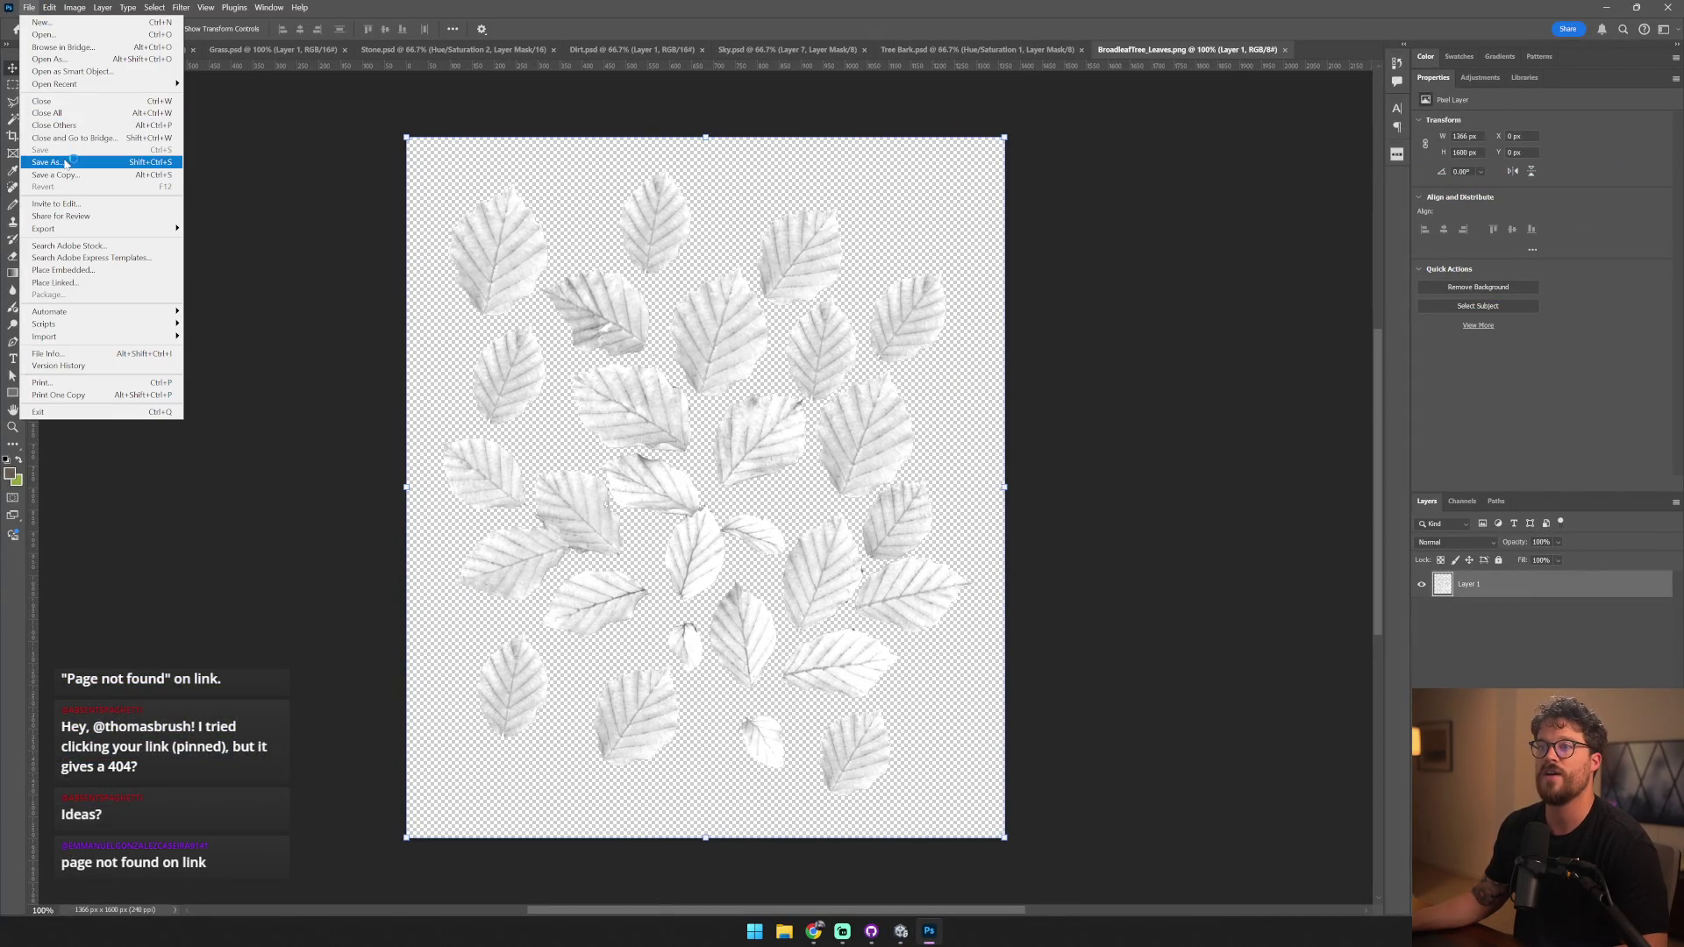
left_click(70, 159)
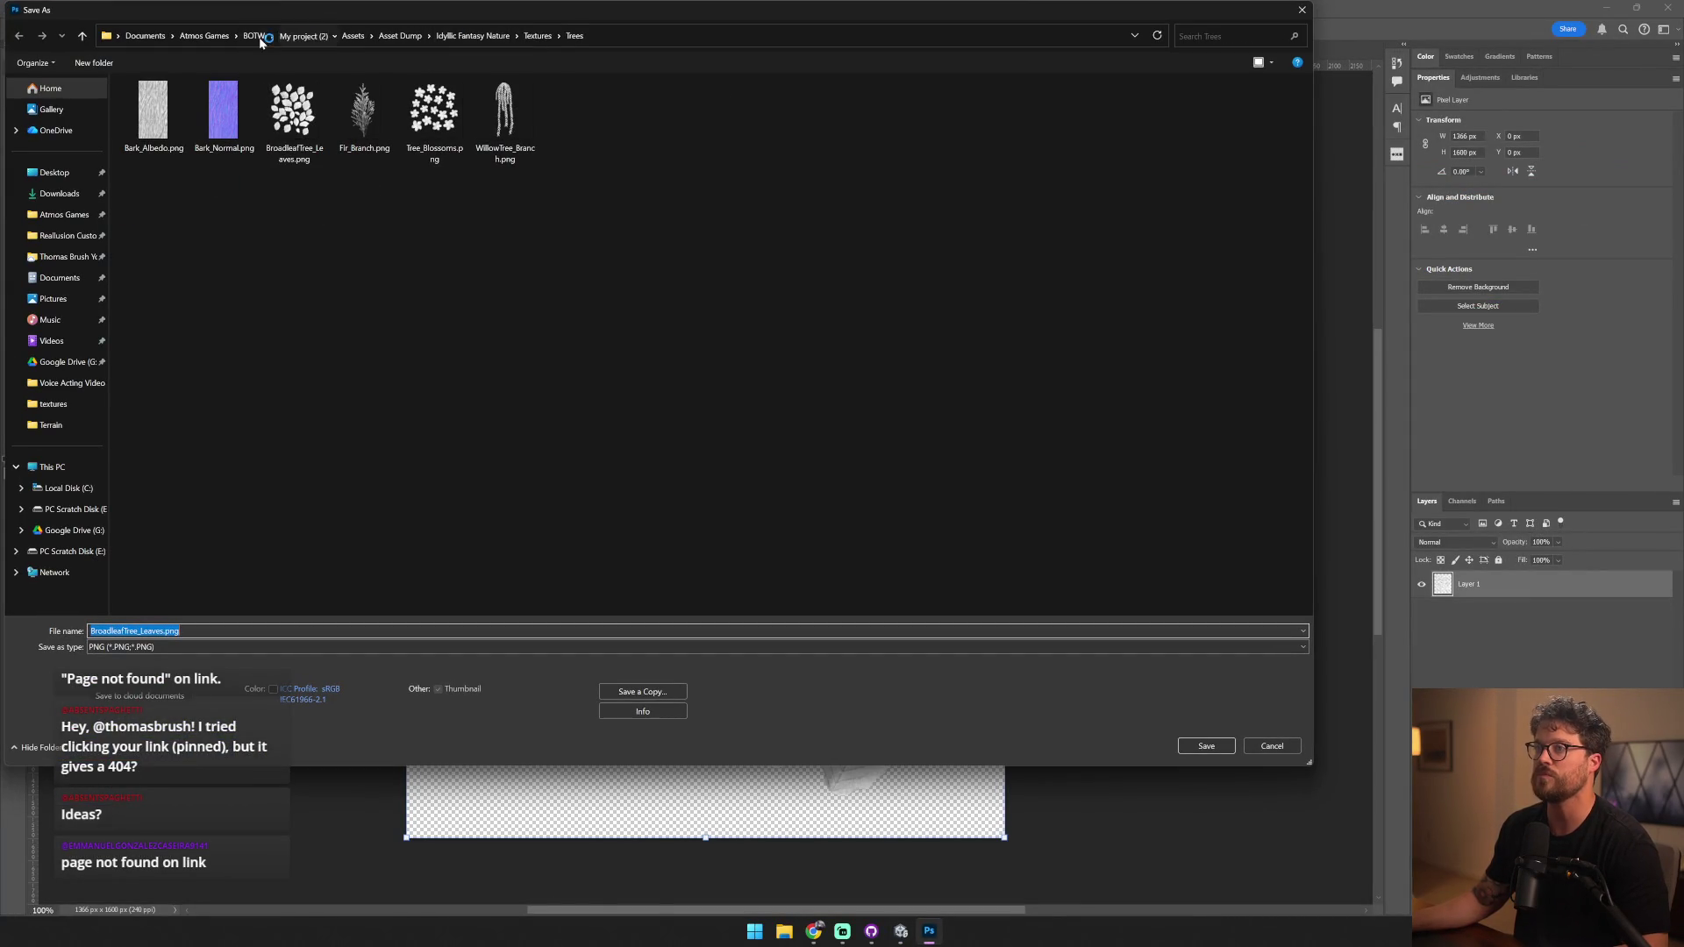
left_click(254, 35)
double_click(197, 105)
double_click(191, 106)
double_click(190, 125)
double_click(168, 140)
double_click(166, 105)
- Save it as a Photoshop PSD file named Tree Leaves
left_click(180, 646)
left_click(169, 663)
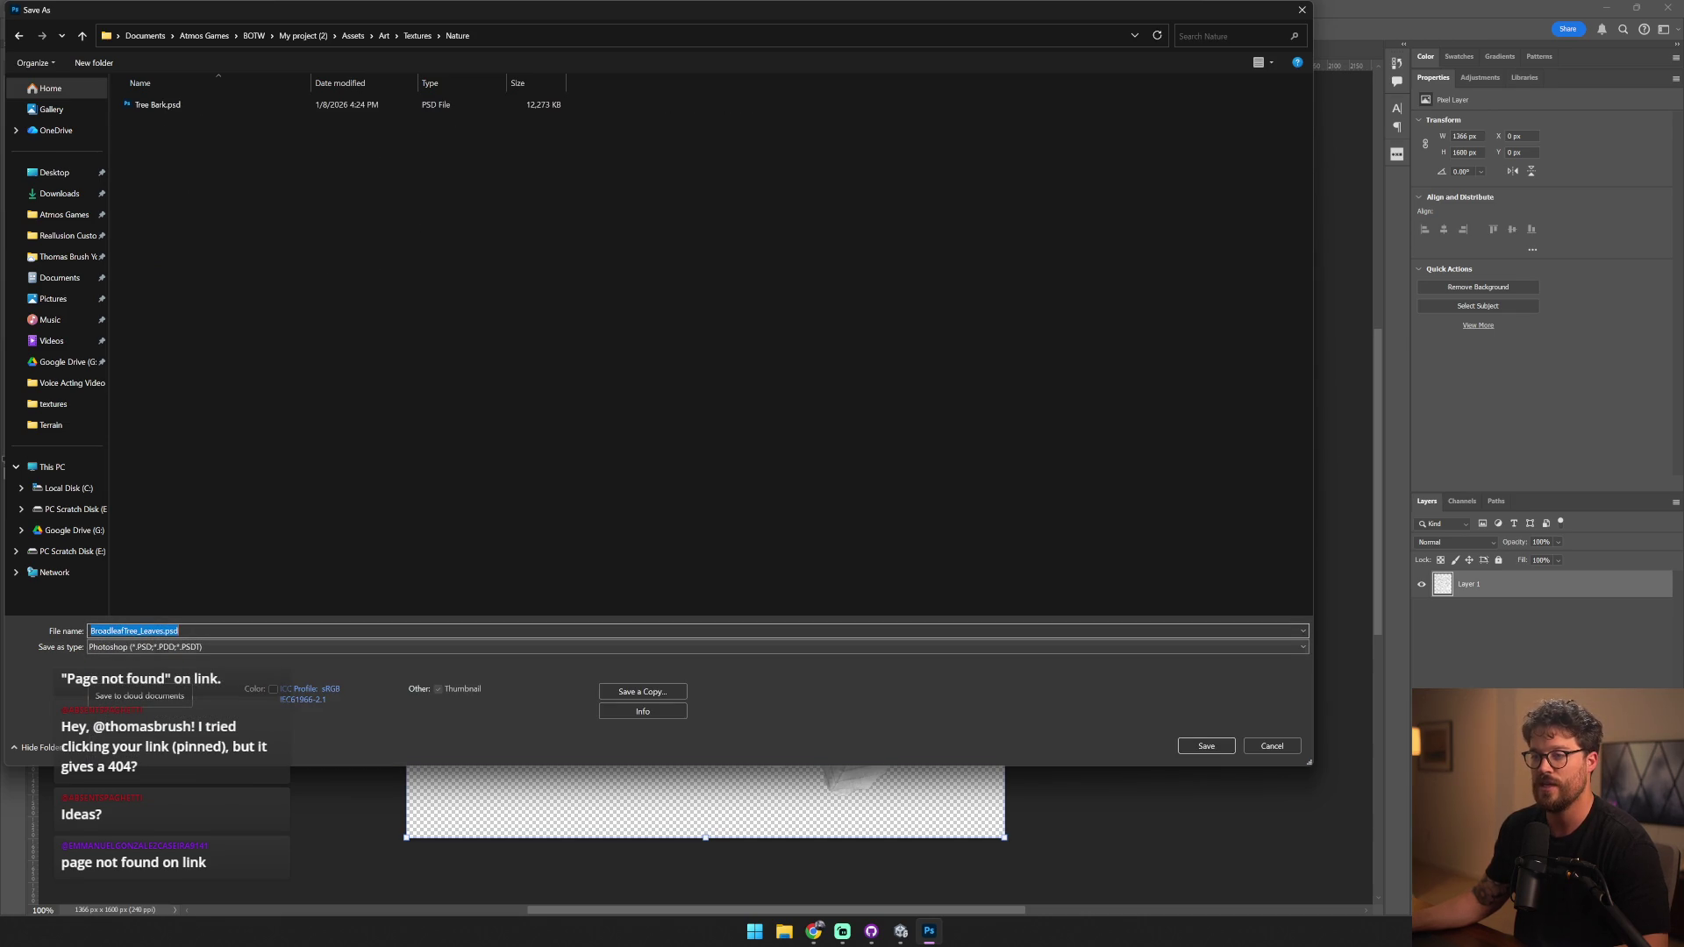
type("Tree le")
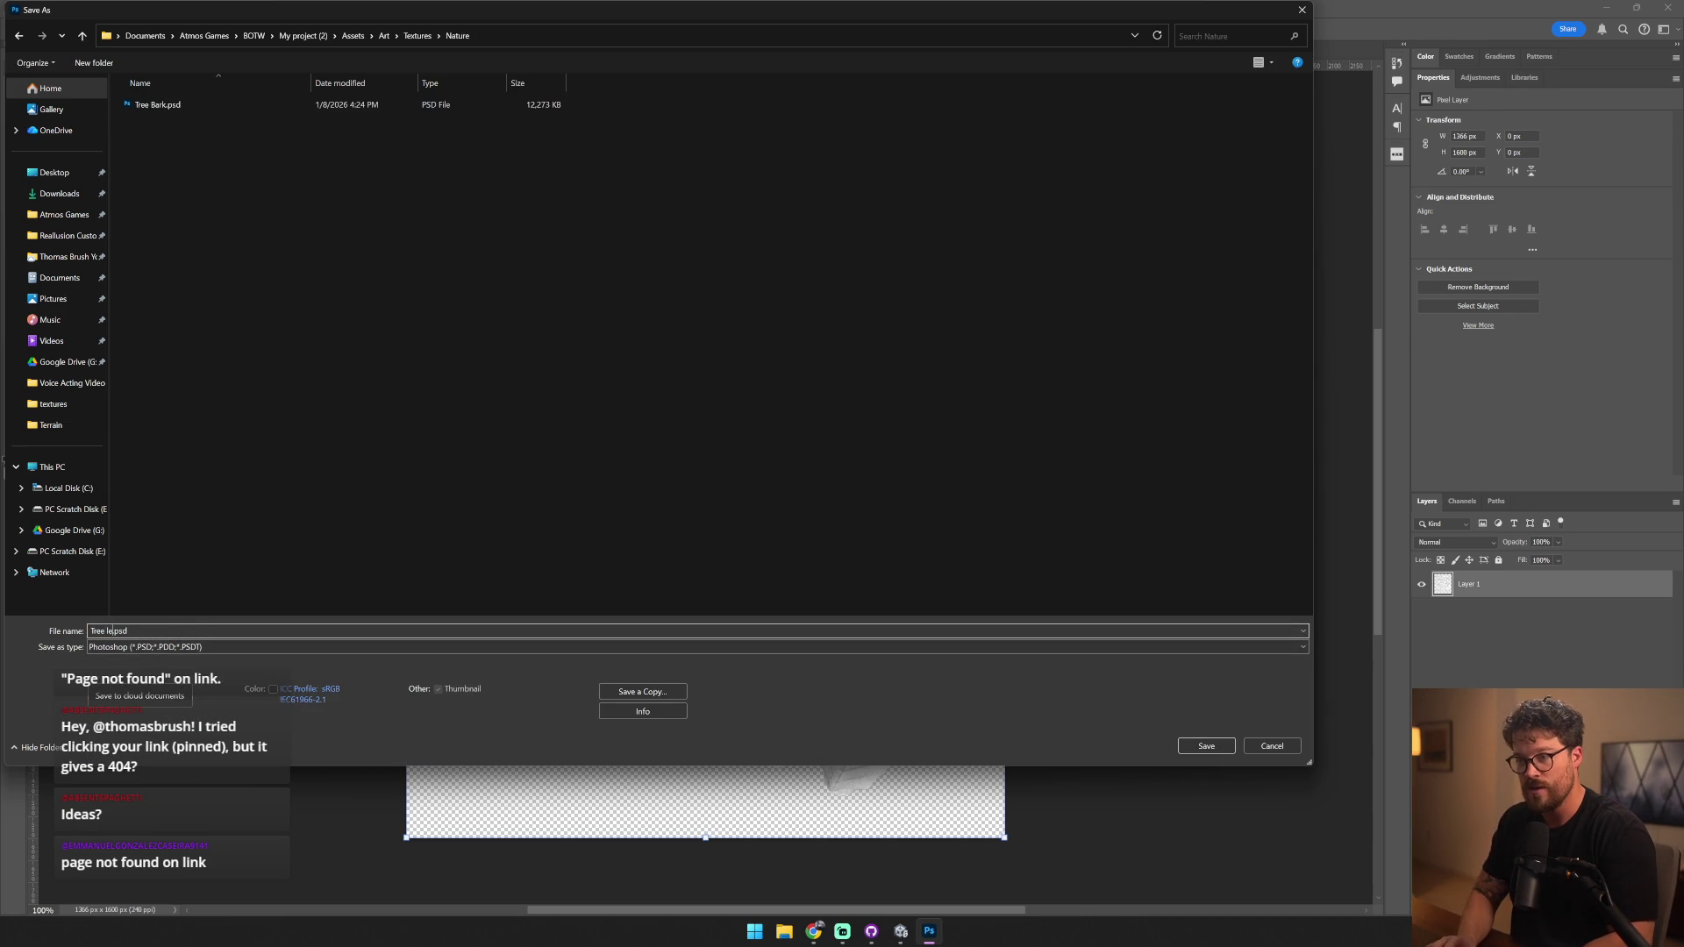
key("Return")
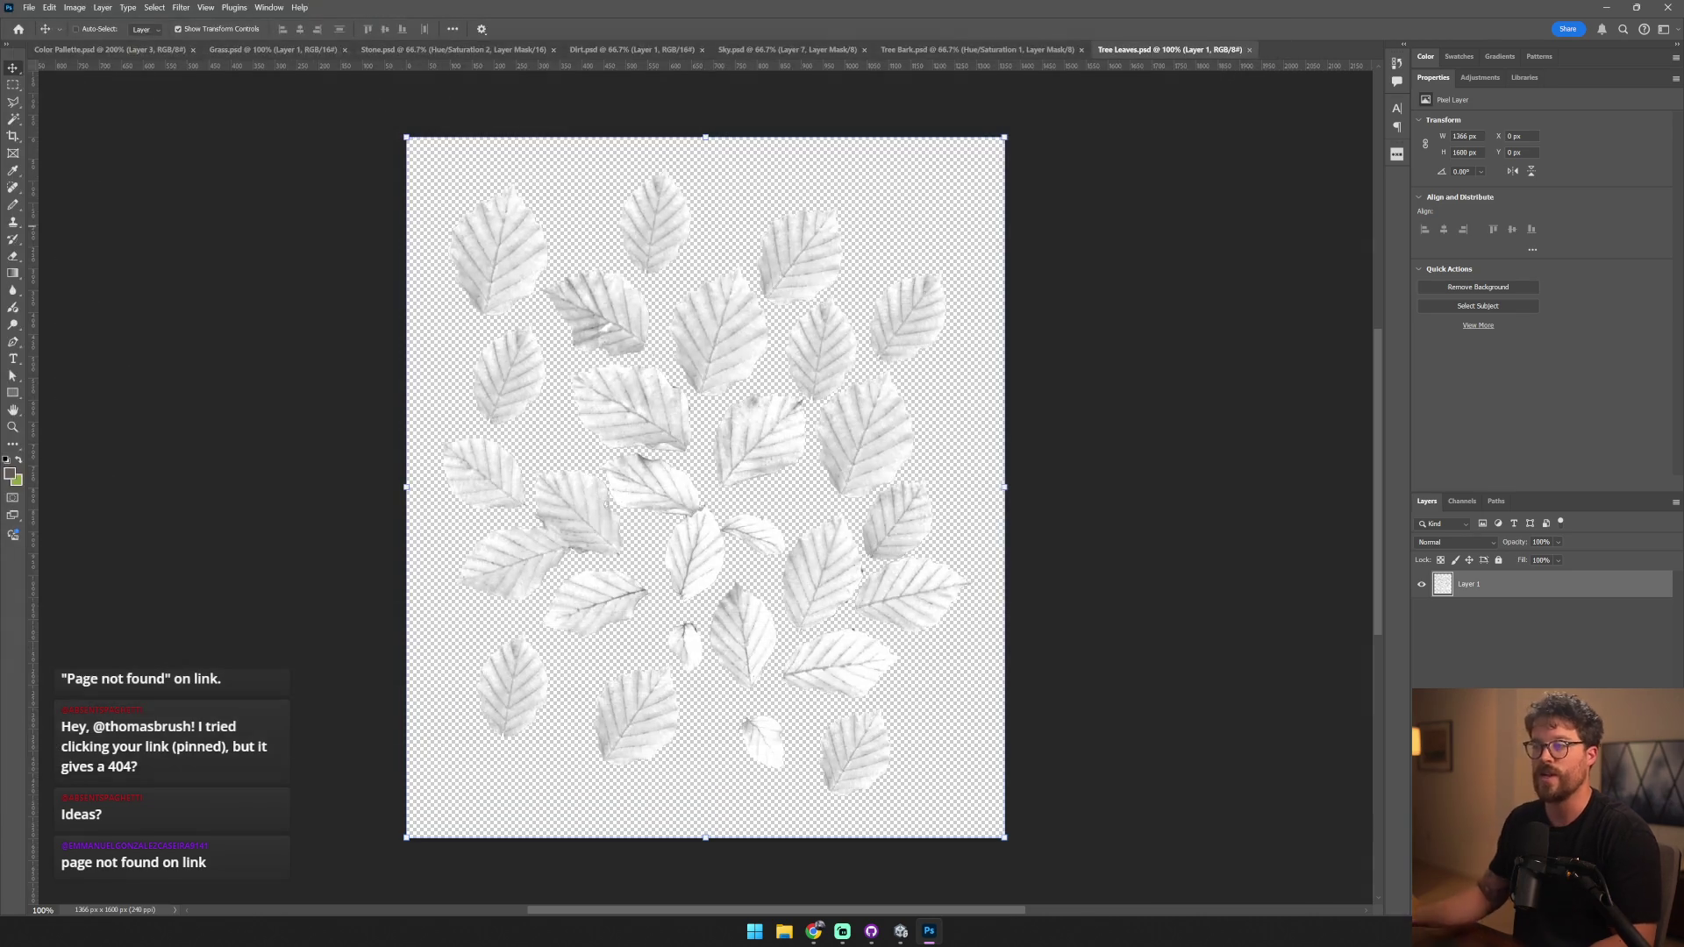
key("alt+Tab")
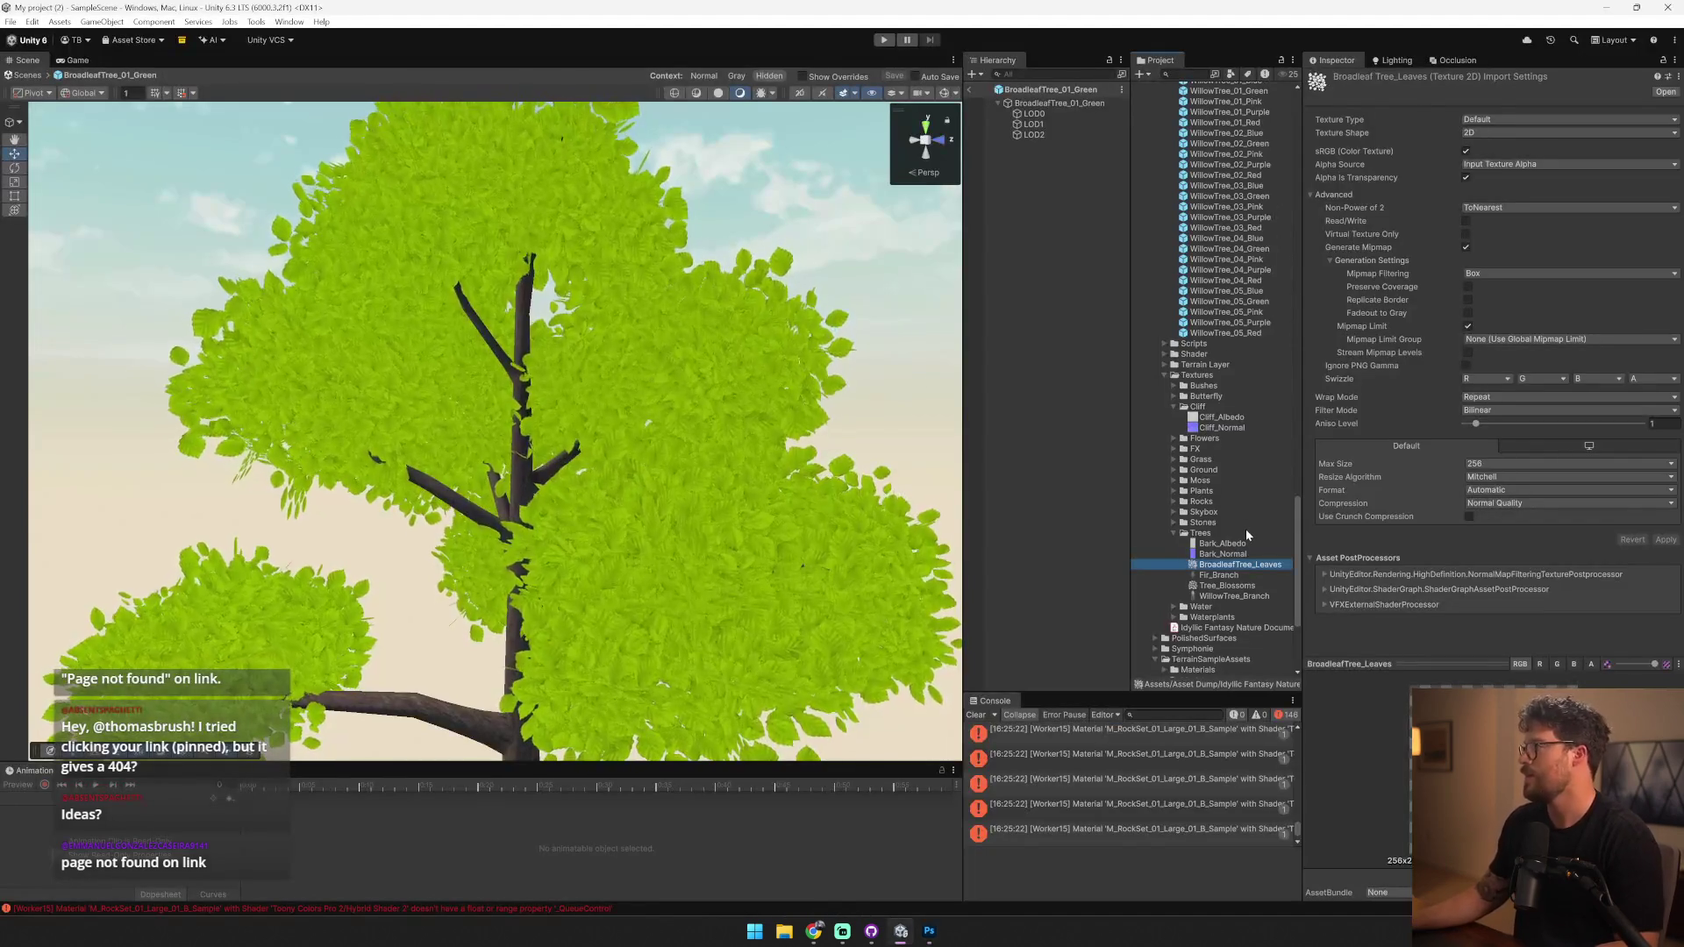
- Duplicate the Tree Bark material and rename the copy Tree Leaves
scroll(1244, 526, "up", 10)
scroll(1245, 526, "up", 10)
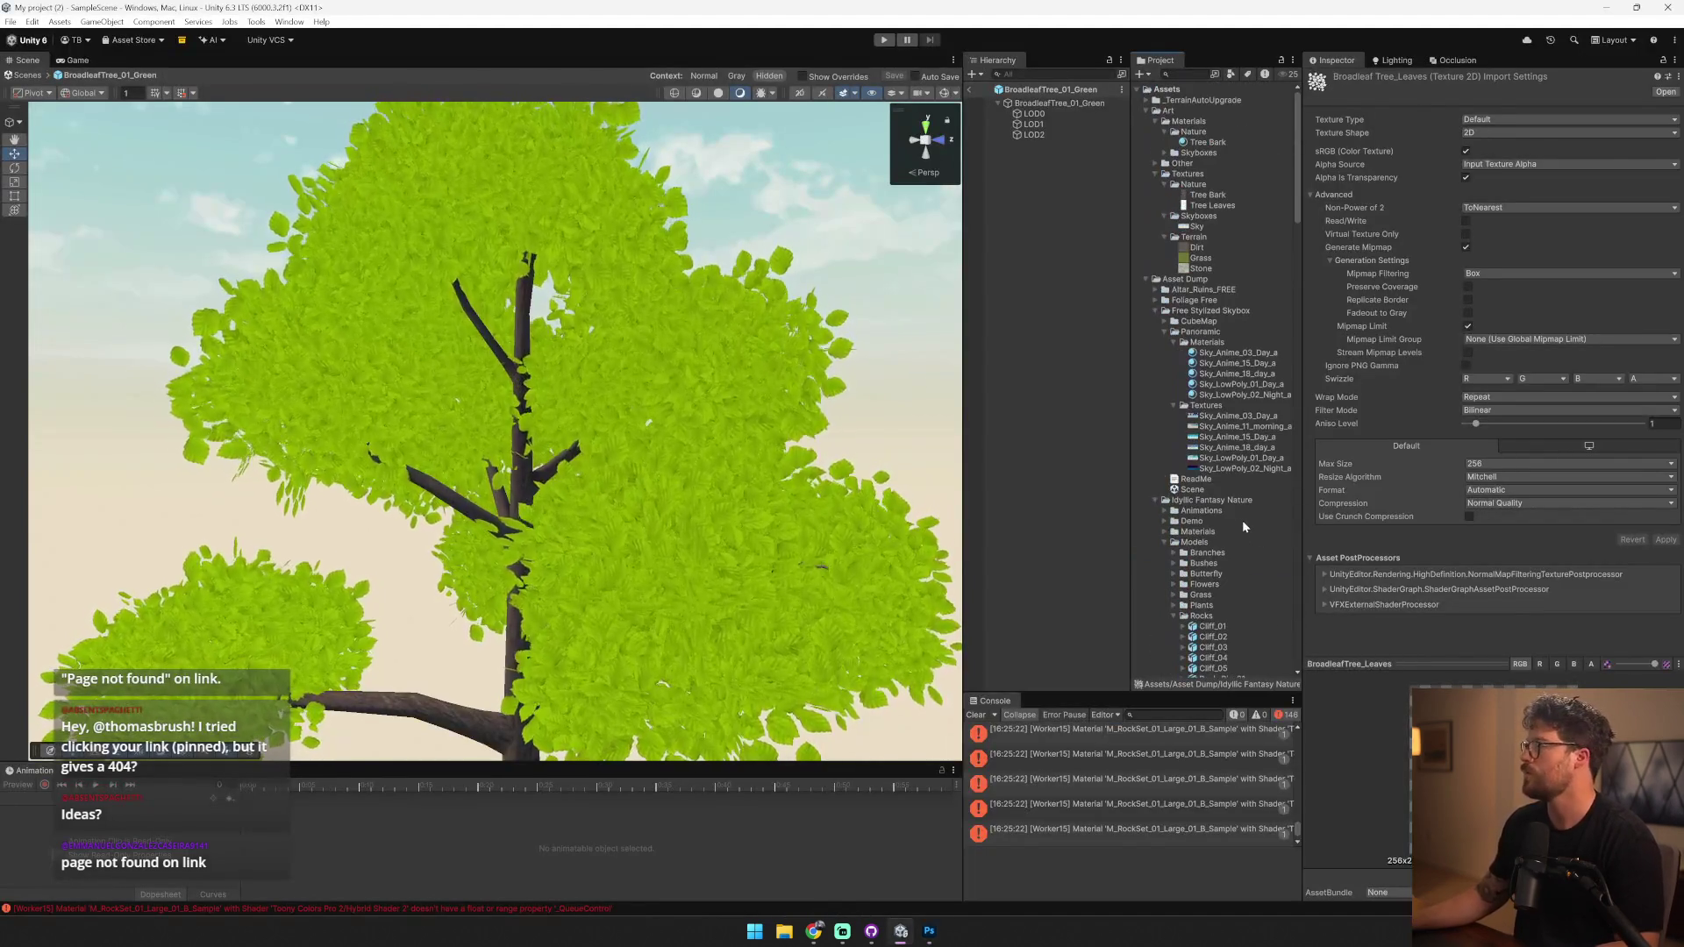
left_click(1210, 142)
key("ctrl+d")
key("F2")
type("Tree Leaves")
key("Return")
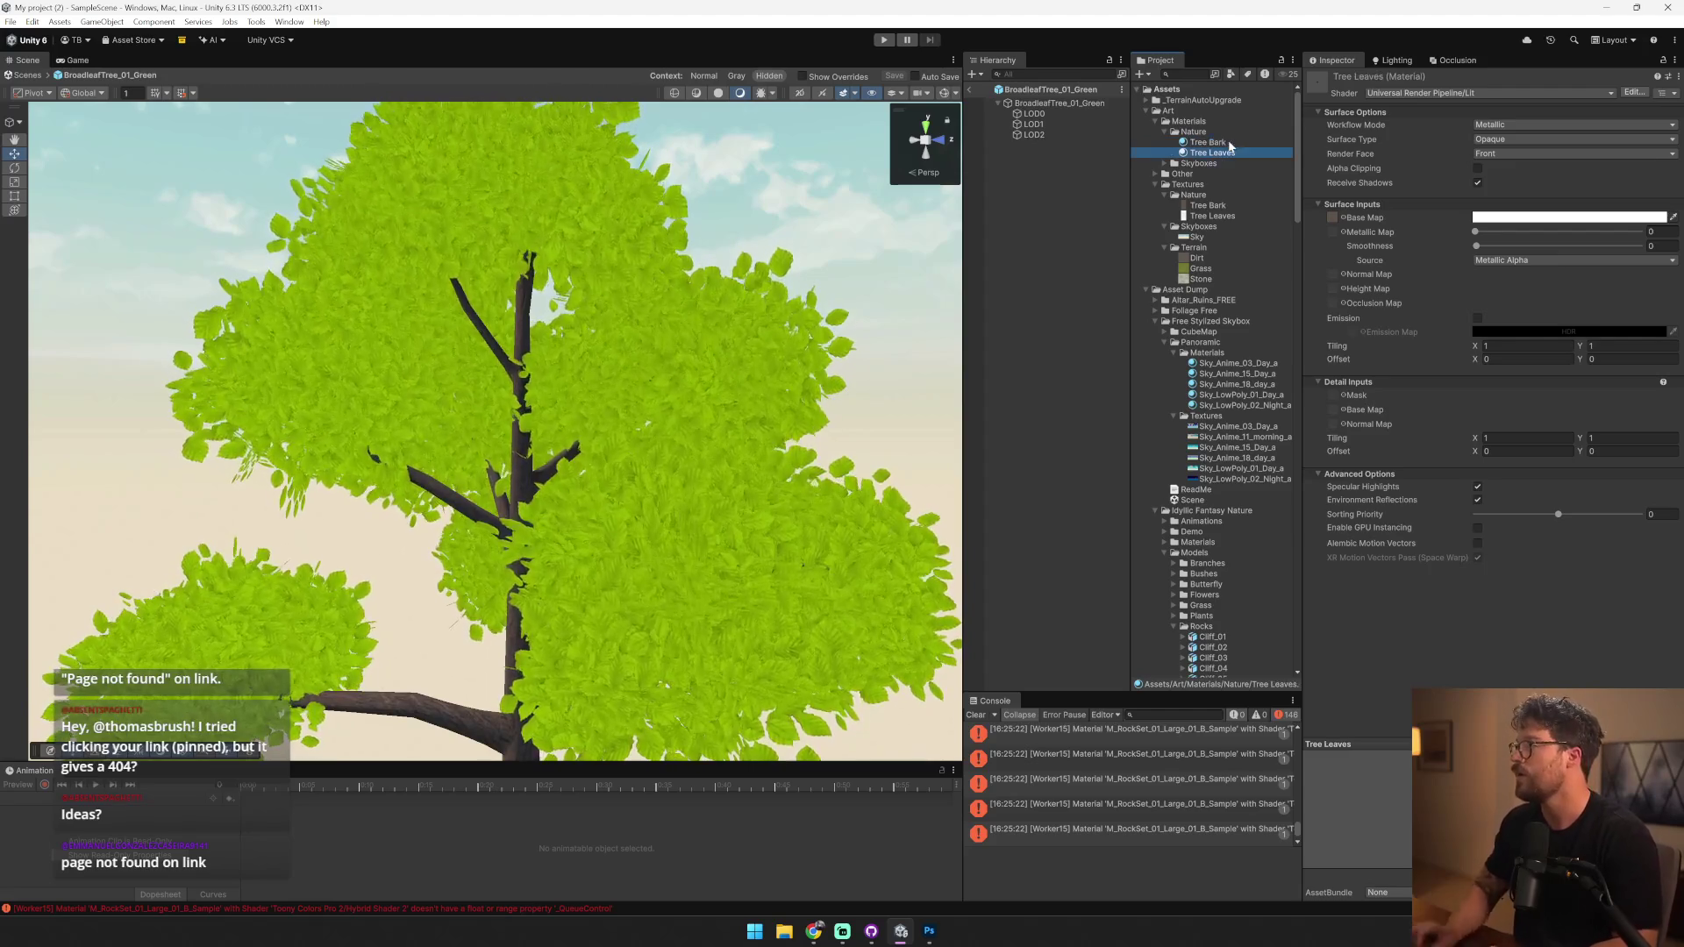
- Apply the Tree Leaves material to the foliage of the LOD0, LOD1 and LOD2 meshes
left_click_drag(989, 214, 719, 383)
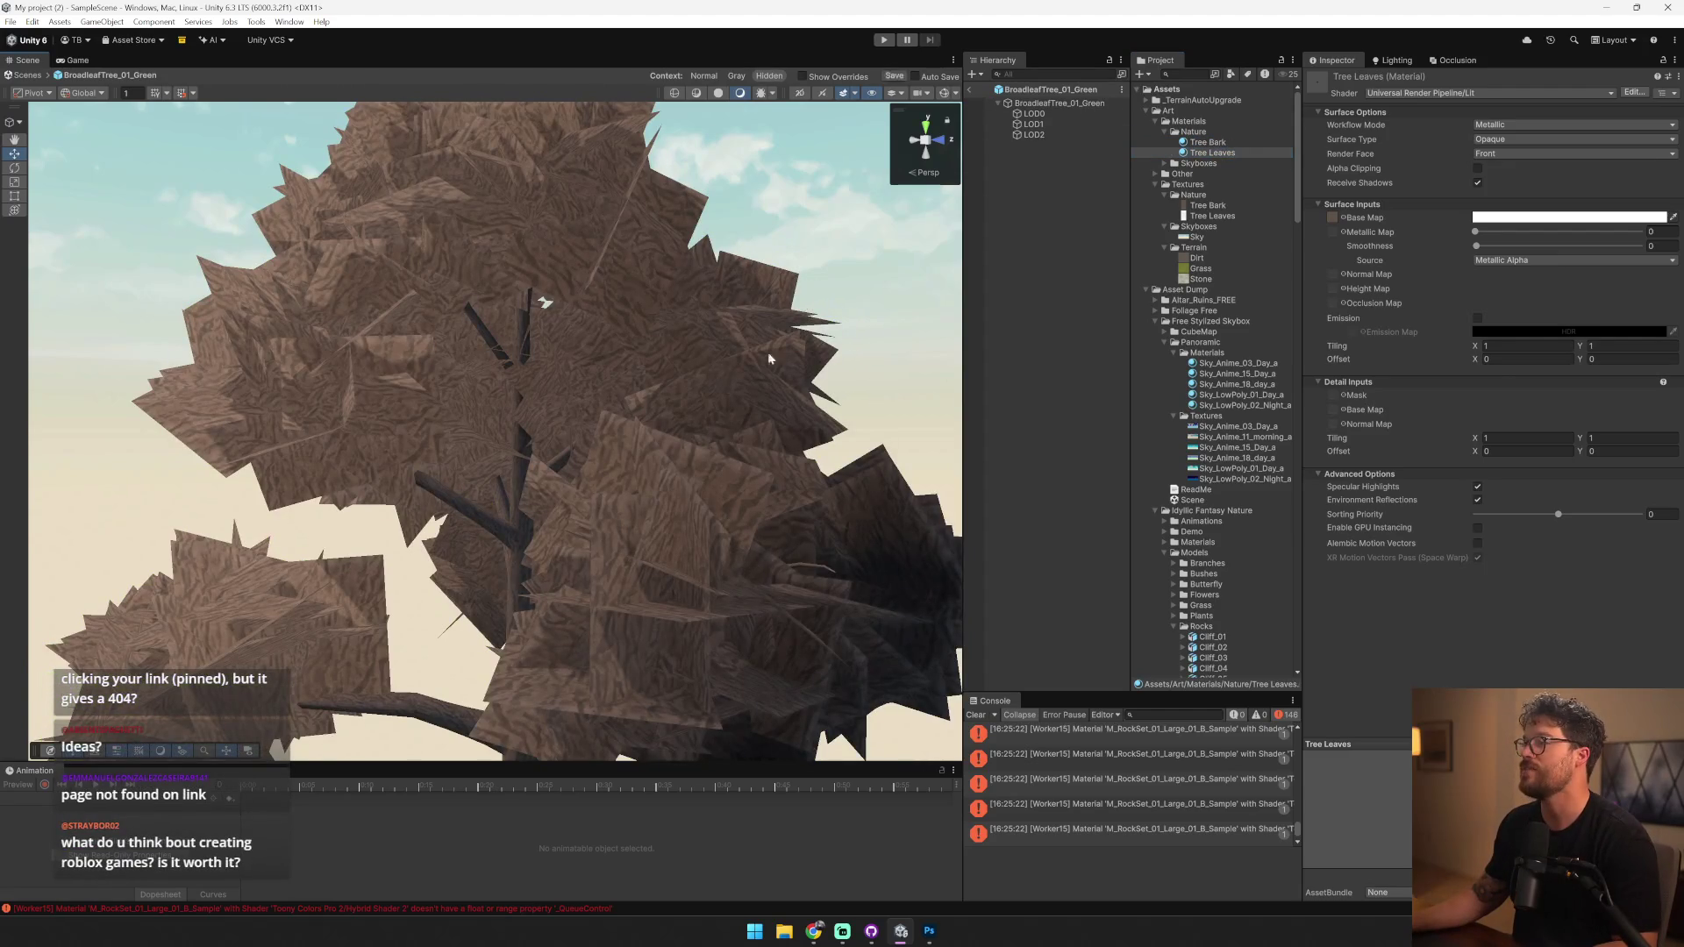
left_click(1066, 125)
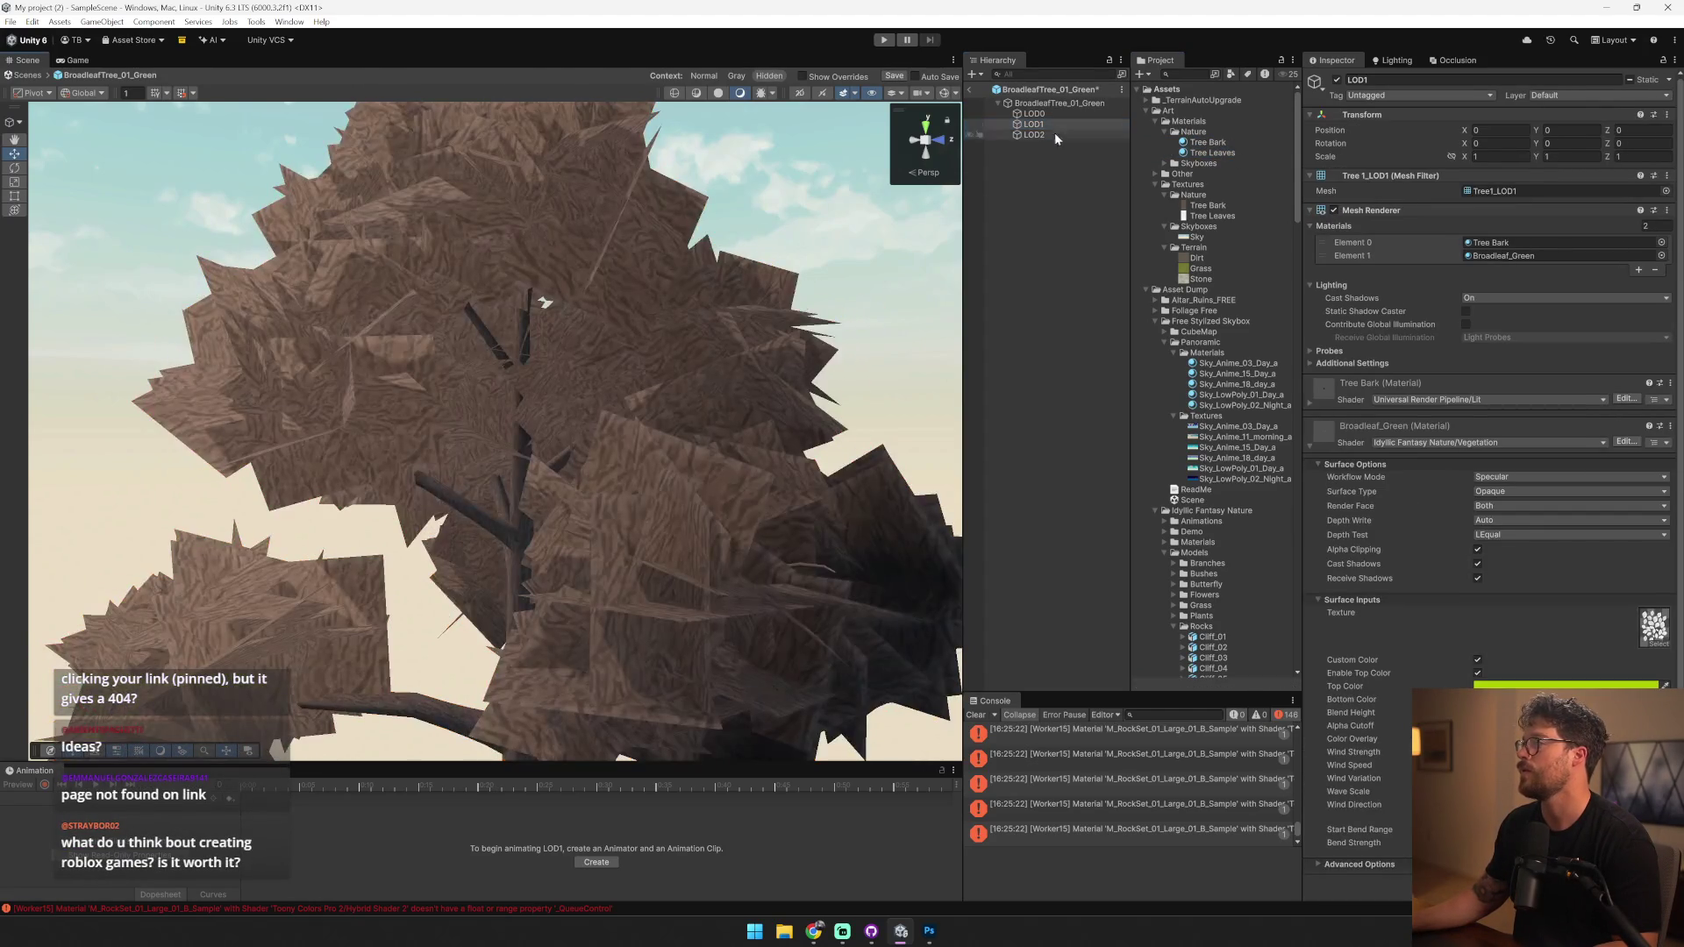
left_click(1057, 135)
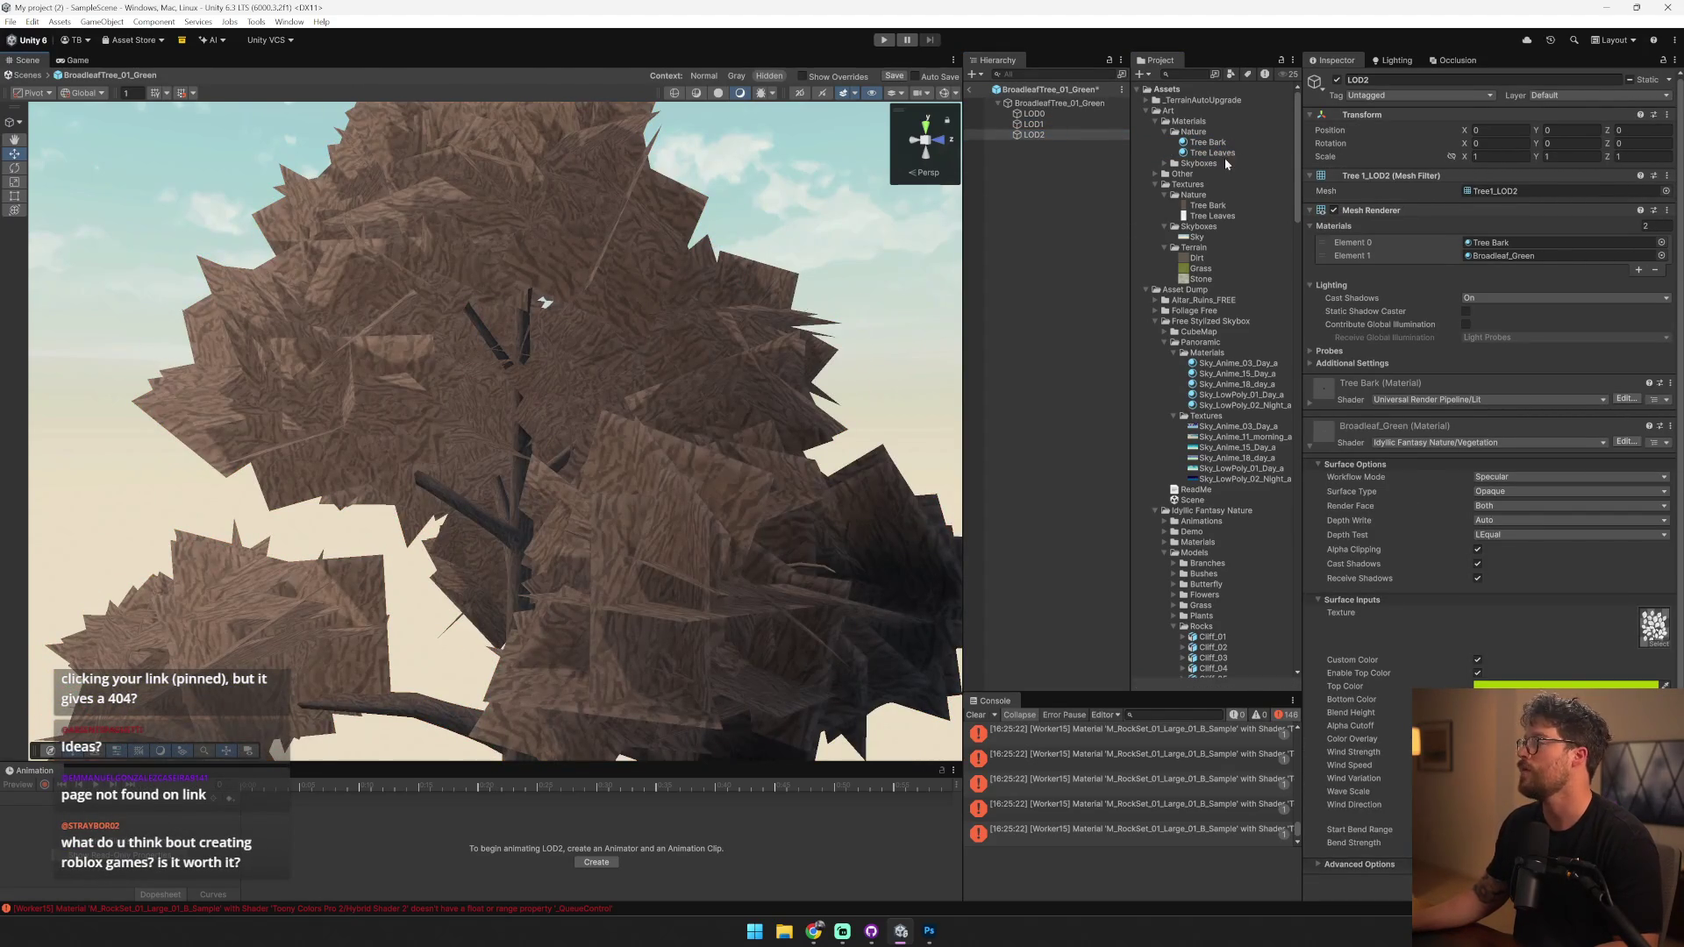
left_click(1228, 153)
mouse_move(1217, 257)
left_mouse_down()
mouse_move(1350, 205)
mouse_move(1332, 219)
left_mouse_up()
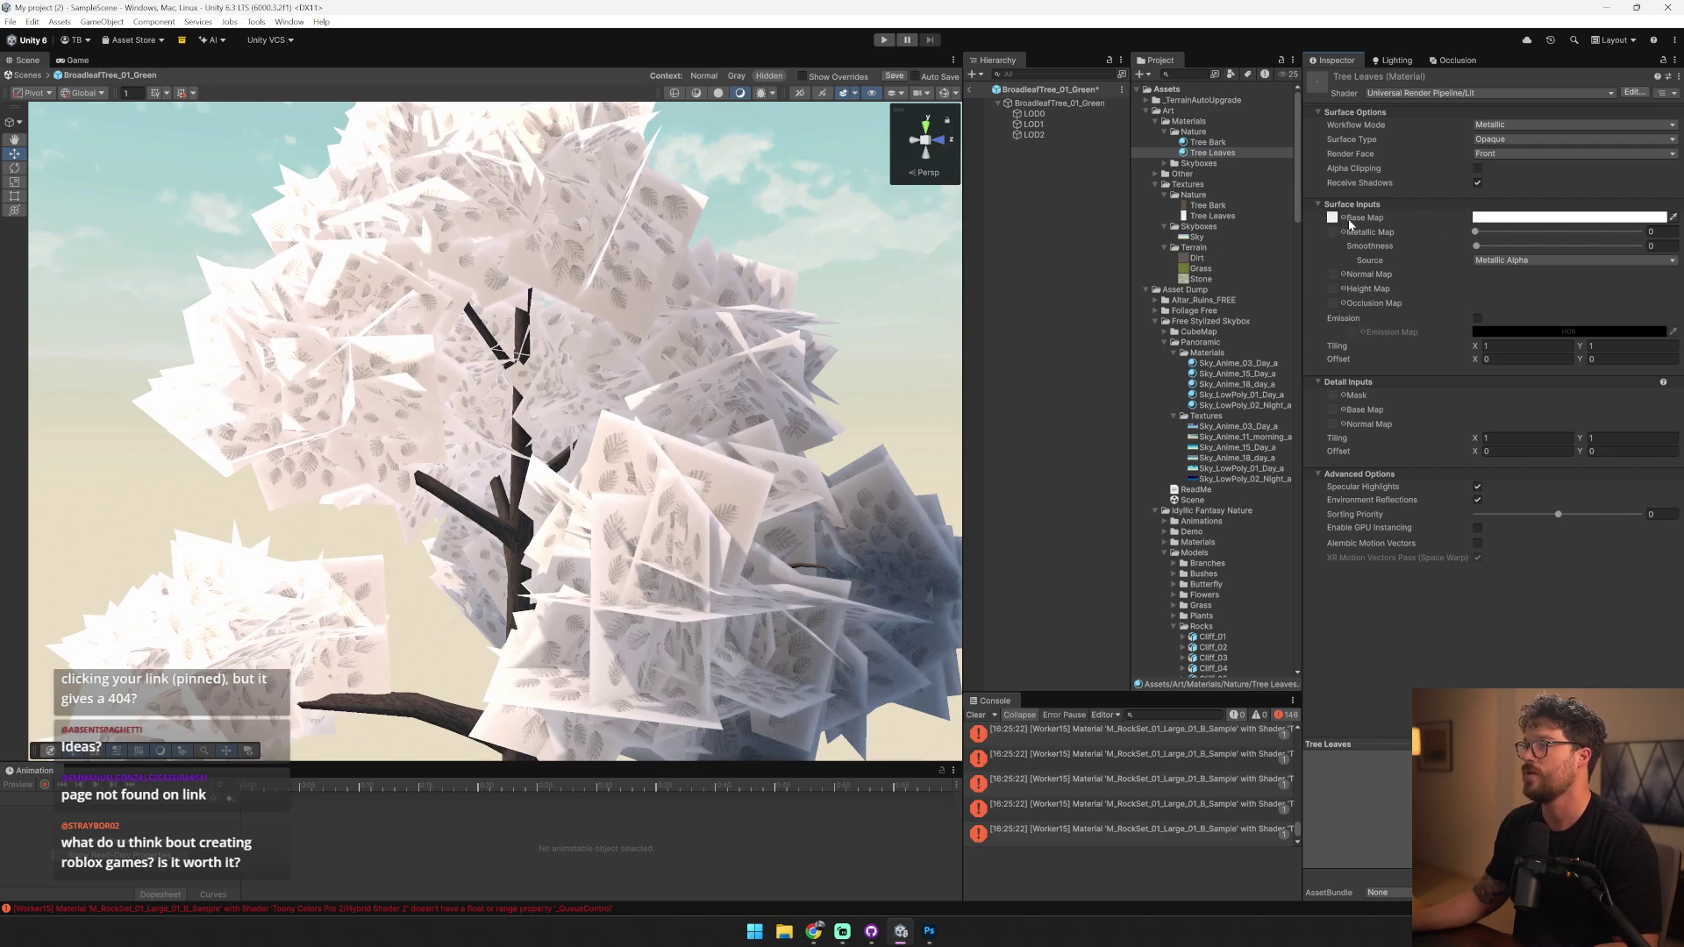
- Keep the Tree Leaves surface Opaque and enable Alpha Clipping with threshold about 0.558
left_click(1527, 140)
left_click(1459, 139)
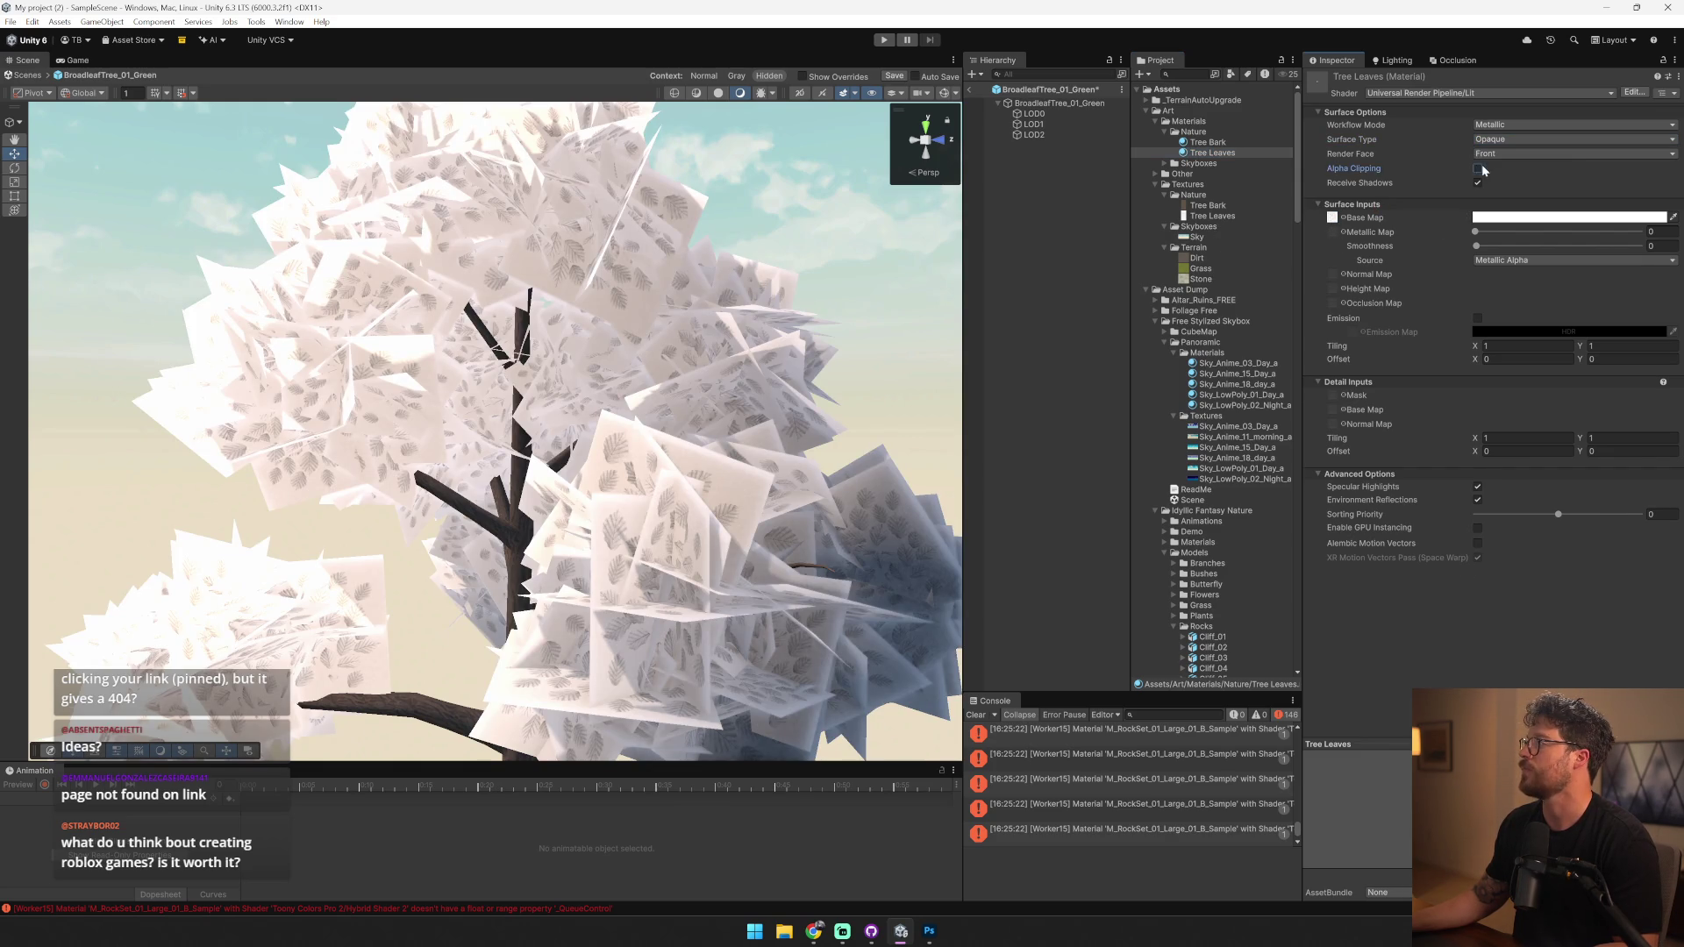
left_click(1478, 168)
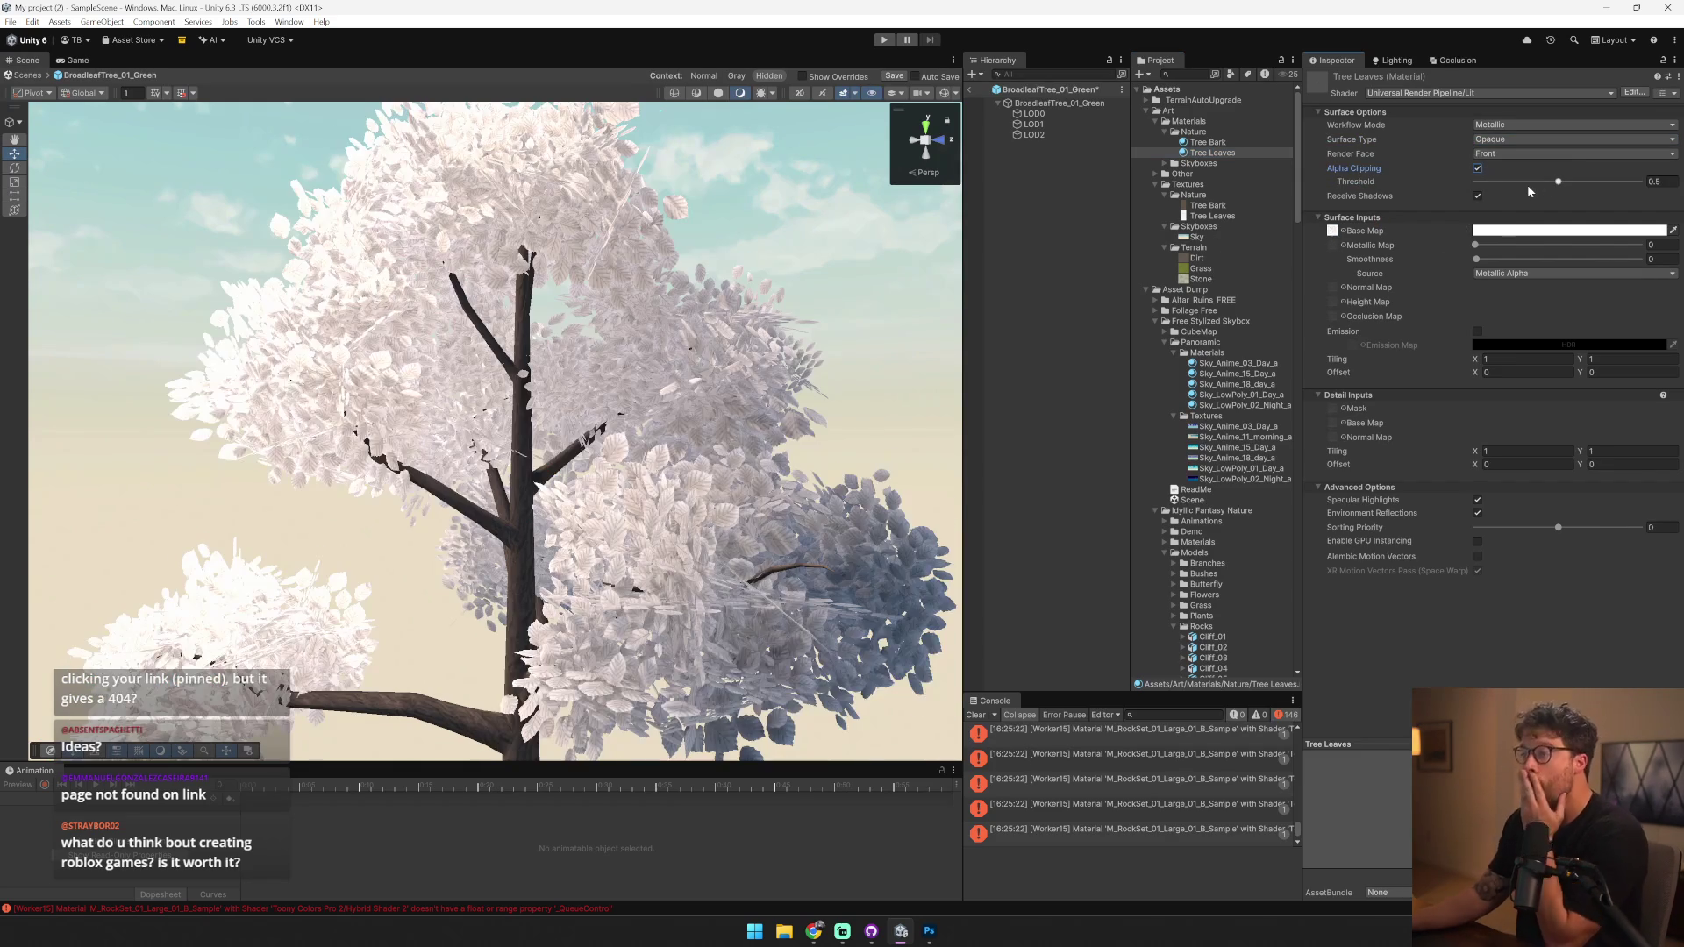
left_click_drag(1558, 181, 1618, 191)
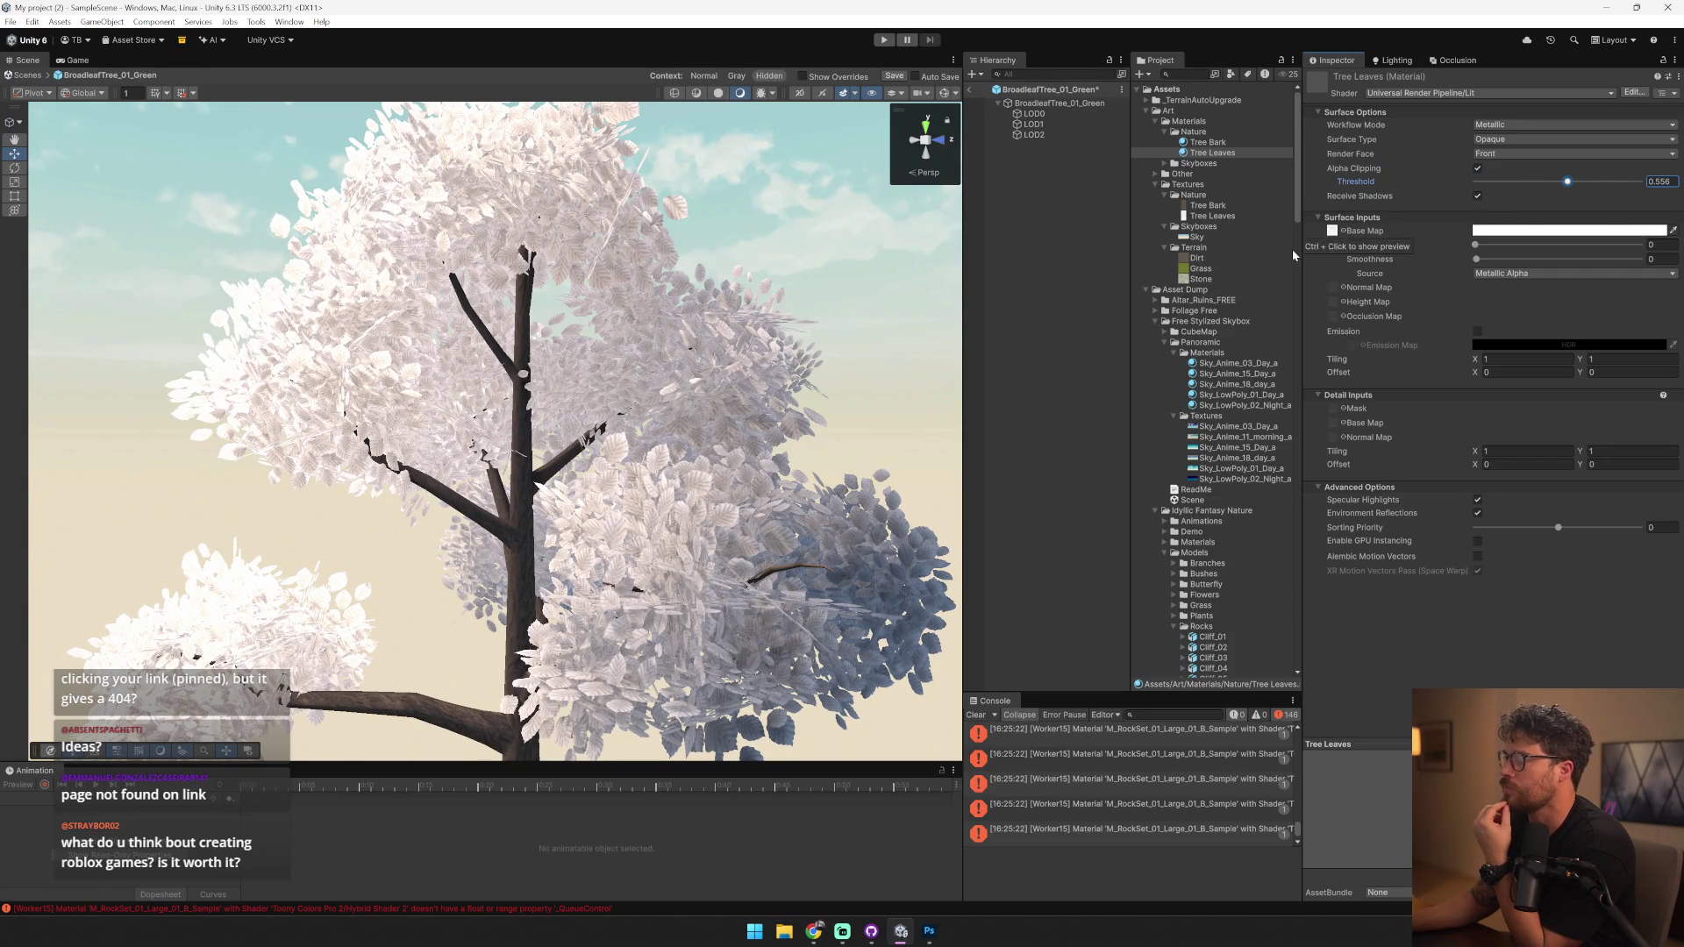
double_click(1227, 271)
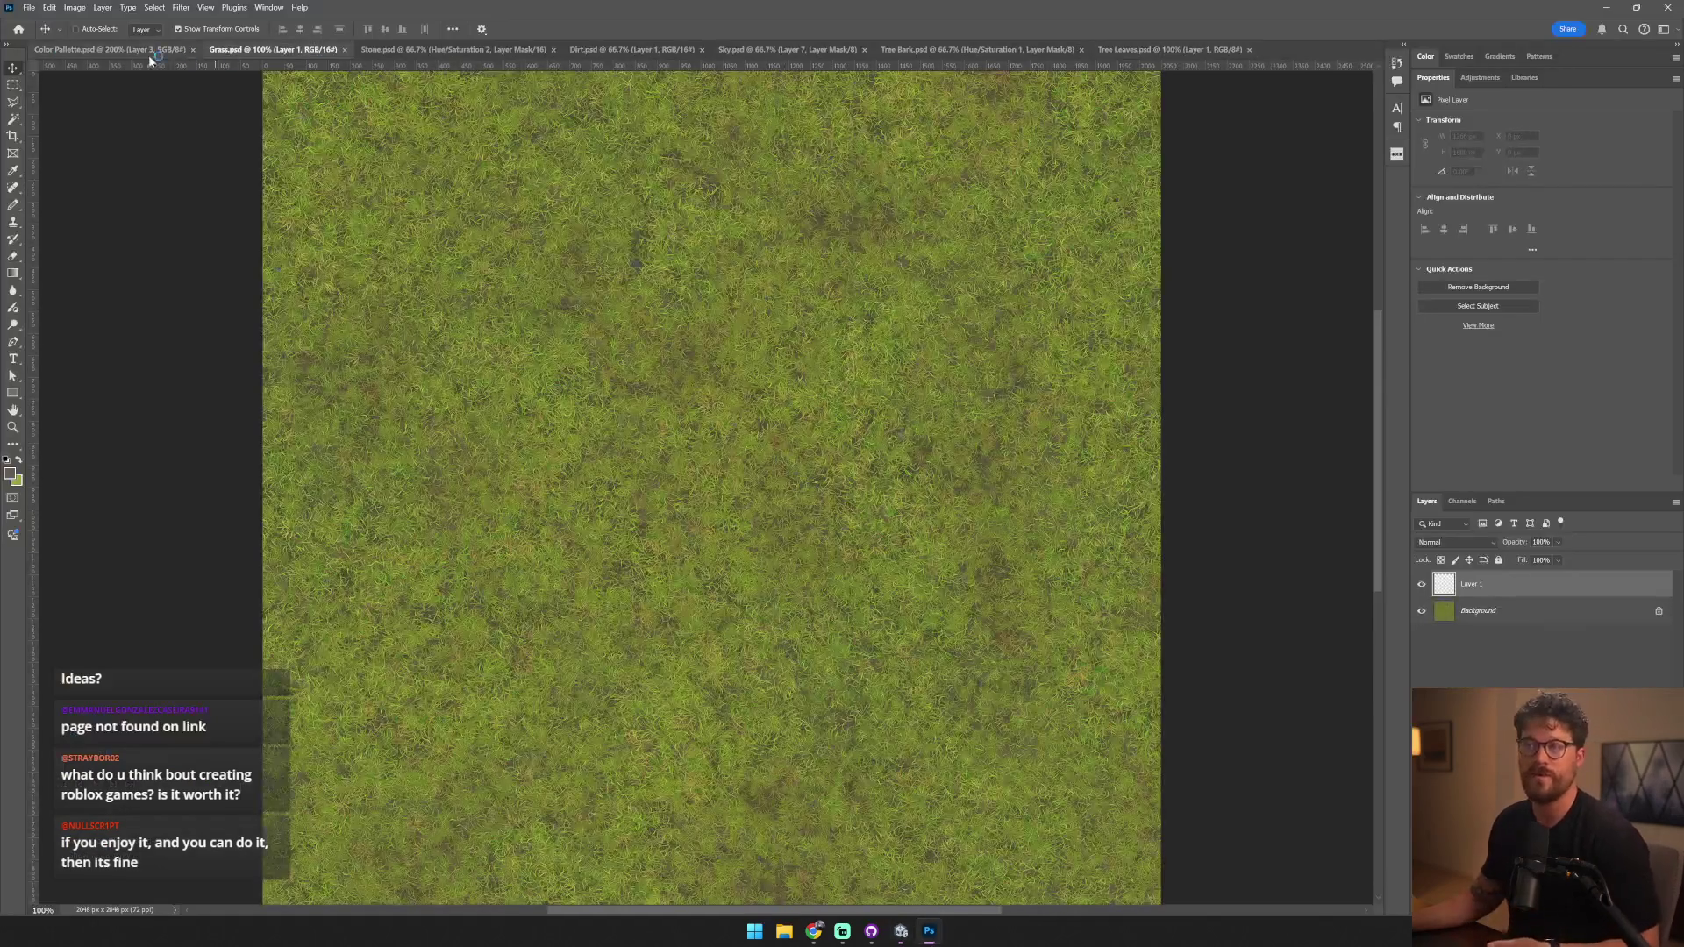
- Copy the green swatch from the Color Pallette document into Tree Leaves.psd
left_click(180, 54)
left_click(362, 271)
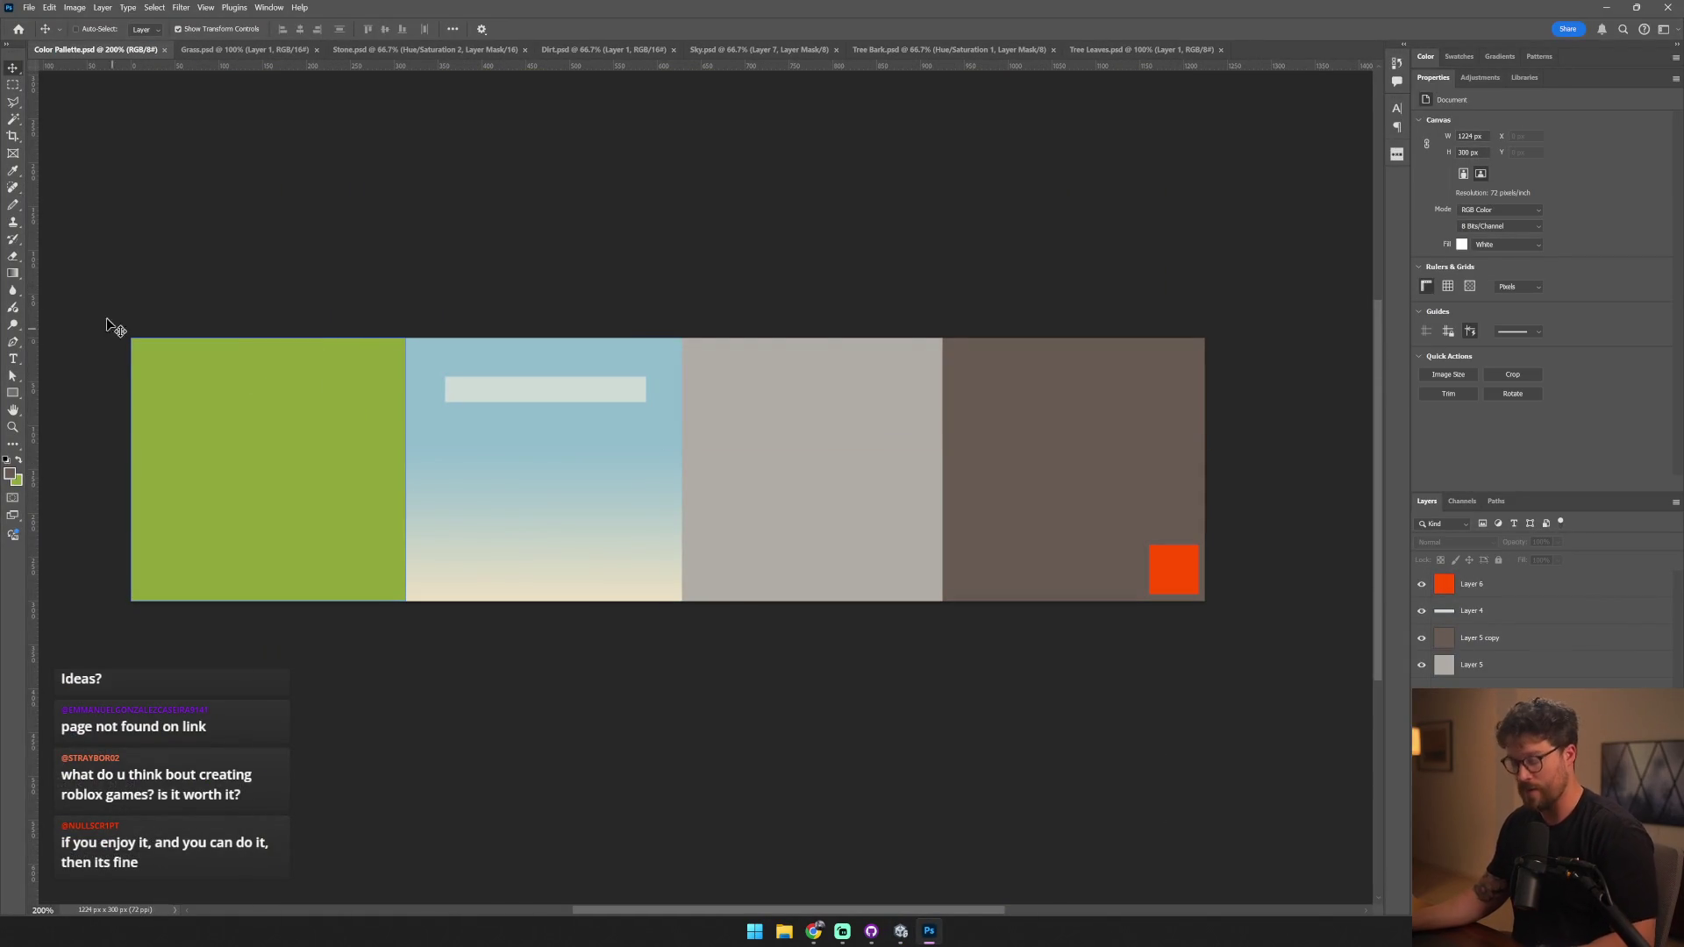
left_click(13, 85)
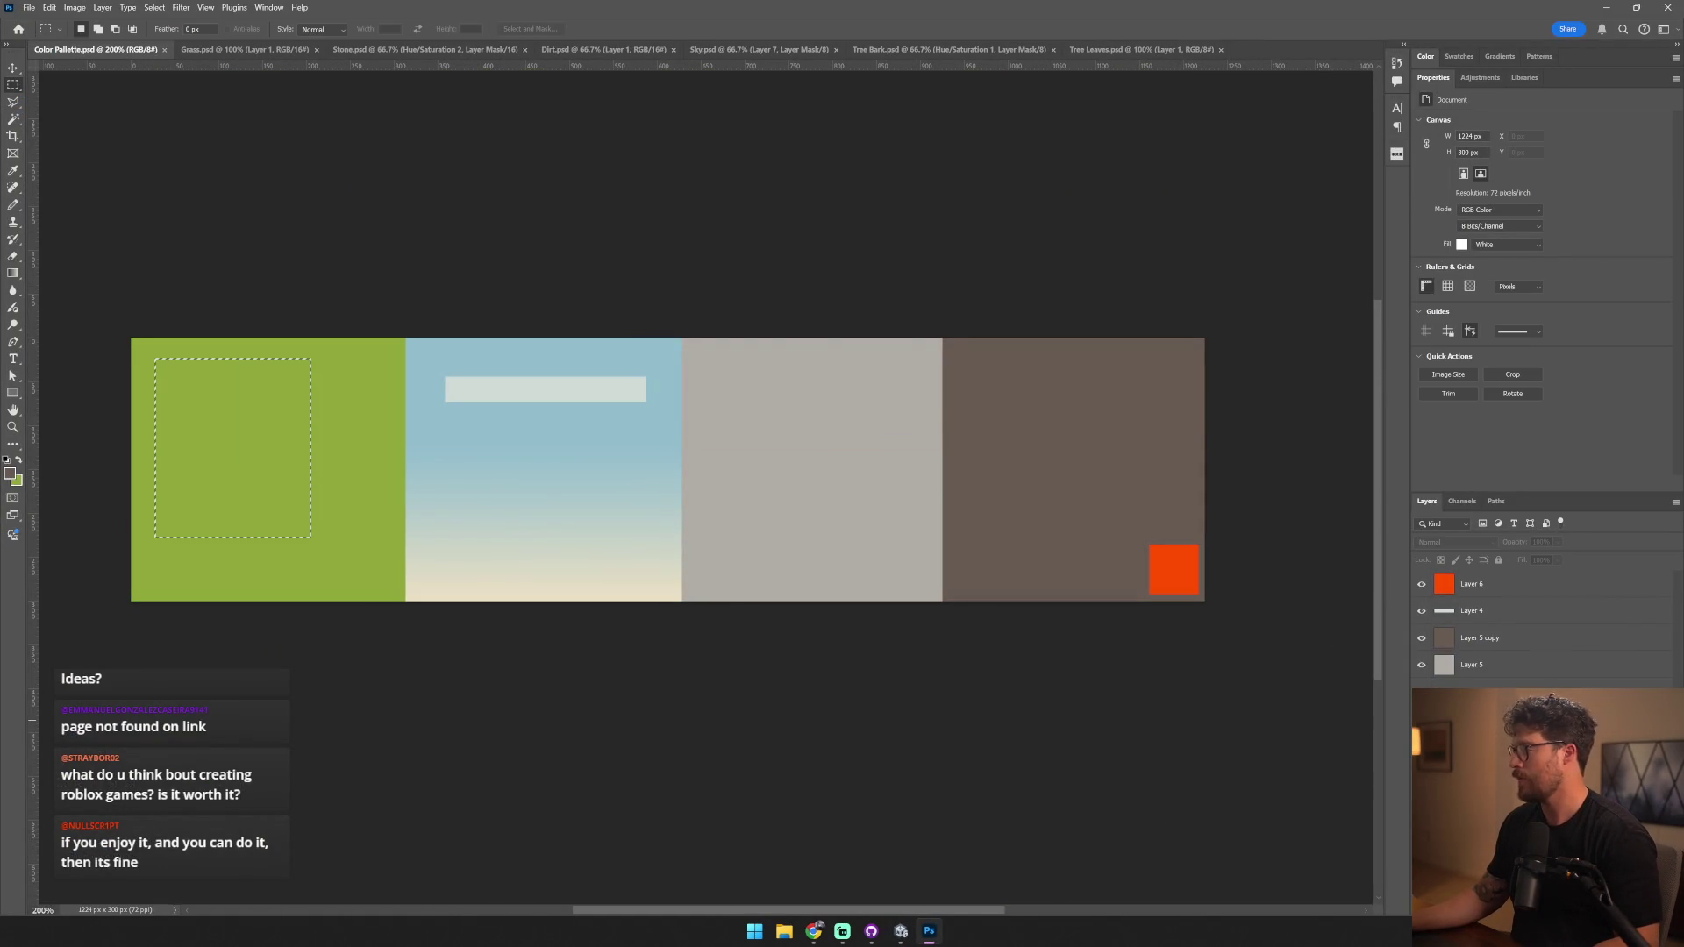
left_click(1491, 742)
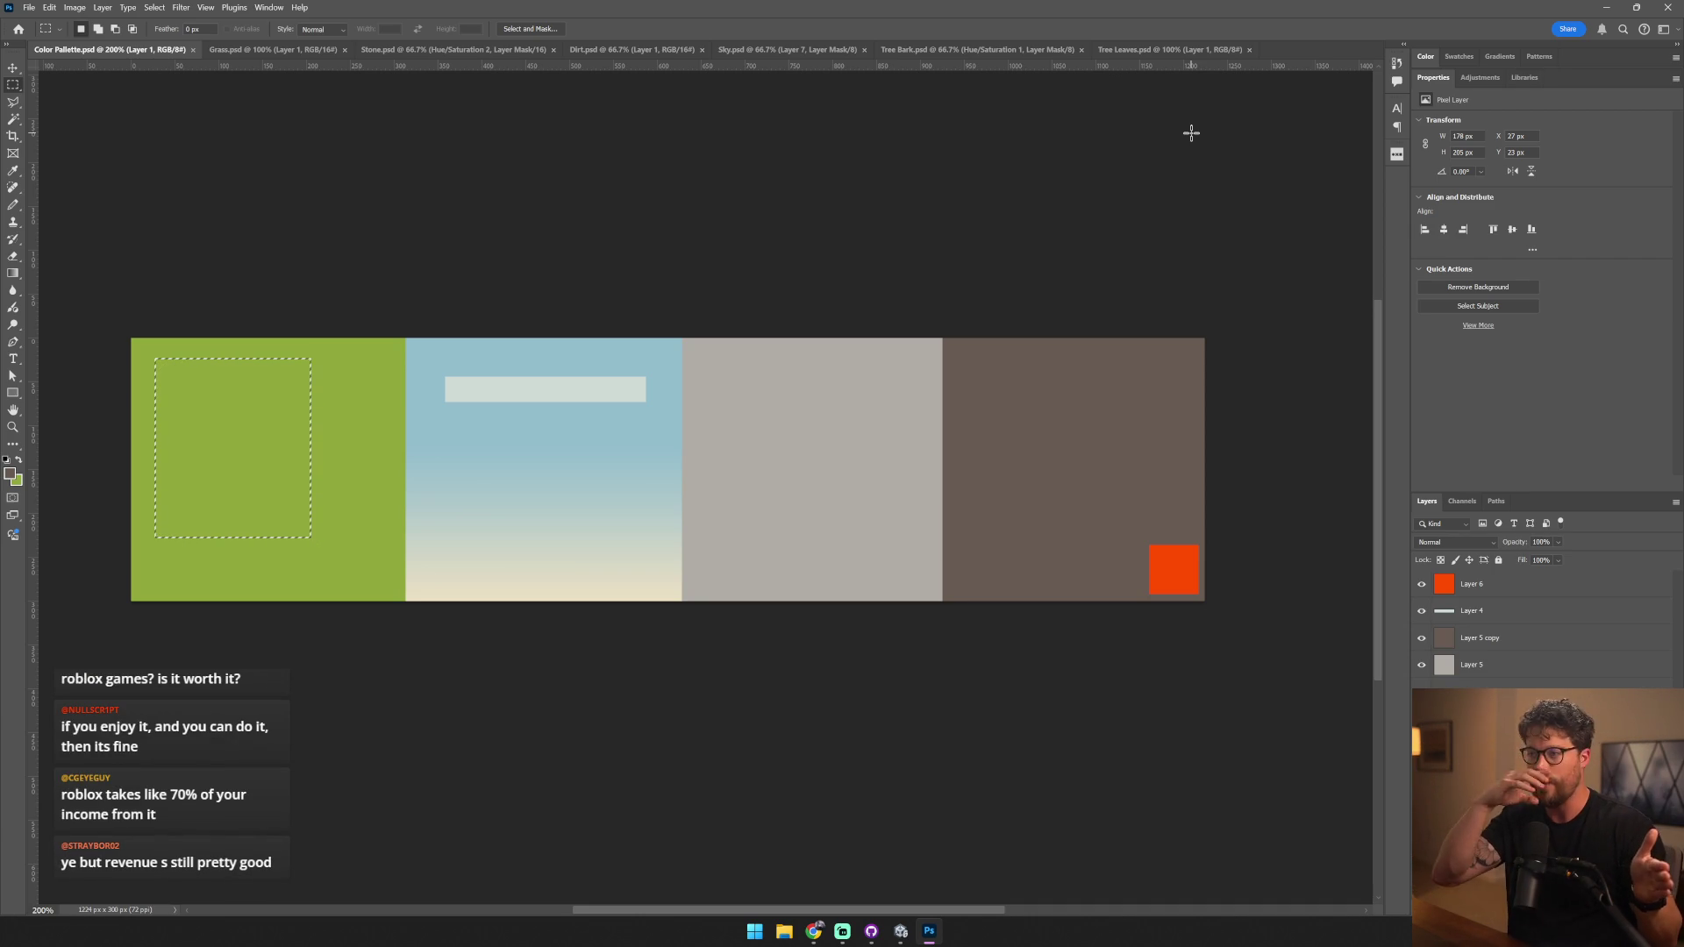
mouse_move(1149, 87)
left_mouse_down()
mouse_move(1166, 263)
mouse_move(1240, 523)
left_mouse_up()
- Add a colorized Hue/Saturation layer over the white leaves, tuned to match the green swatch
key("v")
left_click(1605, 619)
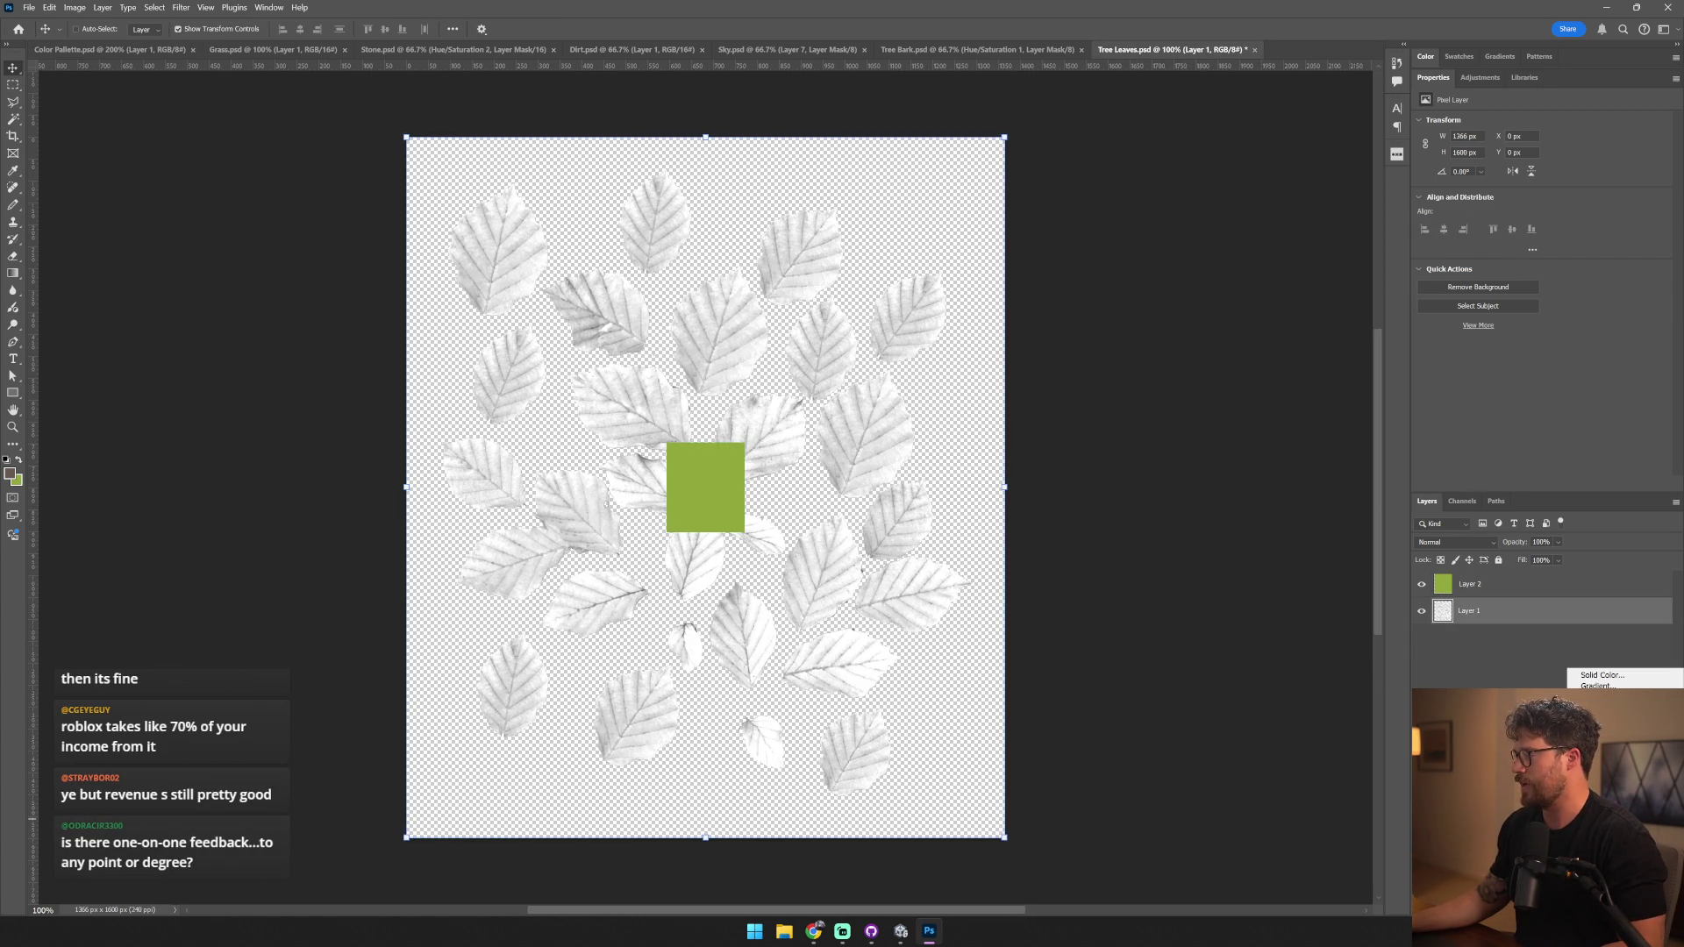
left_click(1604, 766)
left_click(1503, 242)
left_click_drag(1577, 195, 1491, 223)
left_click_drag(1422, 172, 1482, 175)
left_click_drag(1583, 197, 1476, 226)
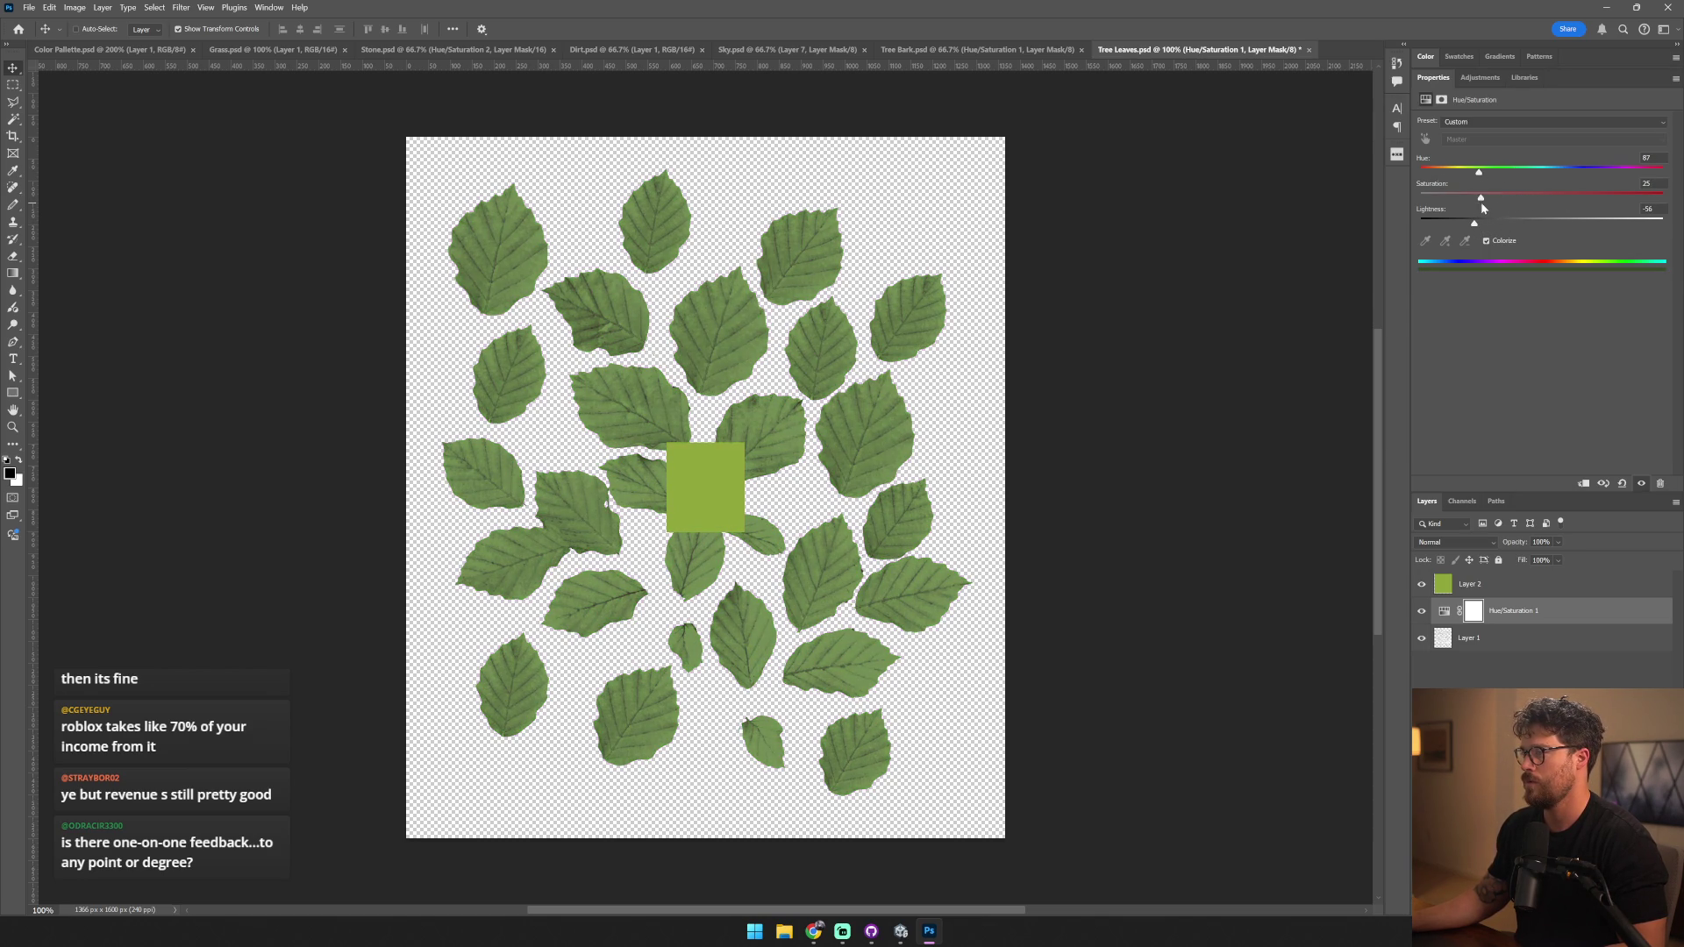
left_click_drag(1478, 227, 1483, 227)
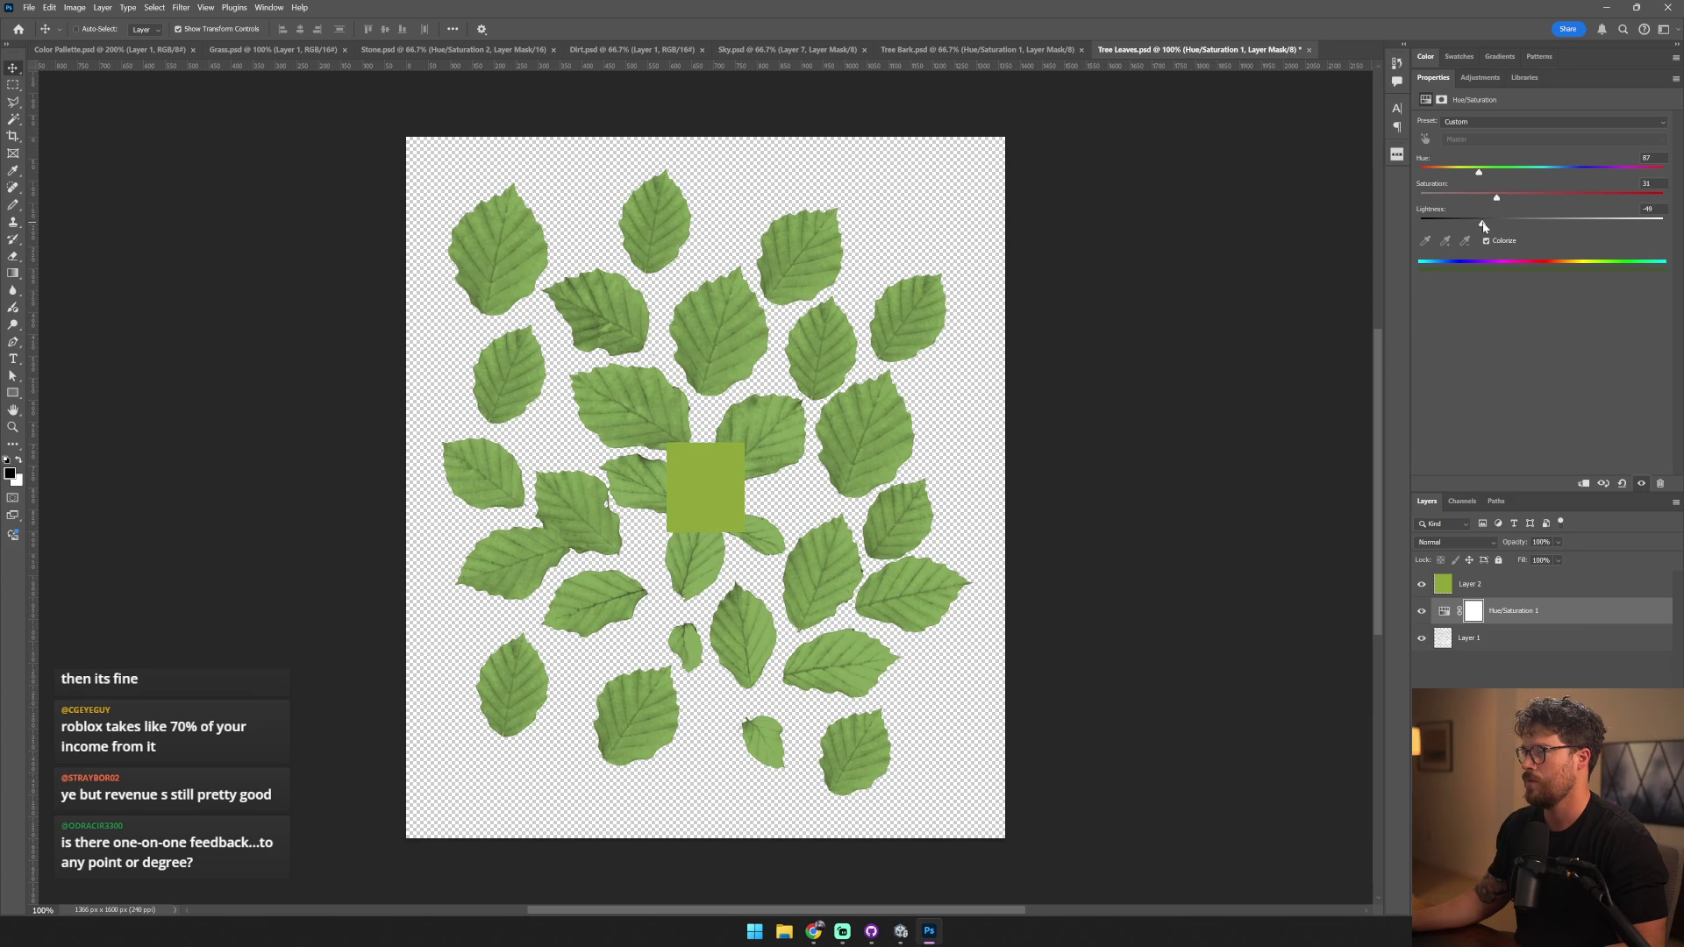
left_click(1471, 172)
left_click_drag(1496, 198, 1503, 200)
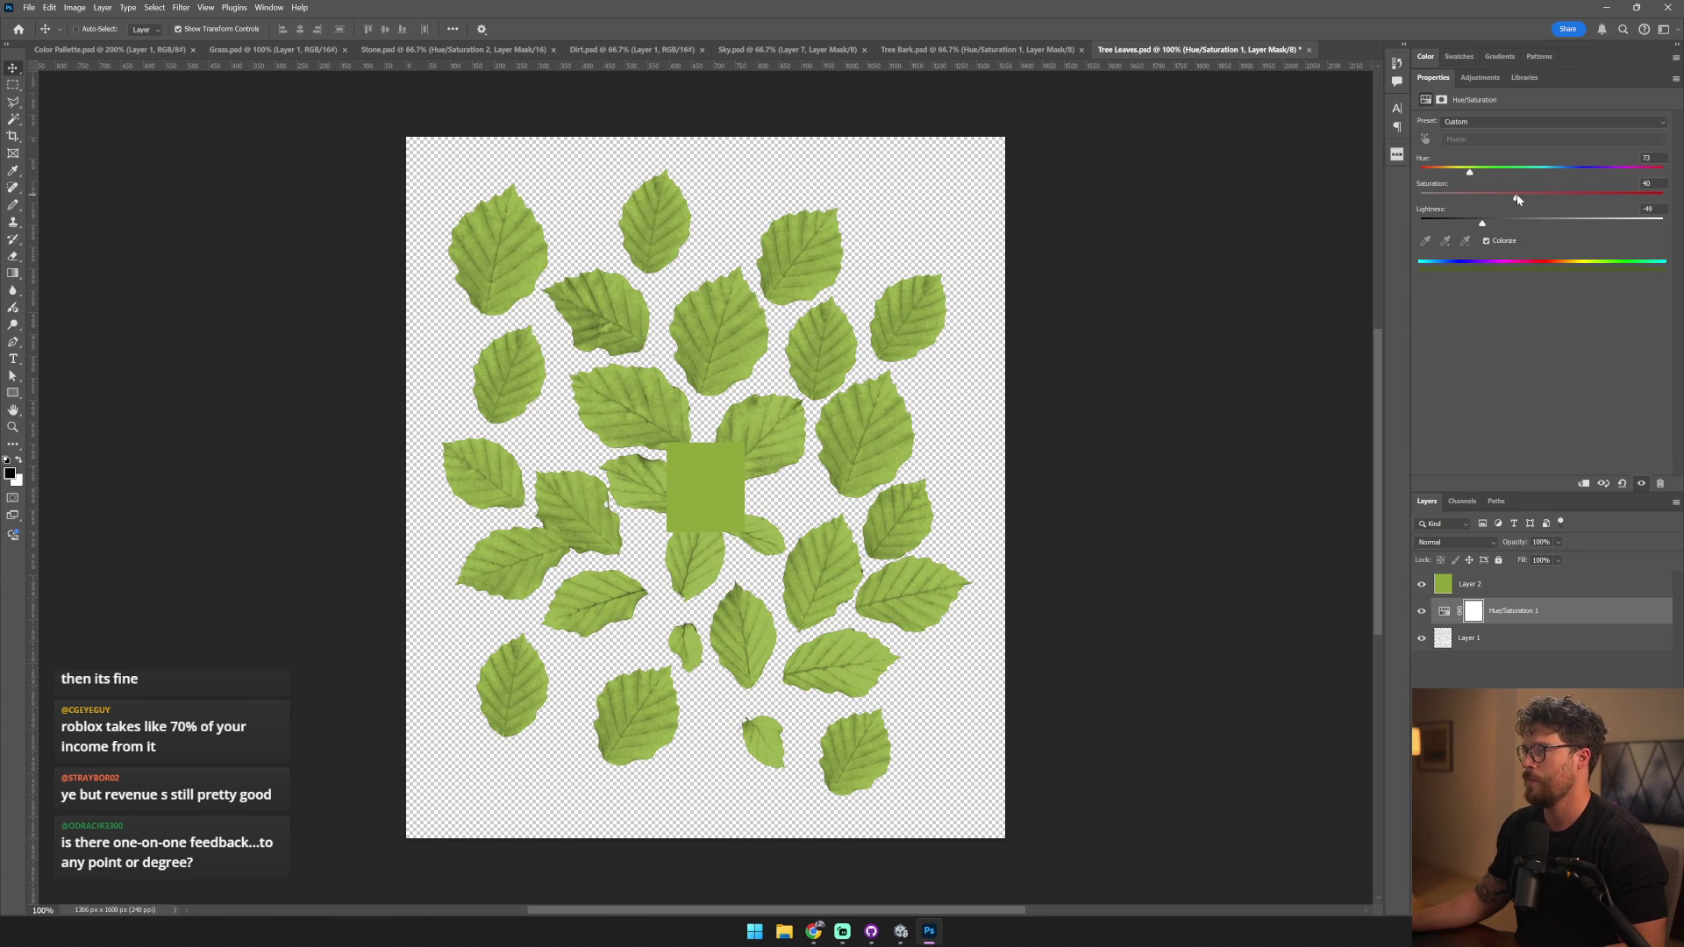
- Delete the green reference square and save Tree Leaves.psd
key("Delete")
key("ctrl+s")
key("alt+Tab")
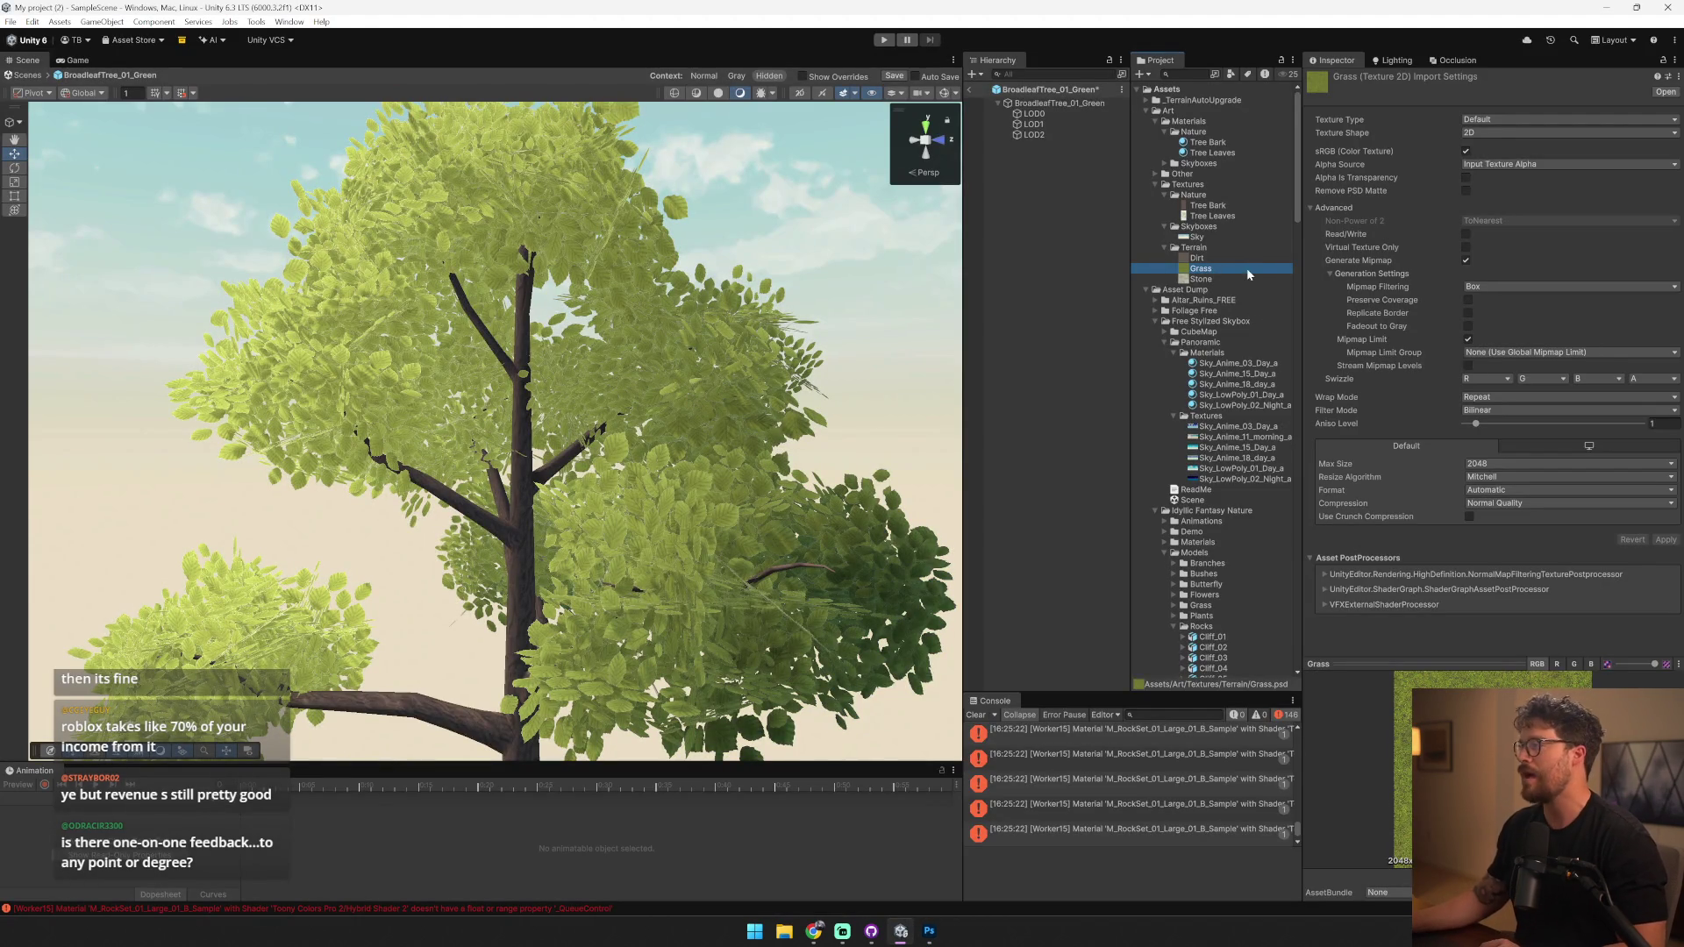
- Apply Alpha Is Transparency on the Tree Leaves texture, then save and exit the prefab
left_click(1235, 216)
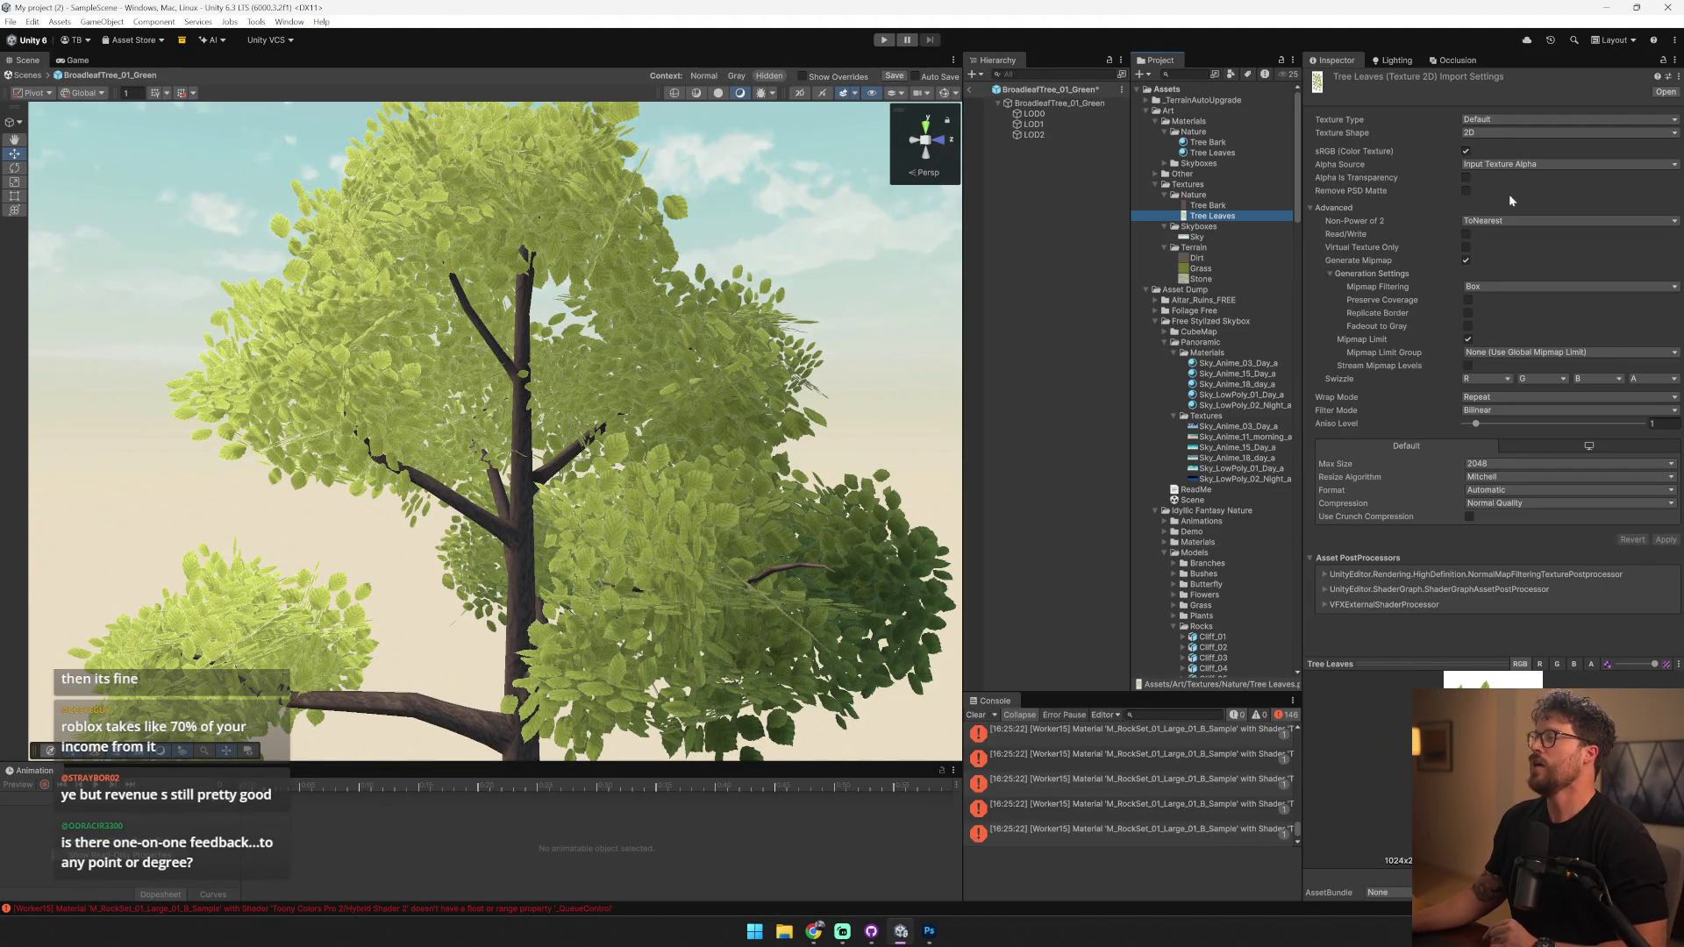
left_click(1465, 177)
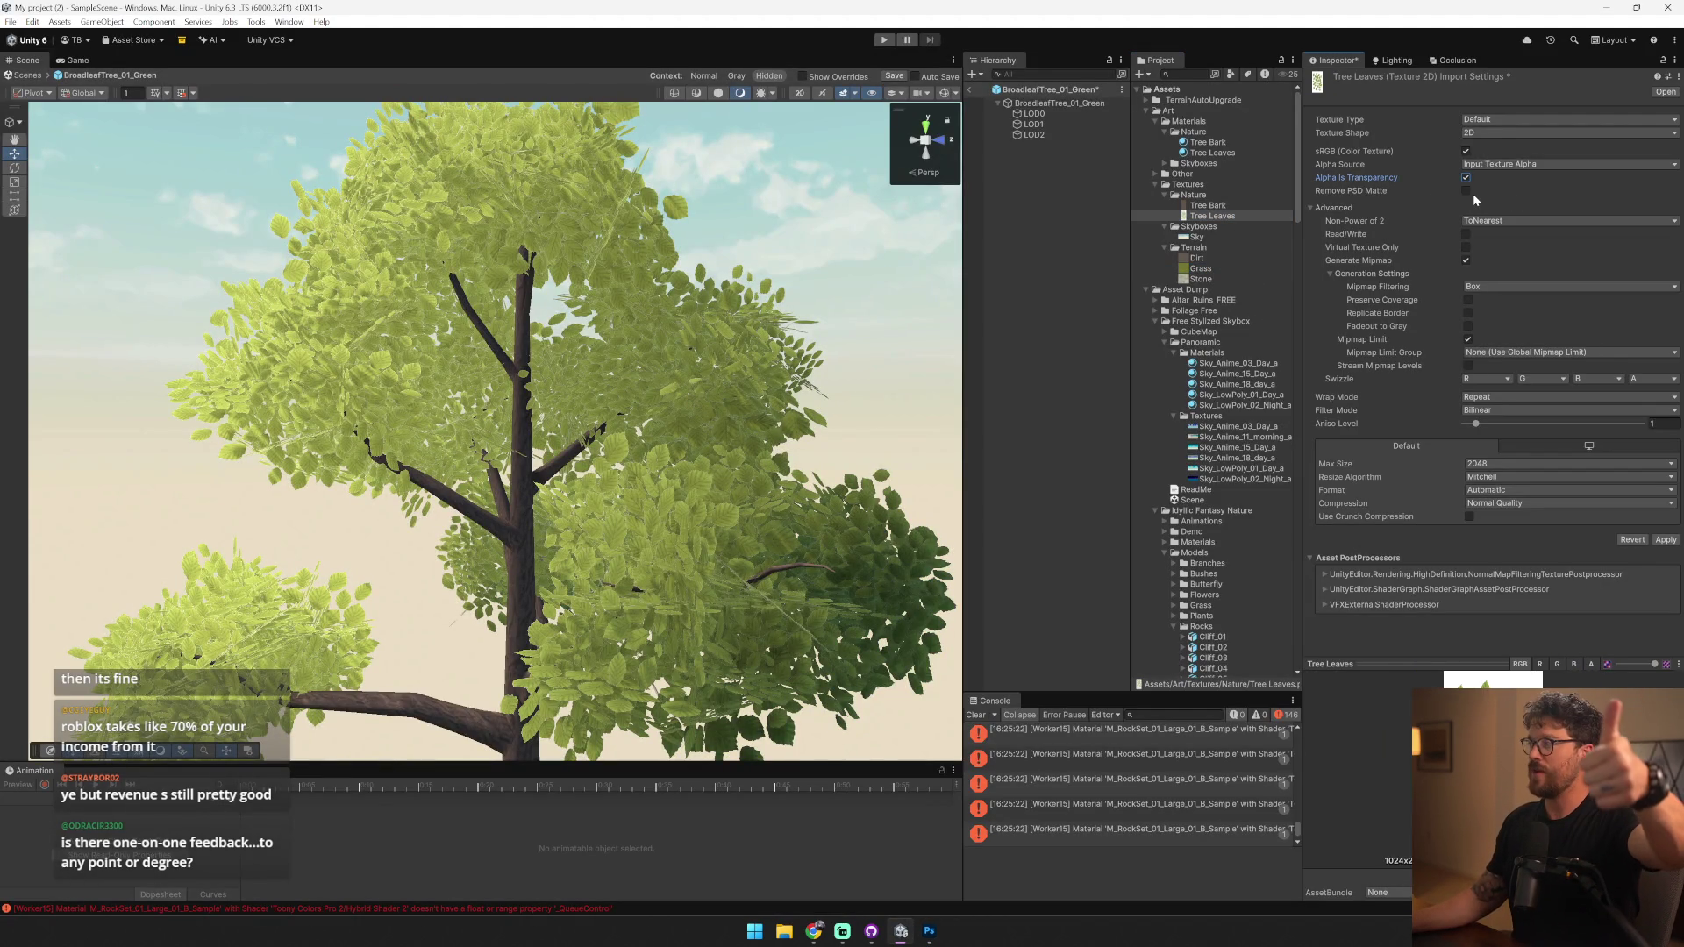
left_click(1664, 540)
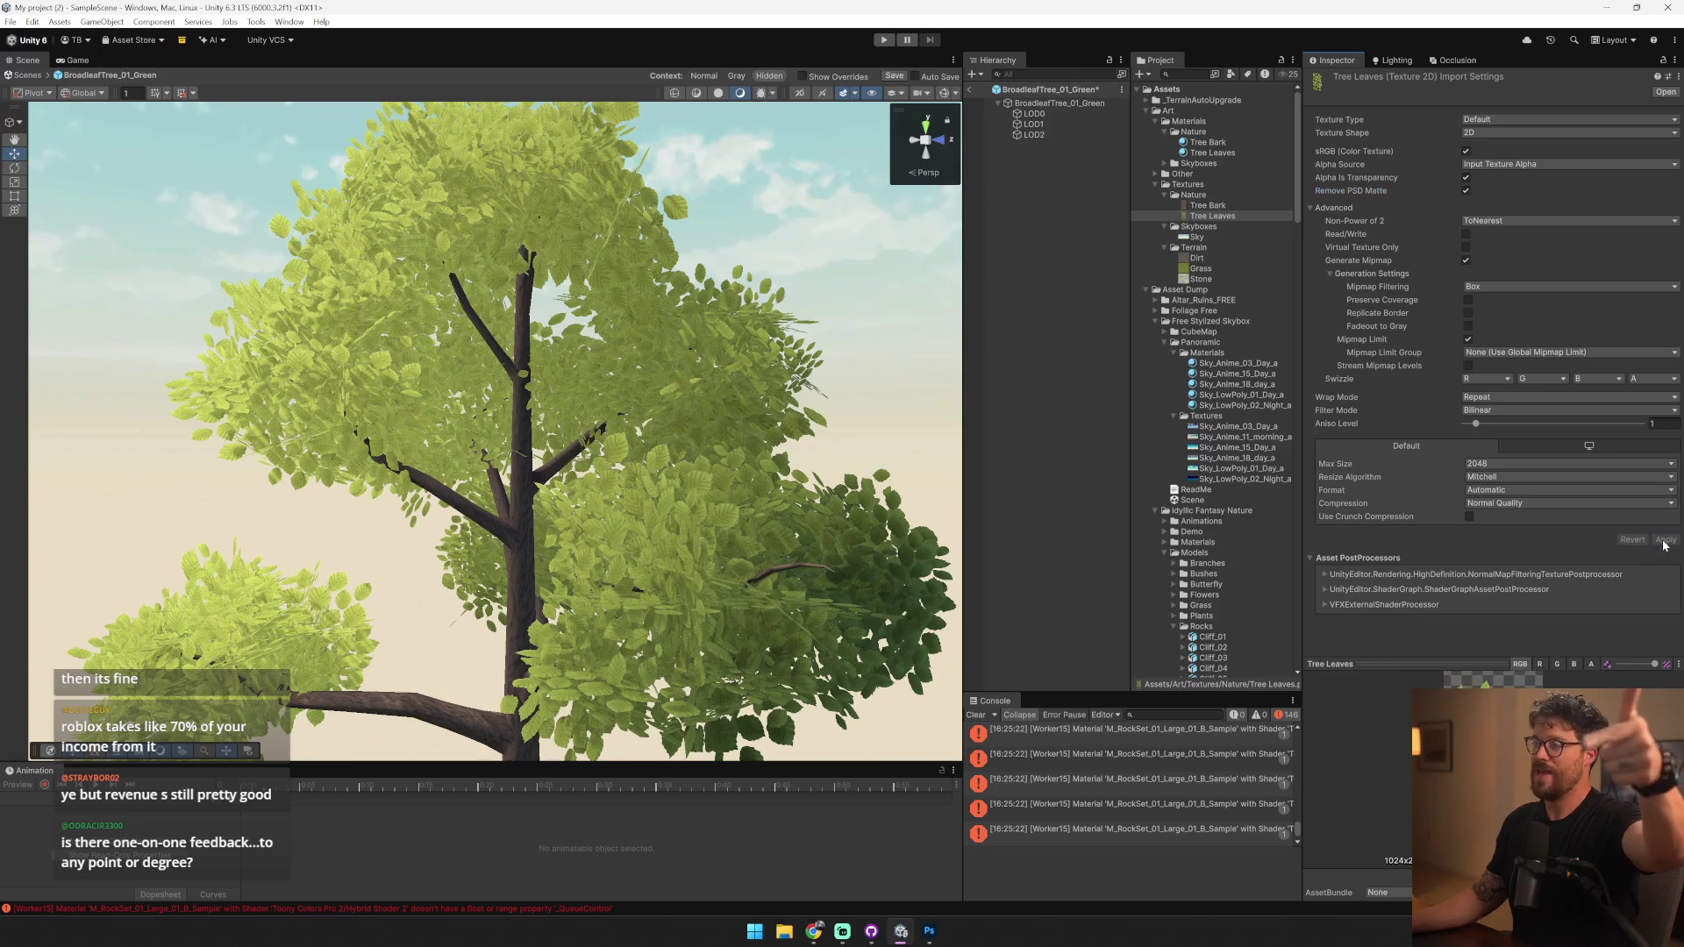
left_click_drag(567, 361, 801, 162)
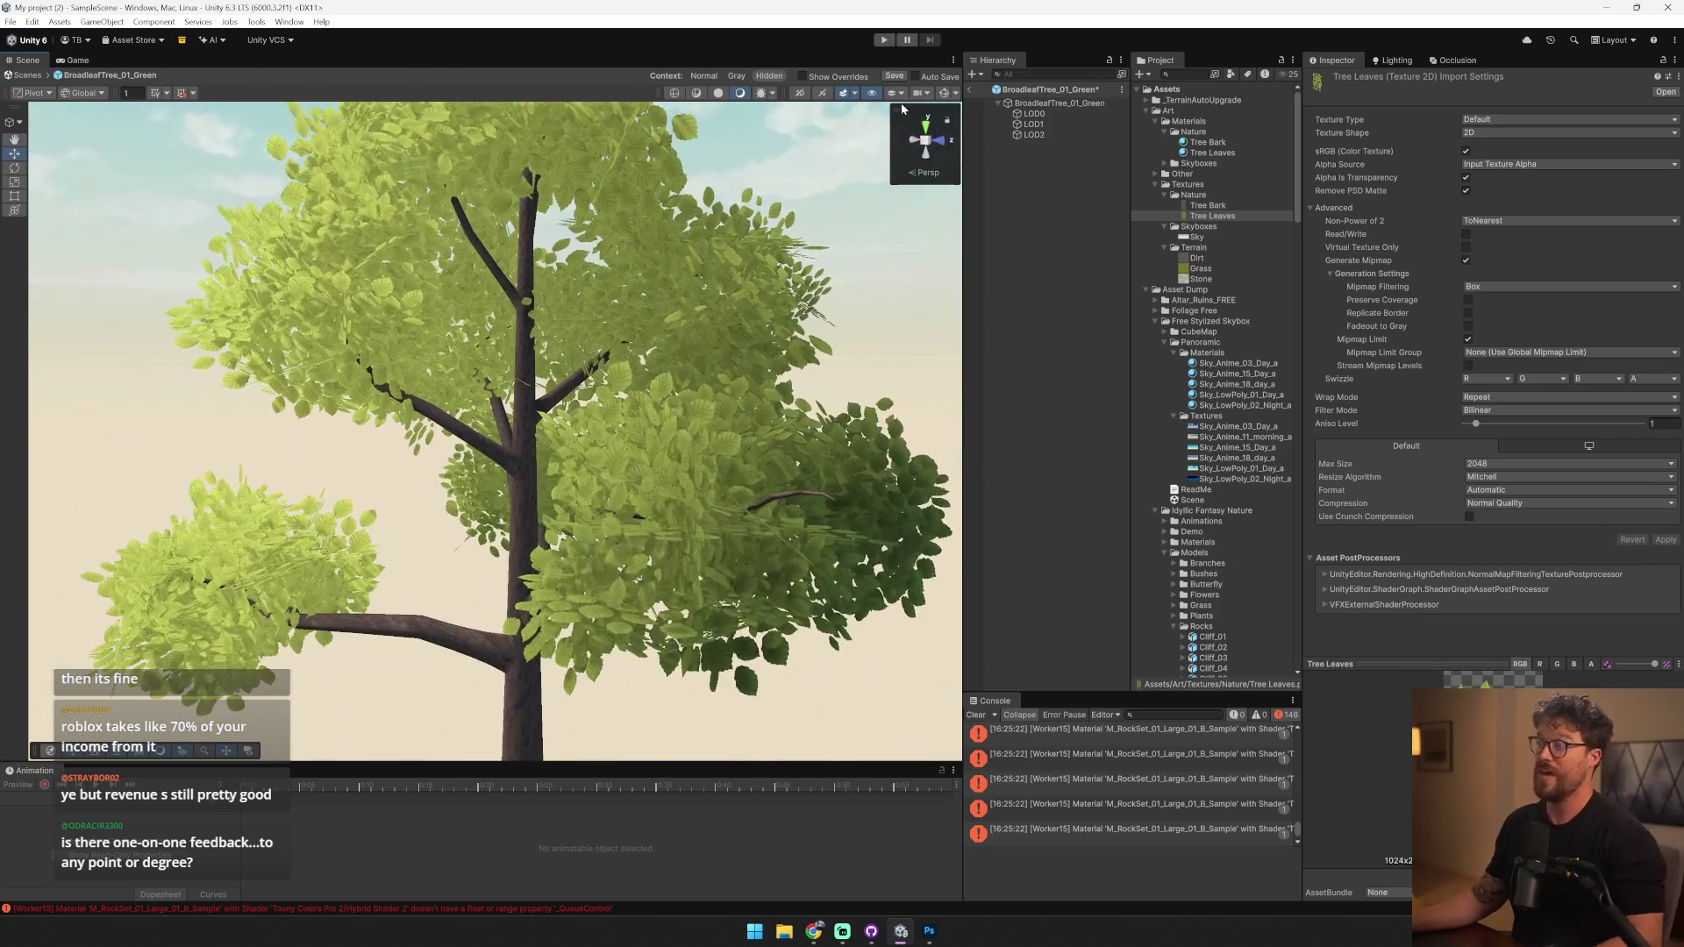
left_click(975, 89)
left_click(846, 482)
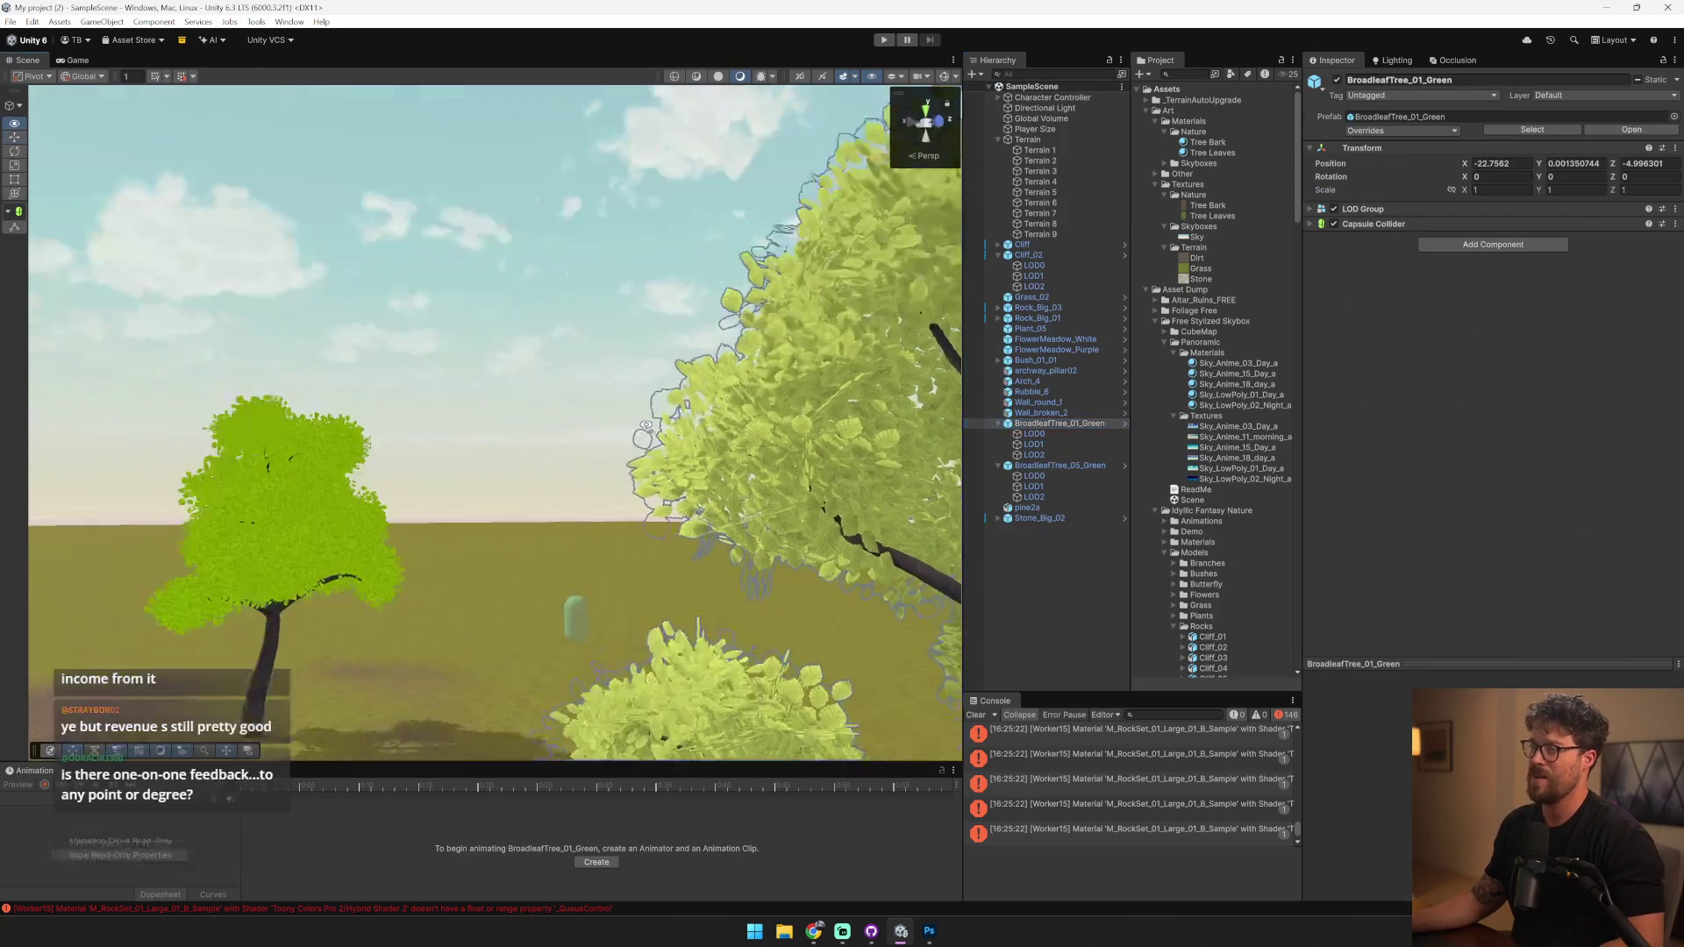
- Frame BroadleafTree_01_Green and select its LOD0 to show the Tree Leaves material
key("f")
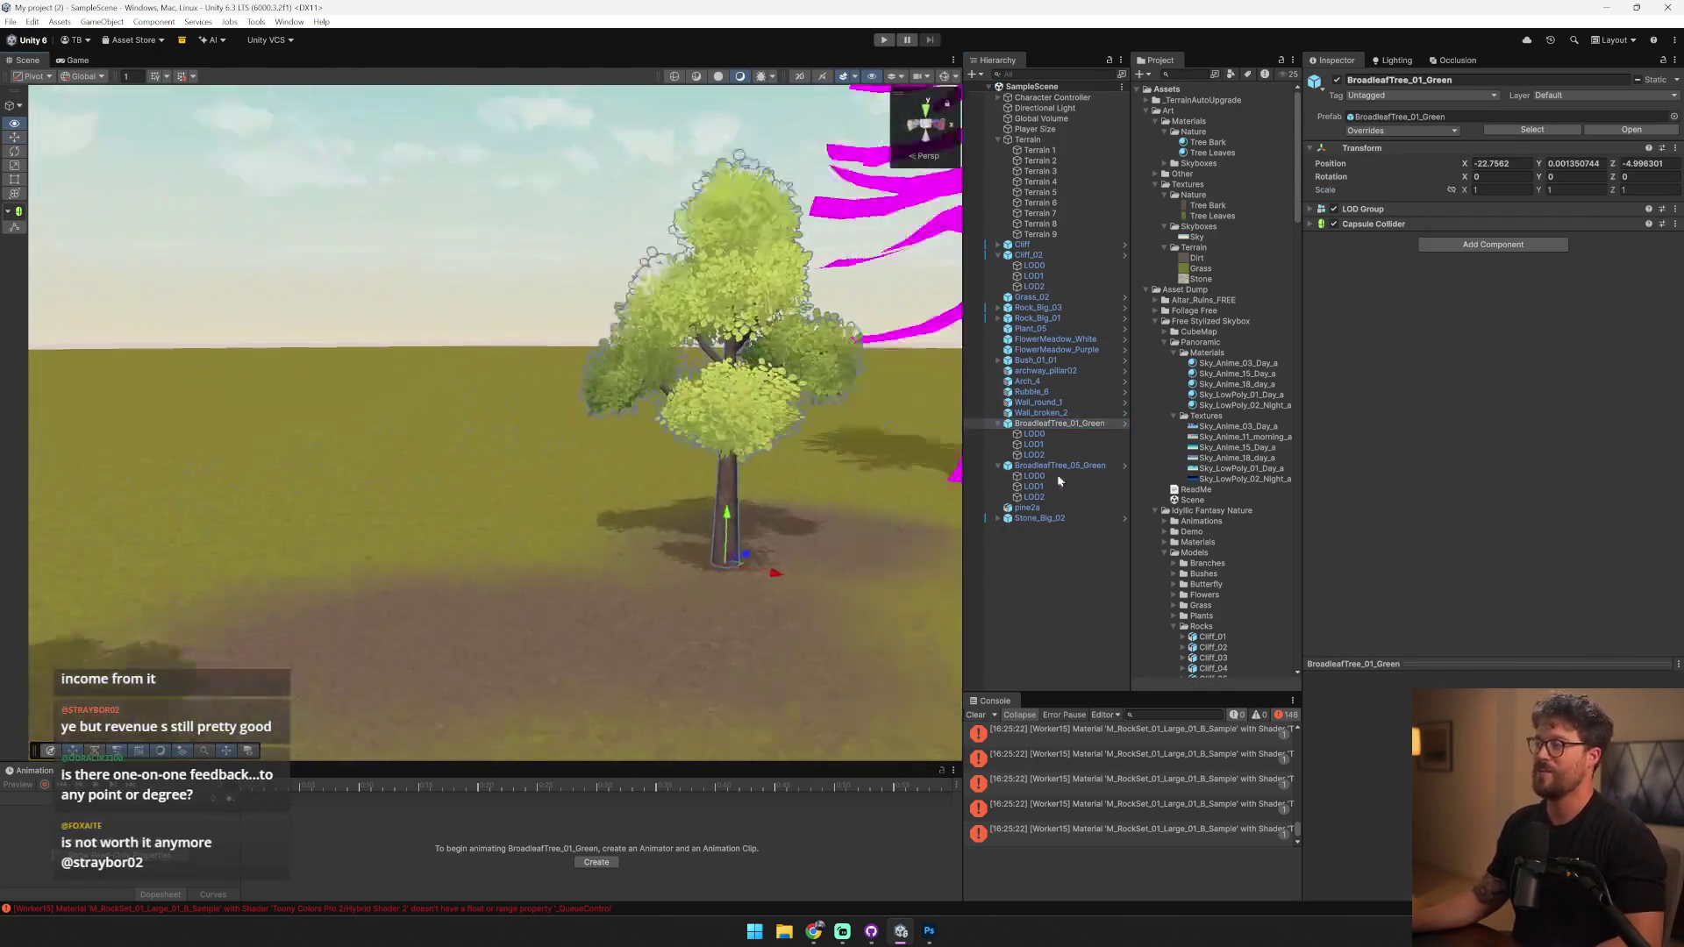
double_click(1108, 480)
left_click(739, 328)
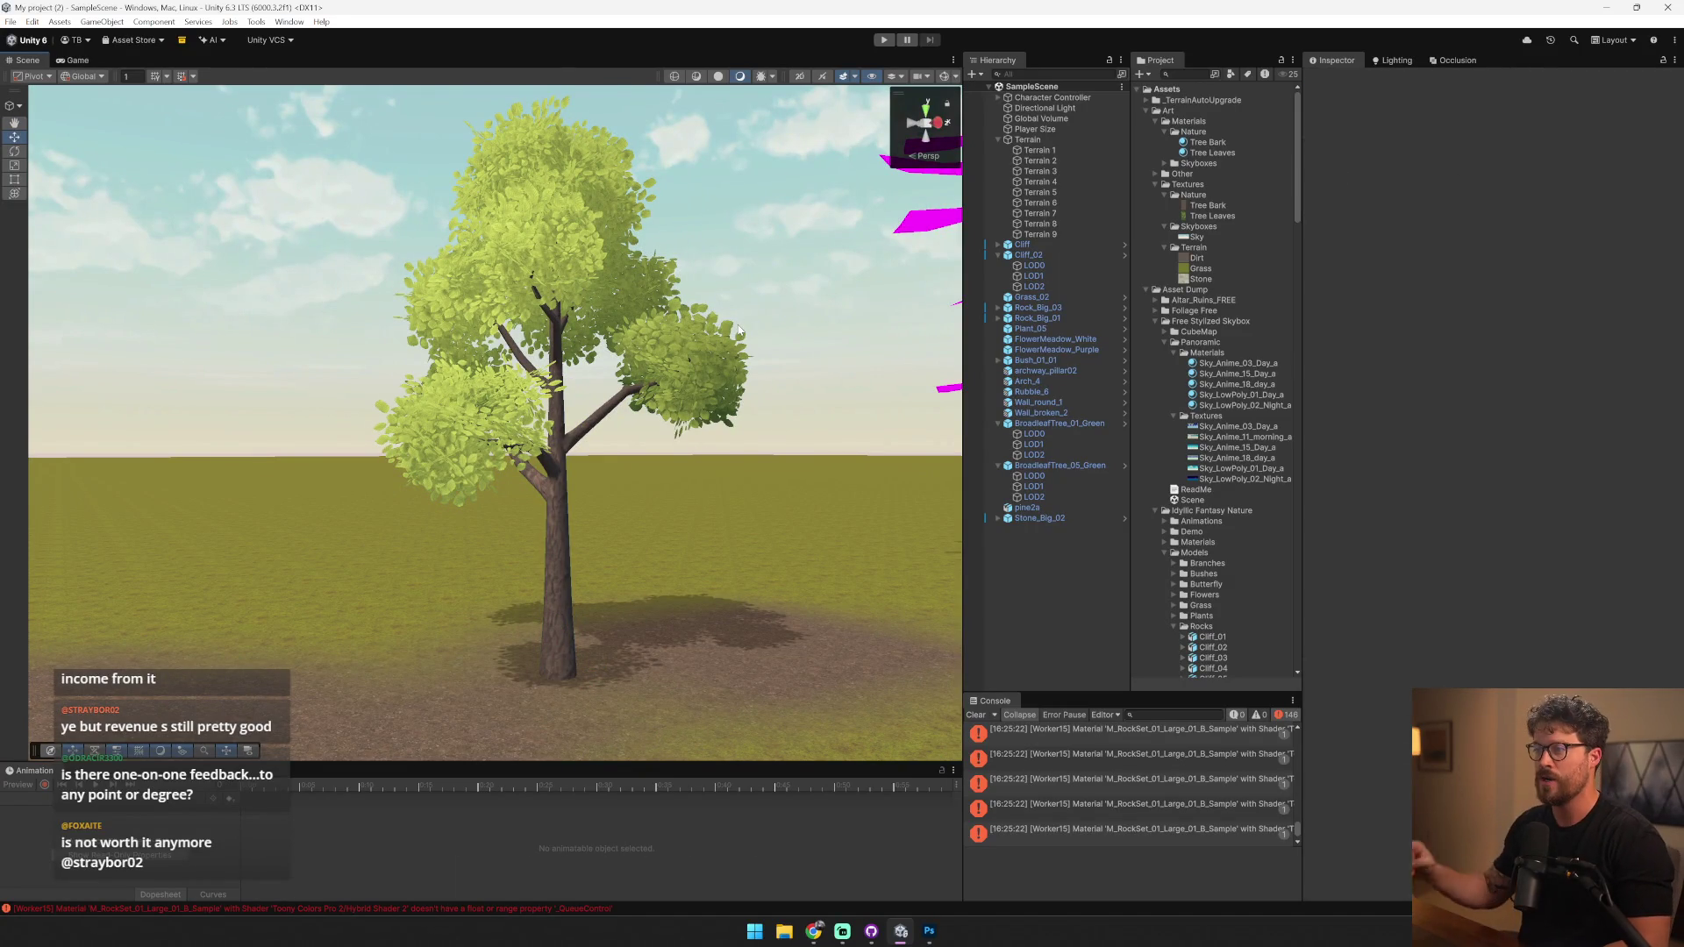
left_click(595, 232)
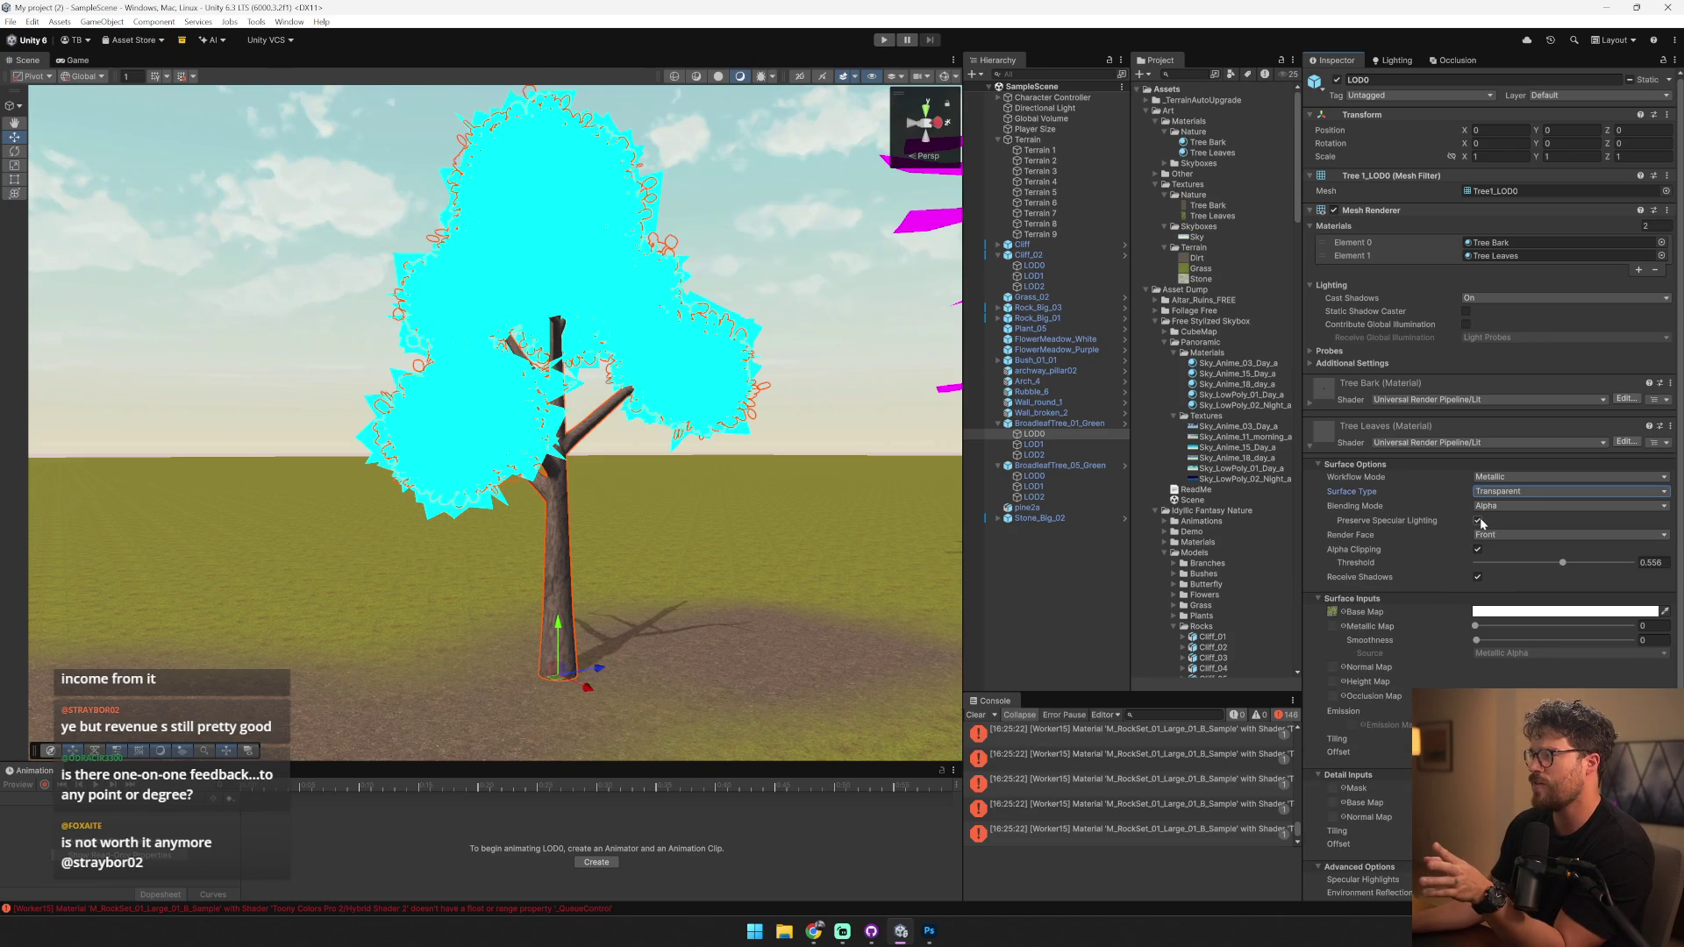
- Restore Opaque surface on Tree Leaves and set Render Face to Both
left_click(1478, 521)
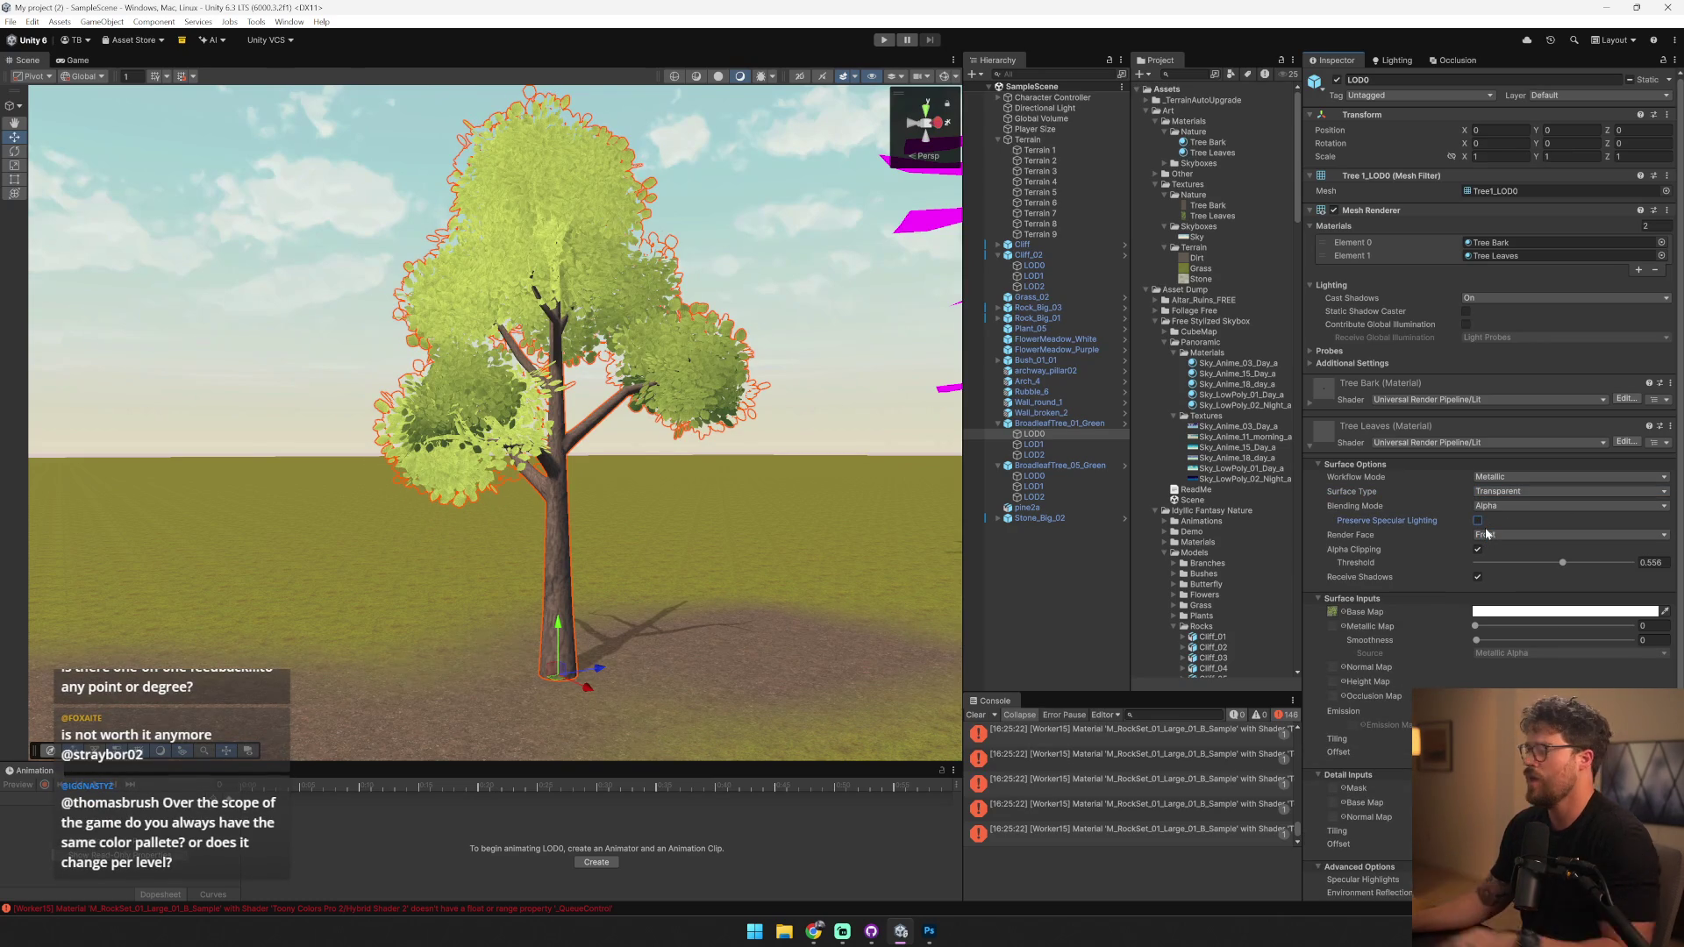
left_click(1484, 528)
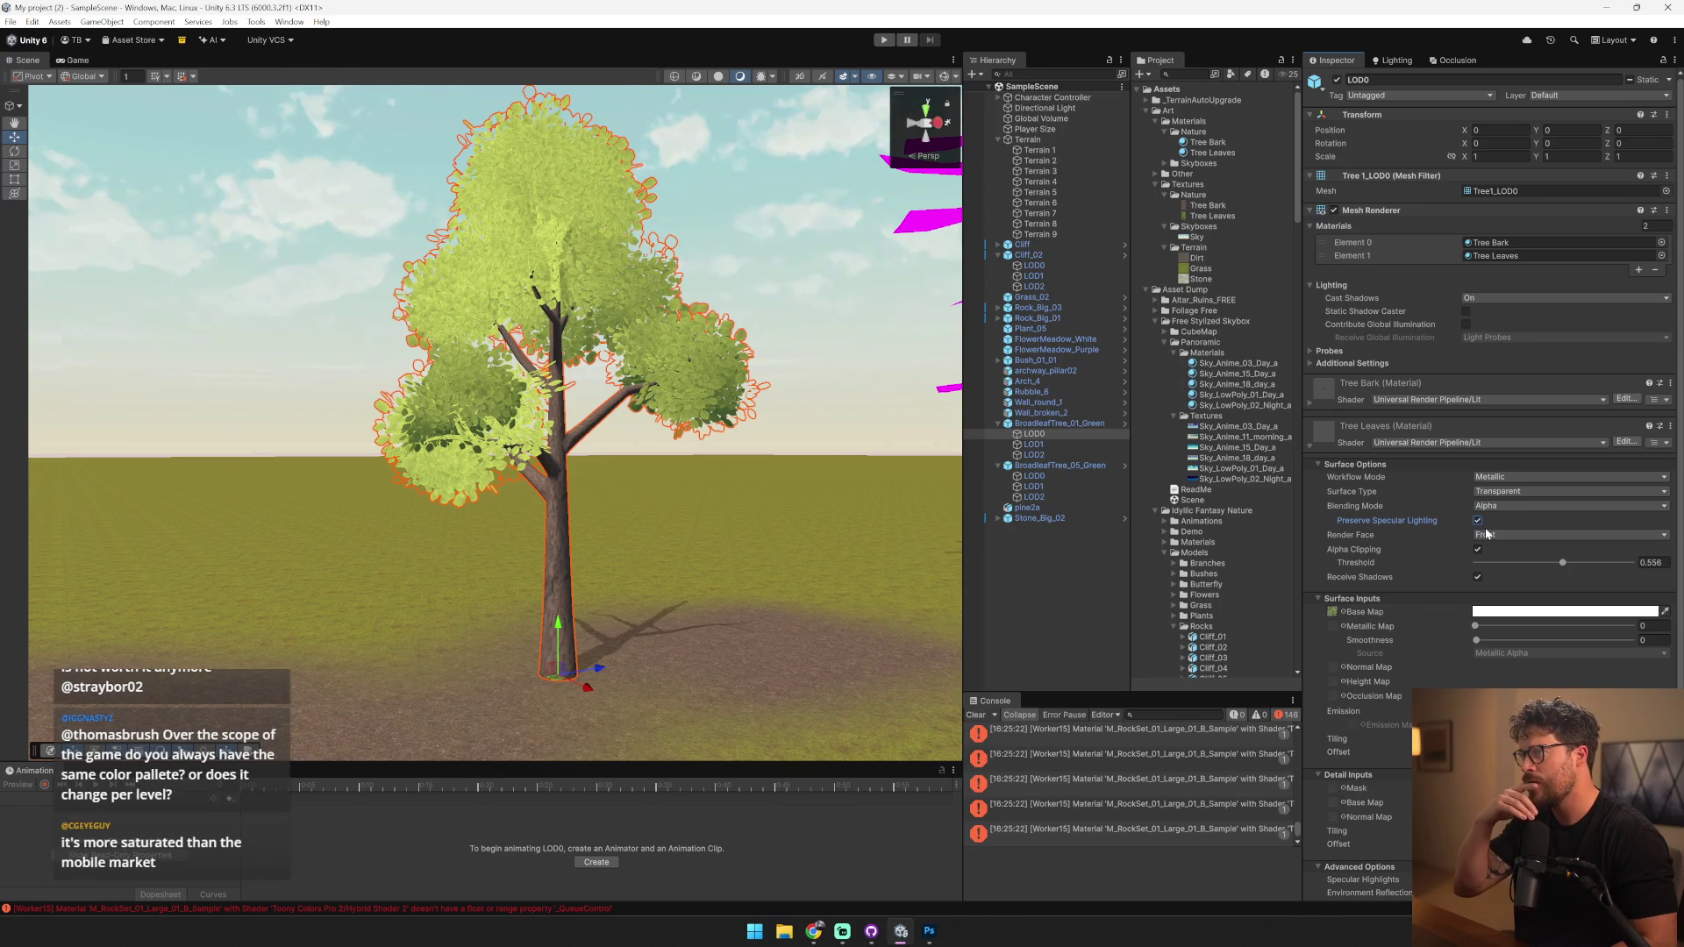
key("ctrl+z")
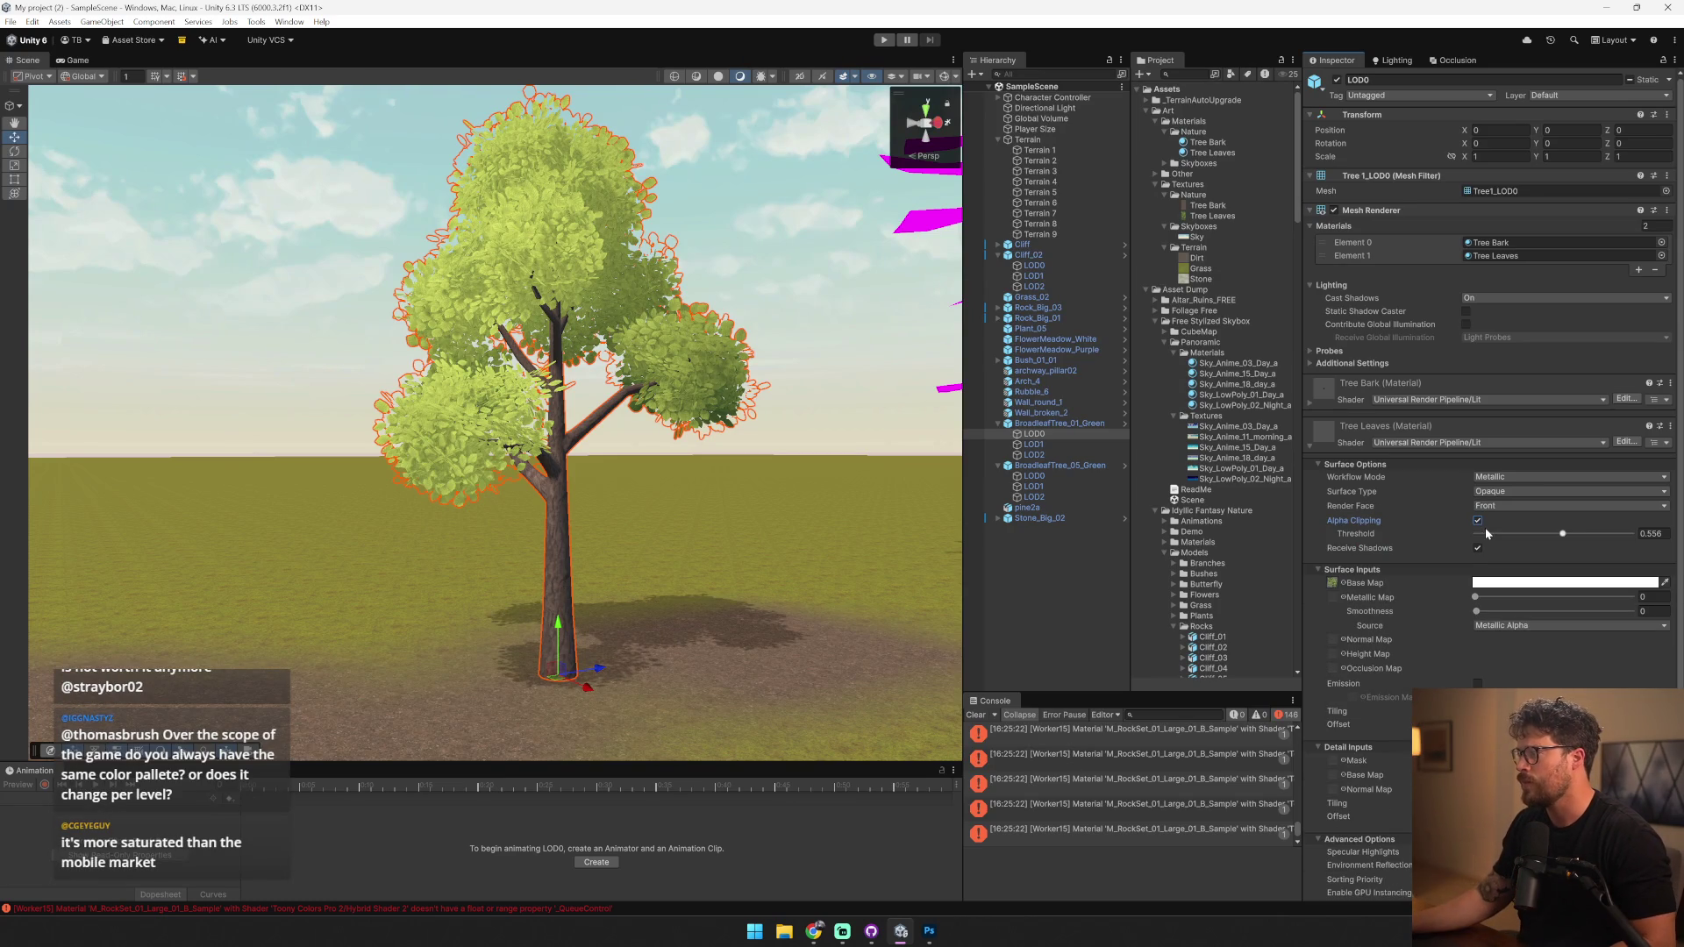
left_click(1495, 508)
left_click(1505, 537)
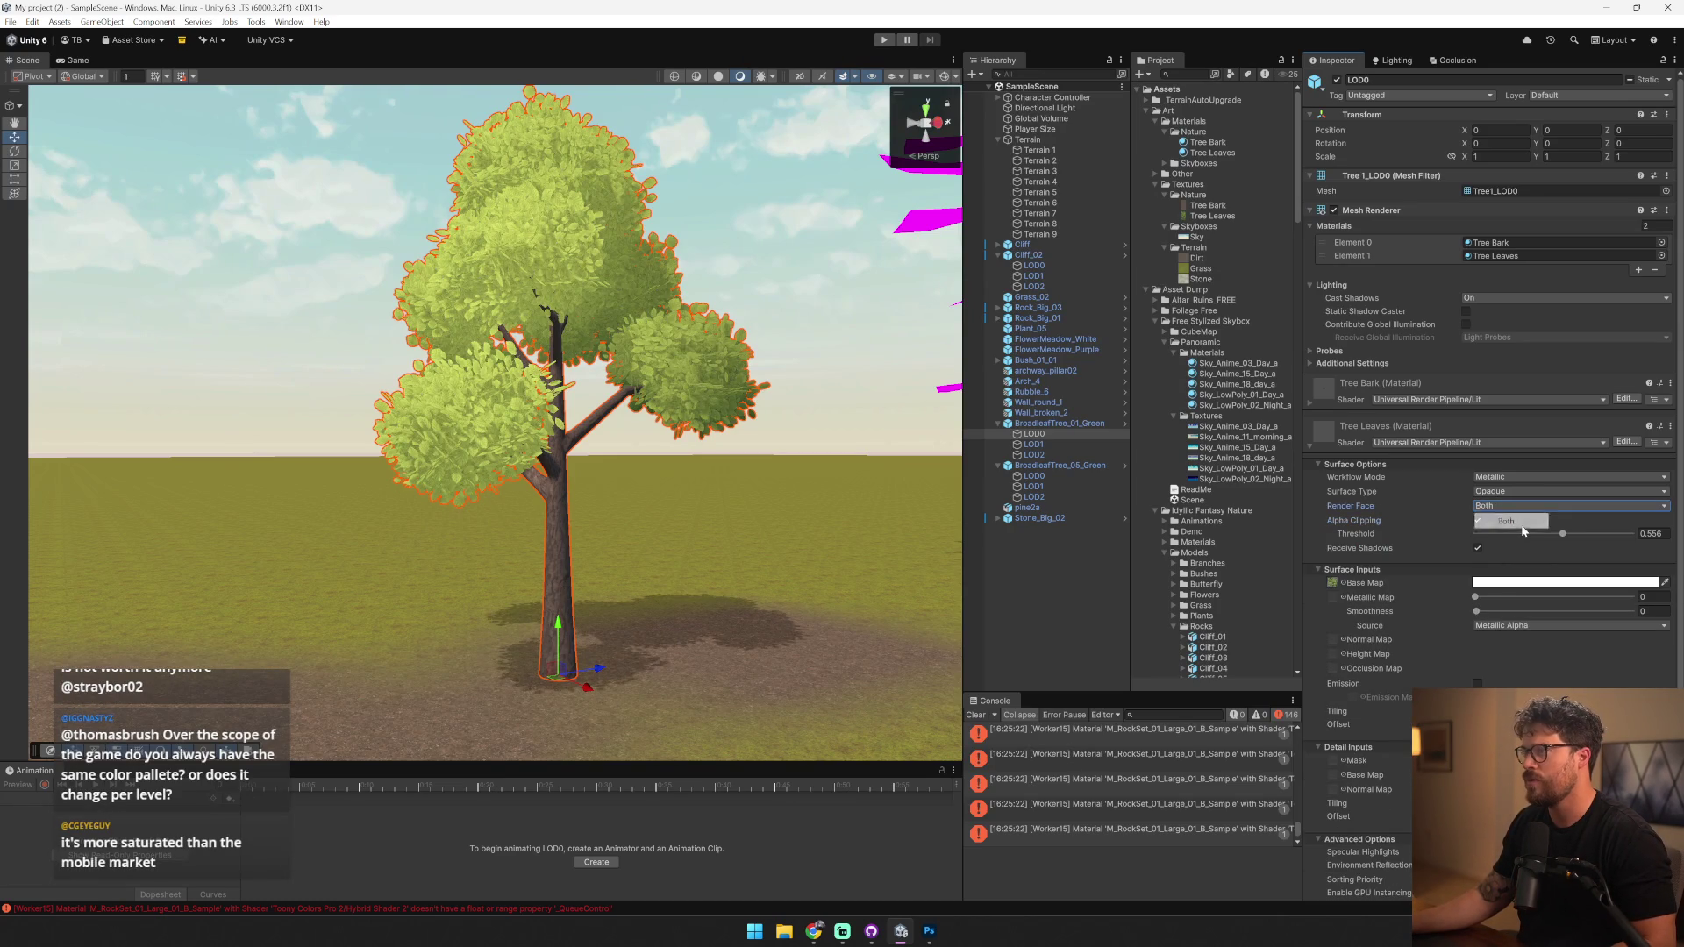
- Look up into the canopy and select BroadleafTree_05_Green
scroll(739, 342, "up", 5)
left_click(739, 342)
mouse_move(738, 336)
left_mouse_down()
mouse_move(426, 274)
mouse_move(757, 368)
mouse_move(1151, 340)
mouse_move(1228, 386)
mouse_move(1093, 314)
mouse_move(1308, 361)
mouse_move(1451, 319)
mouse_move(1308, 338)
mouse_move(1335, 339)
mouse_move(1386, 329)
mouse_move(791, 357)
left_mouse_up()
left_click(464, 447)
left_click(1124, 465)
left_click(1119, 114)
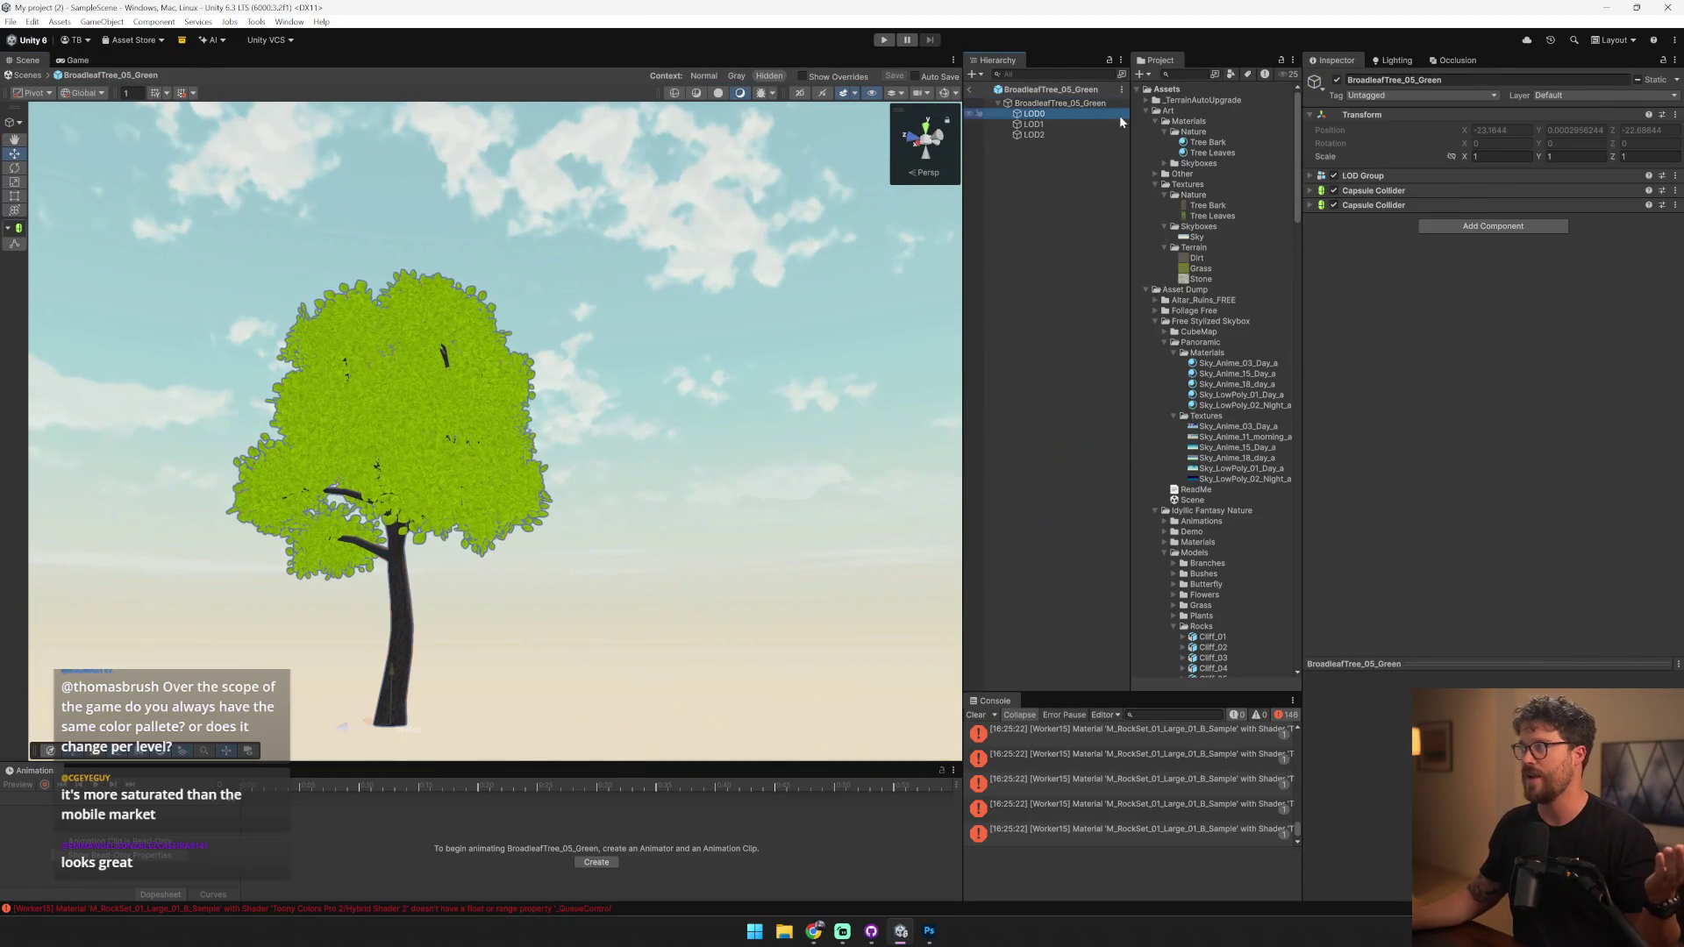
left_click(1091, 123)
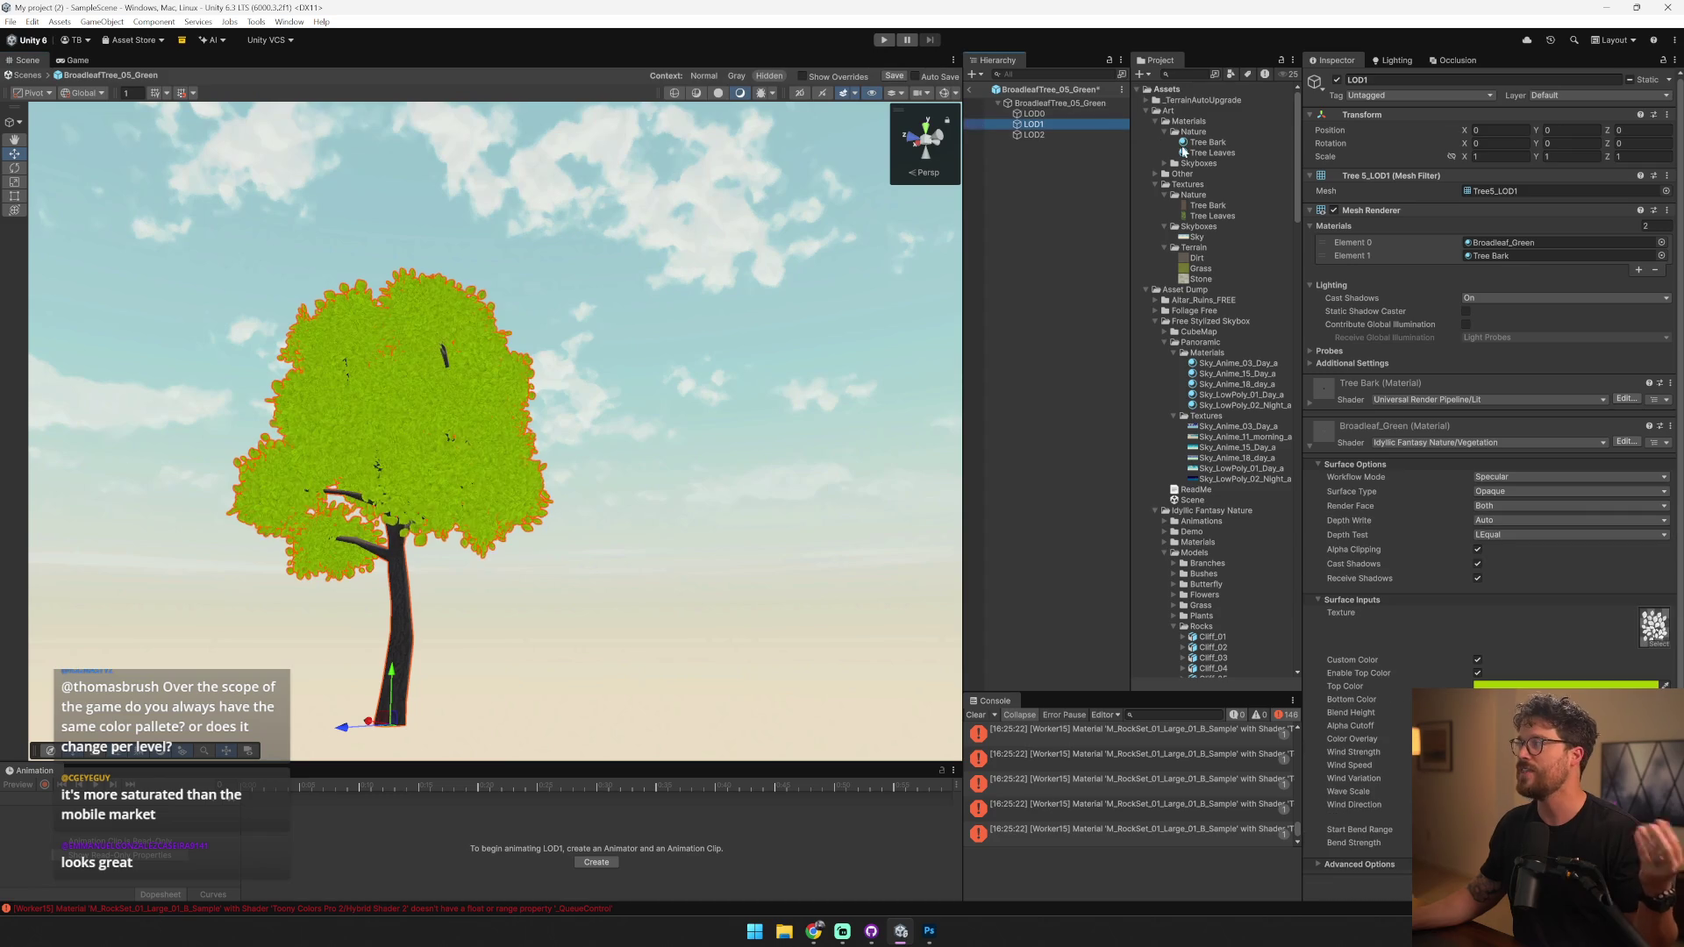
left_click(1031, 135)
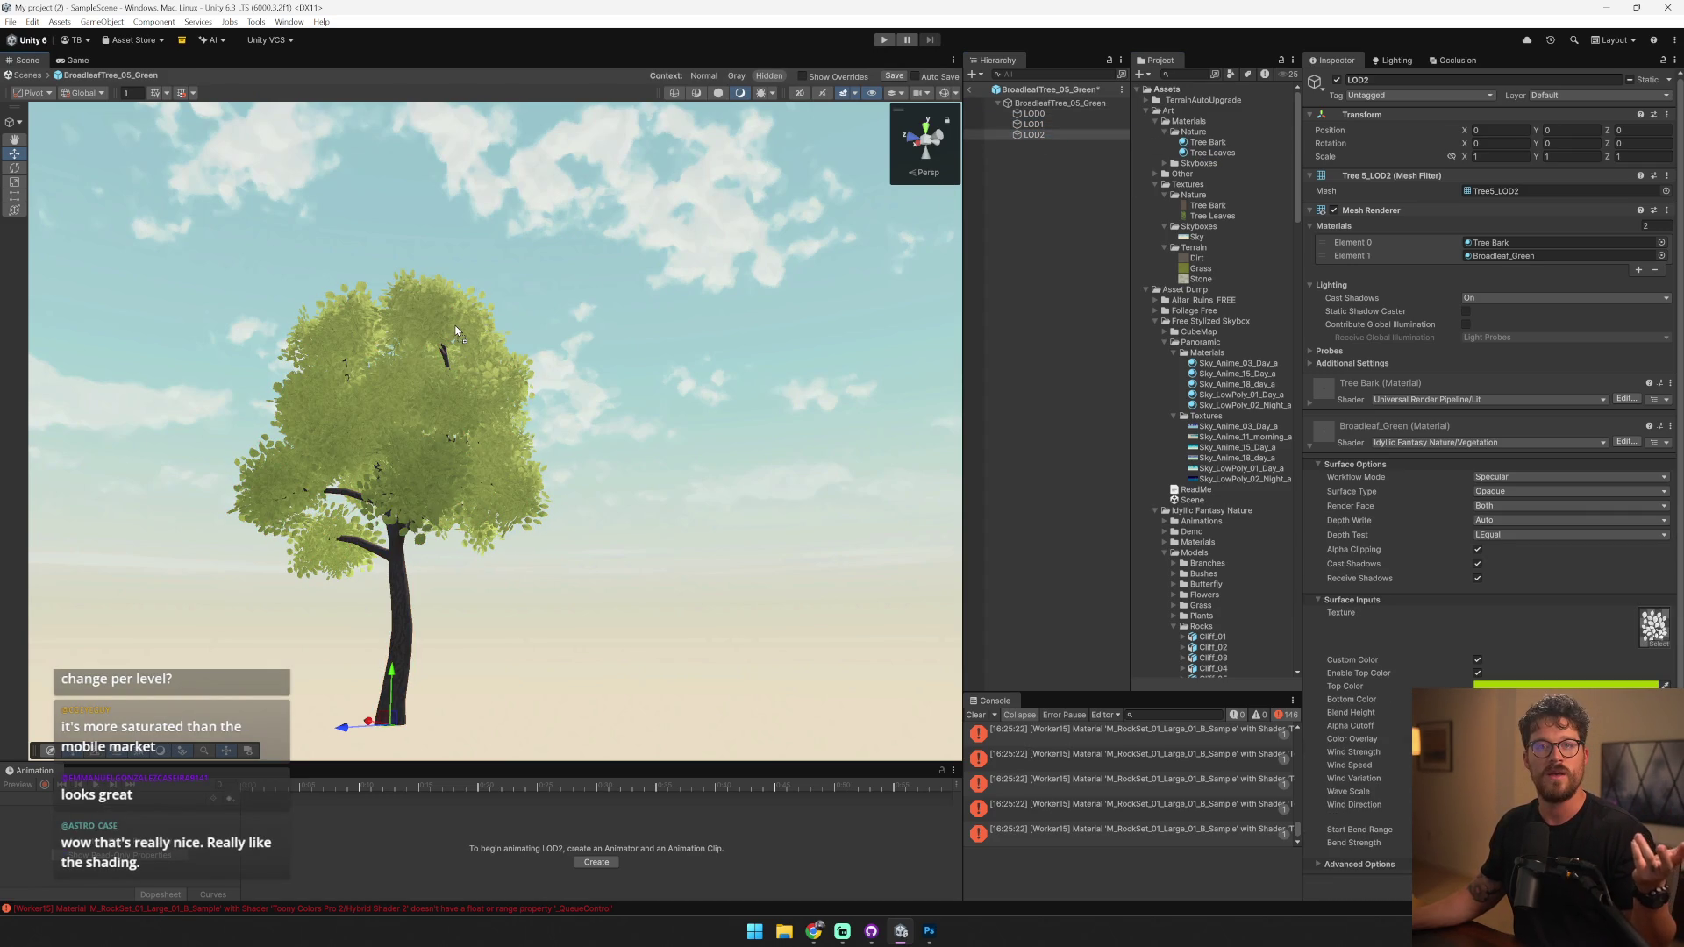
left_click(973, 94)
left_click(805, 482)
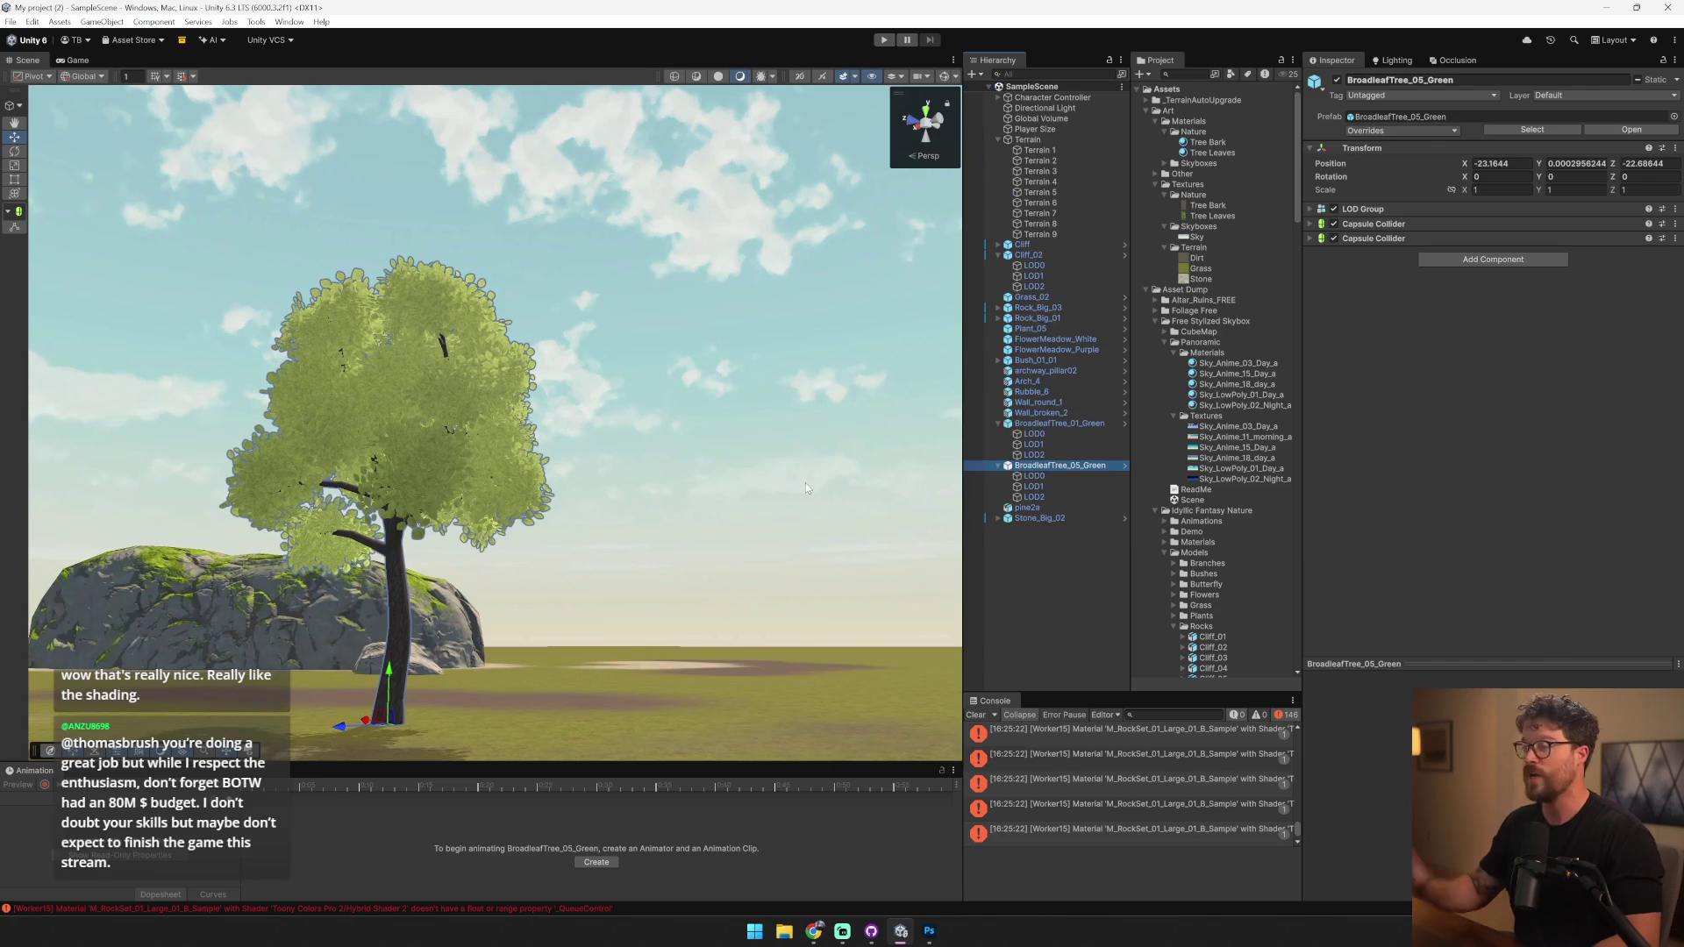
left_click(502, 356)
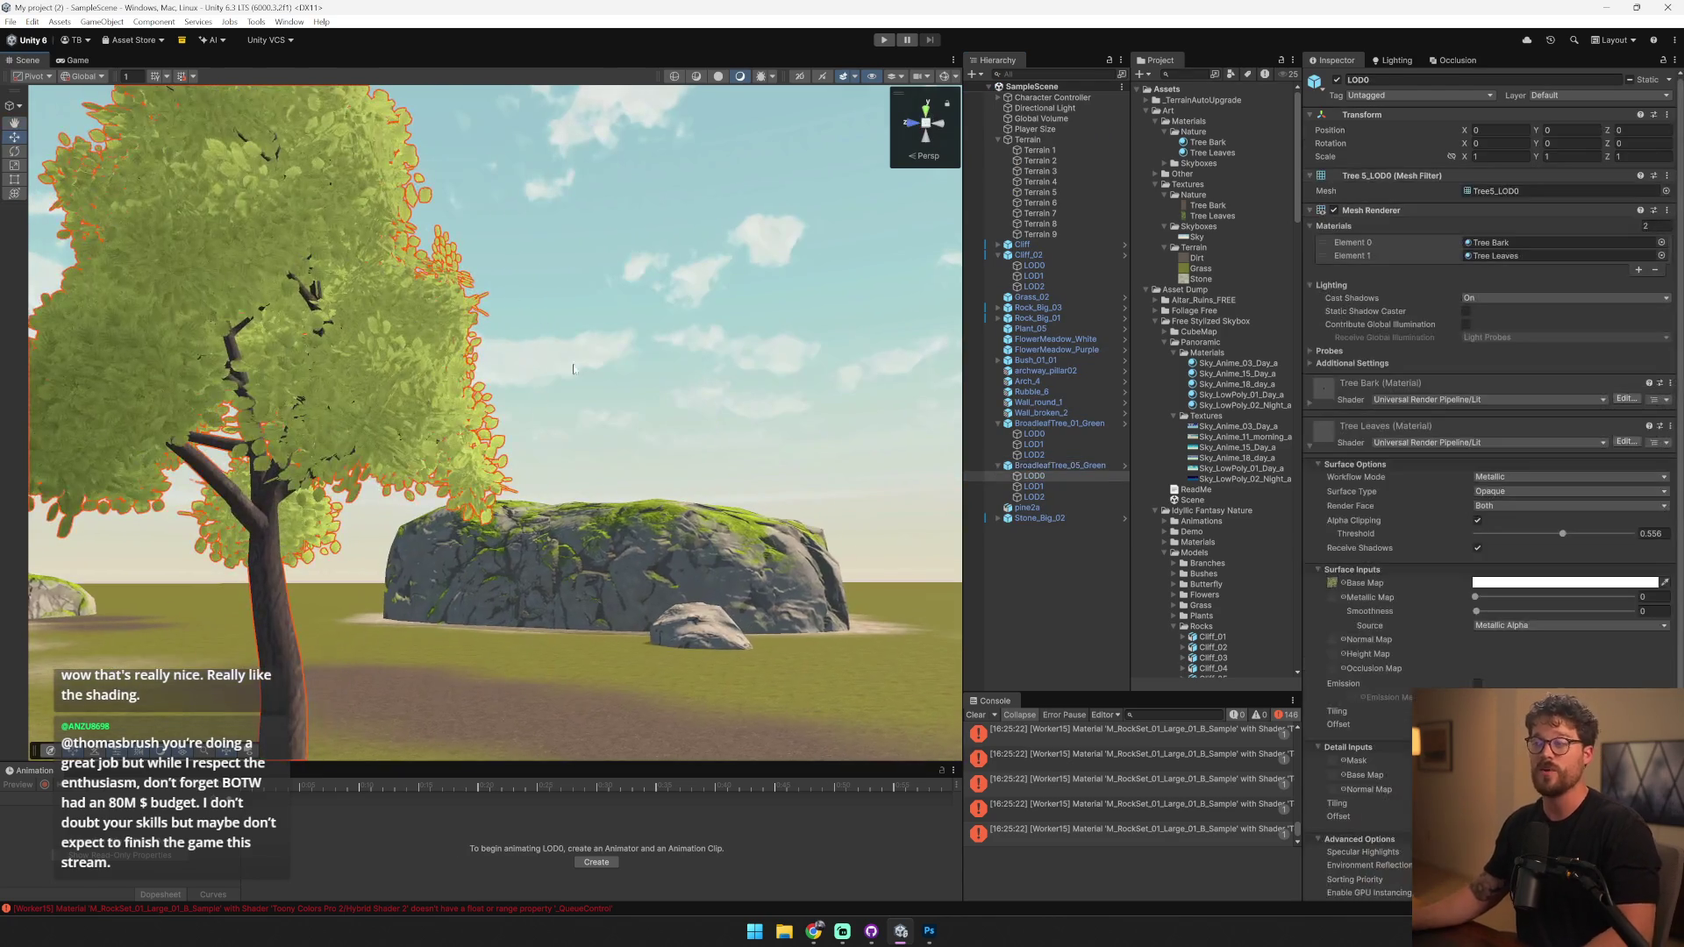
- Frame the tree and set the Tree Leaves shader to Universal Render Pipeline > Nature > SpeedTree8_PBRLit
key("f")
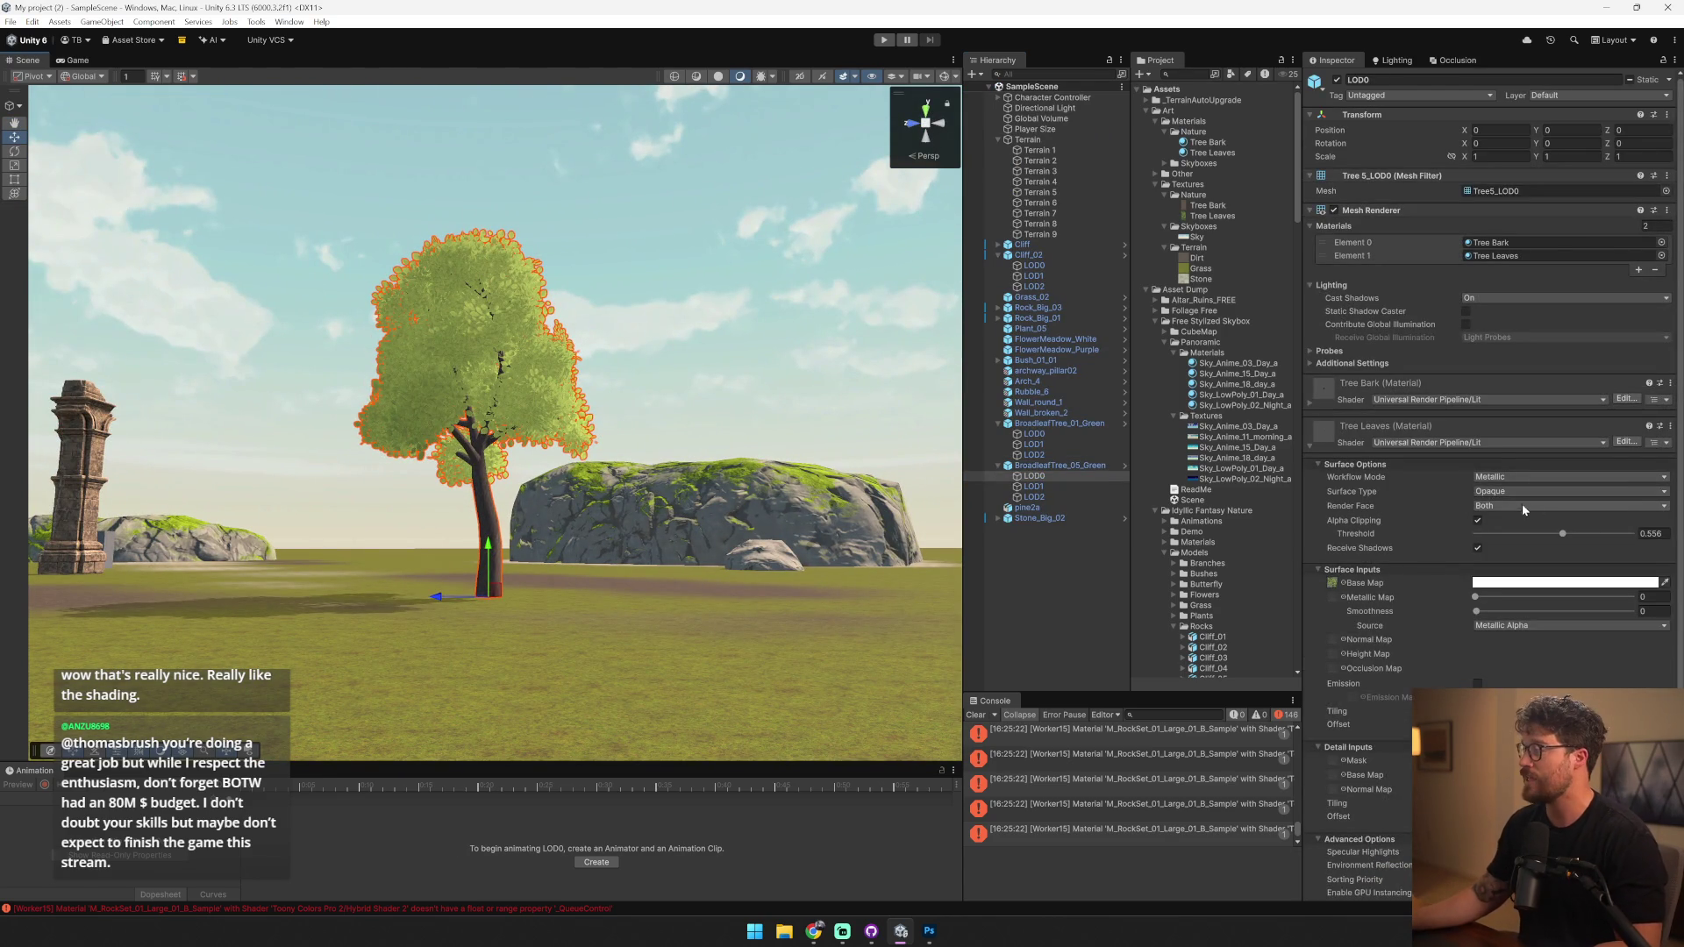
left_click(1491, 444)
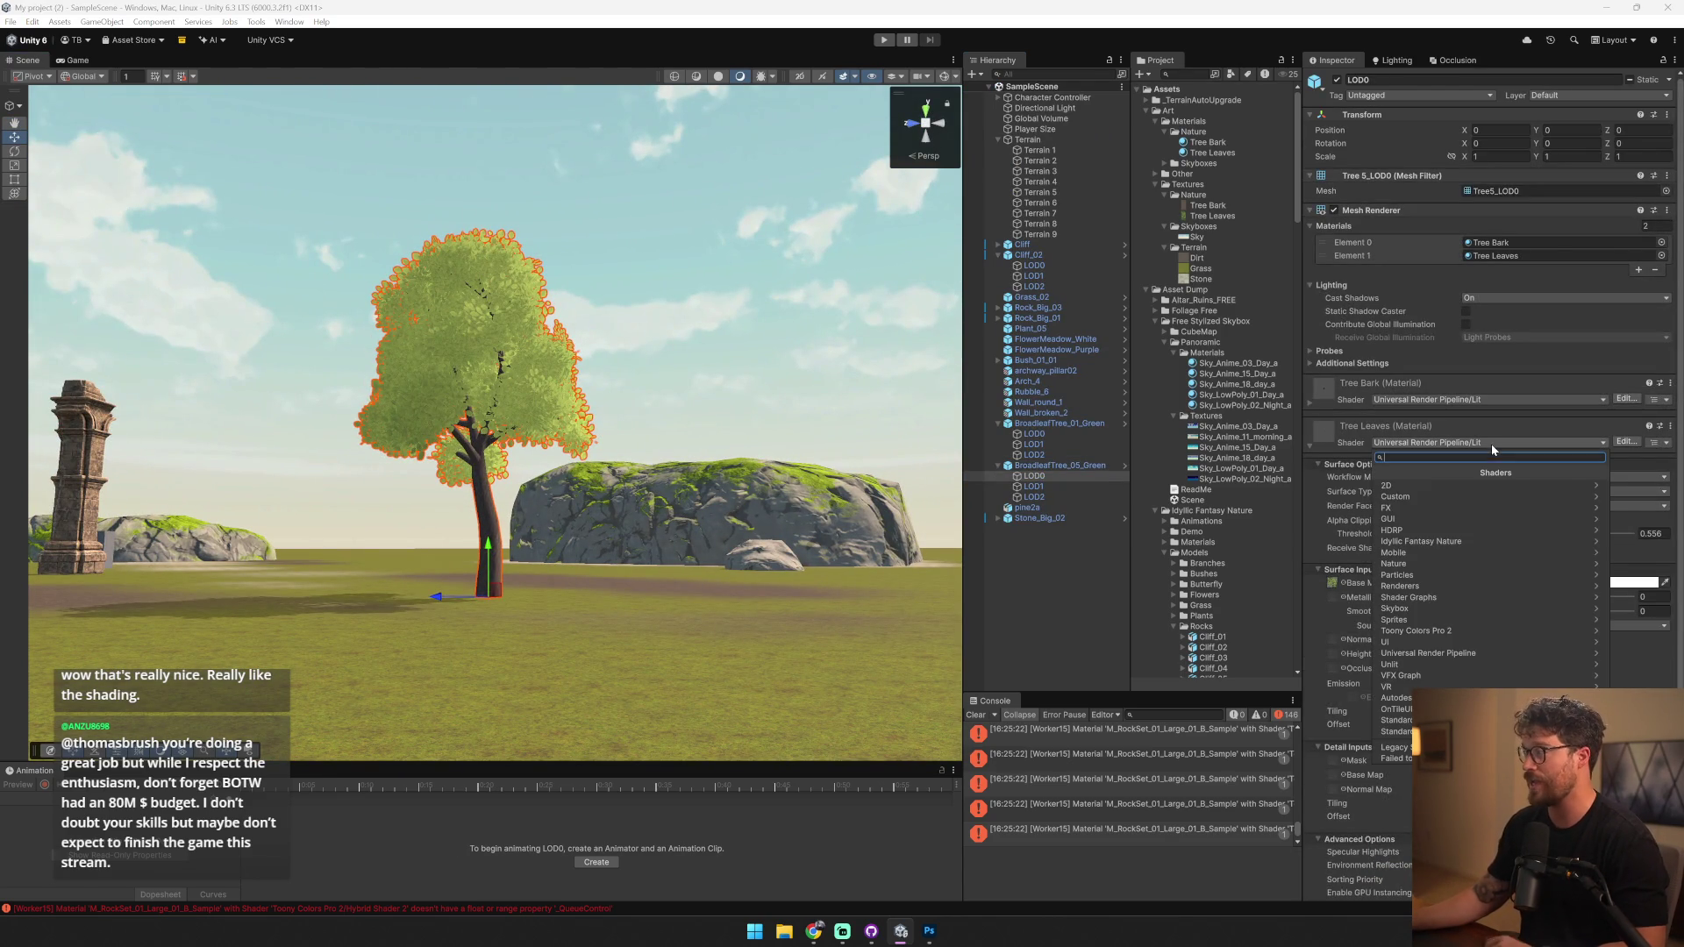
left_click(1482, 652)
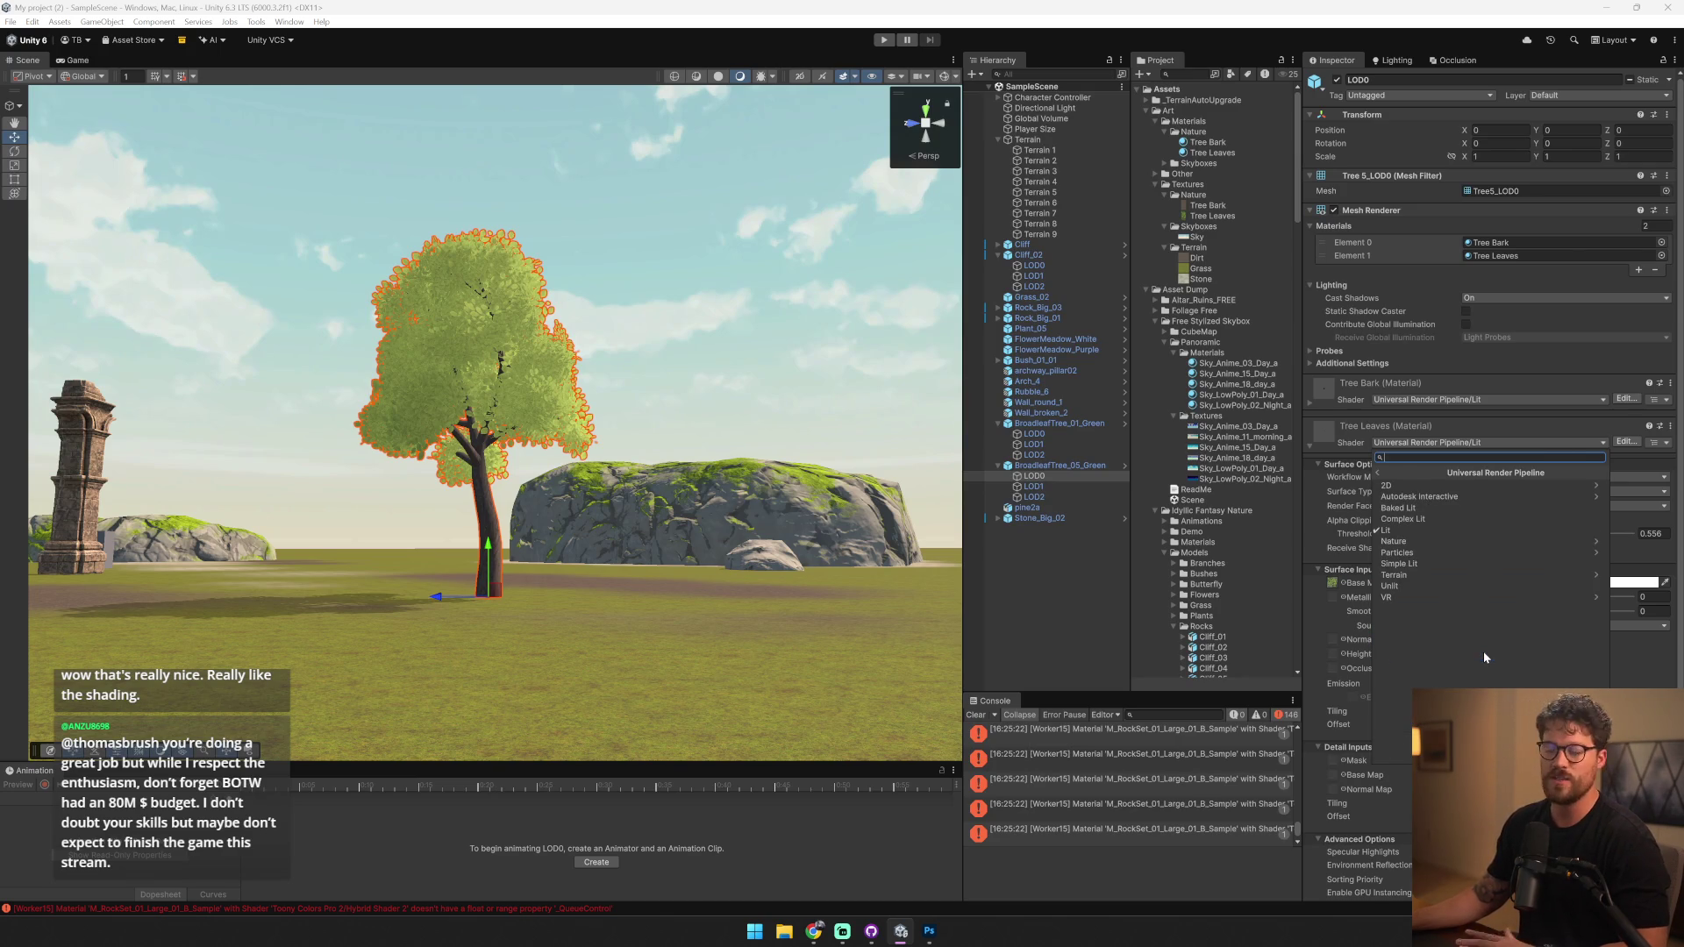
left_click(1472, 542)
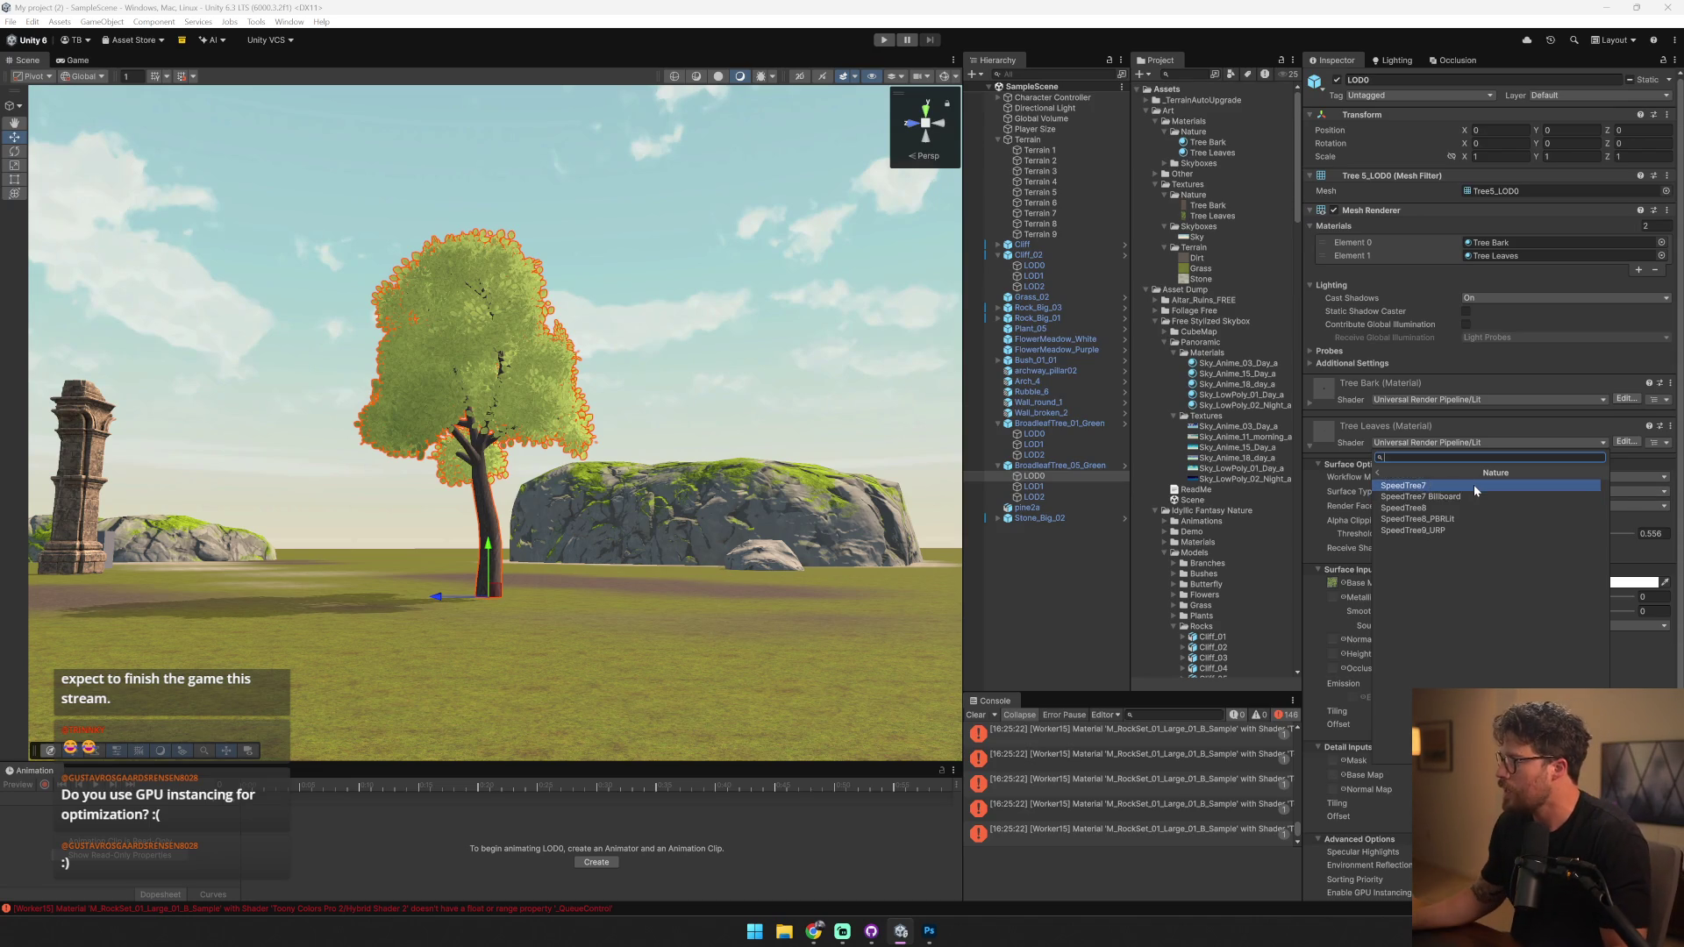
left_click(1471, 516)
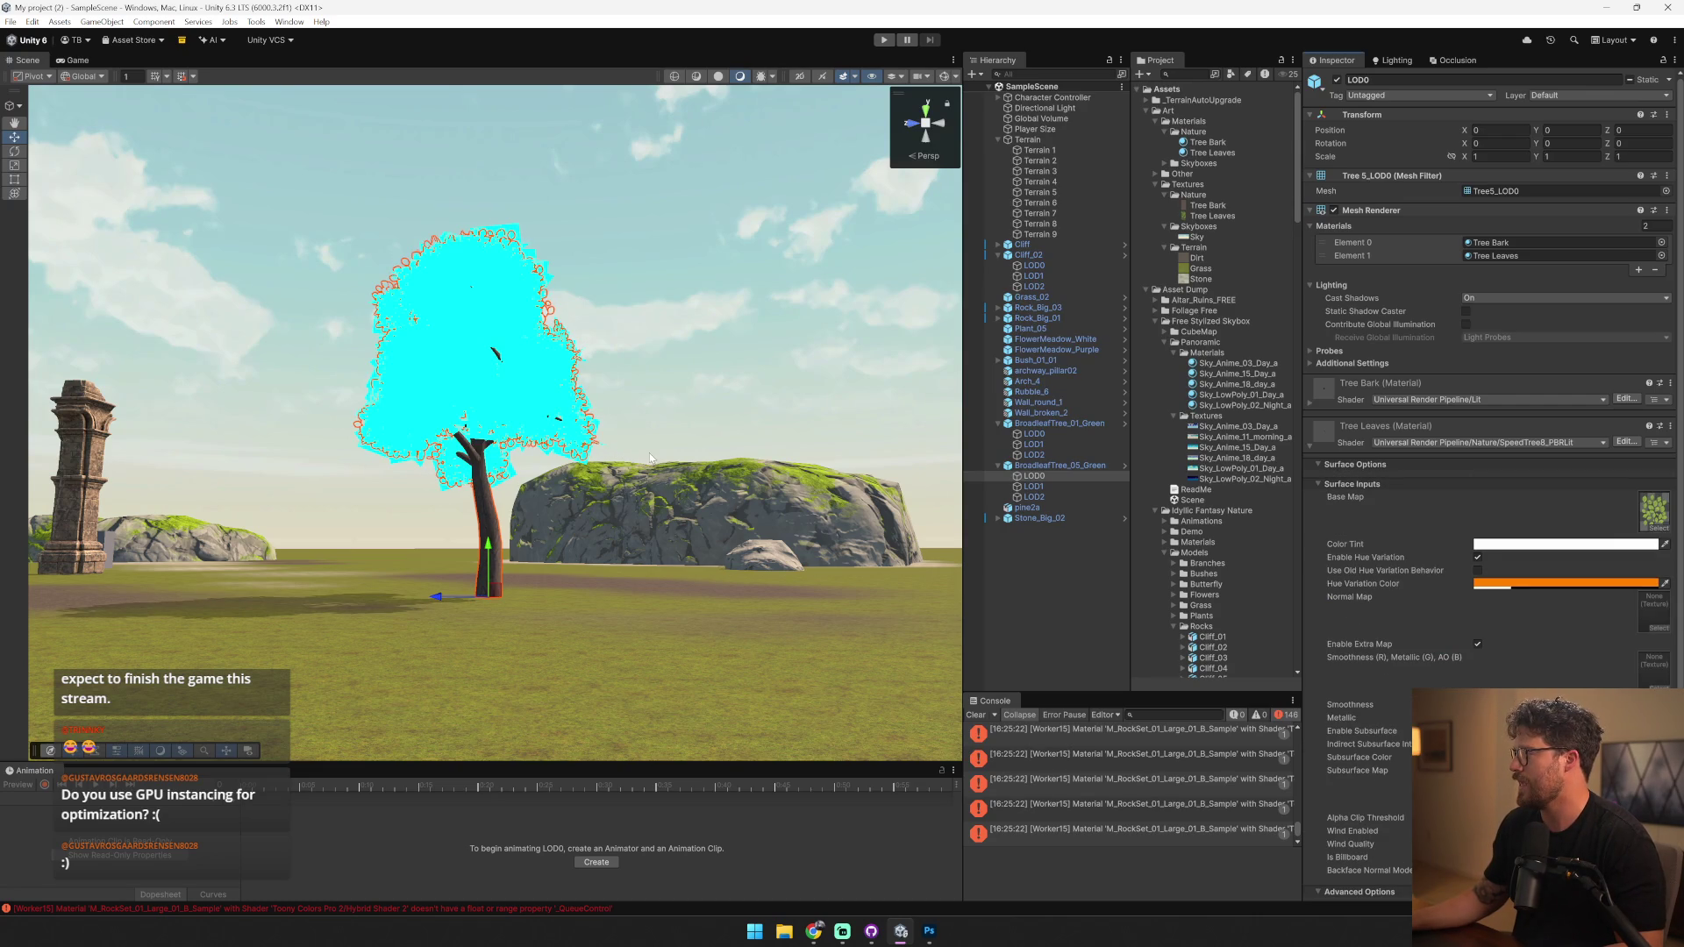
- Set the Tree Leaves shader to Nature > SpeedTree7 Billboard and orbit to view the bare branches
mouse_move(645, 457)
left_mouse_down()
mouse_move(470, 385)
mouse_move(333, 395)
left_mouse_up()
left_click(1488, 442)
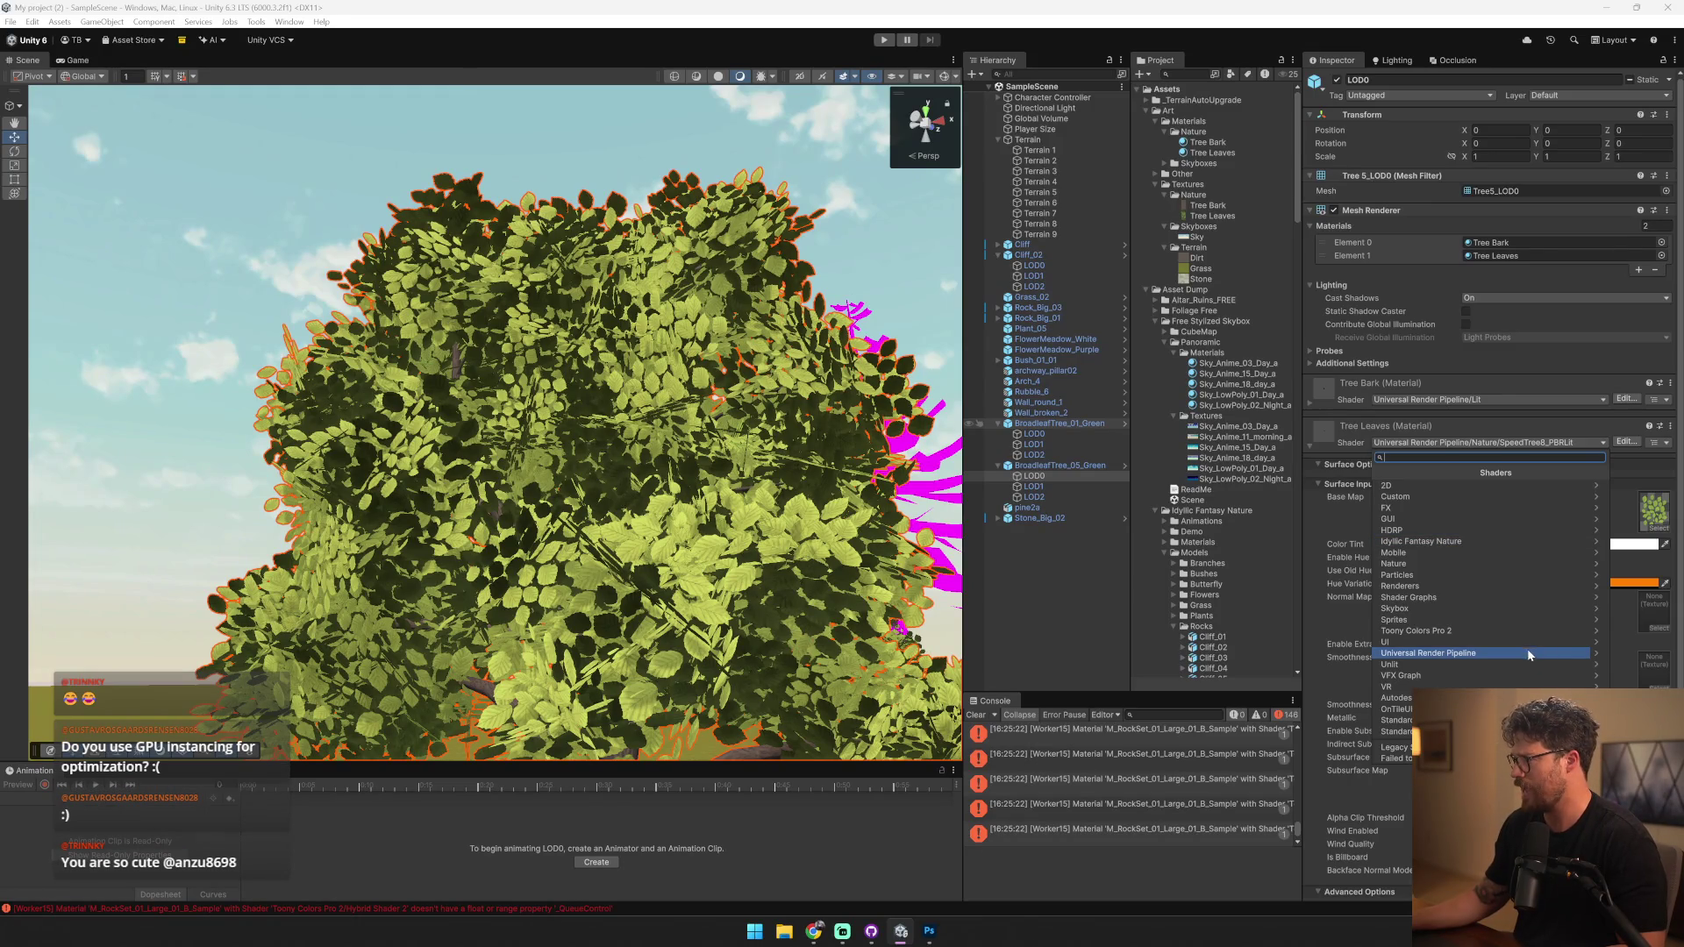
left_click(1491, 653)
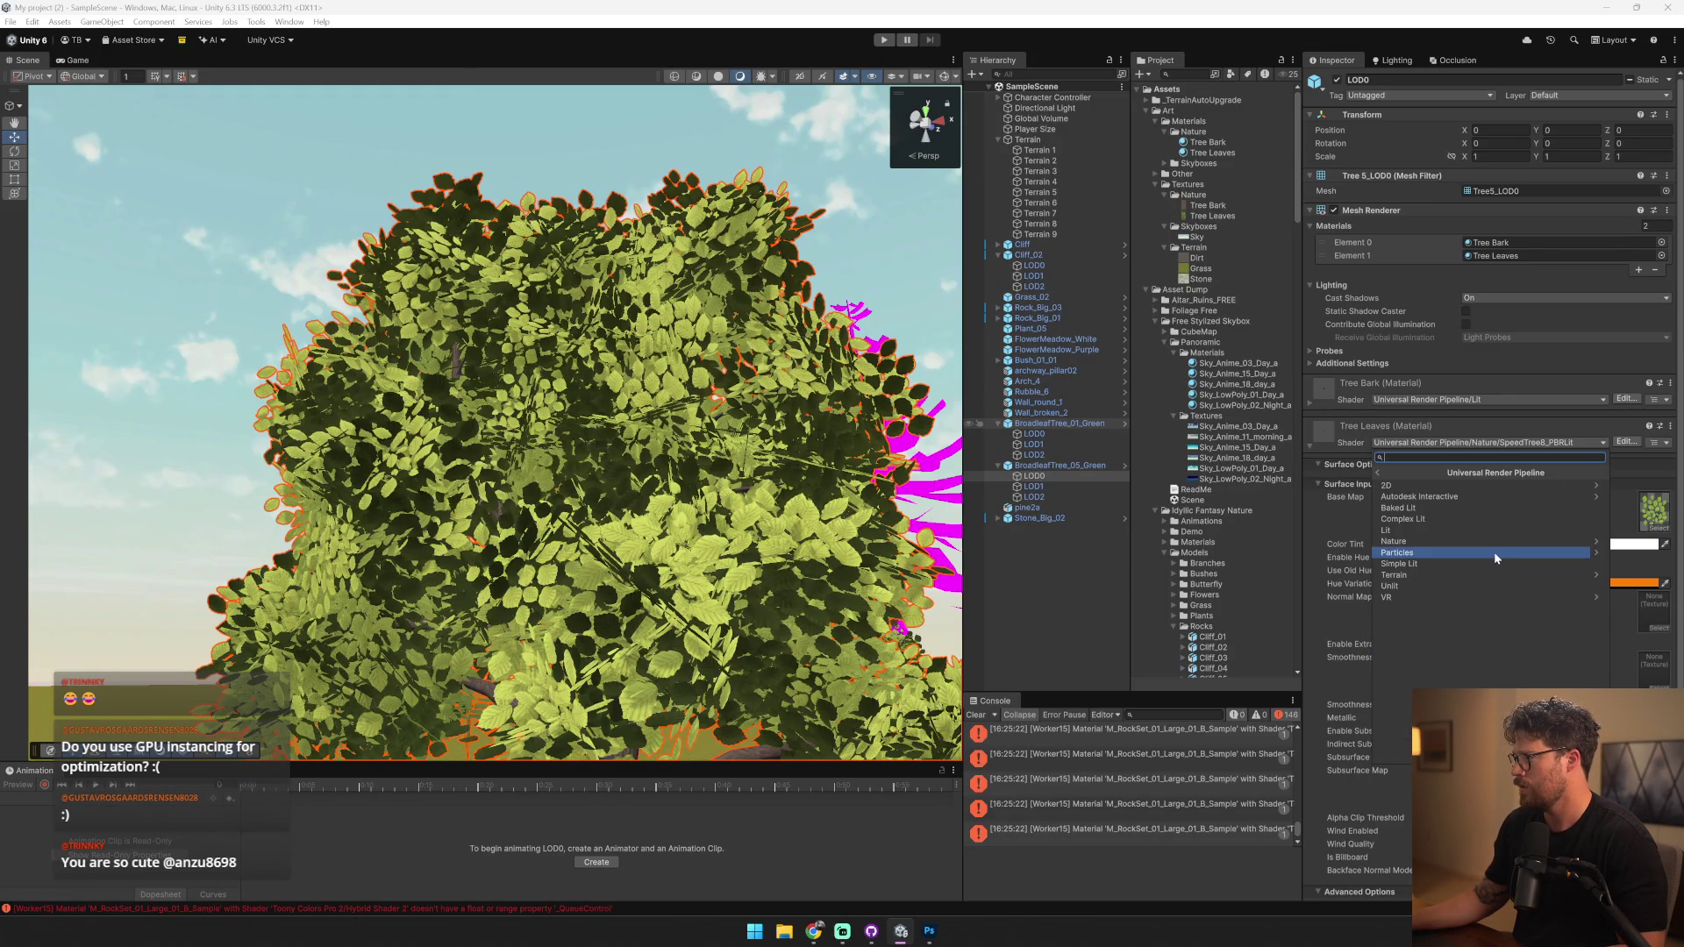
left_click(1486, 542)
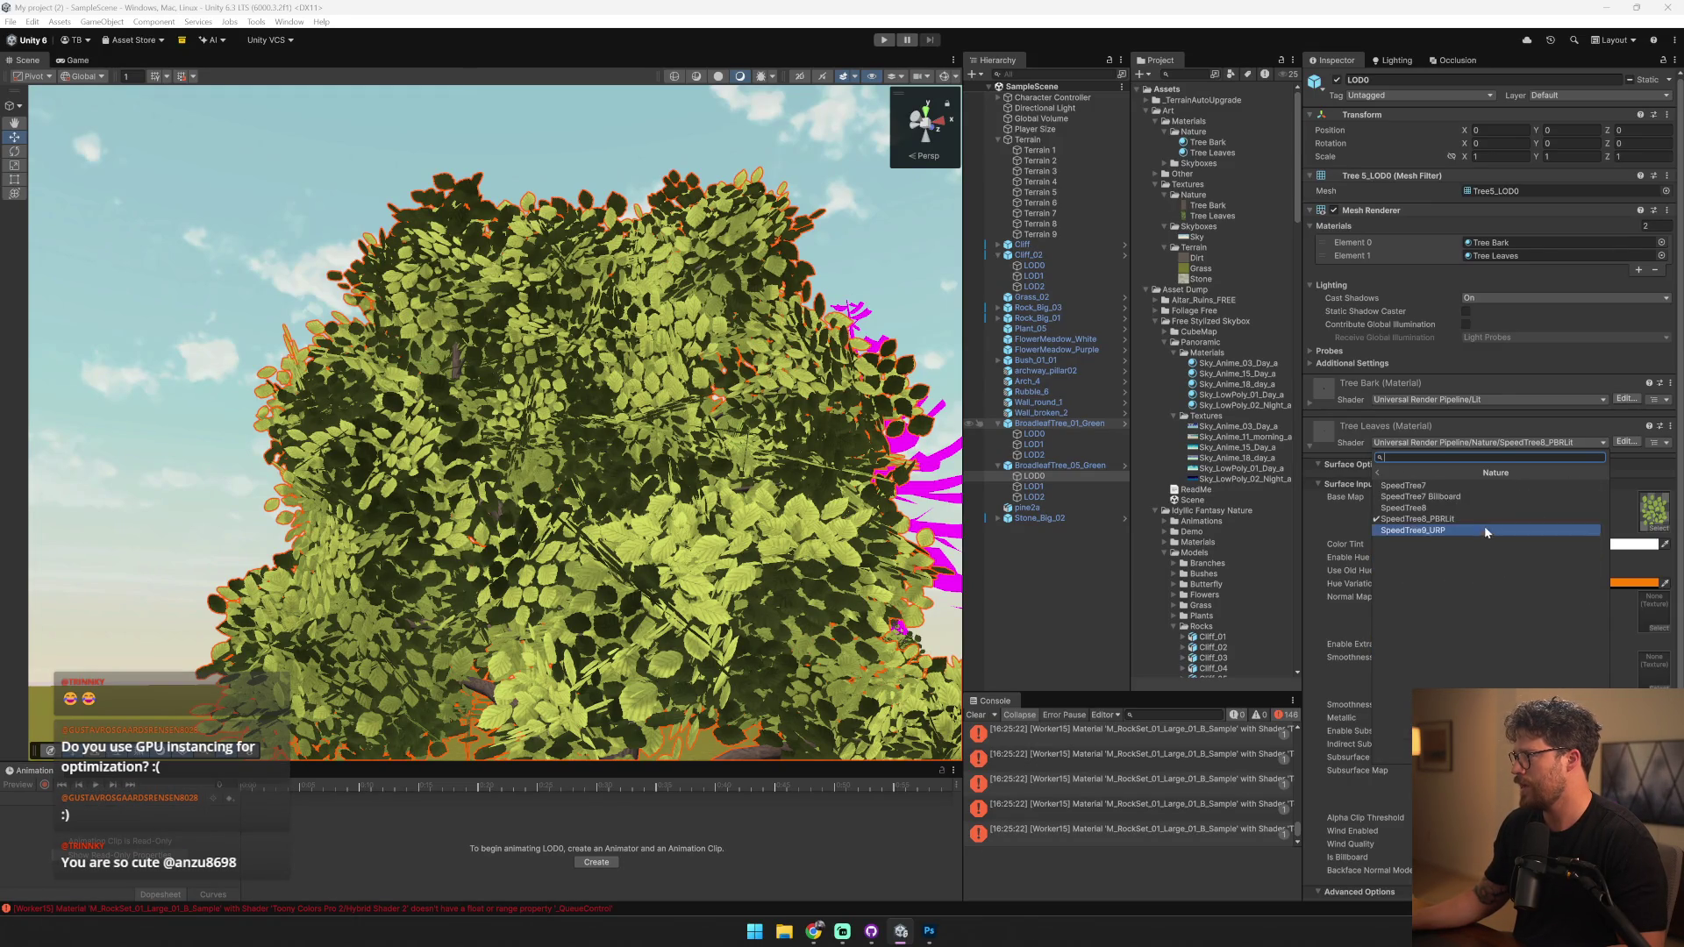
left_click(1487, 497)
mouse_move(956, 421)
left_mouse_down()
mouse_move(925, 438)
mouse_move(1074, 453)
left_mouse_up()
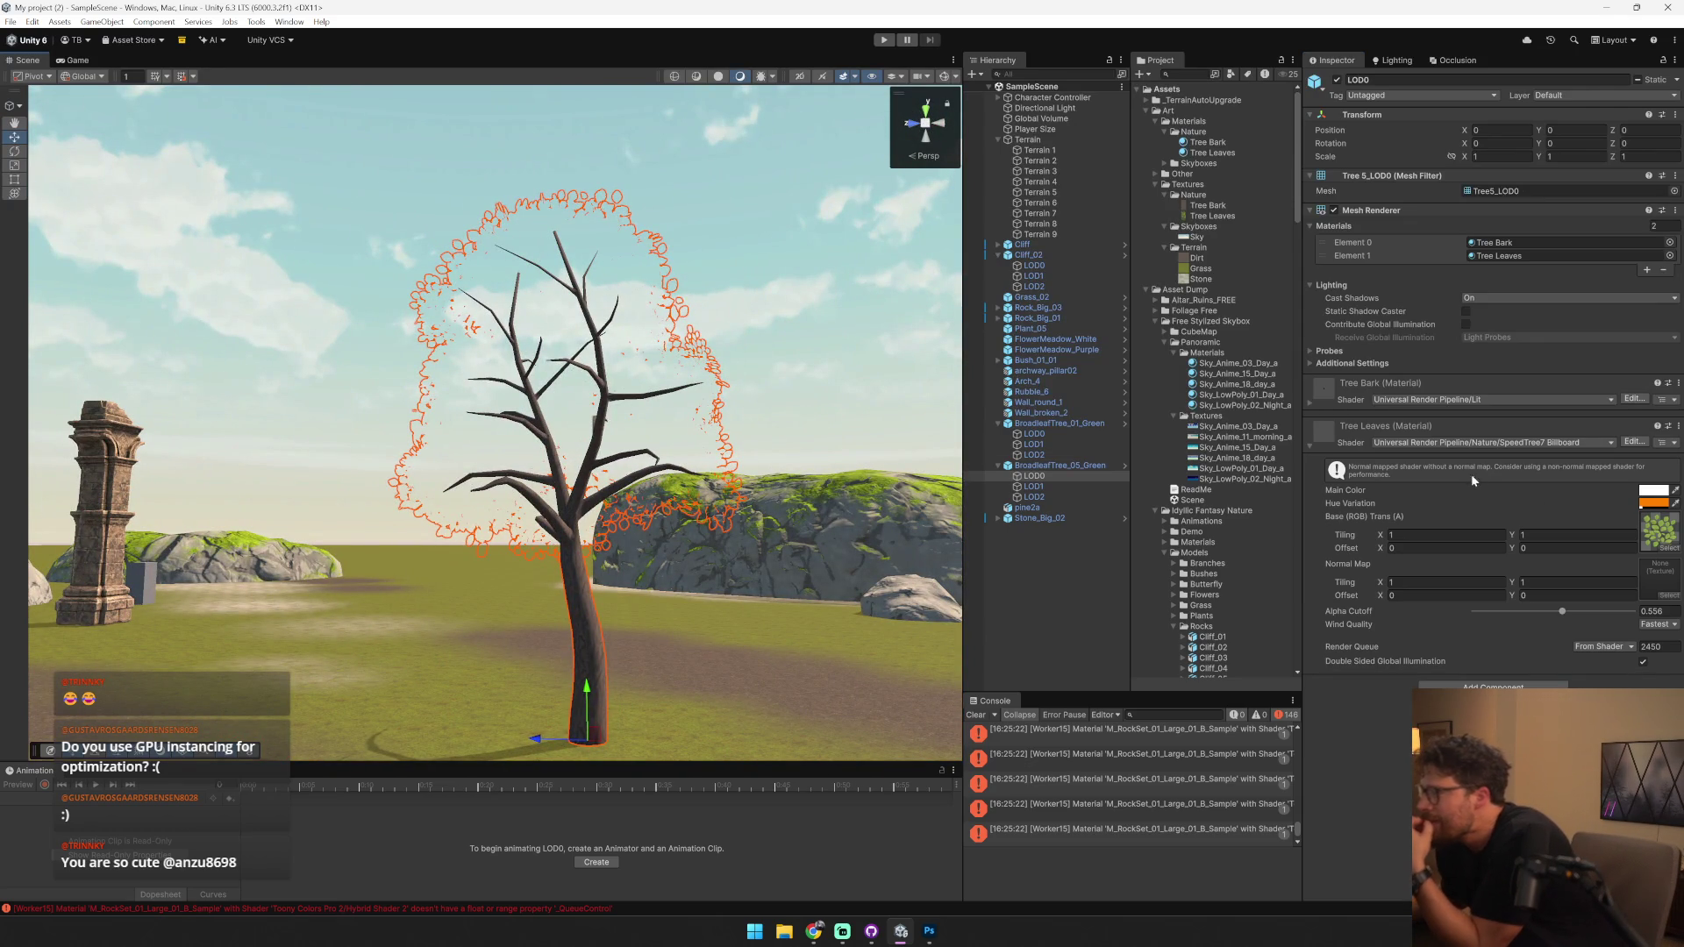
left_click(1487, 443)
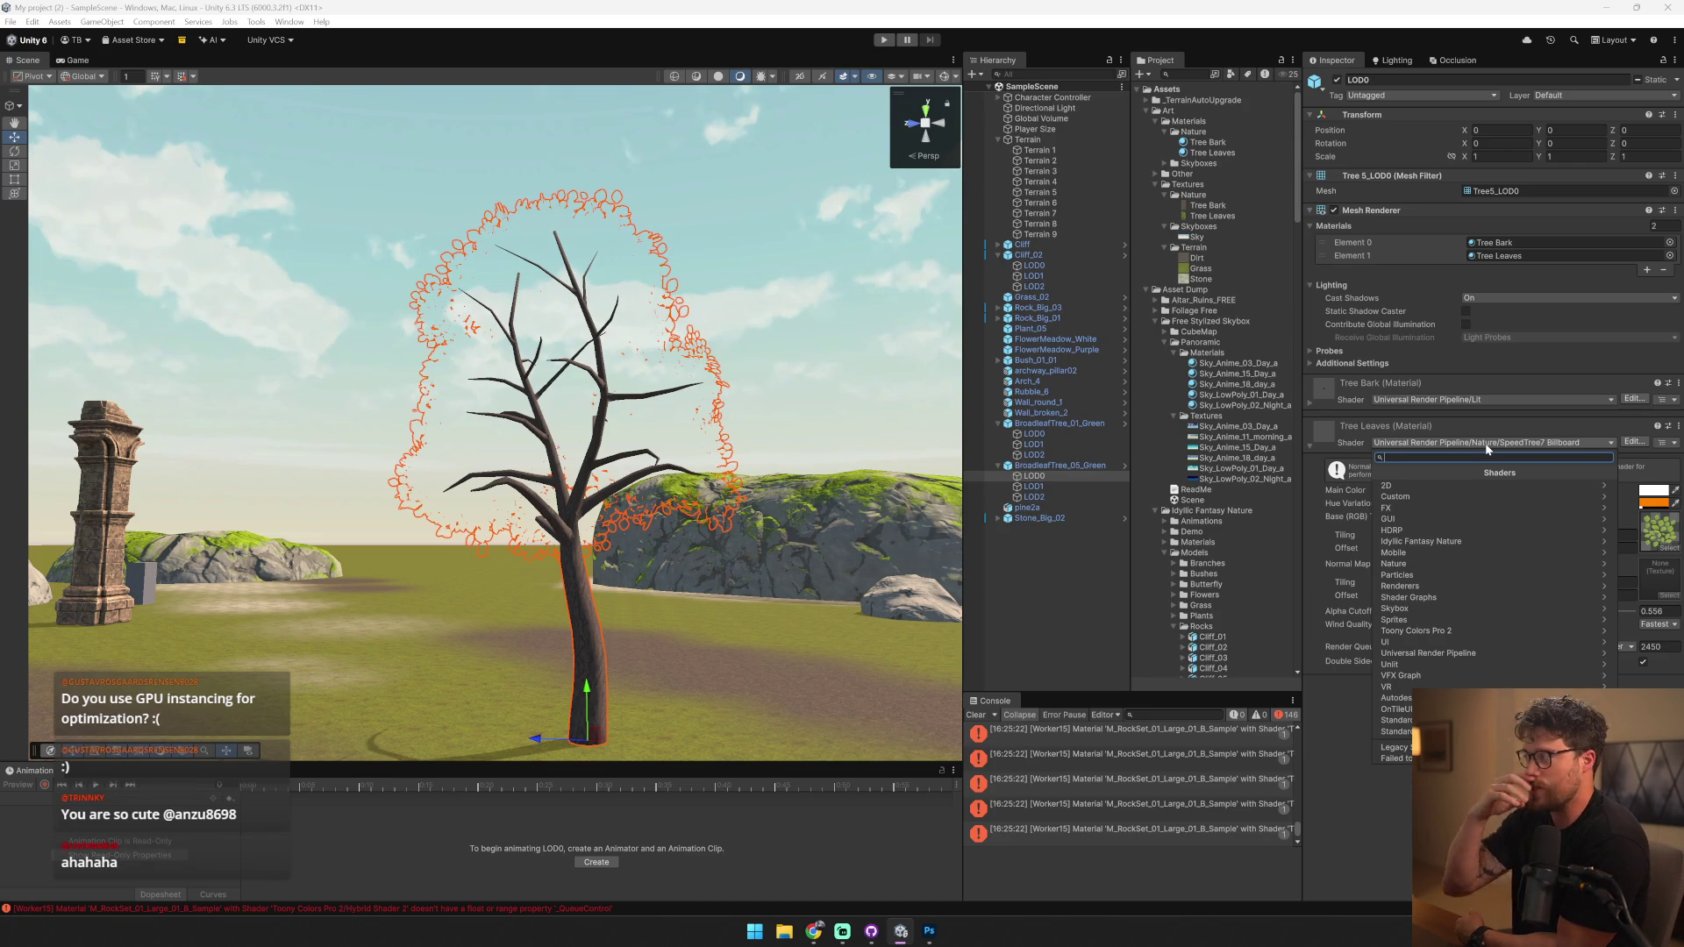
- Assign the Tree Leaves material the Universal Render Pipeline > Nature > SpeedTree9_URP shader
left_click(1445, 653)
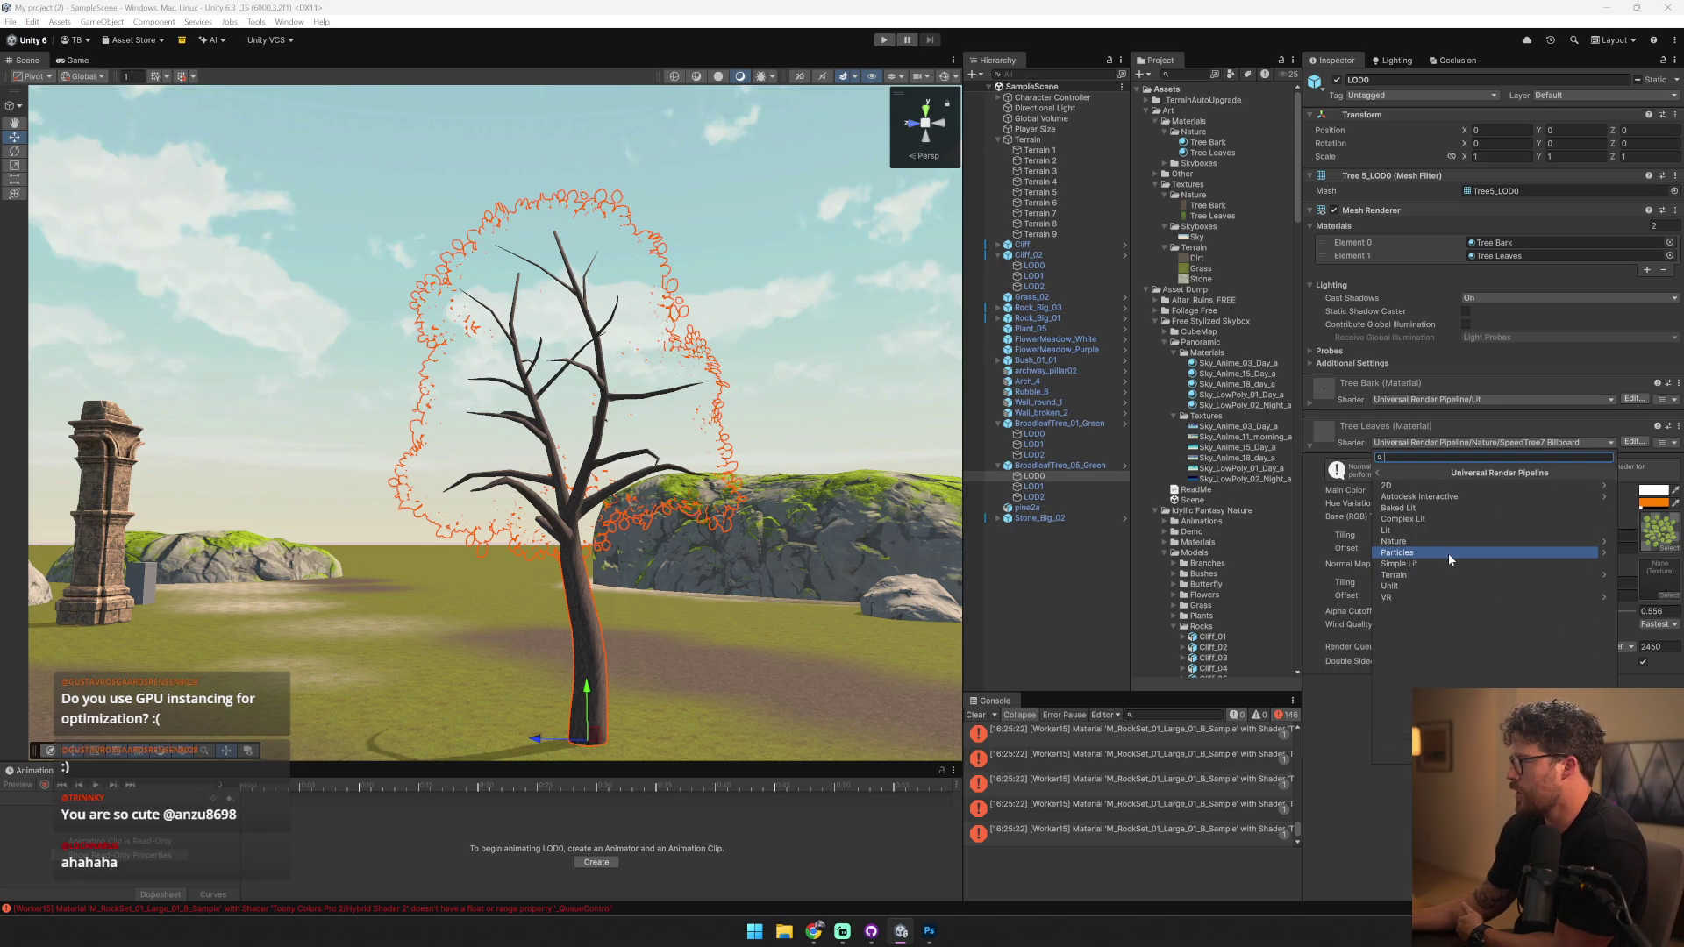
key("Escape")
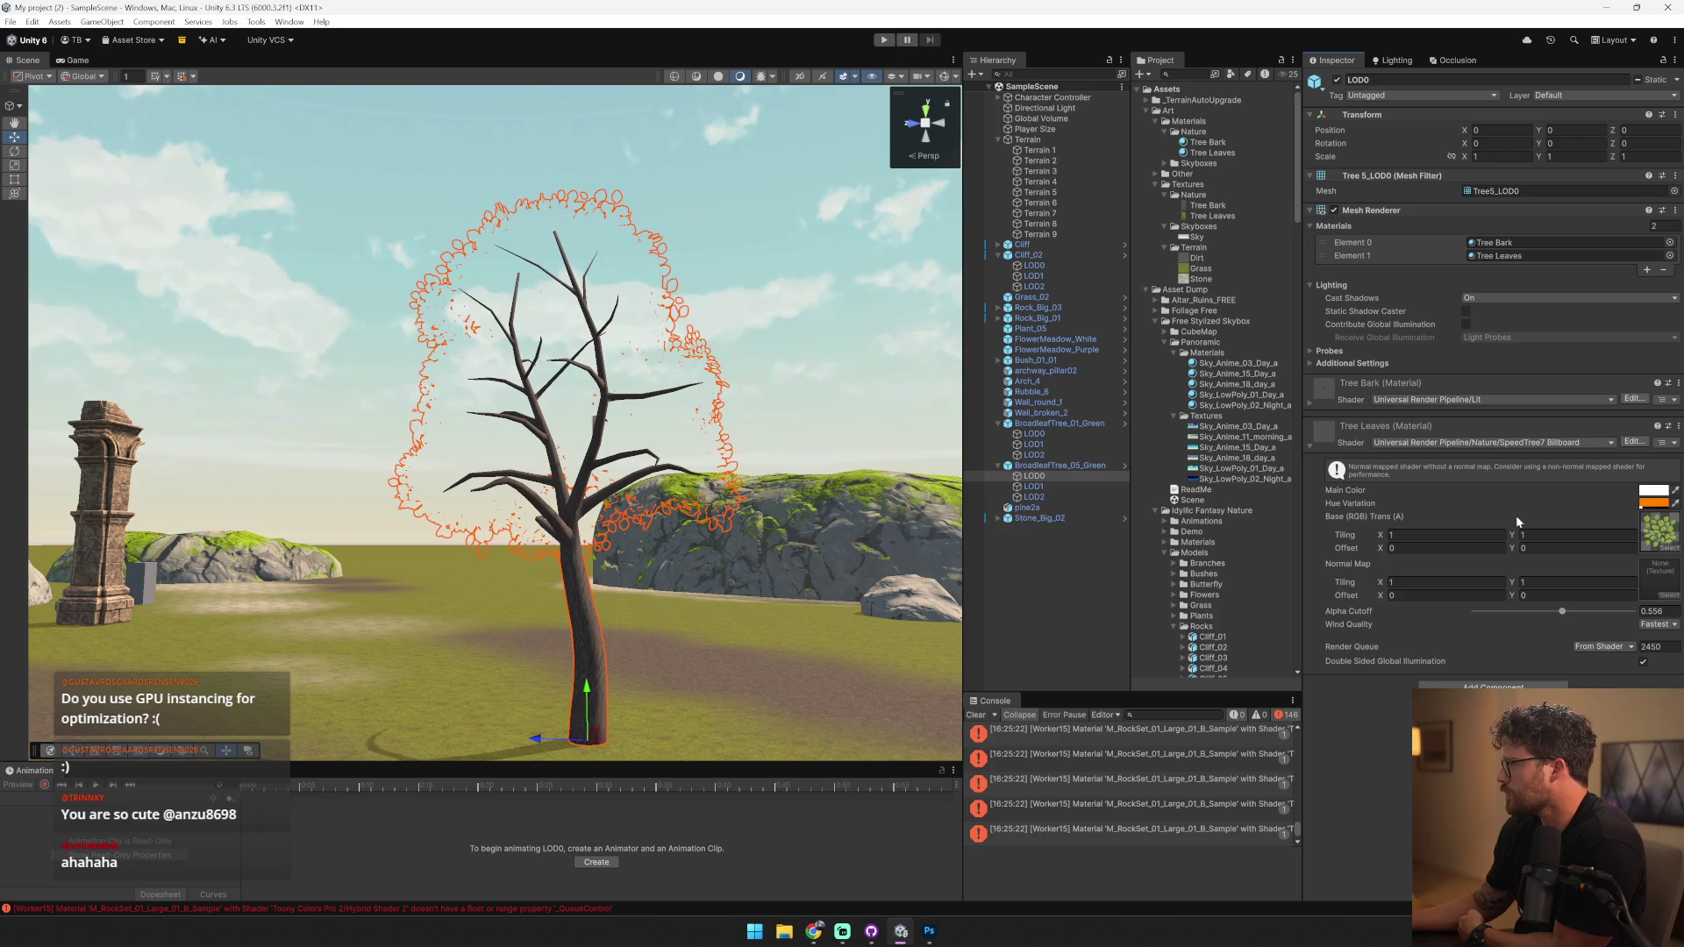
left_click(1542, 447)
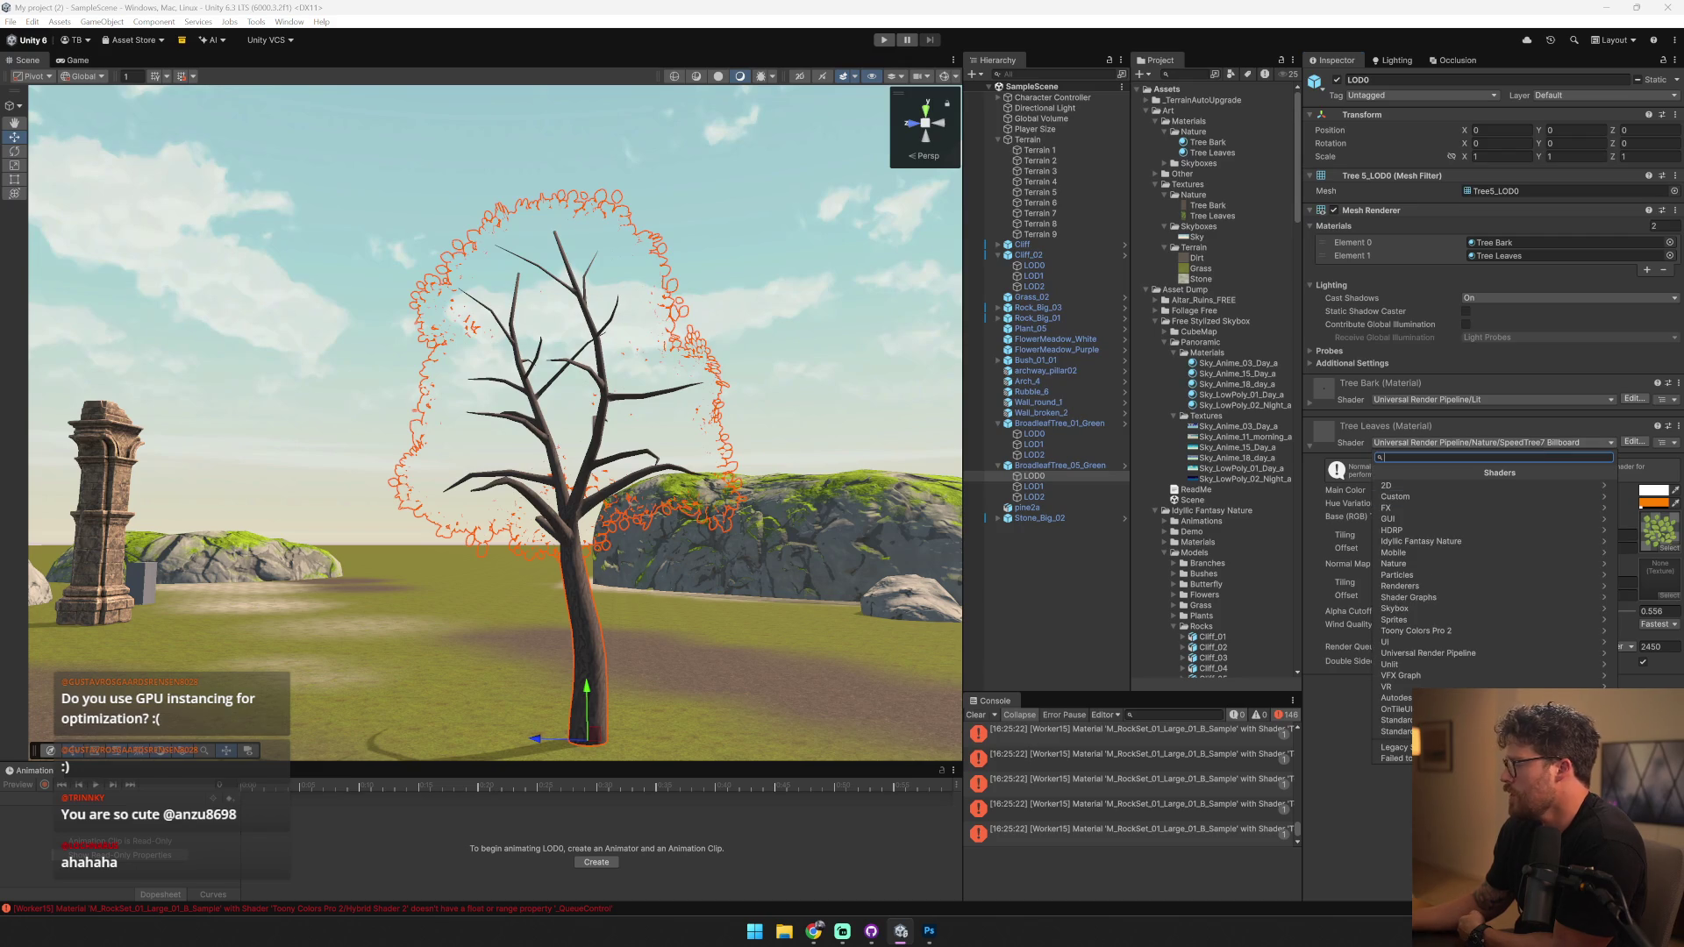
left_click(1453, 658)
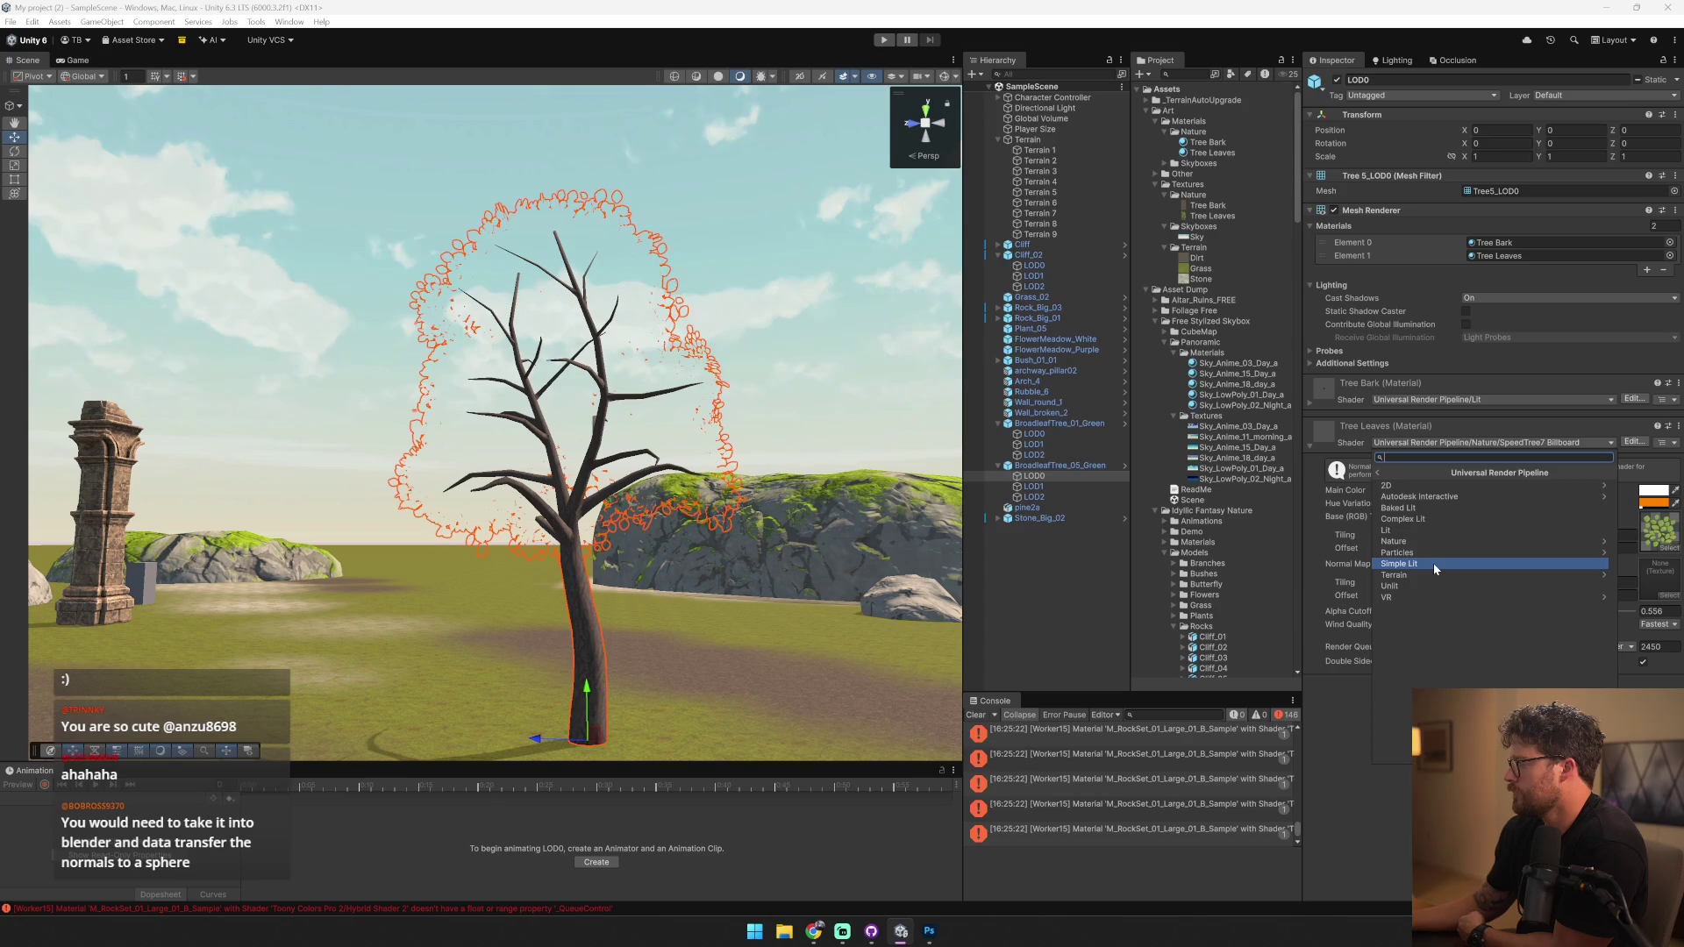
left_click(1434, 541)
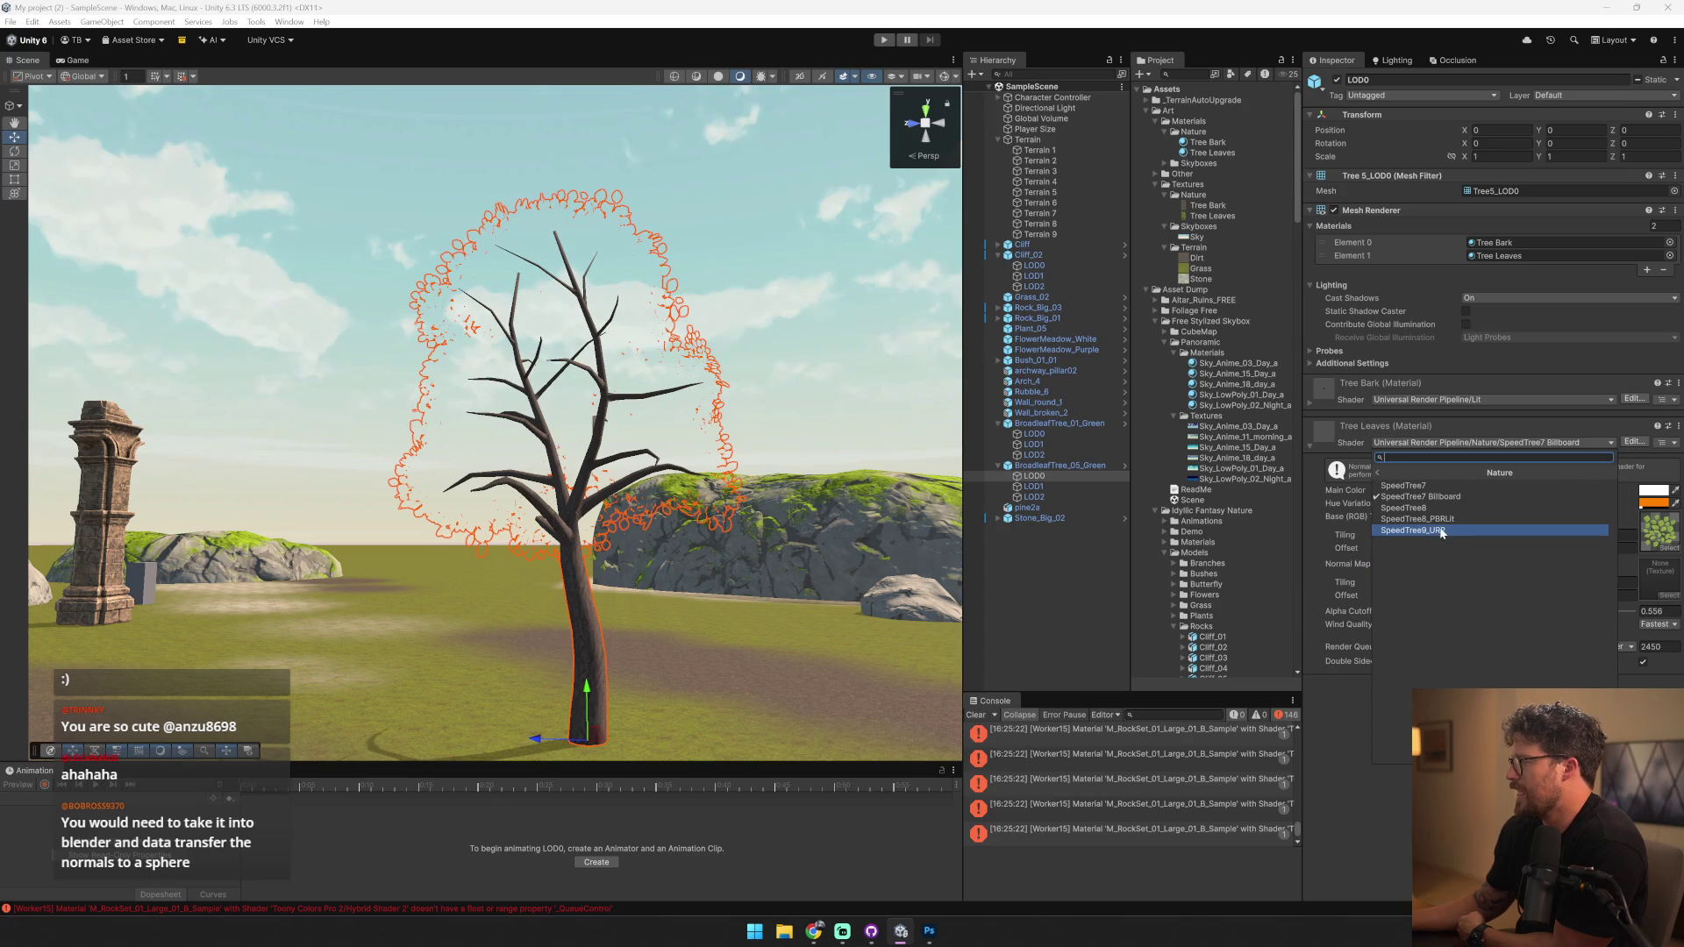
left_click(1441, 532)
- Uncheck Enable Normal Map and Enable Extra Map on the leaves and toggle Billboard
mouse_move(632, 561)
left_mouse_down()
mouse_move(727, 625)
mouse_move(940, 575)
mouse_move(303, 618)
mouse_move(265, 573)
mouse_move(417, 552)
mouse_move(778, 548)
left_mouse_up()
scroll(328, 553, "down", 3)
scroll(778, 547, "down", 5)
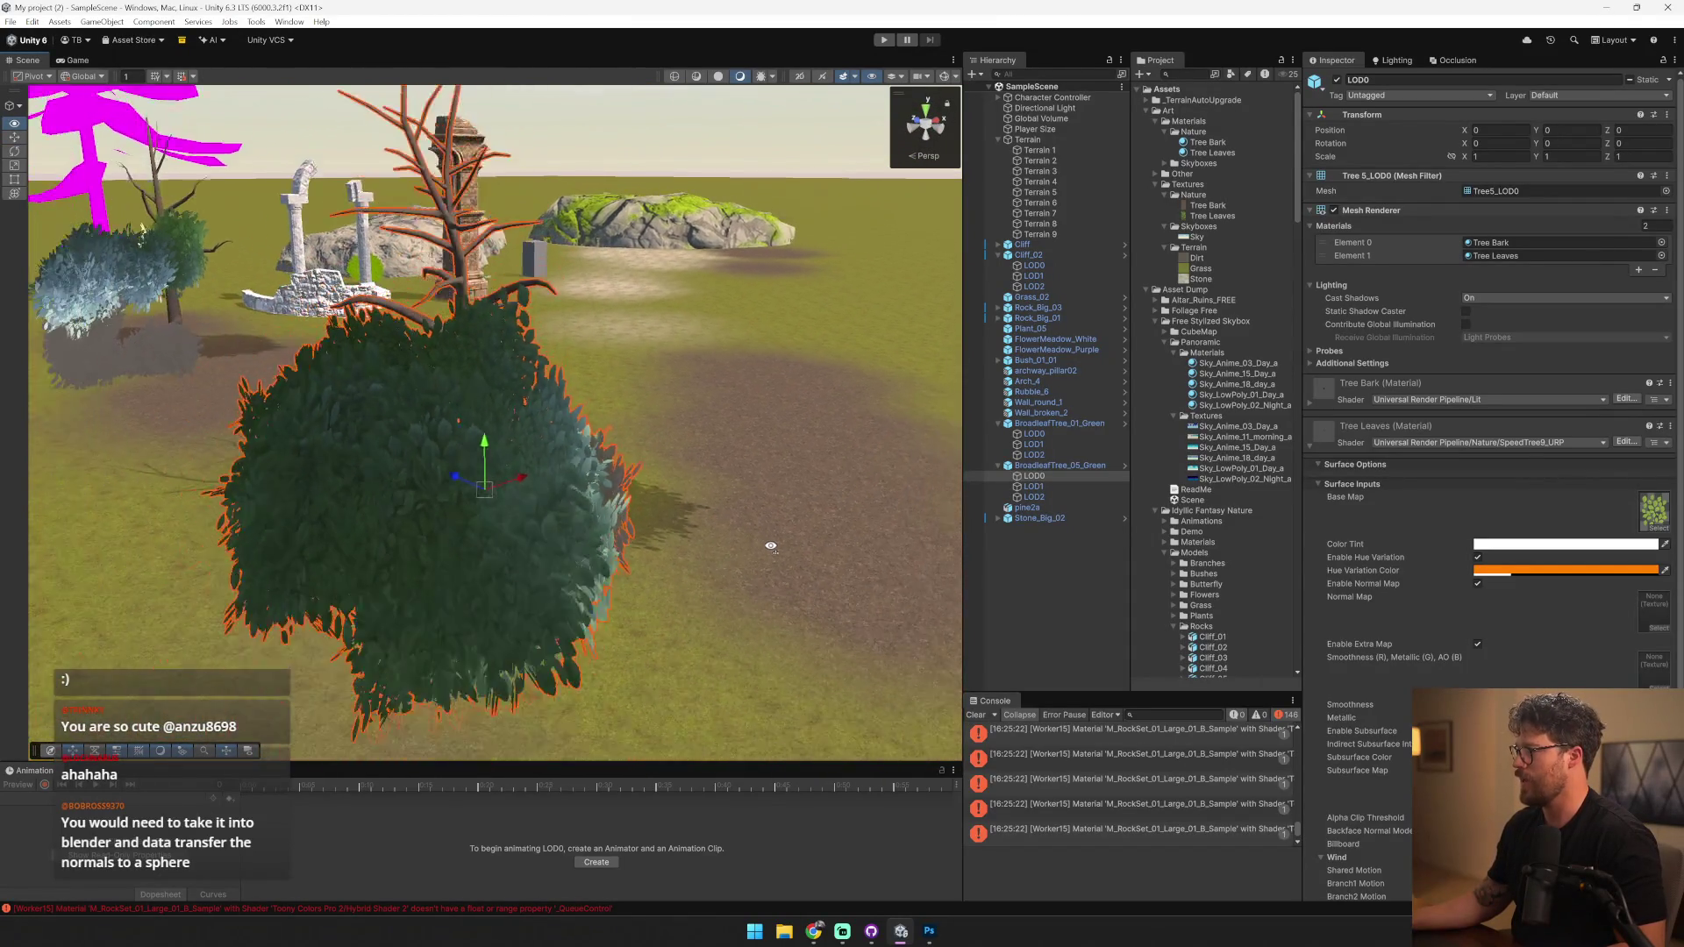
scroll(1421, 603, "down", 2)
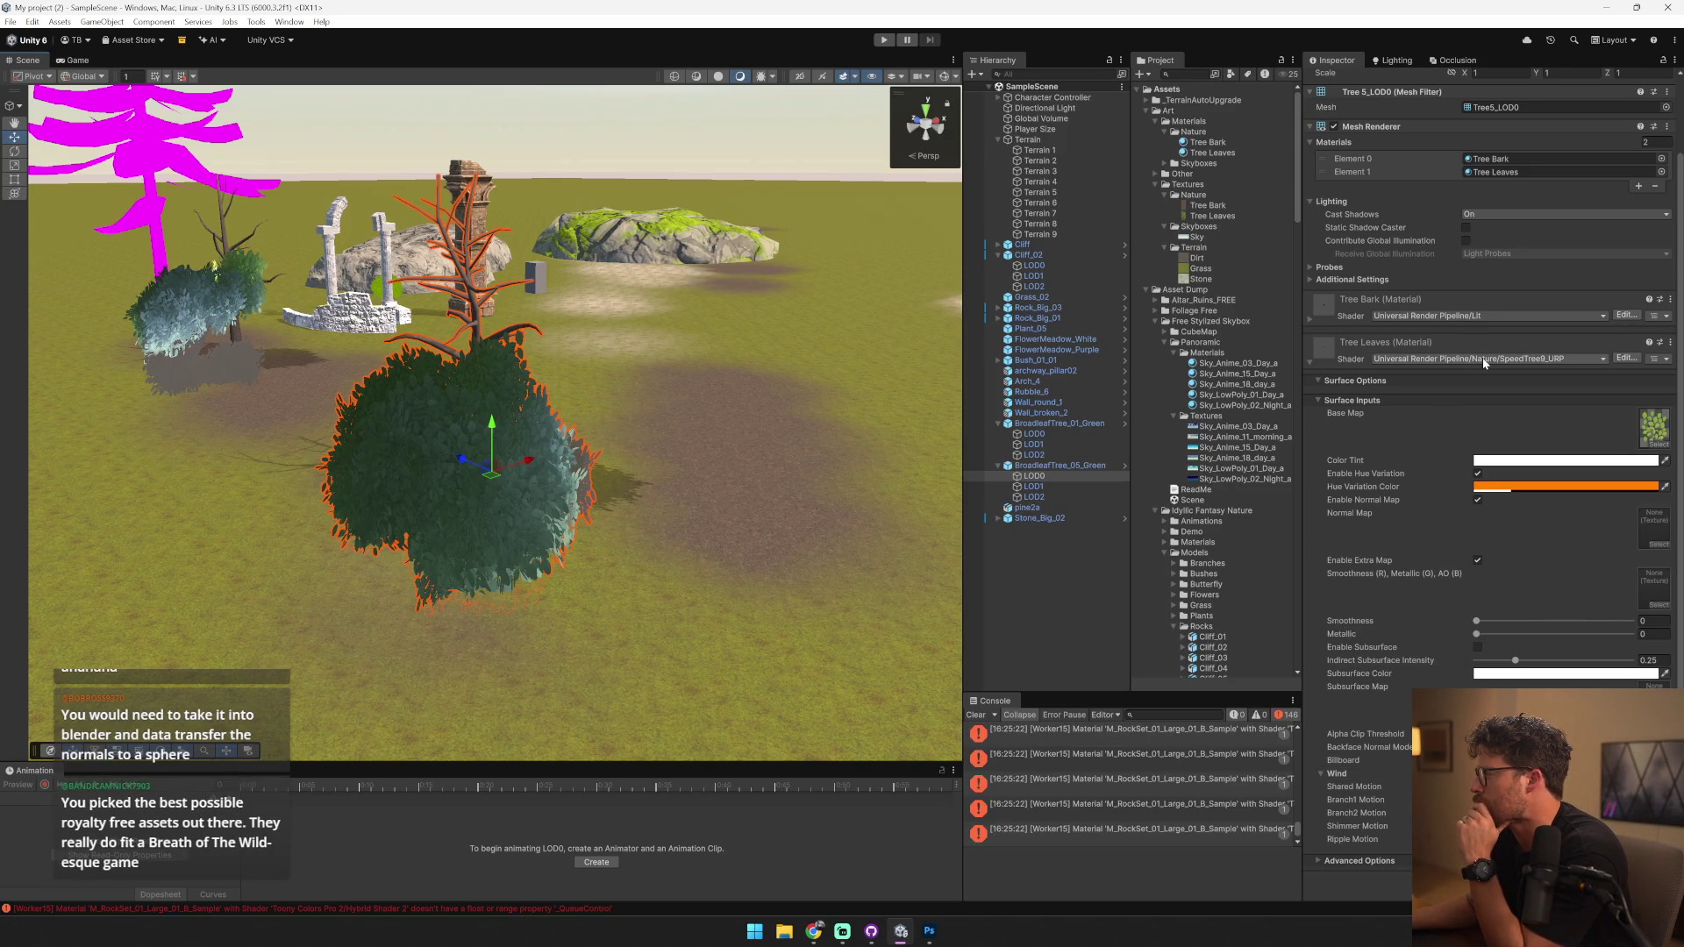
left_click(1479, 500)
left_click(1479, 560)
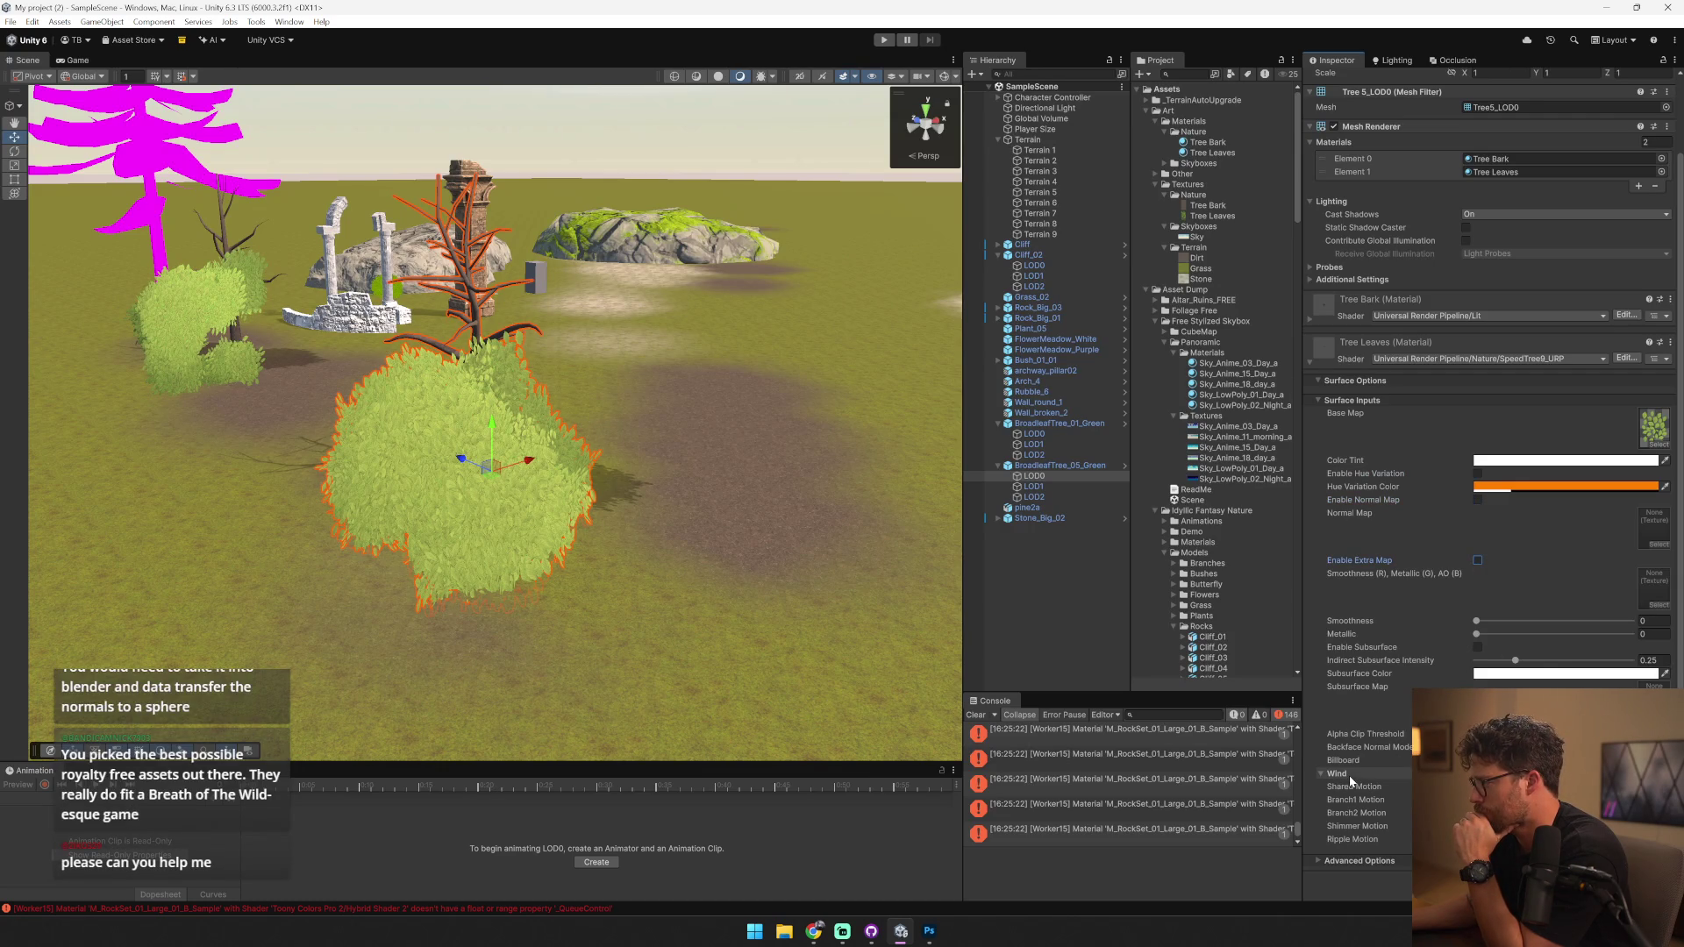
left_click(1479, 760)
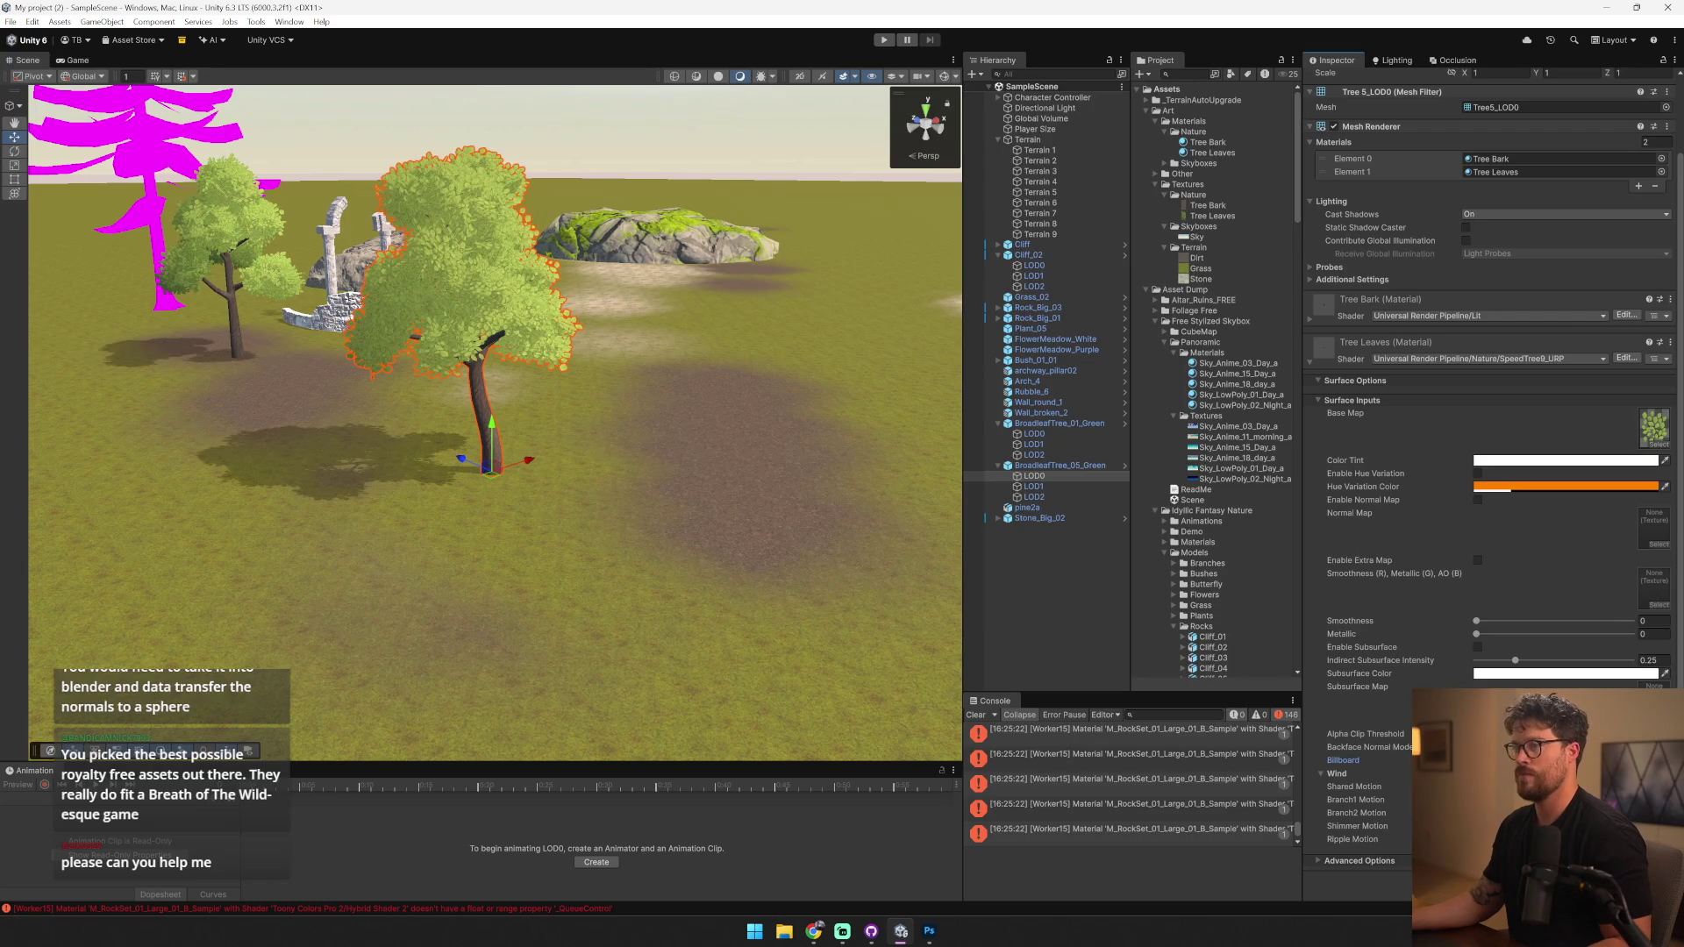
- Frame the tree with F, then select BroadleafTree_01_Green and orbit close to it
mouse_move(491, 386)
left_mouse_down()
mouse_move(508, 370)
mouse_move(478, 377)
left_mouse_up()
key("f")
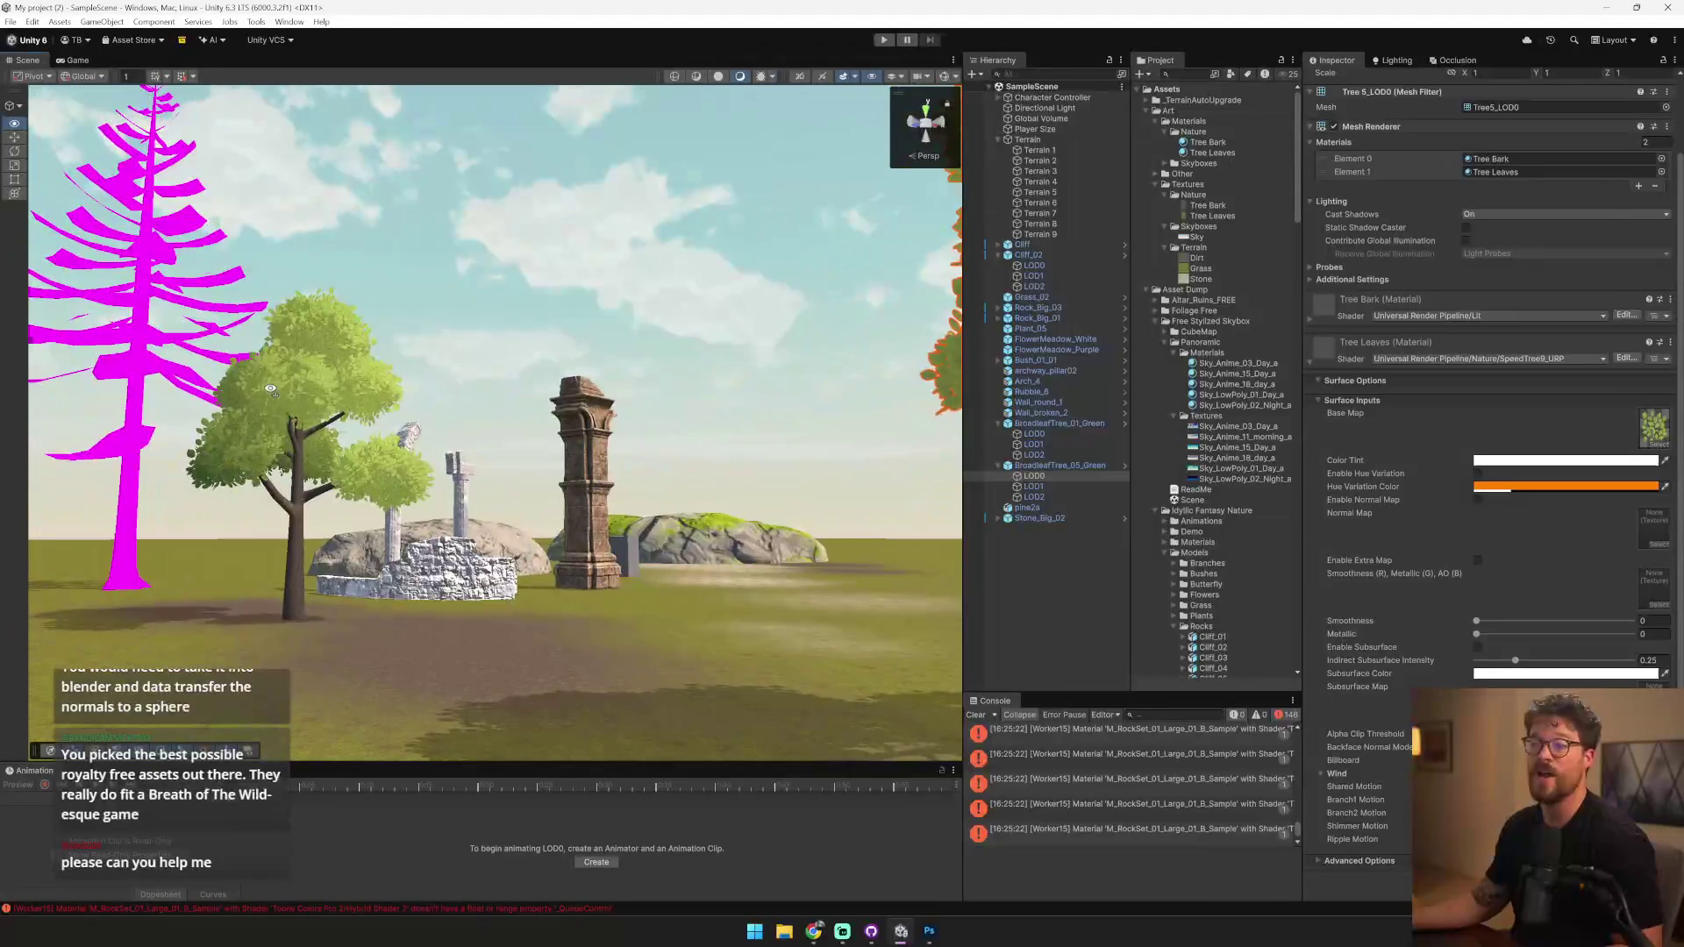
left_click(350, 456)
mouse_move(351, 456)
left_mouse_down()
mouse_move(552, 421)
mouse_move(312, 396)
left_mouse_up()
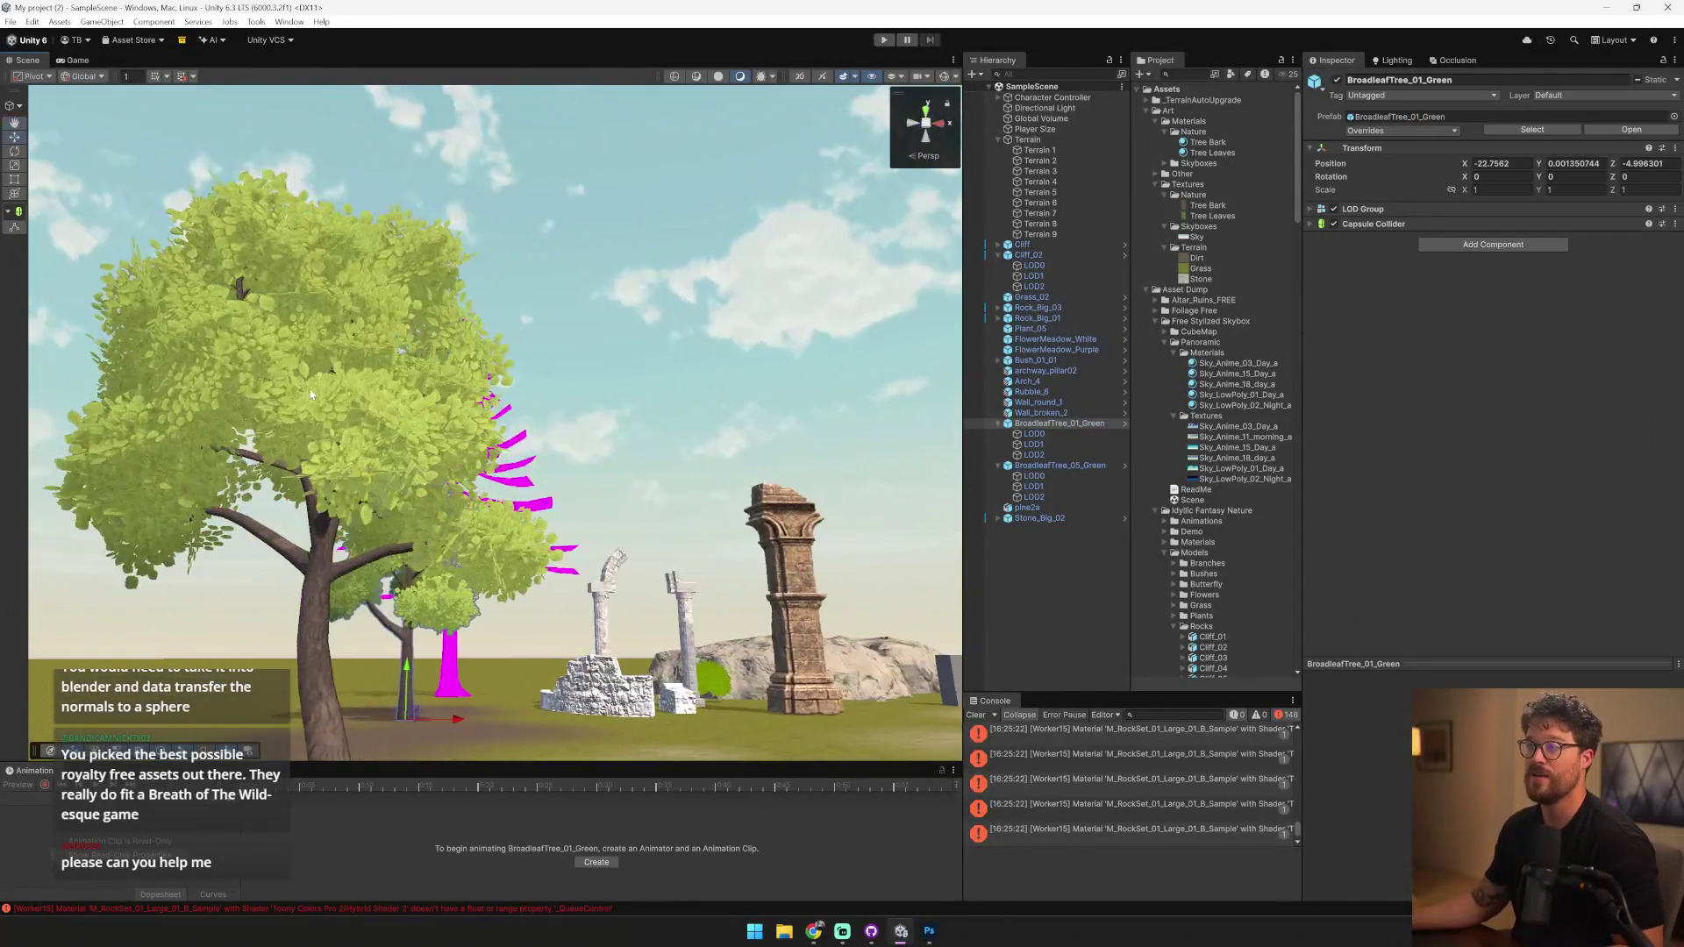
left_click(885, 41)
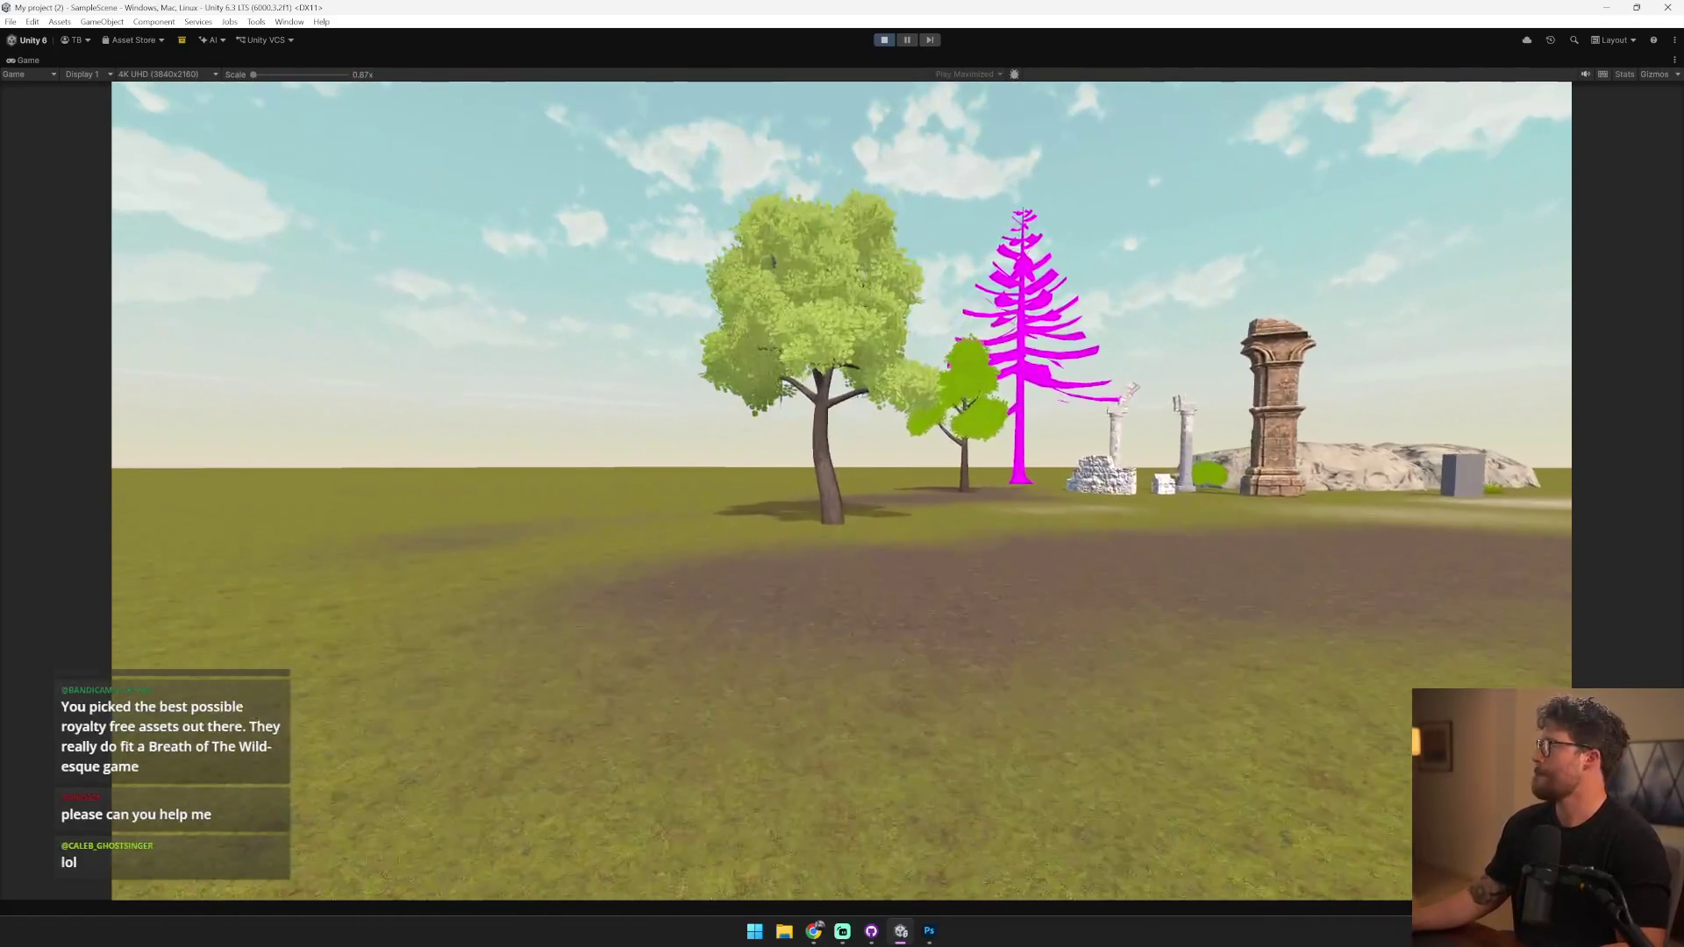
key("alt+Tab")
key("alt+Tab")
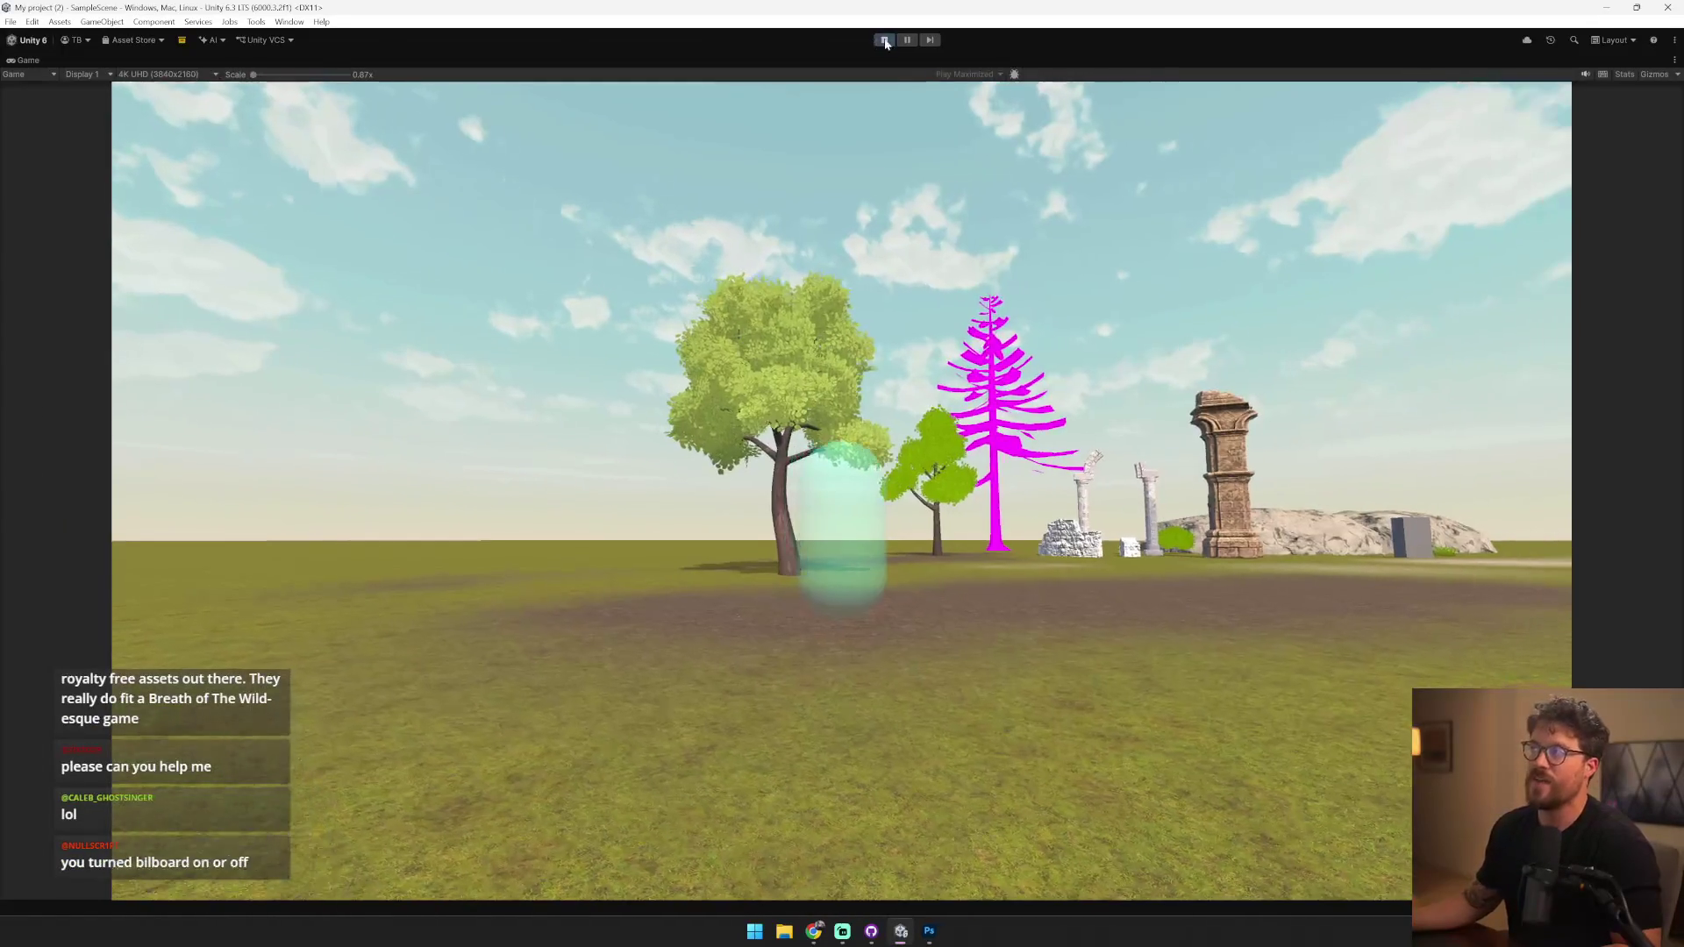
key("ctrl+p")
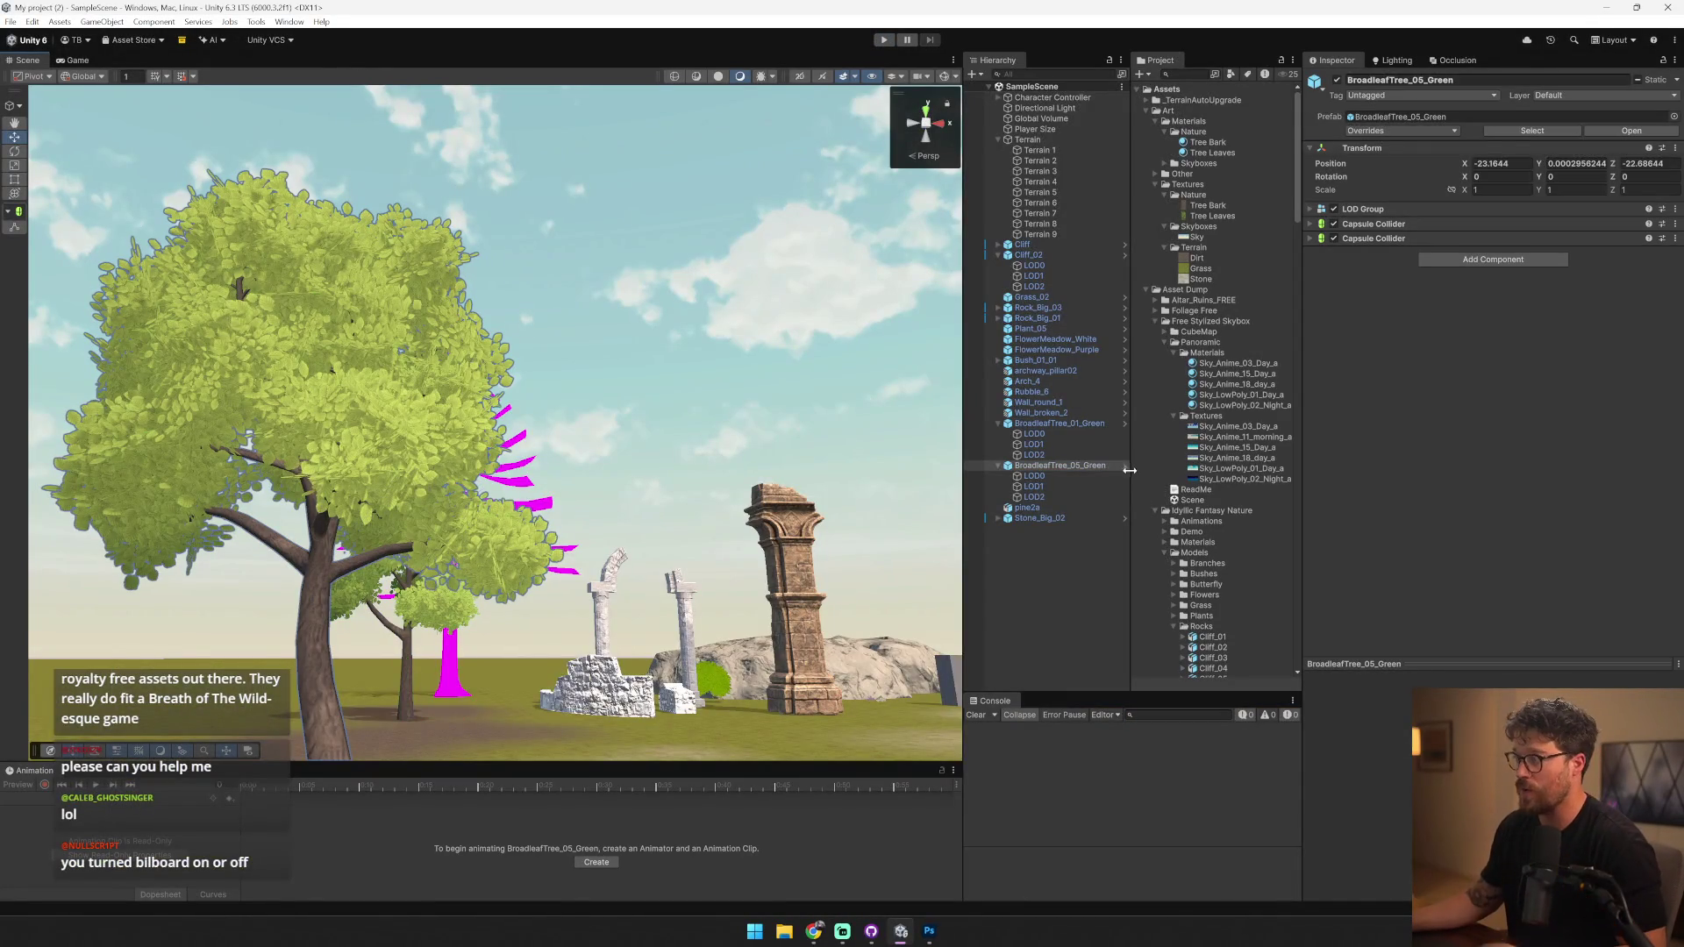
- Open the BroadleafTree_05_Green prefab, check its LOD0–LOD2 materials, and locate Tree Leaves
left_click(1124, 465)
left_click(1056, 113)
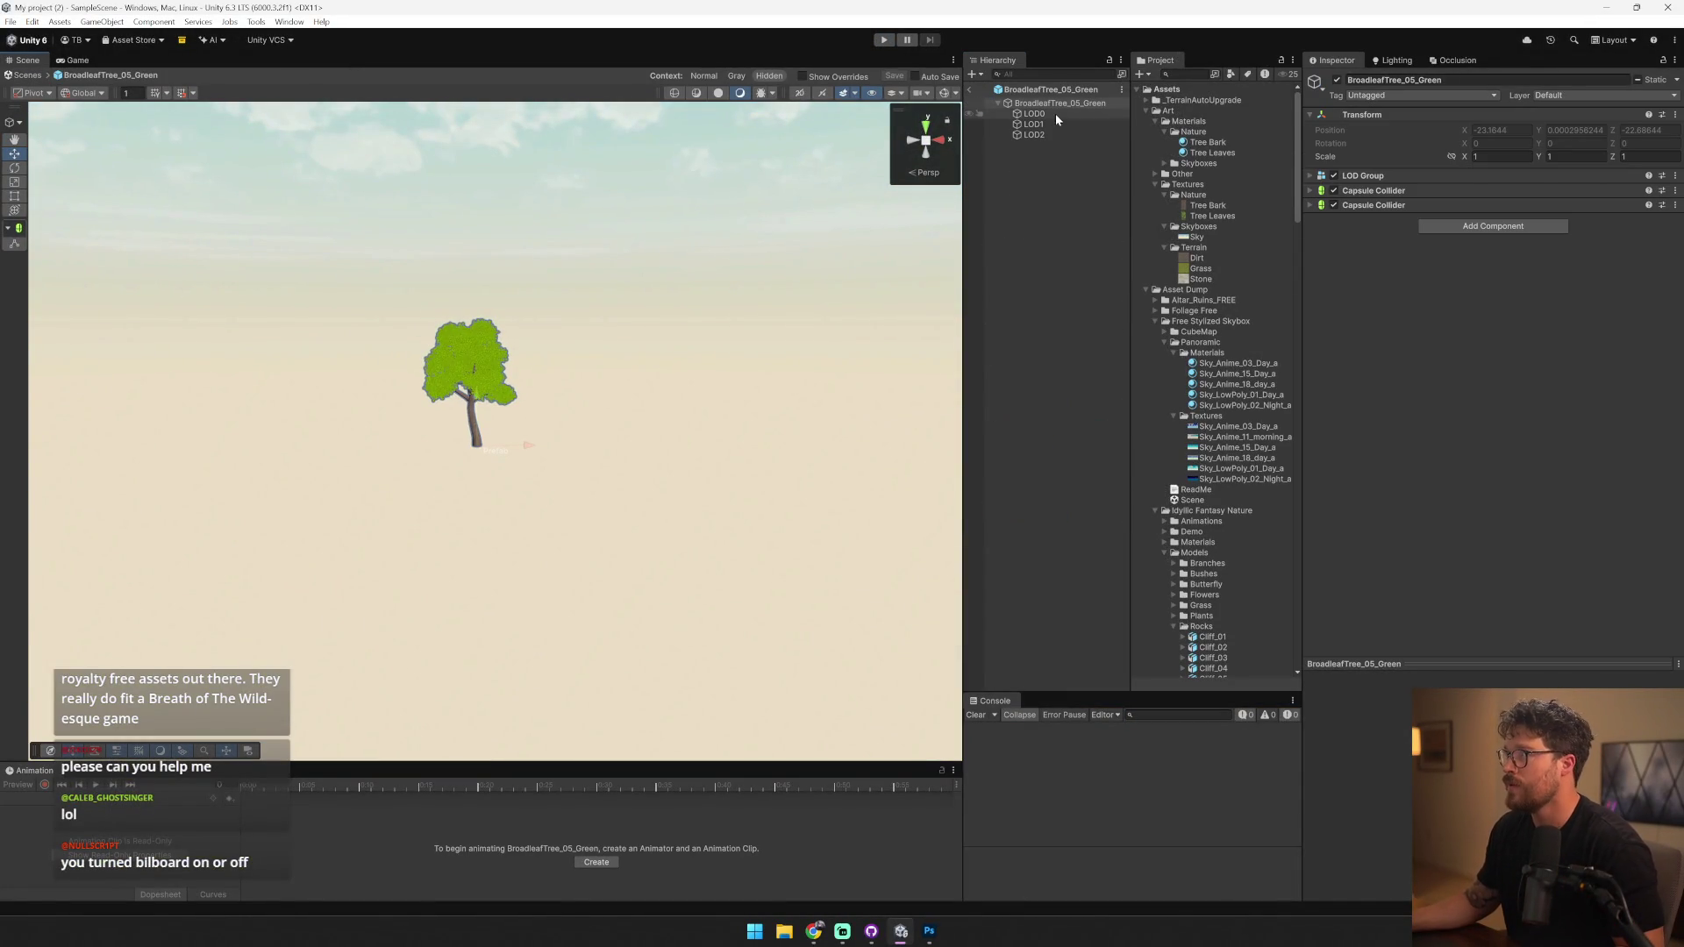
left_click(1056, 124)
left_click(1089, 135)
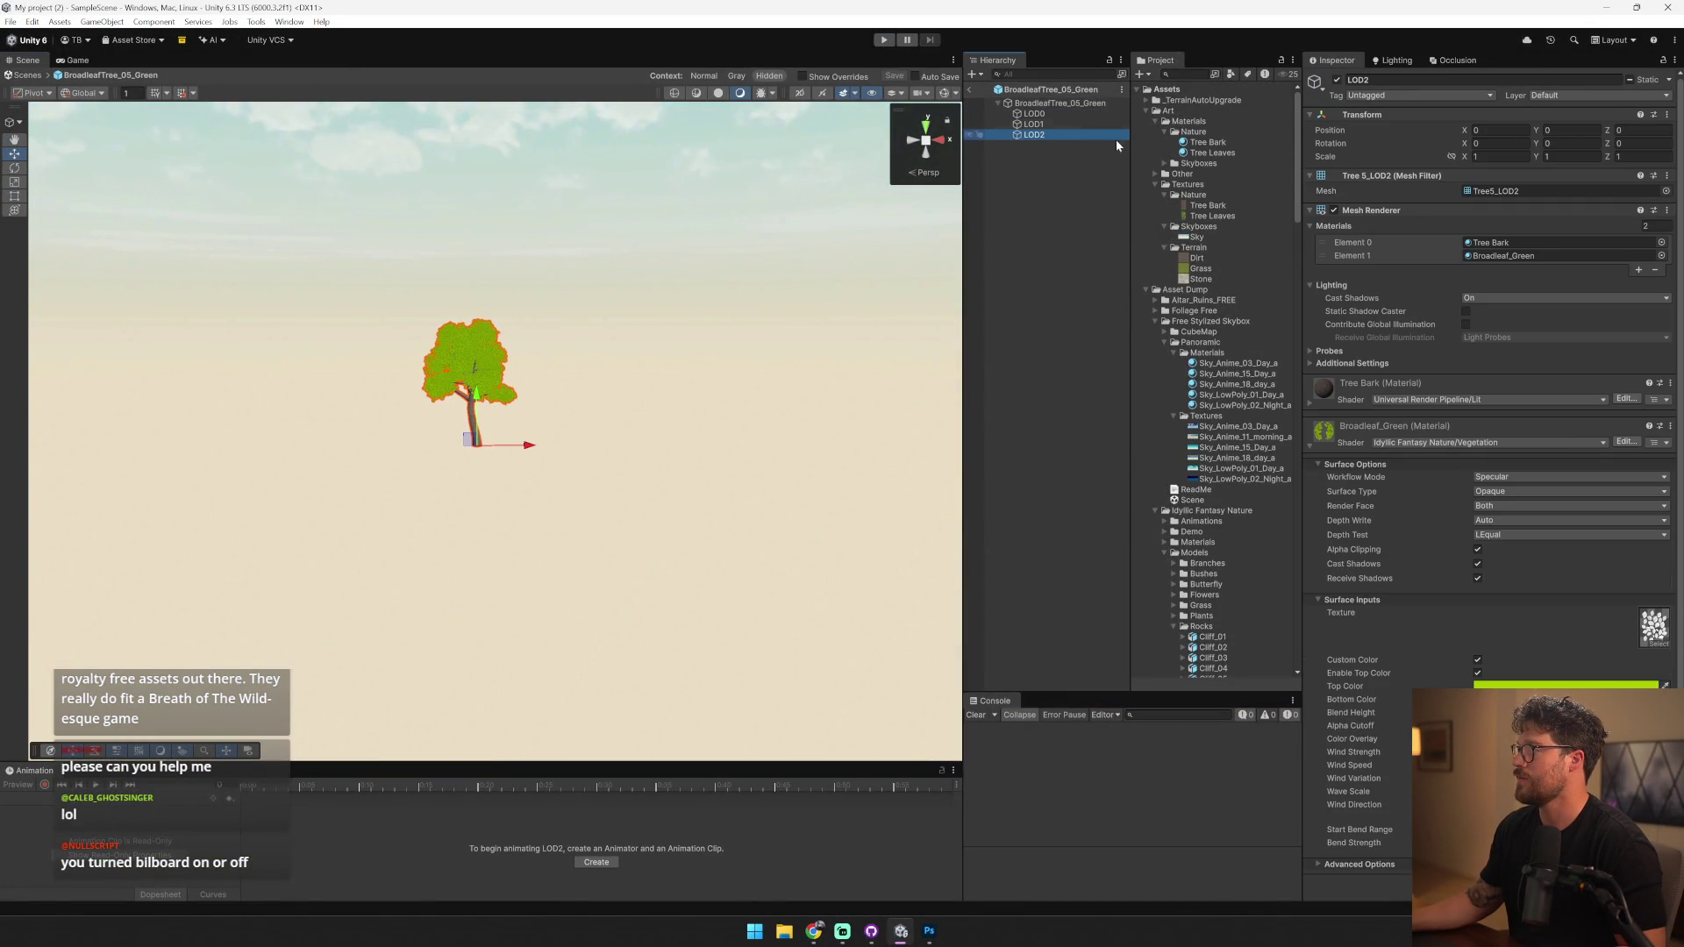
left_click(1067, 115)
left_click(1509, 255)
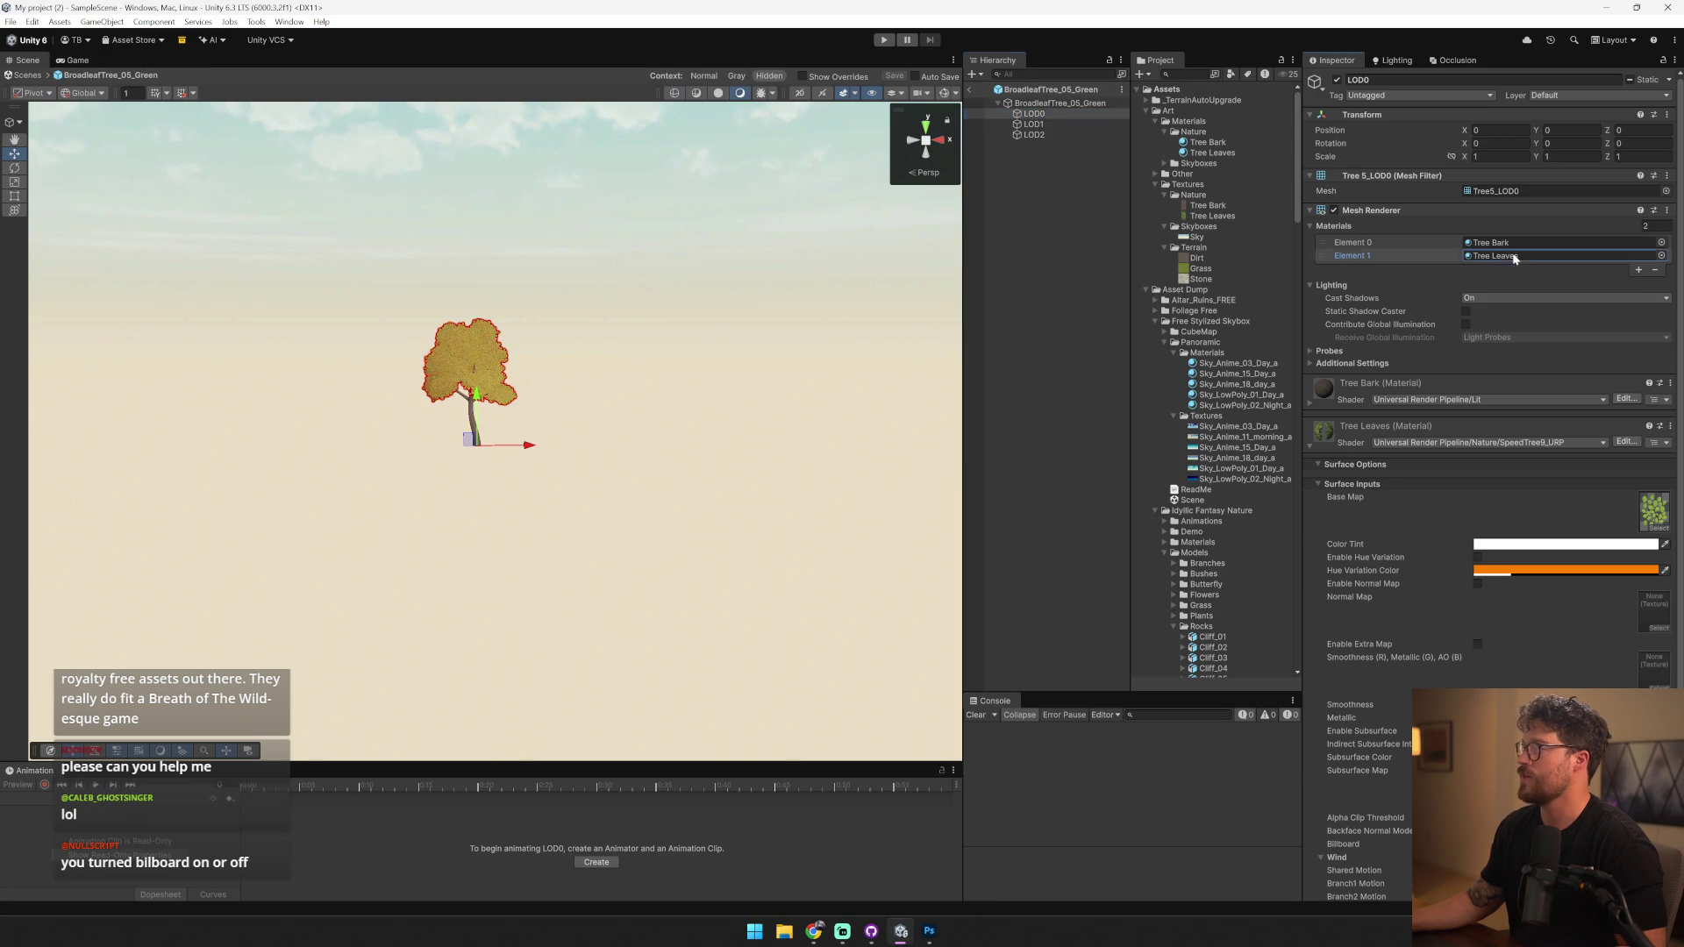
left_click(1124, 126)
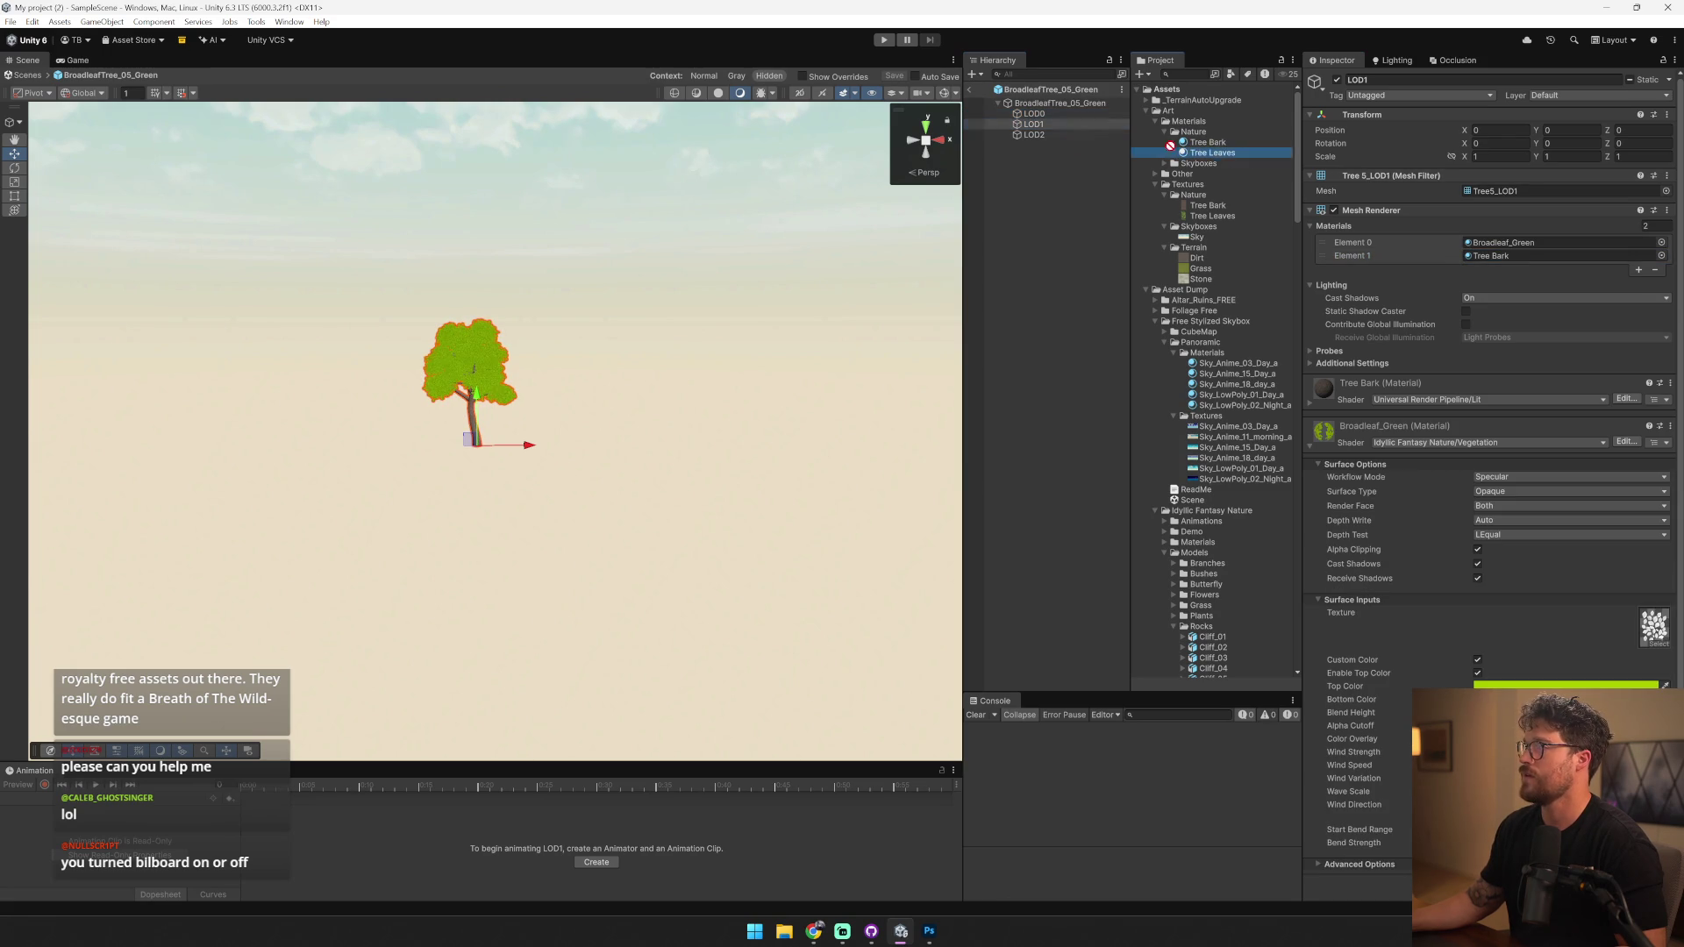
left_click(1042, 135)
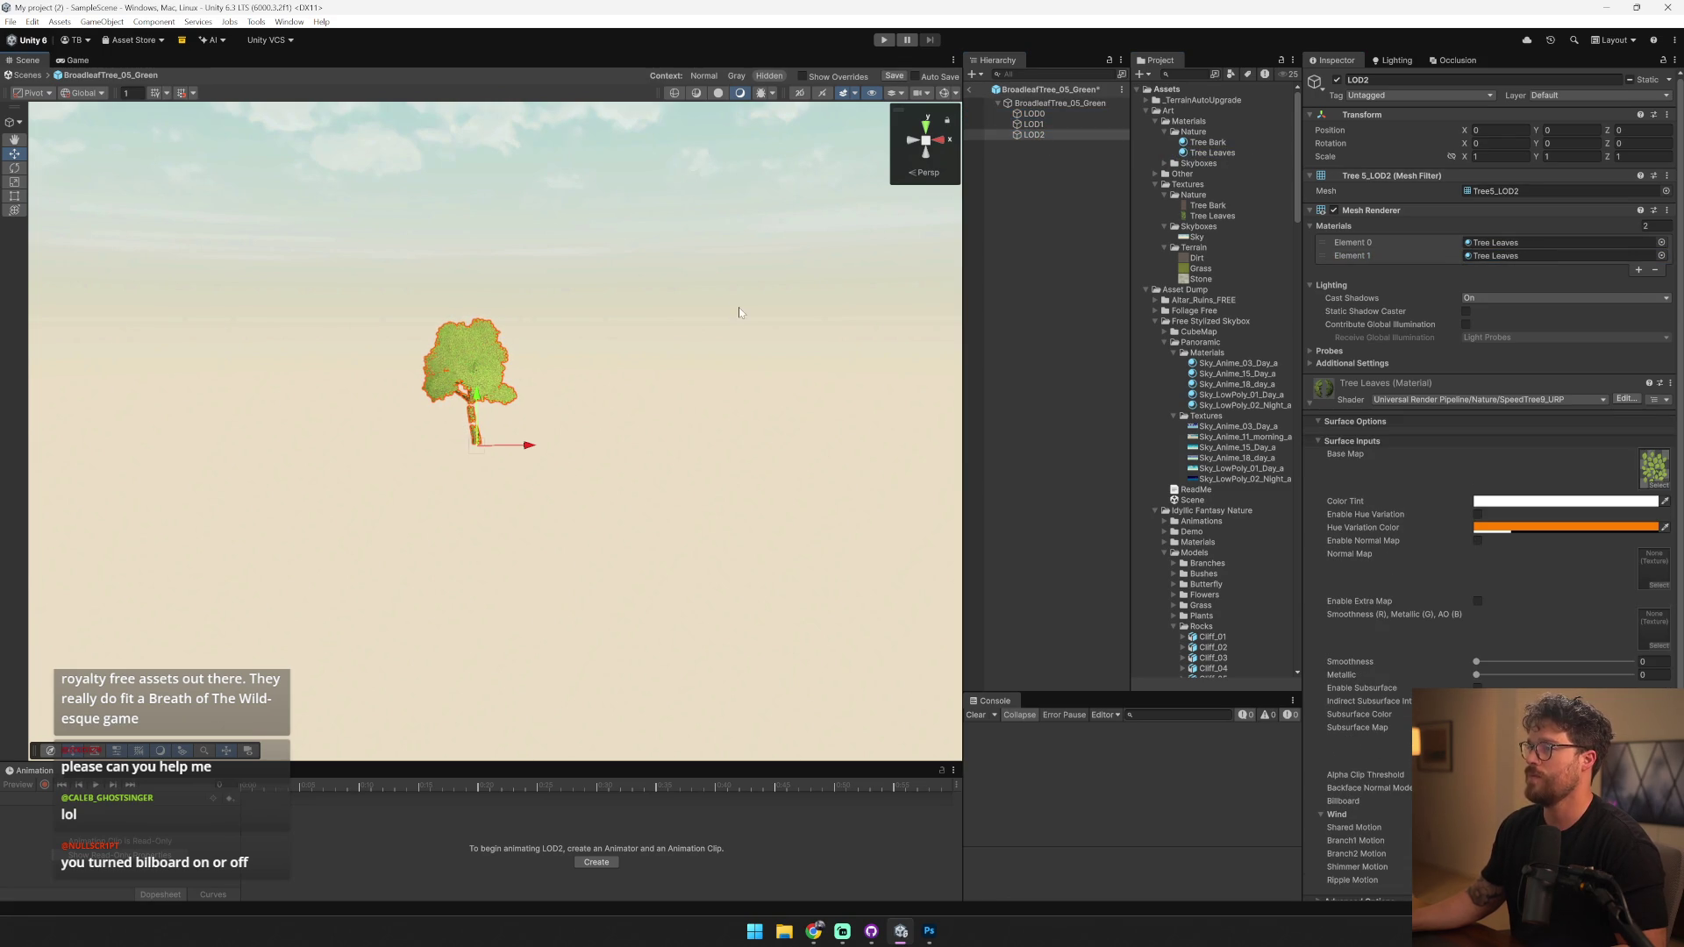
scroll(739, 312, "up", 3)
- Undo the wrong assignment, put Tree Leaves on LOD1's Element 0, then save and exit the prefab
key("ctrl+z")
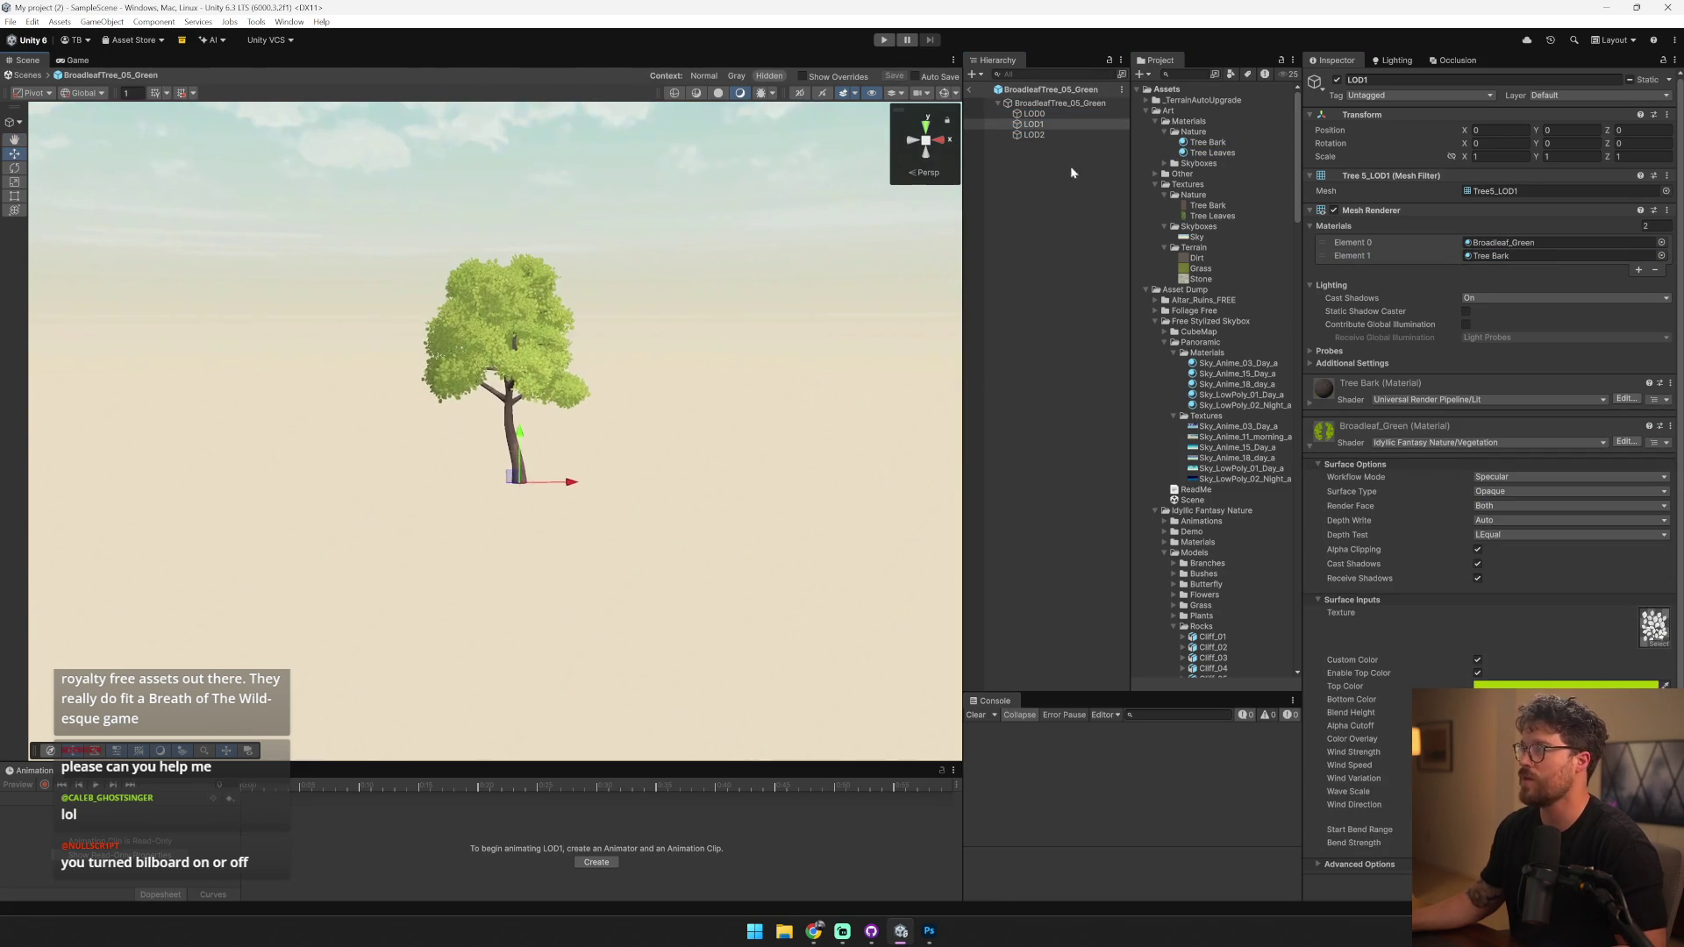
left_click_drag(1221, 152, 1534, 255)
left_click(1048, 135)
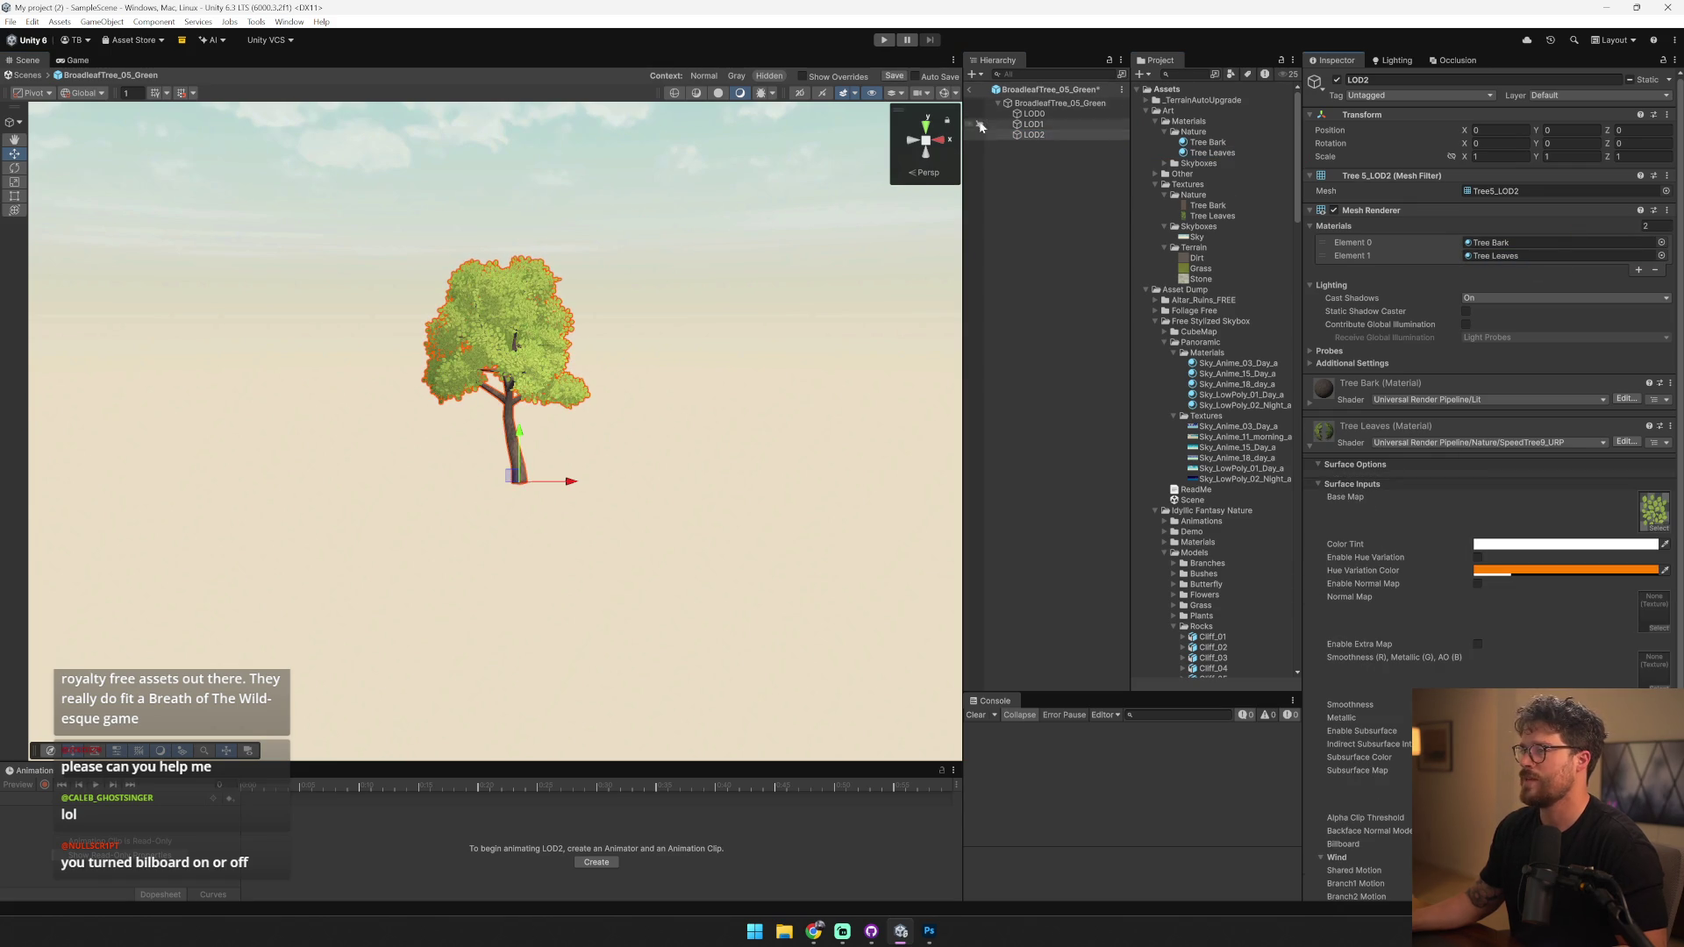
left_click(971, 91)
left_click(803, 484)
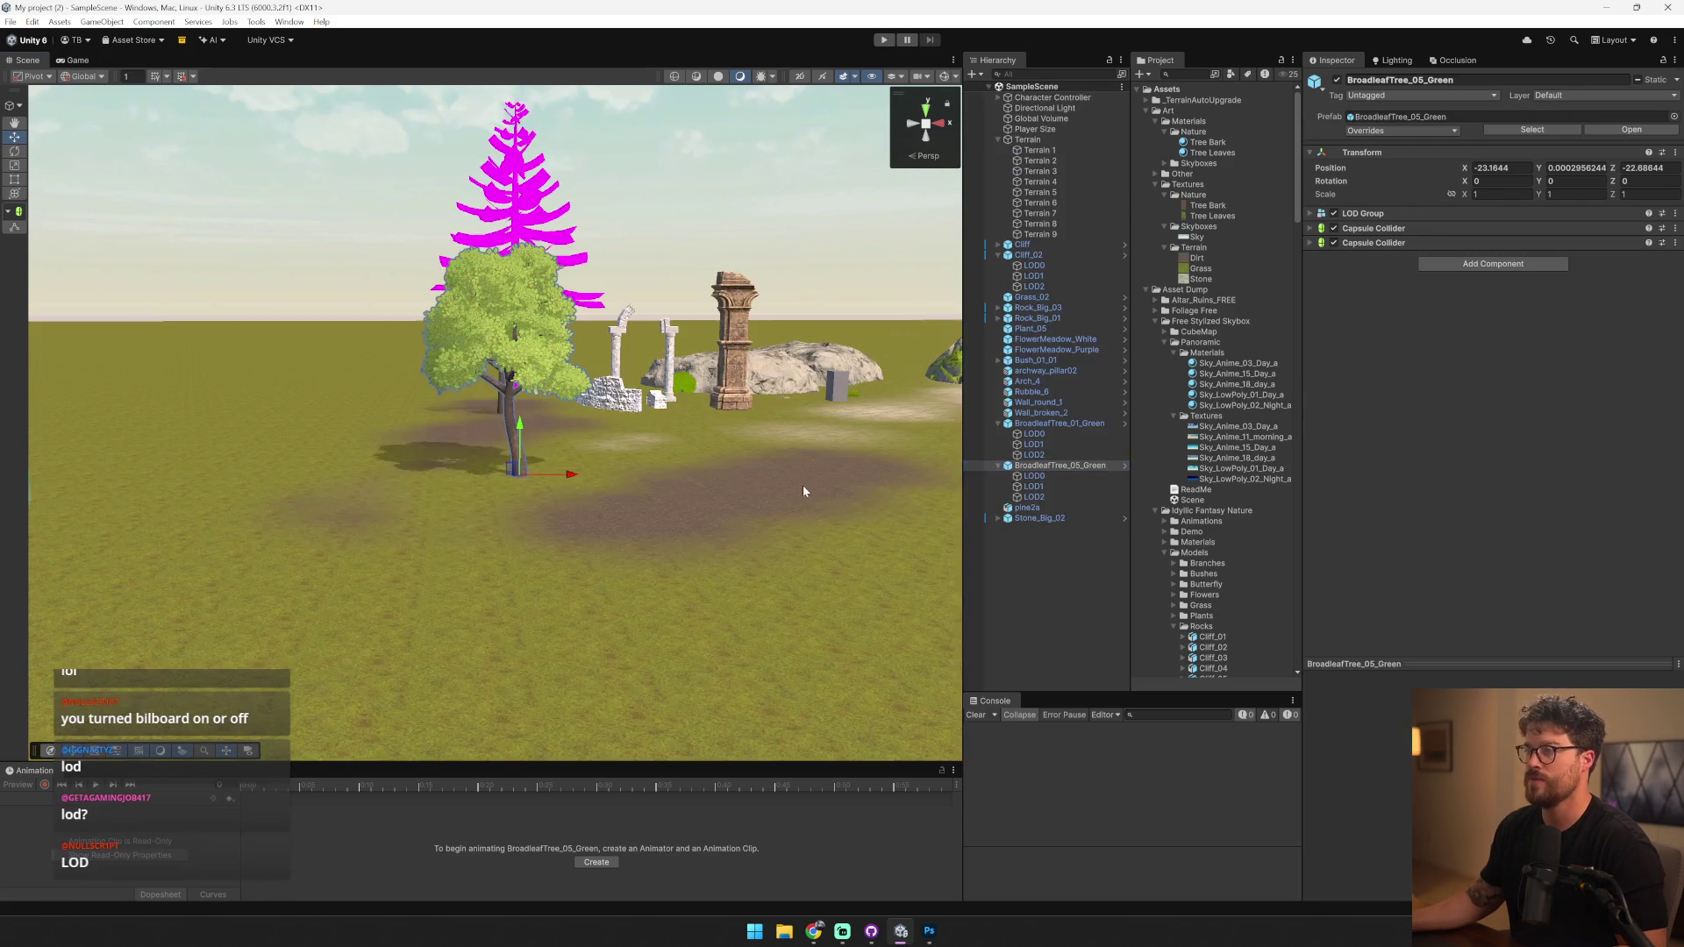
scroll(586, 461, "down", 5)
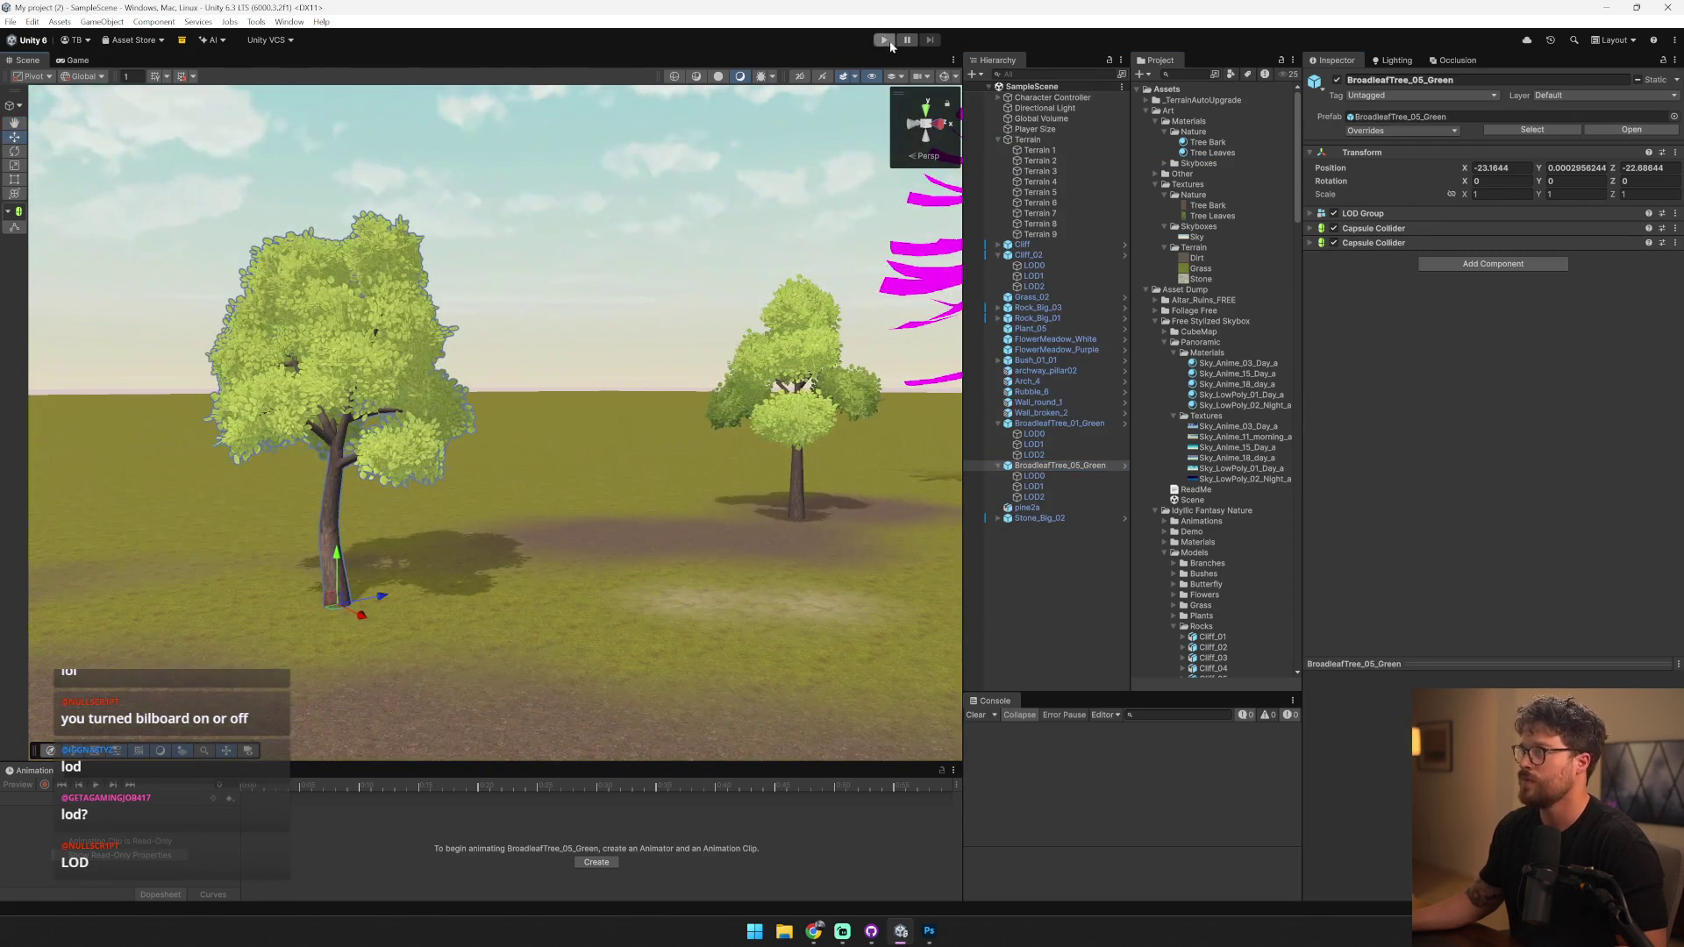
left_click(886, 40)
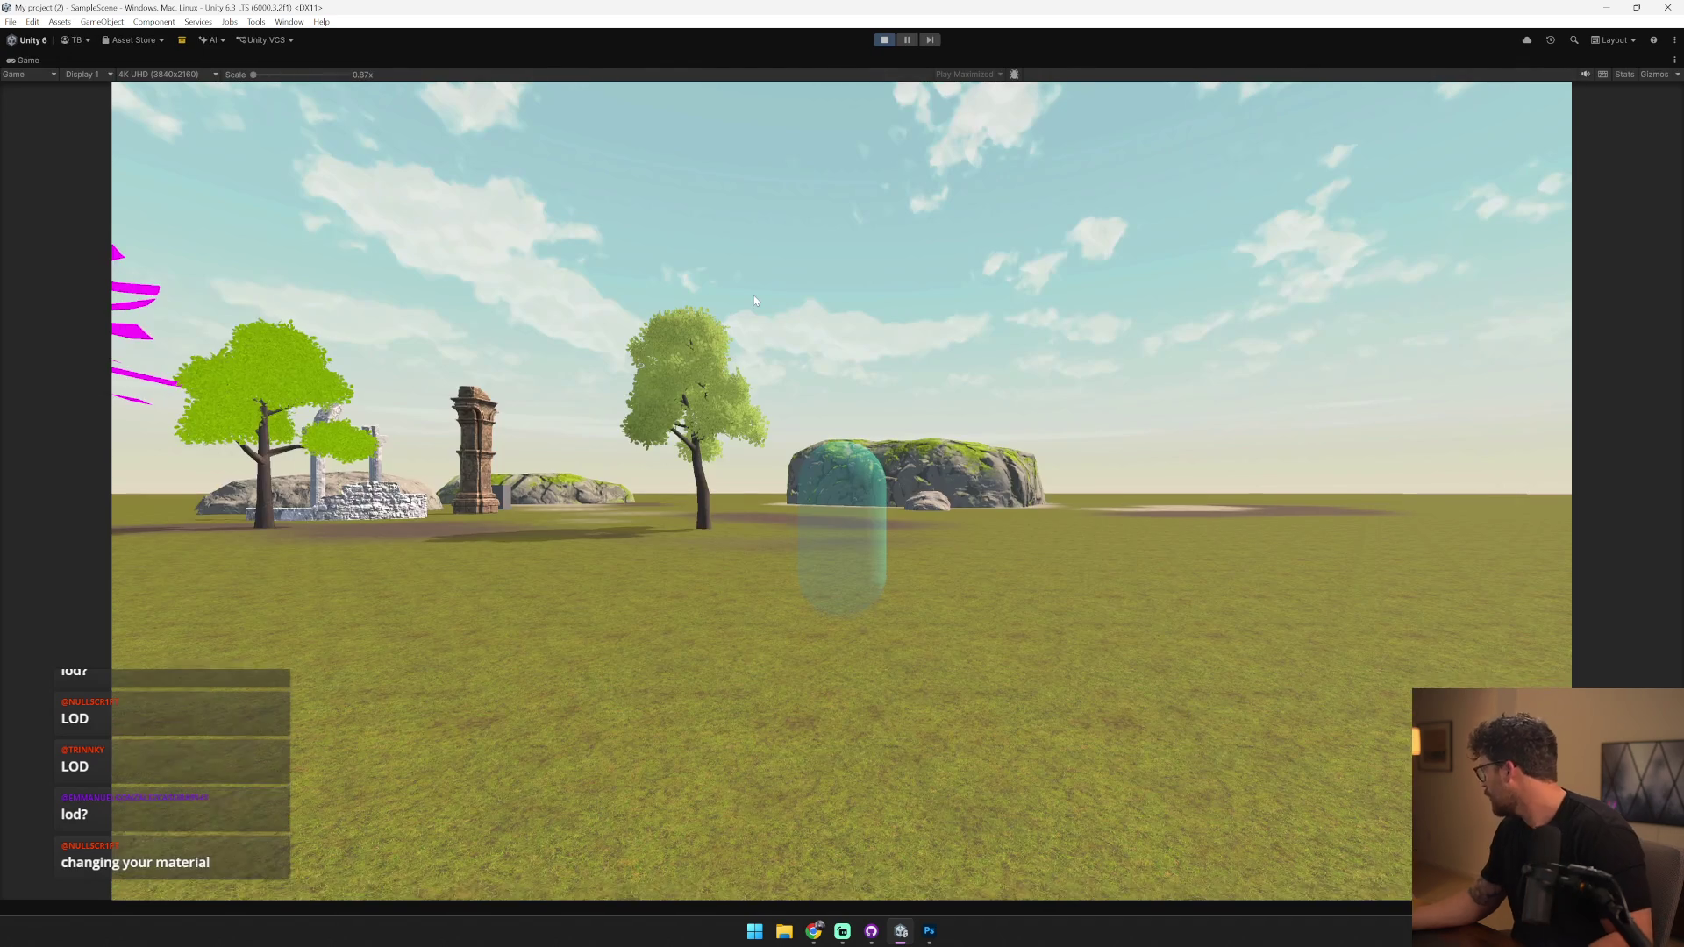
left_click(754, 295)
key("s")
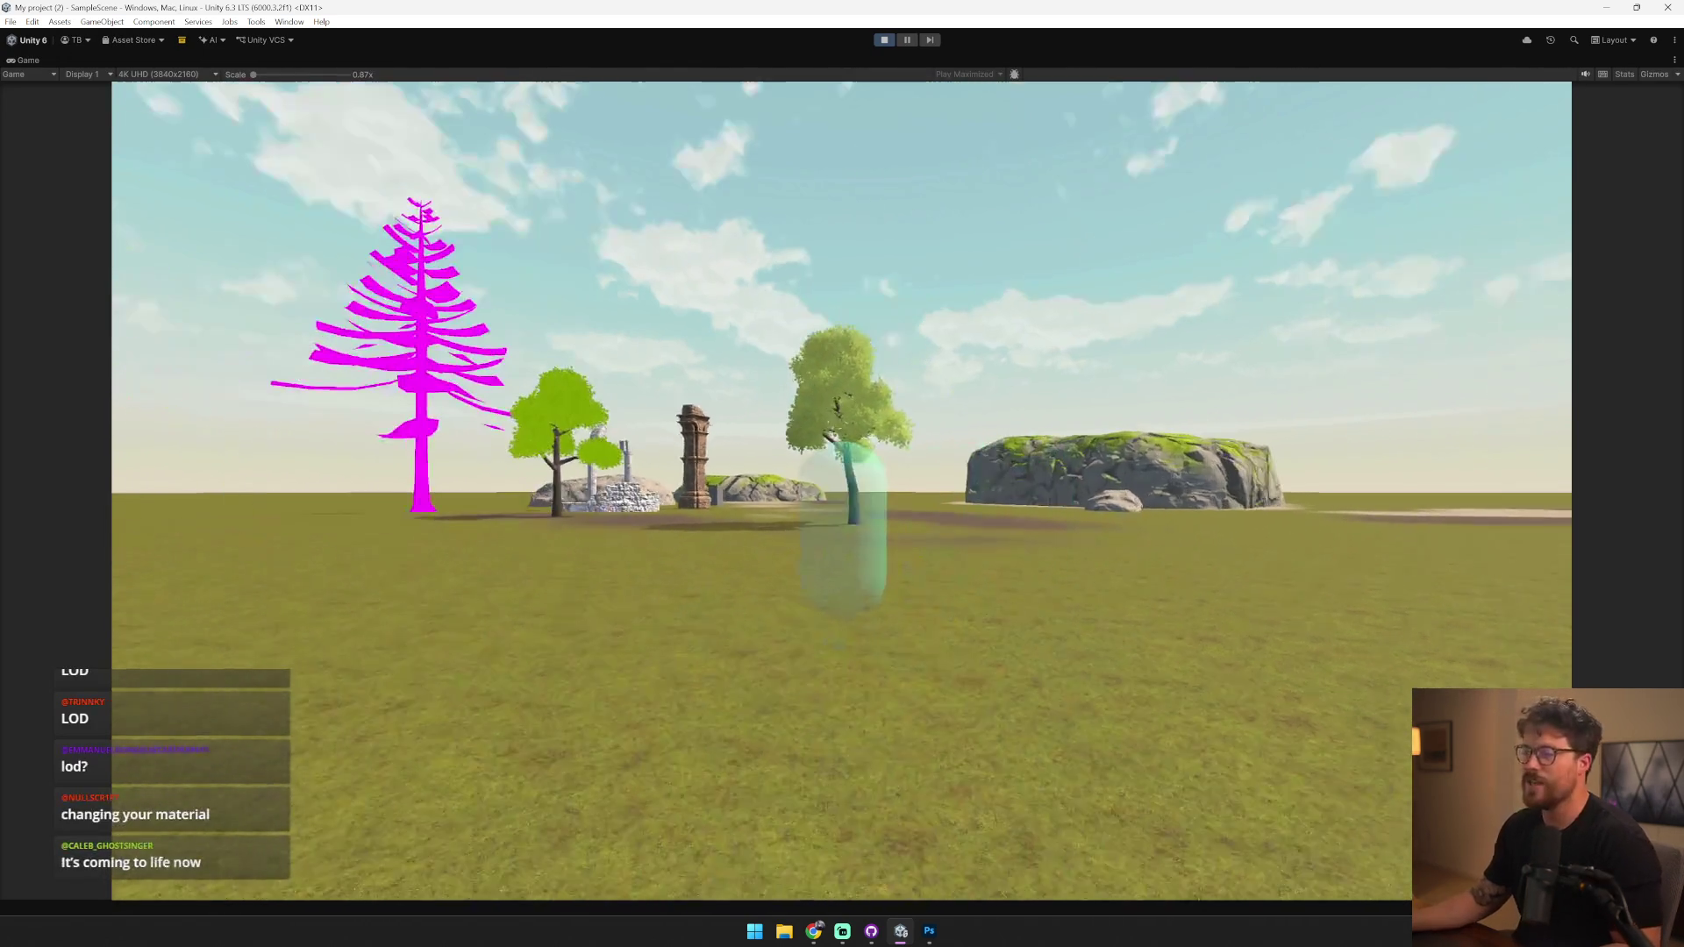
key("w")
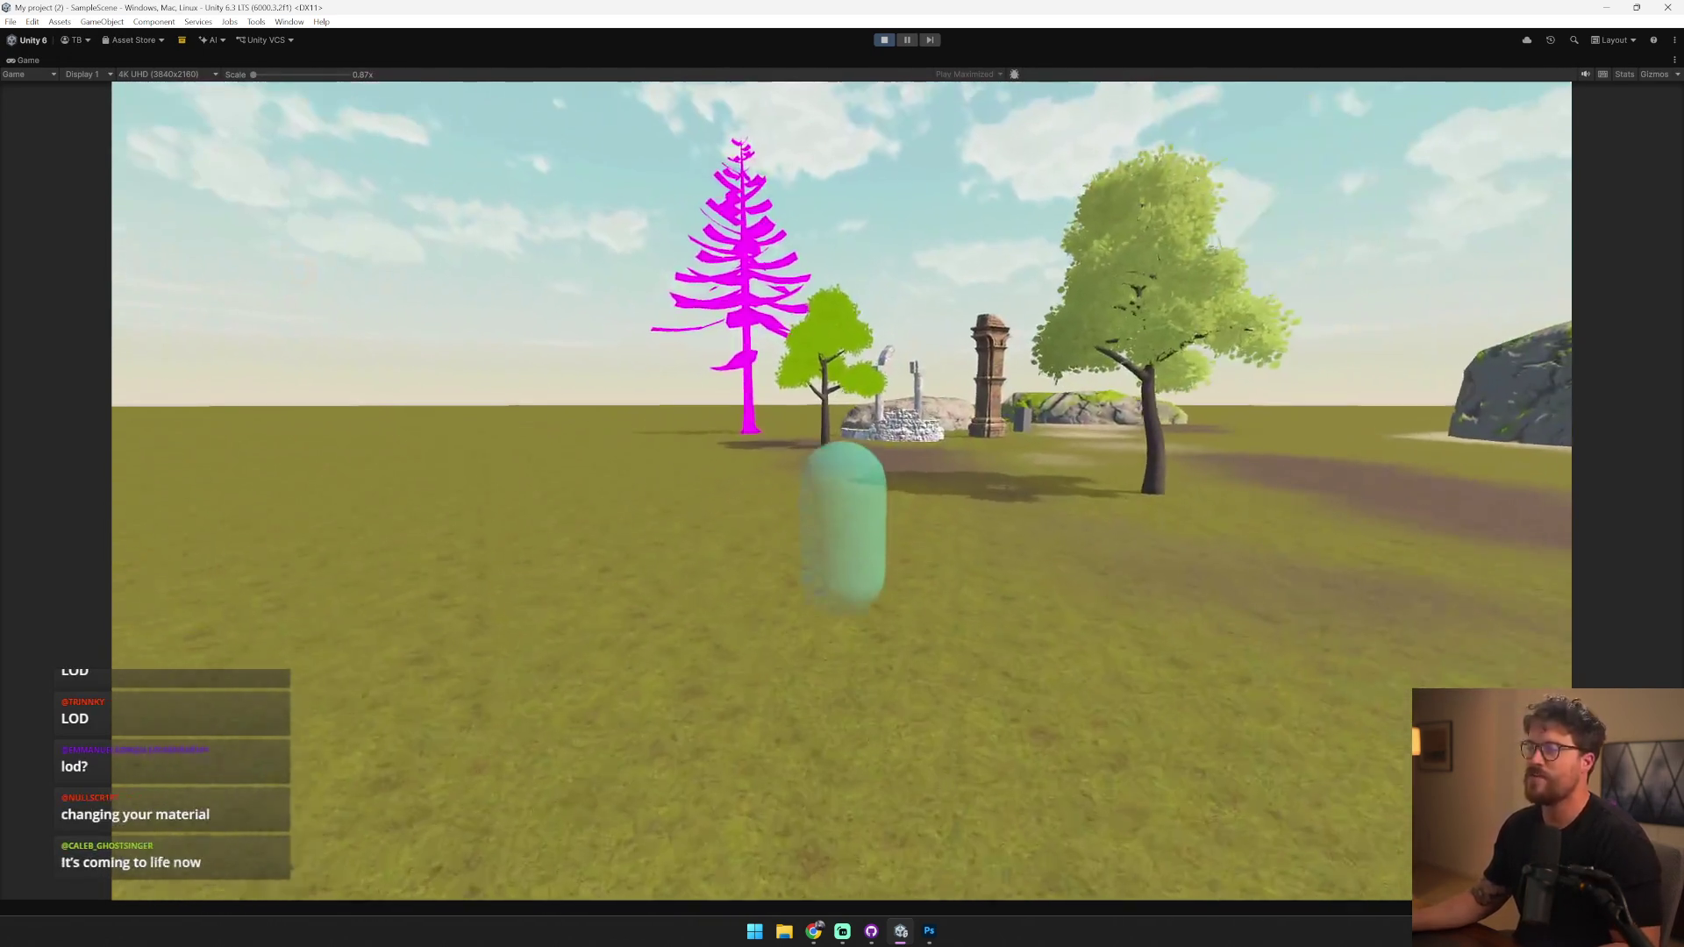
key("w")
key("s")
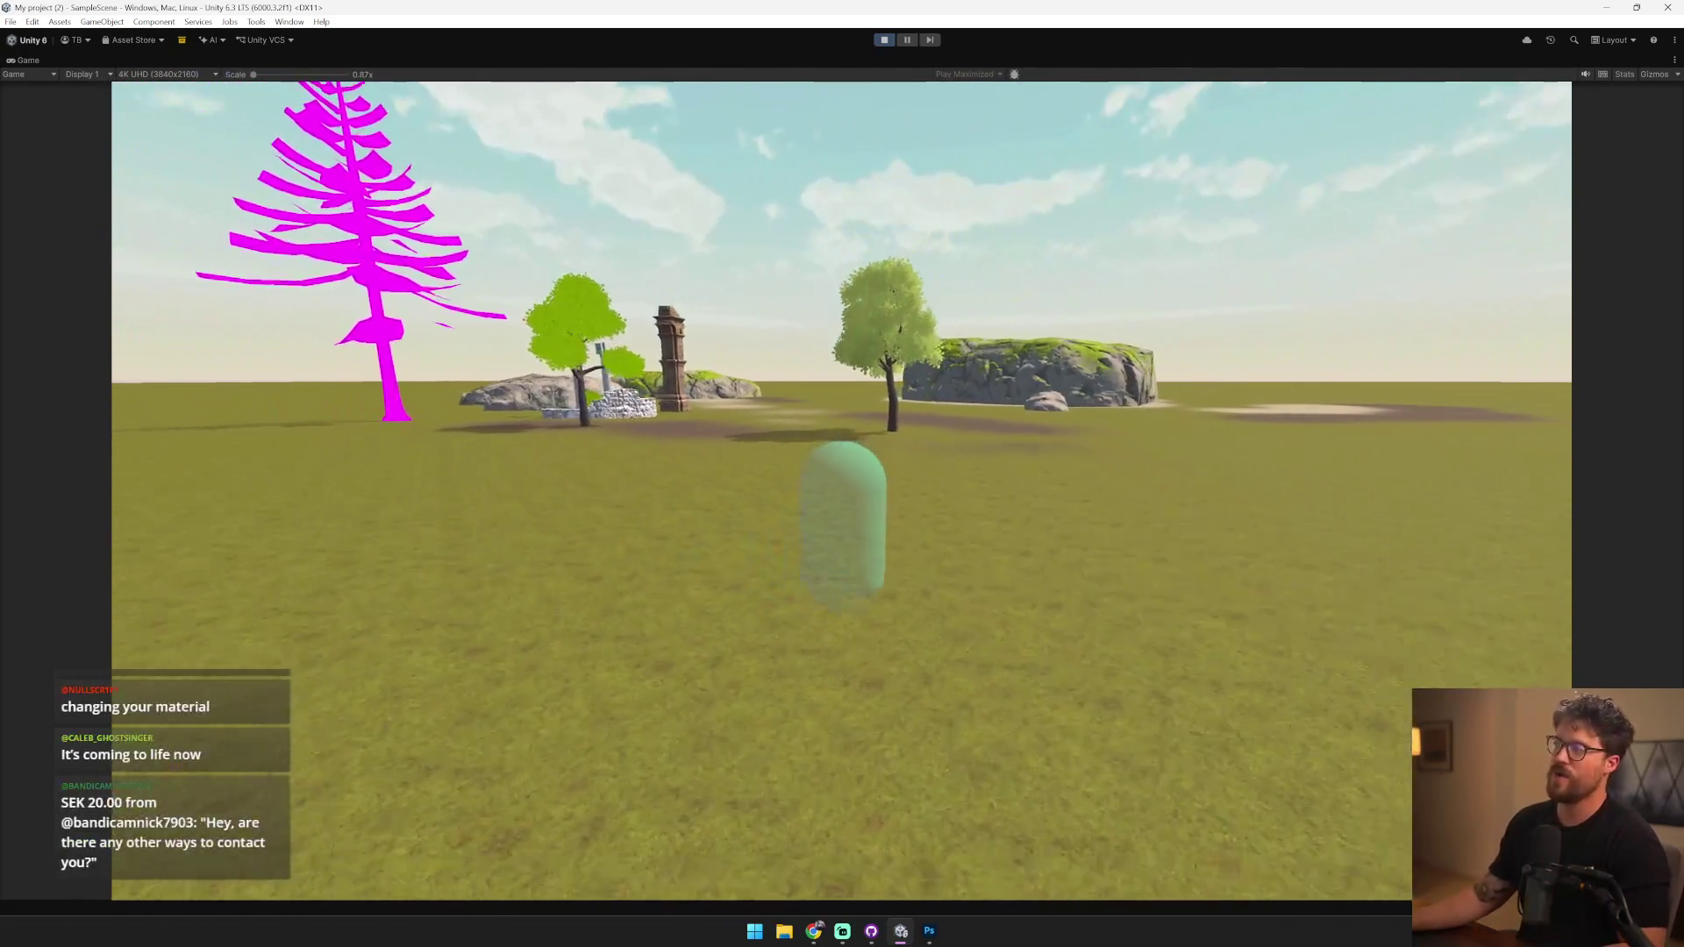
key("s")
key("s")
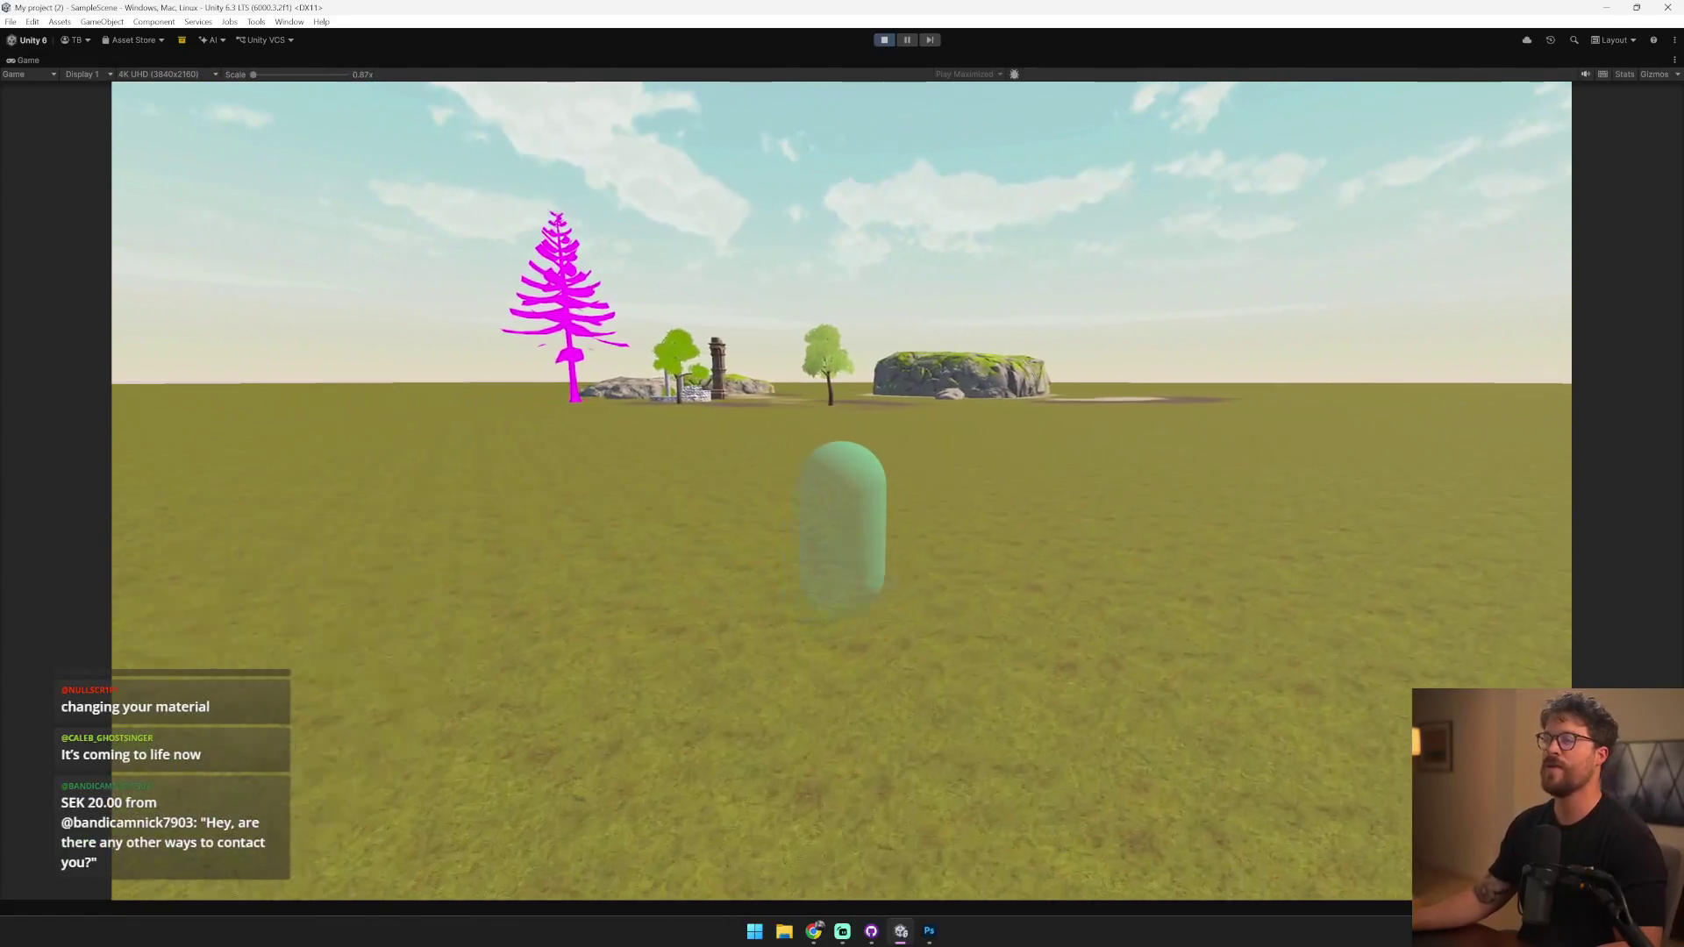
key("w")
key("w")
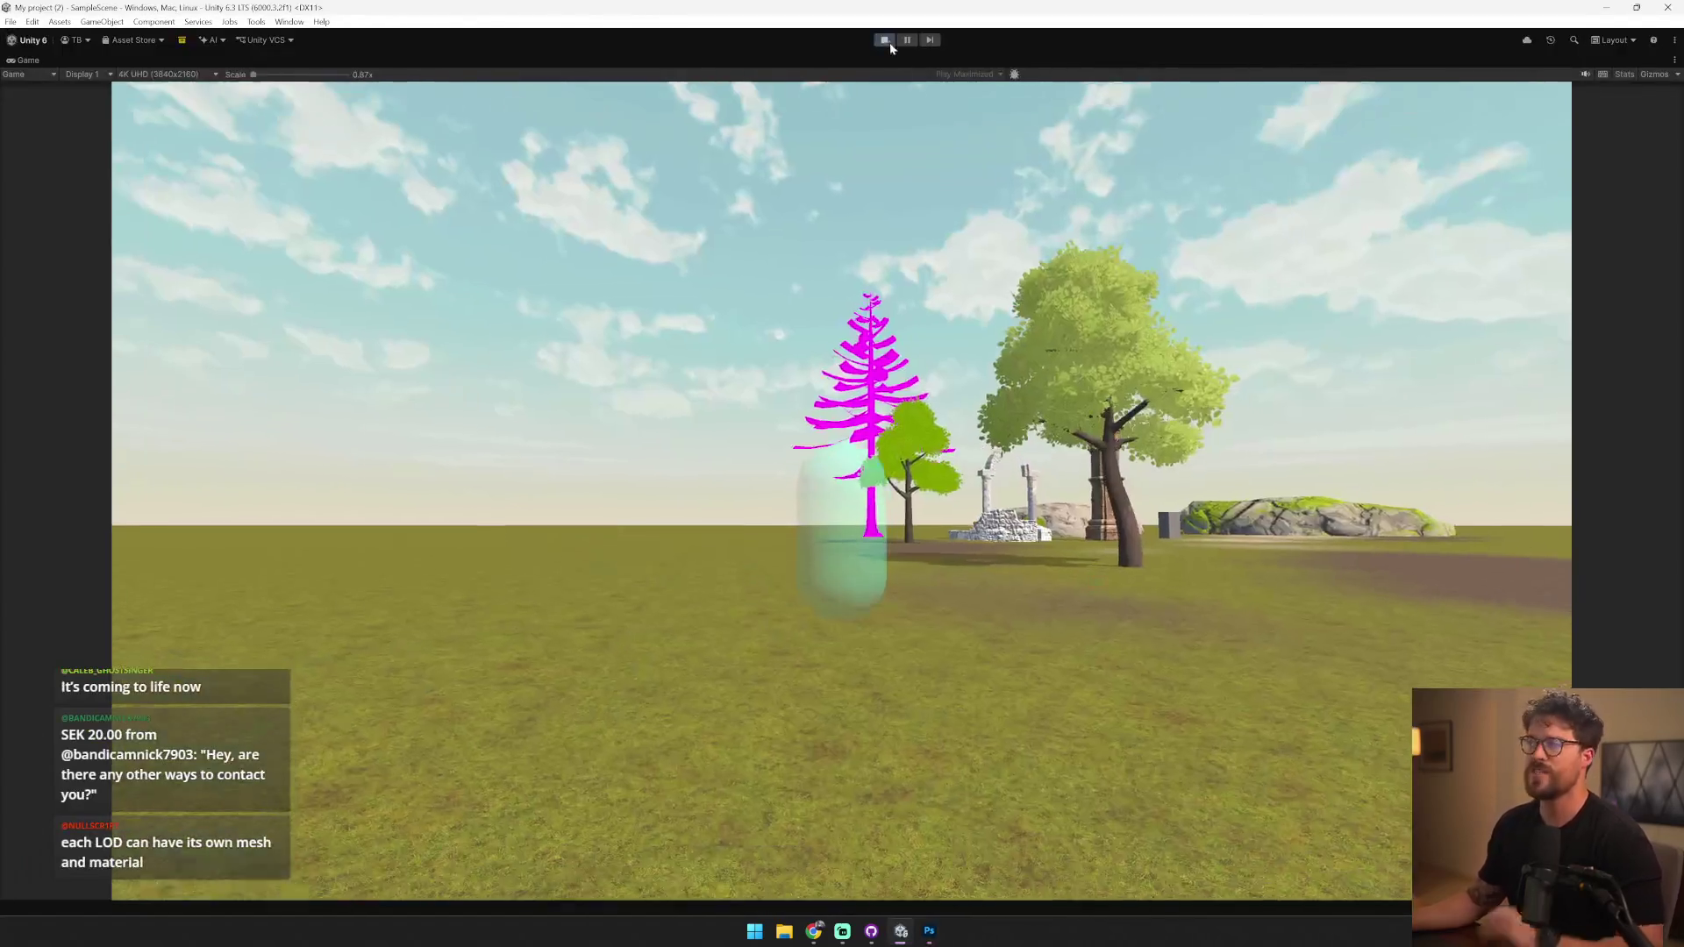
left_click(889, 42)
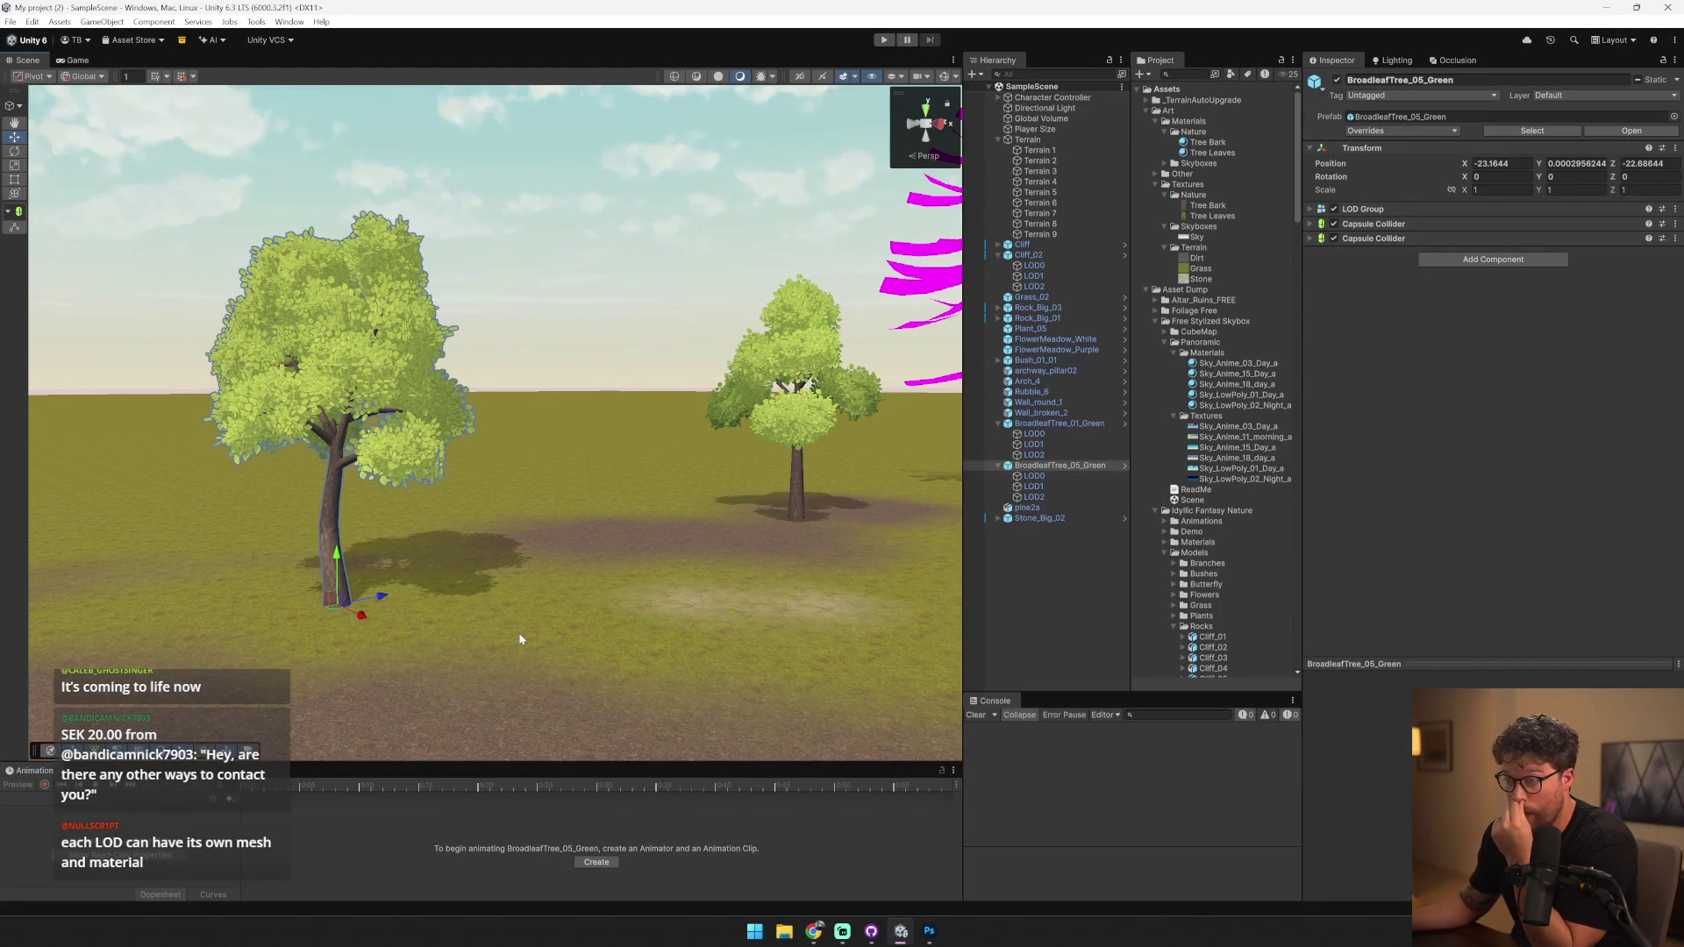
- Shift the Hue of Tree Leaves.psd toward yellow-olive in Photoshop and compare the leaves in Unity
mouse_move(520, 639)
left_mouse_down()
mouse_move(629, 667)
mouse_move(562, 659)
left_mouse_up()
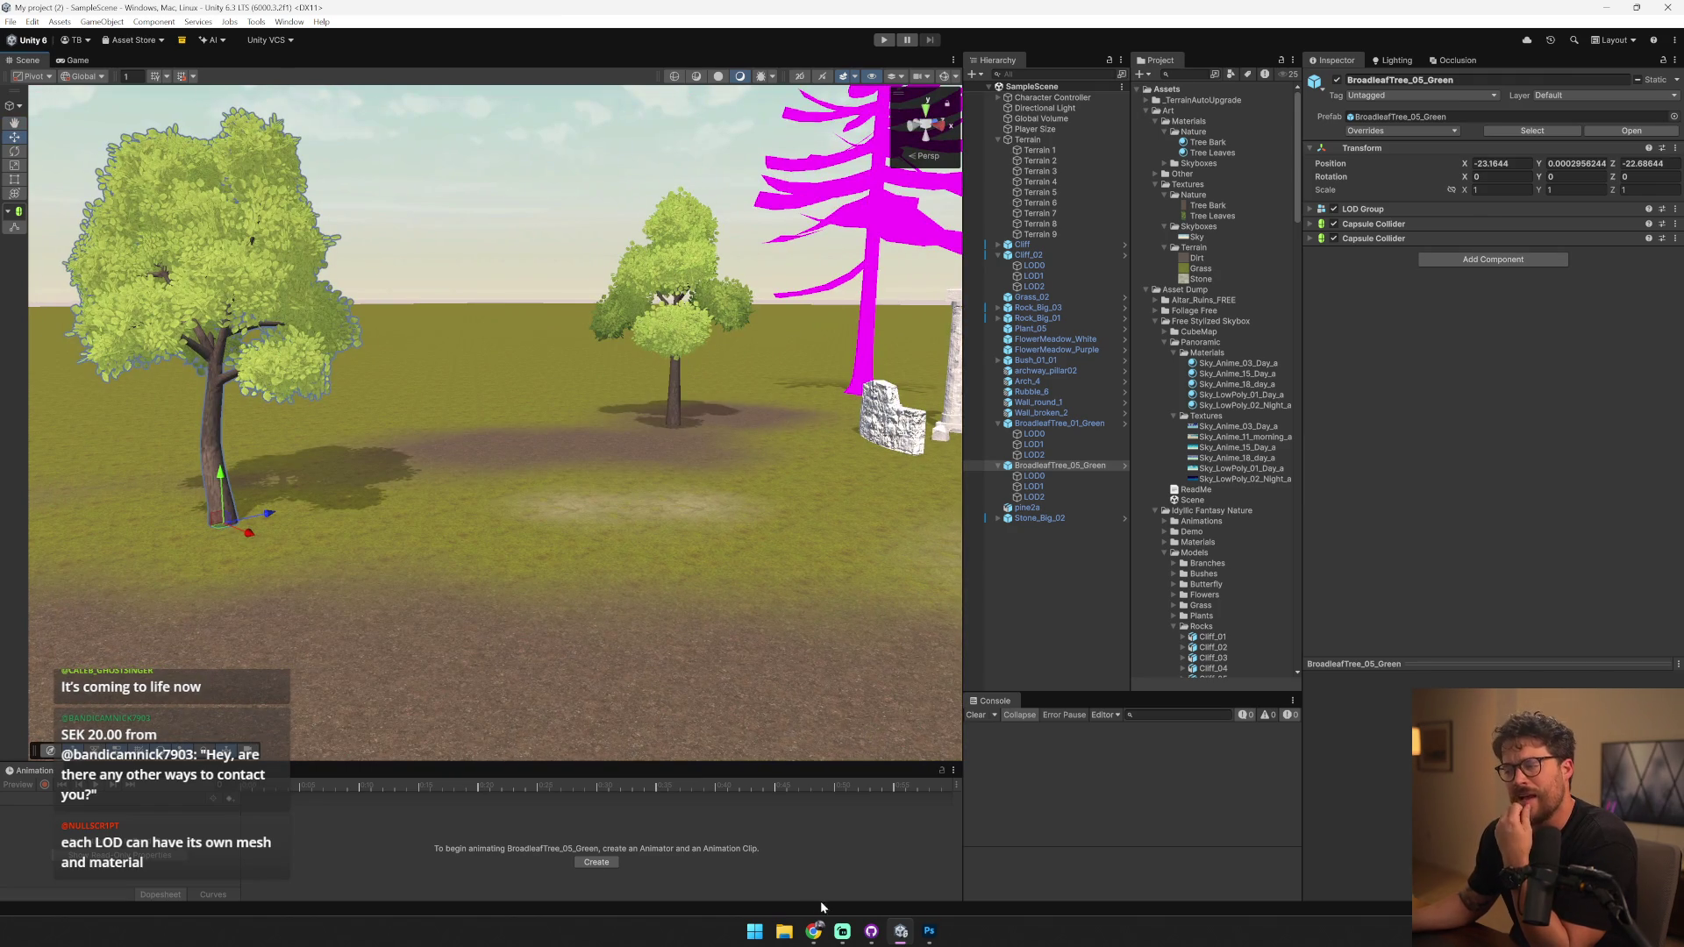
left_click(937, 939)
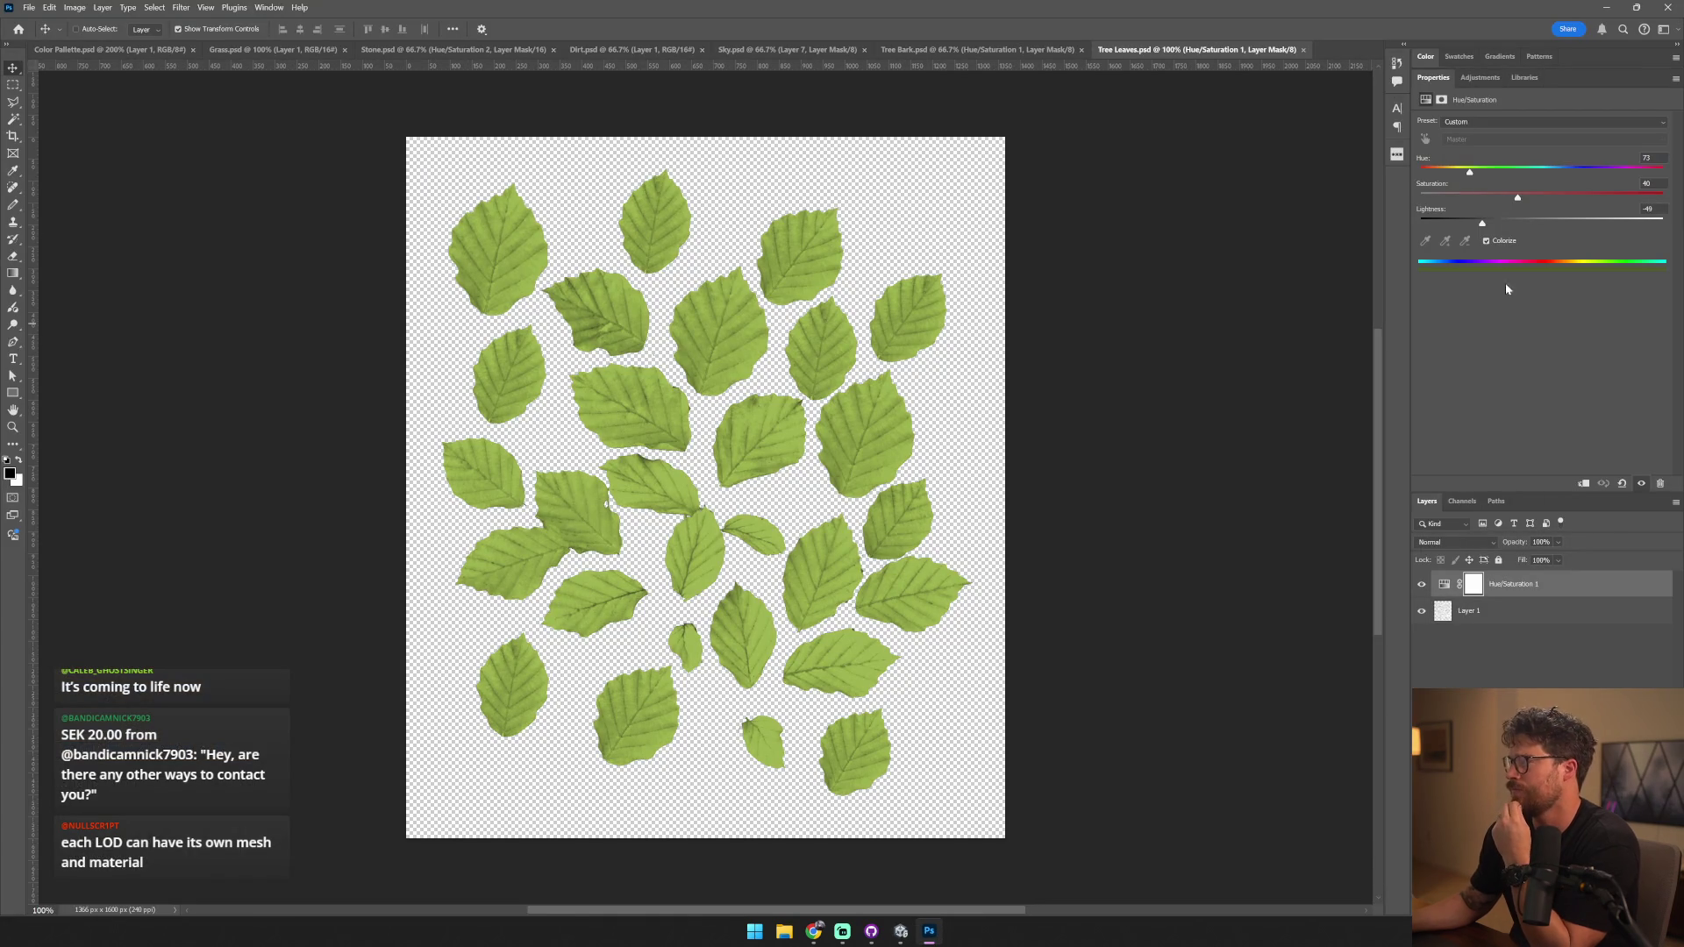
left_click_drag(1465, 175, 1456, 172)
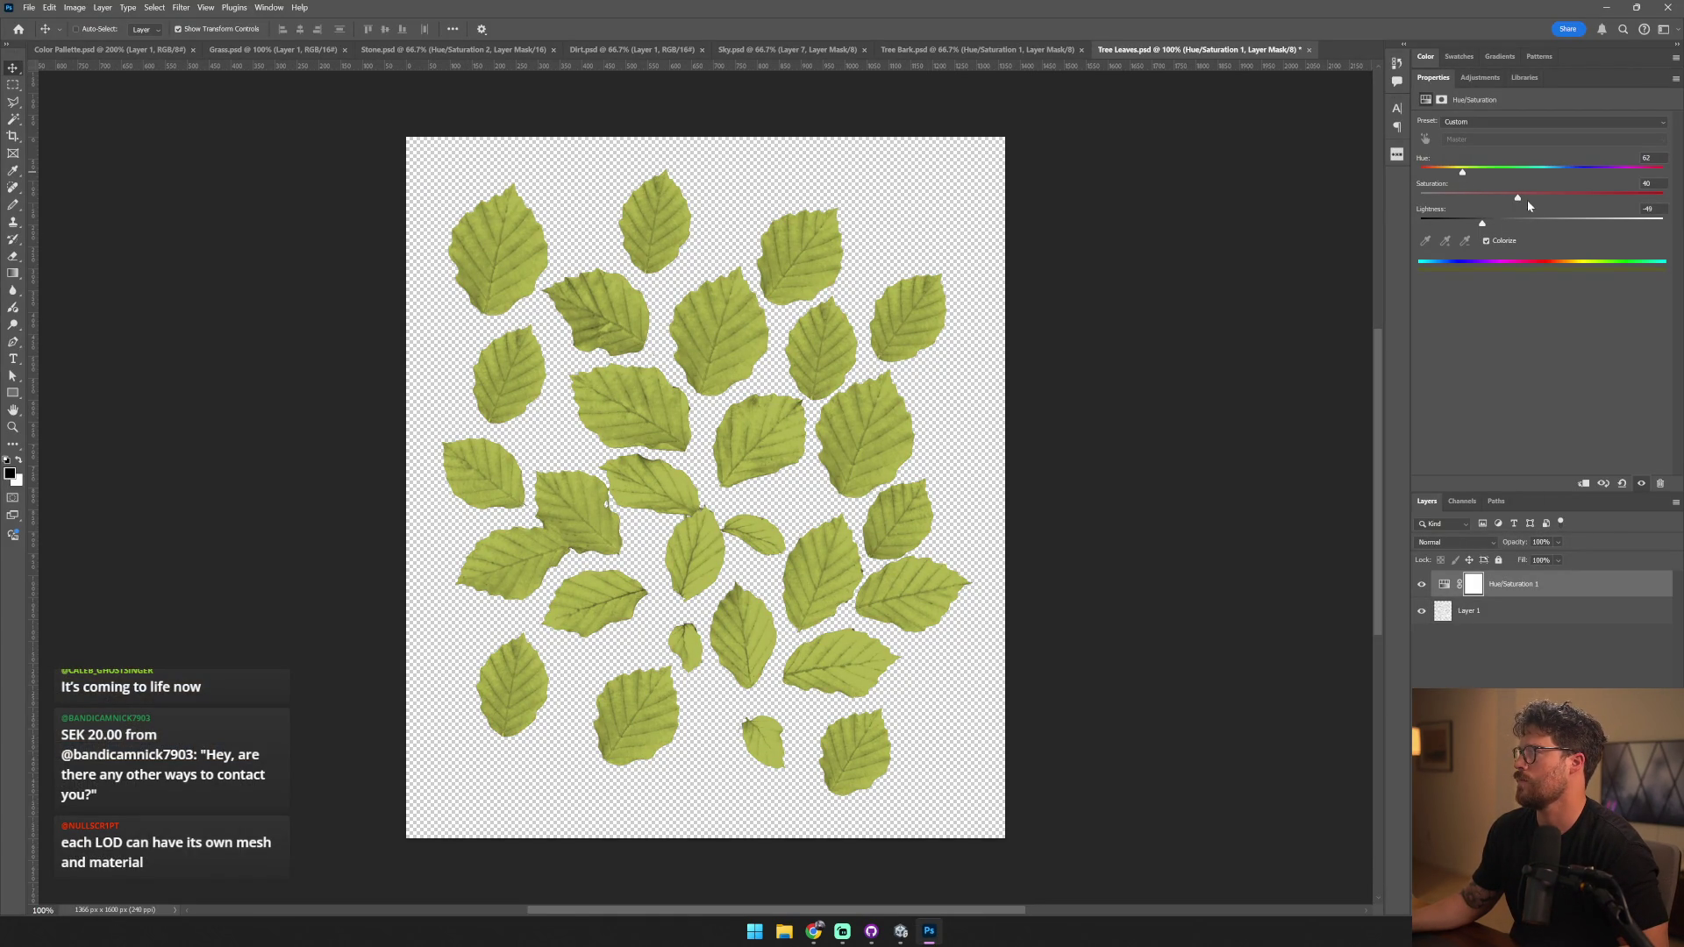
key("alt+Tab")
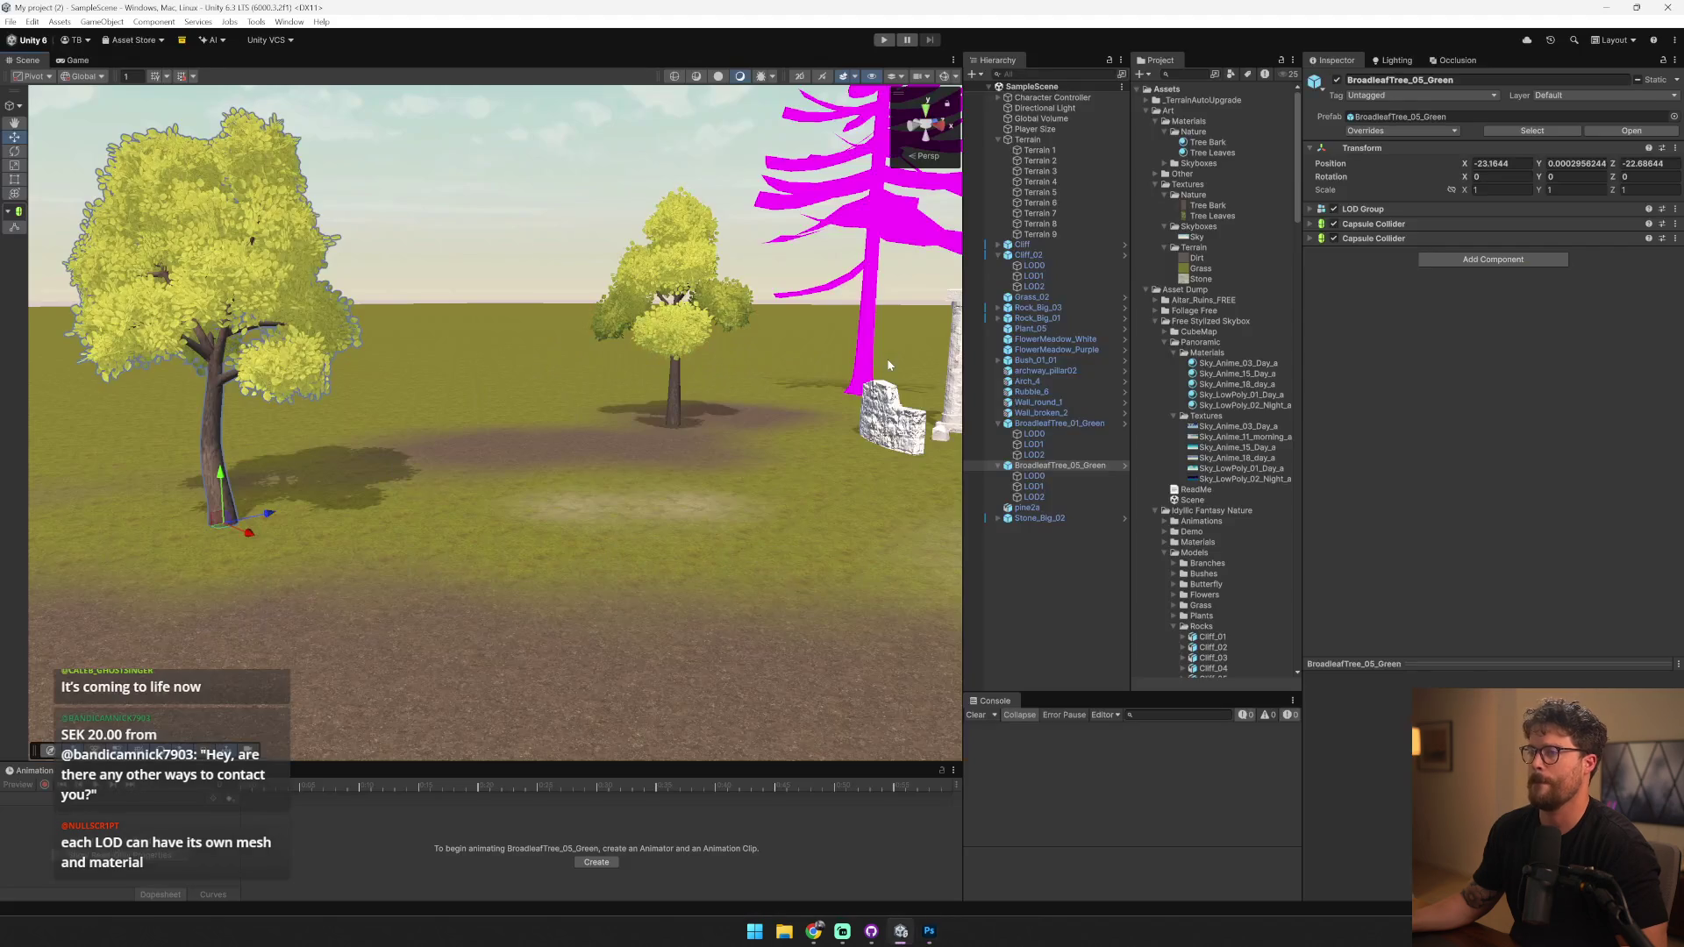
key("alt+Tab")
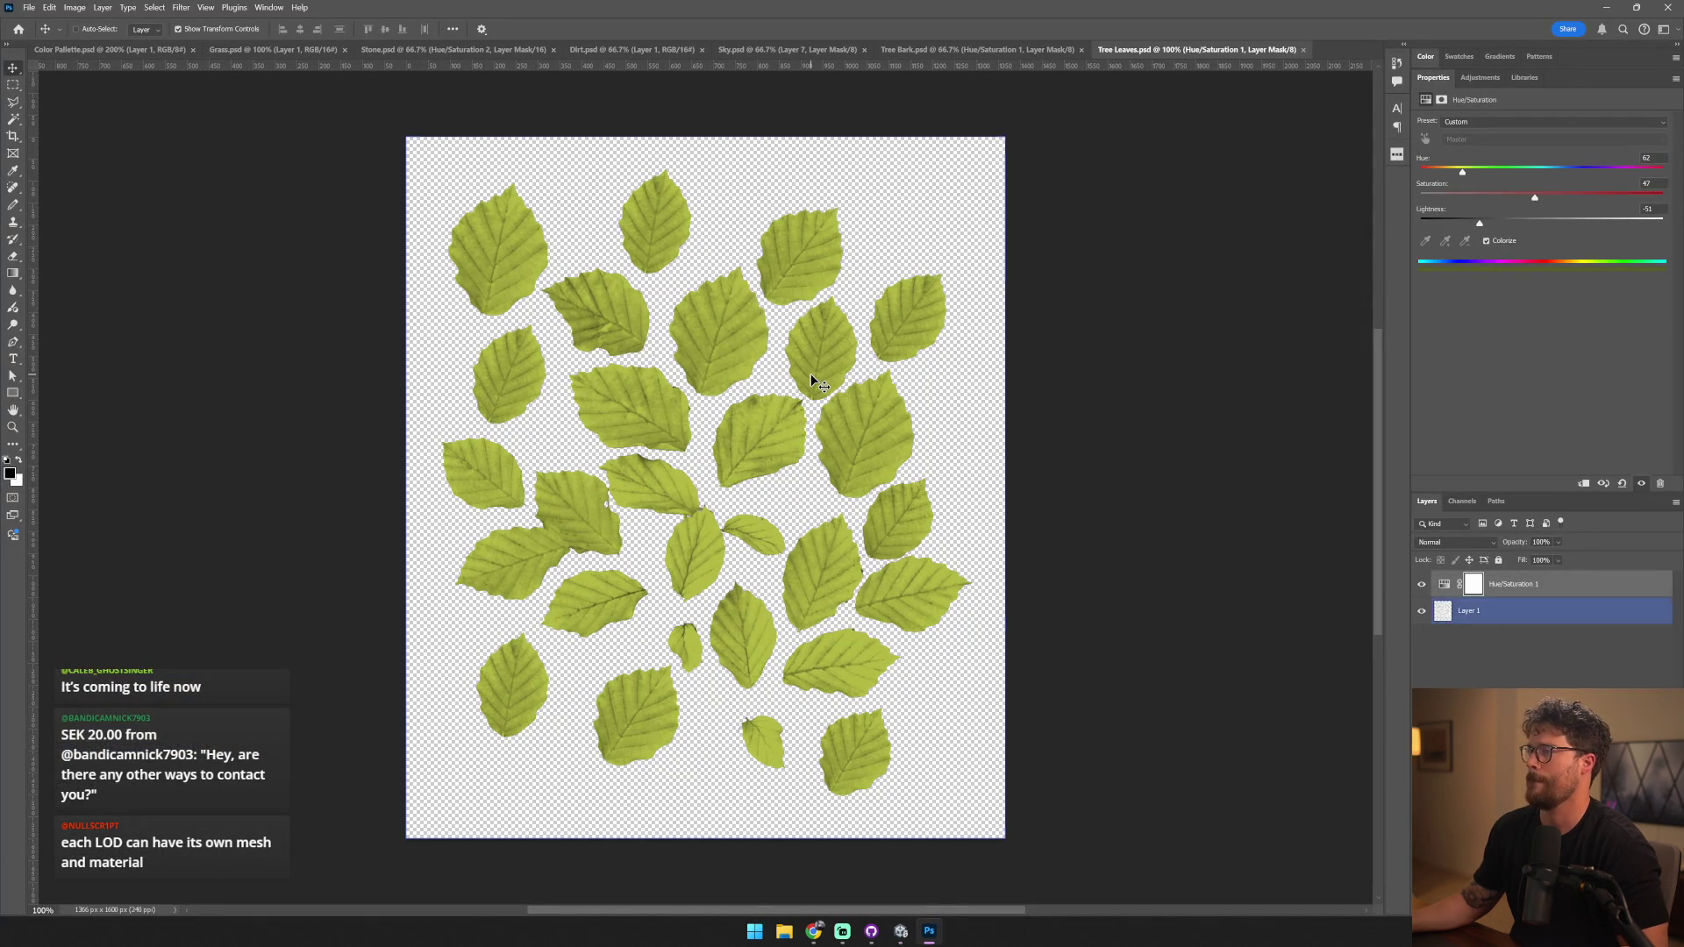
key("alt+Tab")
key("alt+Tab")
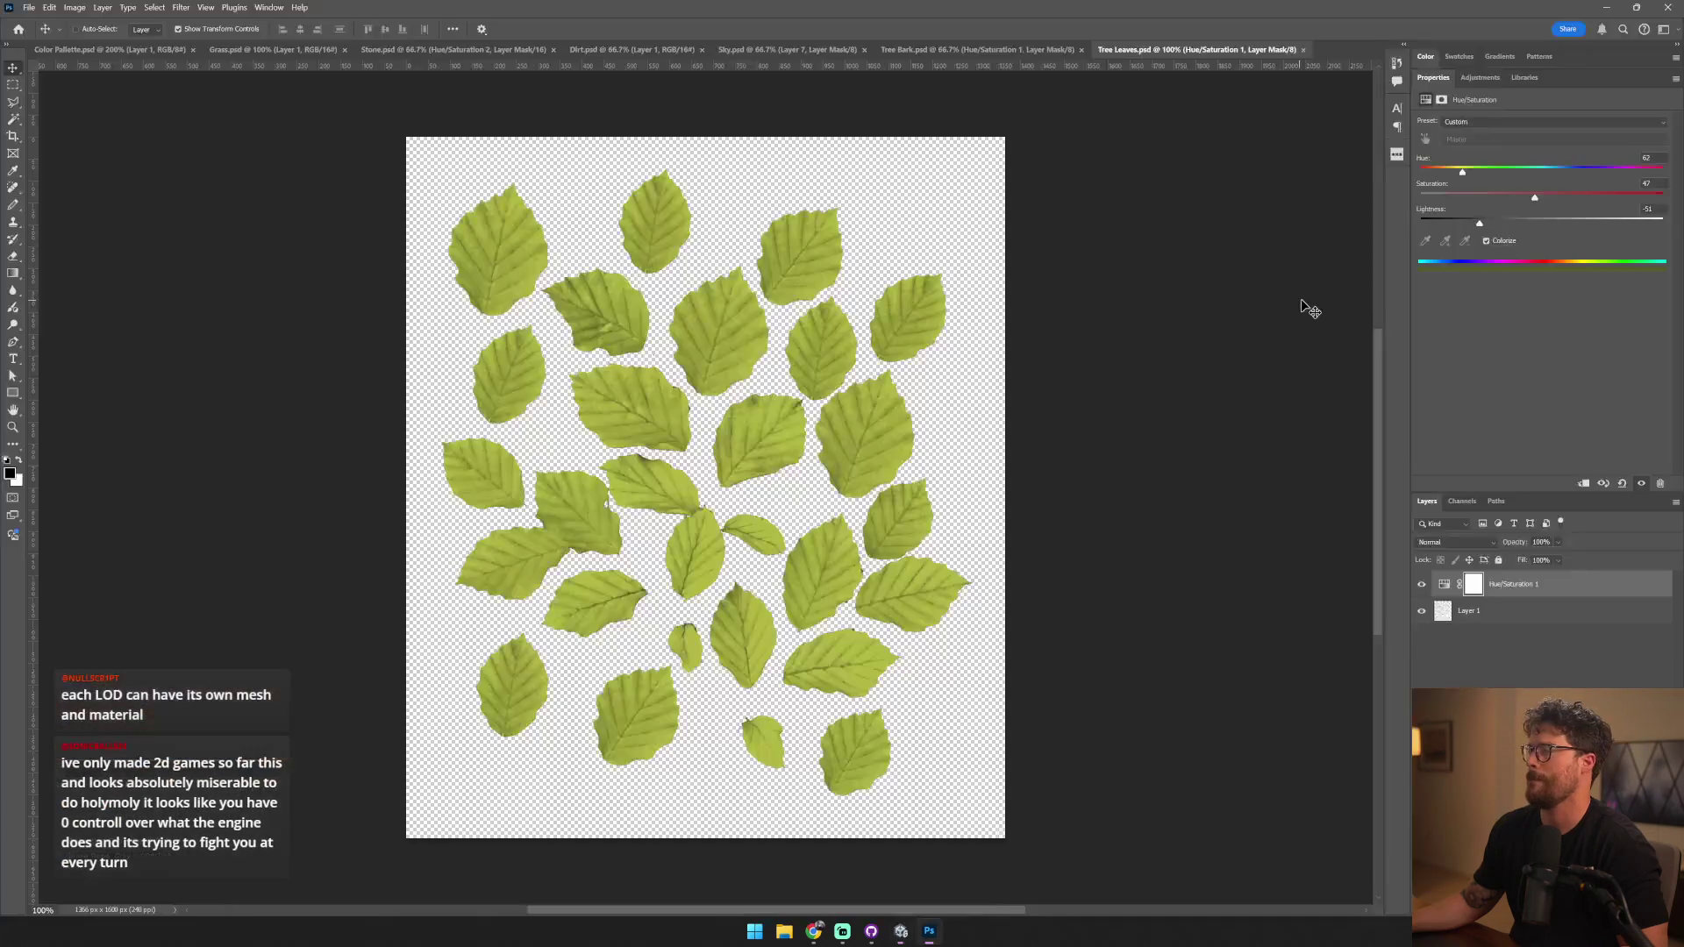
key("alt+Tab")
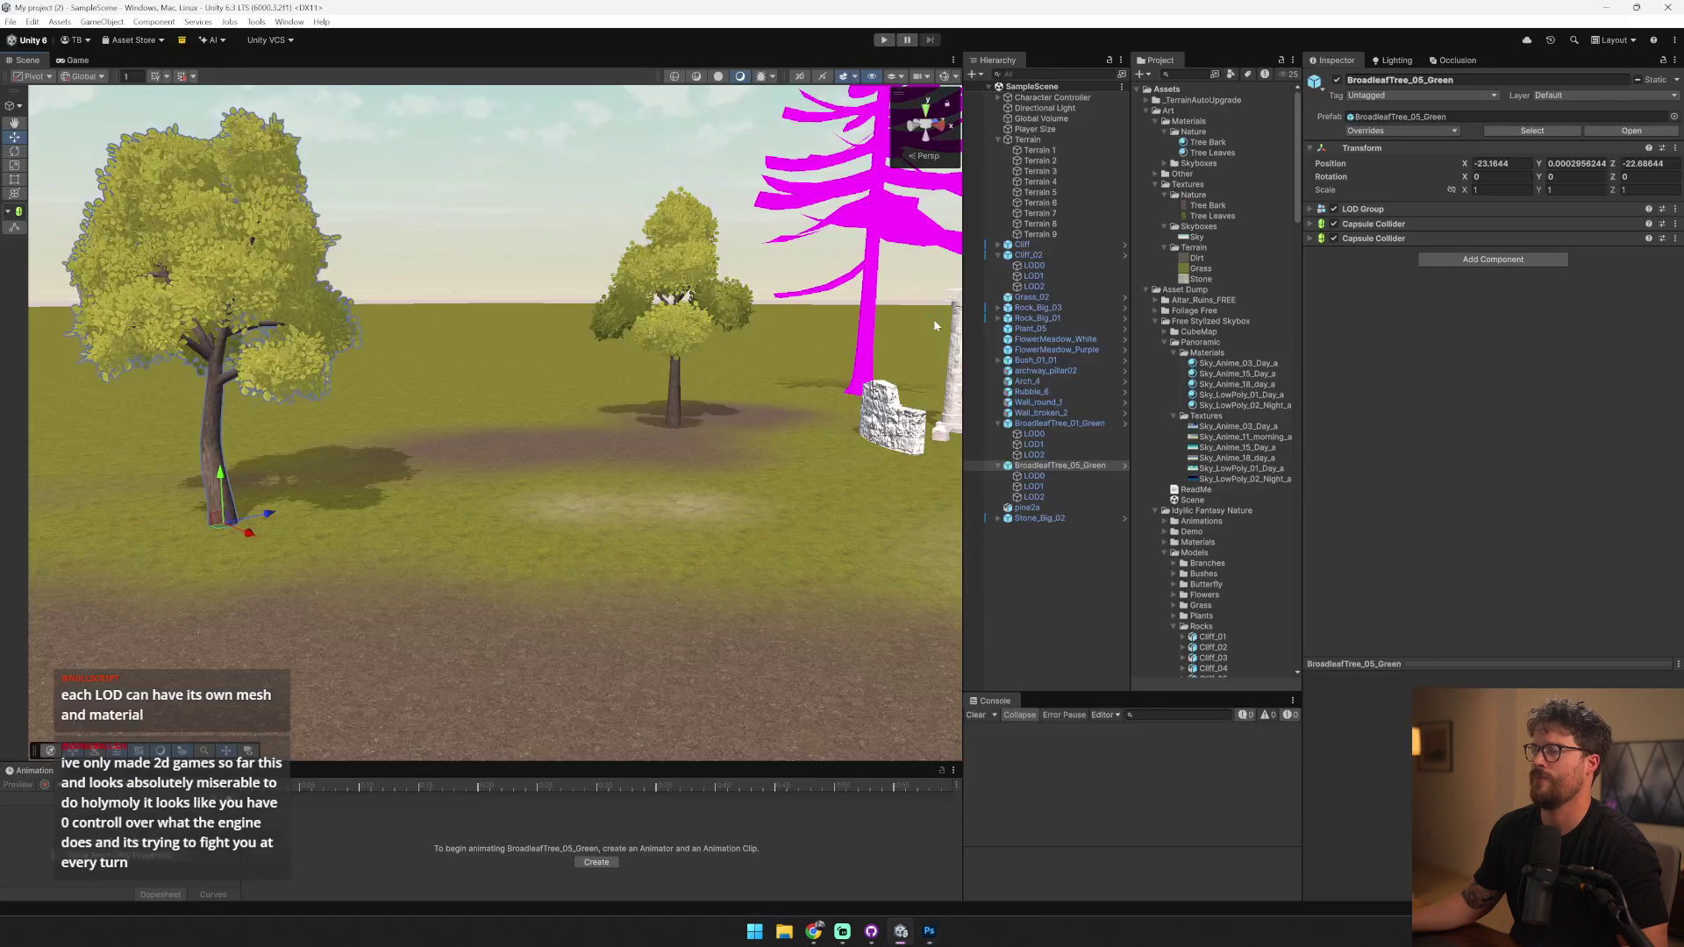
scroll(676, 370, "down", 3)
- Open the BroadleafTree_01_Green prefab and drag Tree Leaves onto LOD2's material slot
left_click(540, 377)
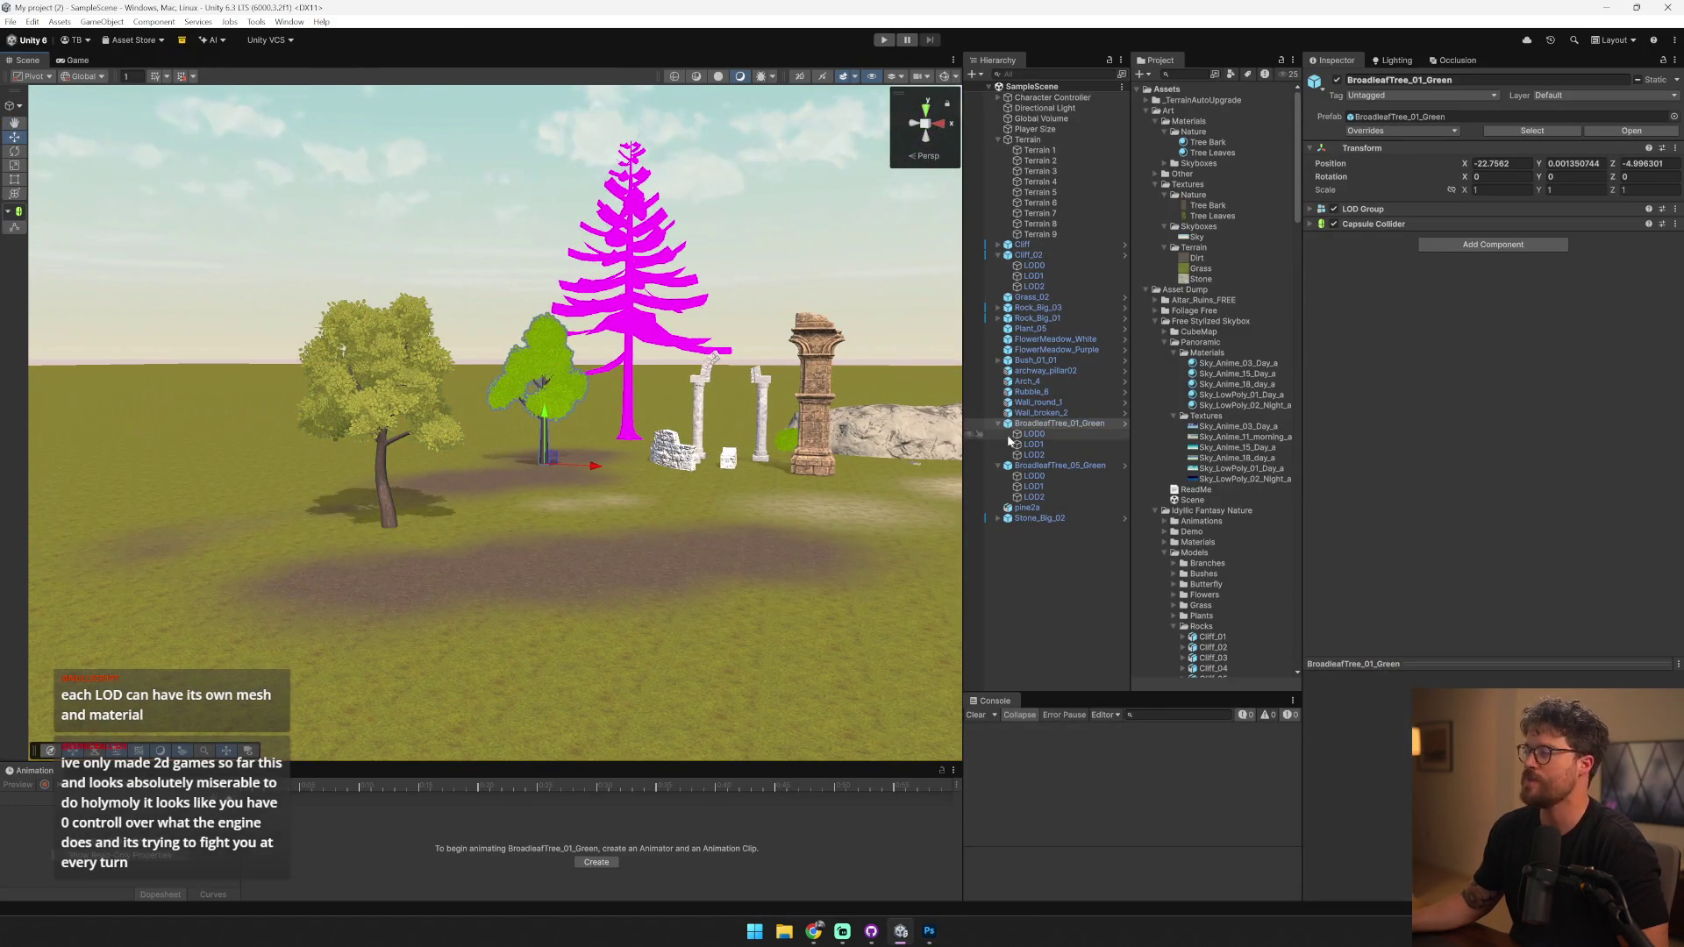
left_click(1124, 424)
left_click(1039, 124)
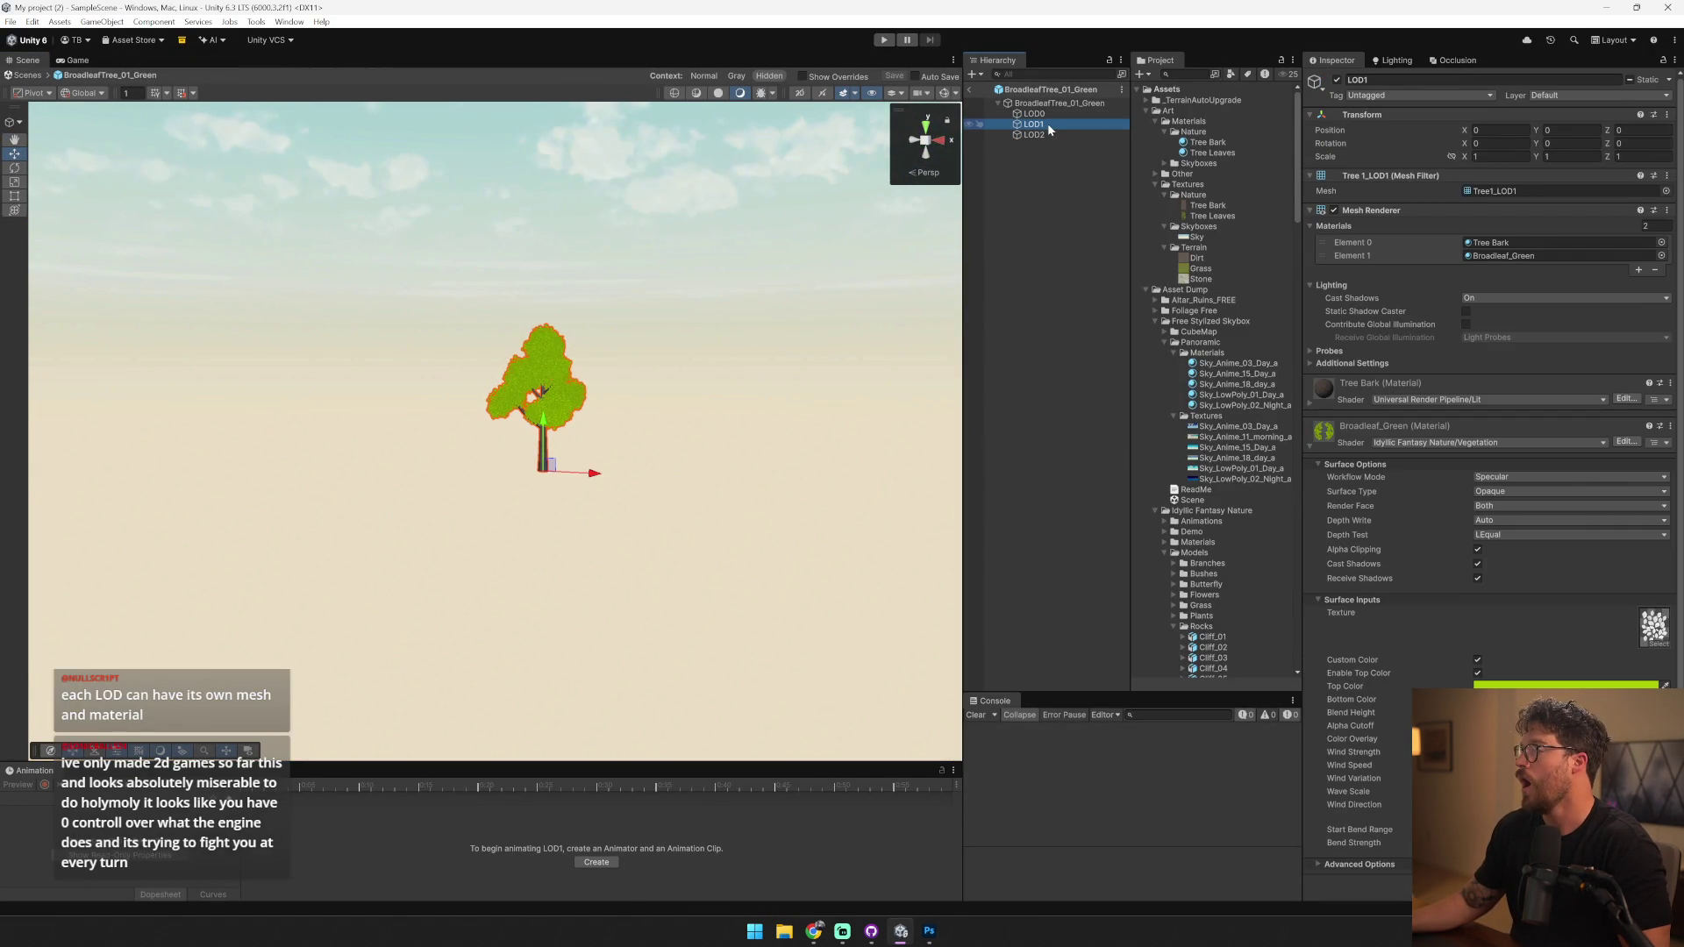
left_click(1101, 134)
left_click_drag(1085, 143, 1053, 134)
left_click(971, 89)
left_click(924, 484)
- Give LOD1 and LOD2 the Tree Leaves material and return to SampleScene
left_click(1060, 124)
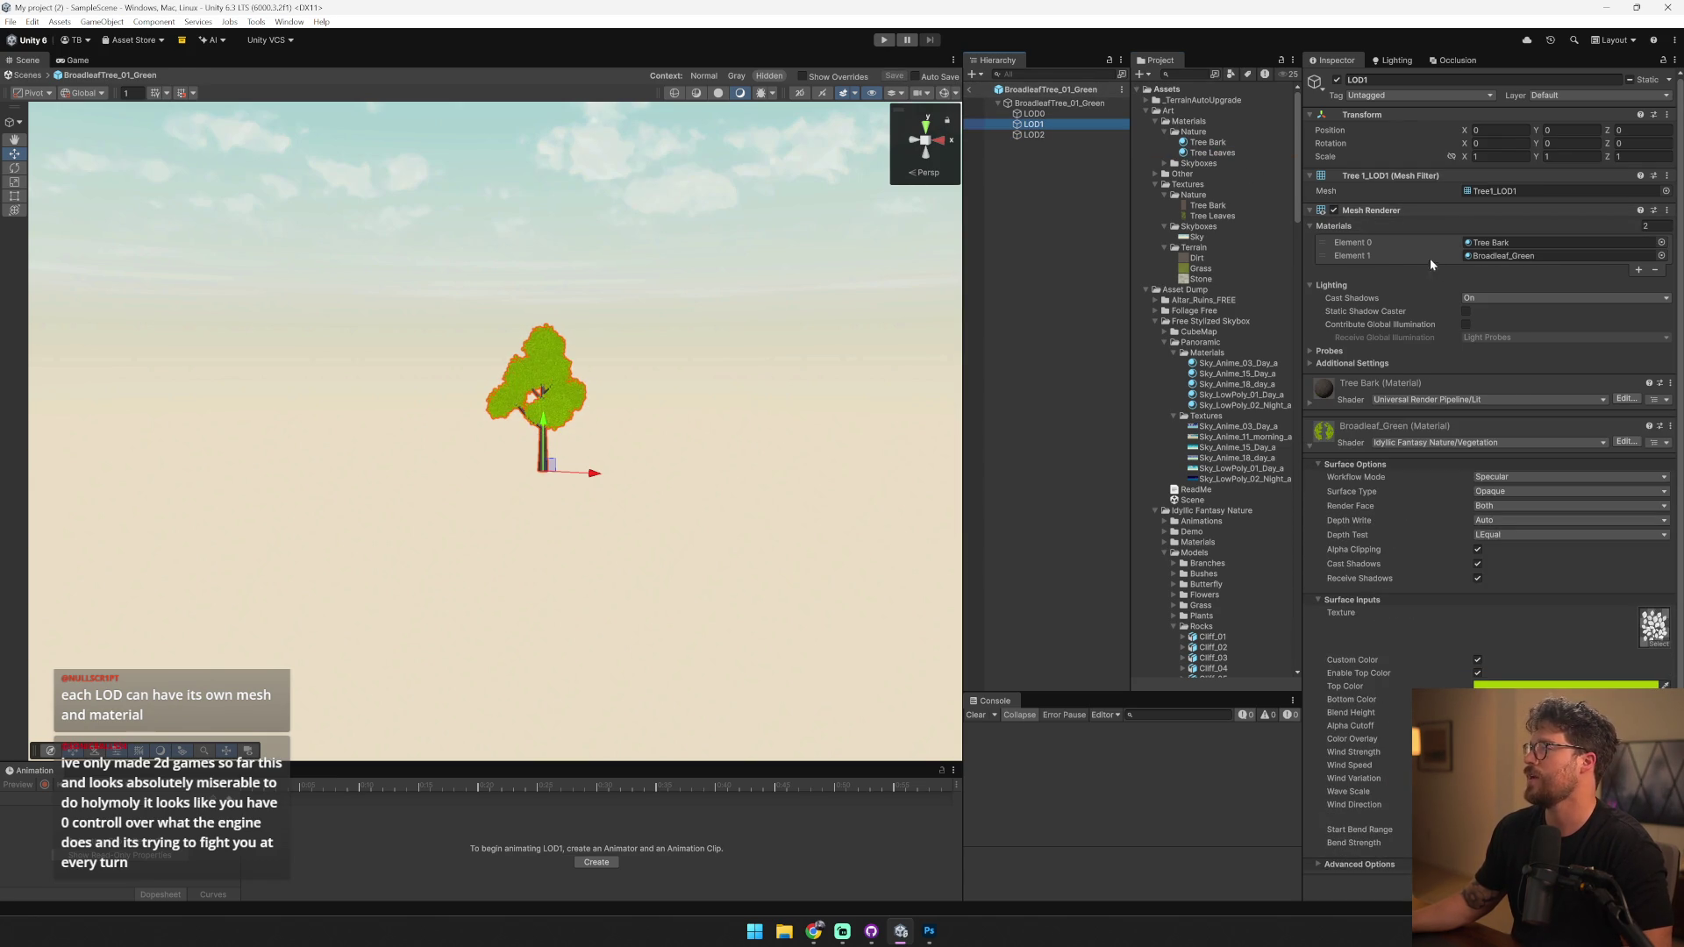
left_click_drag(1224, 151, 1498, 252)
left_click(1033, 134)
left_click_drag(1225, 150, 1495, 255)
left_click(969, 90)
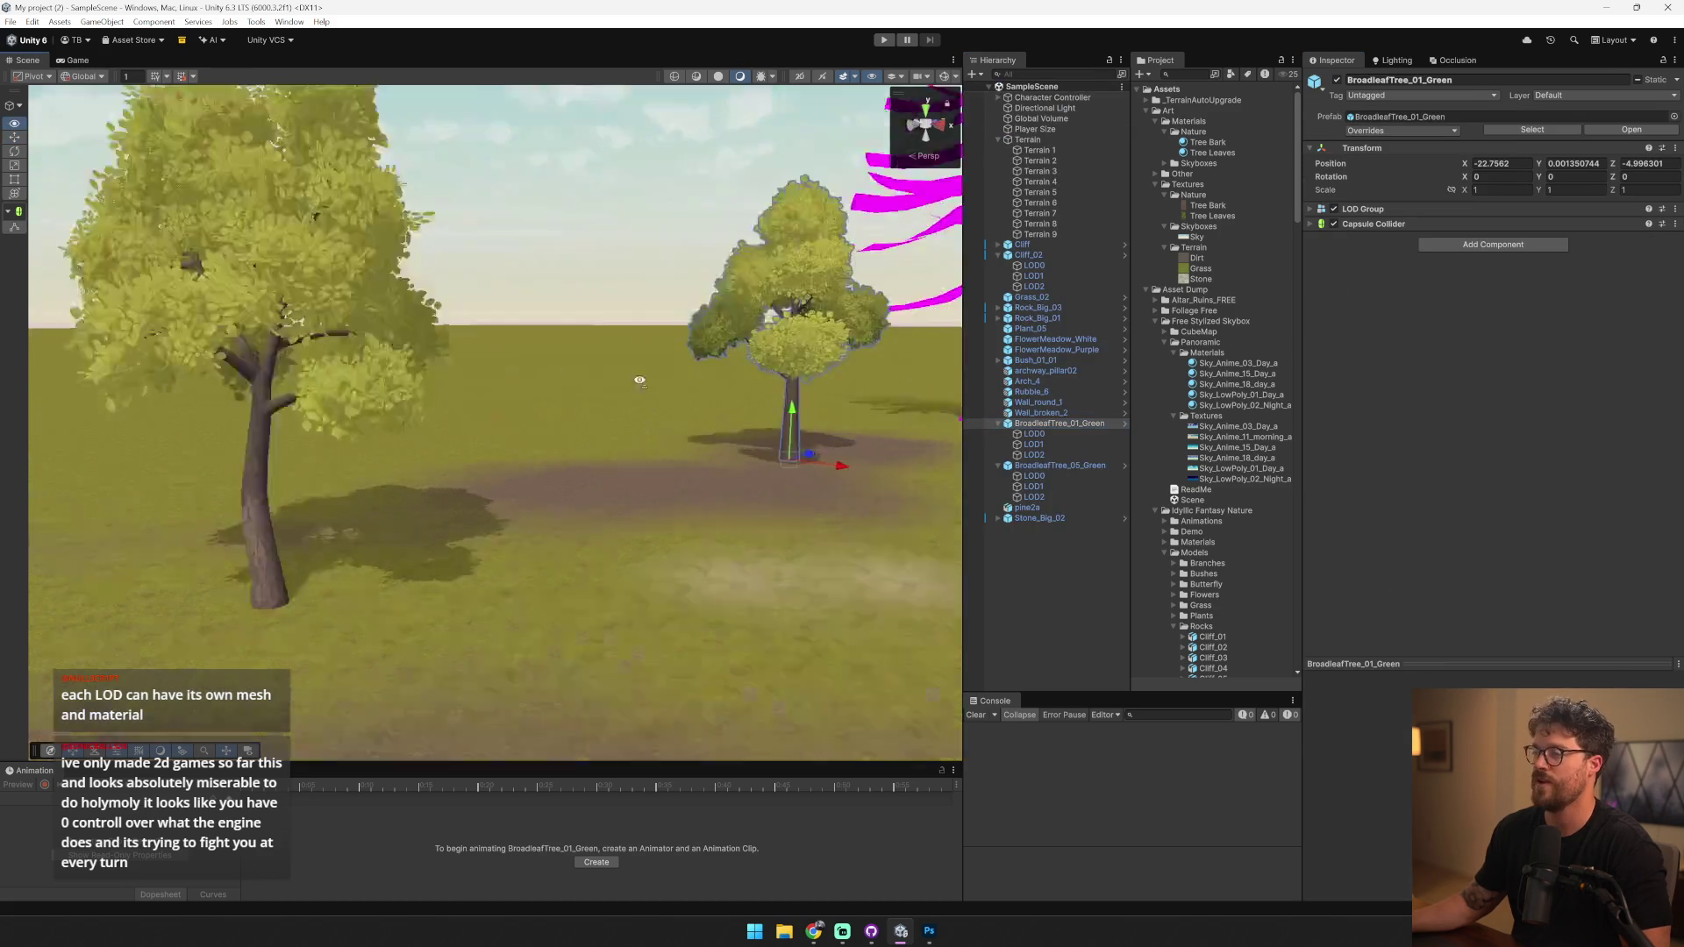
- Fly the camera back over the trees and select the magenta pine2a tree
scroll(562, 356, "down", 5)
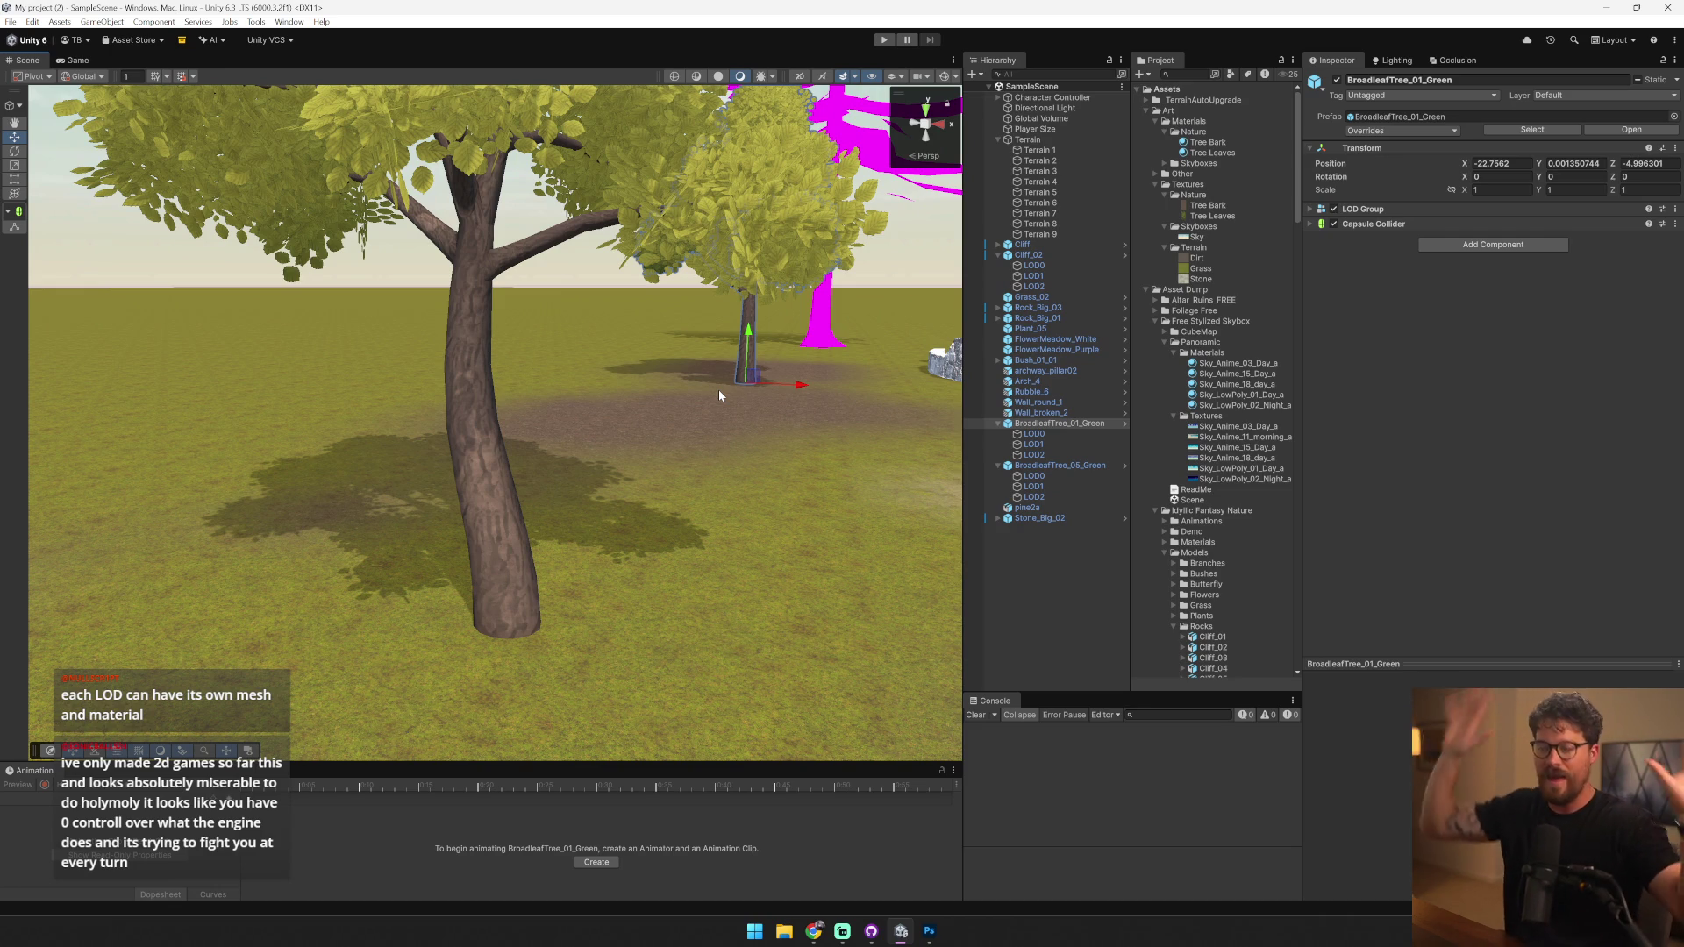
mouse_move(507, 385)
left_mouse_down()
mouse_move(452, 372)
mouse_move(395, 443)
left_mouse_up()
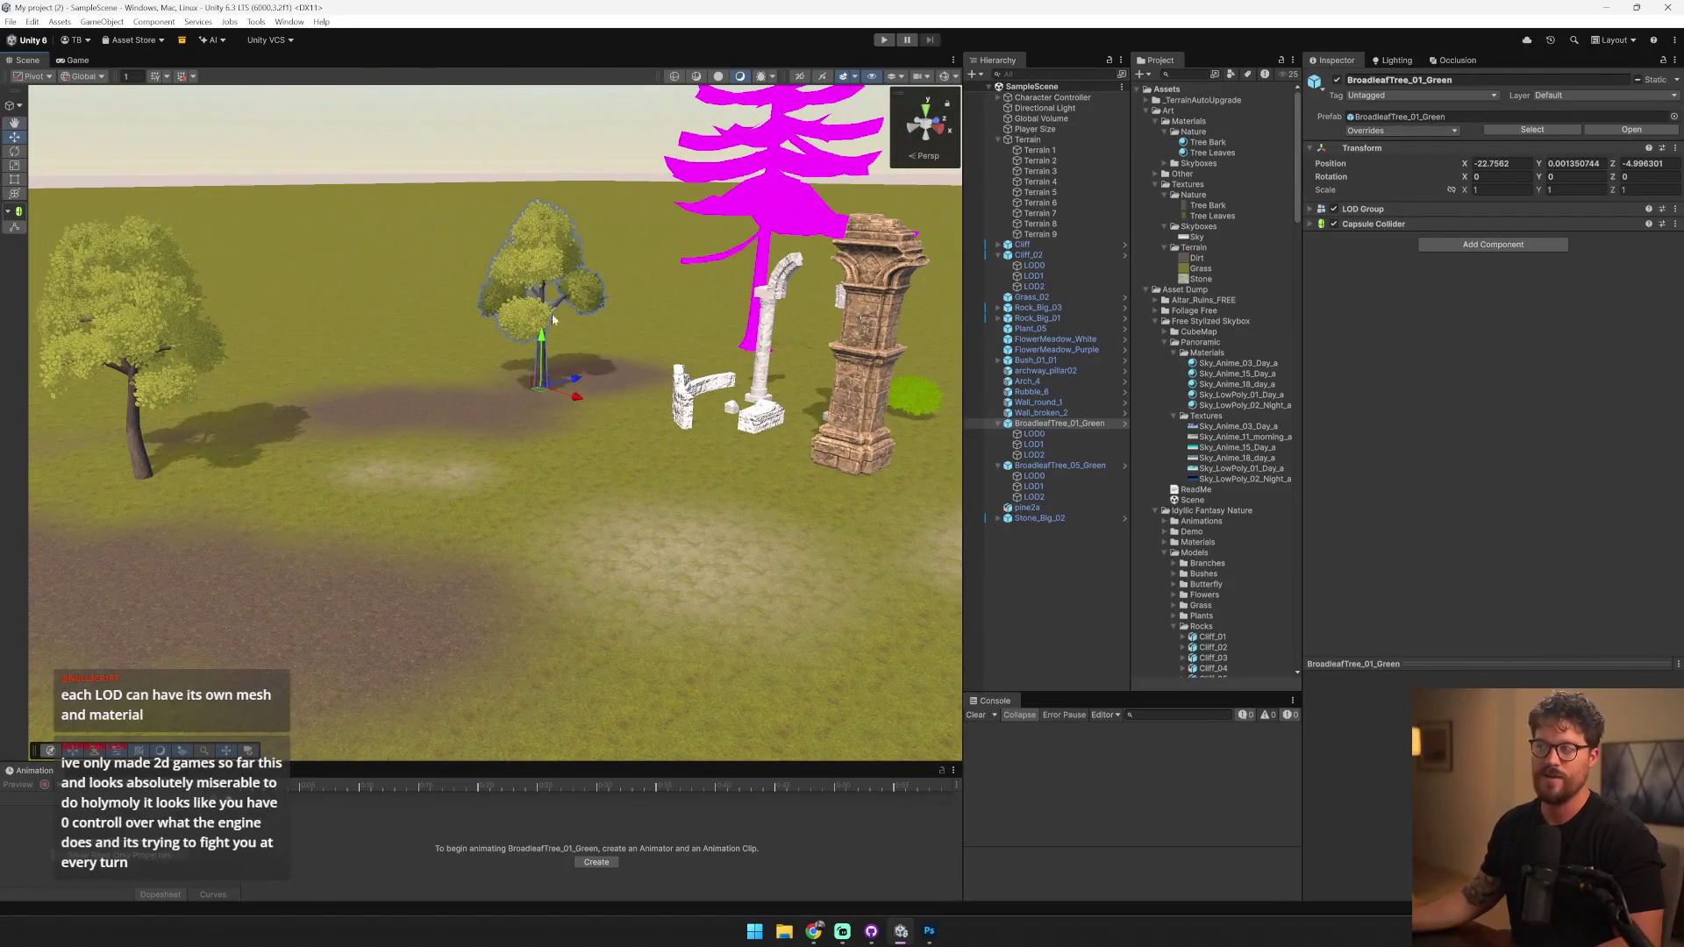
left_click(765, 211)
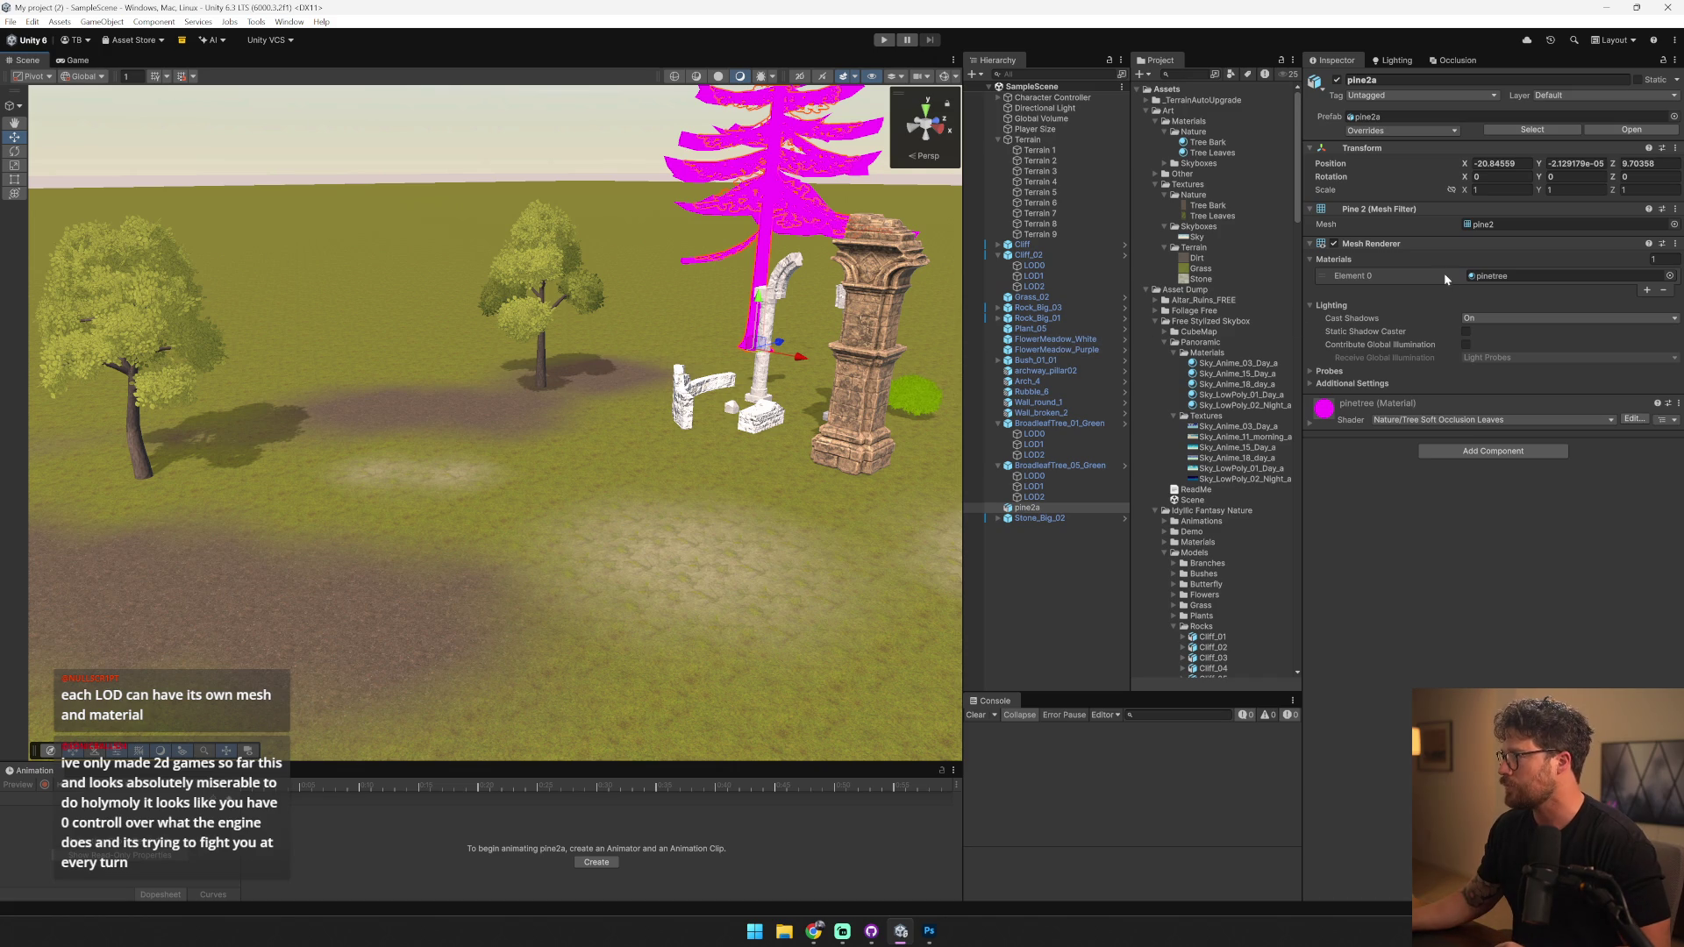
- Duplicate pinetree as 'Pine Tree', move it into Art/Materials/Nature, and use it on pine2a
left_click(1368, 430)
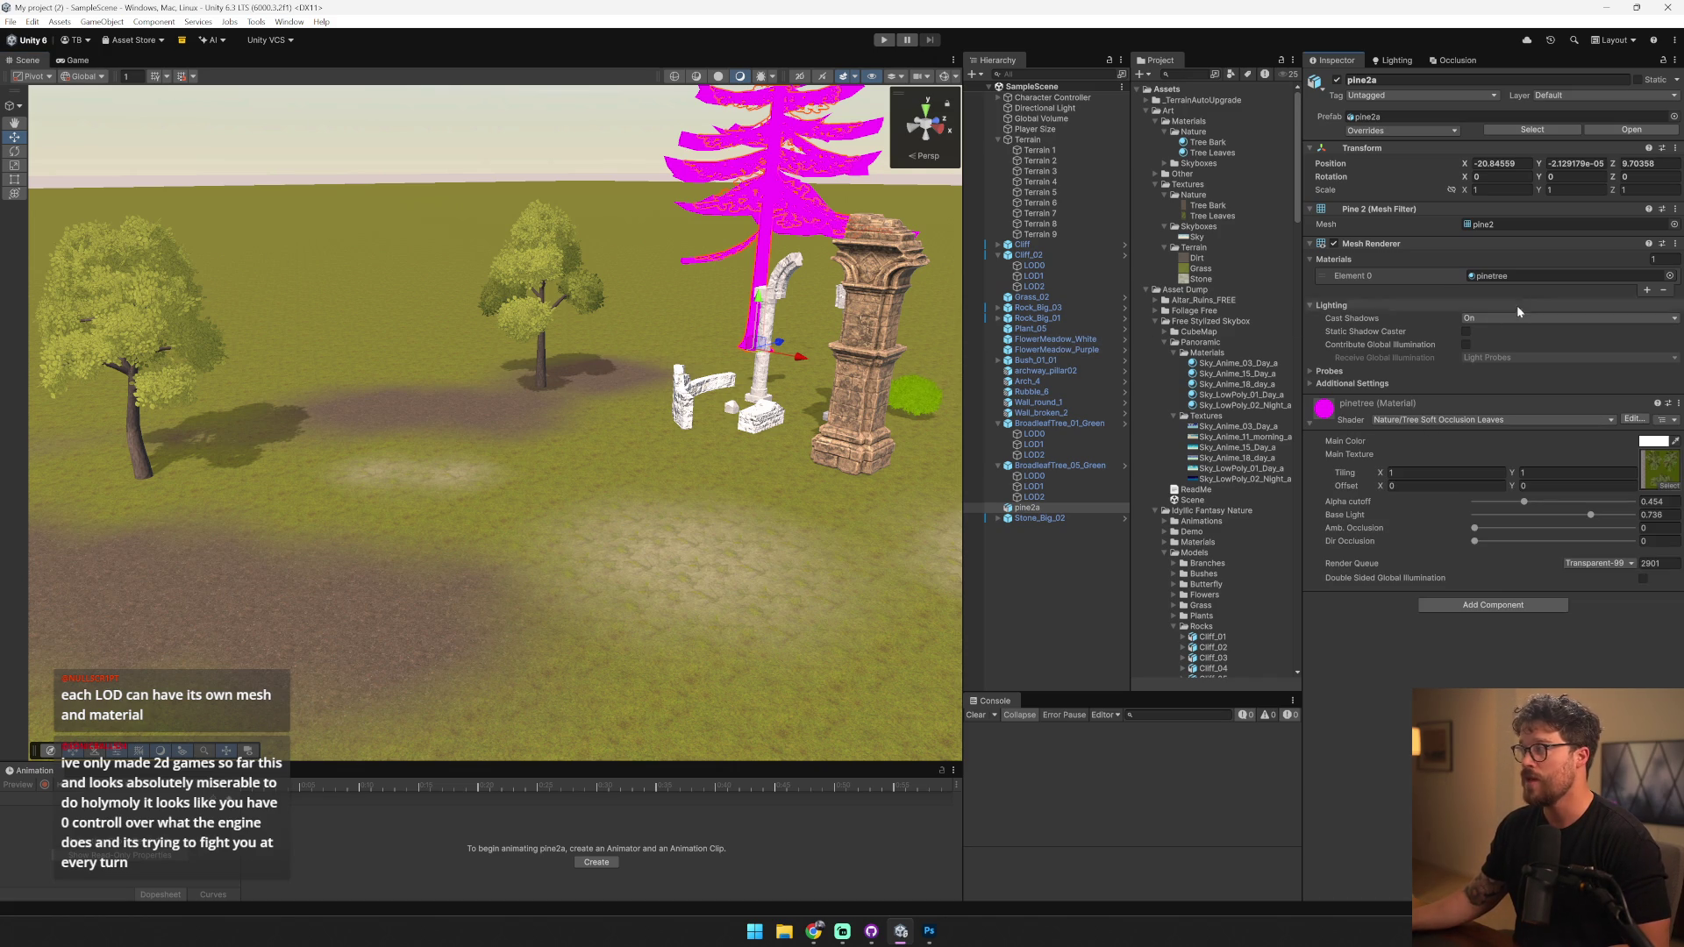
left_click(1518, 277)
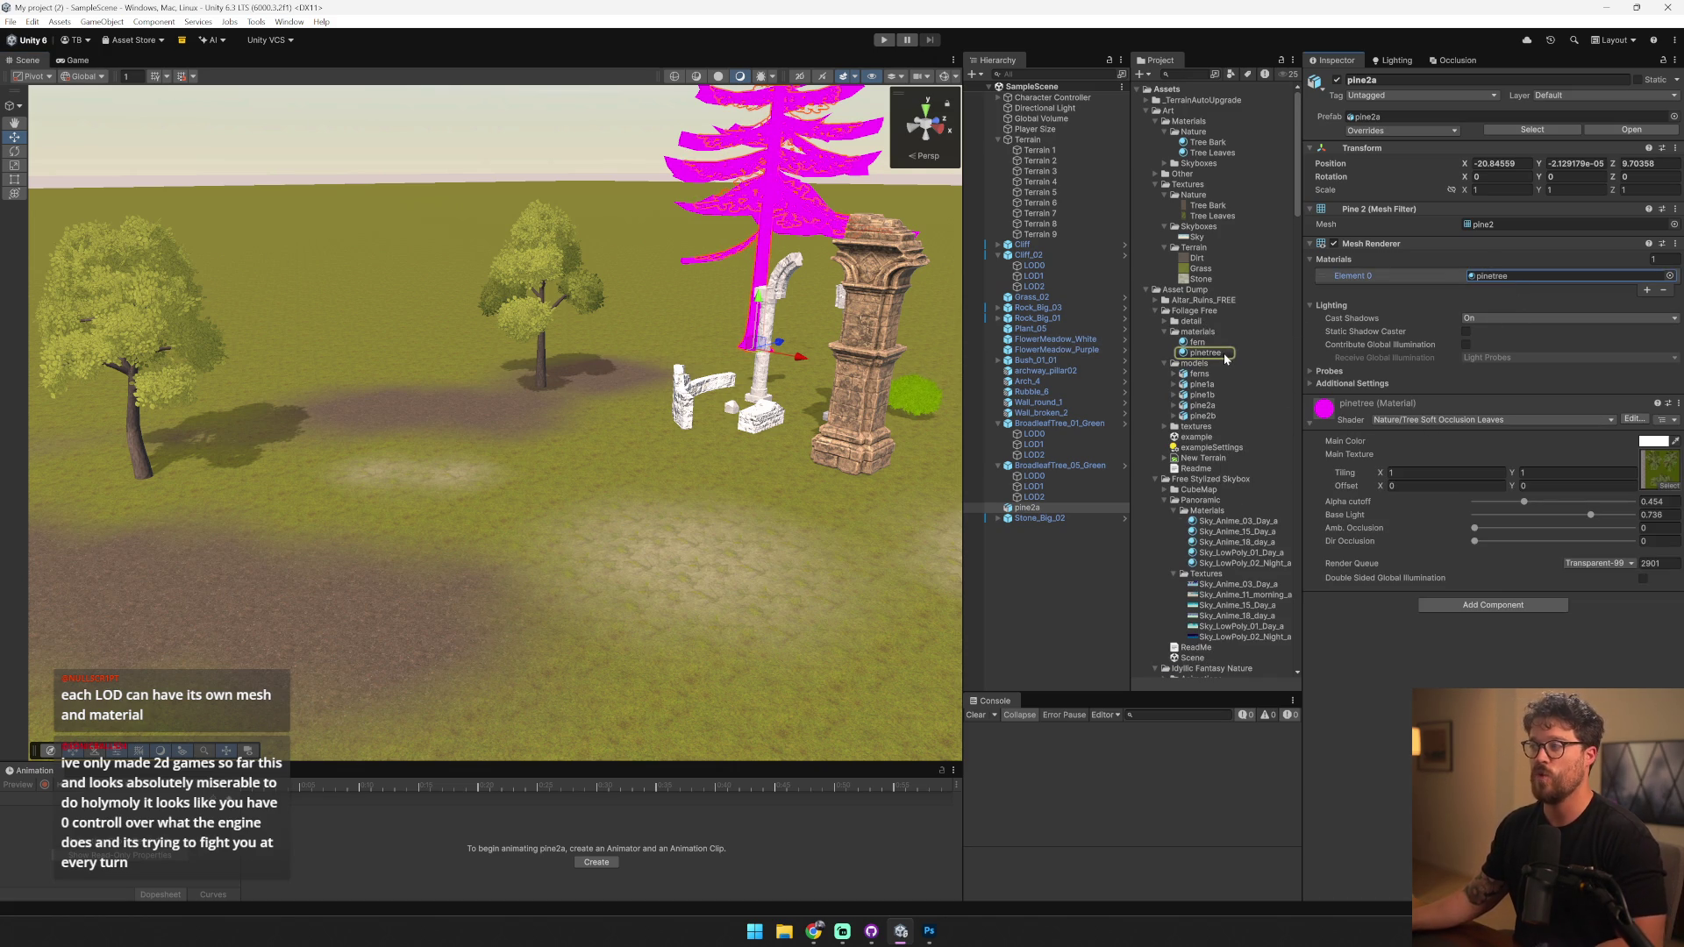
left_click(1219, 357)
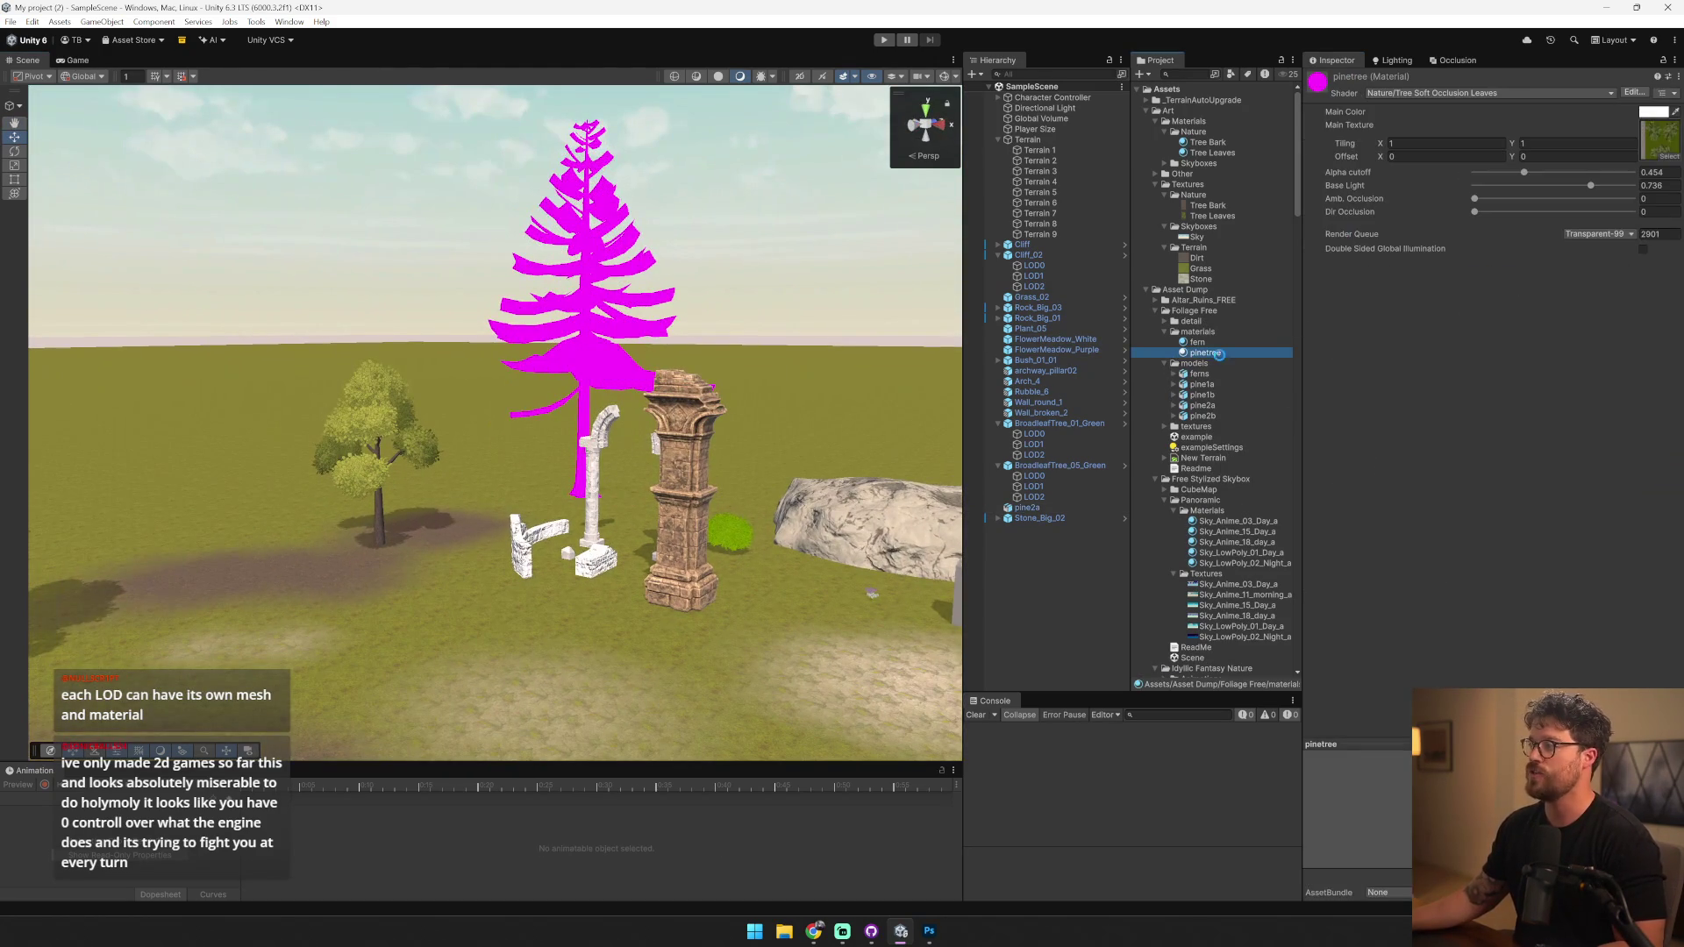
key("ctrl+d")
key("F2")
type("Pine Tr")
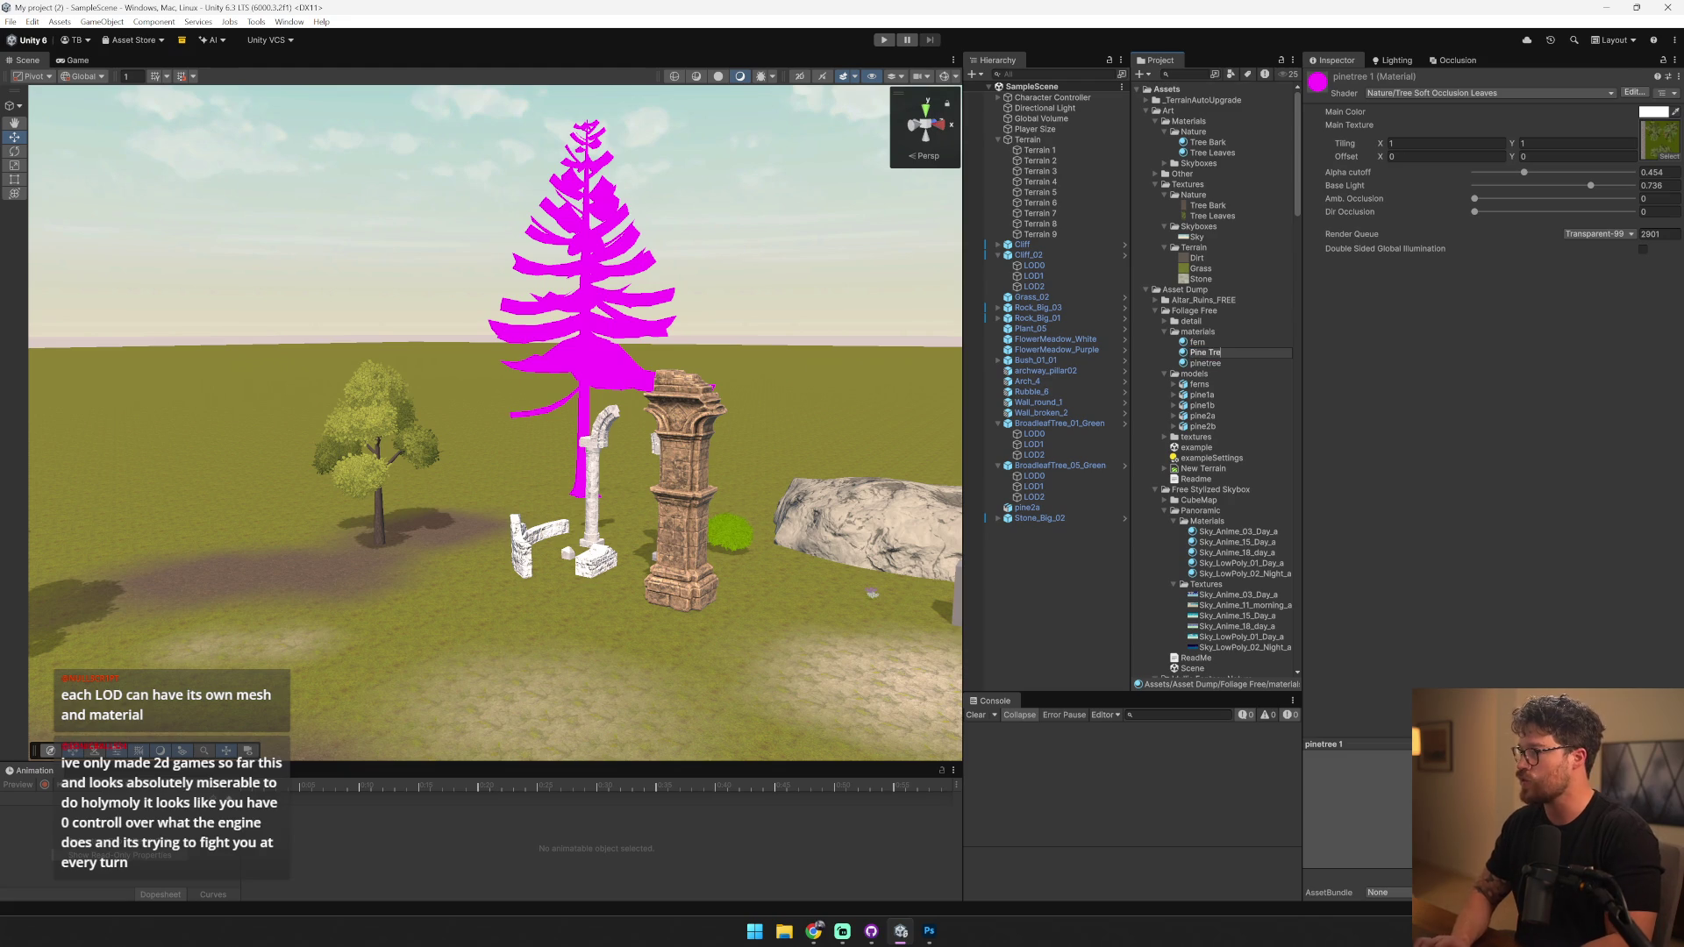
type("e")
key("Return")
left_click_drag(1224, 360, 1222, 138)
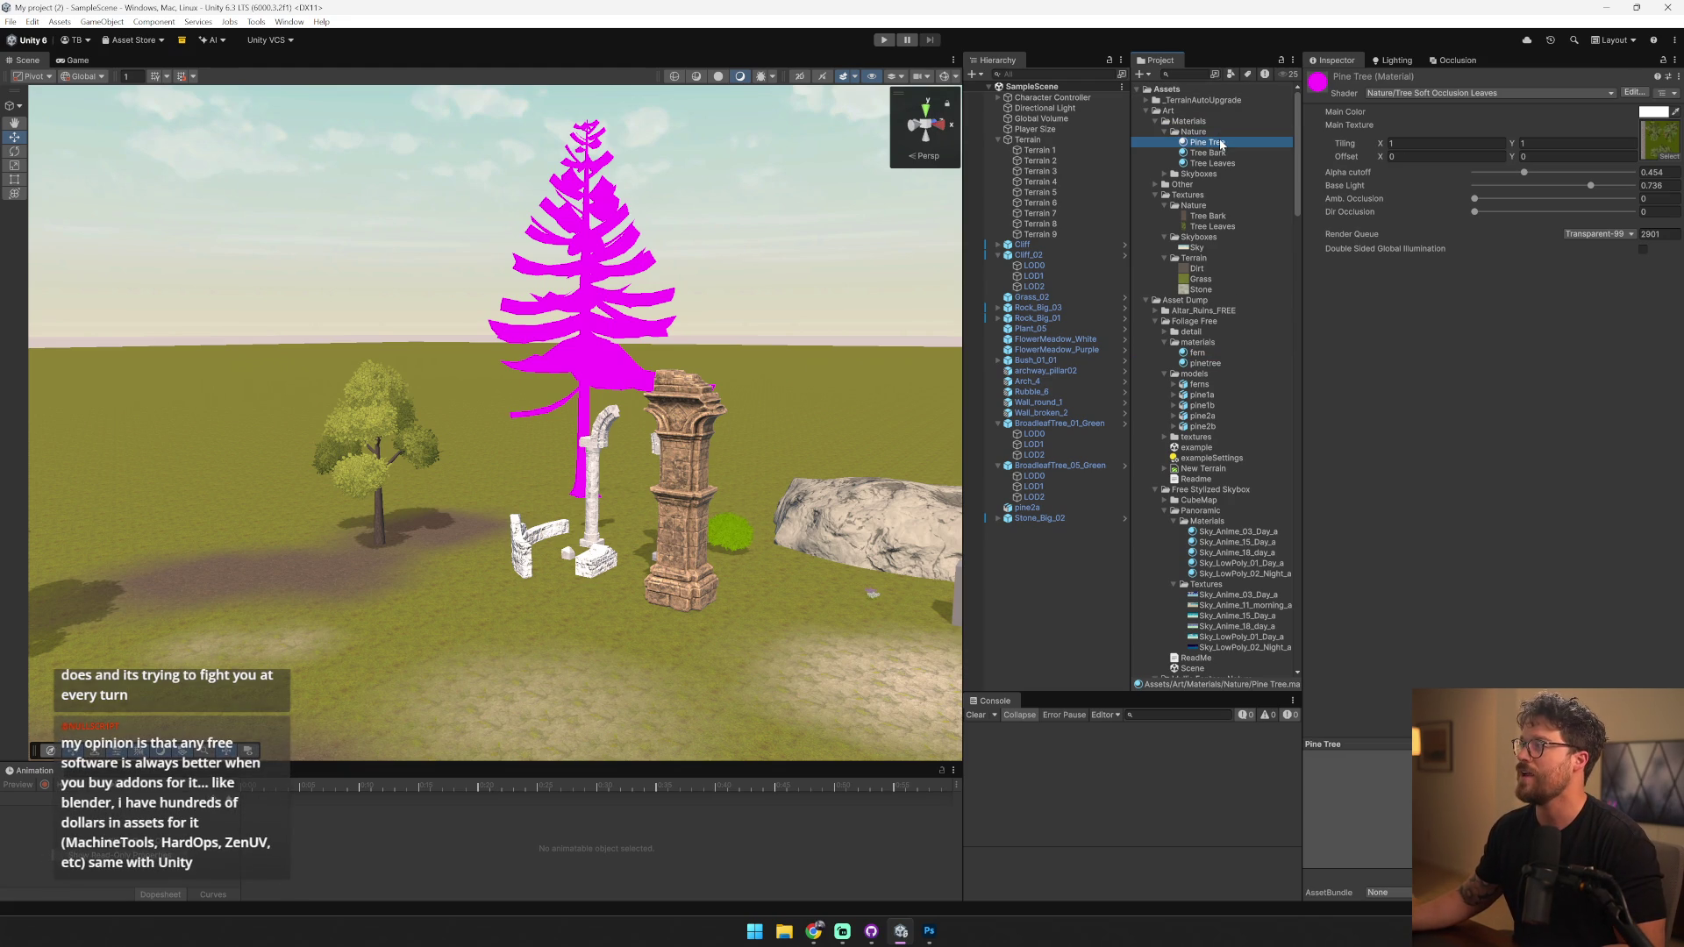
left_click(588, 291)
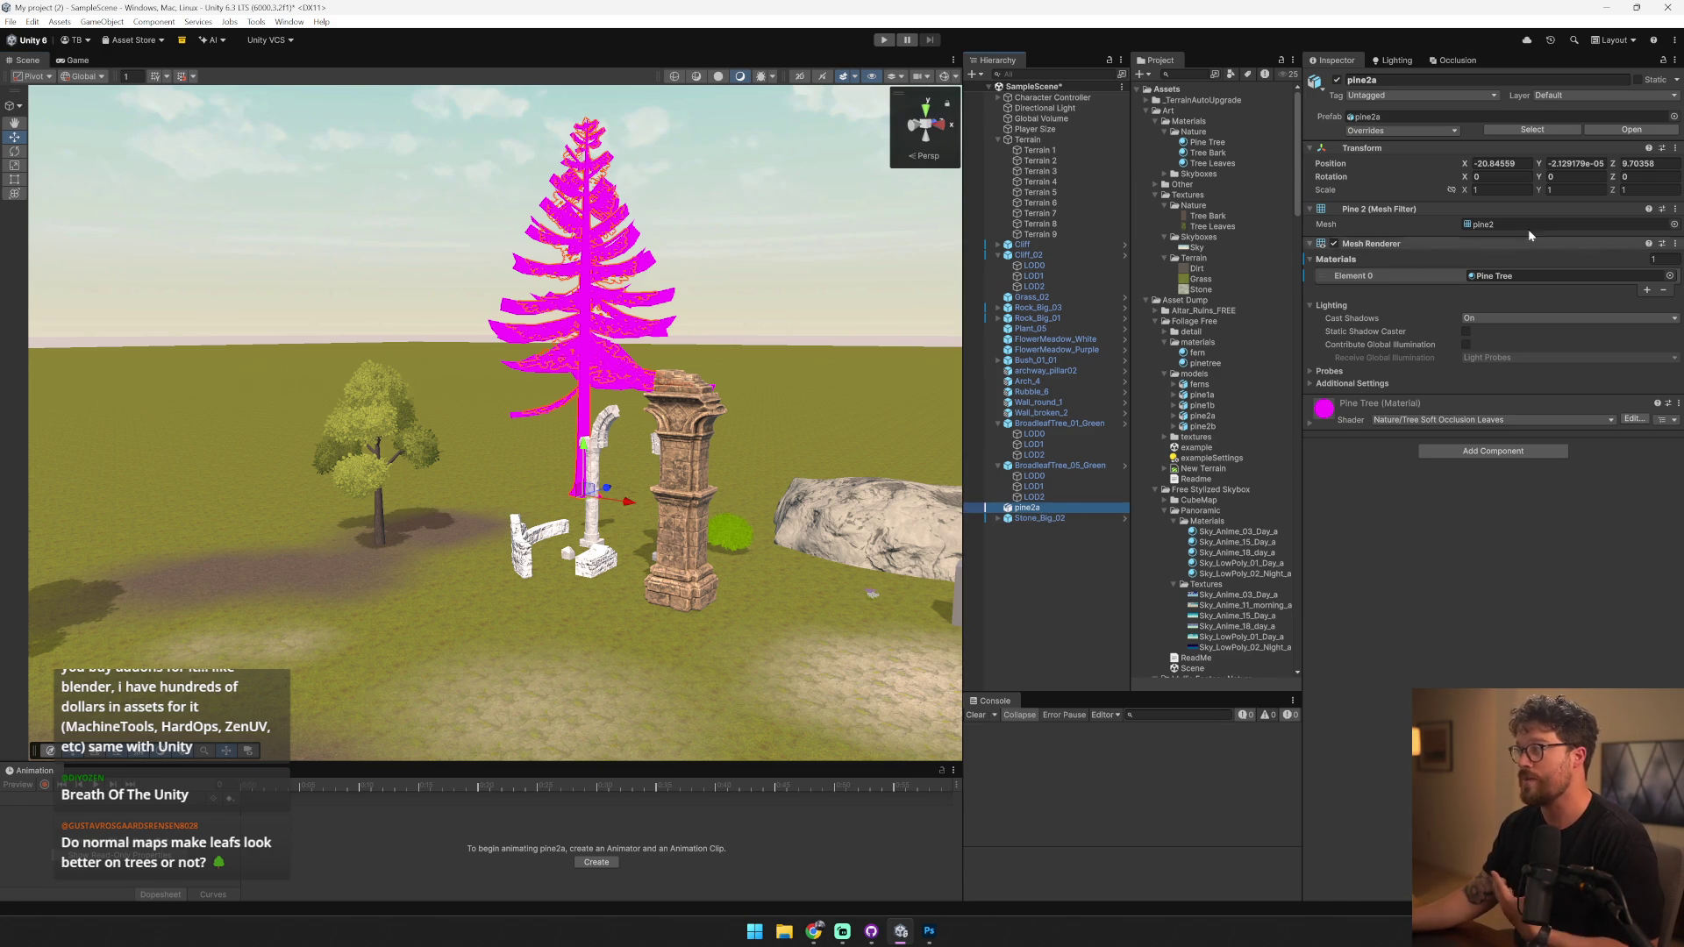
left_click(1575, 274)
- Open the pine material's texture in Photoshop and choose Save As
left_click(1318, 411)
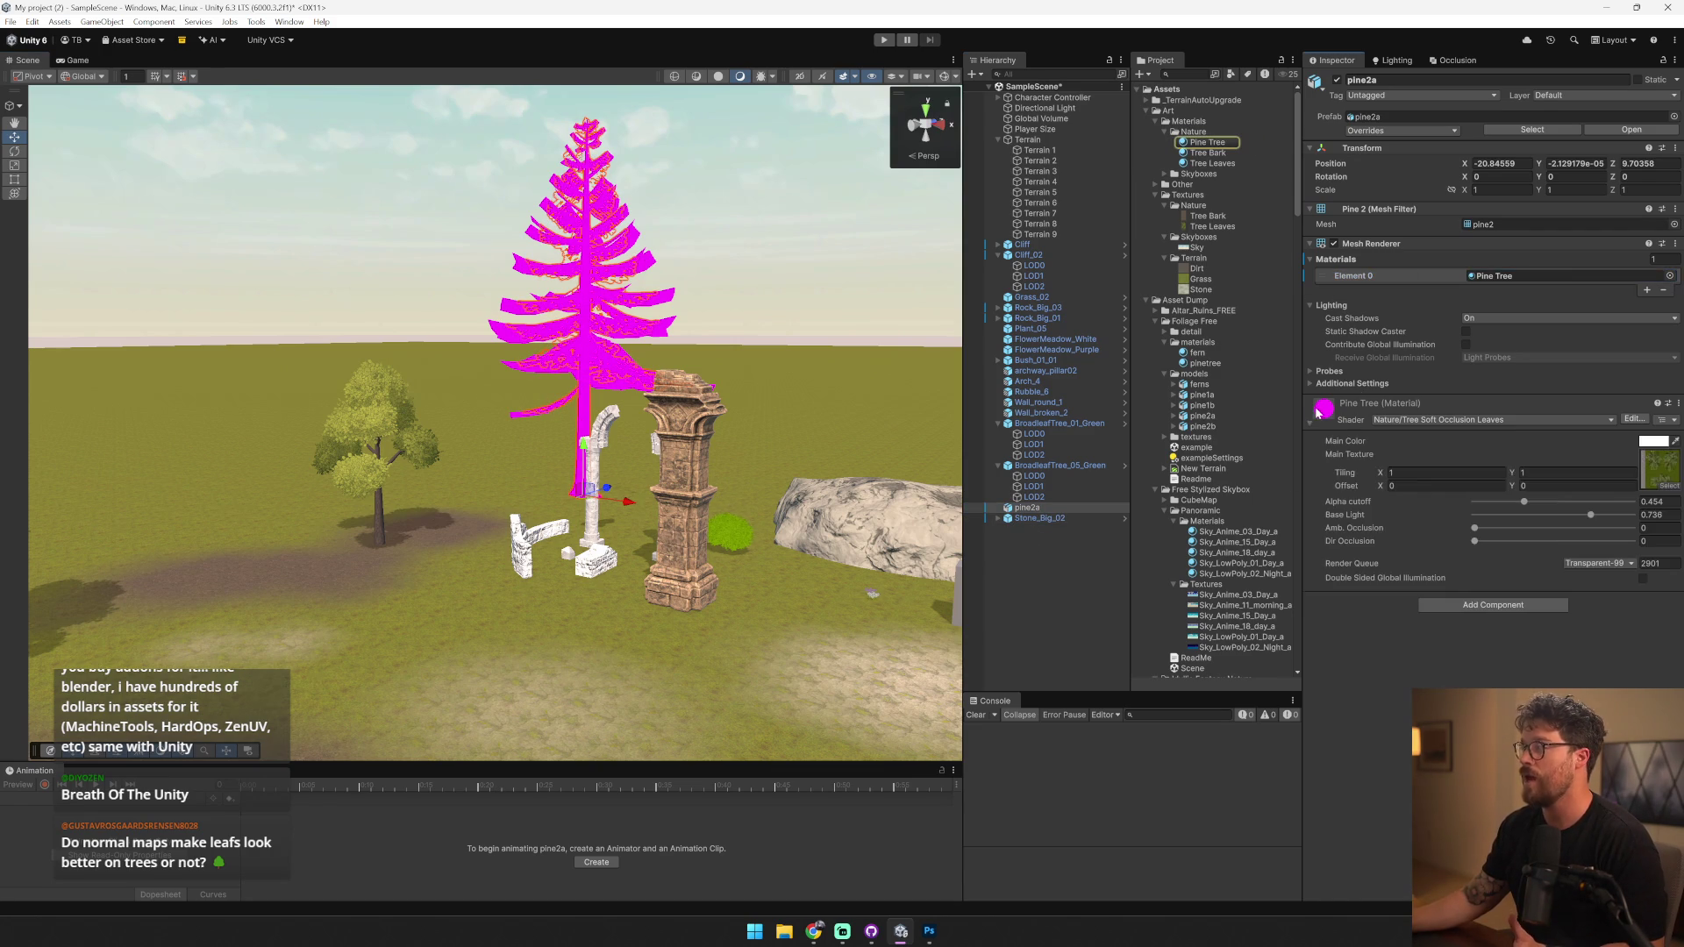
left_click(1676, 476)
double_click(1219, 468)
left_click(44, 9)
left_click(71, 165)
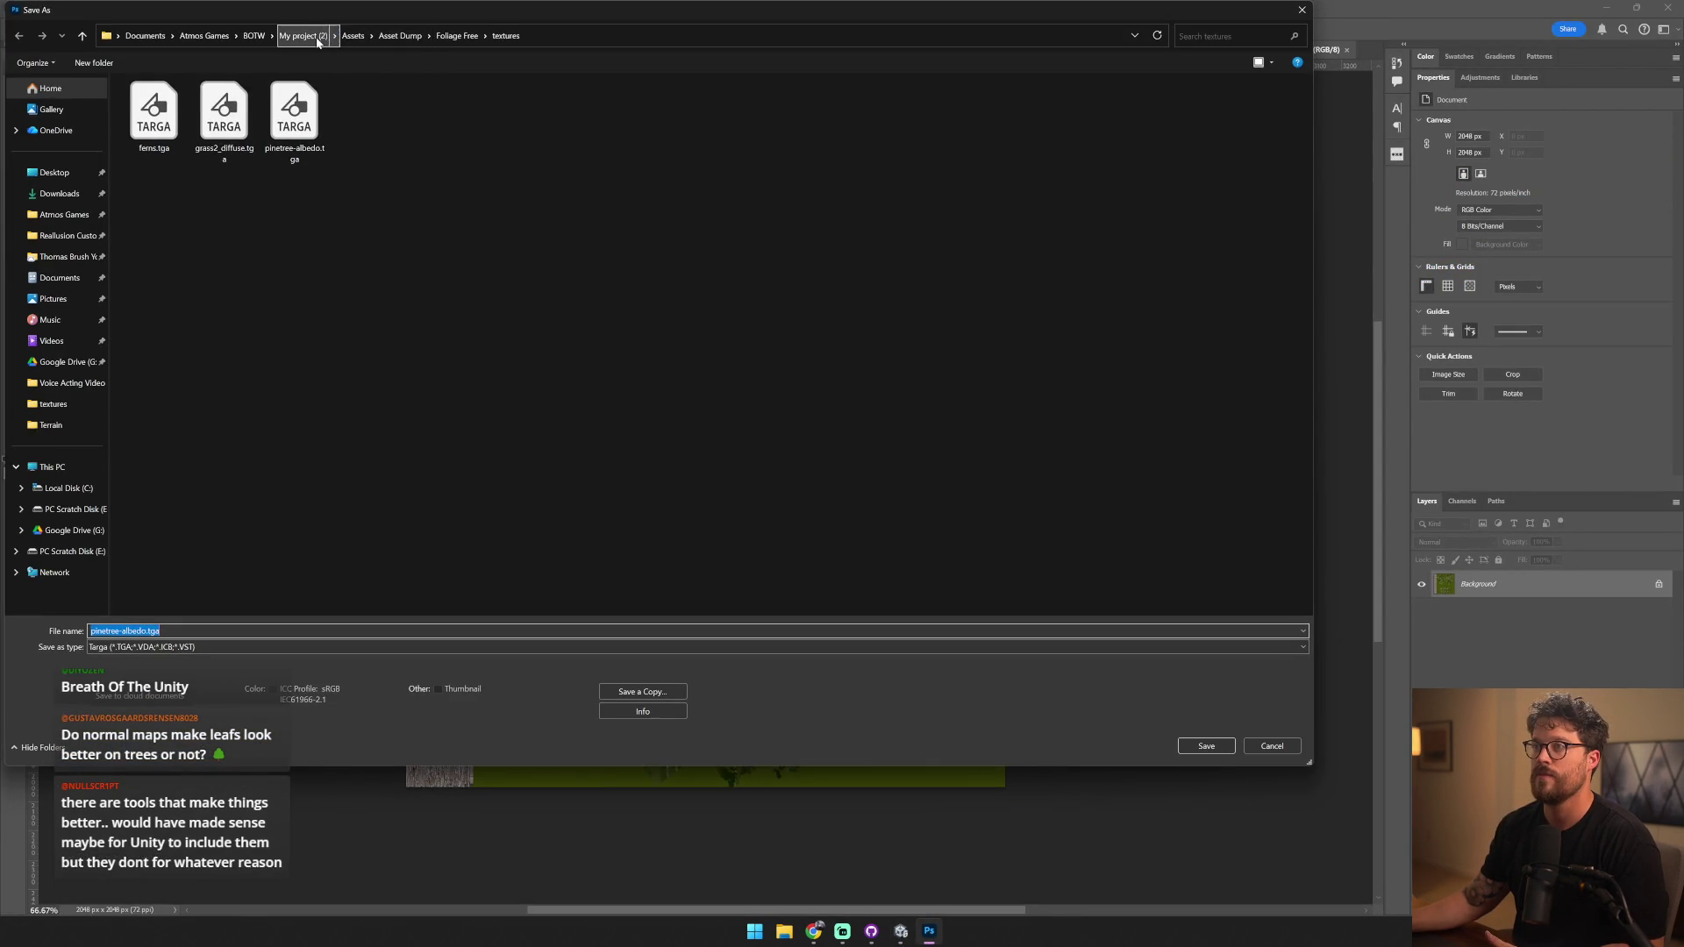
- Browse the save dialog to the project's Assets/Art/Textures/Nature folder
left_click(352, 35)
left_click(160, 107)
double_click(145, 123)
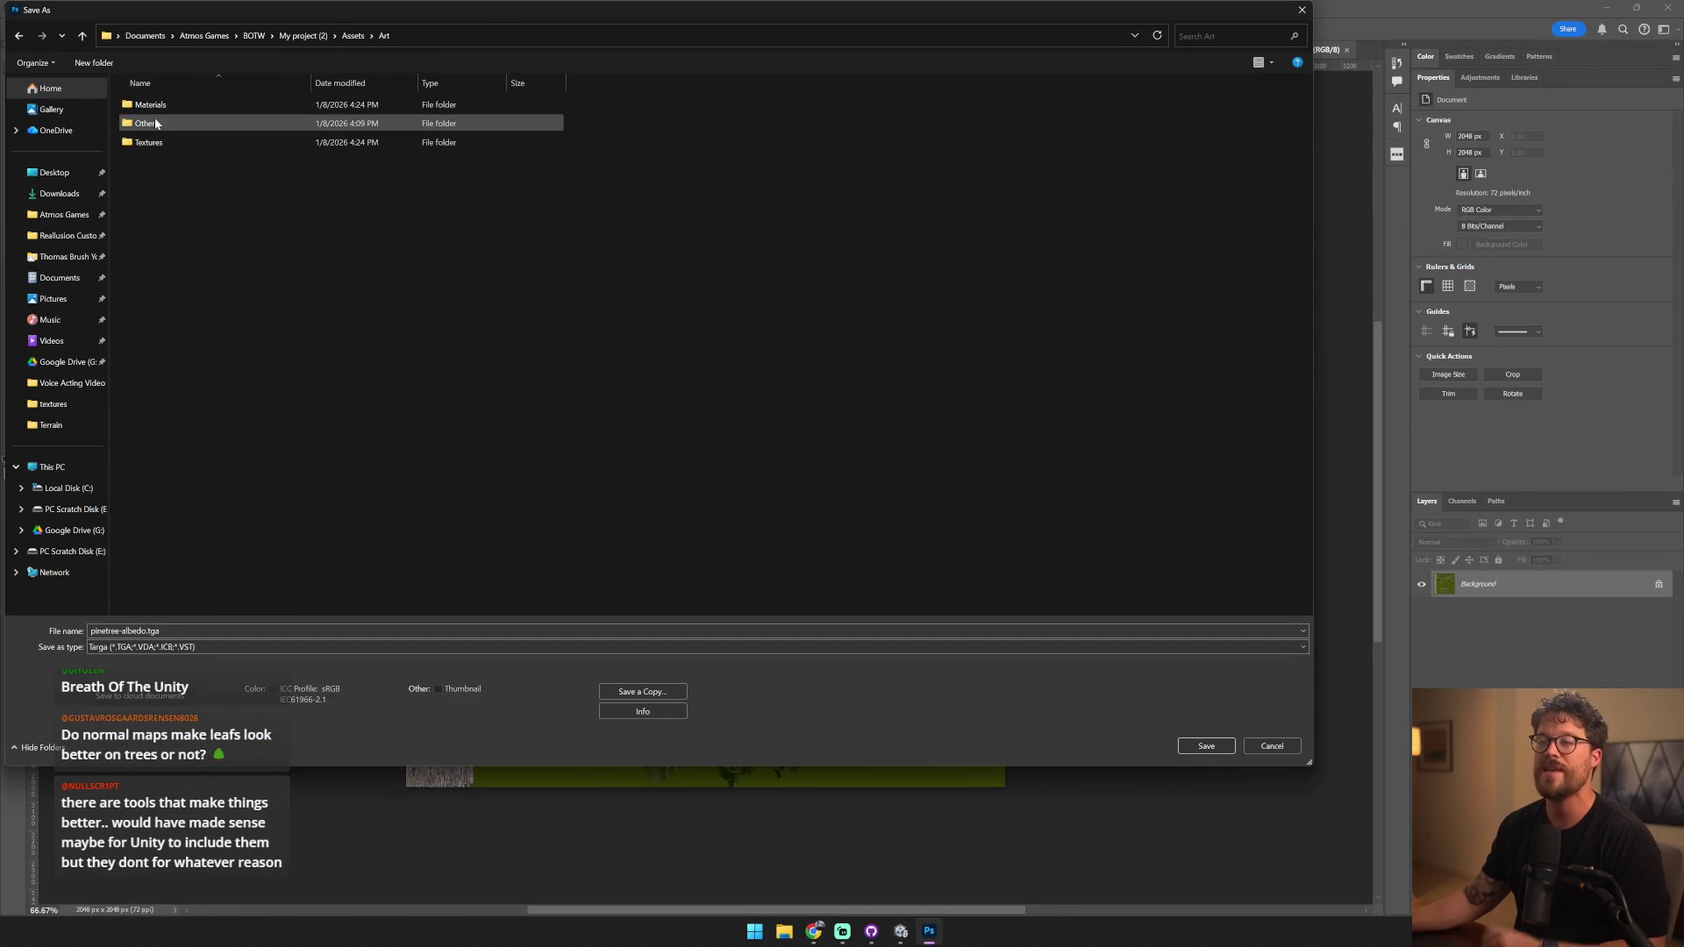
left_click(169, 142)
double_click(169, 138)
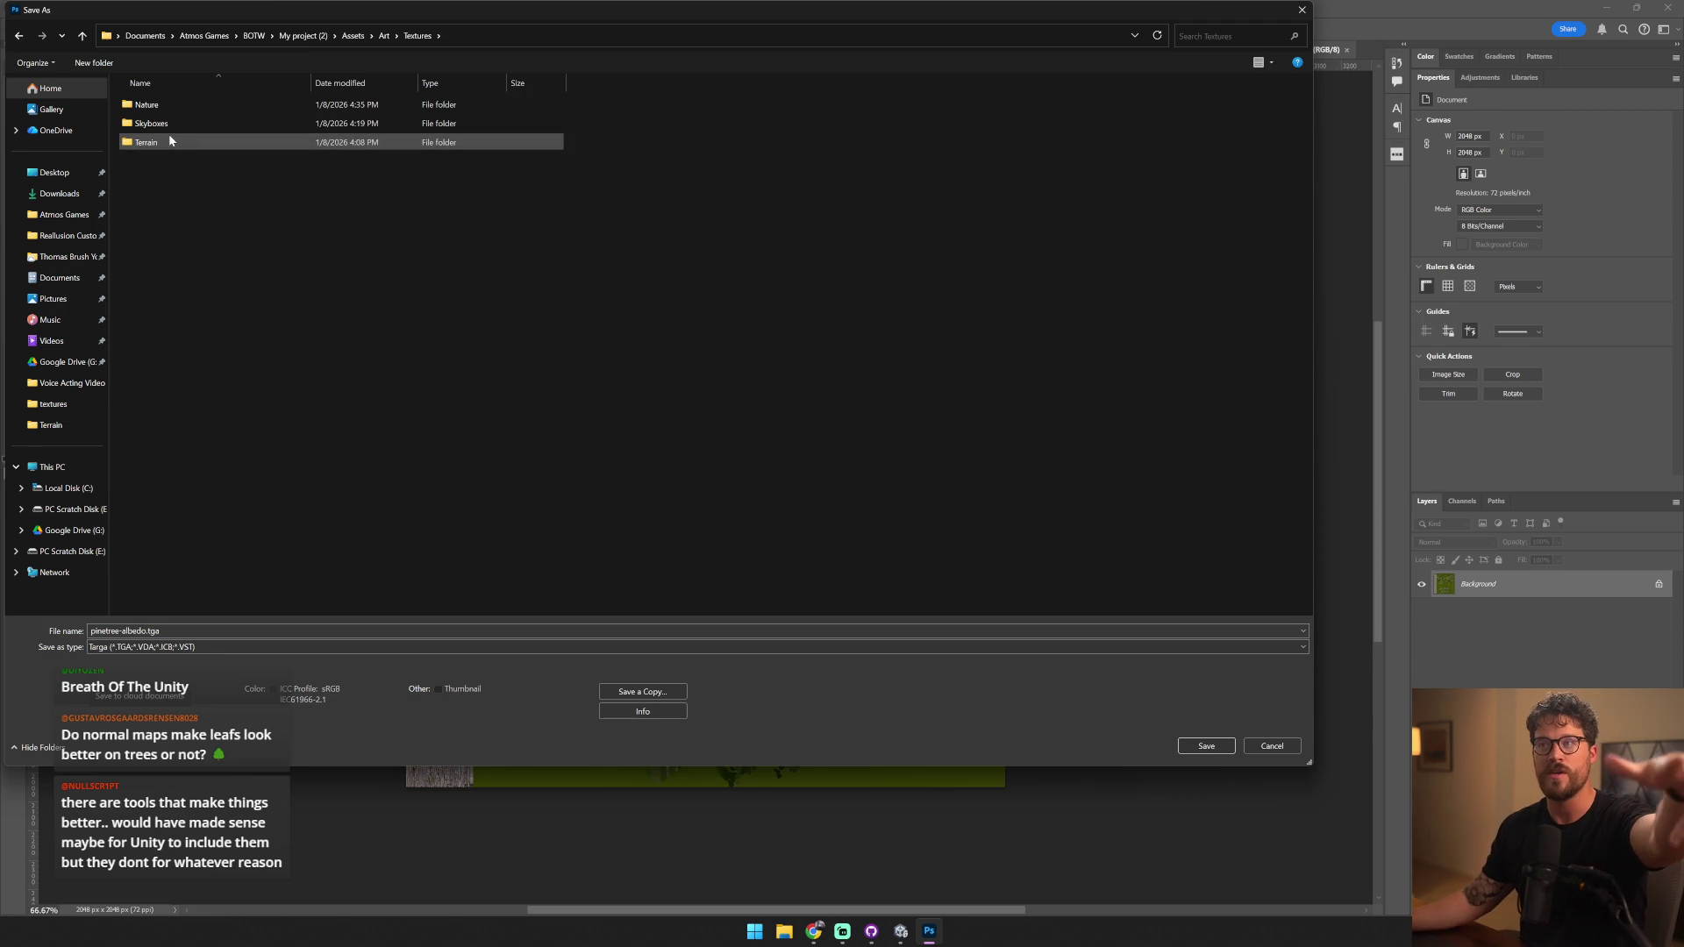
double_click(180, 105)
- Save it as Photoshop (*.PSD) named 'Pine Tree Leaves And Bark'
left_click(175, 646)
left_click(153, 652)
key("BackSpace")
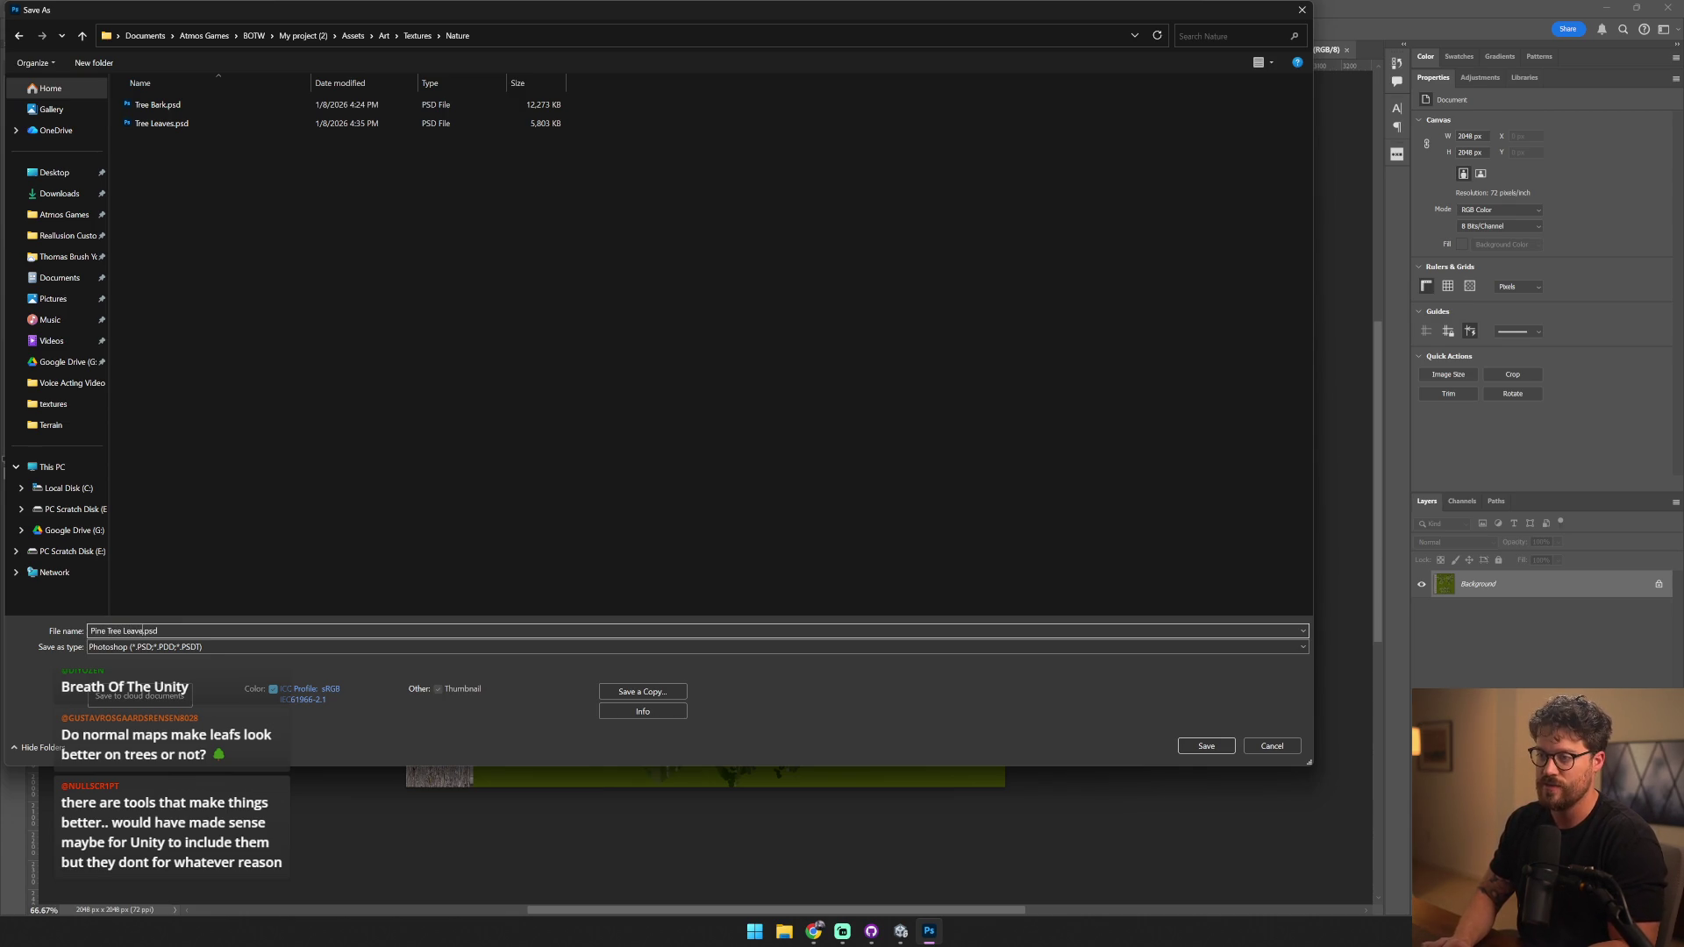
type(" And Bark")
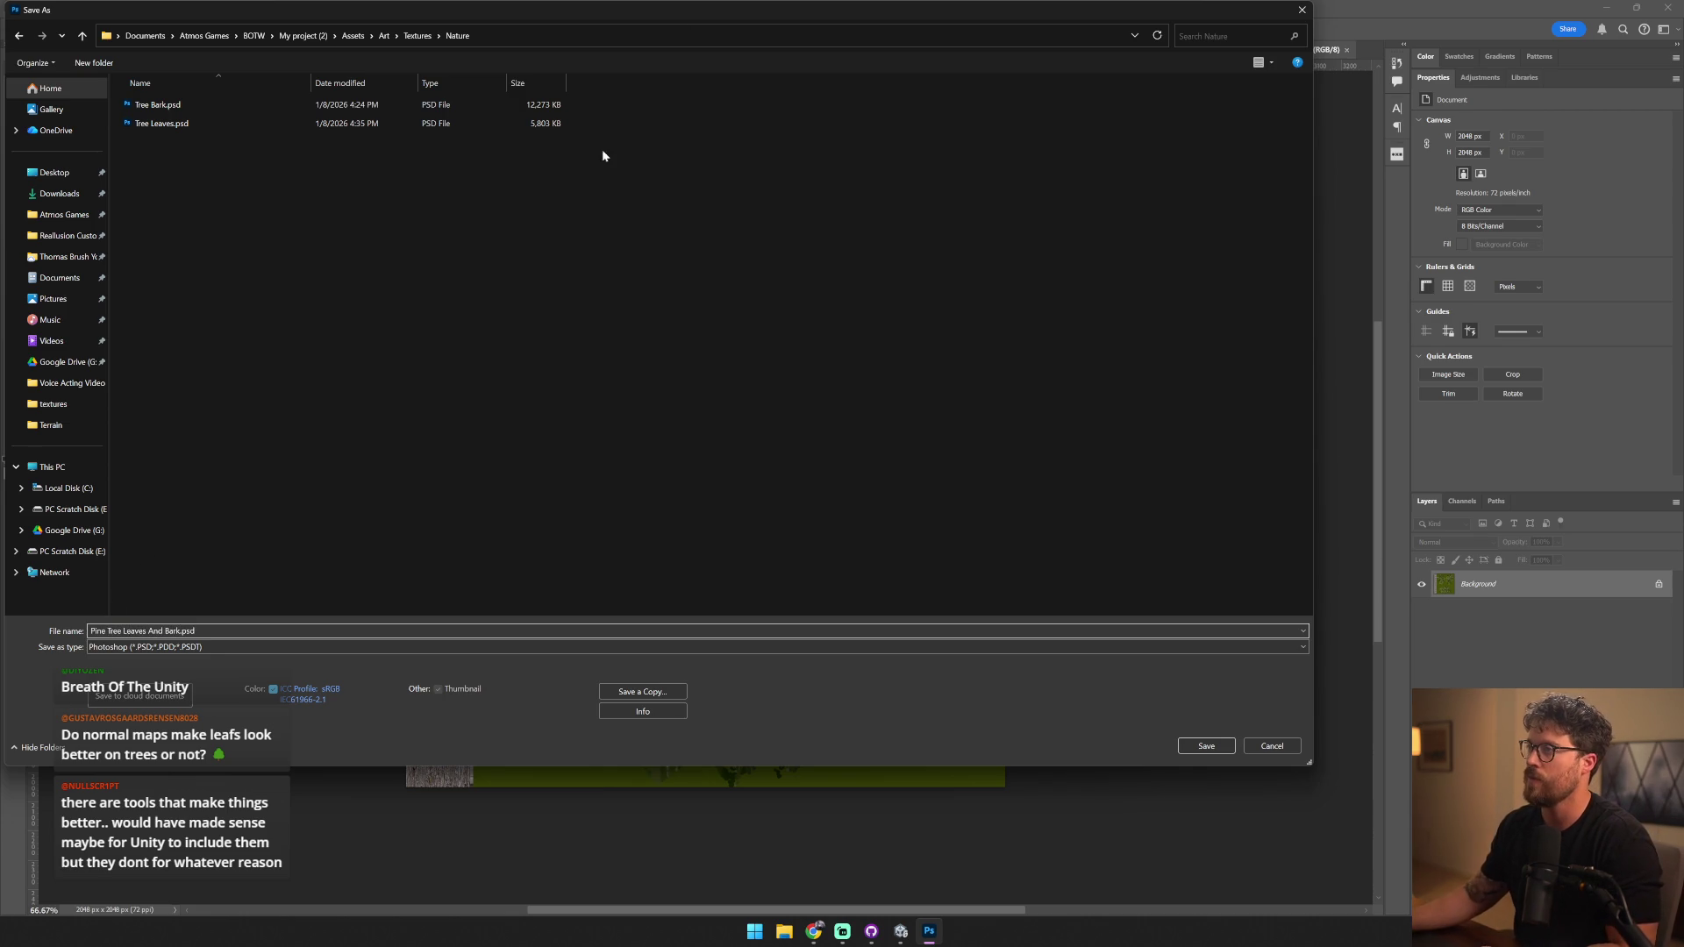
mouse_move(865, 21)
left_mouse_down()
mouse_move(1601, 122)
mouse_move(1679, 167)
mouse_move(962, 101)
left_mouse_up()
left_click(1287, 831)
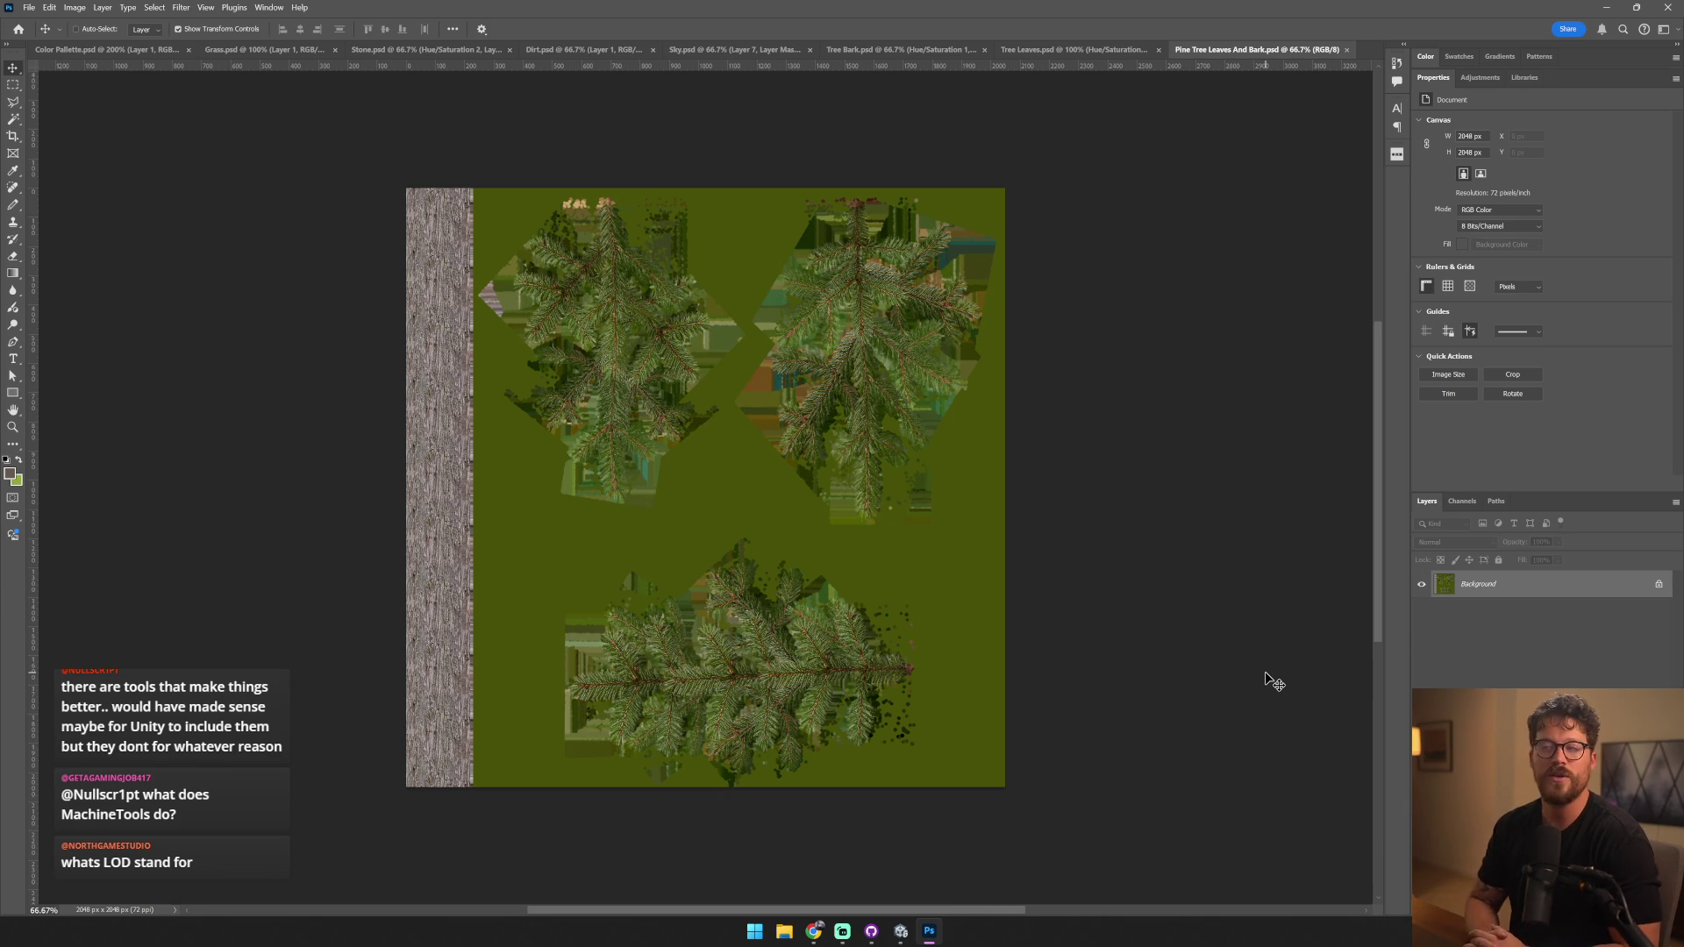
left_click(907, 934)
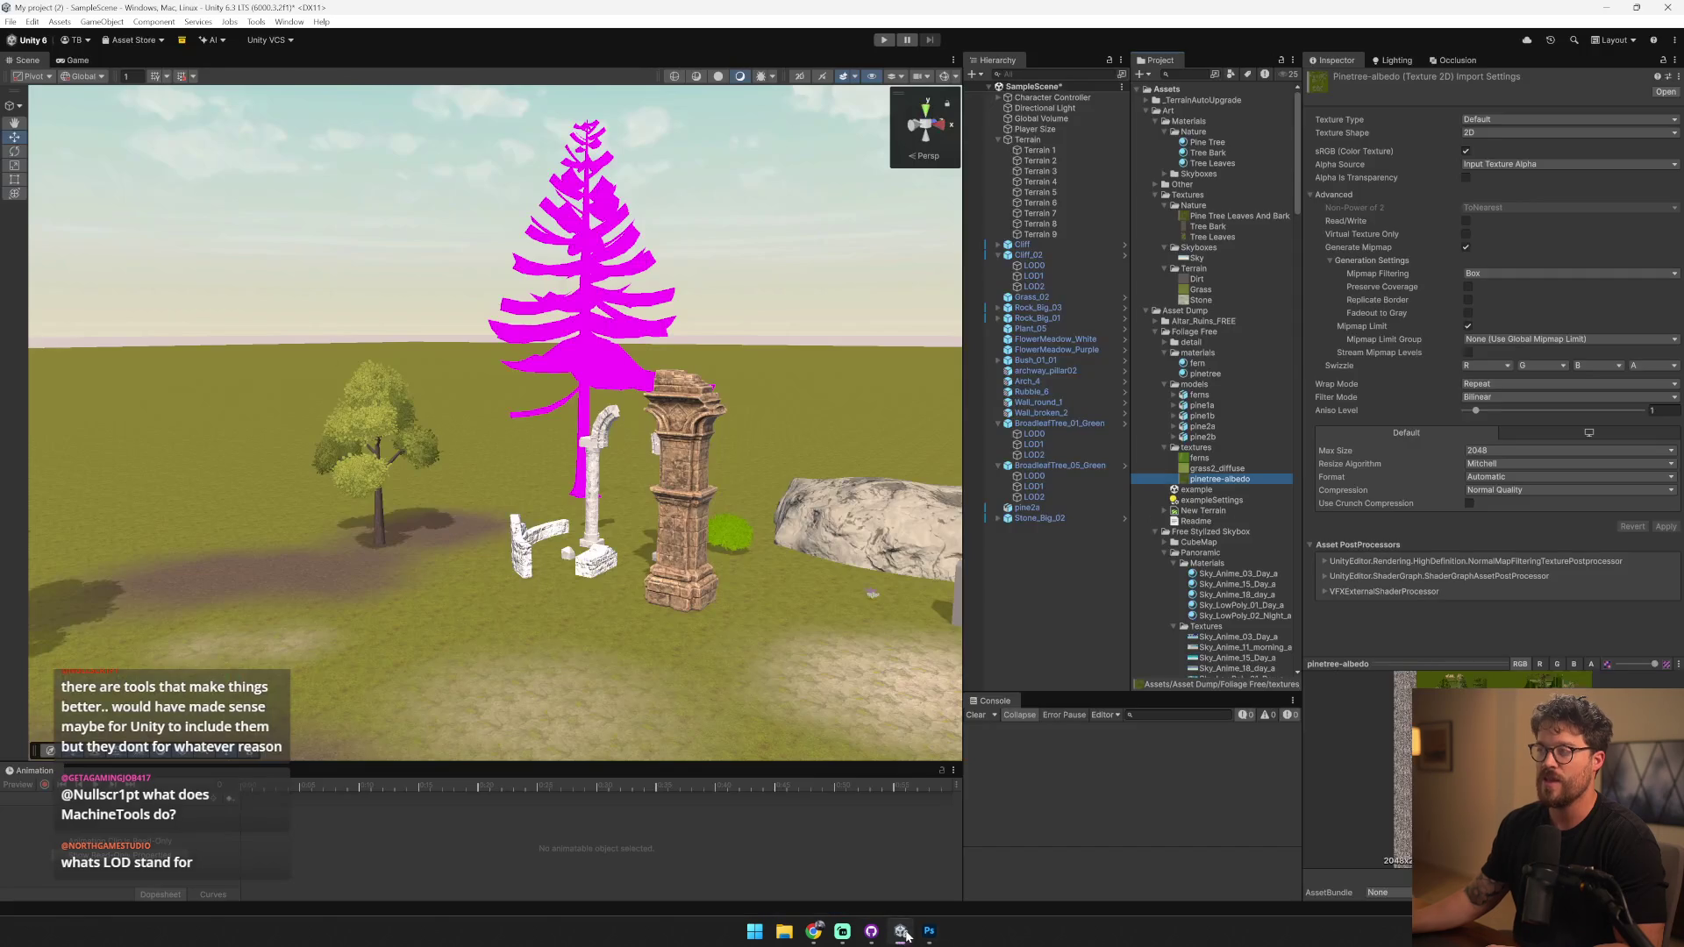
- Orbit toward the magenta pine and bring up the Occlusion tab beside the Inspector
mouse_move(885, 924)
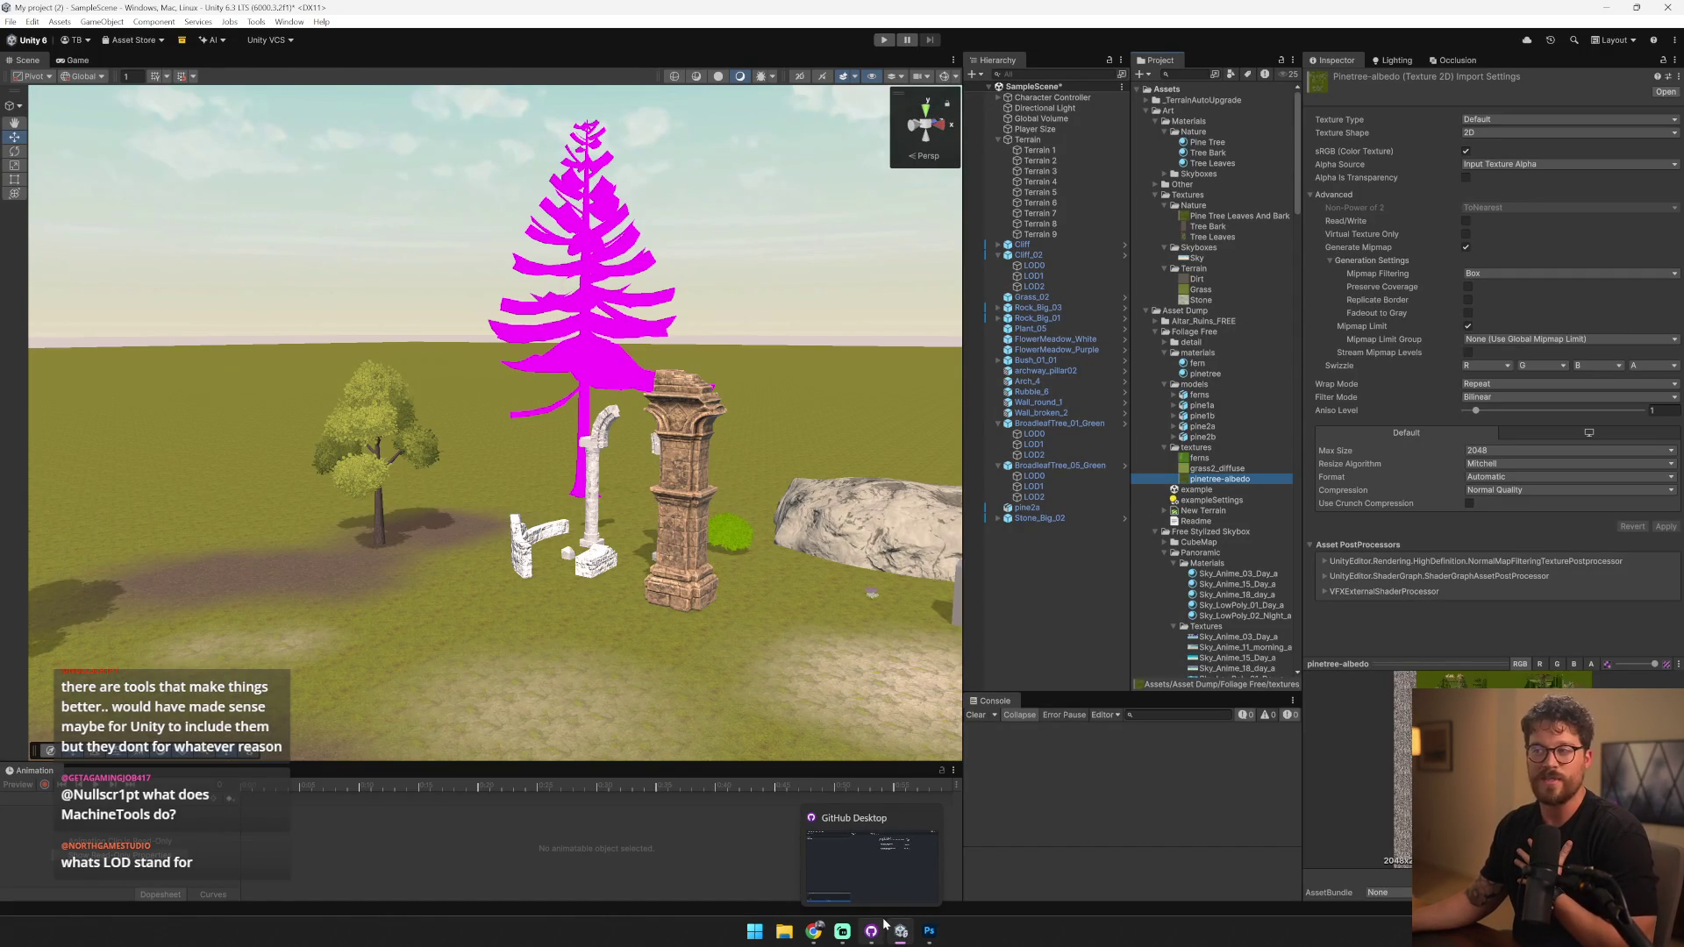
left_click_drag(346, 614, 334, 596)
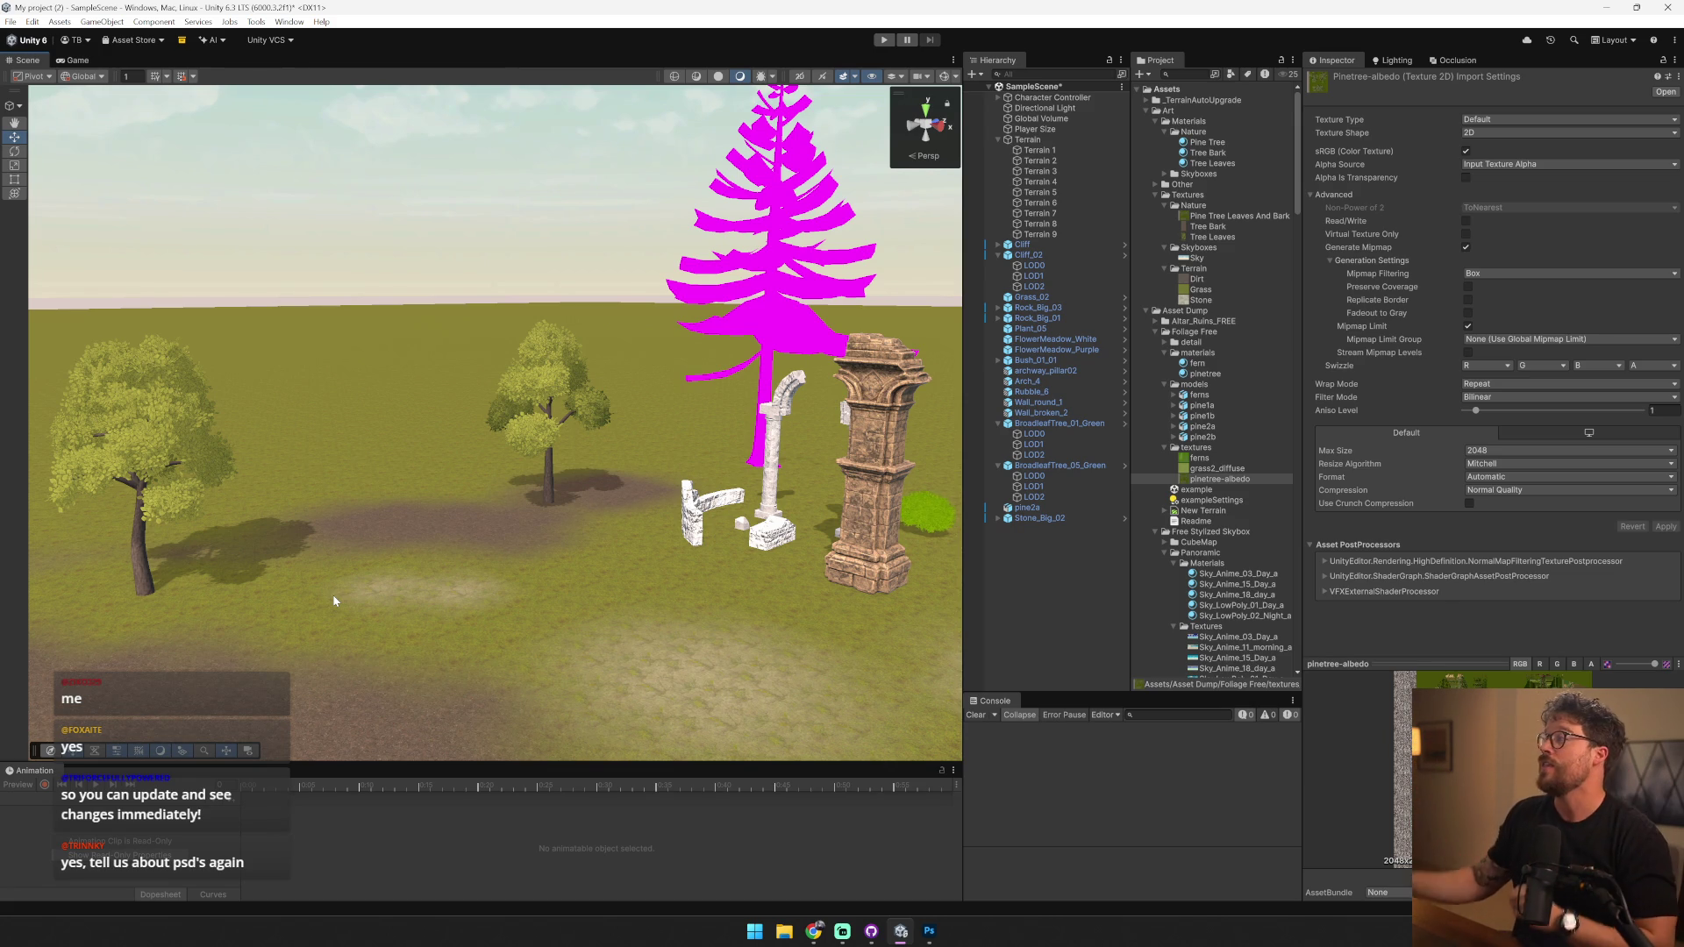
left_click(1457, 61)
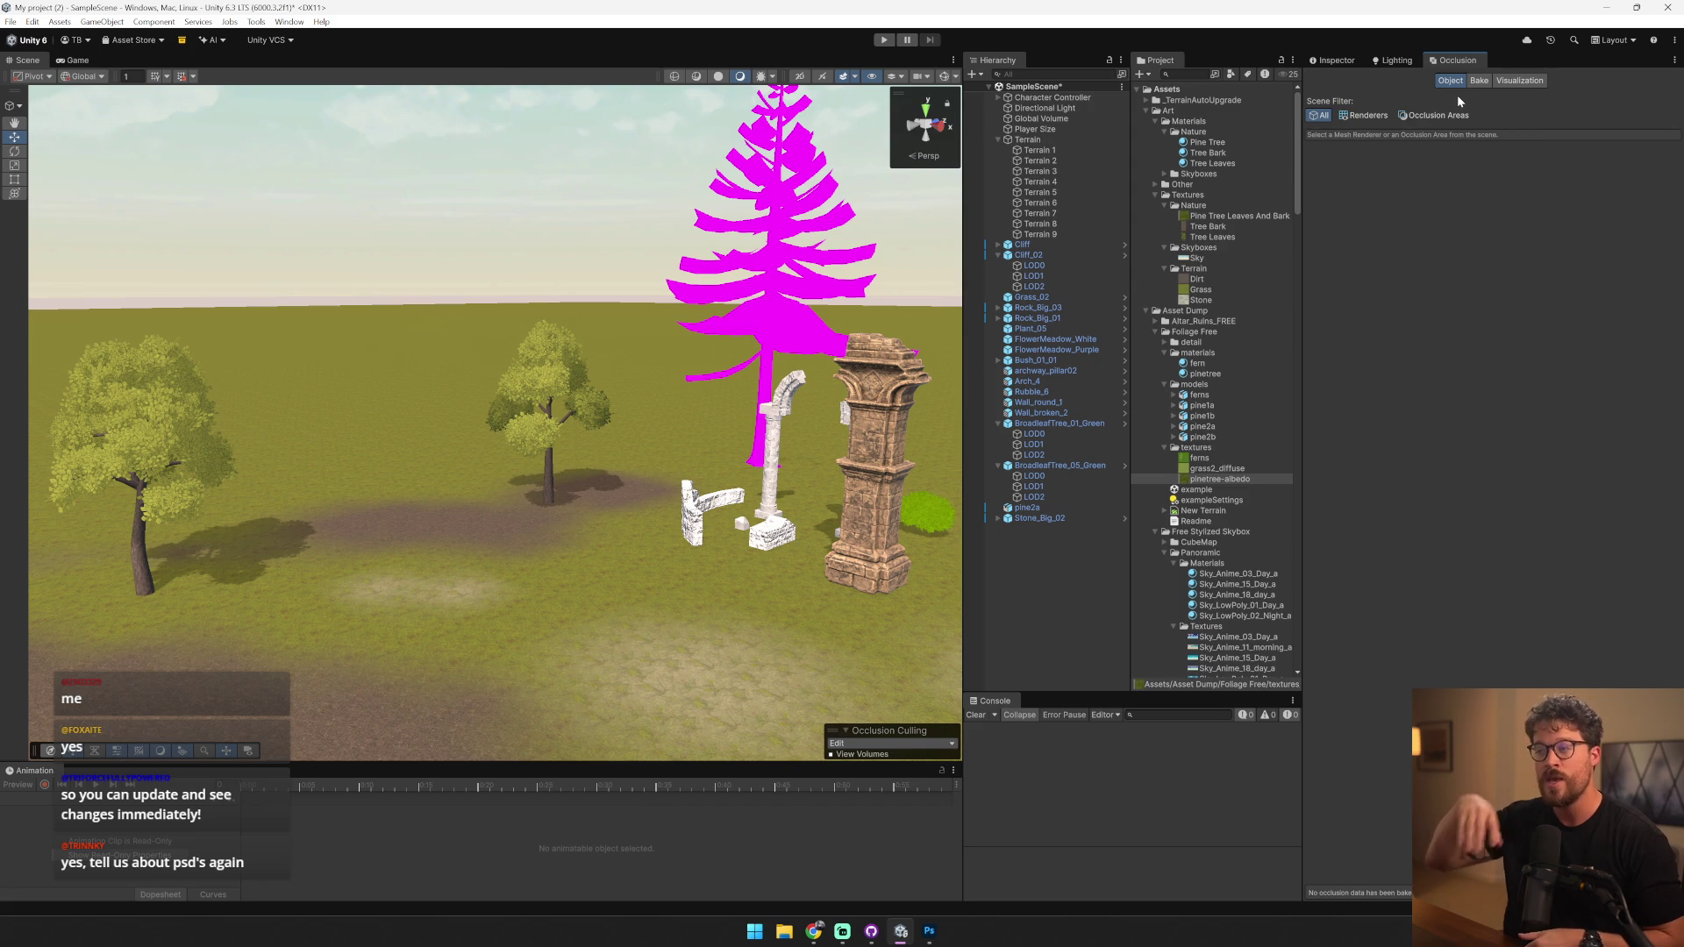
- Go back to the Inspector and reposition the Scene view around the ruins
left_click(1329, 59)
mouse_move(535, 491)
left_mouse_down()
mouse_move(519, 497)
mouse_move(489, 355)
mouse_move(553, 386)
mouse_move(729, 373)
mouse_move(689, 401)
mouse_move(158, 379)
mouse_move(601, 387)
mouse_move(763, 418)
mouse_move(313, 460)
left_mouse_up()
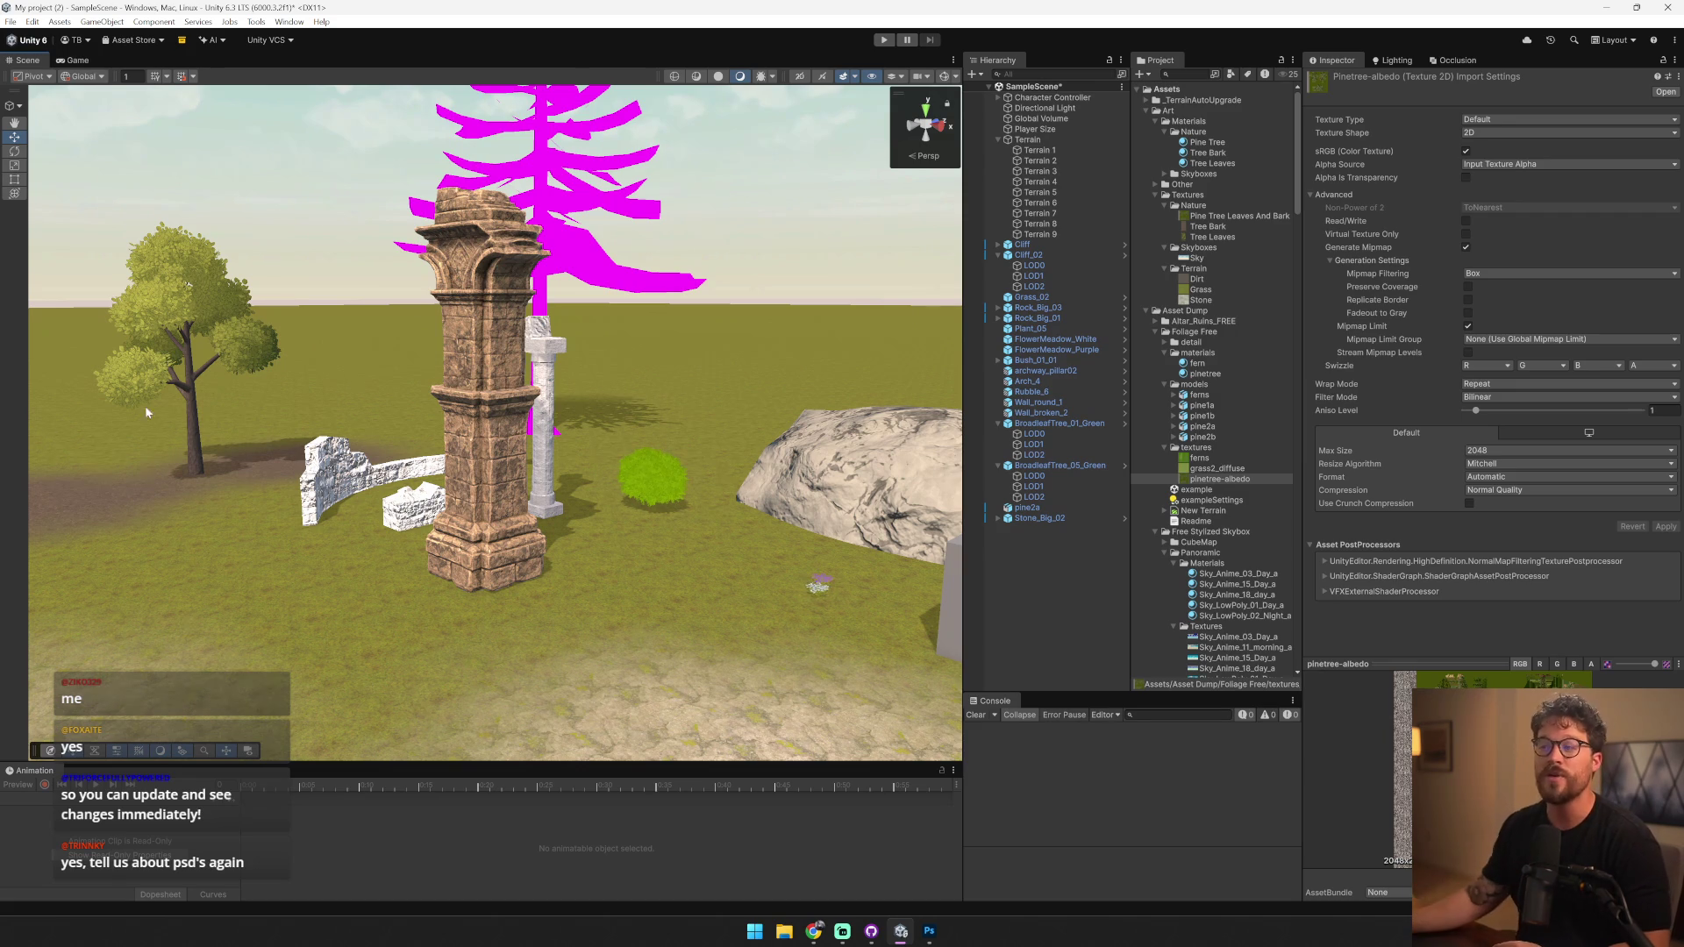
- Preview BroadleafTree_01_Green's LOD levels with the LOD Group slider, then select the magenta pine2a tree
left_click(191, 363)
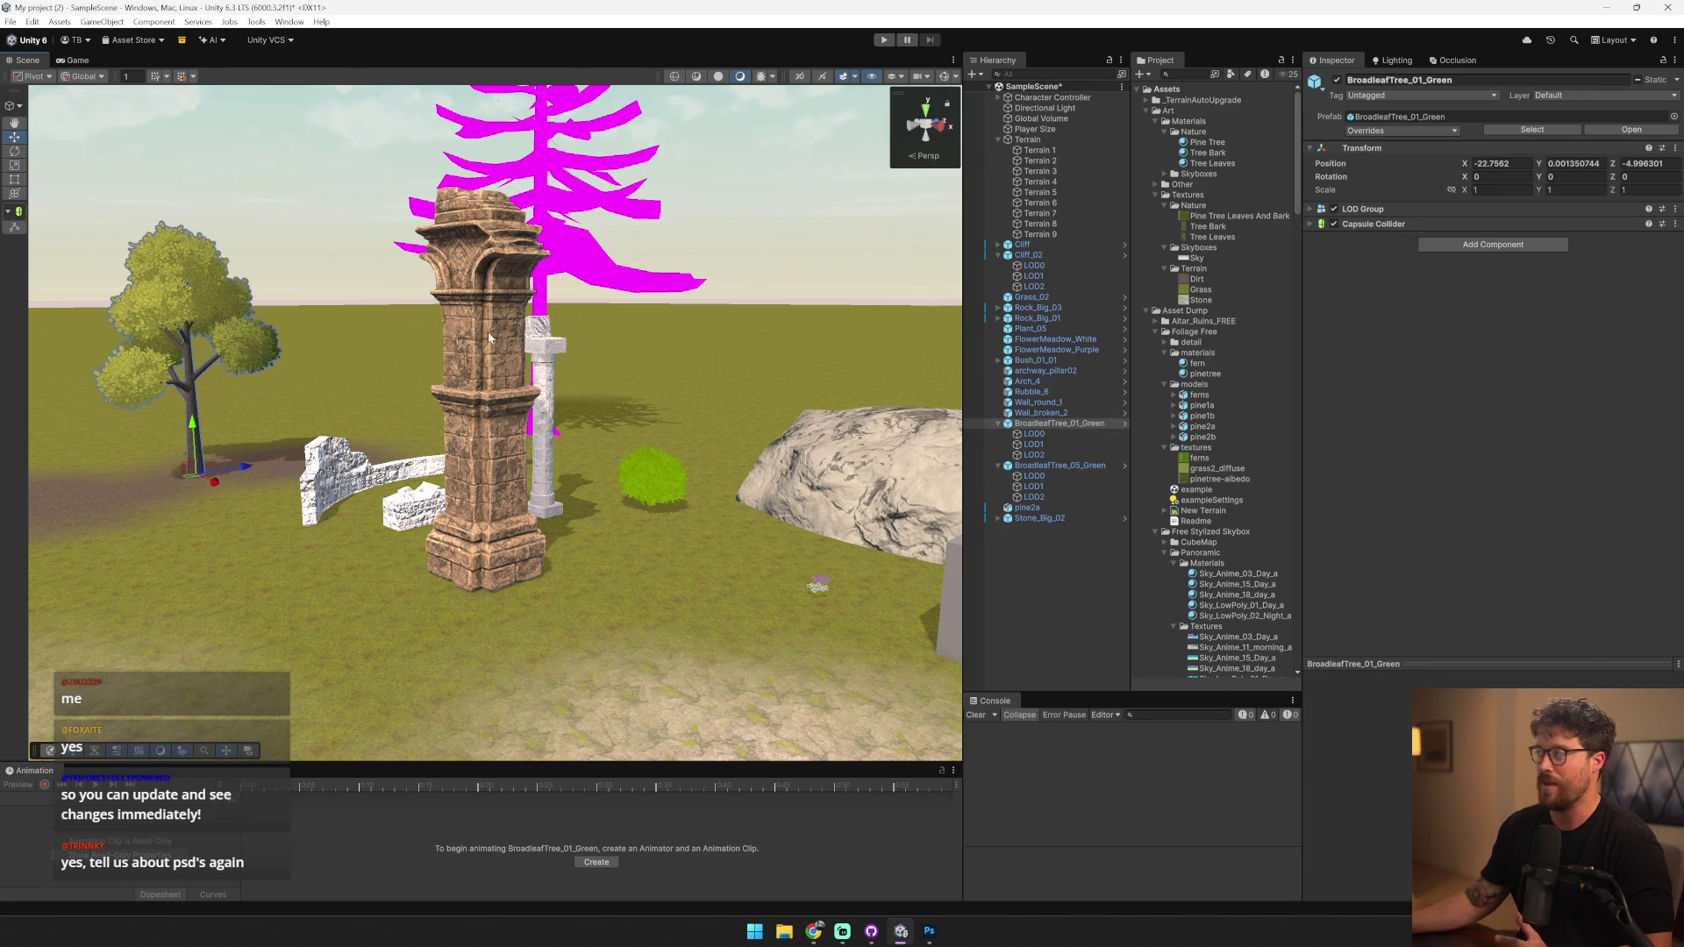
left_click(1414, 210)
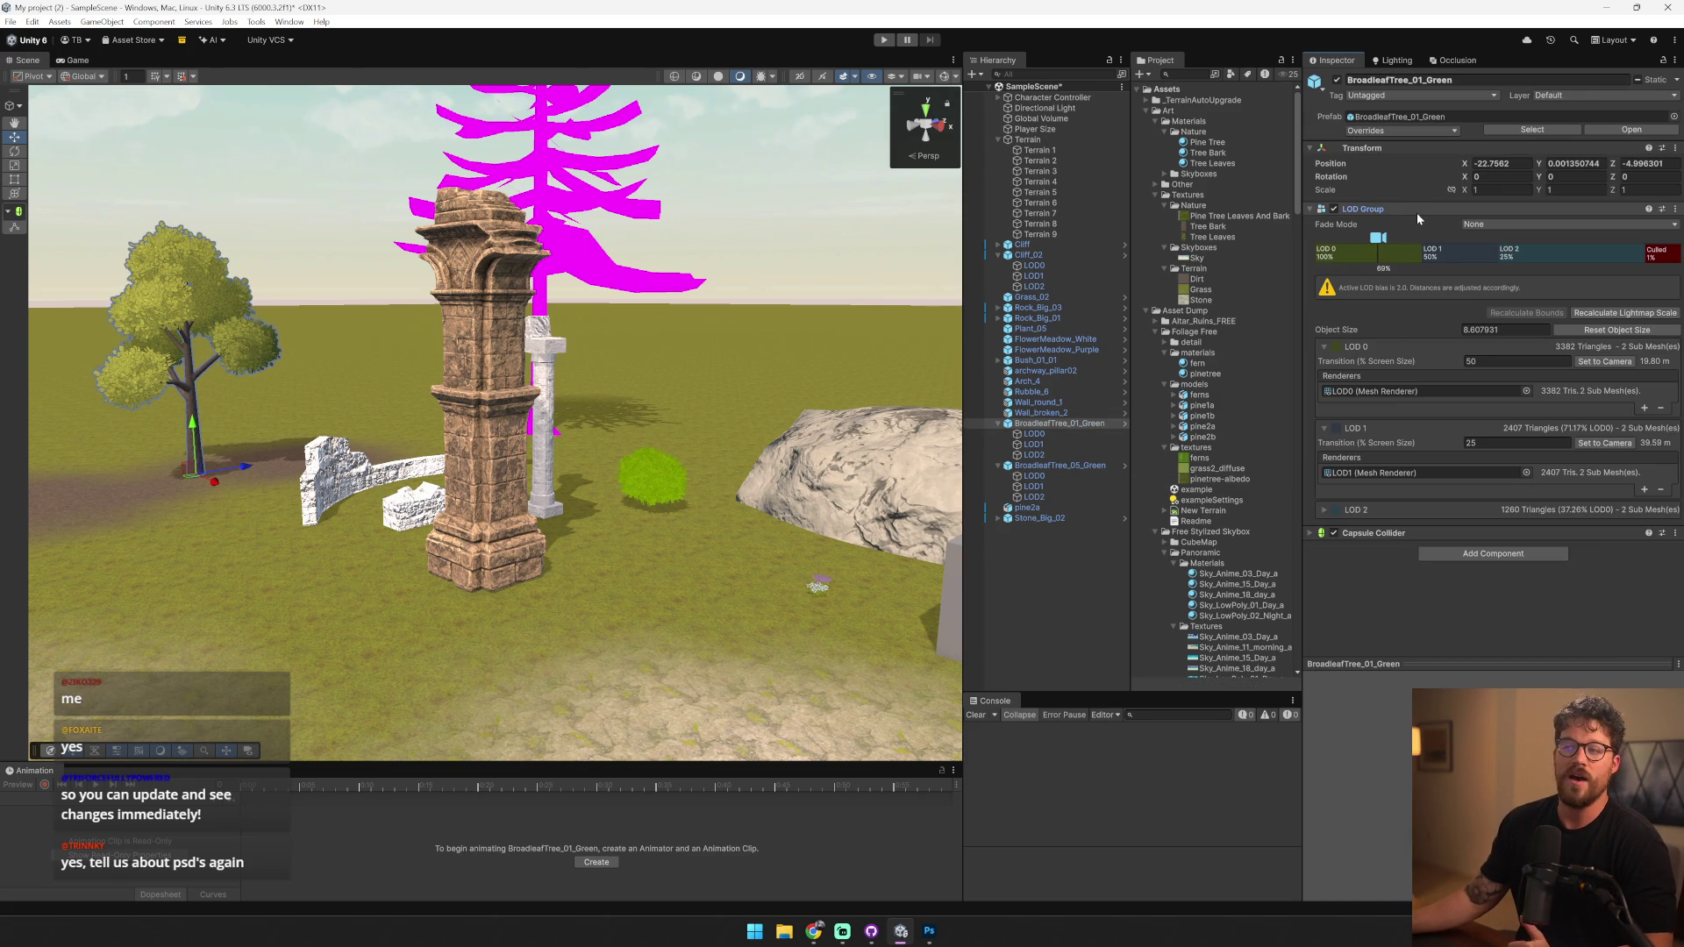
left_click_drag(561, 351, 764, 351)
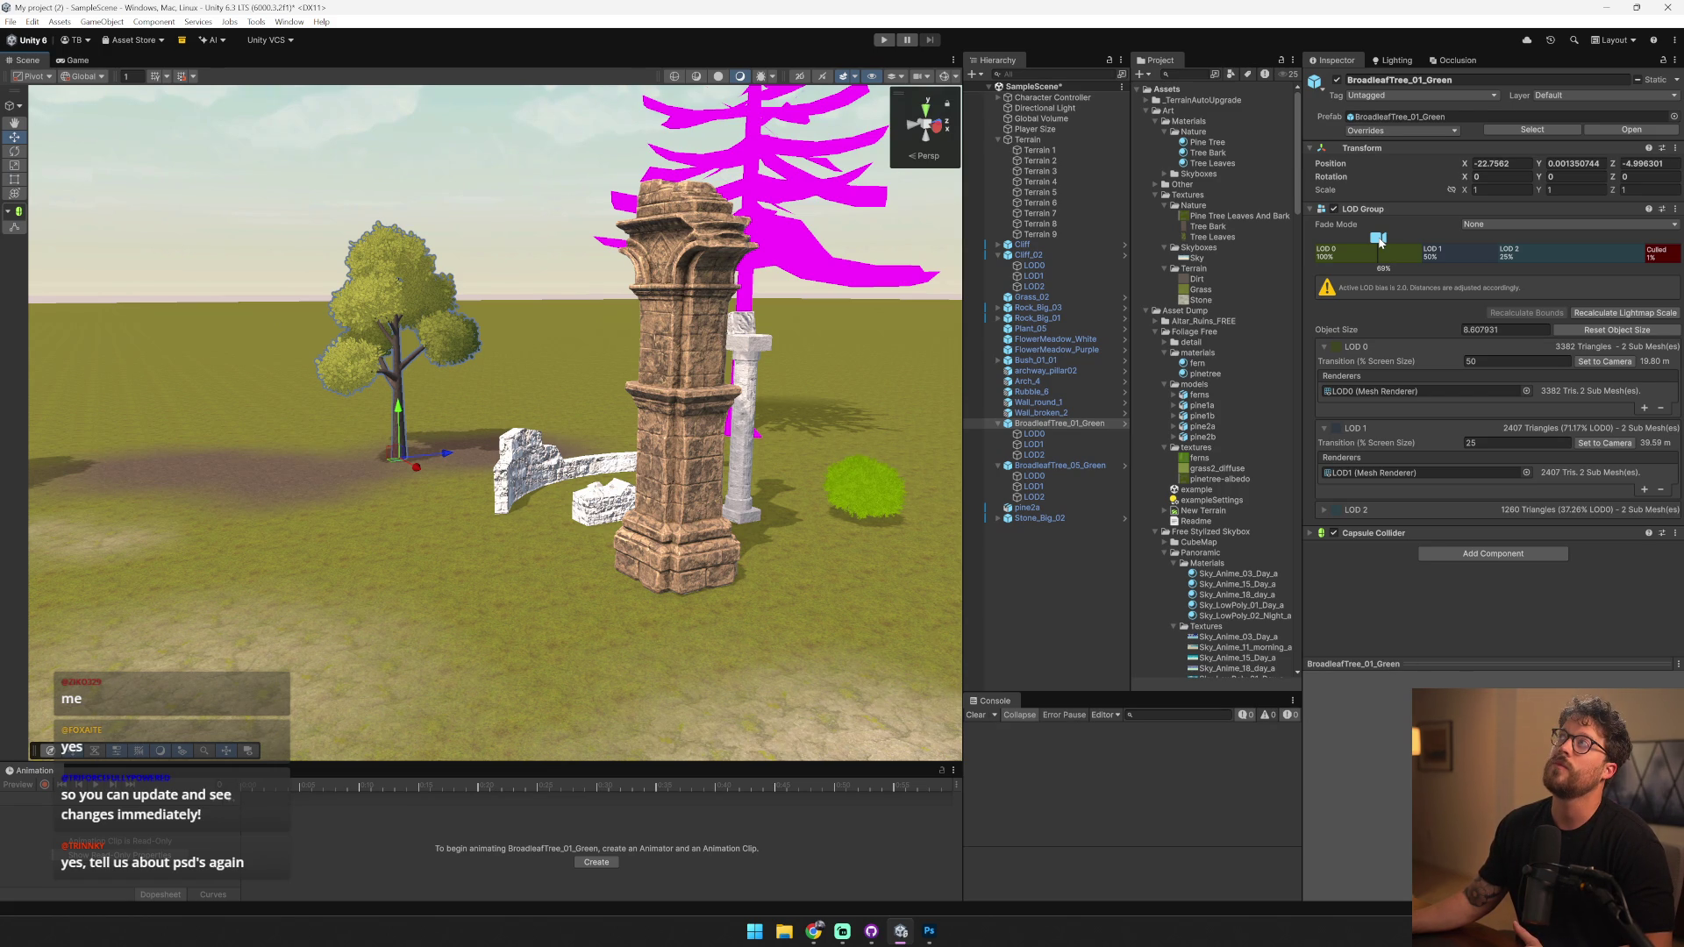
mouse_move(1379, 240)
left_mouse_down()
mouse_move(1652, 264)
mouse_move(1513, 265)
mouse_move(1568, 272)
mouse_move(1447, 288)
mouse_move(1260, 255)
left_mouse_up()
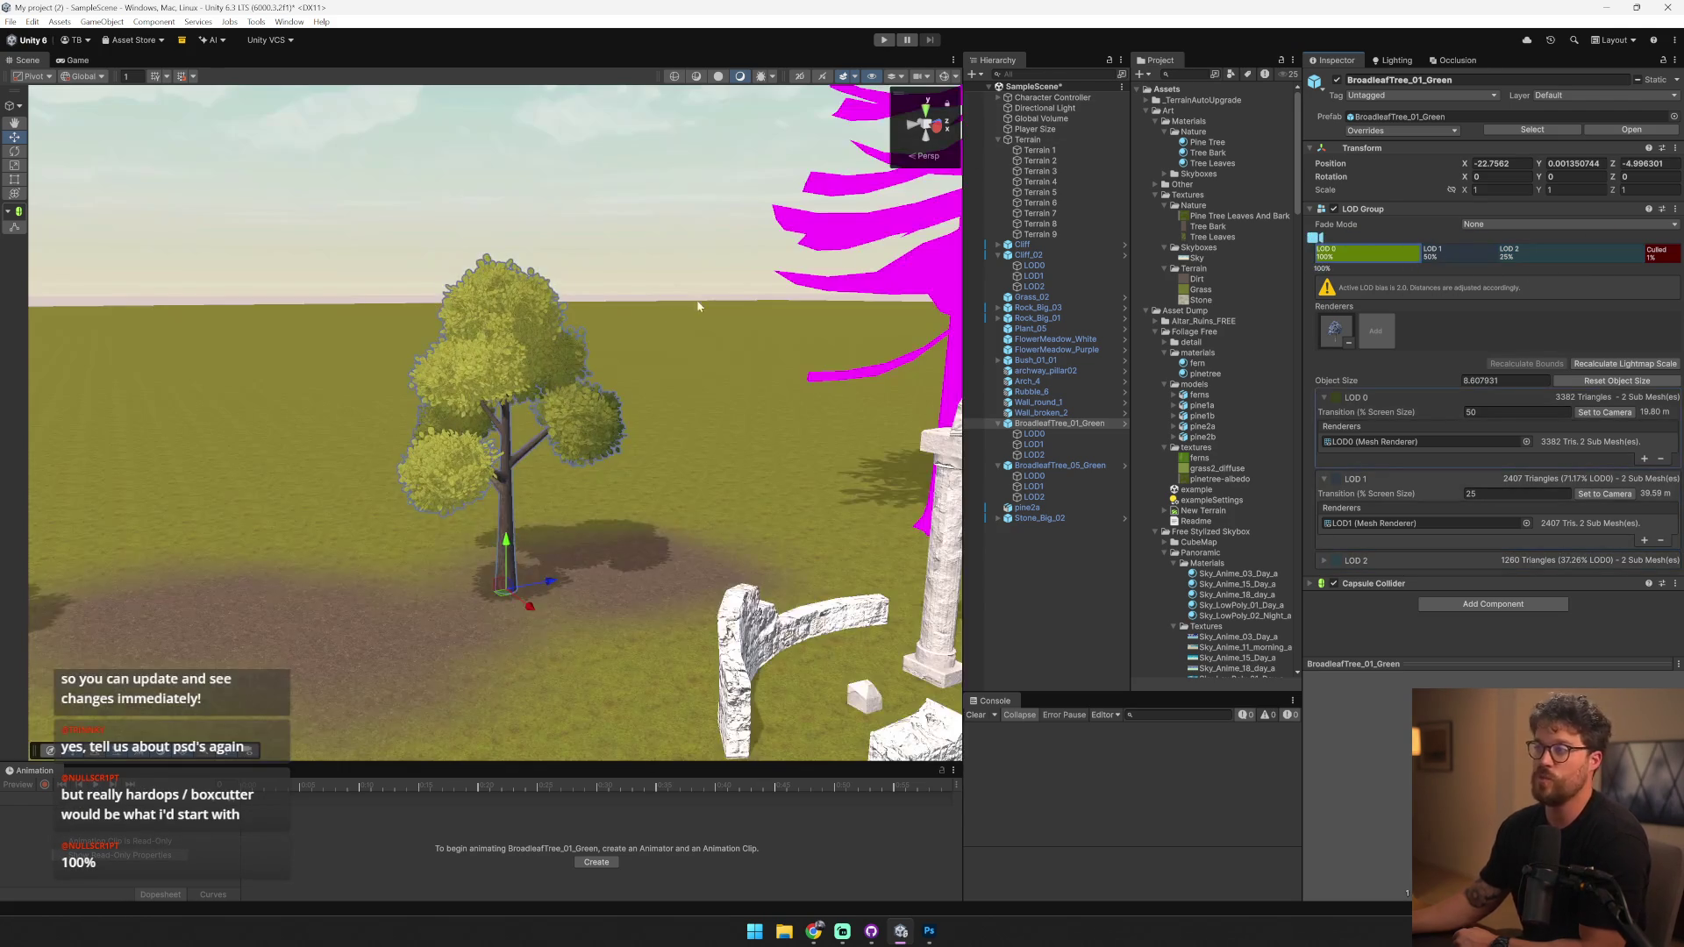
scroll(772, 285, "down", 5)
mouse_move(1370, 237)
left_mouse_down()
mouse_move(1653, 242)
mouse_move(1318, 239)
left_mouse_up()
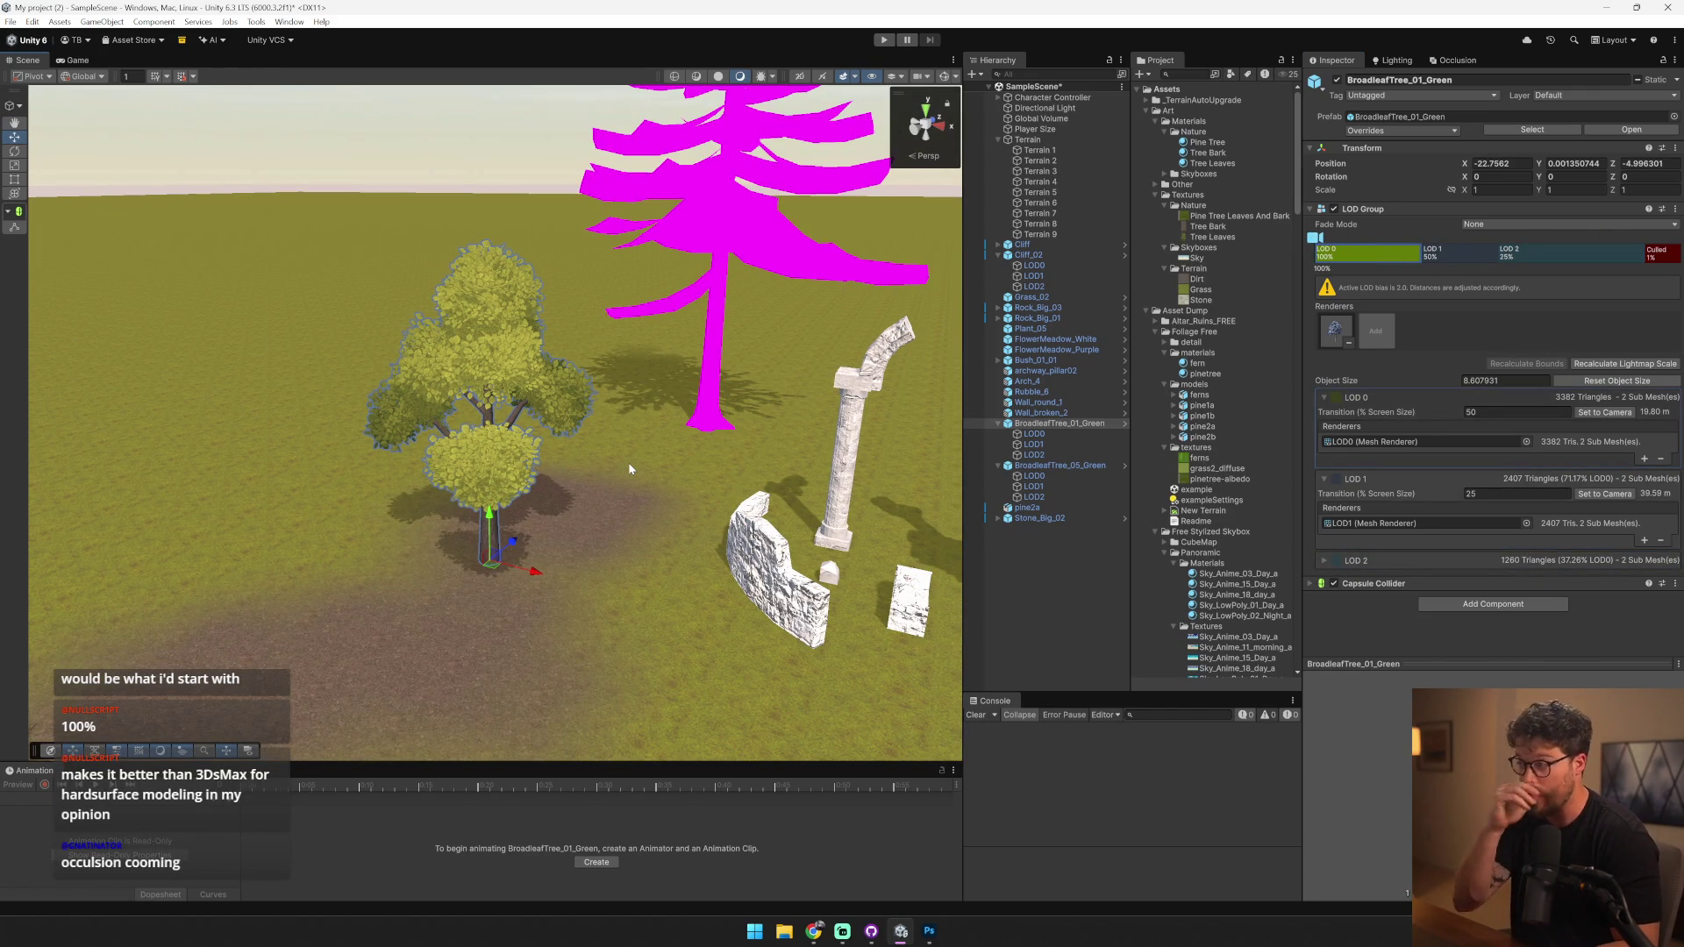
left_click(715, 348)
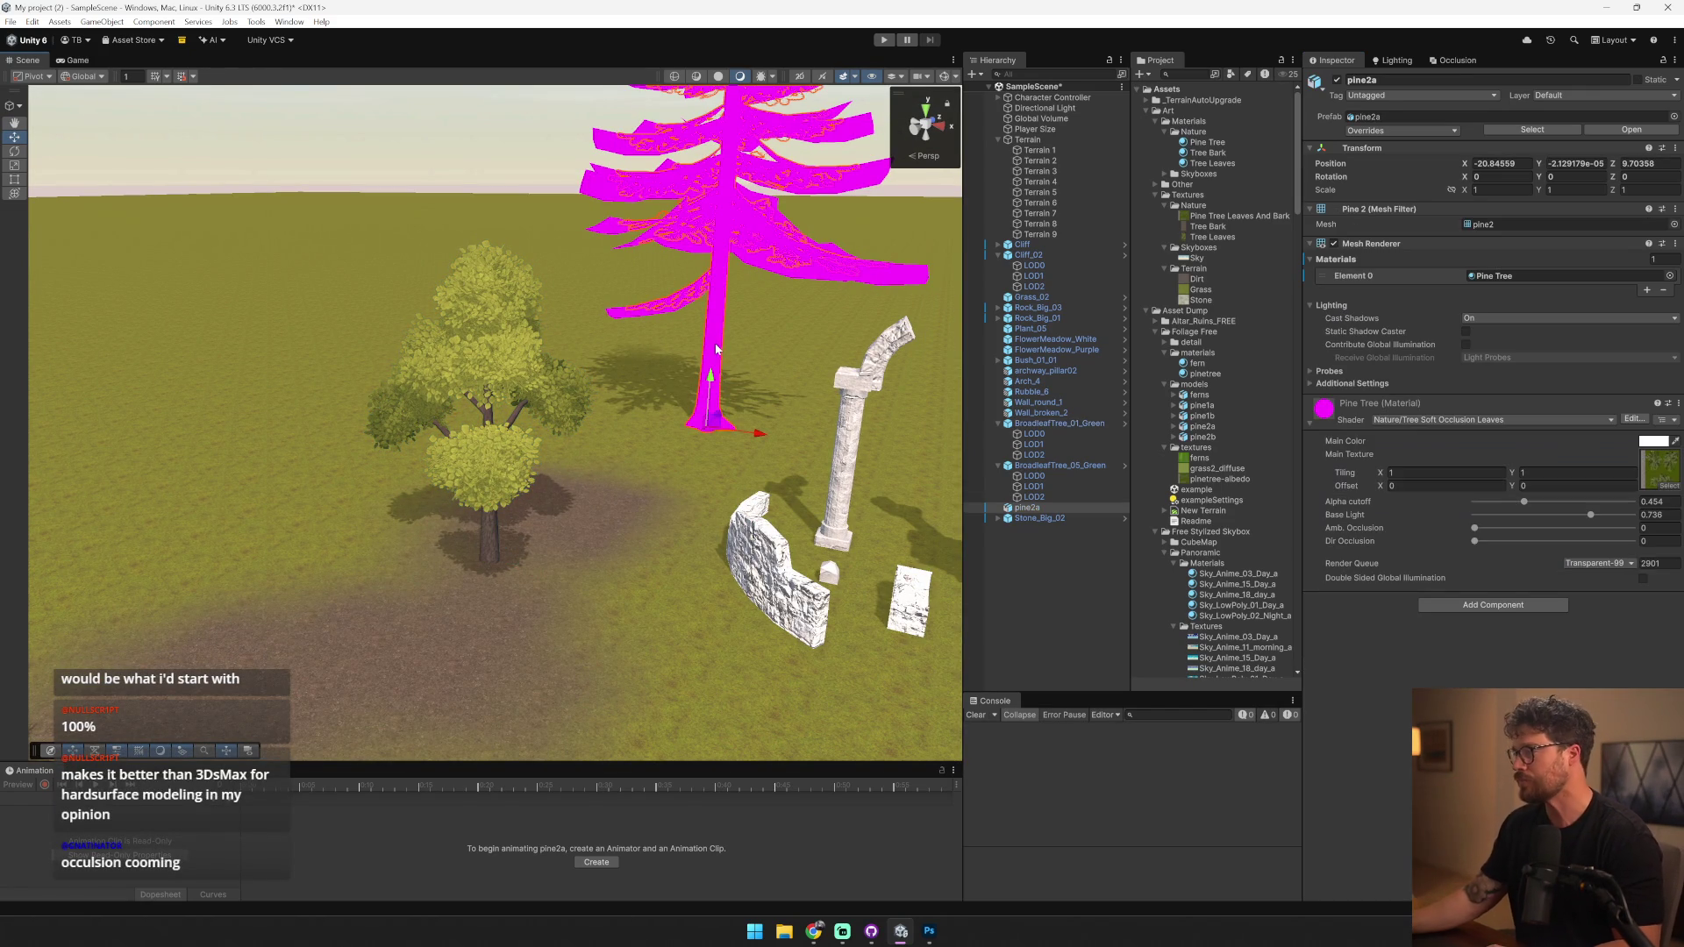
- Set the Pine Tree material's shader to Universal Render Pipeline > Nature > SpeedTree9_URP
left_click(1660, 469)
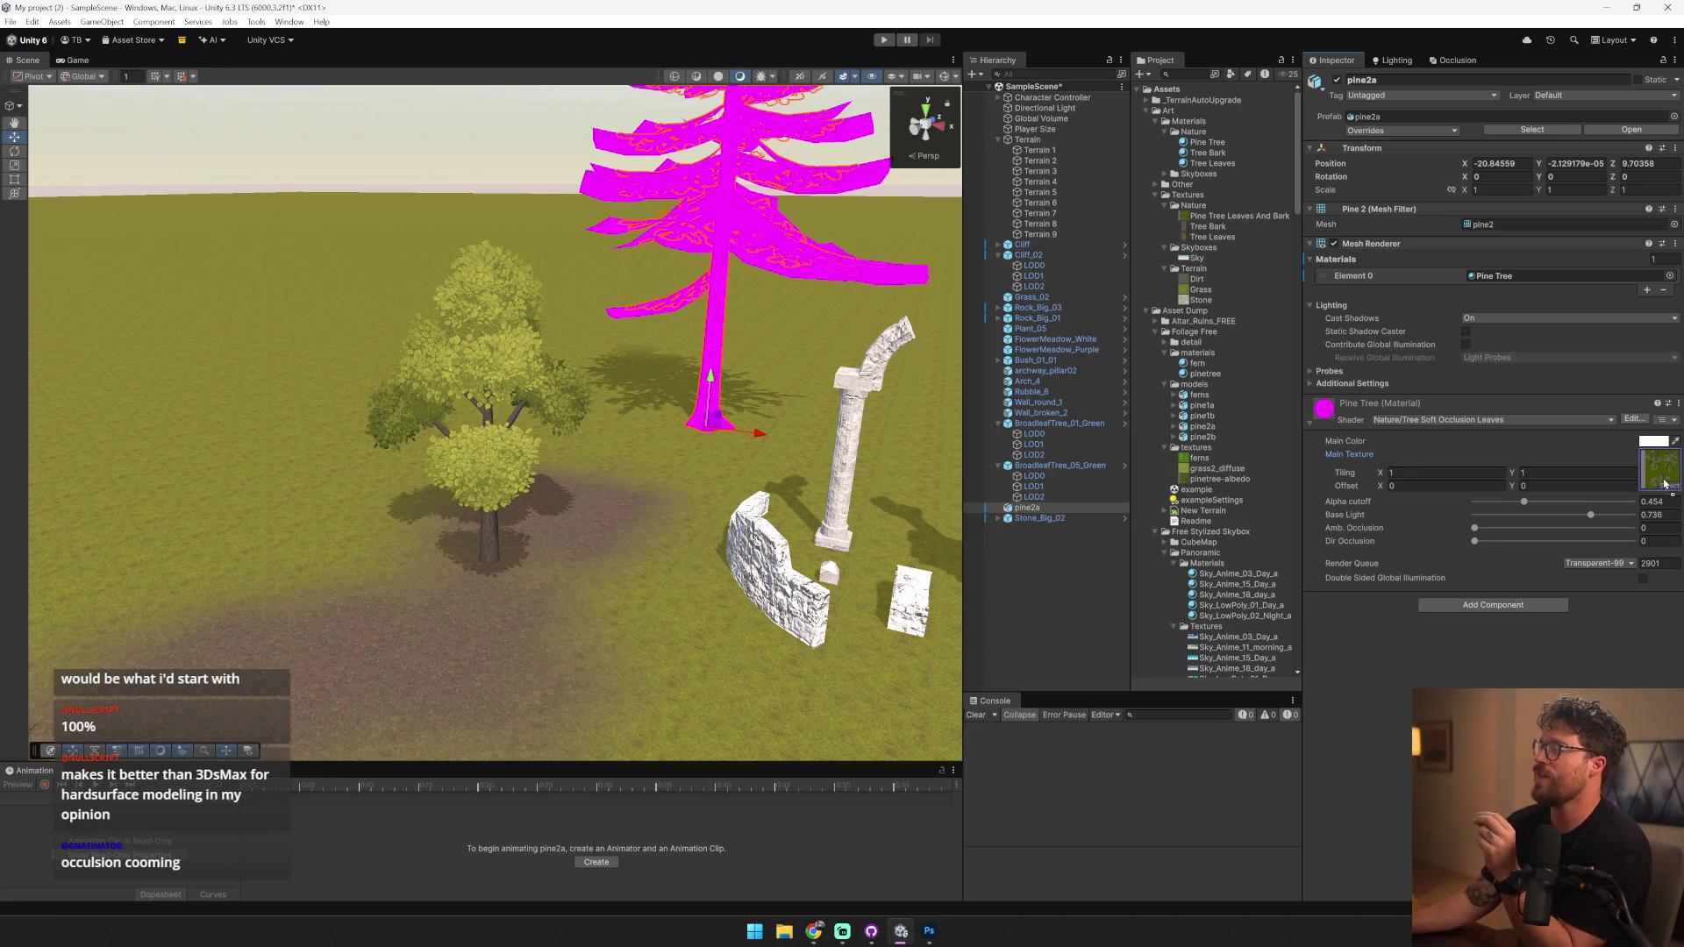
left_click(1525, 421)
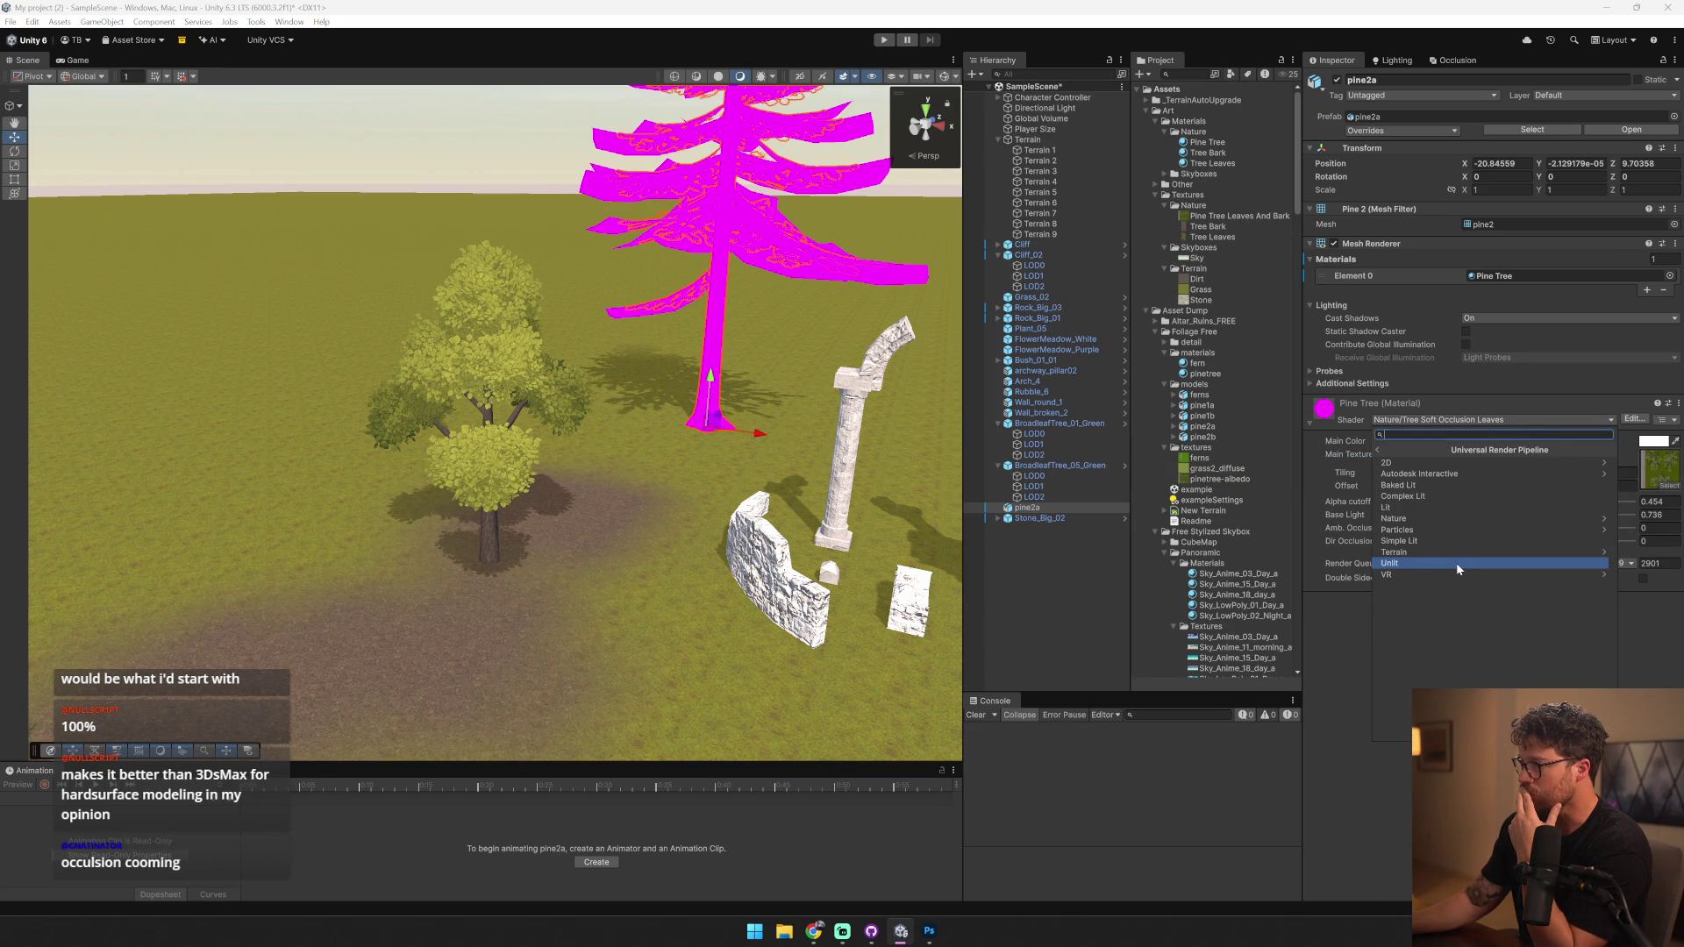
left_click(1444, 515)
left_click(1445, 509)
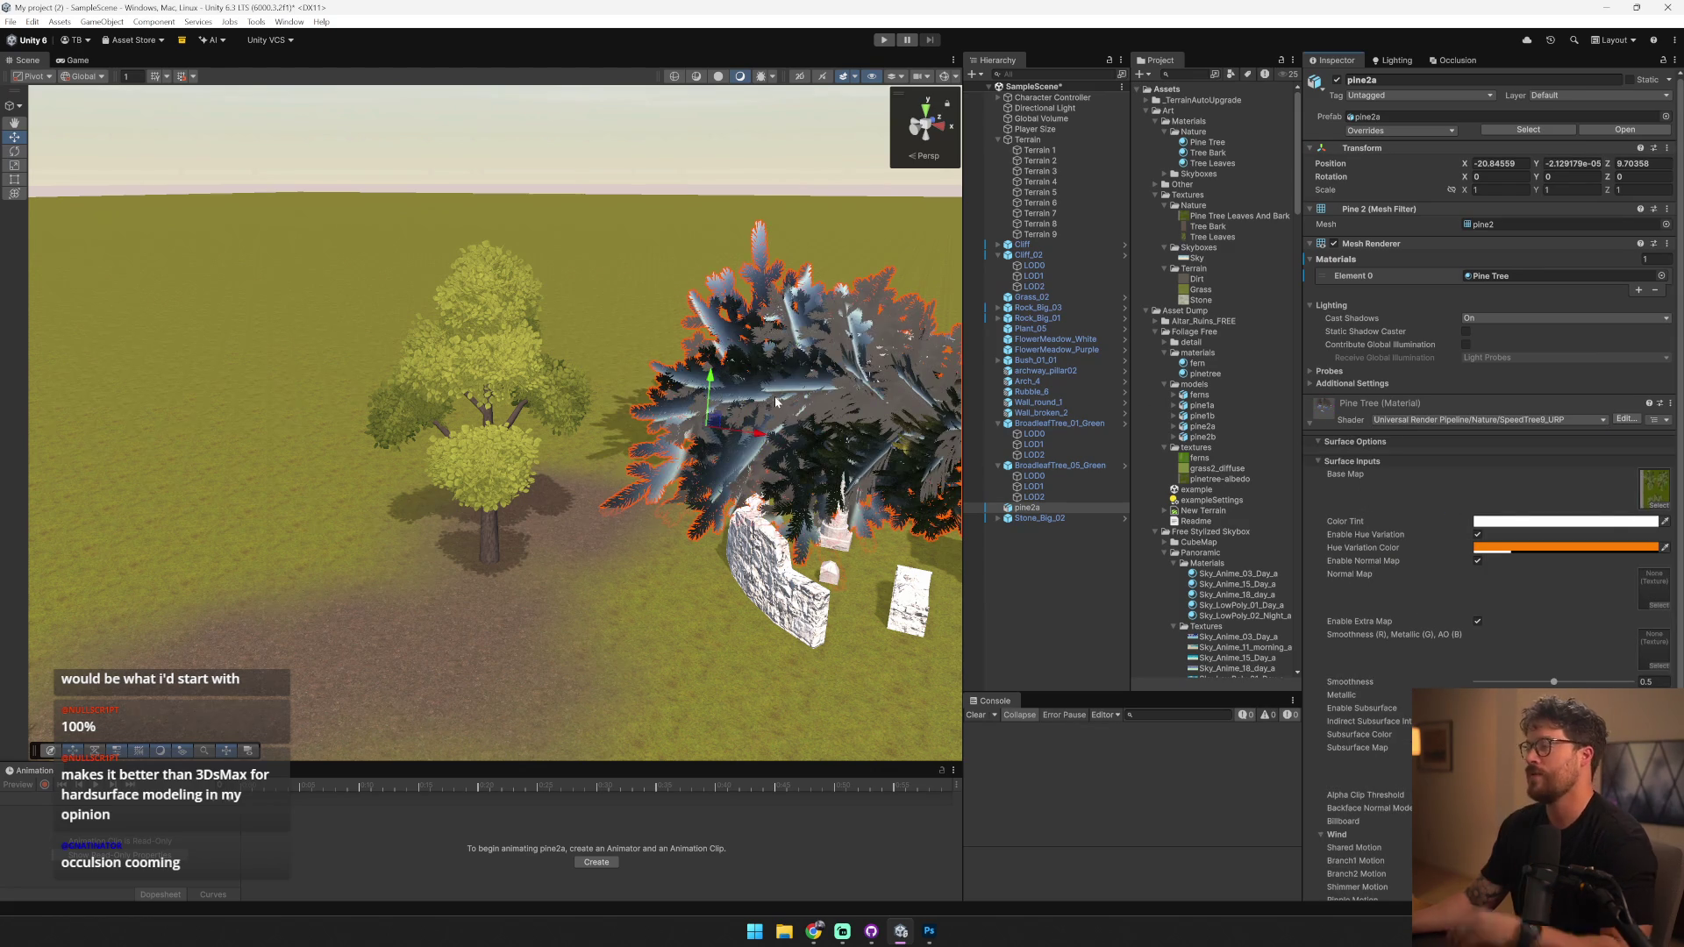
mouse_move(526, 421)
left_mouse_down()
mouse_move(1248, 413)
mouse_move(1427, 391)
left_mouse_up()
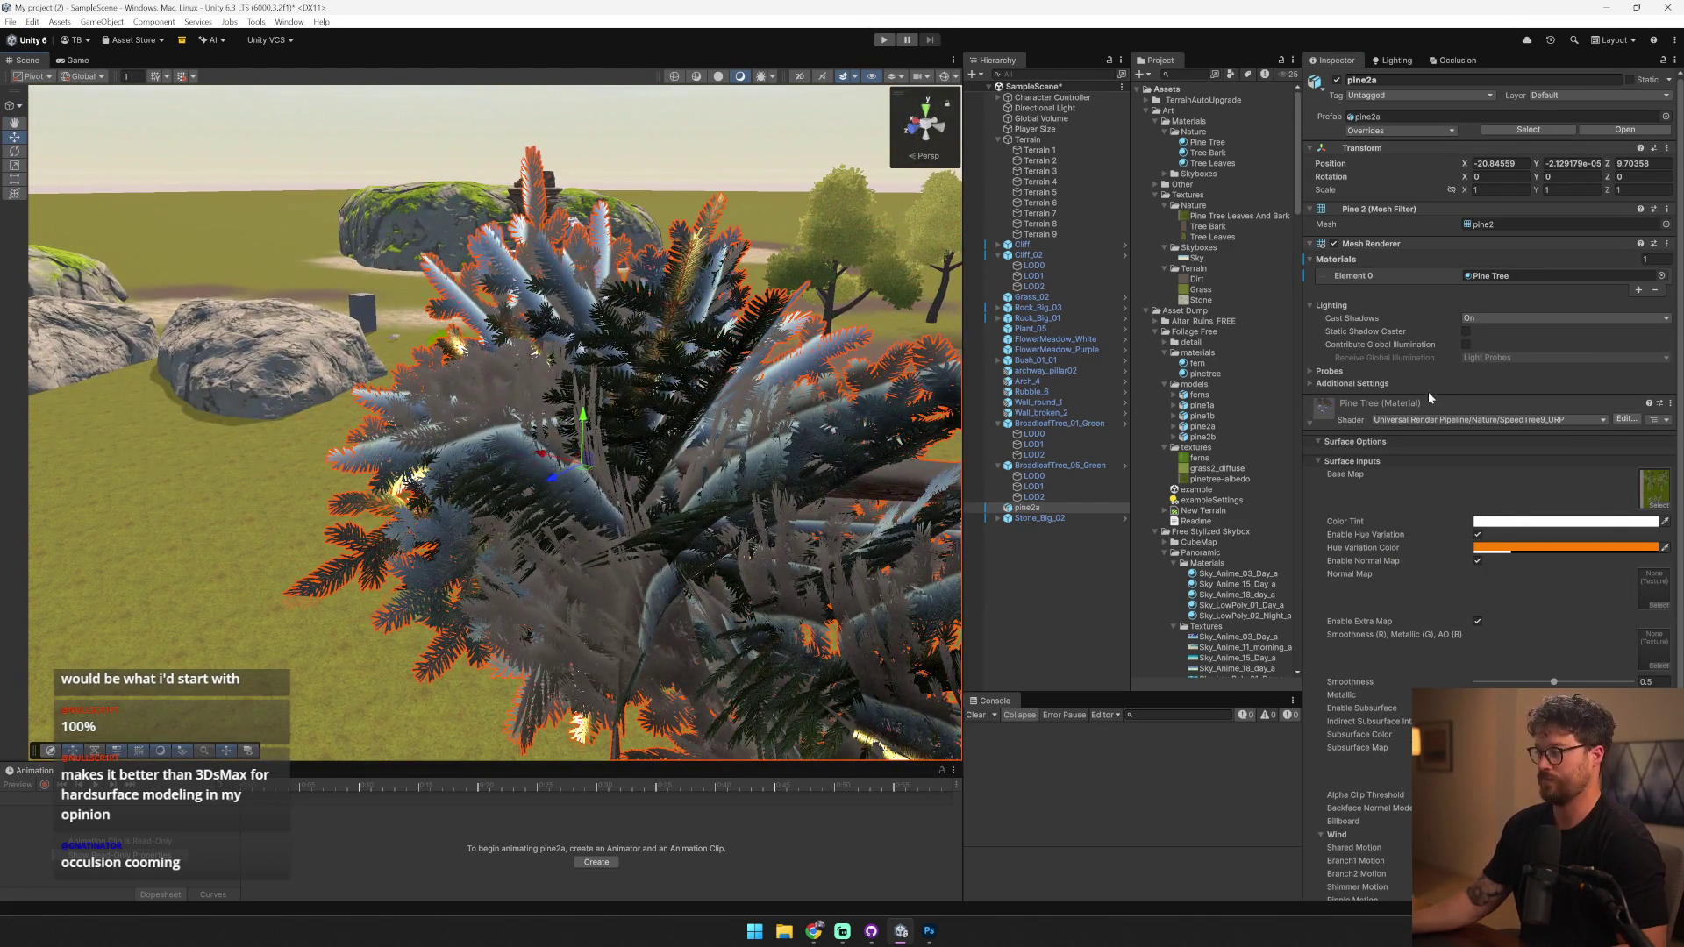
- Toggle Billboard on the Pine Tree material and reopen its Wind settings while viewing the pine
scroll(1439, 439, "down", 2)
left_click(1477, 760)
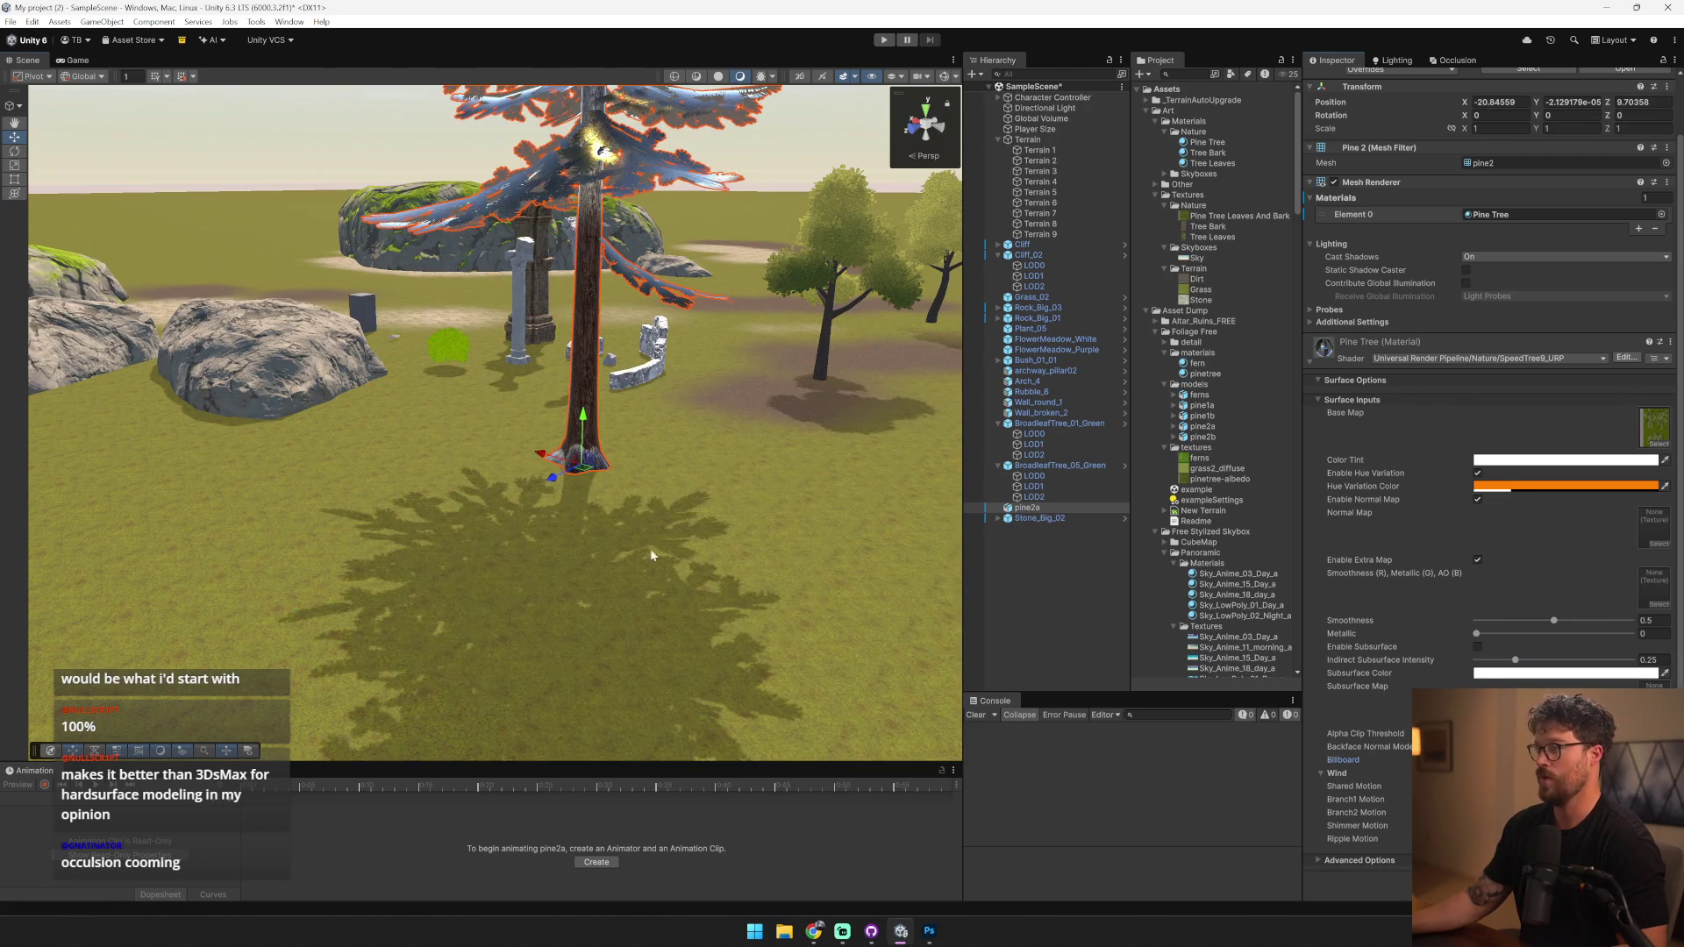
left_click_drag(749, 571, 746, 526)
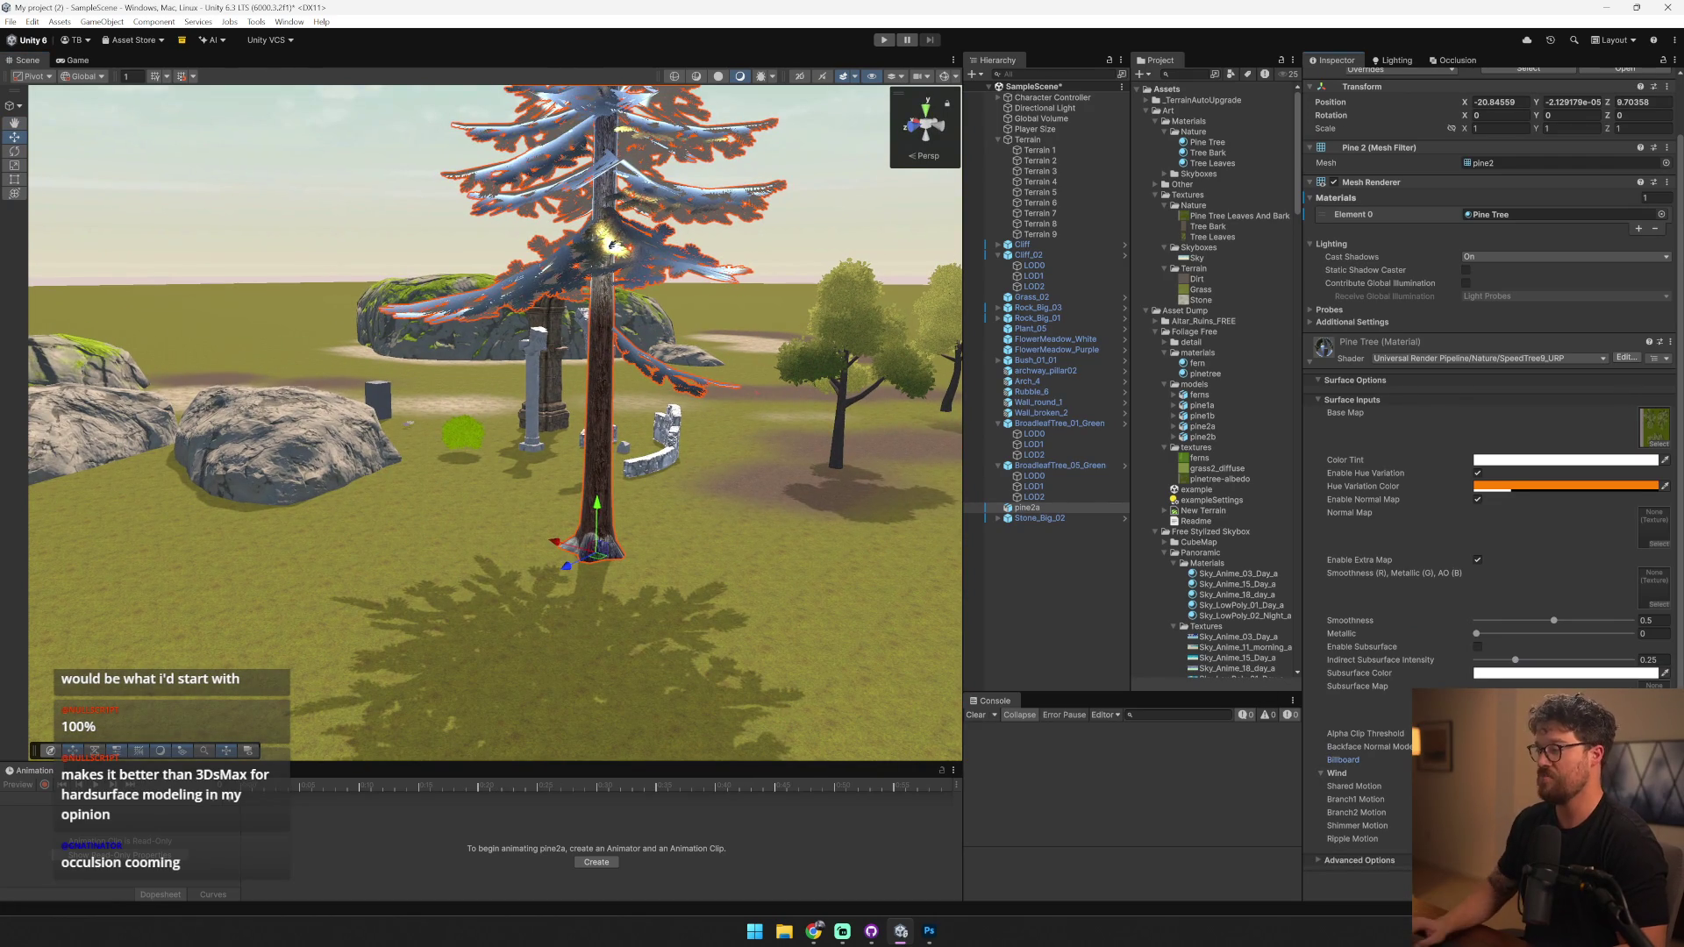
mouse_move(726, 356)
left_mouse_down()
mouse_move(886, 255)
mouse_move(726, 365)
mouse_move(763, 362)
left_mouse_up()
left_click(1336, 772)
left_click(1335, 834)
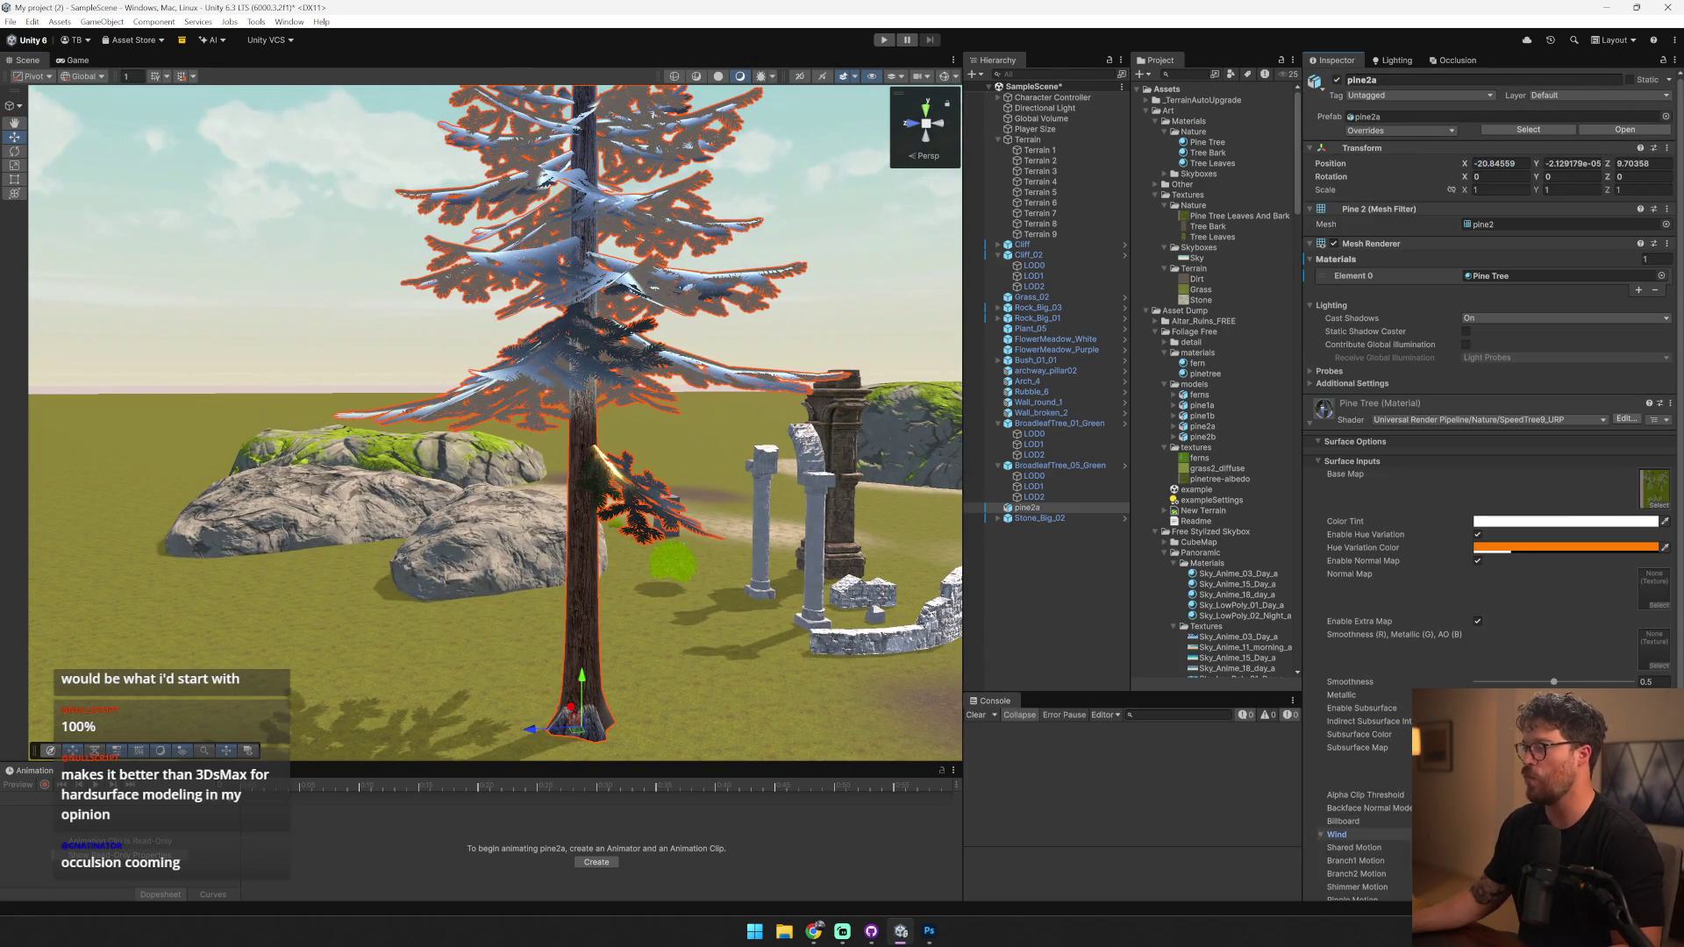
- Switch off hue variation and lower smoothness from 0.5 to 0 on the Pine Tree material
left_click_drag(610, 561, 456, 522)
scroll(447, 513, "up", 3)
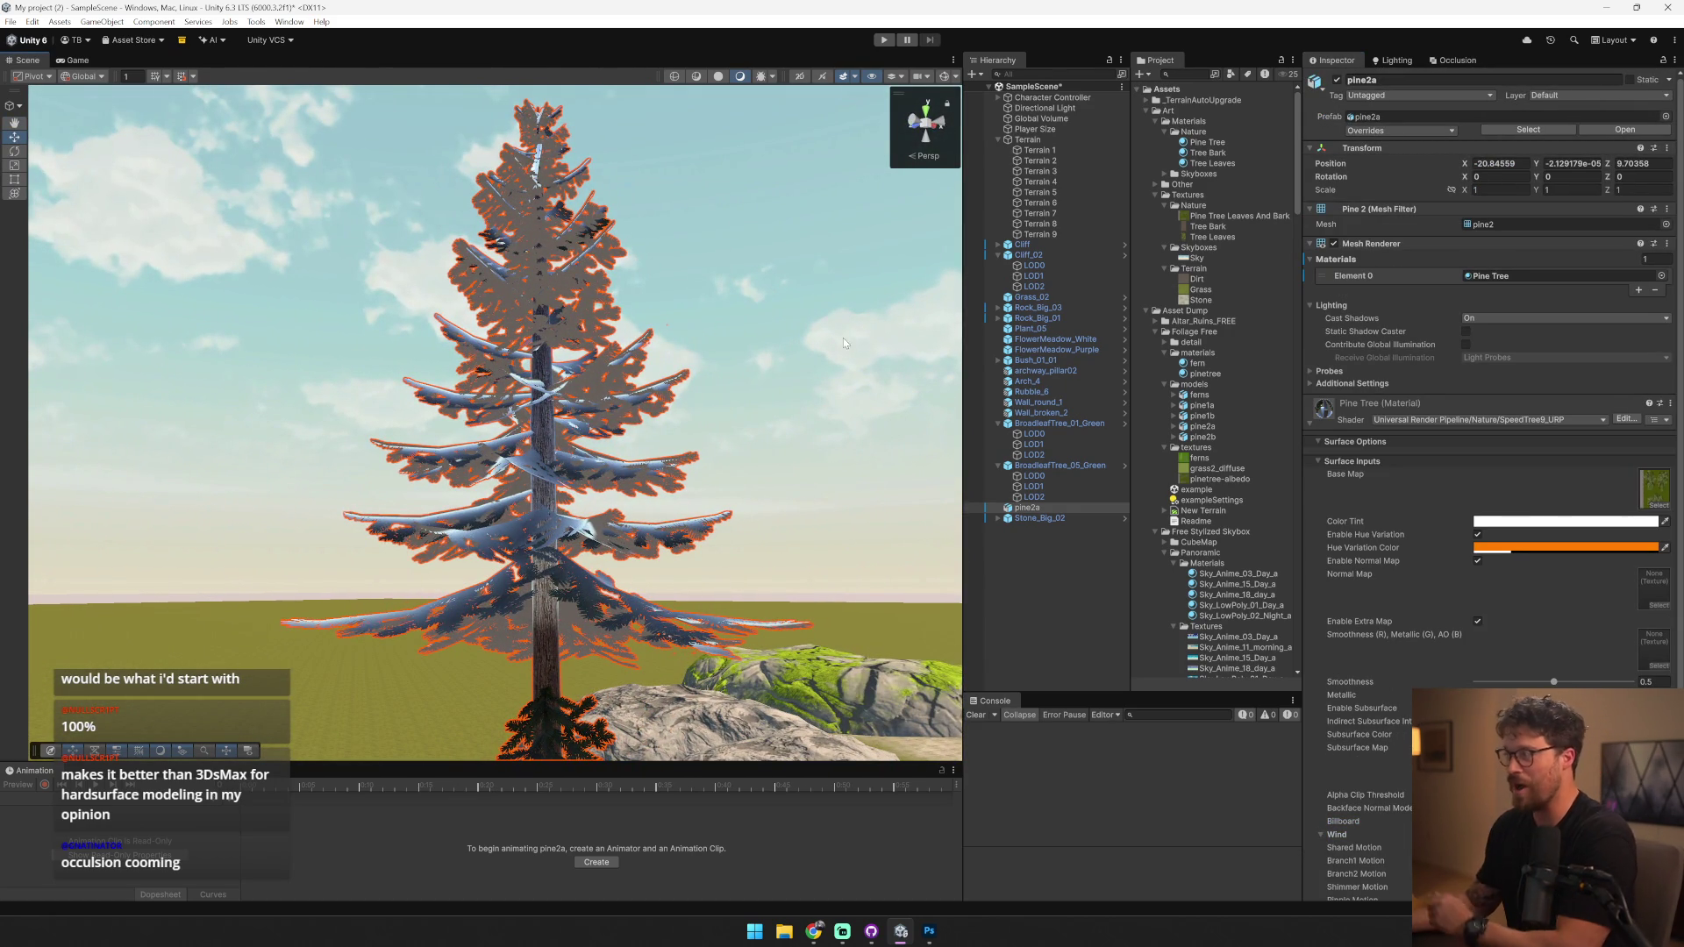
scroll(1380, 500, "down", 2)
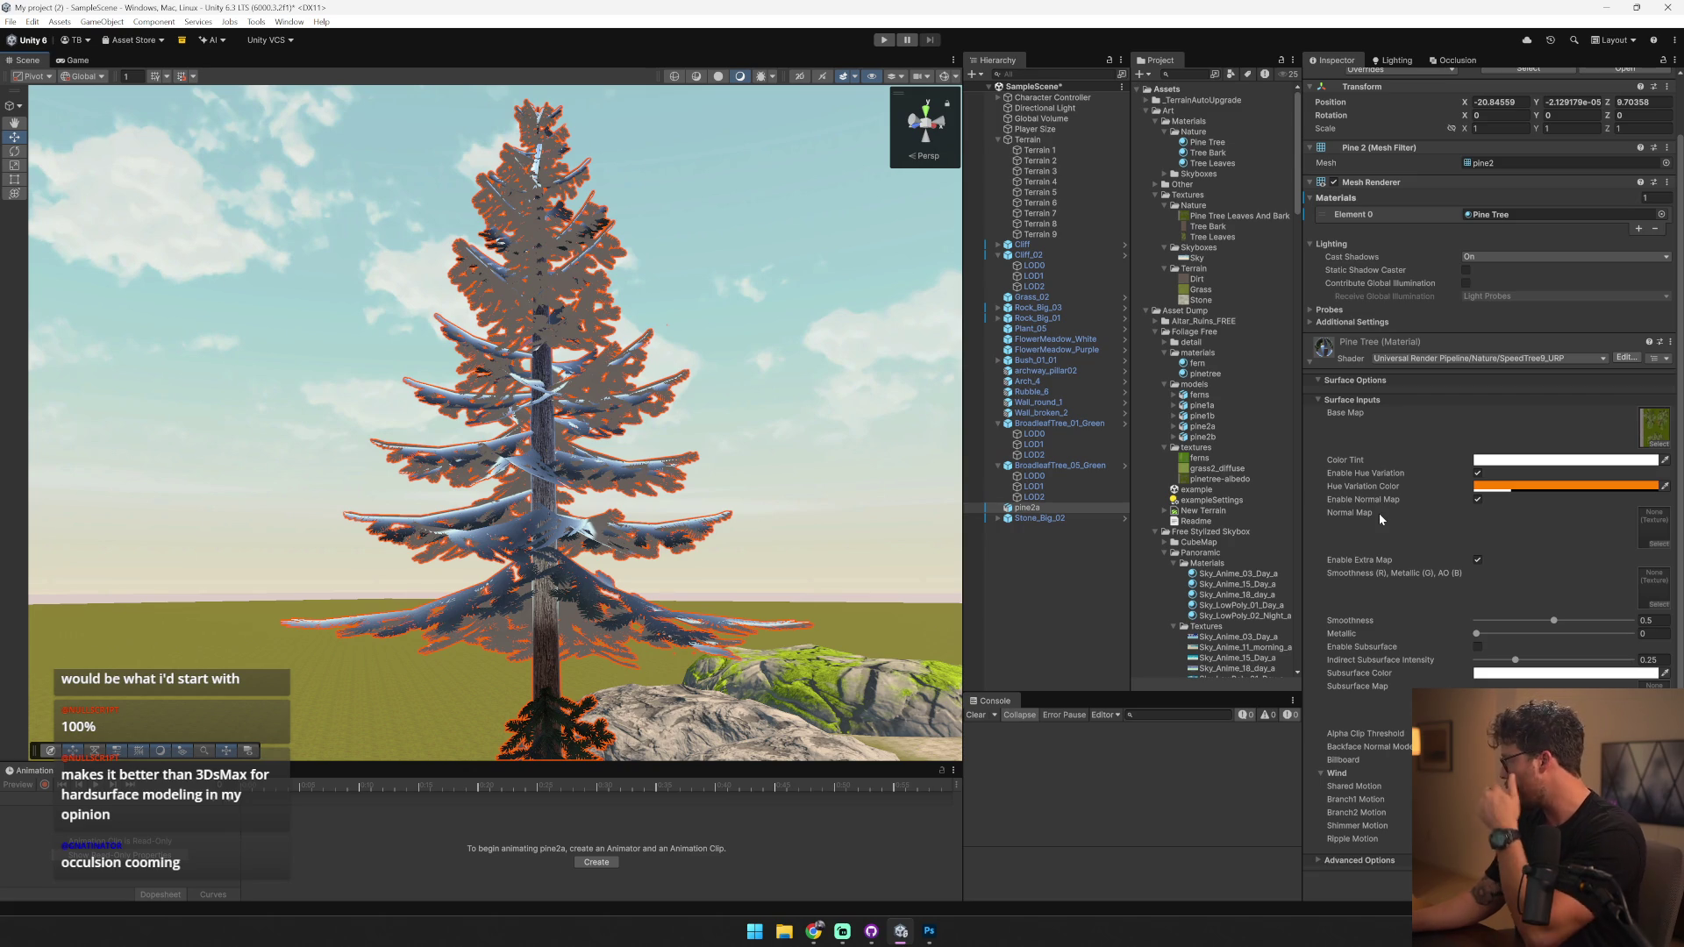
left_click_drag(526, 526, 587, 528)
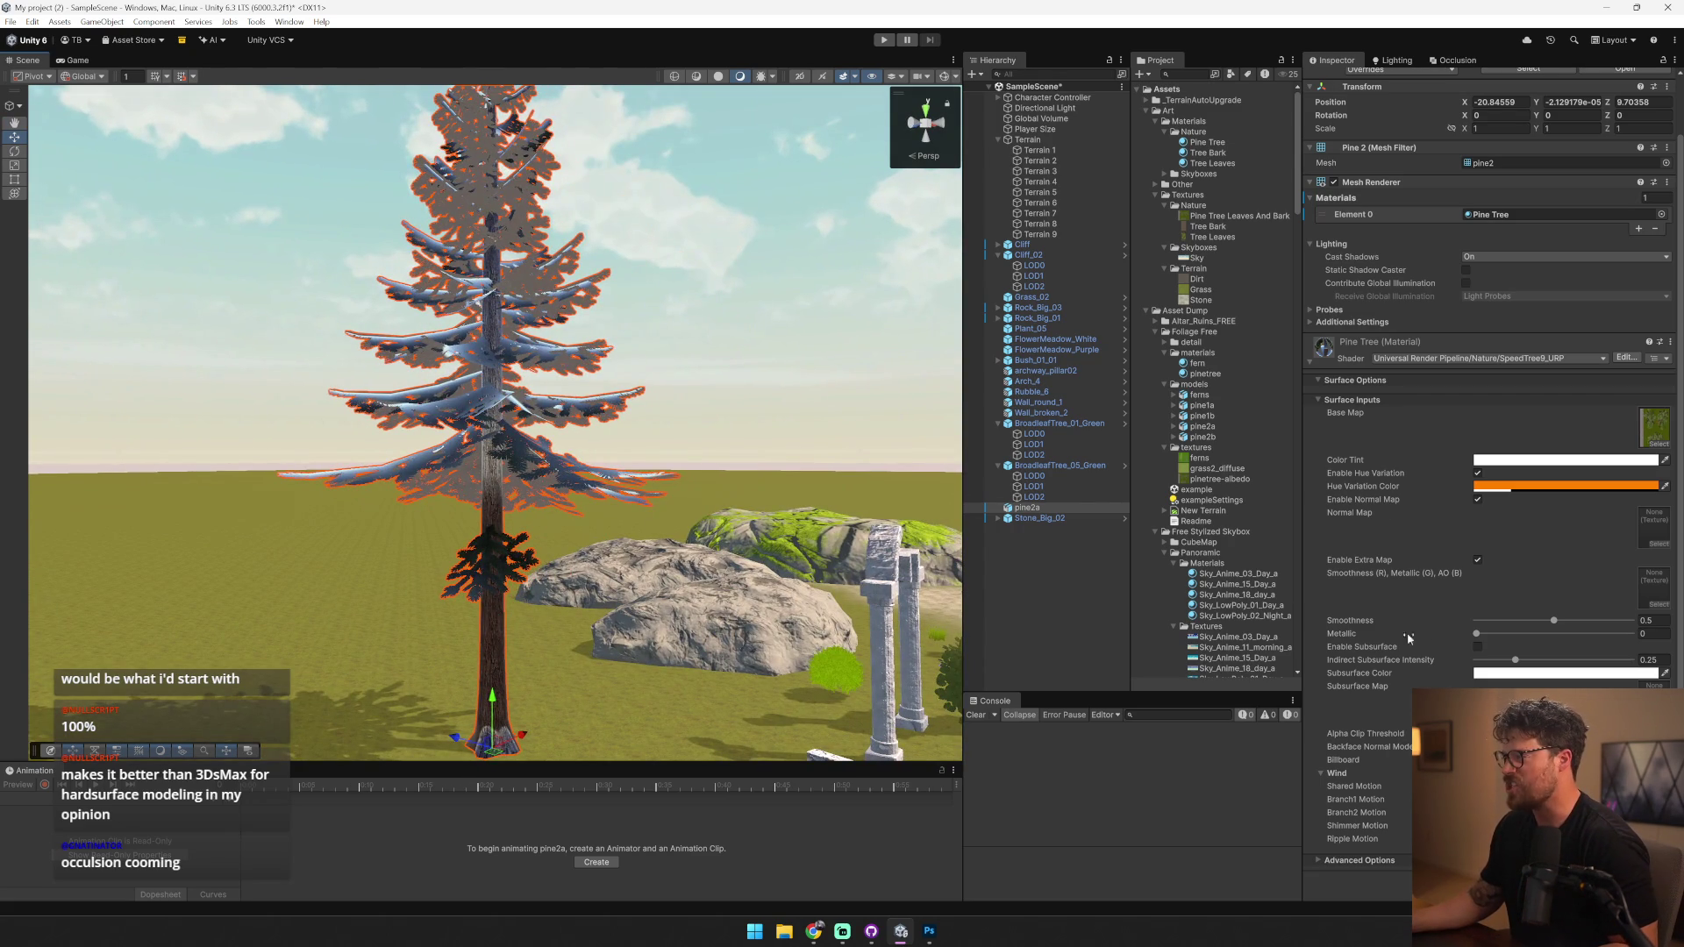
scroll(508, 549, "up", 5)
left_click_drag(509, 549, 391, 529)
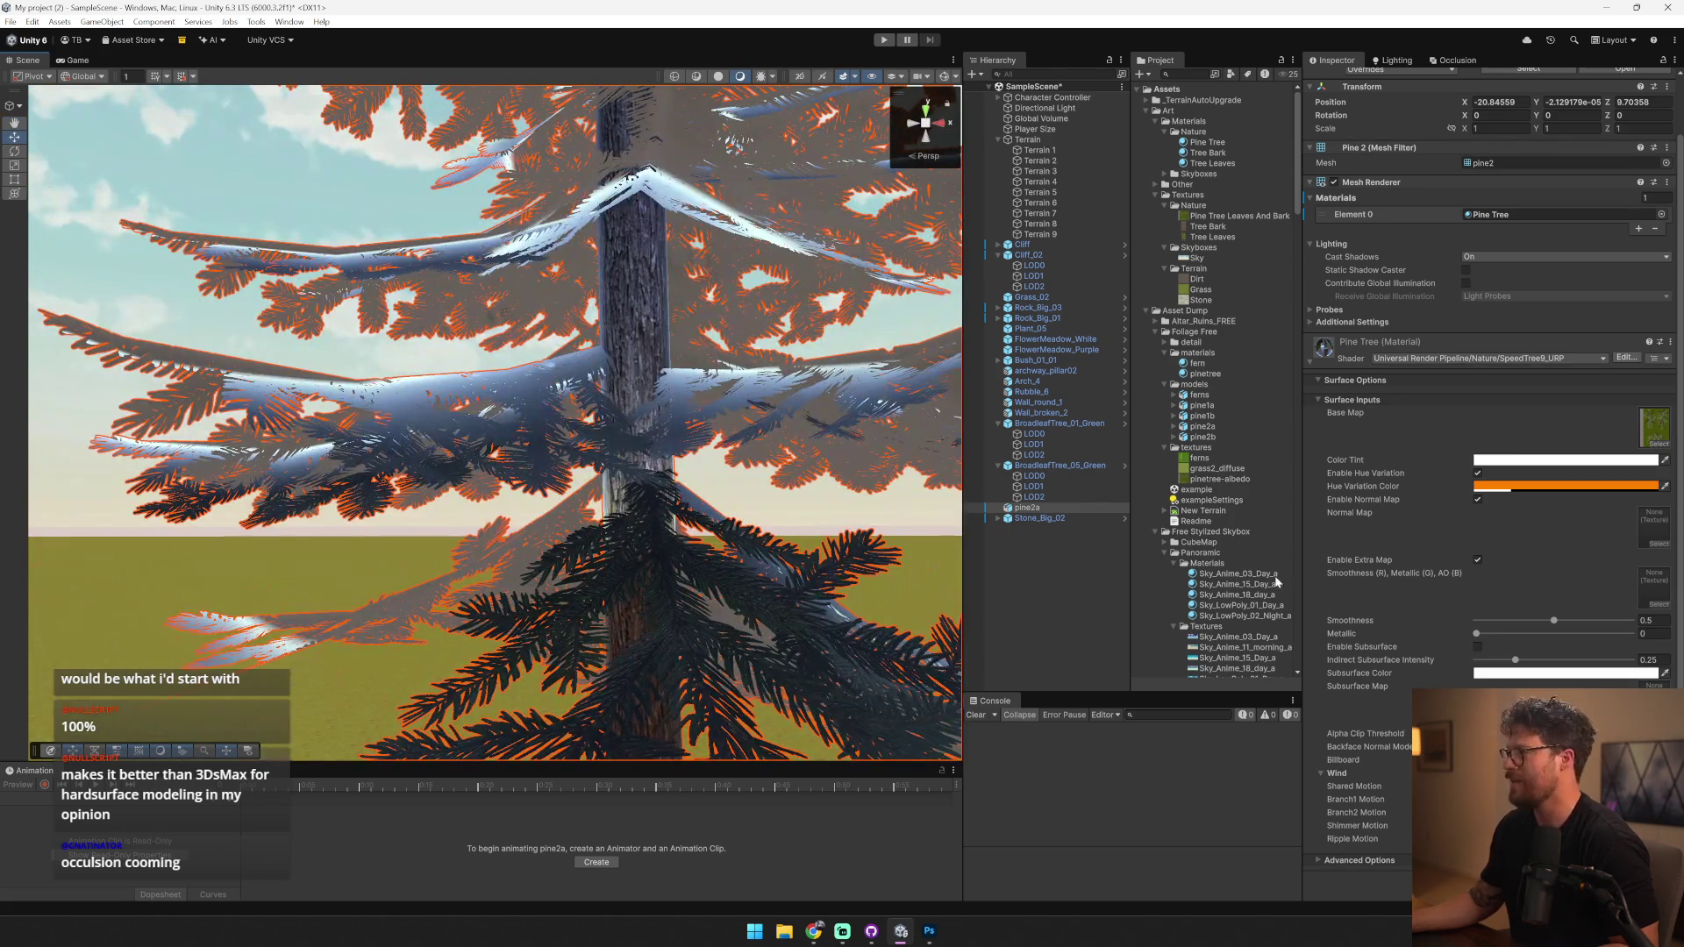
left_click(1478, 498)
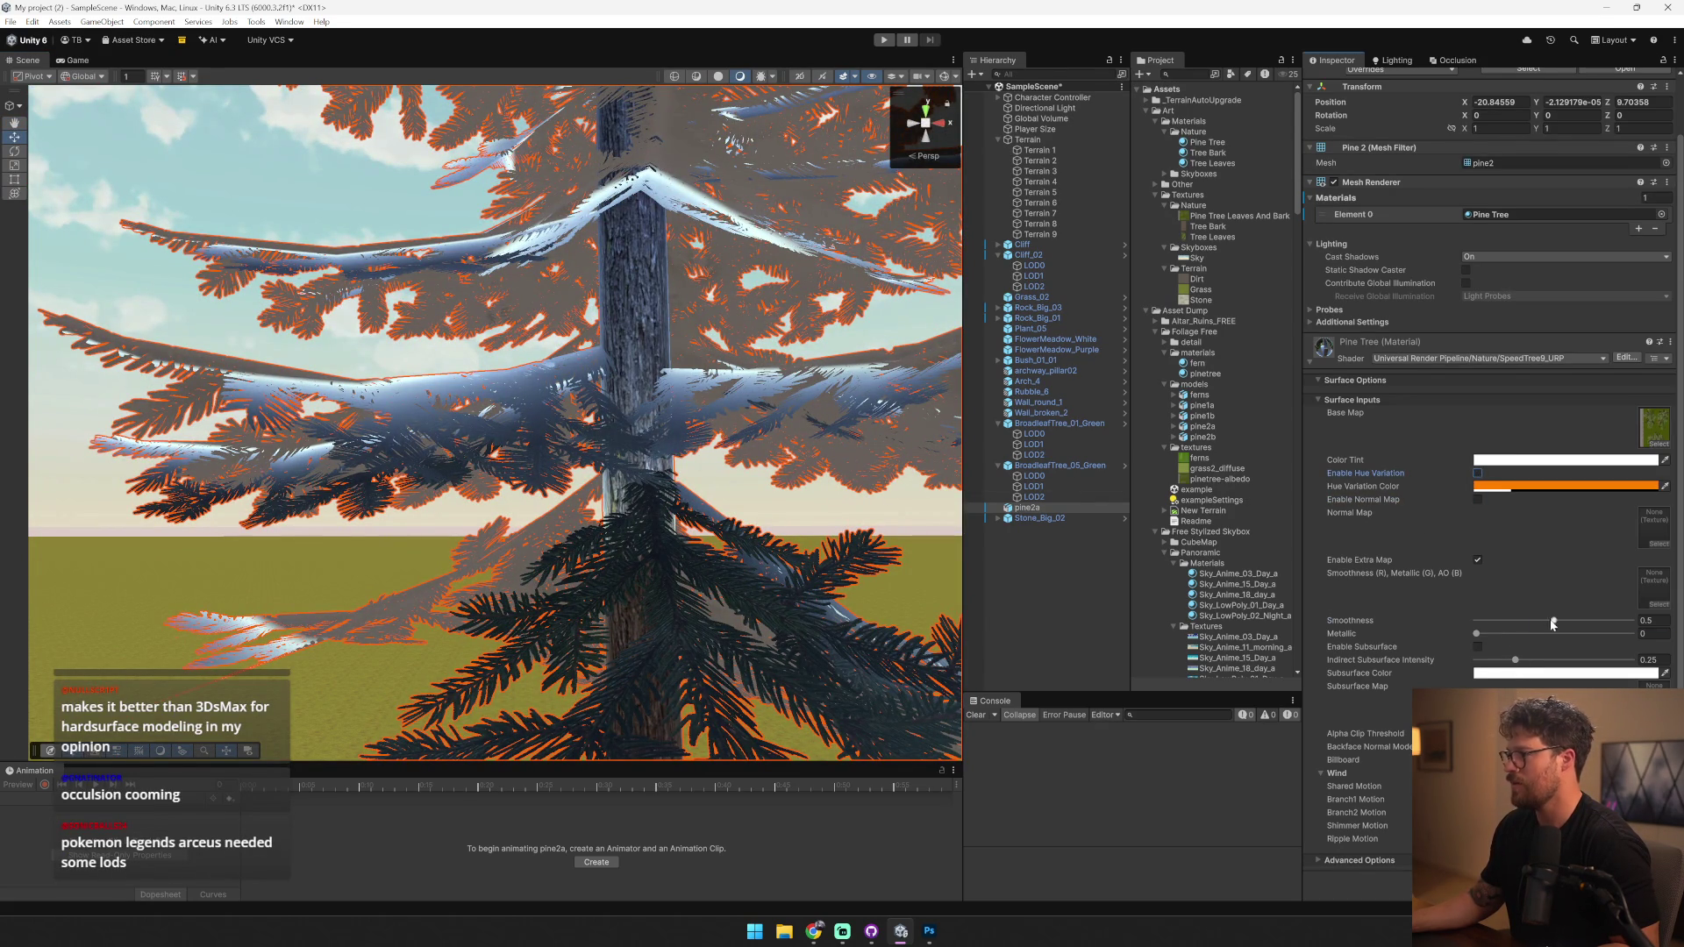
left_click_drag(1552, 623, 1408, 593)
mouse_move(649, 456)
left_mouse_down()
mouse_move(701, 476)
mouse_move(395, 535)
mouse_move(169, 537)
mouse_move(282, 620)
mouse_move(331, 571)
left_mouse_up()
left_click(647, 496)
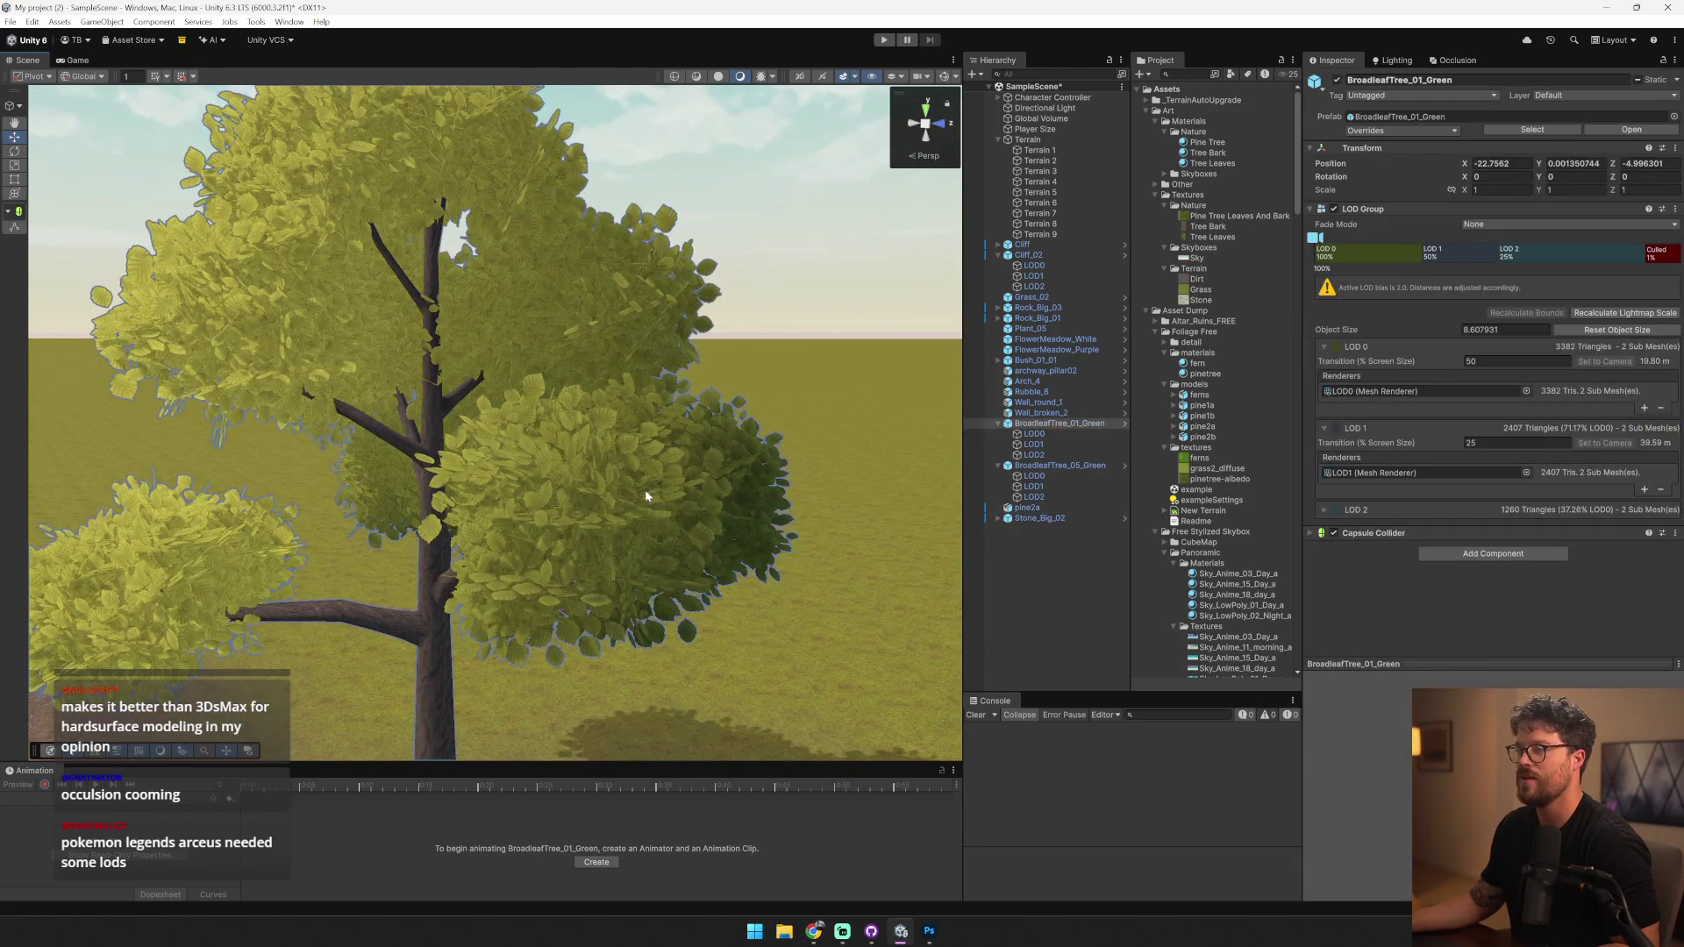
- Collapse the Cliff_02, BroadleafTree_01_Green and BroadleafTree_05_Green hierarchy entries and clear the selection
left_click(998, 255)
left_click(998, 392)
left_click(997, 401)
left_click(1013, 431)
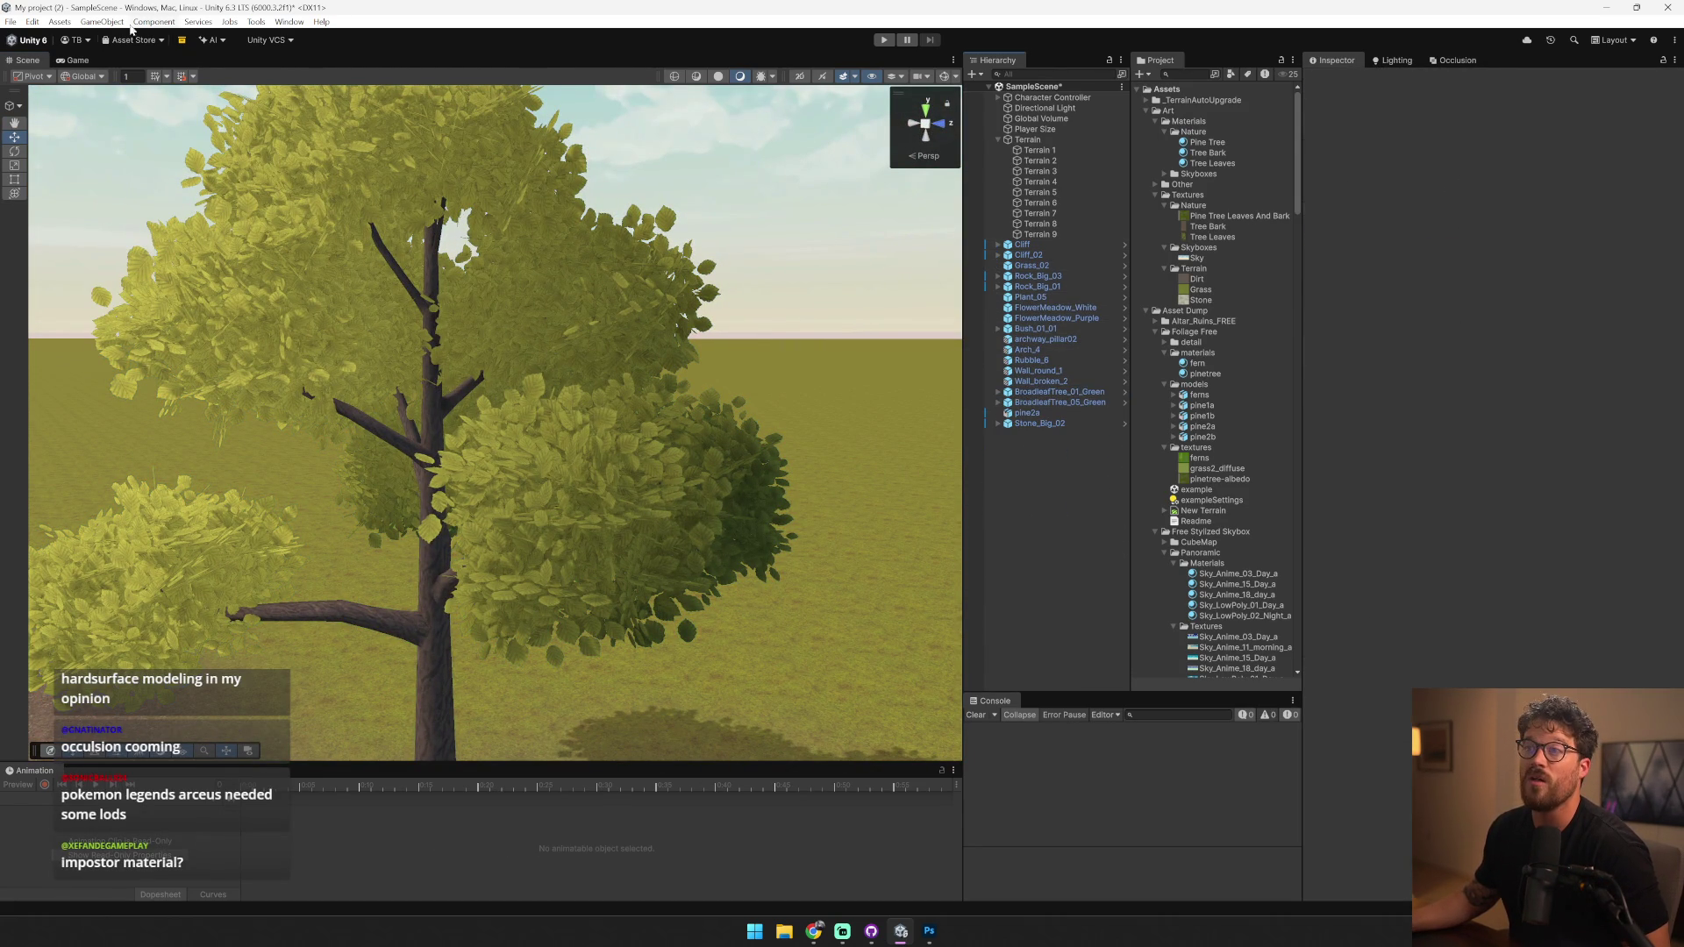
- Add a Wind Zone to the scene and select it
left_click(107, 21)
mouse_move(156, 118)
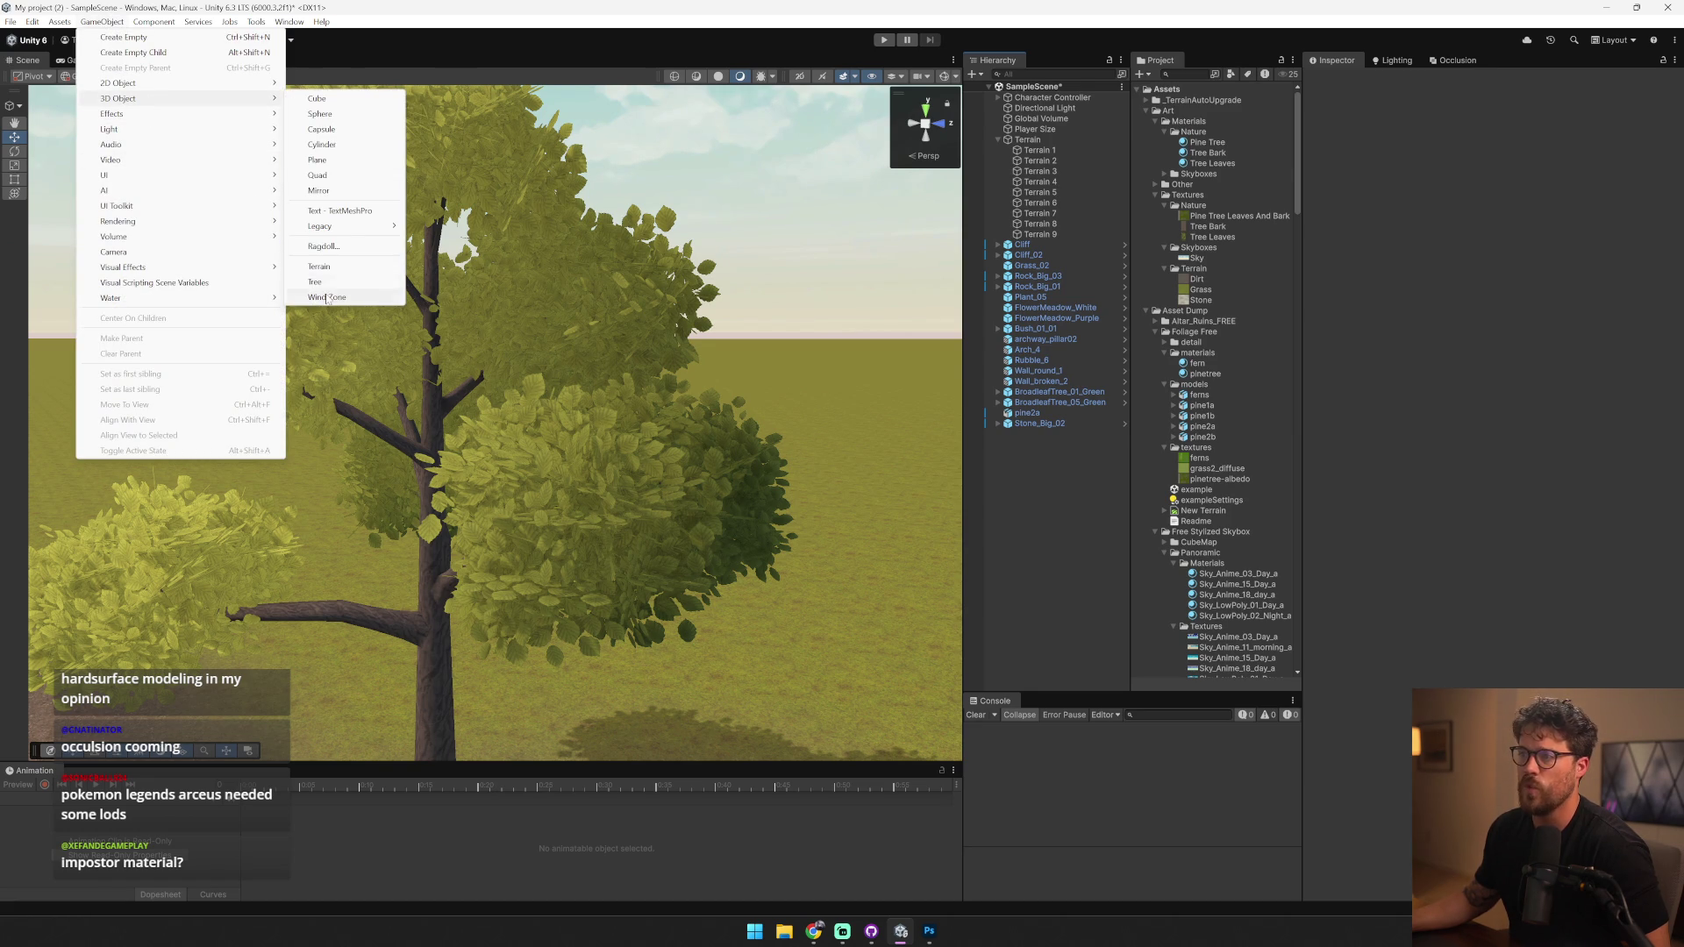
left_click(338, 297)
left_click(1061, 505)
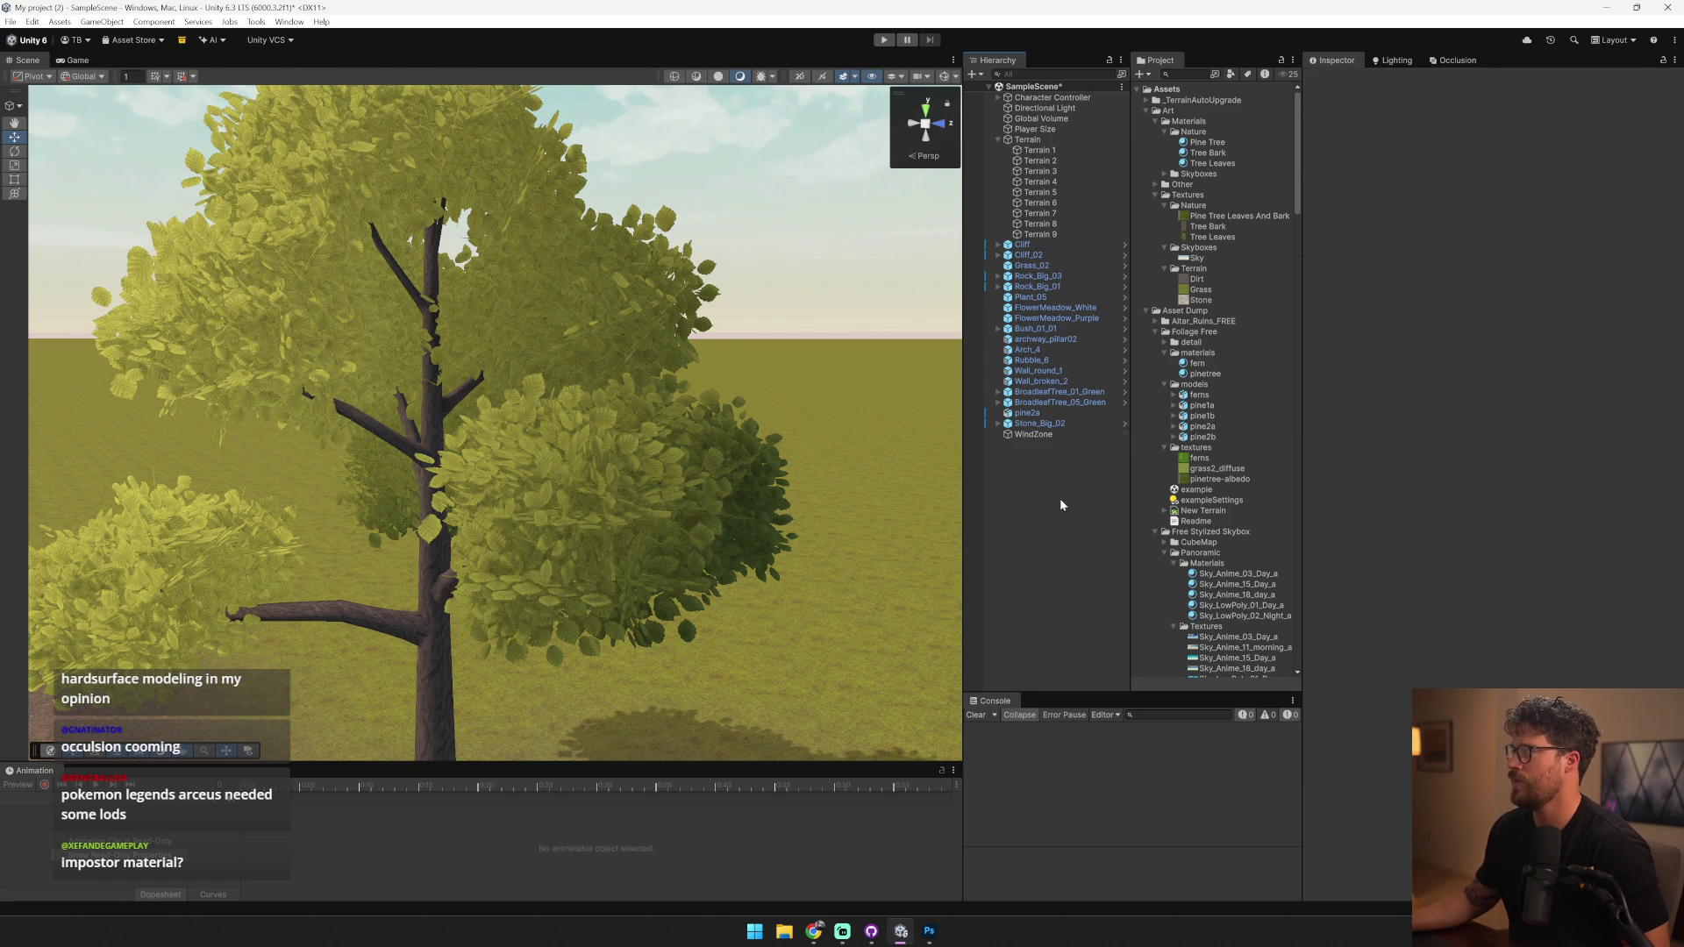
left_click(1070, 435)
- Enter play mode and walk the character toward the broadleaf trees, then return to the editor
left_click(883, 40)
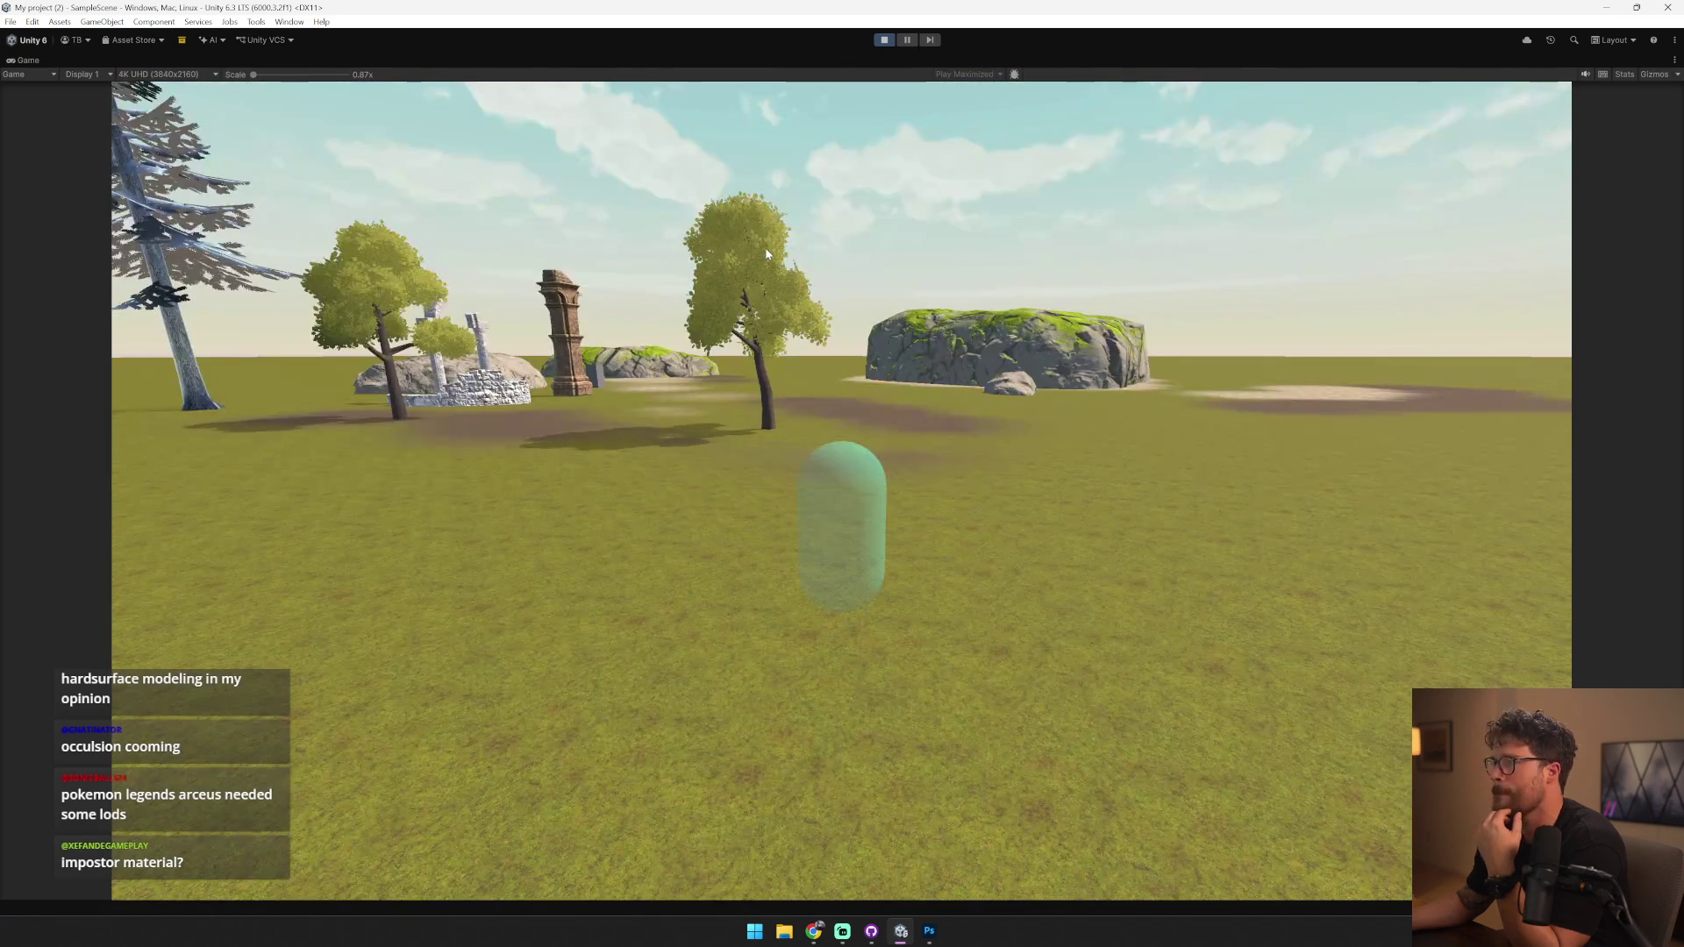
left_click(765, 248)
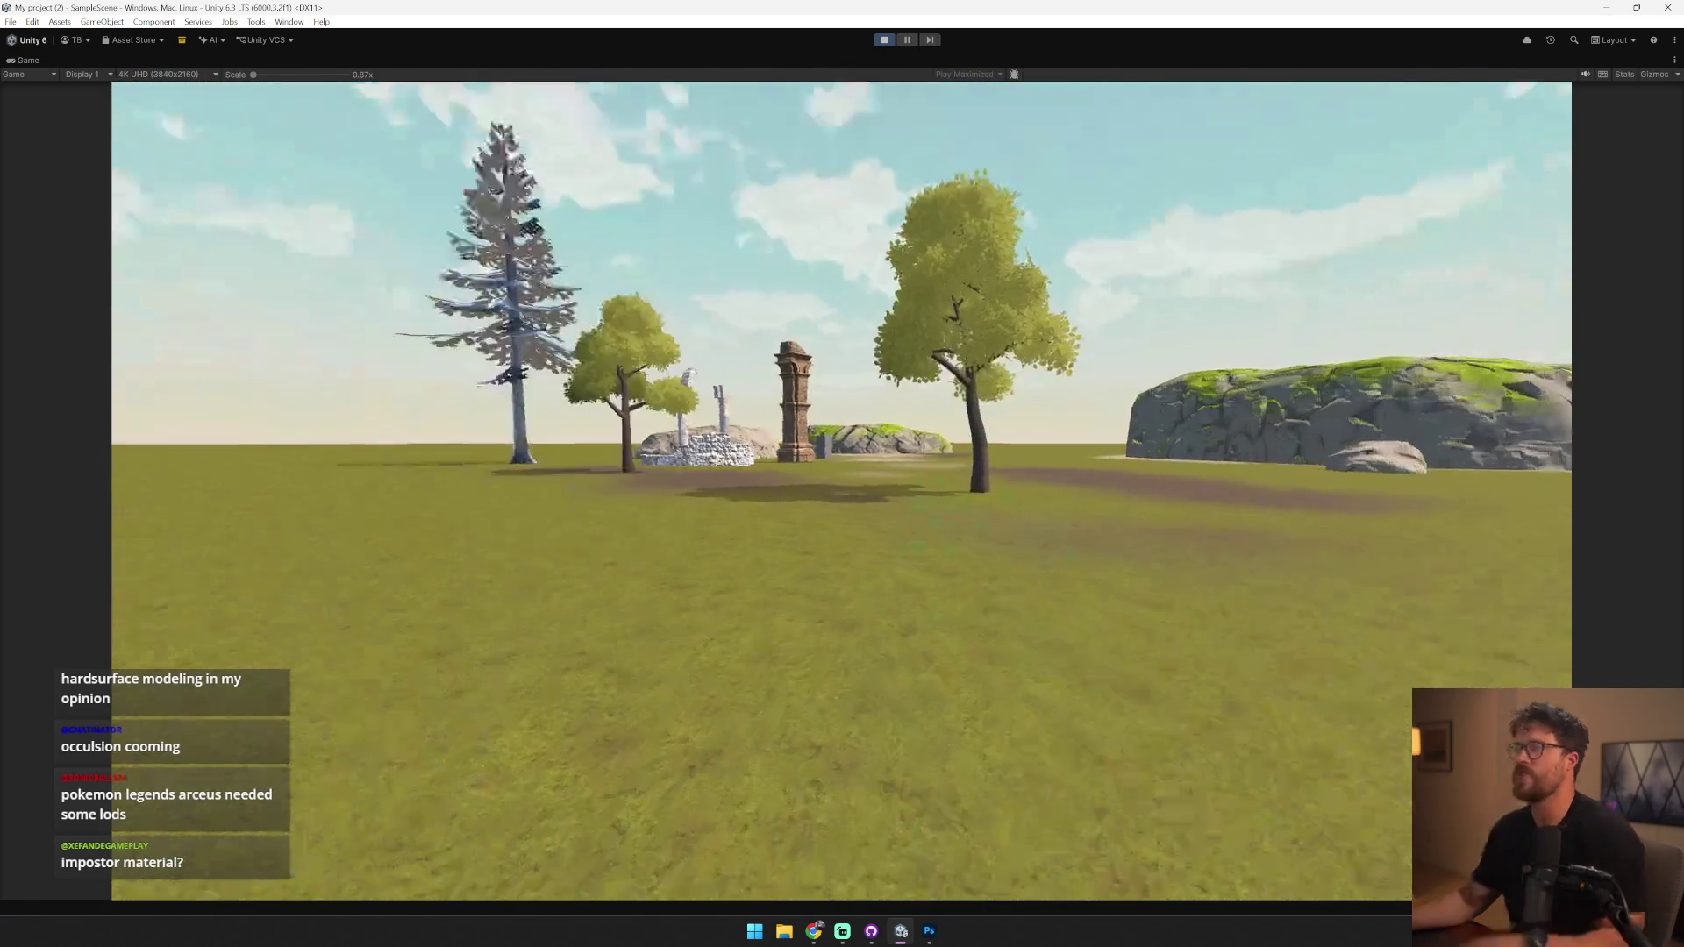
key("w")
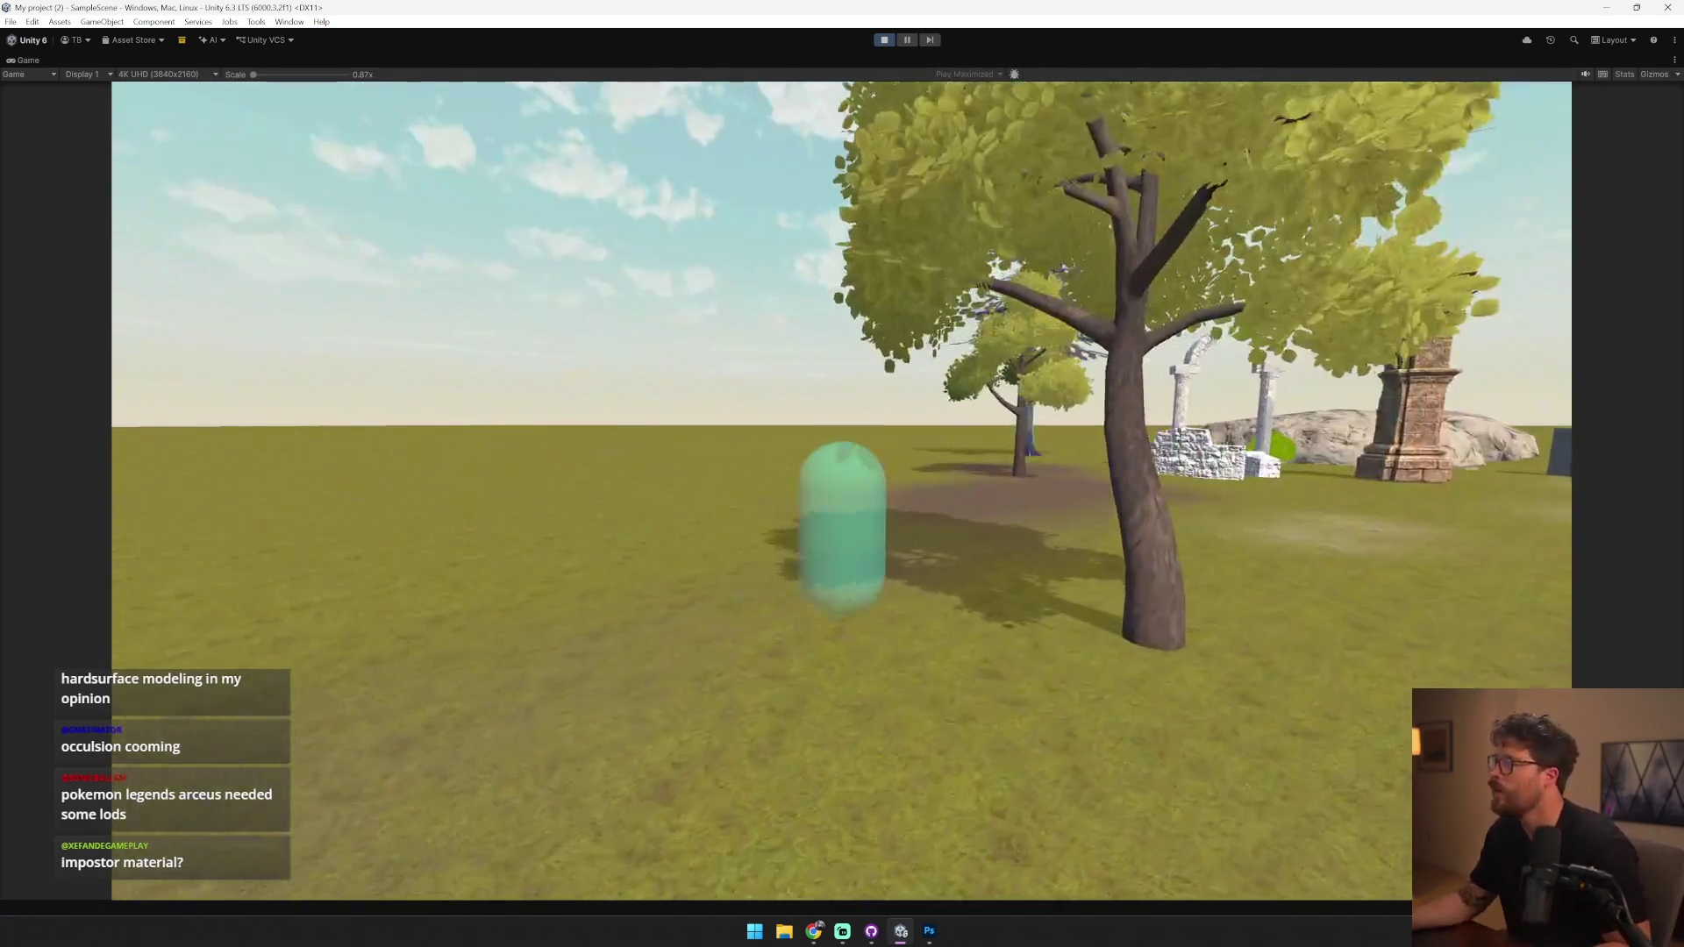
key("alt+Tab")
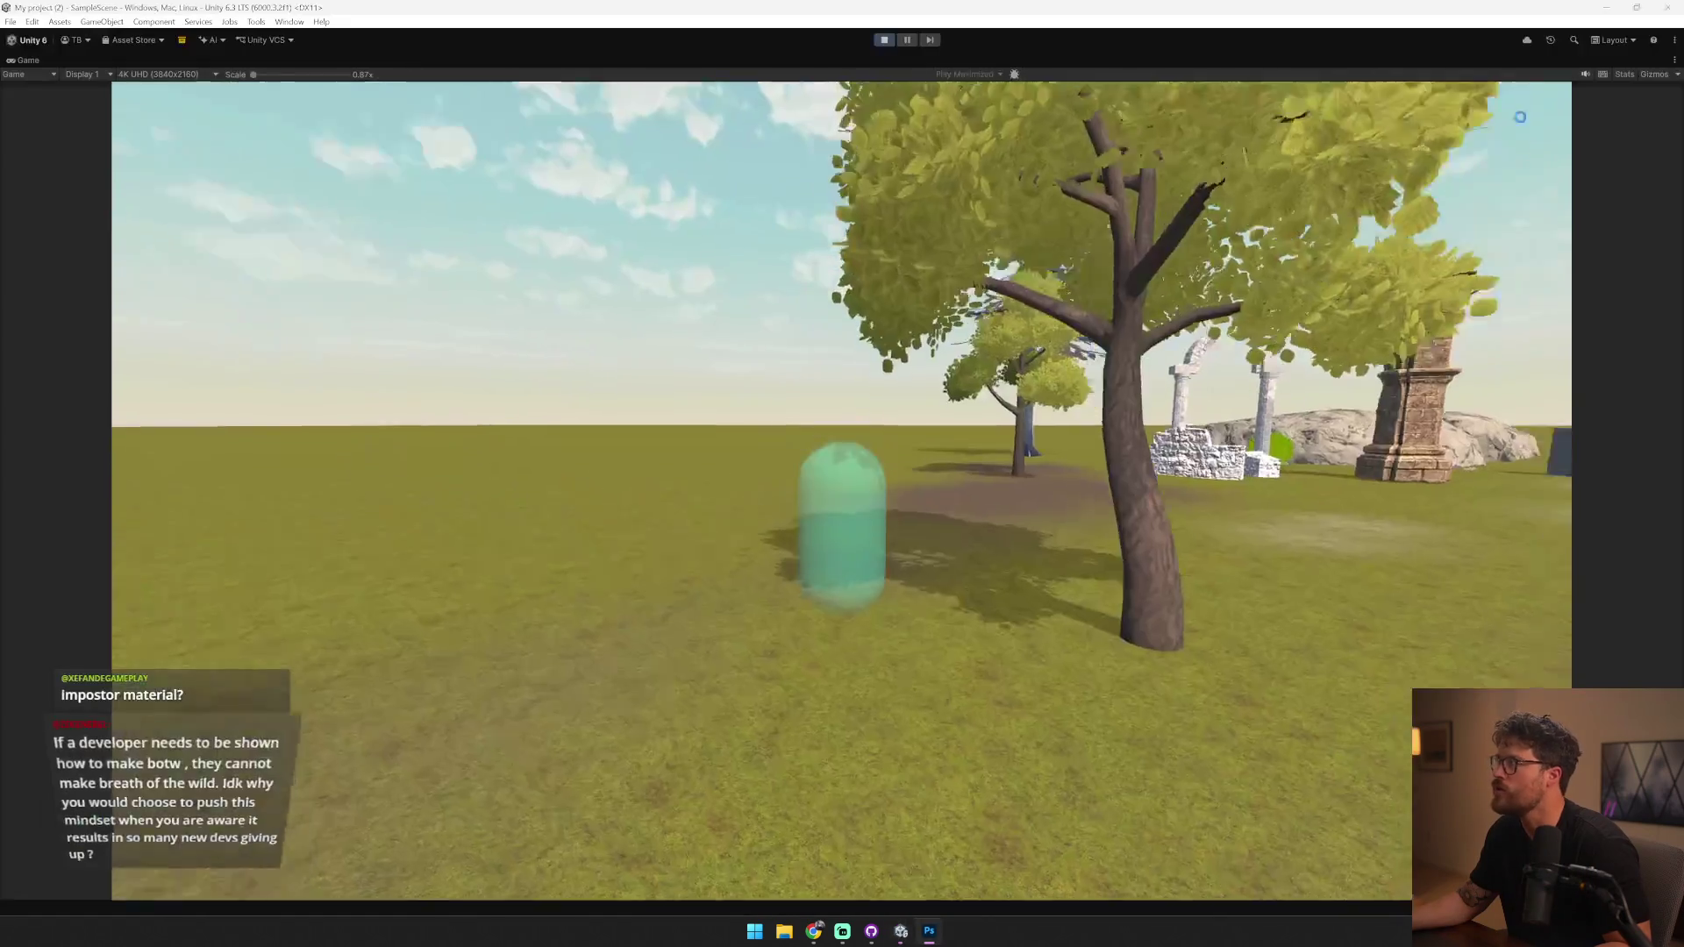
left_click(884, 40)
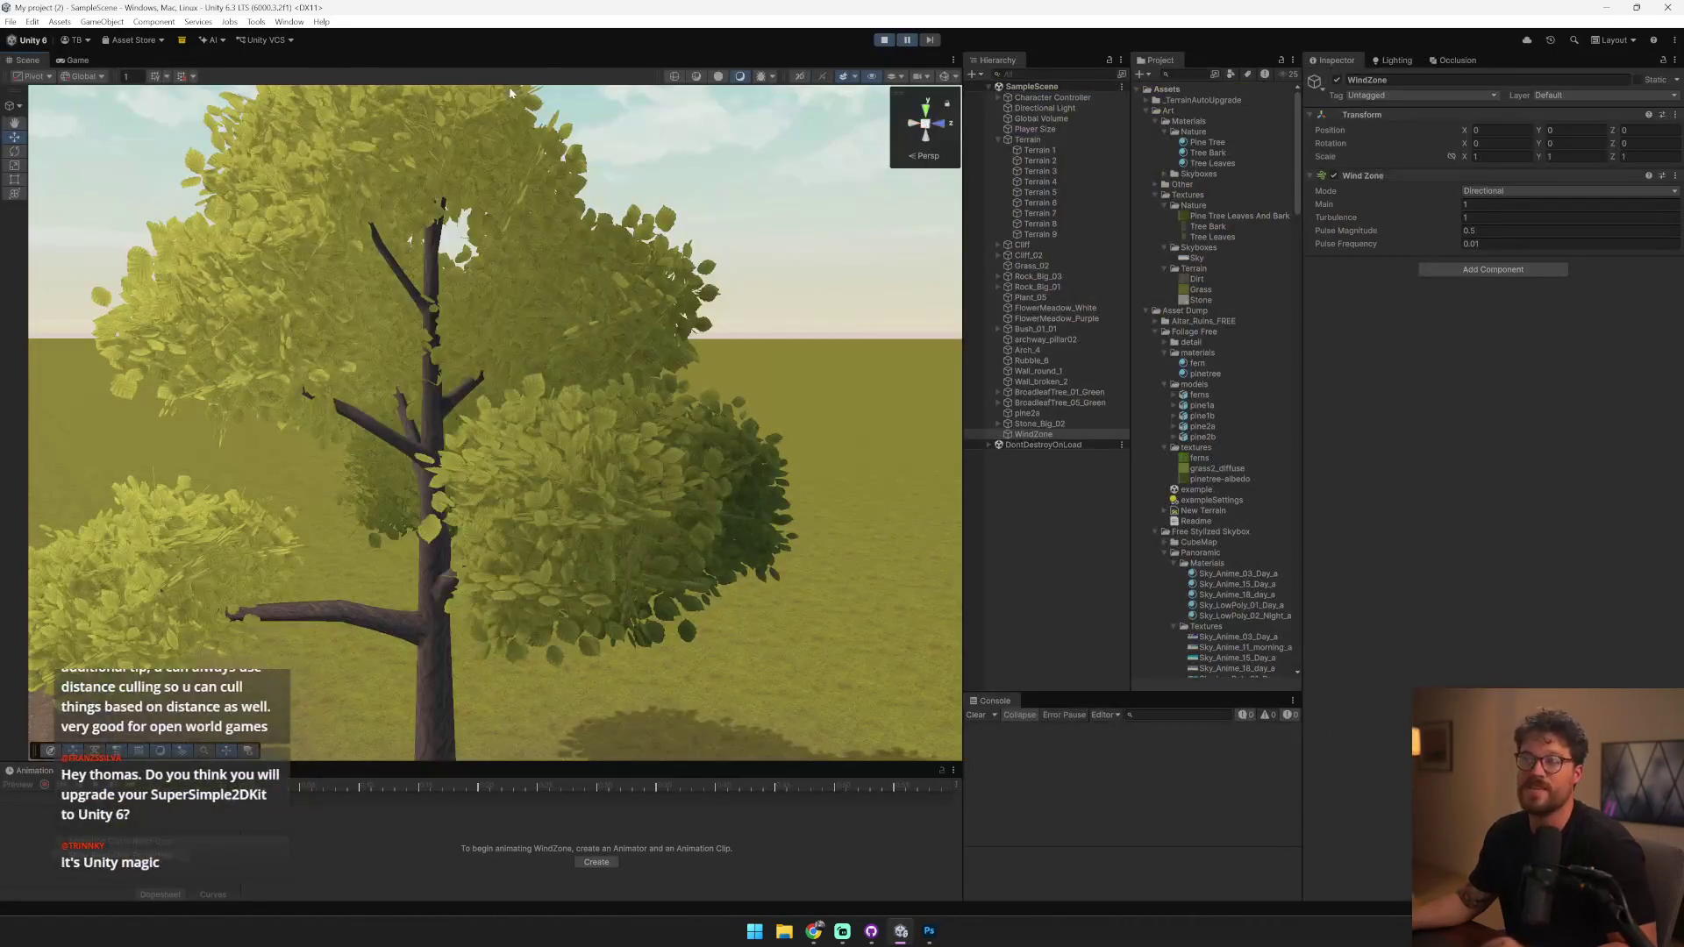
- Toggle Shared Motion and Branch2 Motion under Wind in the broadleaf's Tree Leaves material
left_click(75, 61)
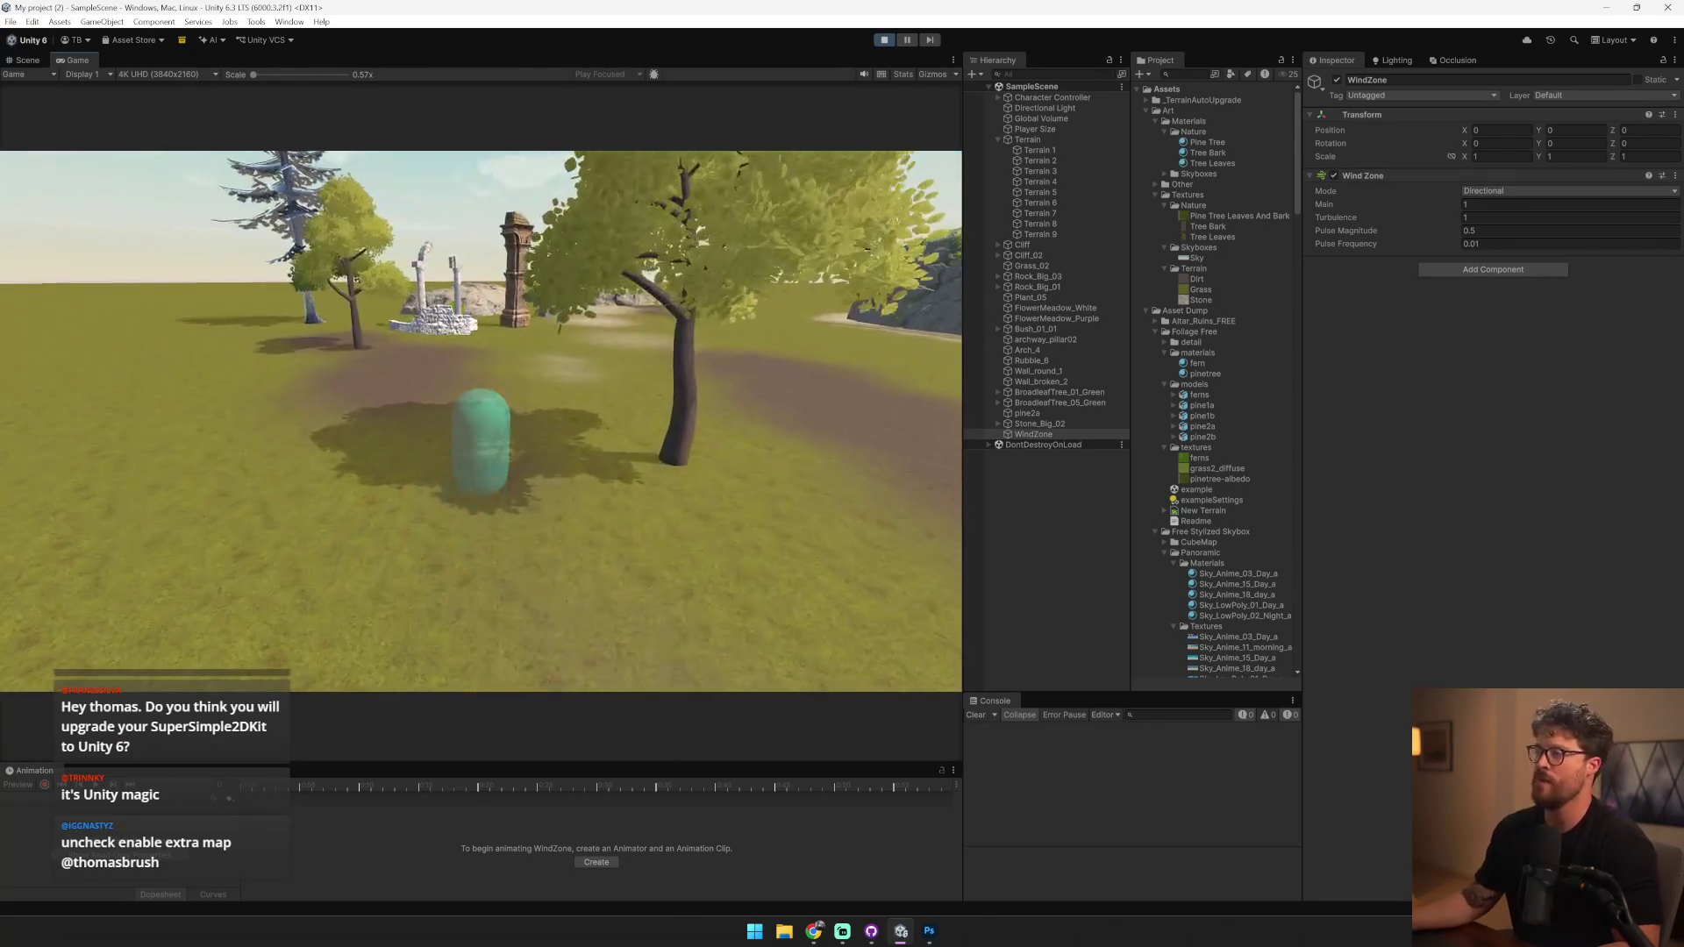
key("alt+Tab")
key("alt+Tab")
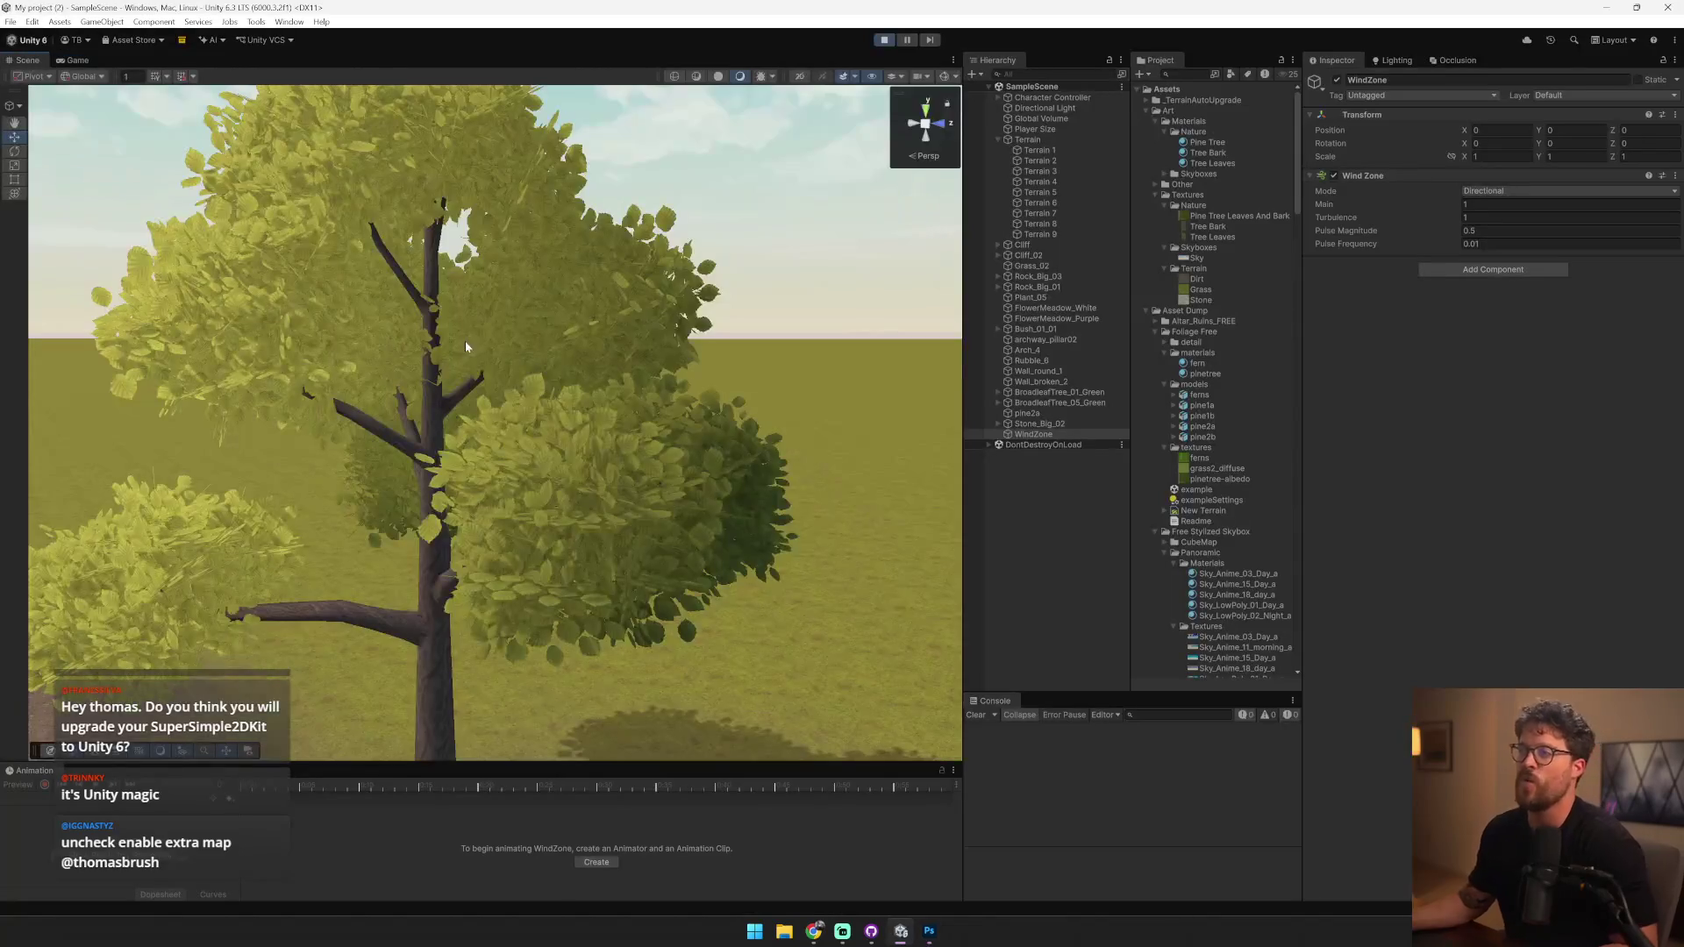
left_click(465, 340)
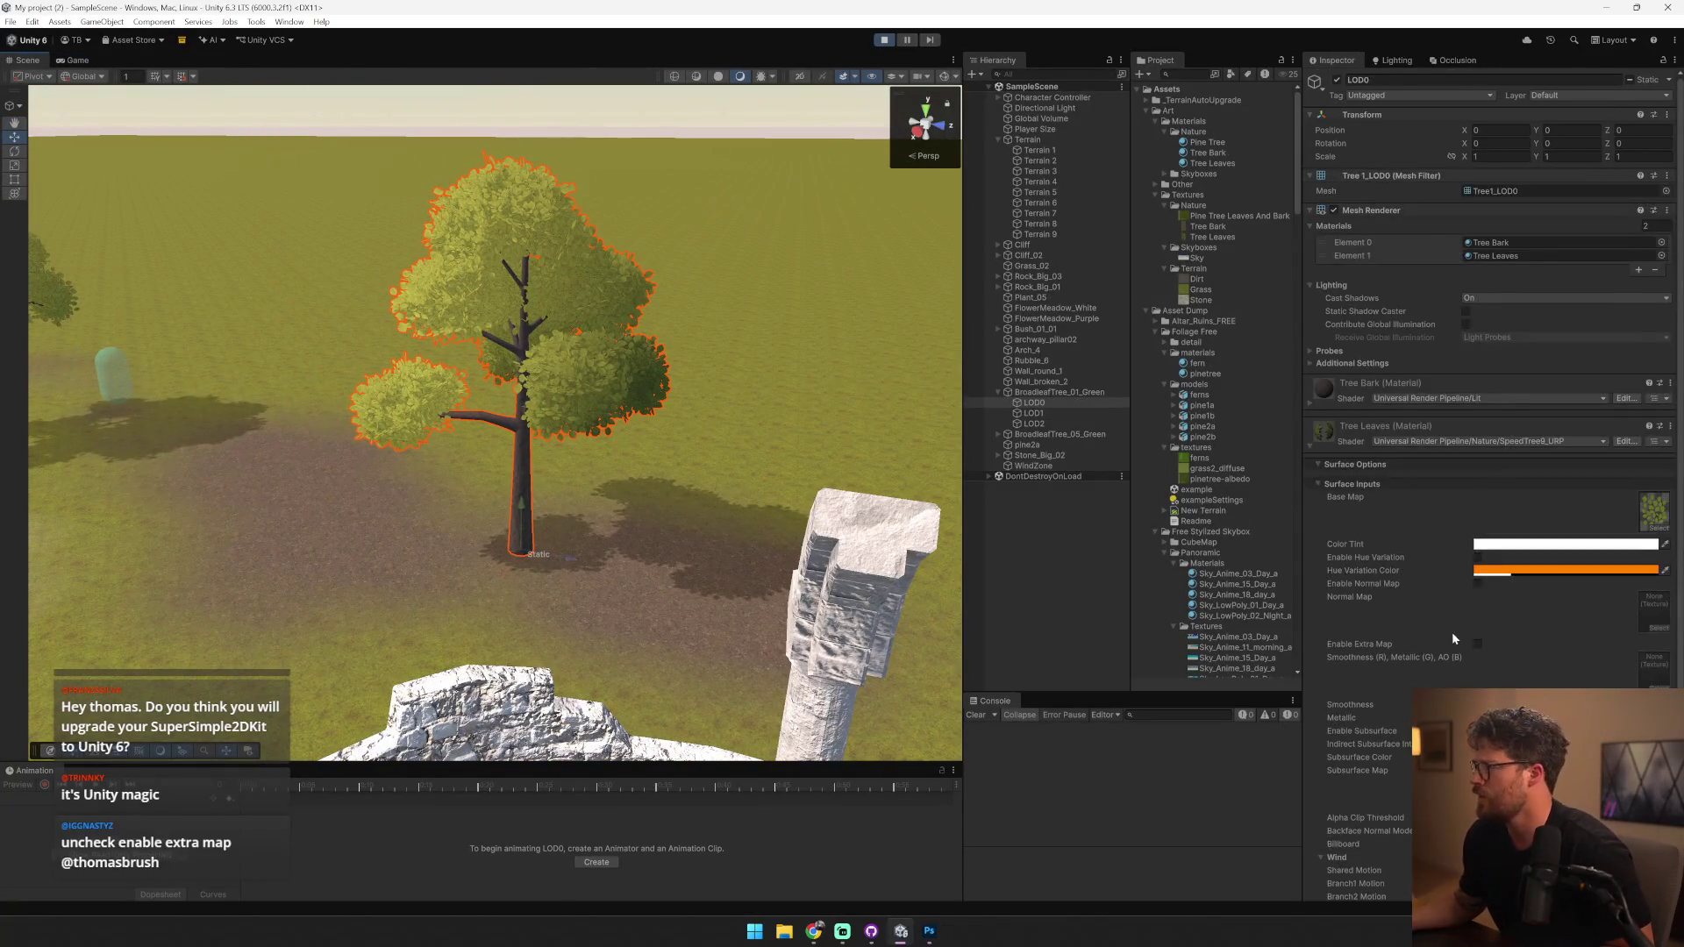
scroll(1451, 632, "down", 2)
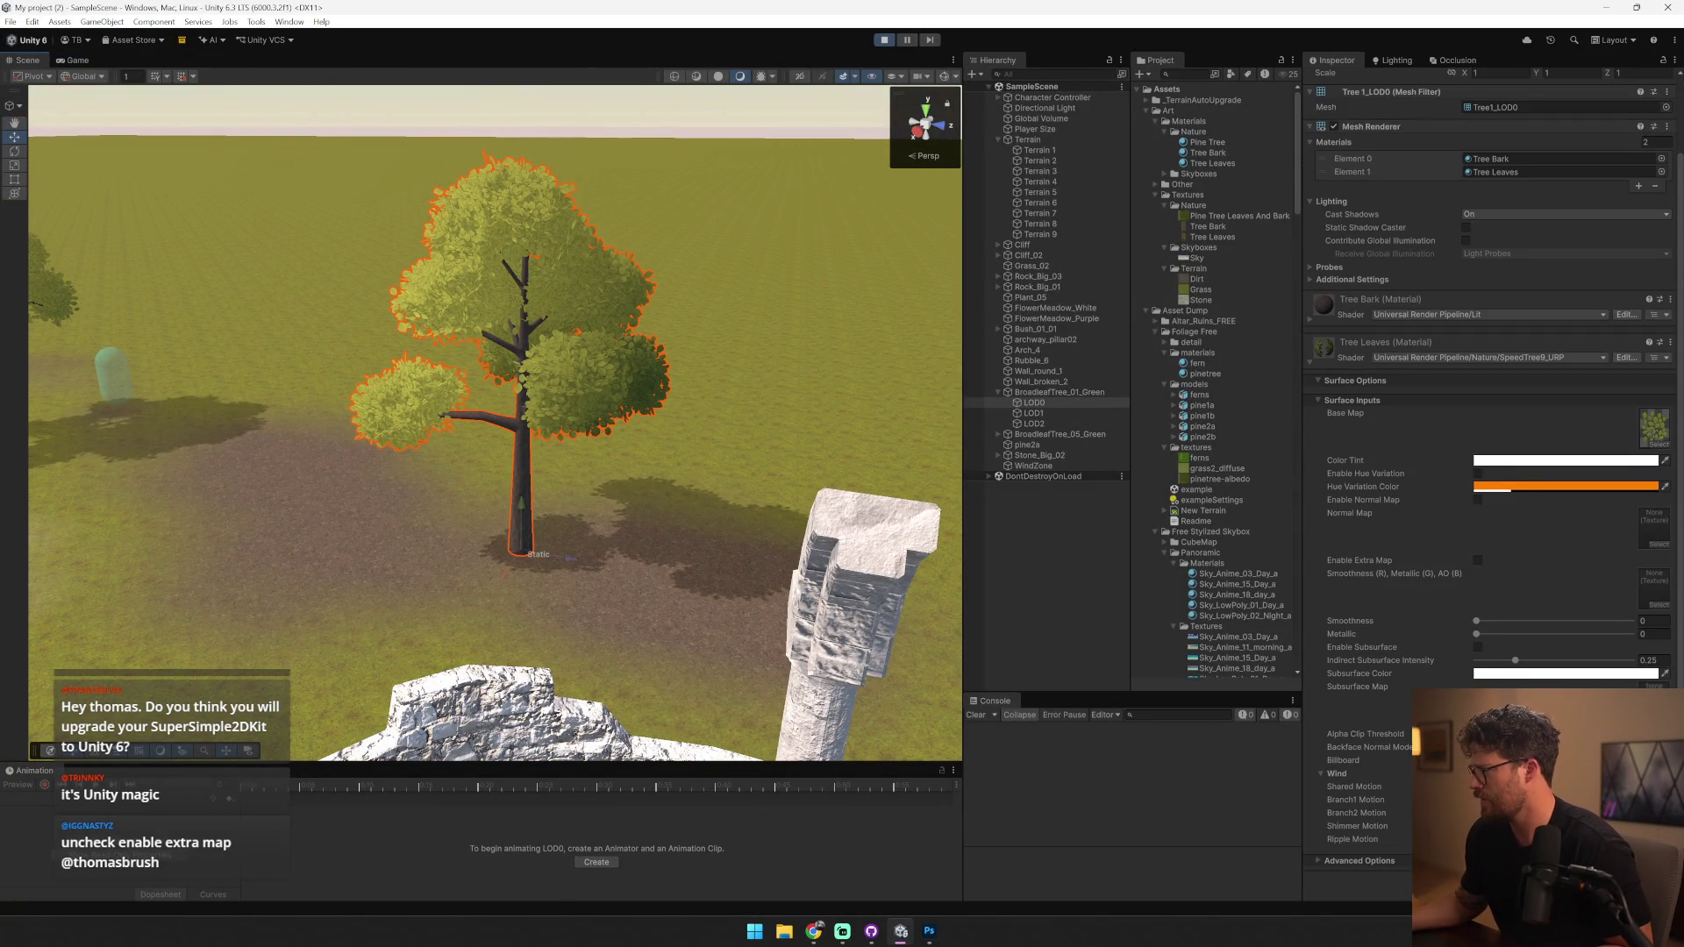
left_click(1353, 787)
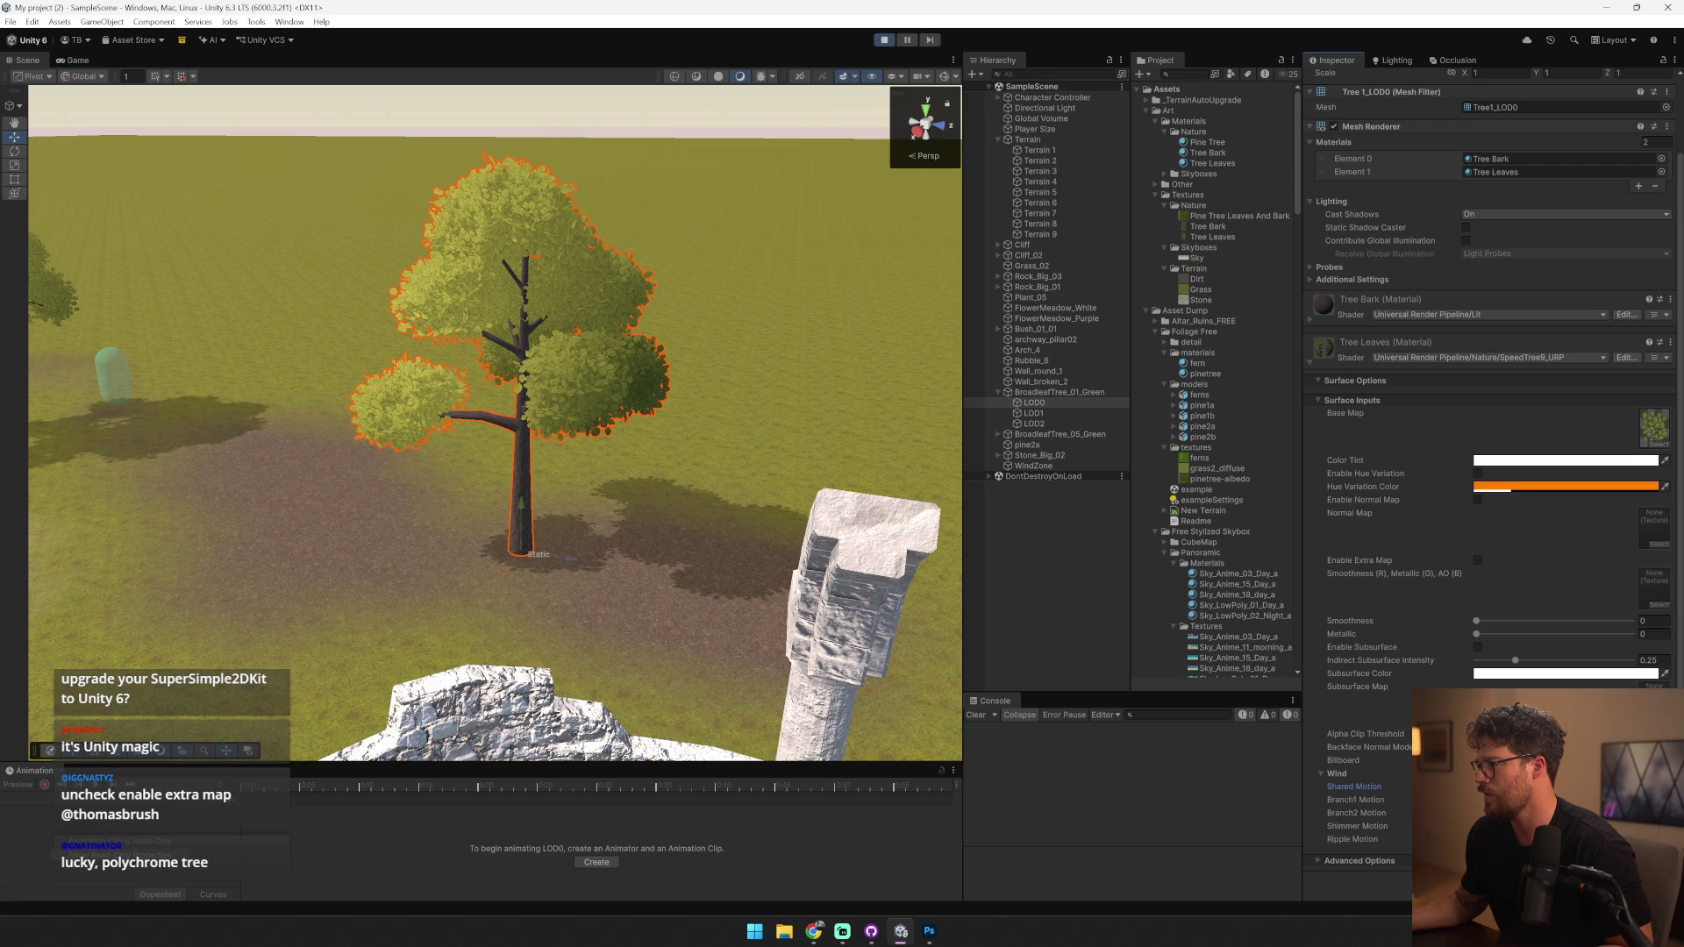
left_click(1356, 813)
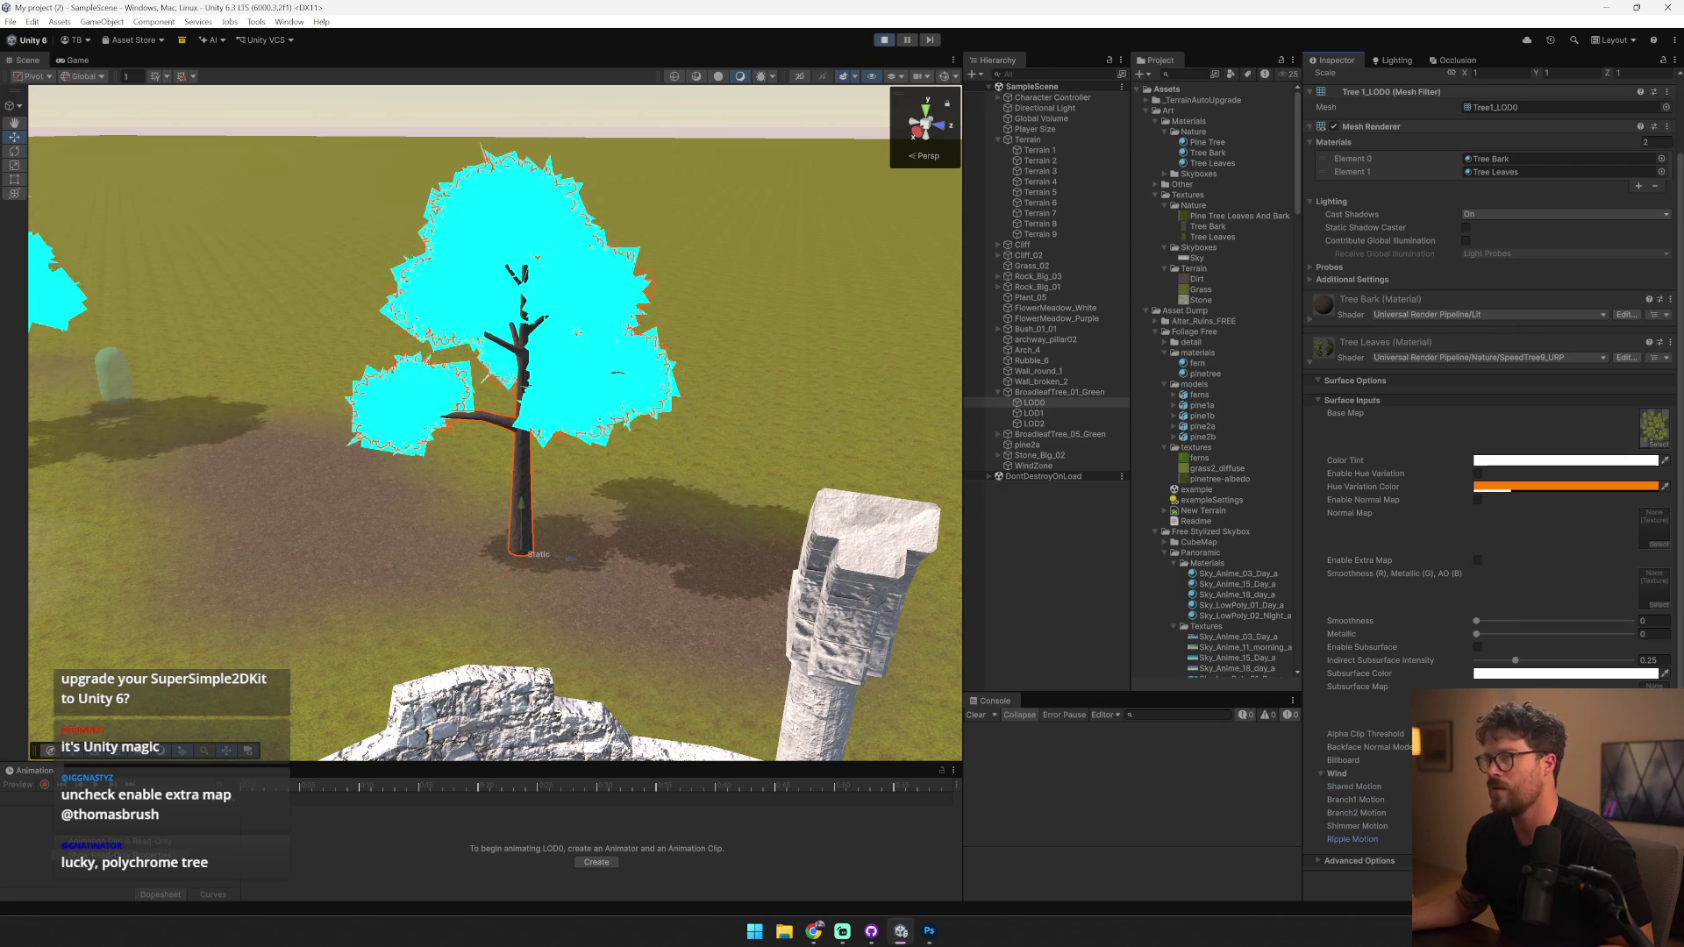
- Watch the tree sway in the Game view, inspect the WindZone, then reselect the tree's LOD0
left_click(78, 61)
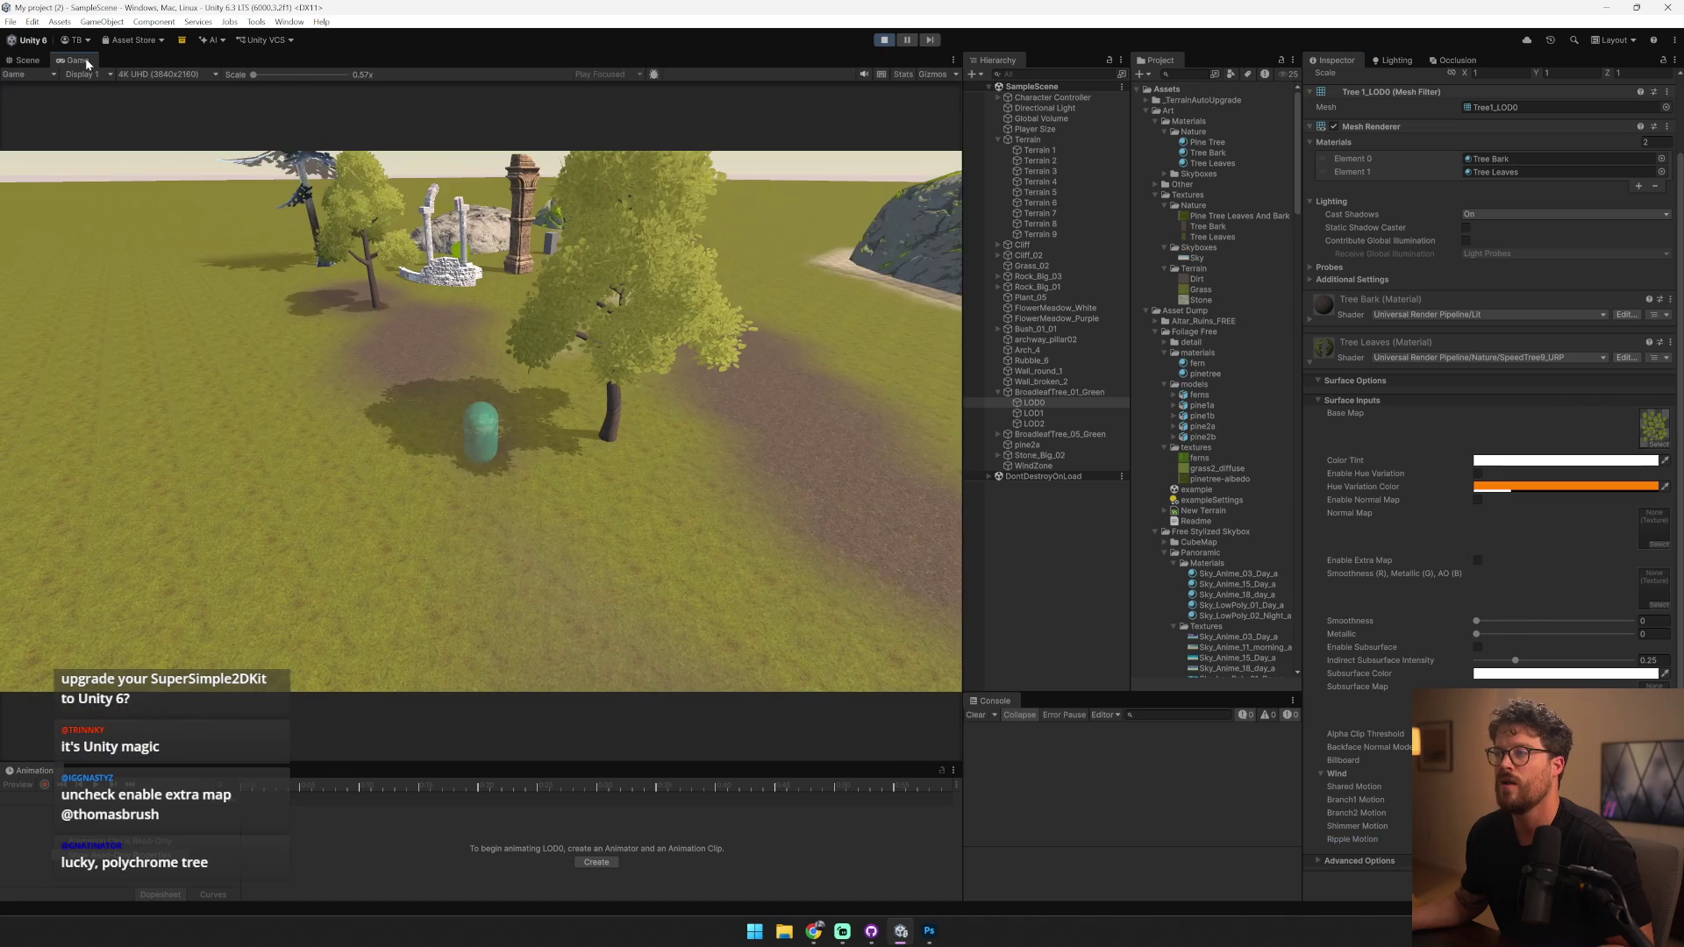
key("alt+Tab")
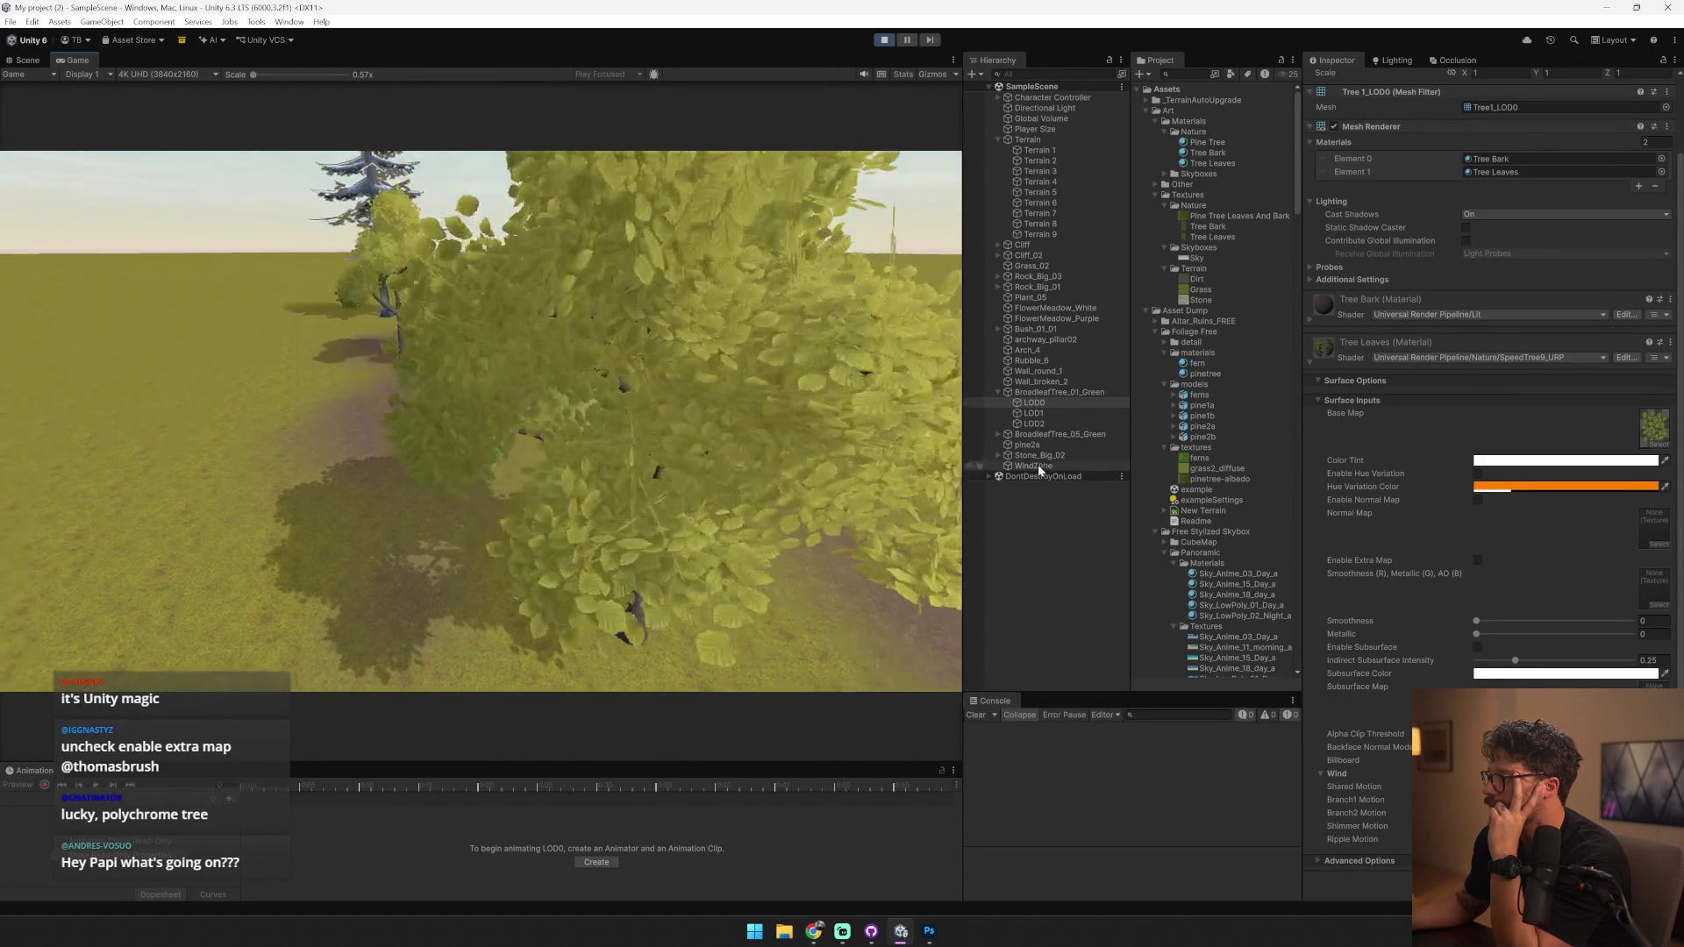
left_click(1039, 466)
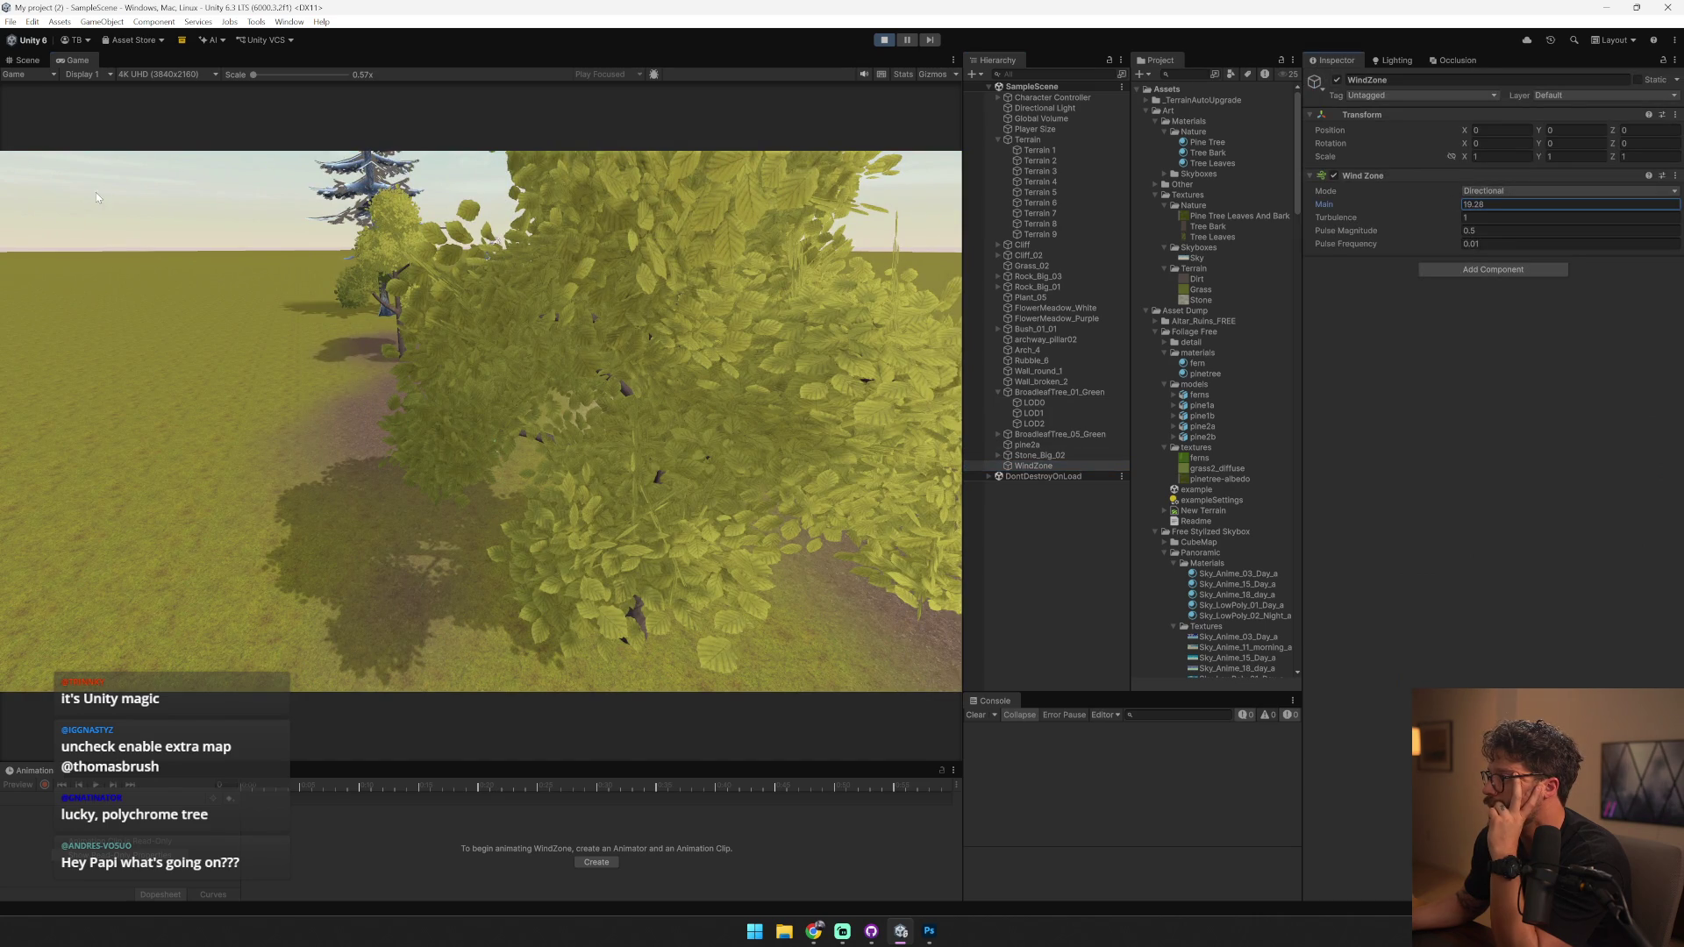
left_click(1040, 455)
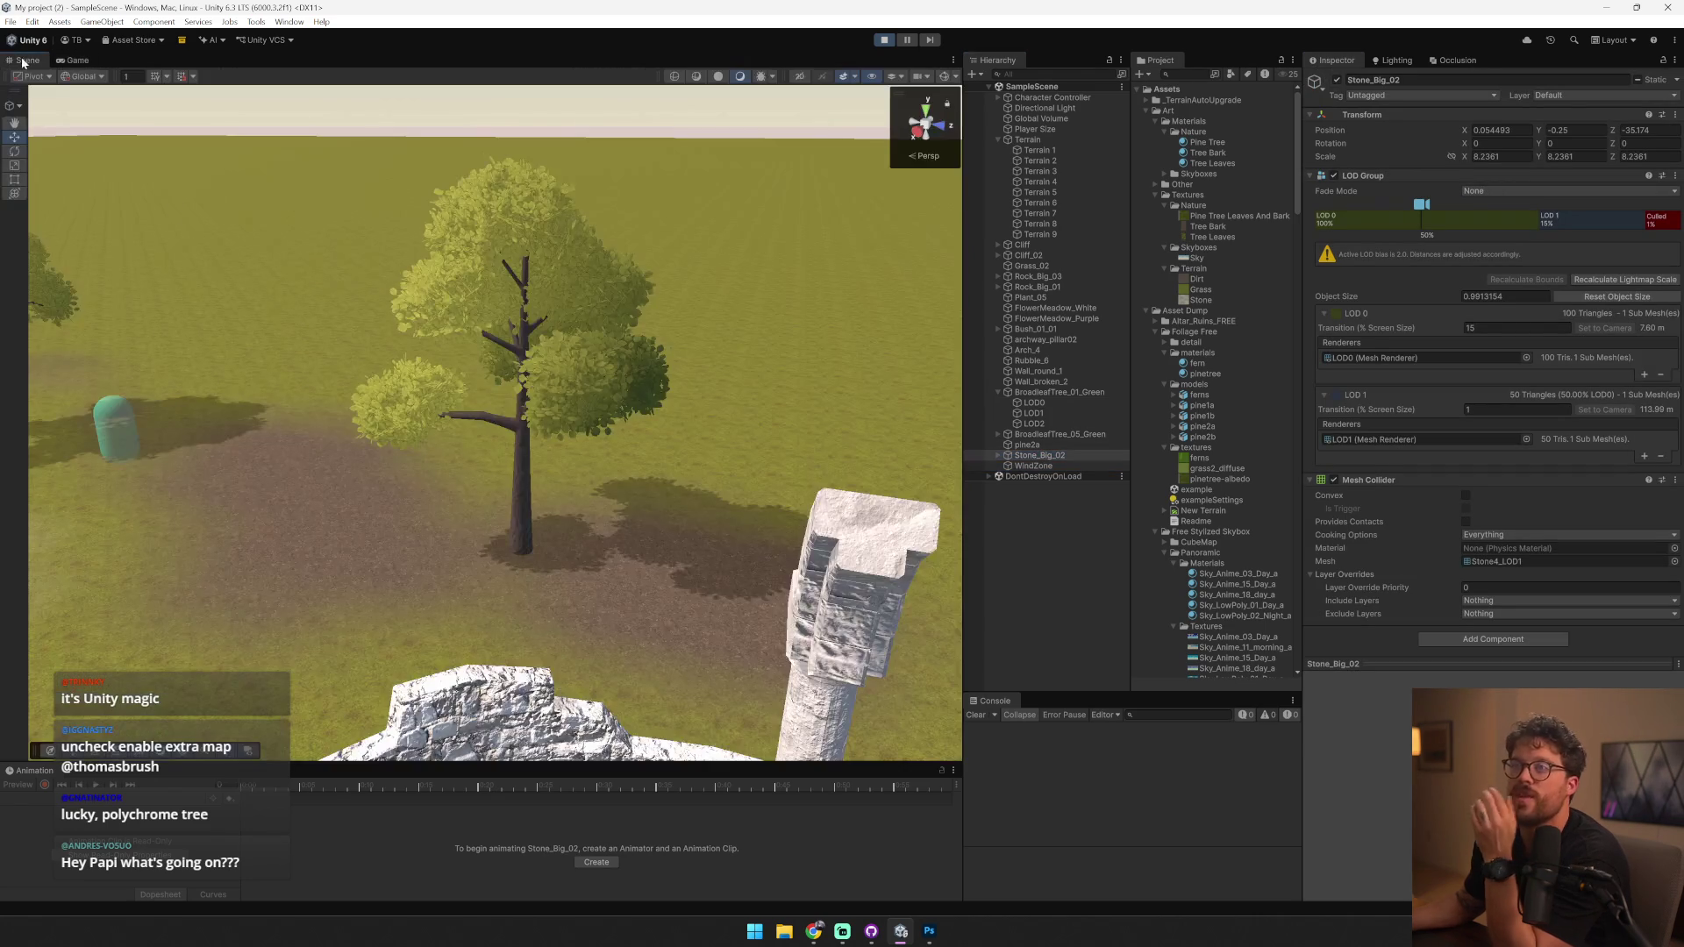
left_click(28, 60)
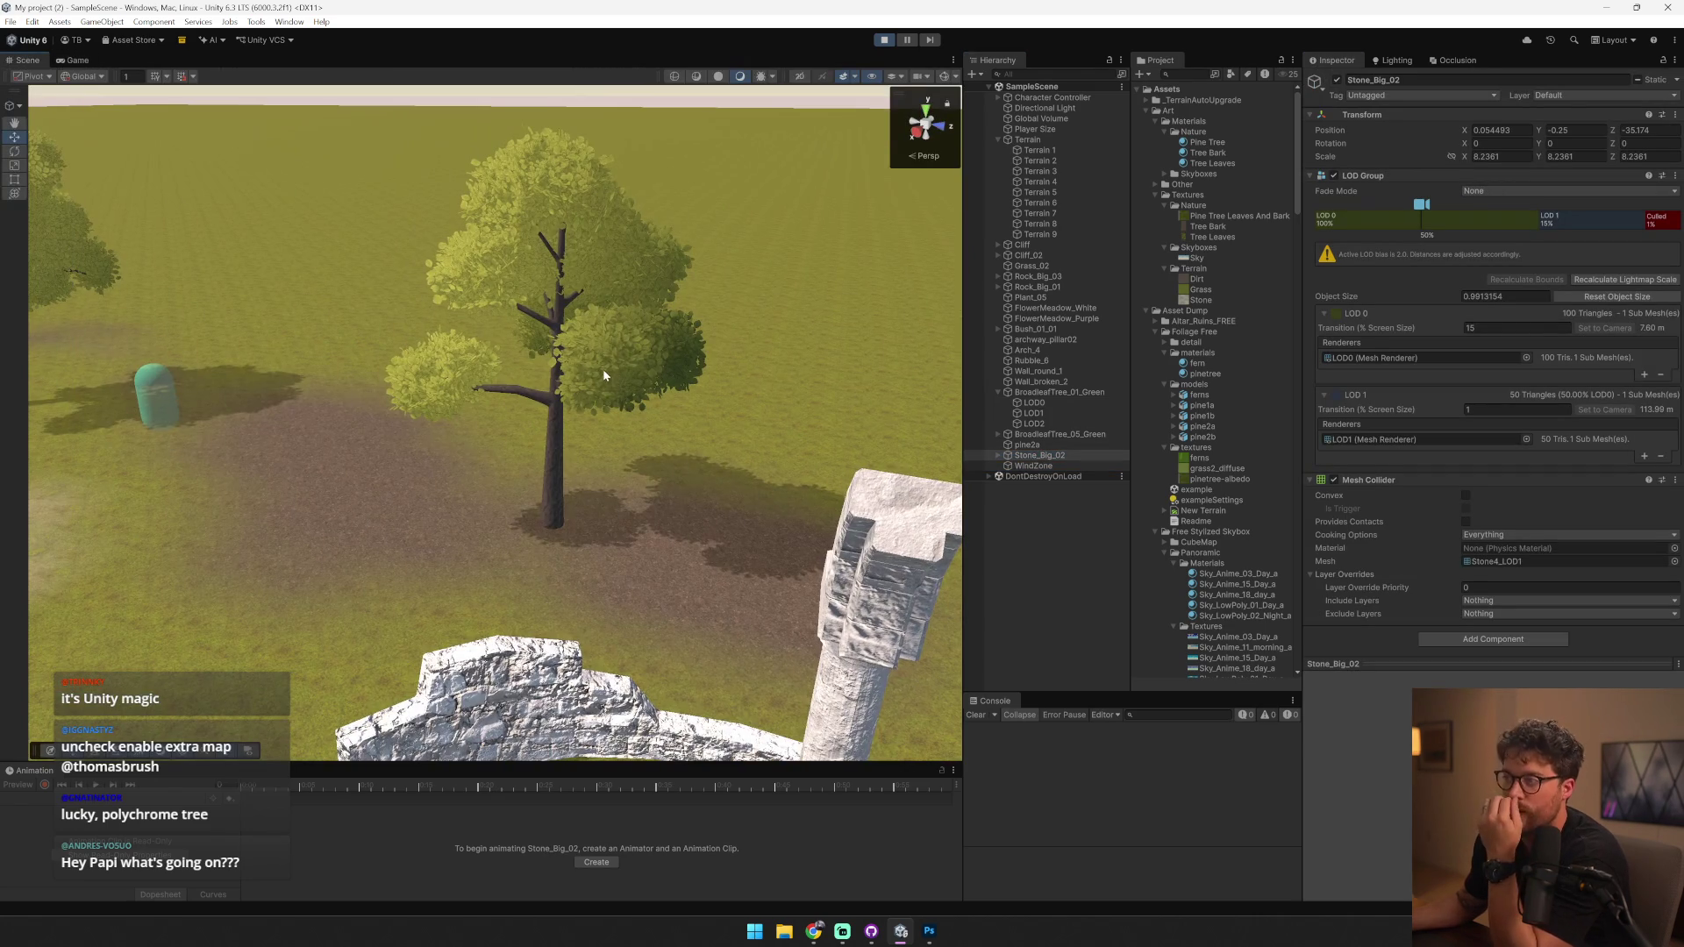
left_click(617, 349)
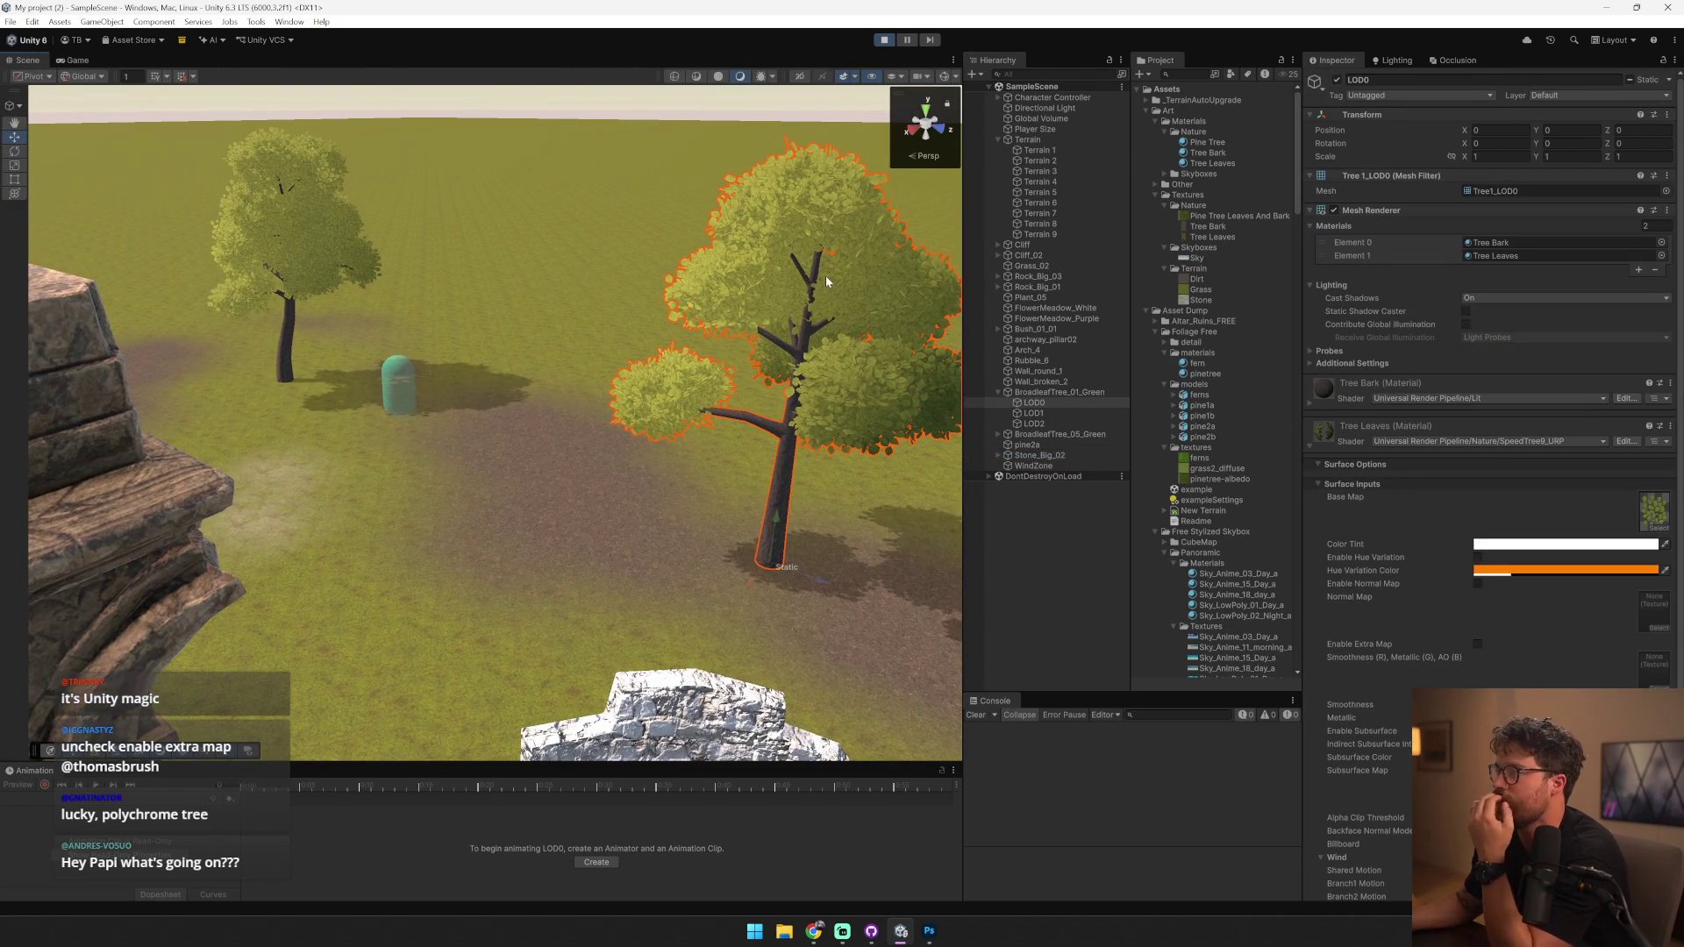
left_click(909, 275)
left_click(920, 308)
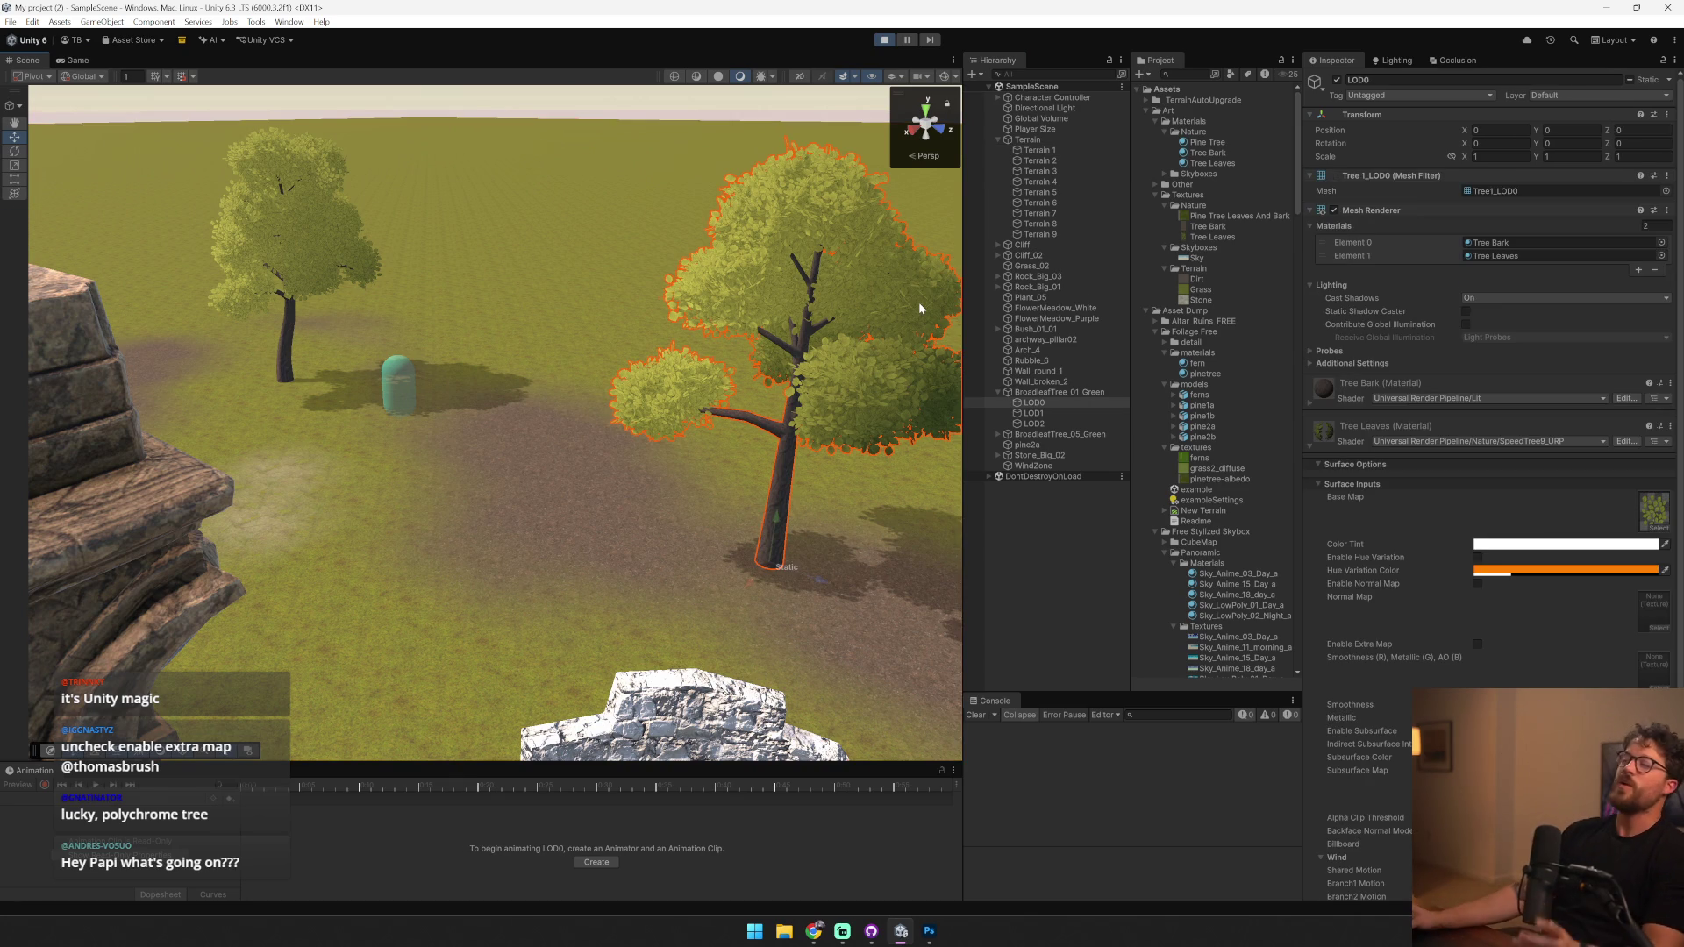
left_click(1491, 441)
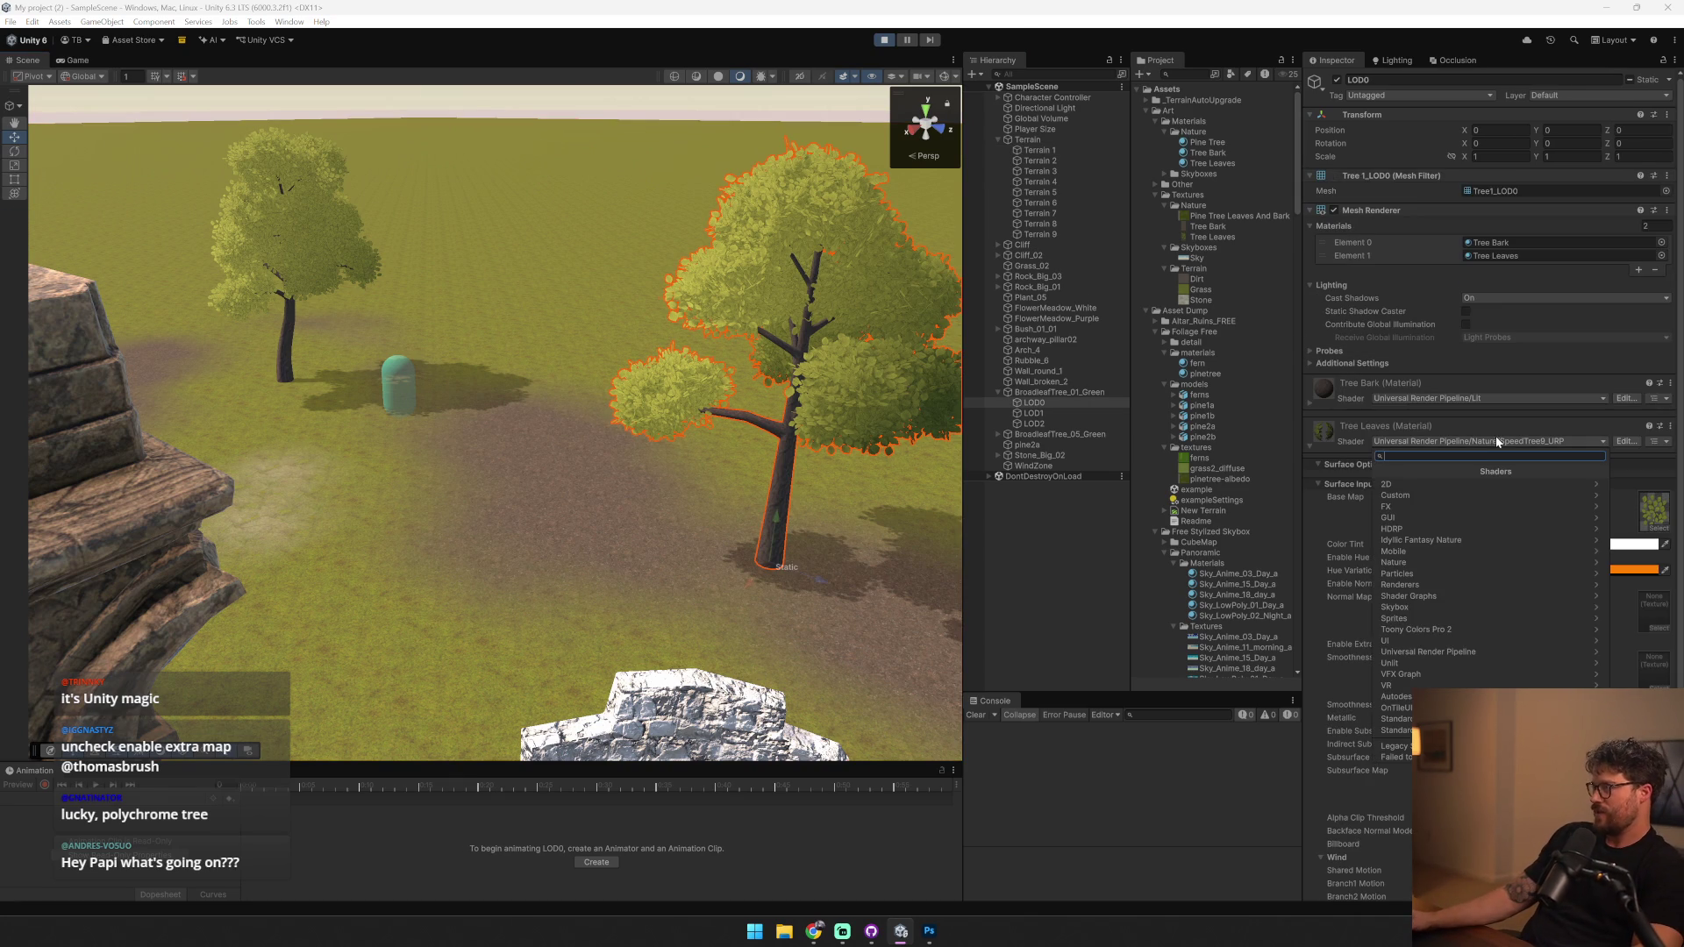
left_click(1470, 654)
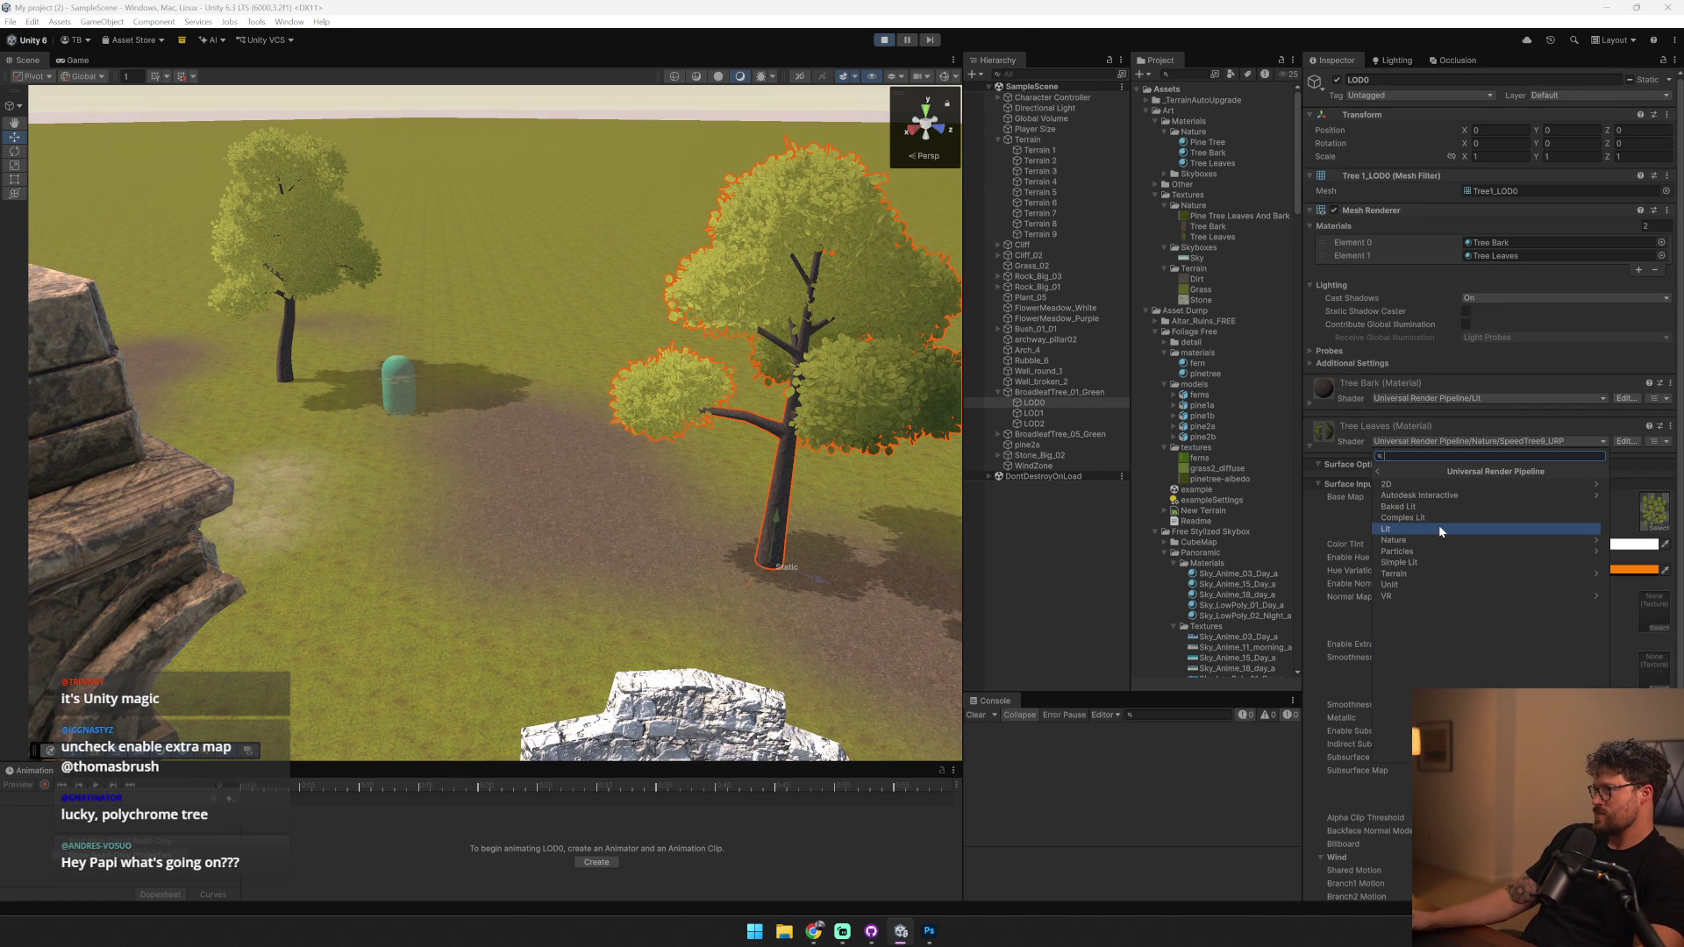
left_click(1445, 539)
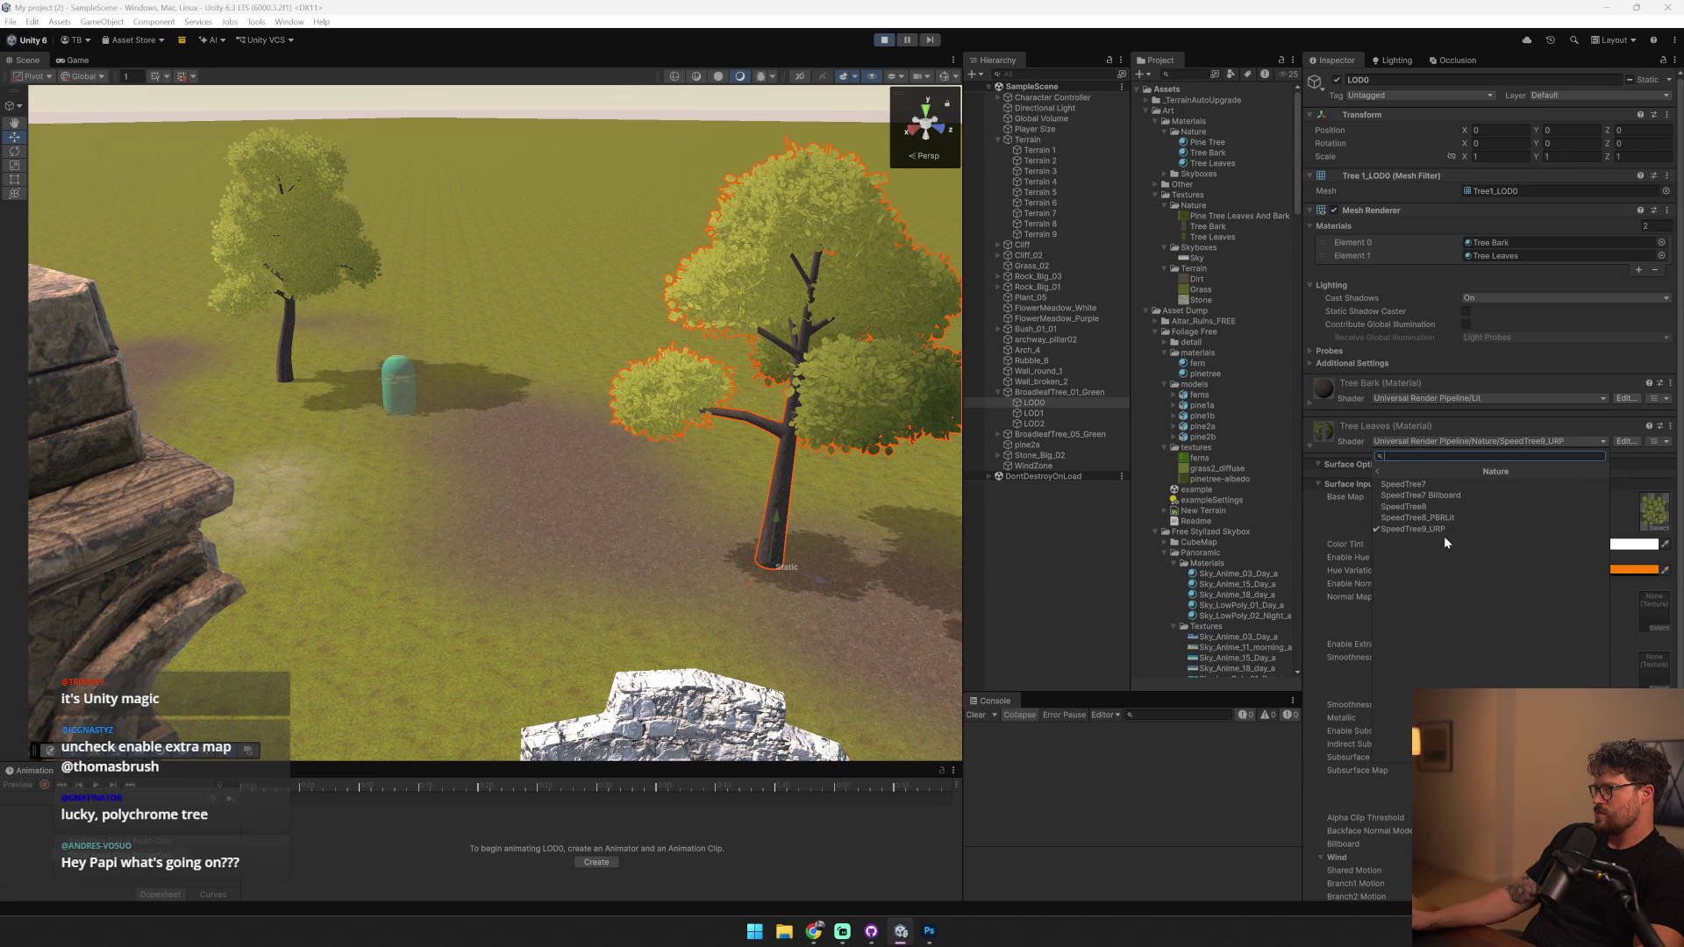
left_click(1463, 494)
scroll(760, 431, "up", 5)
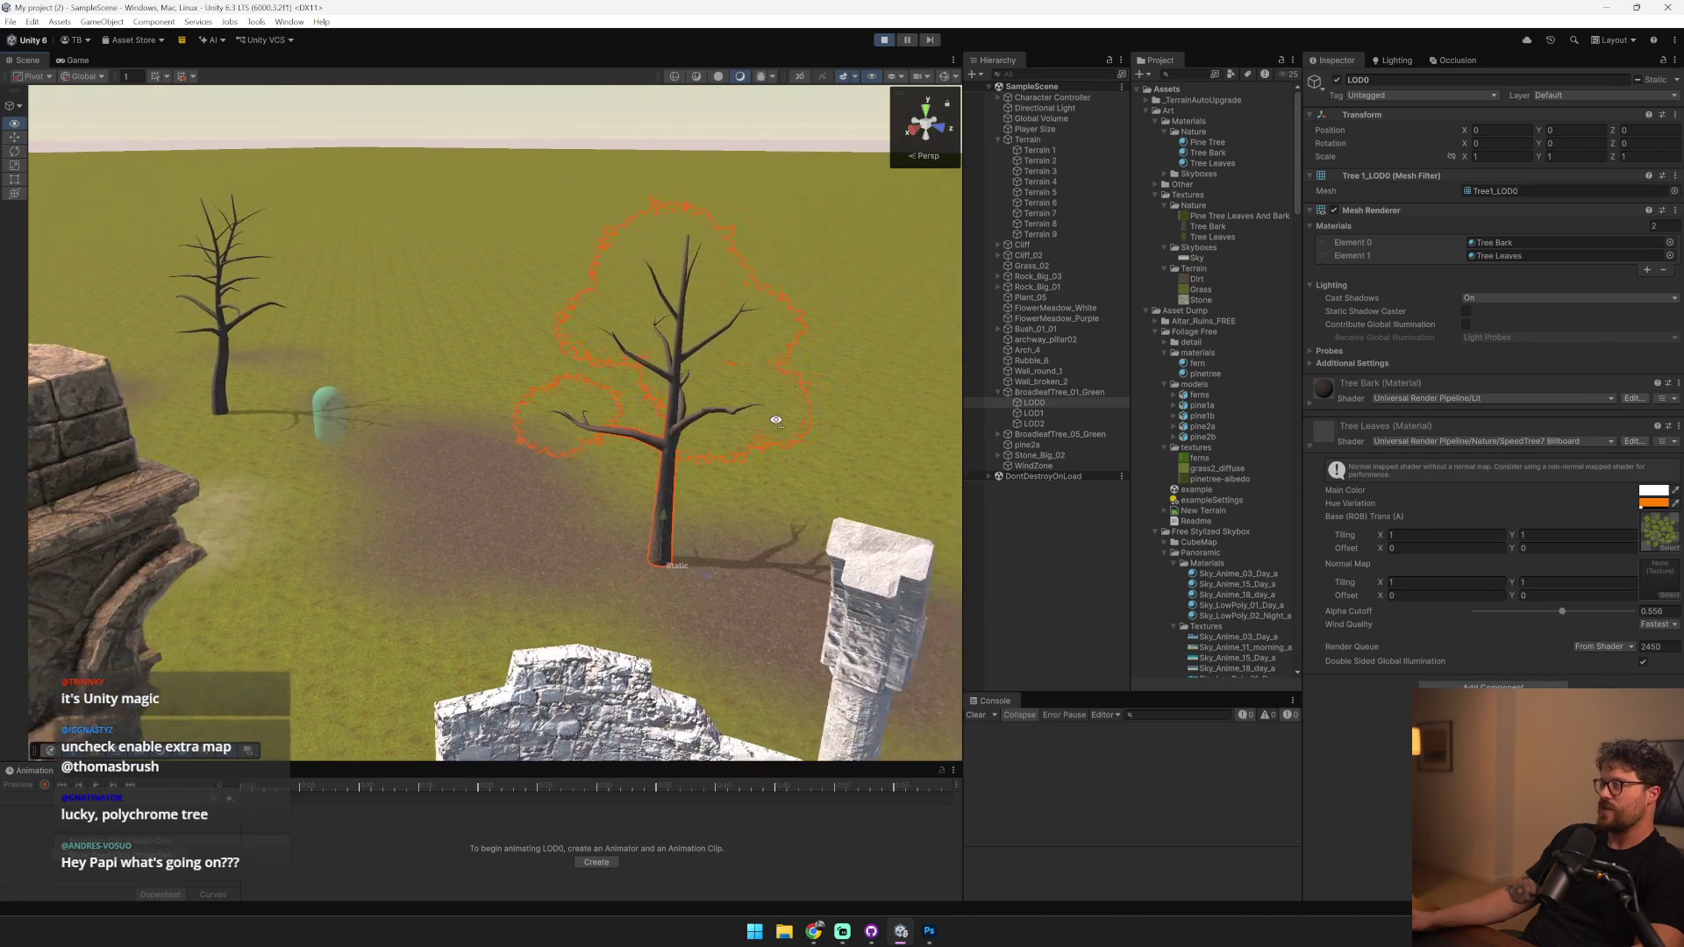
left_click_drag(1559, 612, 1470, 615)
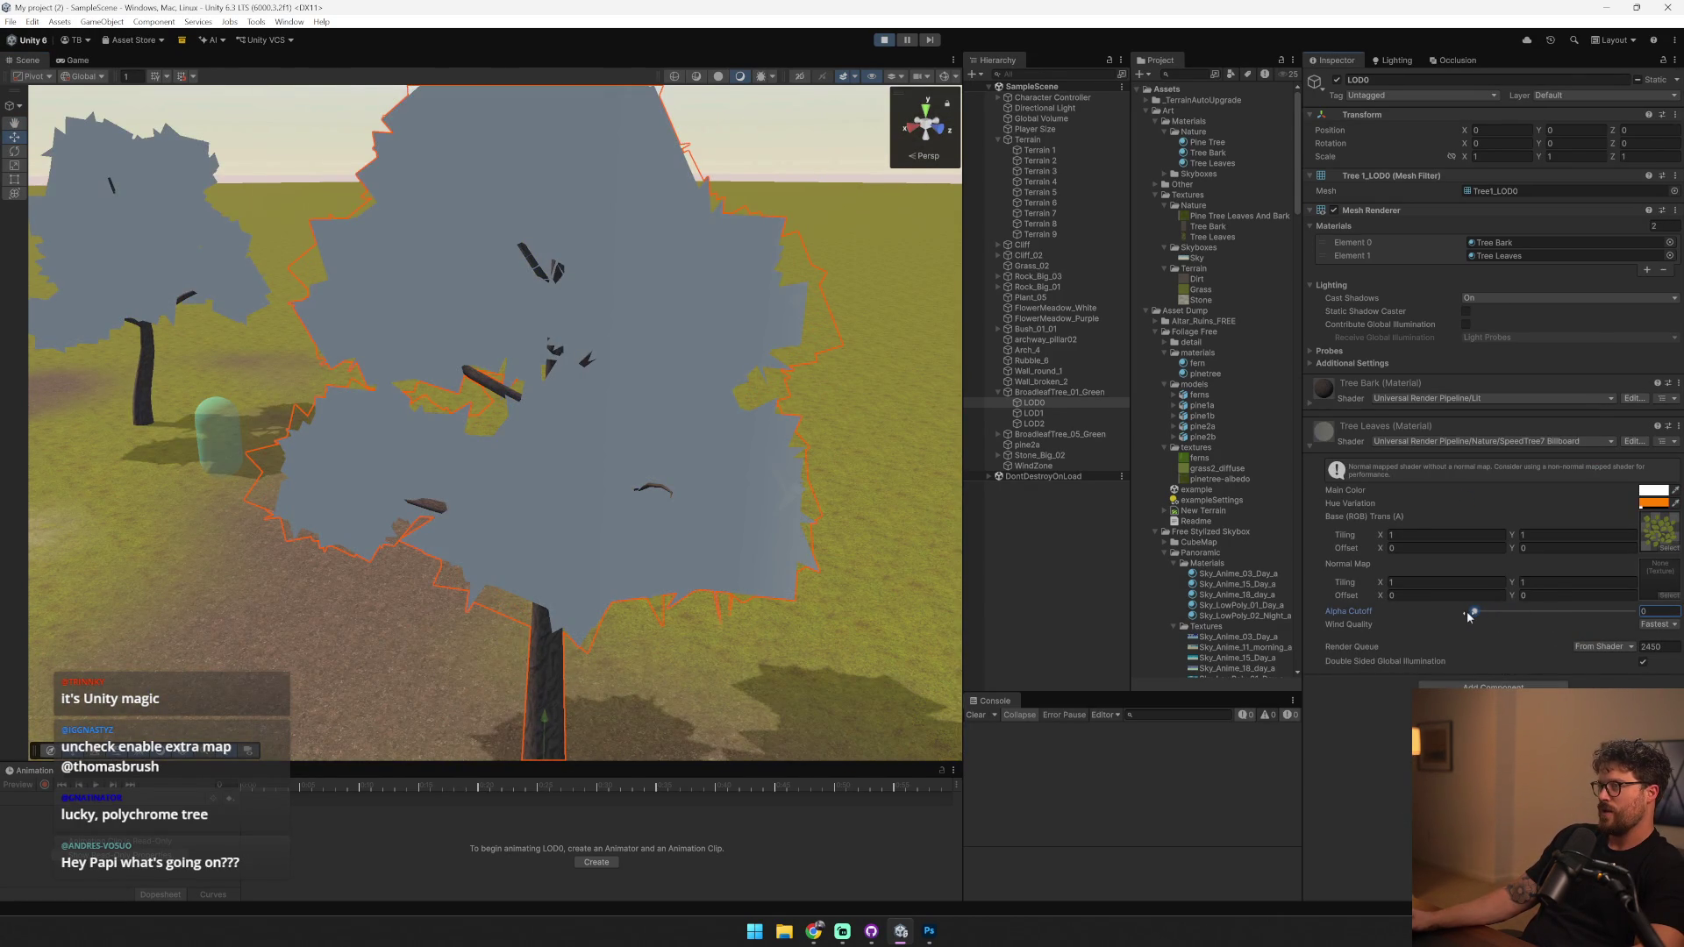
left_click(1656, 625)
left_click(1638, 655)
mouse_move(808, 590)
left_mouse_down()
mouse_move(782, 430)
mouse_move(613, 462)
mouse_move(613, 434)
left_mouse_up()
scroll(612, 433, "down", 5)
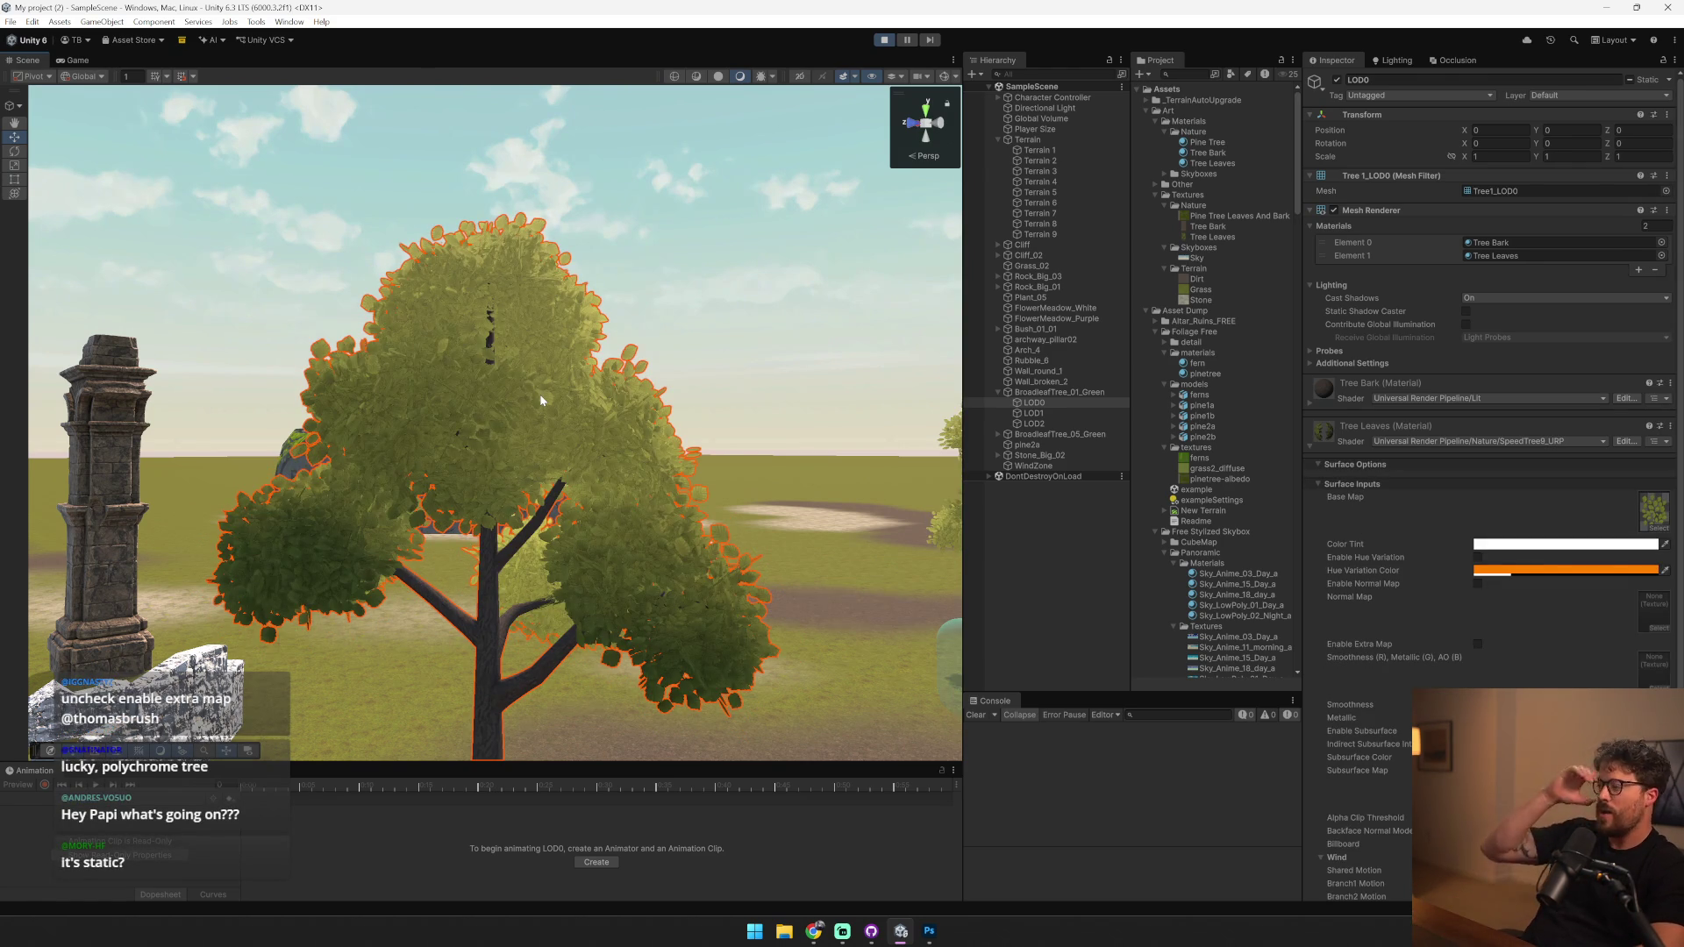
scroll(1591, 677, "down", 2)
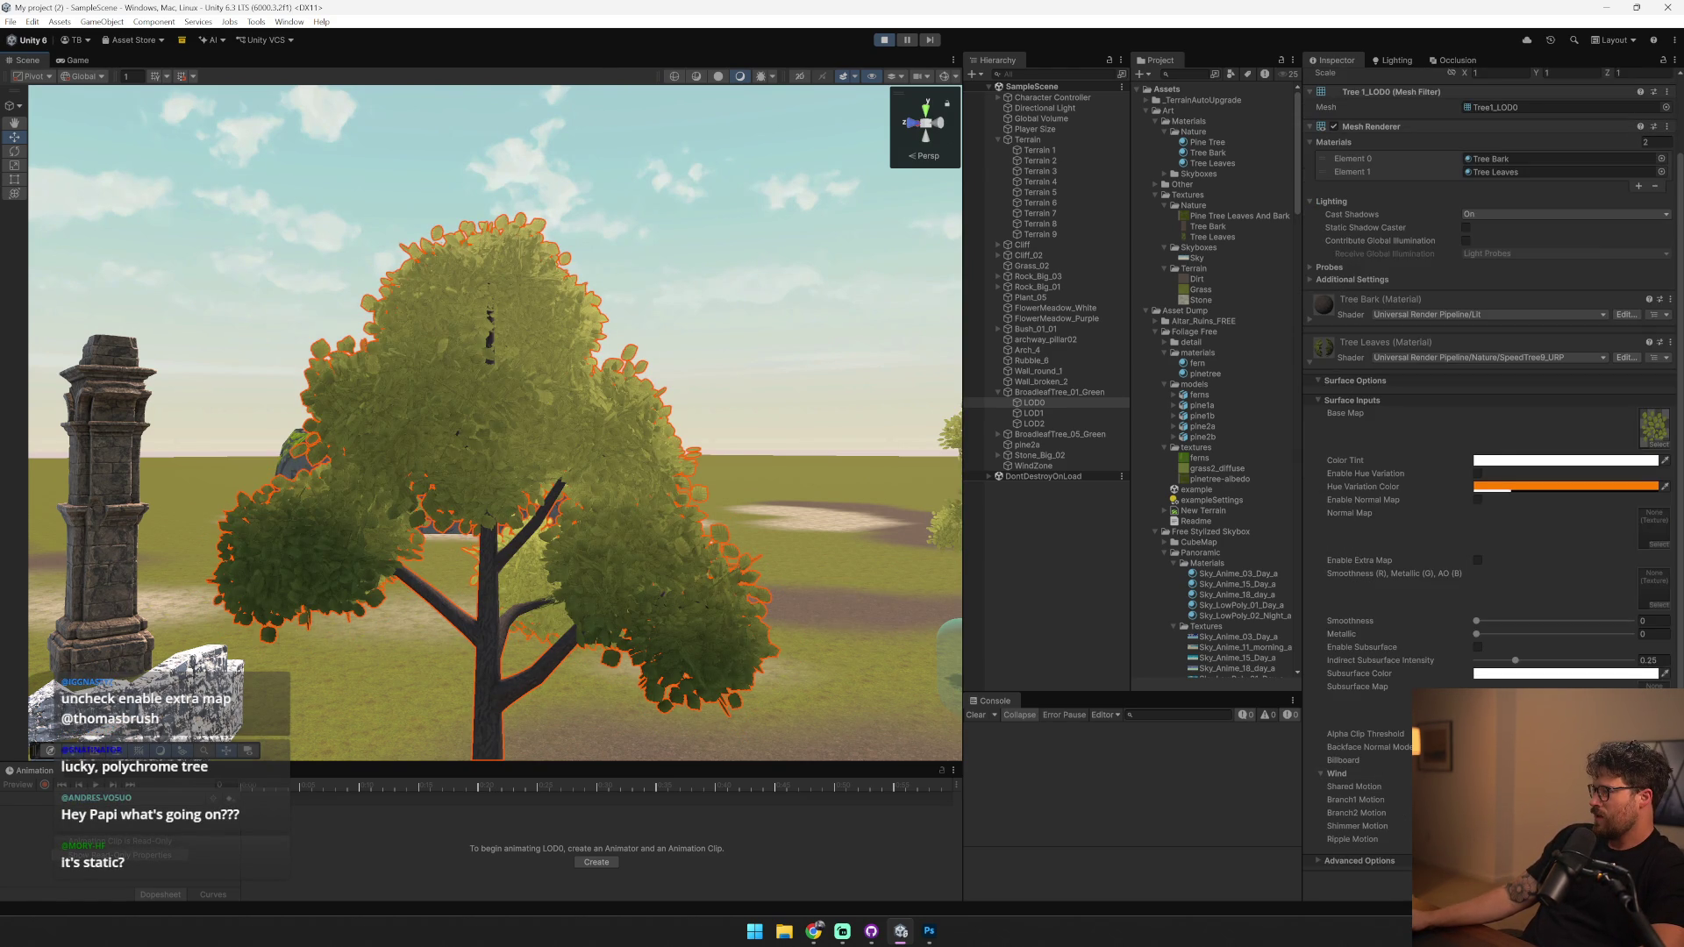
left_click(1427, 360)
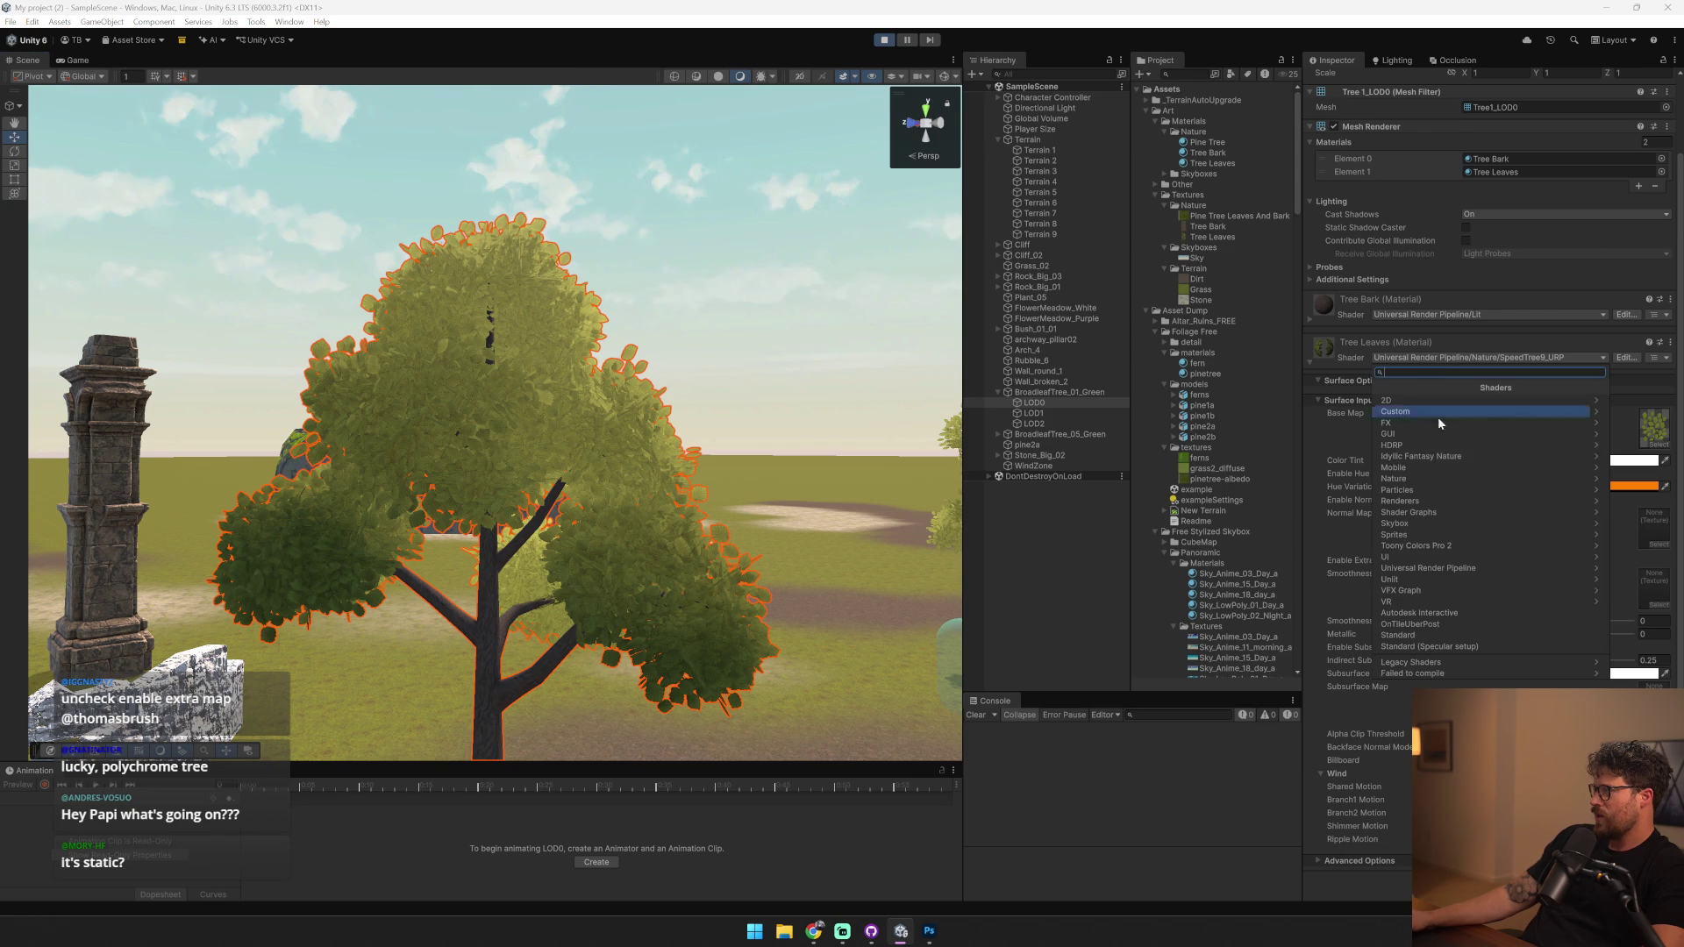
- Switch the Tree Leaves material to Universal Render Pipeline > Nature > SpeedTree8
left_click(1456, 572)
left_click(1380, 384)
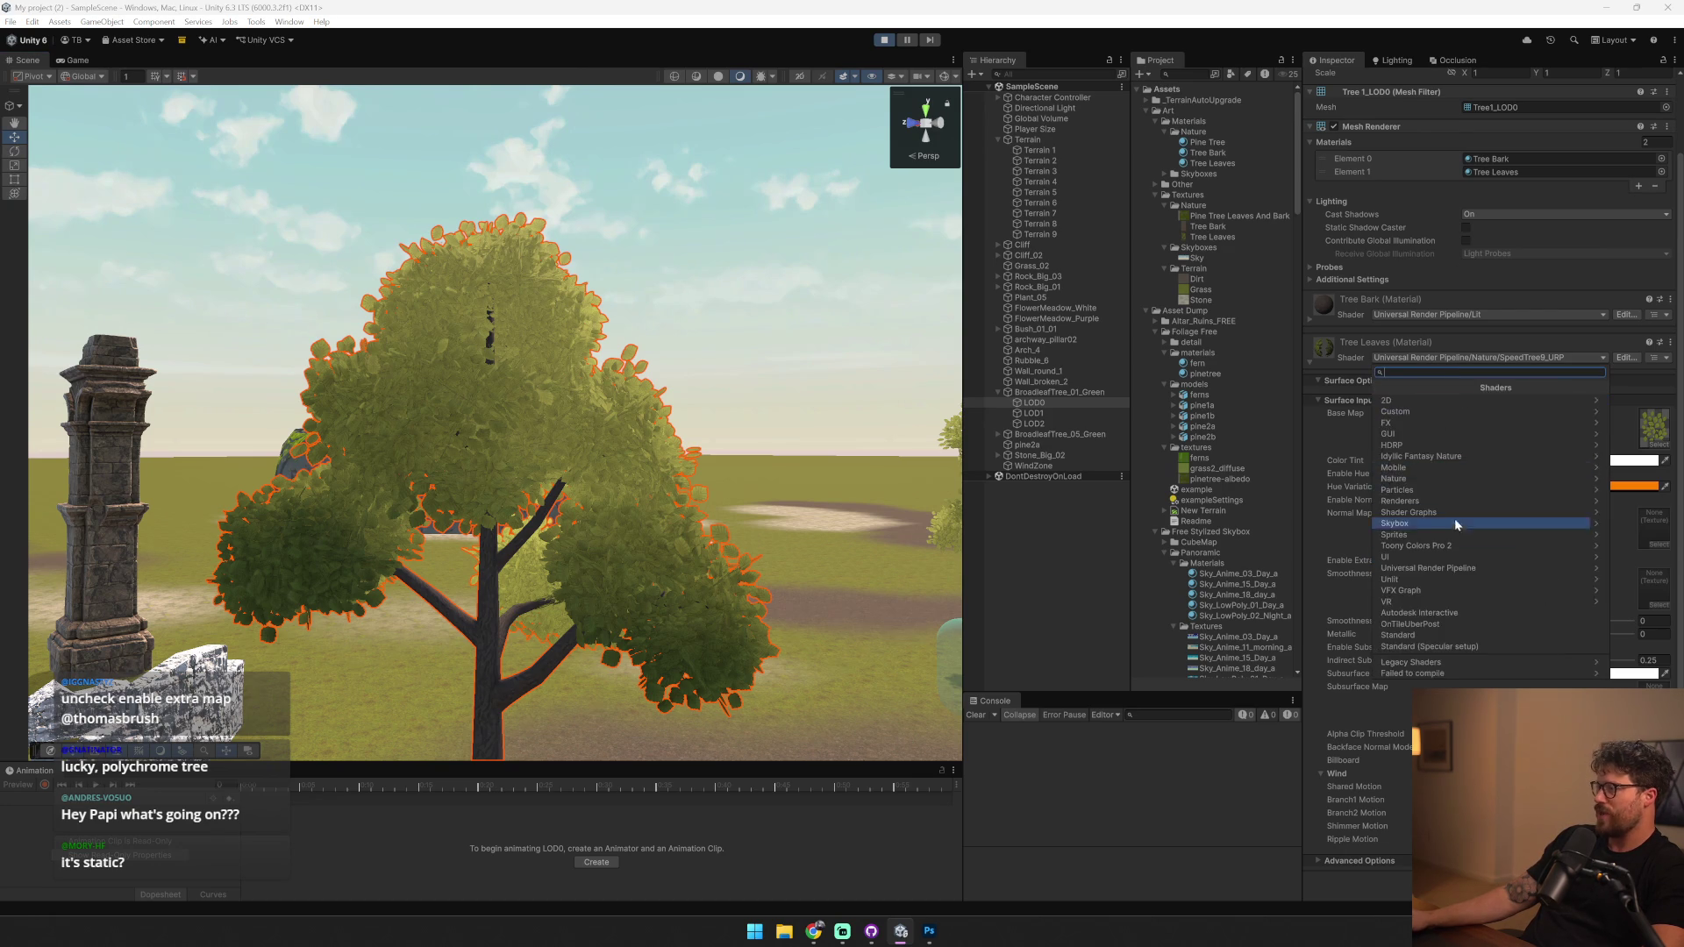
left_click(1459, 571)
left_click(1466, 456)
left_click(1469, 422)
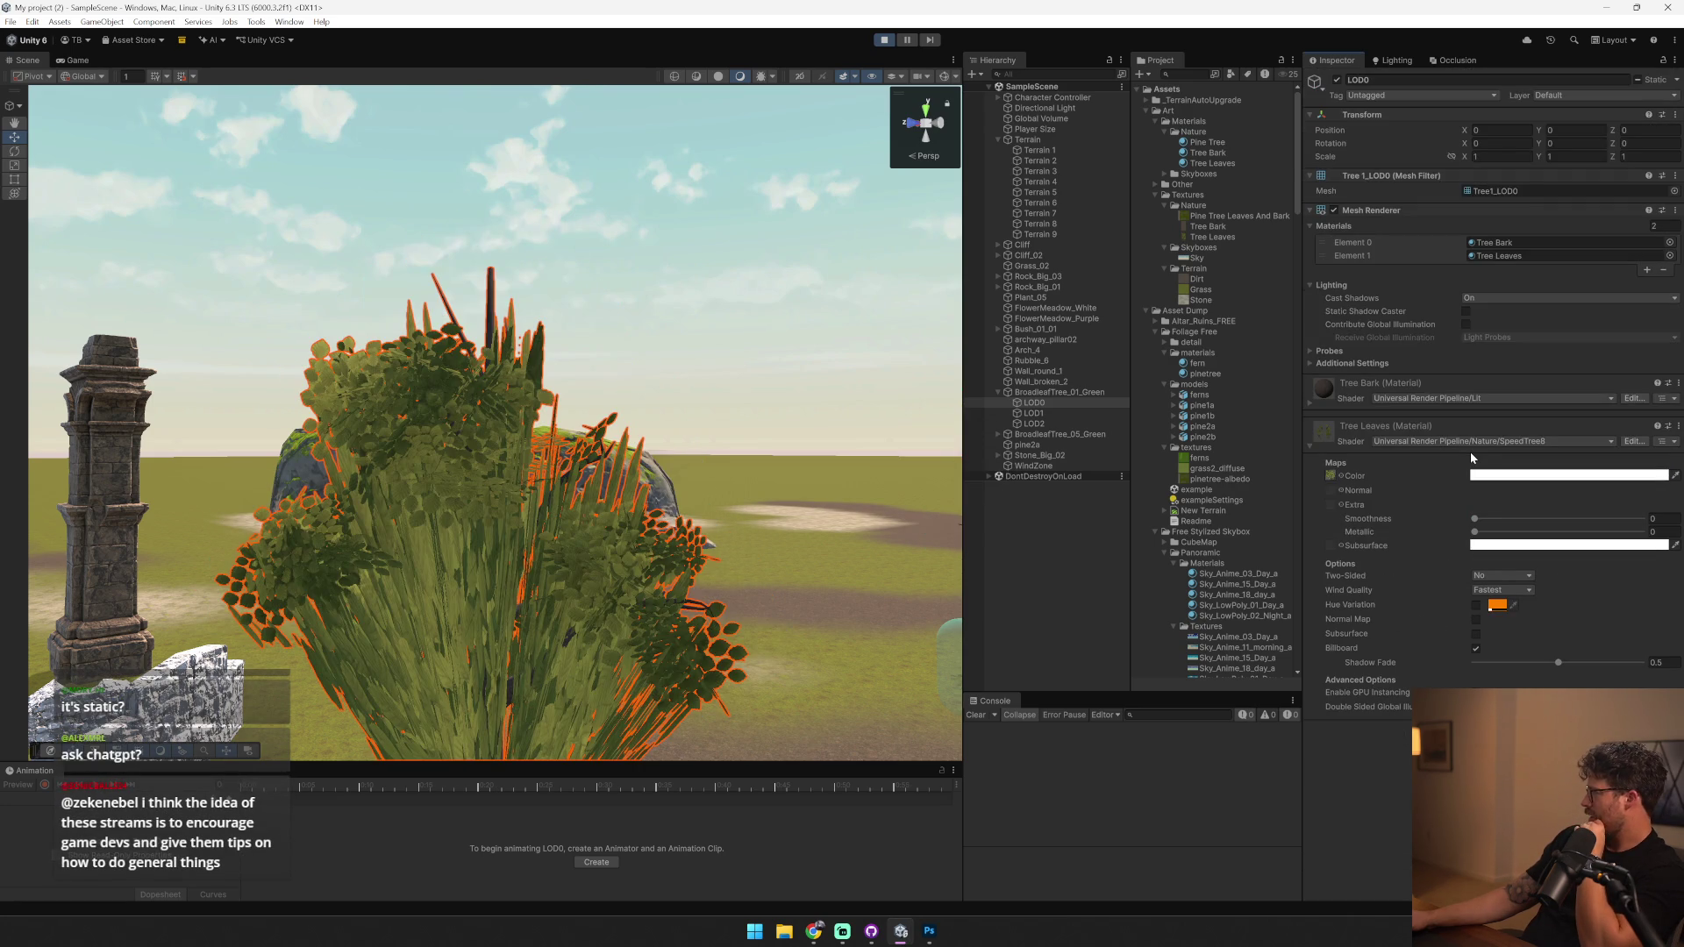
mouse_move(561, 491)
left_mouse_down()
mouse_move(527, 500)
mouse_move(538, 556)
mouse_move(440, 522)
mouse_move(318, 521)
mouse_move(504, 484)
left_mouse_up()
scroll(504, 483, "down", 3)
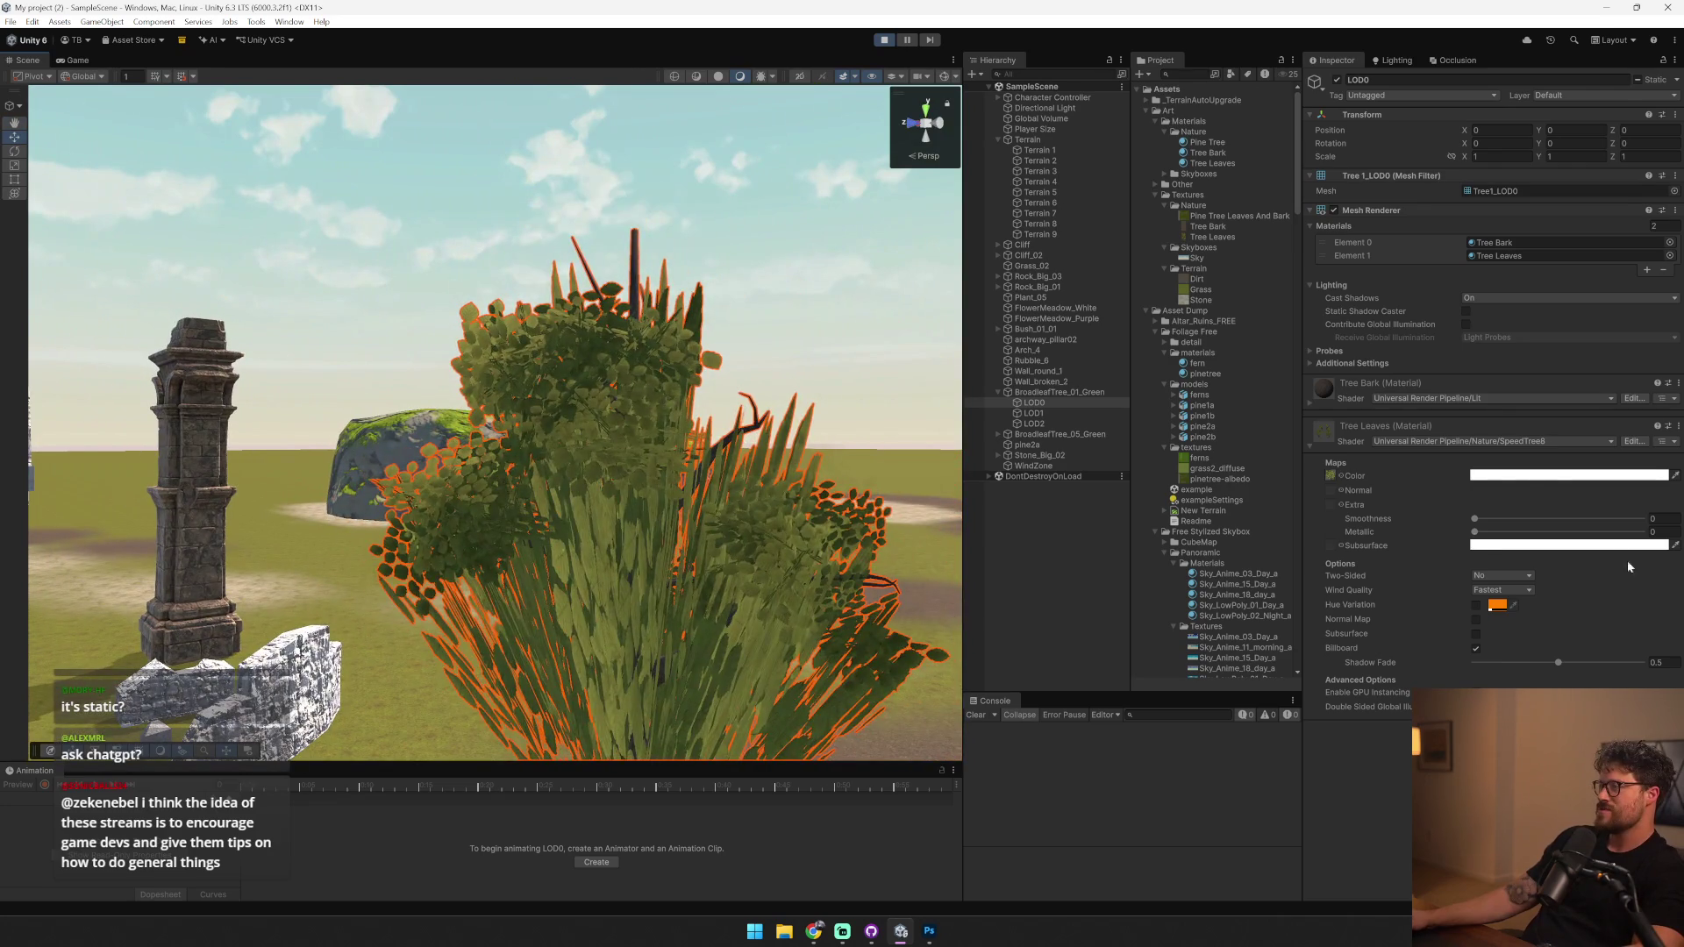
- Reapply SpeedTree8, undo back to SpeedTree9_URP, then select the WindZone and show the Game view
left_click(1478, 441)
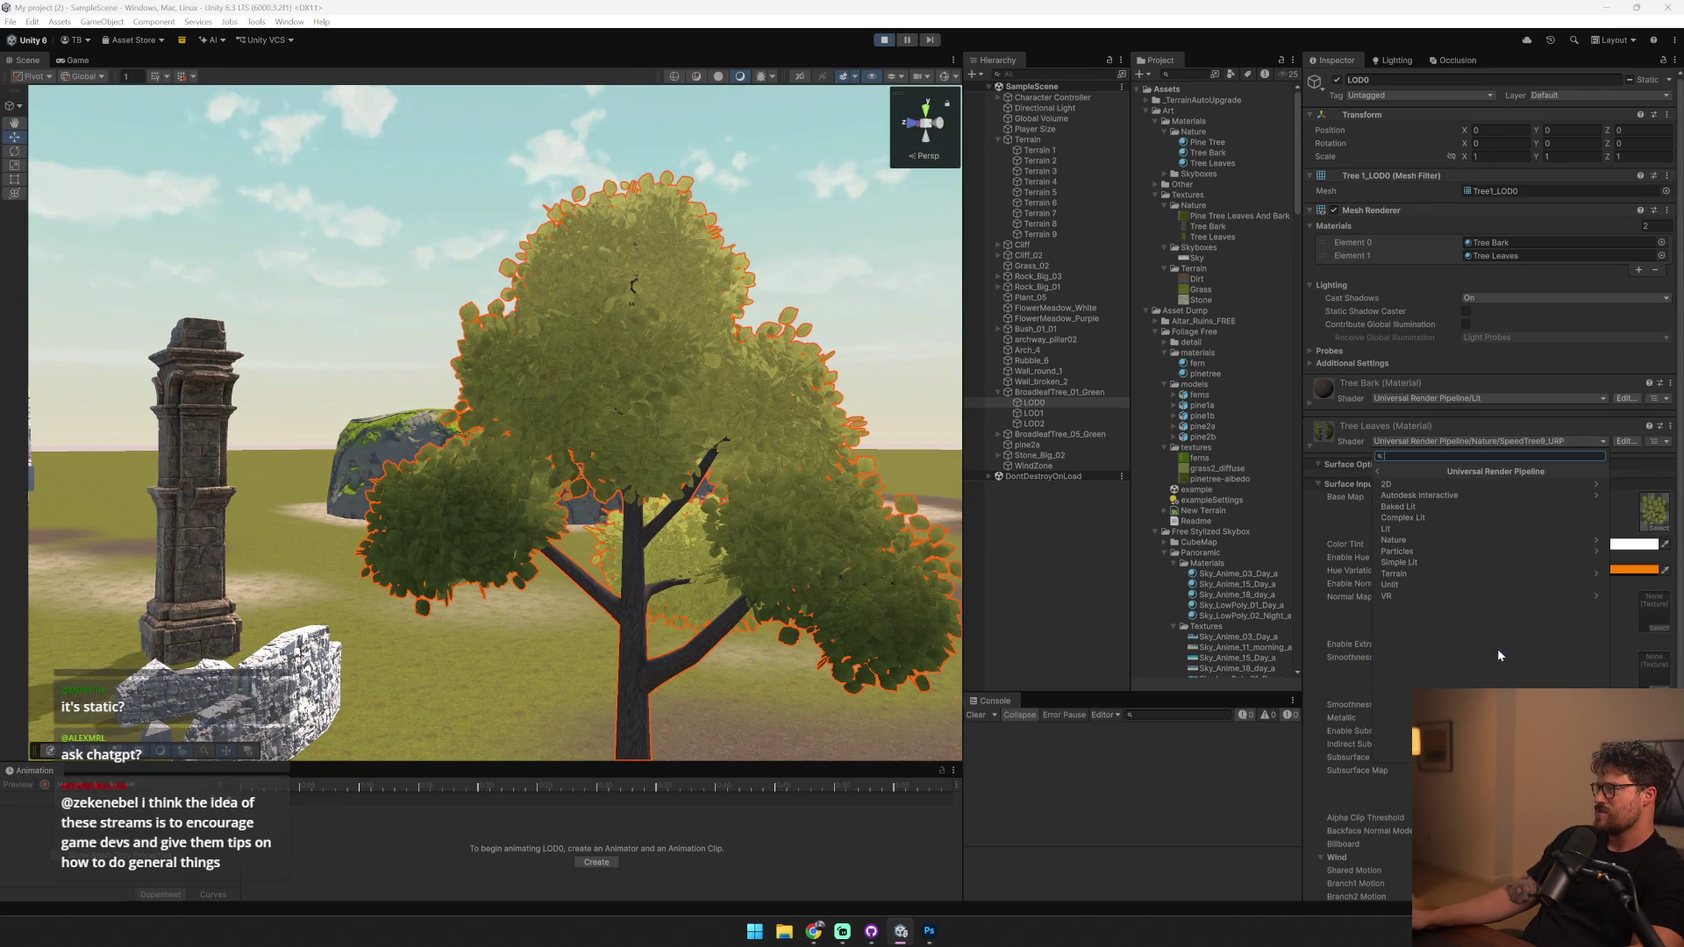
left_click(1456, 538)
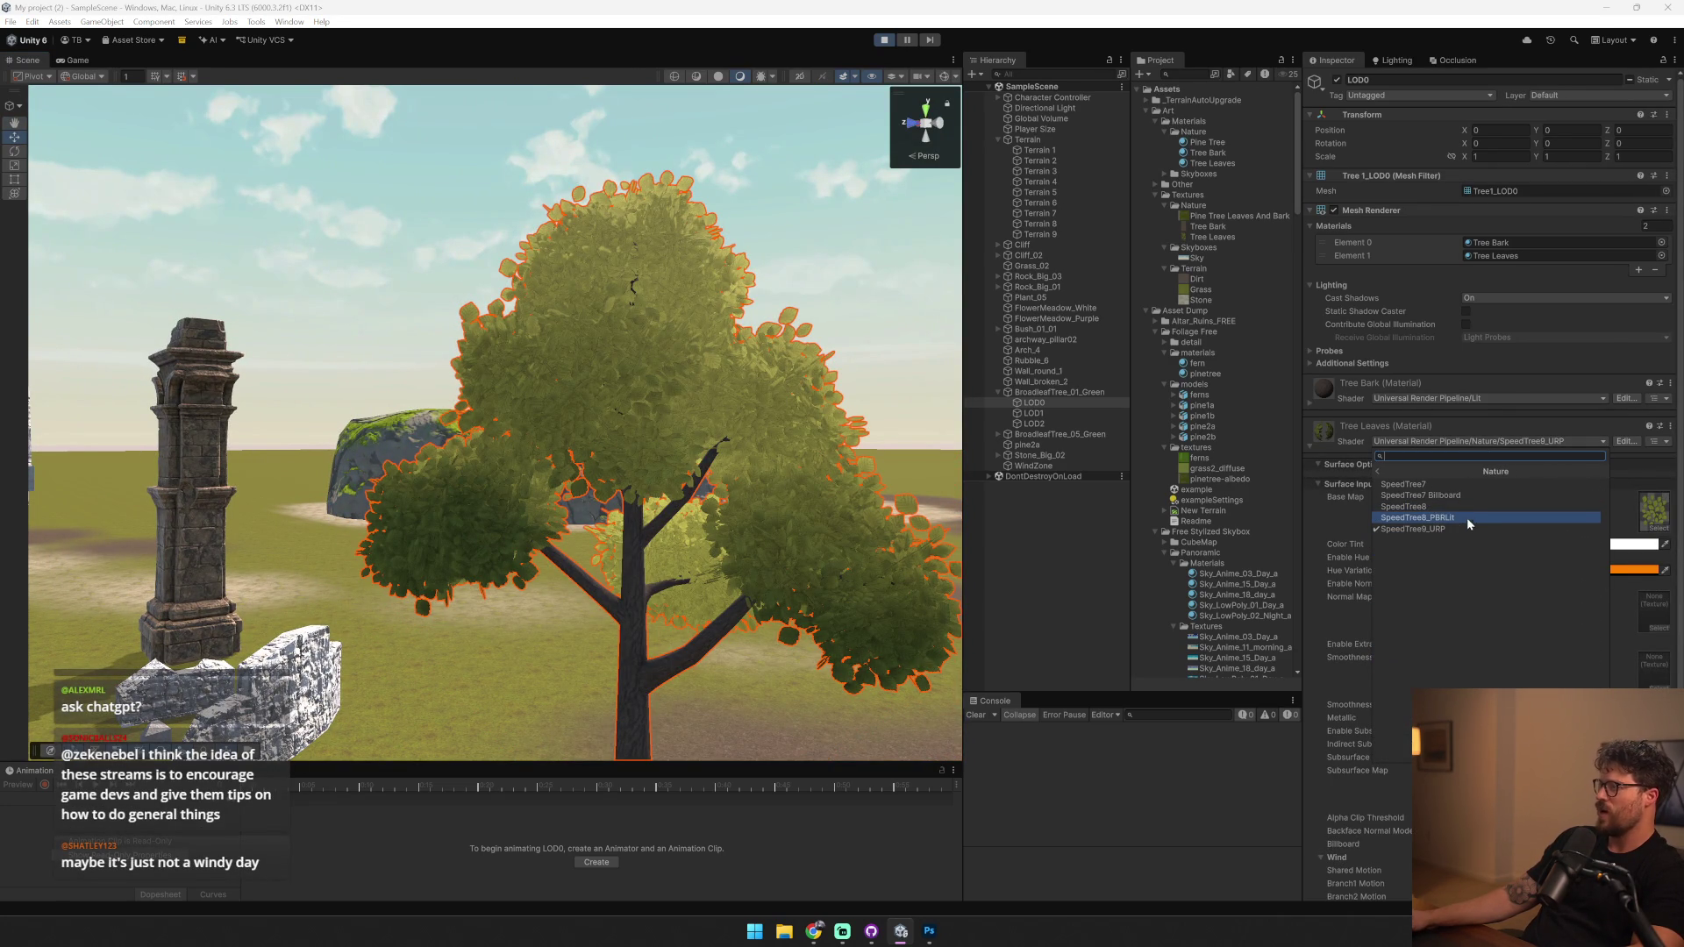
left_click(1462, 508)
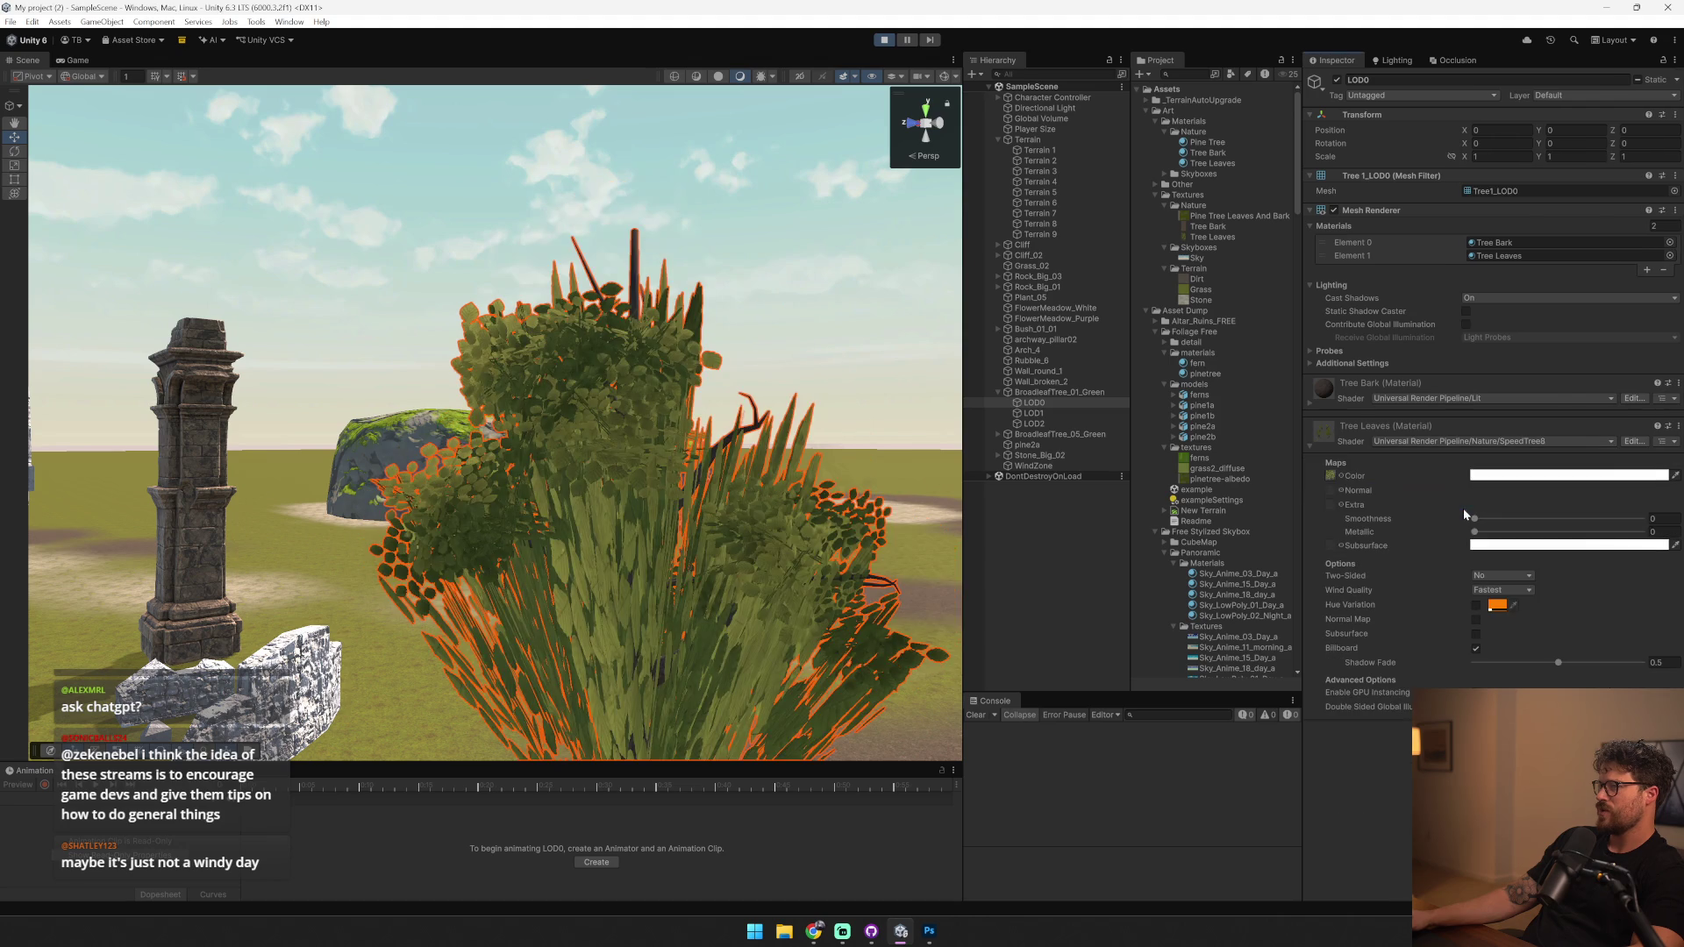
key("ctrl+z")
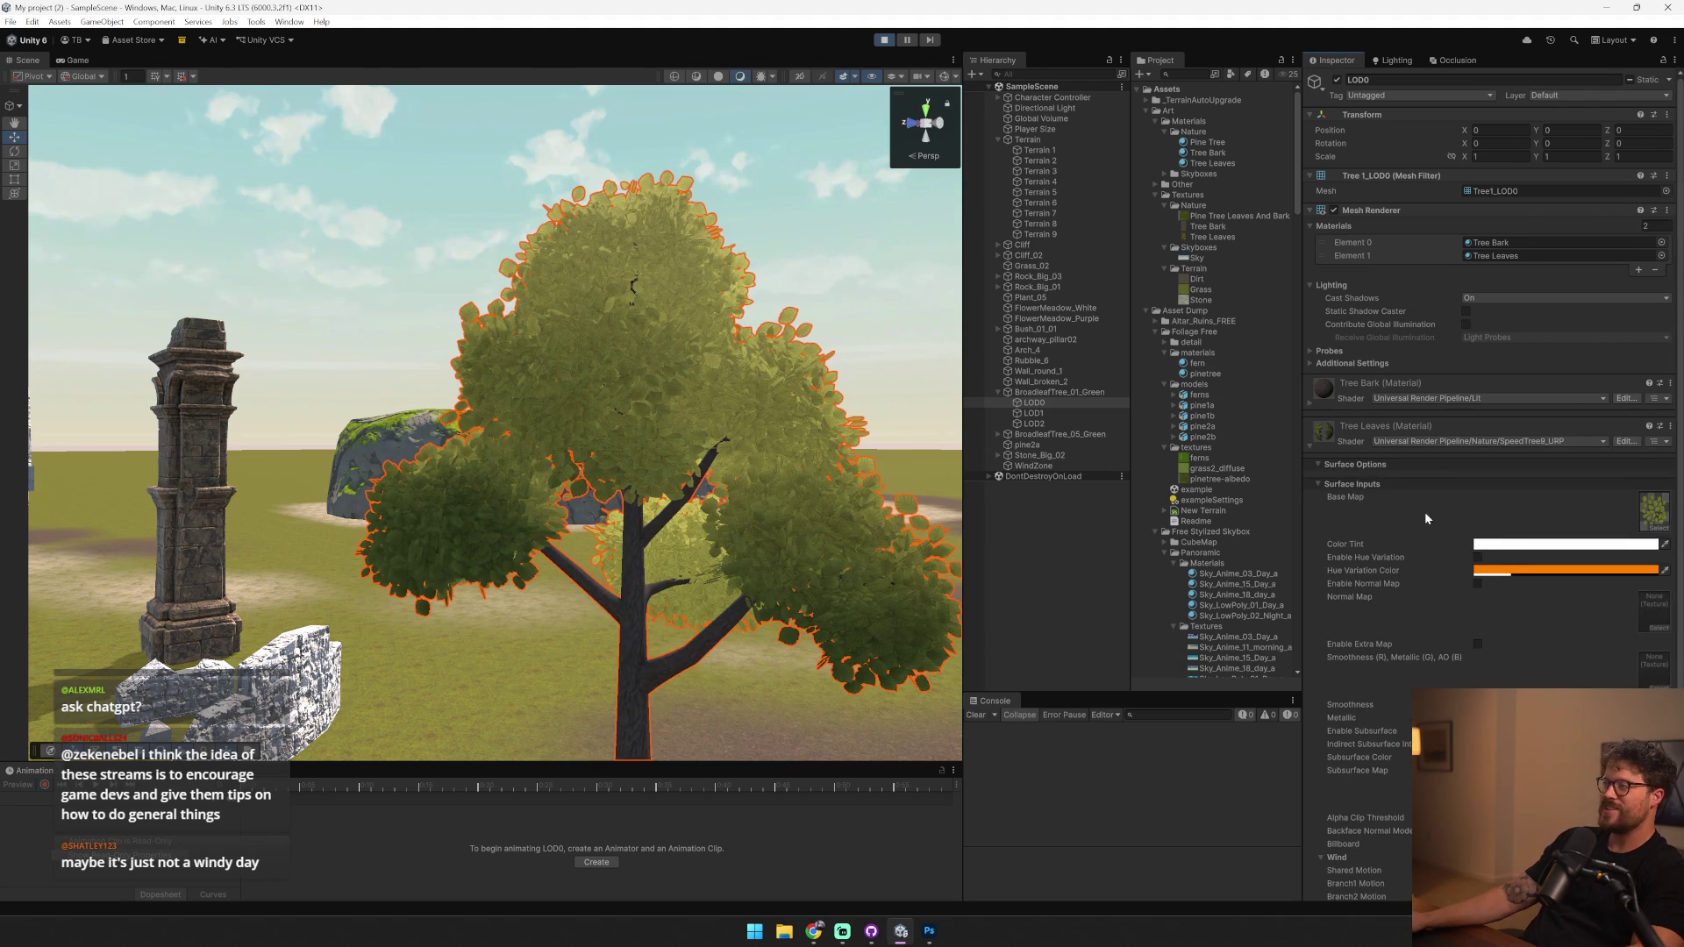
left_click(1067, 465)
mouse_move(714, 500)
left_mouse_down()
mouse_move(680, 533)
mouse_move(661, 526)
mouse_move(722, 526)
mouse_move(494, 545)
left_mouse_up()
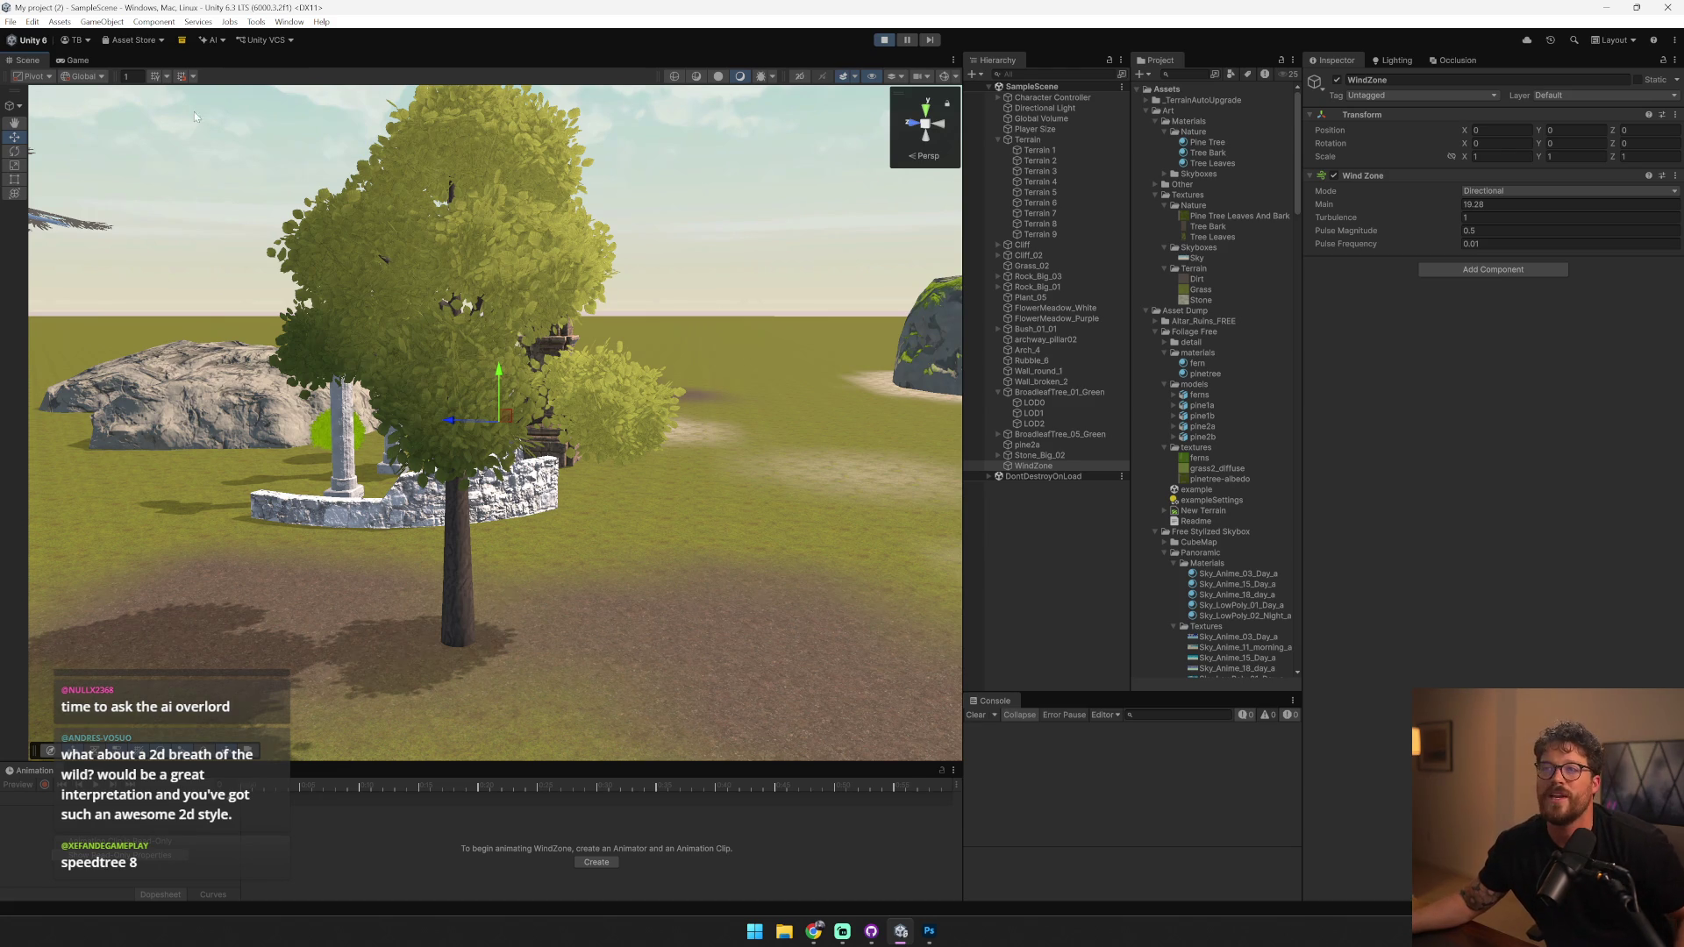
left_click(87, 63)
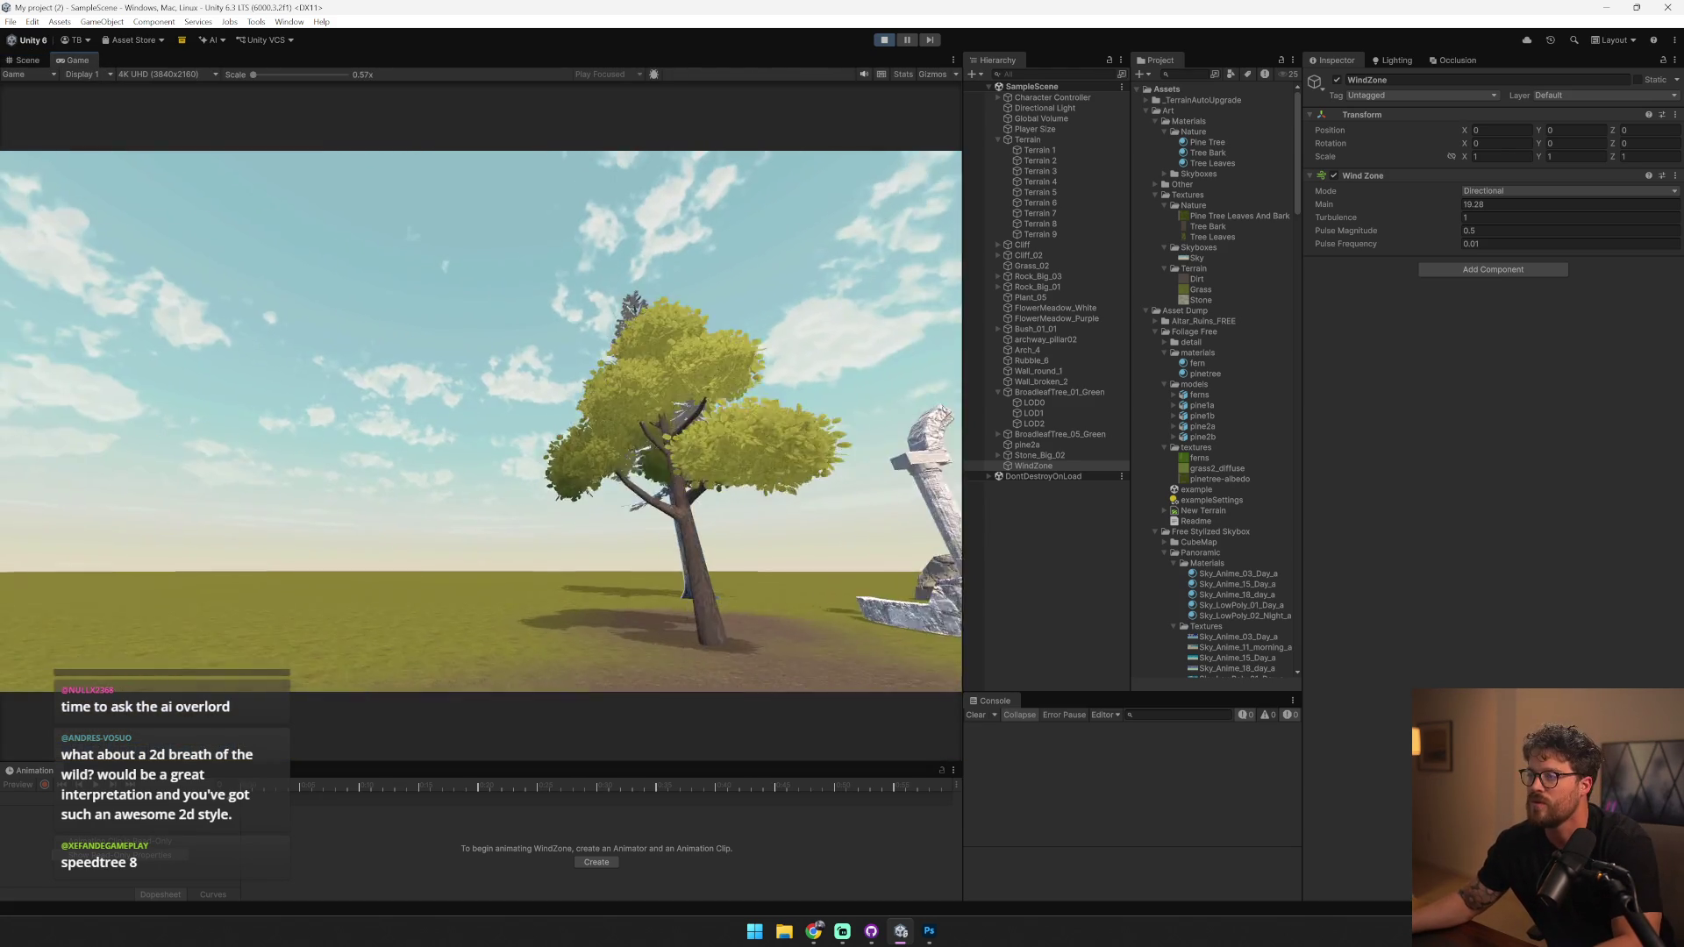
- Uncheck Shared, Branch1, Branch2 and Ripple Motion under Wind on the Tree Leaves material
key("alt+Tab")
key("alt+Tab")
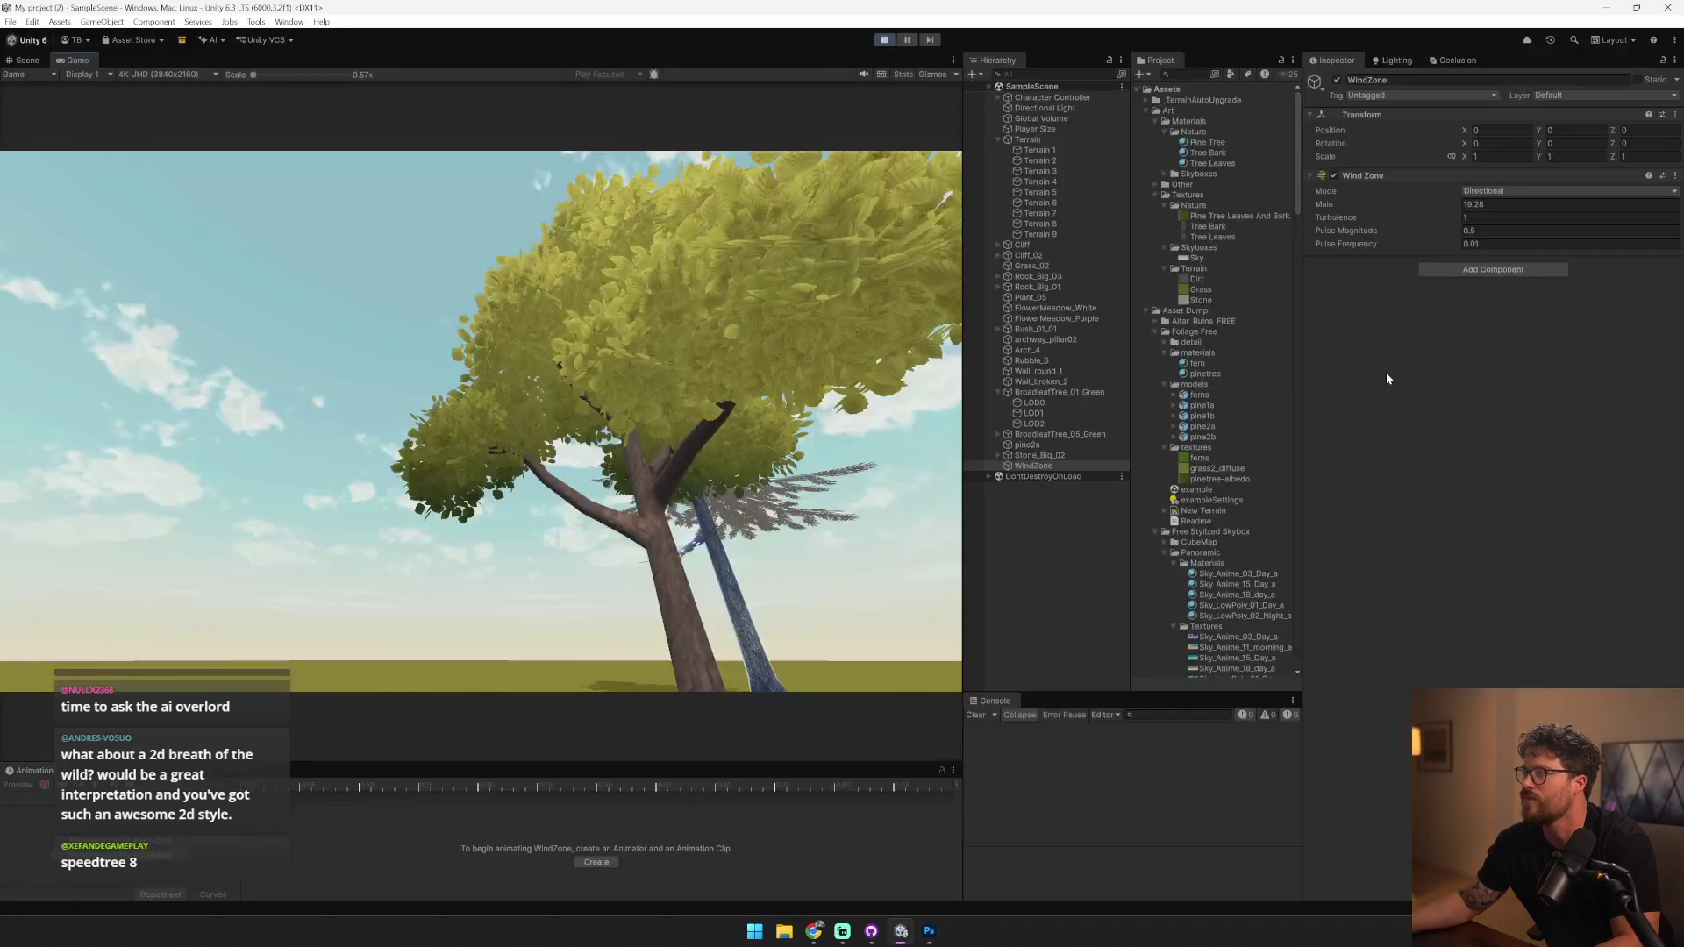
left_click(1076, 446)
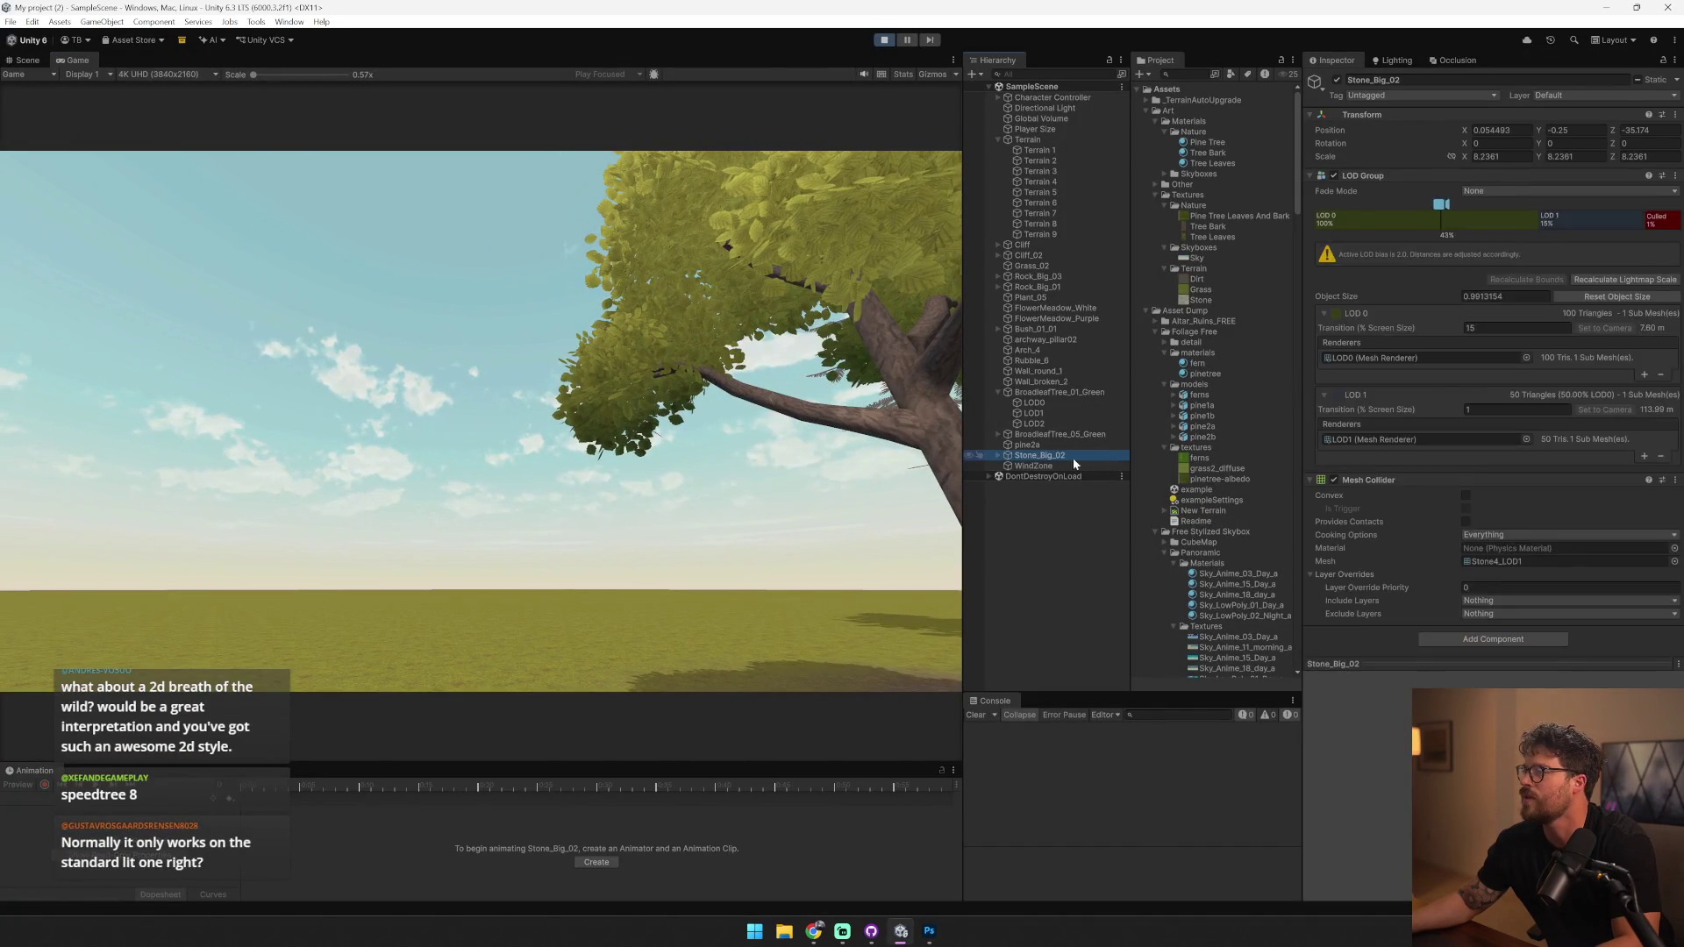
left_click(1254, 162)
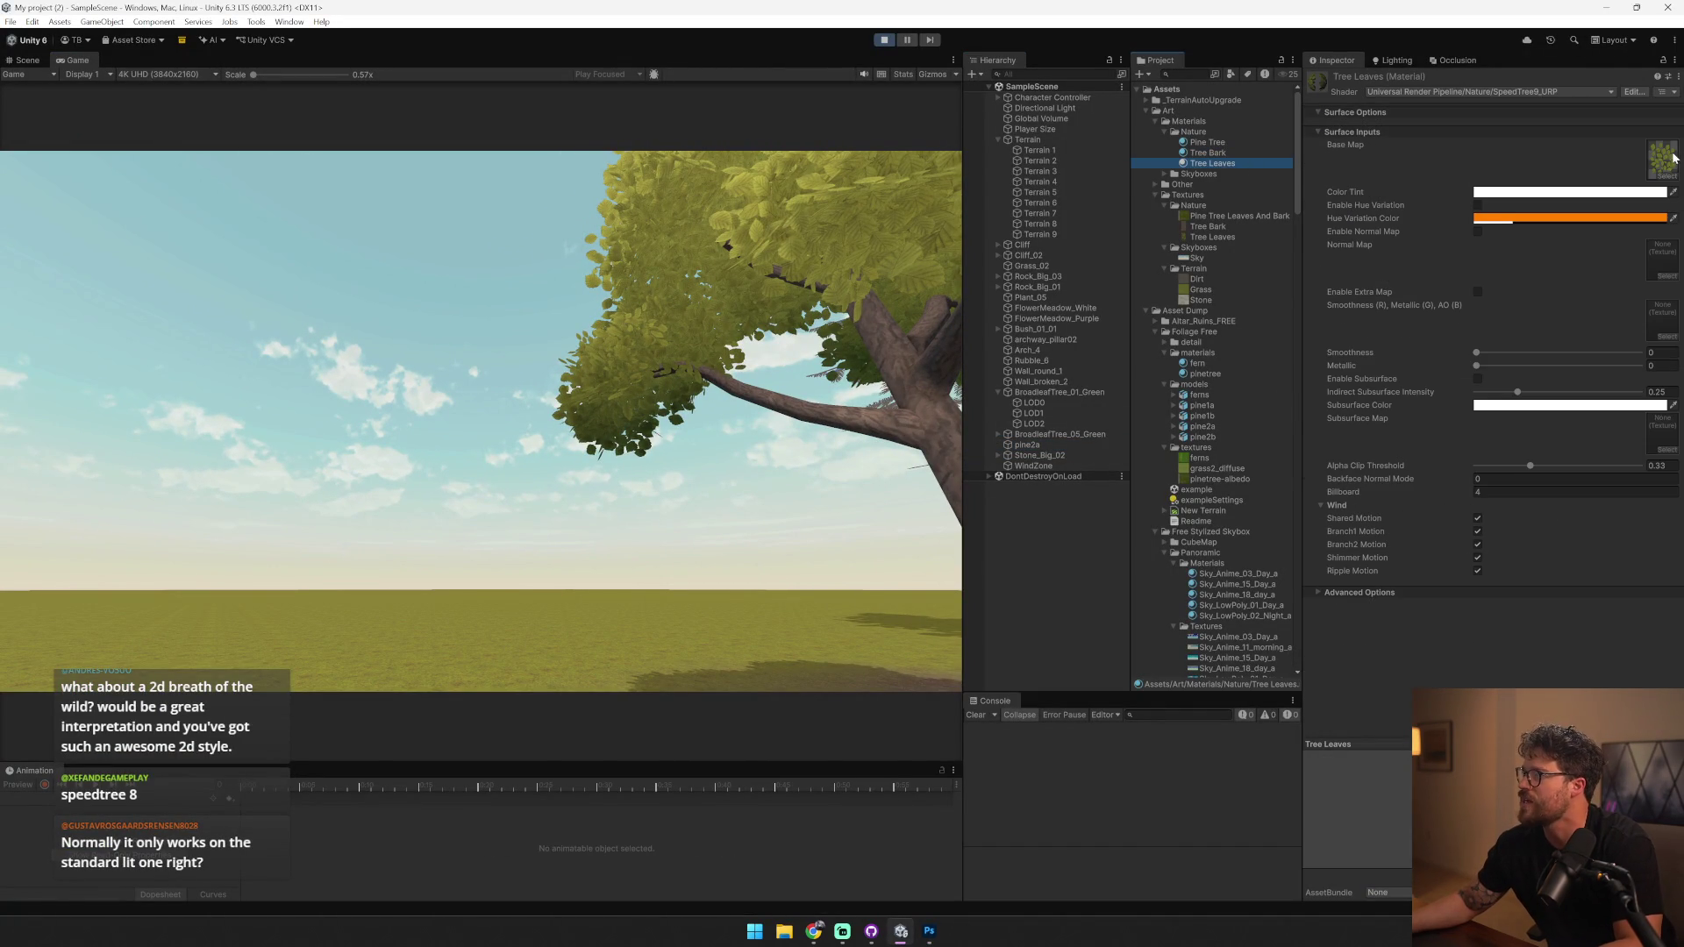
left_click(1477, 518)
left_click(1477, 531)
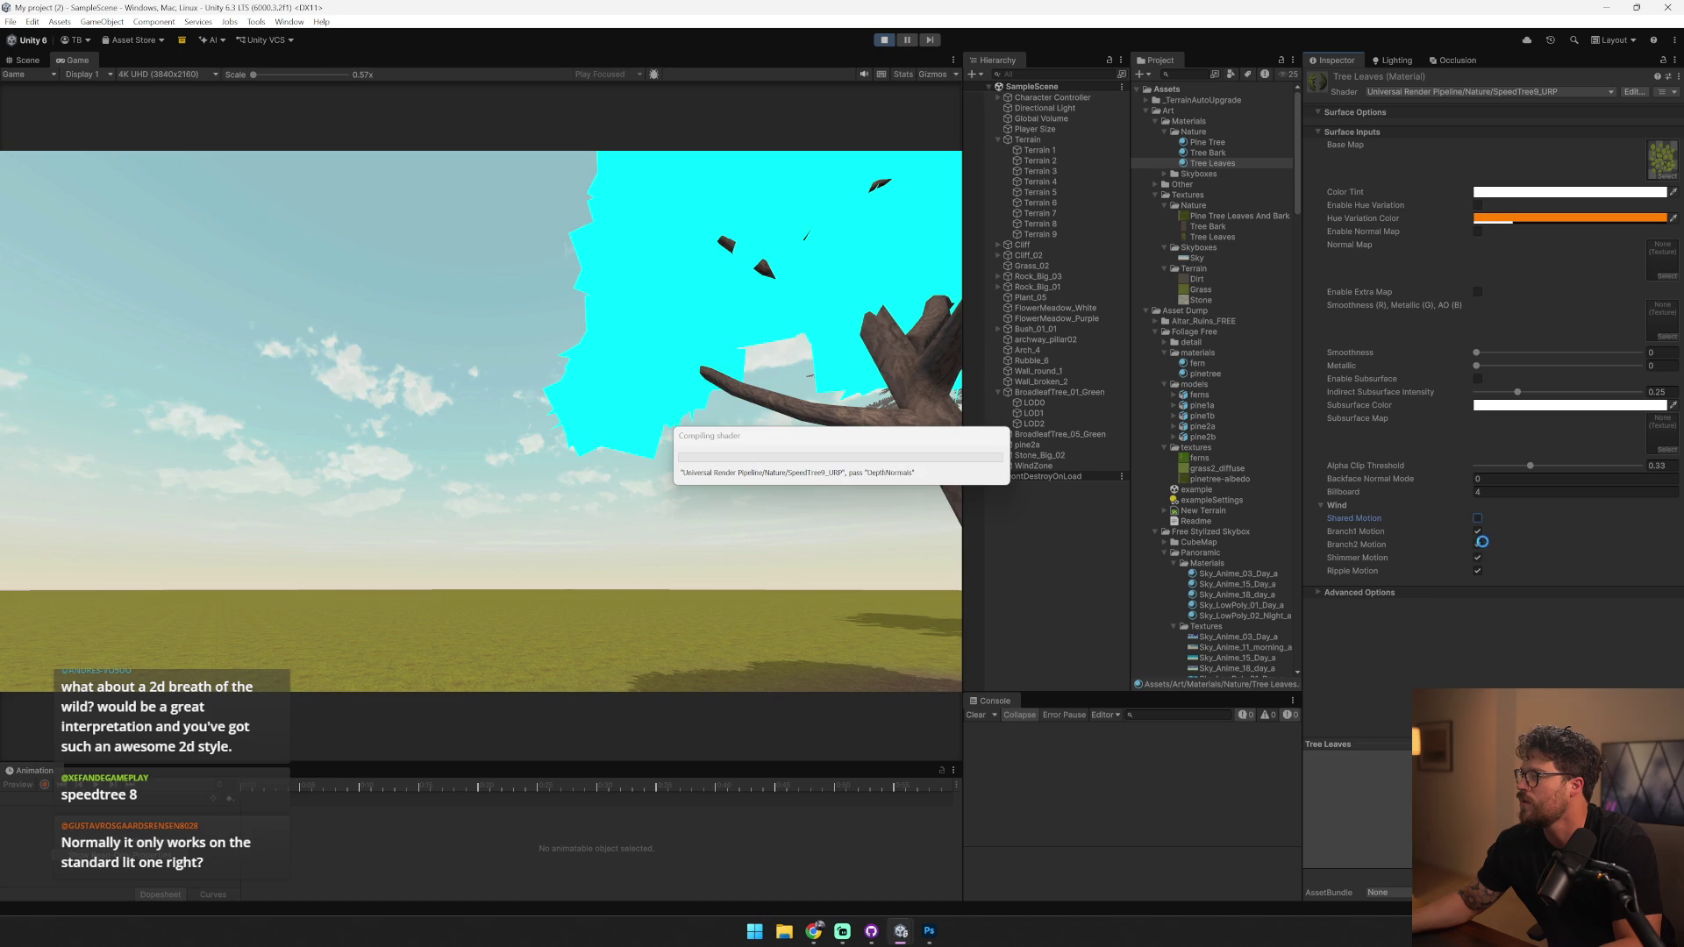
left_click(1321, 594)
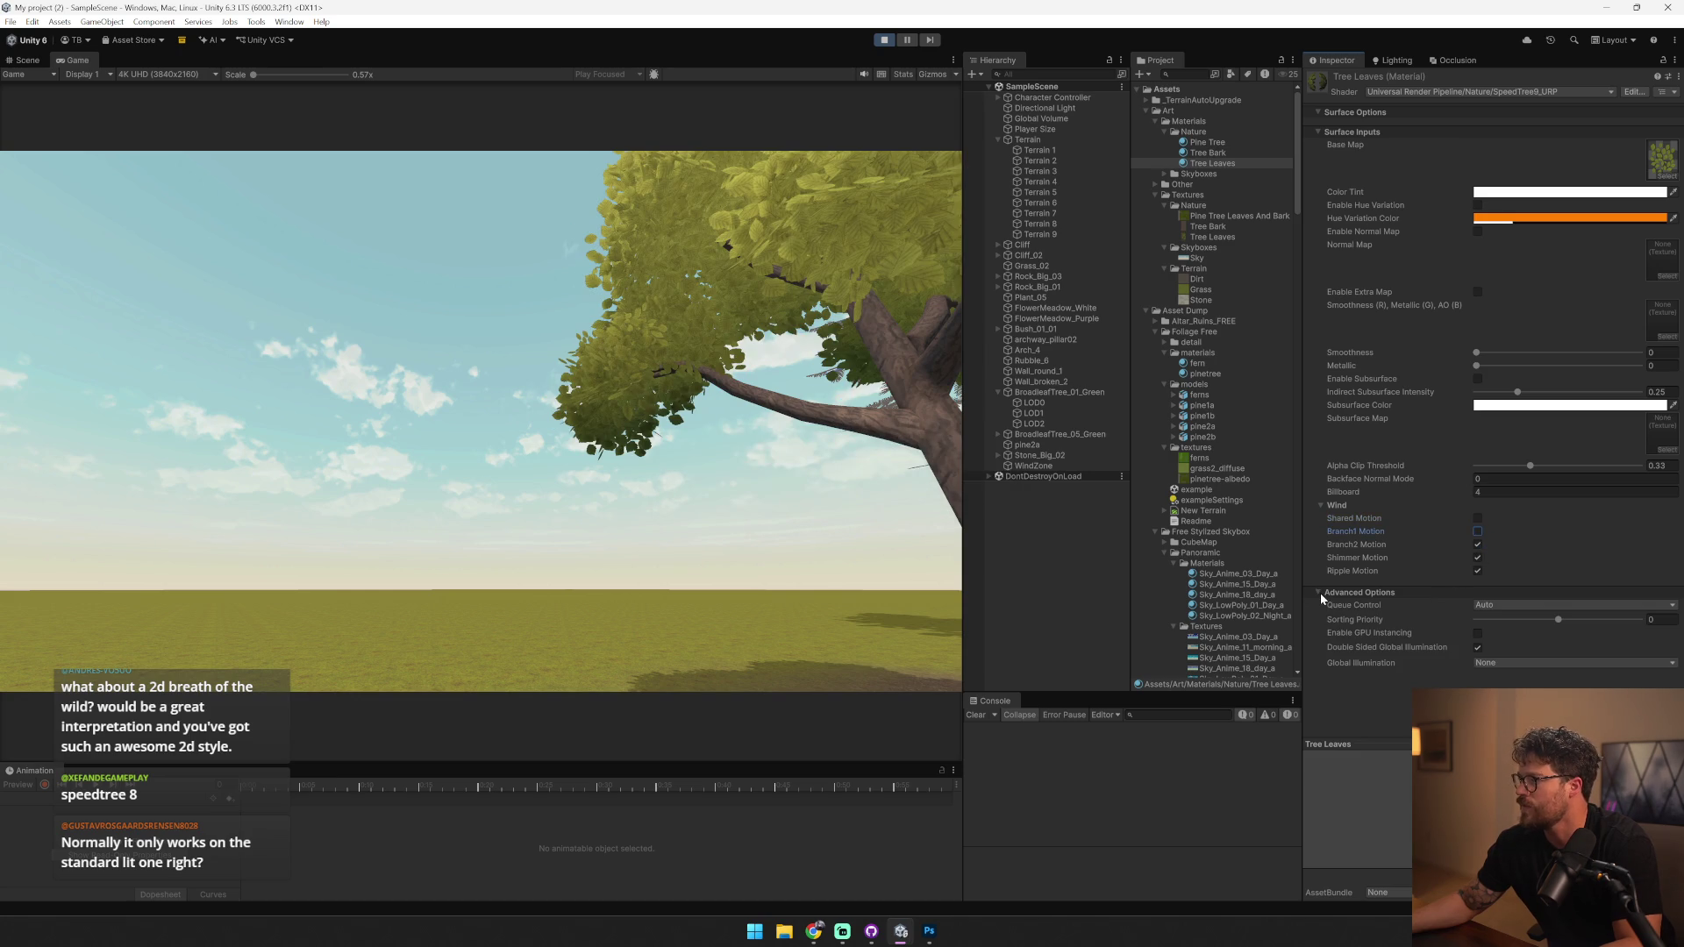
left_click(1478, 544)
left_click(1477, 571)
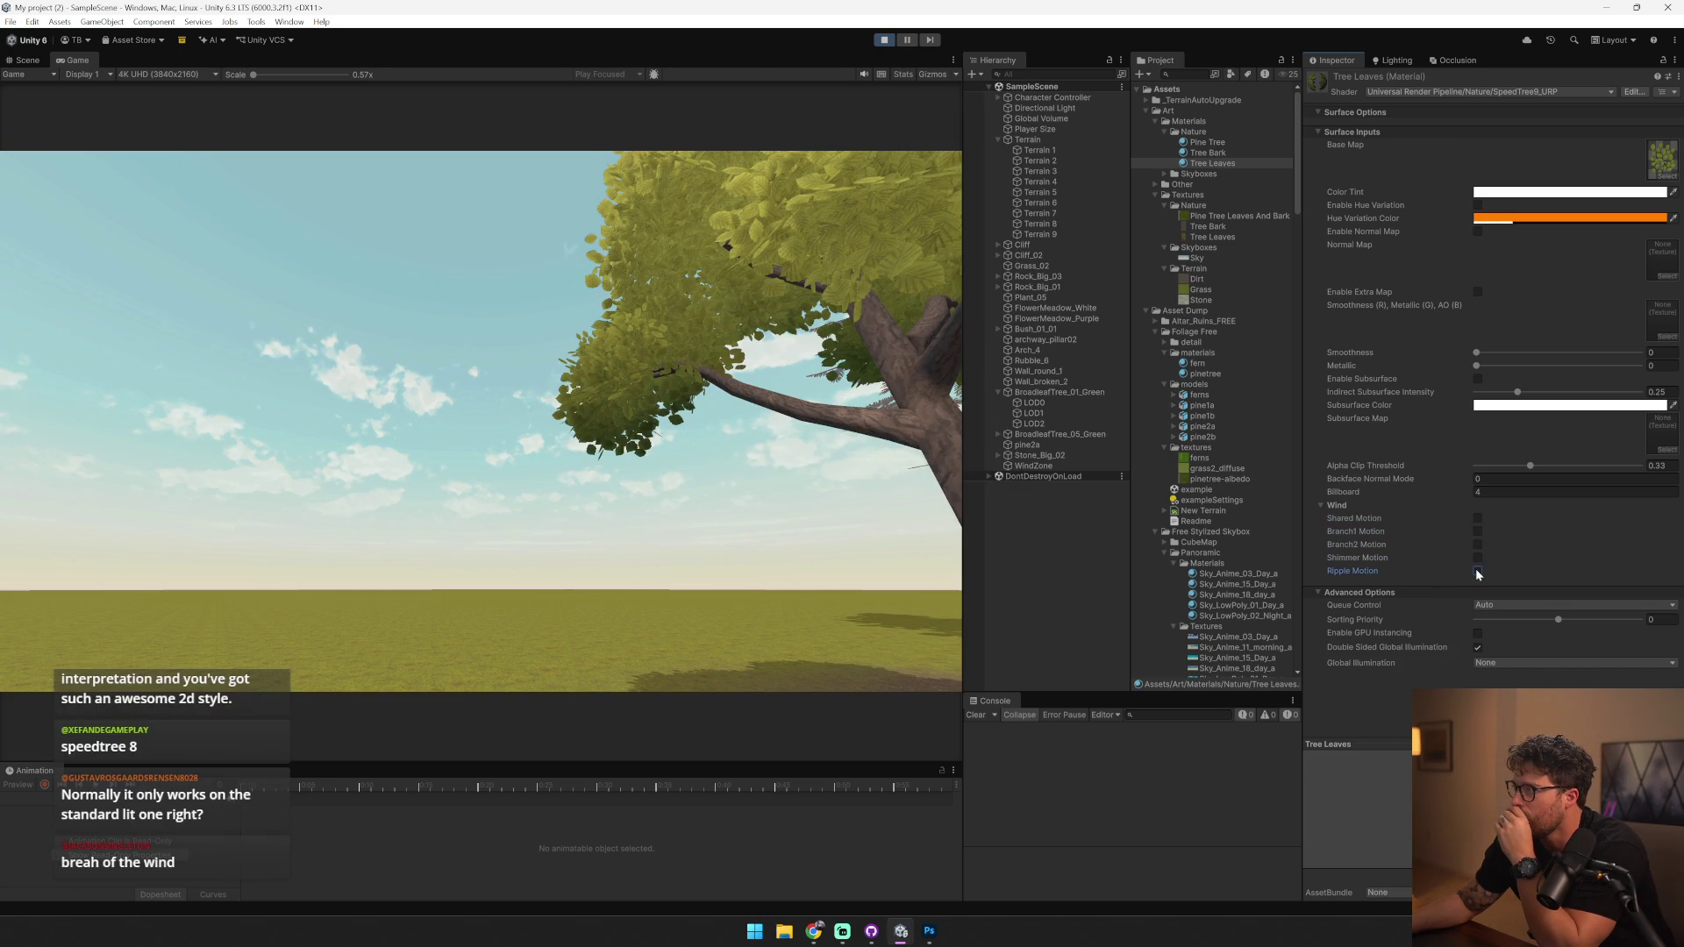
left_click(1488, 91)
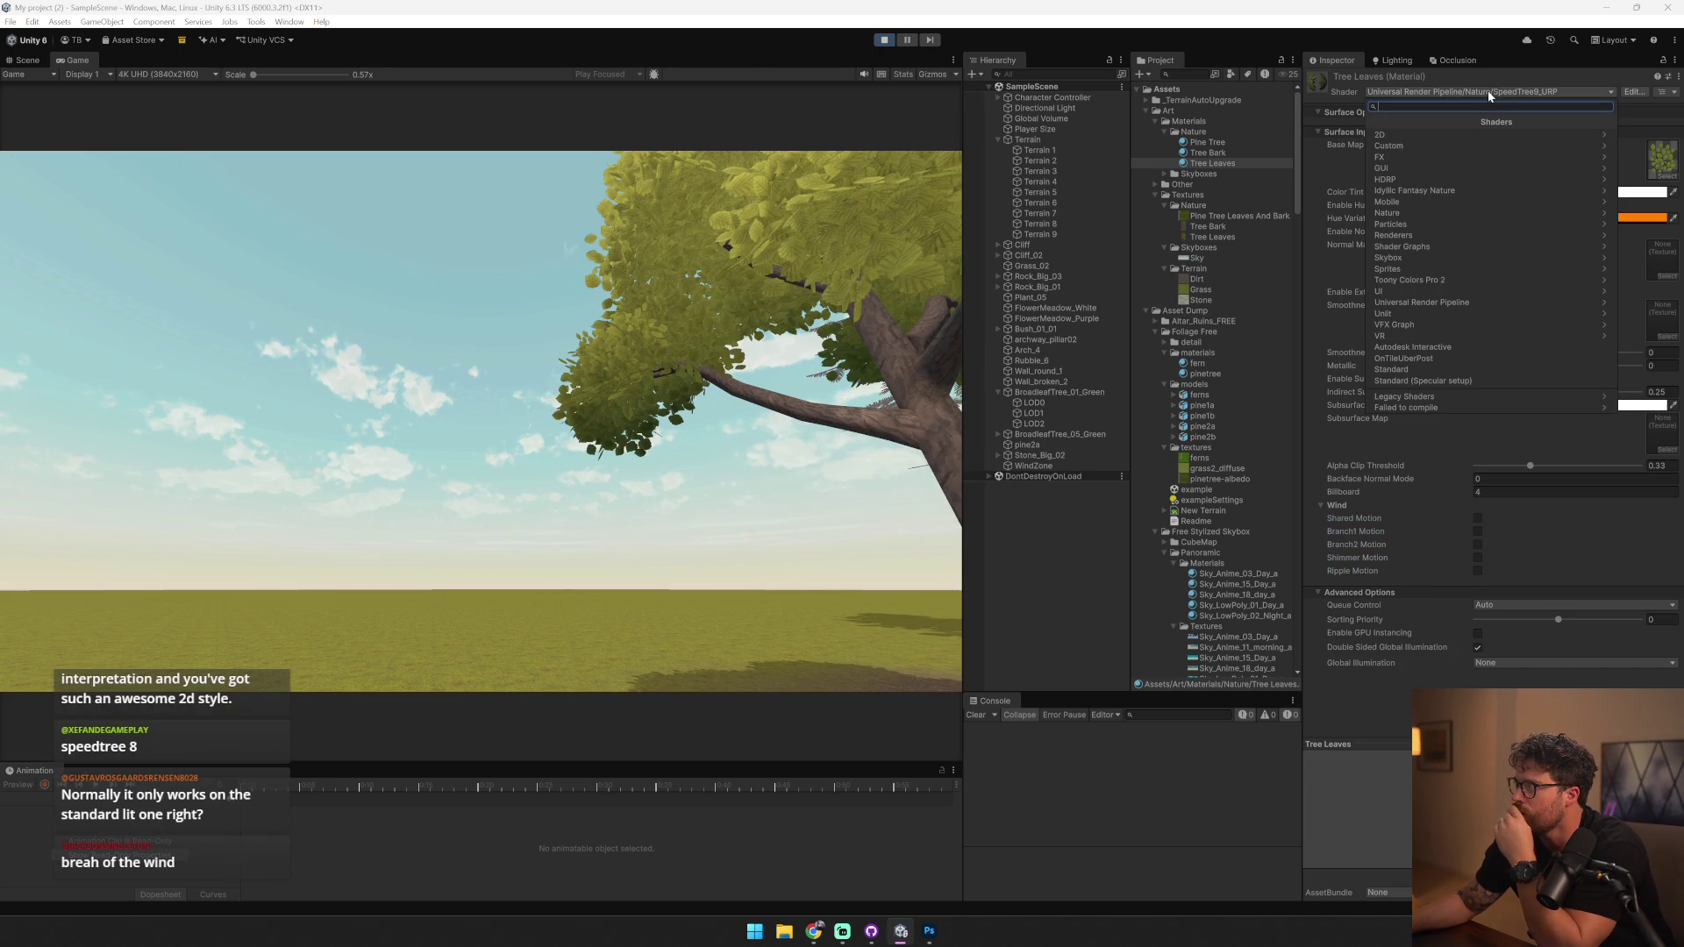
left_click(1517, 303)
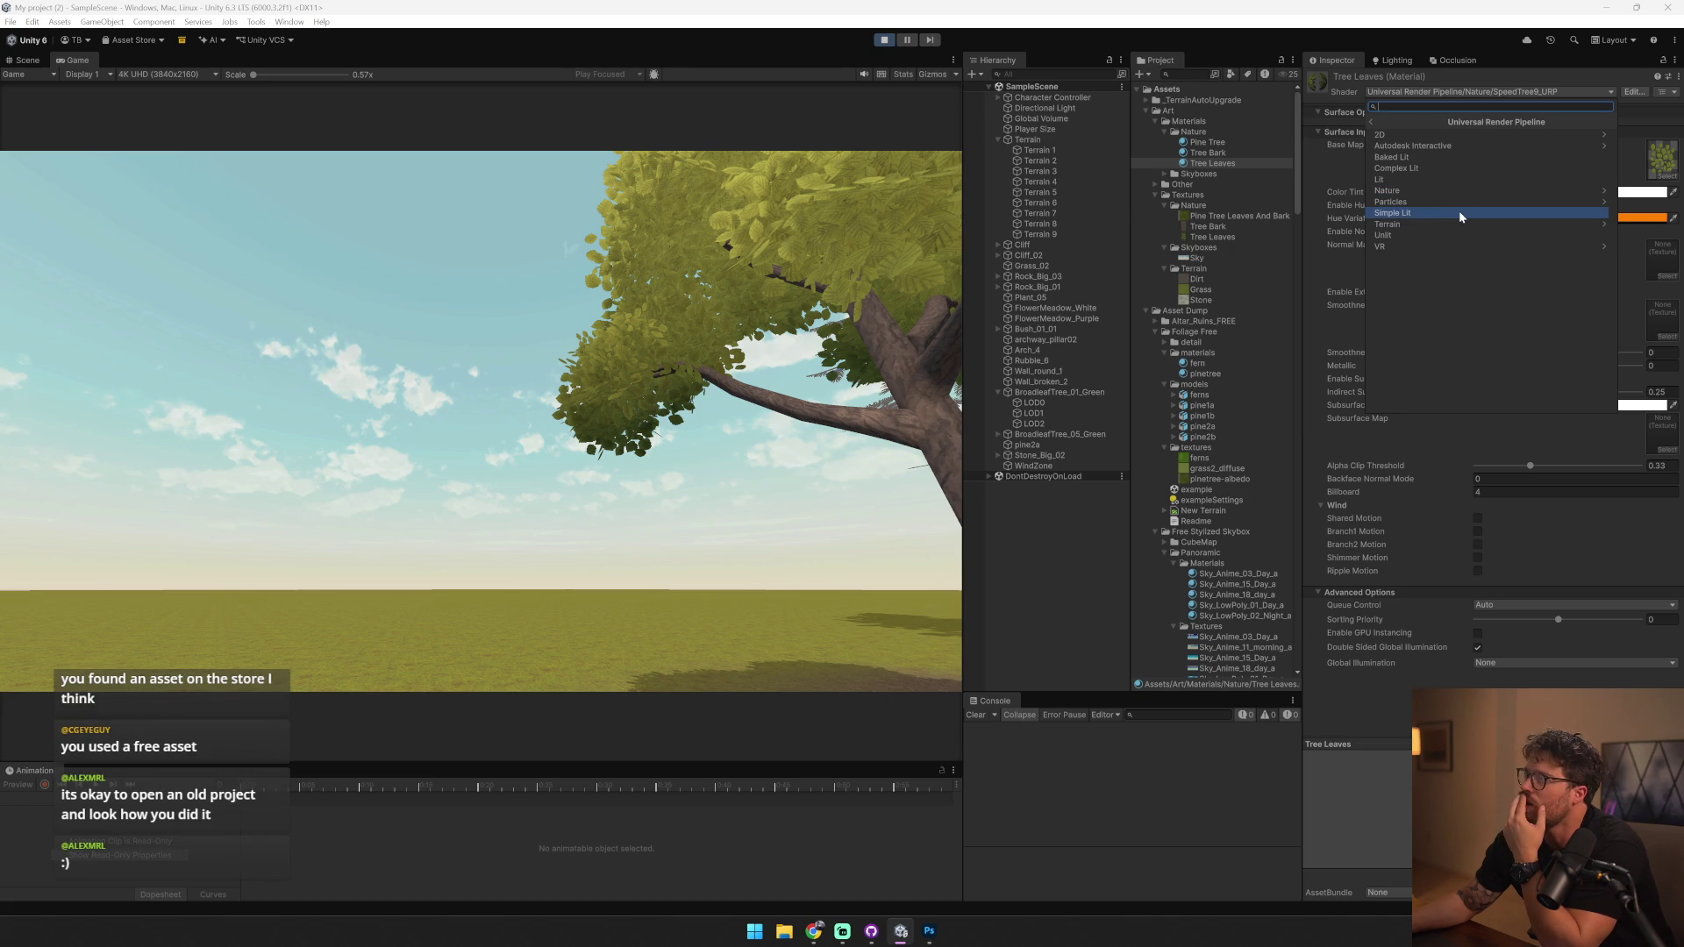
left_click(1418, 180)
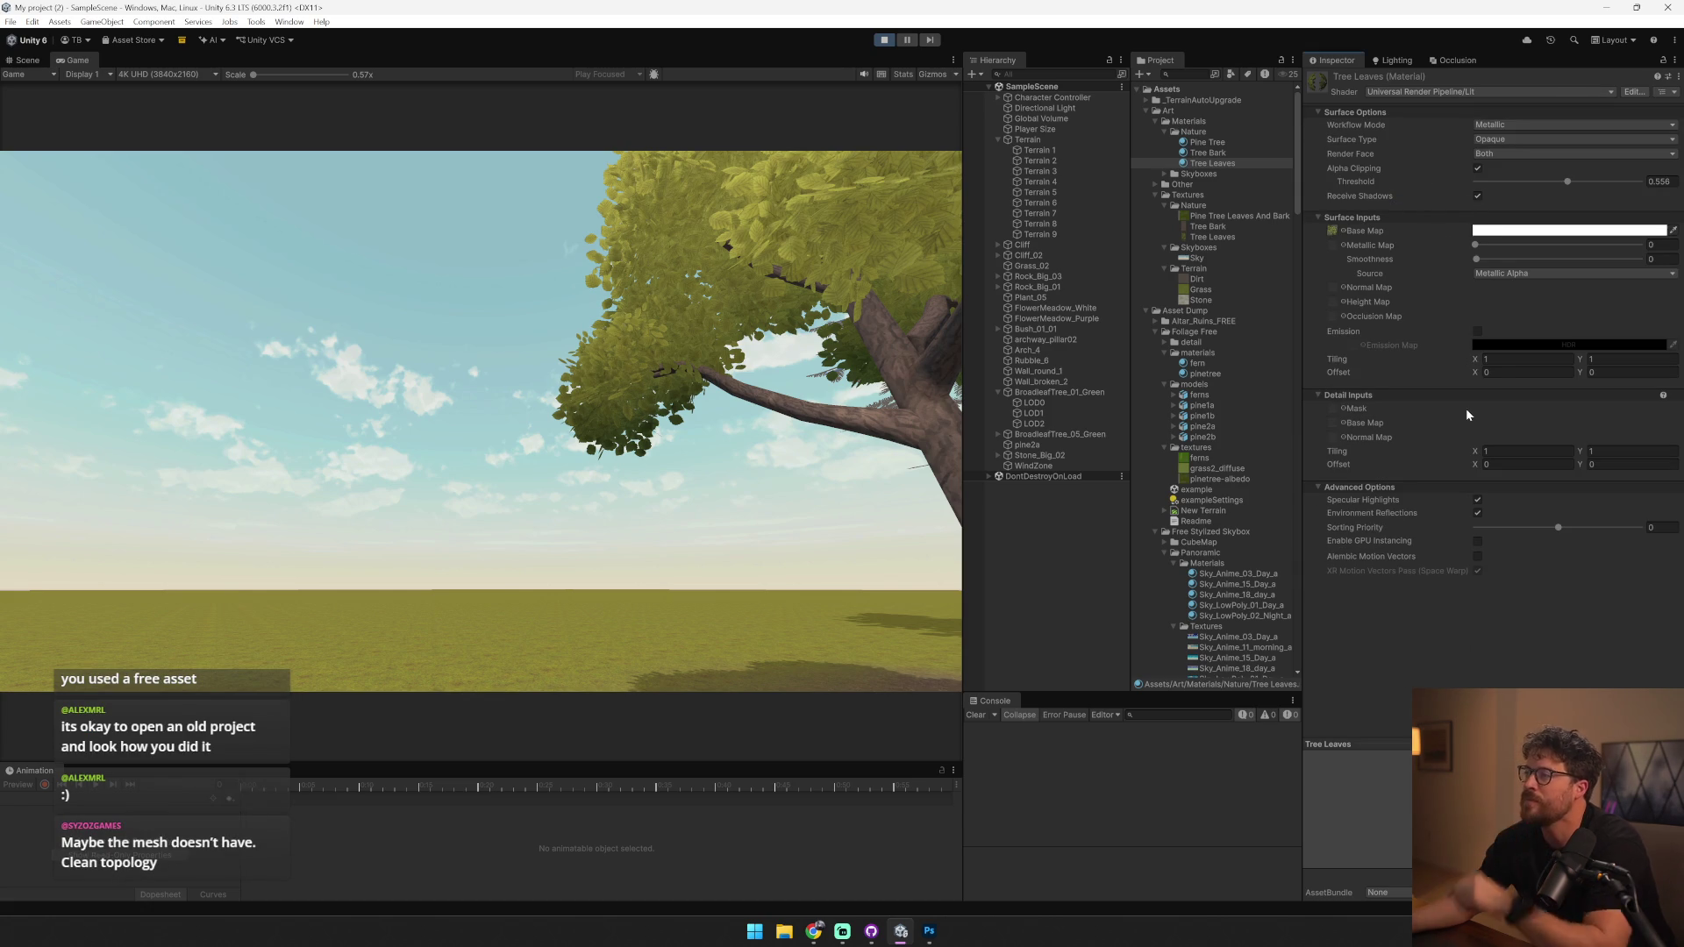
key("ctrl+z")
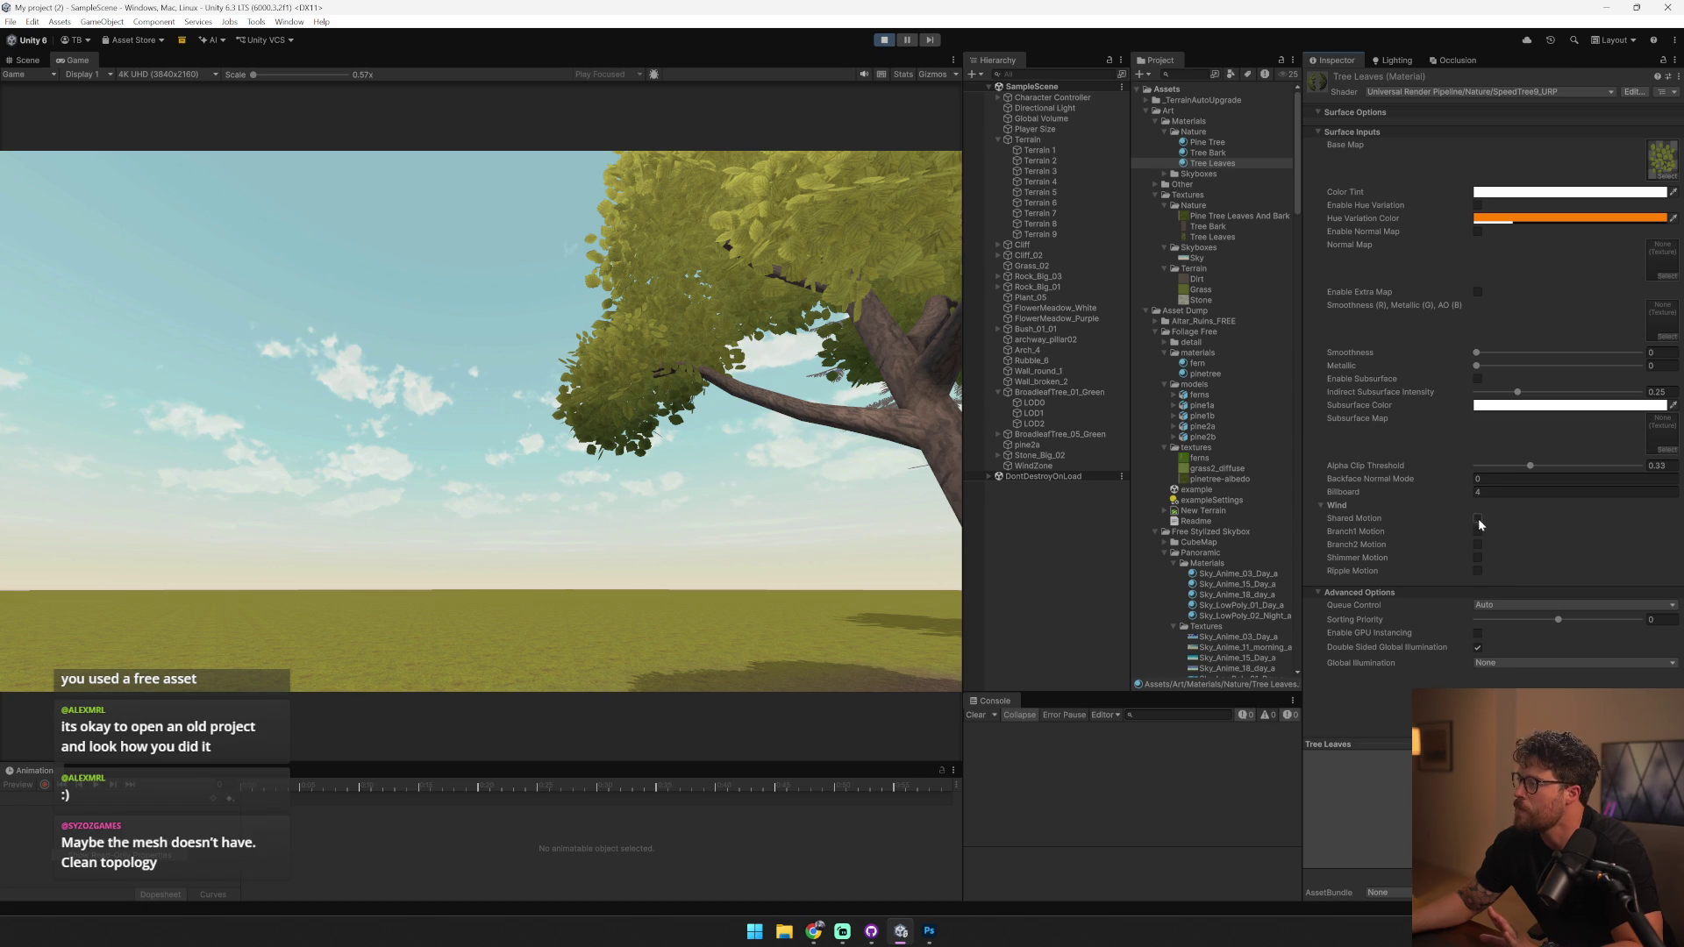
left_click(1479, 571)
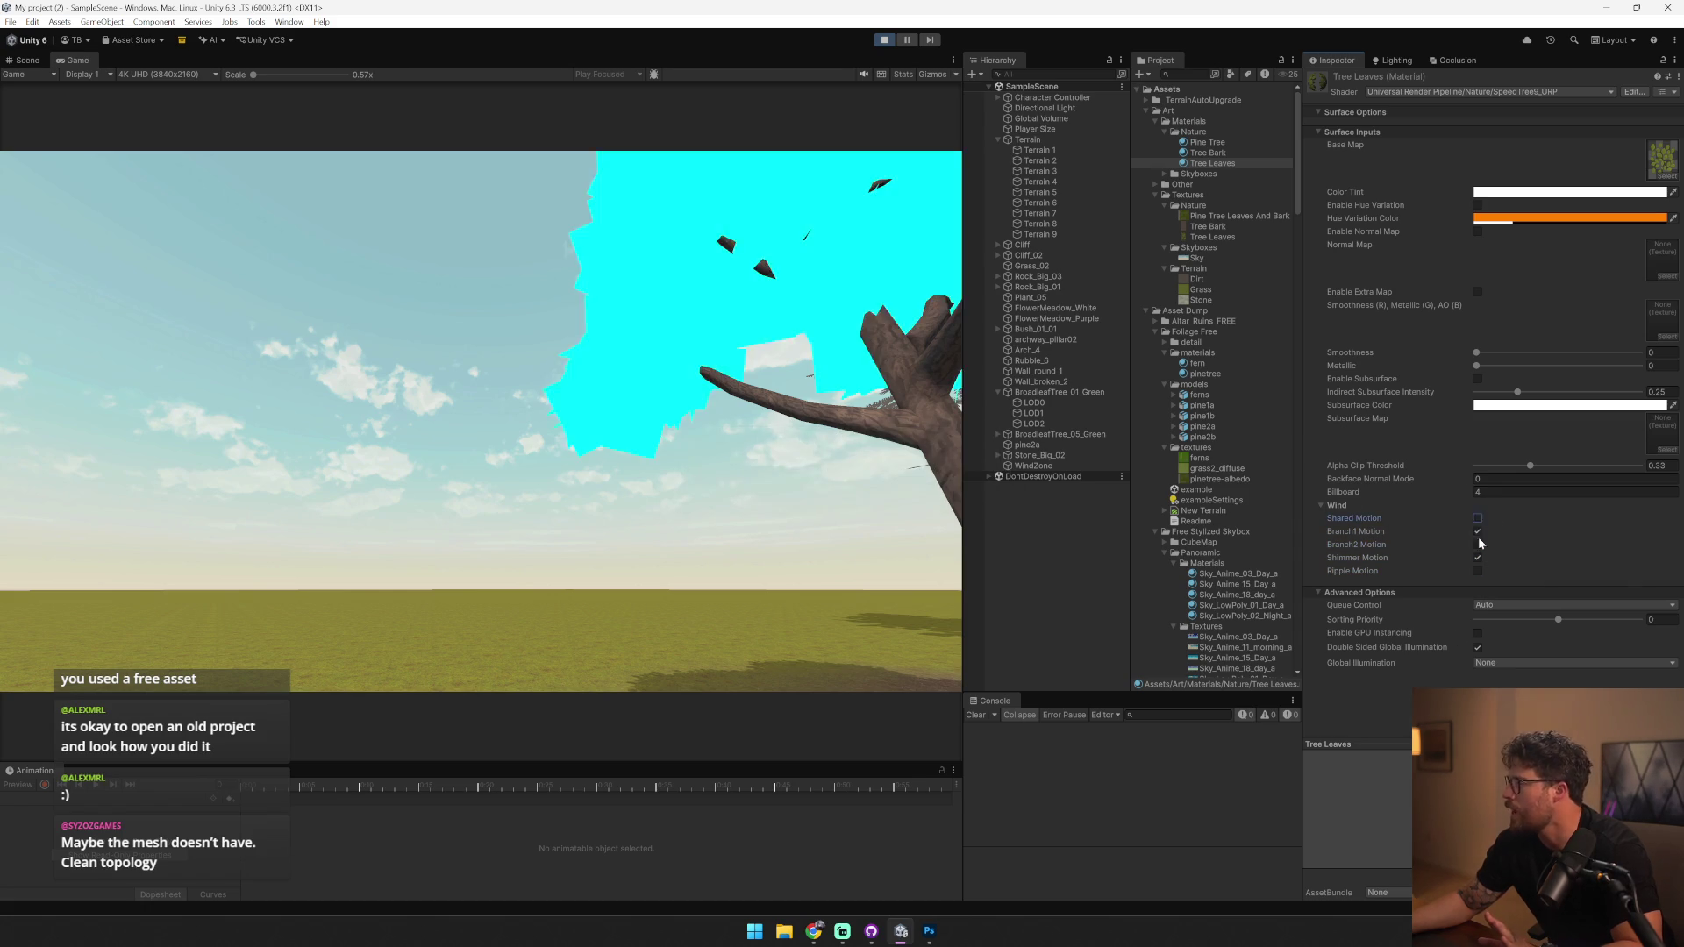
left_click(1478, 558)
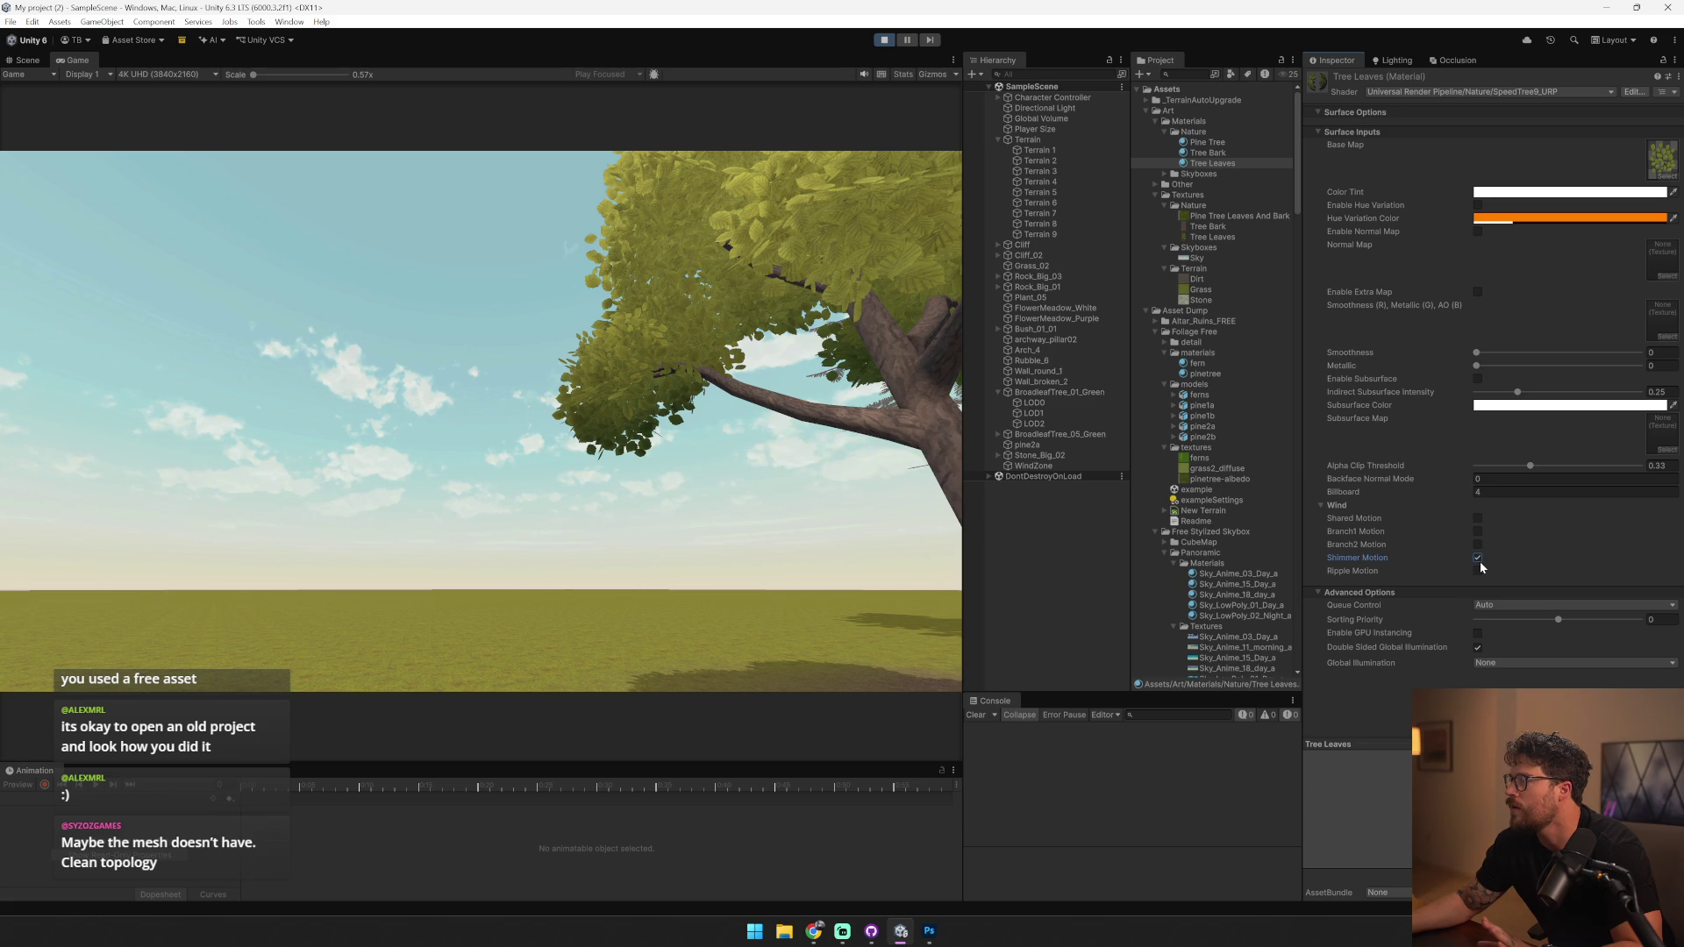
left_click_drag(1446, 481, 1675, 471)
key("ctrl+z")
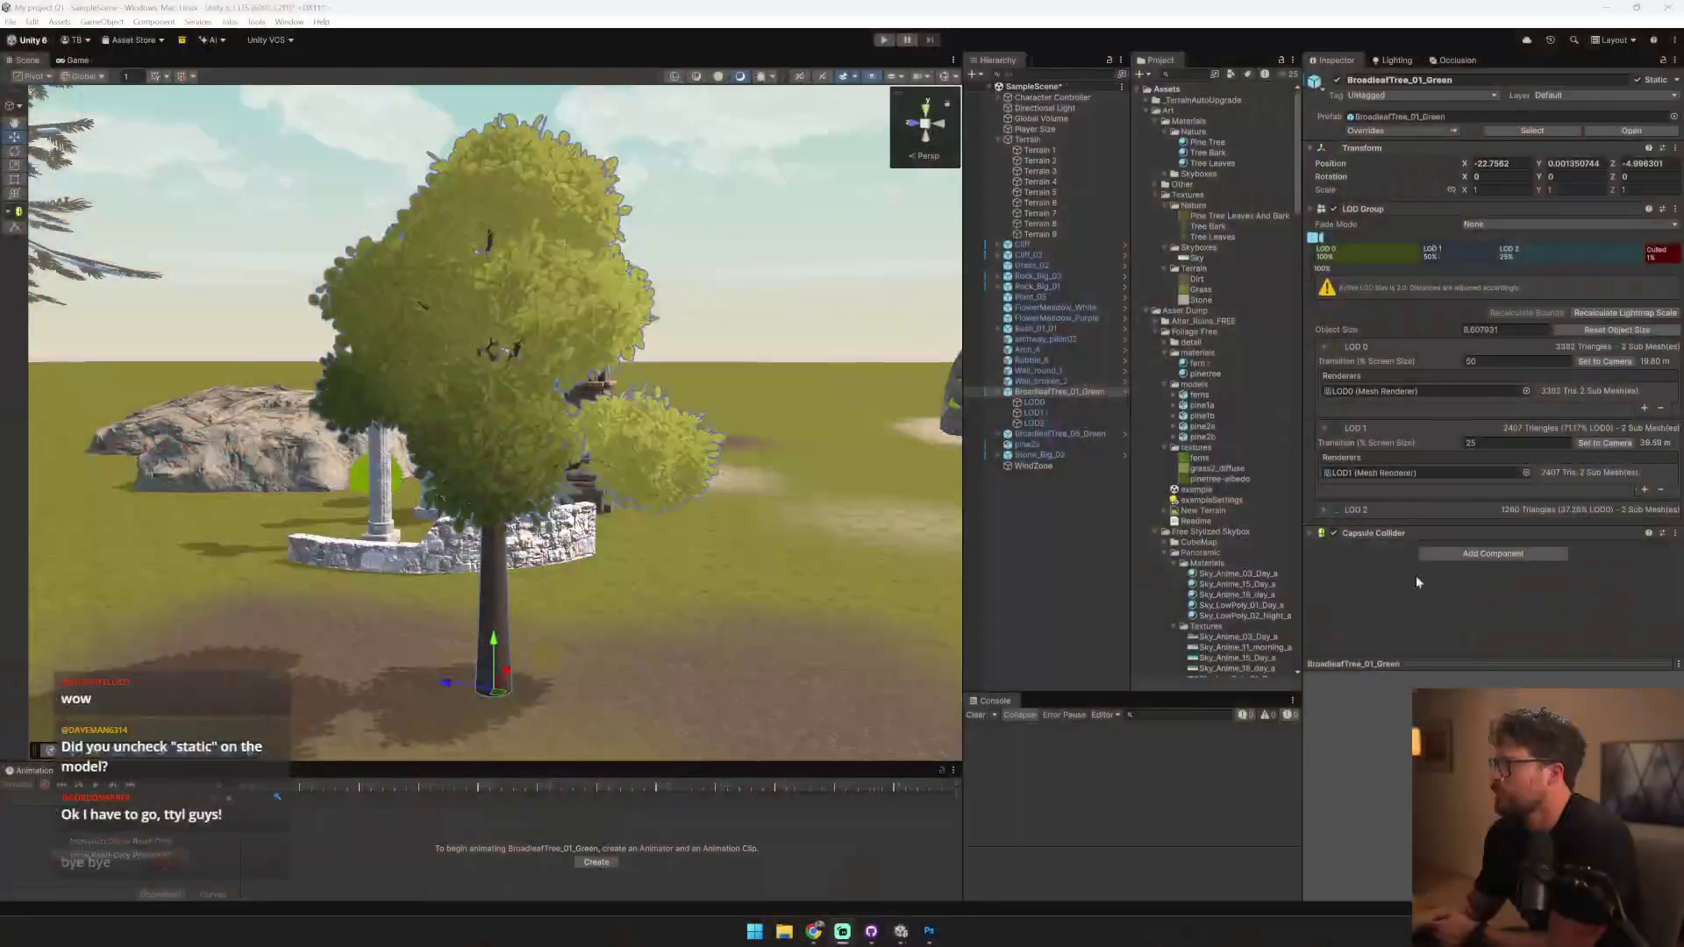
scroll(673, 481, "up", 2)
left_click(1075, 434)
left_click(1075, 392)
left_click(1075, 399)
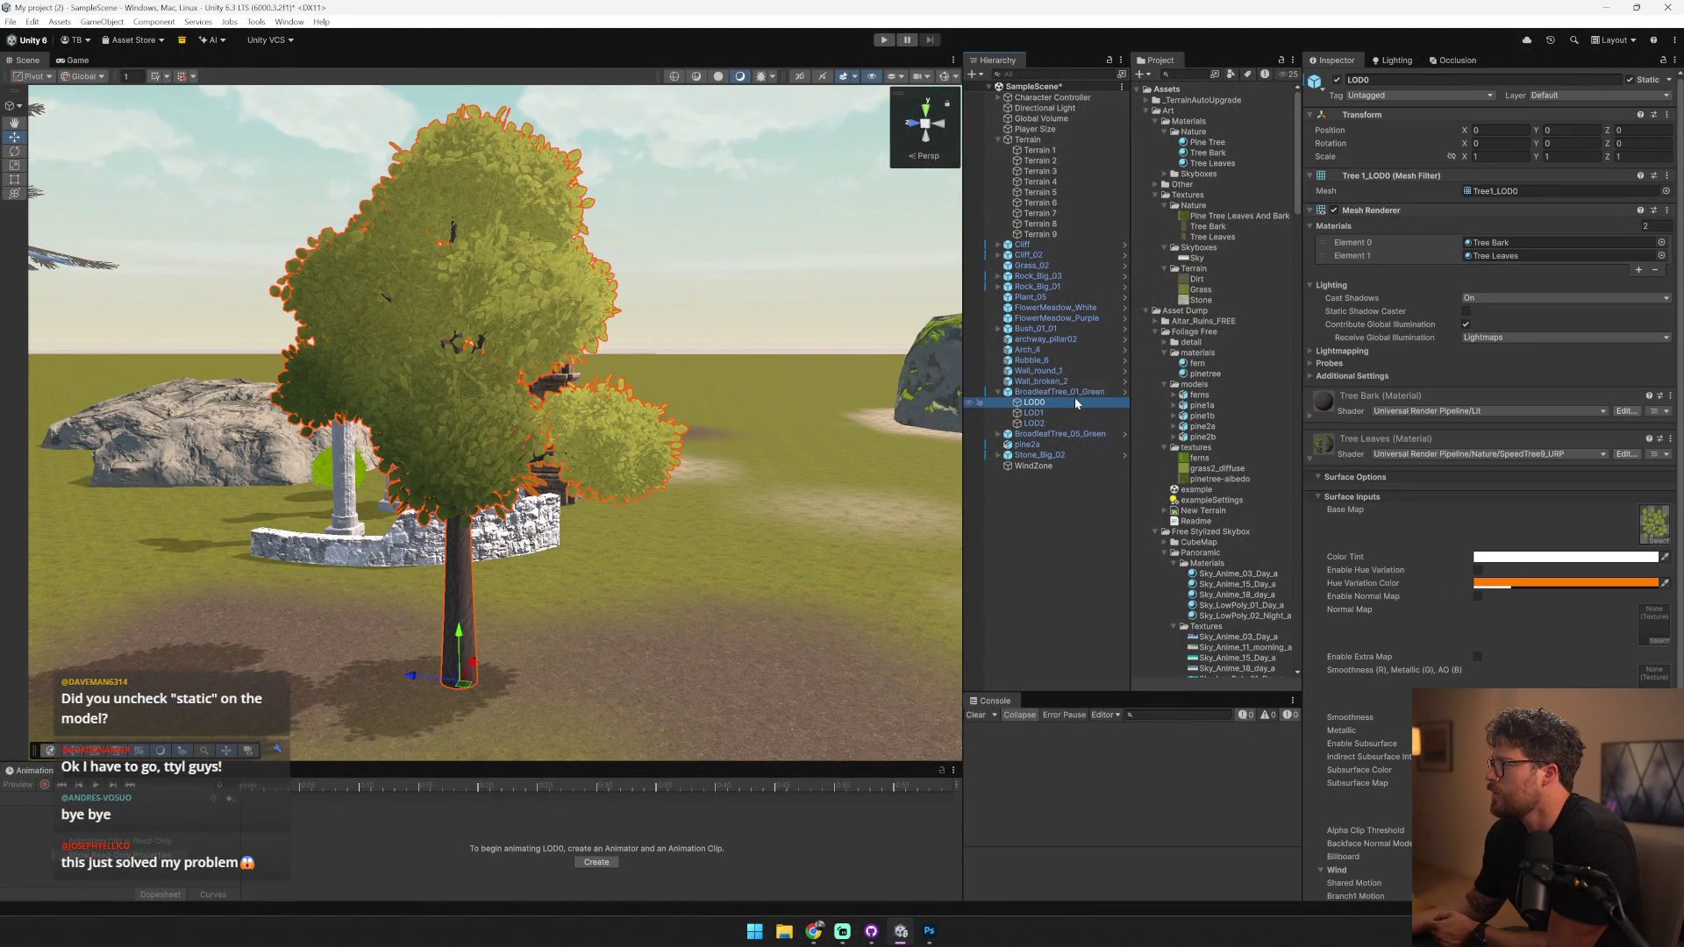
left_click(1368, 211)
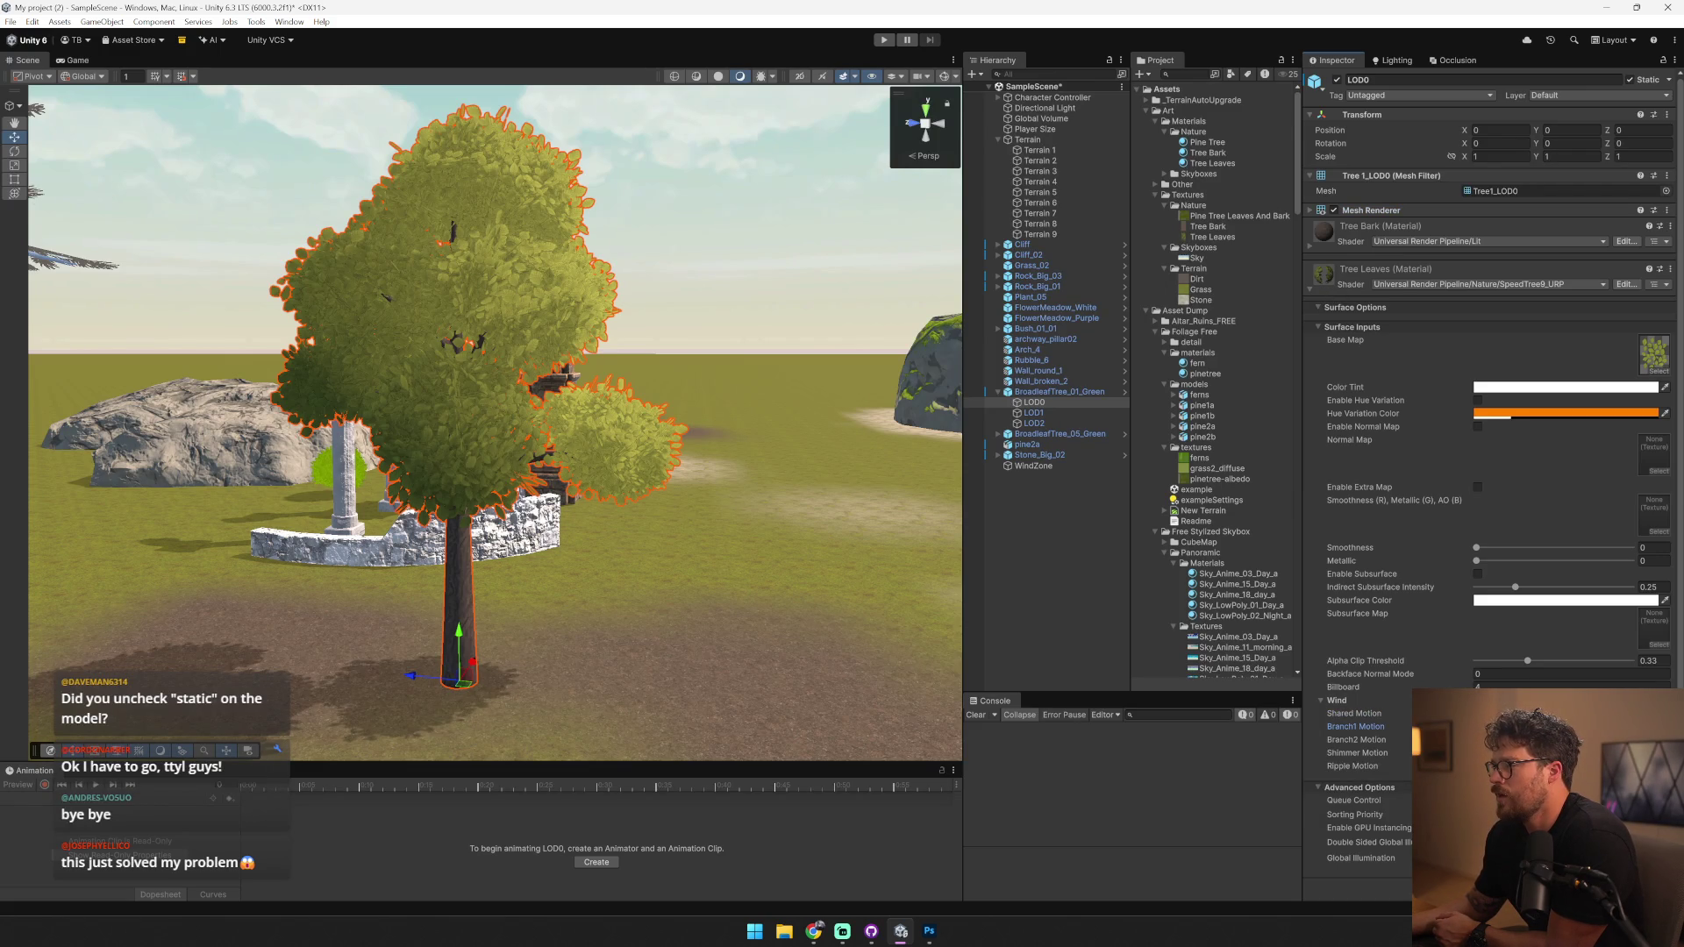
left_click(884, 39)
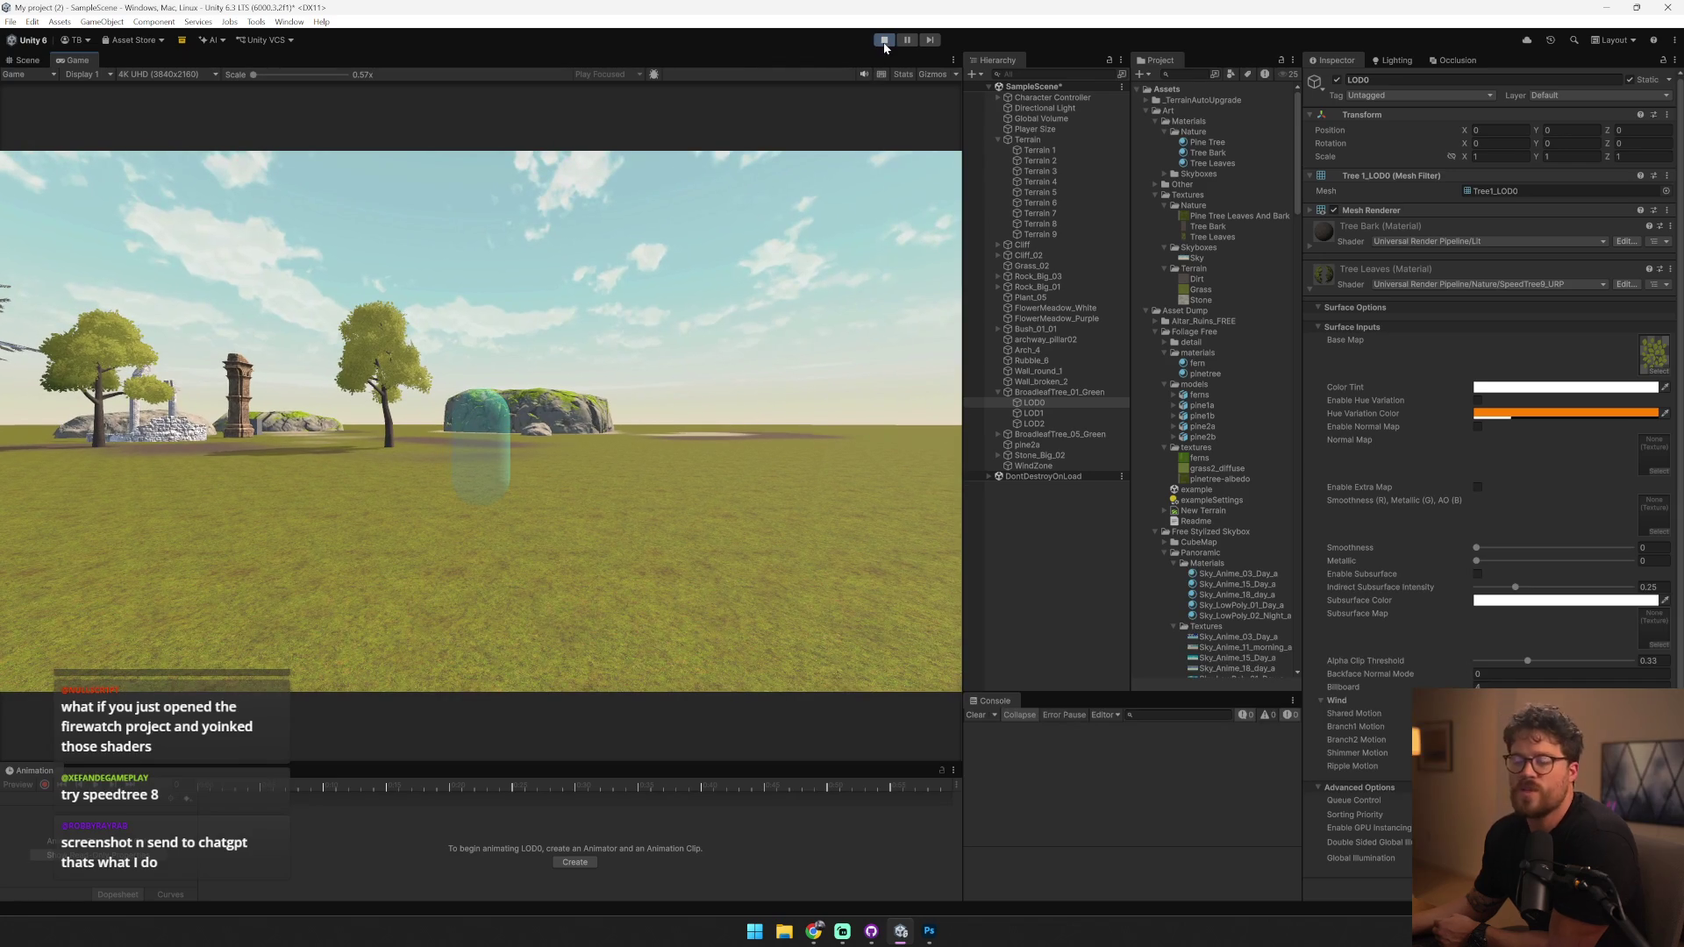
left_click(884, 41)
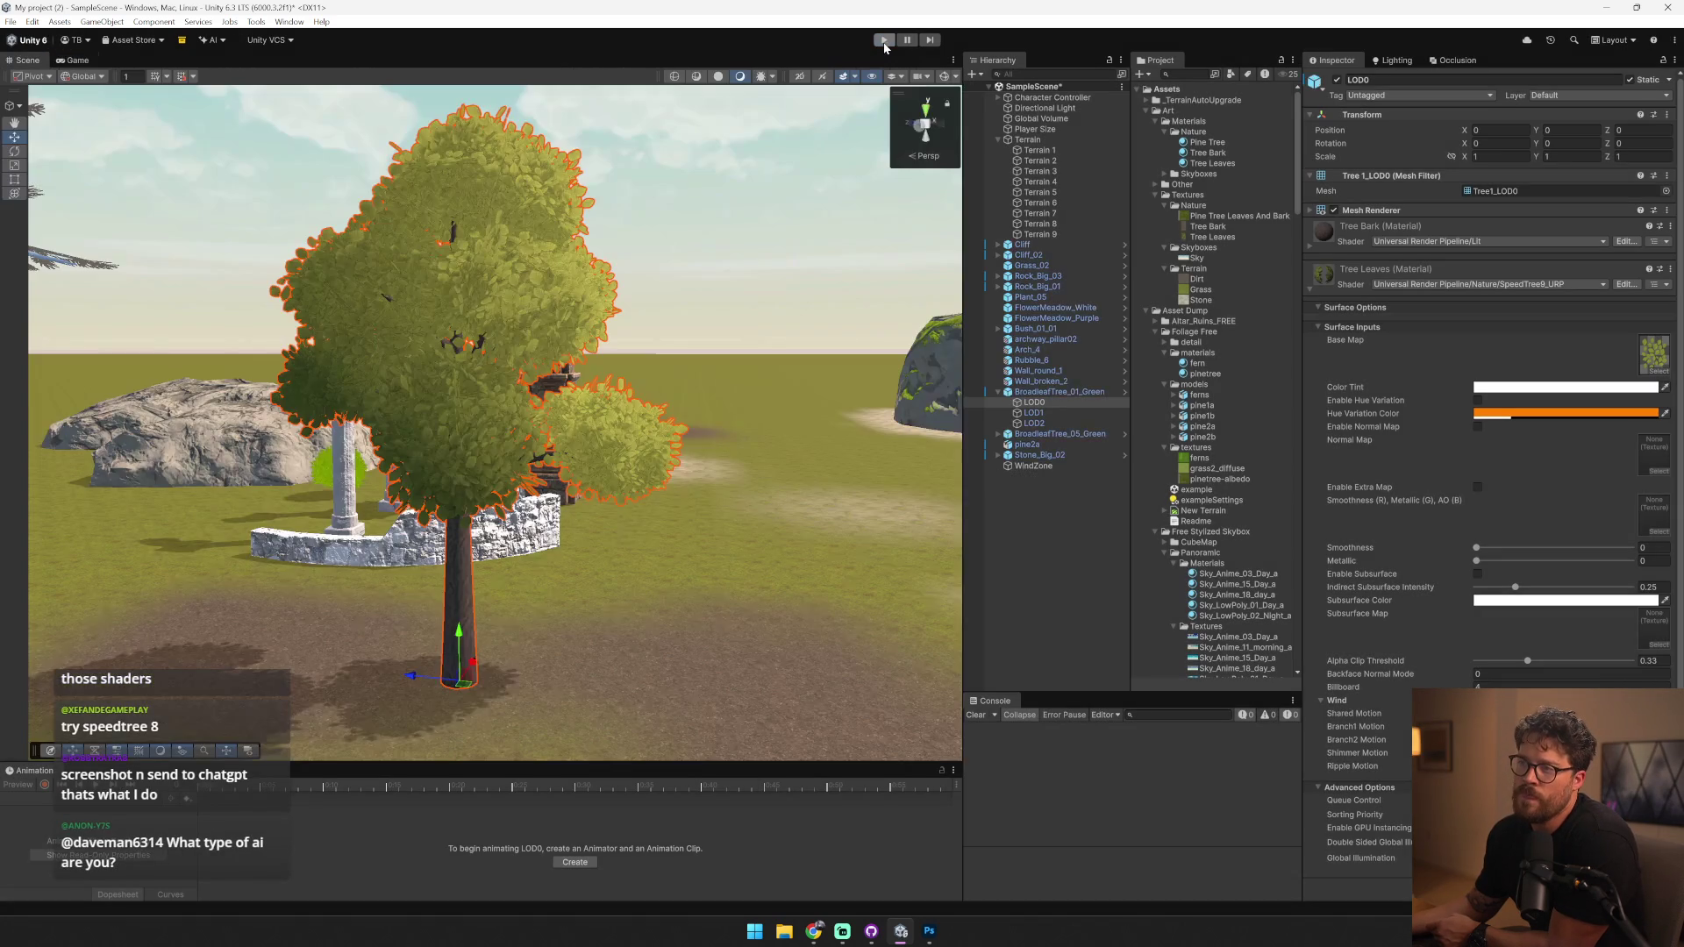
left_click(599, 295)
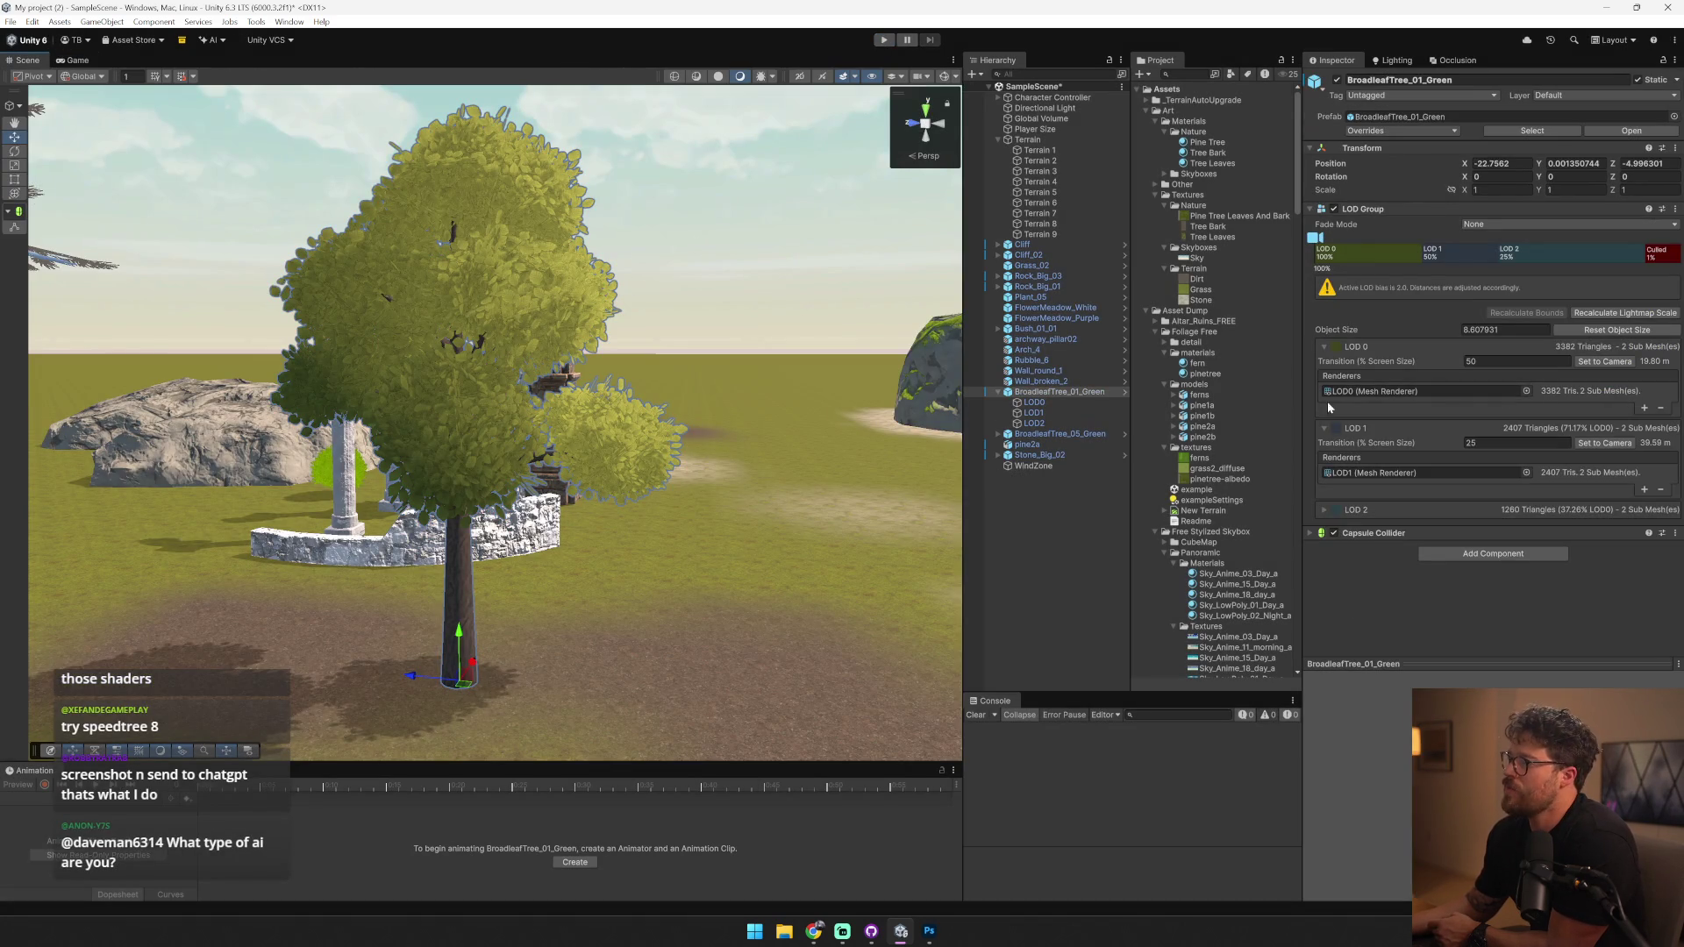
- Browse the Idyllic Fantasy Nature shaders for the LOD0 leaves without changing the shader
left_click(481, 334)
left_click(1439, 286)
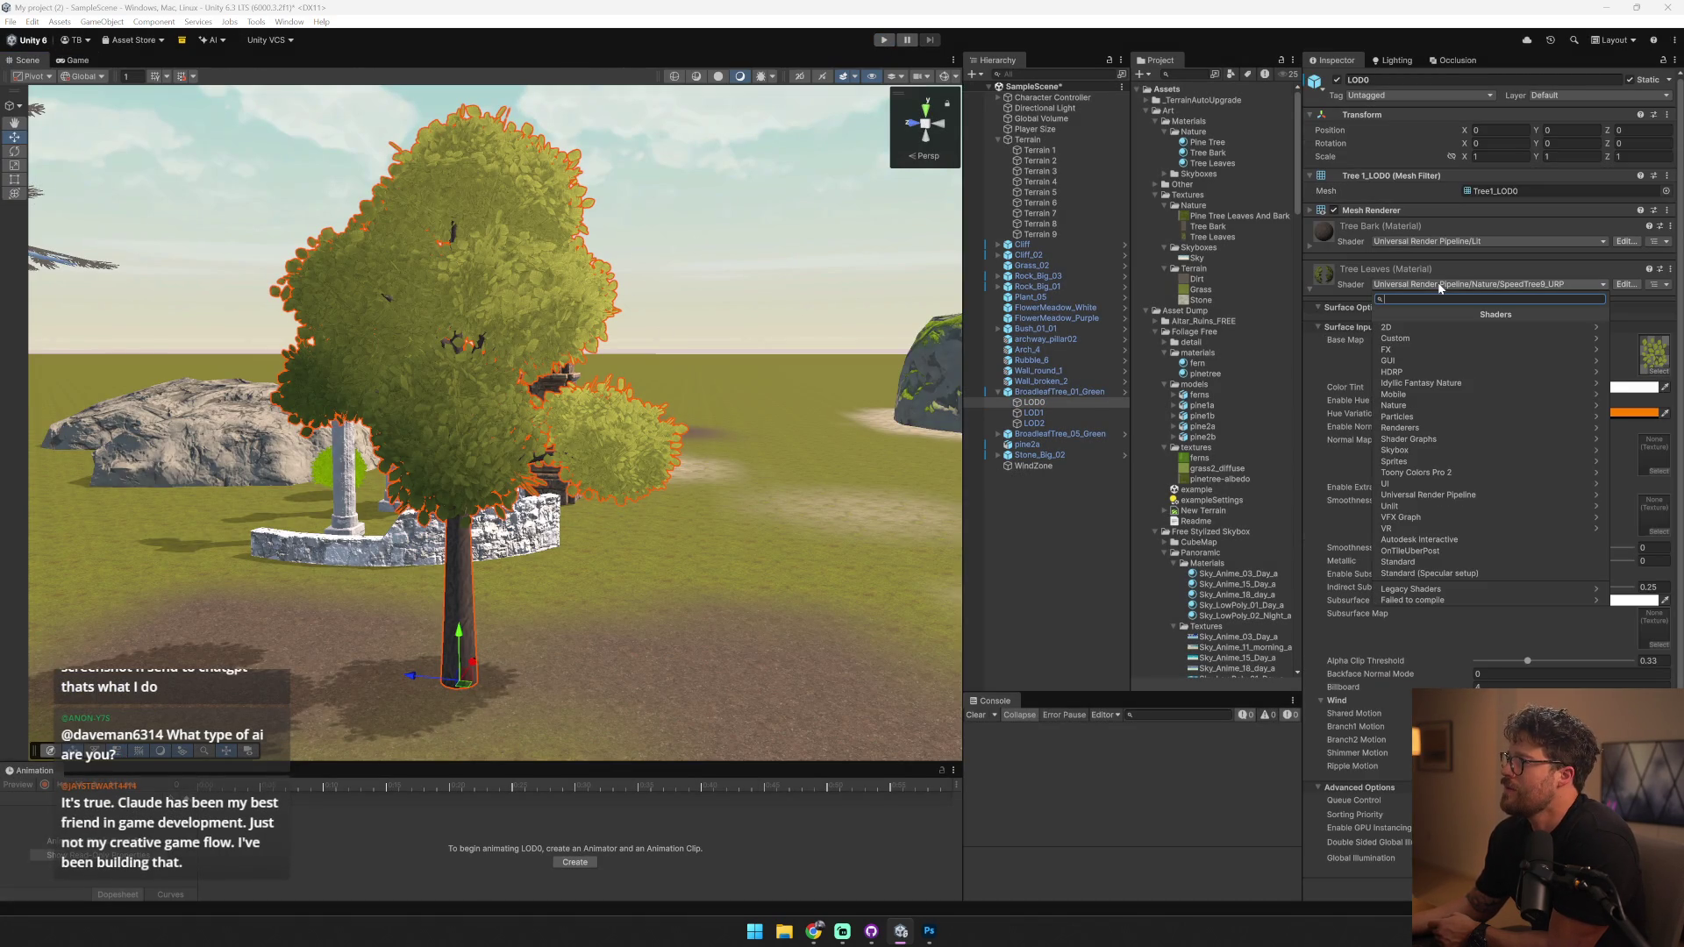
left_click(1420, 383)
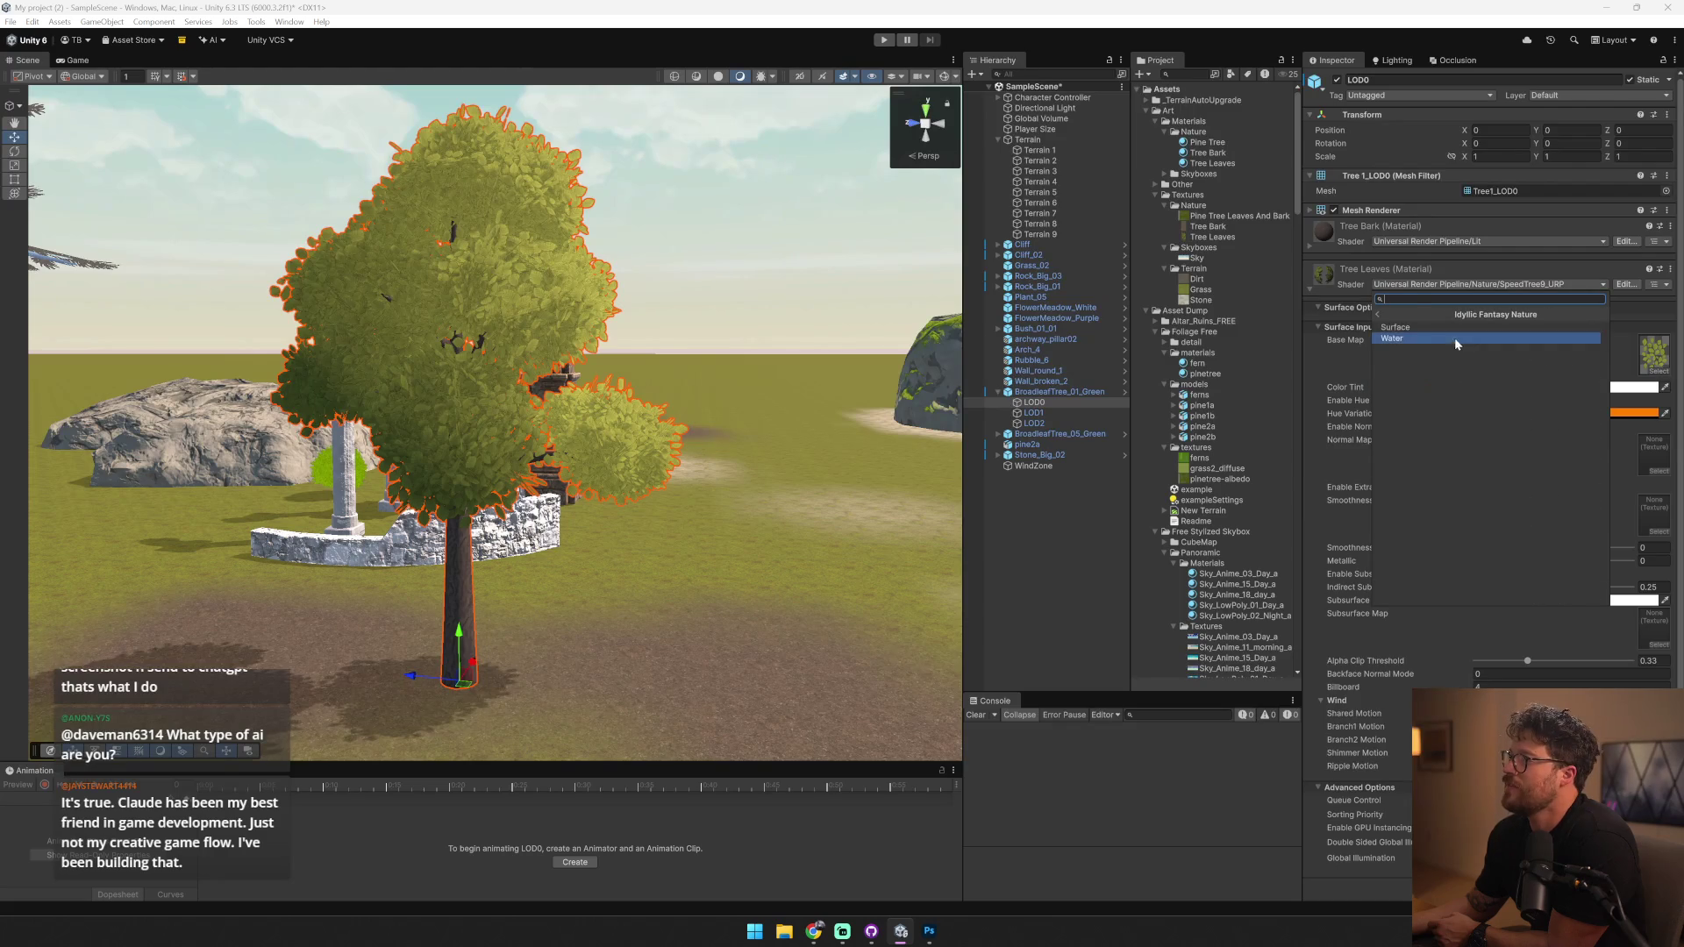
left_click(1379, 314)
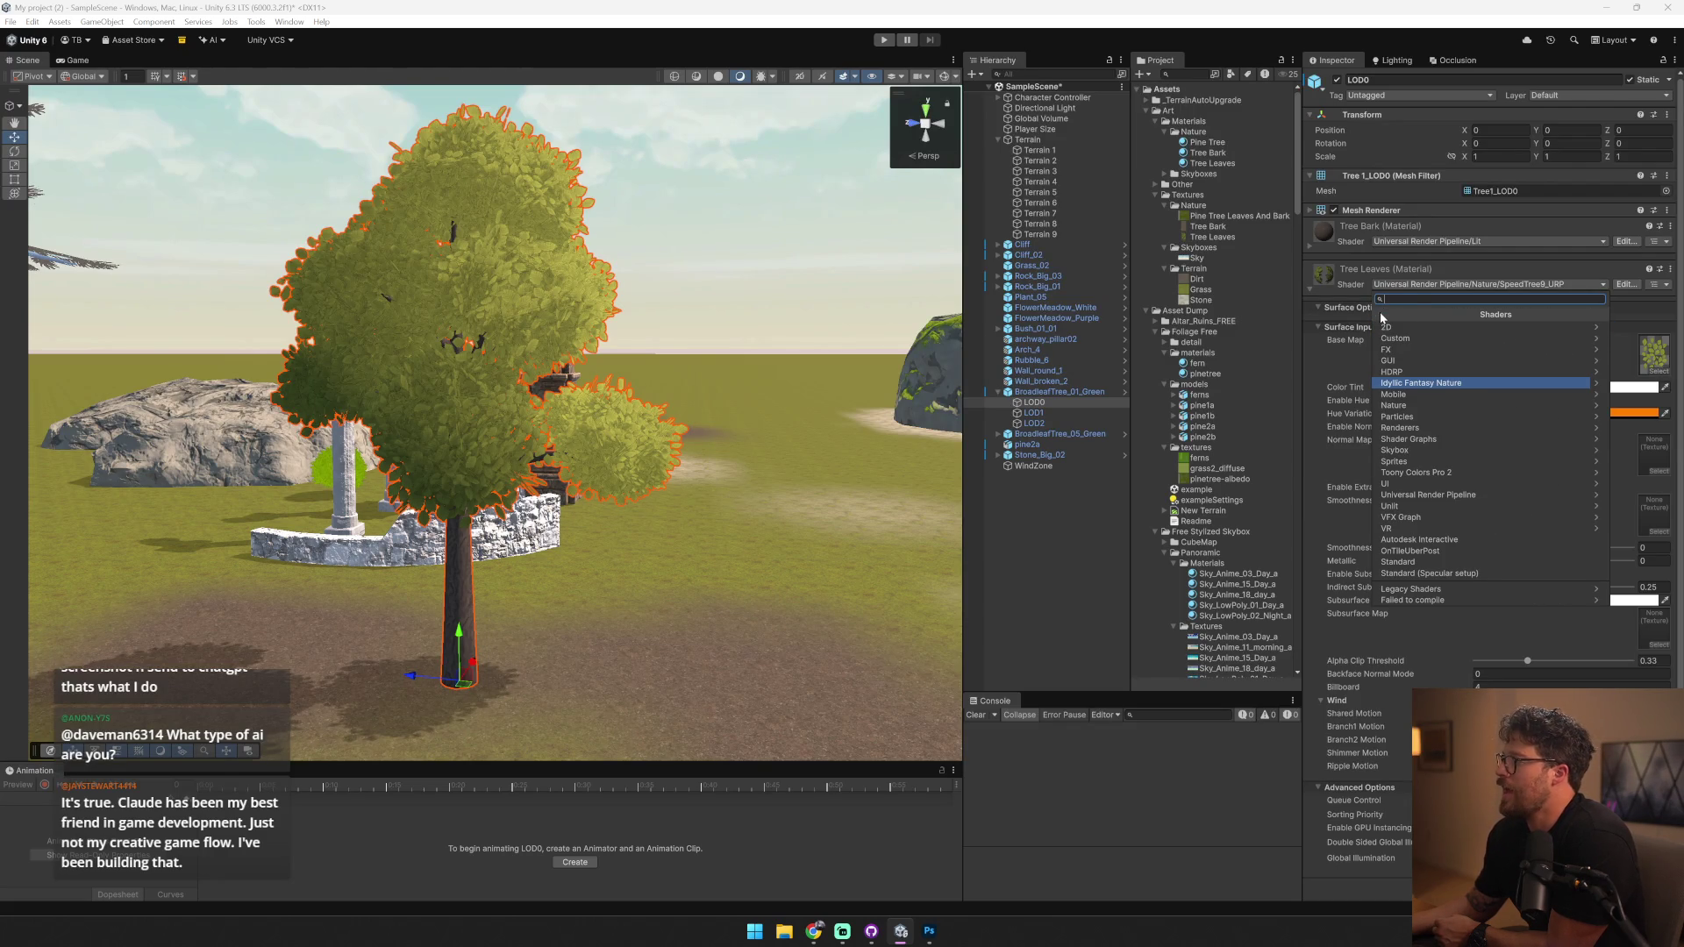
left_click(526, 291)
- Locate the Tree1_LOD0 mesh in Project and inspect its Leaves.003, Leaves.007 and Leaves.008 materials
left_click(555, 199)
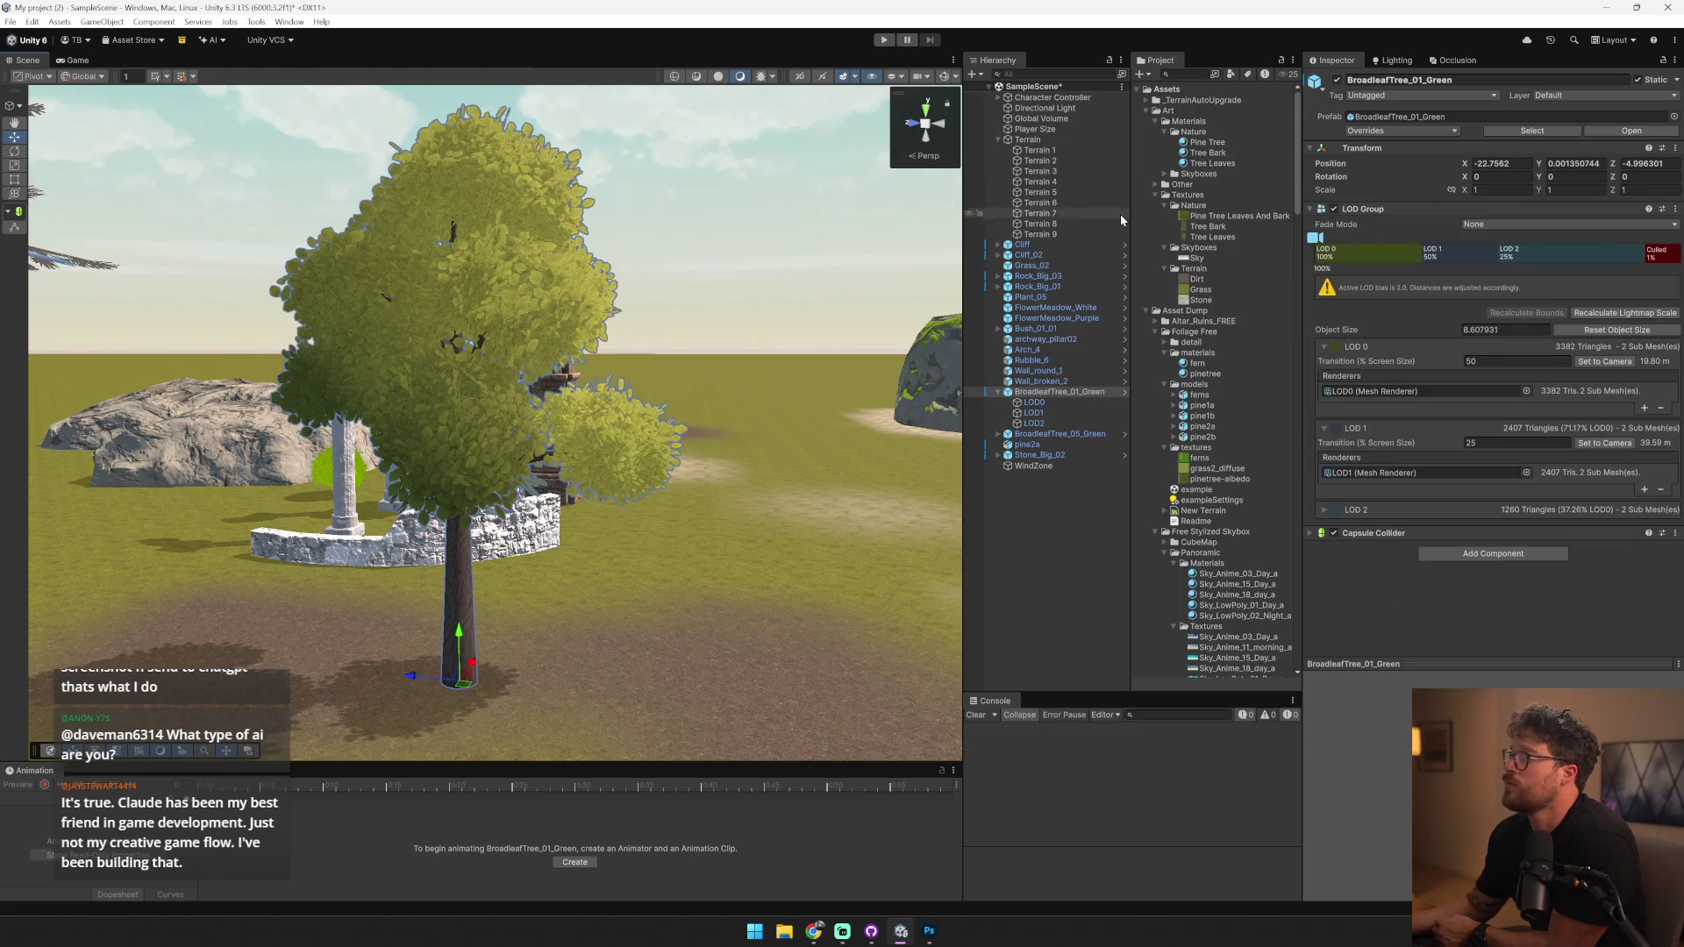
left_click(509, 274)
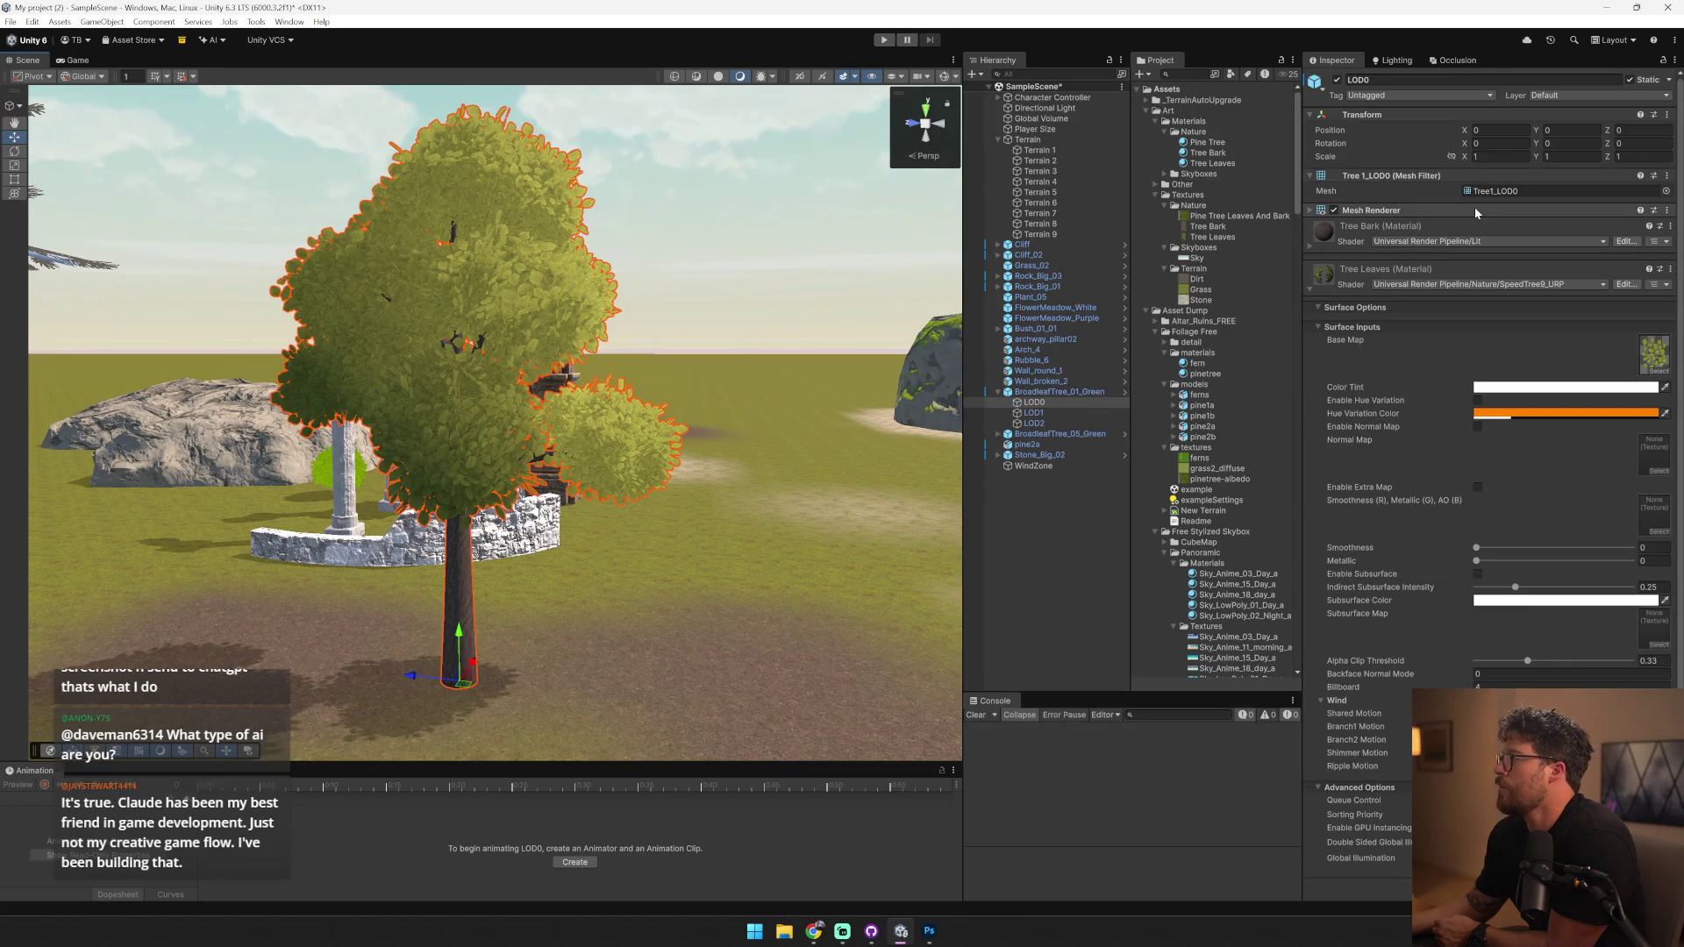
left_click(1494, 191)
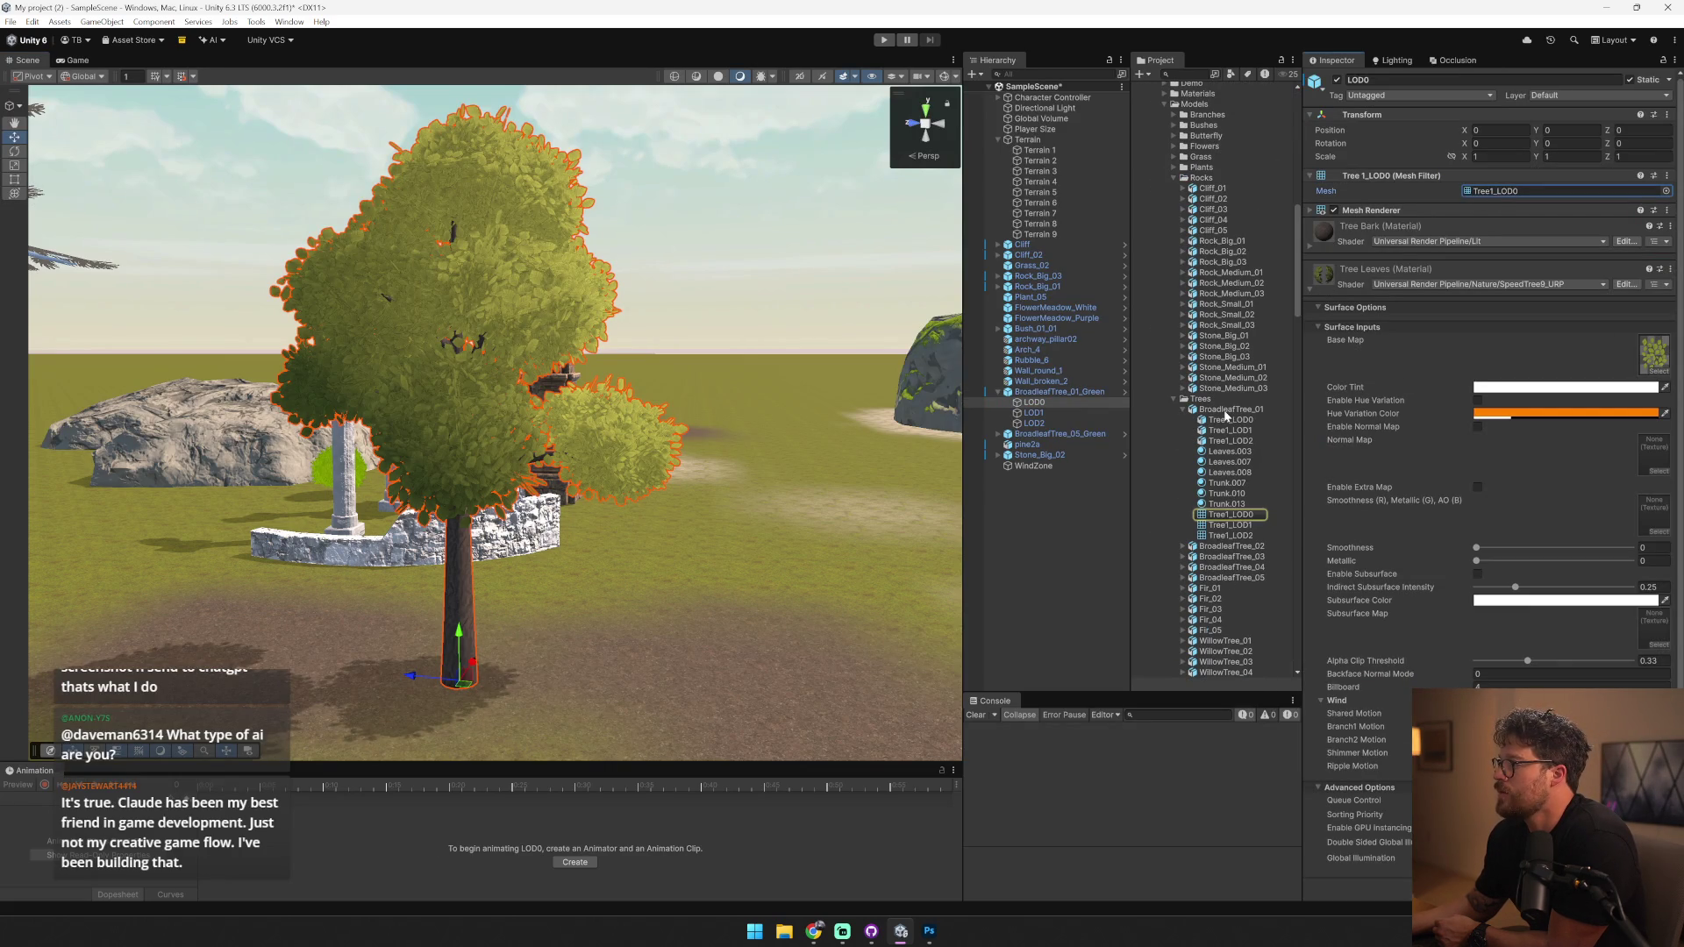
mouse_move(1229, 472)
left_mouse_down()
mouse_move(542, 354)
mouse_move(1229, 472)
mouse_move(504, 274)
mouse_move(1323, 428)
left_mouse_up()
left_click(1239, 454)
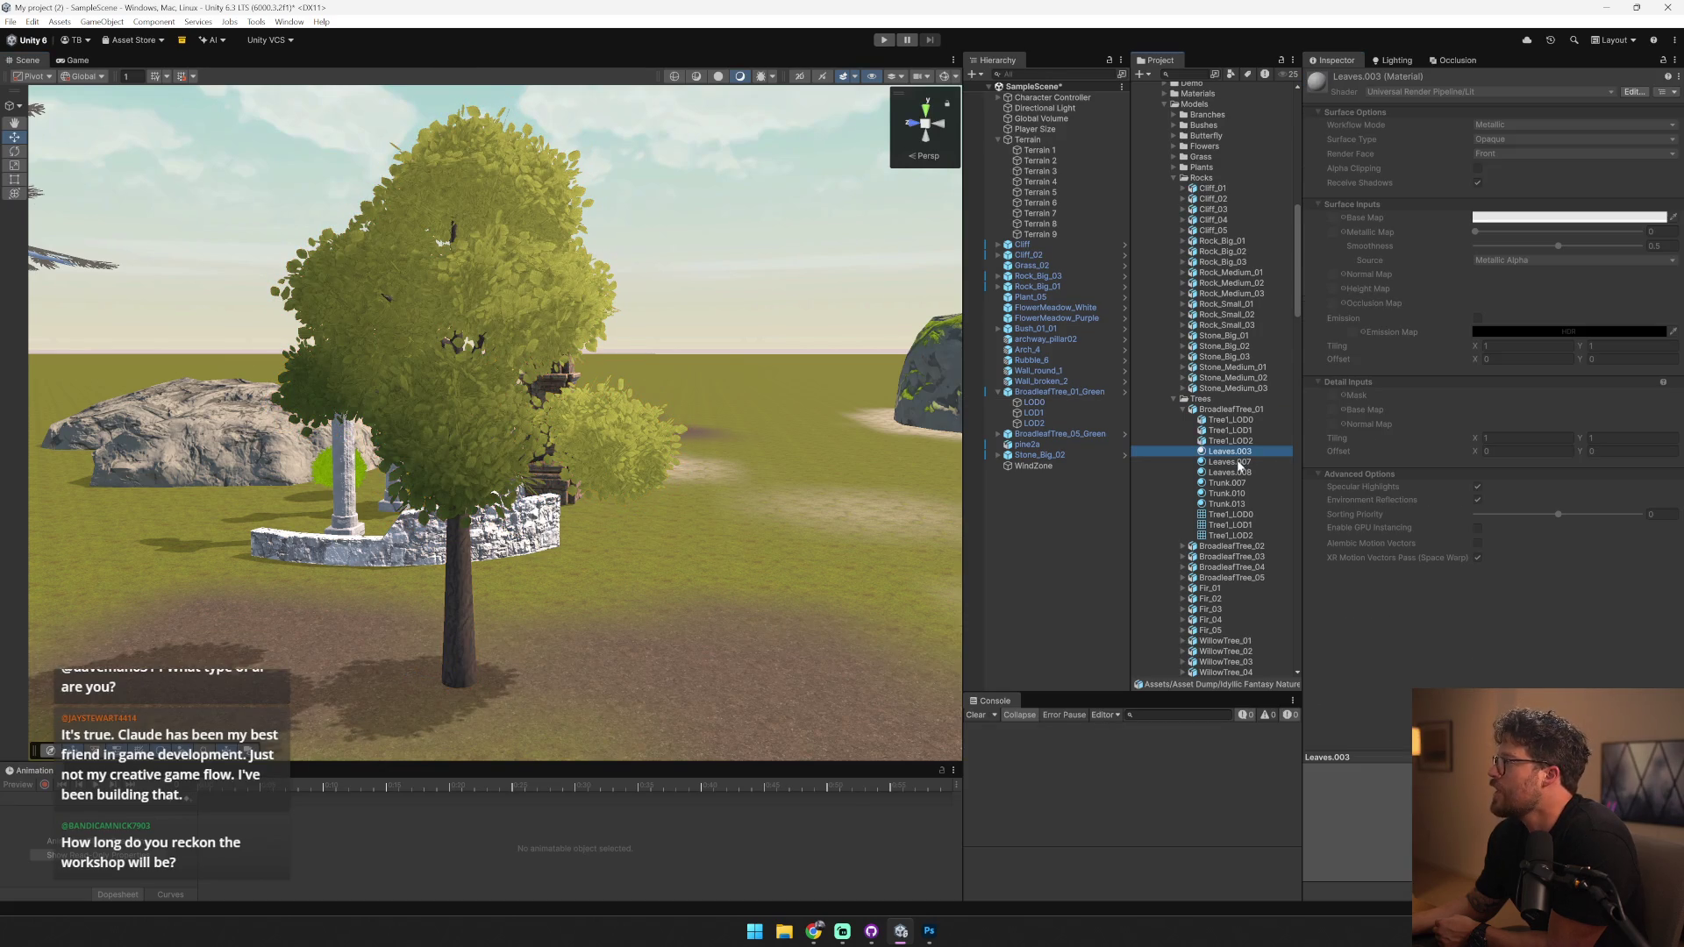
left_click(1238, 463)
left_click(1239, 473)
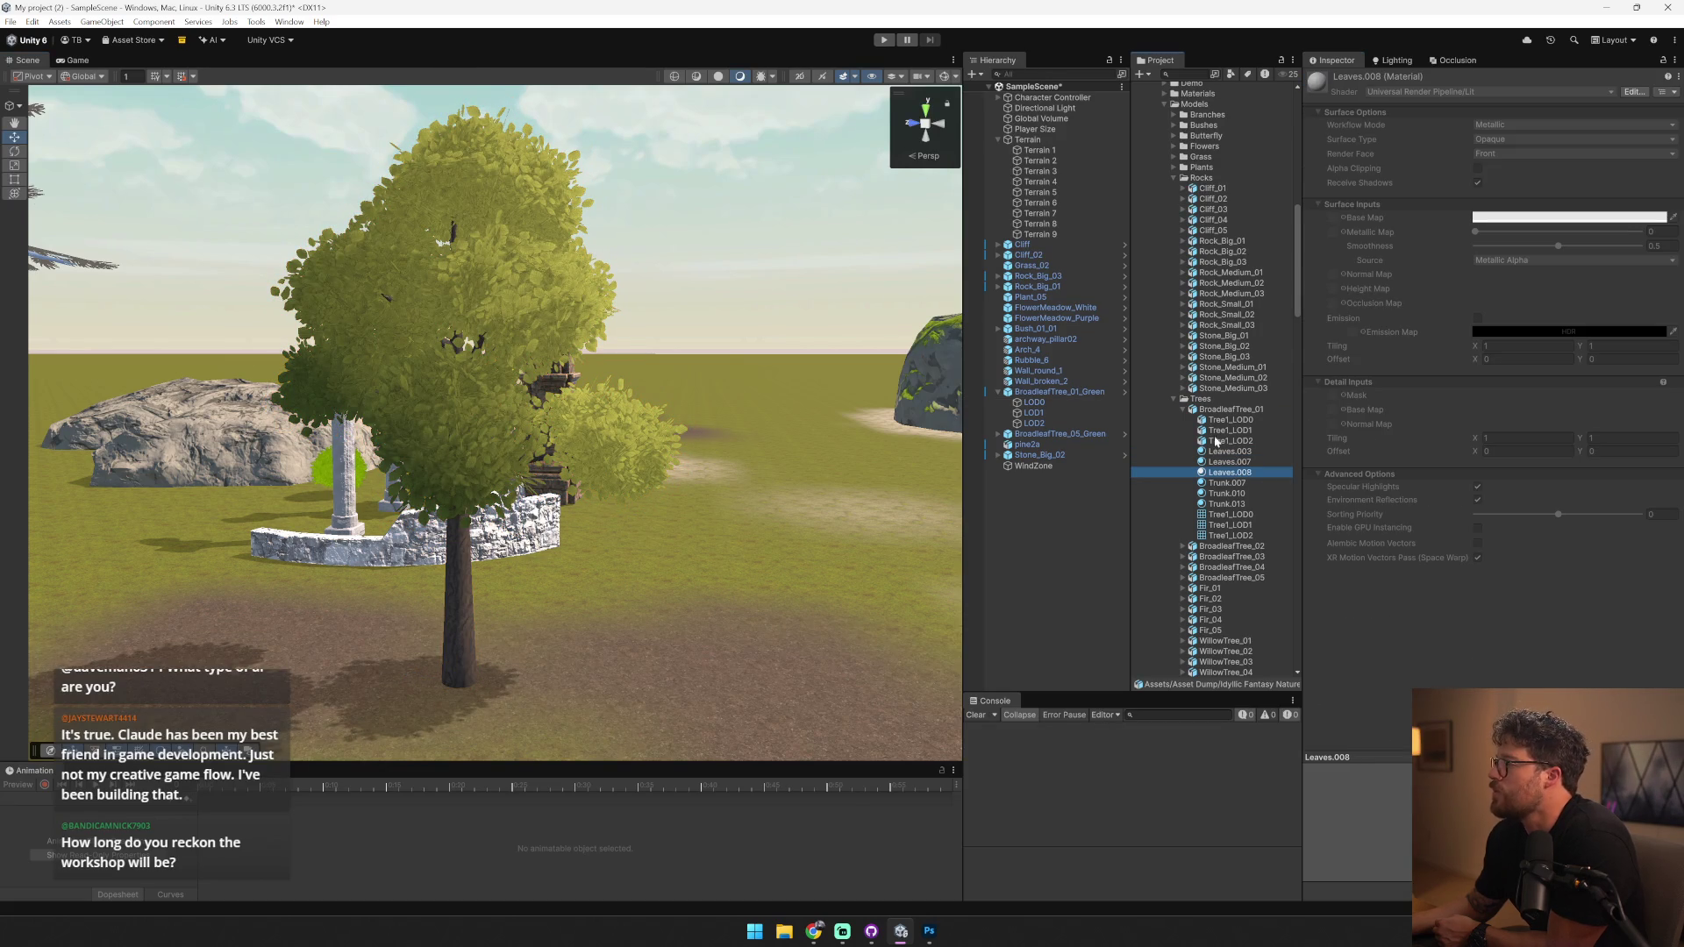
- Find and select the BroadleafTree_03_Green prefab asset
scroll(1191, 406, "down", 5)
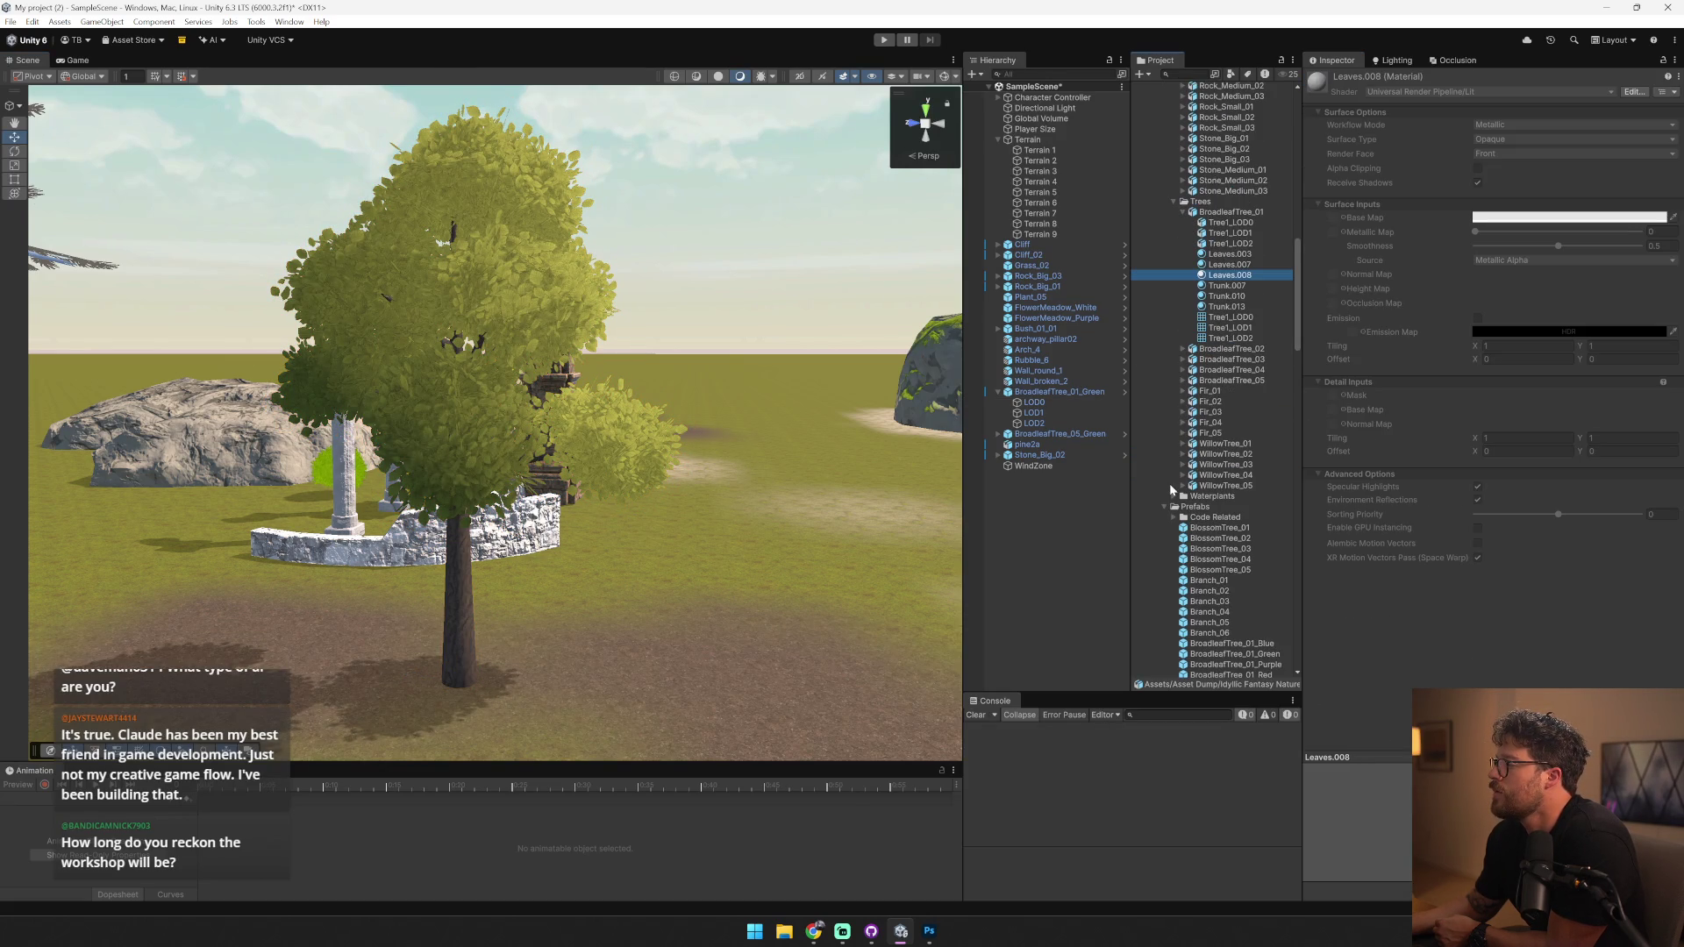
scroll(1180, 474, "down", 7)
left_click(1232, 483)
left_click(1239, 462)
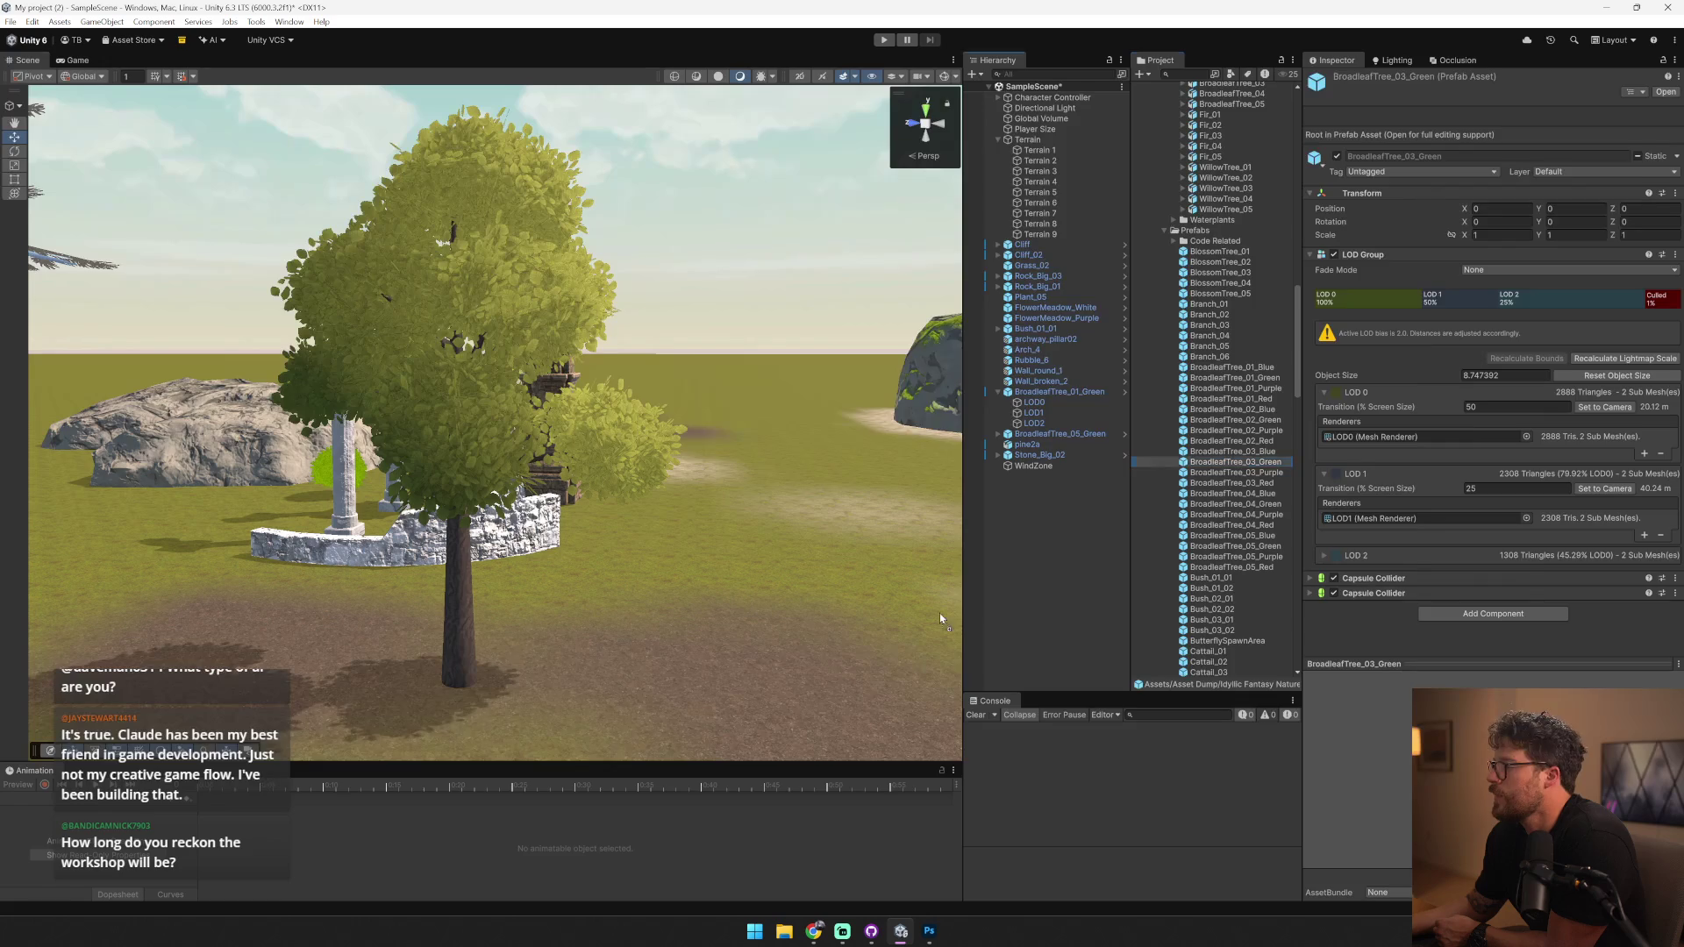
- Place a BroadleafTree_03_Green, copy its Broadleaf_Green material properties, then delete the tree
left_click_drag(1119, 514, 807, 691)
left_click(909, 355)
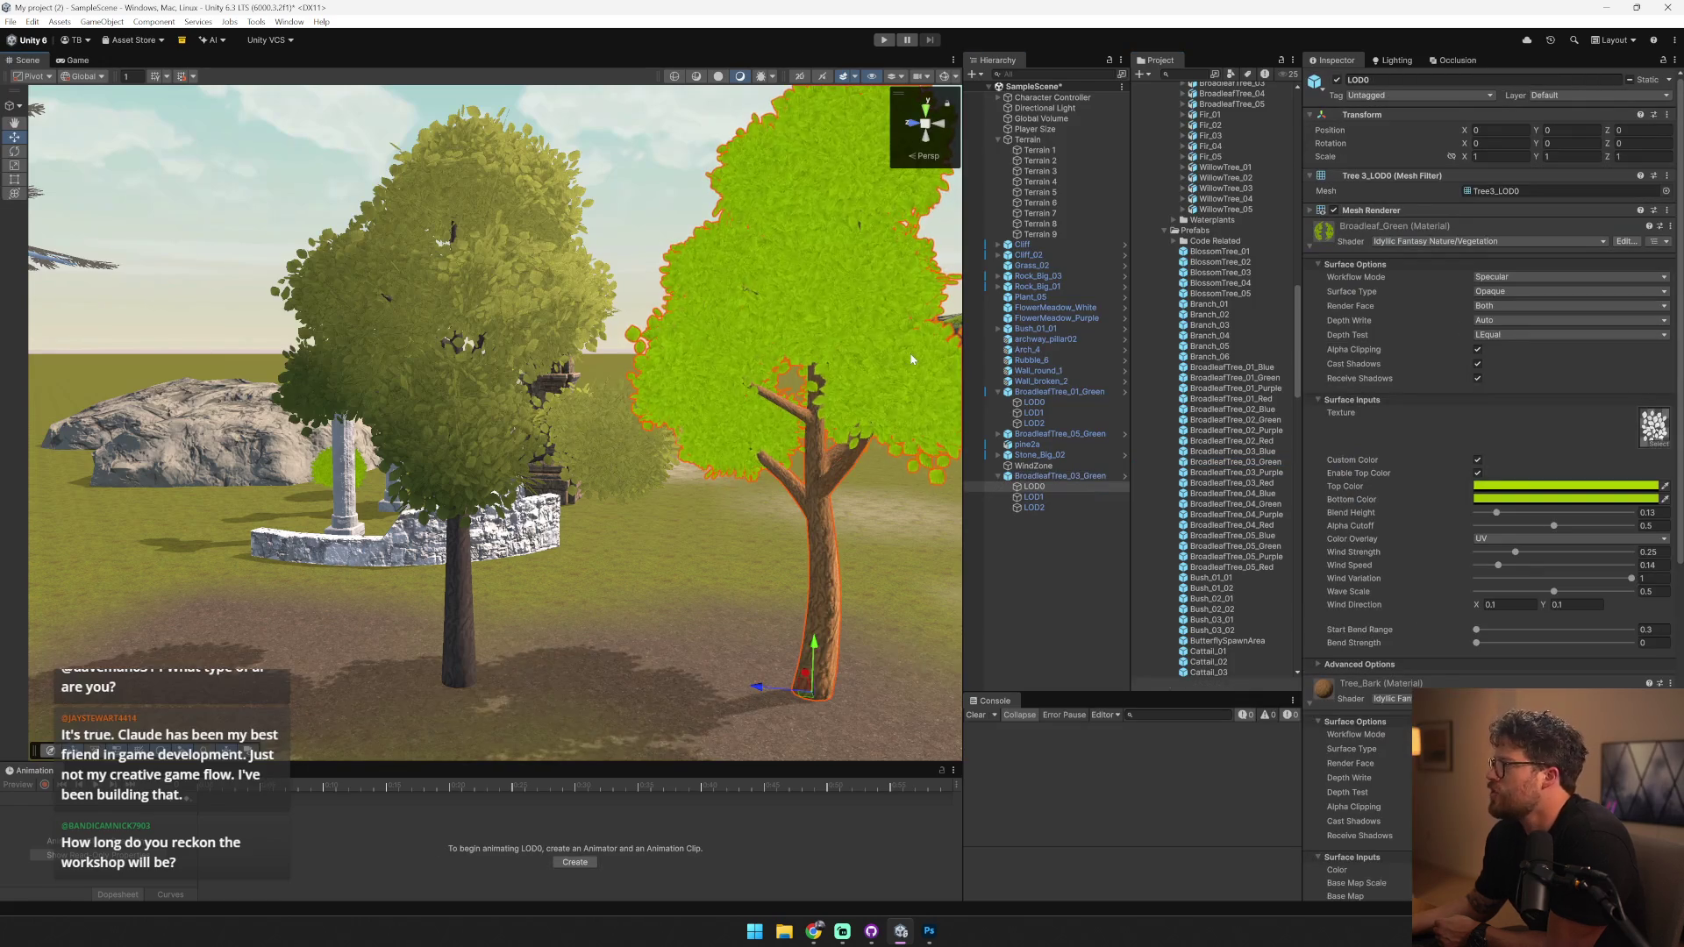
right_click(1401, 226)
left_click(1421, 341)
left_click(921, 458)
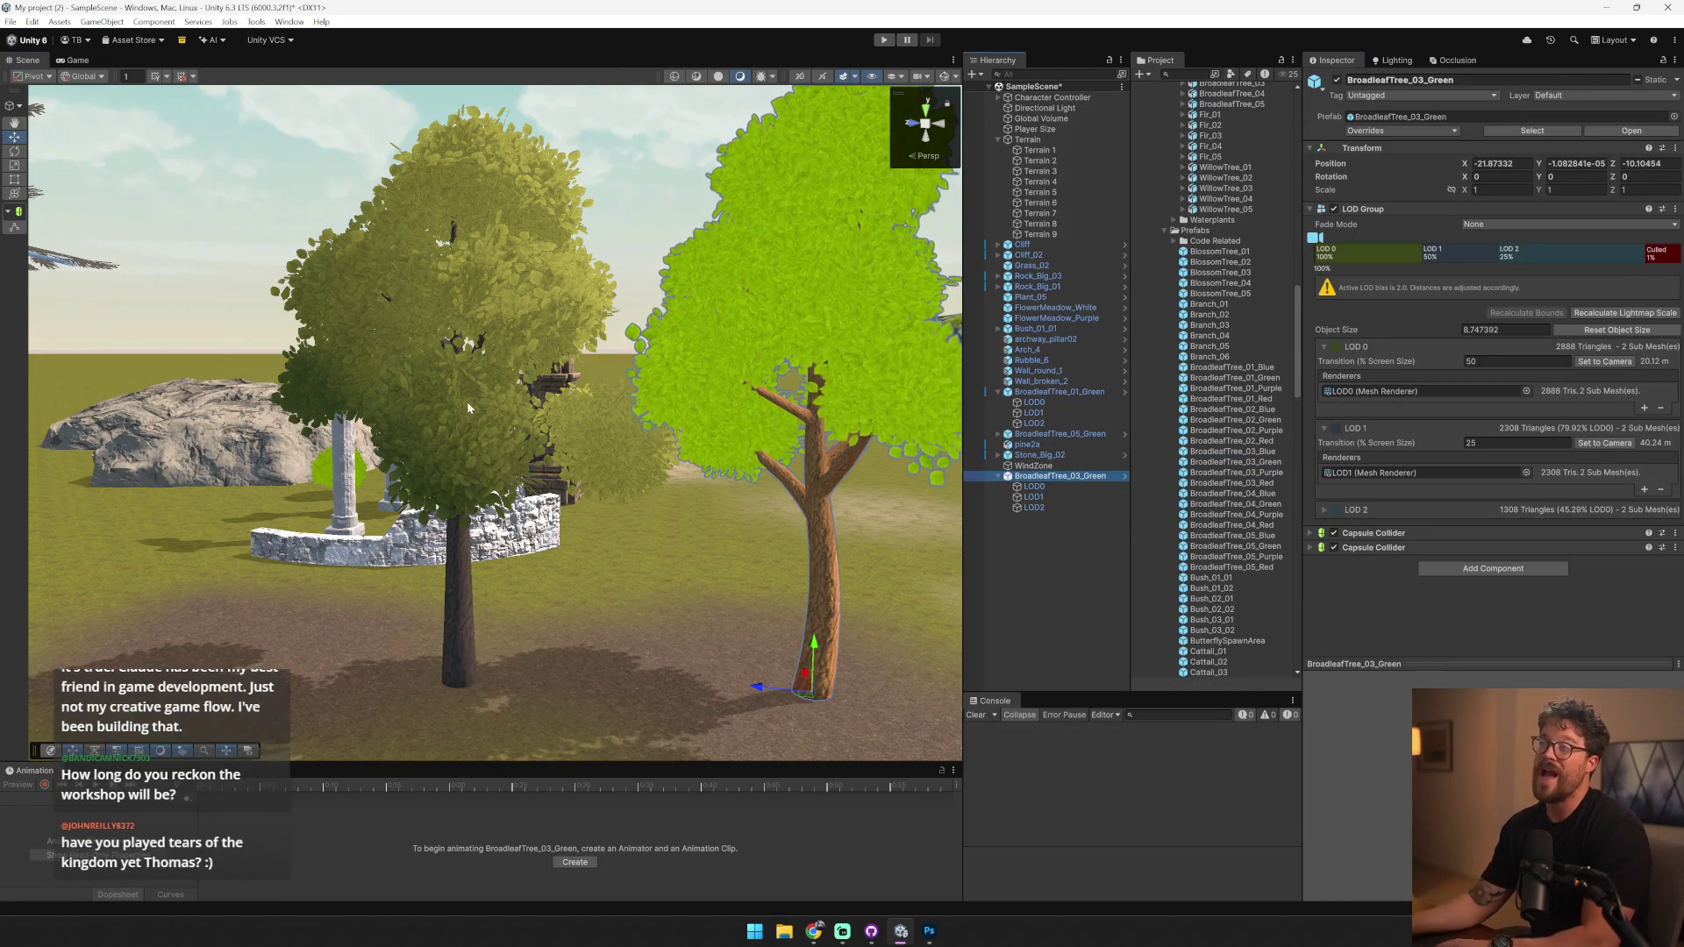
key("Delete")
- Paste the copied Broadleaf_Green properties onto BroadleafTree_01_Green's Tree Leaves material
left_click(467, 407)
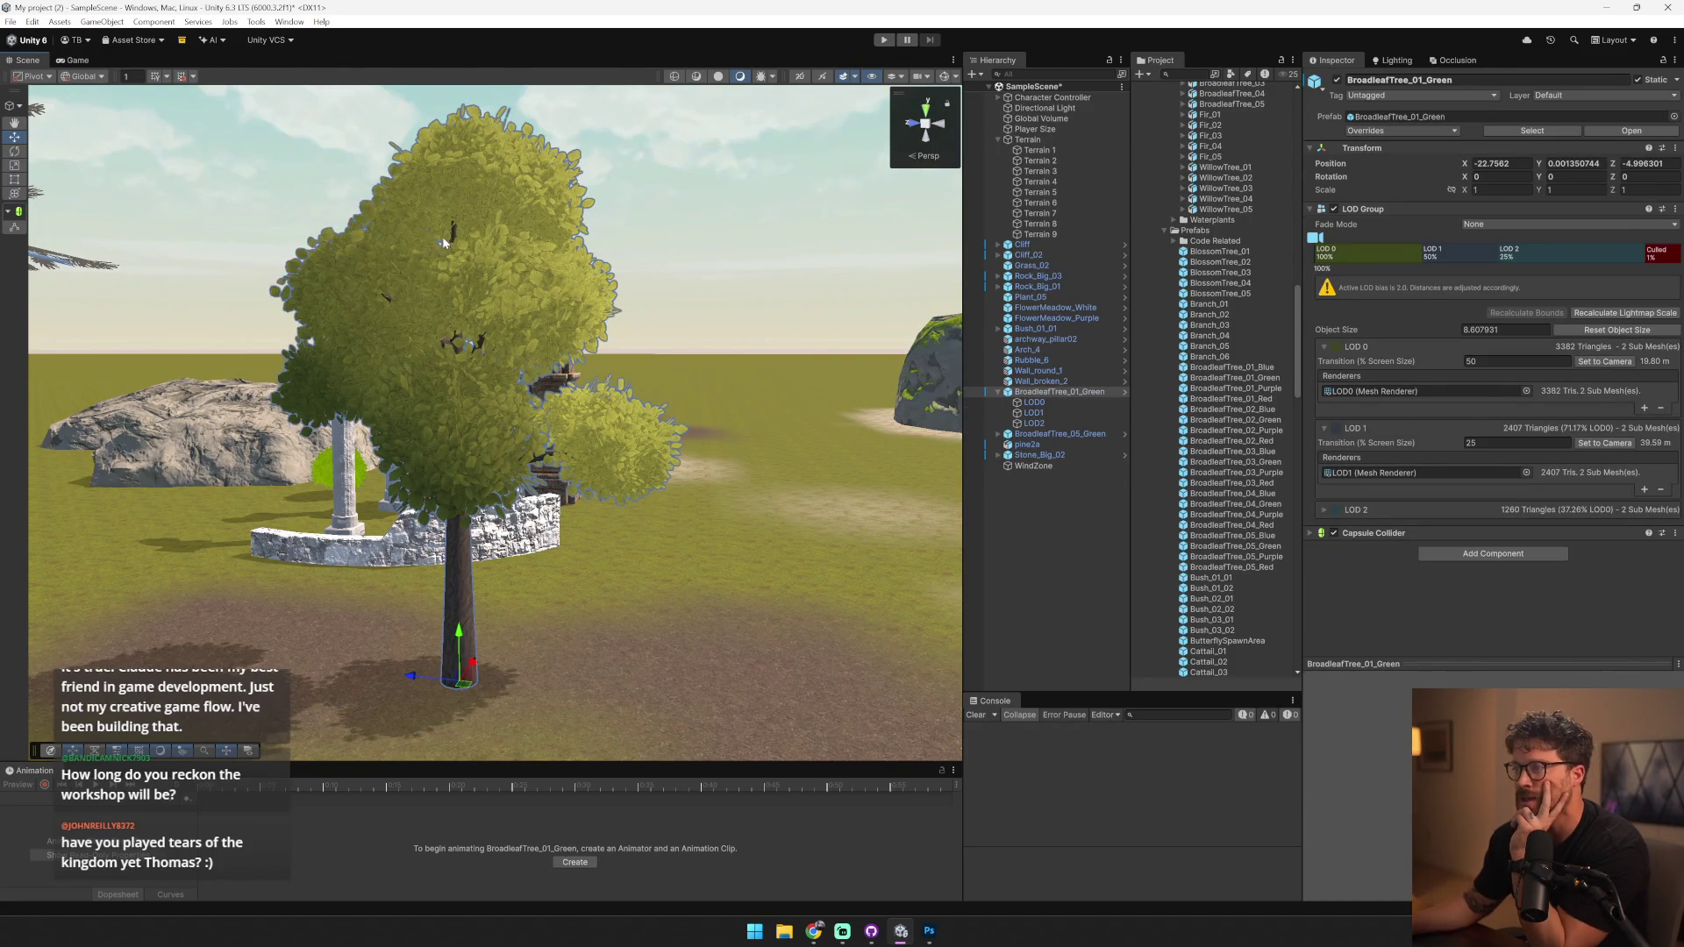
double_click(1368, 391)
right_click(1370, 278)
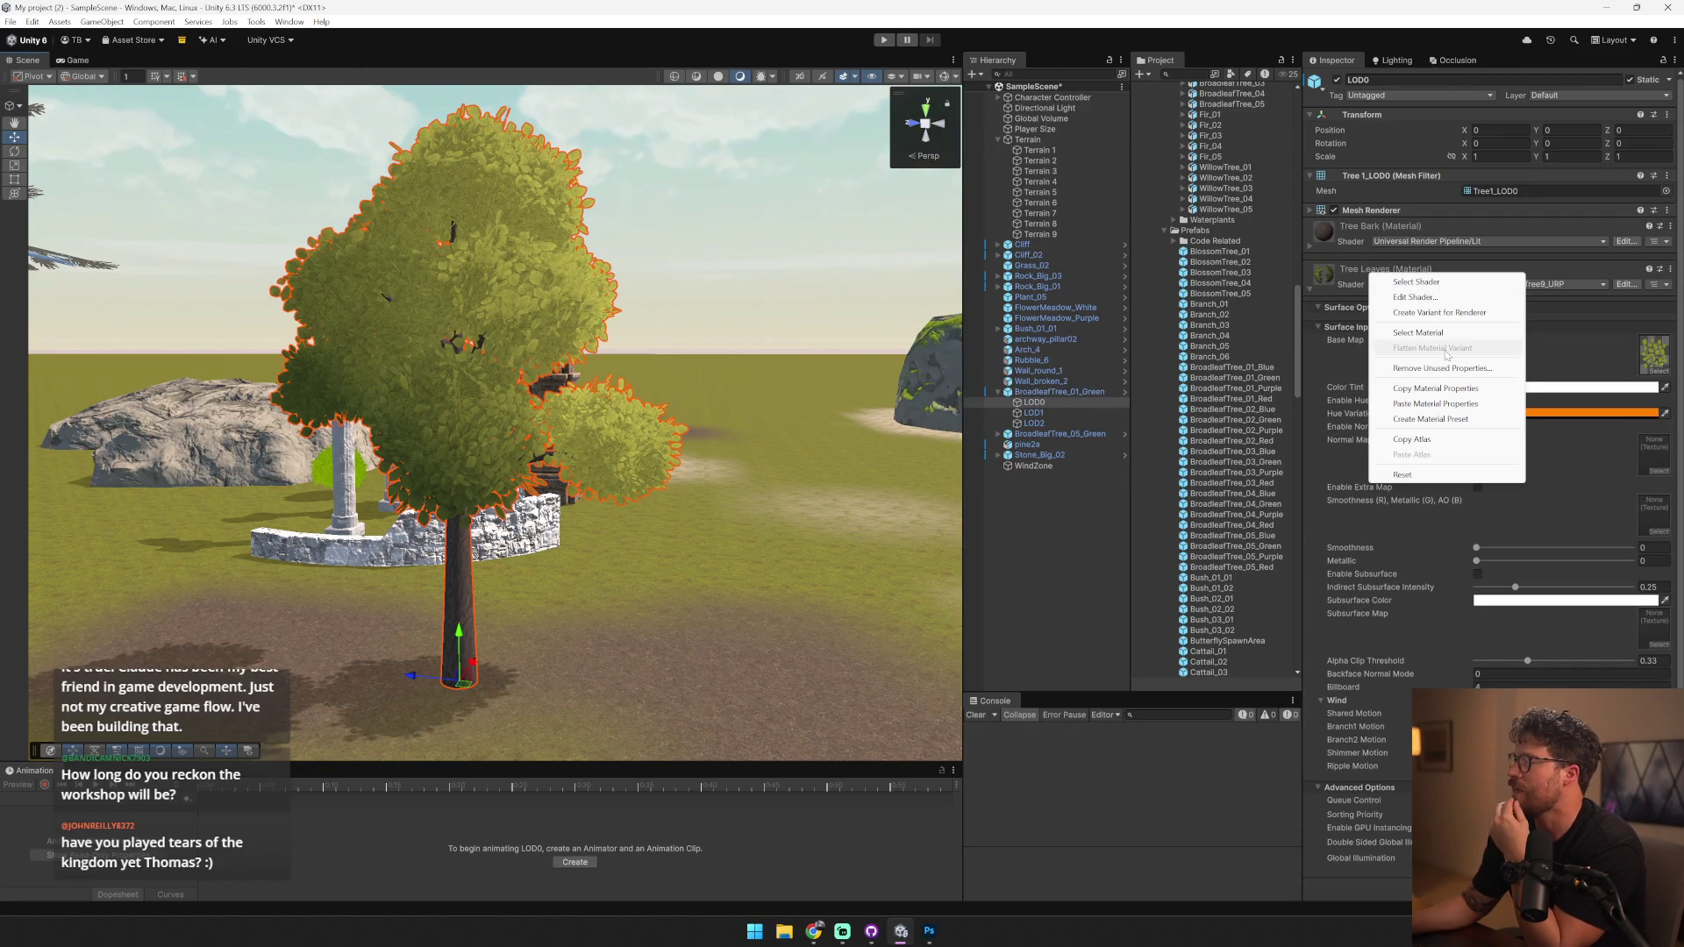
left_click(1480, 405)
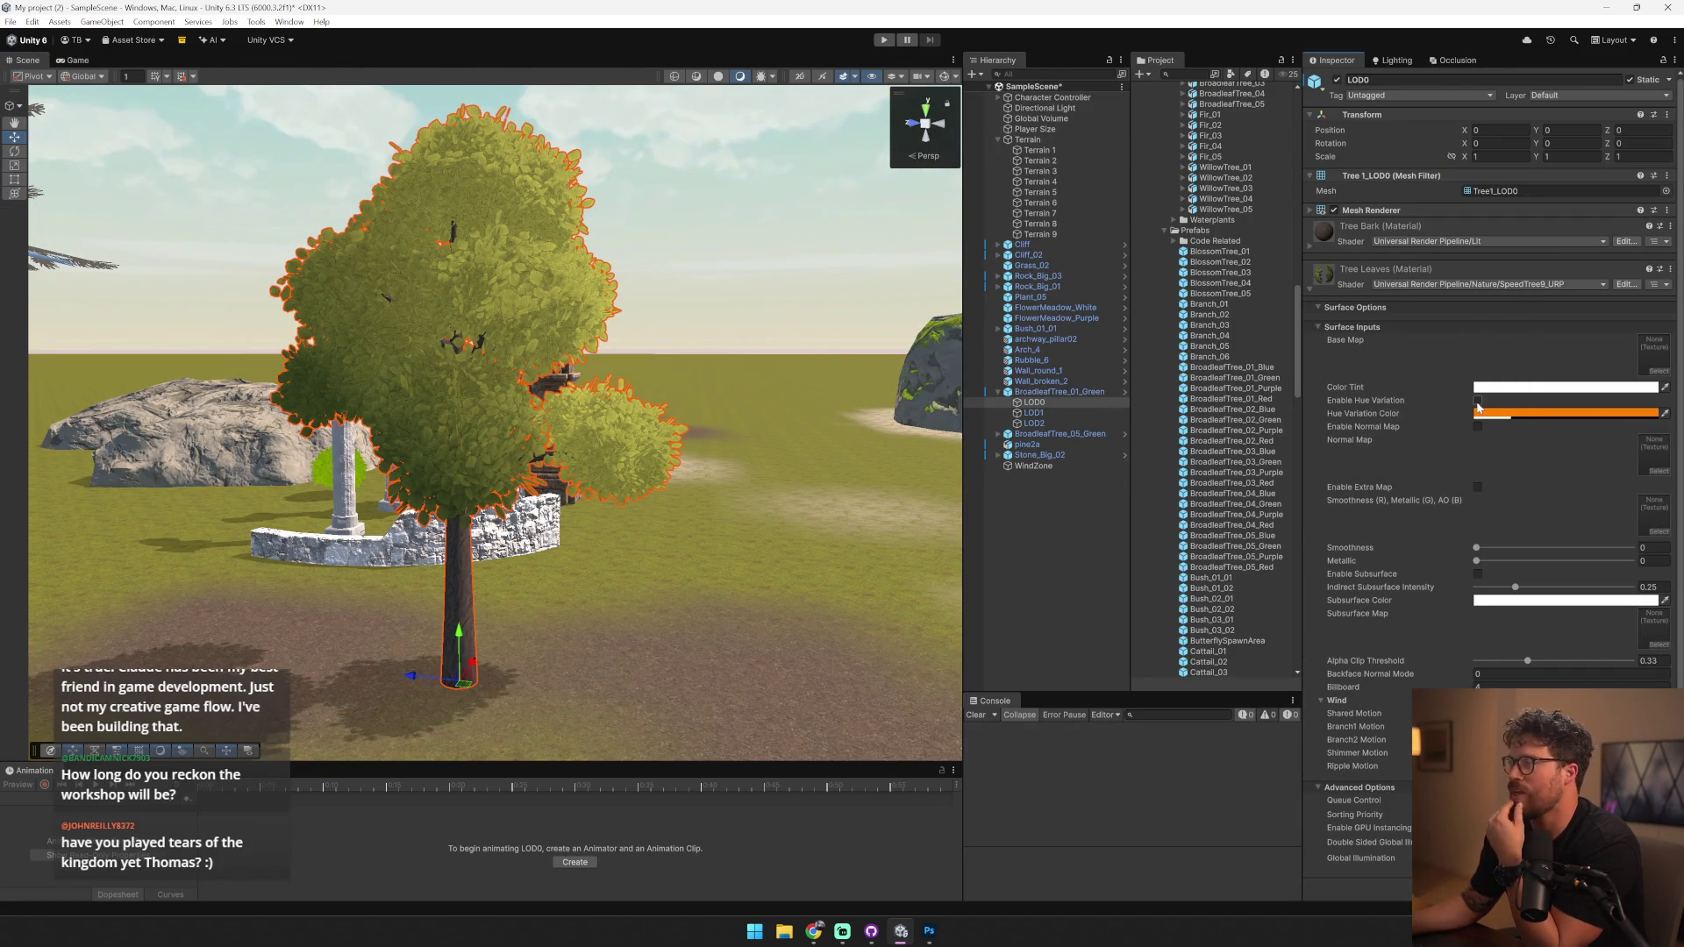
left_click(1440, 285)
- Place another BroadleafTree_03_Green beside it and paste its Broadleaf_Green properties onto Tree Leaves
left_click(1232, 462)
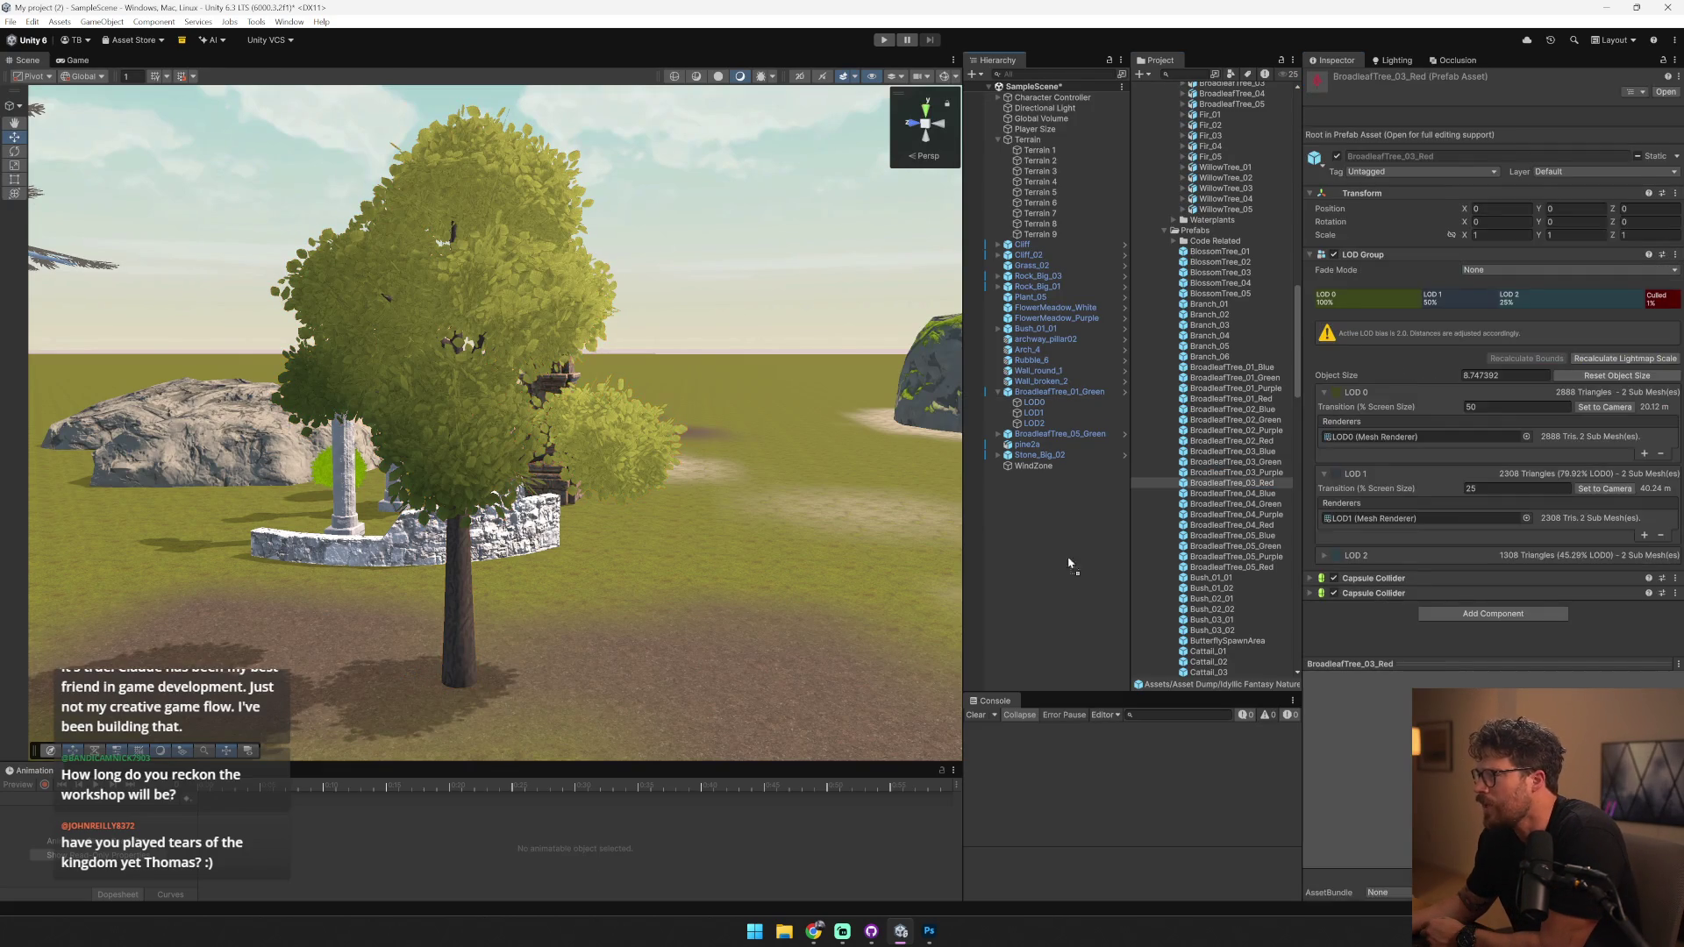
left_click_drag(1231, 462, 750, 702)
left_click(839, 391)
right_click(1352, 243)
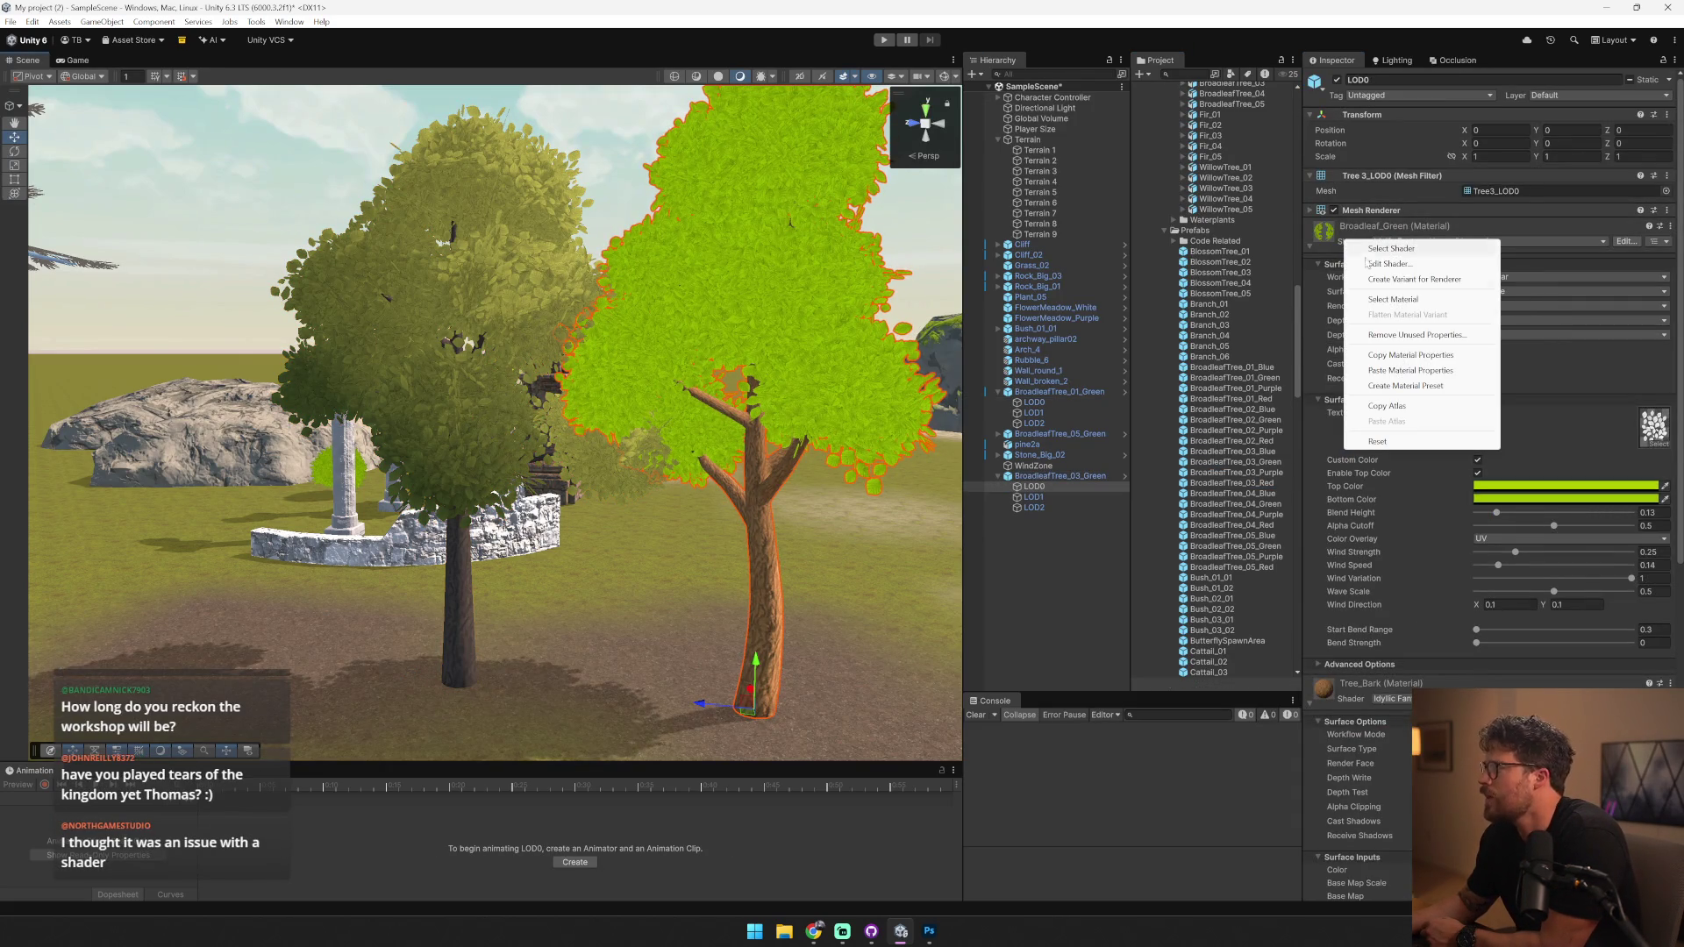
left_click(1407, 336)
left_click(1034, 402)
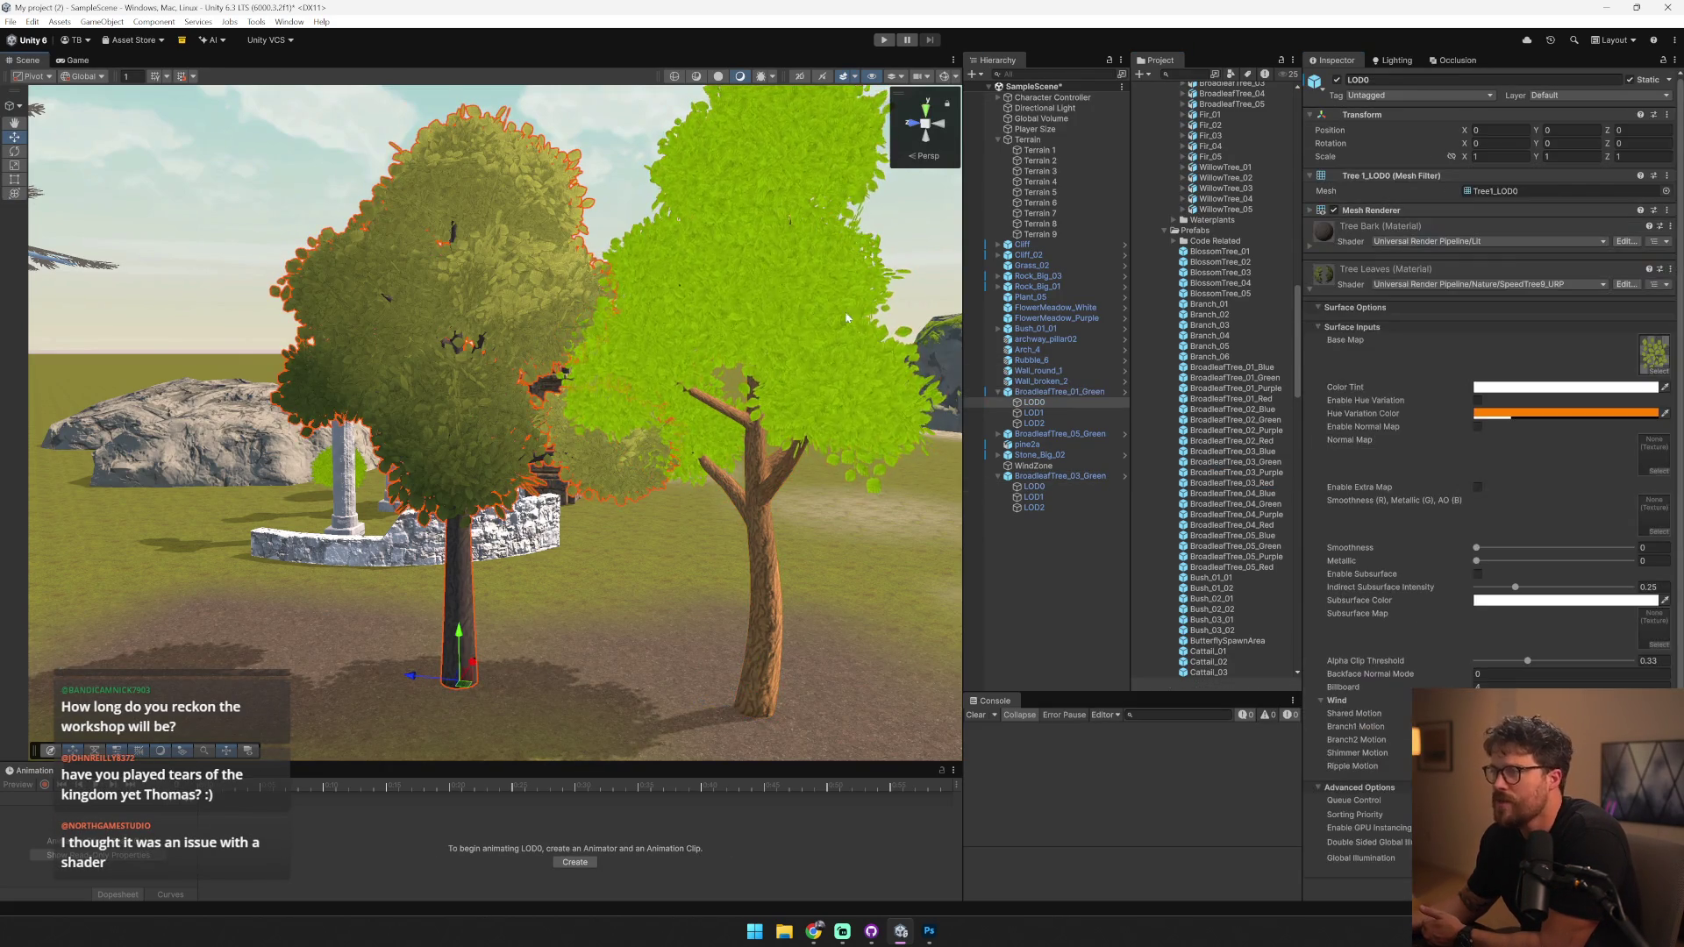
right_click(1357, 278)
left_click(1420, 402)
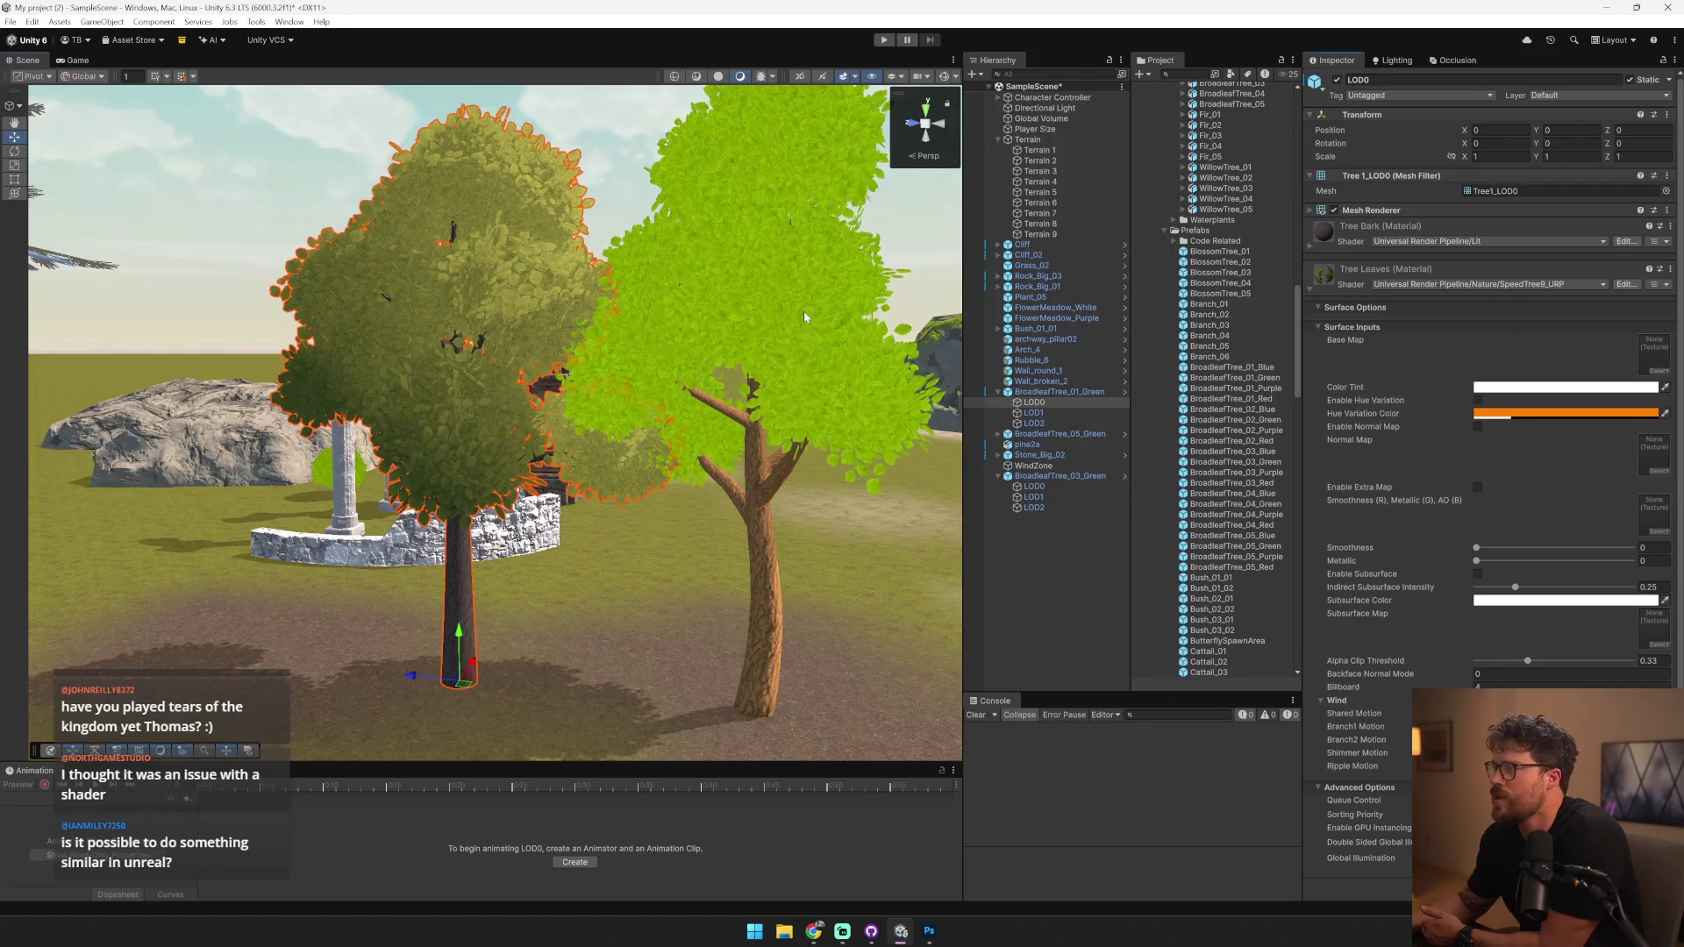
- Compare both trees, then set Tree Leaves' shader to Idyllic Fantasy Nature/Vegetation
left_click(807, 313)
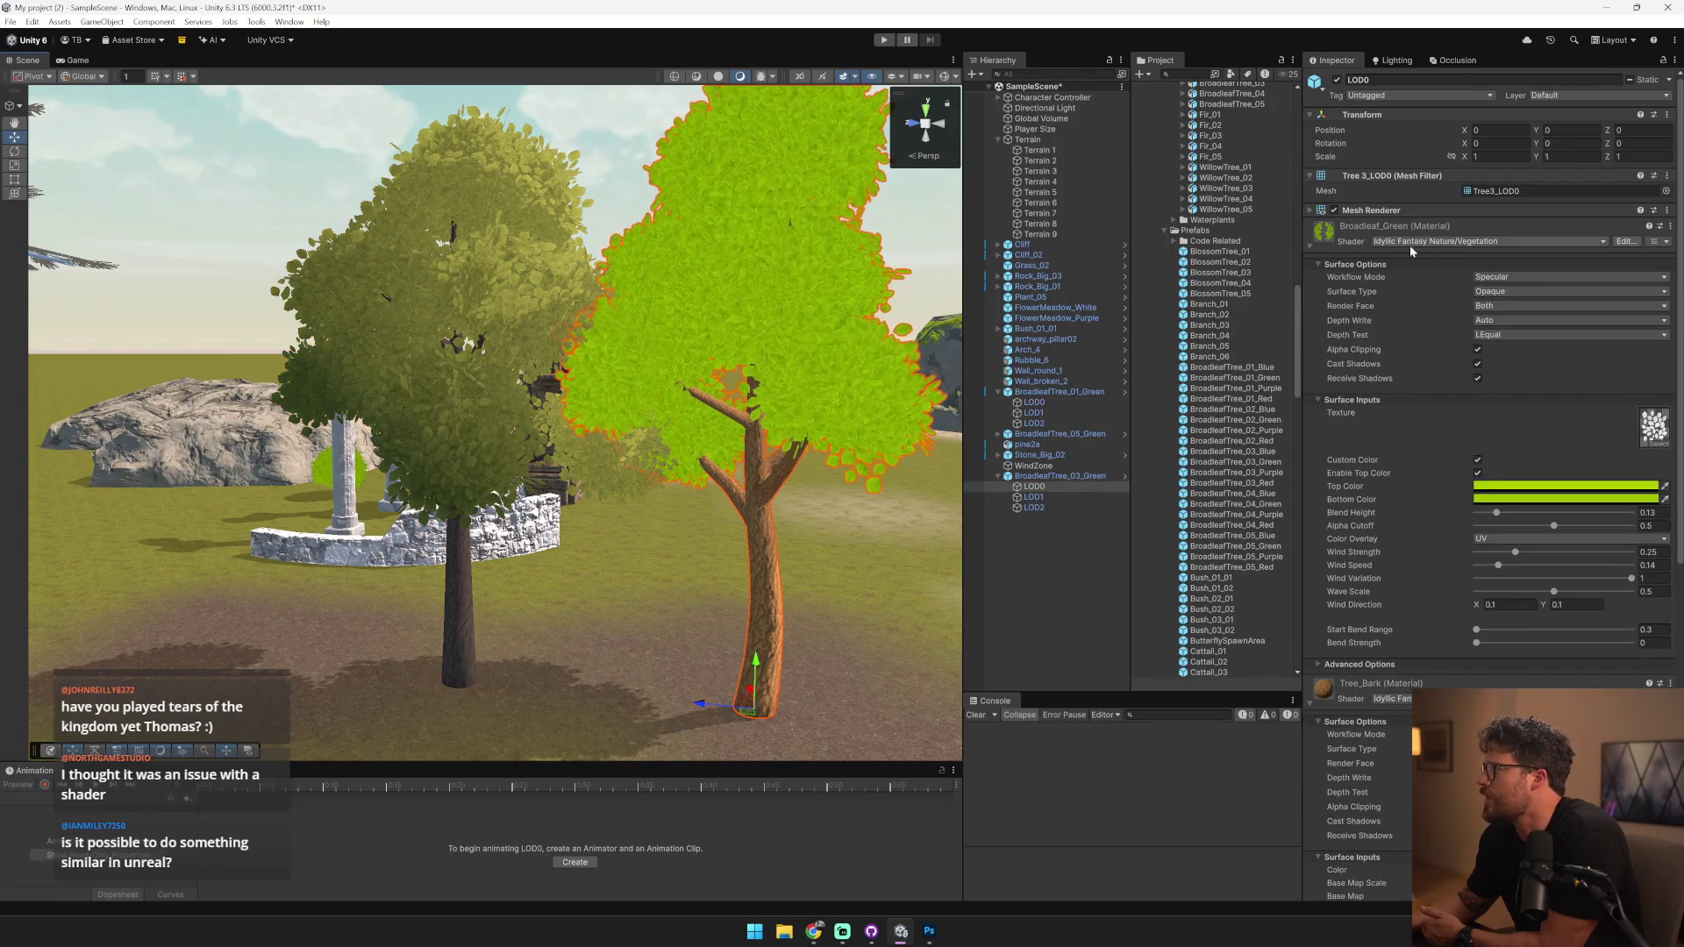
left_click(592, 285)
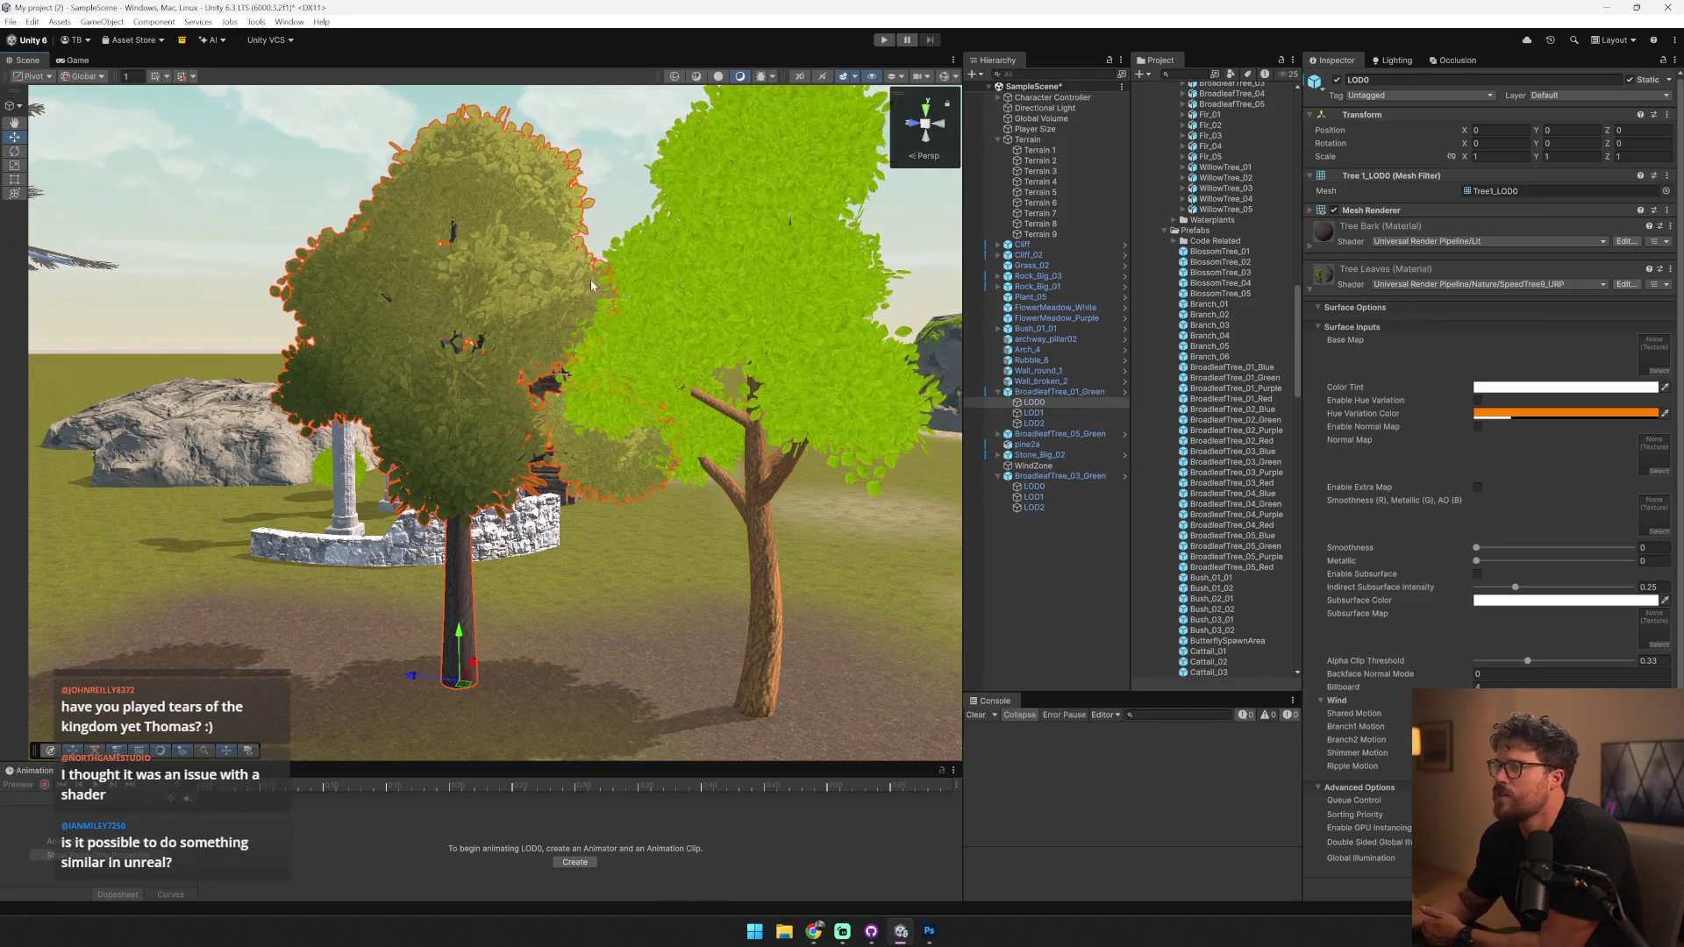
left_click(1501, 286)
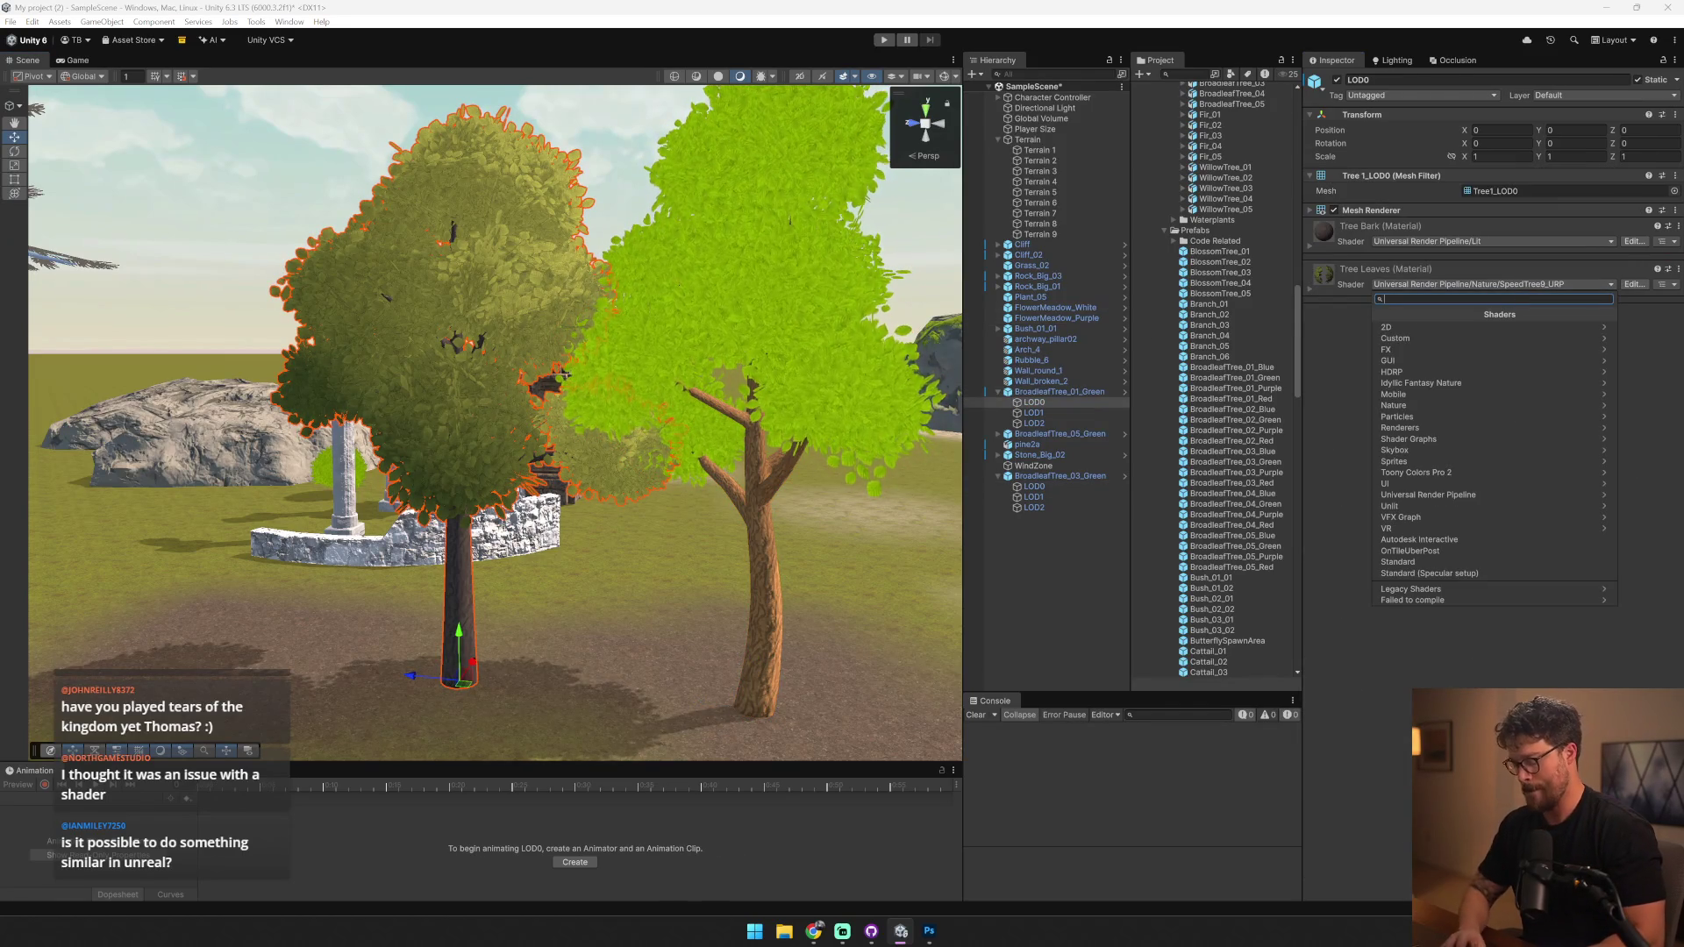
left_click(1421, 383)
left_click(1478, 327)
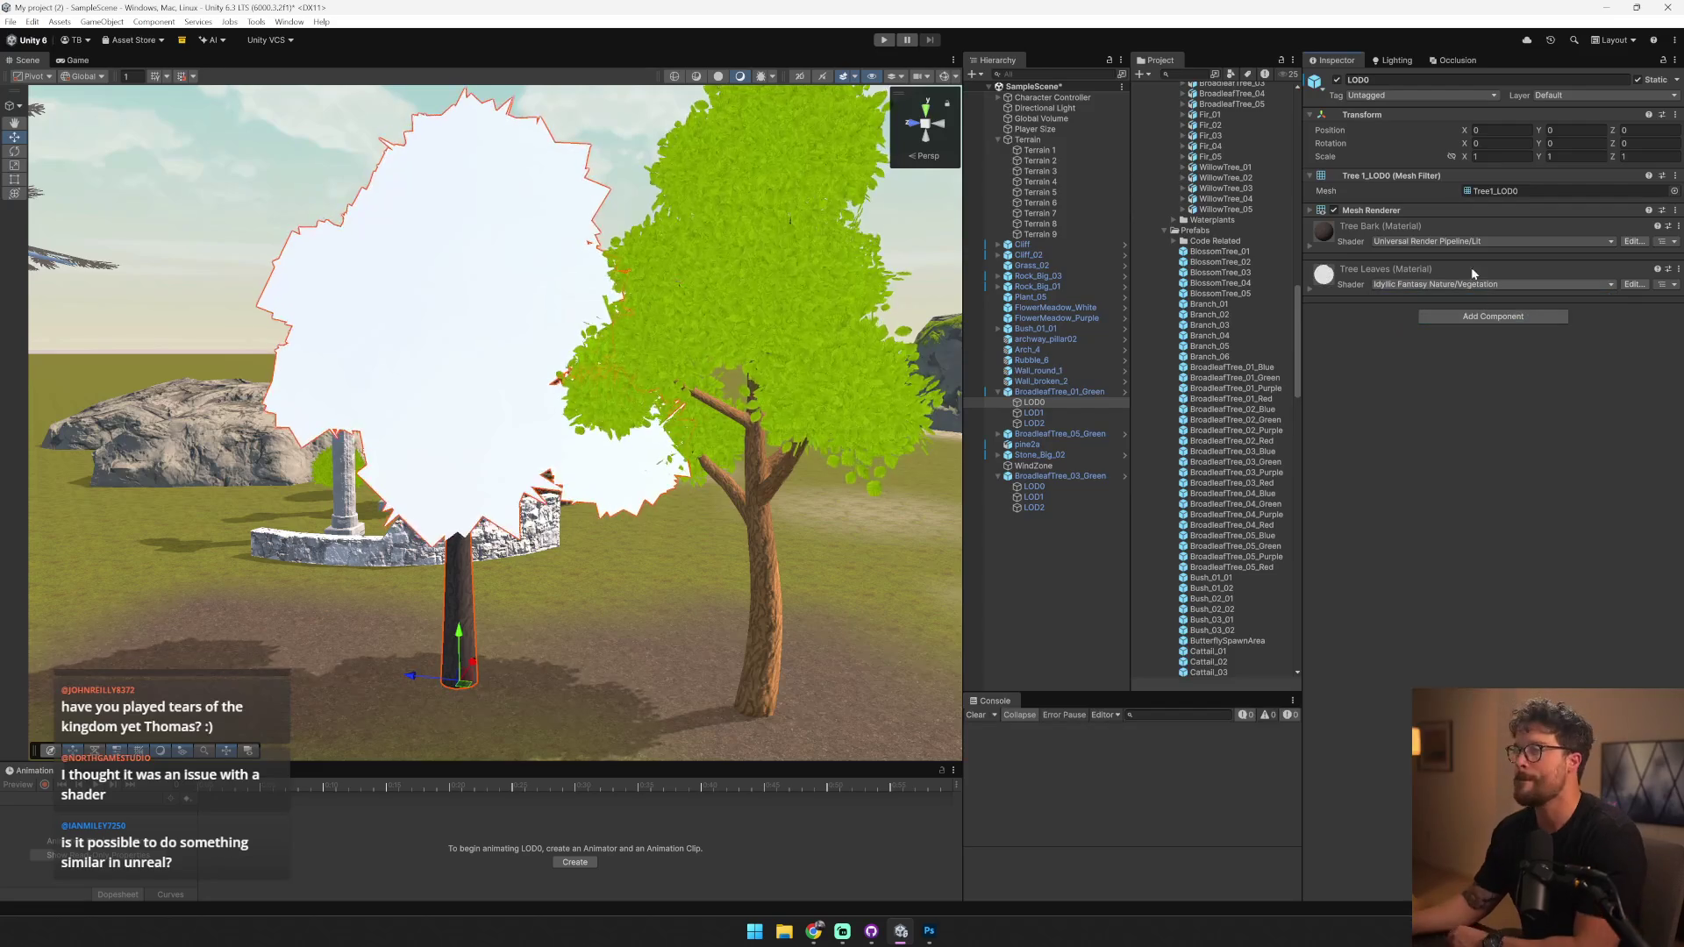
- Assign the Tree Leaves texture to the leaf material and set Workflow Mode to Metallic
left_click(1321, 290)
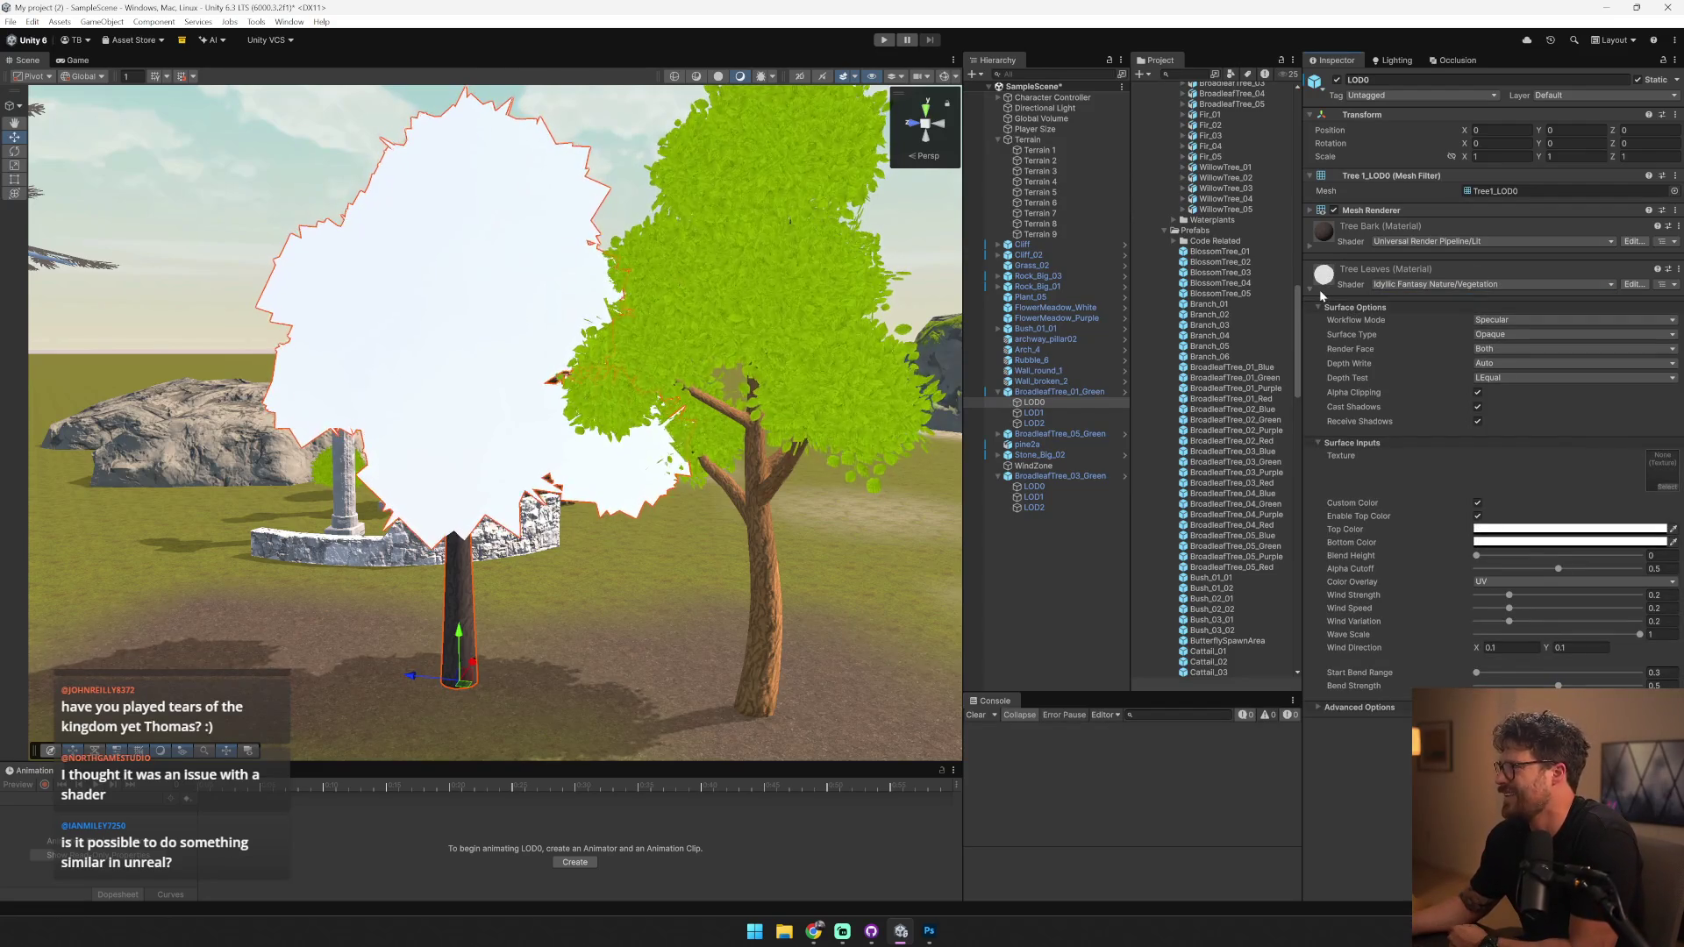
scroll(1218, 274, "up", 10)
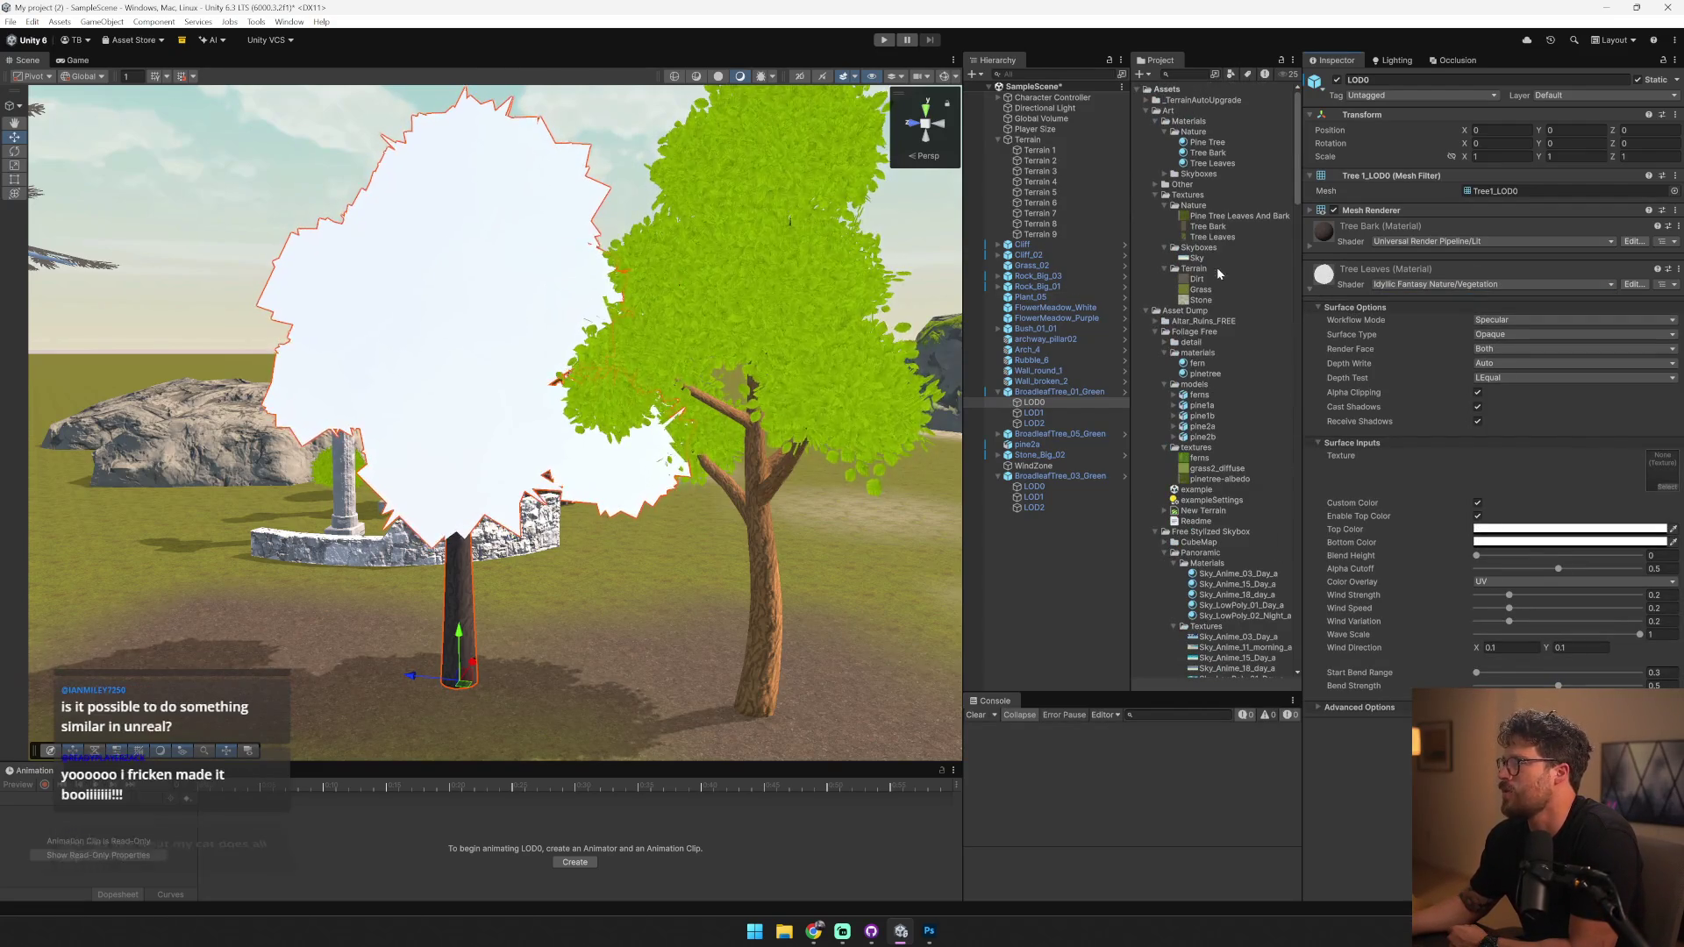
left_click_drag(1213, 236, 1663, 480)
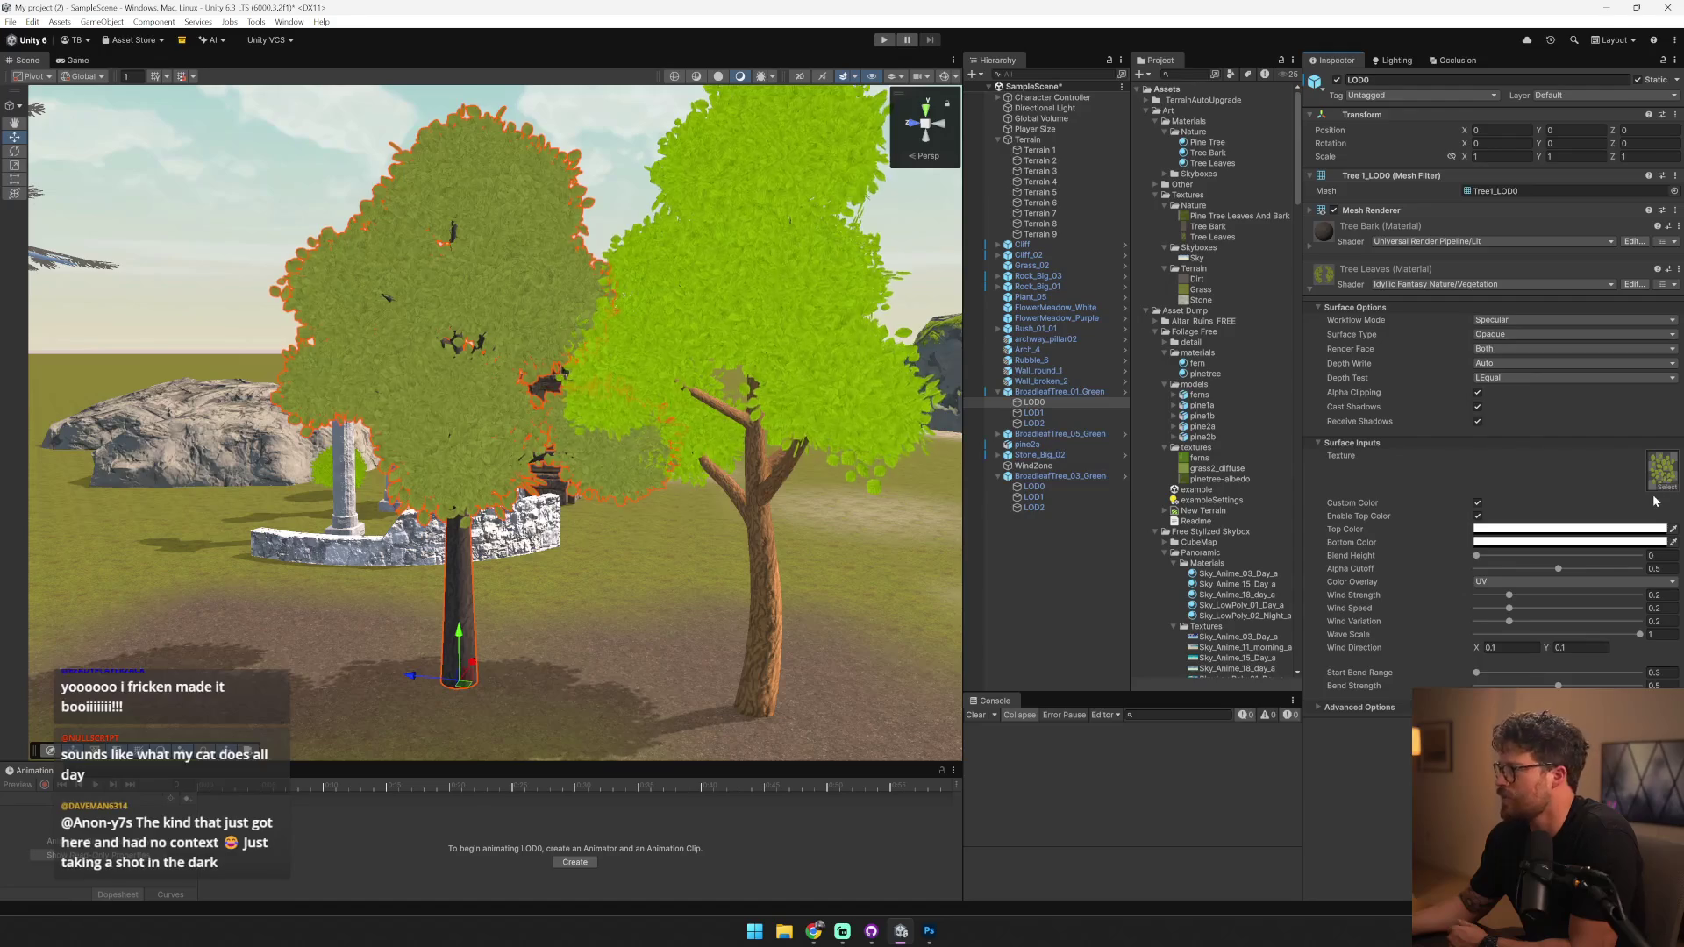
left_click(1352, 708)
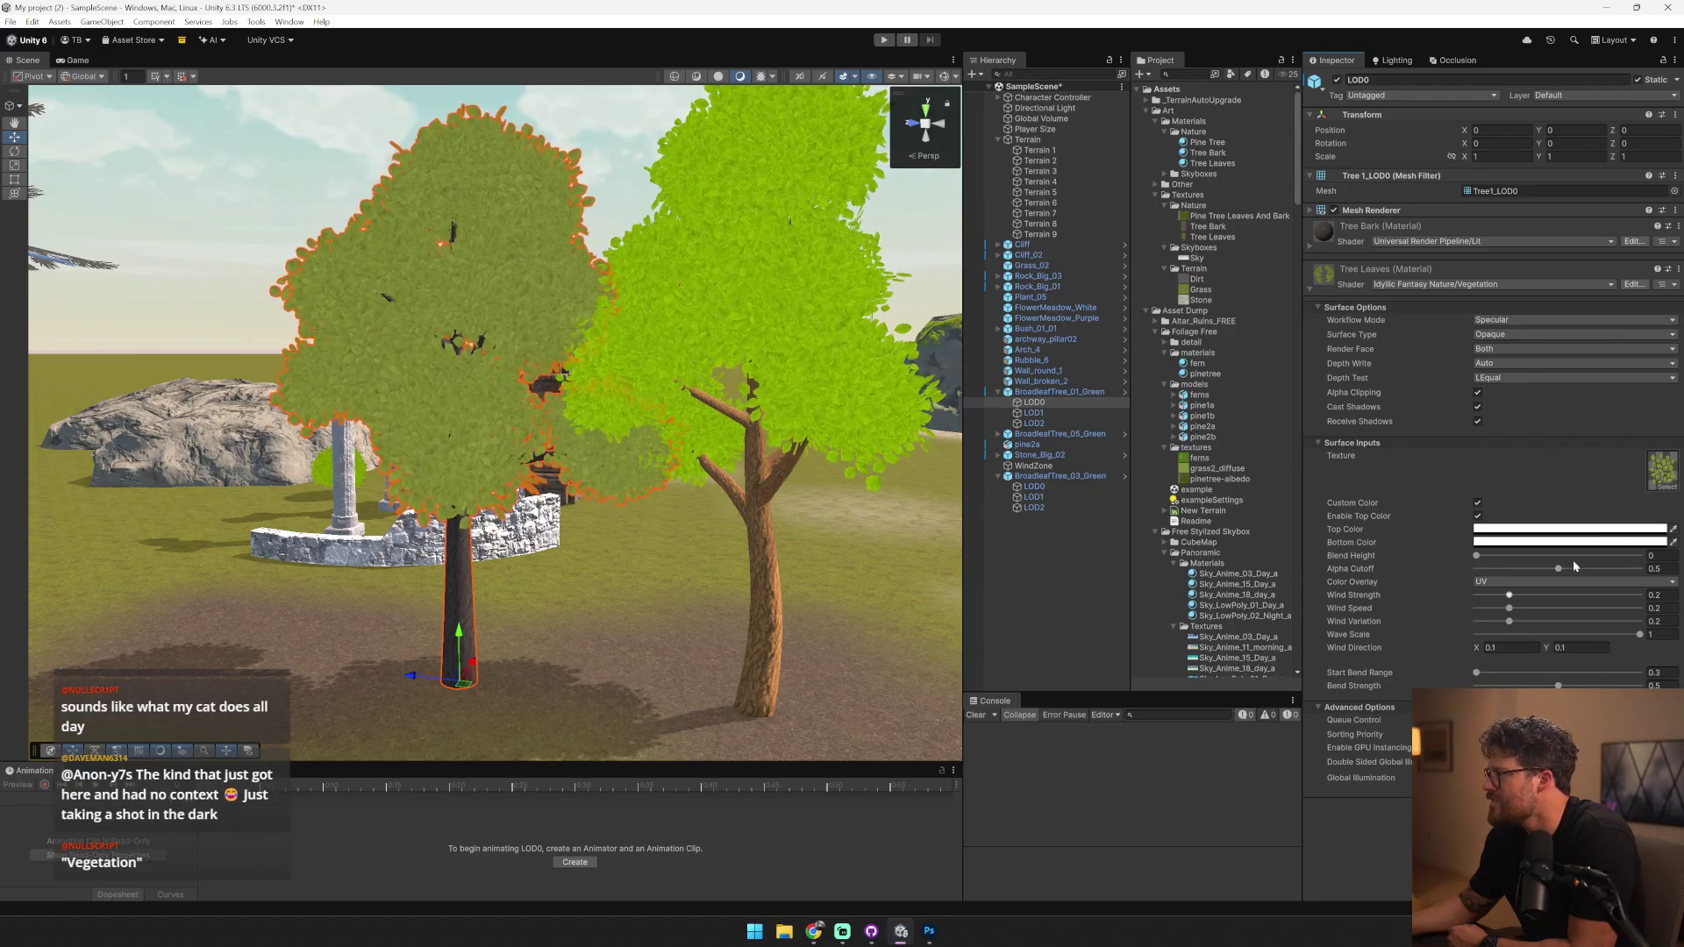
left_click(1536, 322)
left_click(1530, 351)
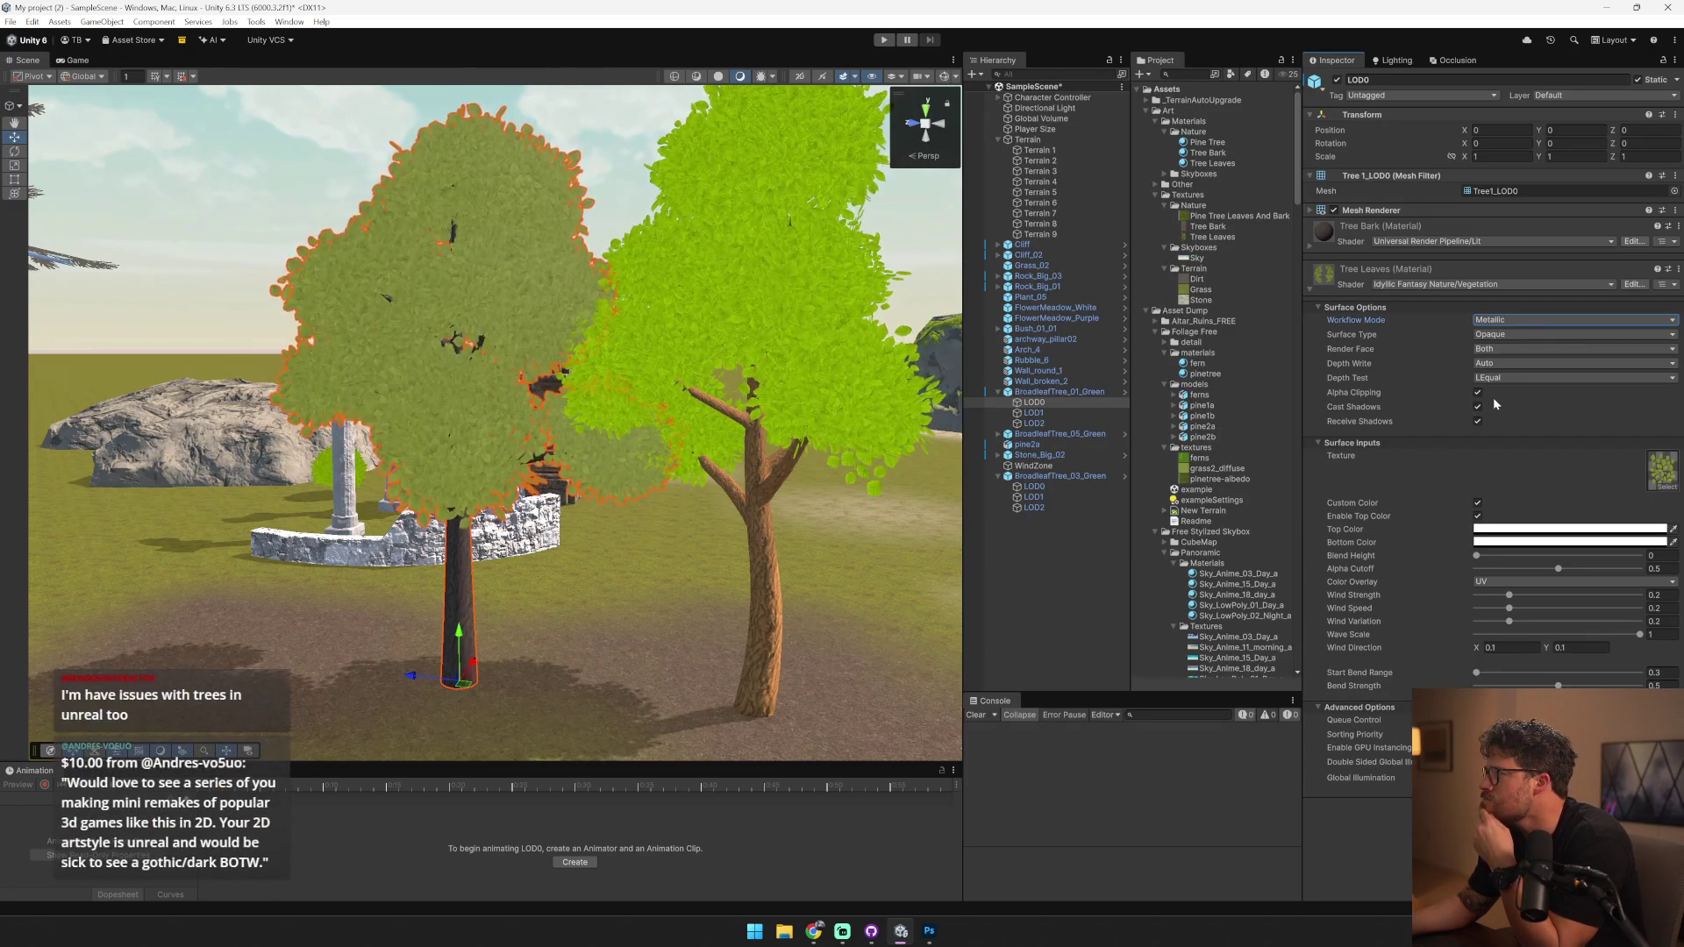
- Turn off Custom Color and set Depth Write to ForceEnabled, keeping Render Face on Both
left_click(1478, 504)
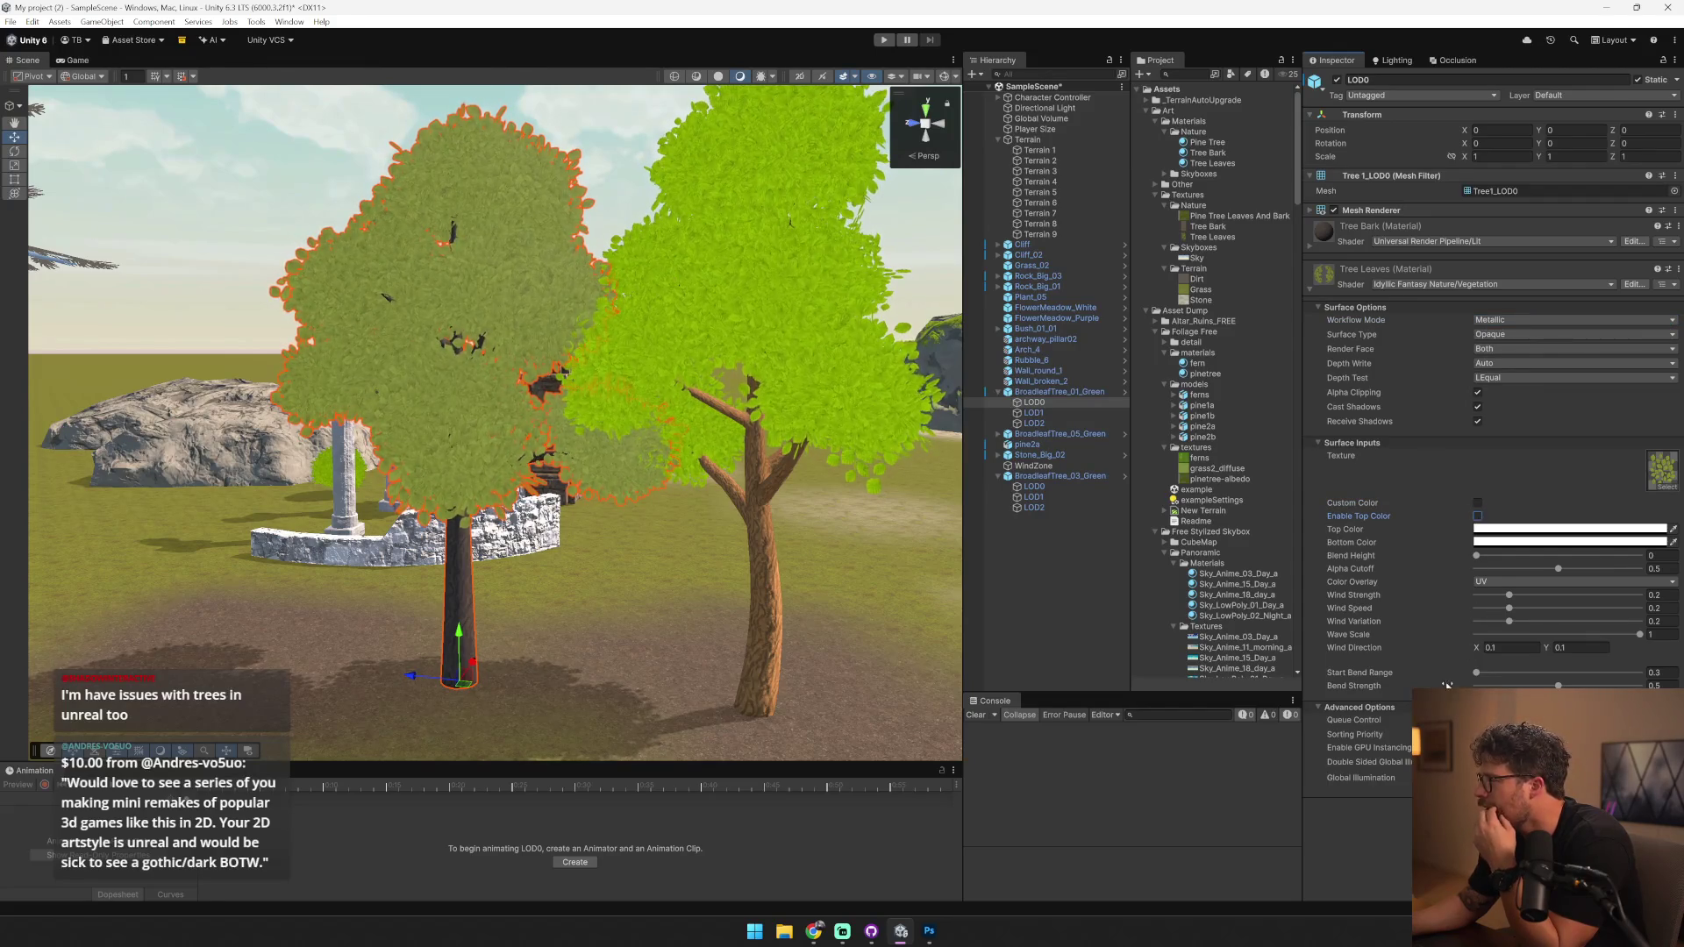
key("w")
key("w")
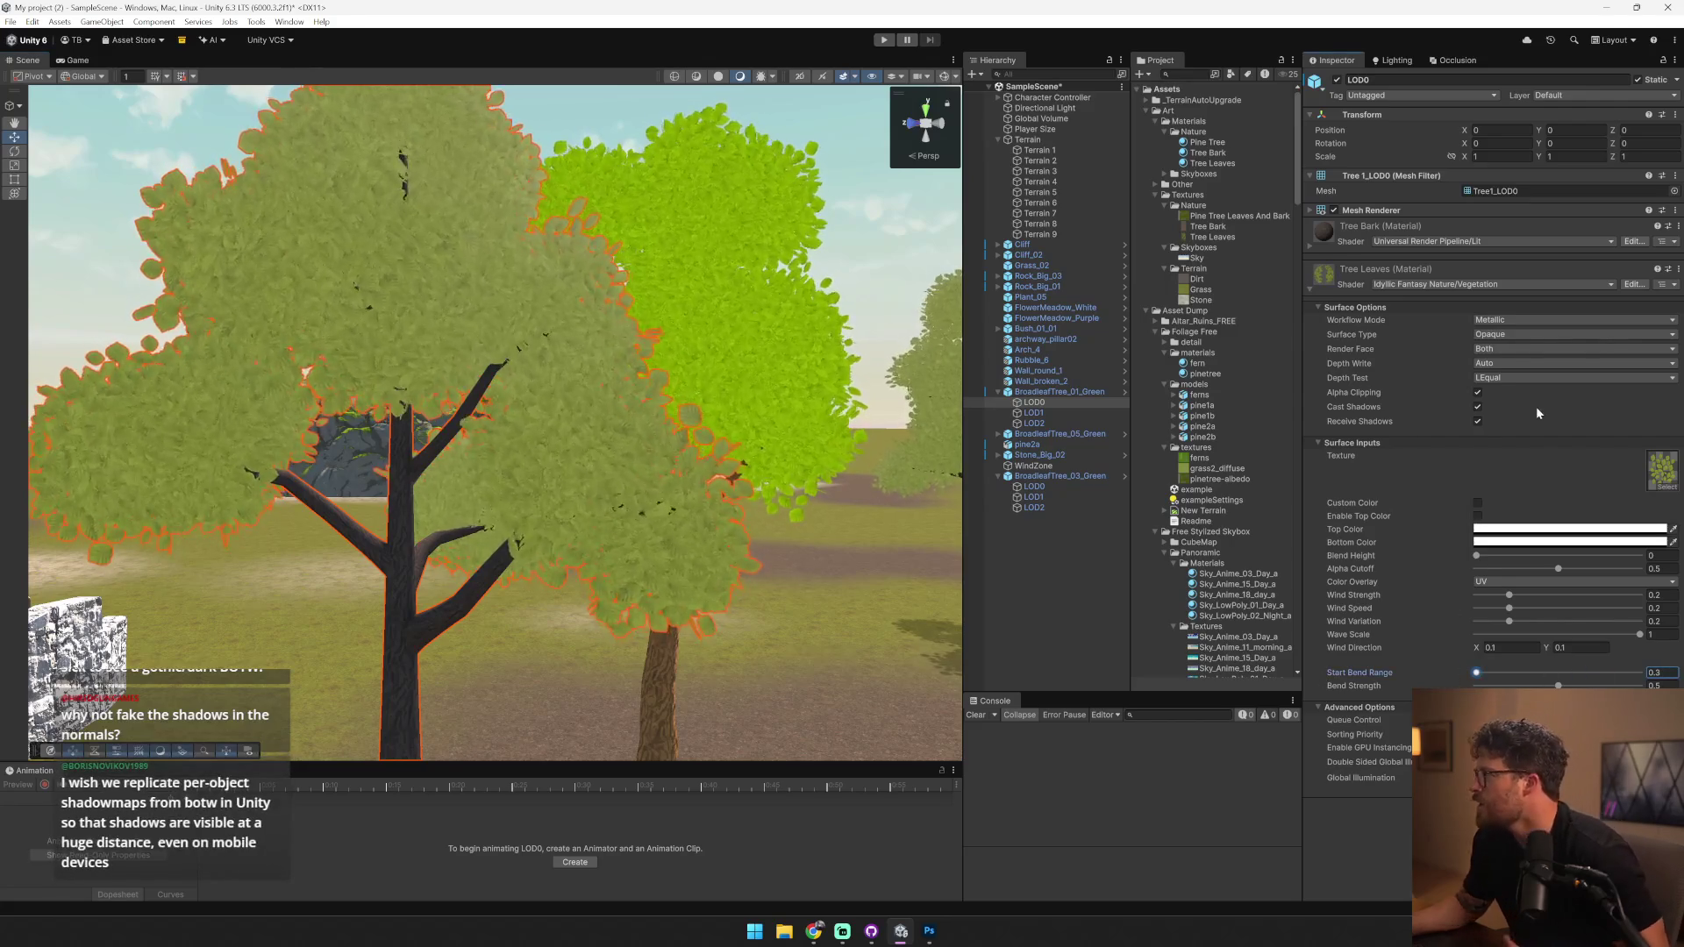
left_click(1526, 350)
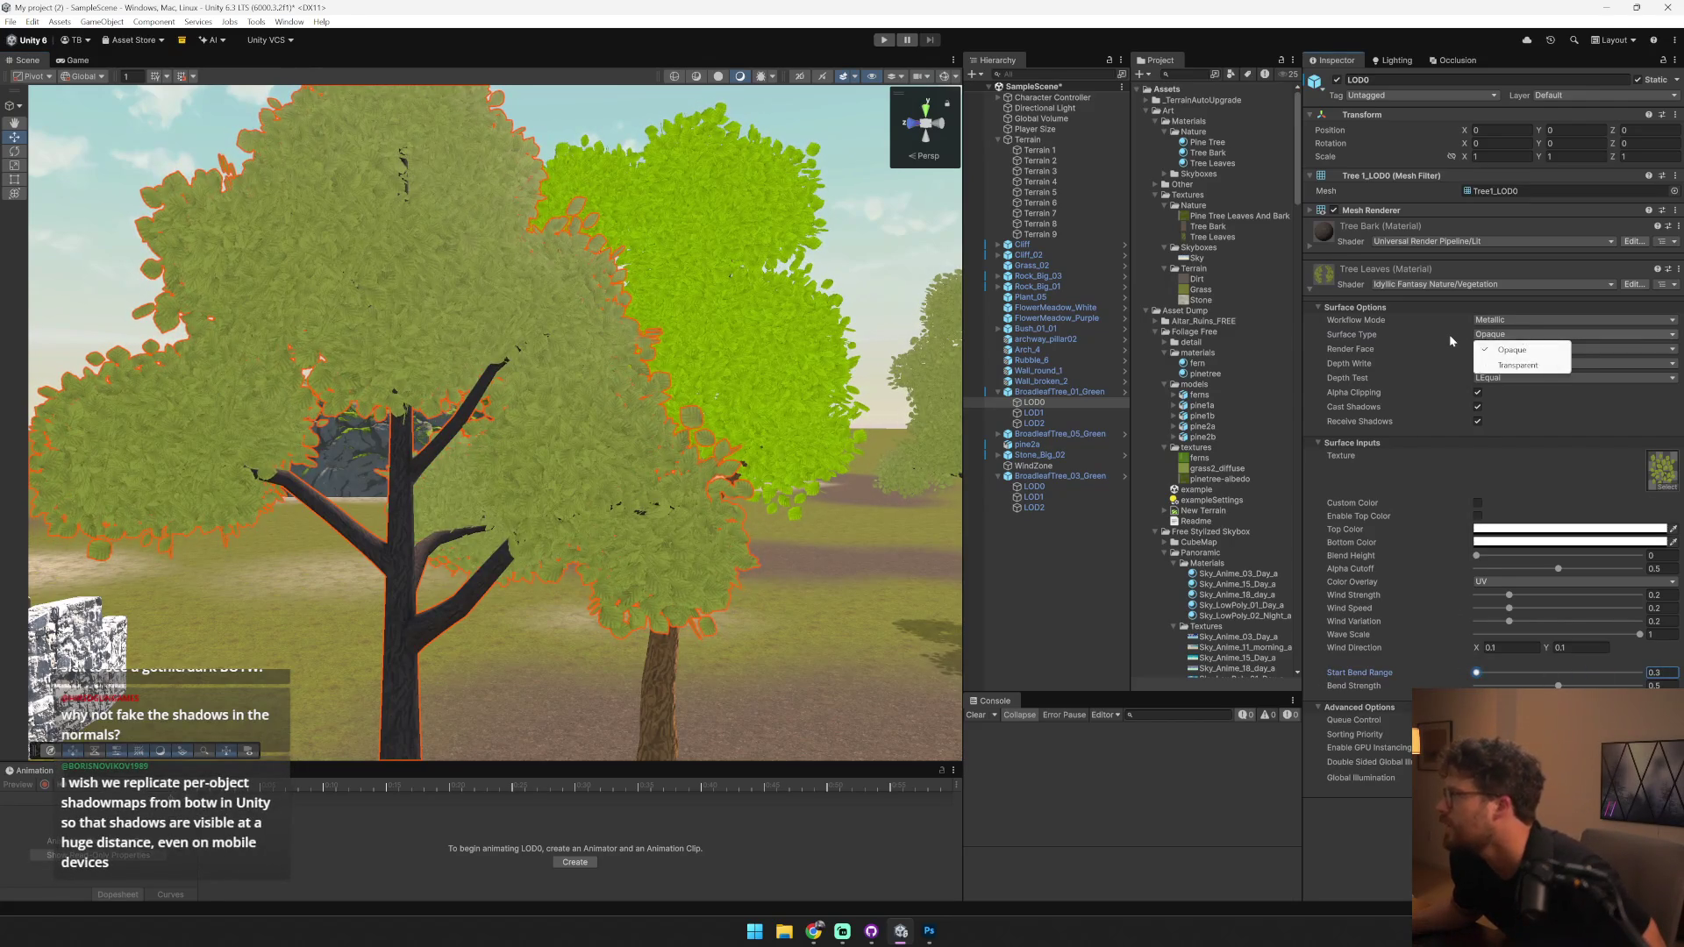
left_click(1493, 352)
left_click(1500, 365)
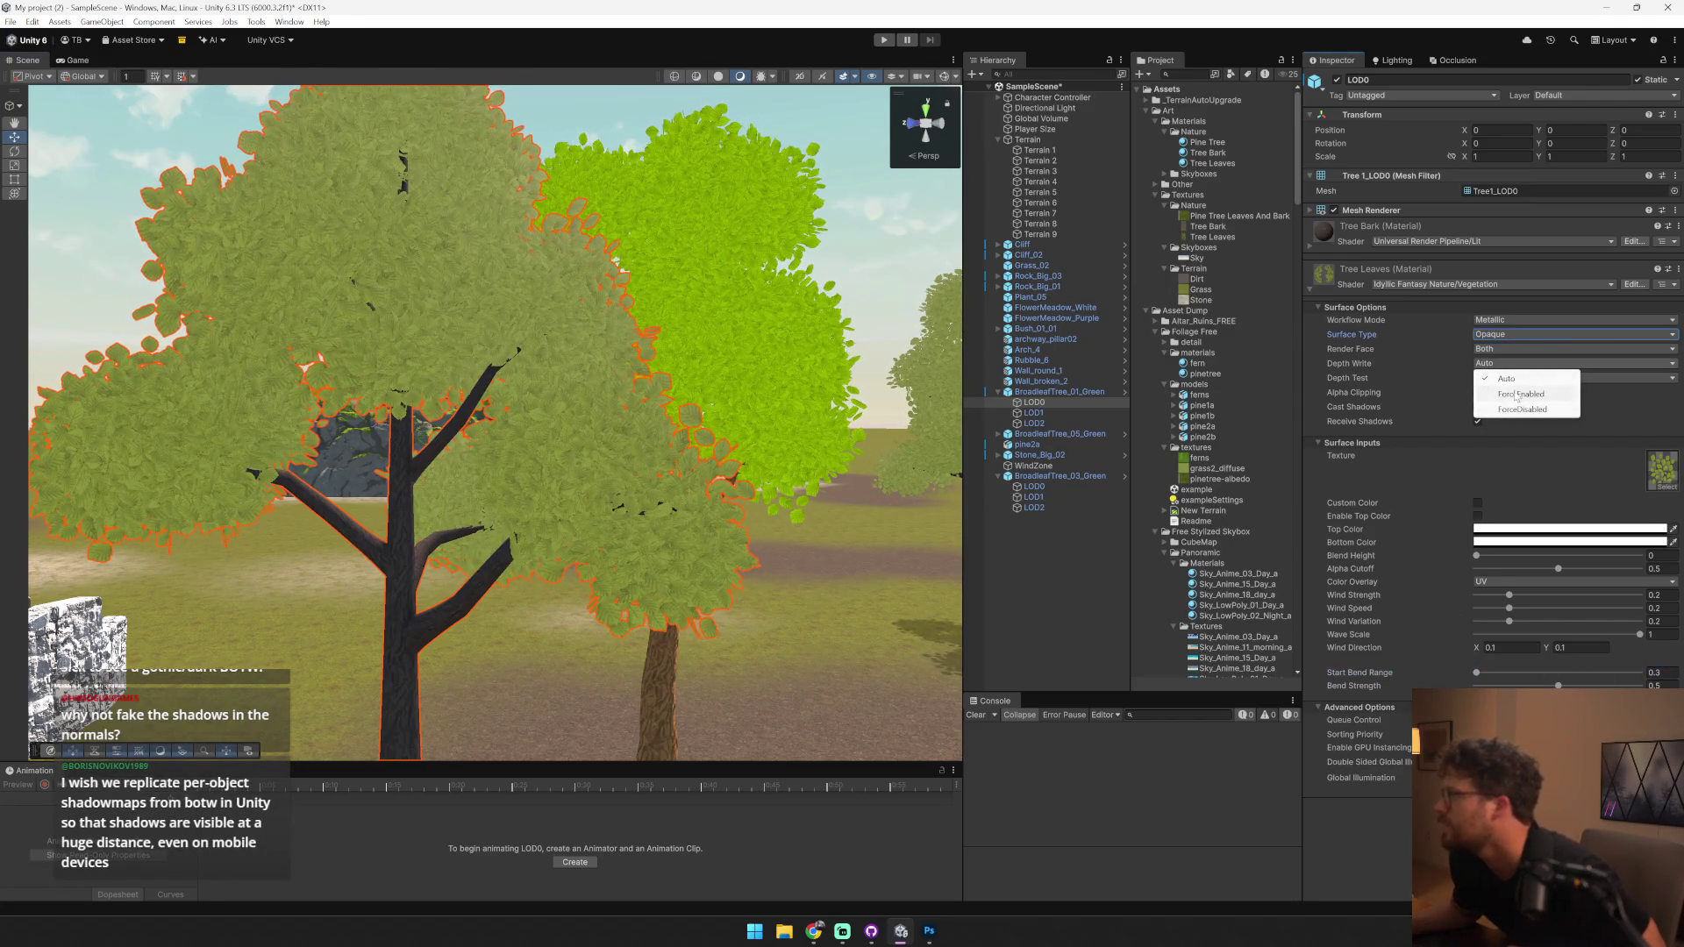
left_click(1517, 395)
left_click(1515, 378)
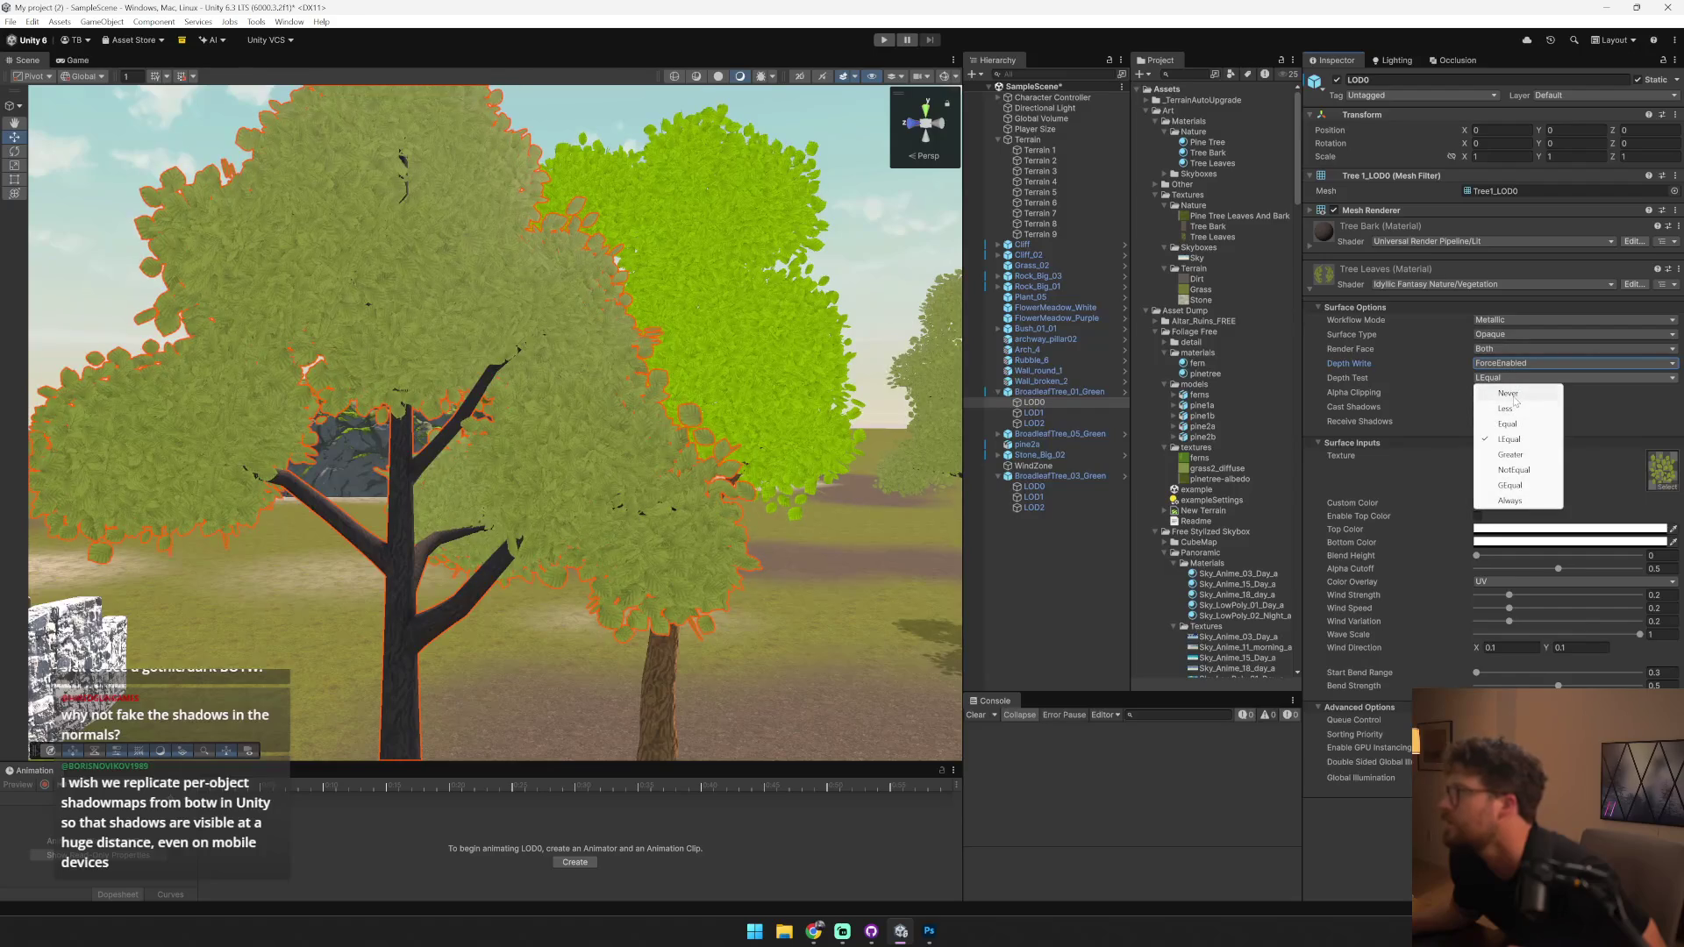
key("Escape")
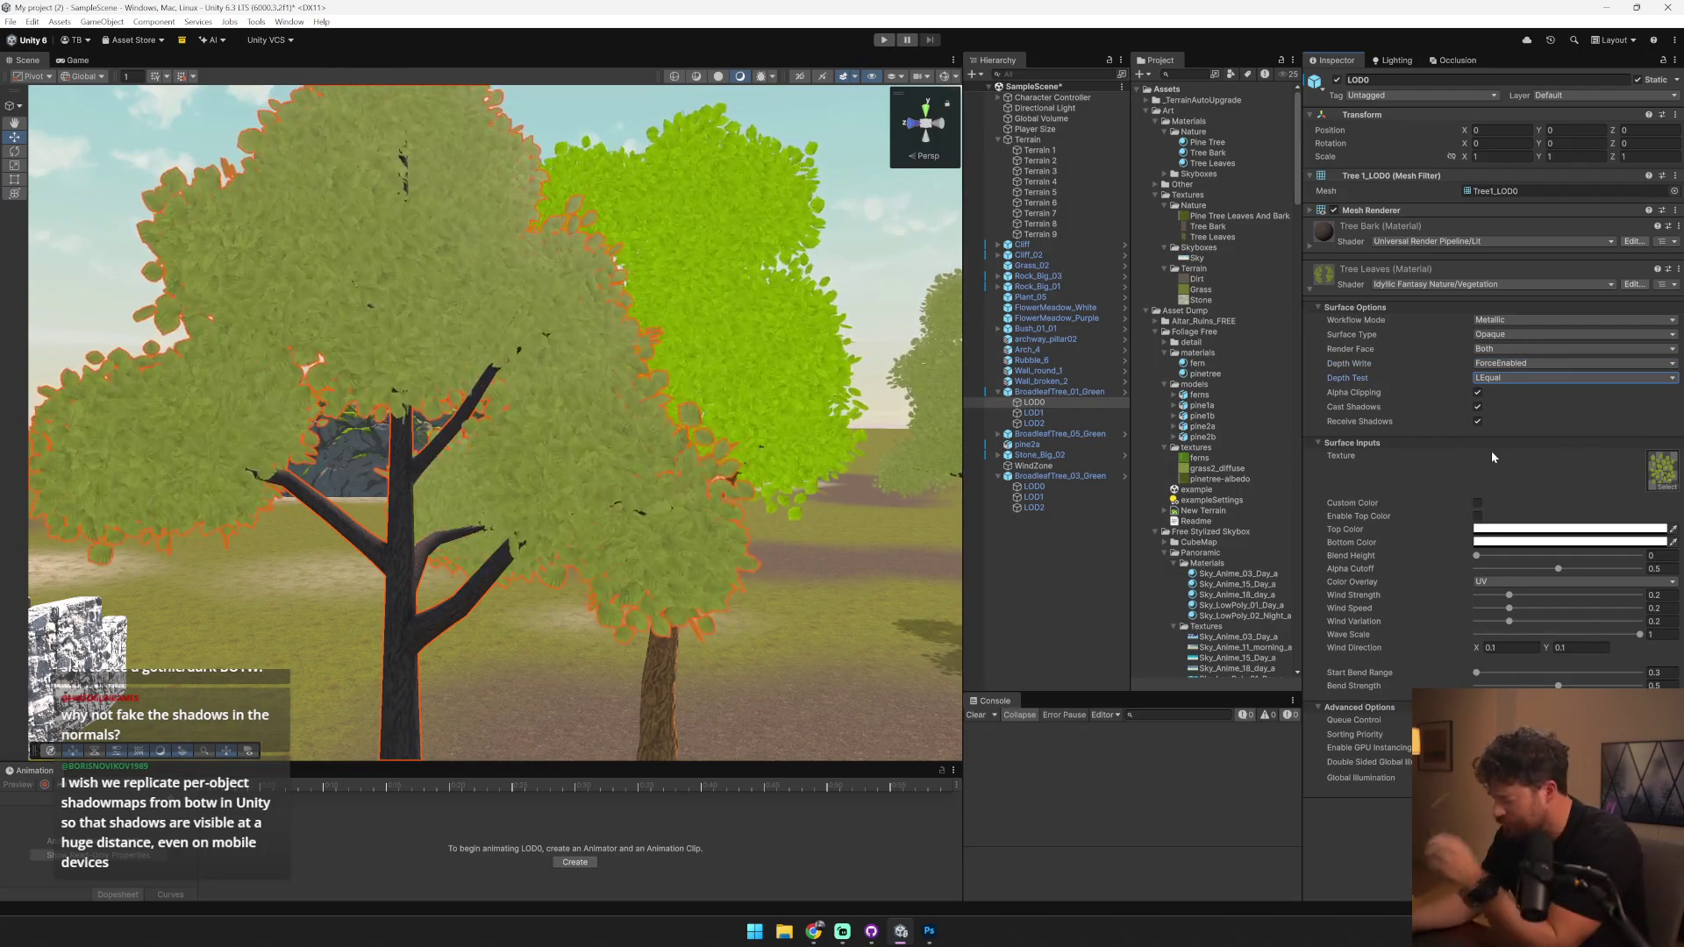
mouse_move(667, 474)
left_mouse_down()
mouse_move(703, 483)
mouse_move(699, 301)
left_mouse_up()
left_click(699, 300)
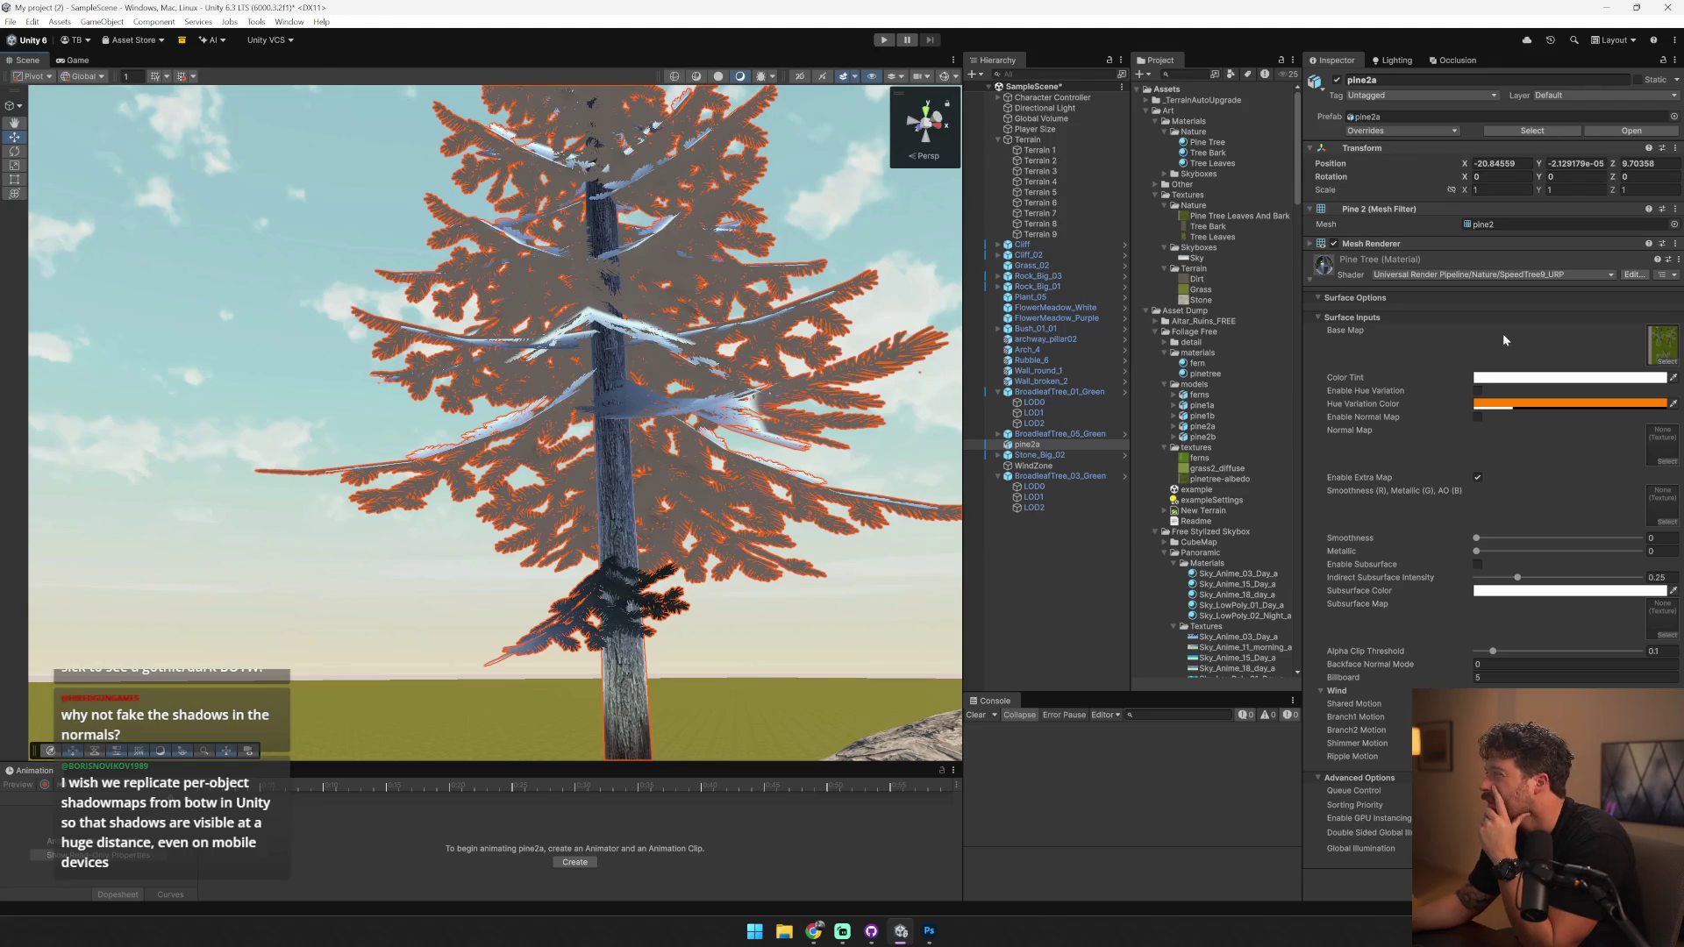
- Compare the pine's SpeedTree8_URP leaves, then select the left broadleaf tree's LOD0 to restore that shader
left_click_drag(794, 345, 795, 359)
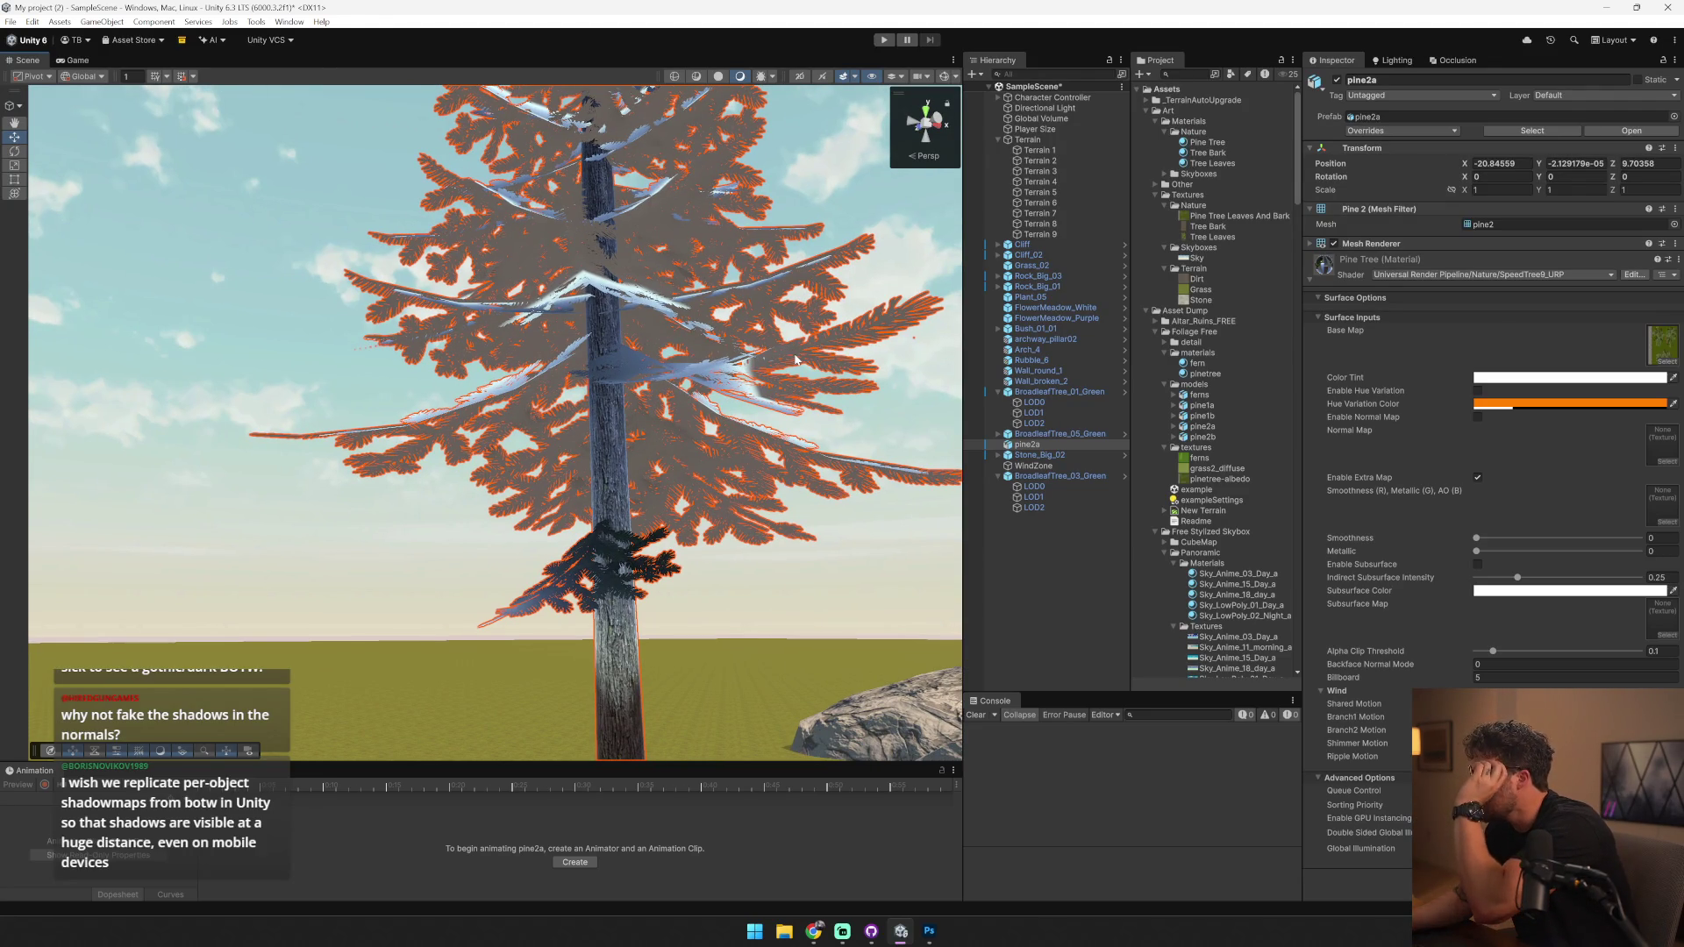
left_click_drag(776, 415, 893, 488)
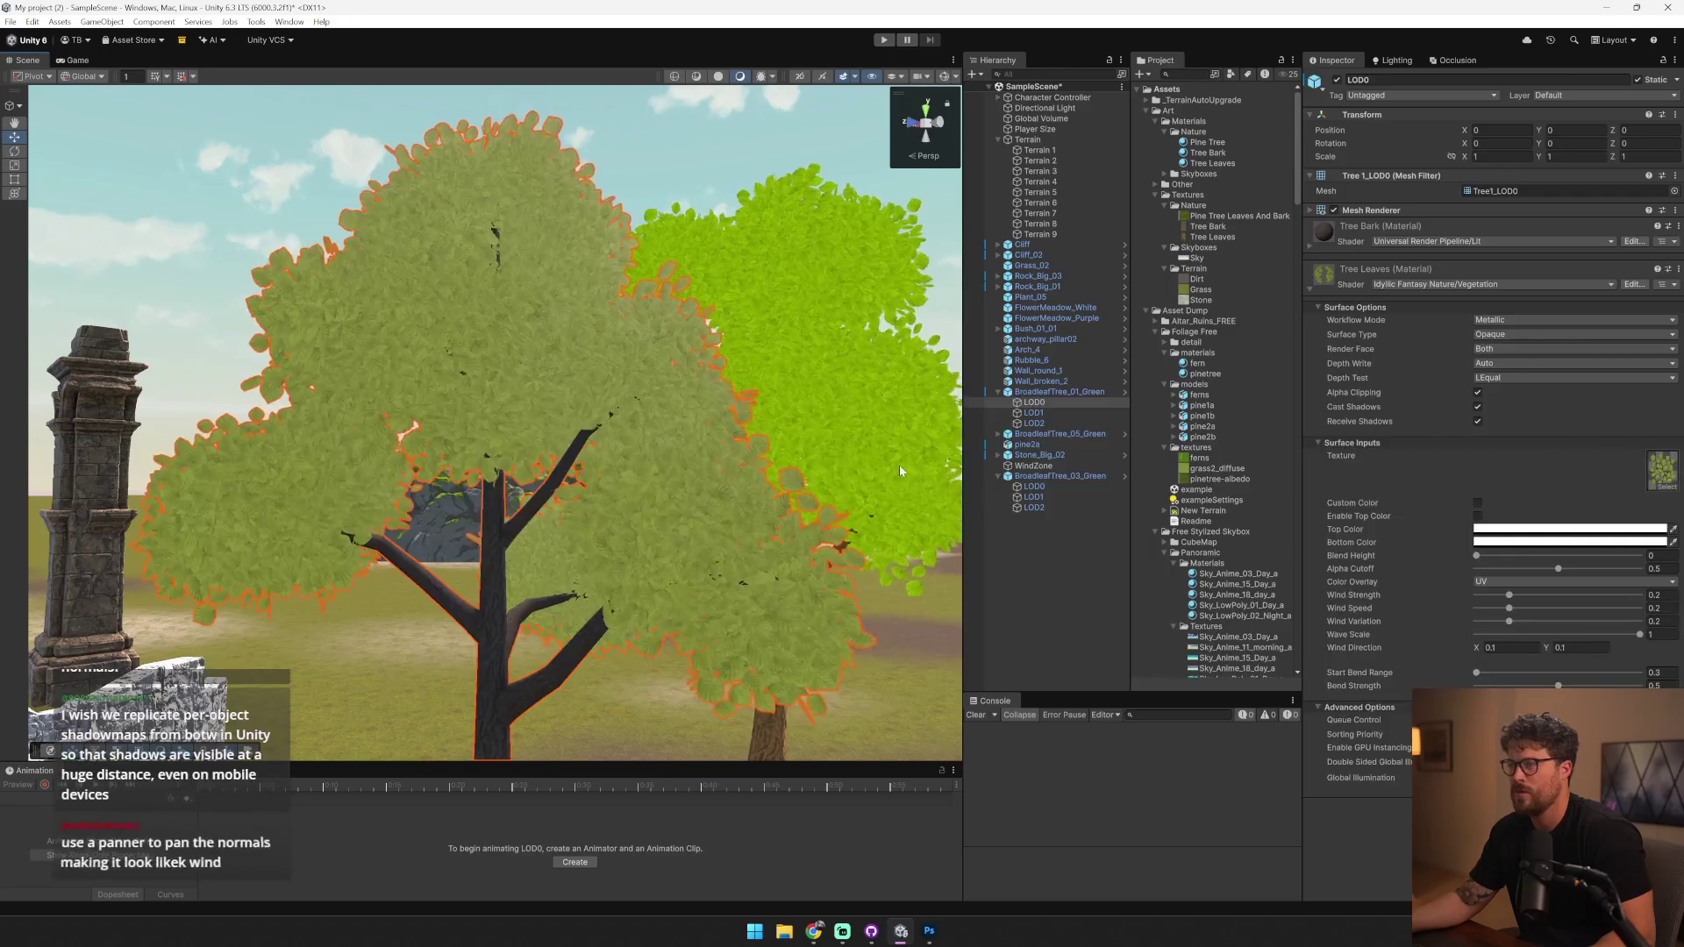
left_click(889, 468)
left_click(888, 469)
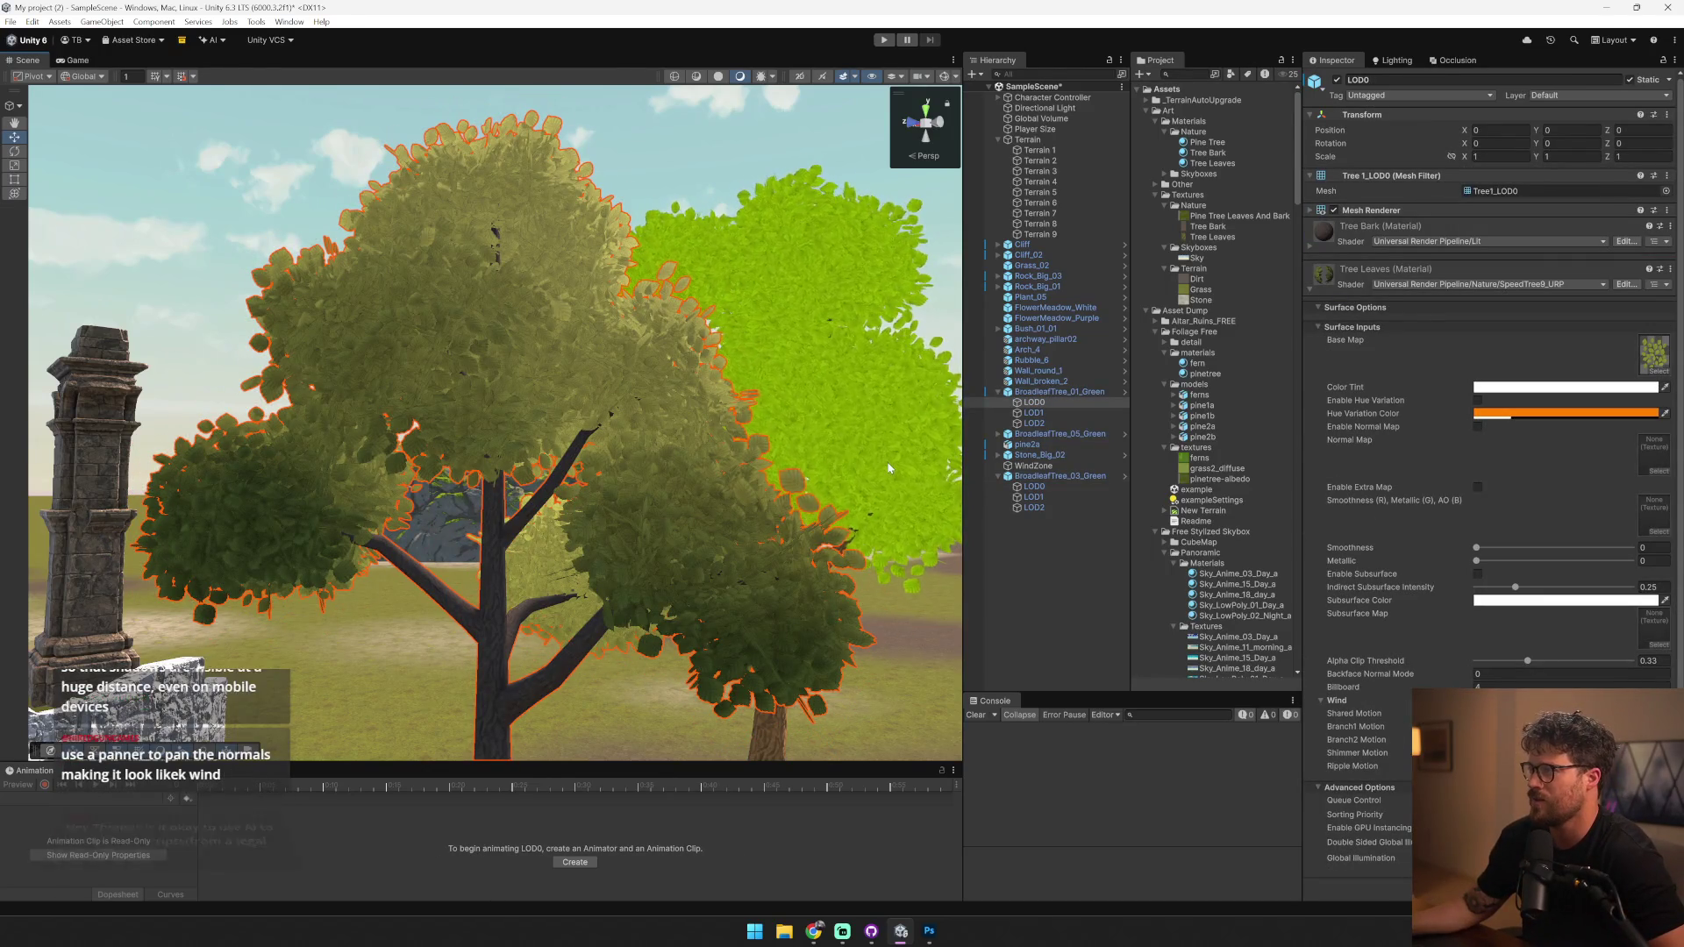
mouse_move(887, 467)
left_mouse_down()
mouse_move(773, 458)
mouse_move(808, 439)
left_mouse_up()
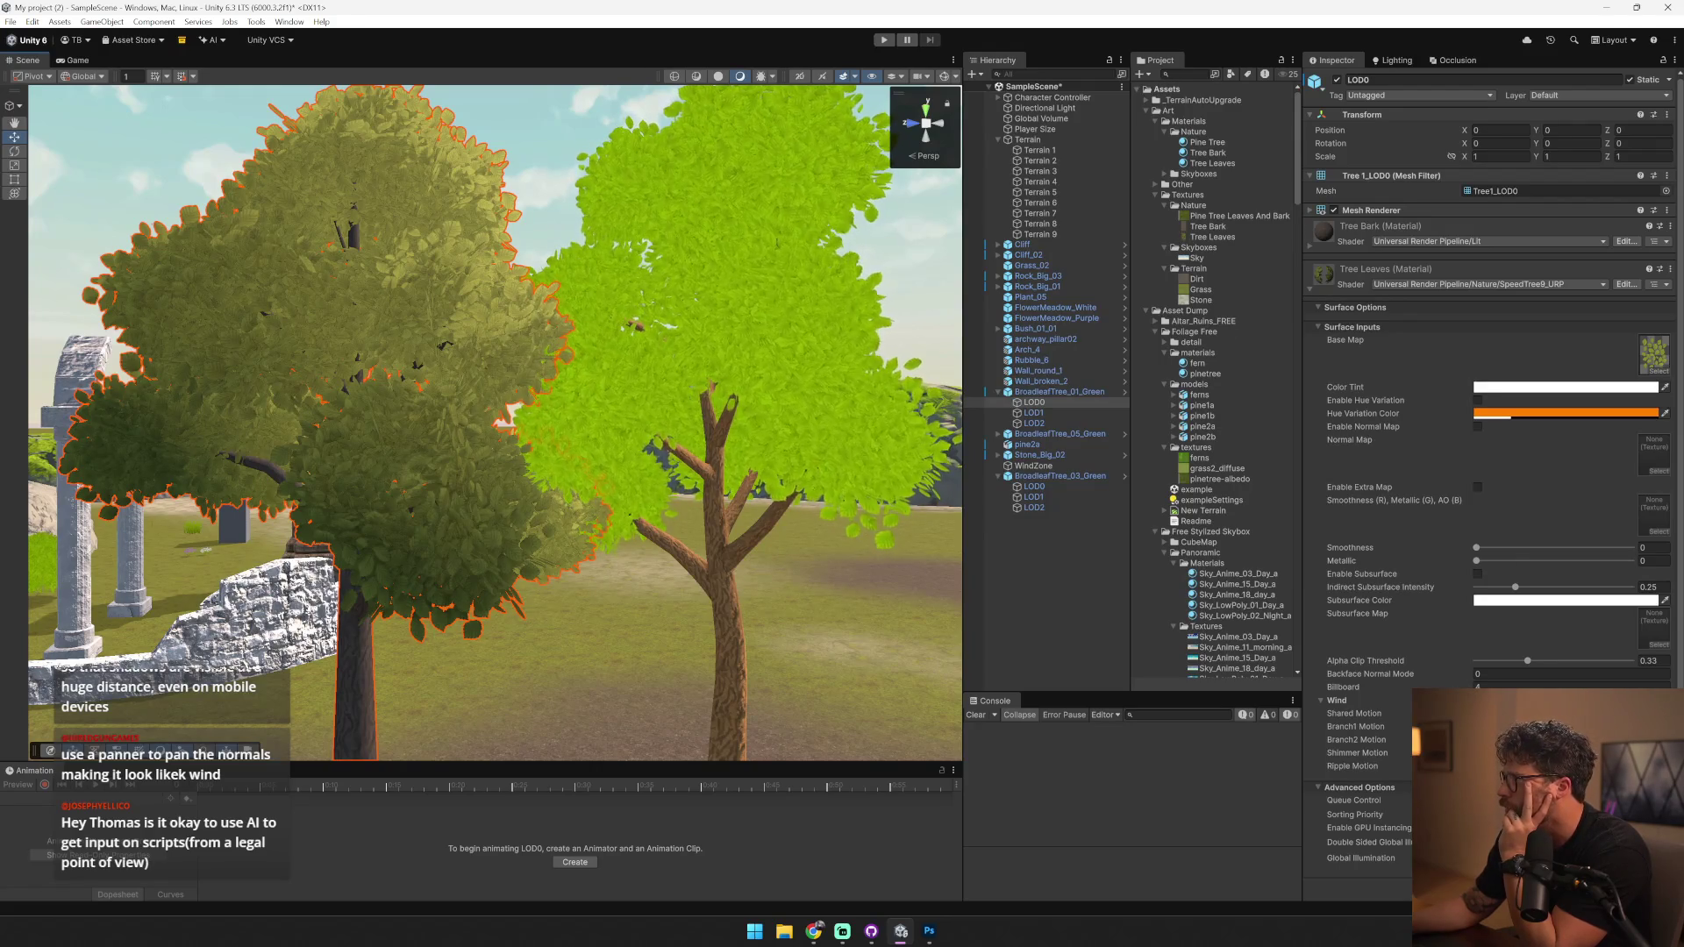
left_click(1569, 283)
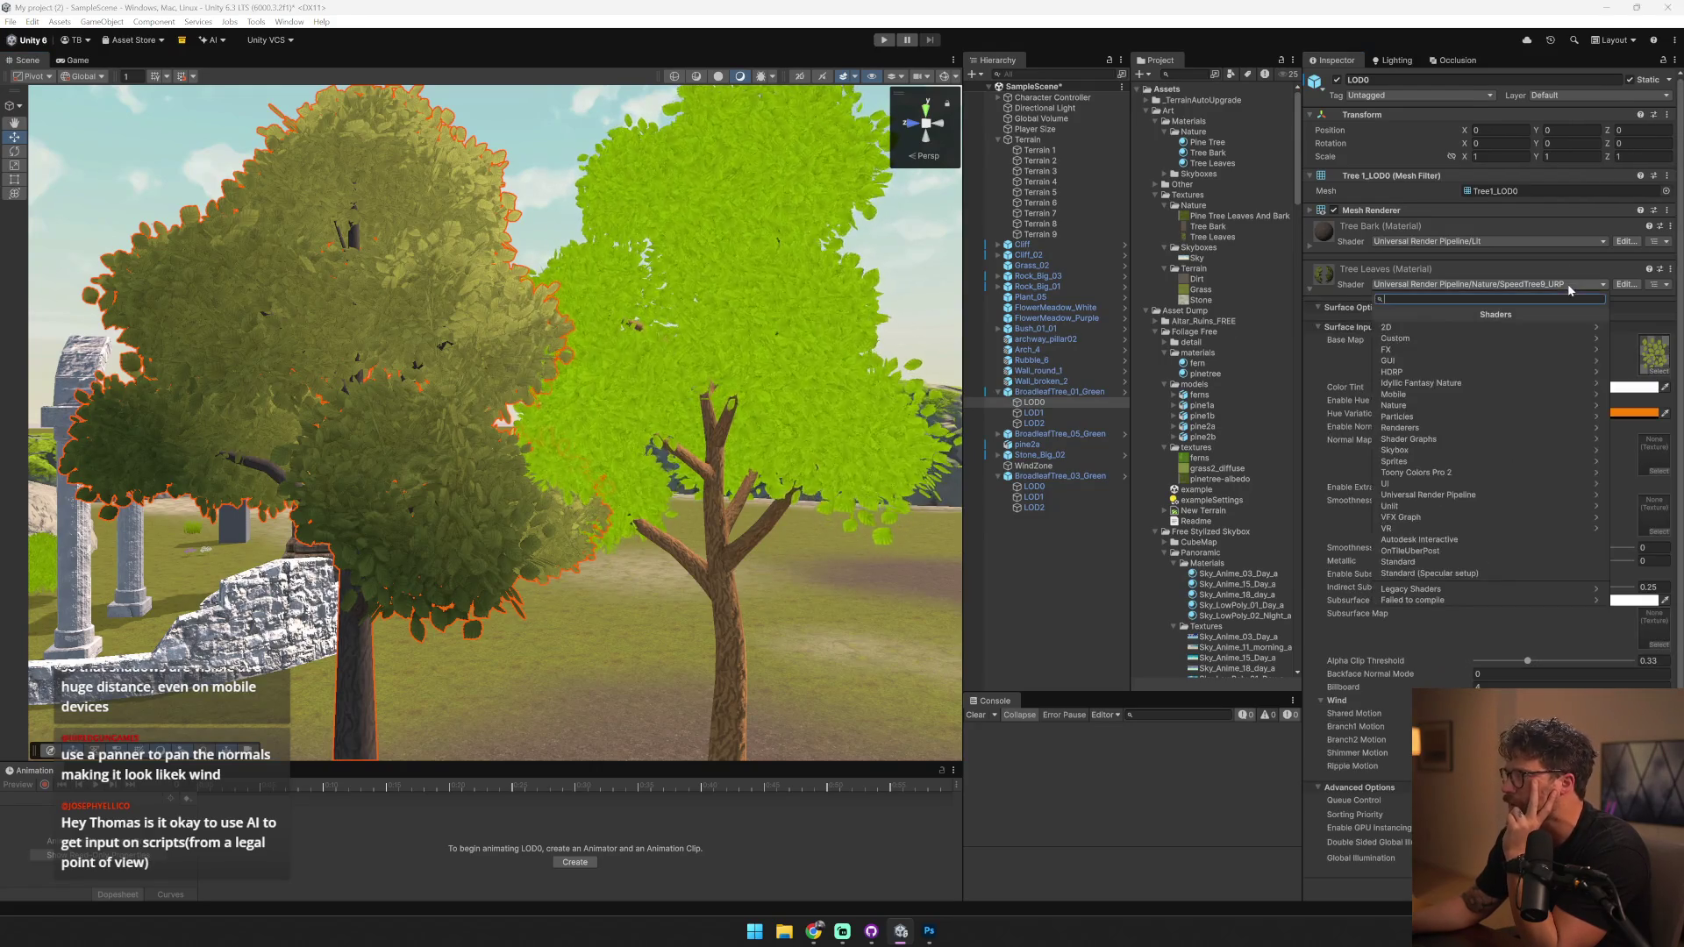
left_click(1521, 494)
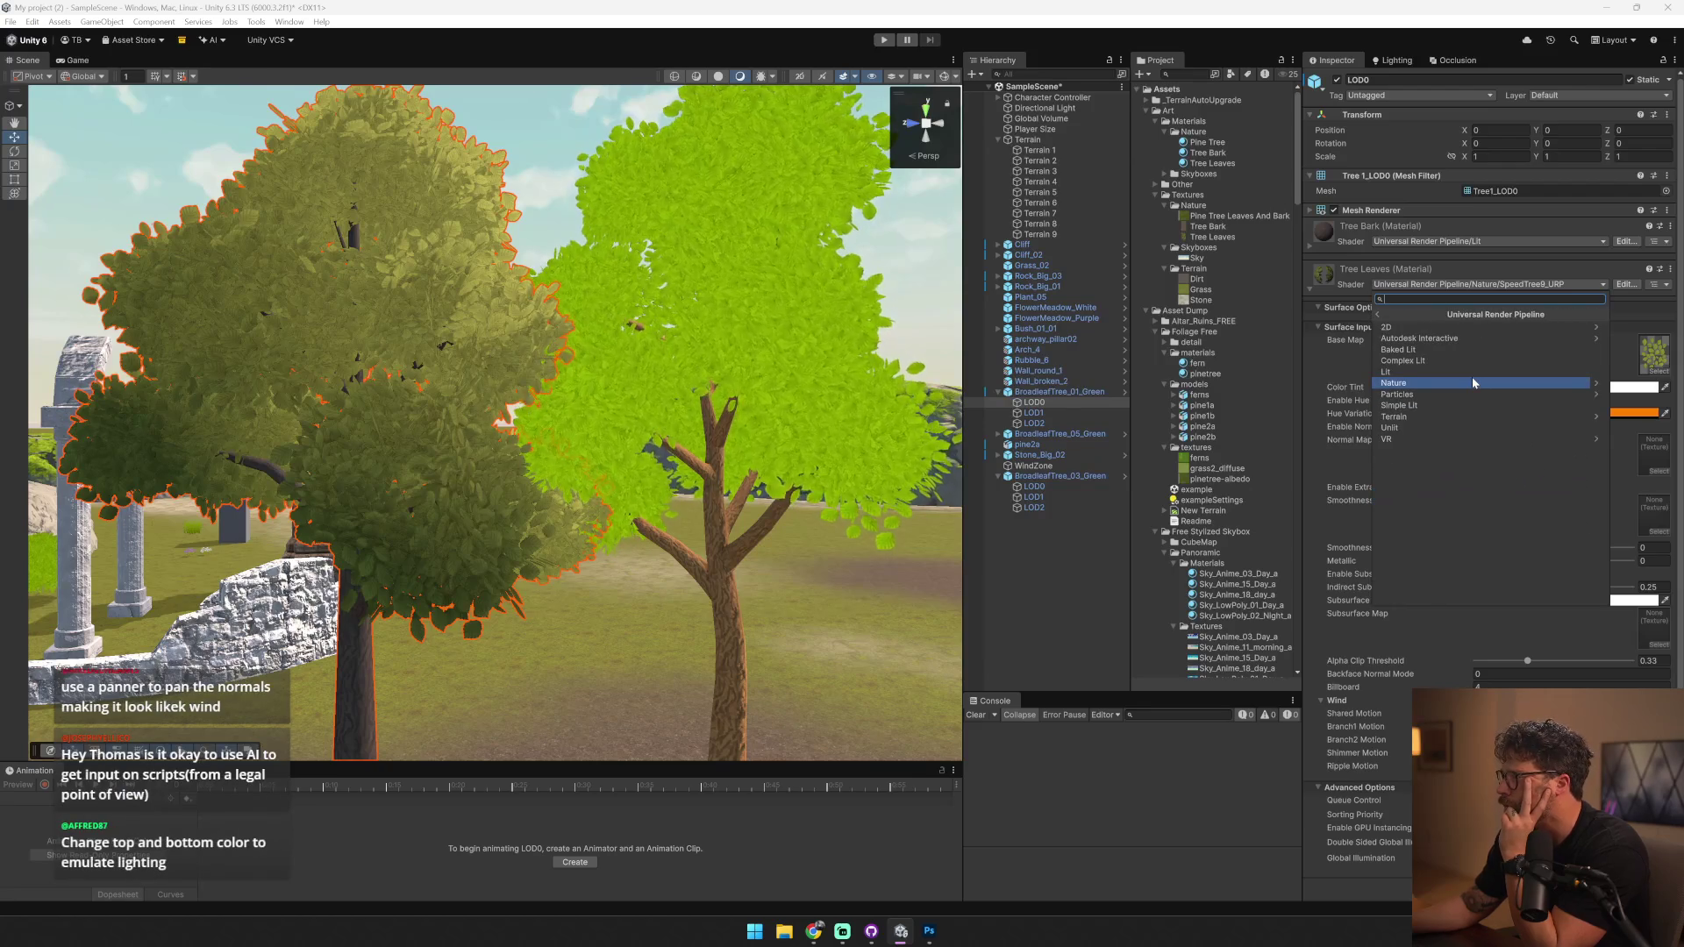
left_click(1475, 416)
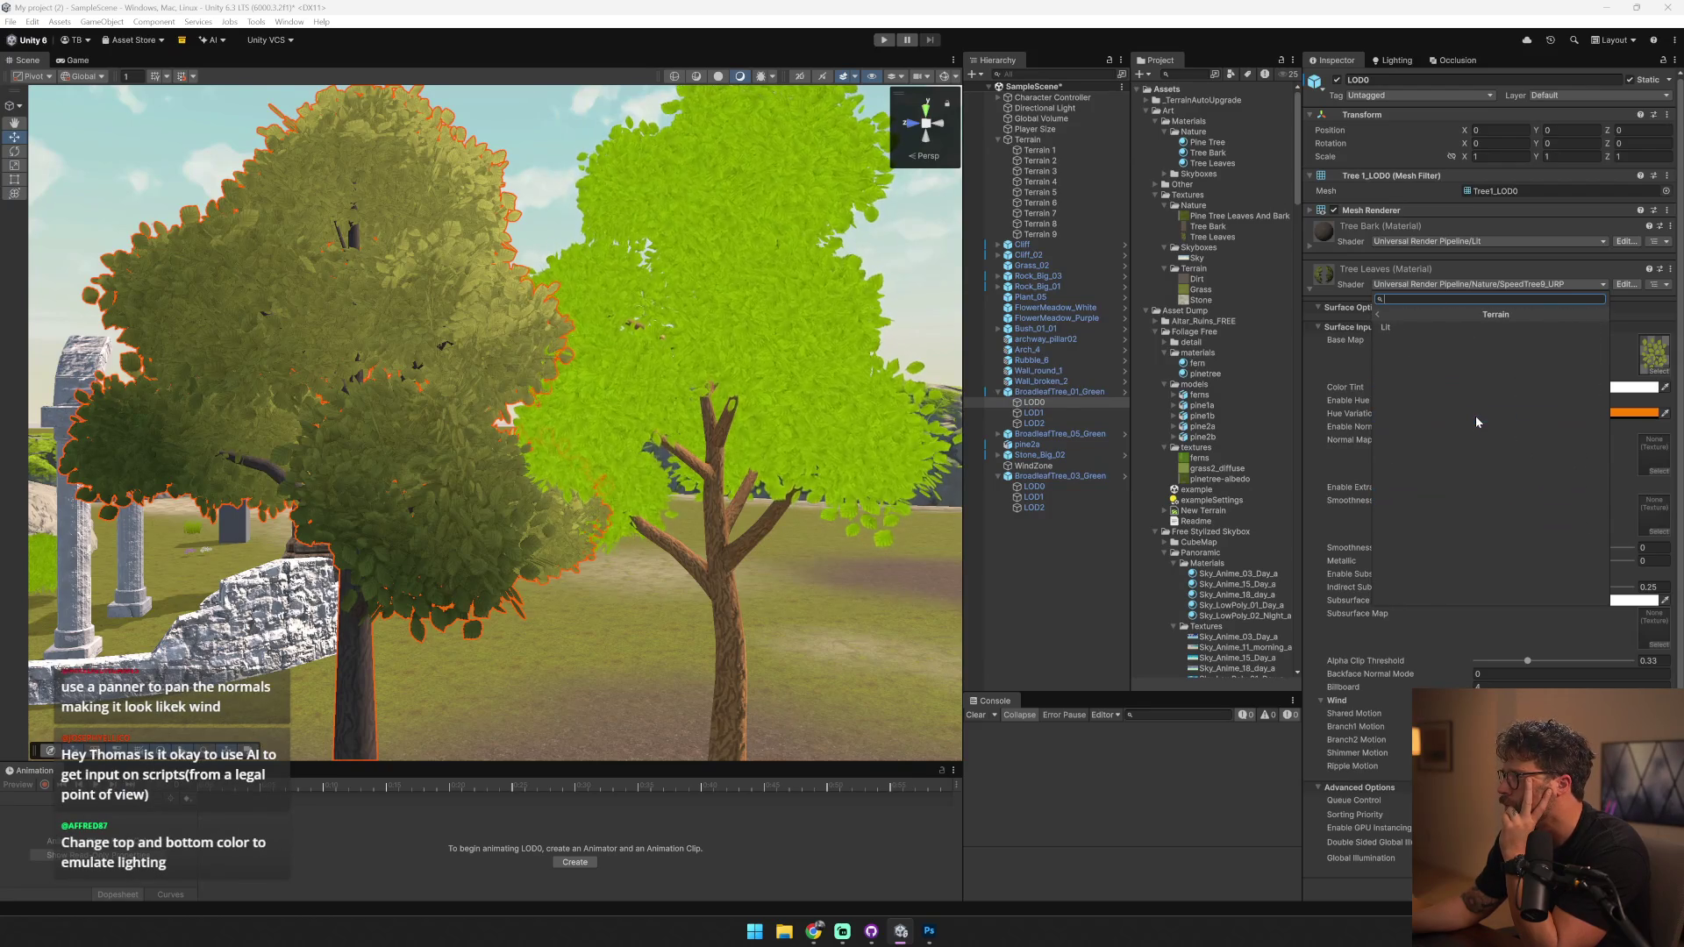
left_click(1377, 313)
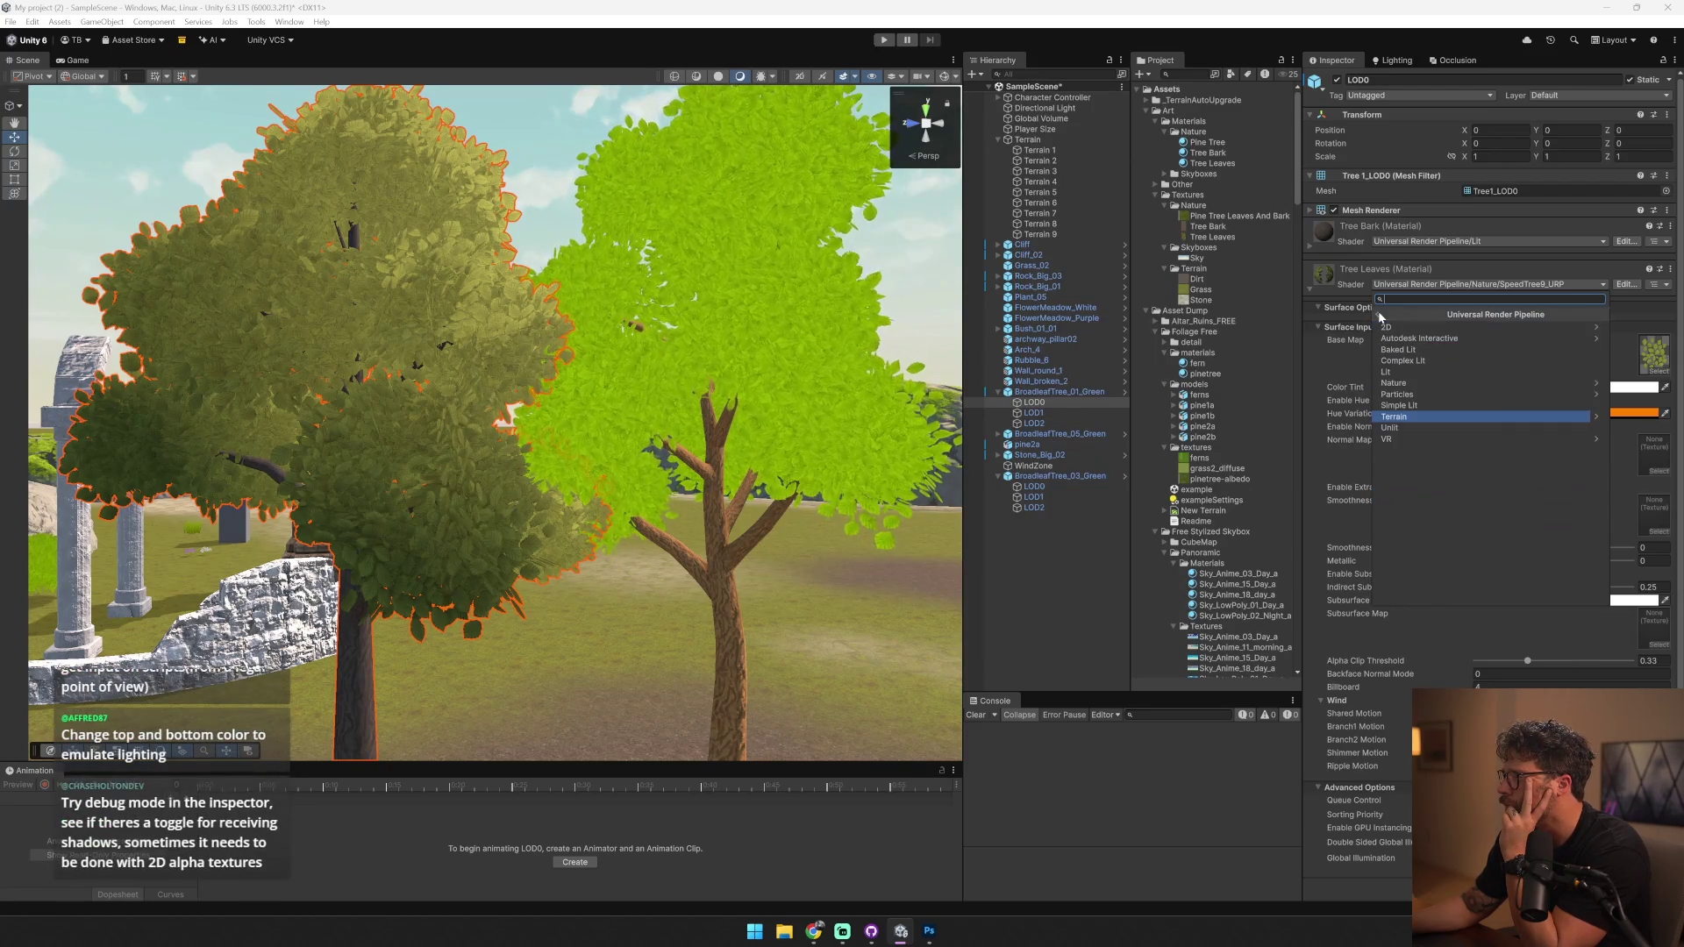
left_click(1434, 384)
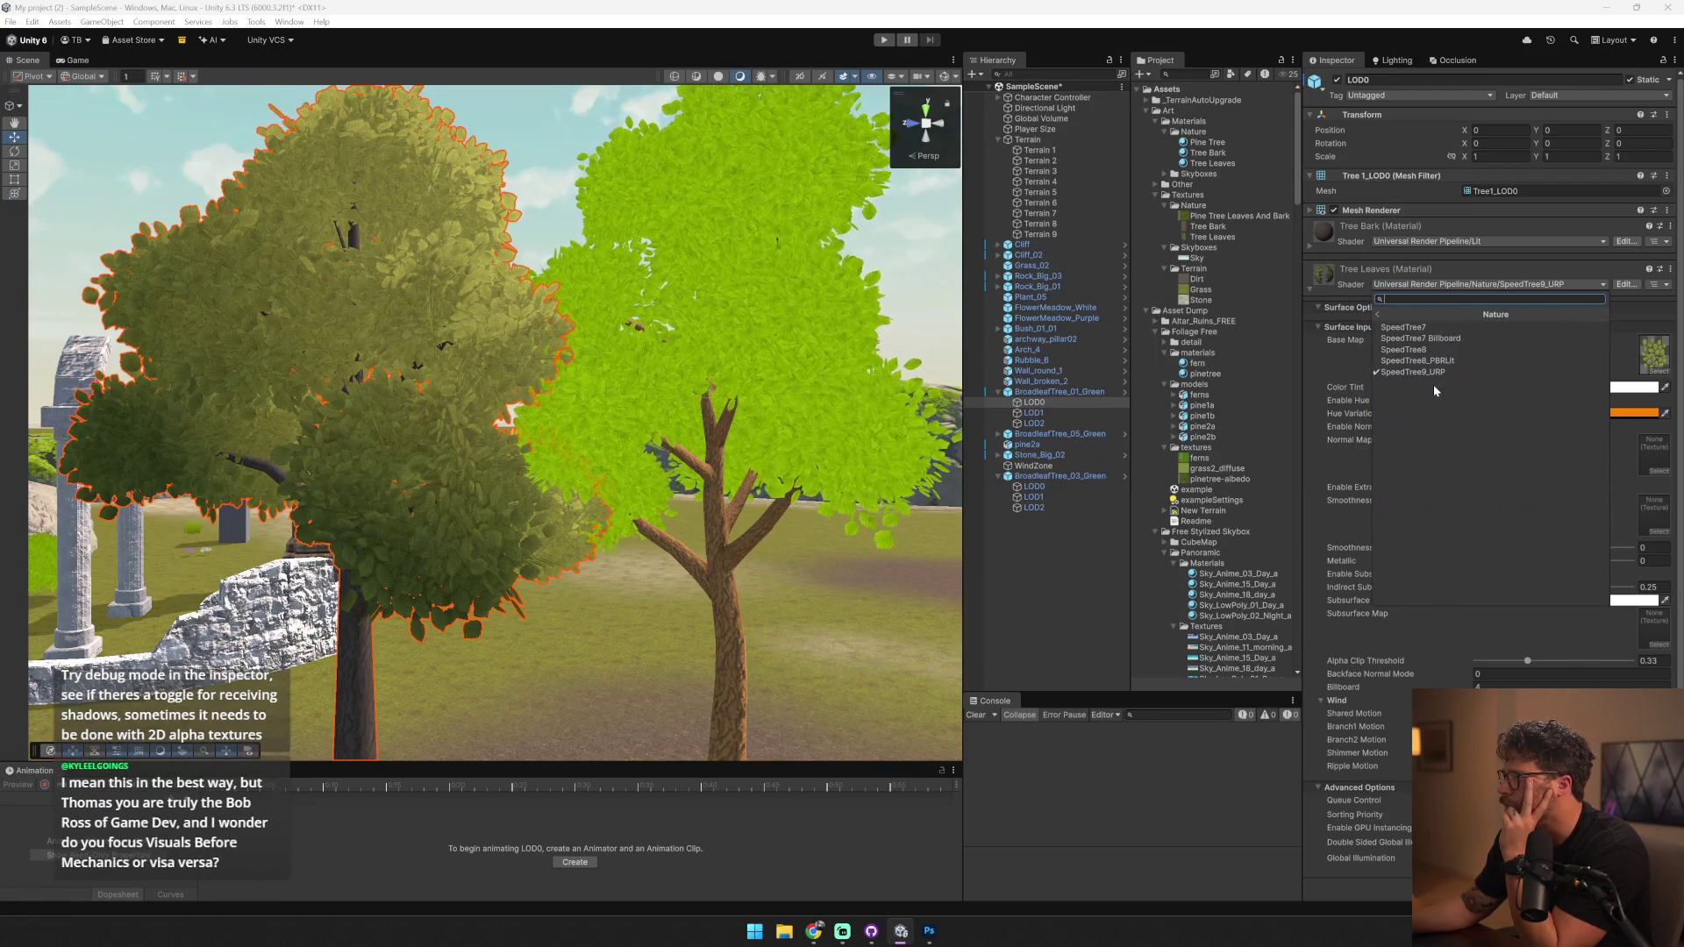
left_click(1445, 339)
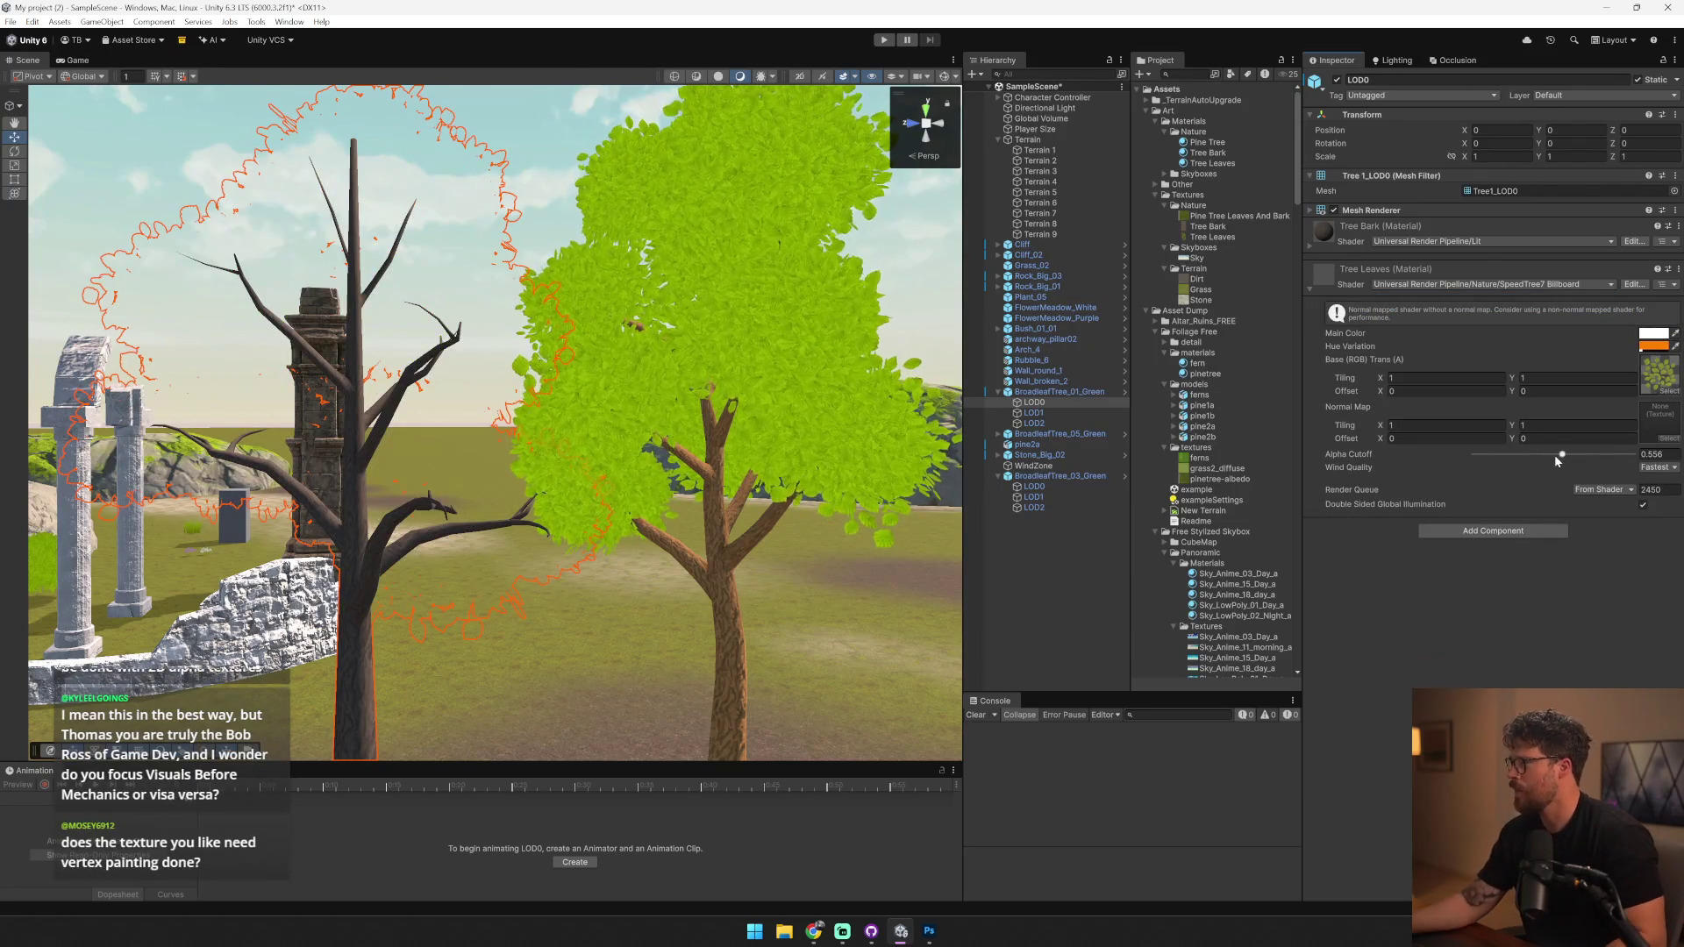
key("ctrl+z")
left_click(1484, 286)
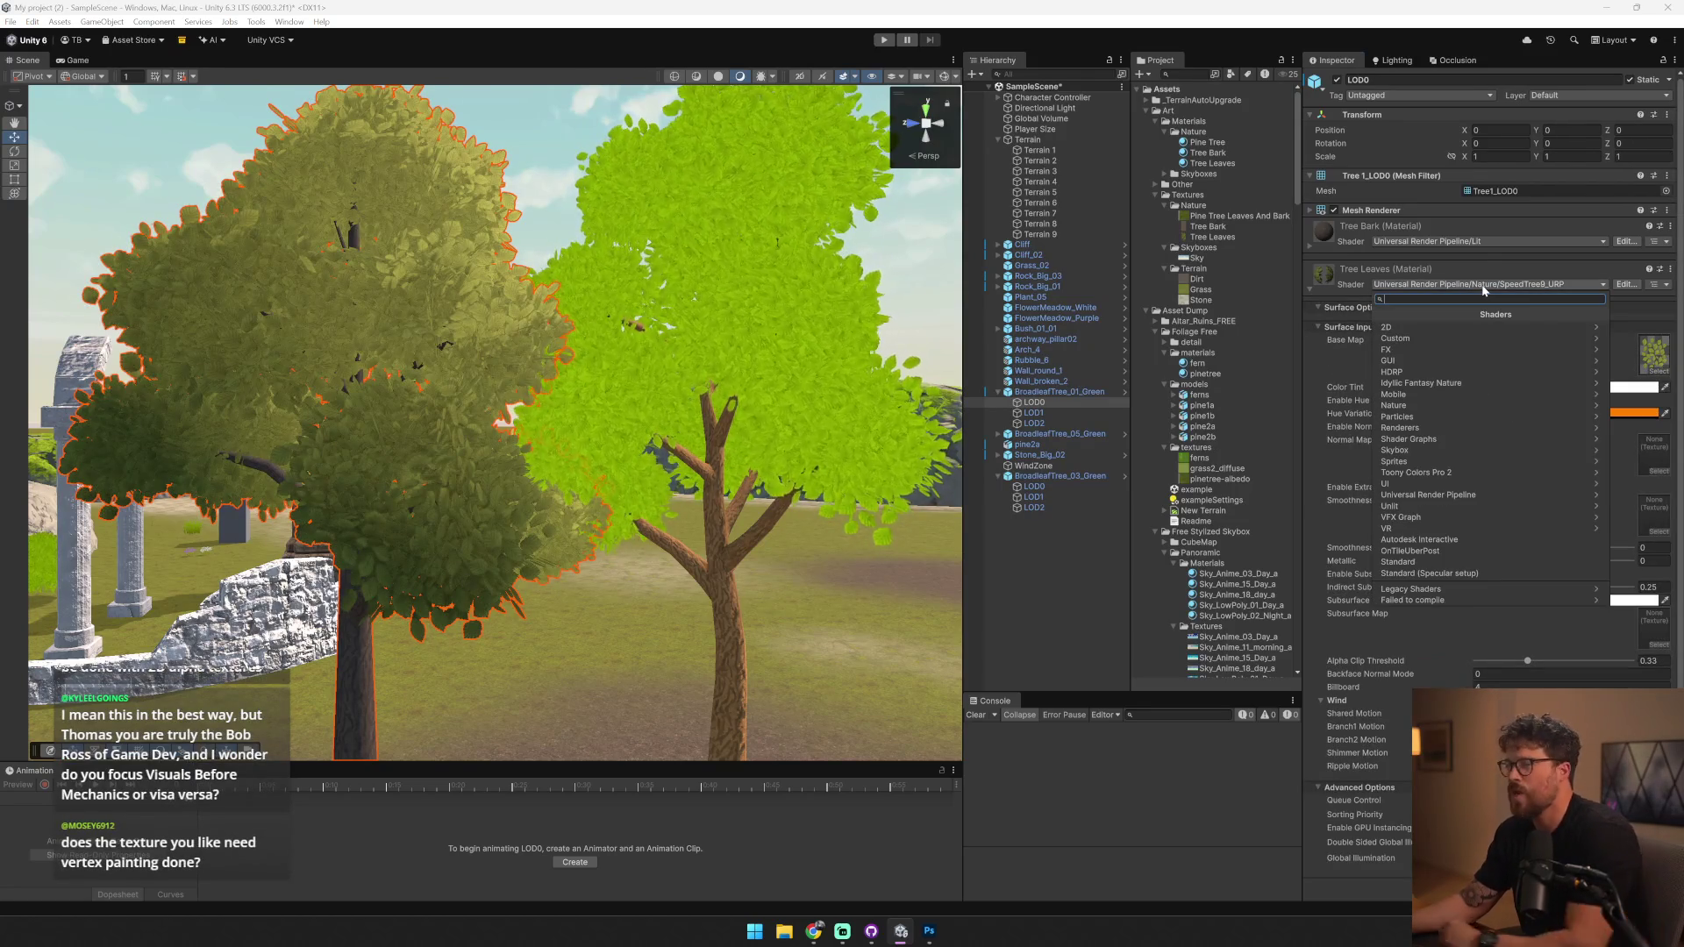
left_click(1497, 496)
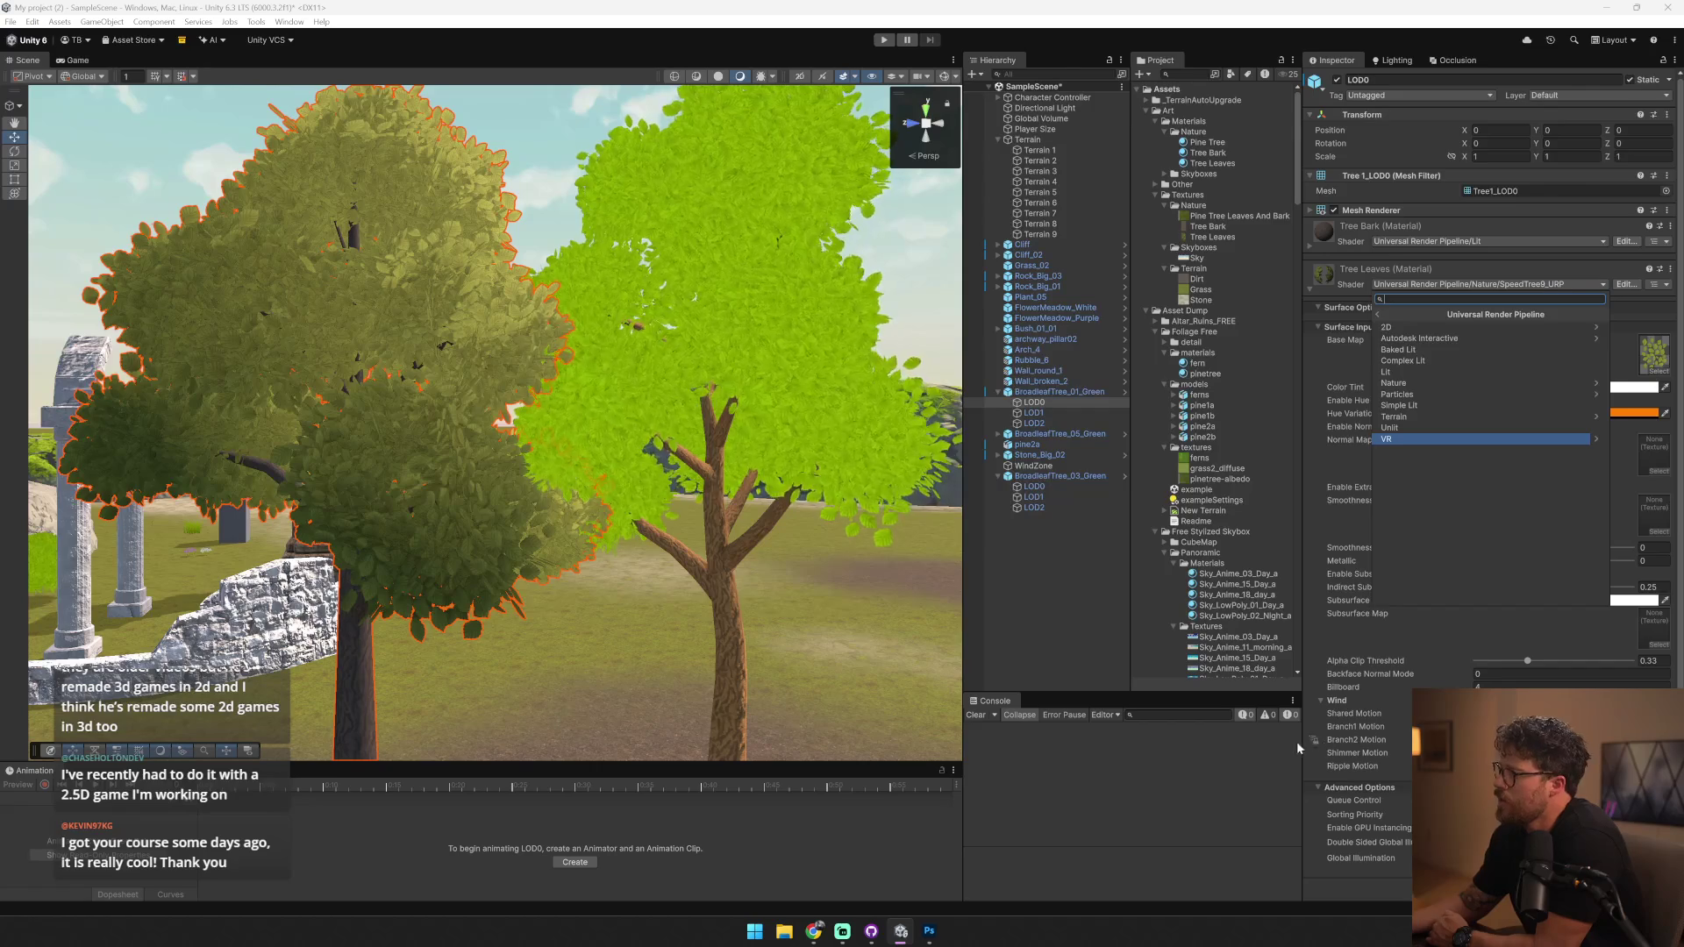
left_click(1284, 742)
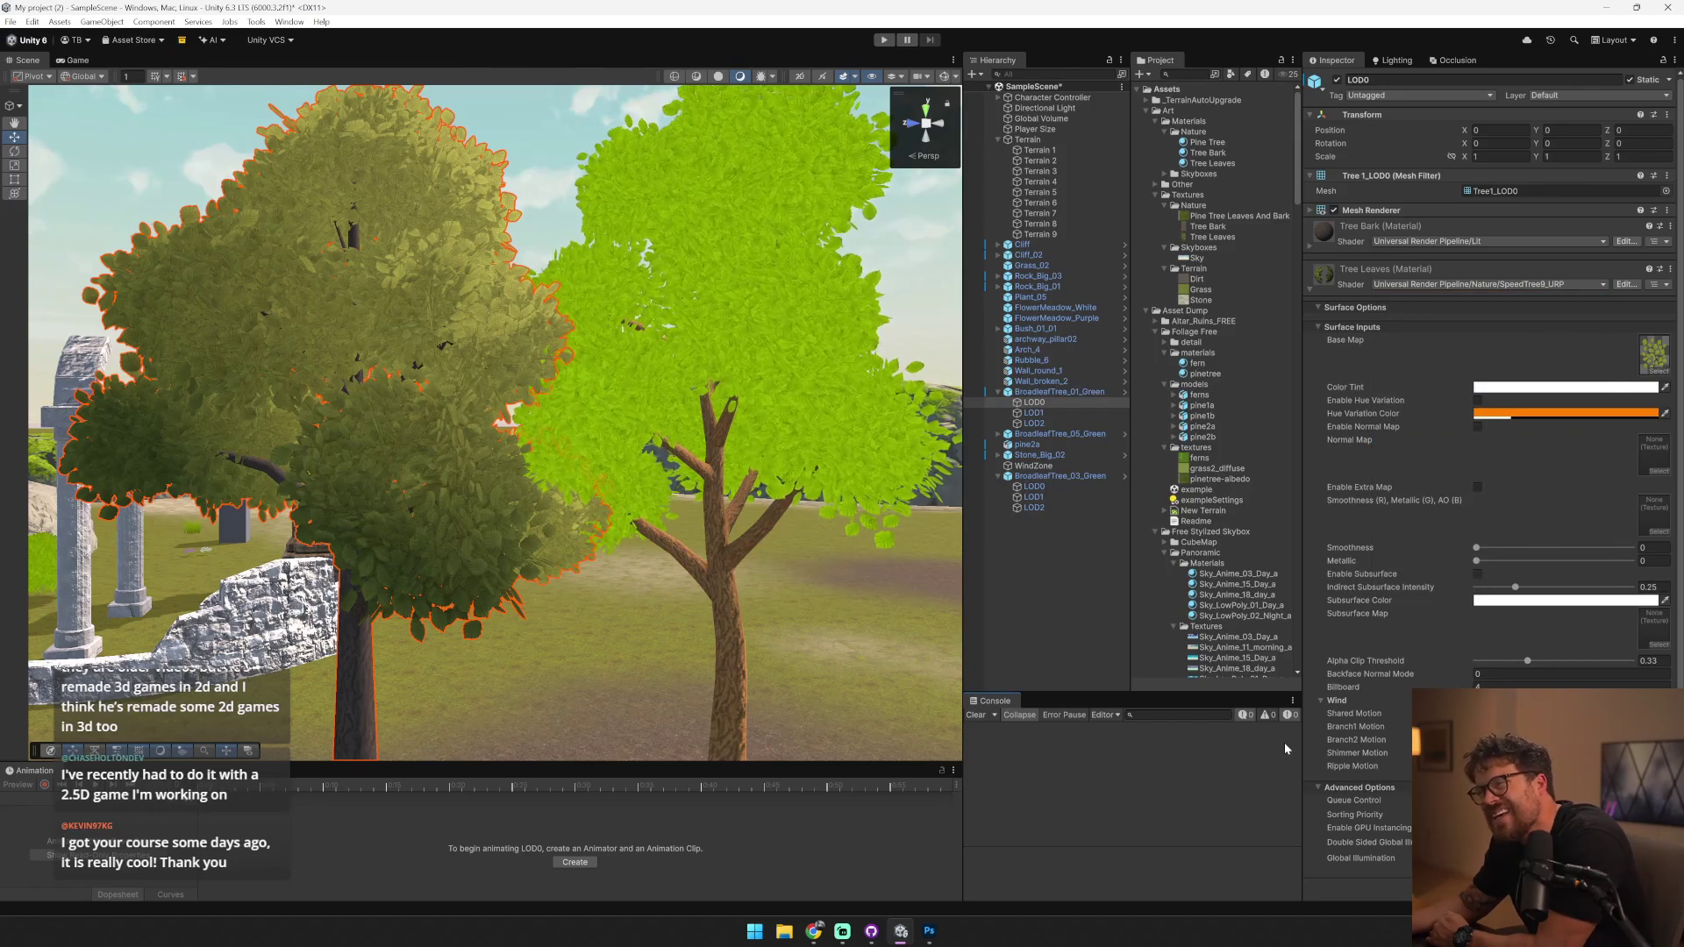
scroll(609, 481, "down", 5)
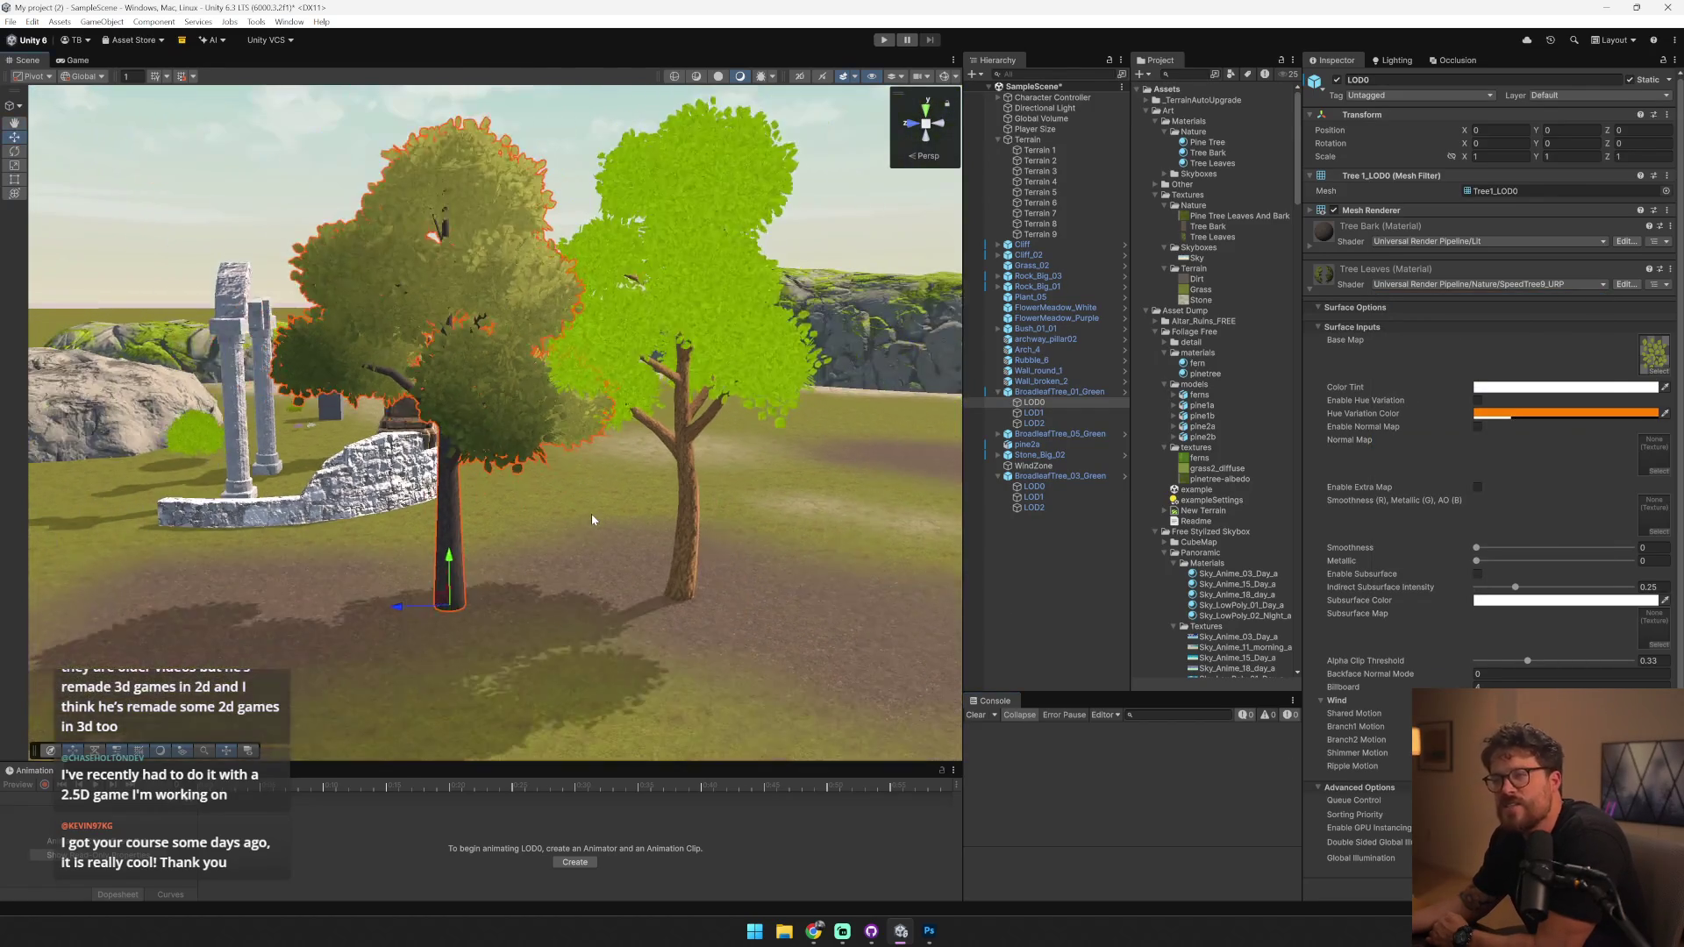
- Rename the BroadleafTree_01_Green object to 'Tree 1'
left_click(464, 473)
left_click(1155, 121)
left_click(1155, 142)
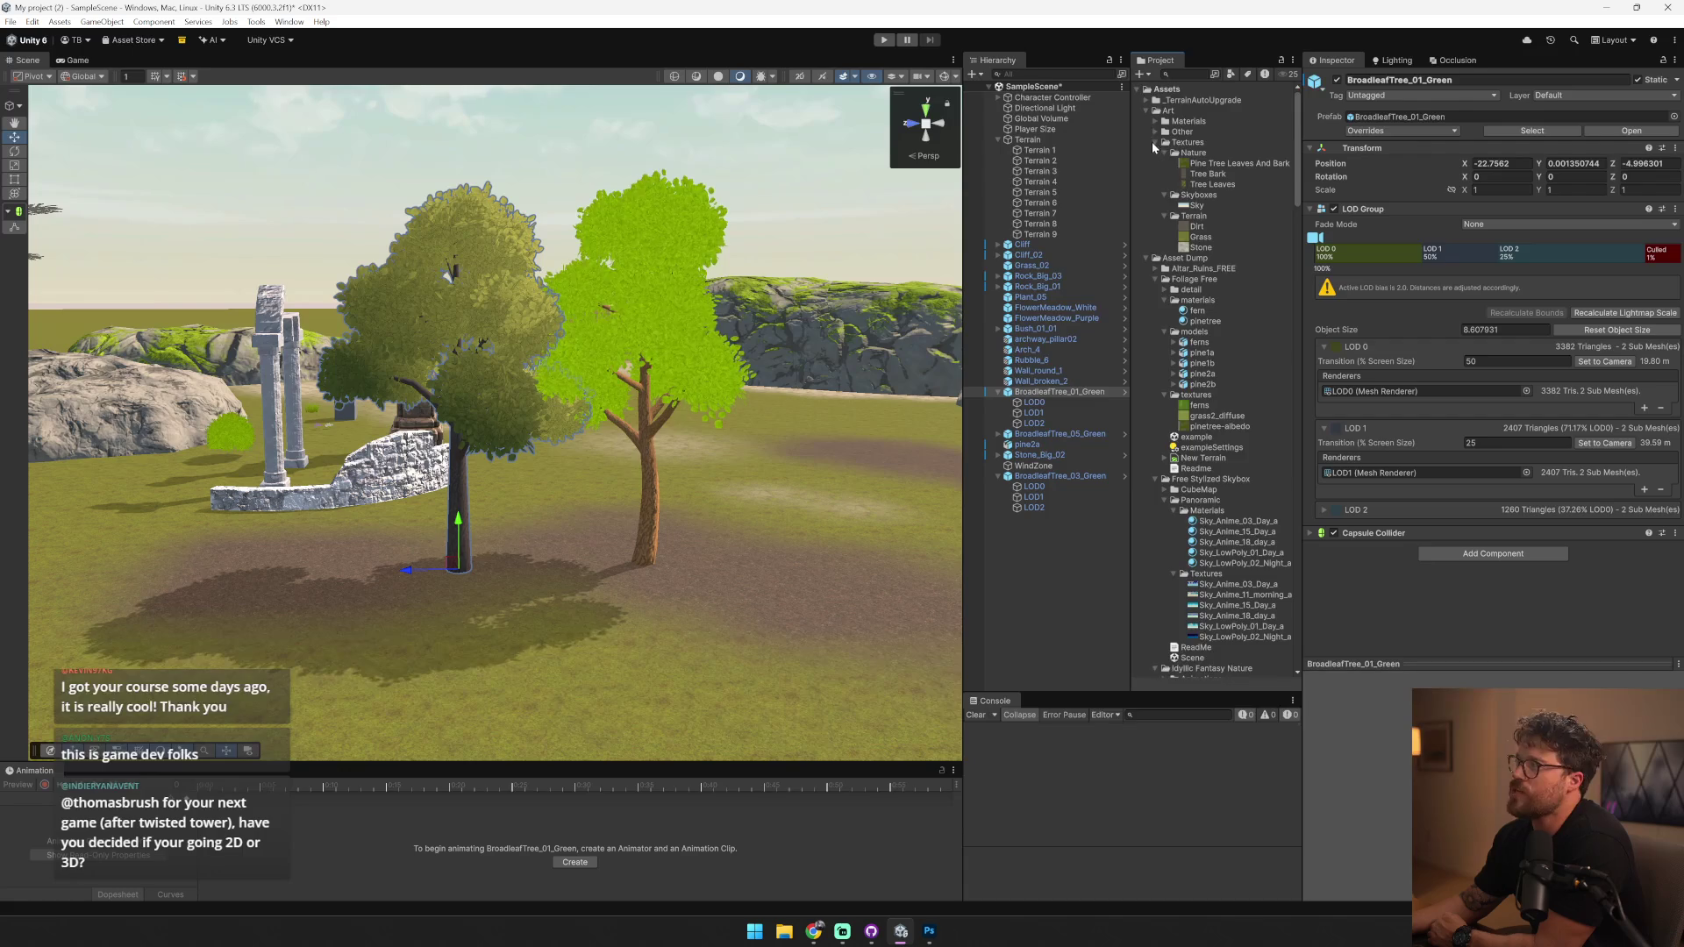
left_click(1145, 153)
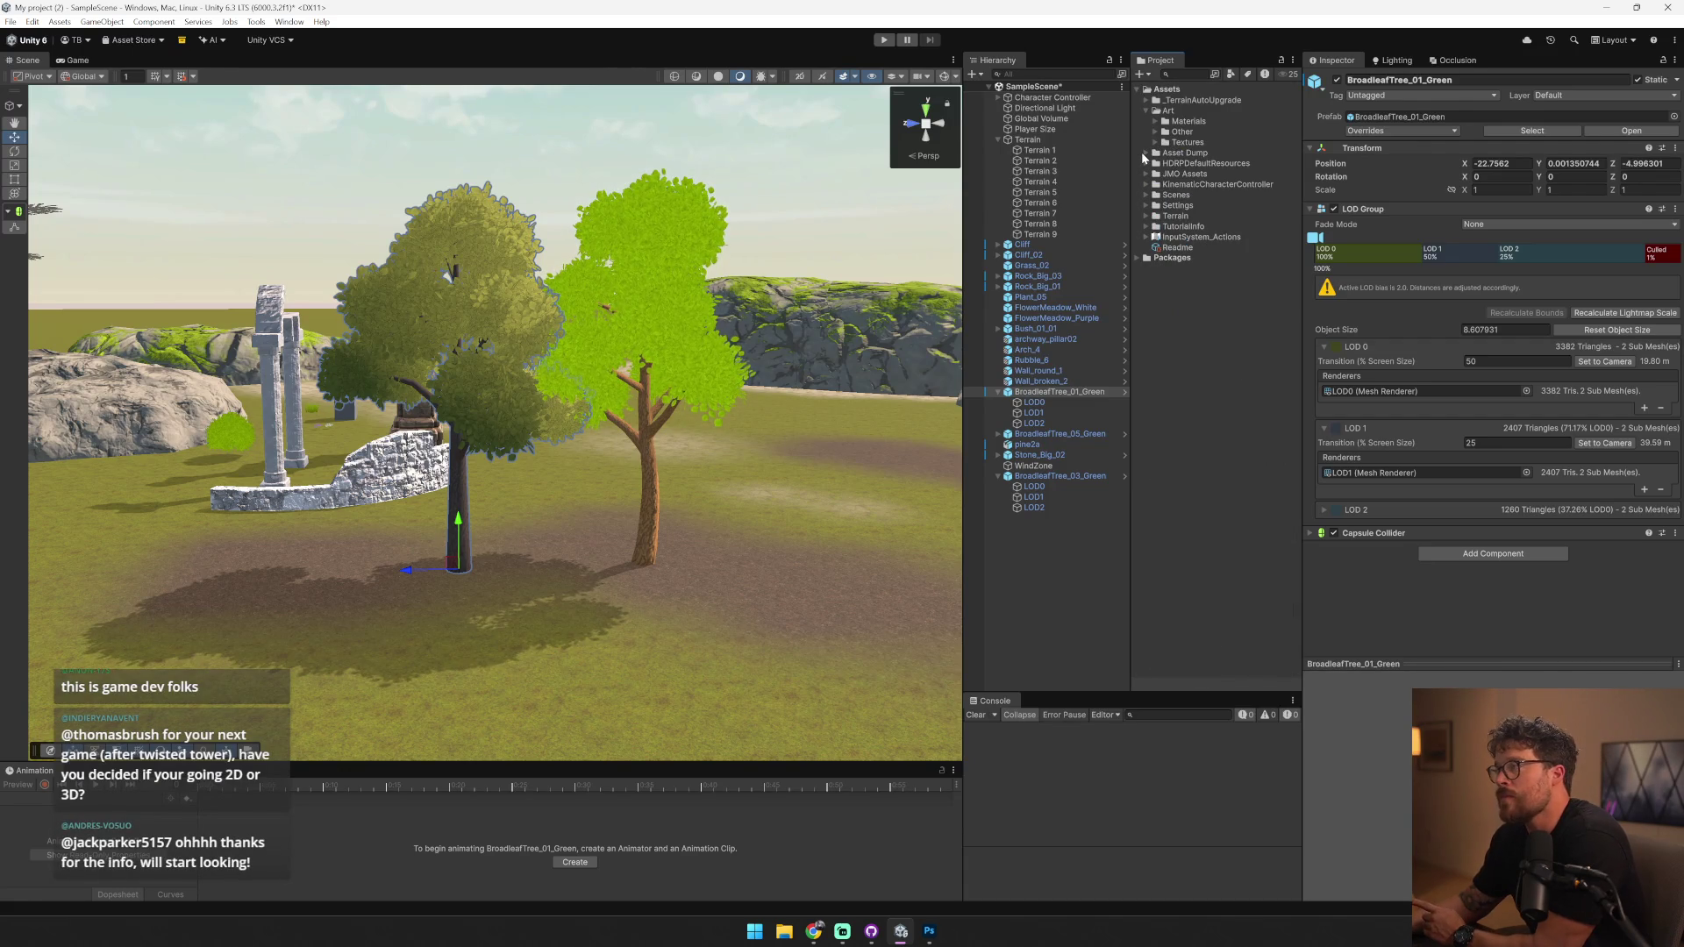
left_click(1084, 393)
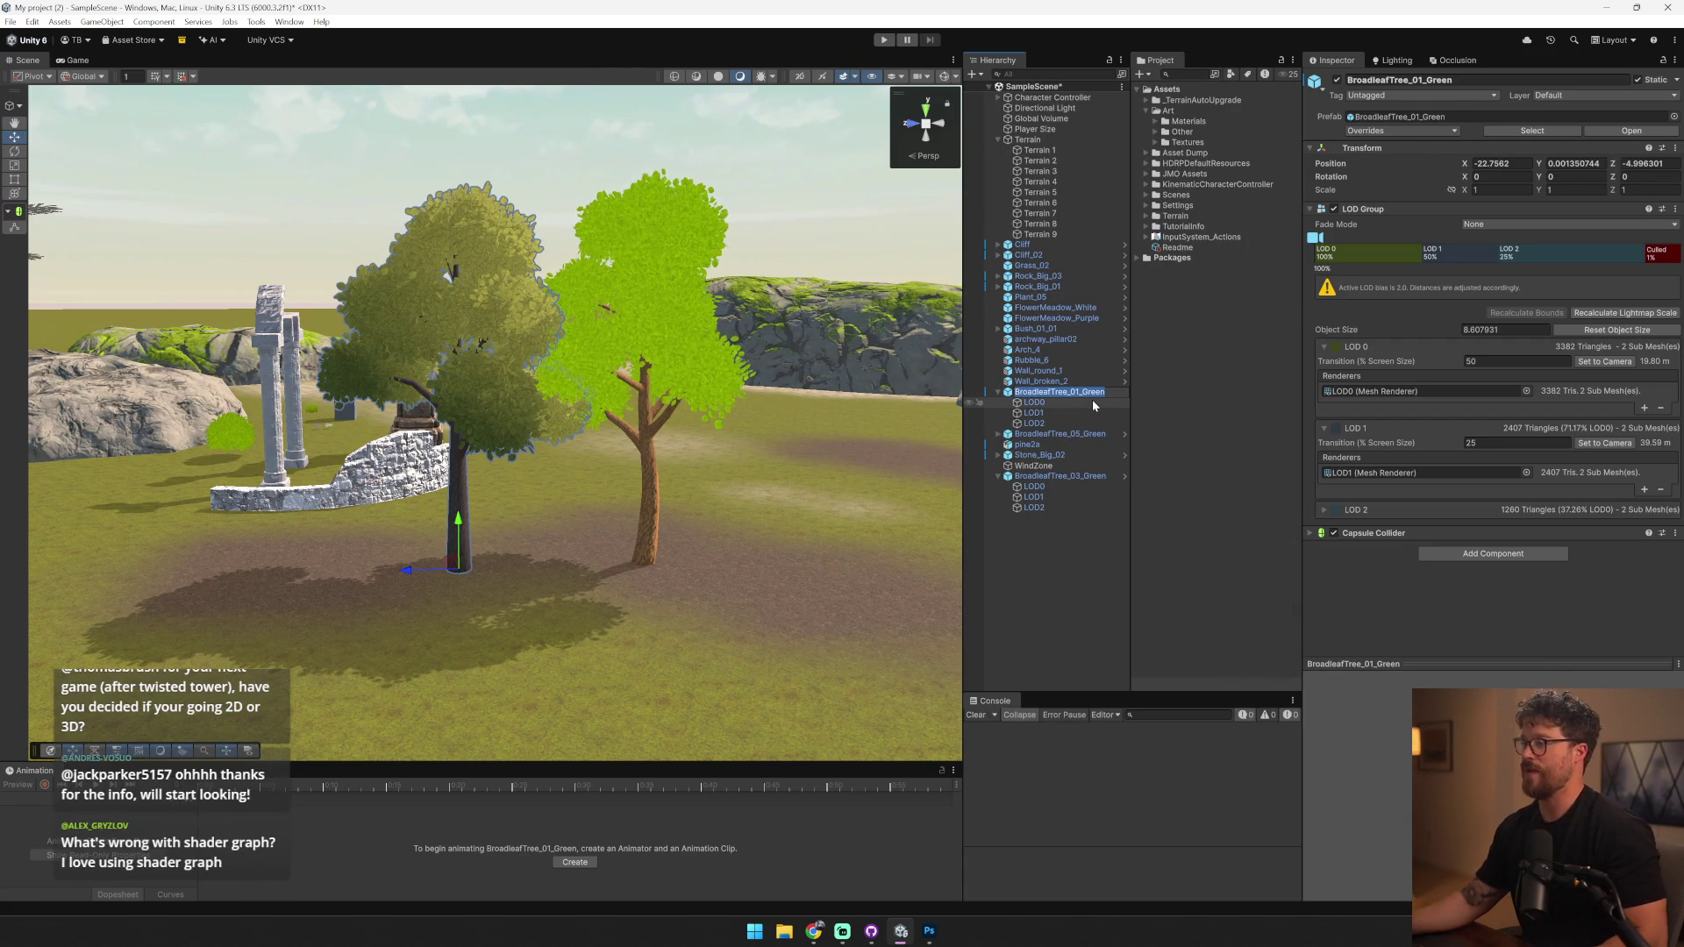
type("Tree 1")
key("Return")
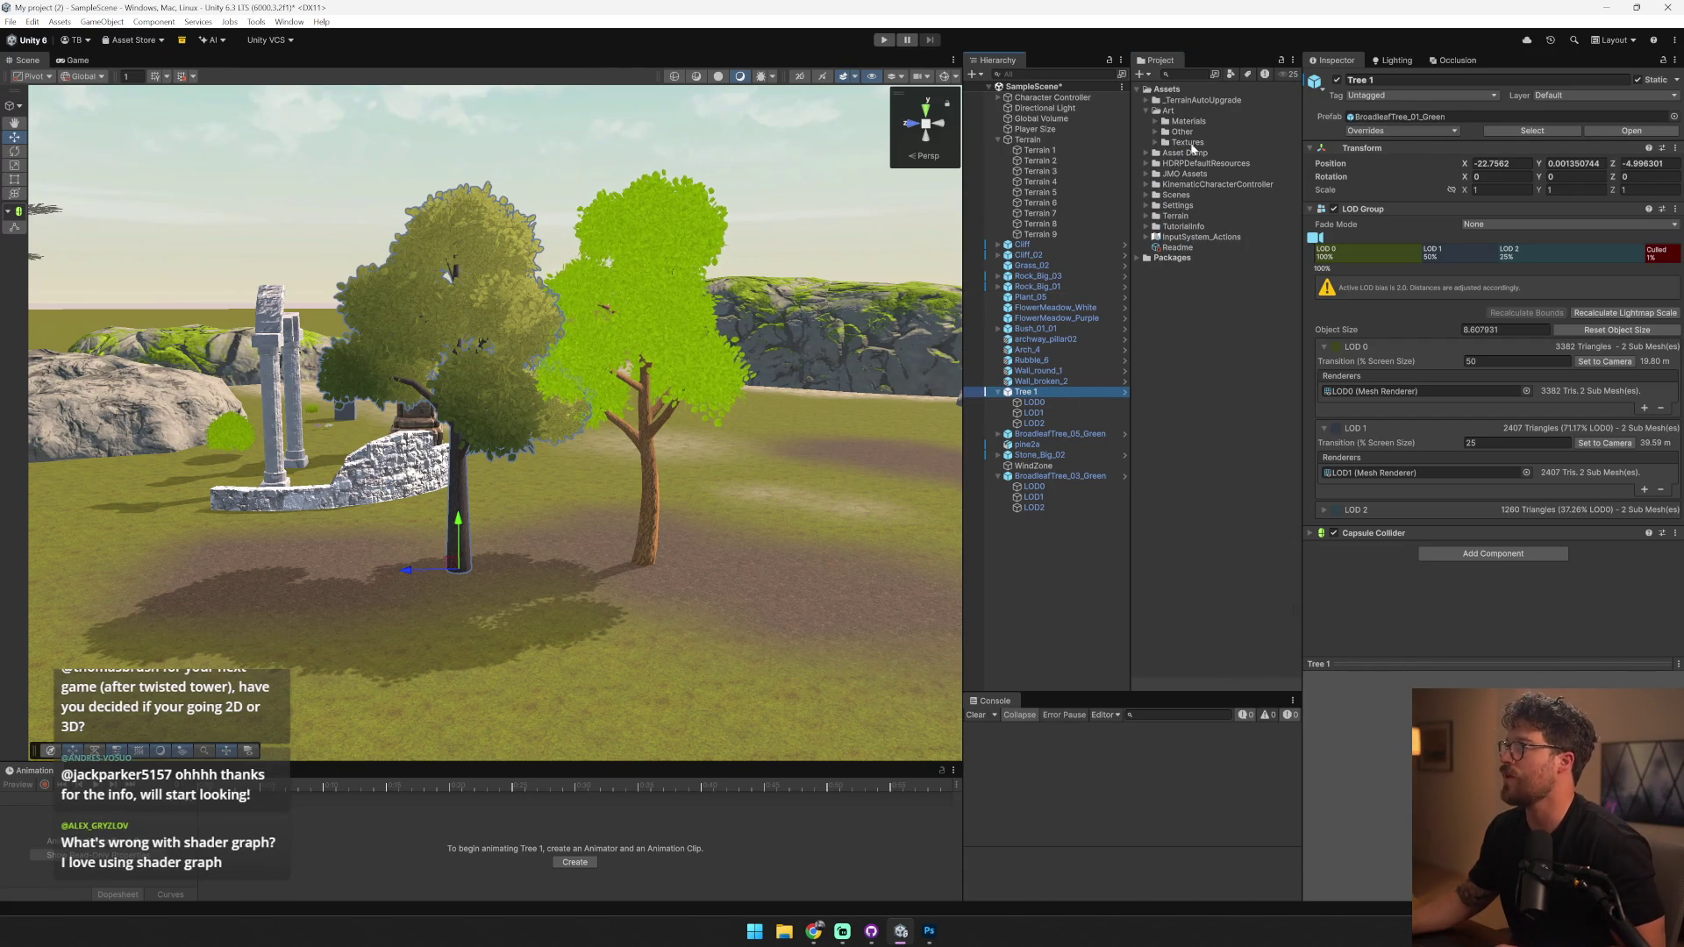
- Create a new Prefabs folder directly under Art
left_click(1186, 142)
left_click(1142, 74)
left_click(1159, 90)
type("Prefabs")
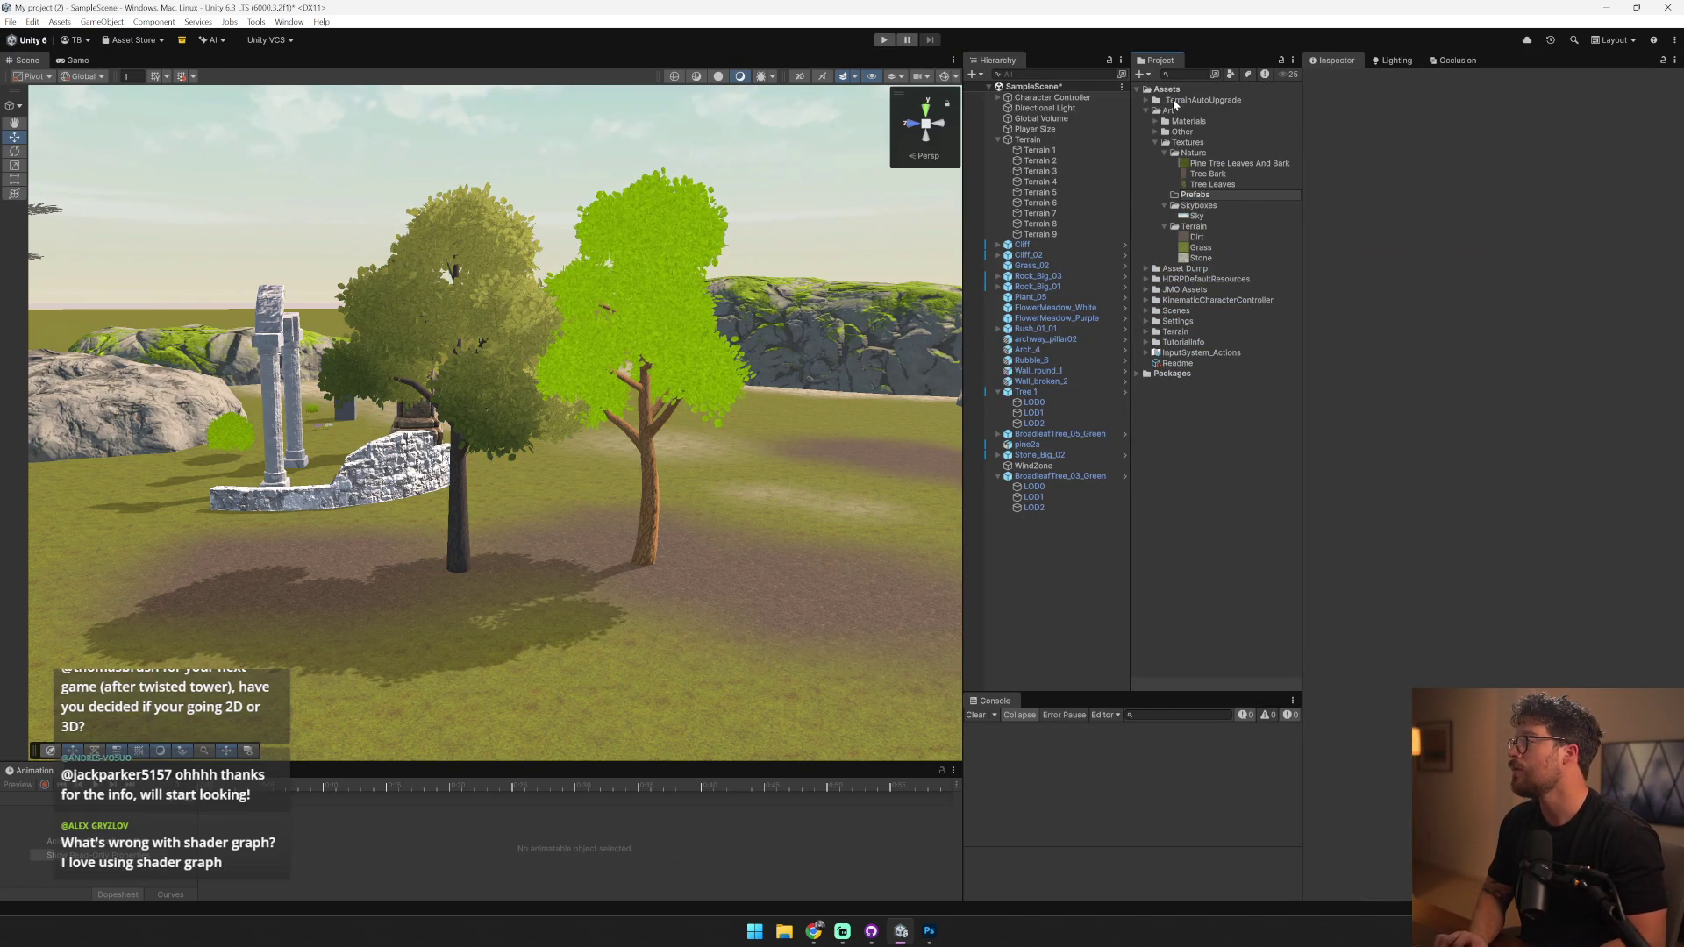
key("Return")
left_click_drag(1221, 160, 1207, 129)
left_click(1155, 154)
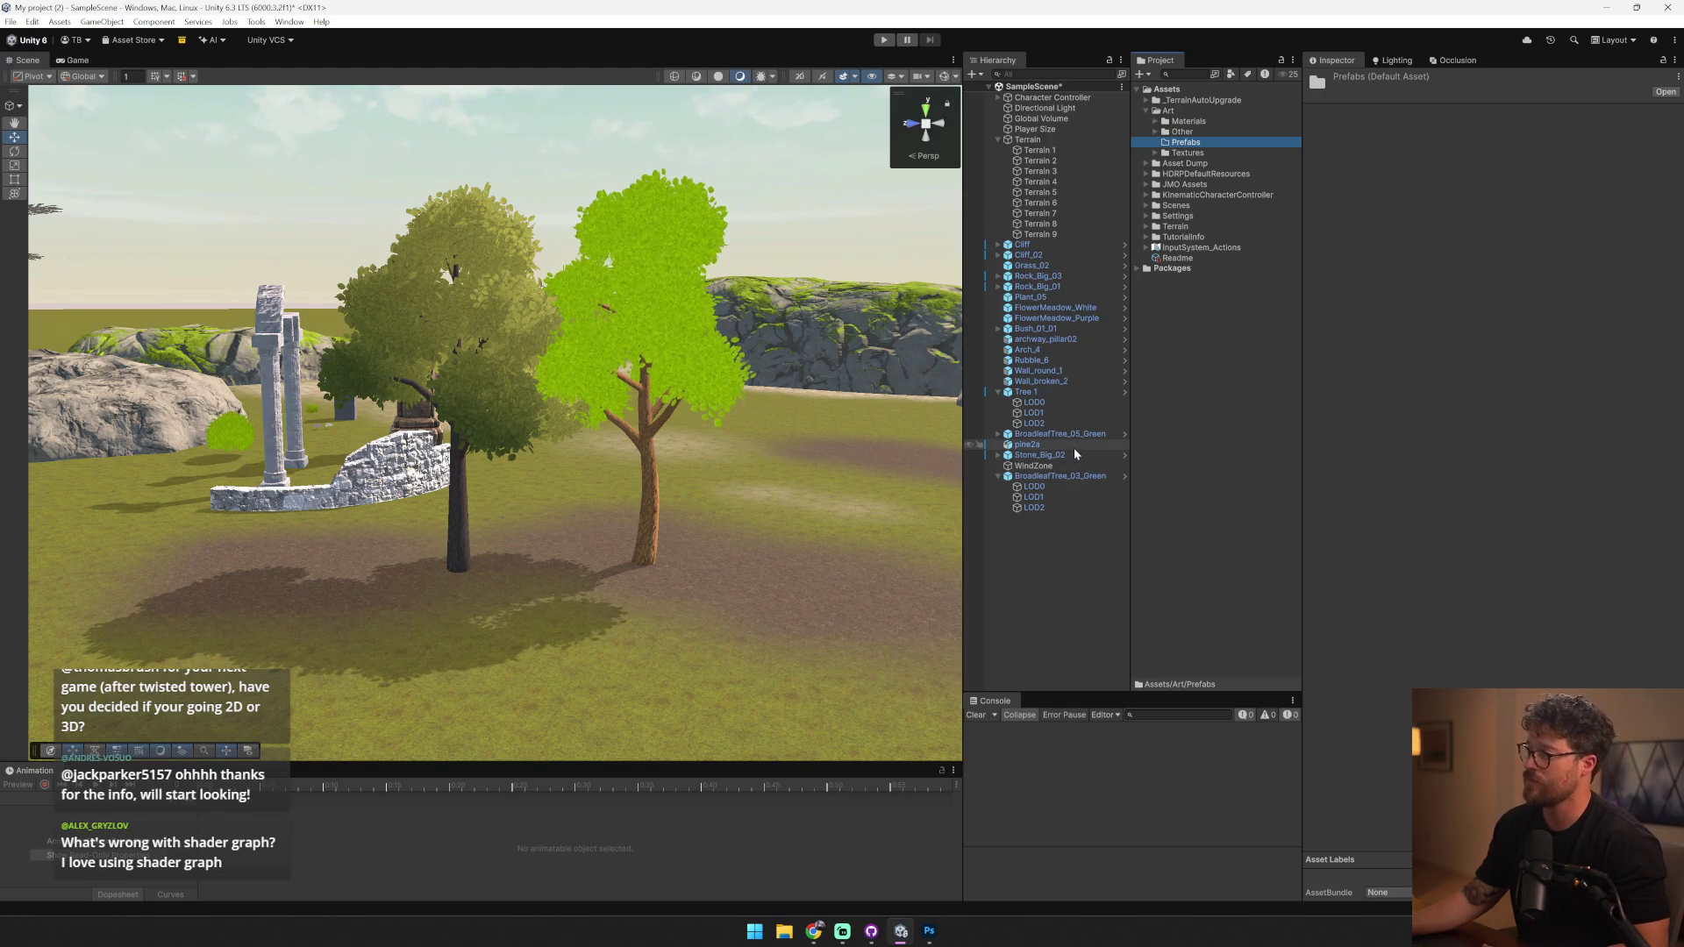
- Save Tree 1 into the Prefabs folder as a Prefab Variant
left_click(1035, 394)
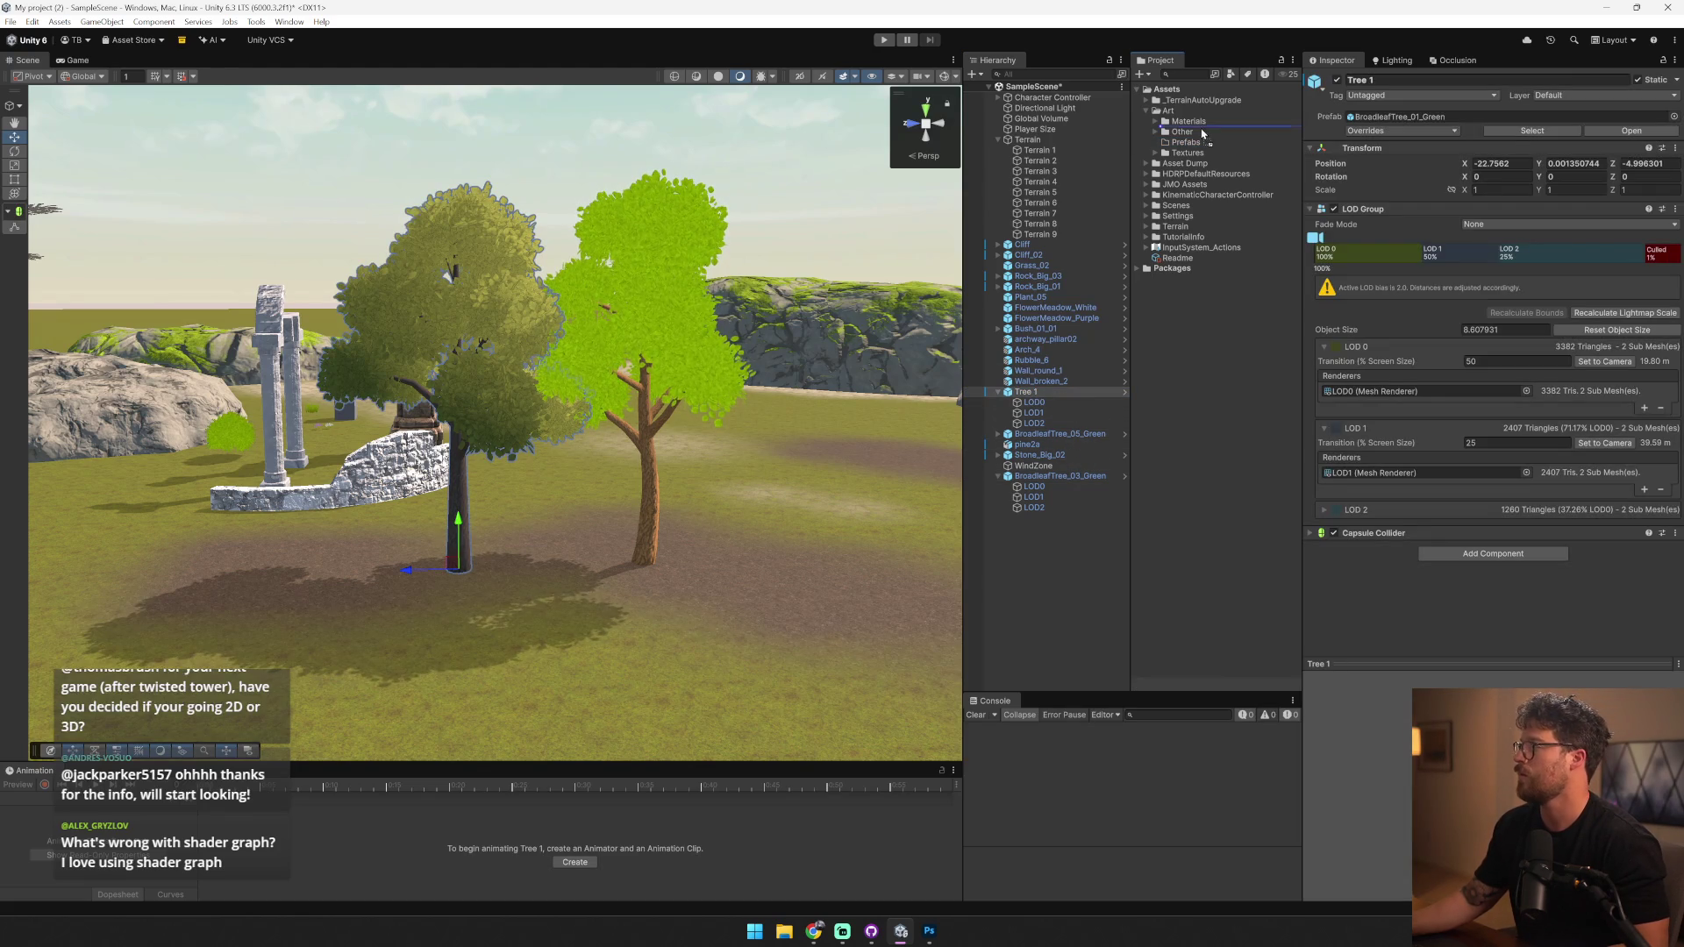
left_click_drag(1205, 146, 1205, 149)
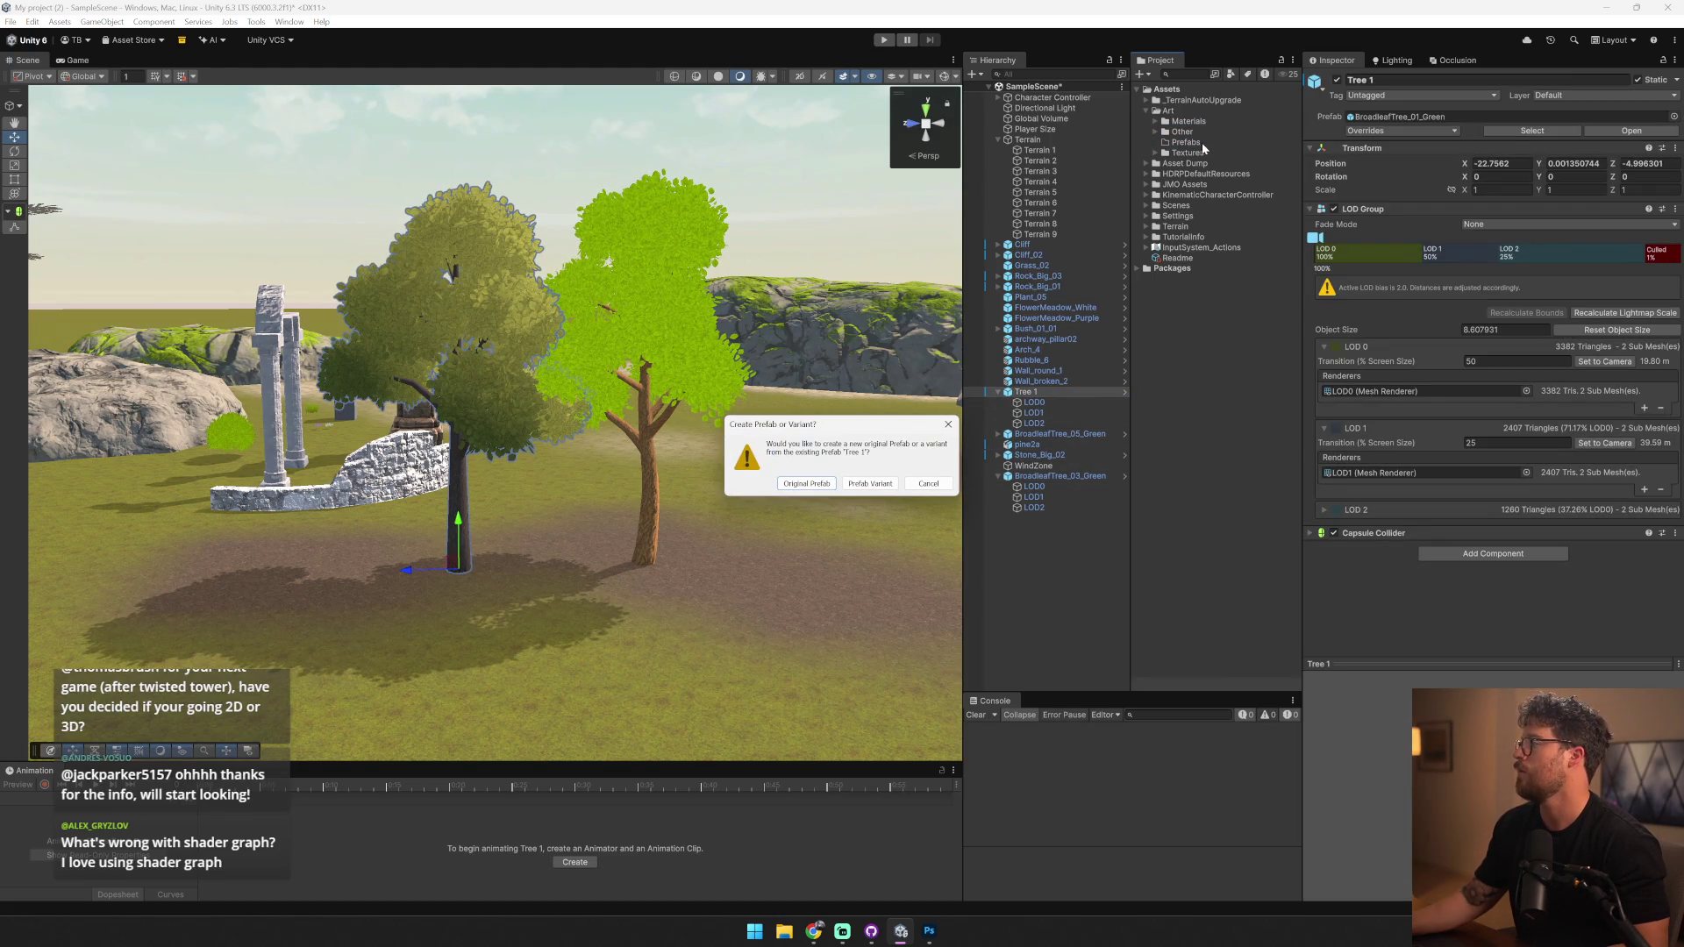
left_click(869, 484)
- Select Terrain 1 and switch to its Paint Trees tool
left_click(1038, 150)
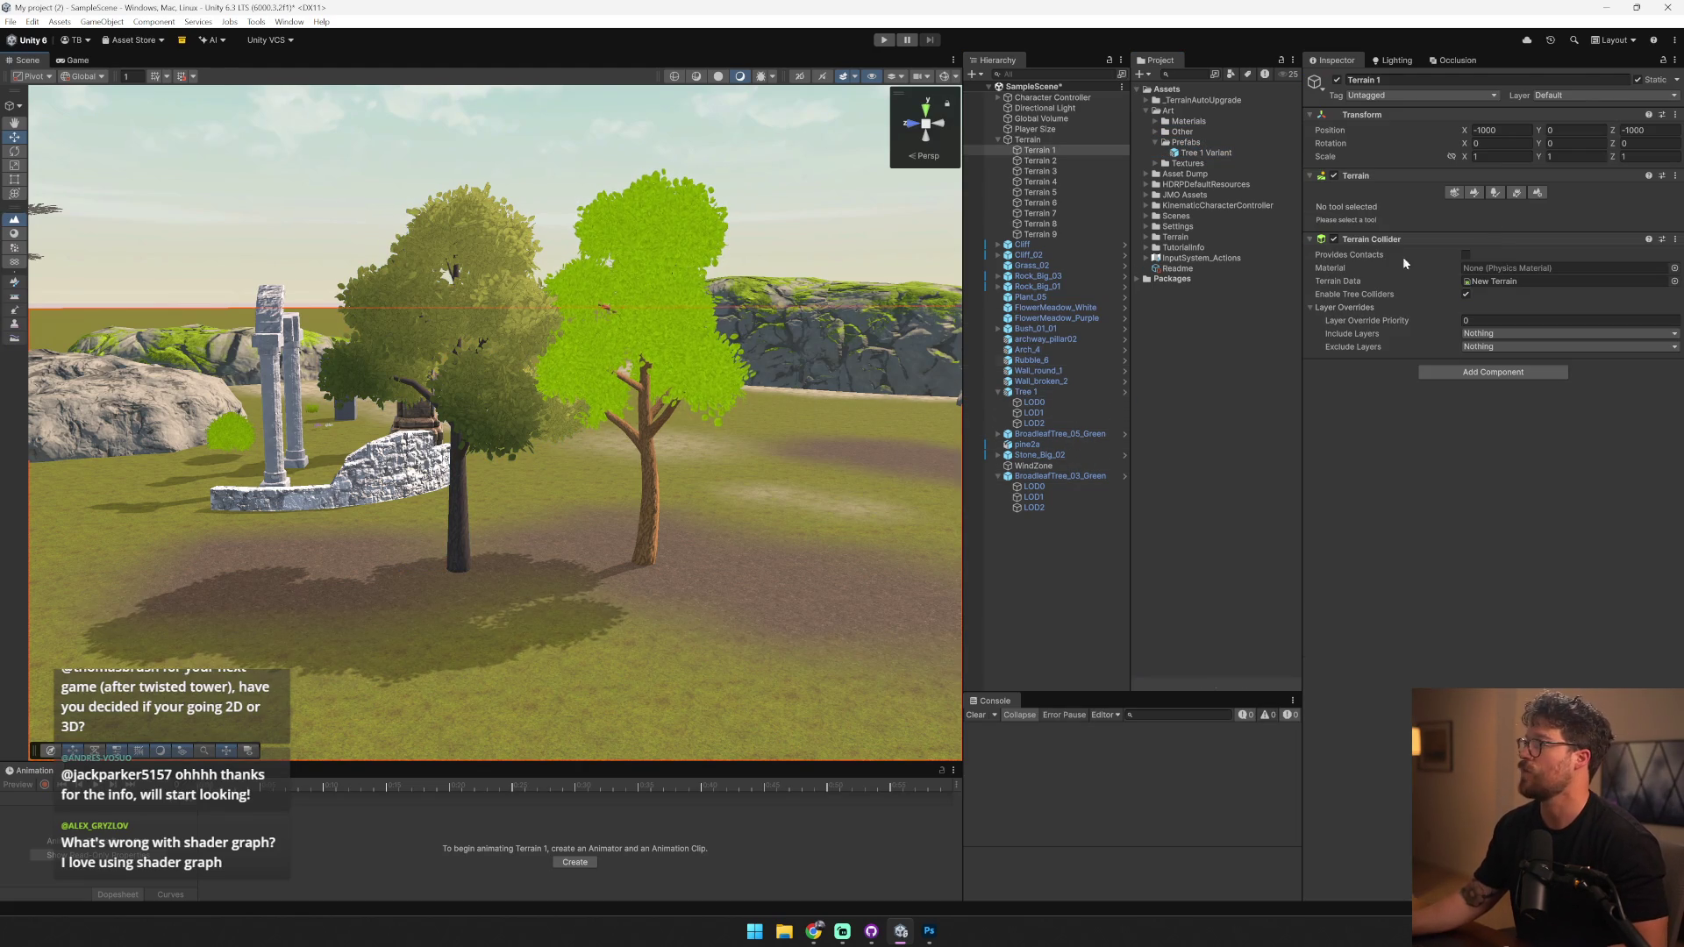
left_click(1516, 192)
left_click(1495, 192)
- Add Tree 1 Variant as a new tree type on Terrain 1
left_click(1600, 307)
left_click(1612, 318)
left_click_drag(1229, 155, 872, 307)
left_click(925, 635)
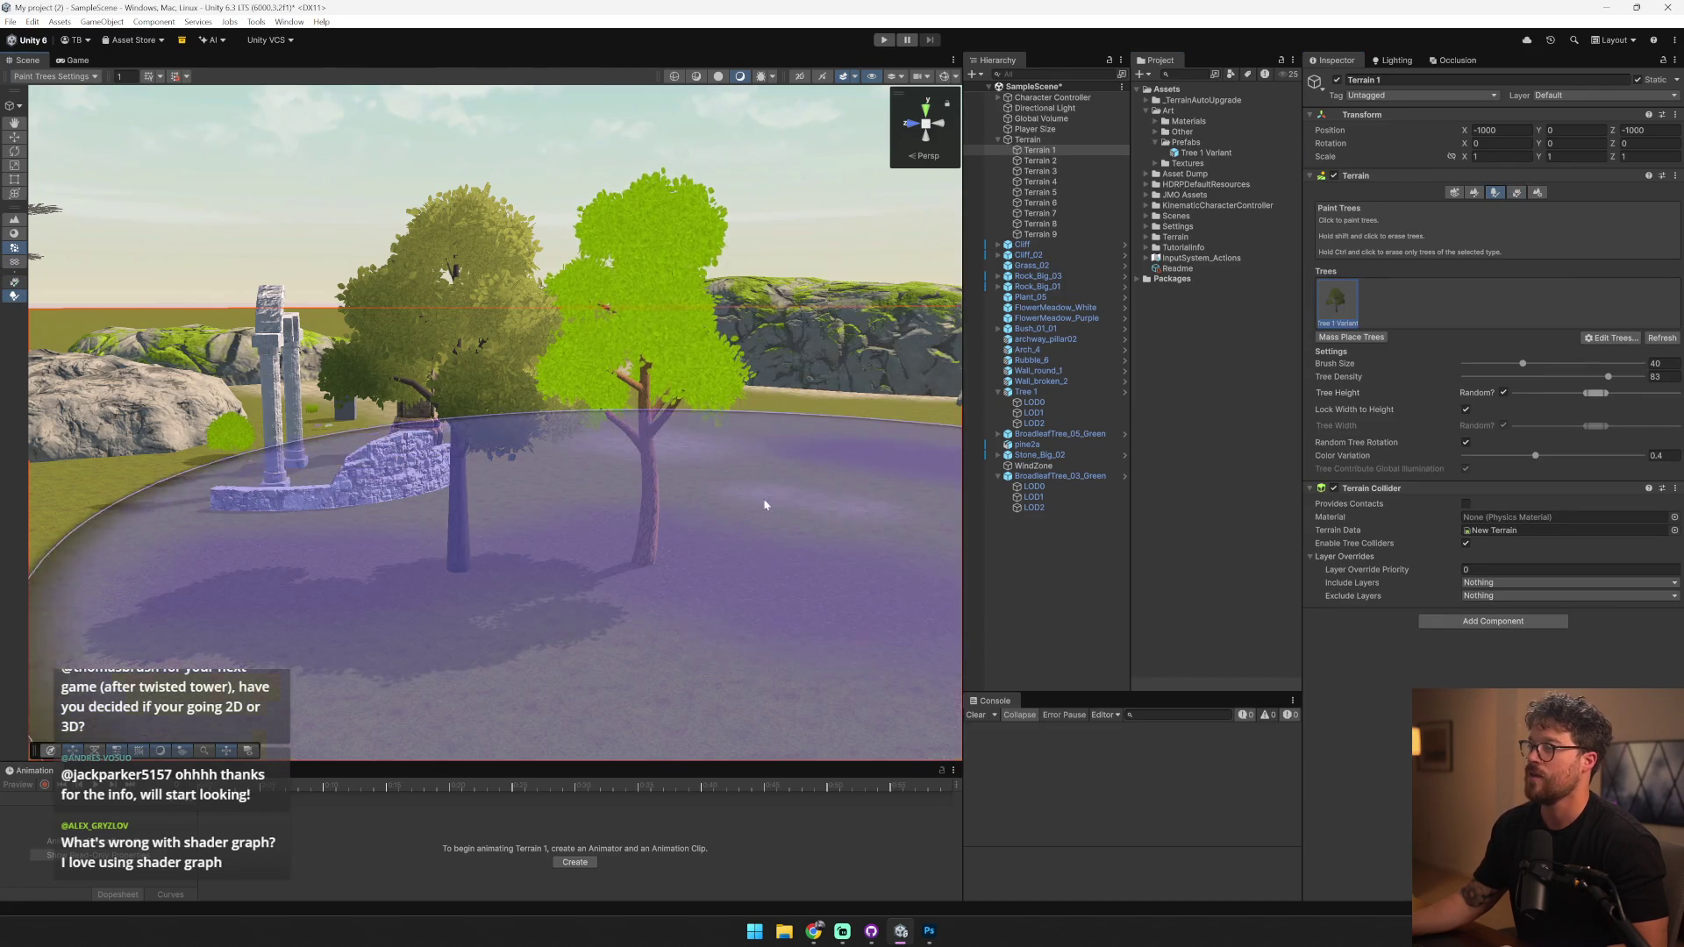
- Paint Tree 1 Variant broadleaf trees densely across the terrain into an olive-green forest
scroll(754, 526, "down", 5)
left_click(629, 489)
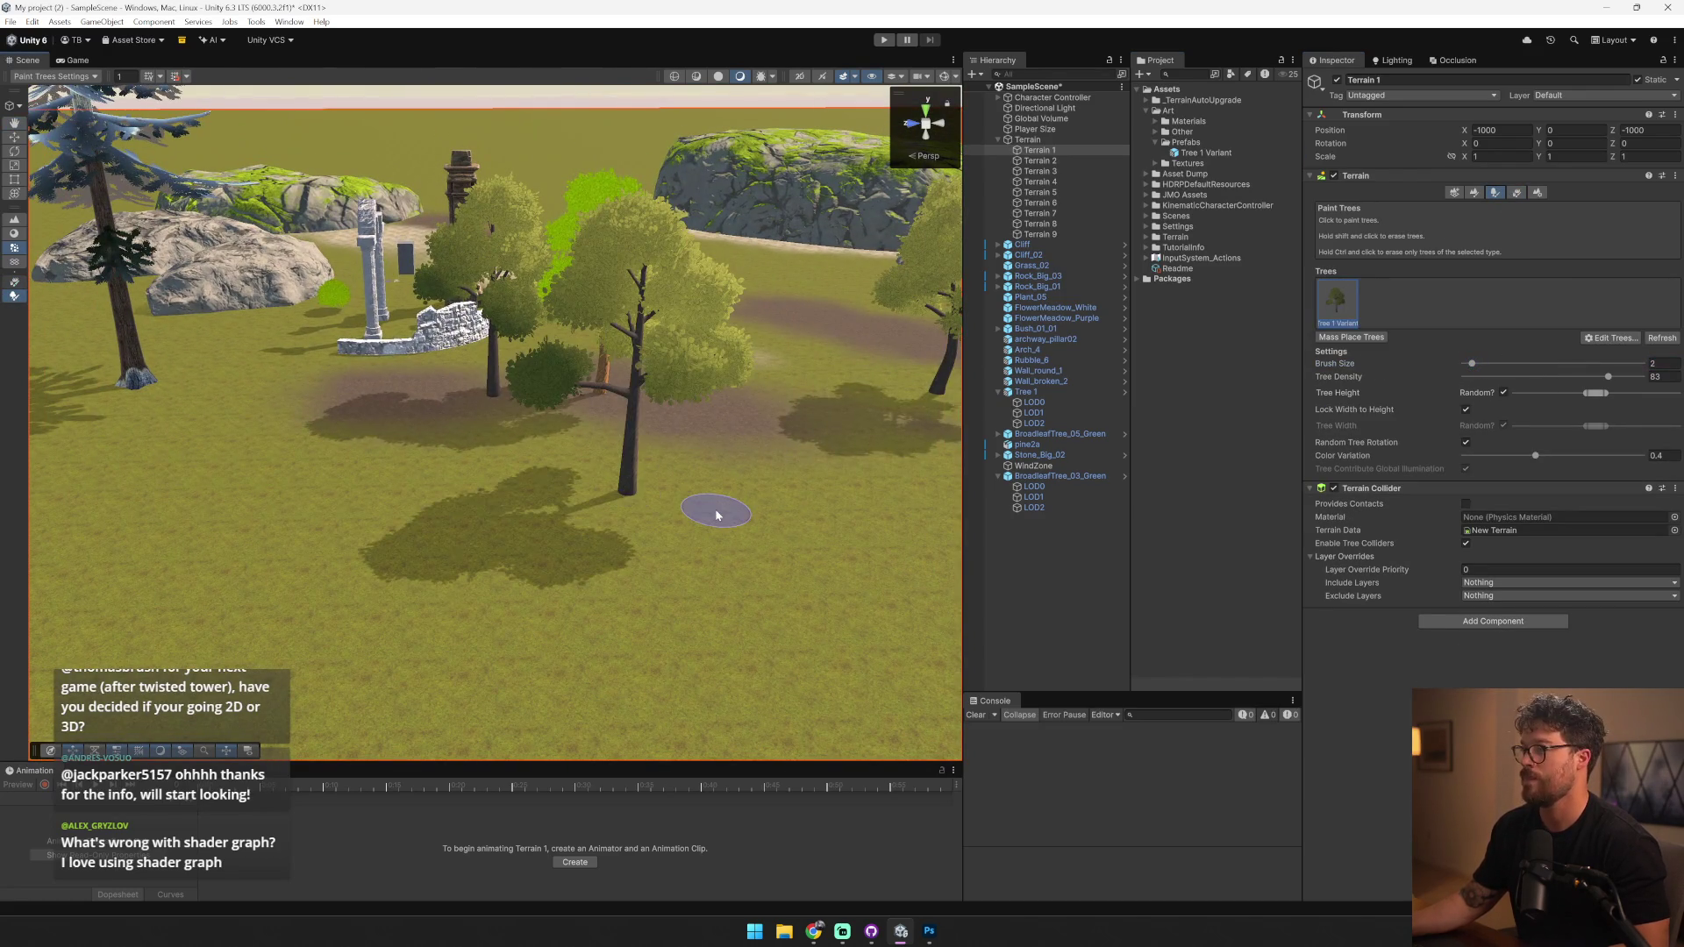
scroll(716, 515, "up", 5)
mouse_move(717, 515)
left_mouse_down()
mouse_move(342, 445)
mouse_move(253, 313)
mouse_move(444, 444)
mouse_move(544, 571)
mouse_move(681, 334)
left_mouse_up()
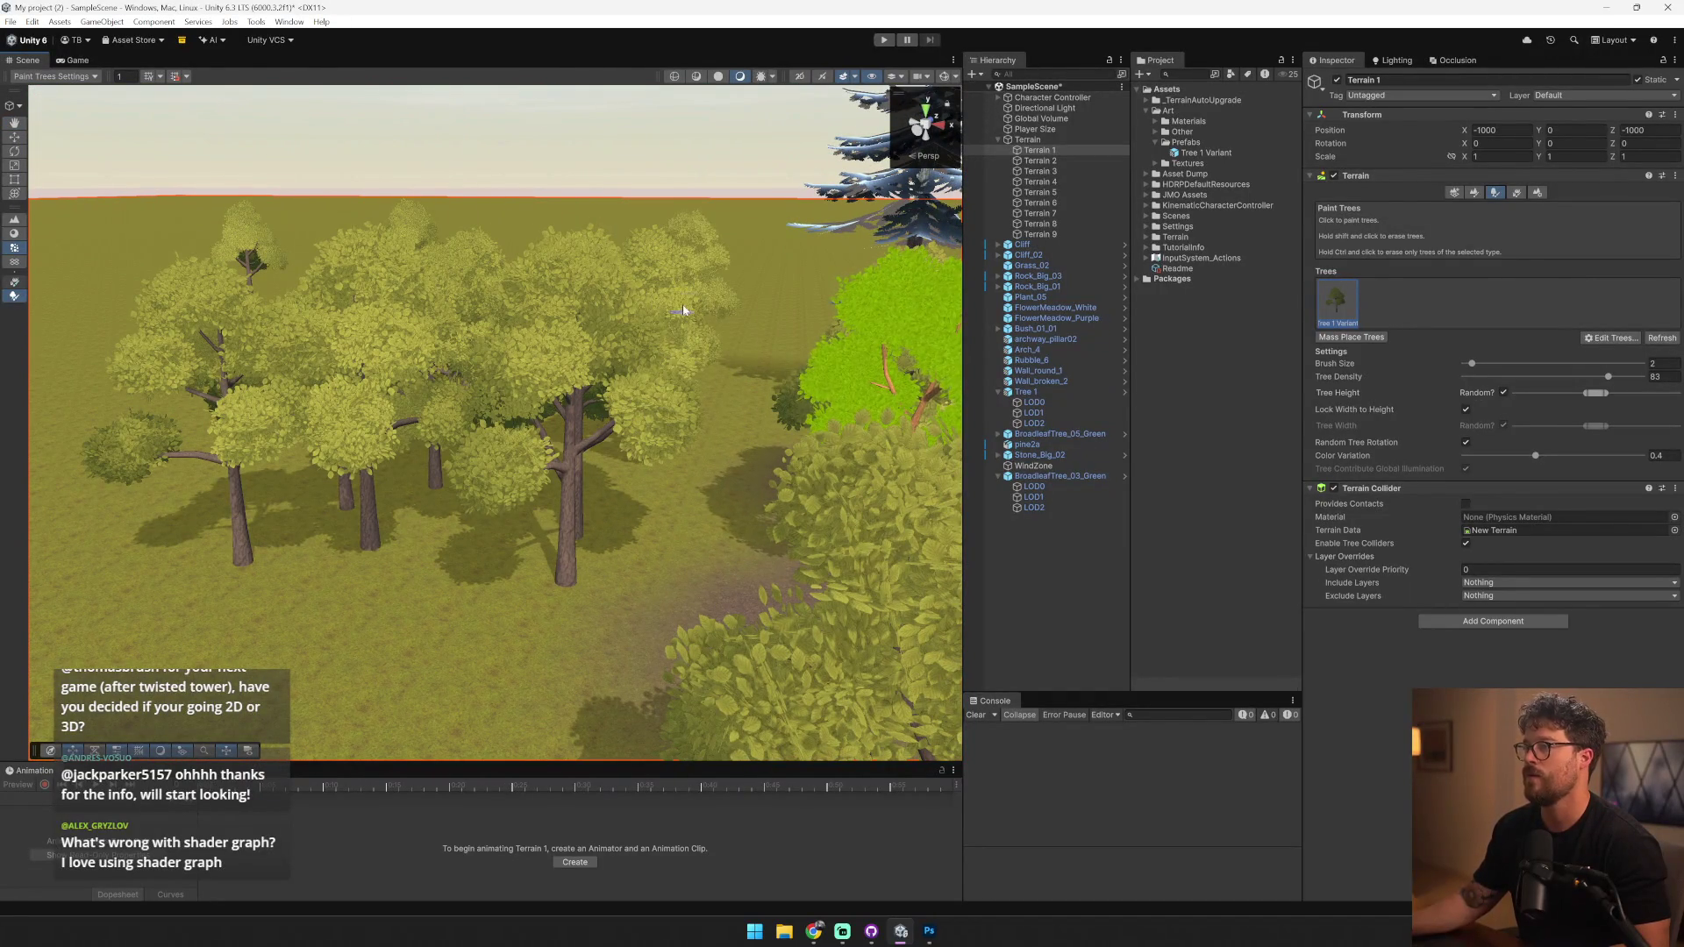
scroll(601, 354, "down", 5)
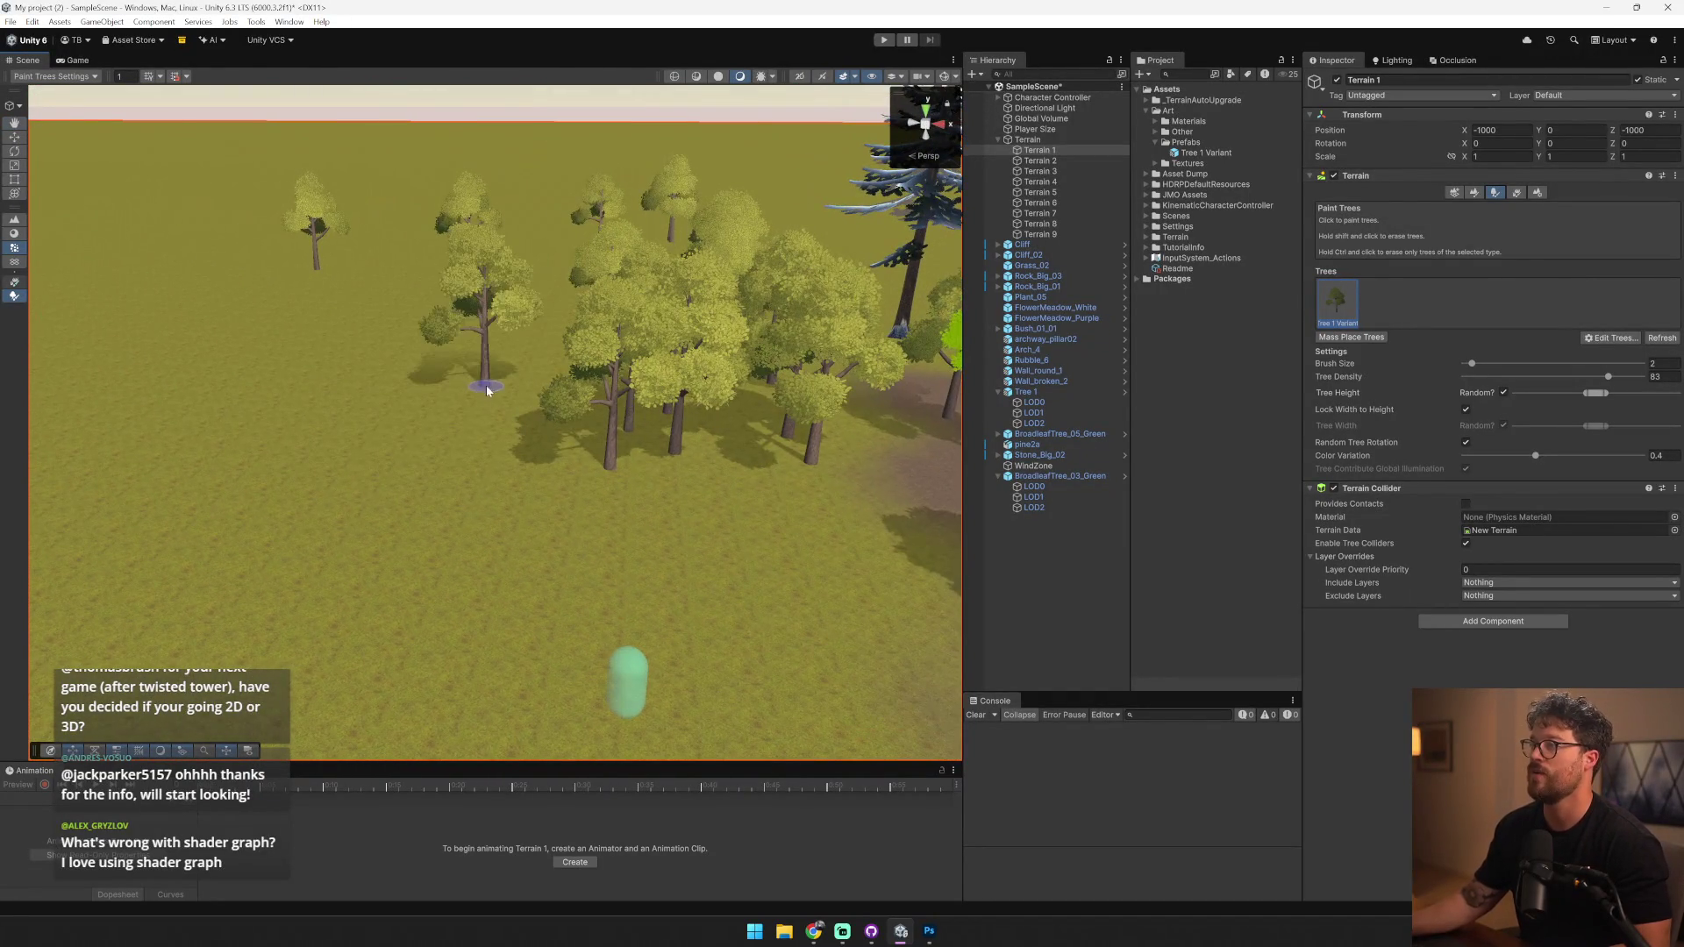
scroll(764, 564, "up", 5)
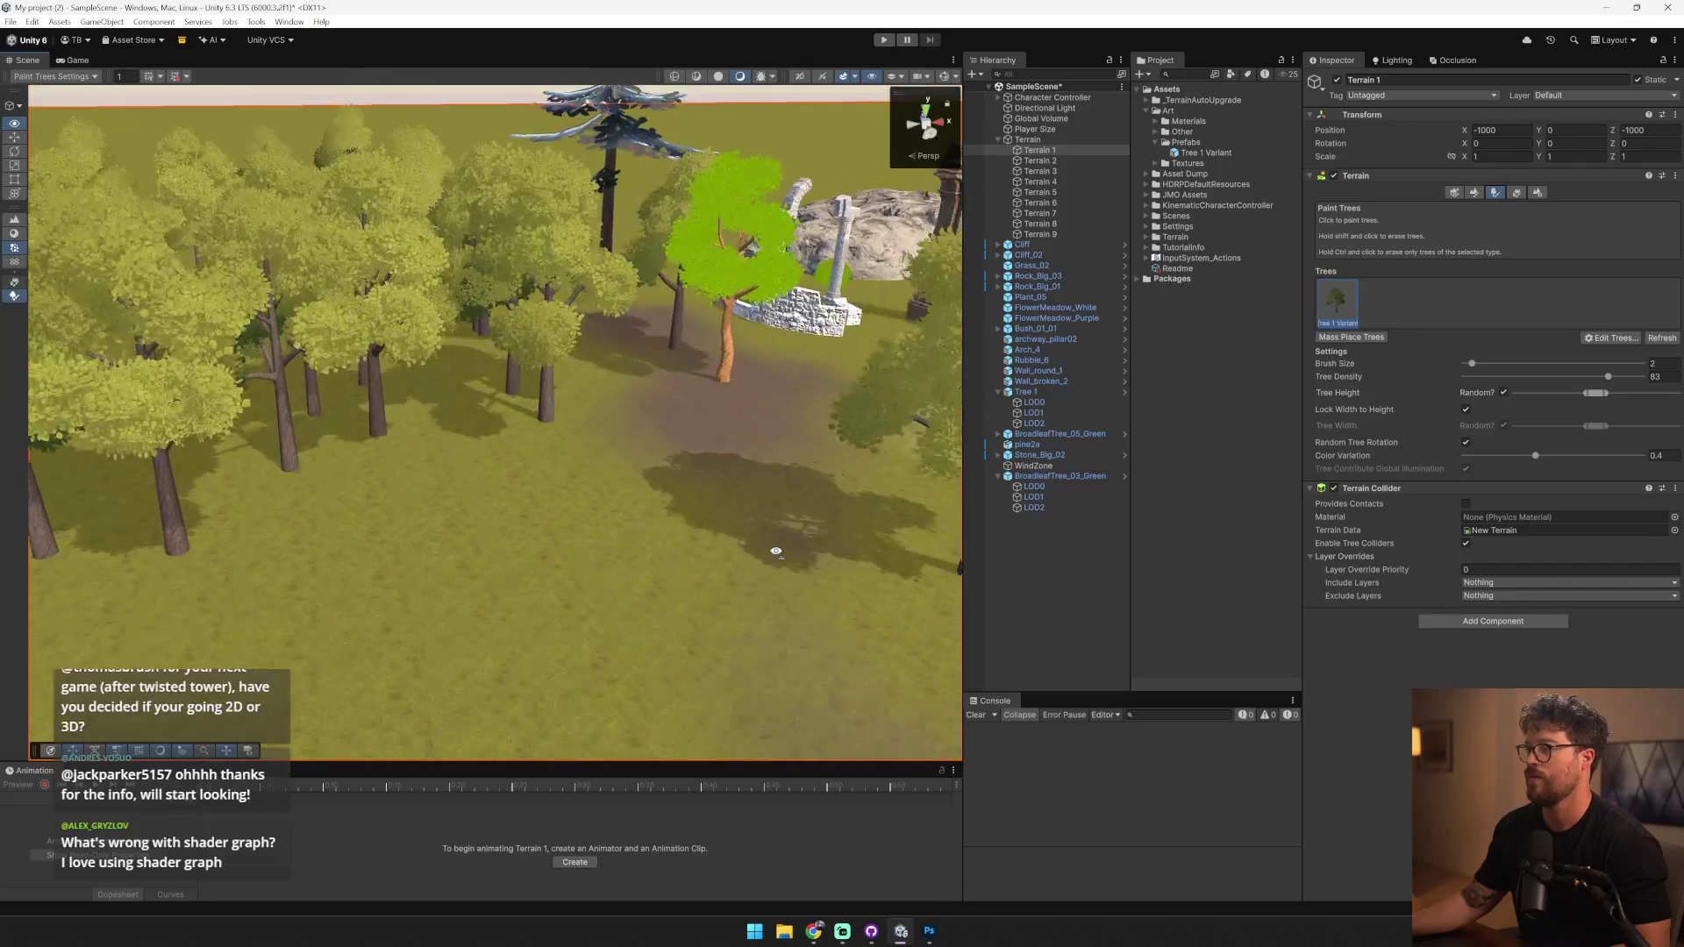
scroll(638, 401, "up", 5)
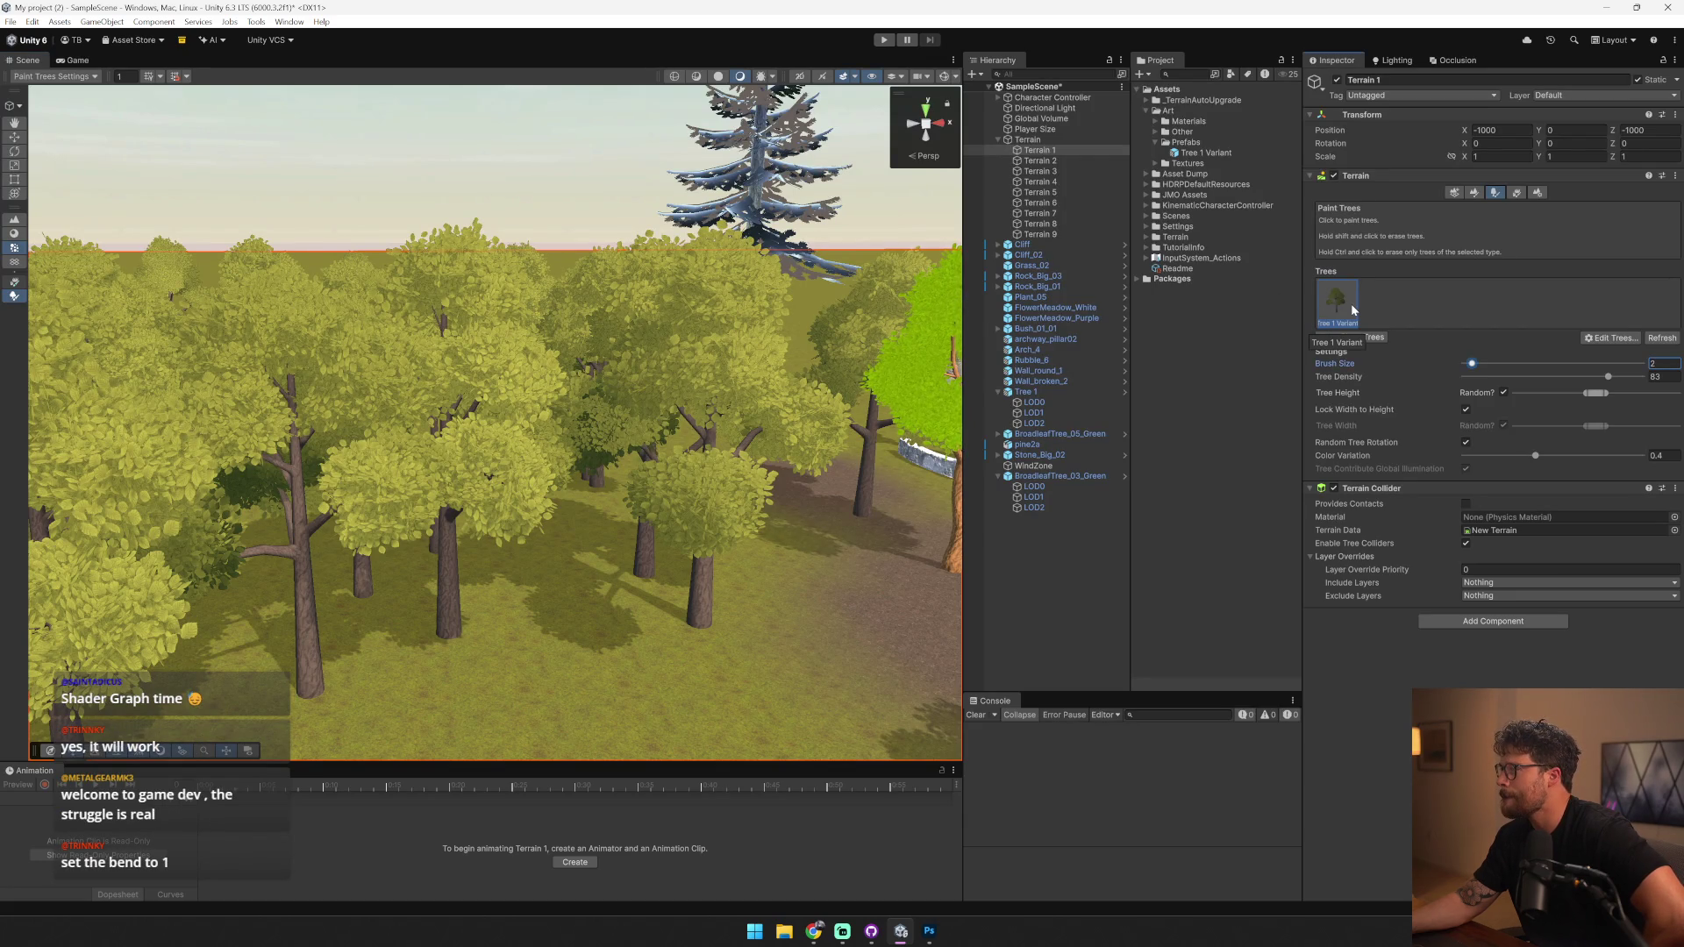
left_click(1537, 193)
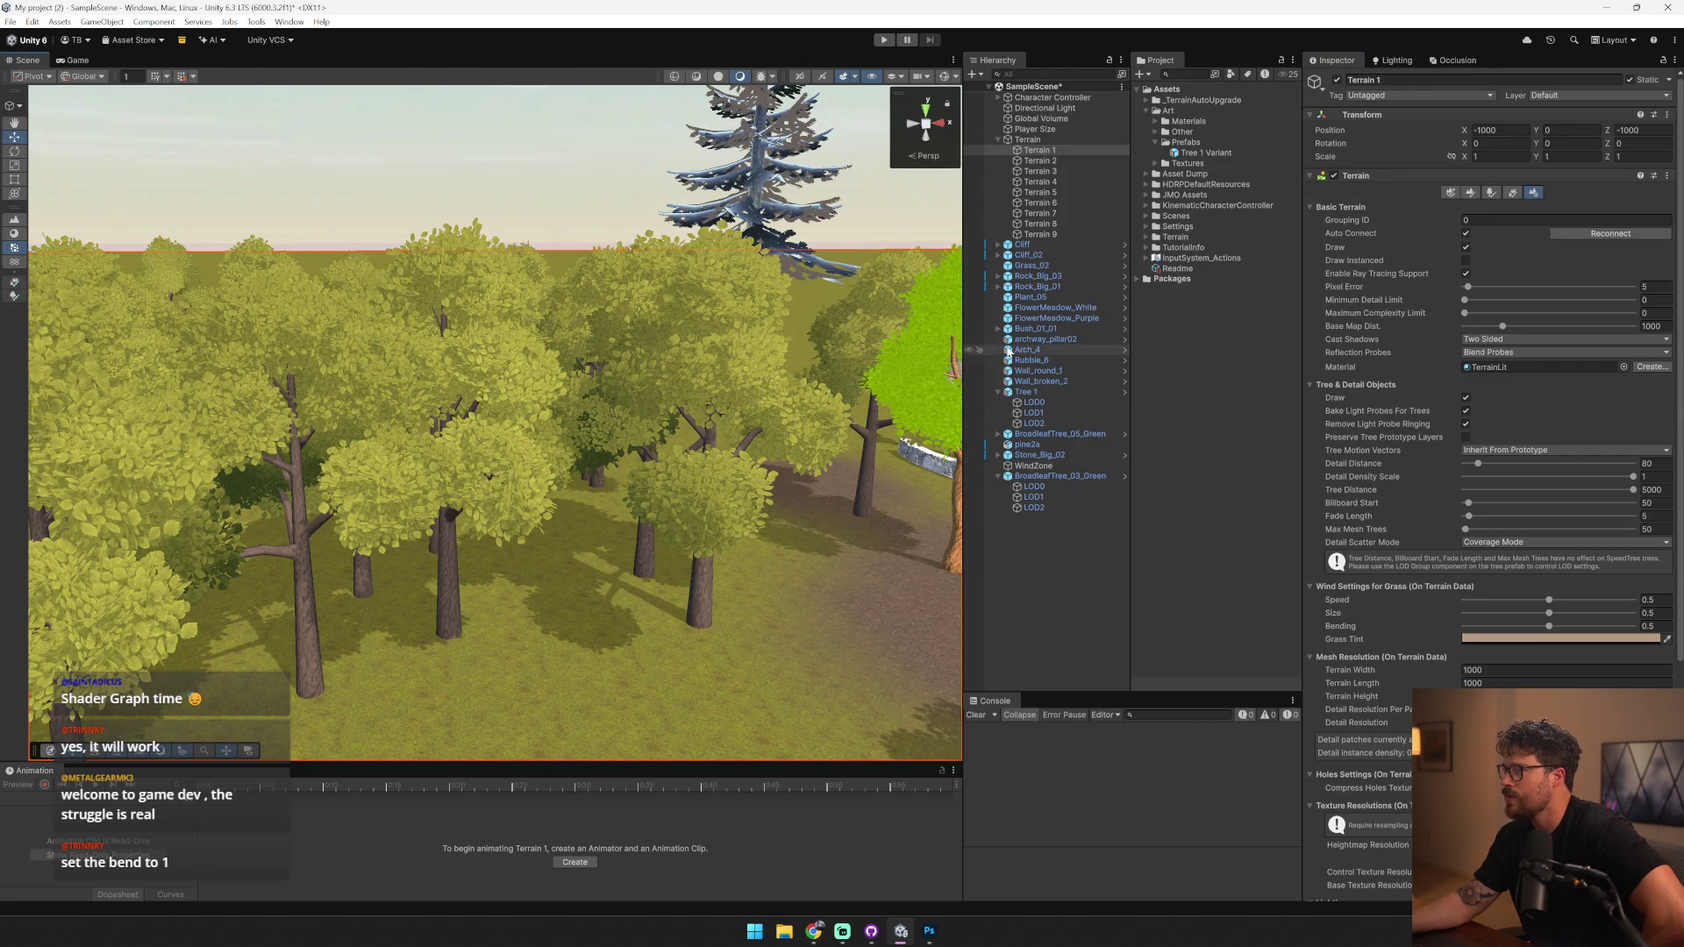
- Set the WindZone to Main 4.71, Turbulence 5.96, Pulse Magnitude 1.63, Pulse Frequency 3.77
left_click(1060, 466)
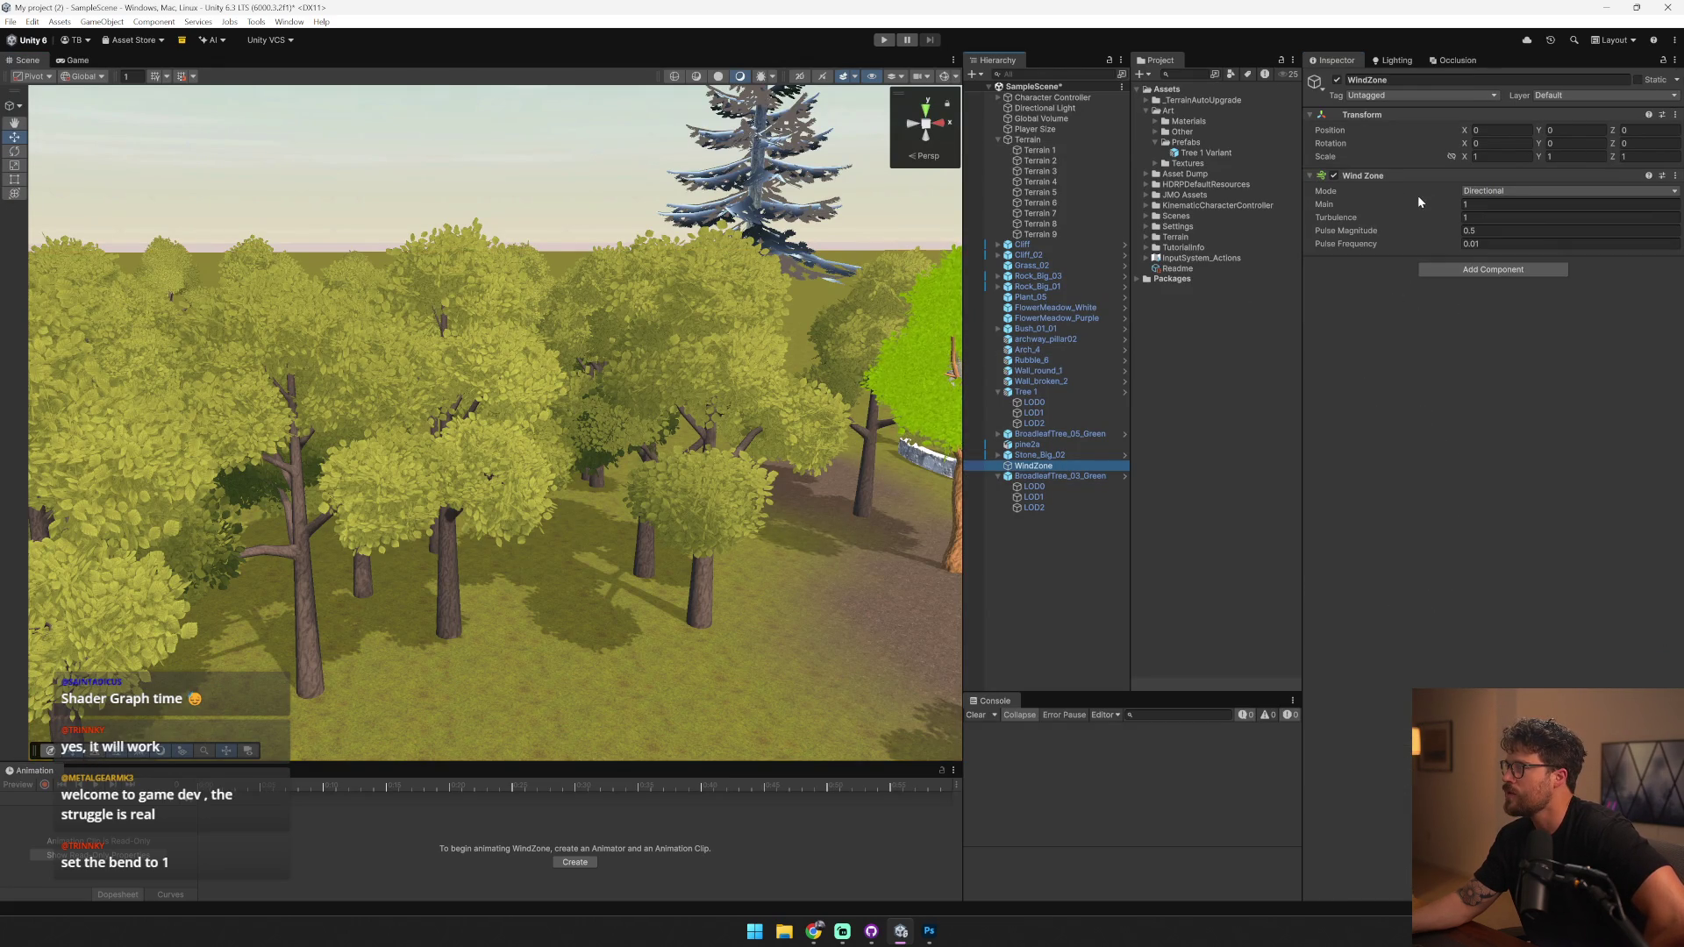
mouse_move(1435, 205)
left_mouse_down()
mouse_move(1491, 218)
mouse_move(1482, 244)
left_mouse_up()
left_click_drag(509, 380, 547, 426)
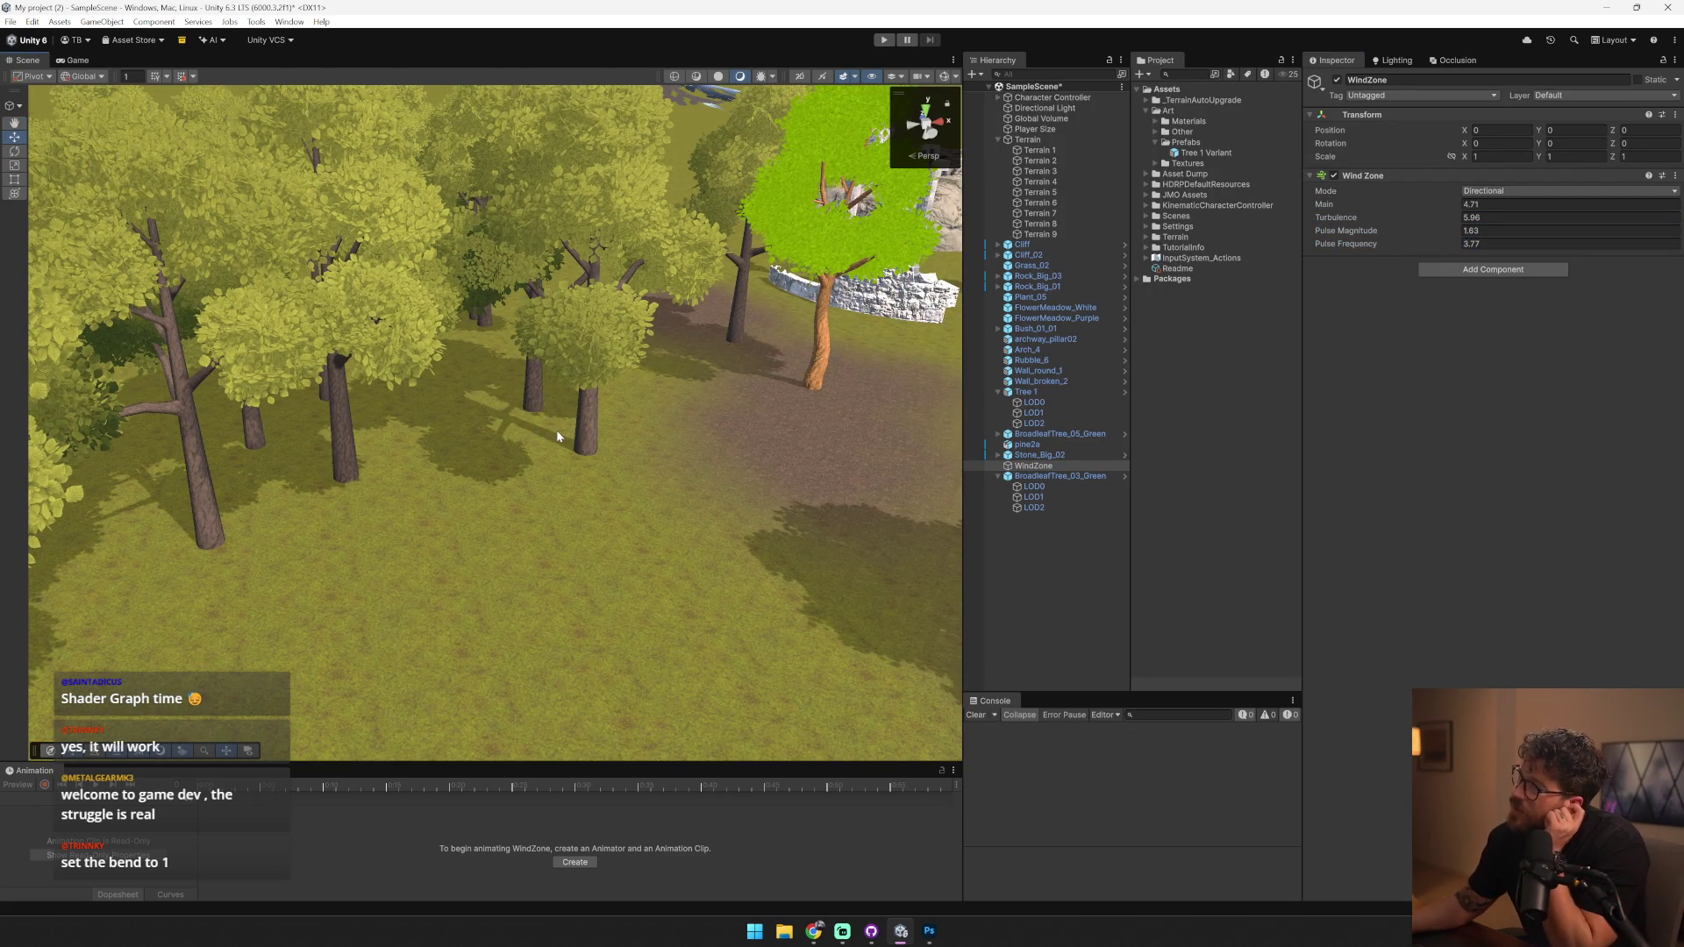
scroll(696, 475, "up", 2)
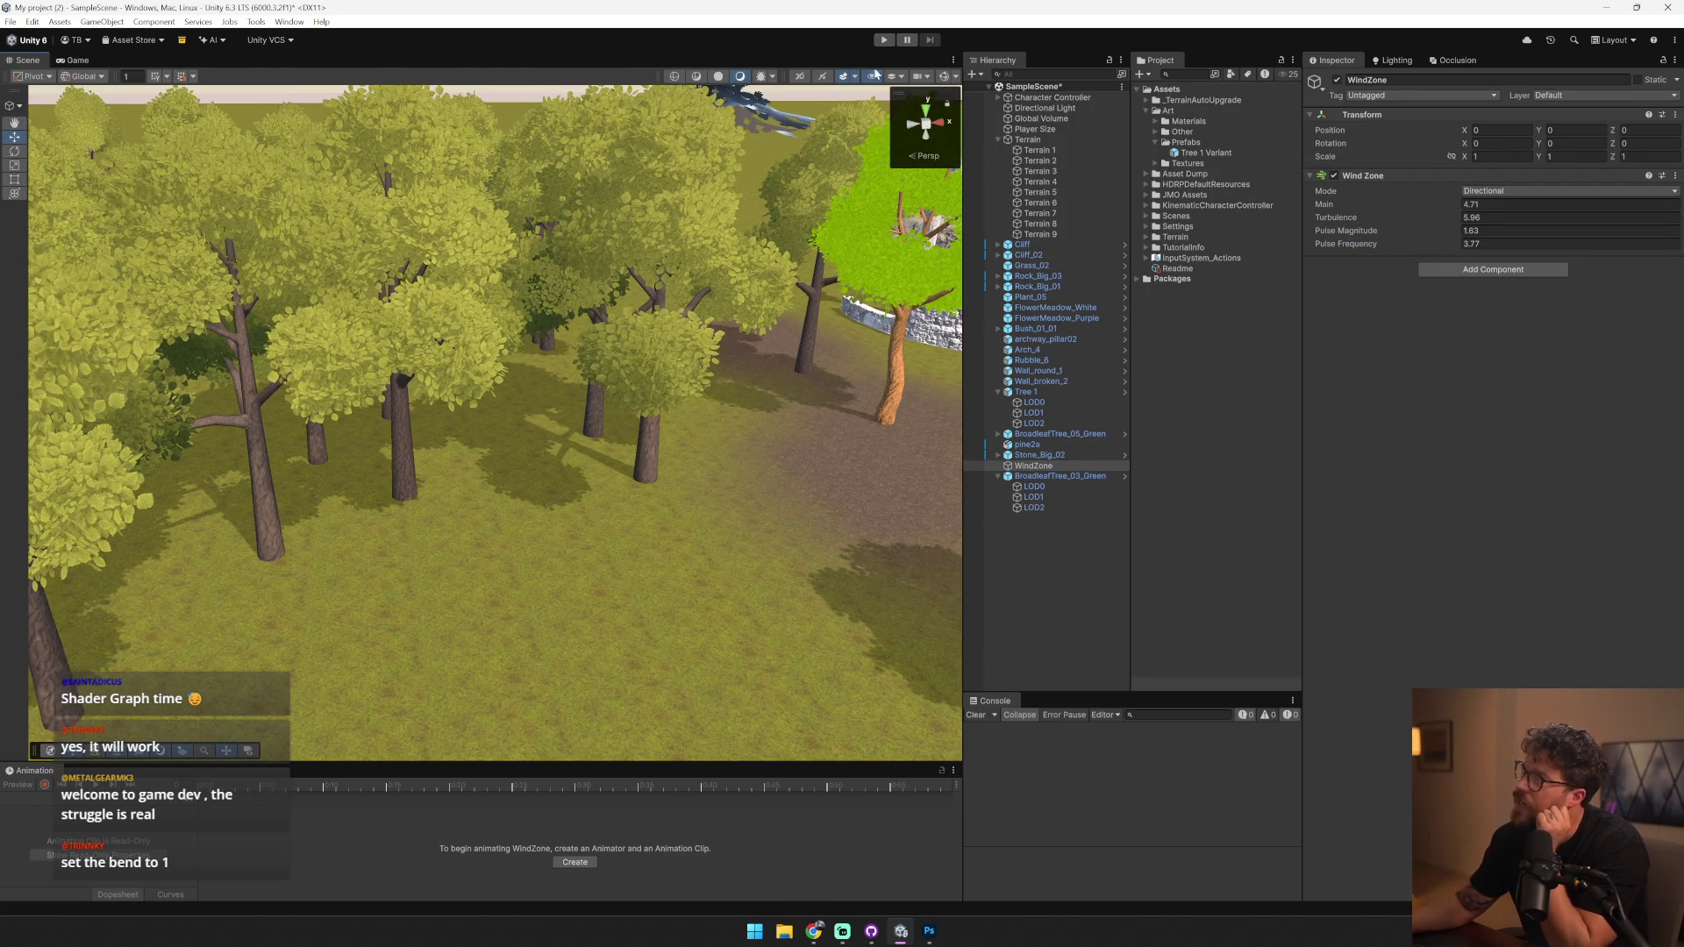
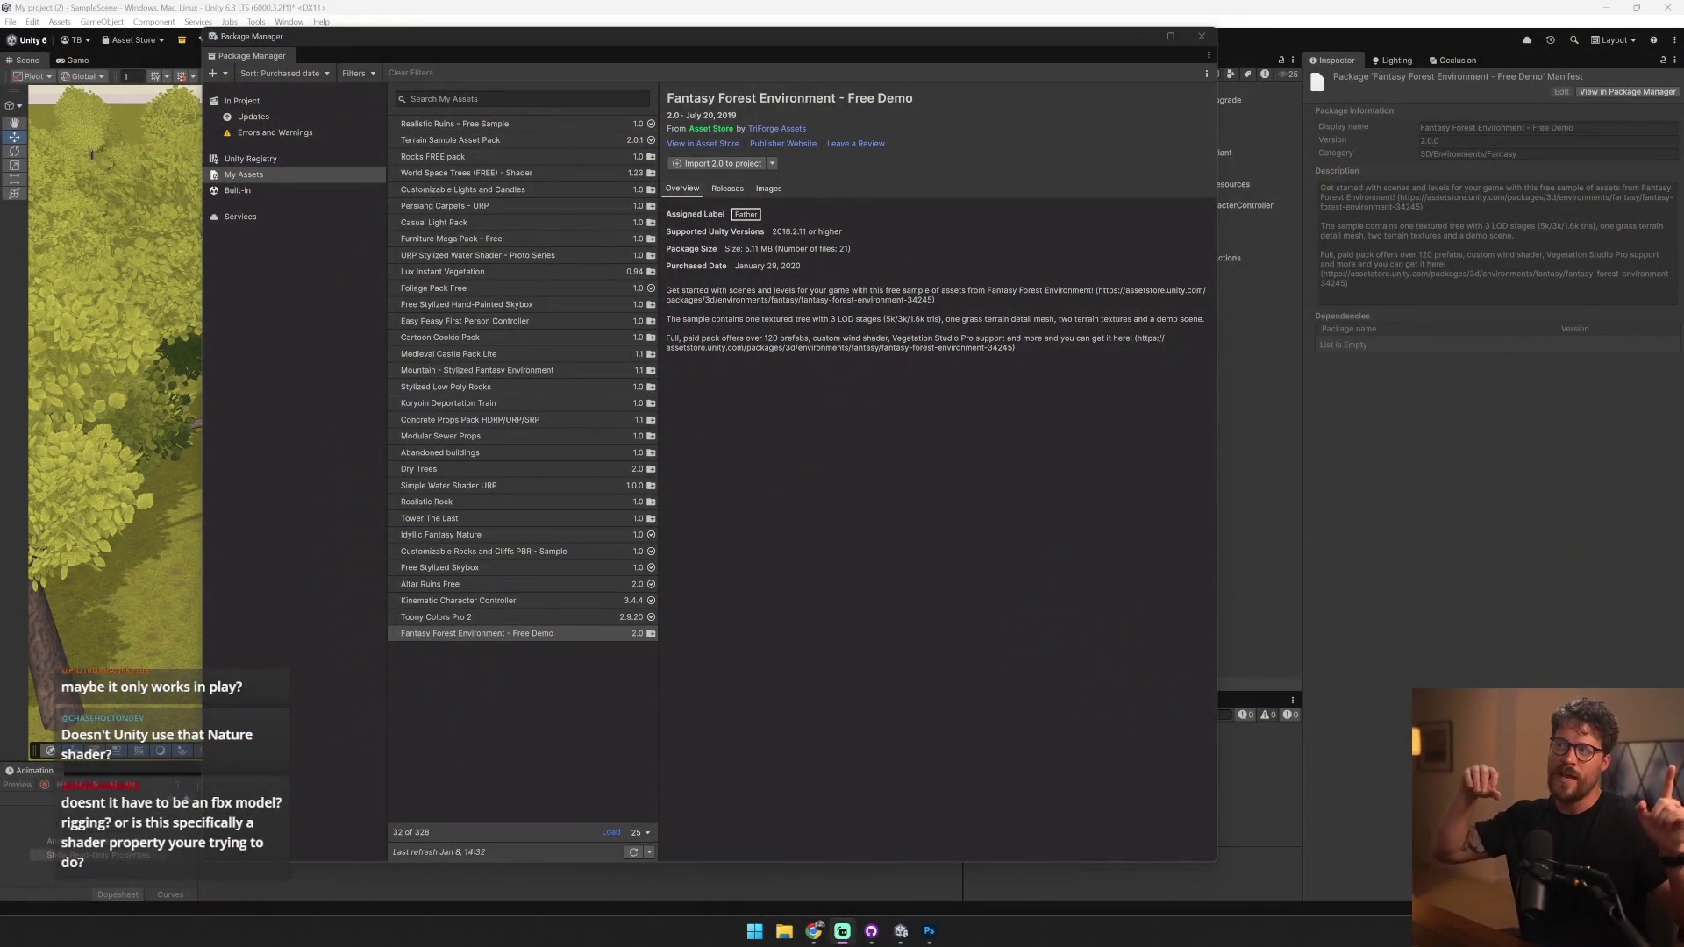
- Import all files of the Fantasy Forest Environment free demo 2.0, then close the Package Manager
left_click(728, 164)
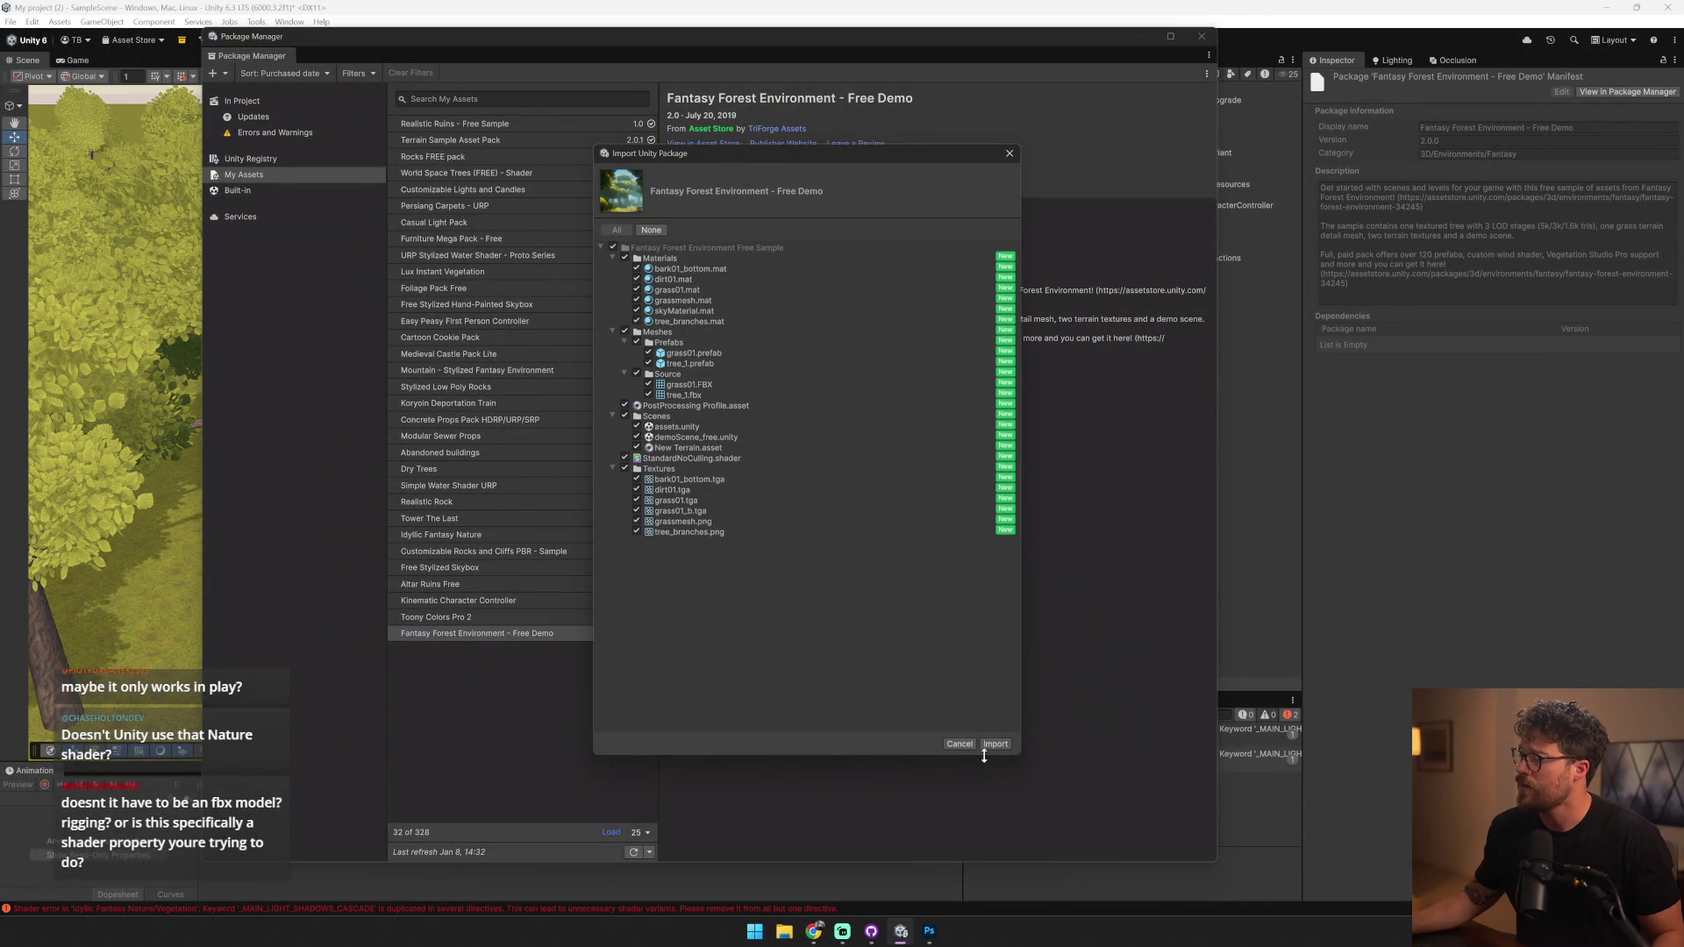
left_click(996, 745)
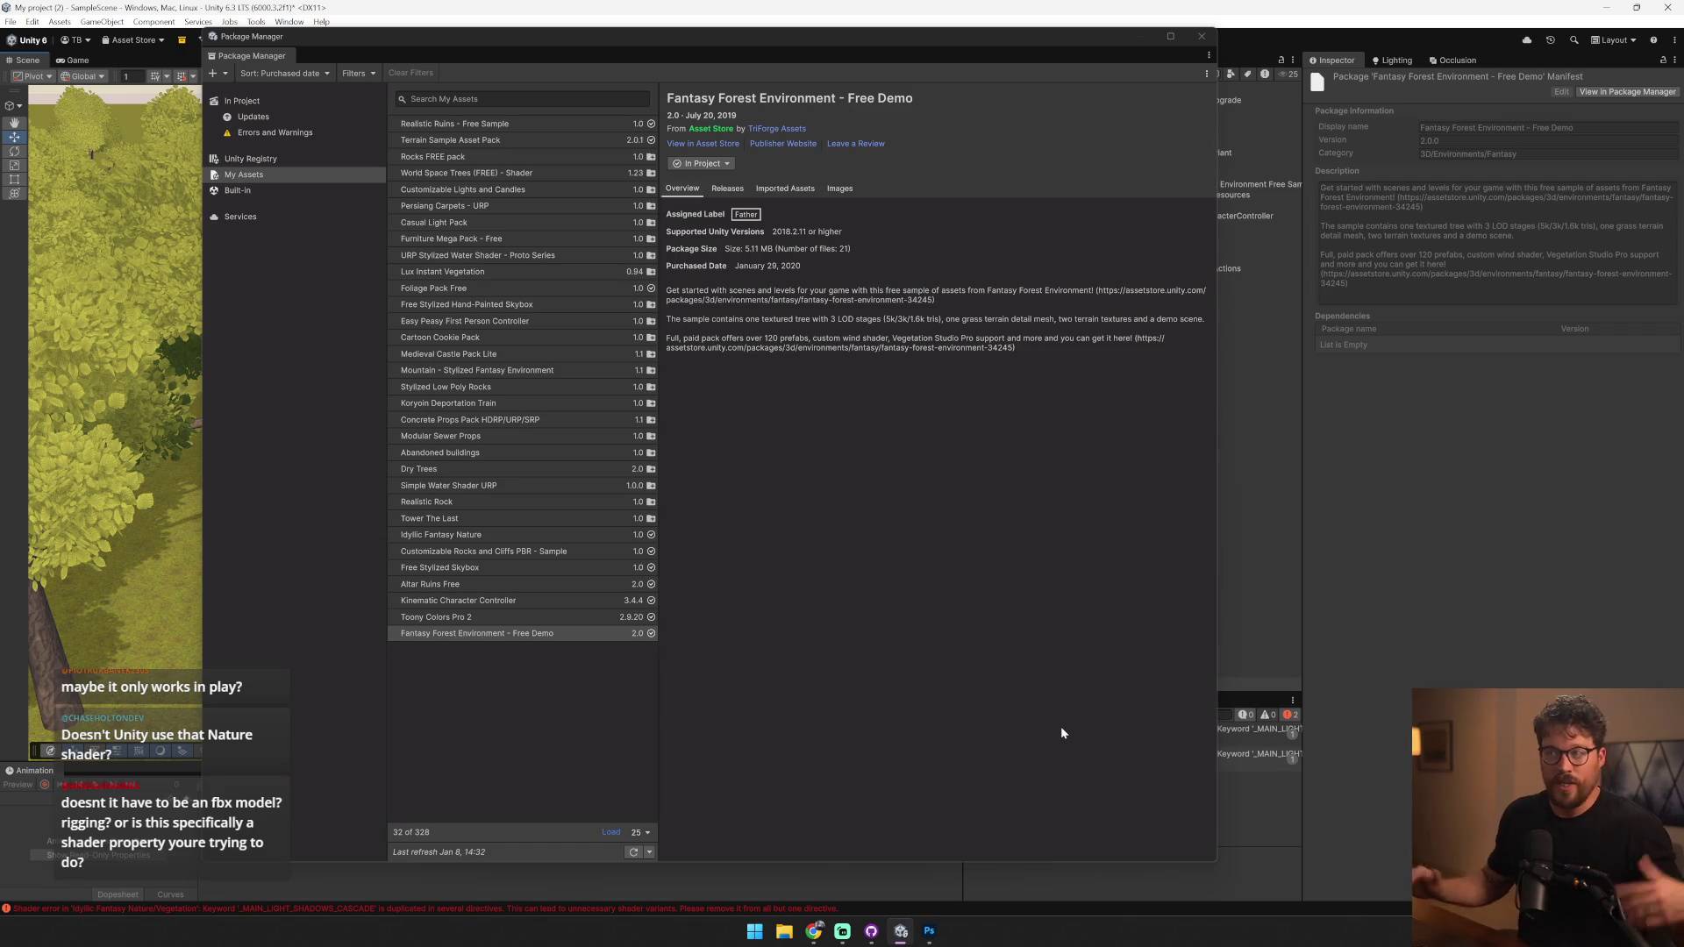
left_click(1201, 39)
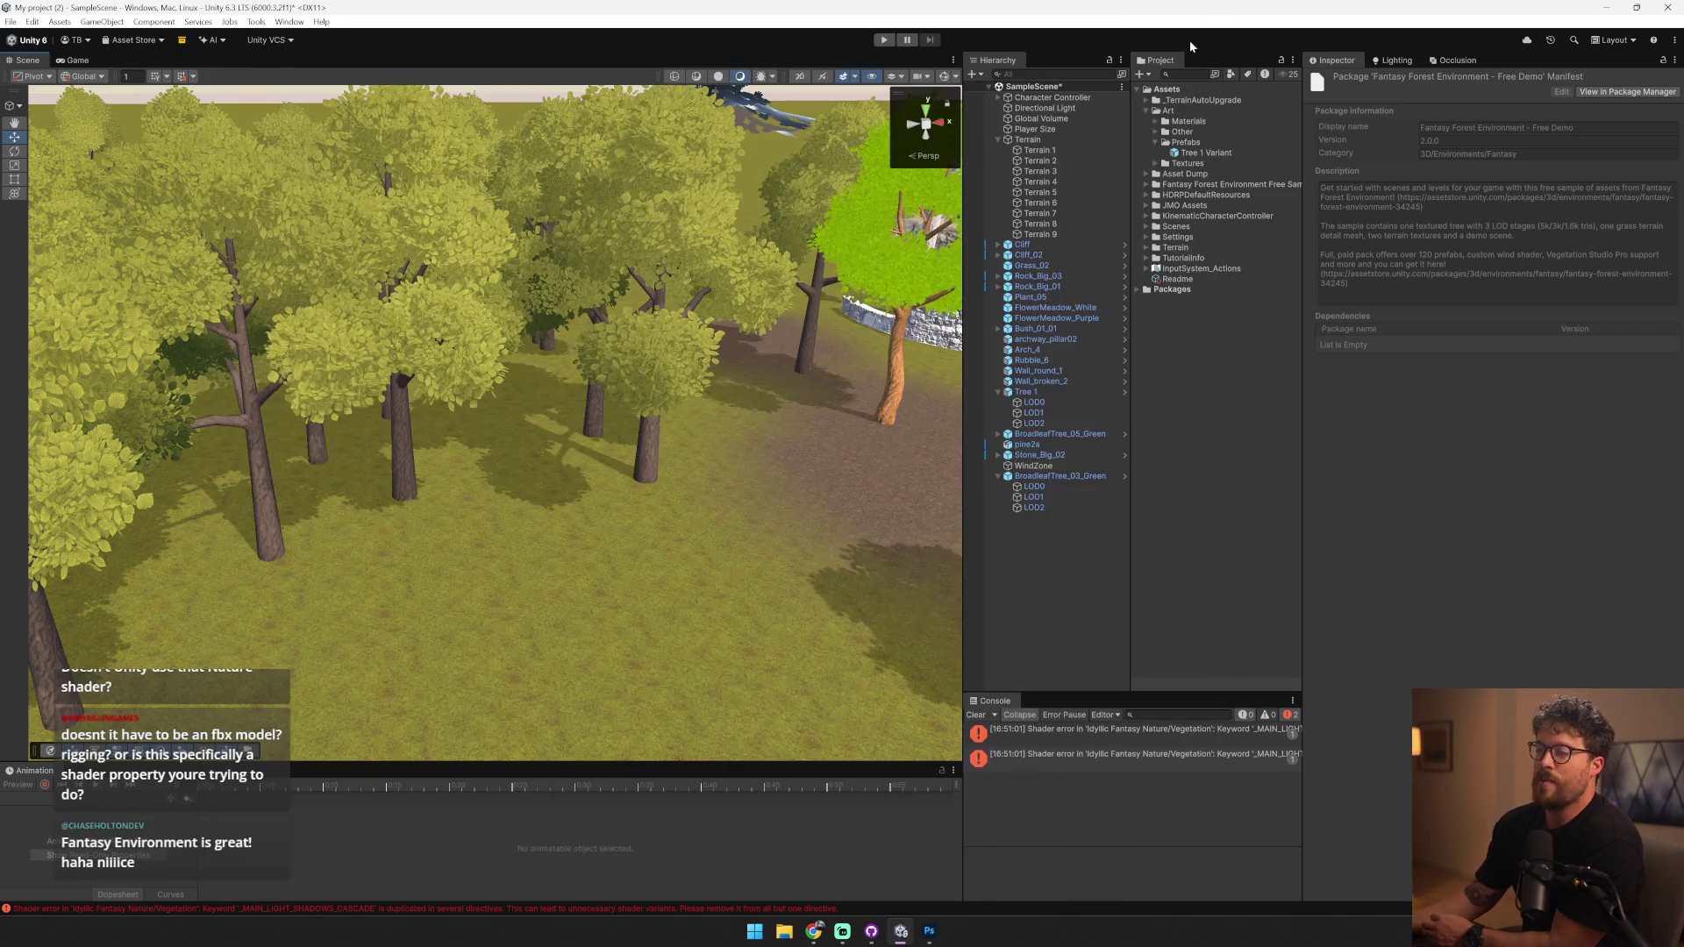
- Move the Fantasy Forest Environment Free Sample folder into Asset Dump
left_click(1145, 187)
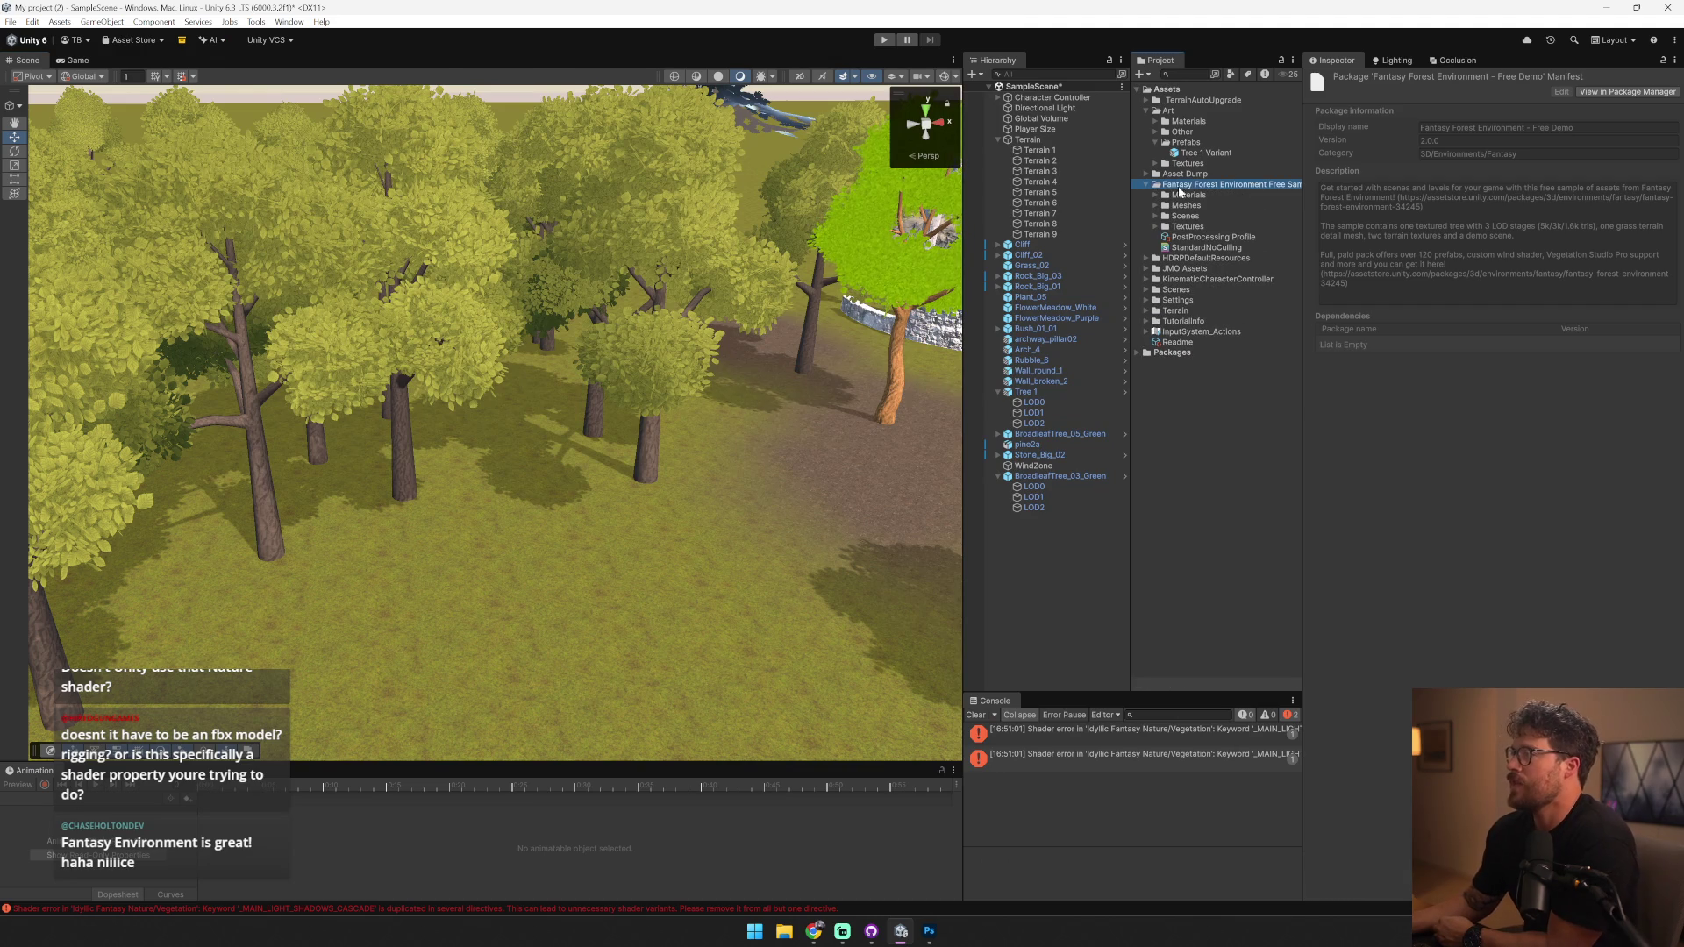
left_click_drag(1197, 184, 1196, 121)
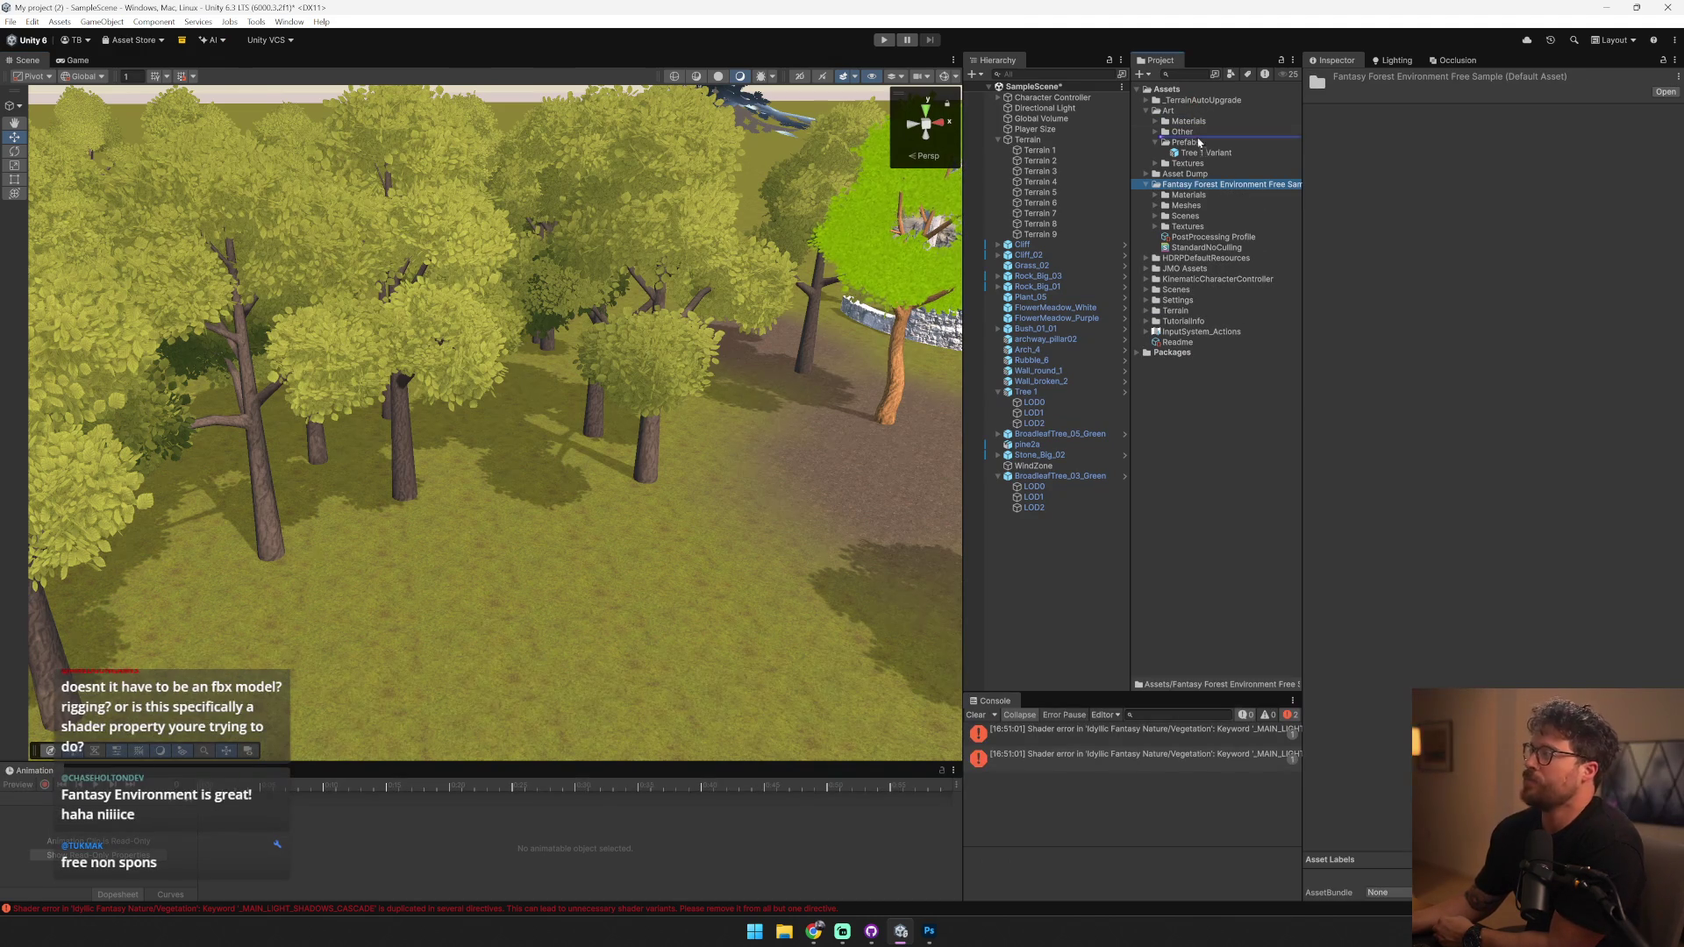
left_click_drag(1188, 174, 1186, 175)
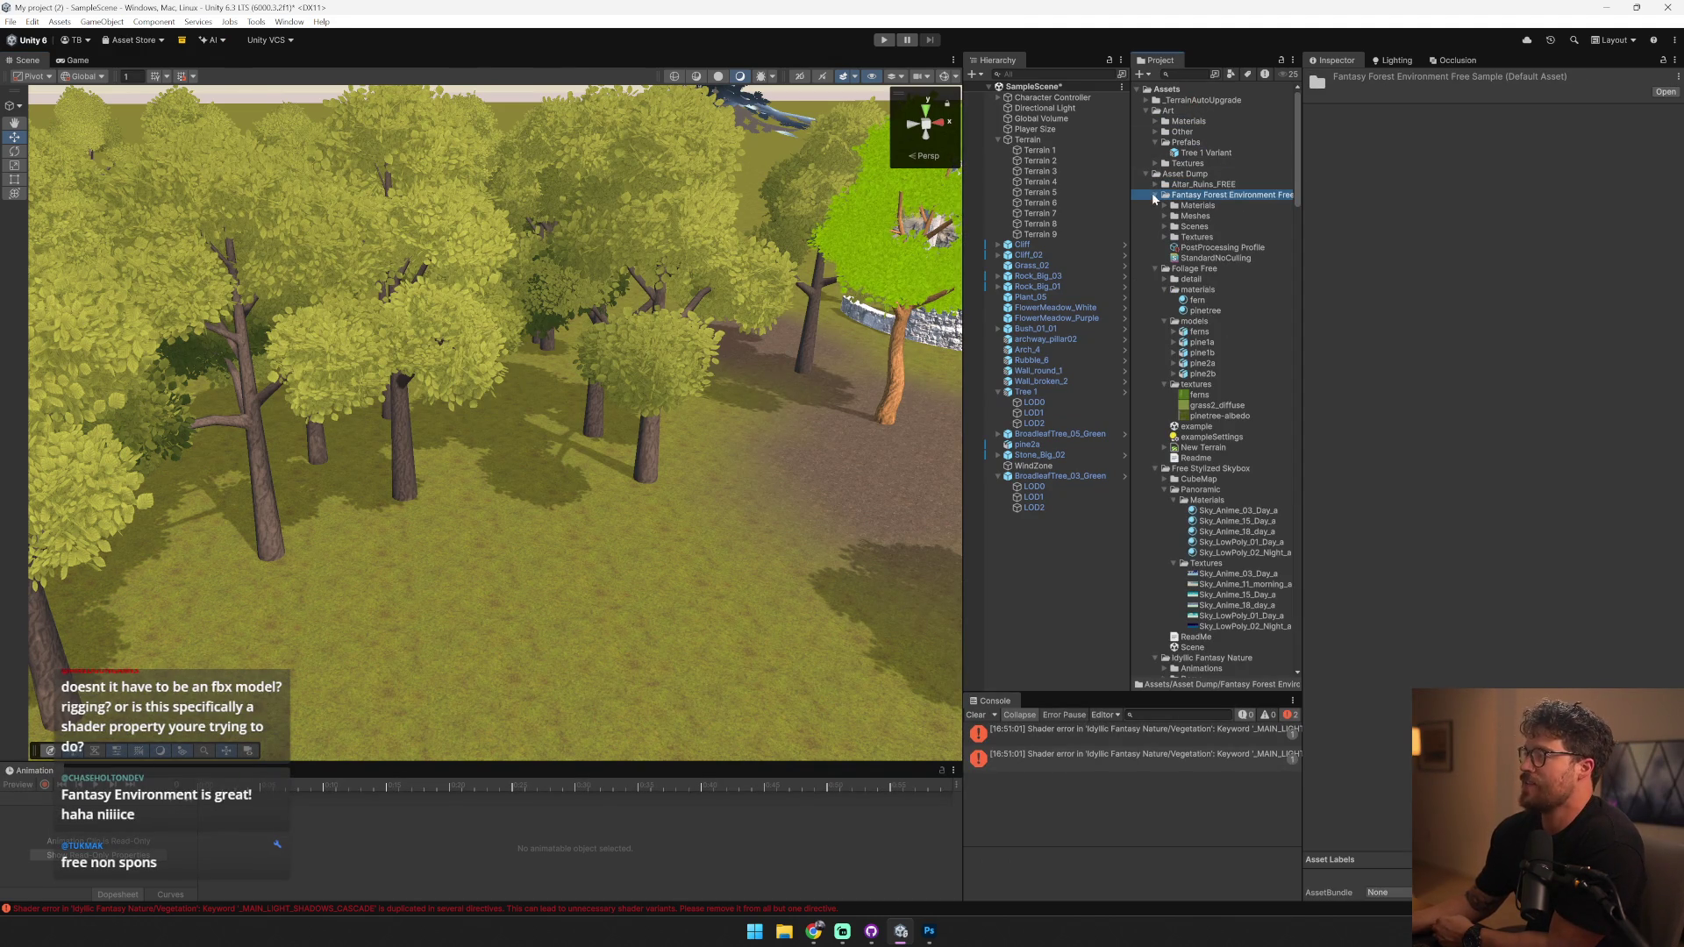
- Expand the sample's subfolders and inspect its materials, tree_branches shader, textures and meshes
left_click(1164, 226)
left_click(1164, 215)
left_click(1164, 205)
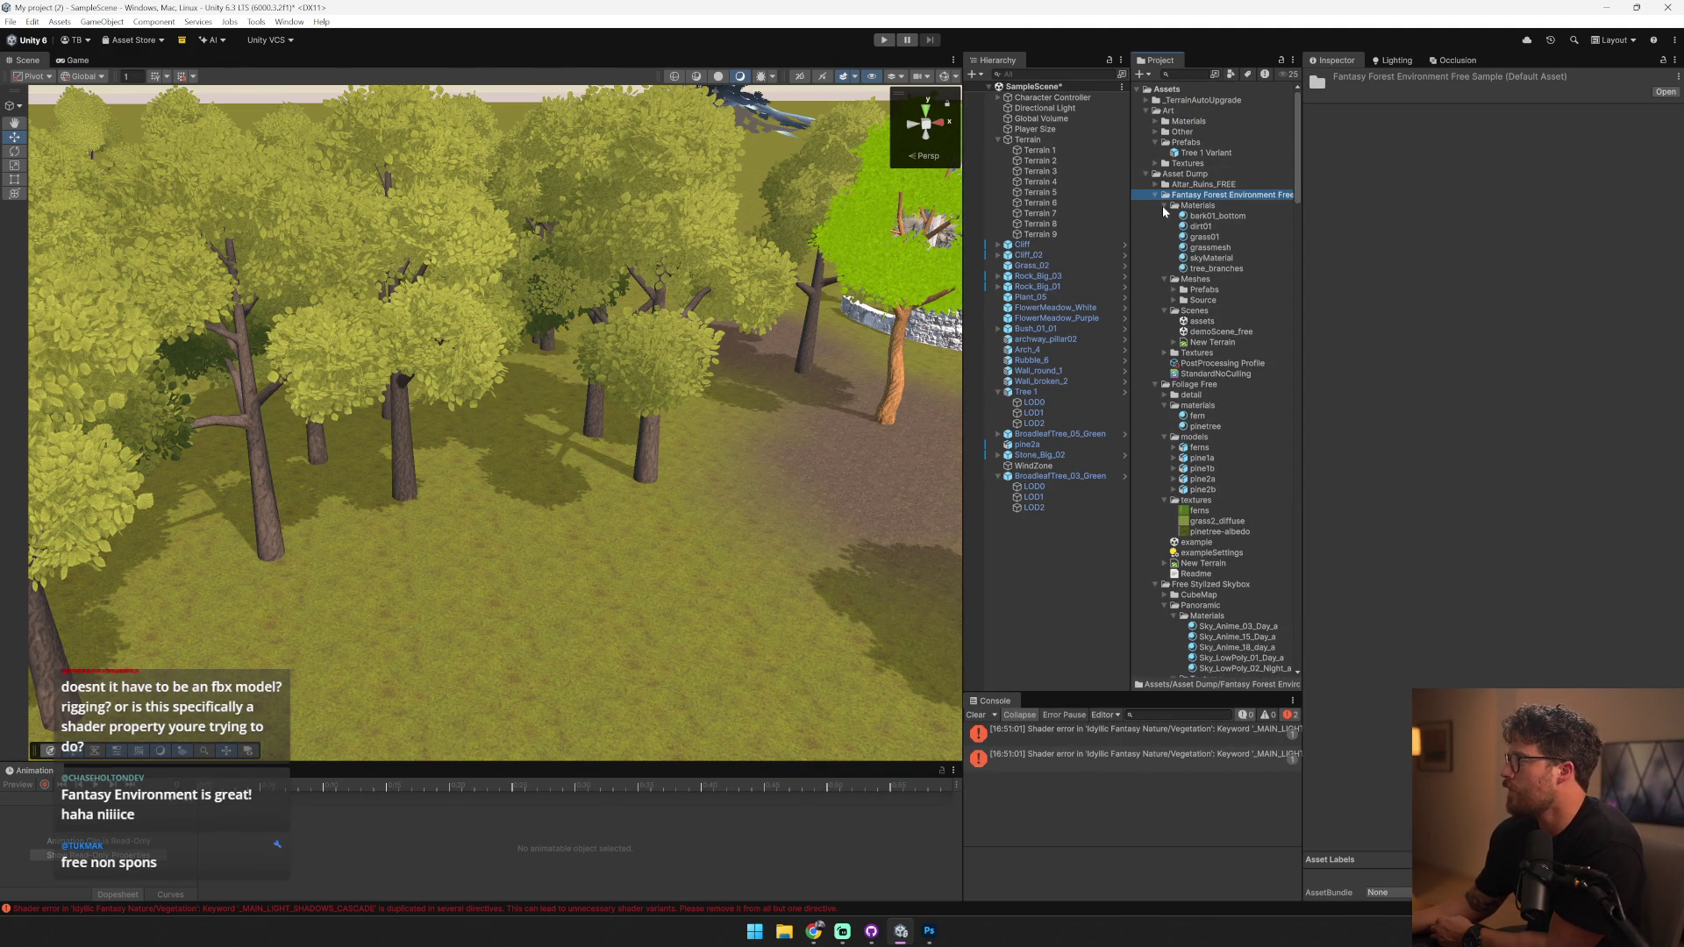
left_click(1200, 226)
left_click(1205, 237)
left_click(1209, 248)
left_click(1213, 268)
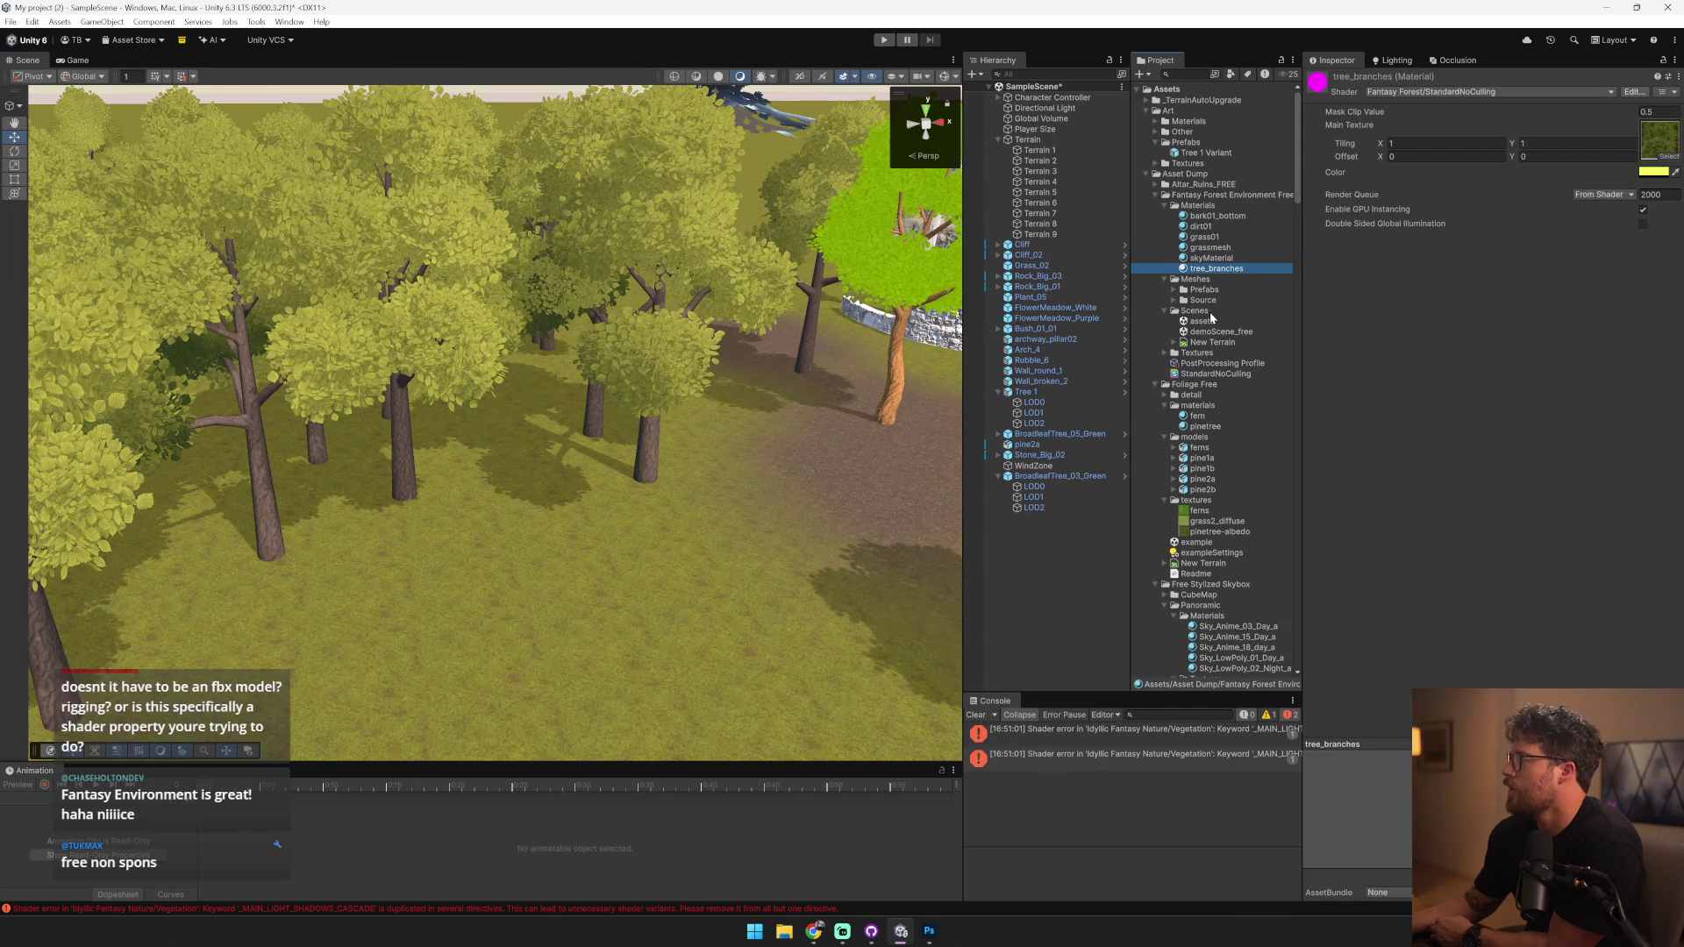
left_click(1165, 354)
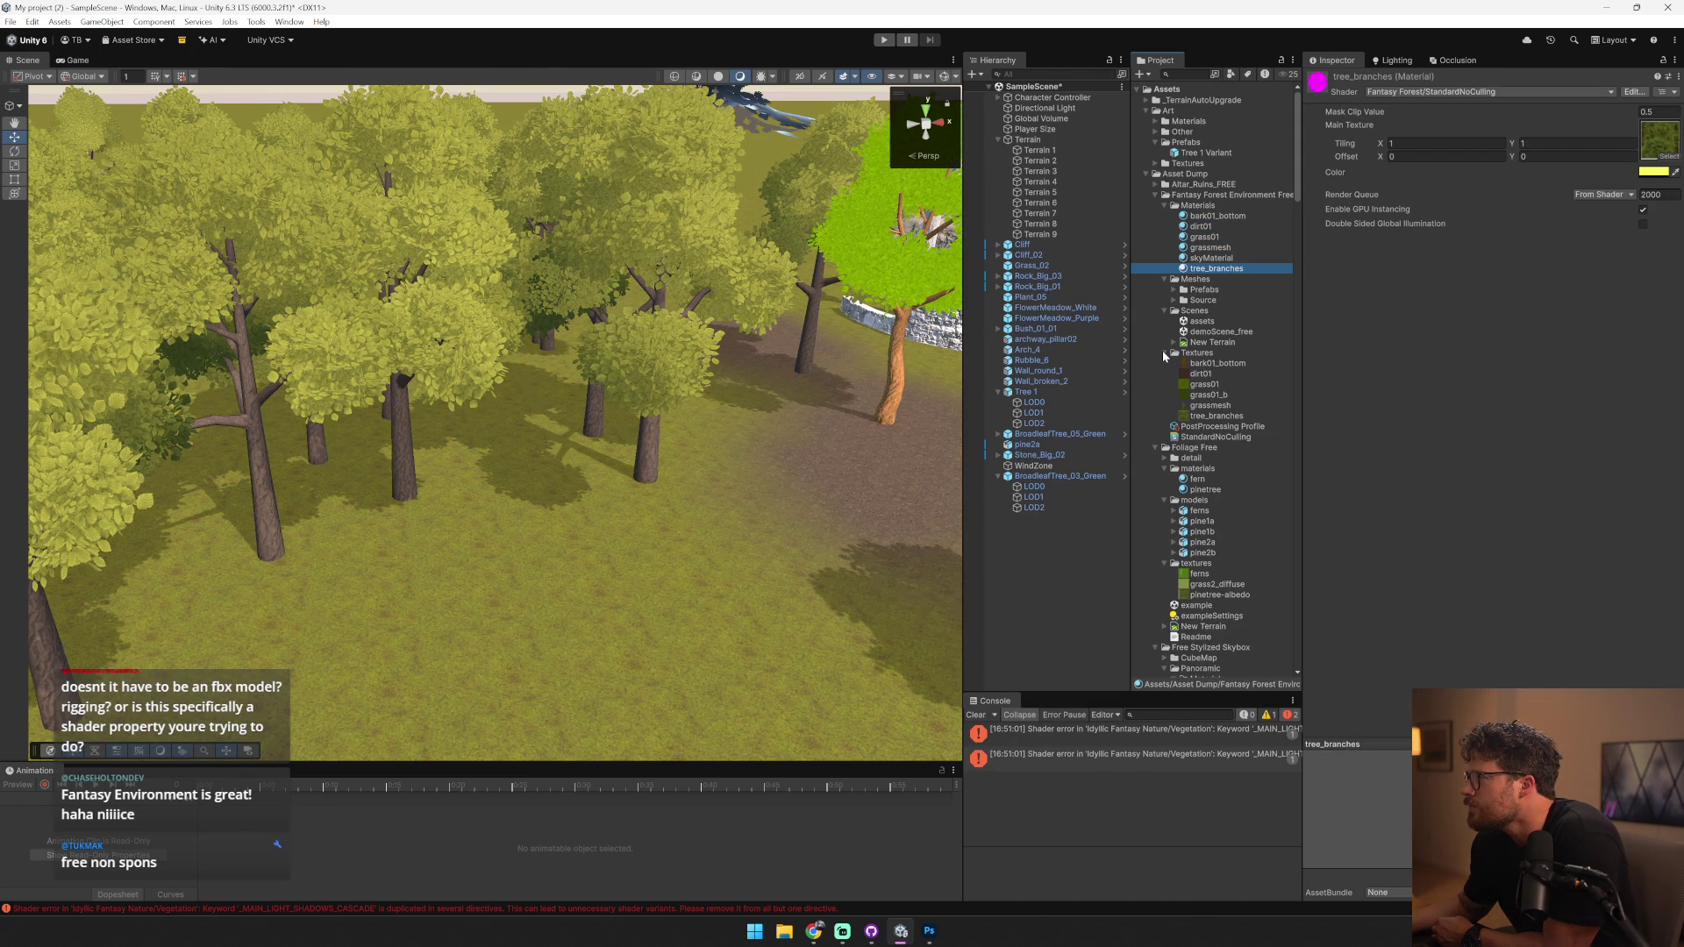
left_click(1174, 301)
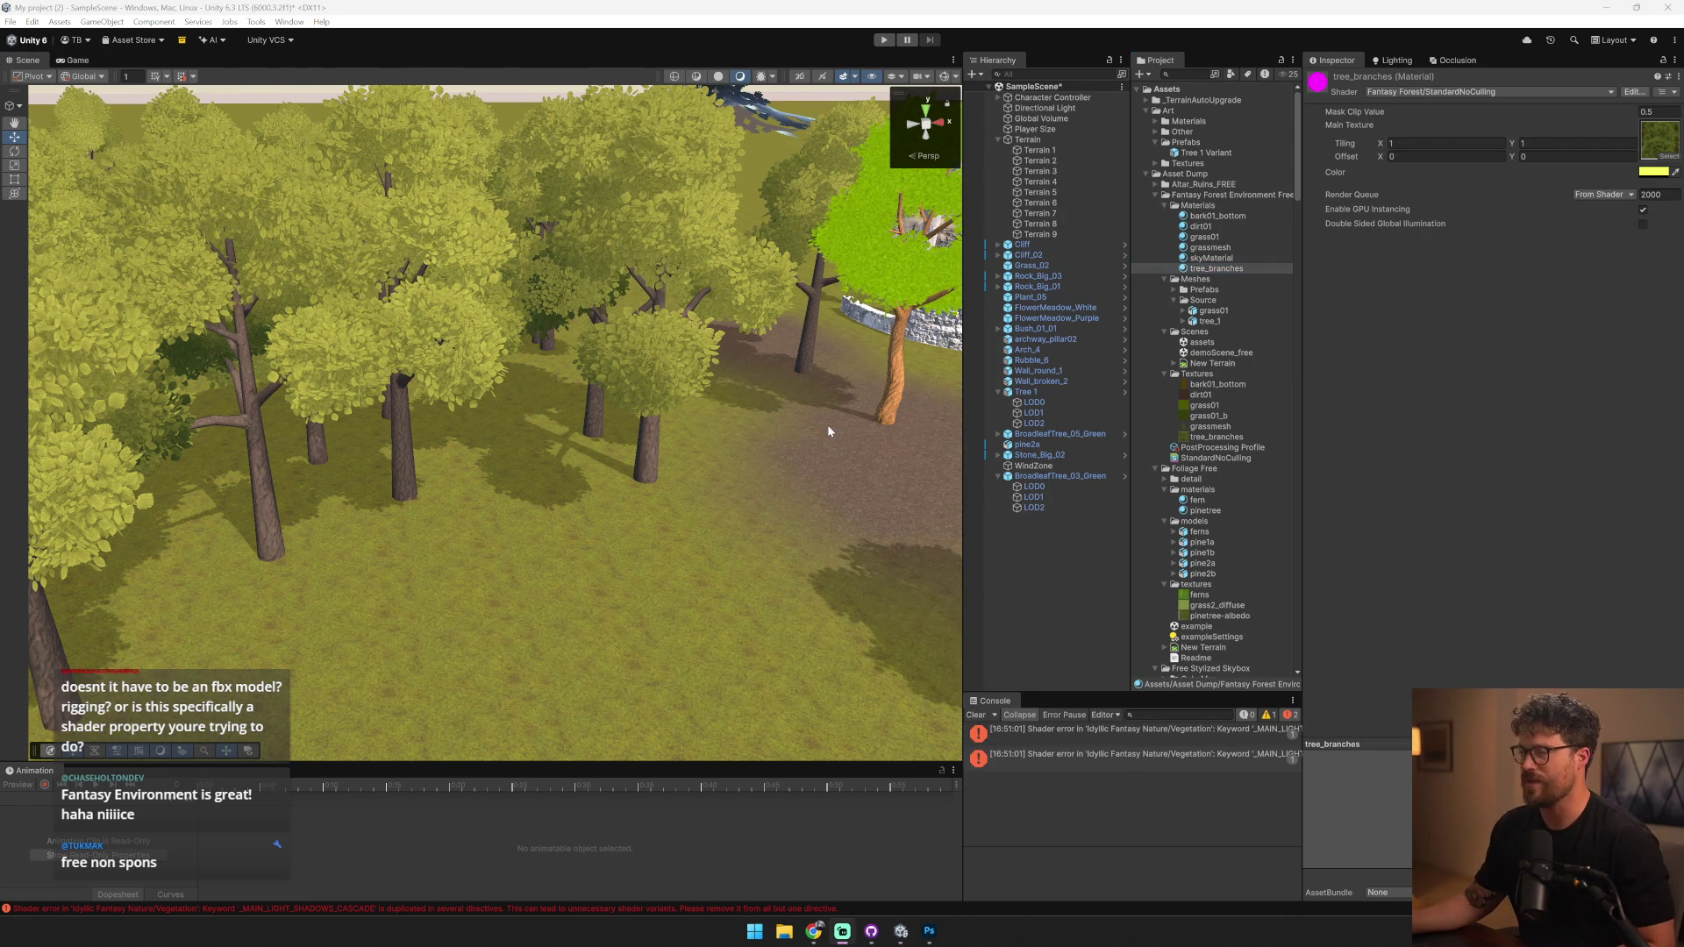
key("alt+Tab")
scroll(577, 667, "down", 10)
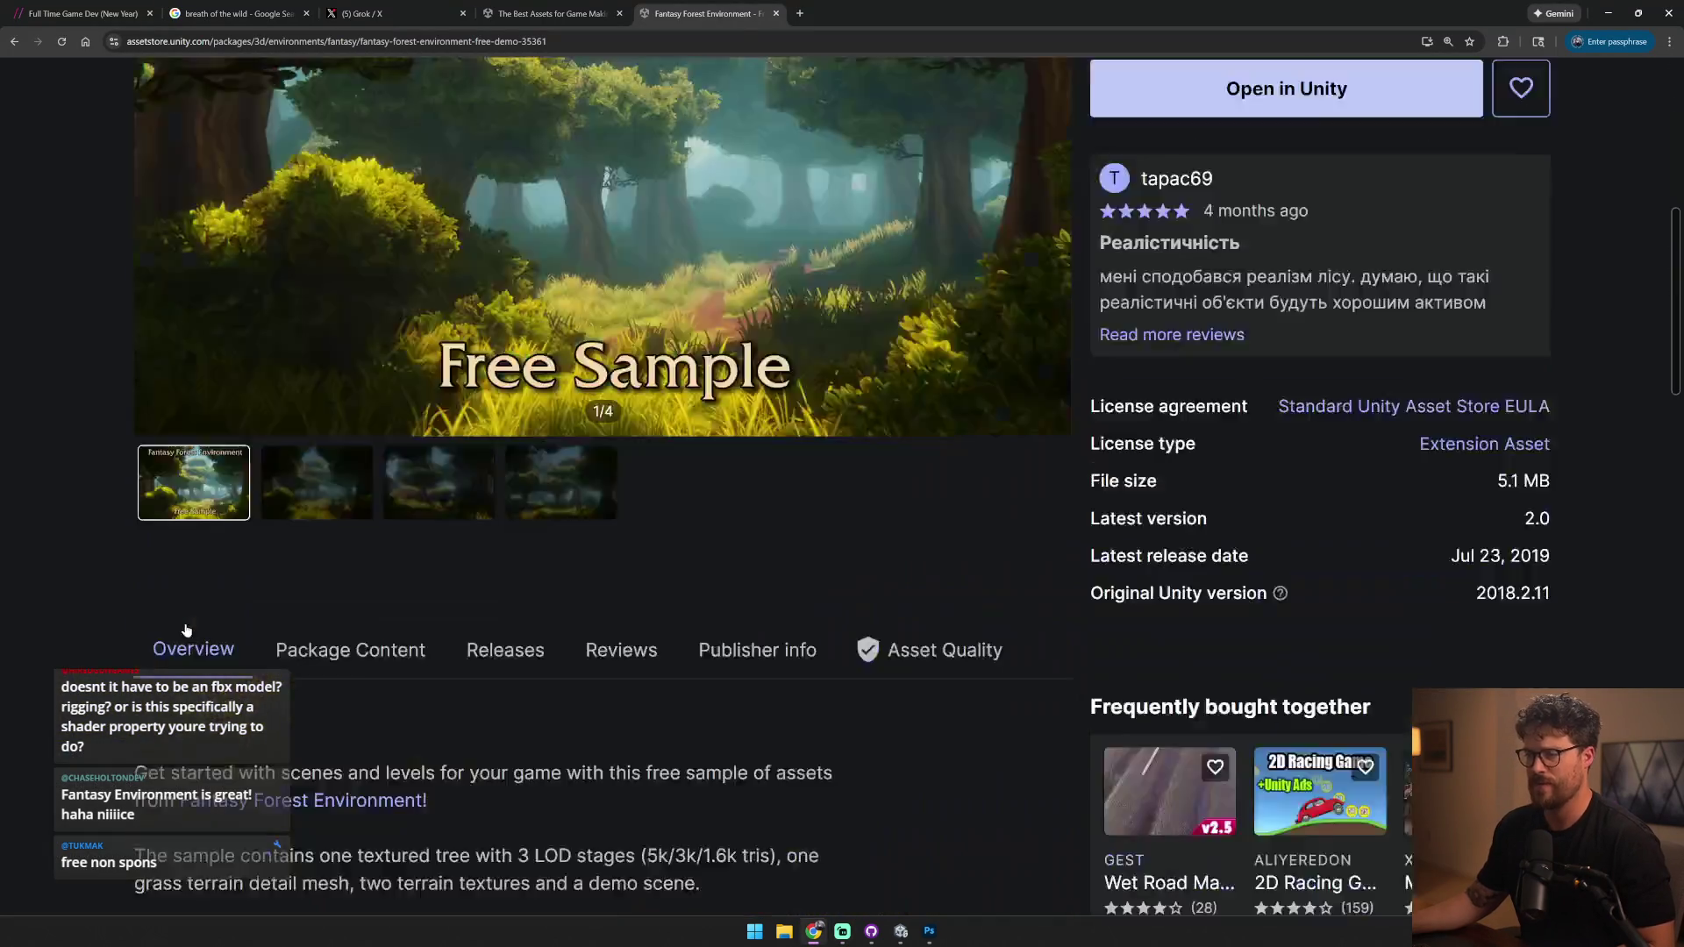
- Look through the demo's store Reviews, Releases and Overview sections, then return to Unity
left_click(621, 281)
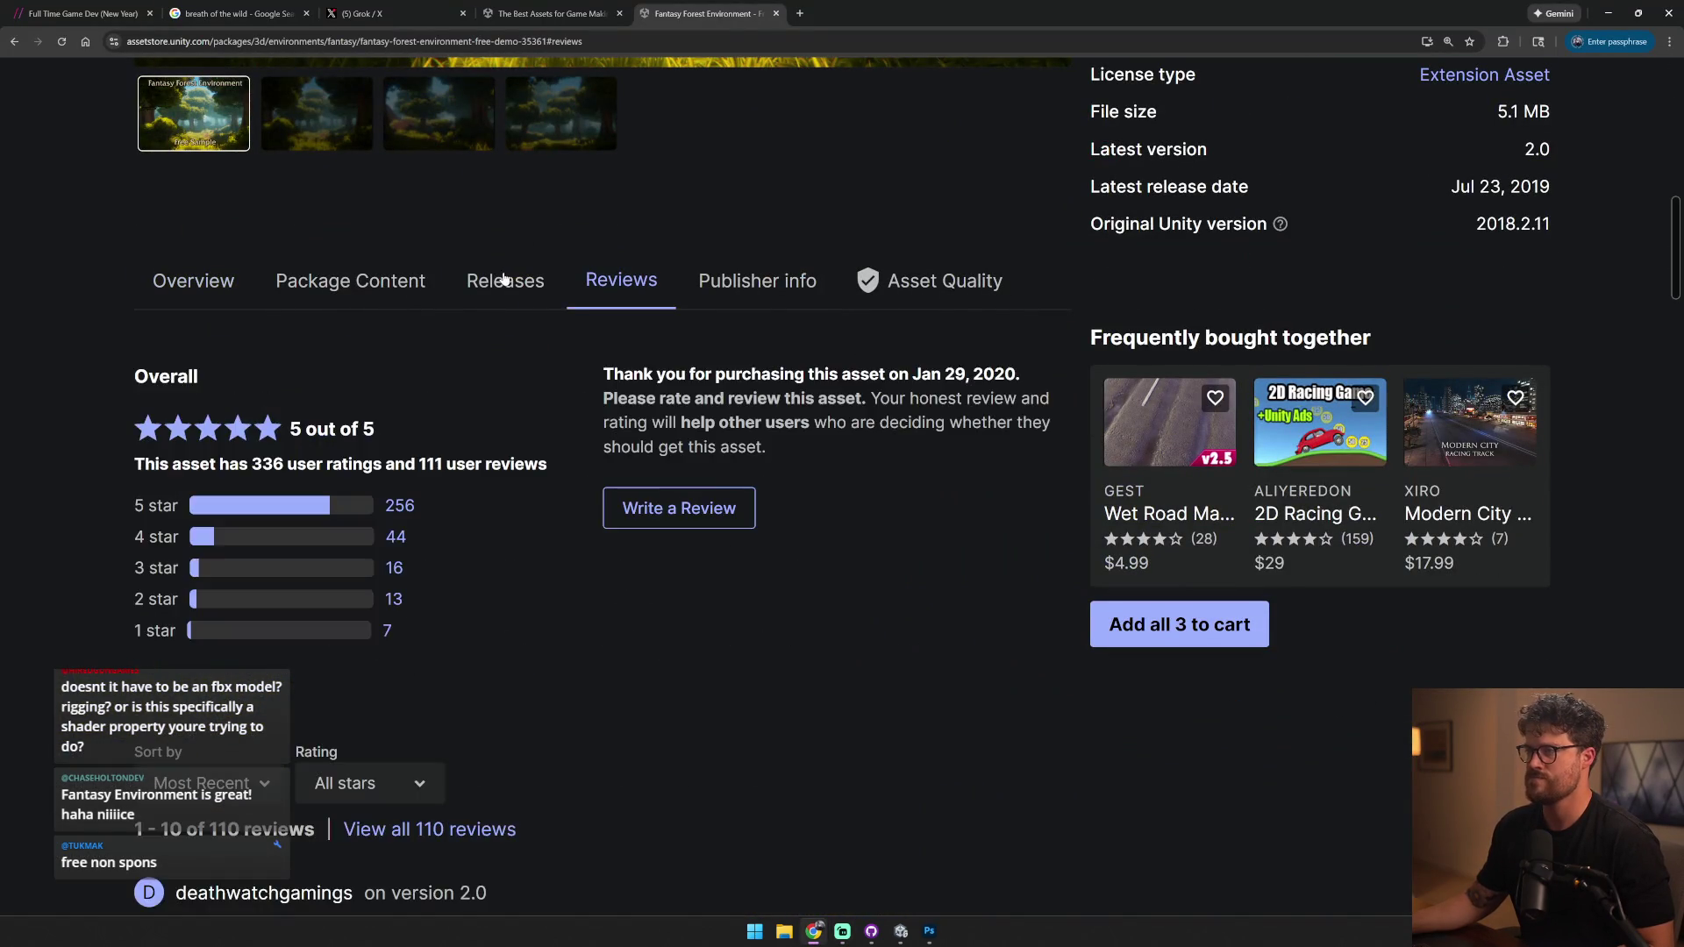
left_click(506, 279)
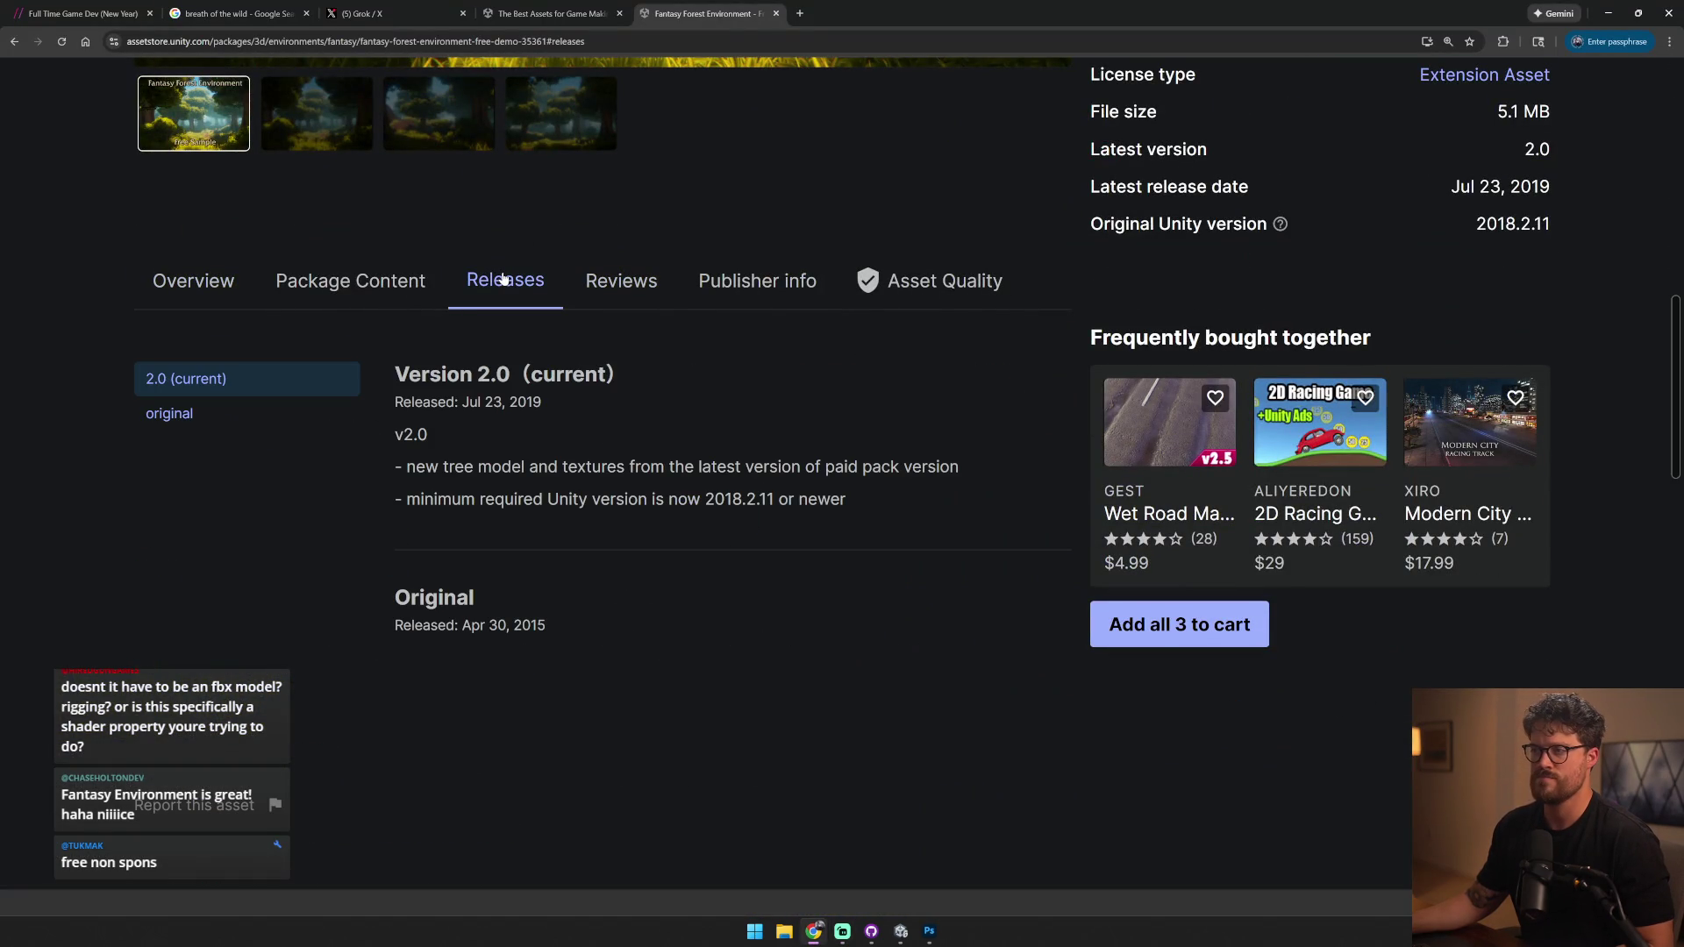
left_click(194, 282)
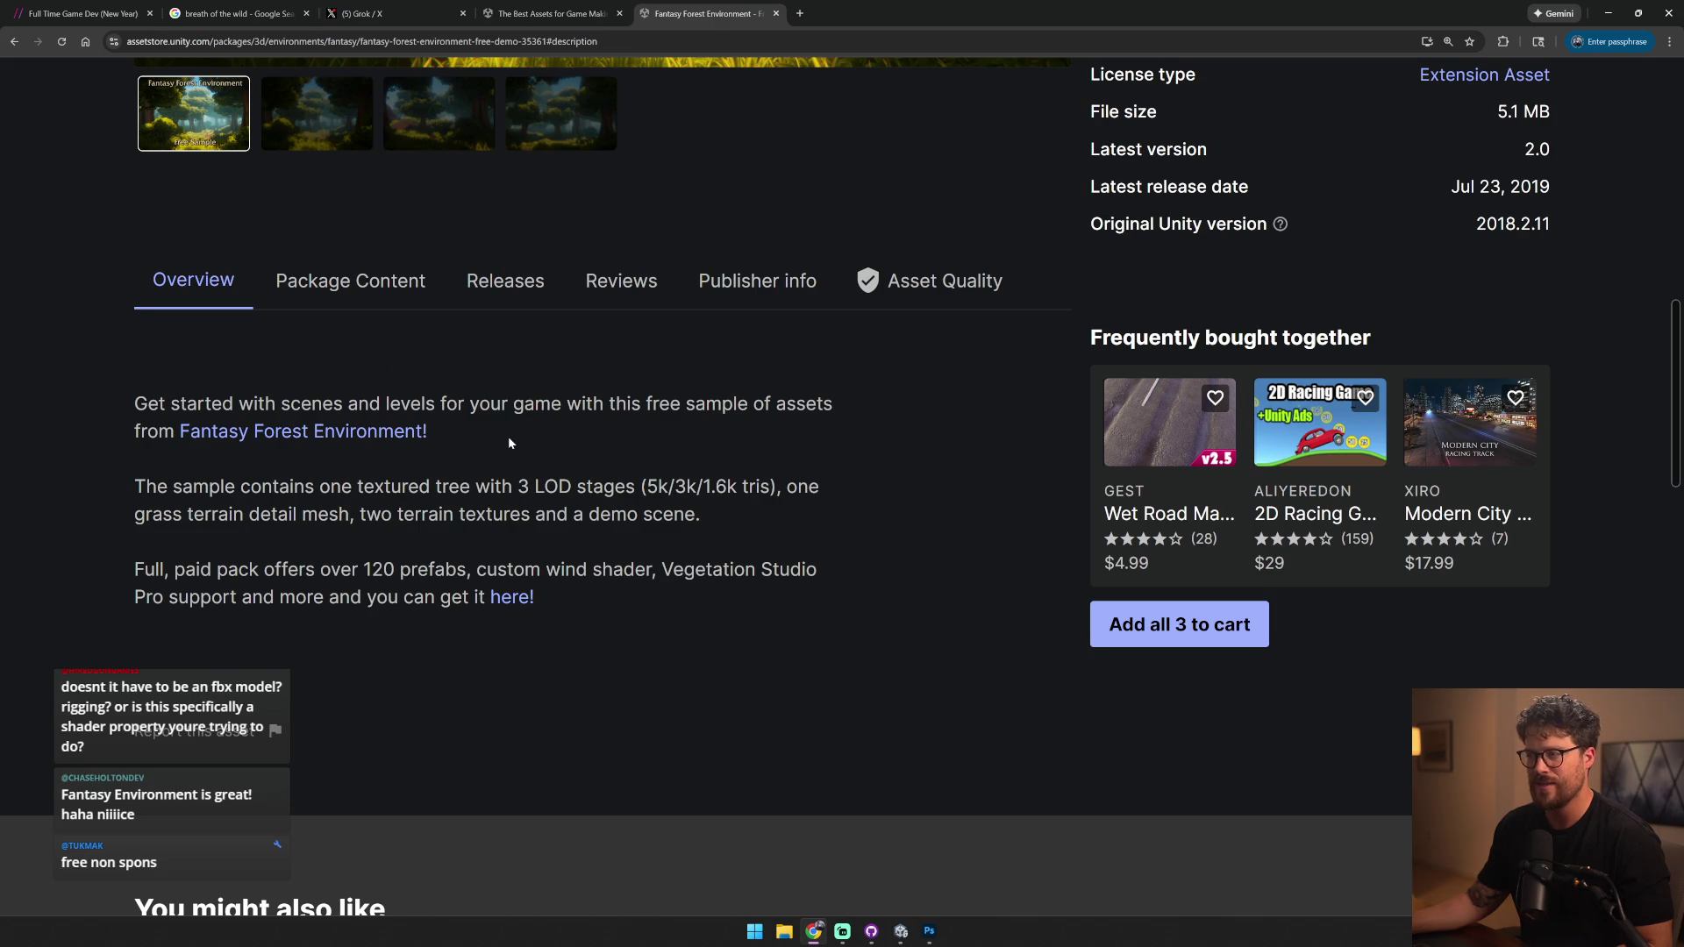
key("alt+Tab")
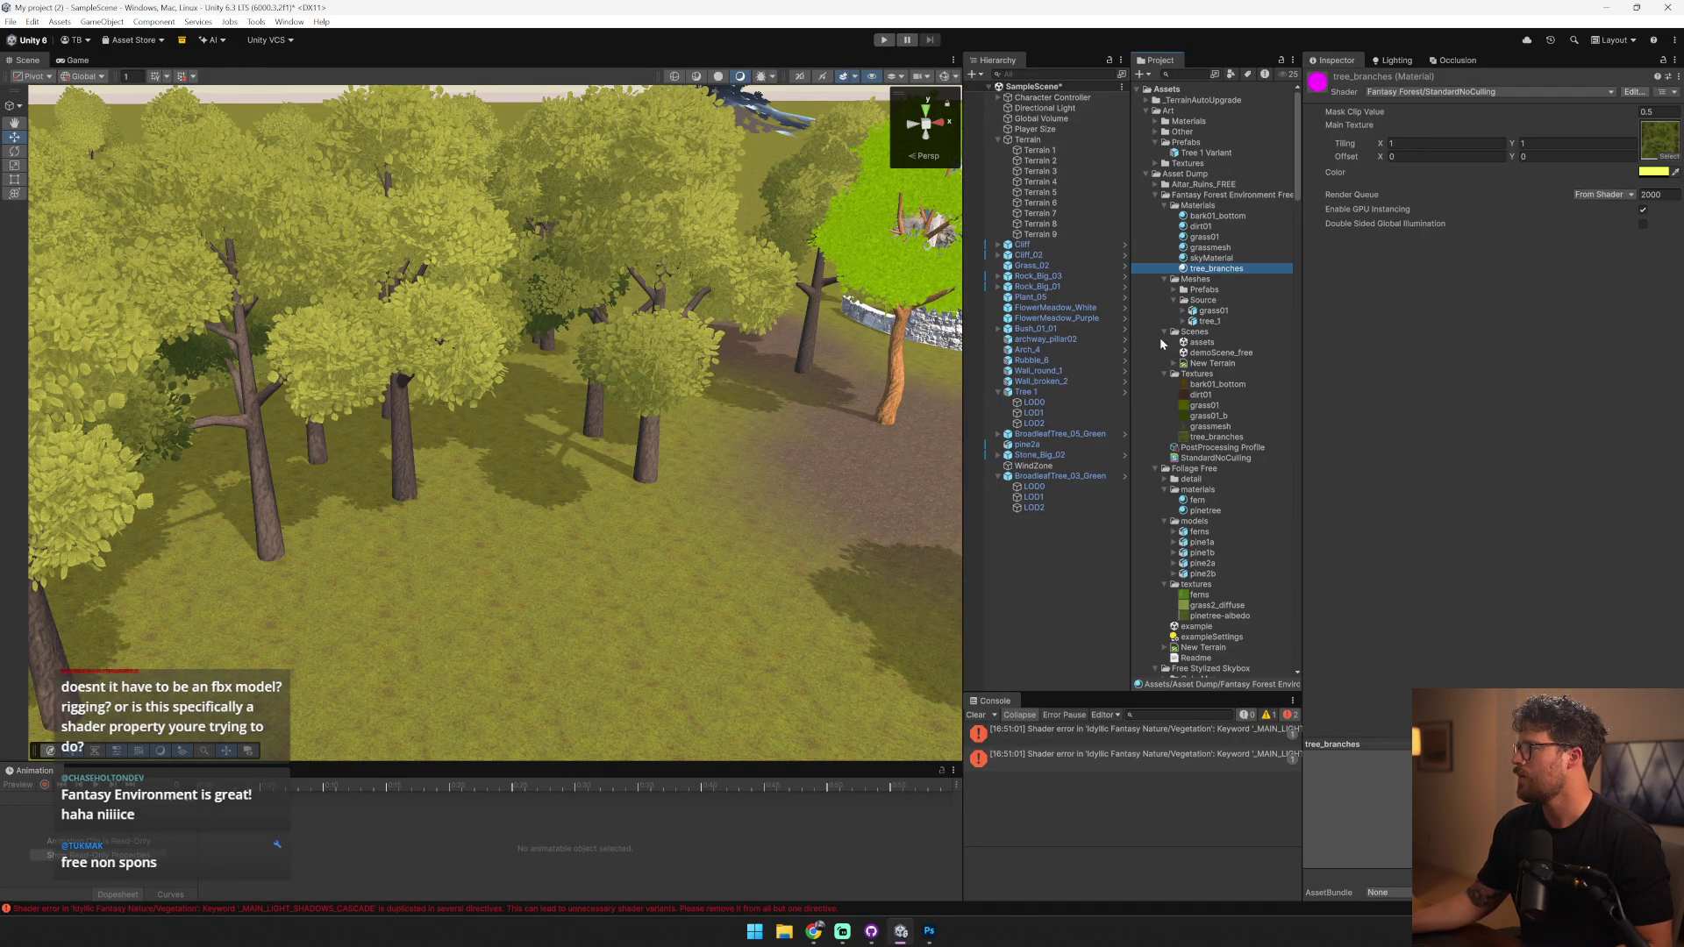
- Place the demo's tree_1 prefab from Meshes > Prefabs into the forest scene
left_click(1156, 185)
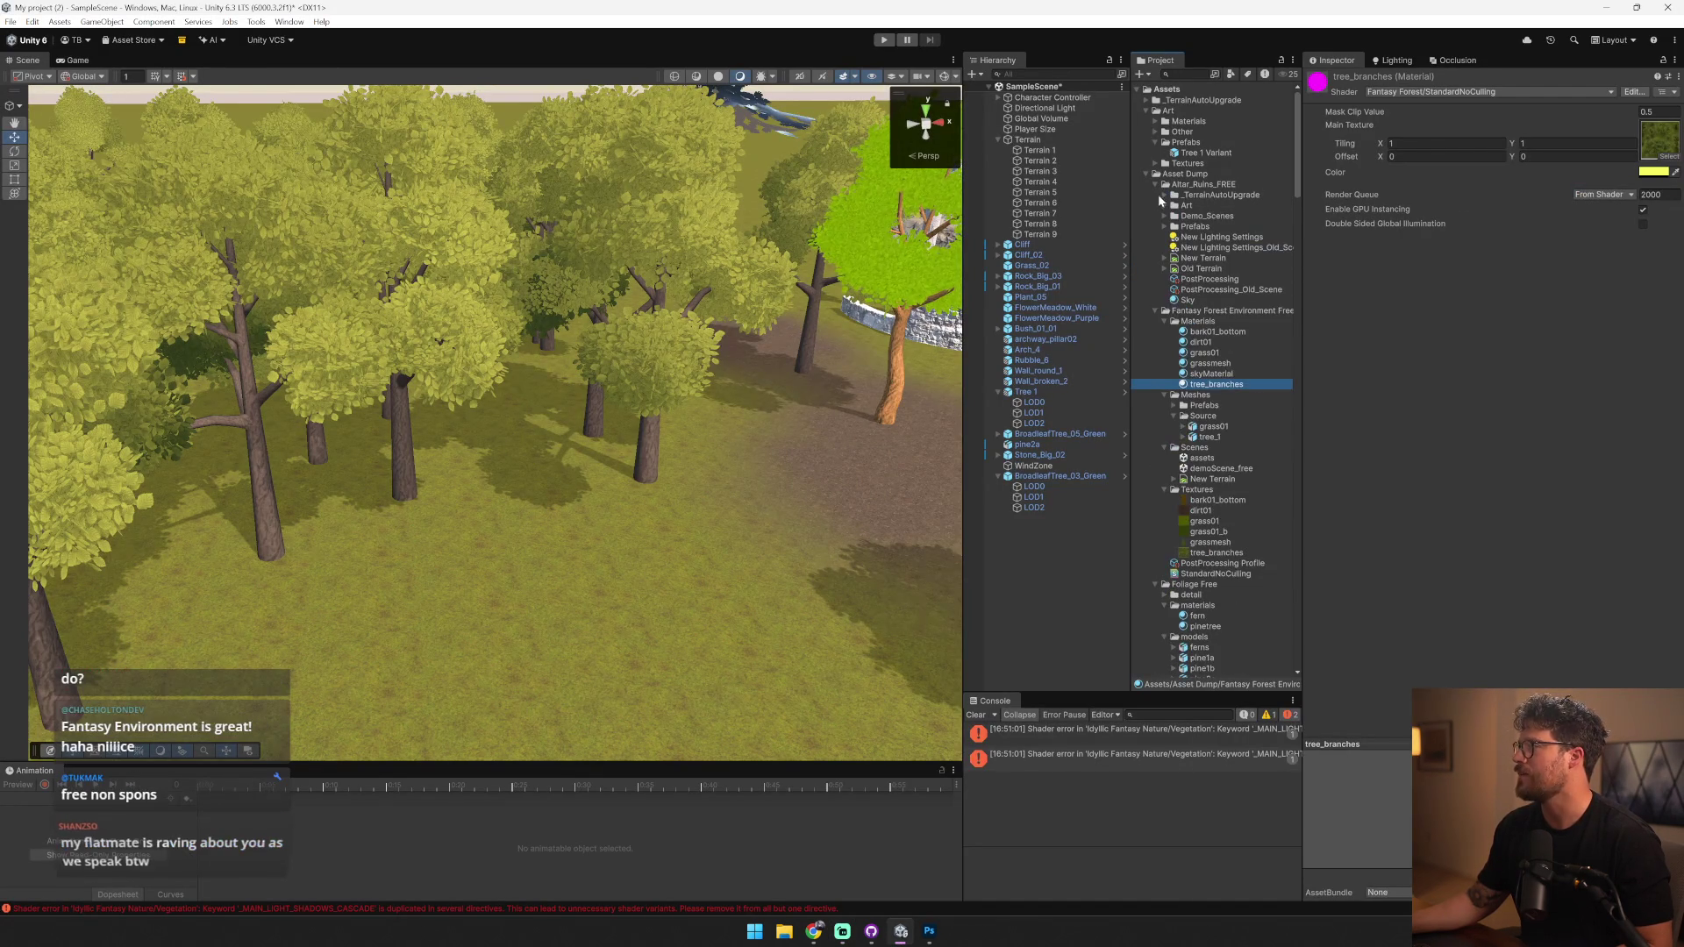
left_click(1163, 206)
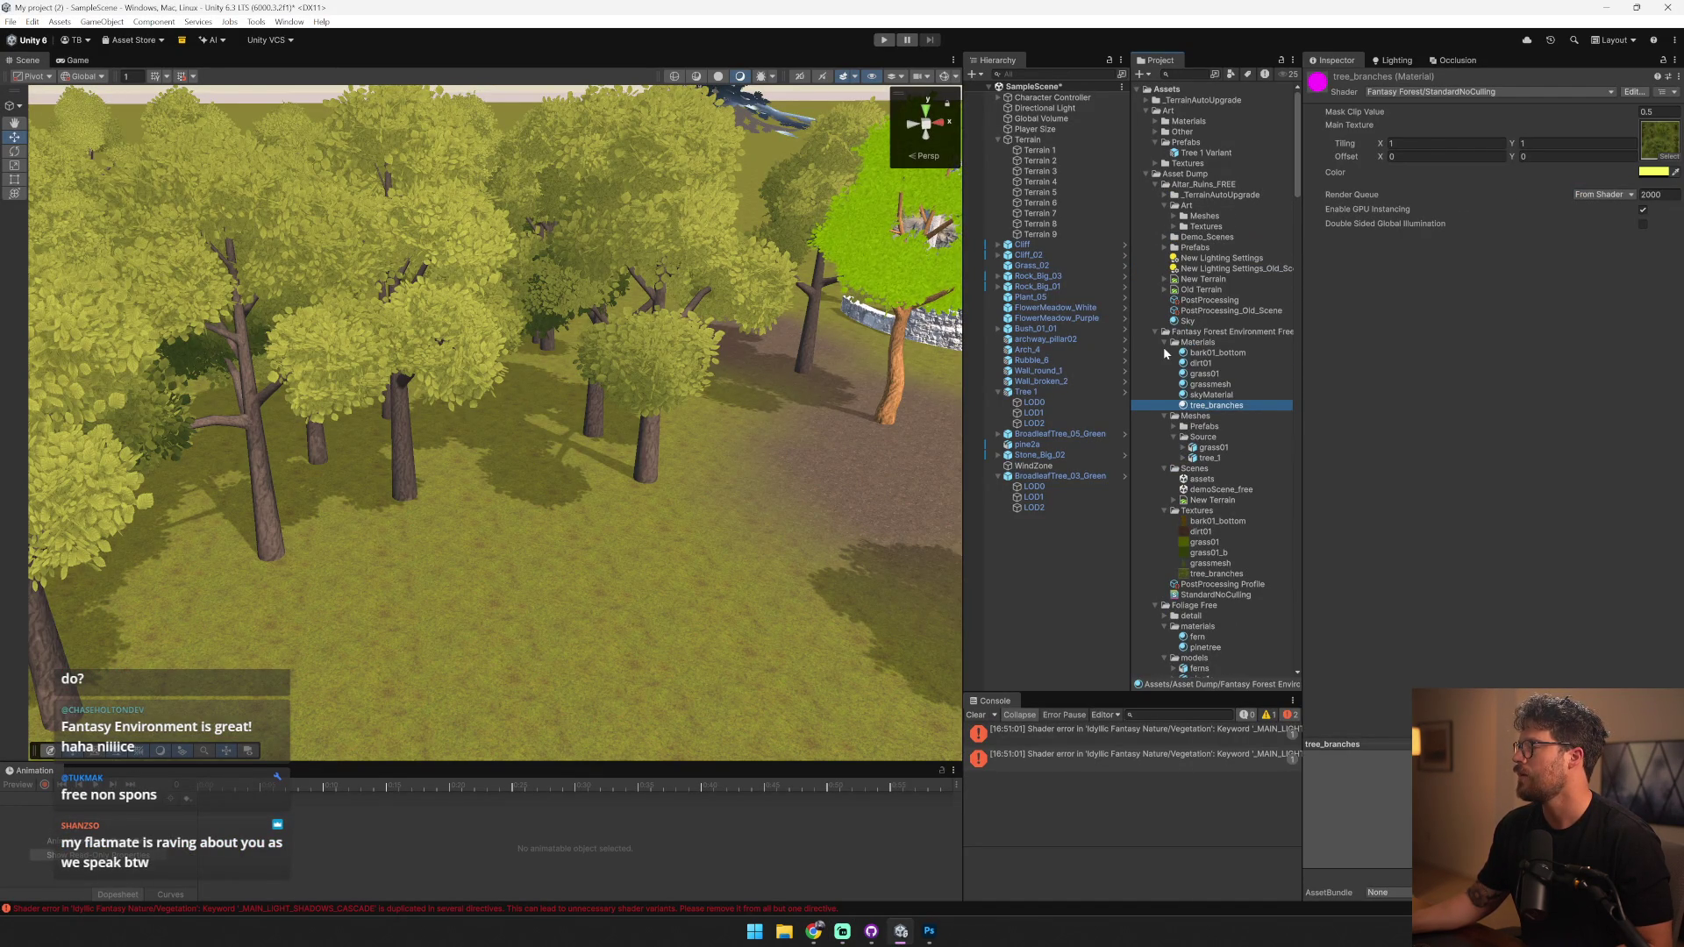
scroll(1237, 398, "down", 2)
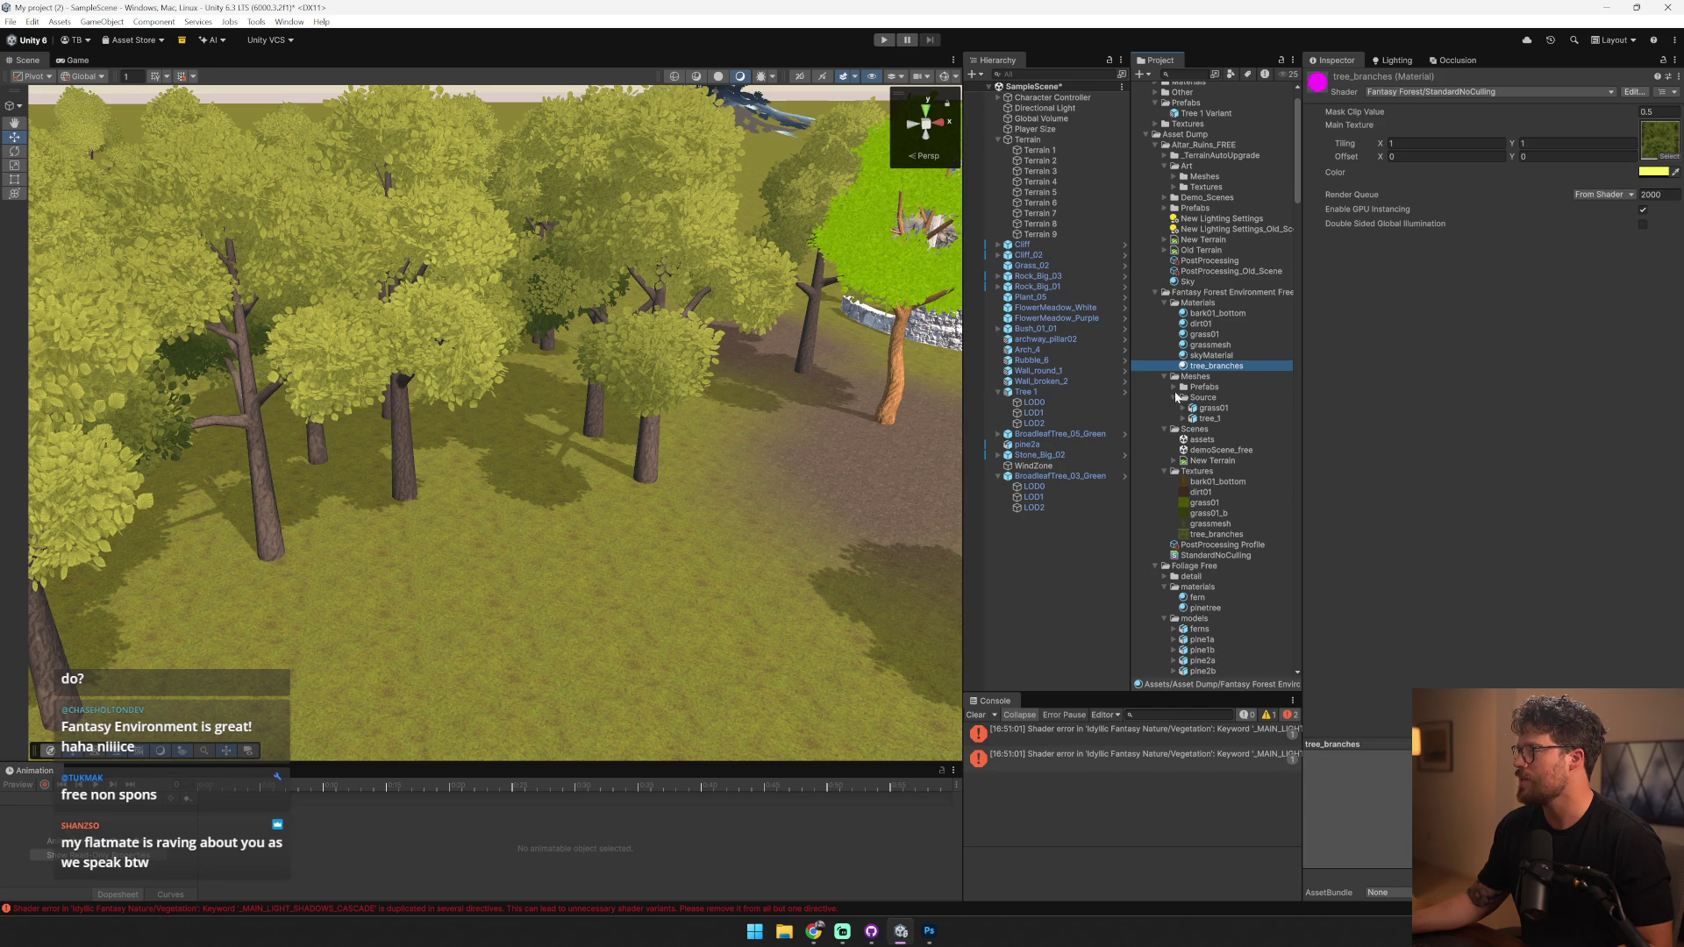
left_click(1204, 387)
left_click(1173, 387)
left_click_drag(1208, 408, 599, 678)
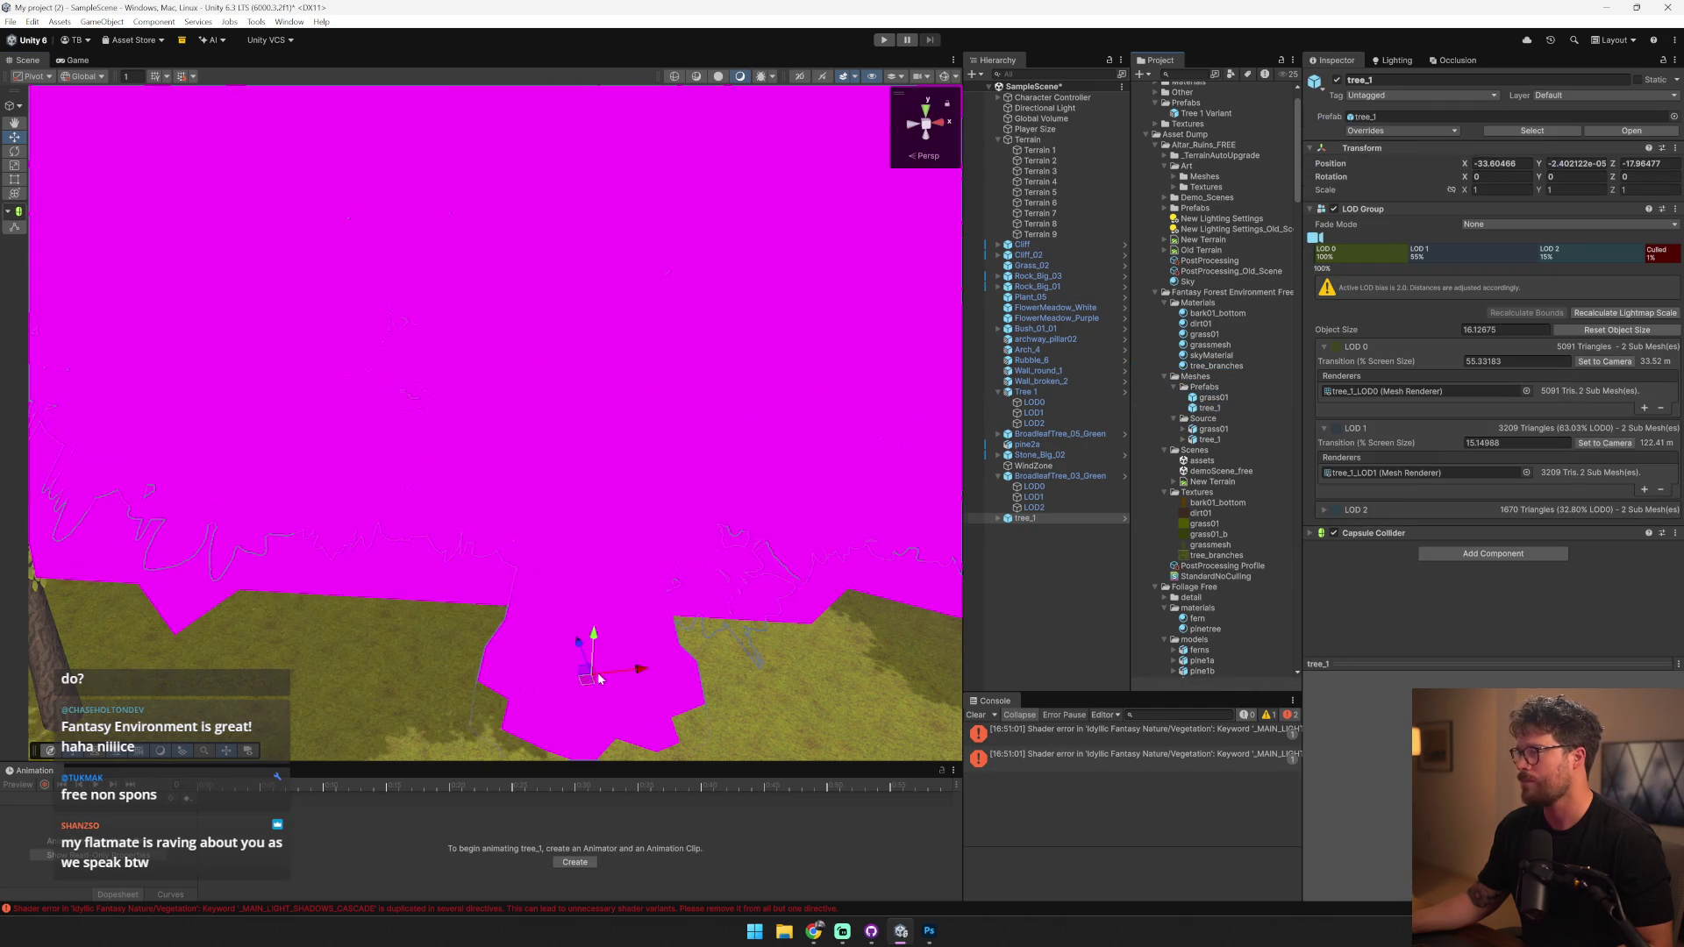
- Select tree_1_LOD0 and bring up the shader choices for its tree_branches material
scroll(656, 581, "down", 5)
left_click(599, 452)
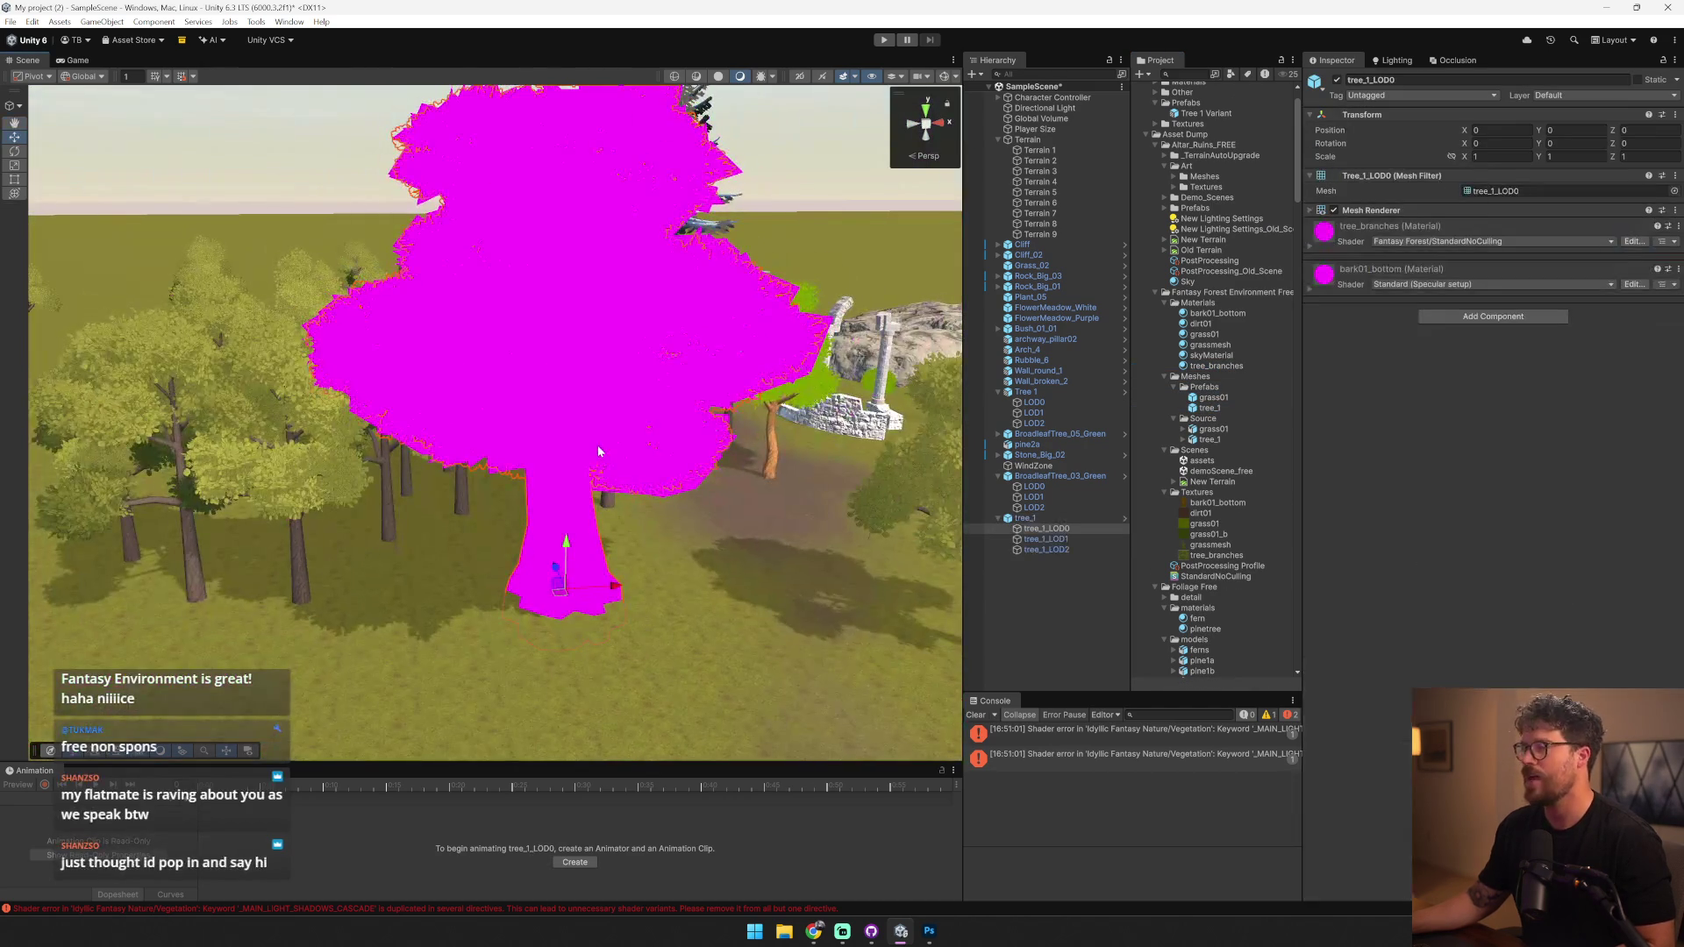
left_click(1534, 229)
left_click(1534, 229)
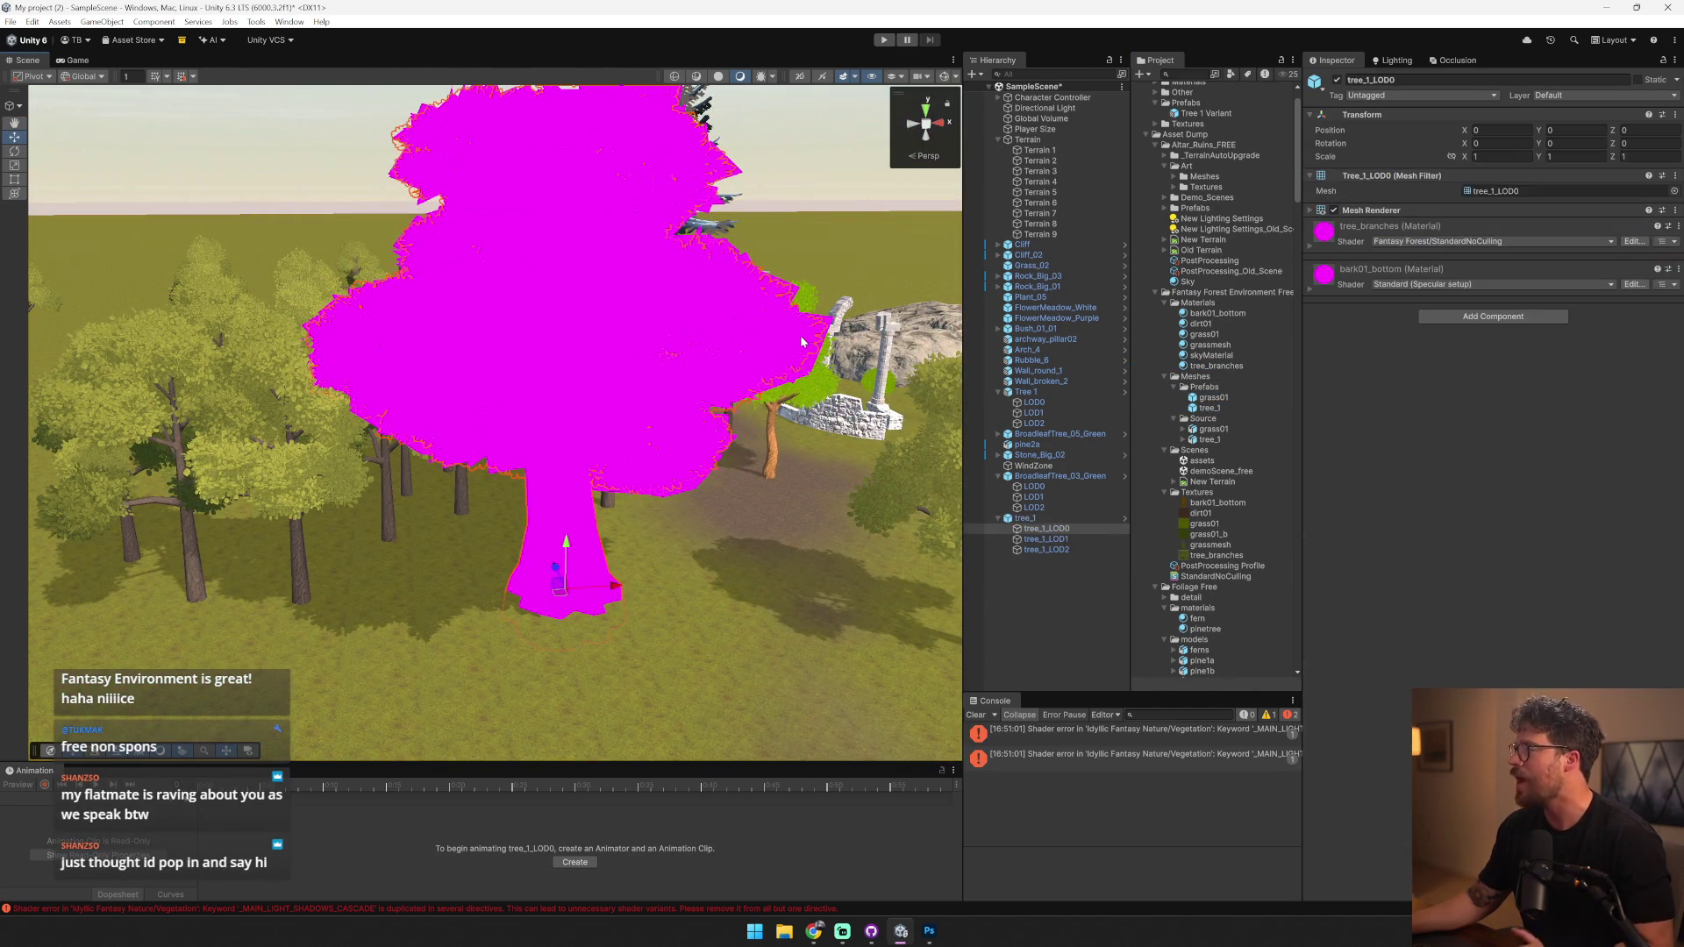
left_click(1523, 242)
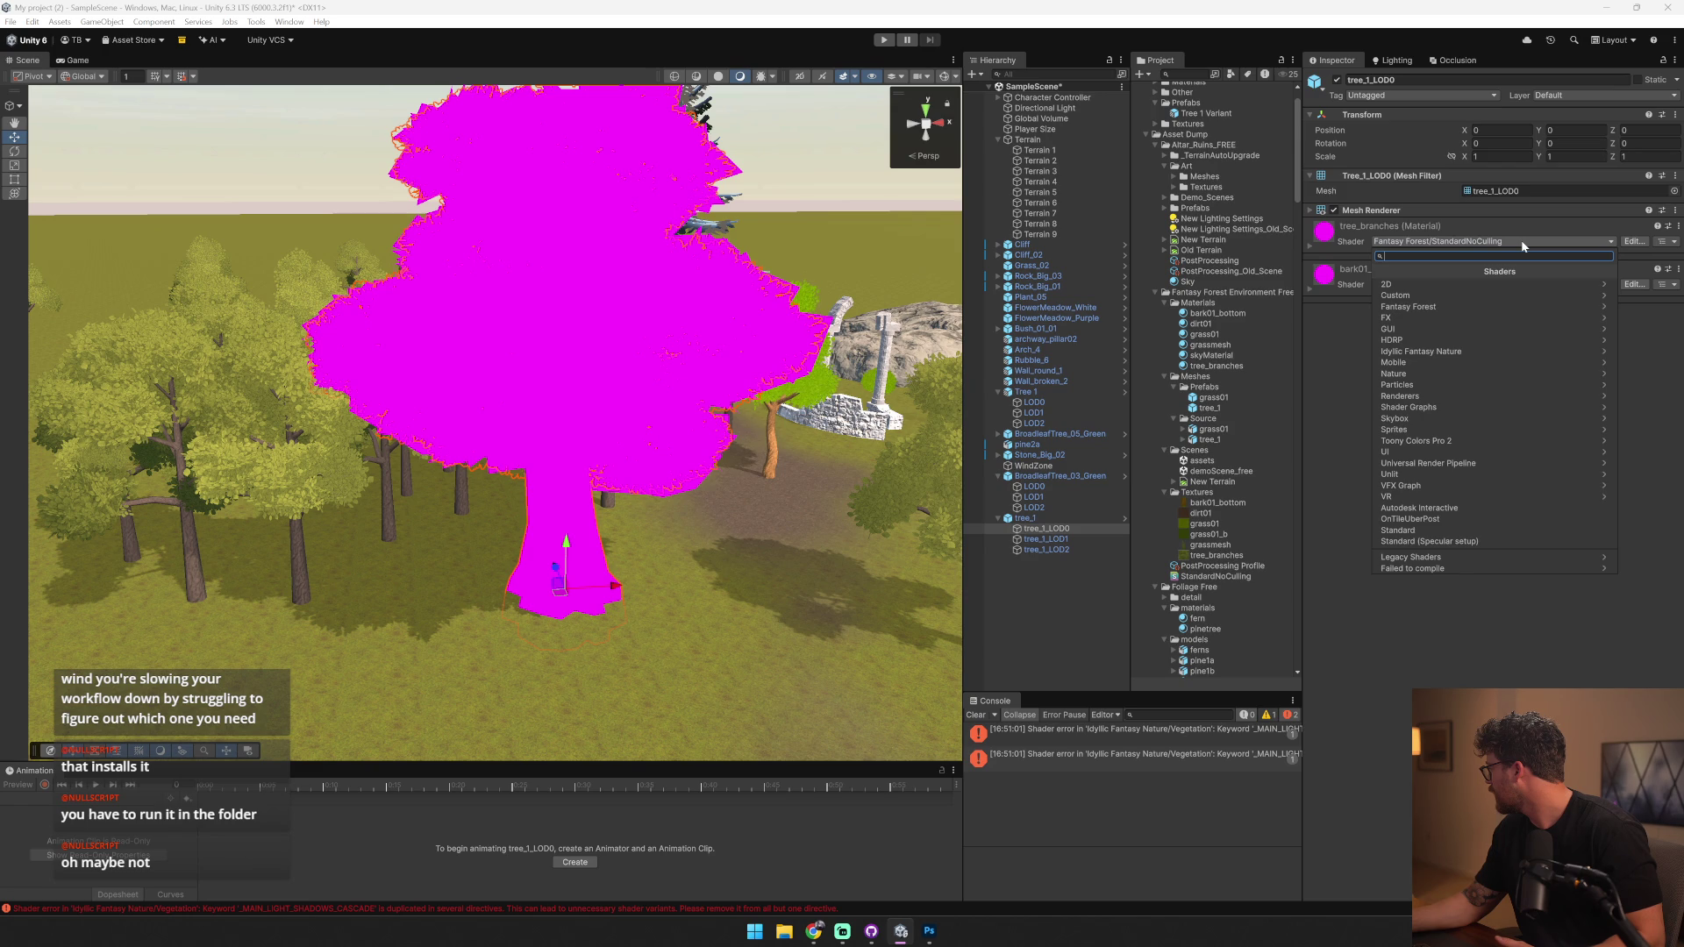
- Delete the magenta tree_1, check Terrain 1's settings, and switch to the browser
left_click(1408, 307)
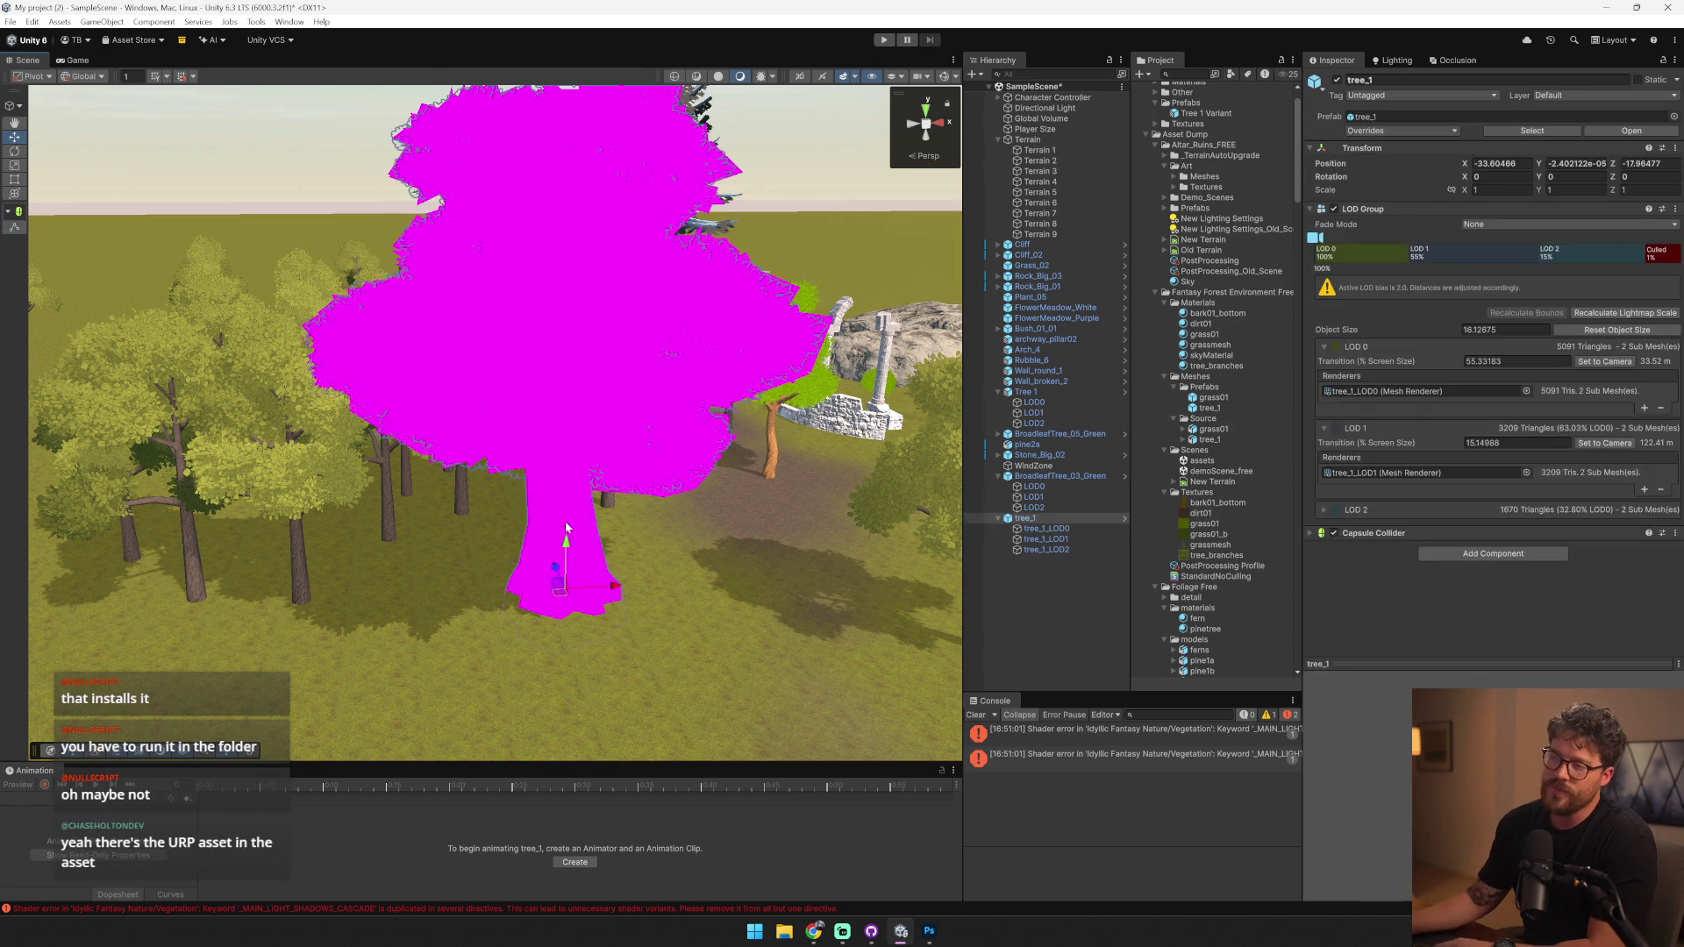
key("Delete")
left_click(660, 492)
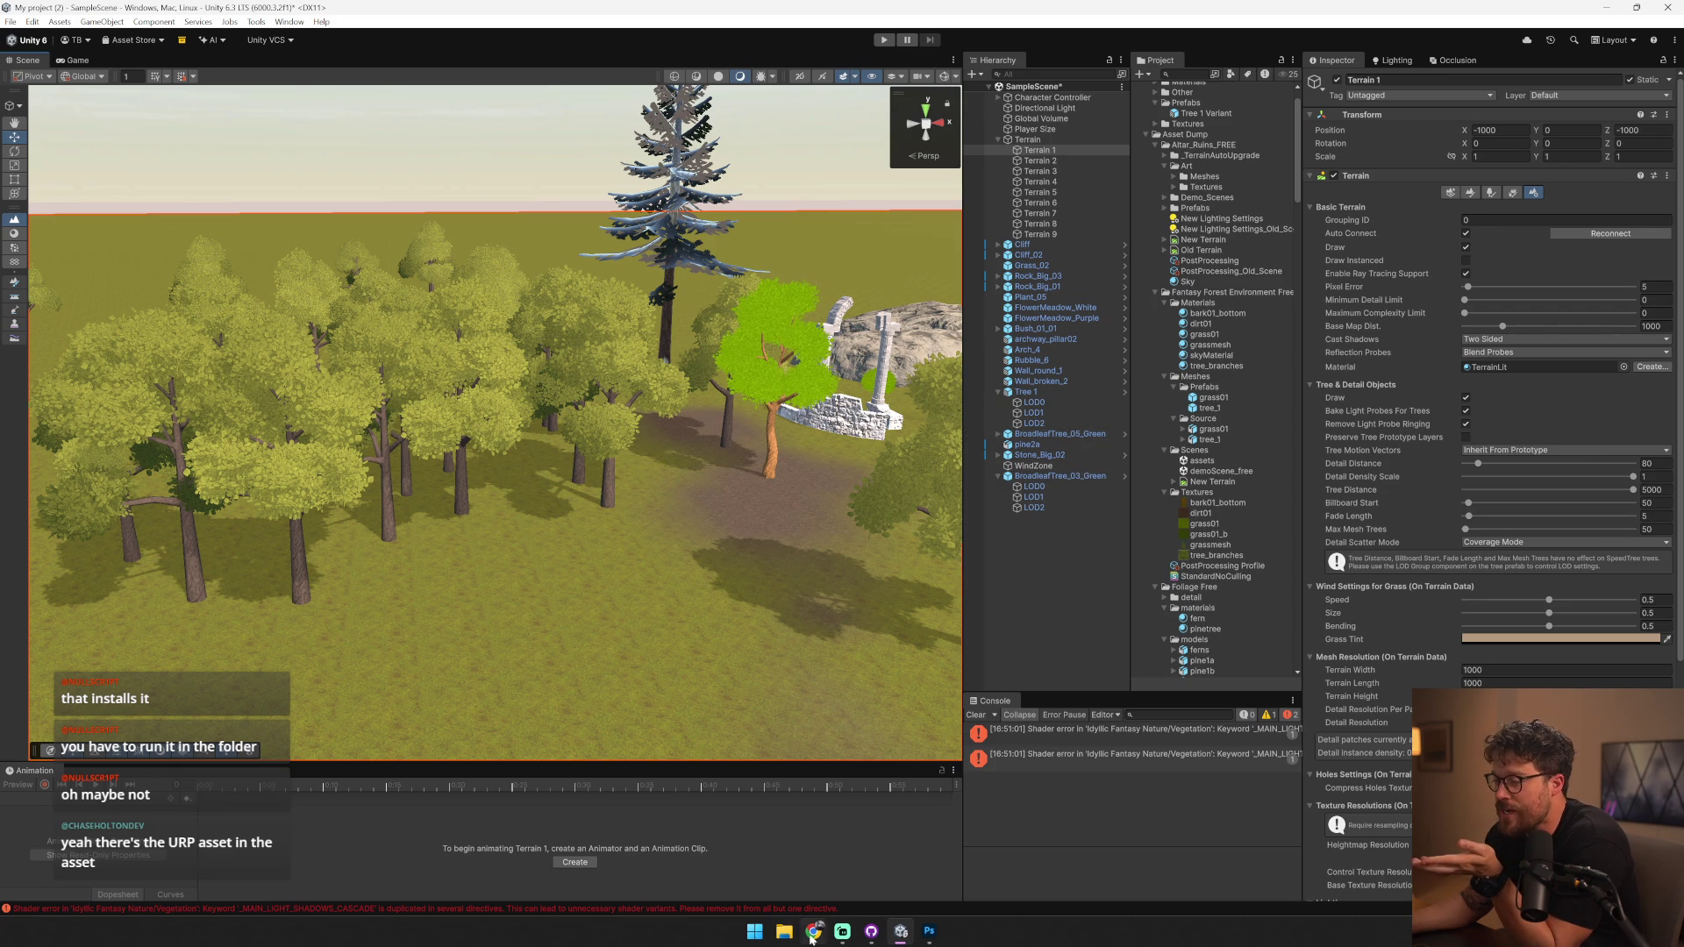
left_click(813, 932)
scroll(919, 474, "up", 5)
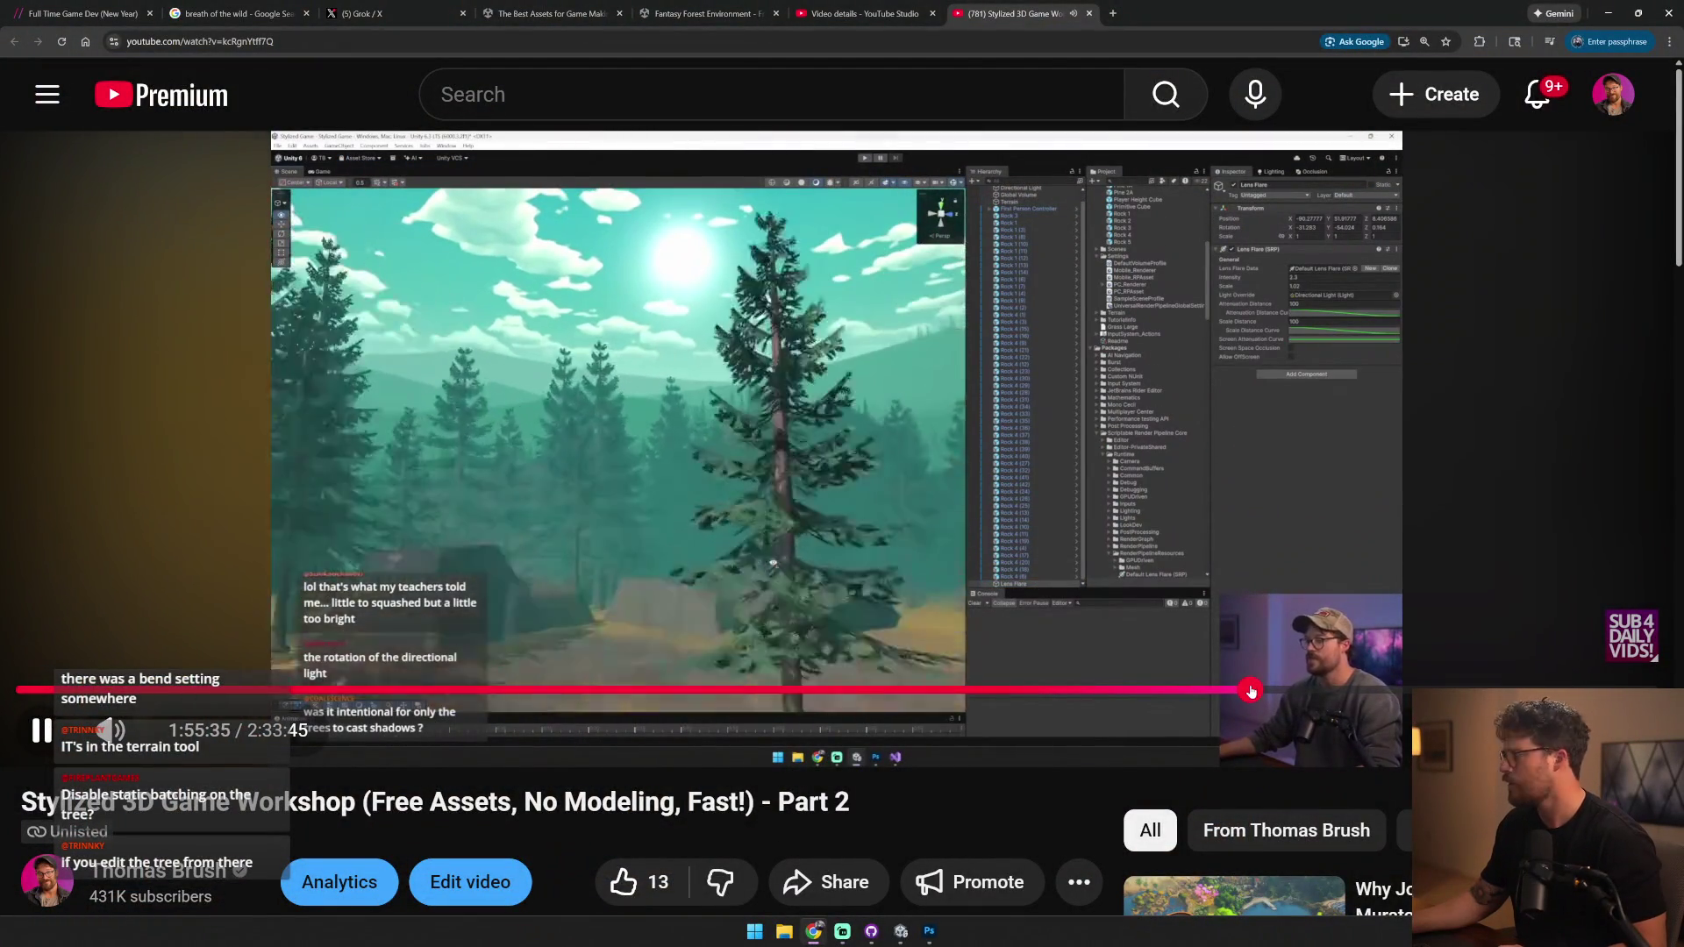
- Scrub the workshop video forward to around 2:13:33
left_click_drag(1250, 692, 956, 699)
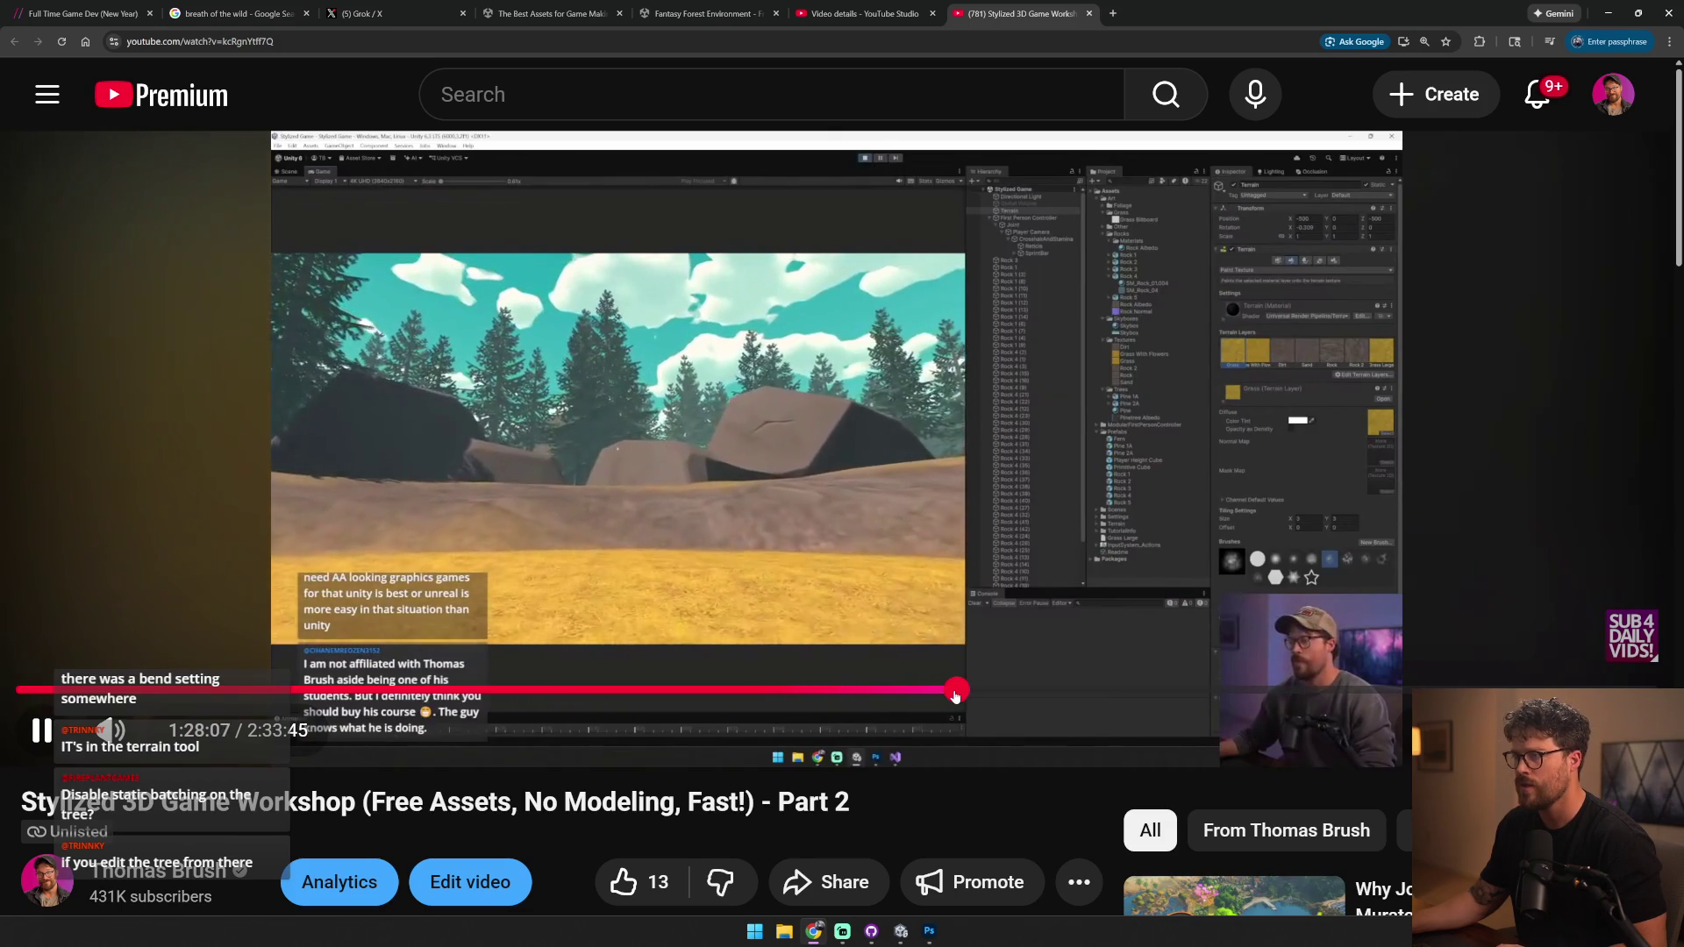
left_click_drag(1146, 692, 1361, 692)
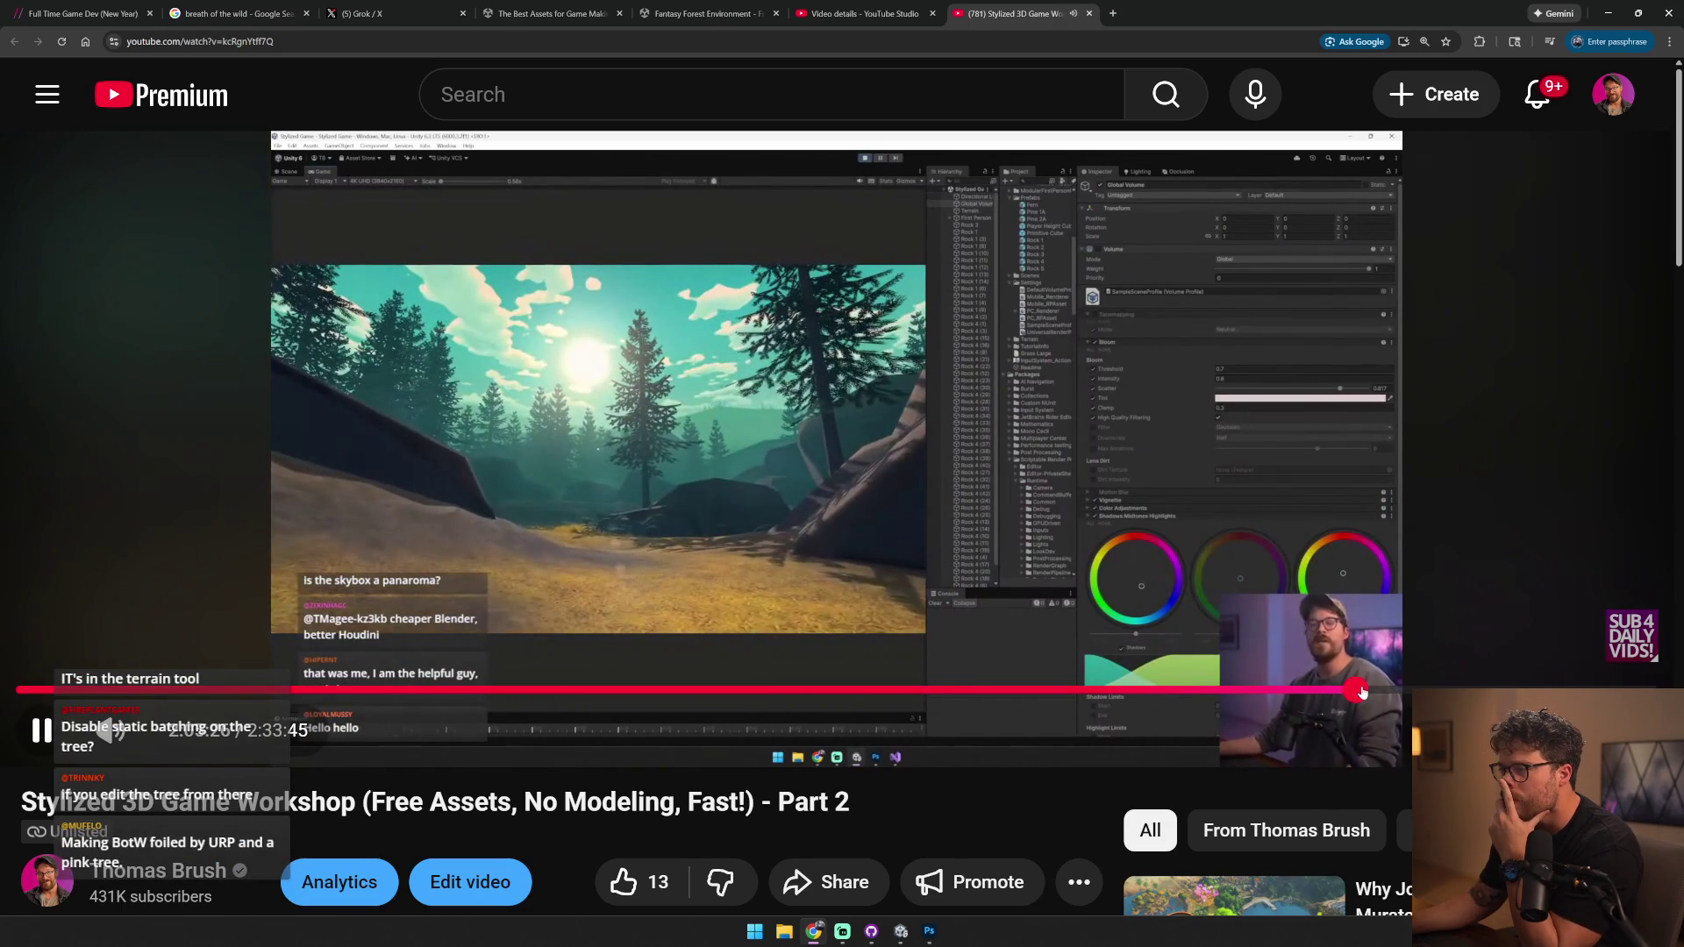
left_click(1374, 694)
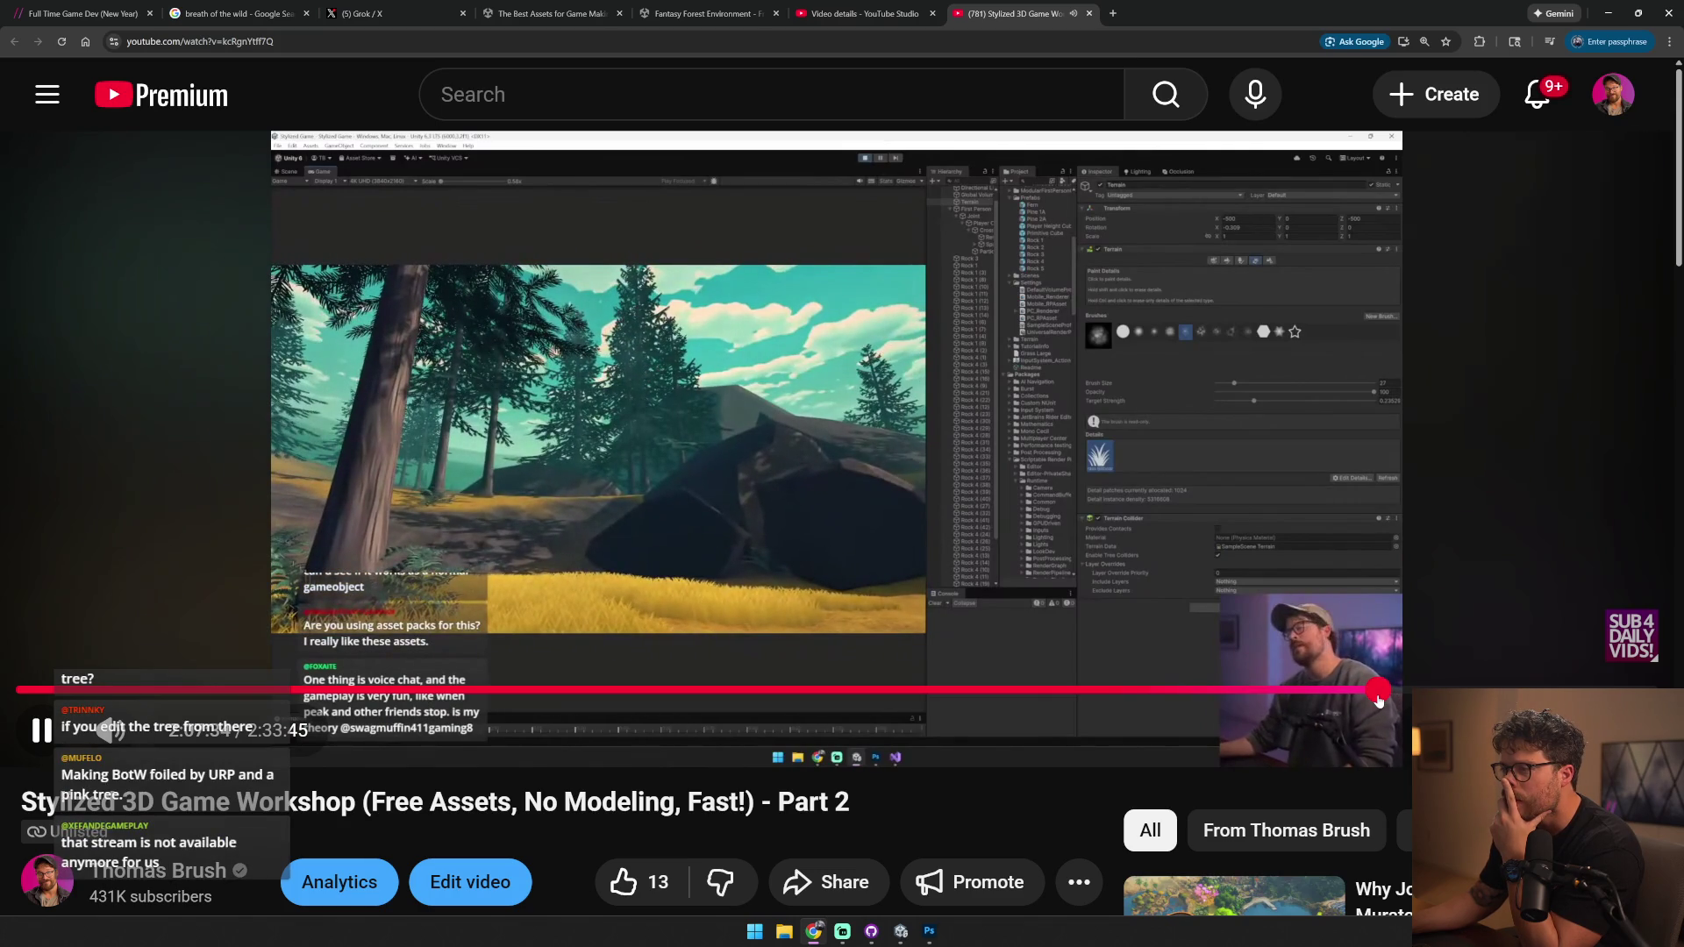
left_click(1394, 695)
left_click(1400, 698)
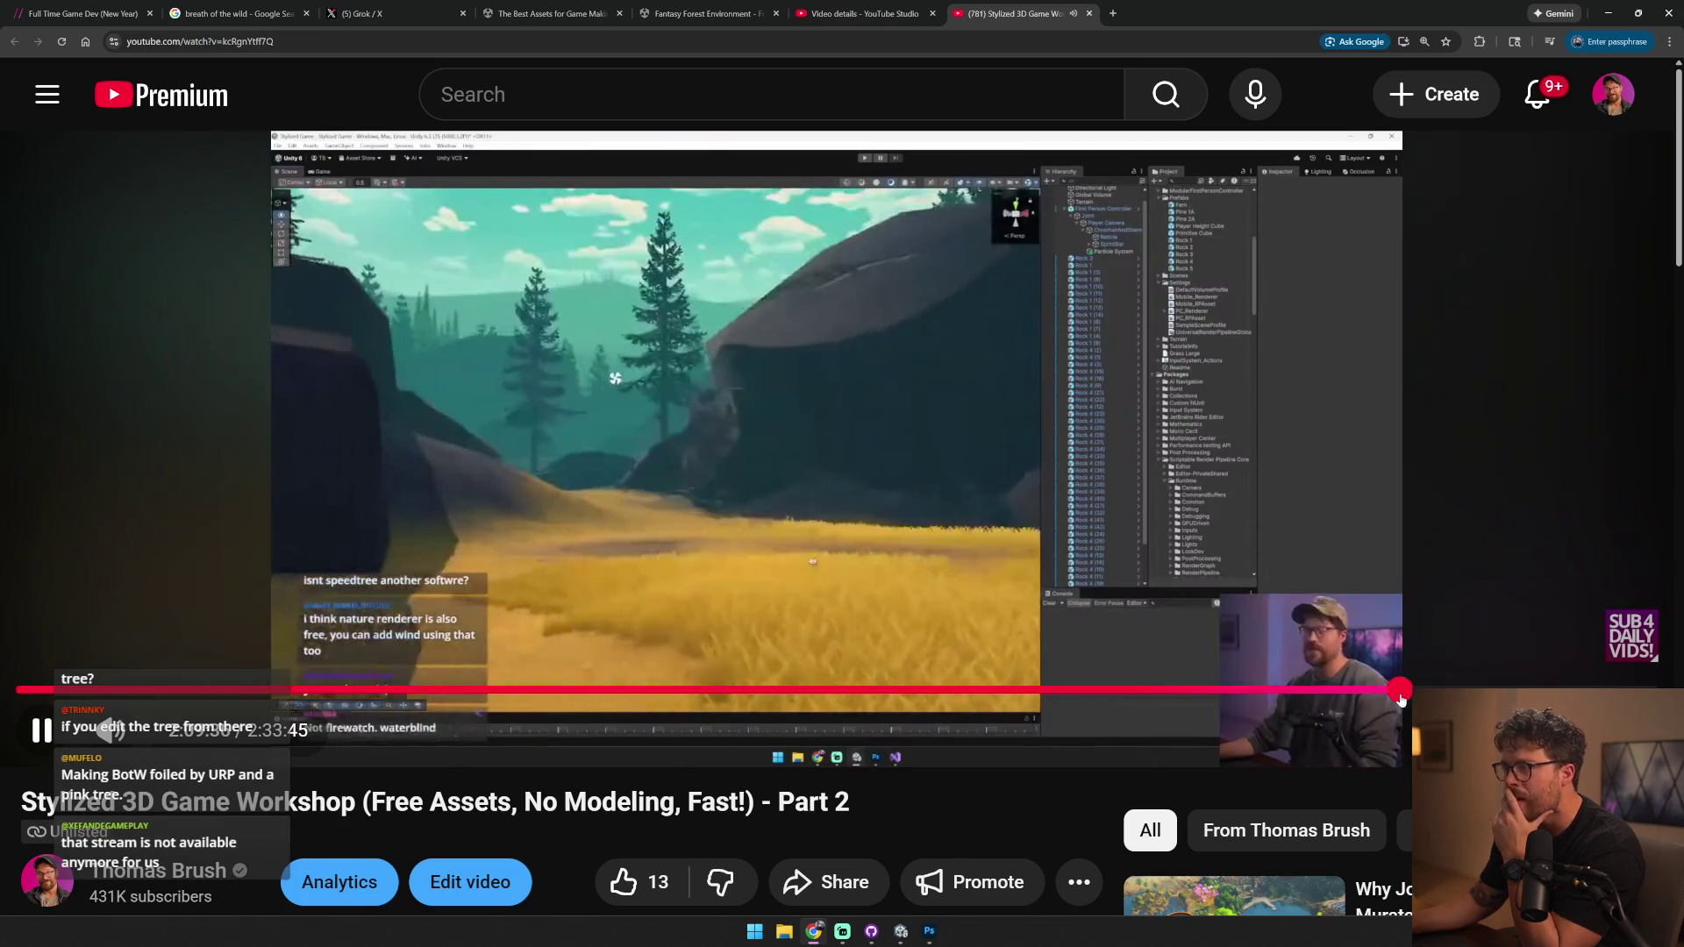
left_click(1436, 691)
left_click(1456, 690)
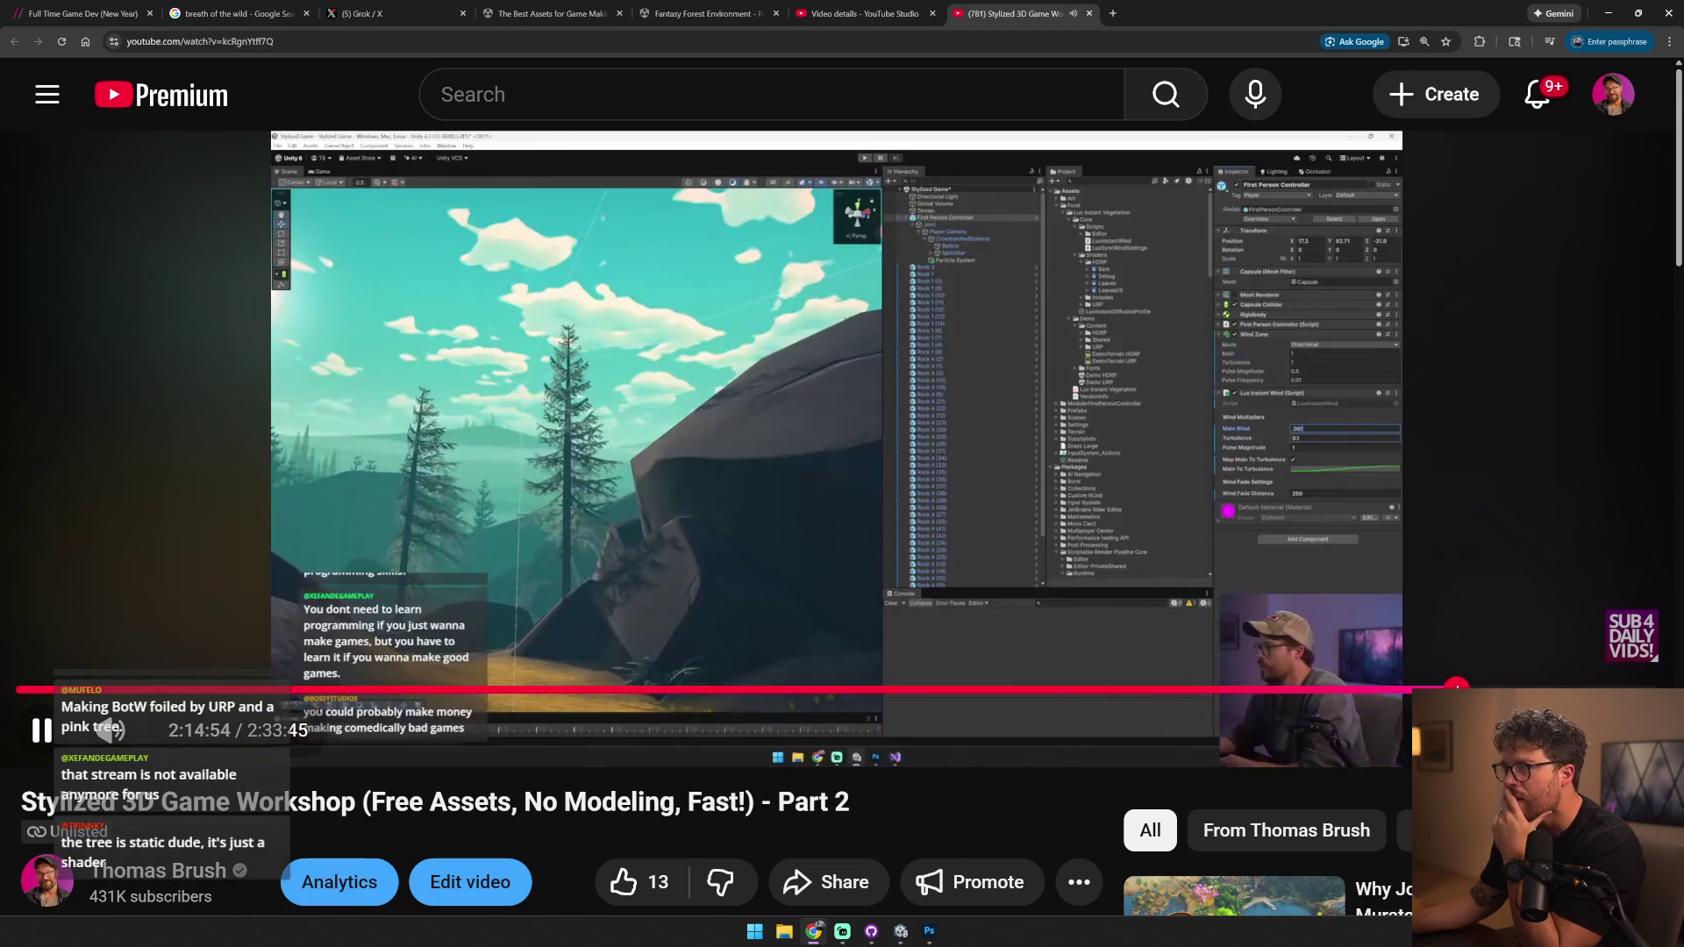
left_click(1443, 690)
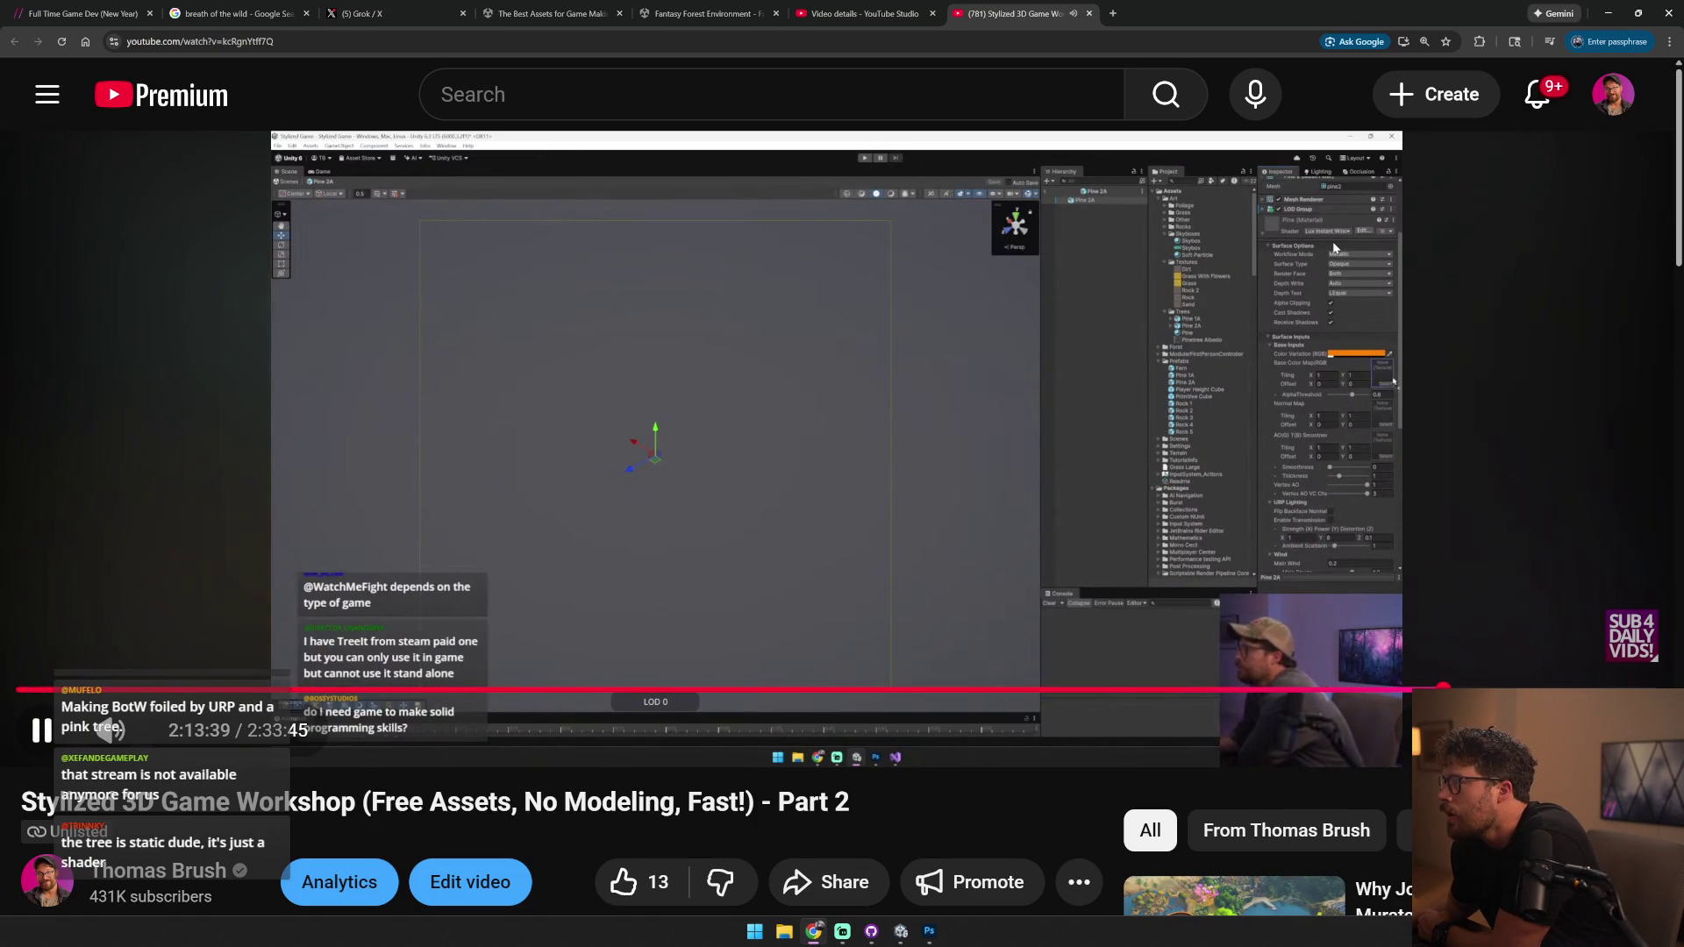
- Pause the video and open the Lux Tree Shader link from its expanded description
left_click(1140, 286)
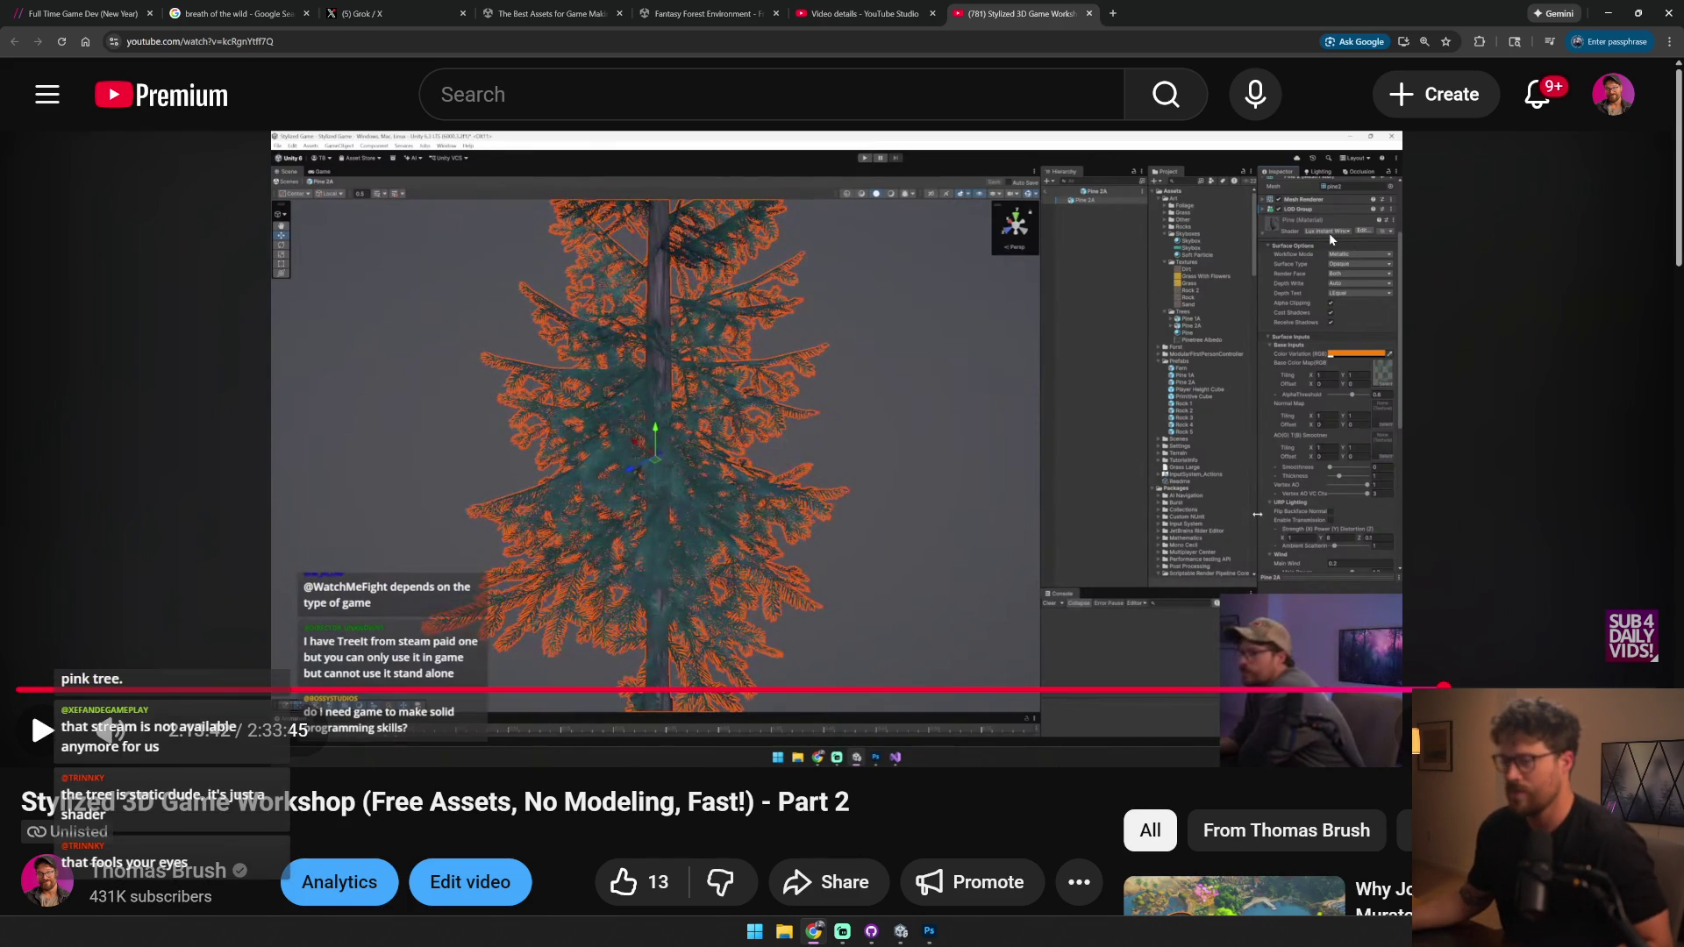
scroll(1106, 281, "down", 4)
left_click(111, 717)
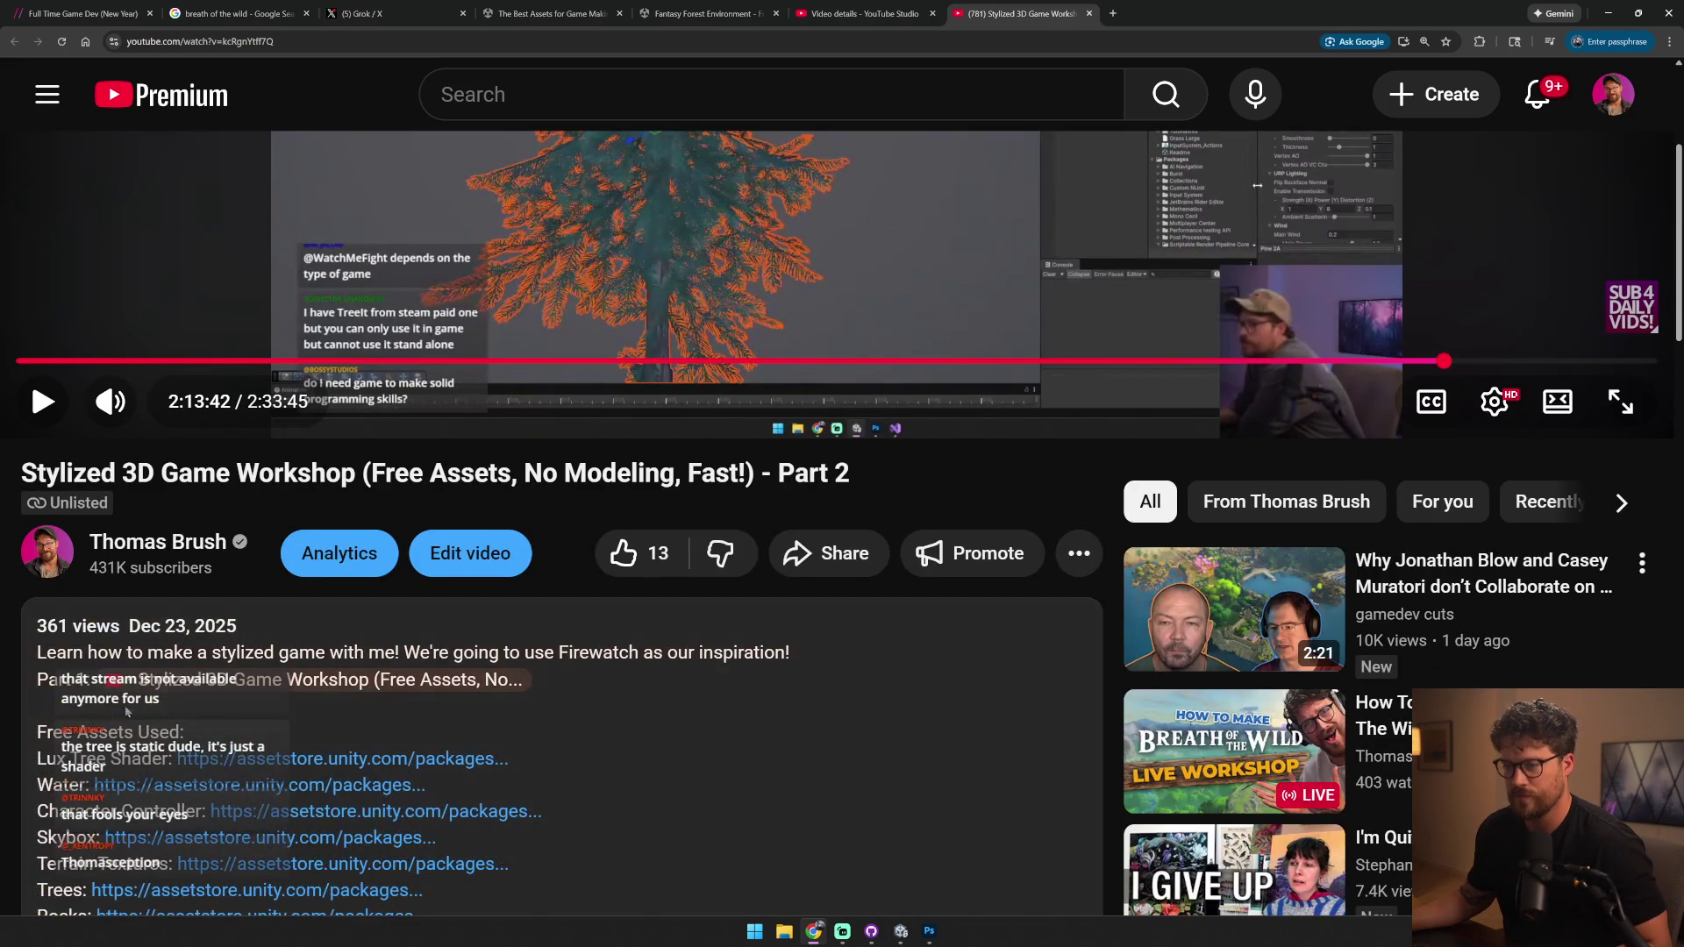
left_click(197, 760)
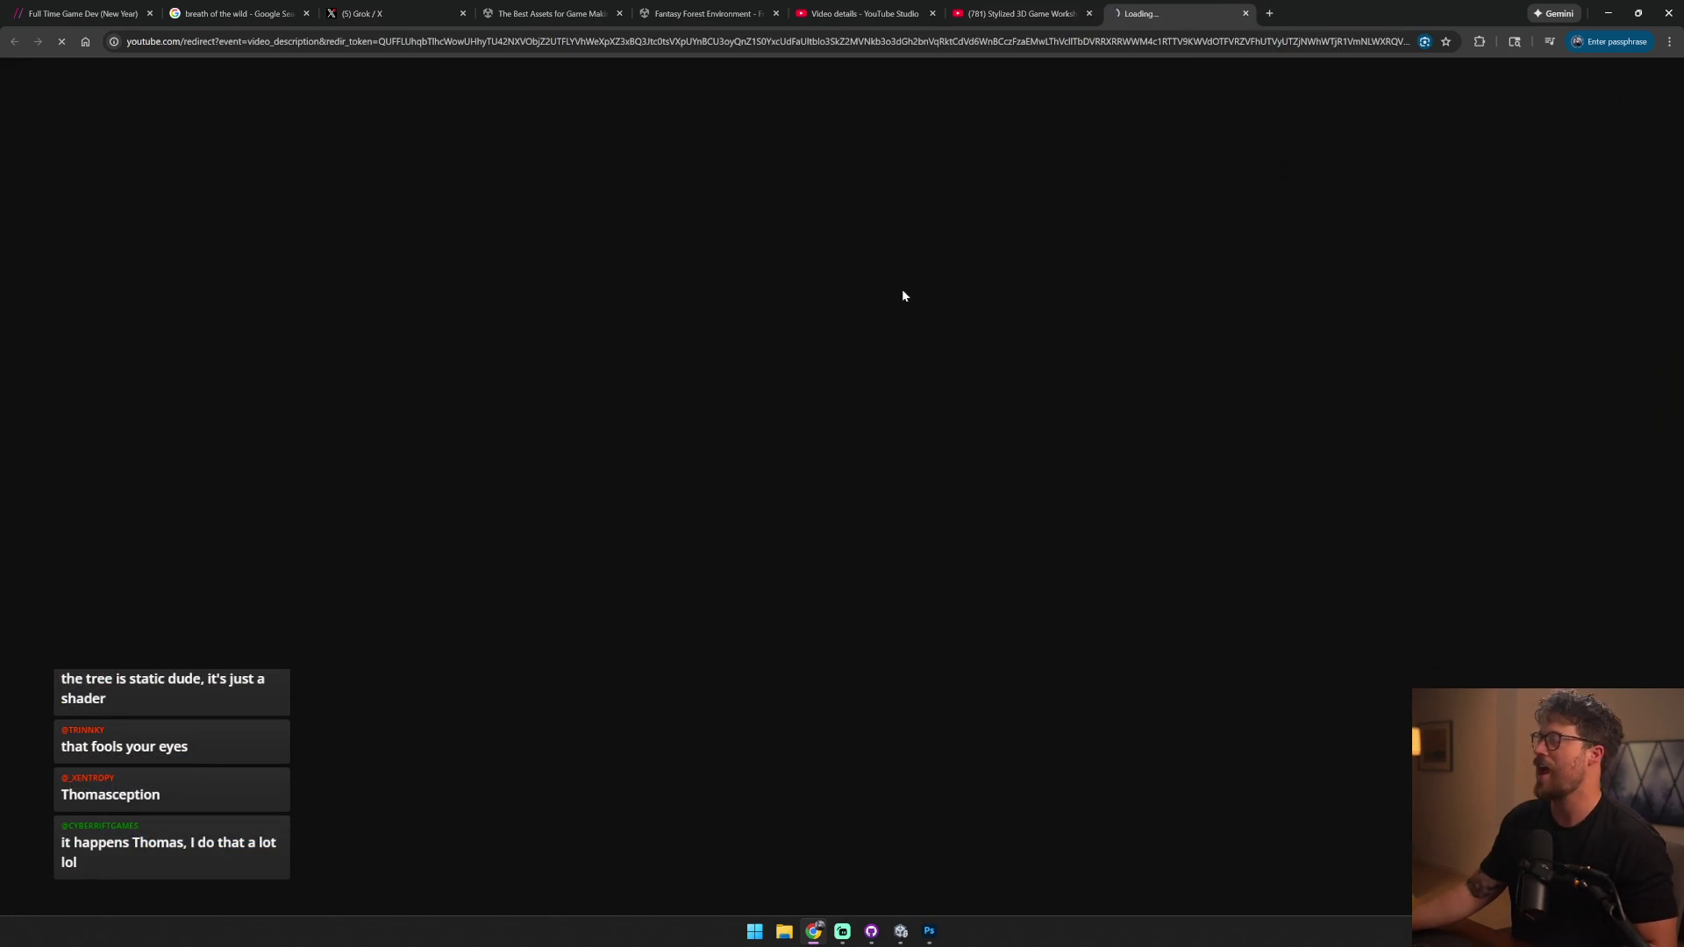
- Send the Lux Instant Vegetation asset from its Asset Store page to the Unity editor
scroll(623, 570, "down", 2)
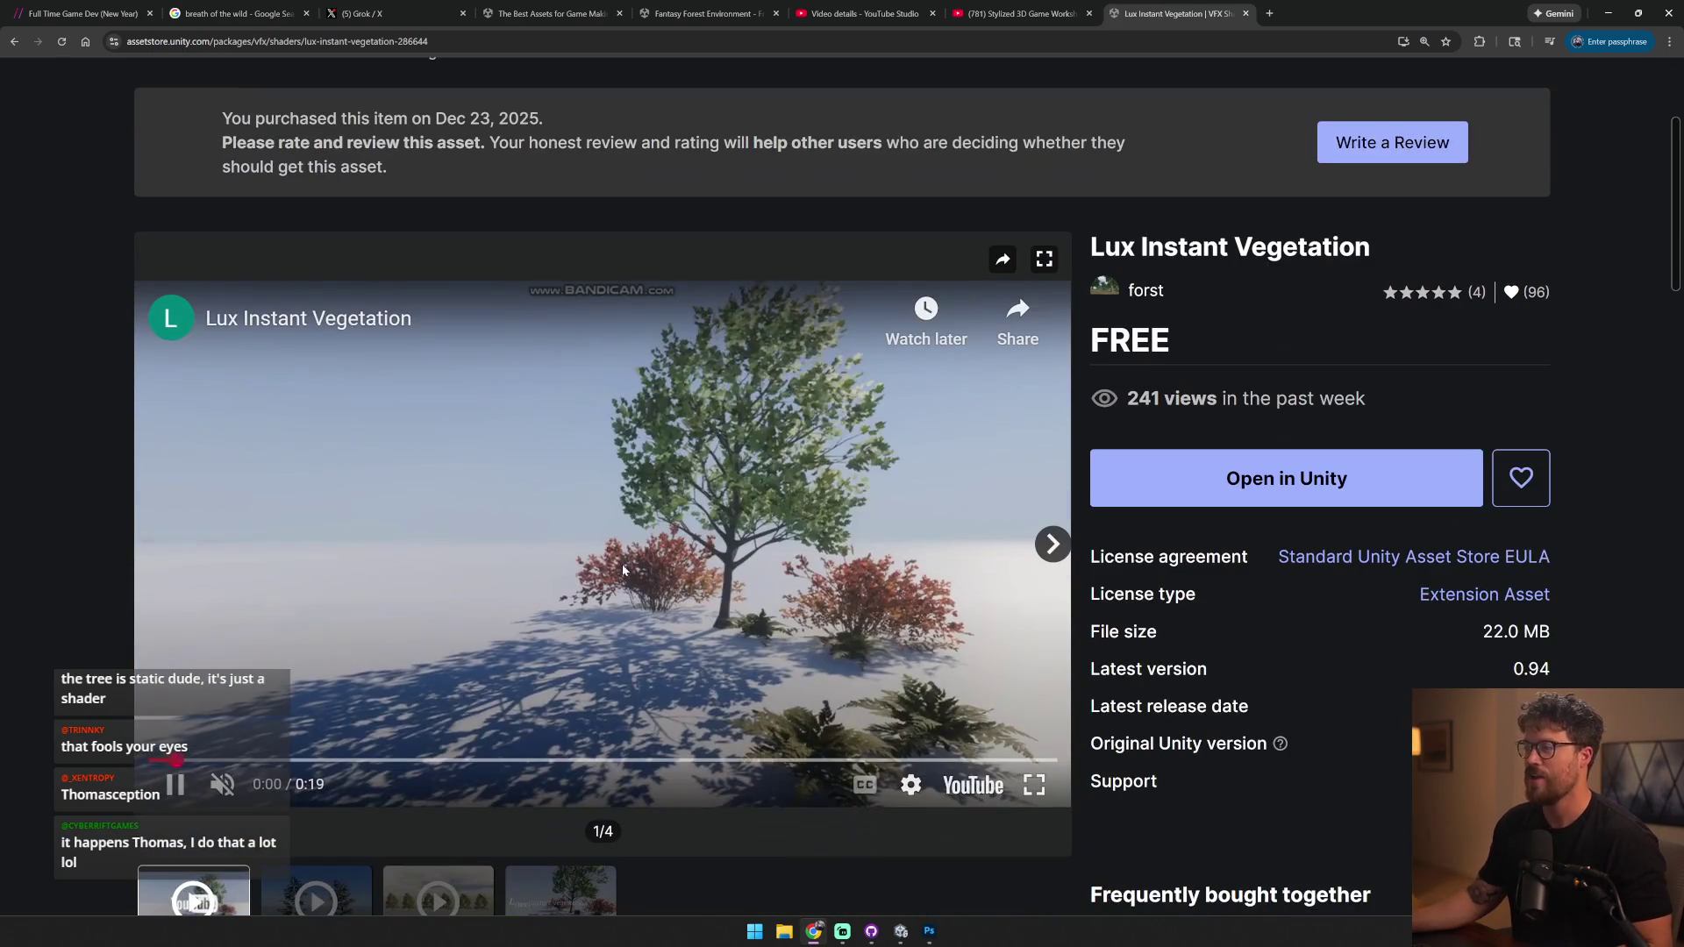
left_click(622, 570)
left_click(807, 41)
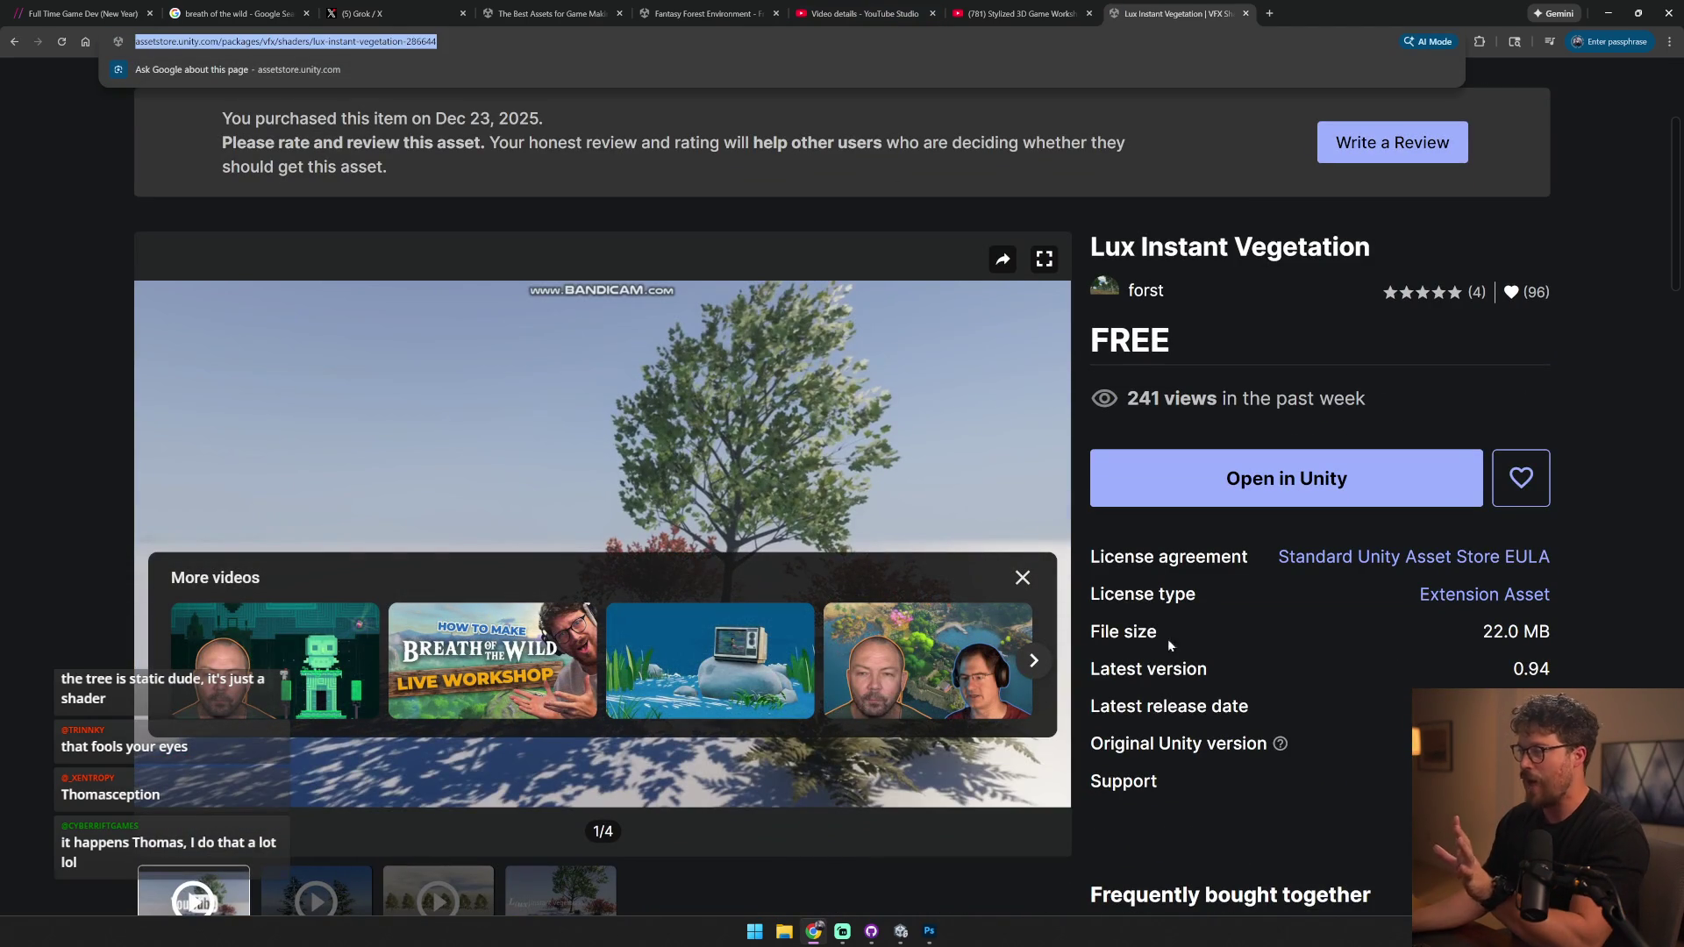
key("Escape")
key("space")
left_click(1280, 484)
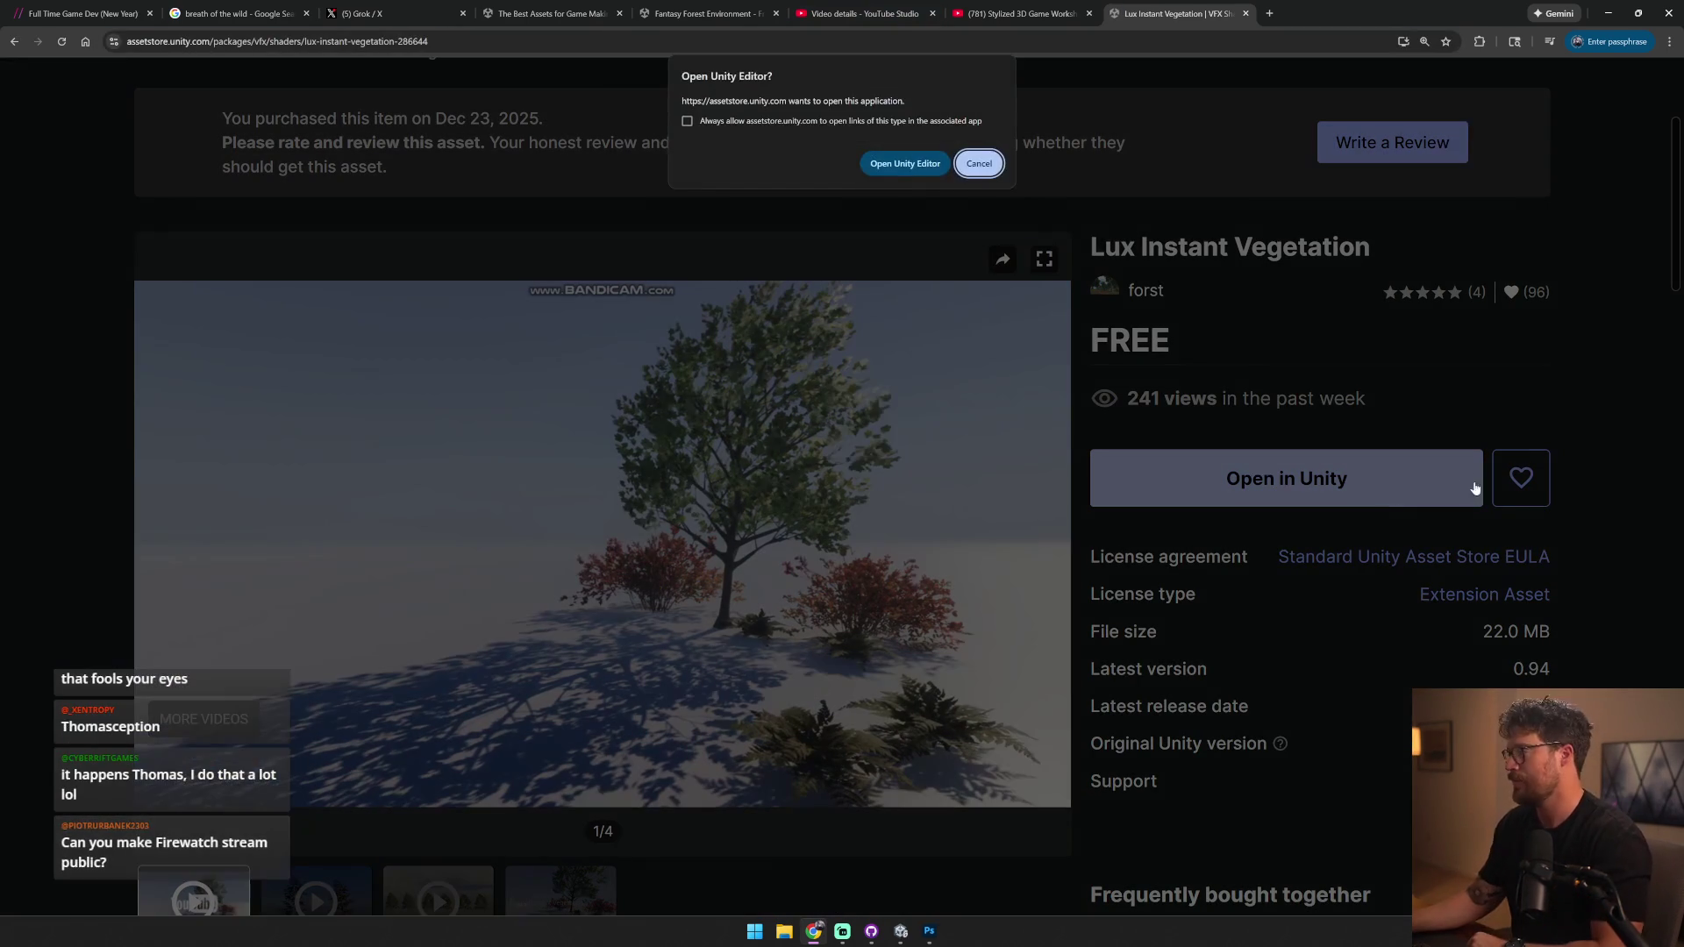
left_click(917, 161)
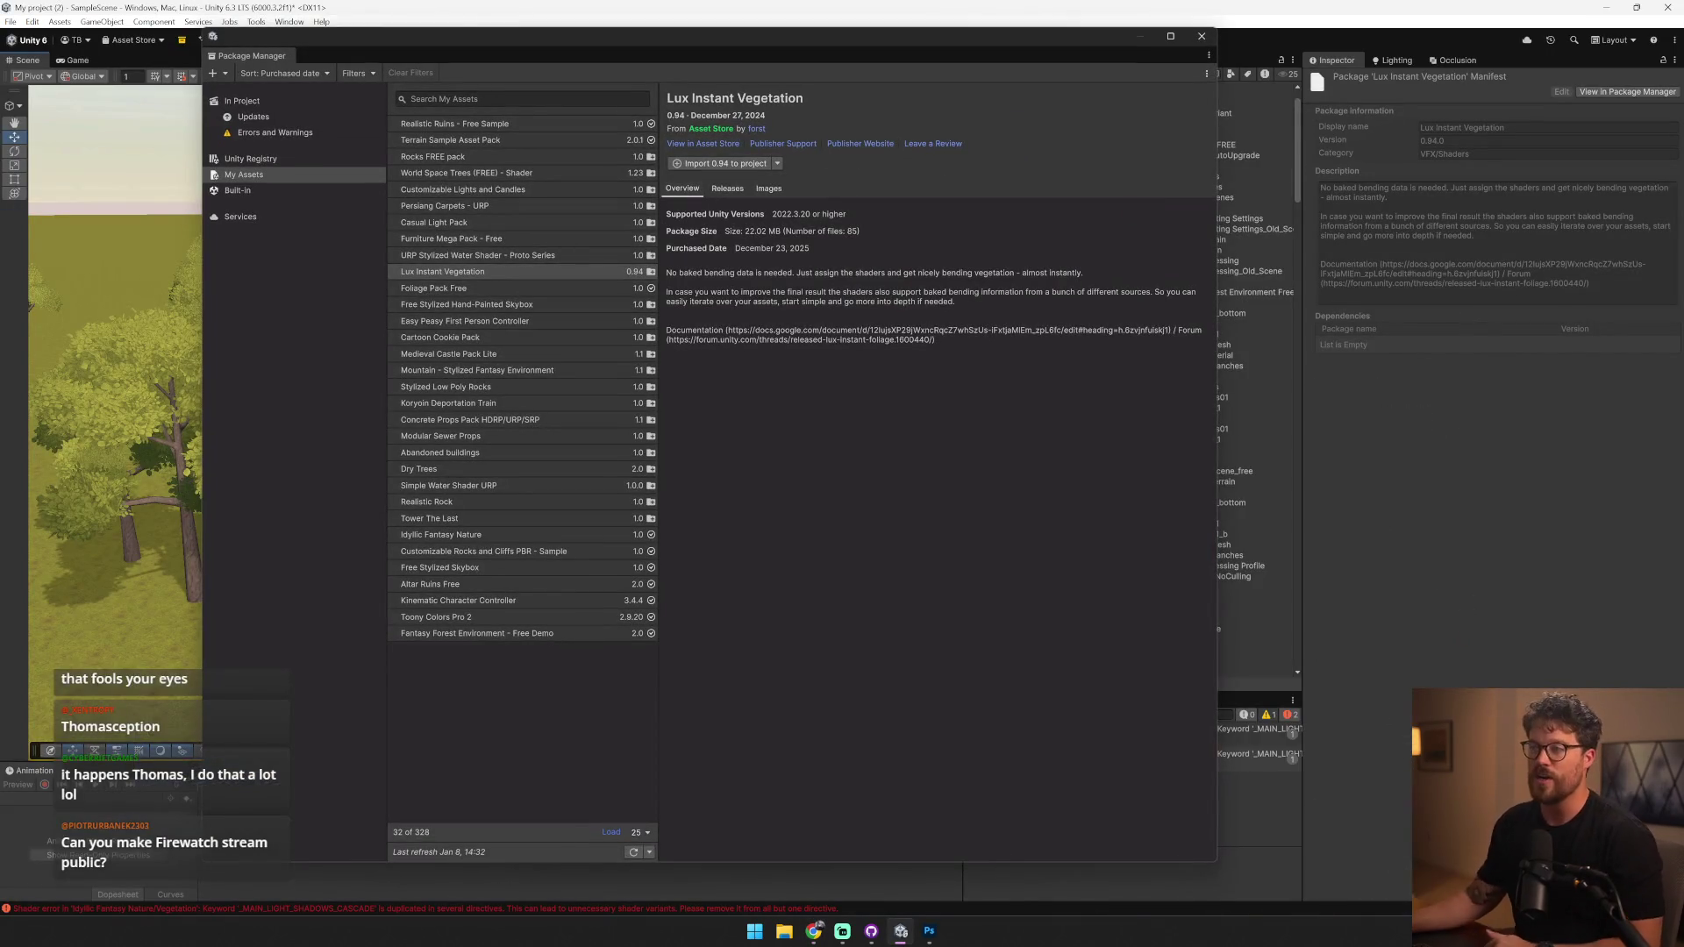
- Import all files of the Lux Instant Vegetation 0.94 package into the project
left_click(725, 163)
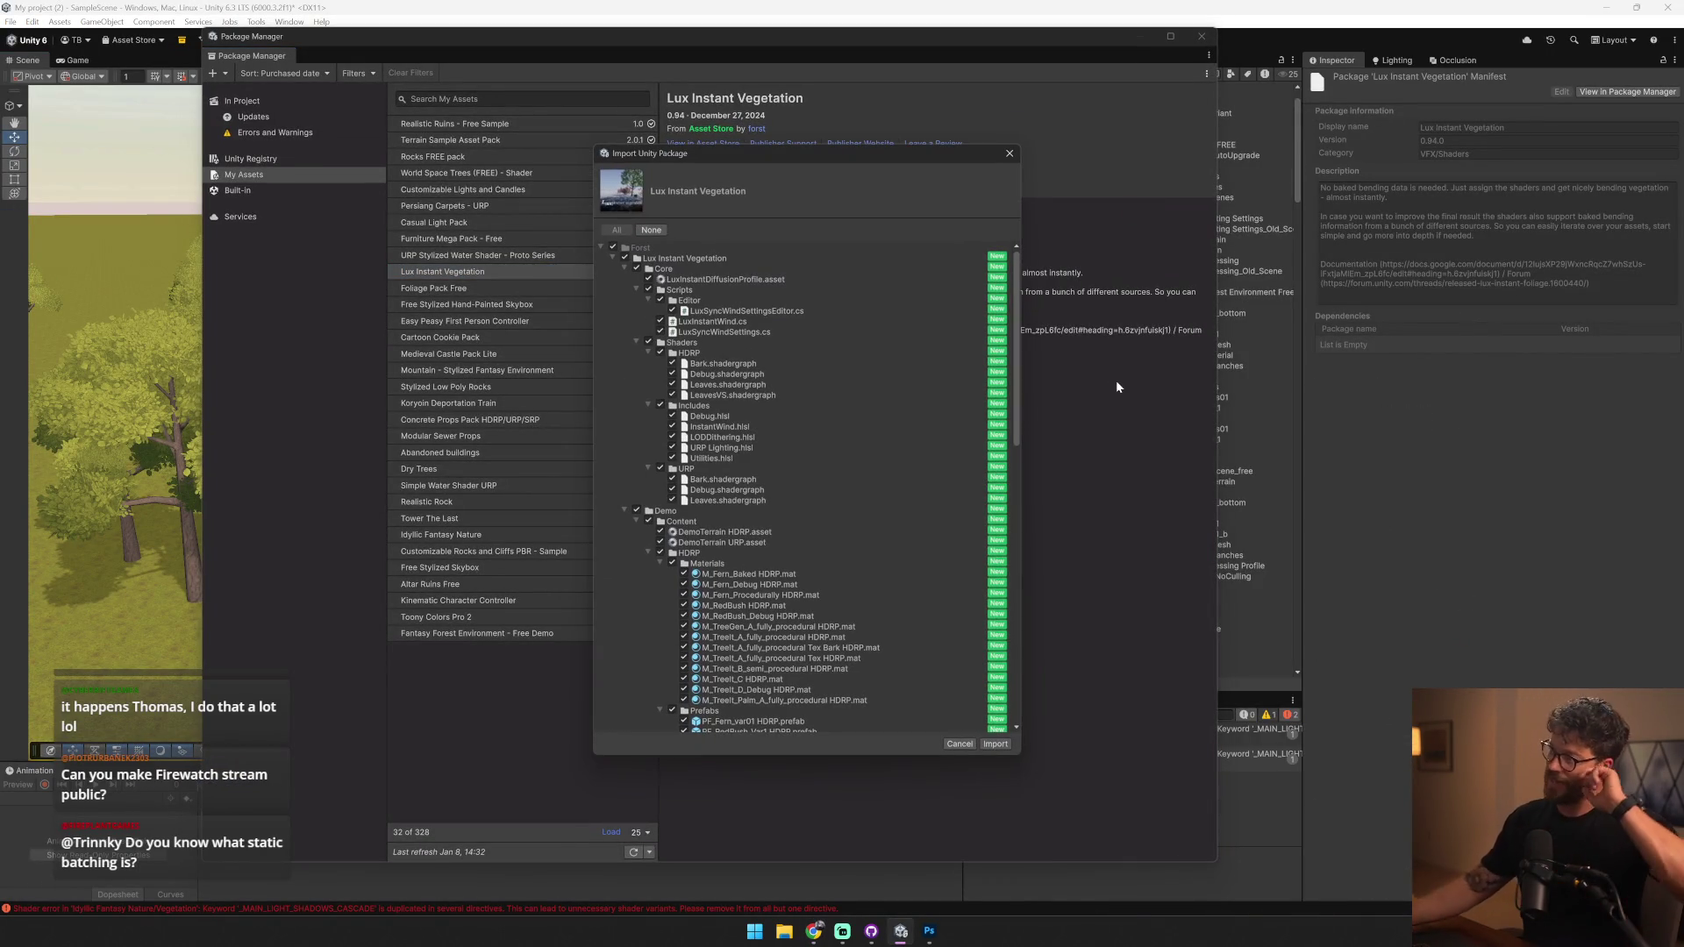
left_click(996, 745)
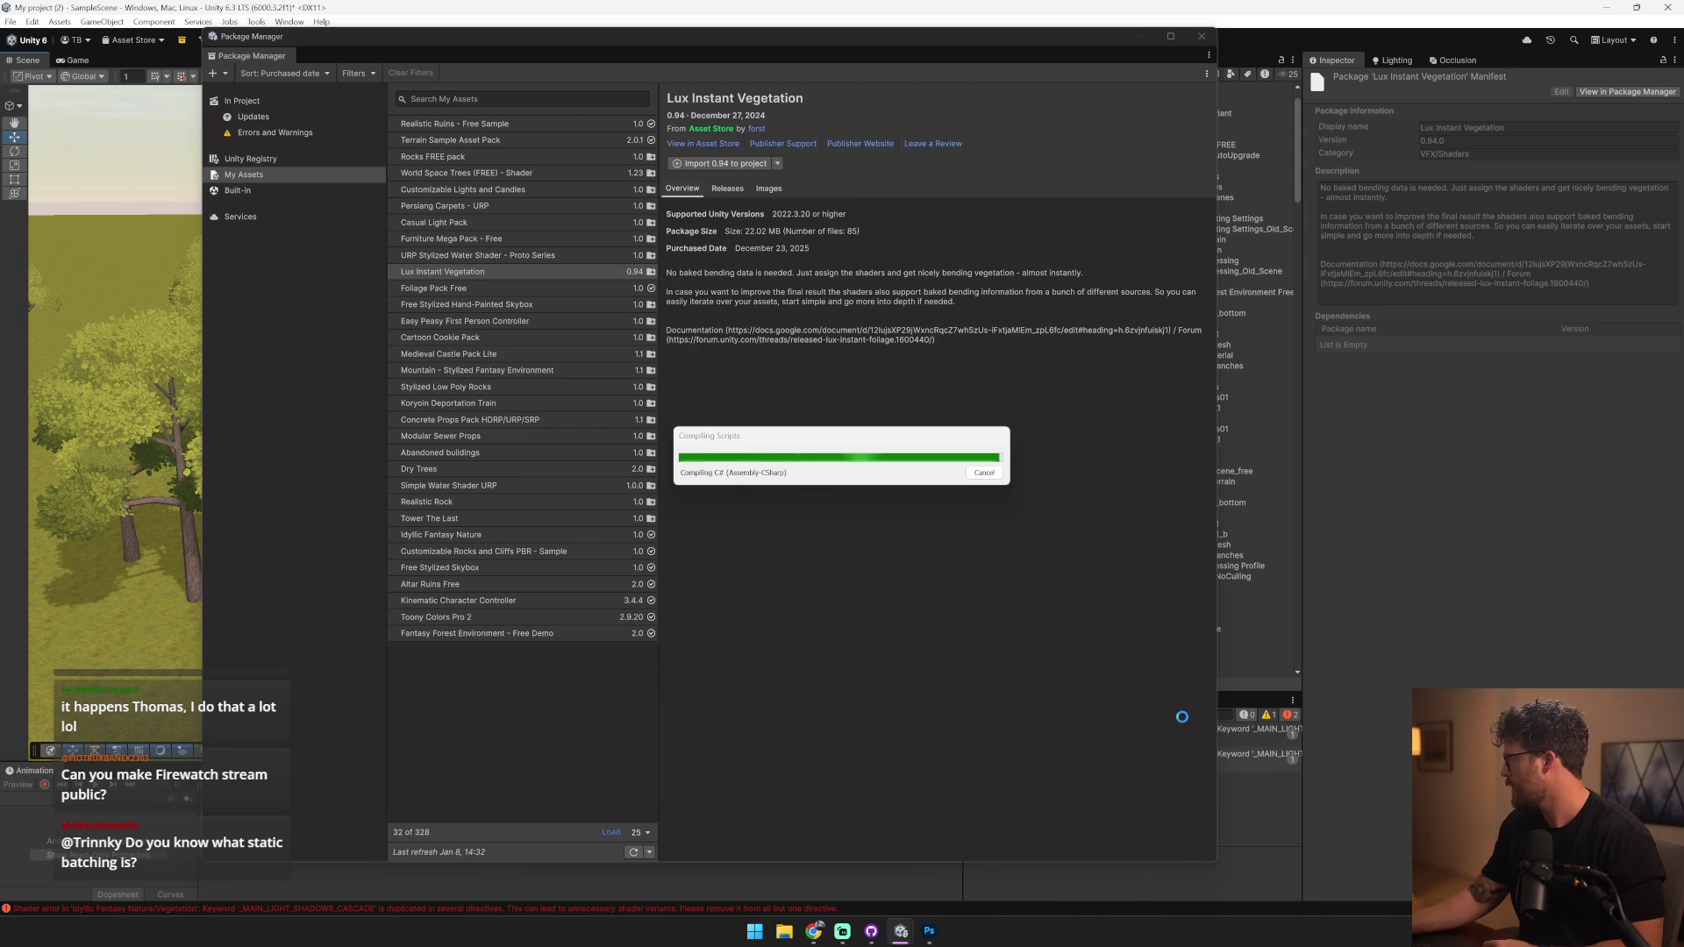
mouse_move(806, 943)
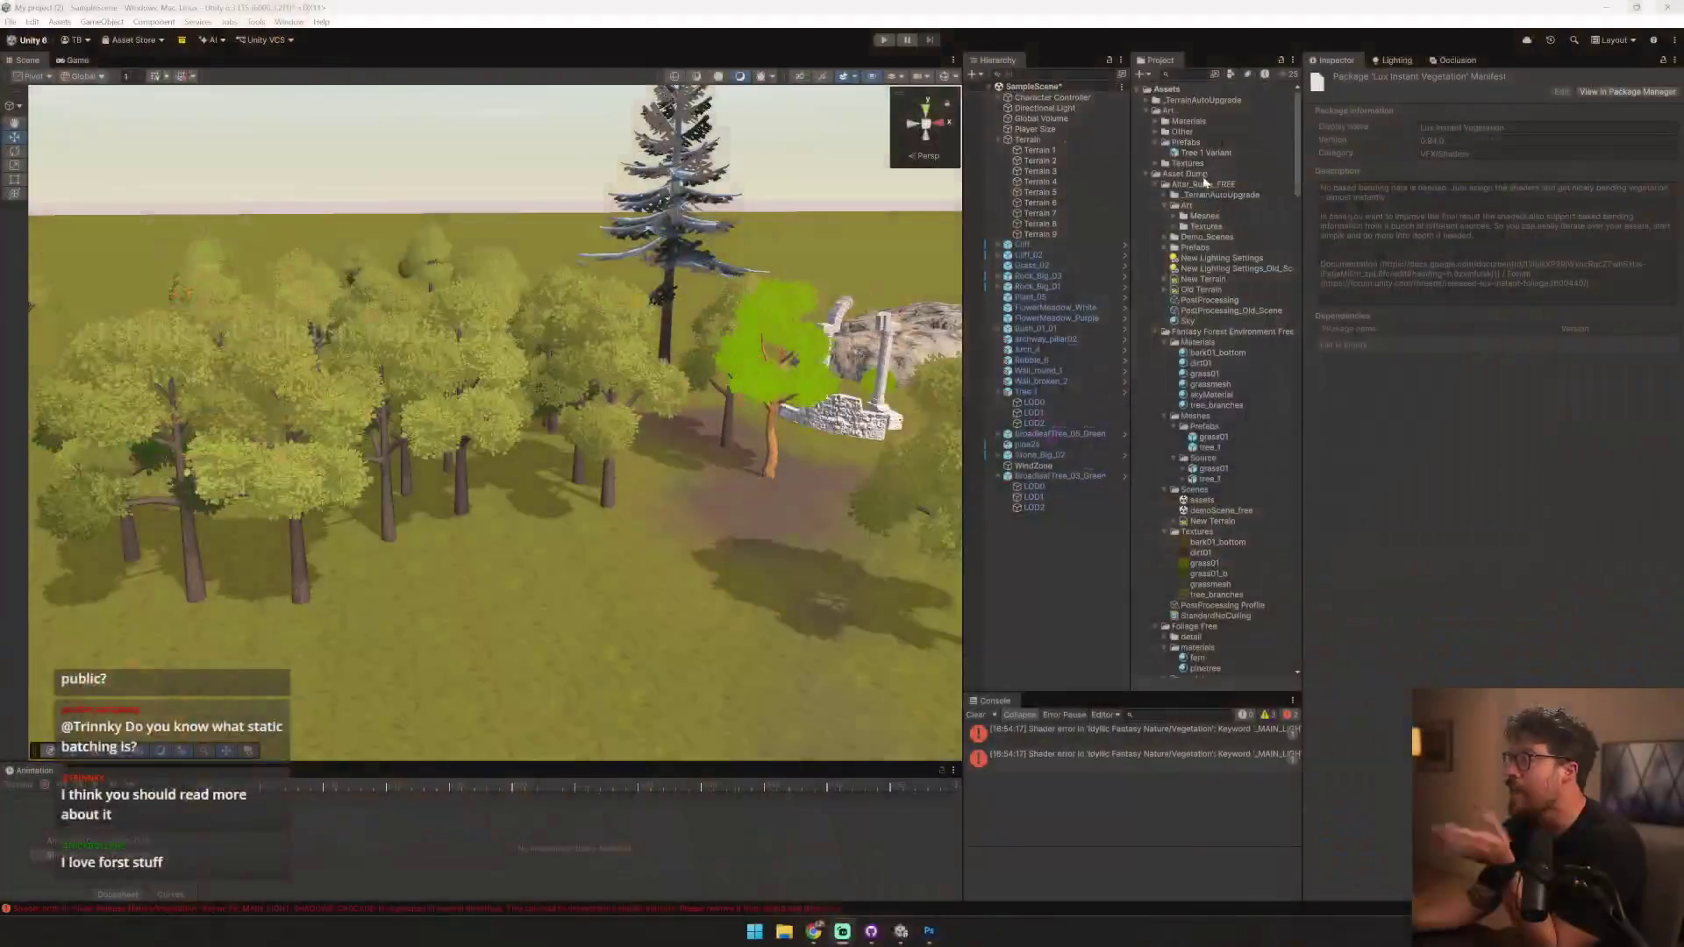
- Browse the Project folders to find the new Forst folder with Lux Instant Vegetation
left_click(1147, 176)
left_click(1184, 121)
left_click(1146, 111)
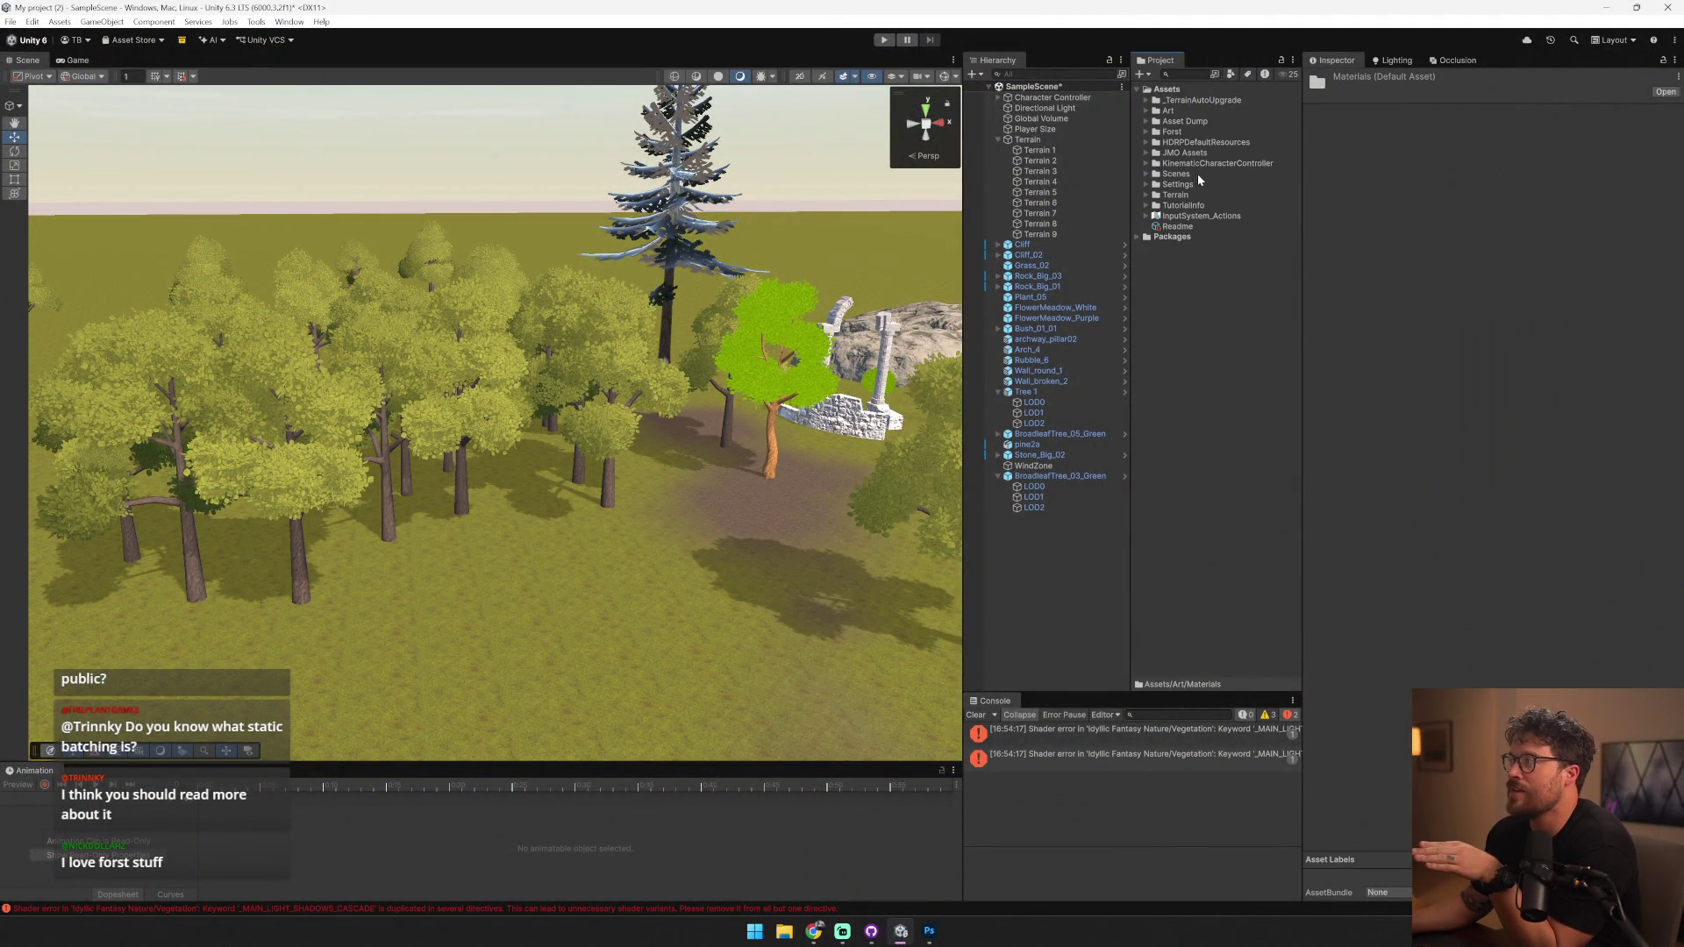
left_click(1151, 166)
left_click(1149, 143)
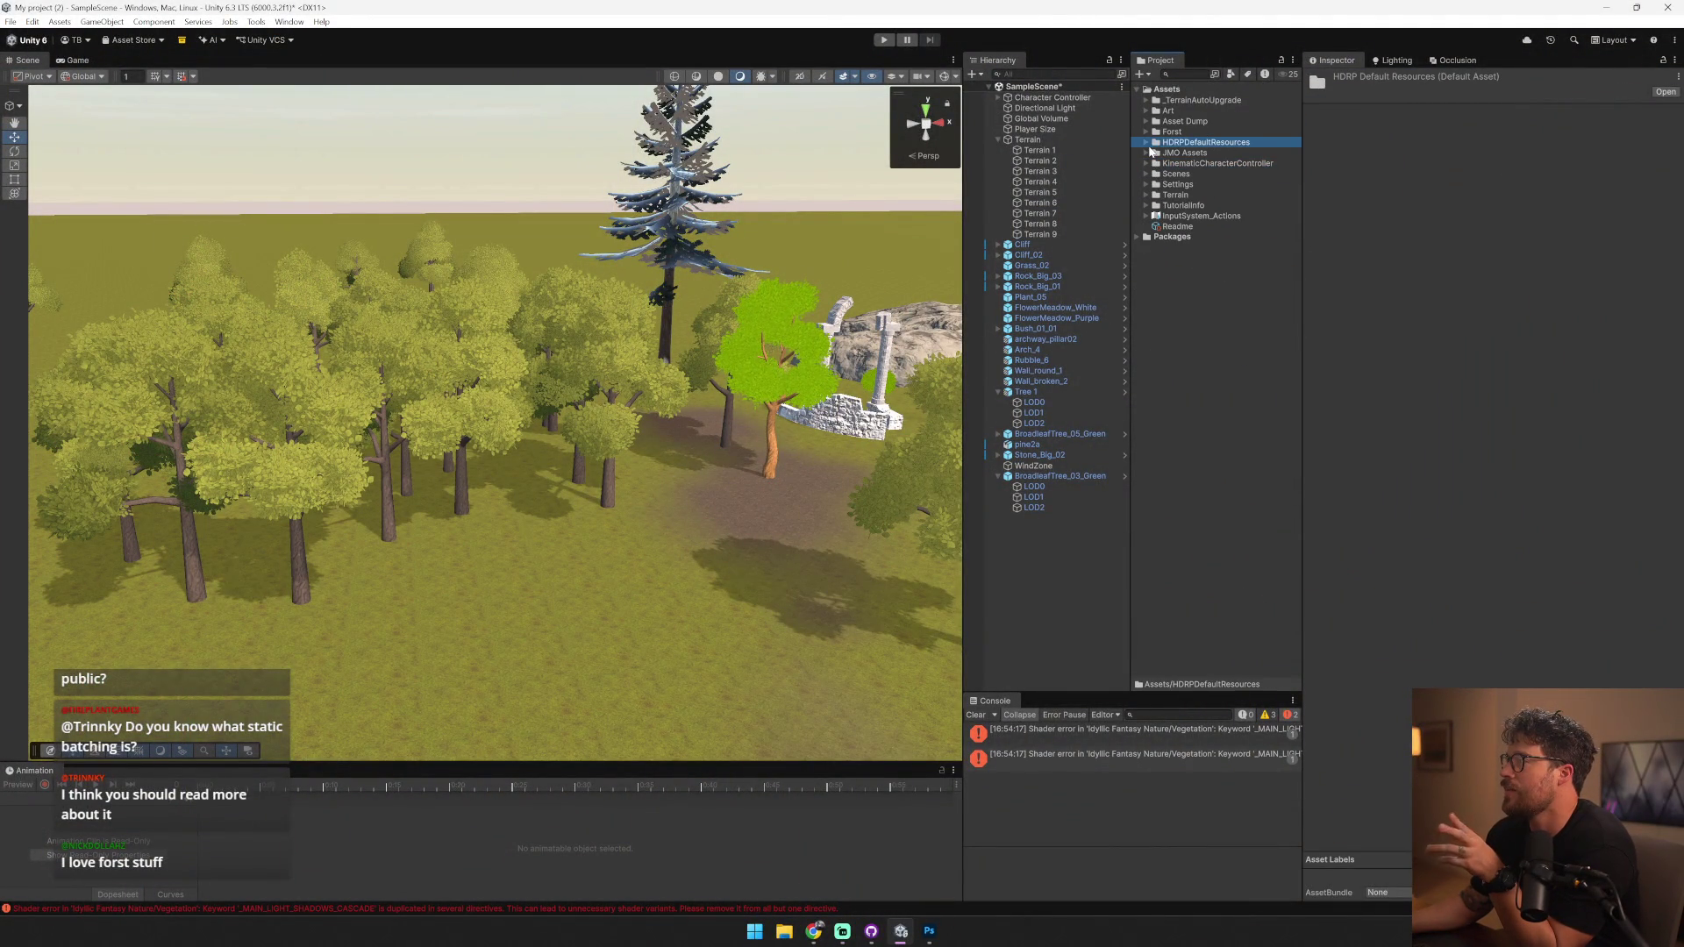
left_click(1145, 131)
left_click(1147, 152)
left_click(1147, 153)
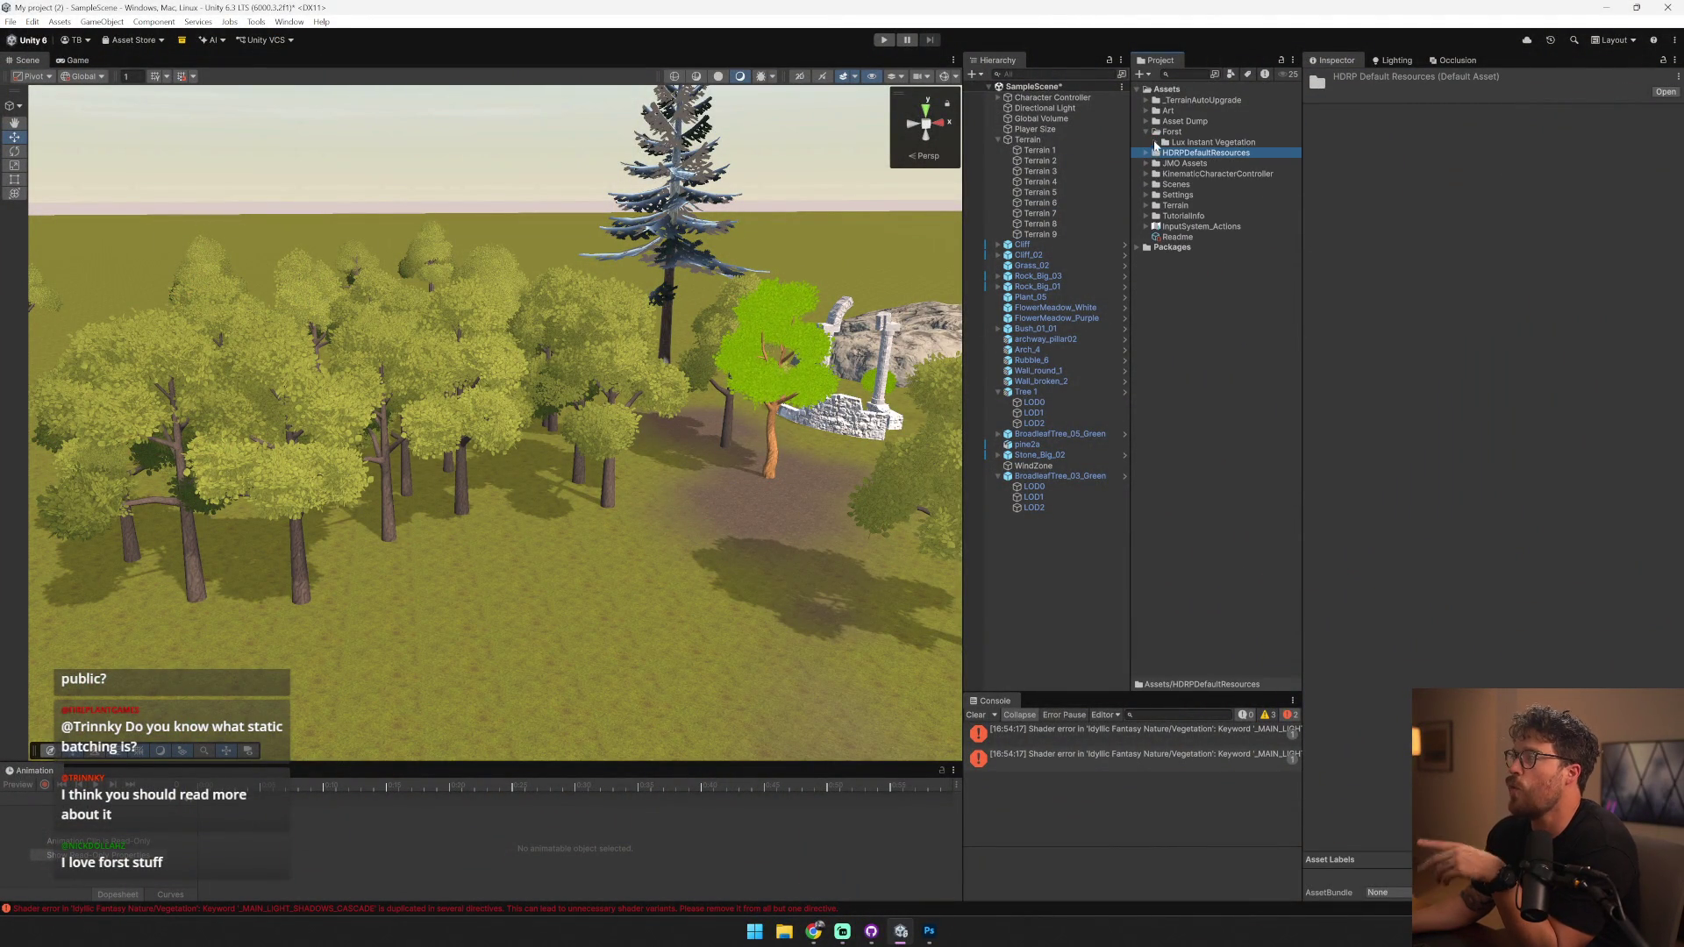
left_click(1155, 142)
- Drag the Forst folder into Asset Dump
left_click(1199, 132)
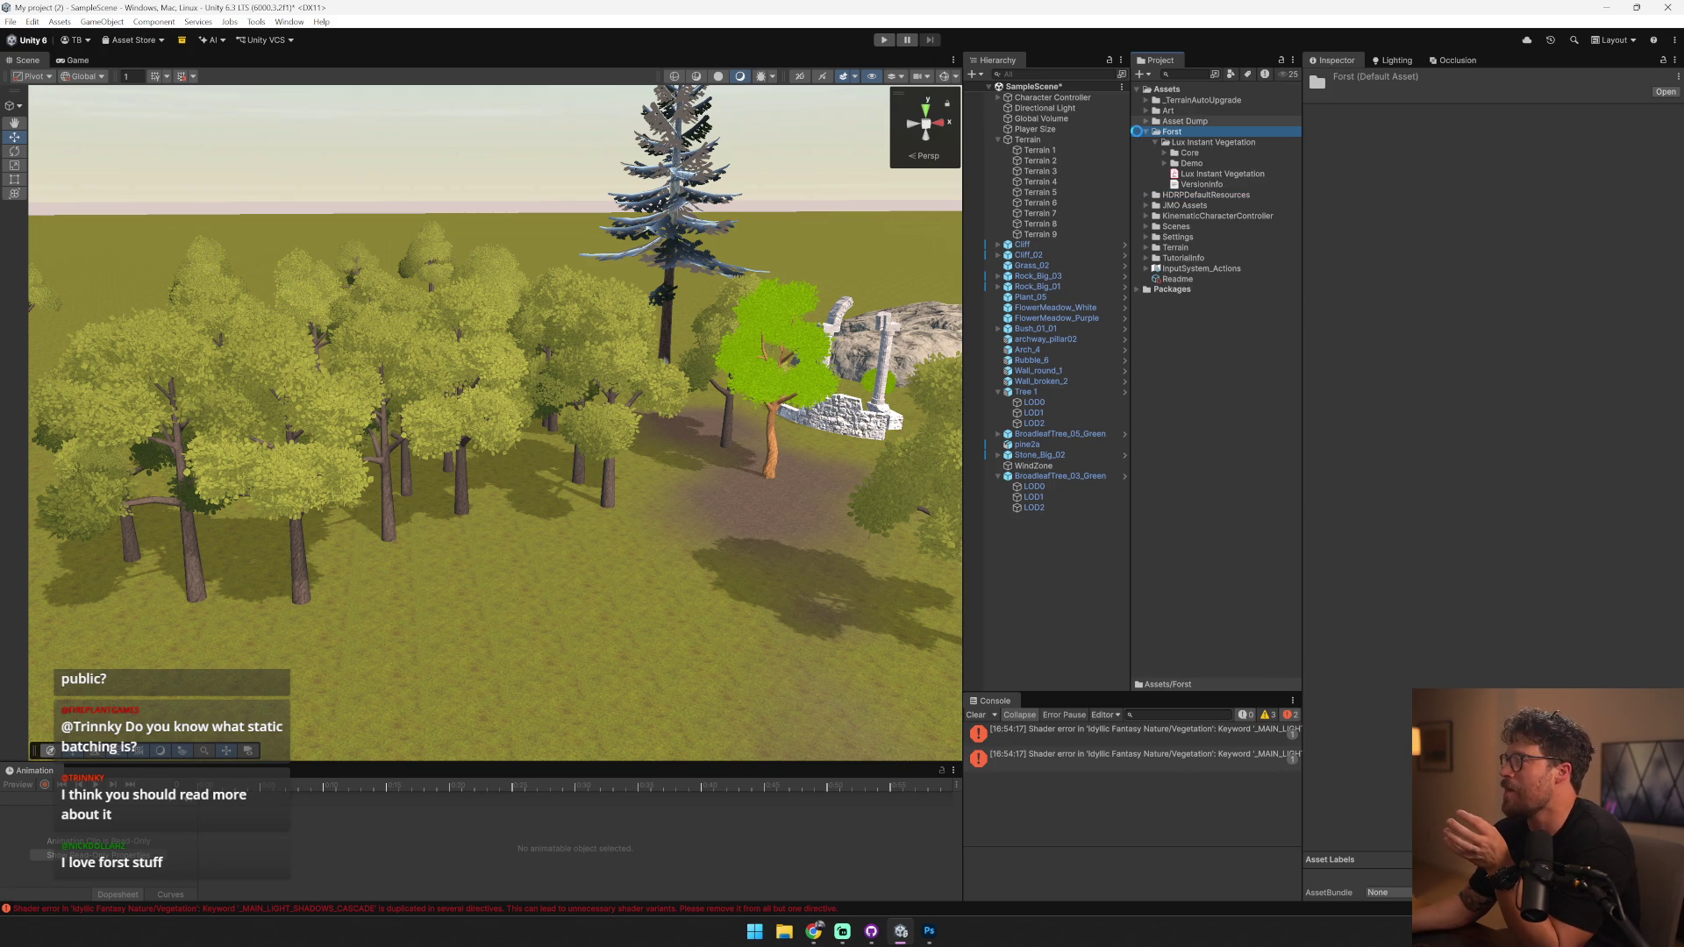
left_click_drag(1137, 131, 1145, 122)
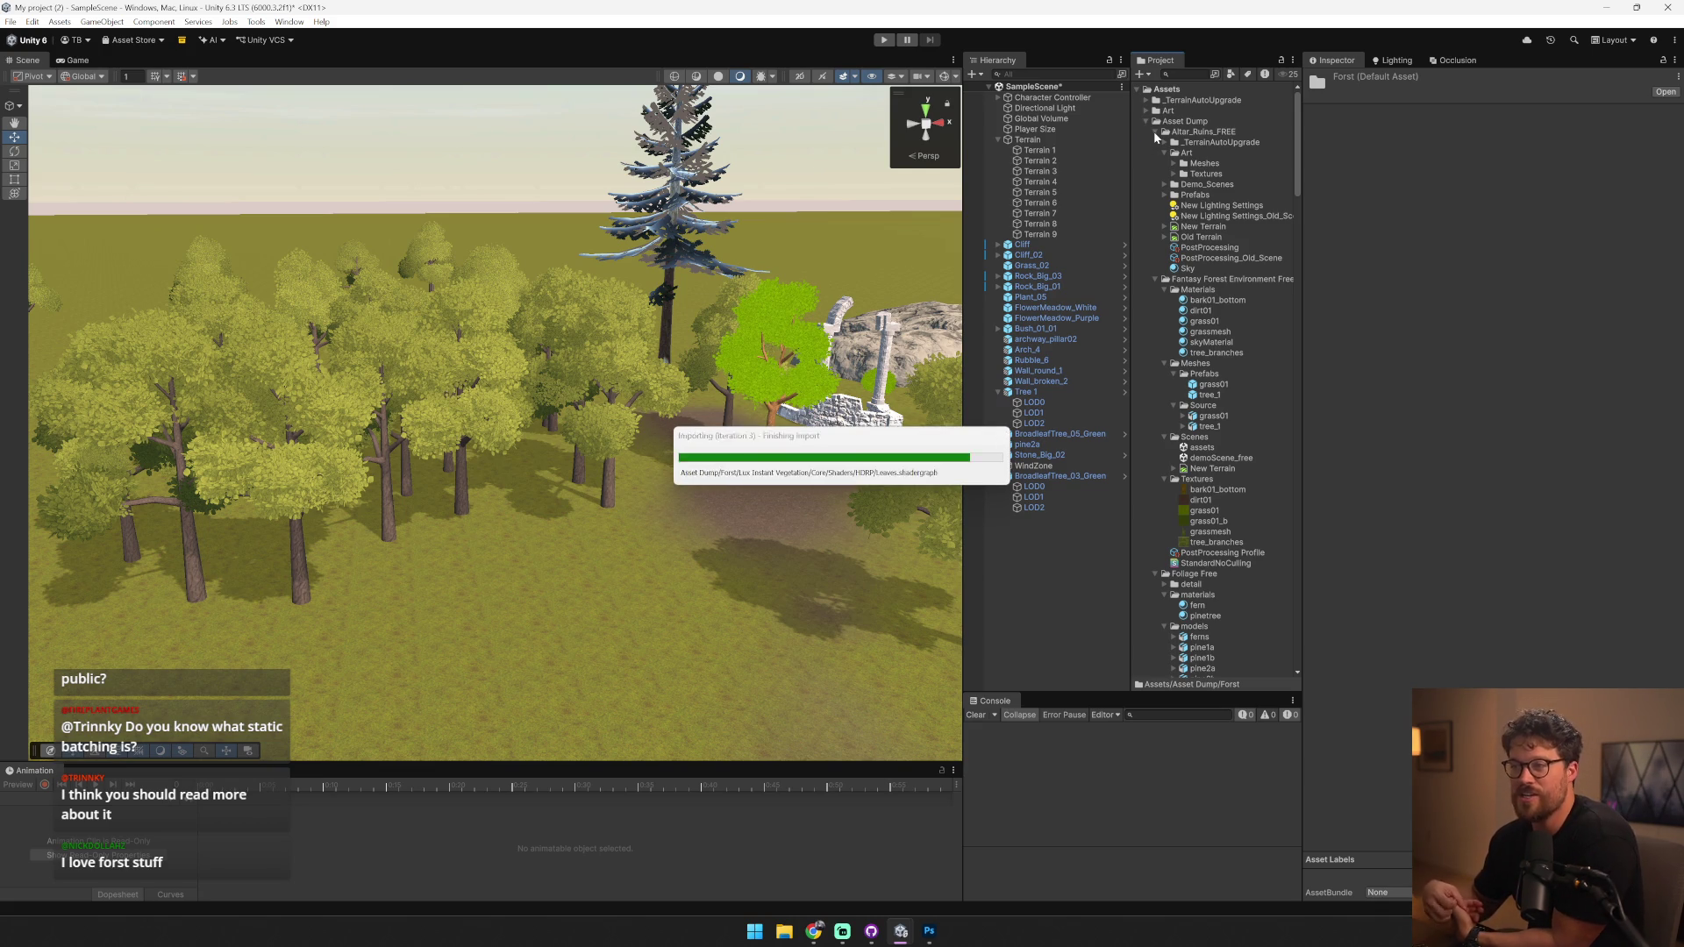
left_click(1155, 131)
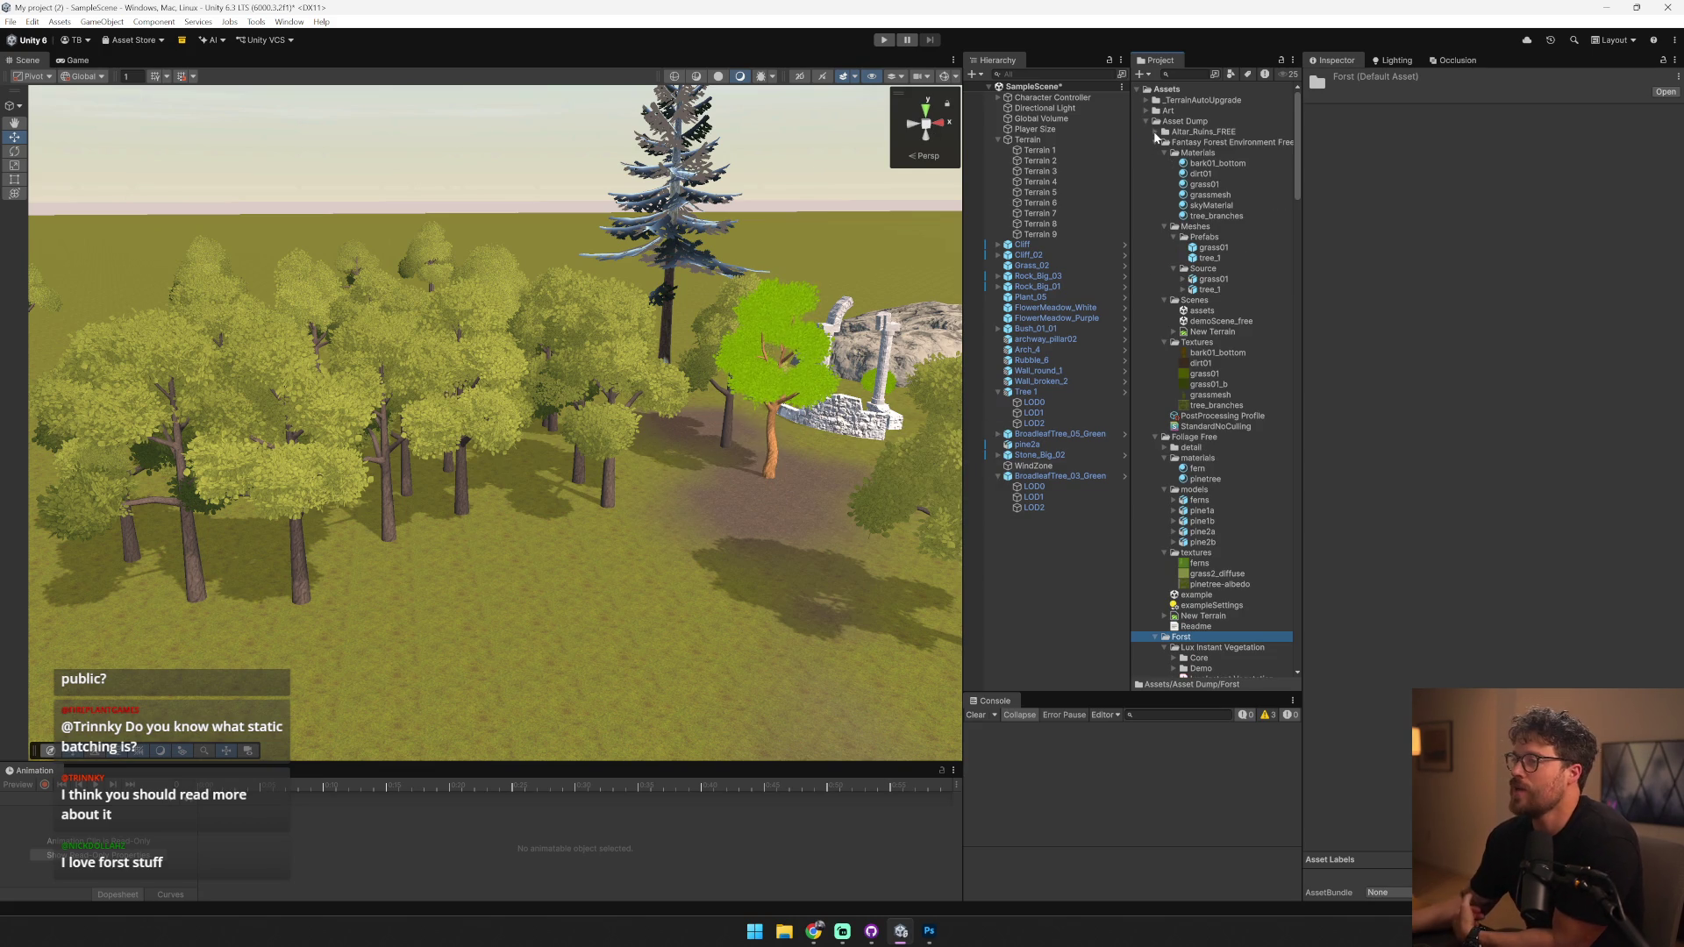
left_click(508, 431)
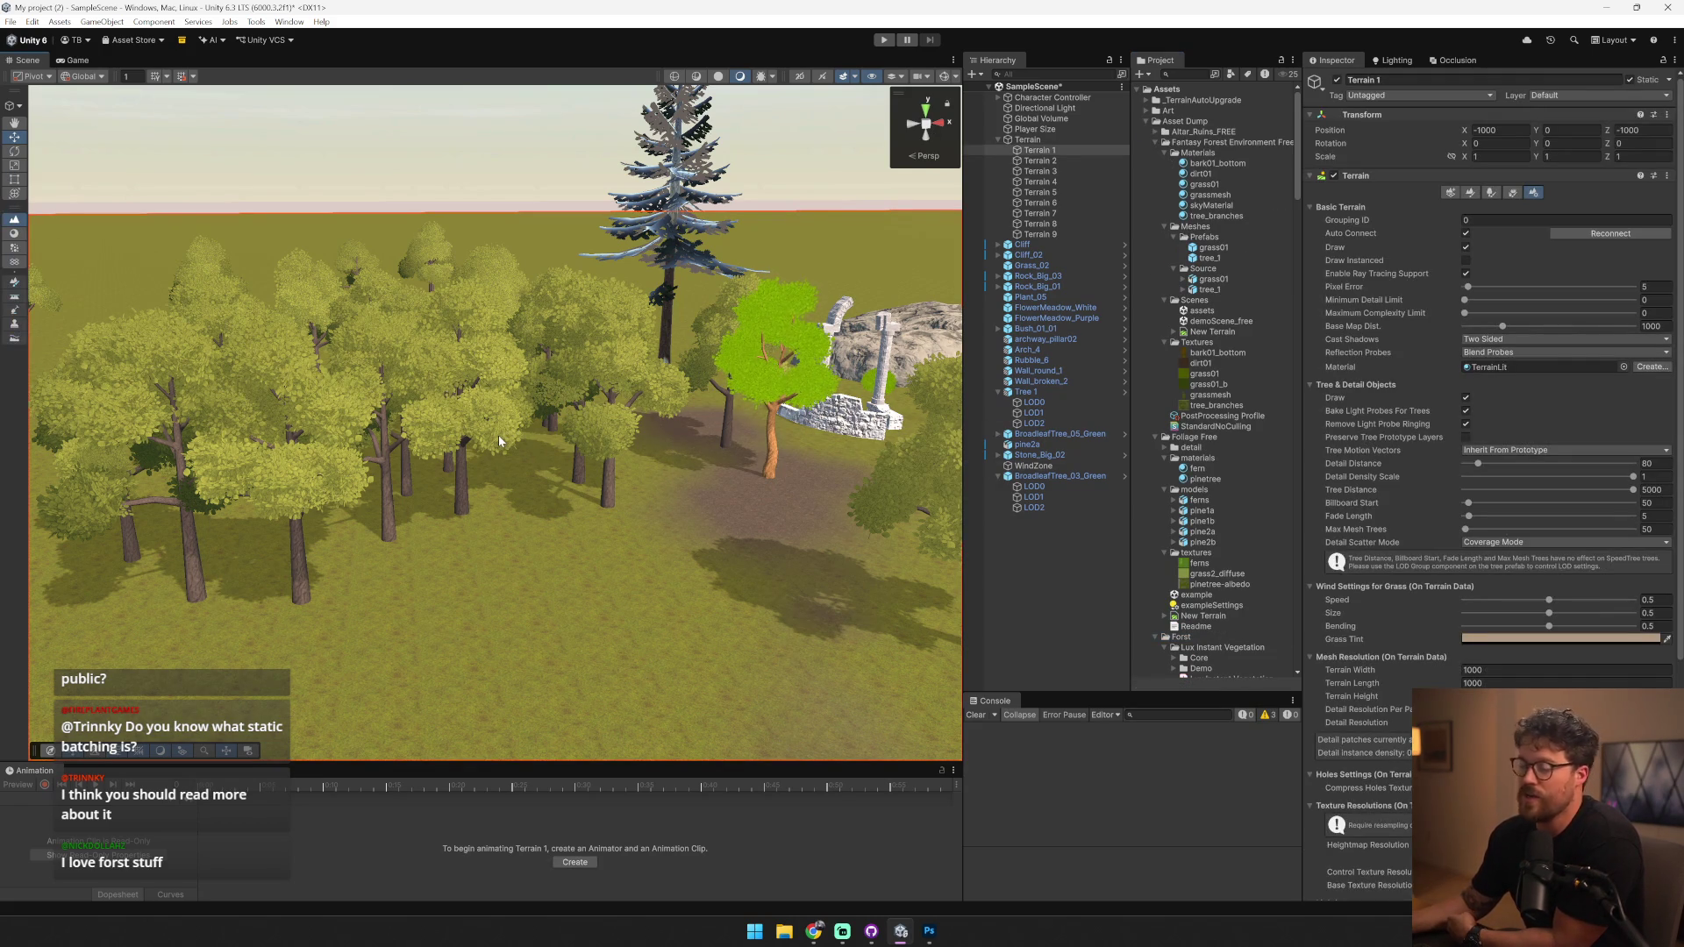
- Give the broadleaf tree's Tree Leaves material the Lux Instant Wind/URP/Leaves shader
left_click(631, 473)
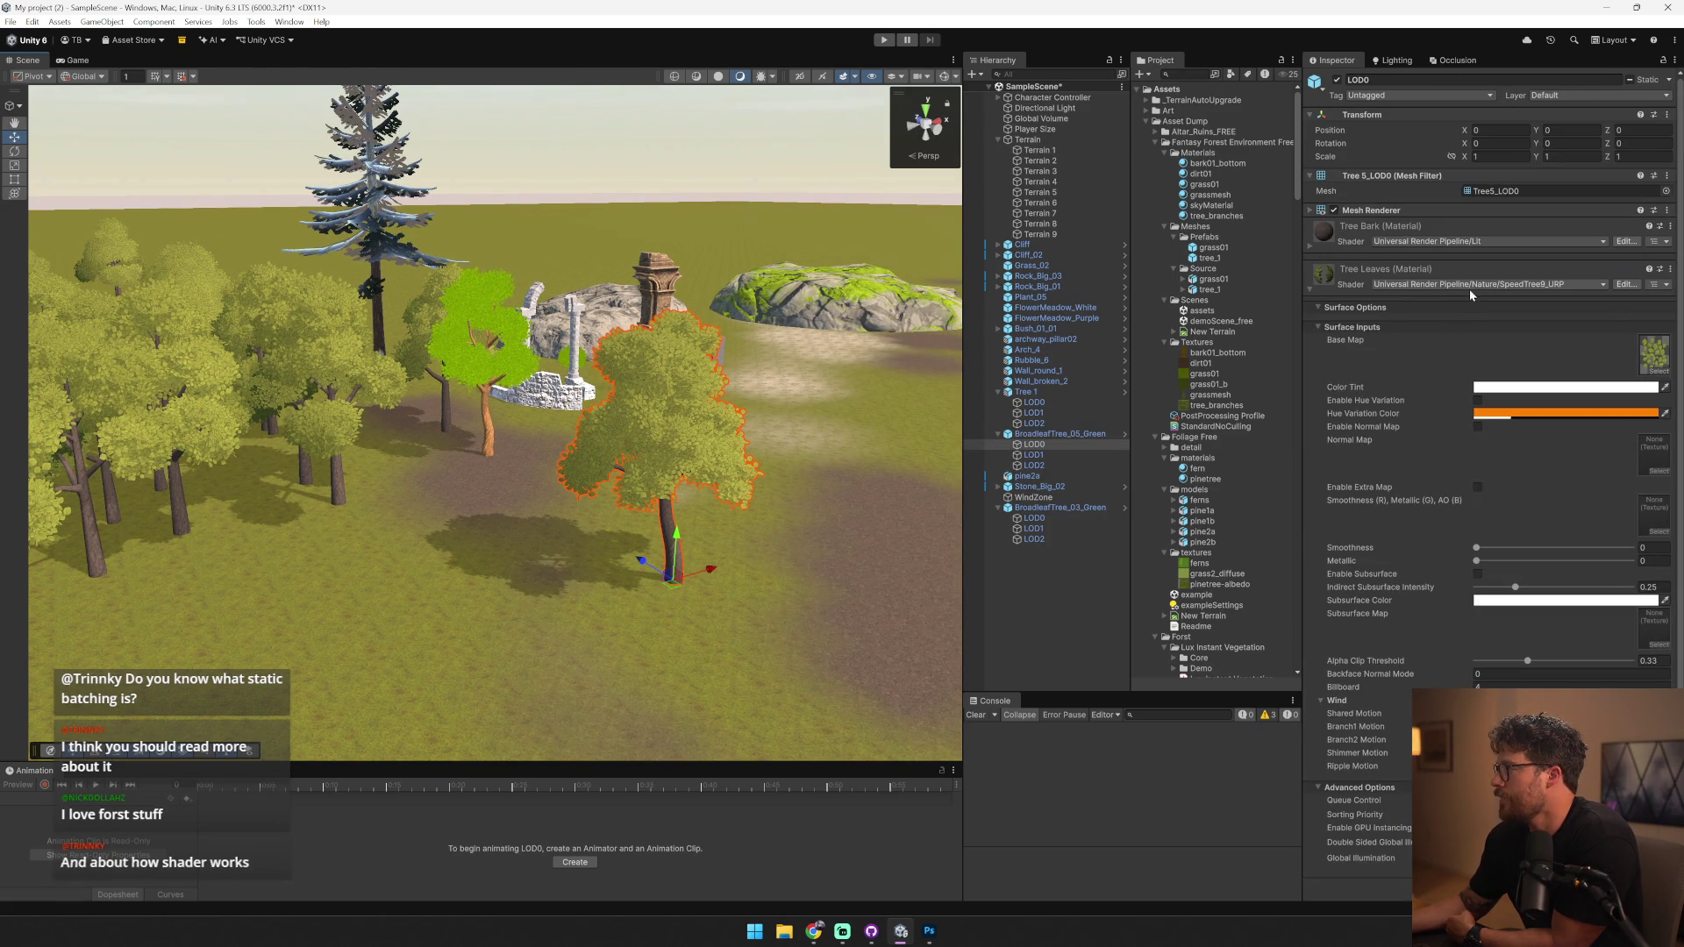
left_click(1470, 286)
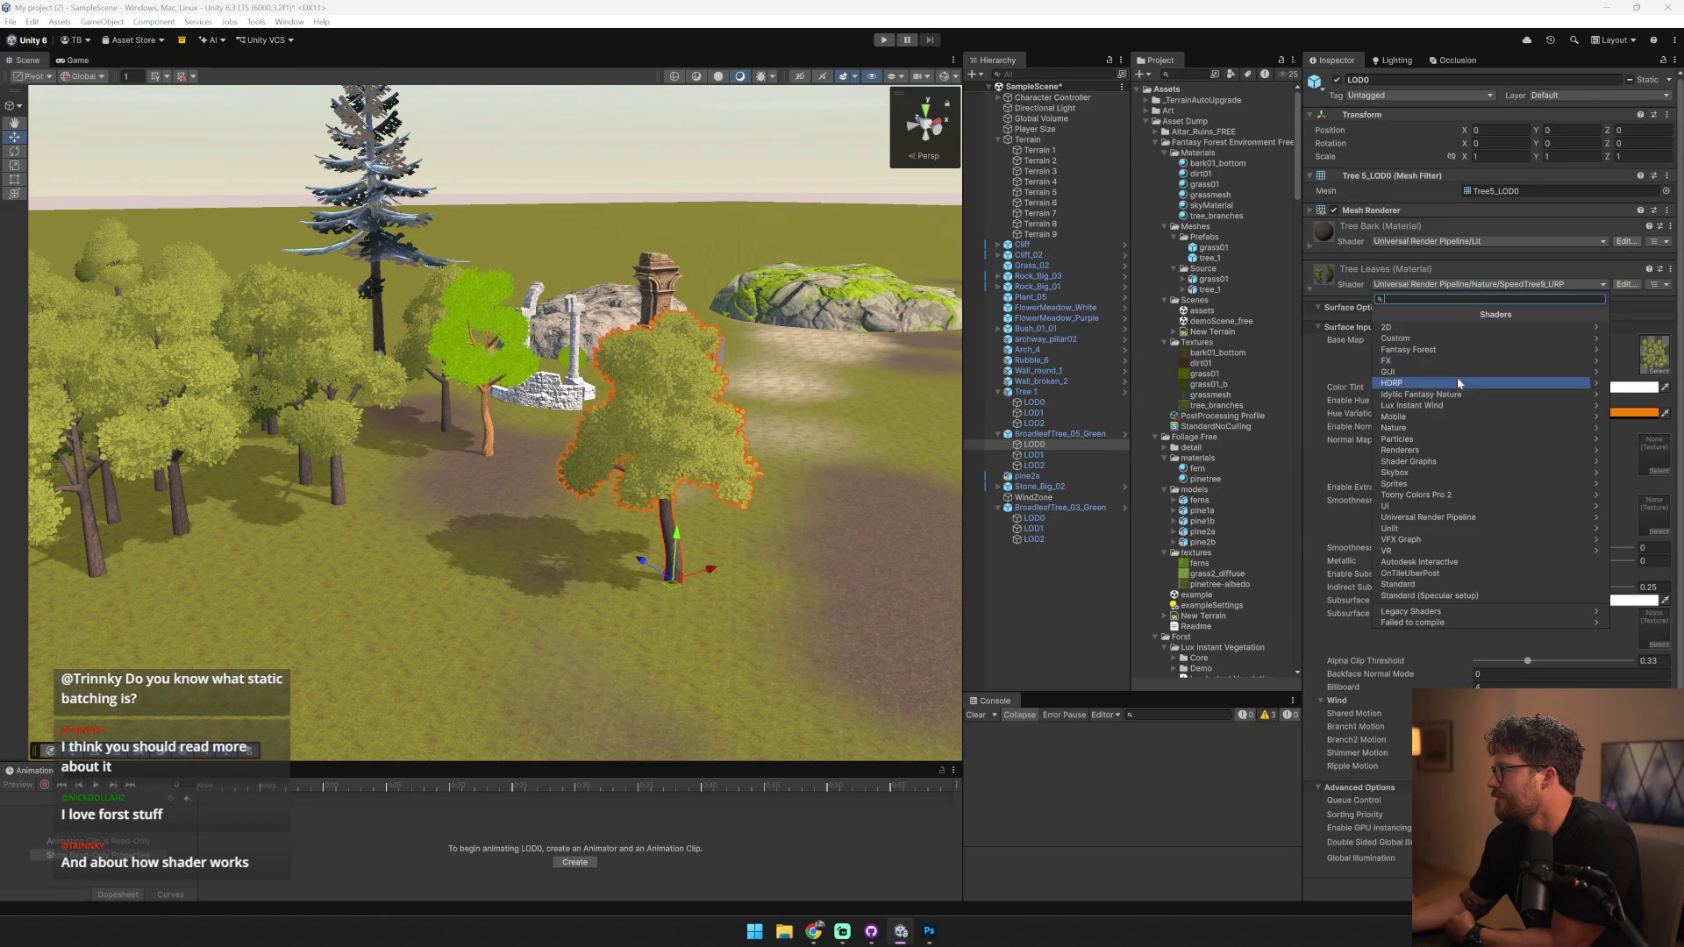
left_click(1438, 406)
left_click(1377, 314)
left_click(1421, 337)
left_click(1417, 349)
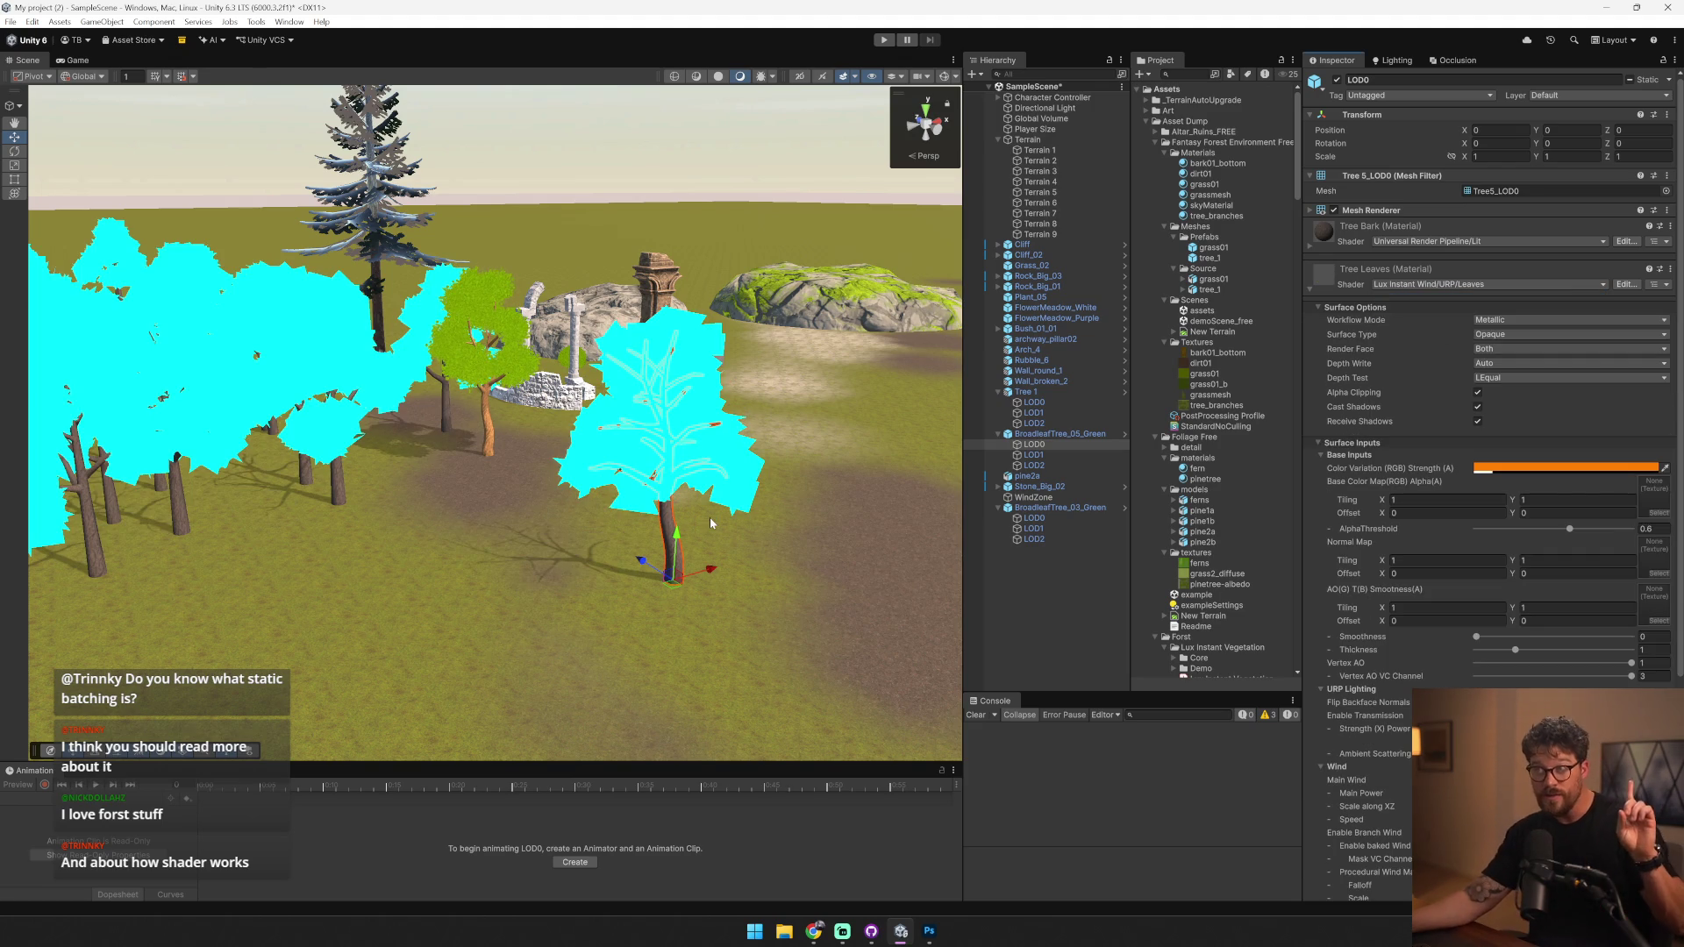
scroll(738, 527, "up", 6)
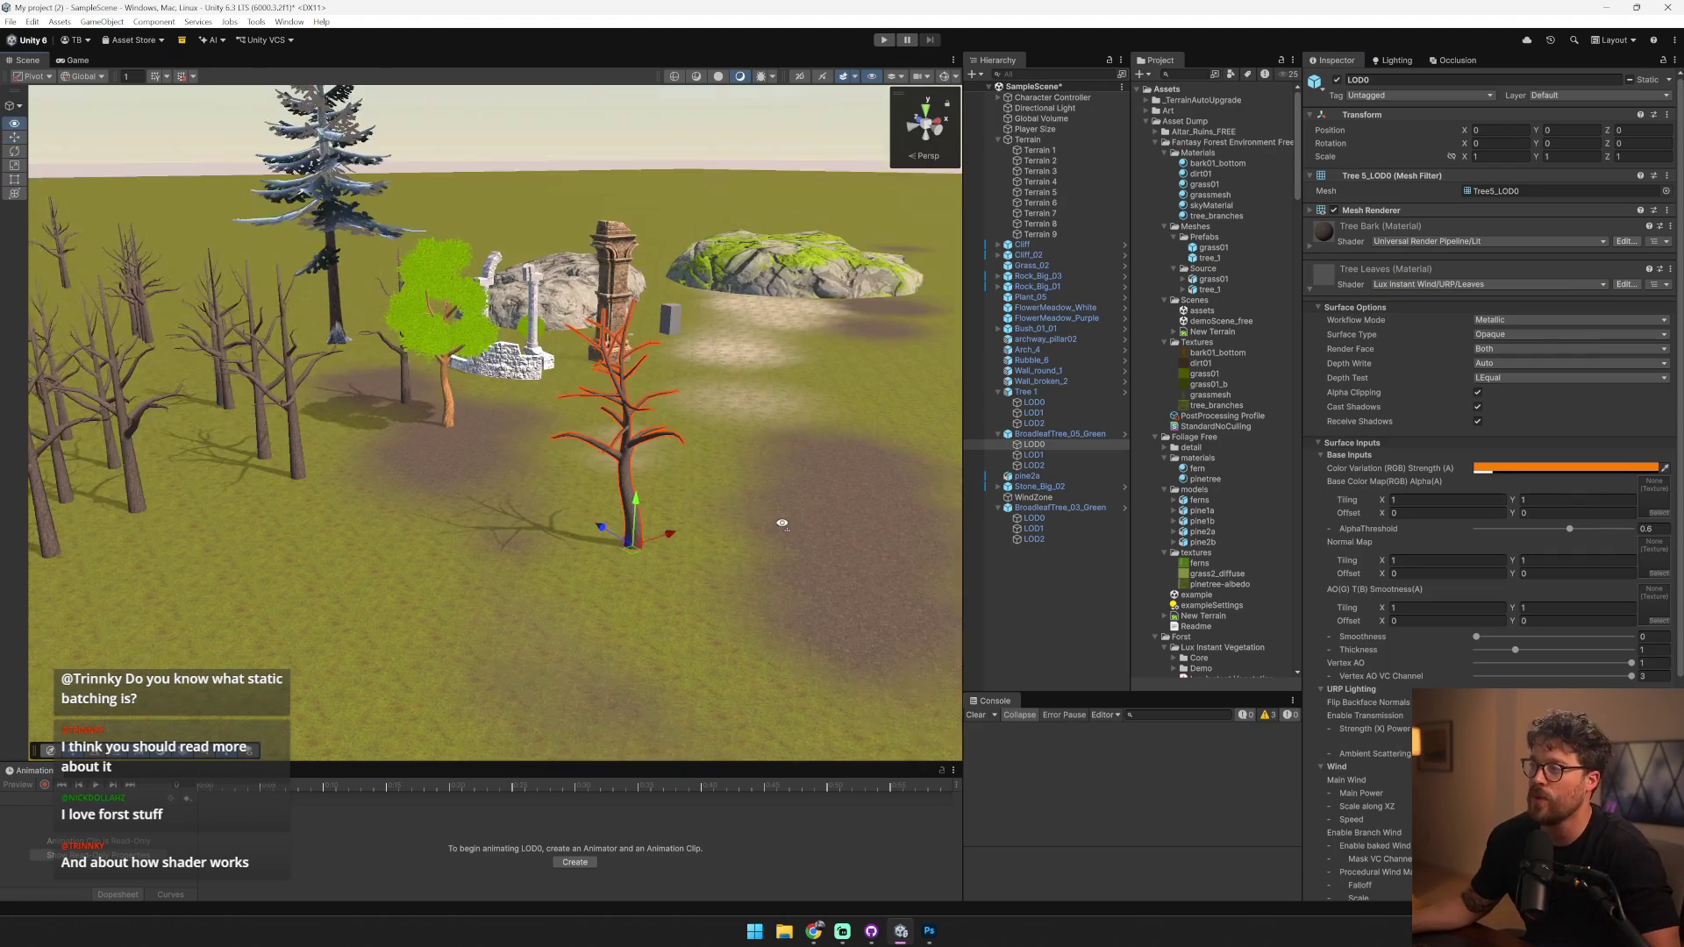
left_click_drag(739, 535, 684, 525)
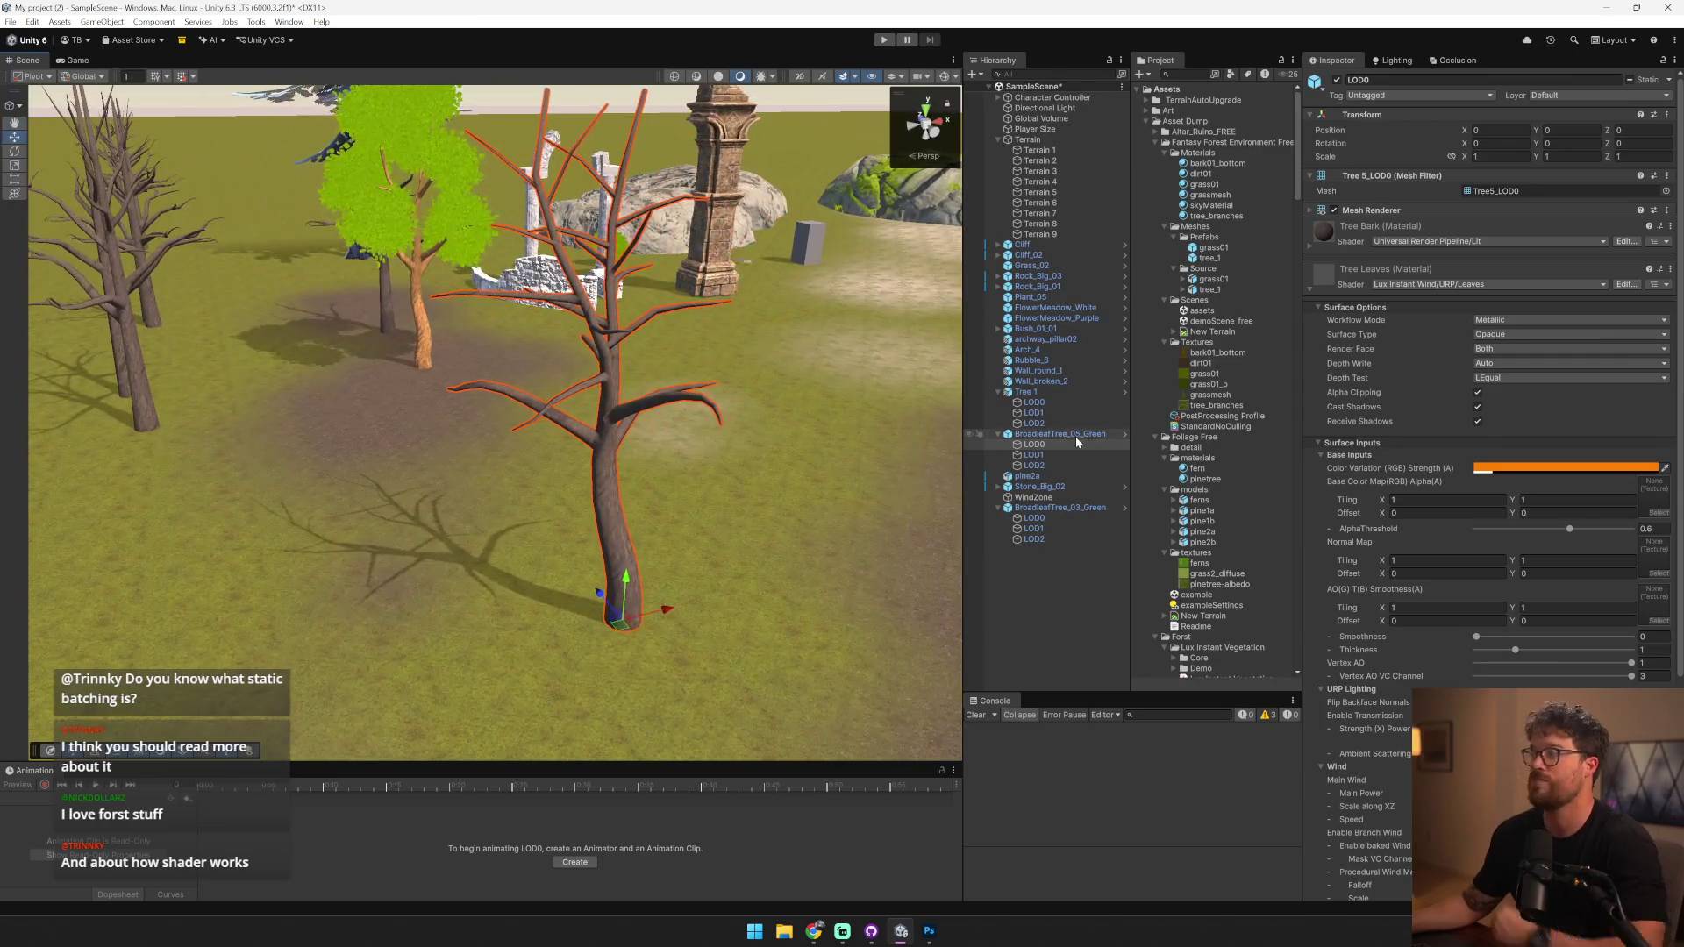
left_click(1151, 112)
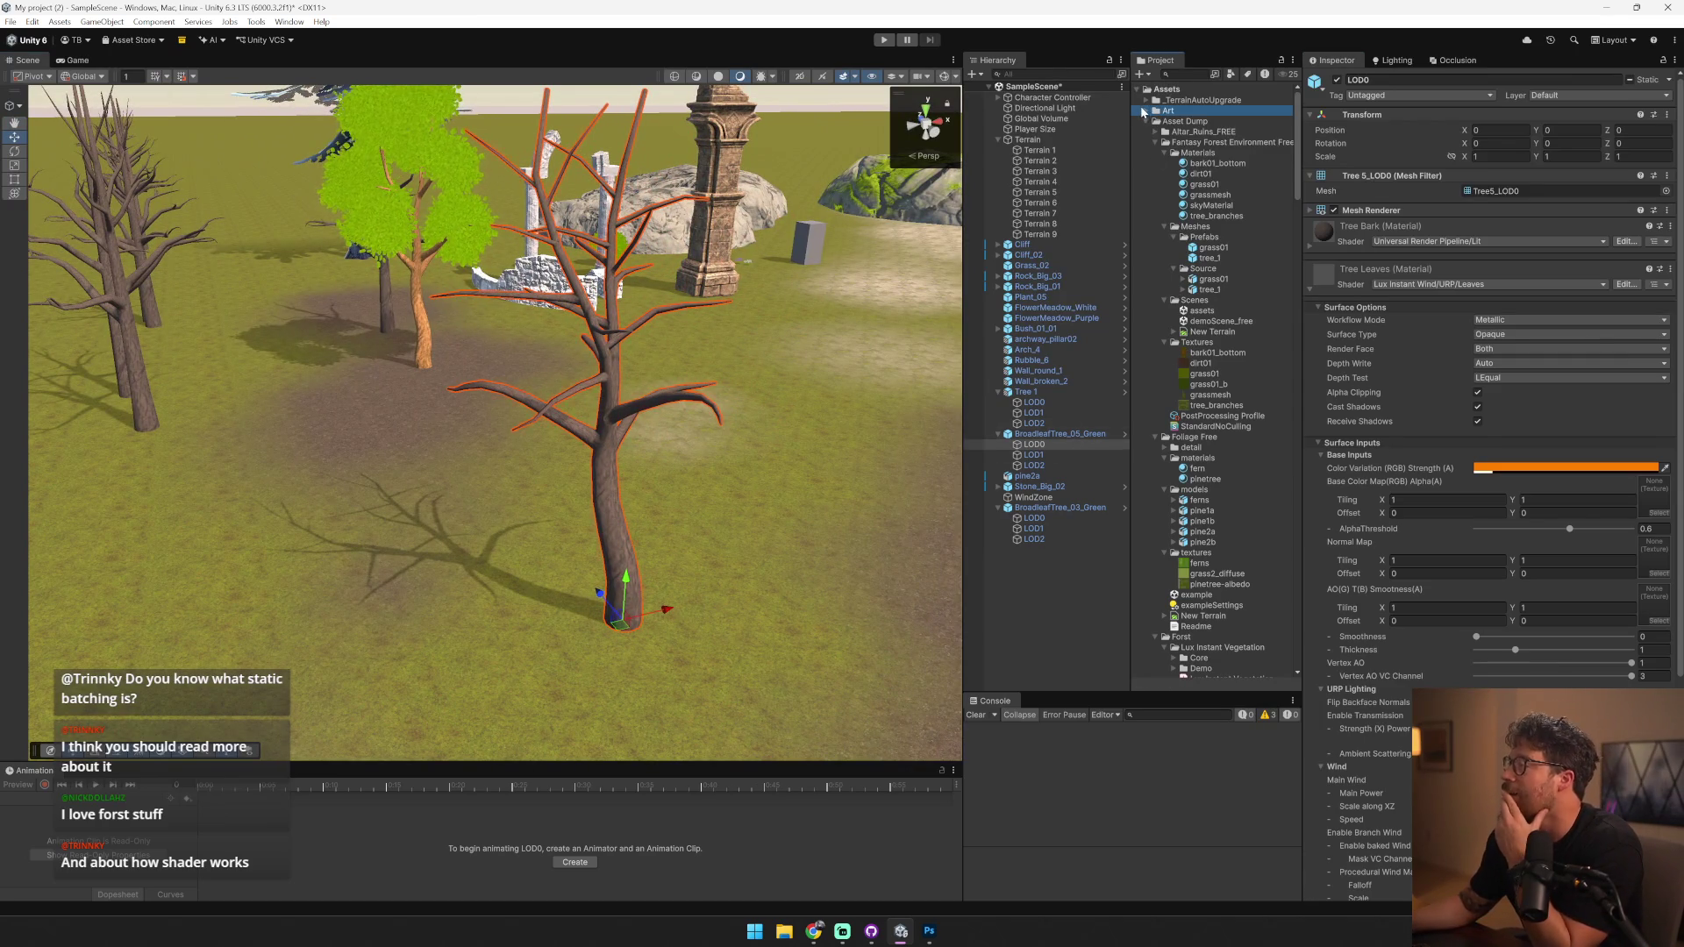
- Drag the Tree Leaves texture from Textures/Nature into the Tree Leaves material's Base Color Map, then inspect the foliage
left_click(1146, 110)
left_click(1145, 174)
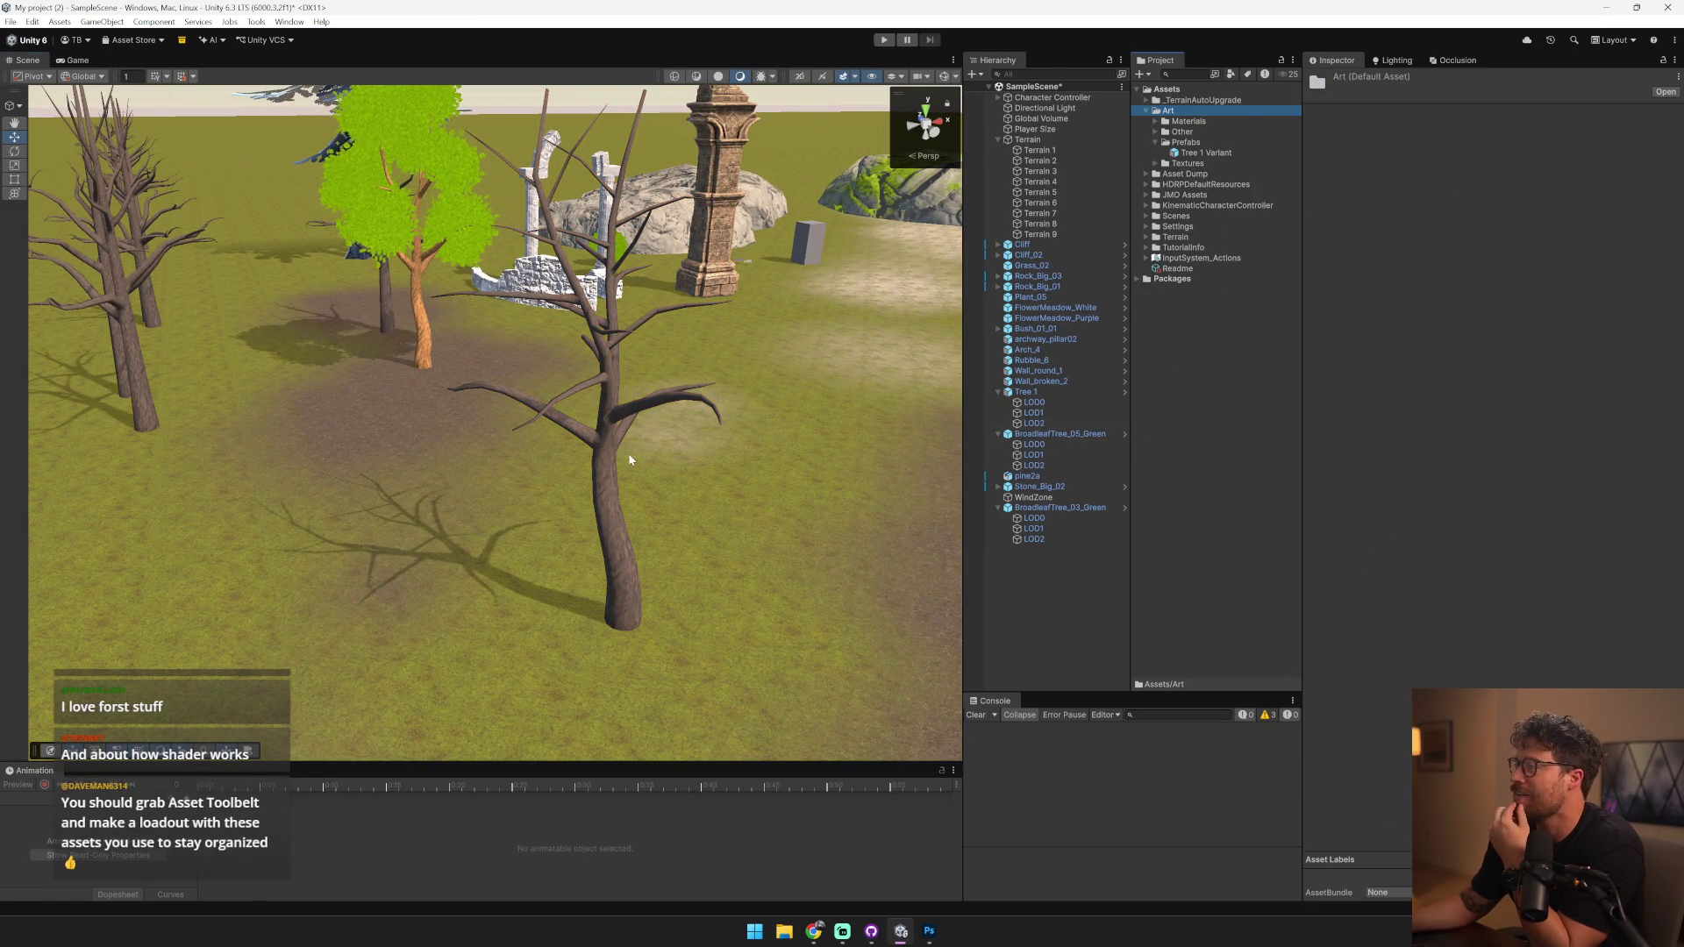
left_click(1189, 121)
left_click(1156, 121)
left_click(1210, 163)
left_click(1155, 184)
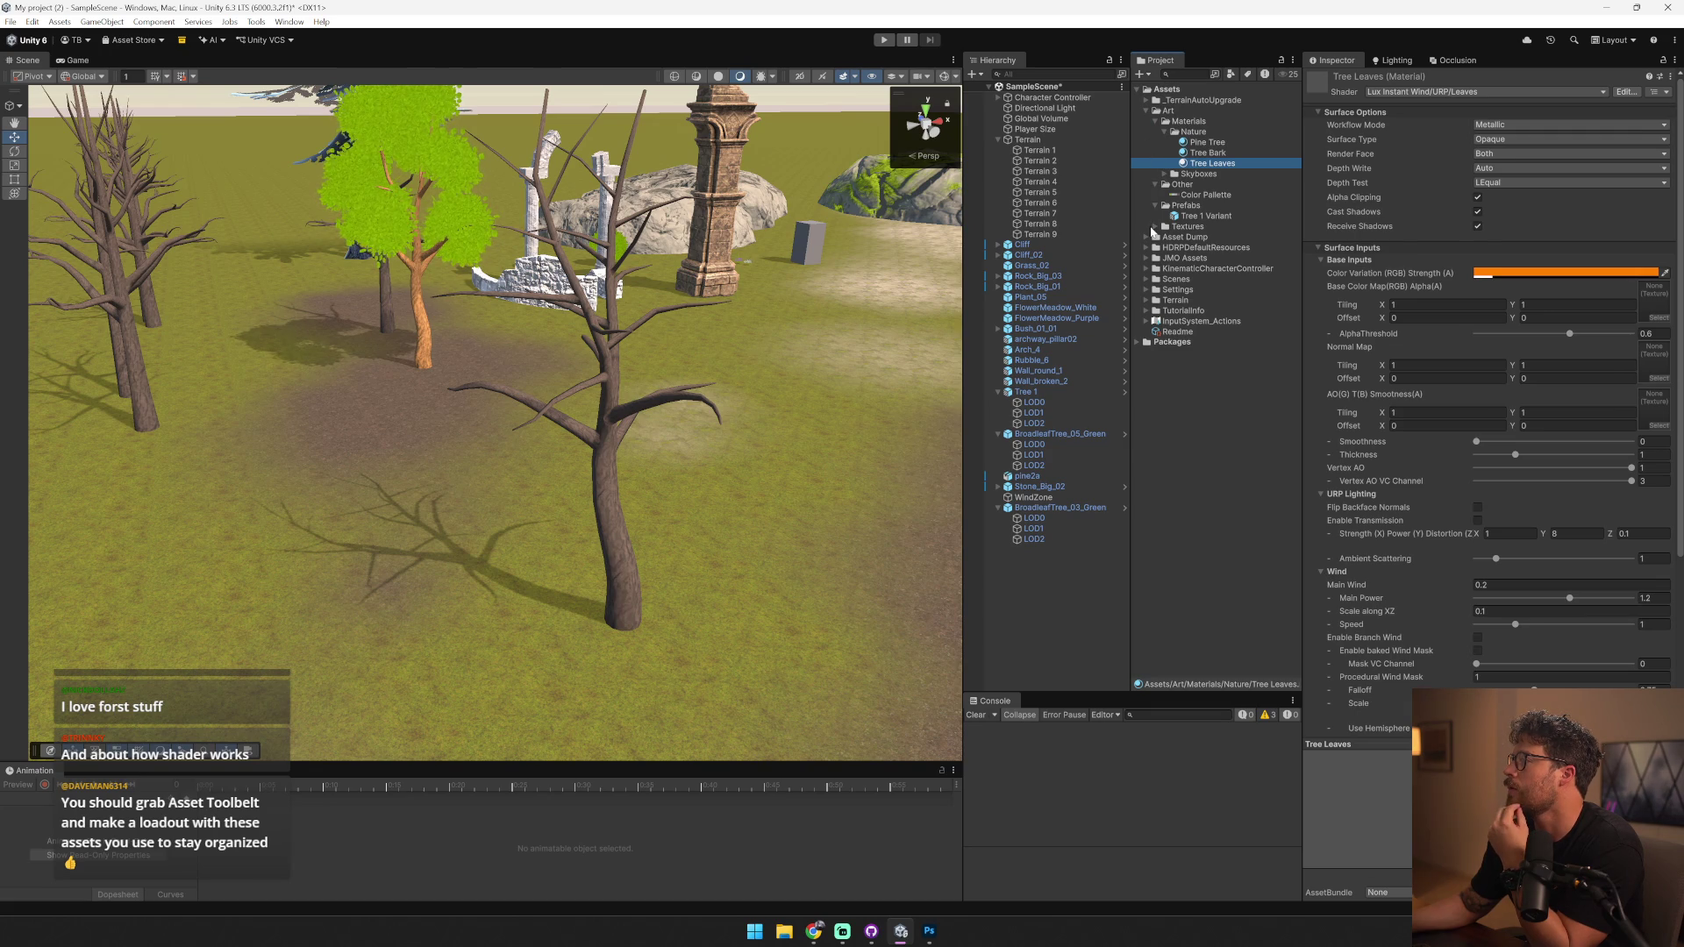
left_click(1154, 228)
mouse_move(1219, 275)
left_mouse_down()
mouse_move(1651, 337)
mouse_move(1662, 313)
left_mouse_up()
left_click_drag(473, 351, 474, 341)
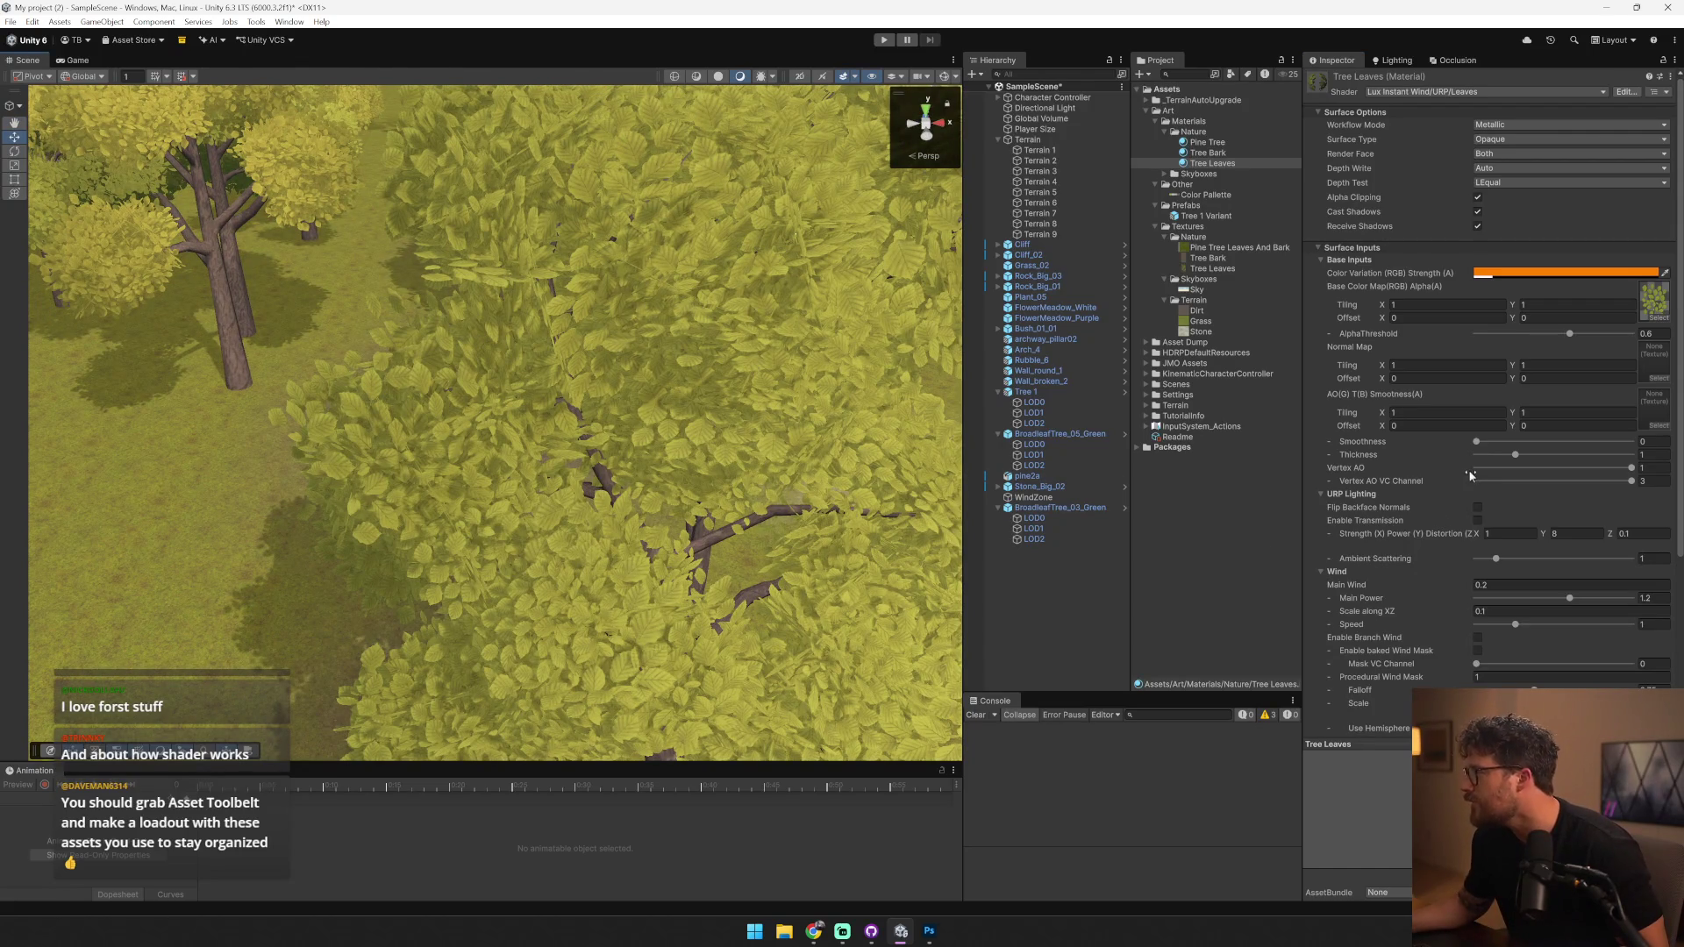
- In play mode, raise Tree Leaves Main Wind to 50.54 and Main Power to 1.646
left_click(1491, 584)
key("Escape")
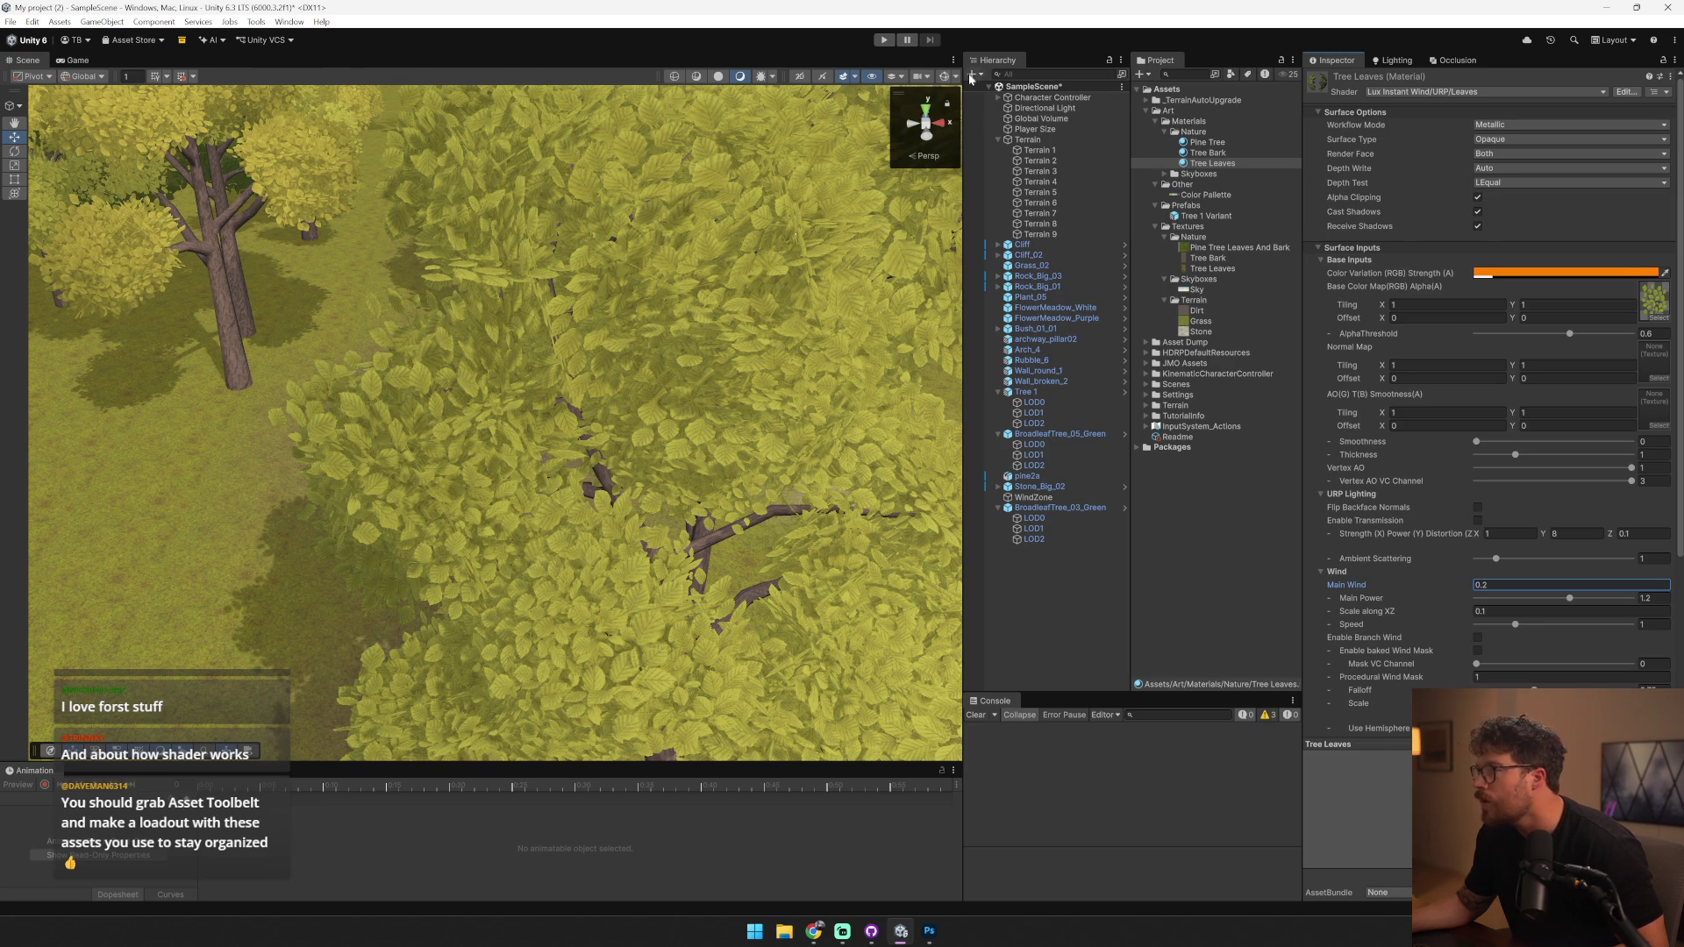
key("ctrl+p")
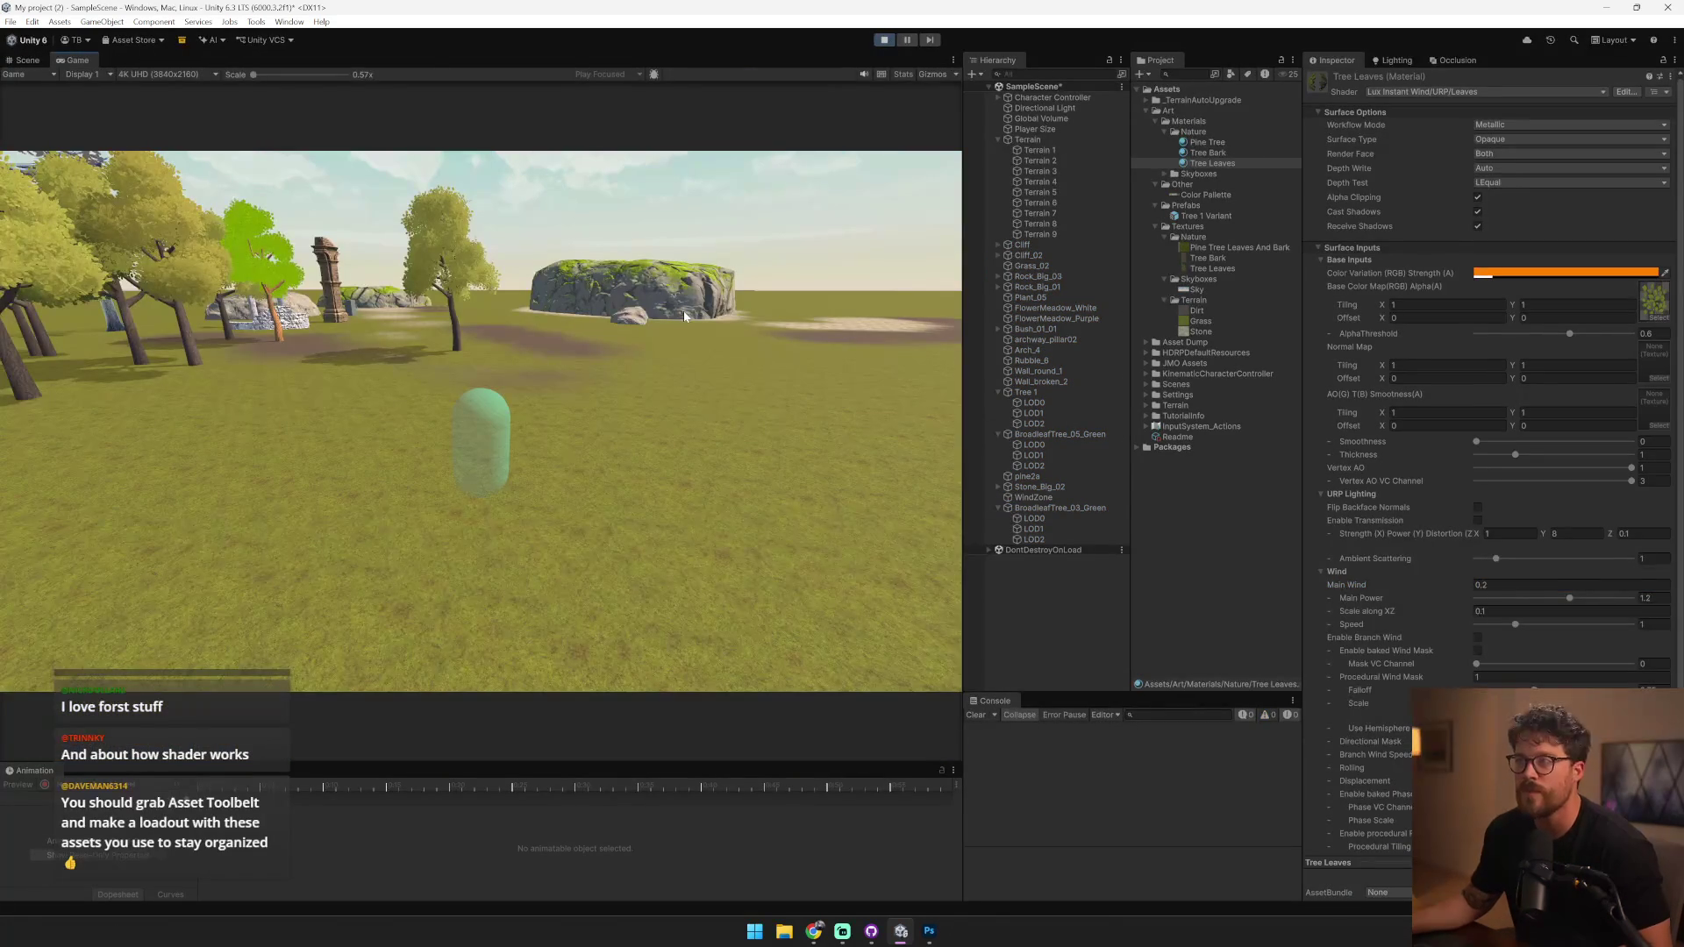
left_click(683, 310)
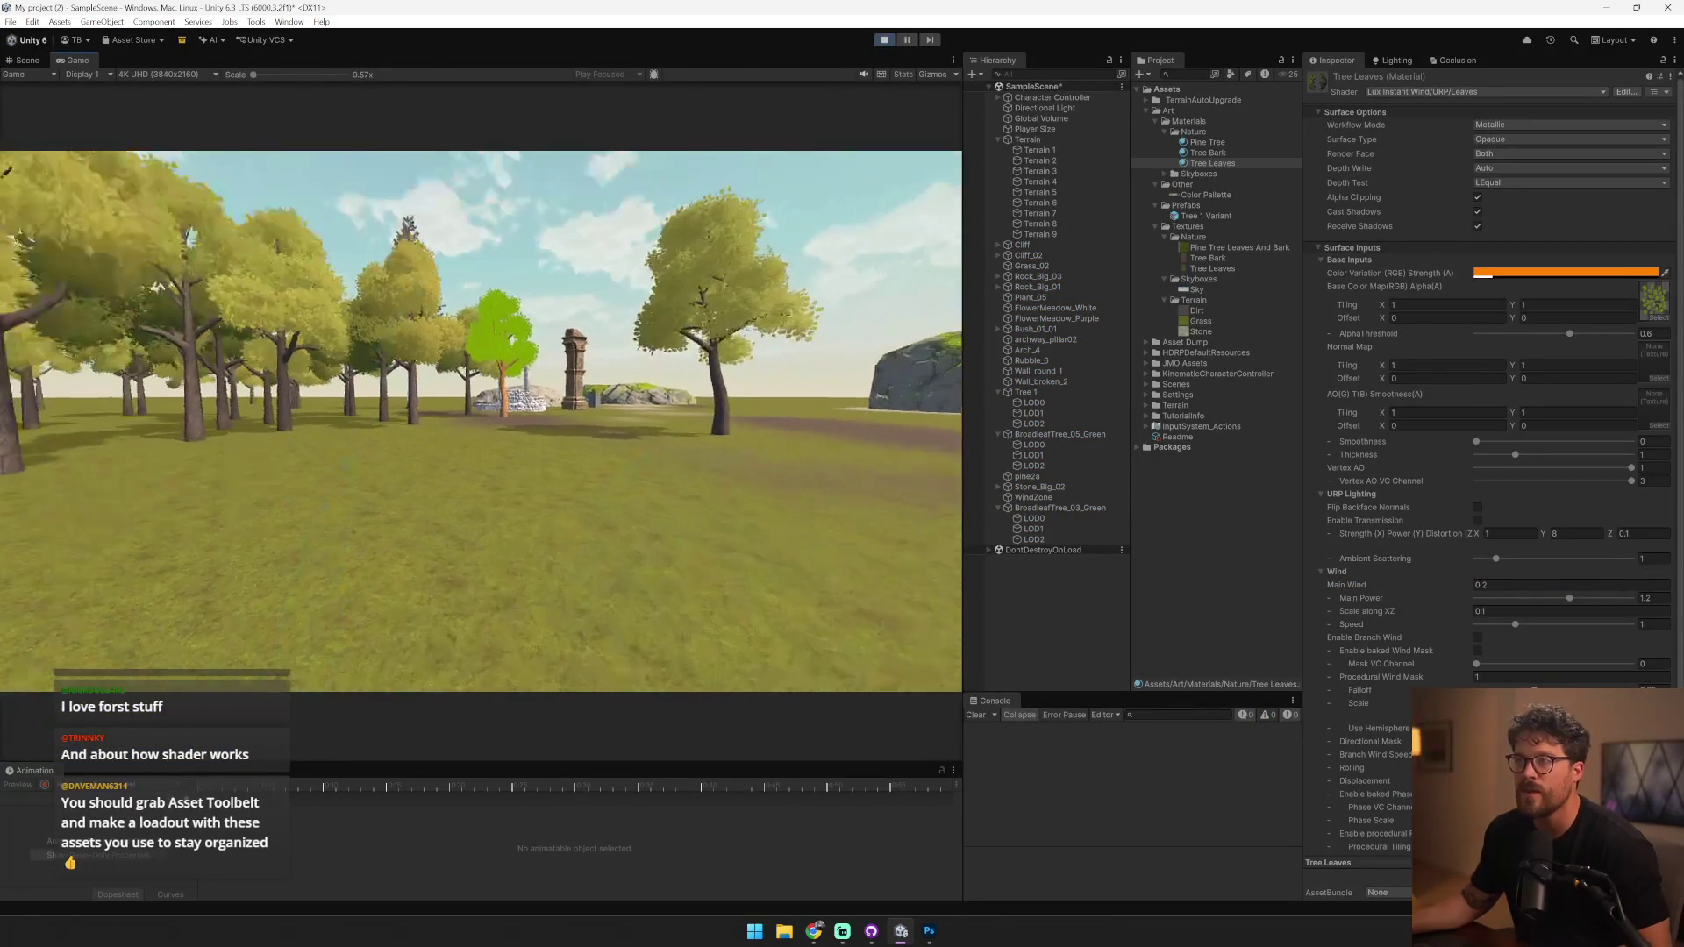
key("w")
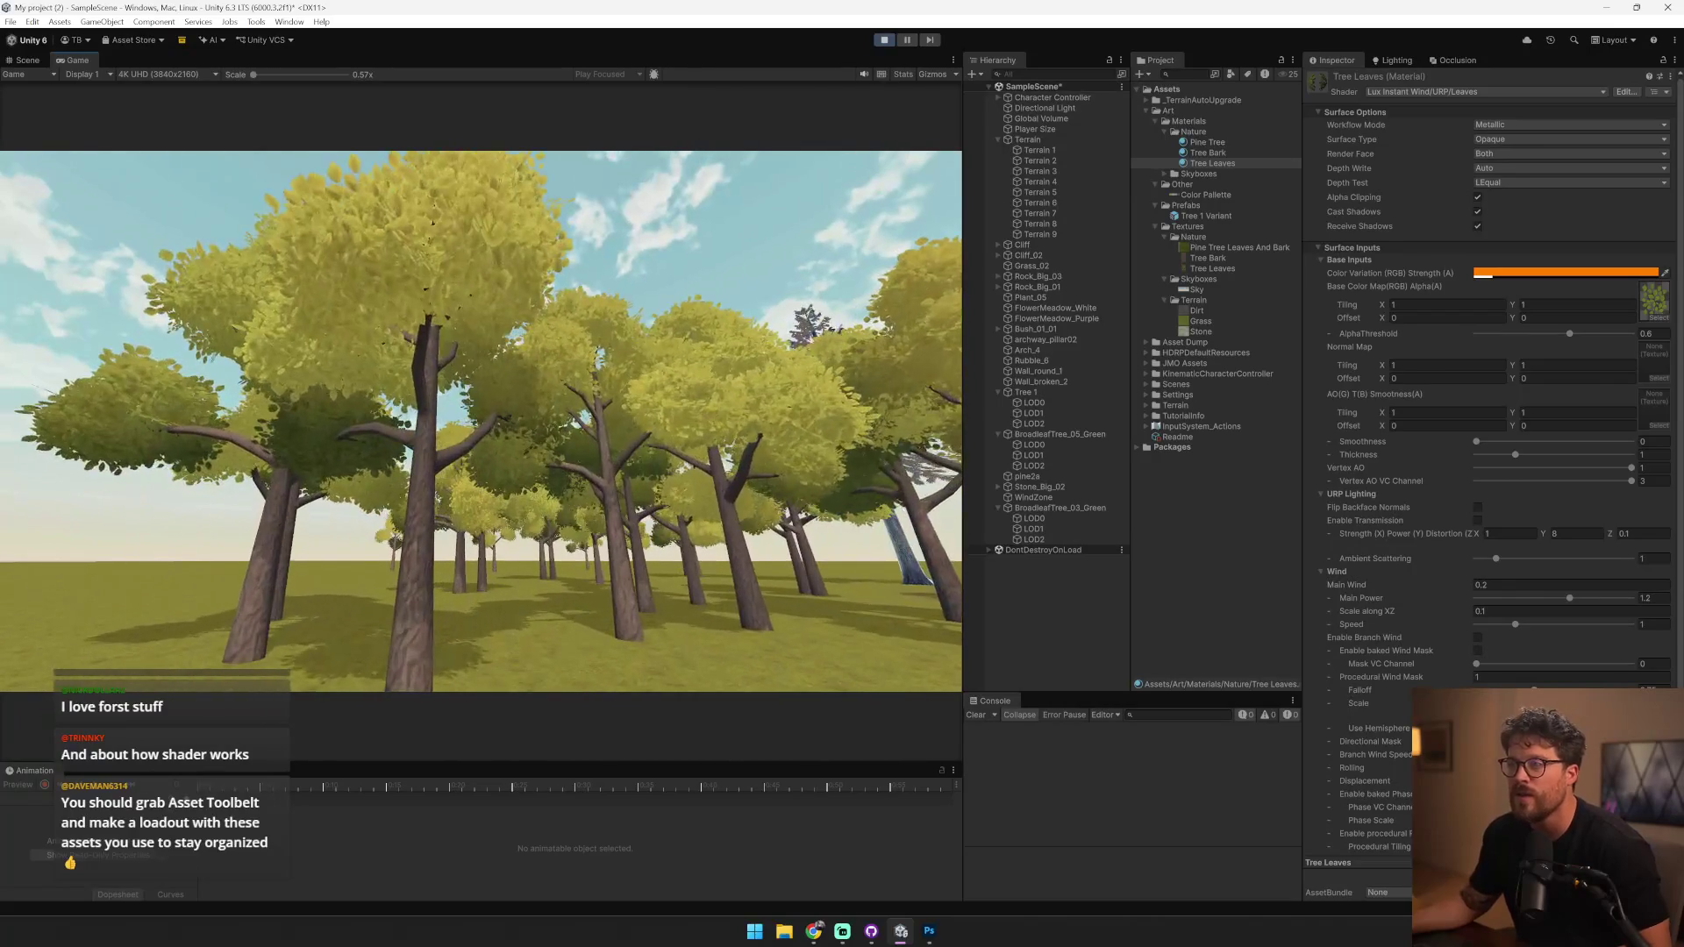
key("Escape")
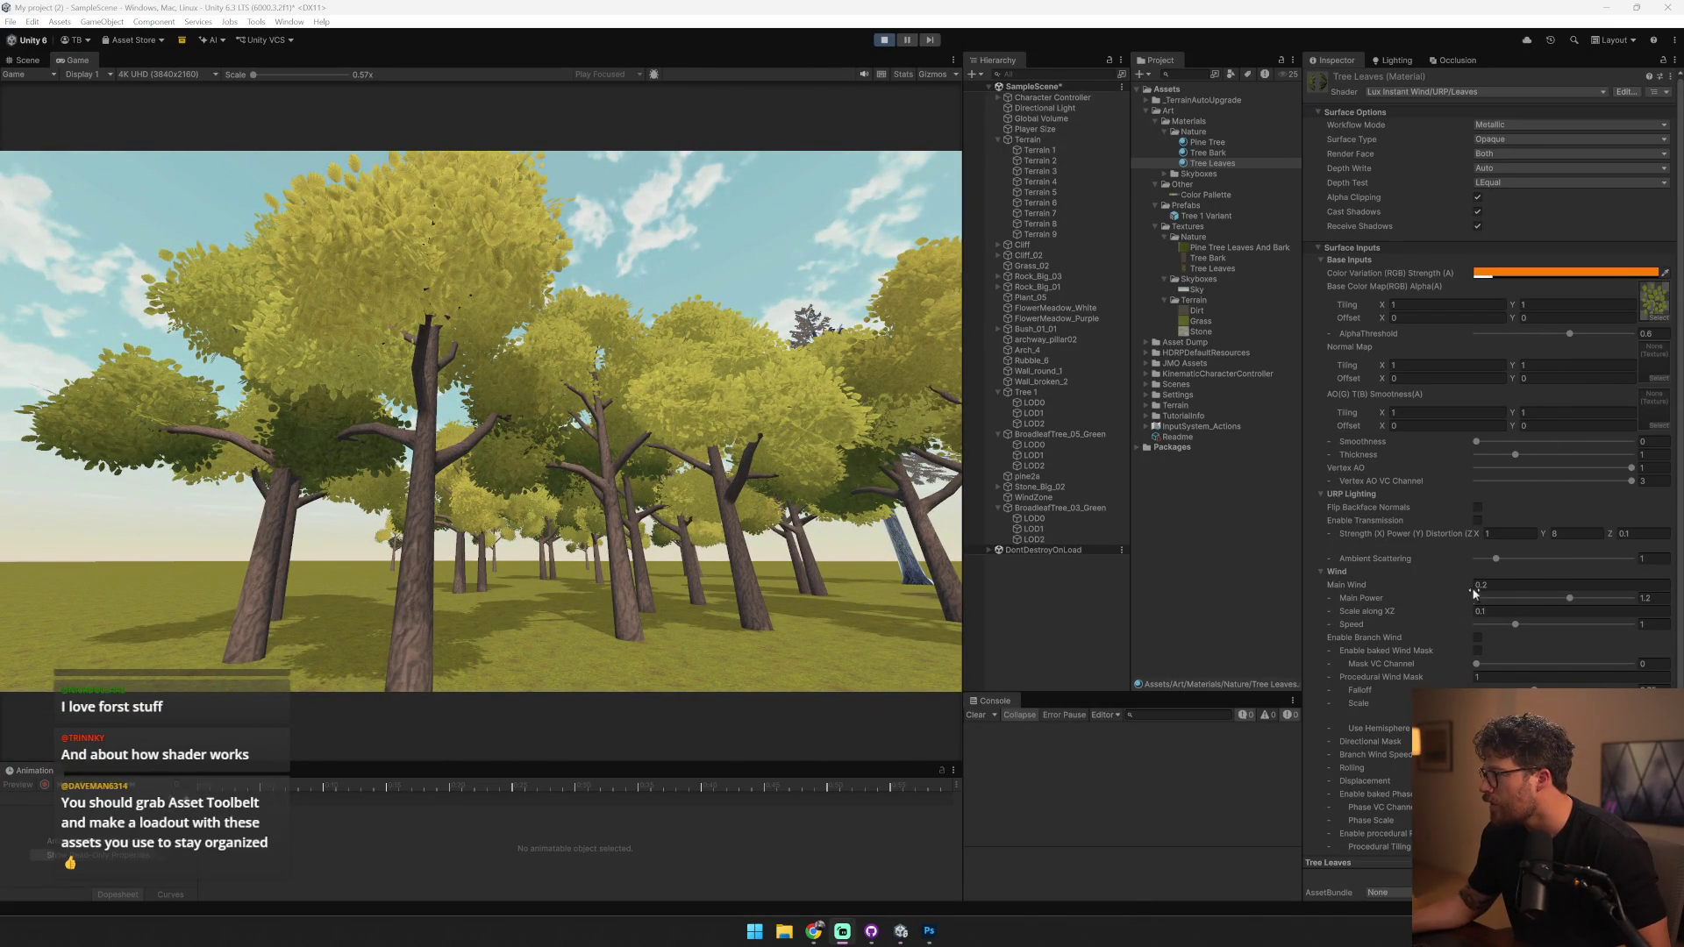
left_click_drag(1467, 589, 1386, 604)
mouse_move(1579, 601)
left_mouse_down()
mouse_move(1604, 598)
mouse_move(1572, 624)
mouse_move(1593, 626)
left_mouse_up()
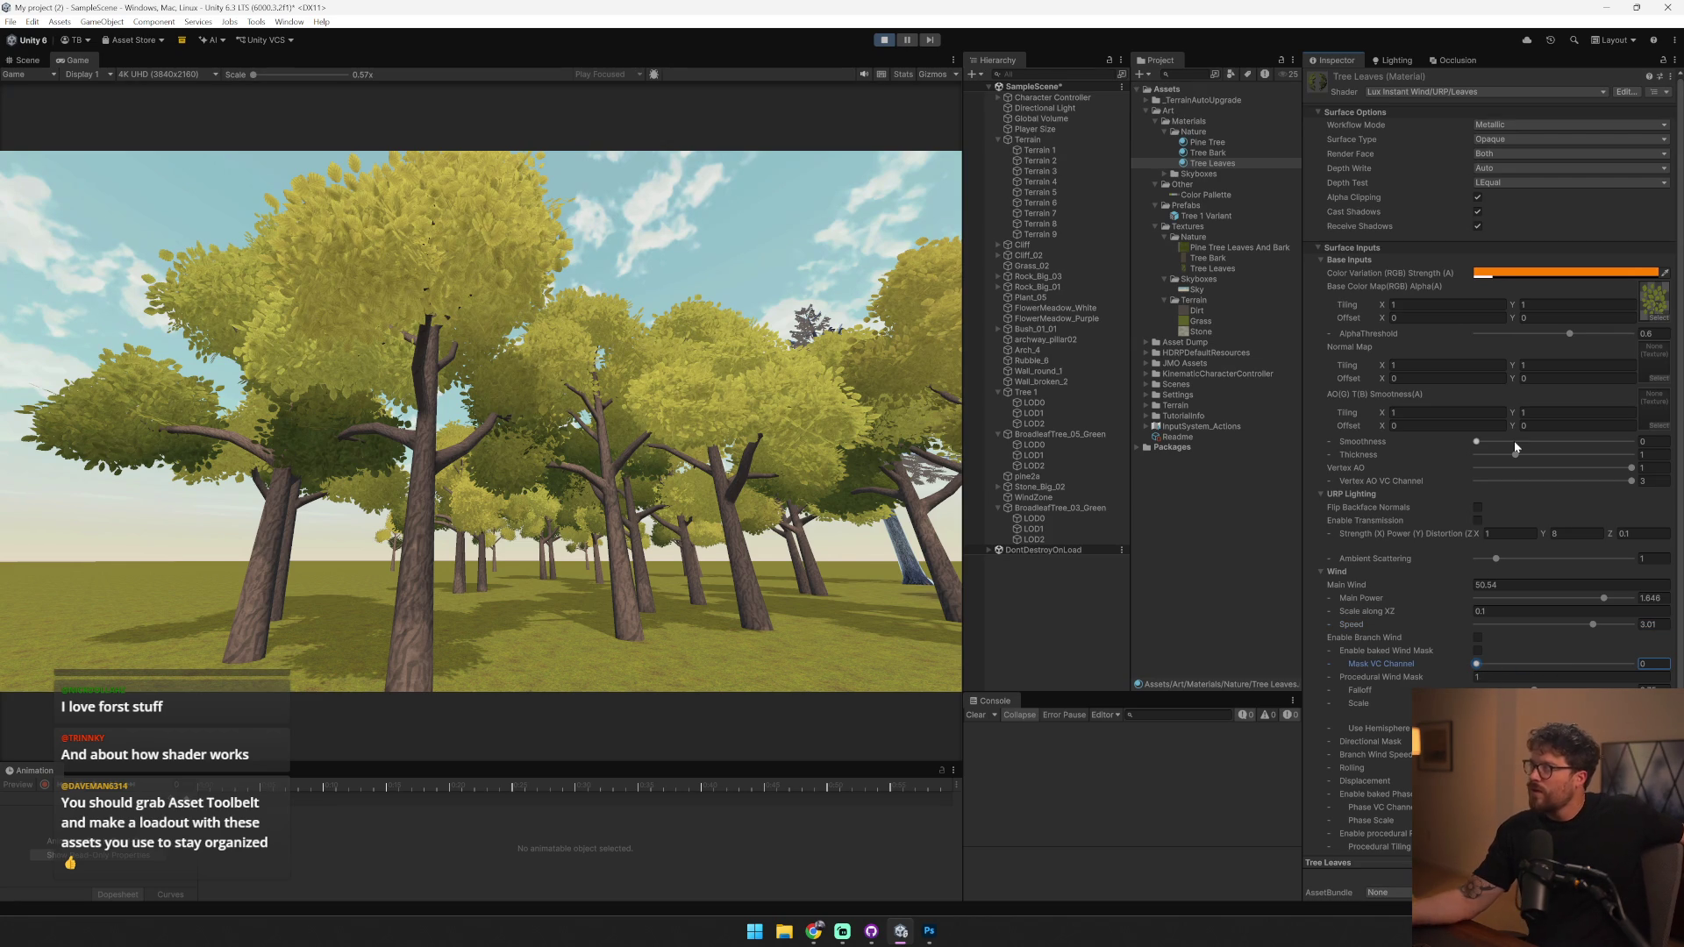
- Stop play mode and make Tree 1 and its children non-static
left_click(884, 42)
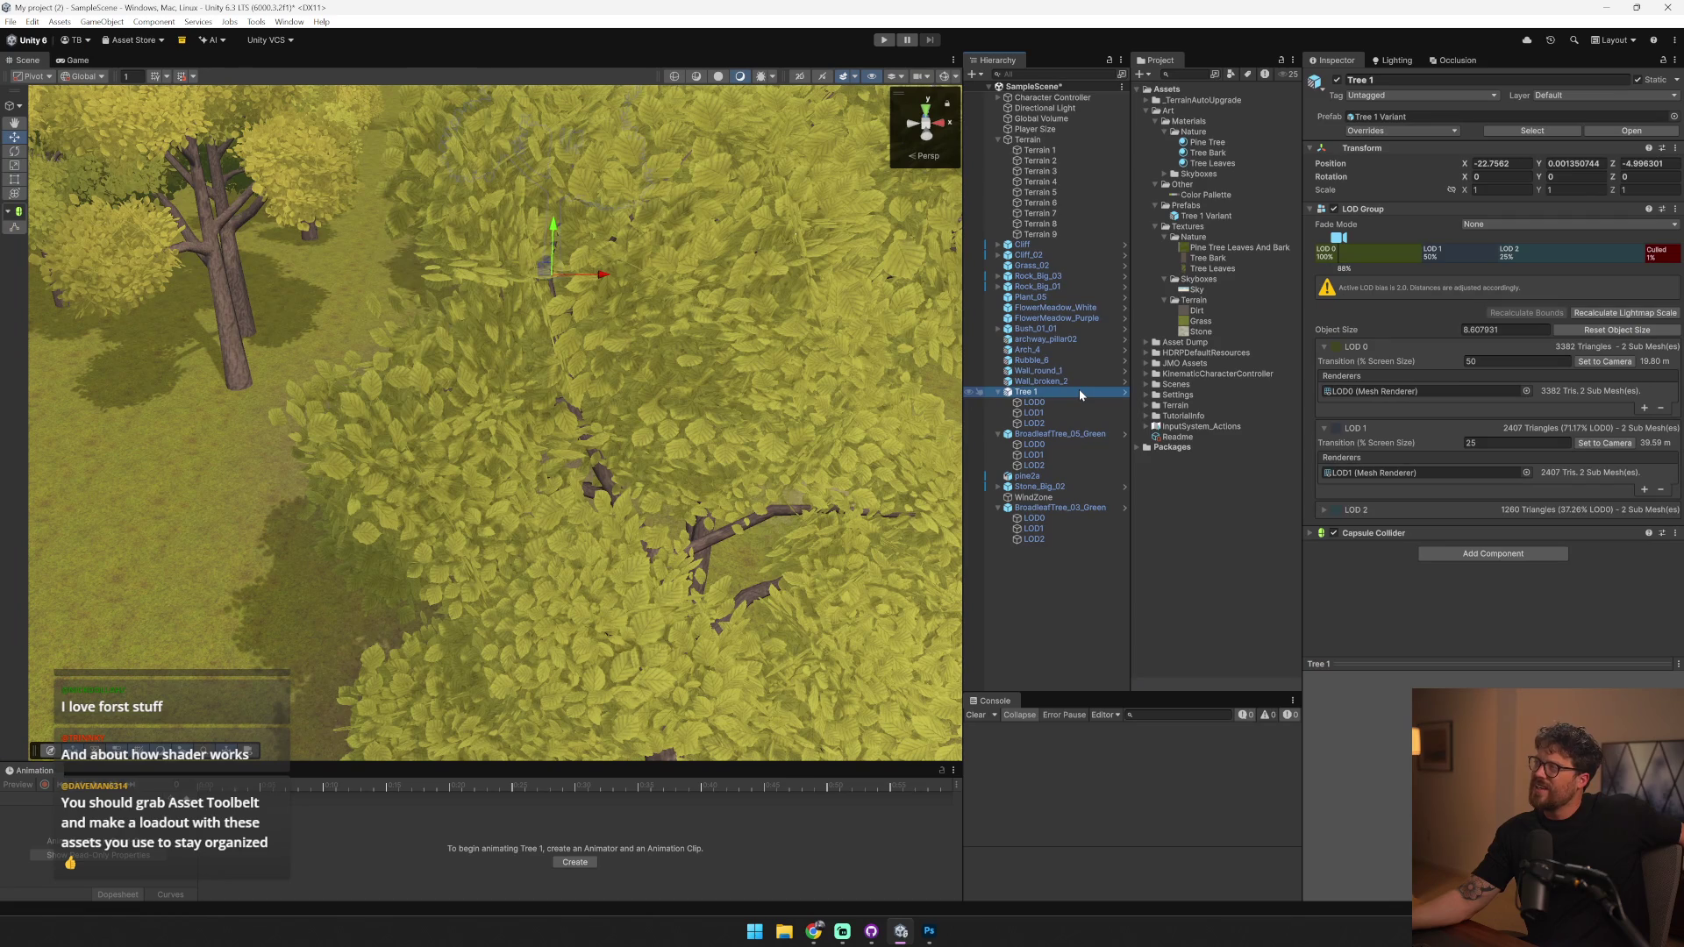
key("f")
scroll(454, 449, "down", 5)
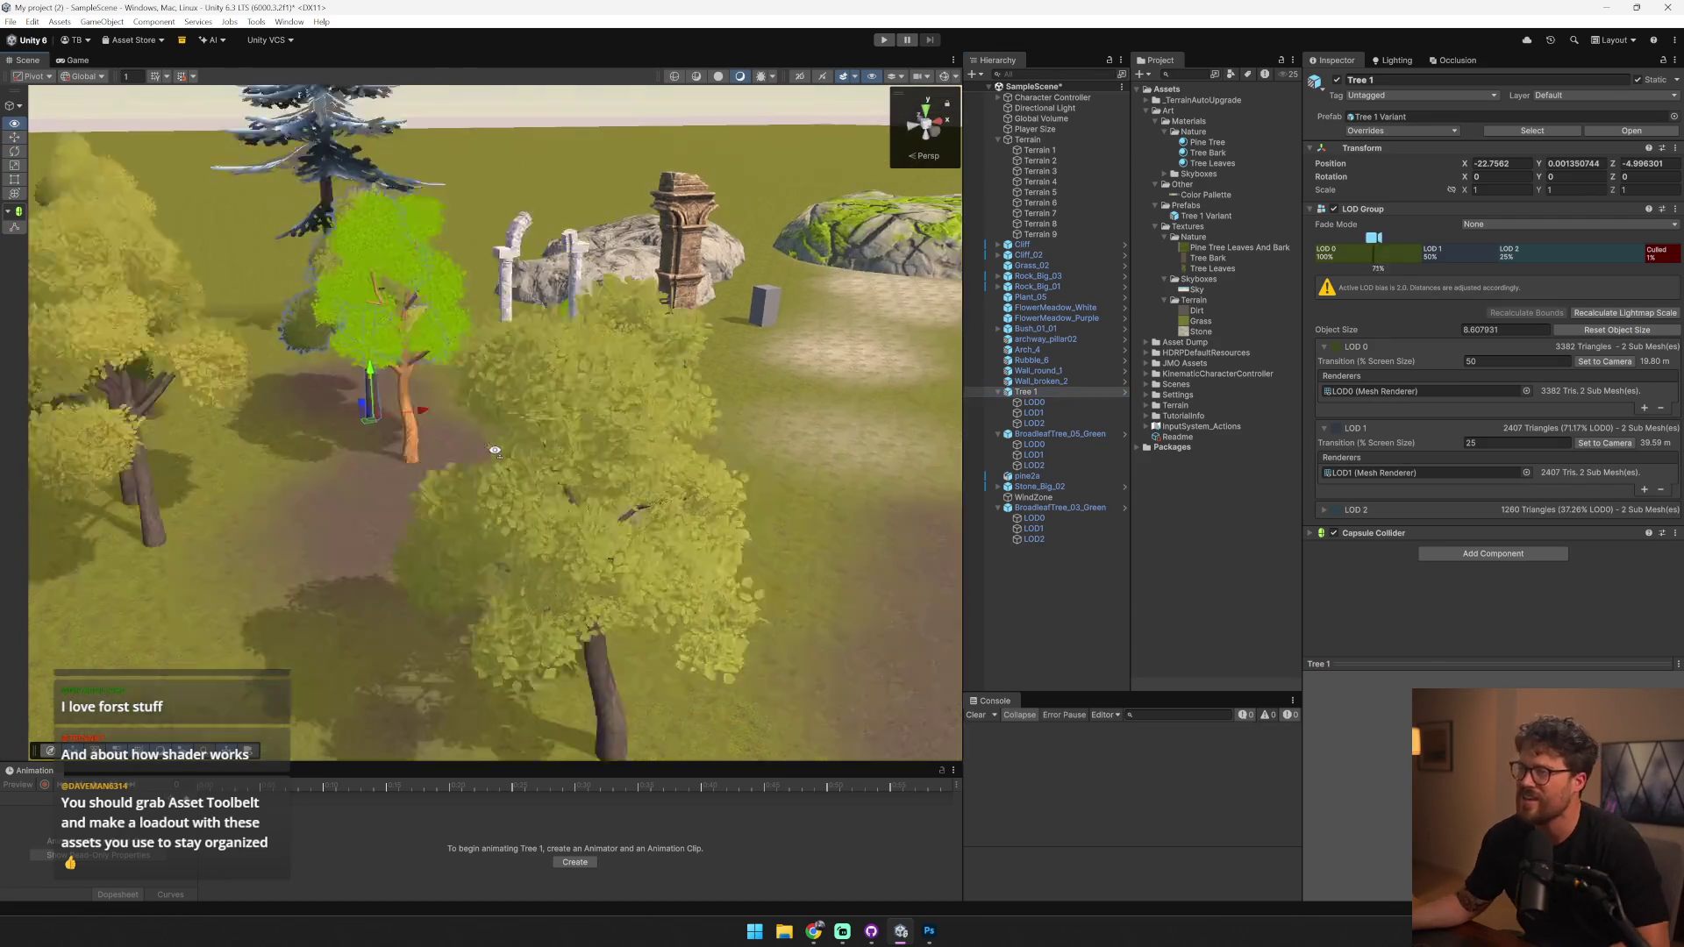
mouse_move(503, 452)
left_mouse_down()
mouse_move(459, 429)
mouse_move(459, 608)
left_mouse_up()
left_click(1639, 80)
left_click(775, 484)
scroll(478, 462, "up", 5)
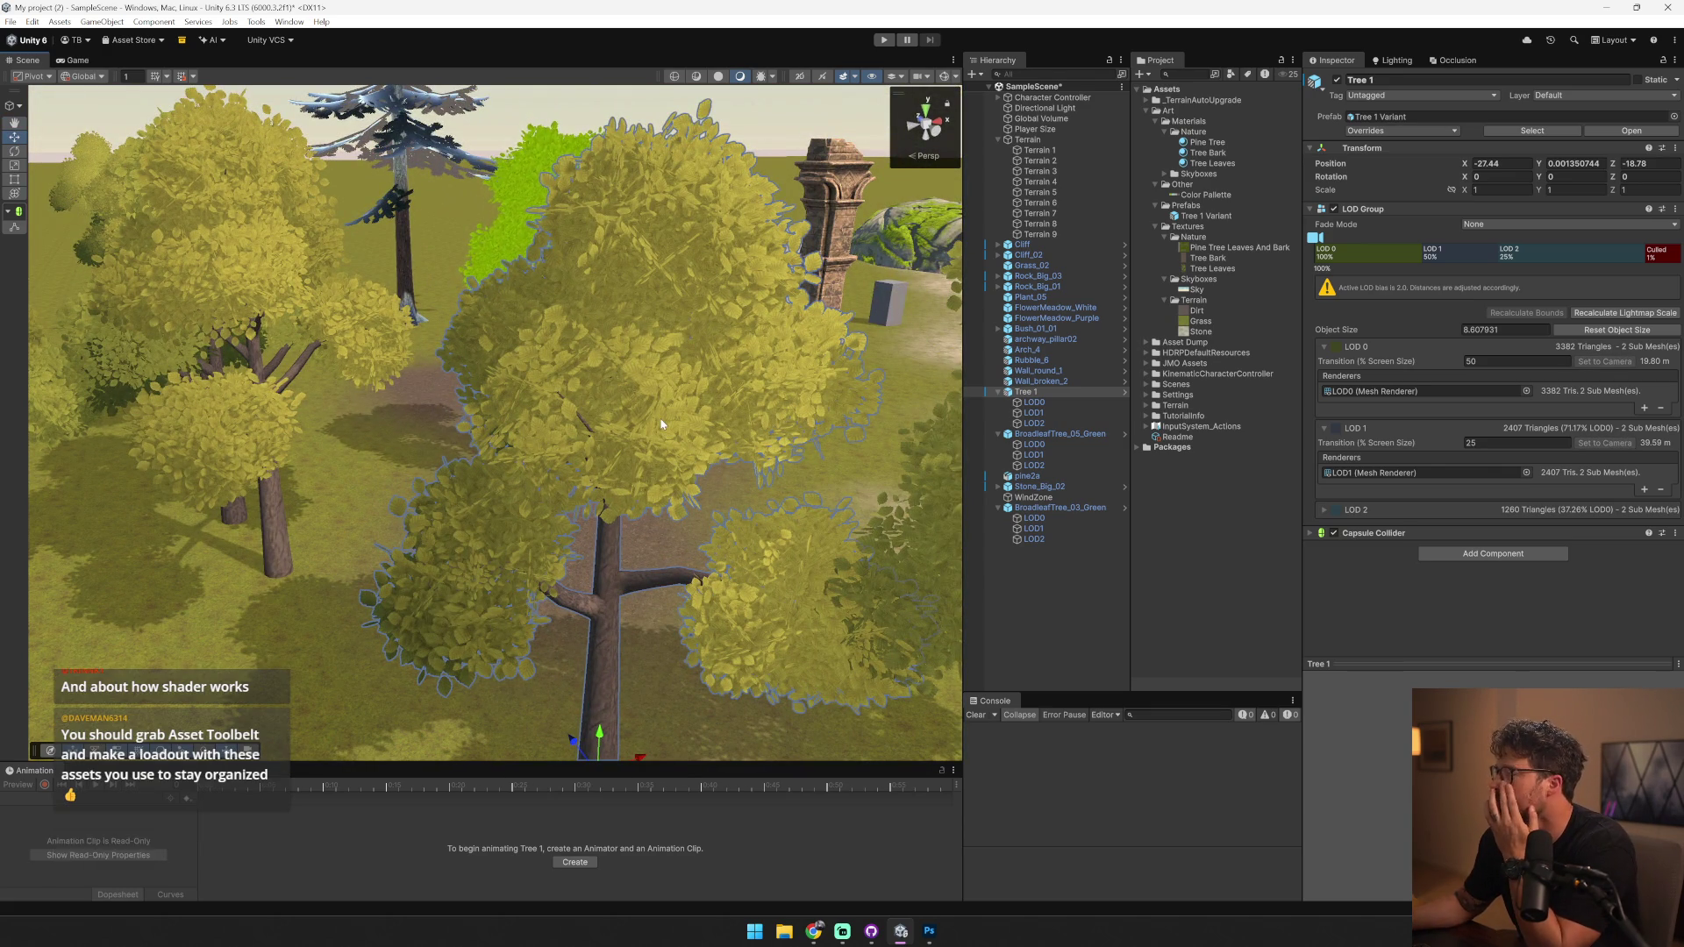
mouse_move(814, 931)
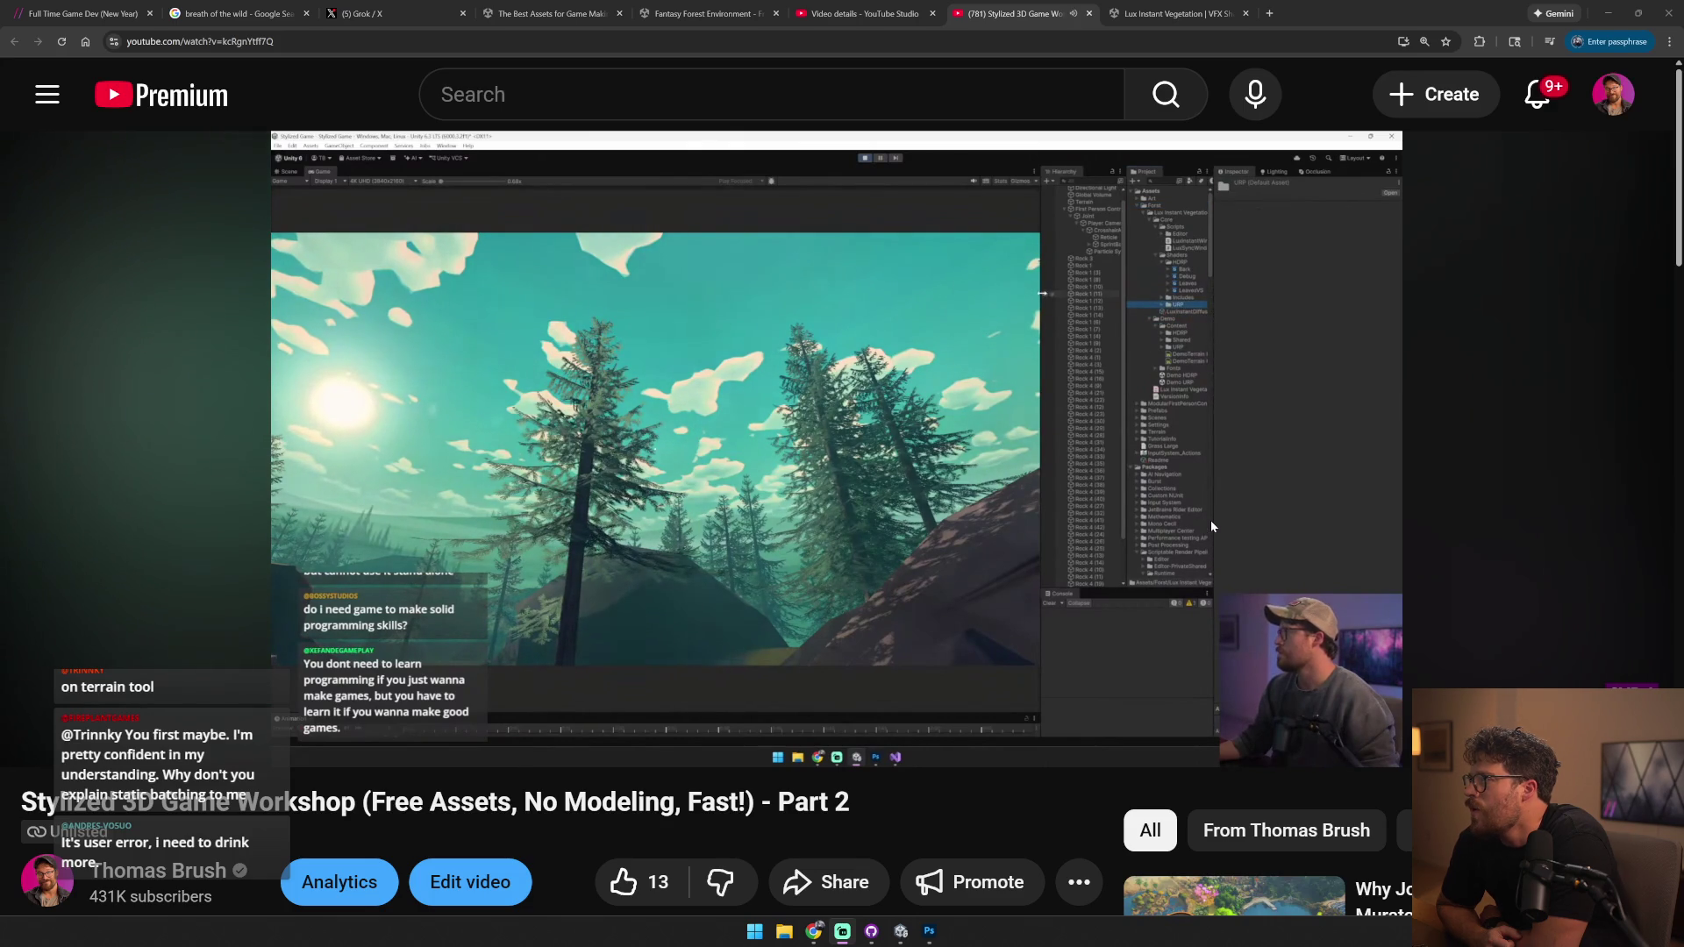
- Seek the Part 2 workshop video to about 2:14 and pause it at 2:14:21
left_click(1231, 531)
left_click(1230, 531)
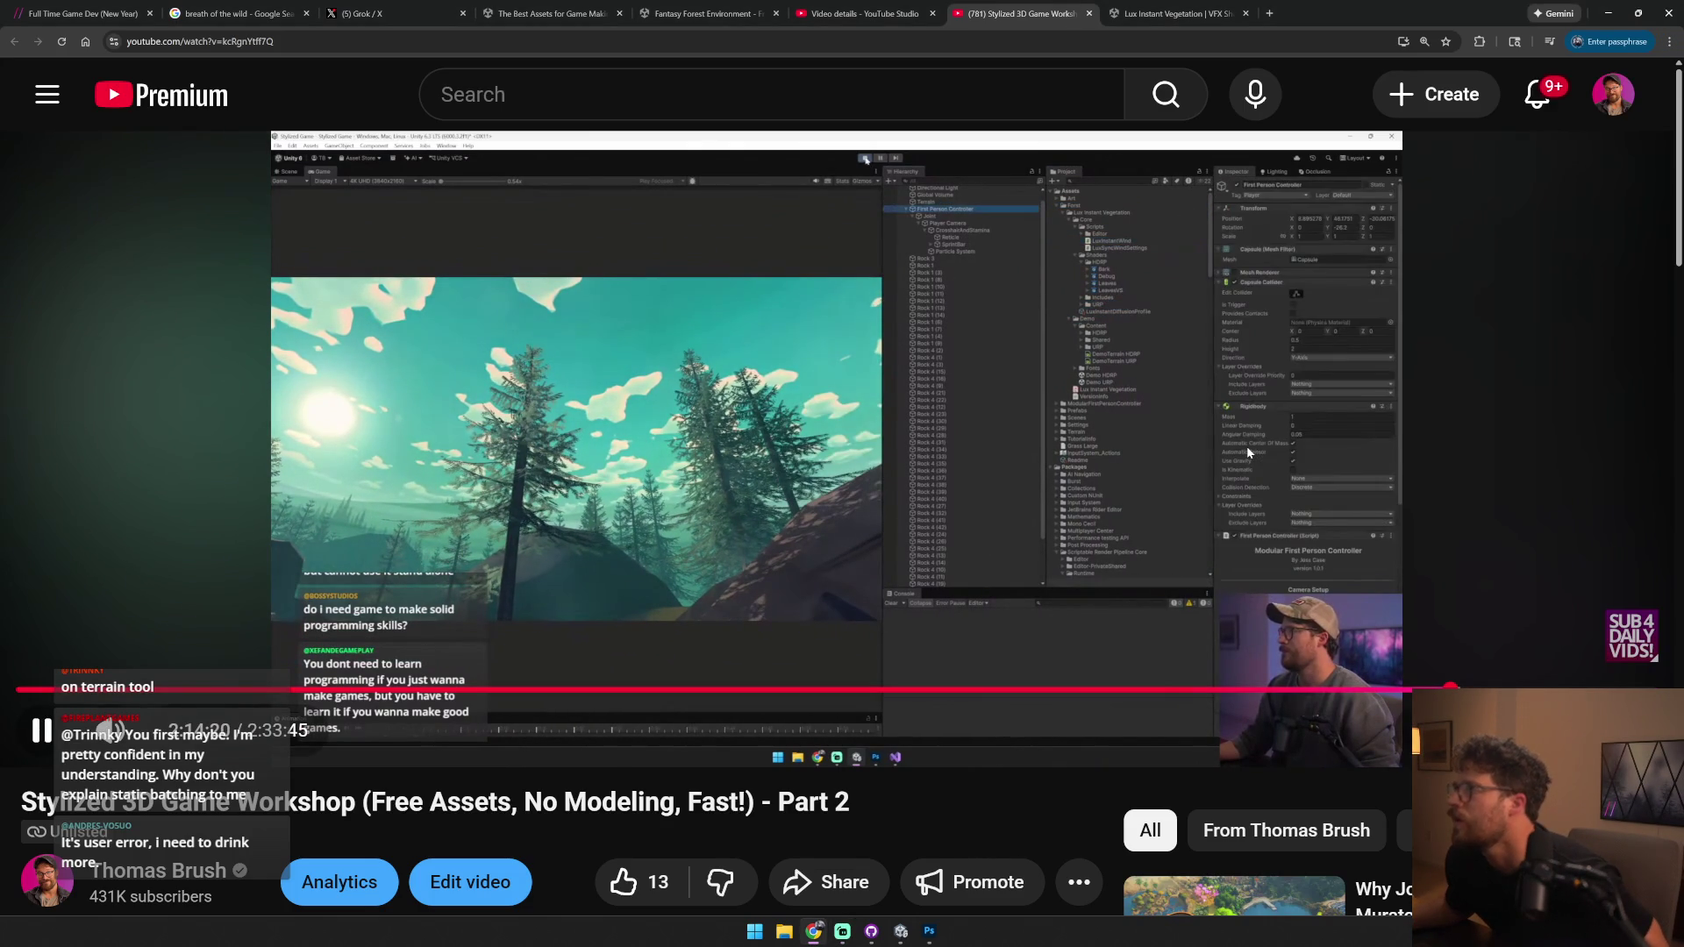
left_click(1245, 446)
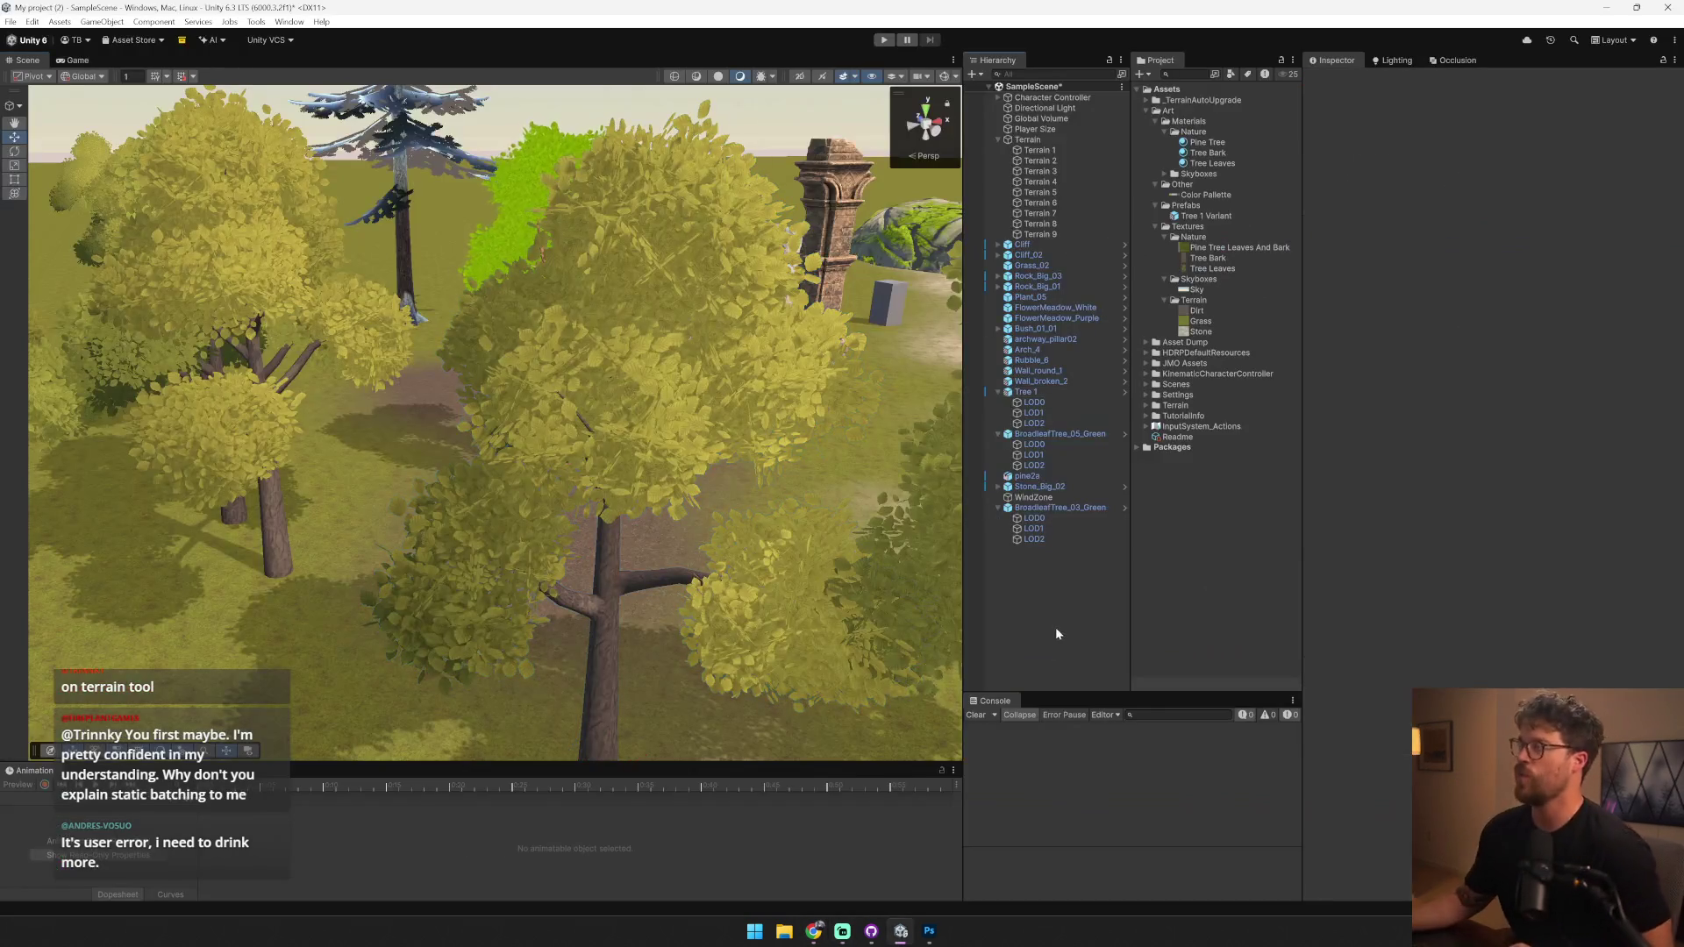
- Create an empty GameObject named 'Wind Controller'
left_click(96, 22)
left_click(123, 37)
type("Wind Controller")
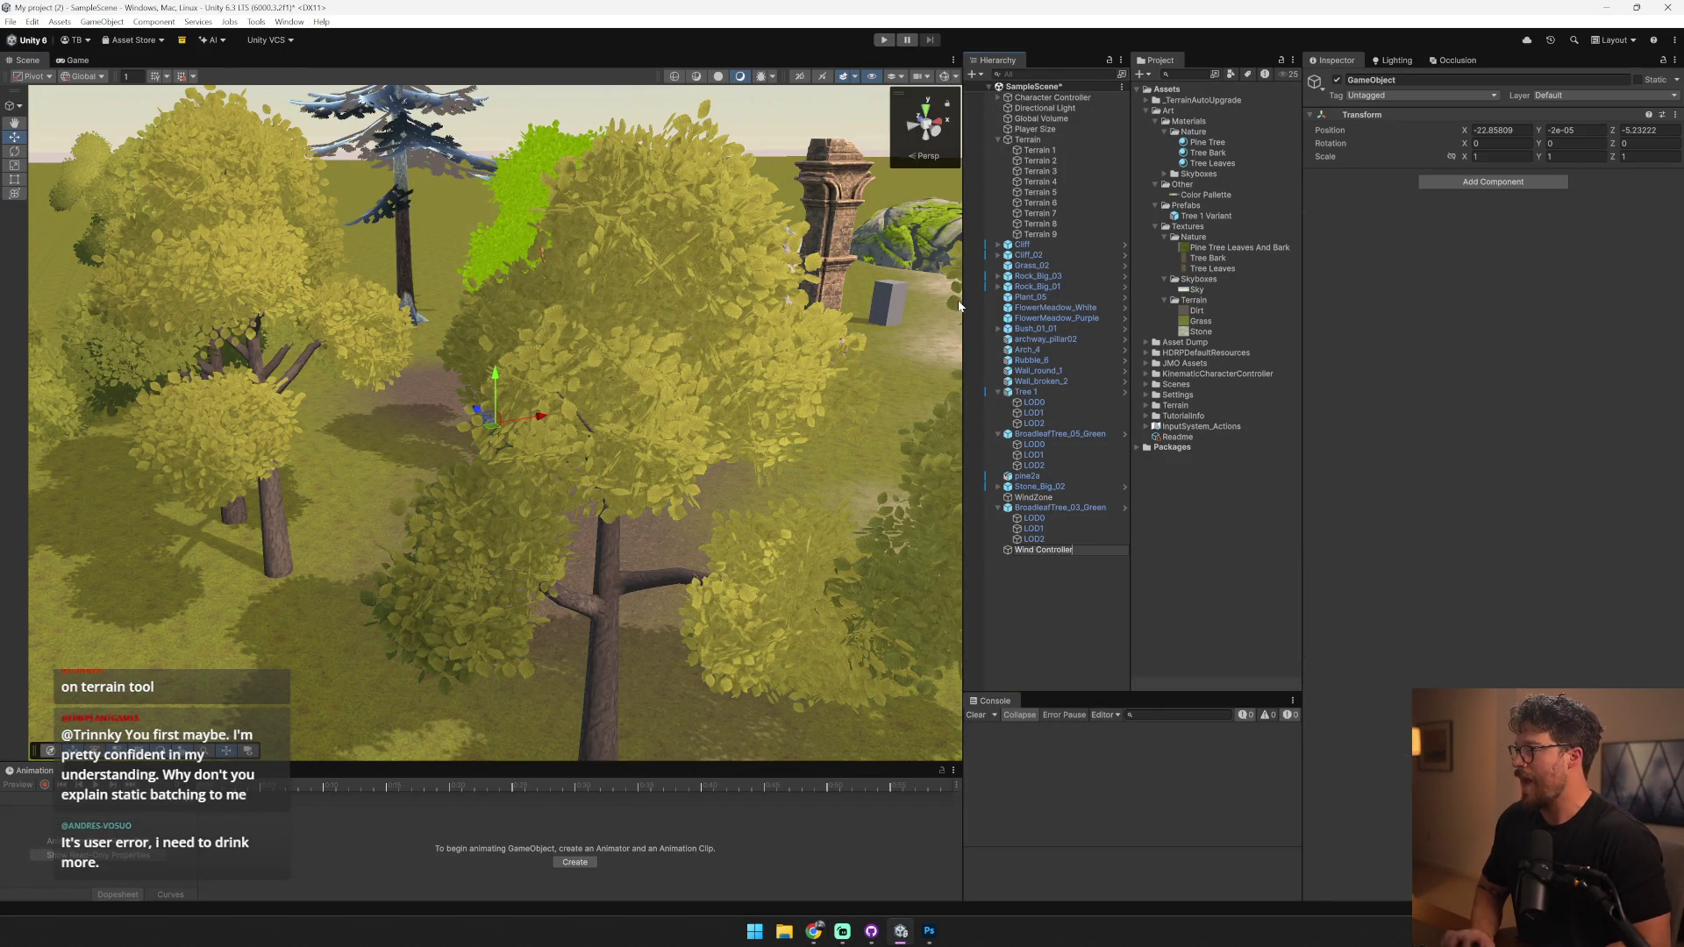
key("Return")
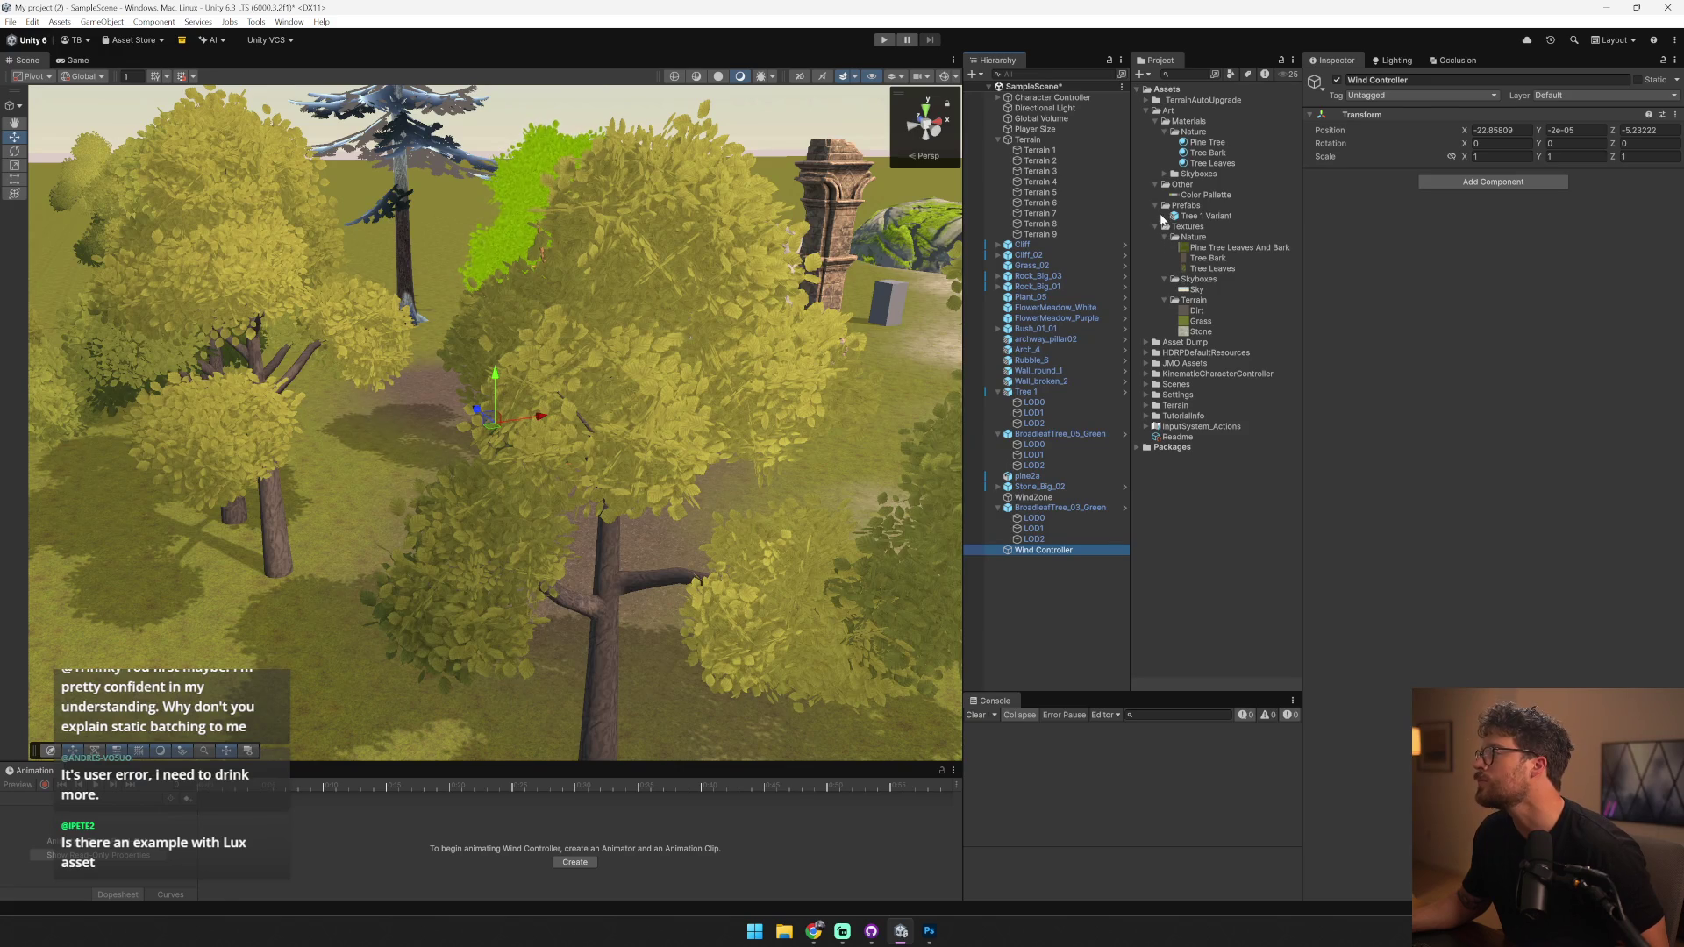
- Add the LuxInstantWind script from Lux Instant Vegetation/Core/Scripts to Wind Controller
left_click(1147, 343)
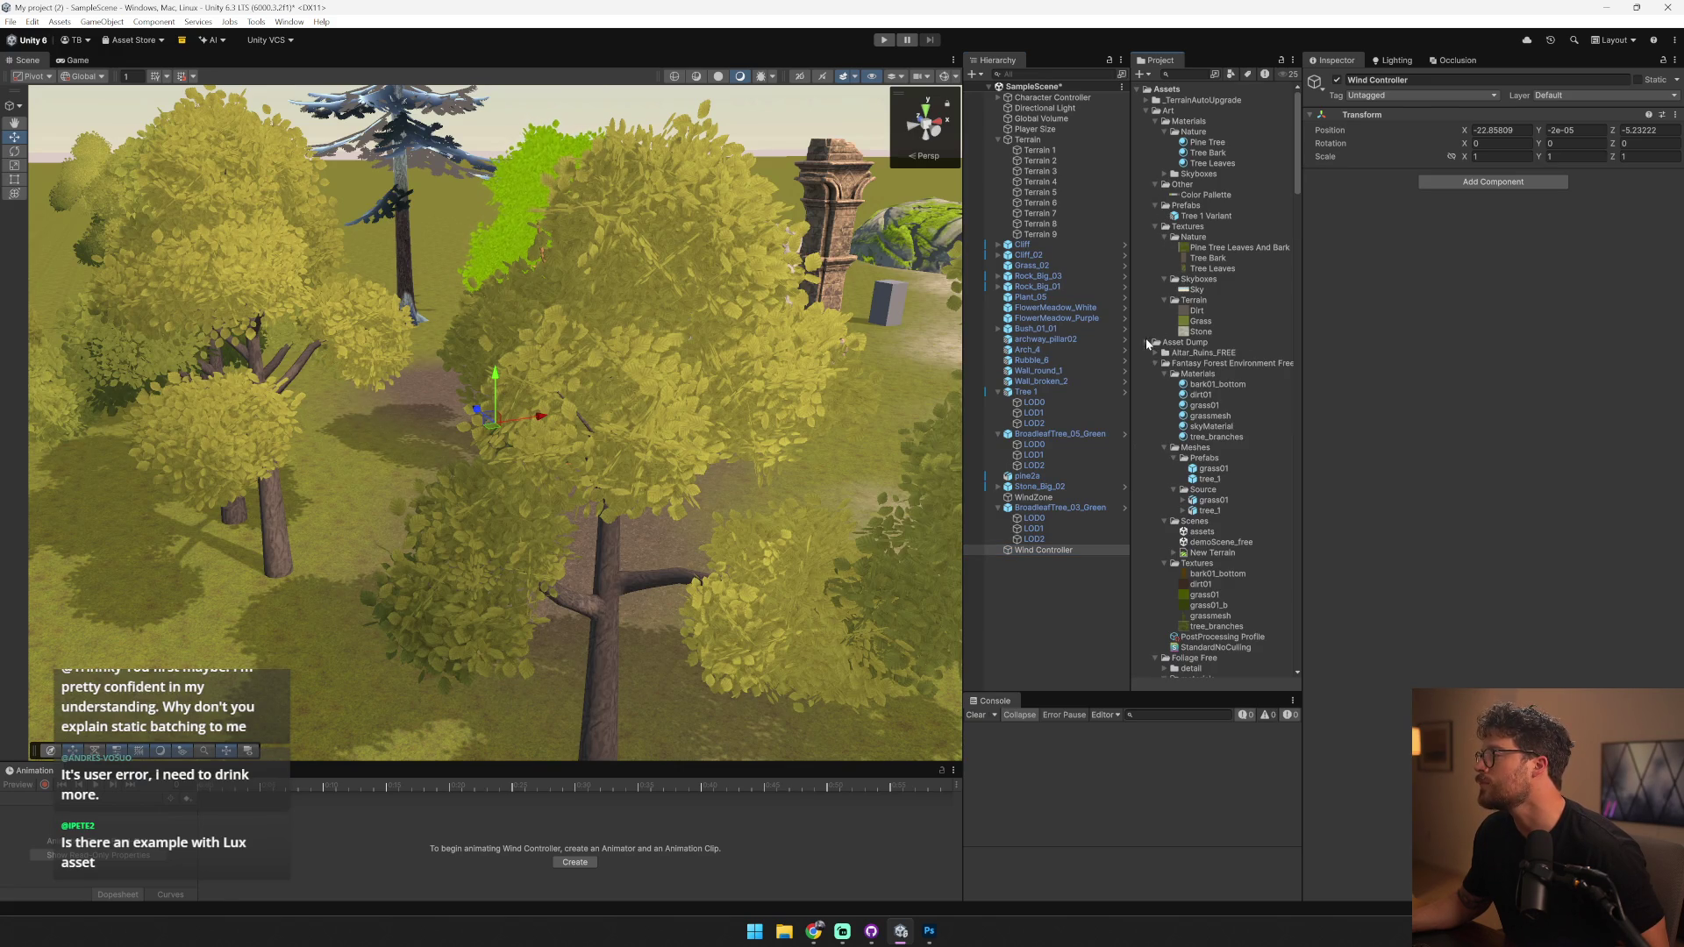
scroll(1210, 562, "down", 3)
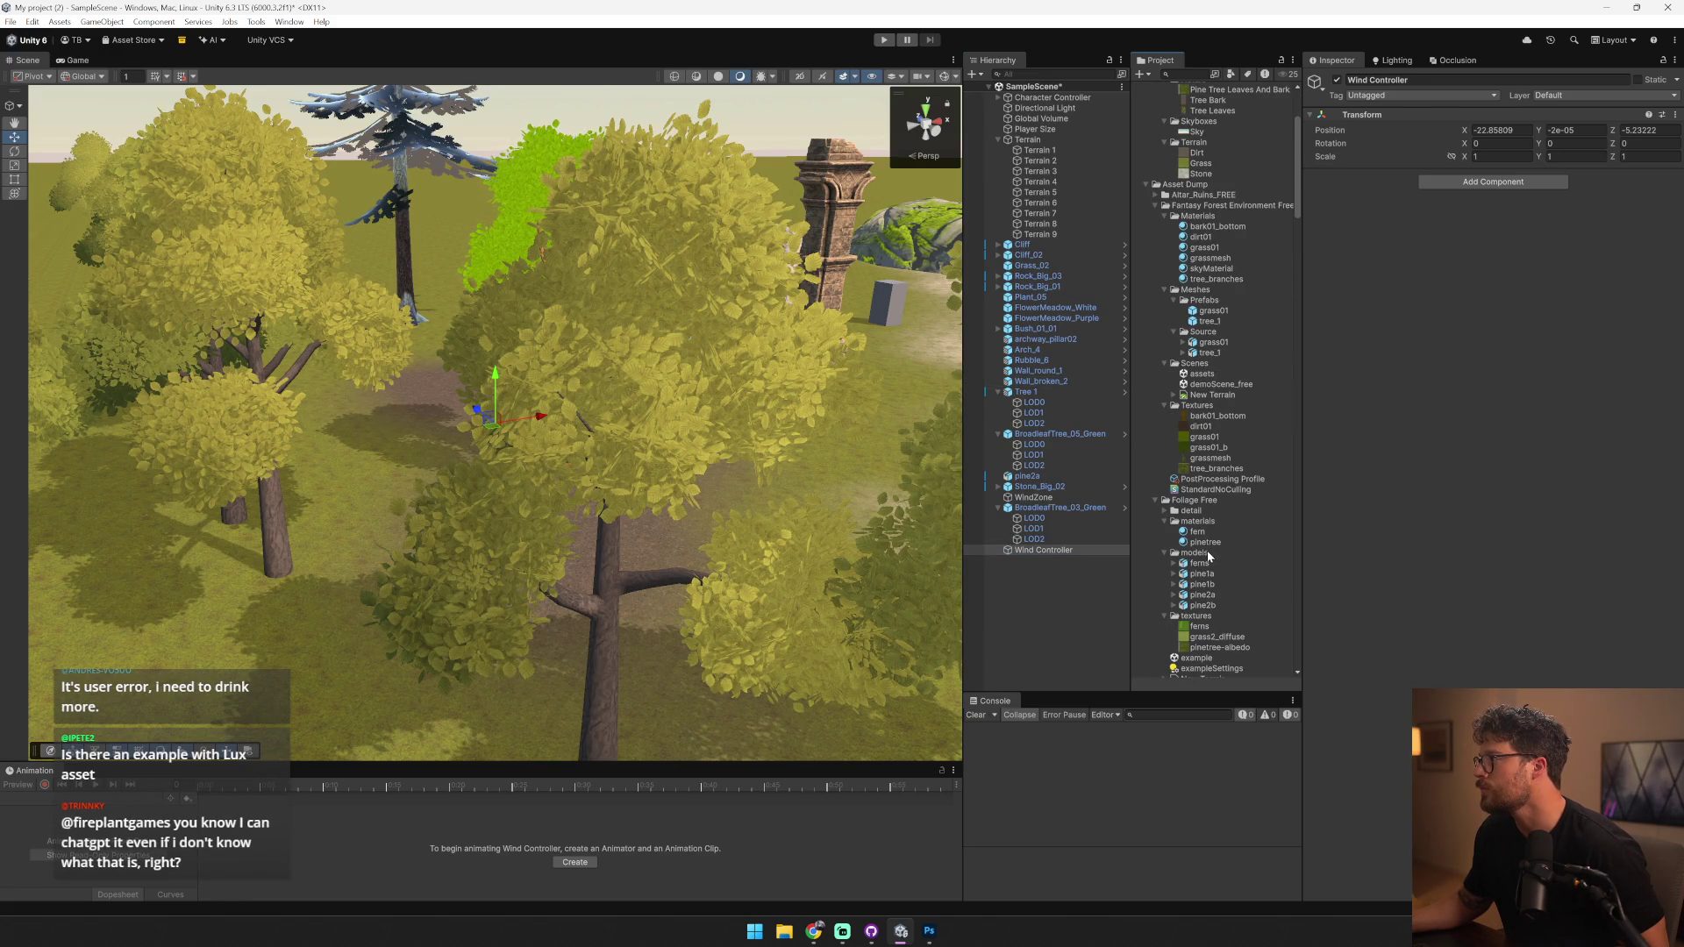
scroll(1209, 558, "down", 3)
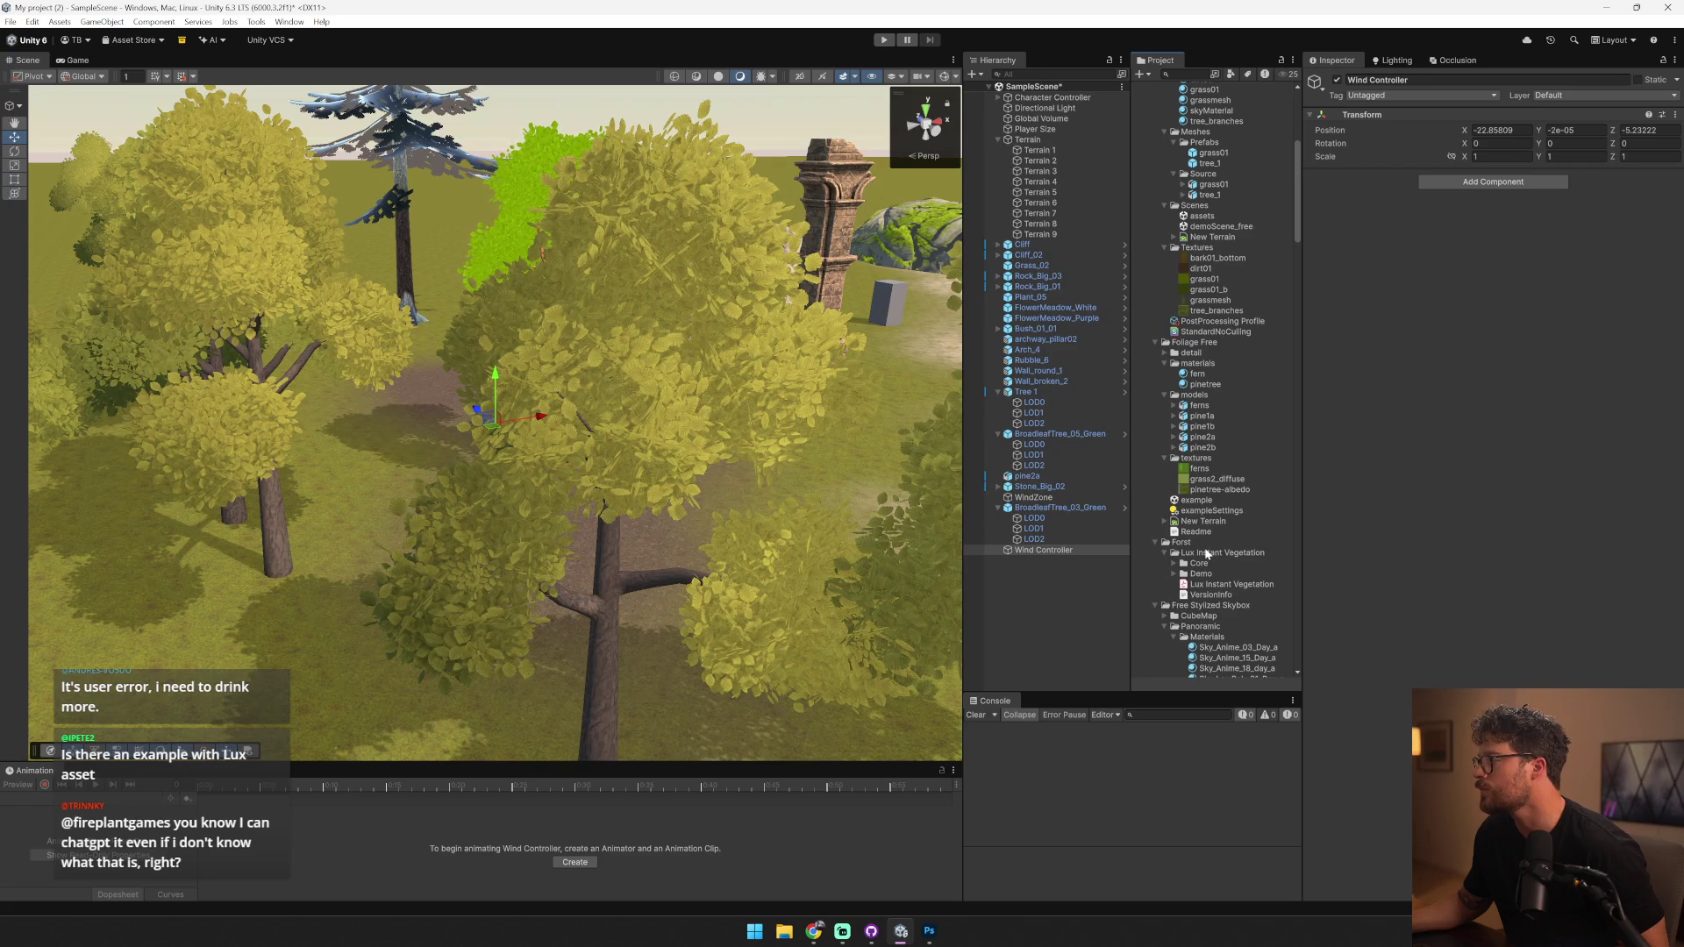
left_click(1173, 573)
left_click(1174, 563)
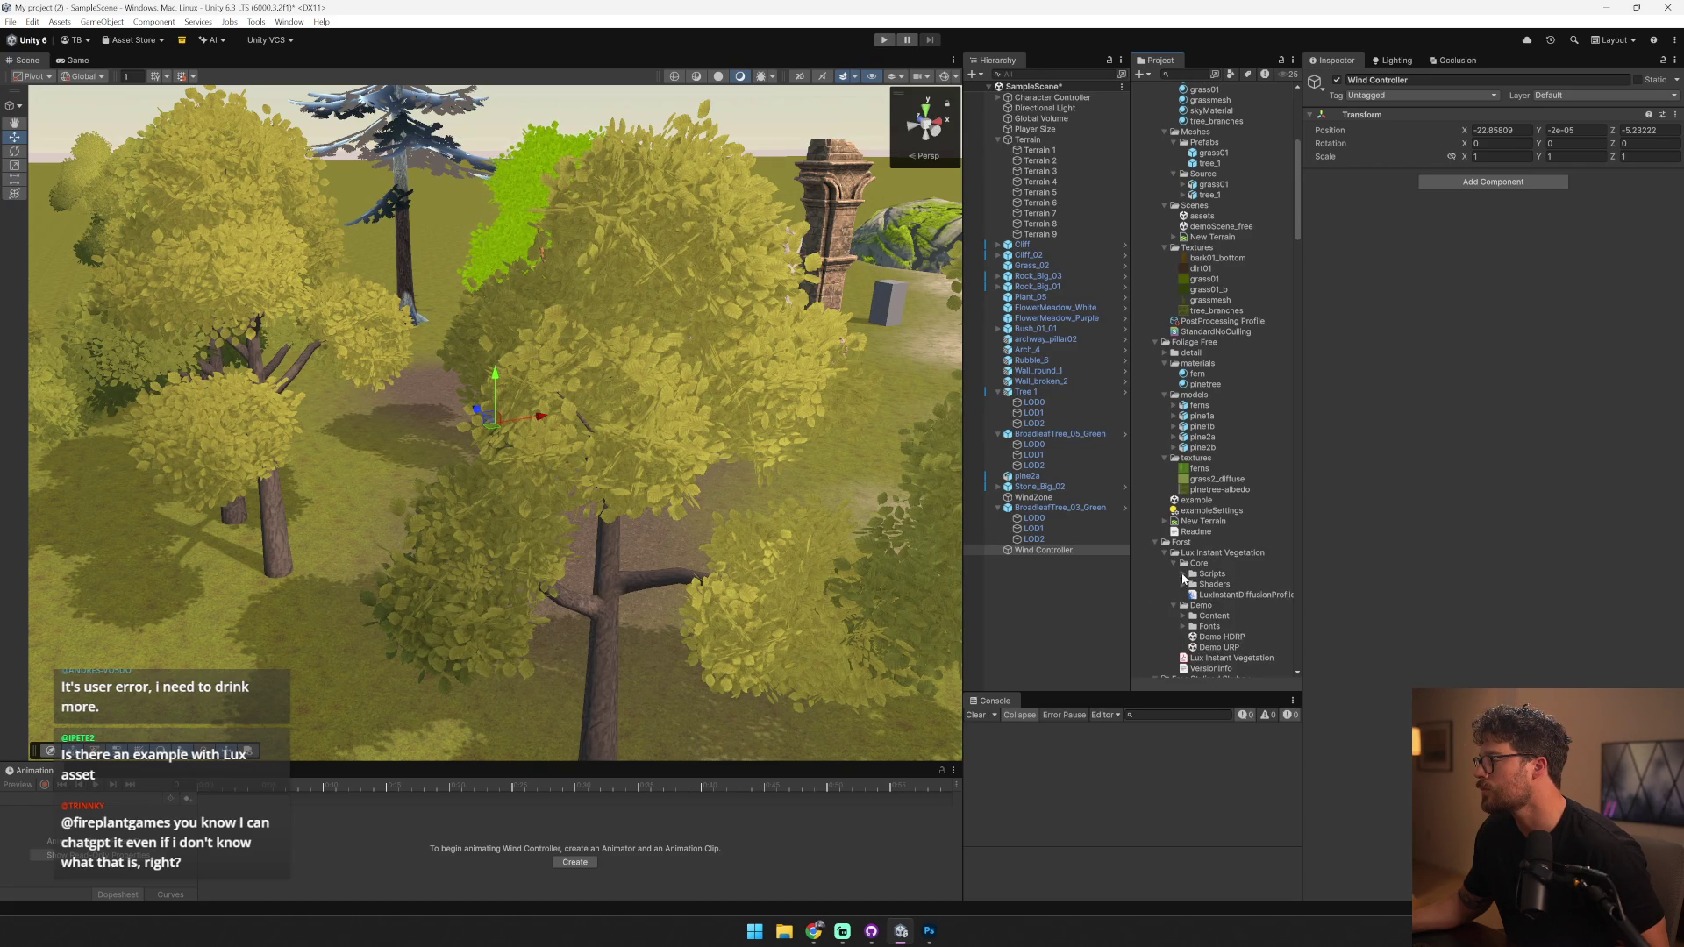
left_click(1184, 574)
left_click_drag(1258, 596, 1044, 552)
scroll(657, 467, "down", 5)
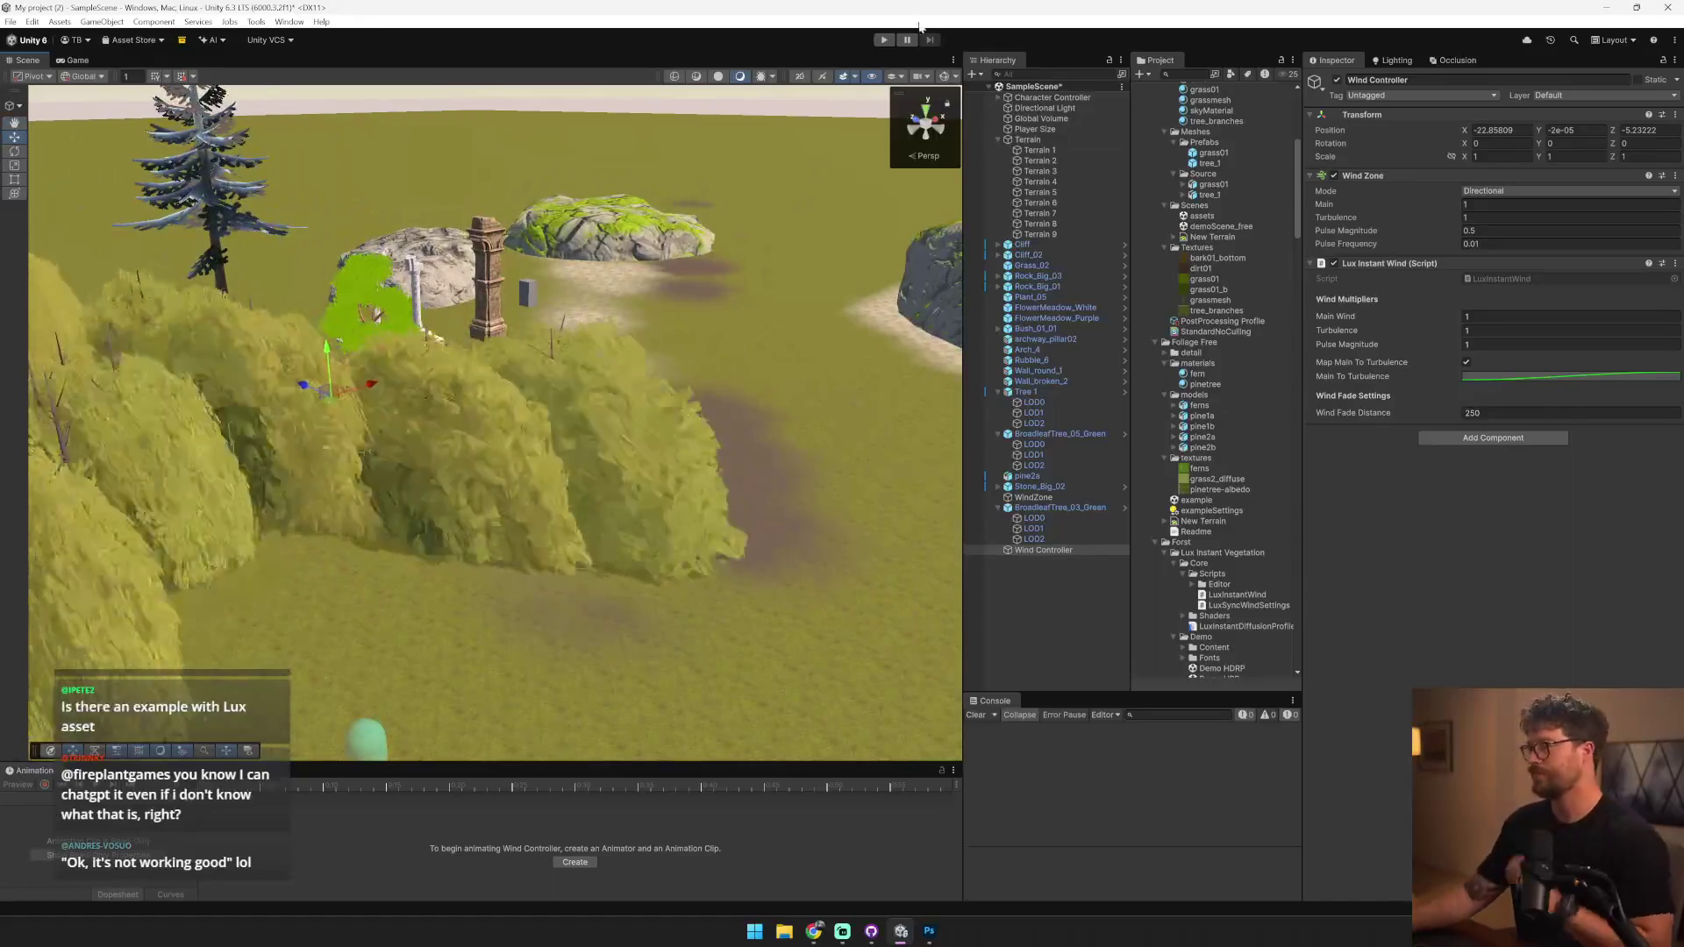
- Test the swaying foliage in play mode by walking among bushes and trees, then stop
left_click(884, 39)
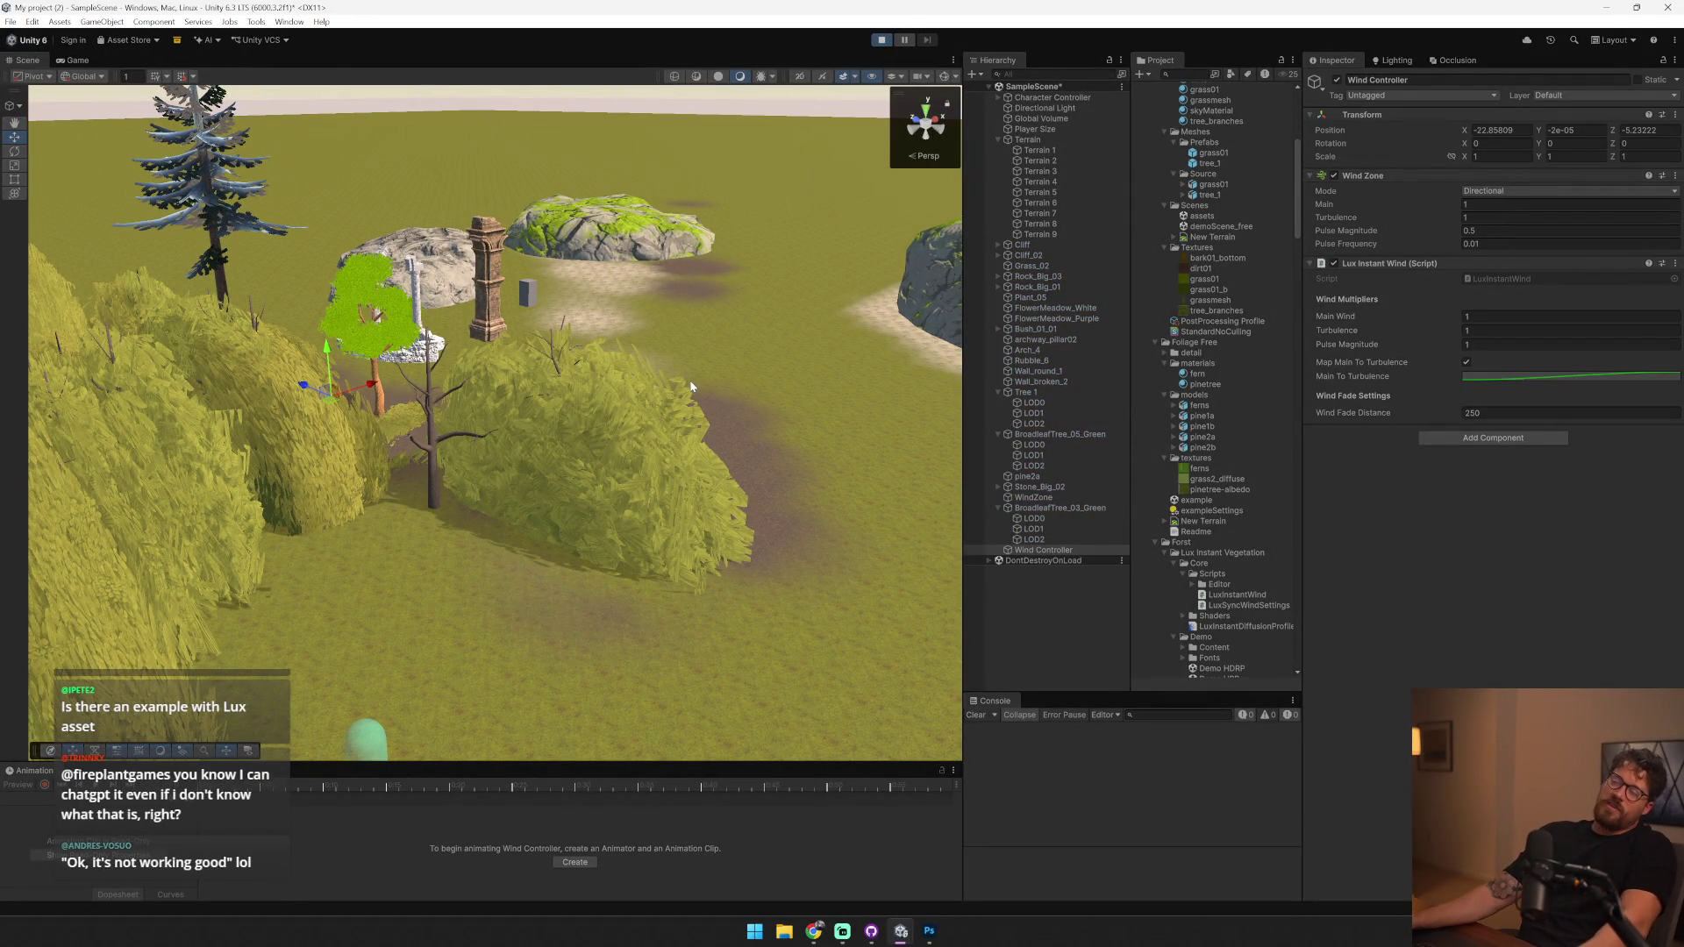
key("w")
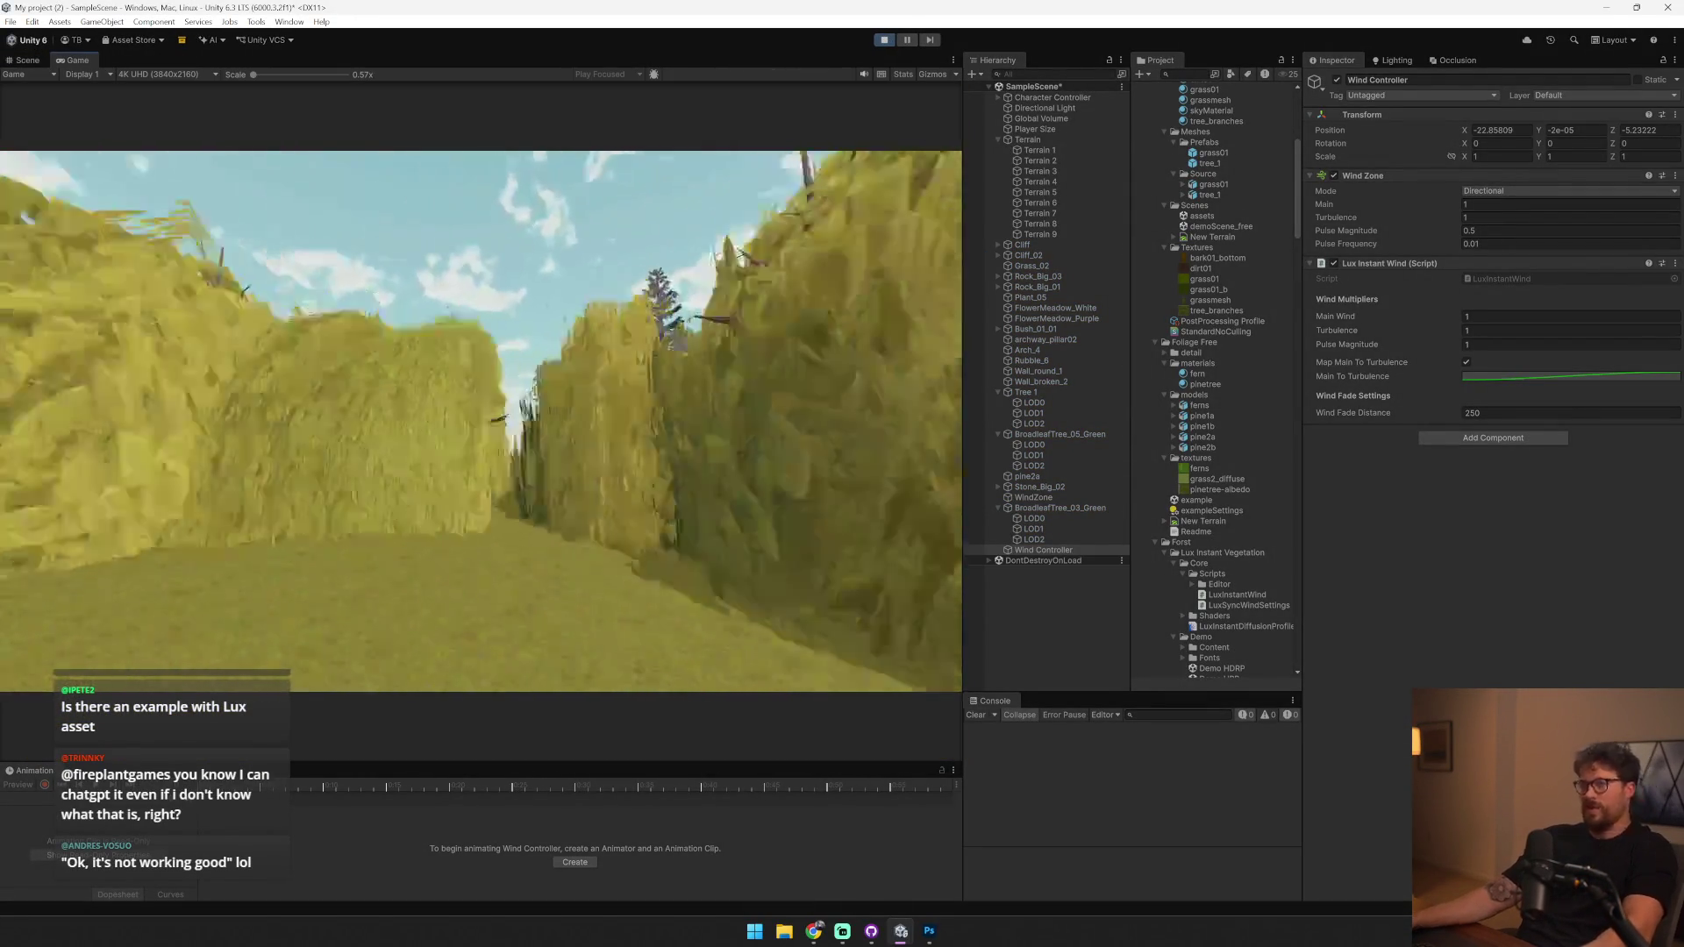
key("w")
key("s")
key("s")
key("w")
key("s")
key("Escape")
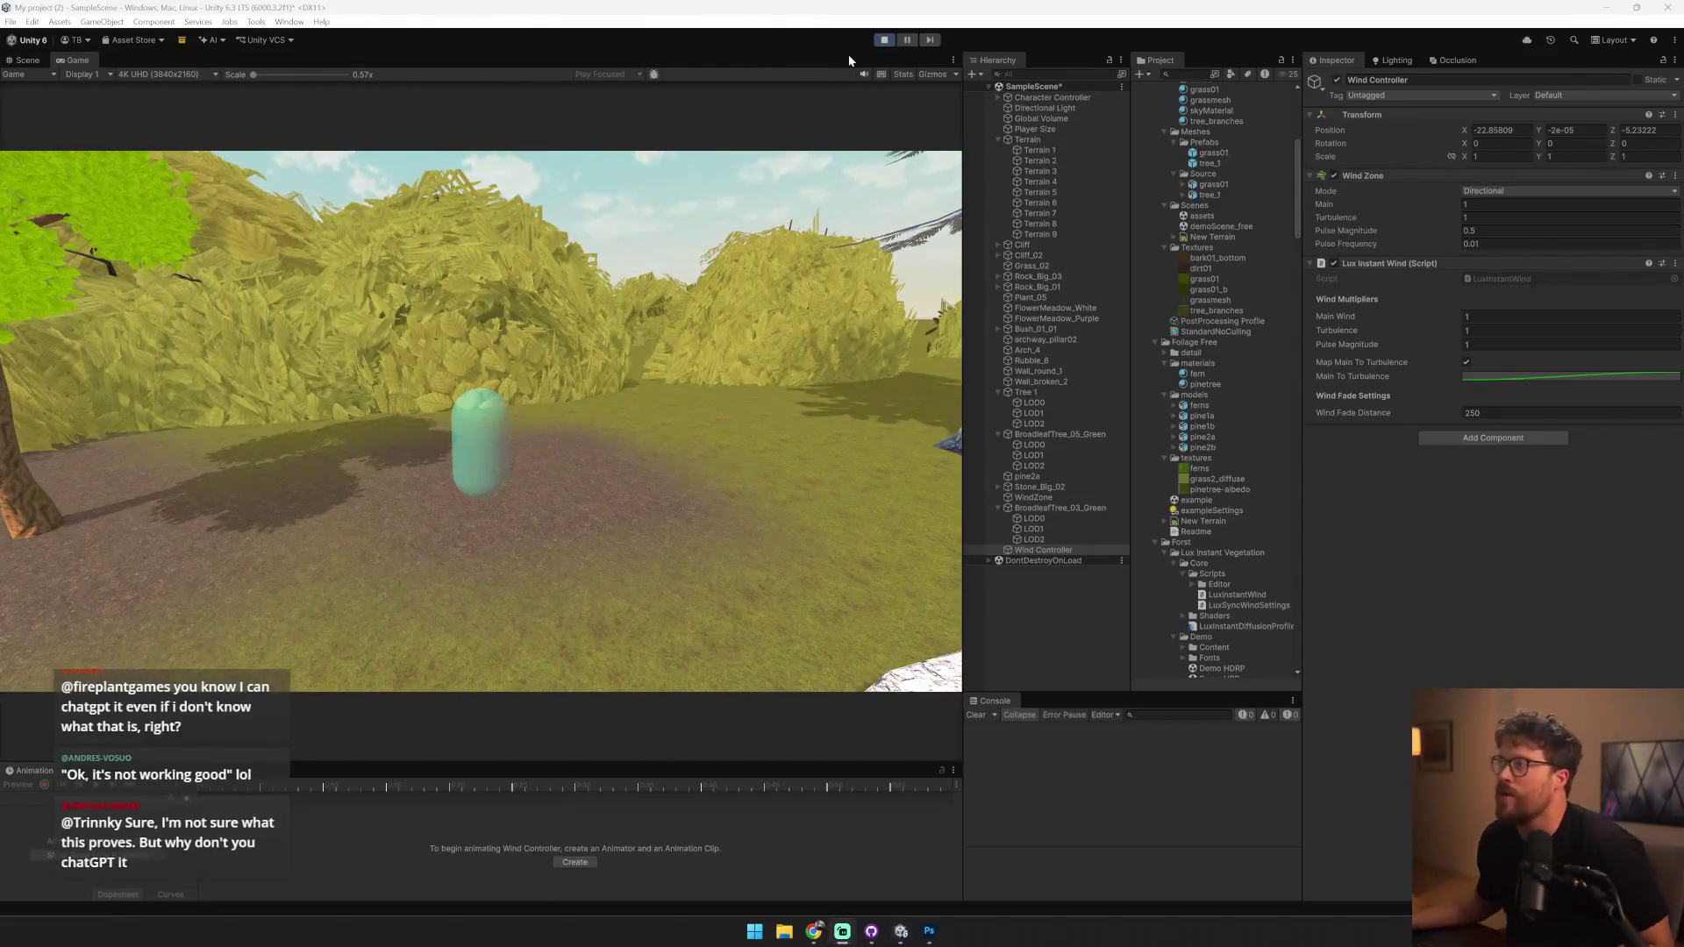
left_click(884, 40)
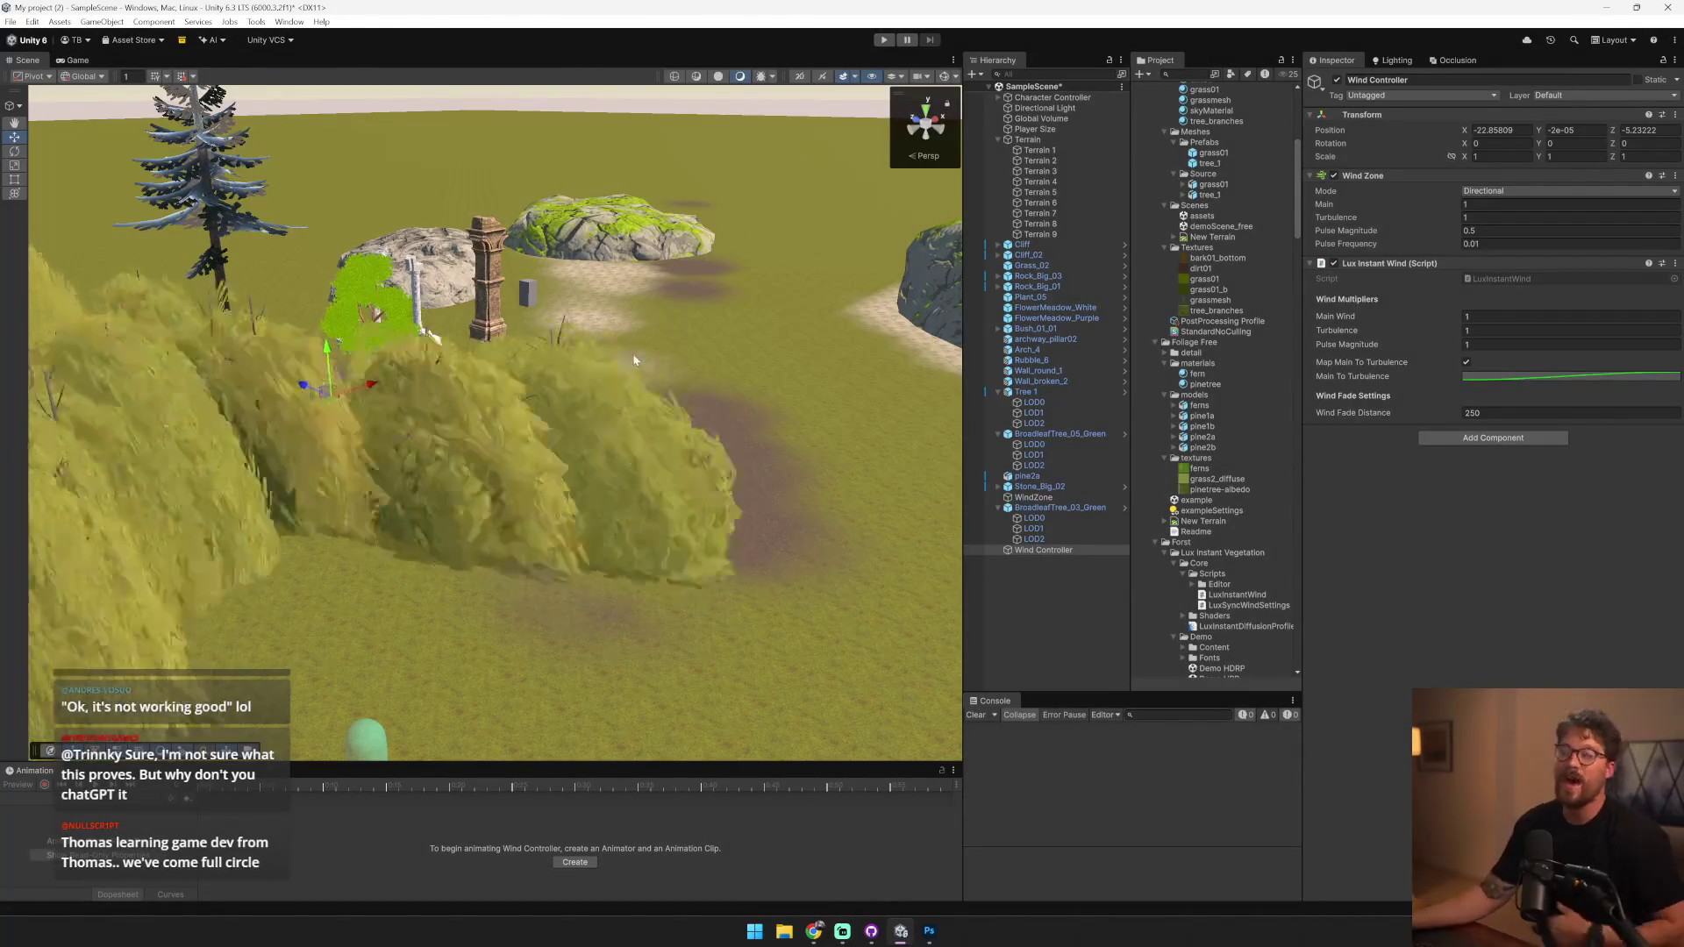
- Select Tree 1, then open the Tree Leaves material and review its Color Variation tint and wind settings
left_click(497, 389)
left_click(497, 388)
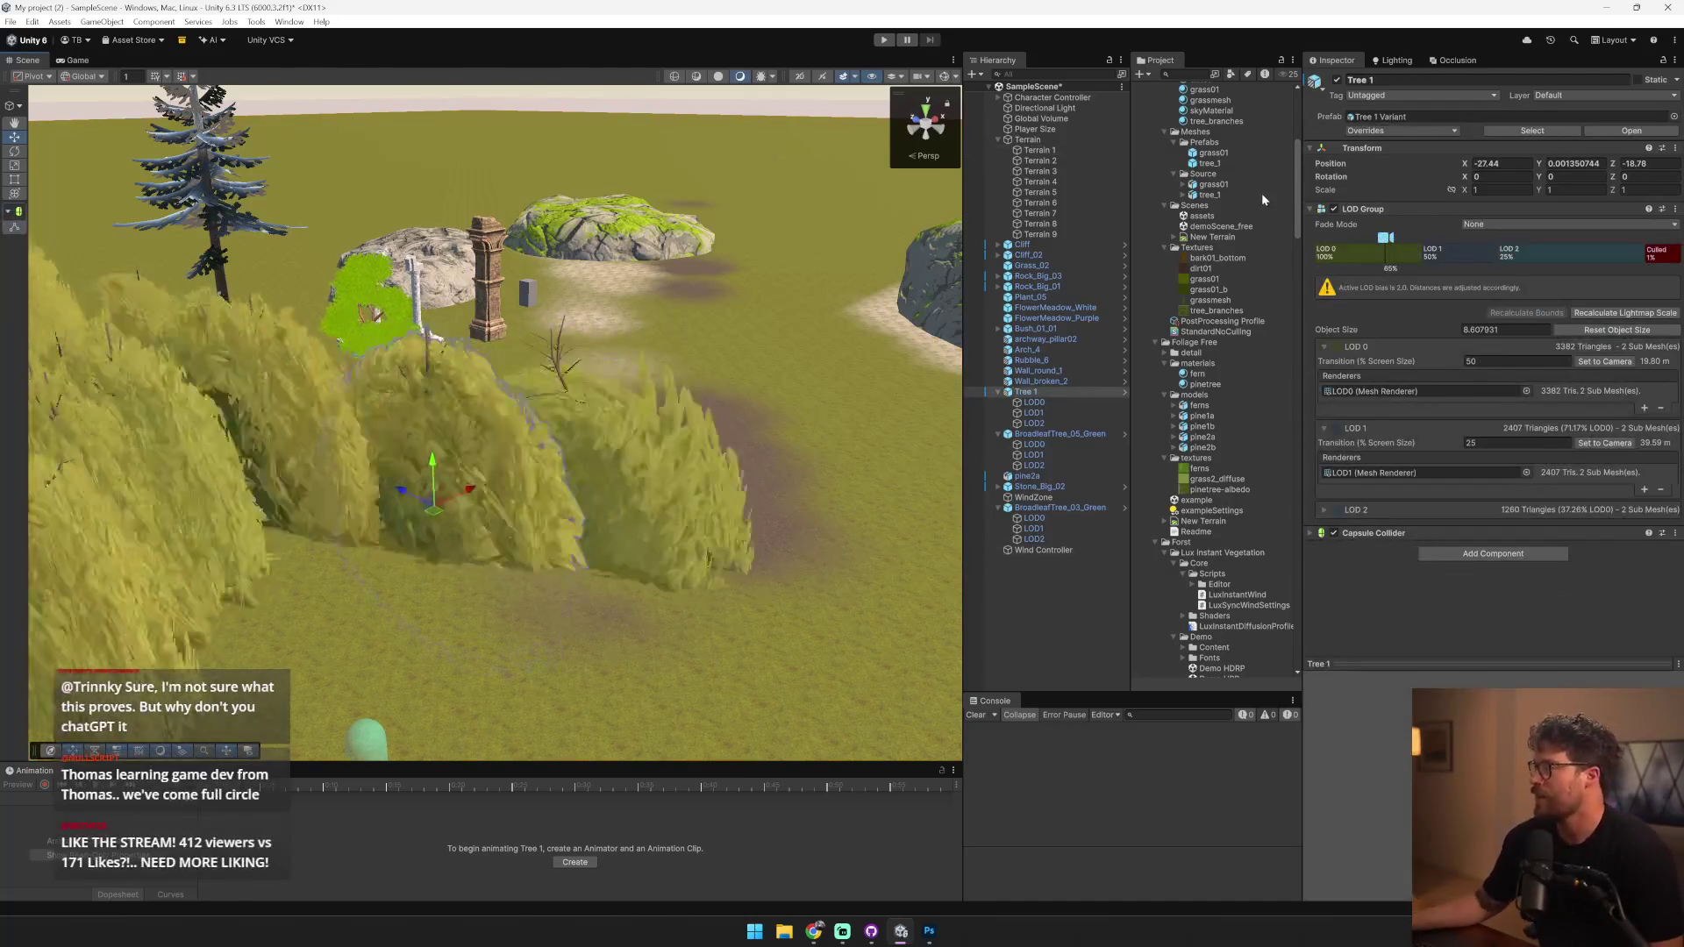
scroll(1262, 193, "up", 10)
left_click(1237, 153)
left_click(1238, 161)
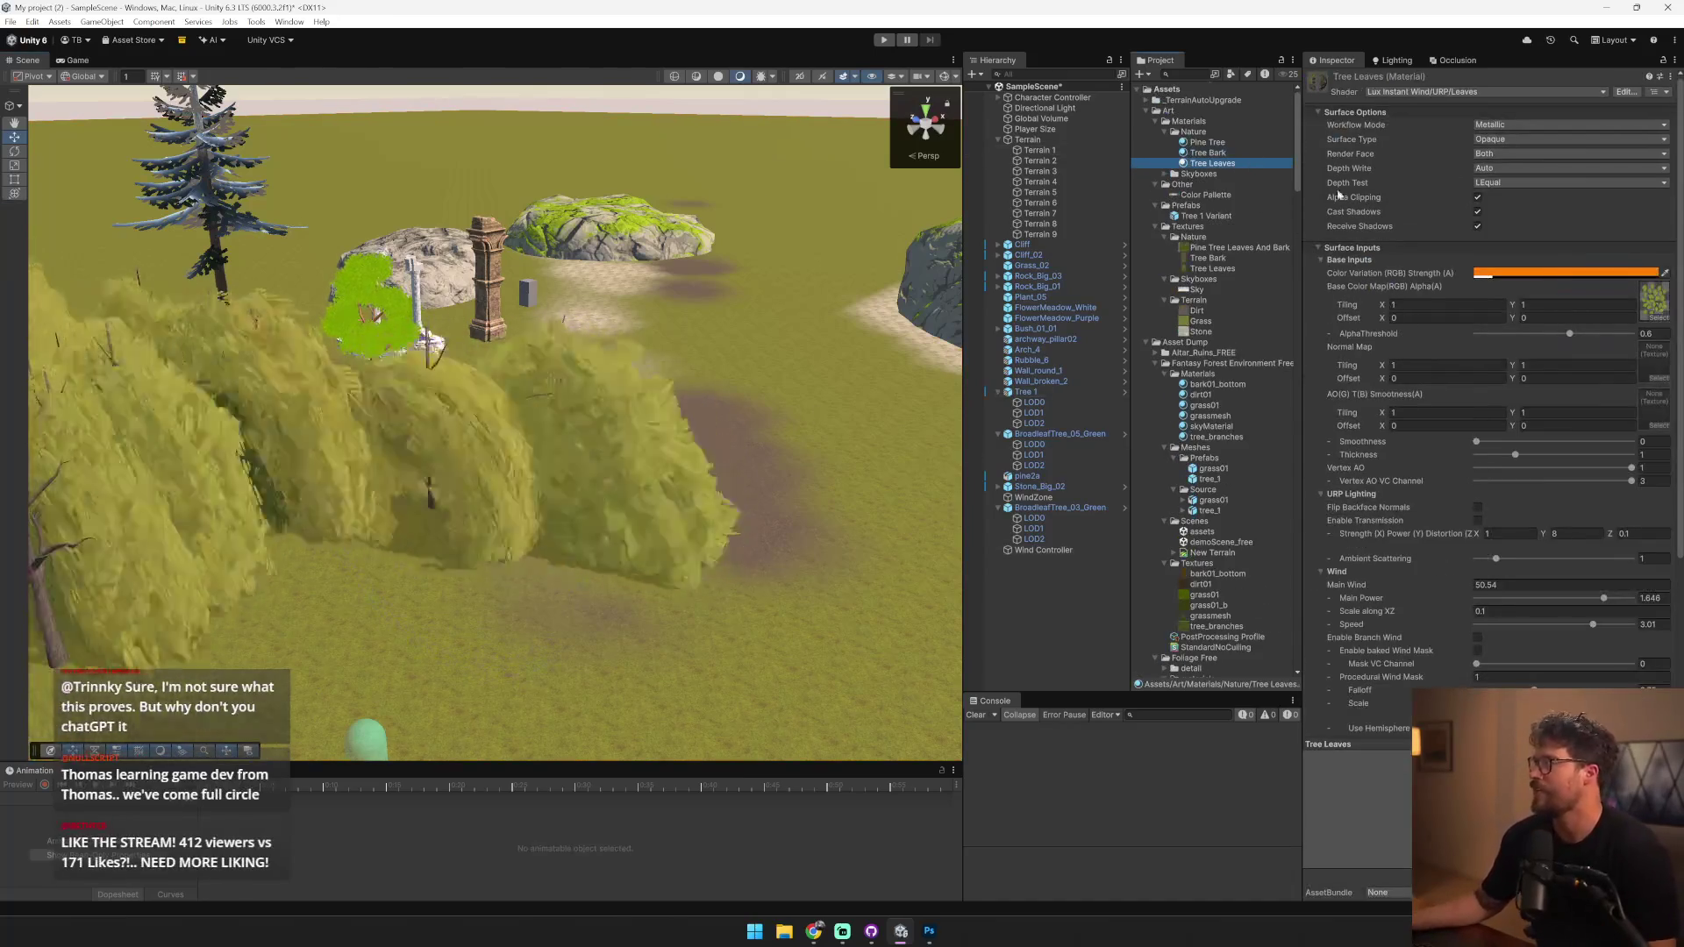
left_click(1489, 586)
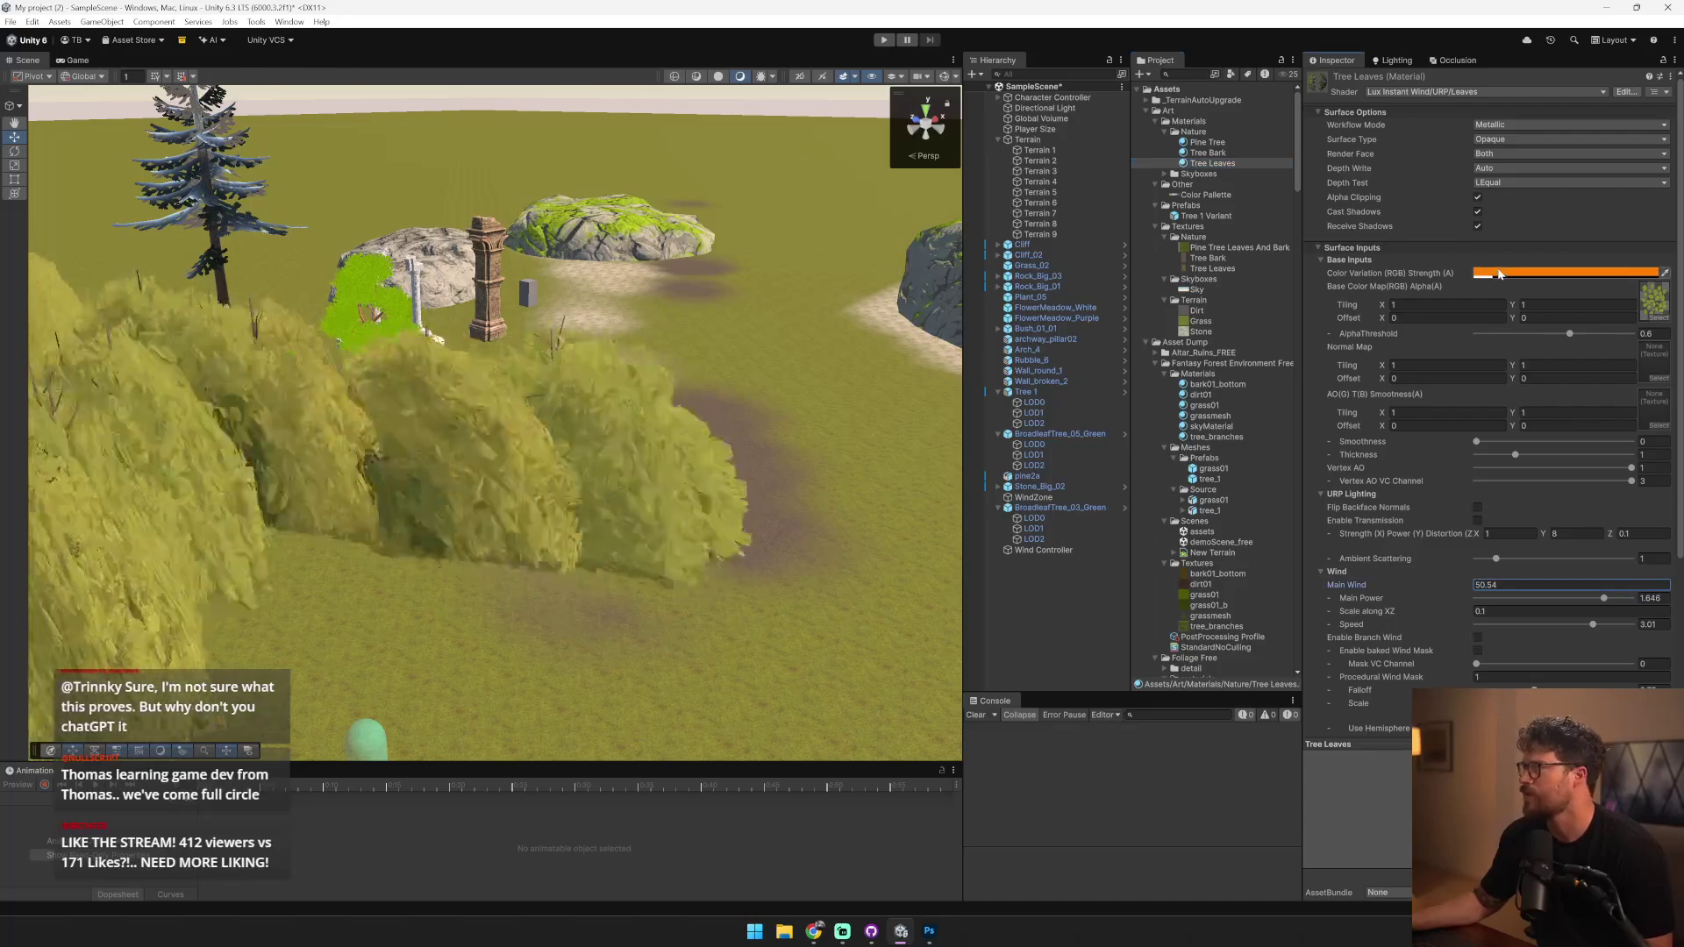
left_click(1565, 273)
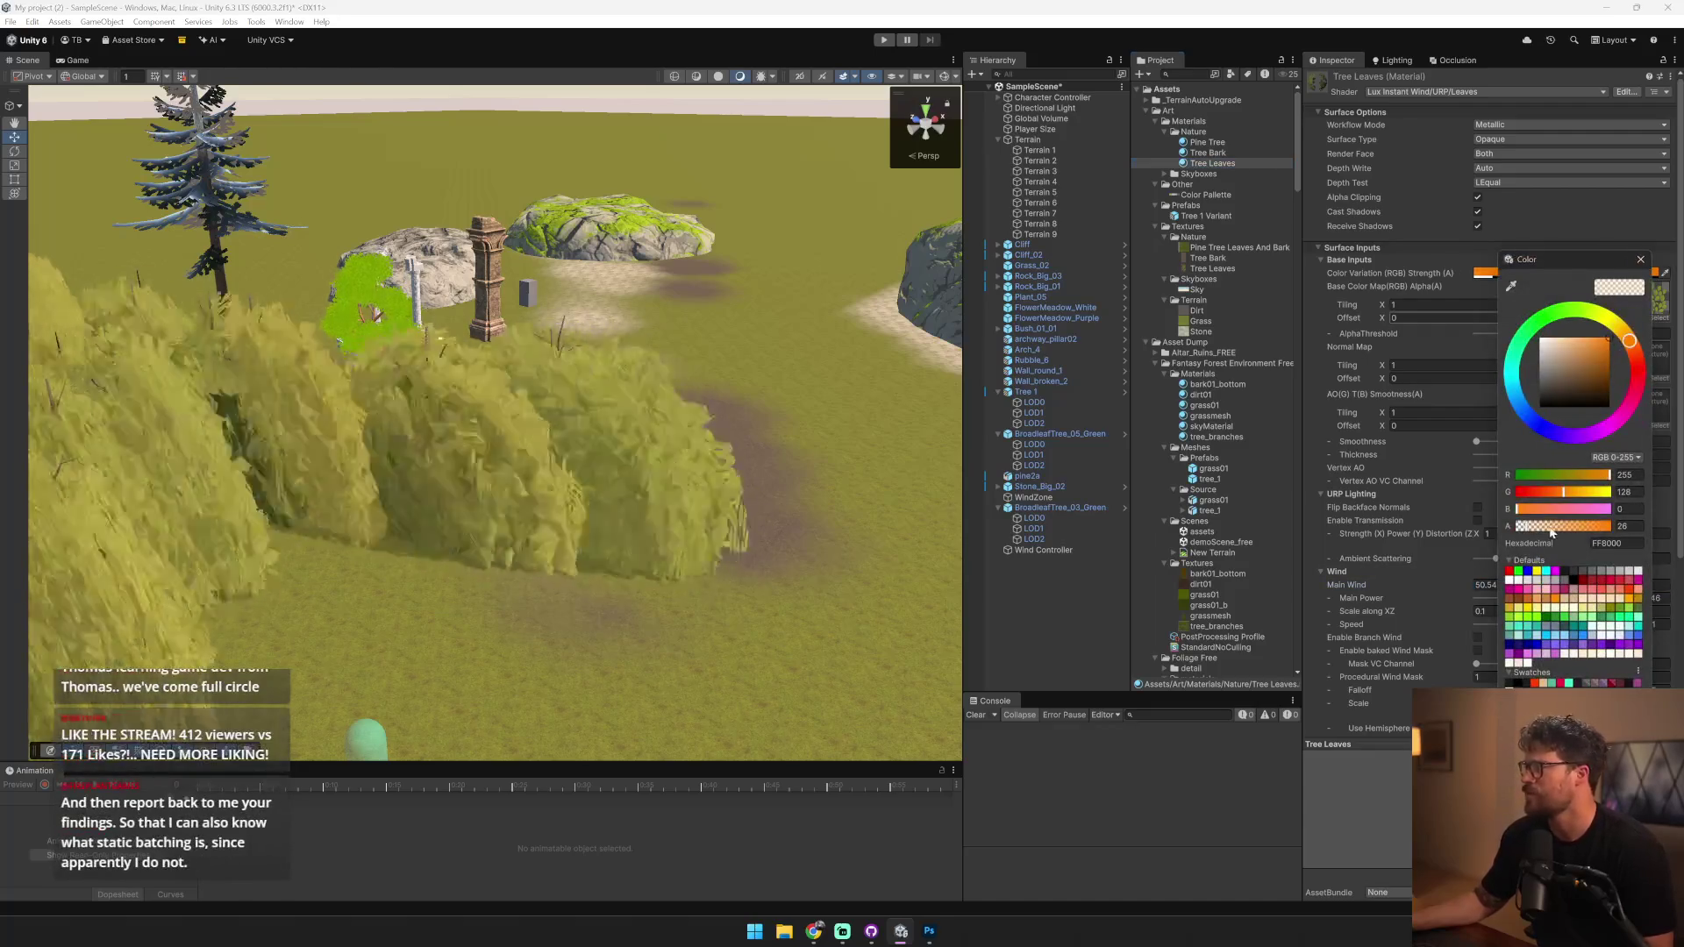
key("Escape")
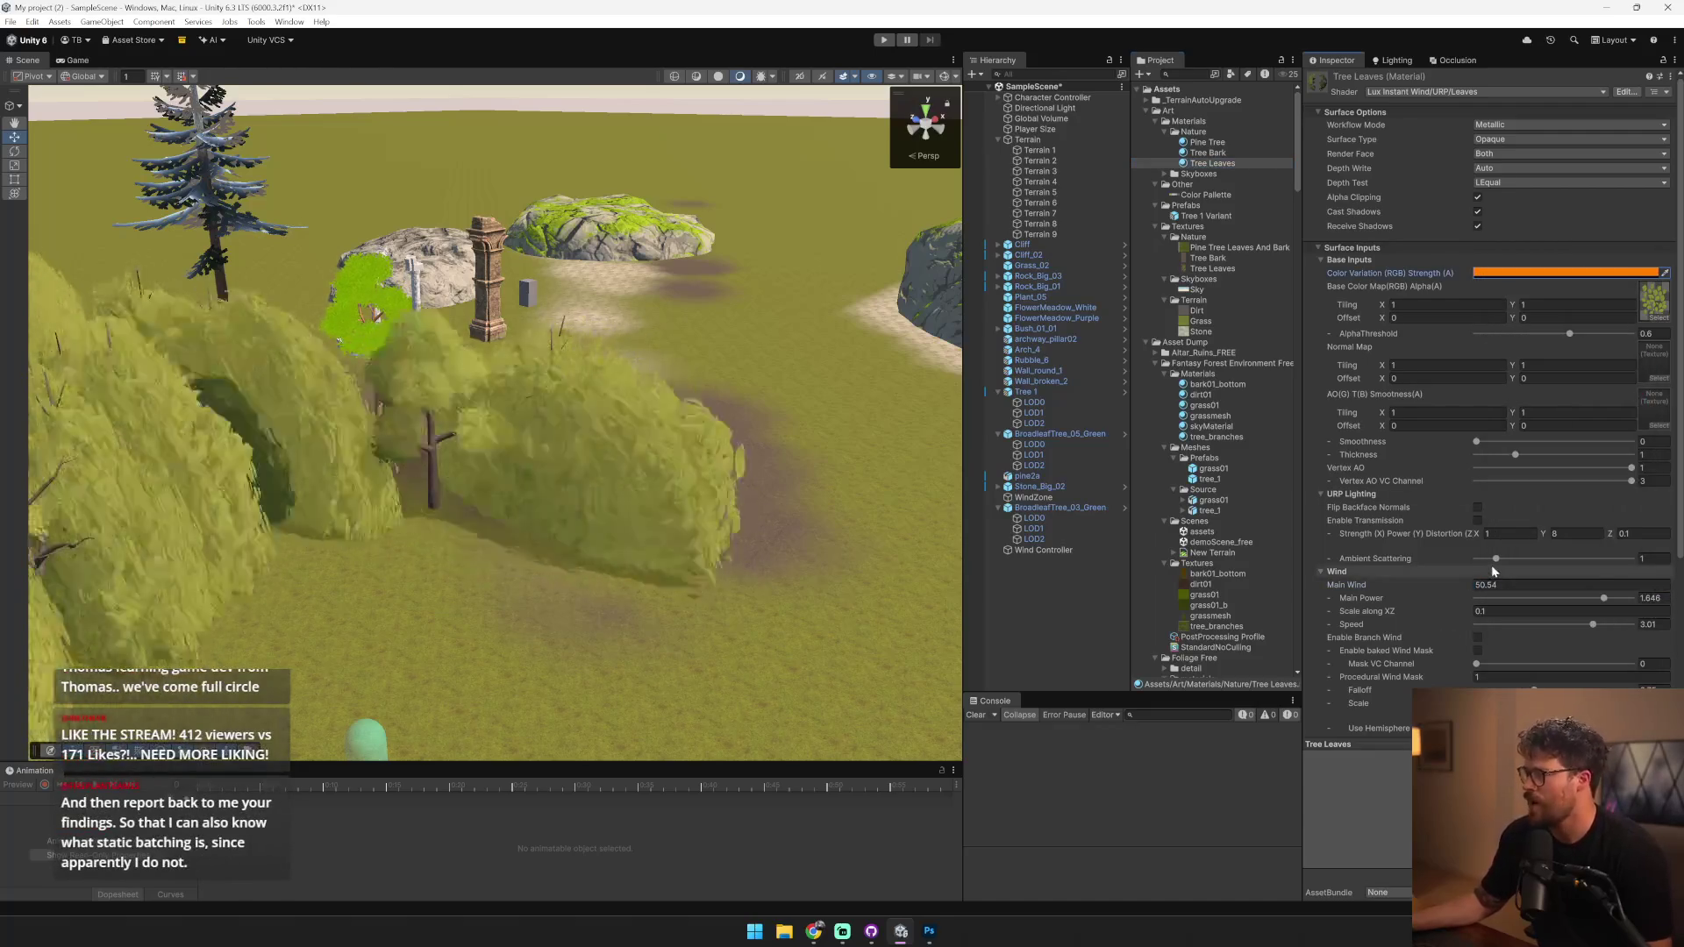
scroll(1491, 565, "down", 5)
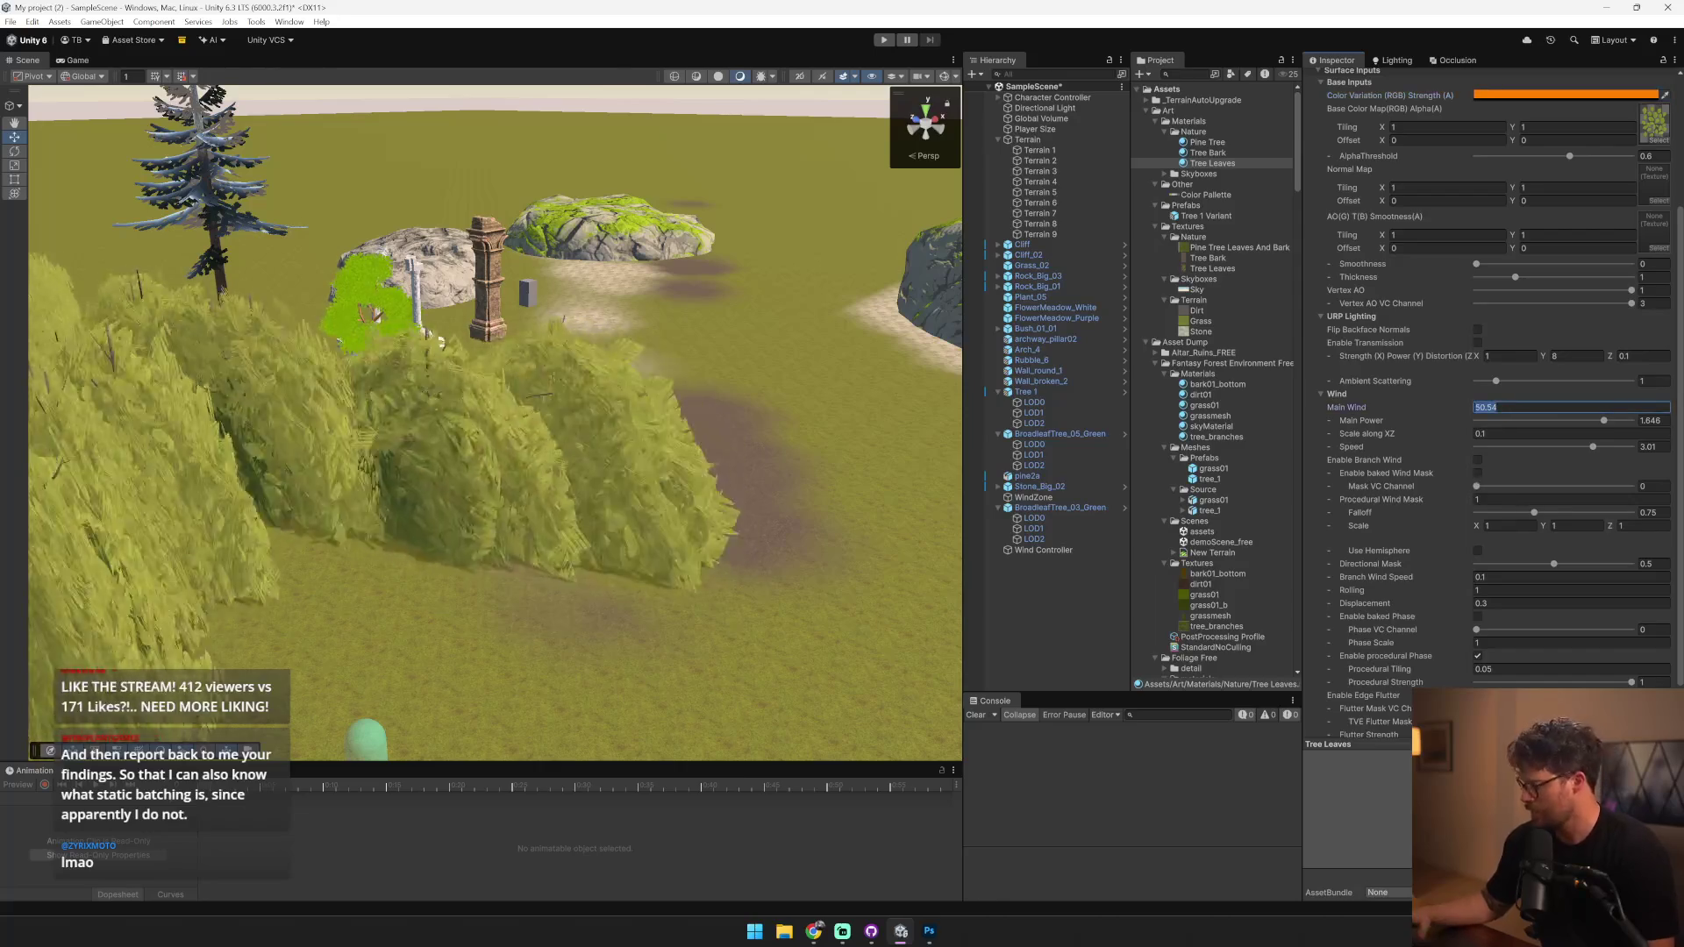
- Set the Tree Leaves Main Wind to 0.05
key("w")
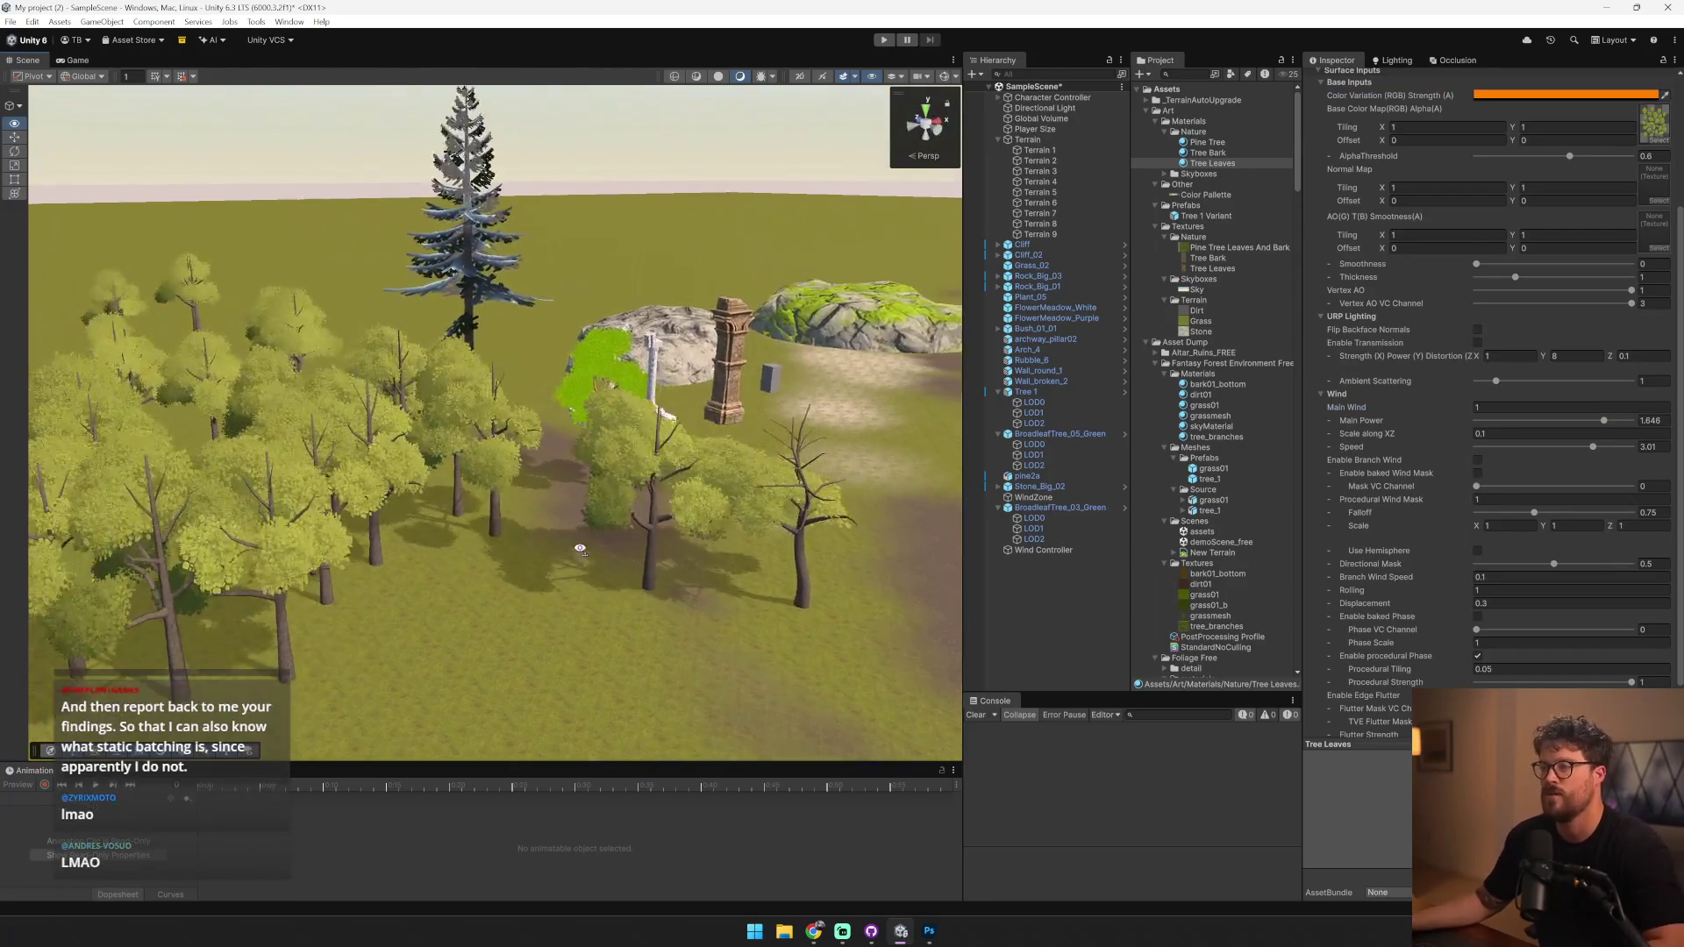
key("w")
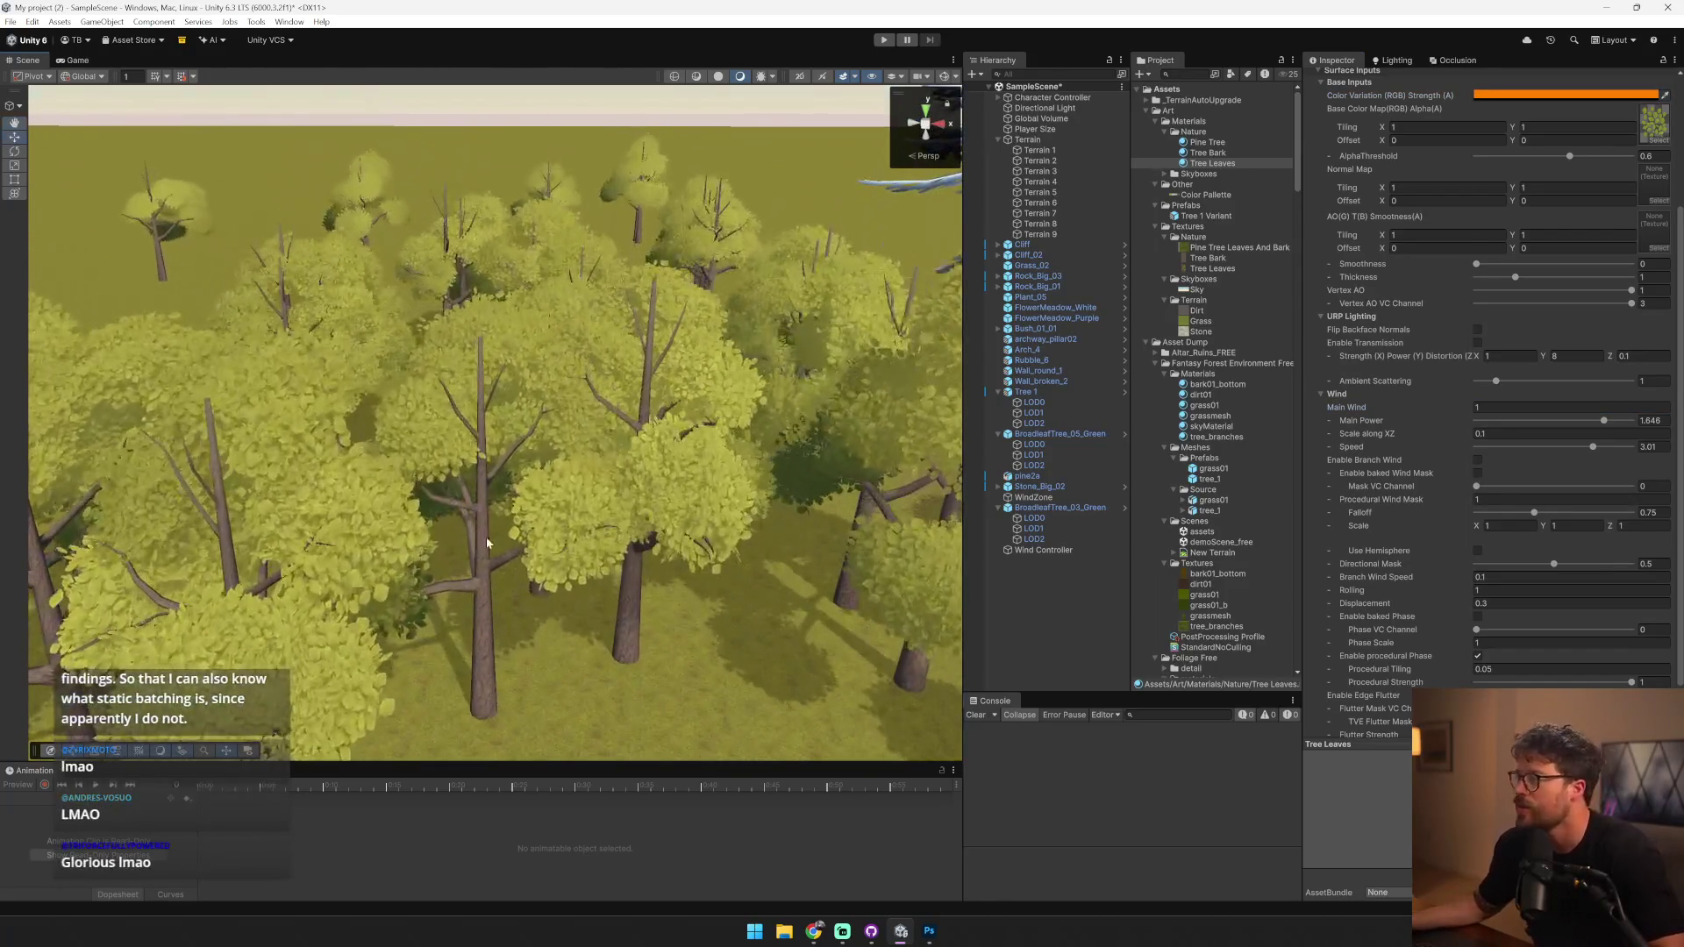
left_click(1525, 407)
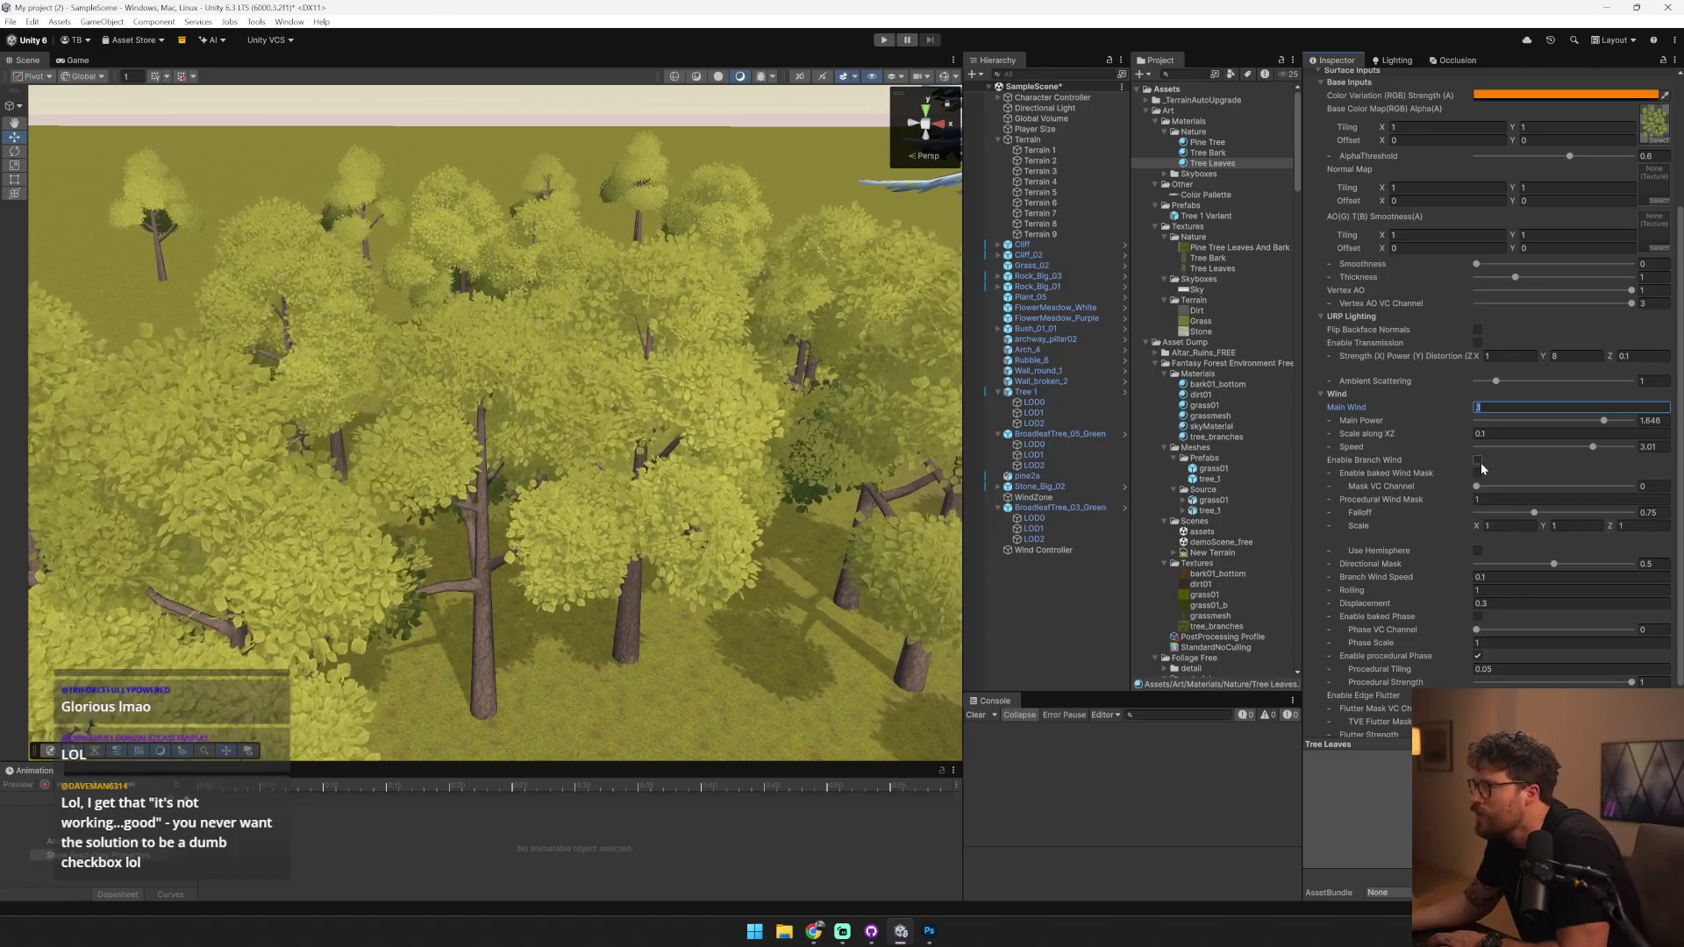
type("0.1")
key("Tab")
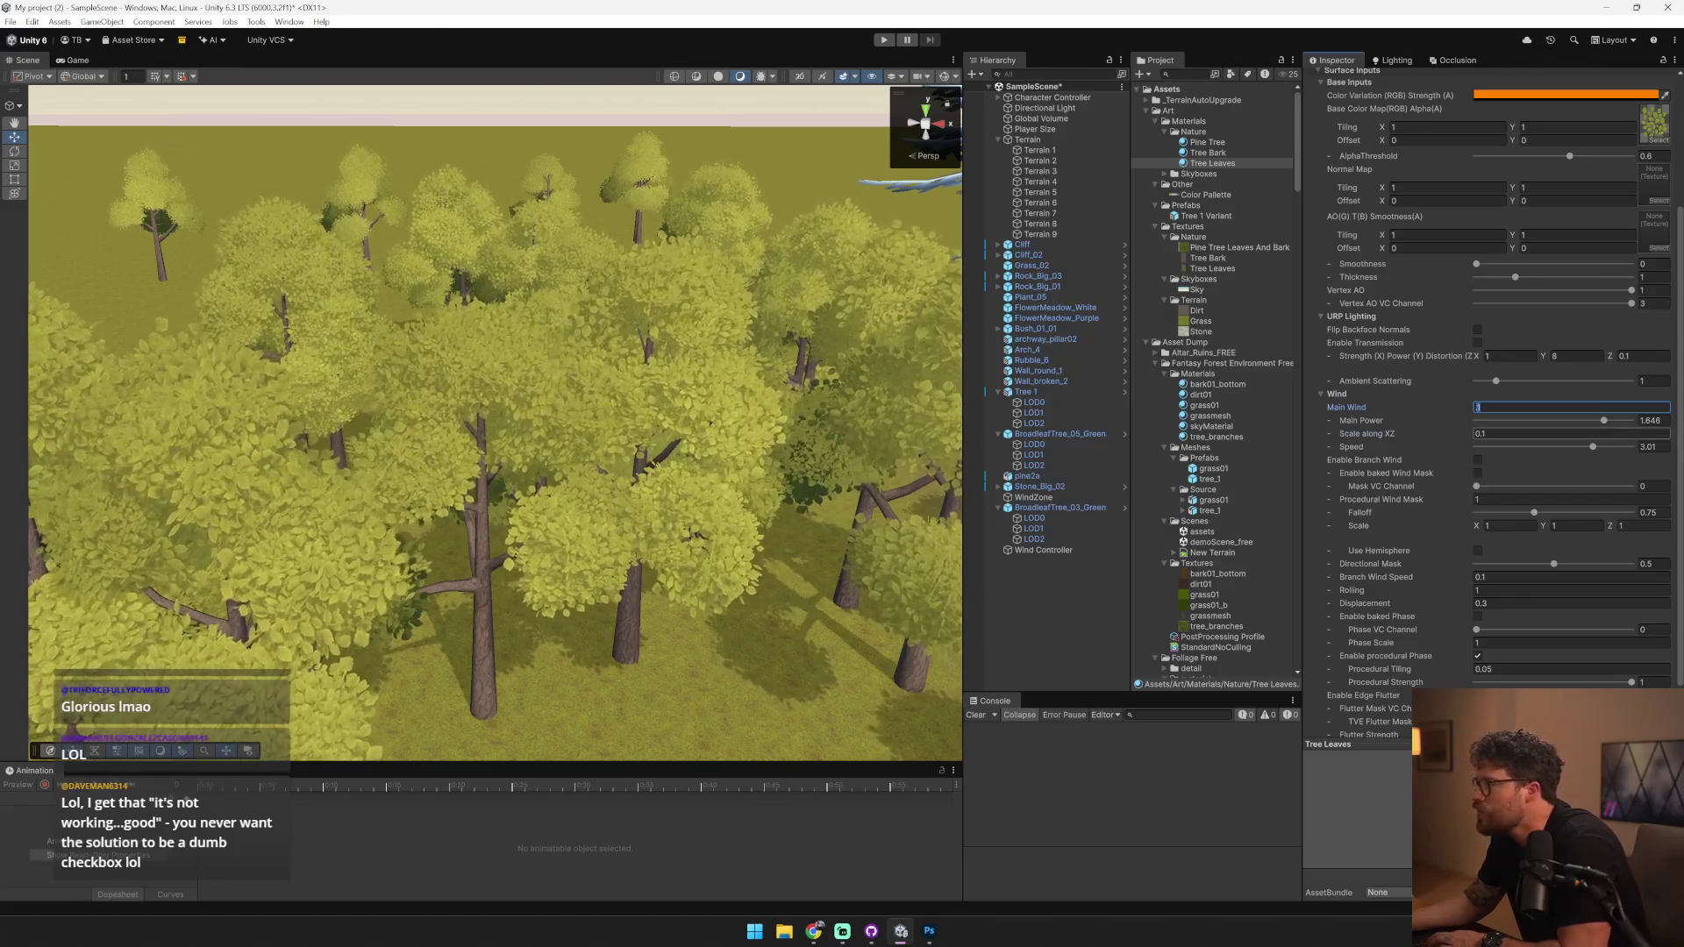
left_click(1491, 407)
type(".05")
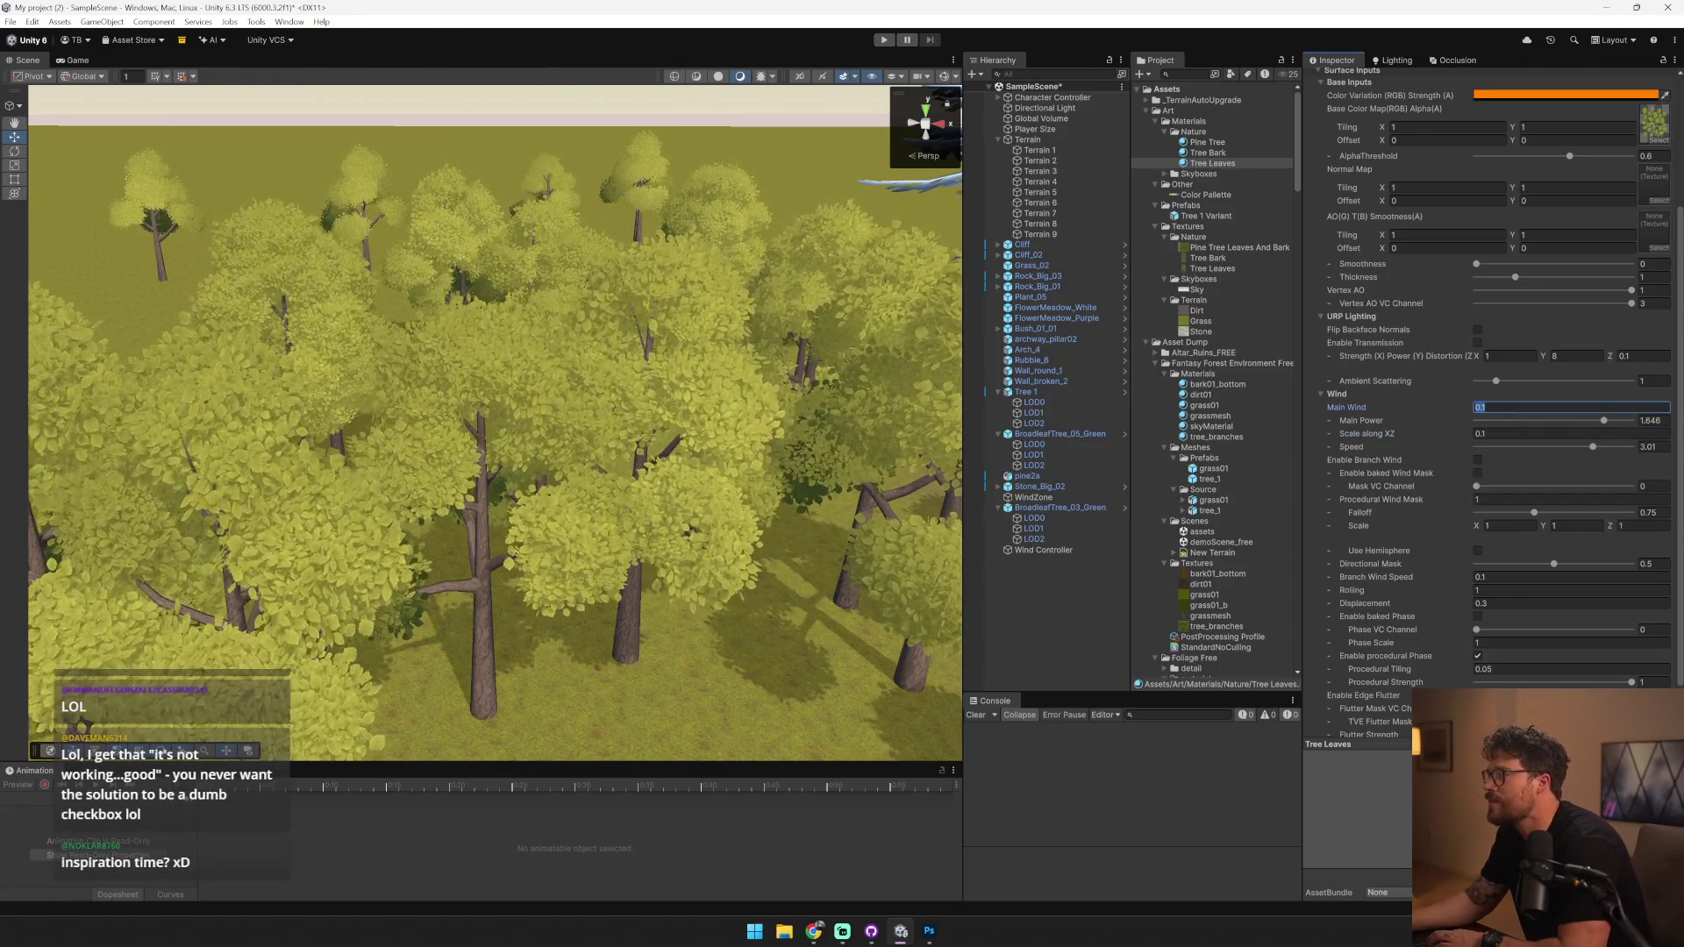
key("Return")
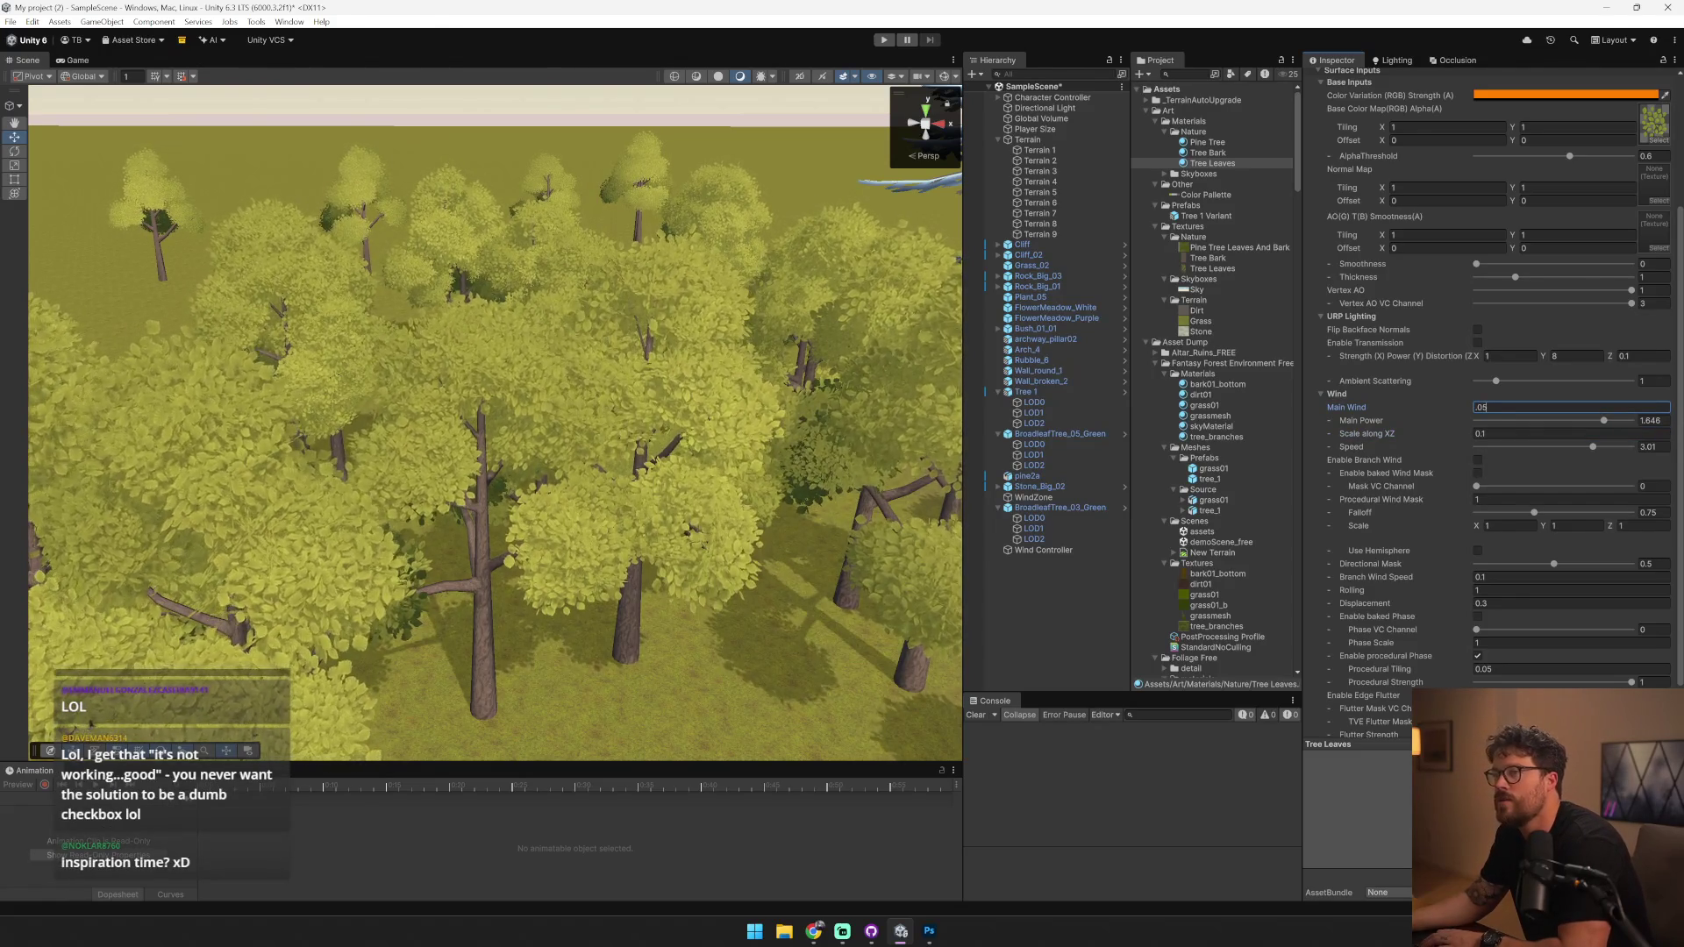
- Delete the bright green BroadleafTree_03_Green from the grove
left_click_drag(562, 421, 585, 427)
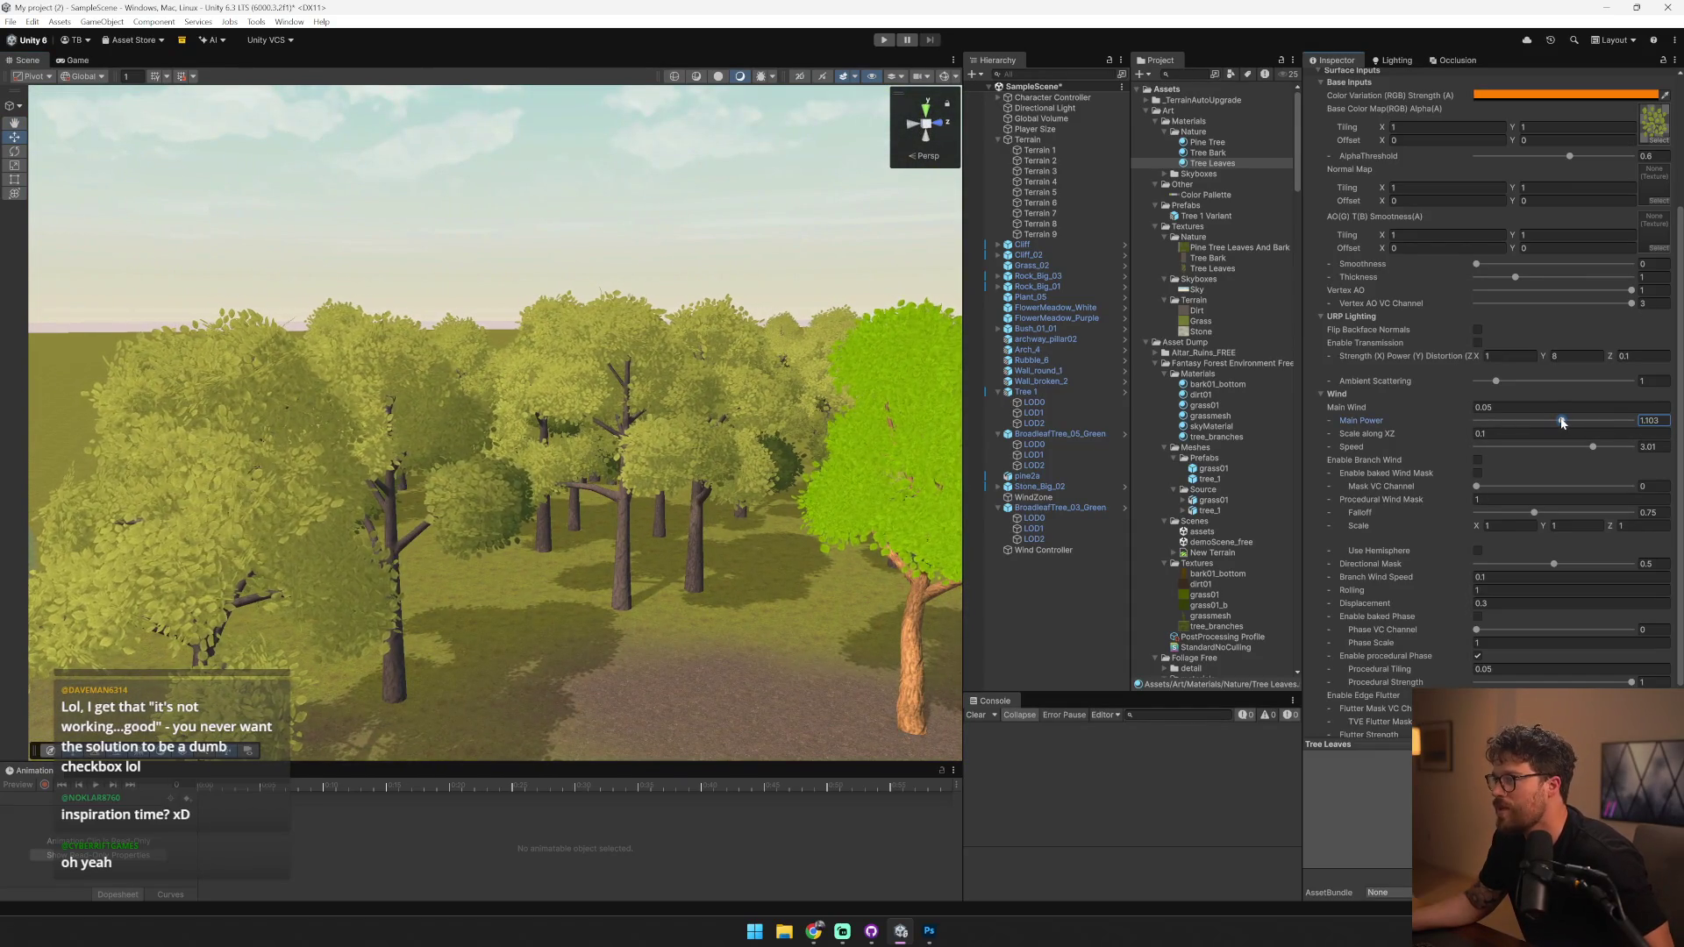
left_click(947, 713)
key("Delete")
mouse_move(947, 713)
left_mouse_down()
mouse_move(849, 610)
mouse_move(695, 650)
left_mouse_up()
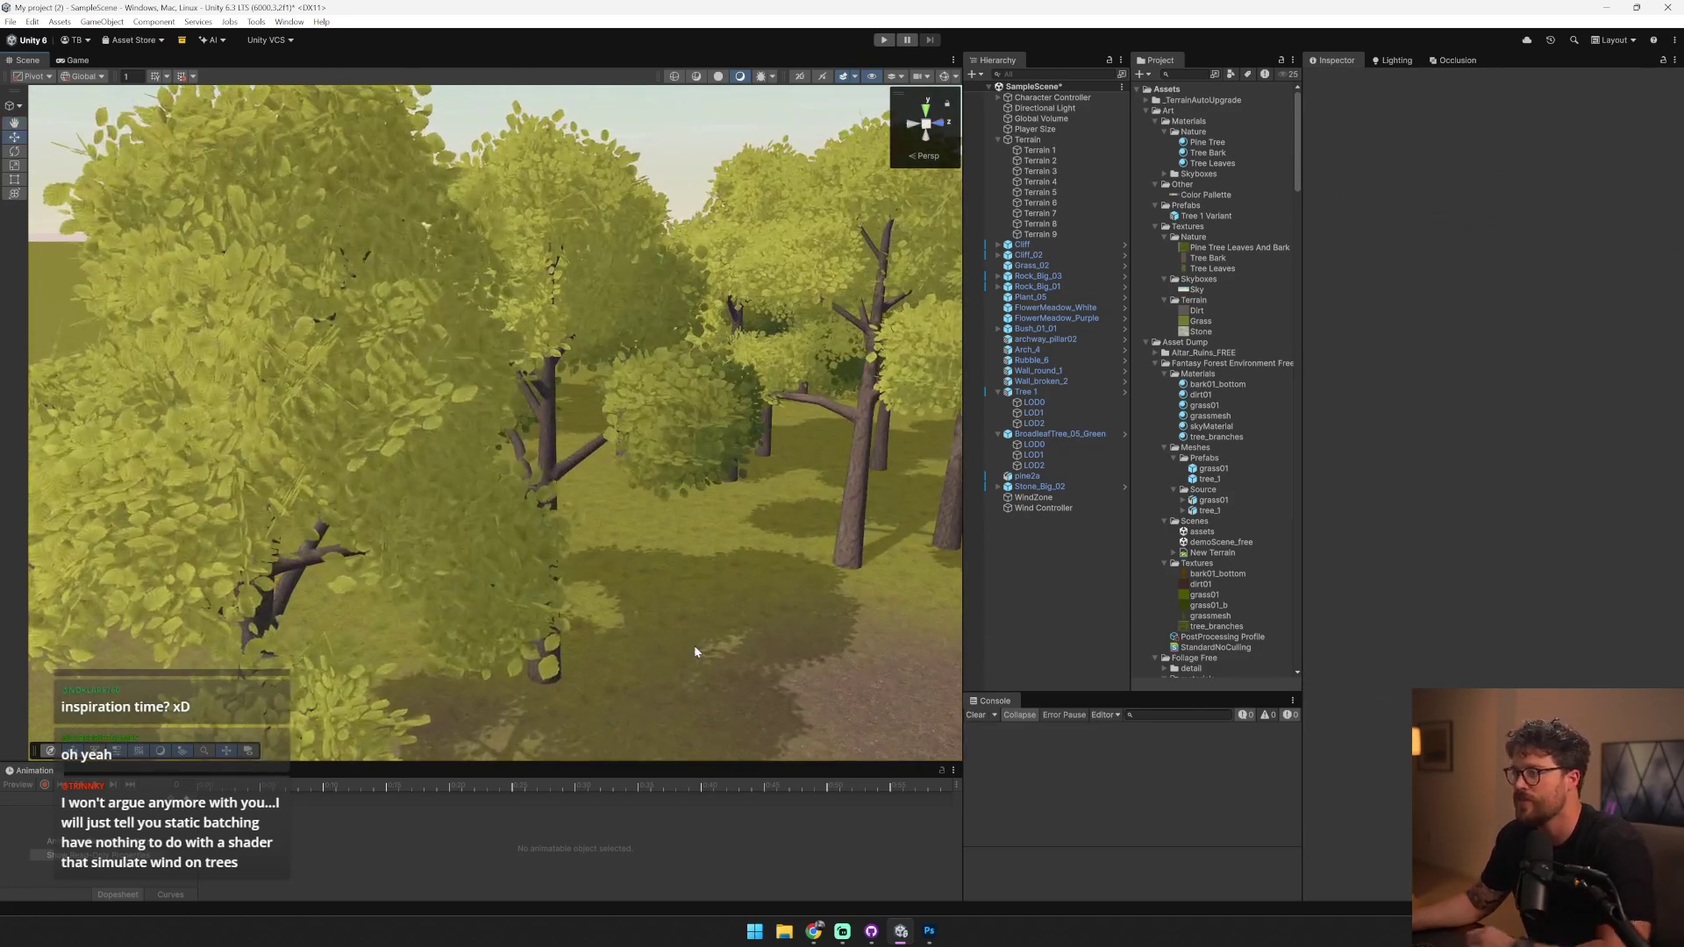
- Select Tree 1 LOD1 and switch its Tree Bark material to the Lux Instant Wind/URP/Bark shader
left_click(1072, 412)
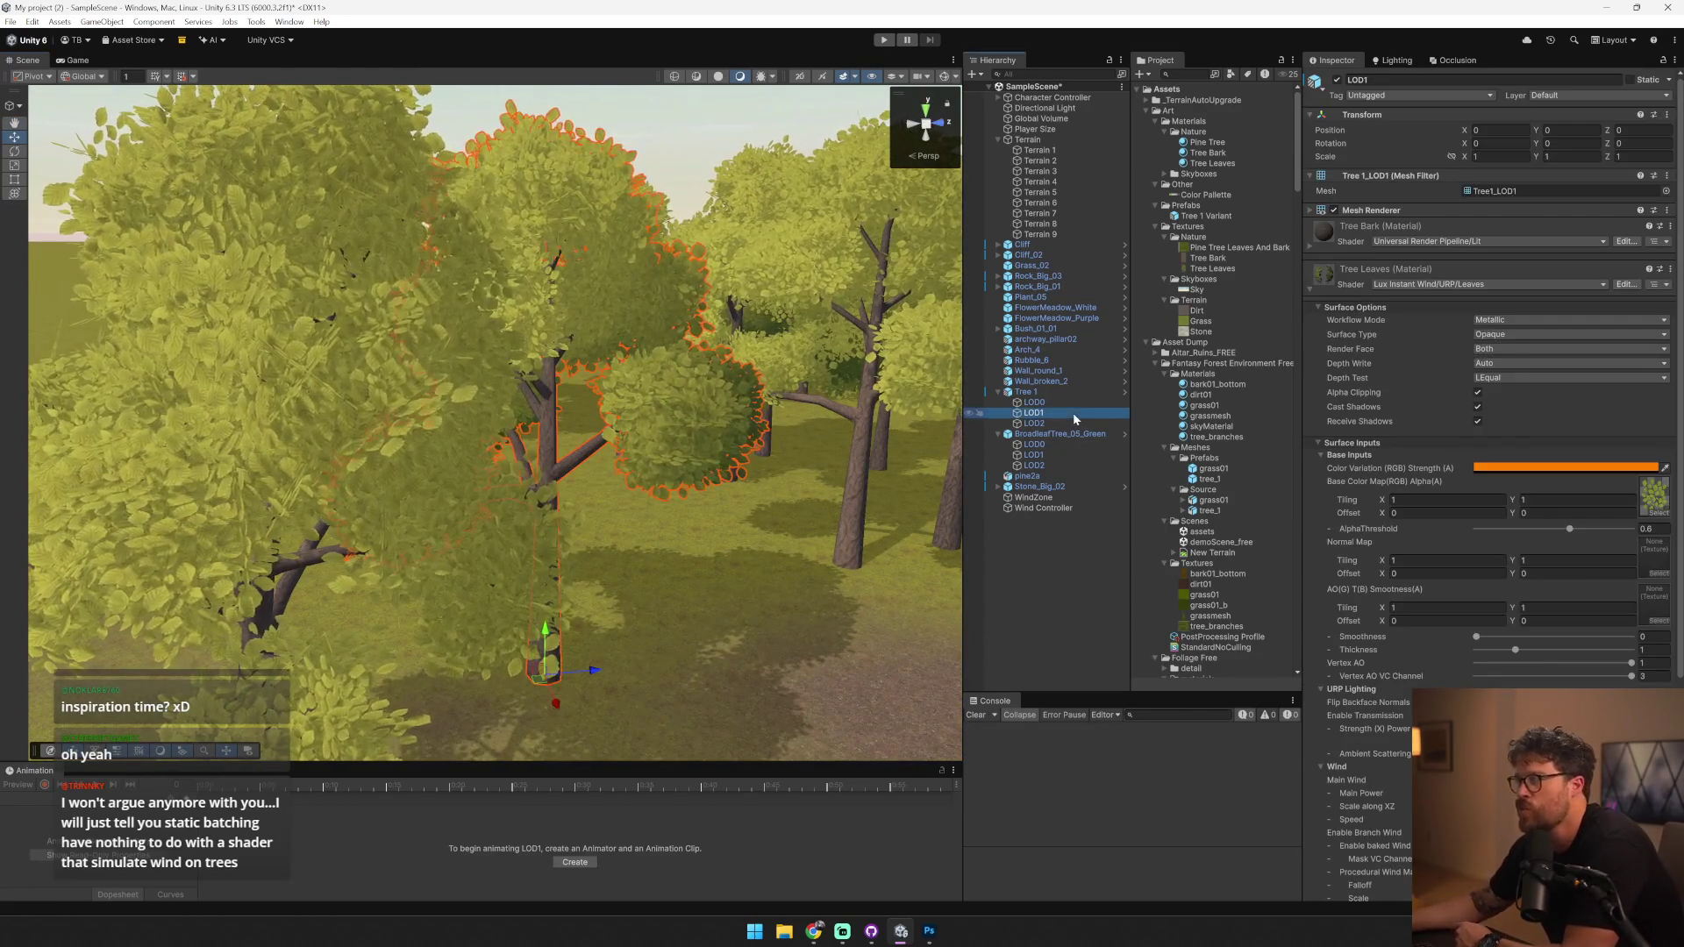
left_click(1435, 244)
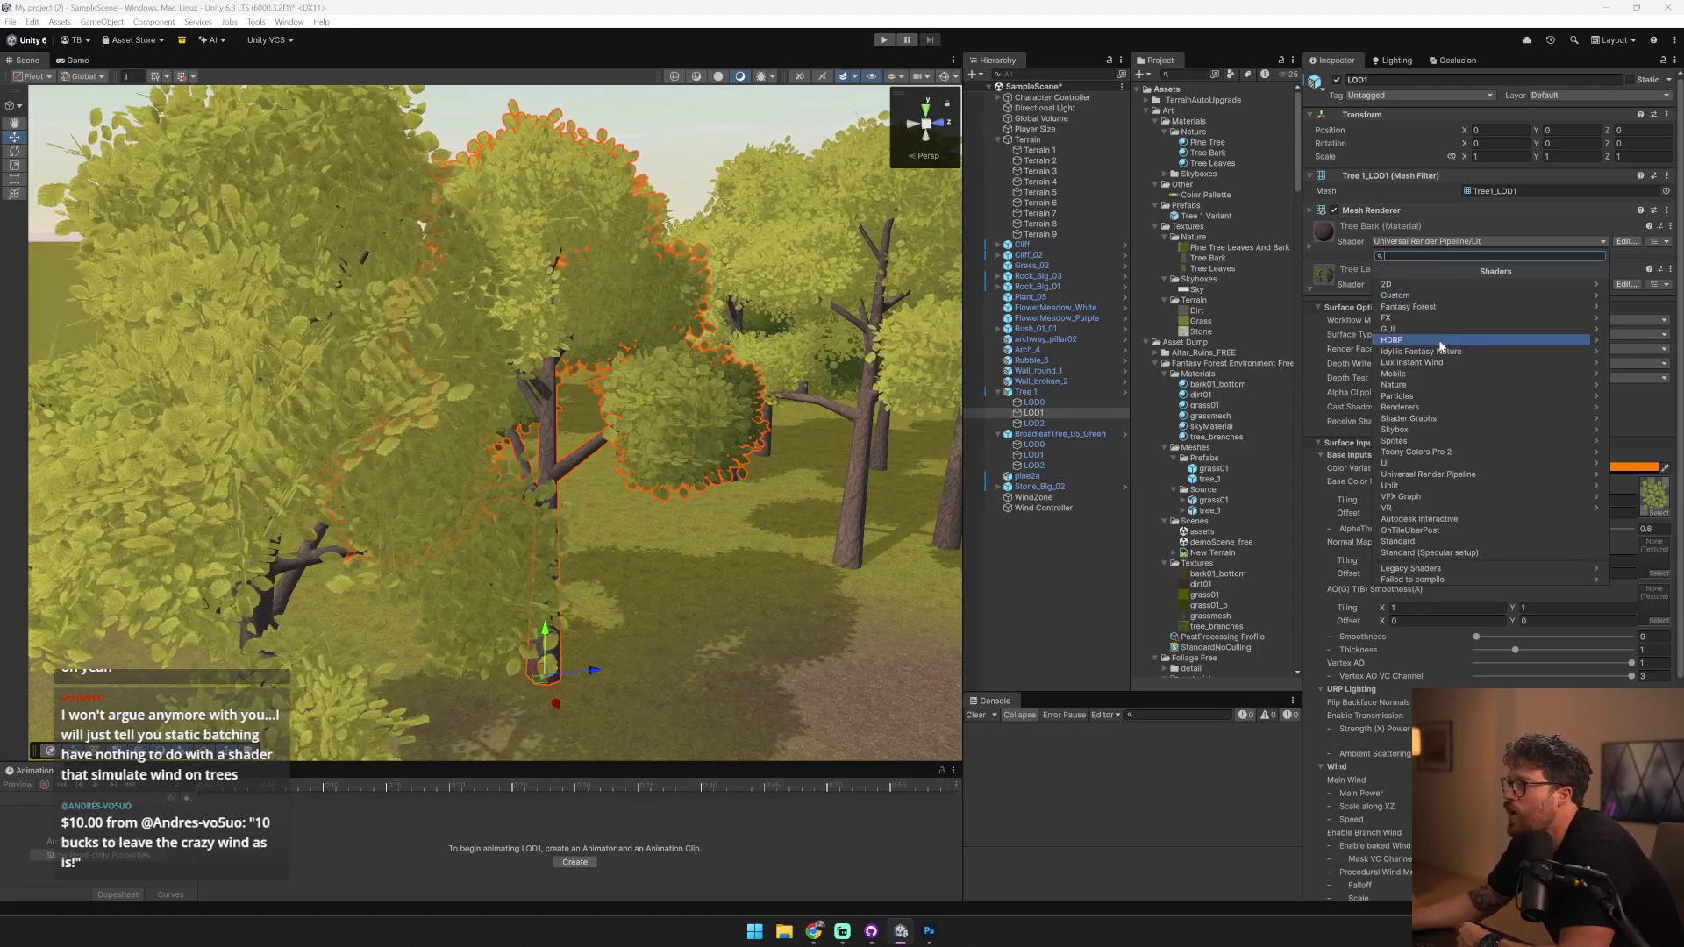
left_click(1438, 363)
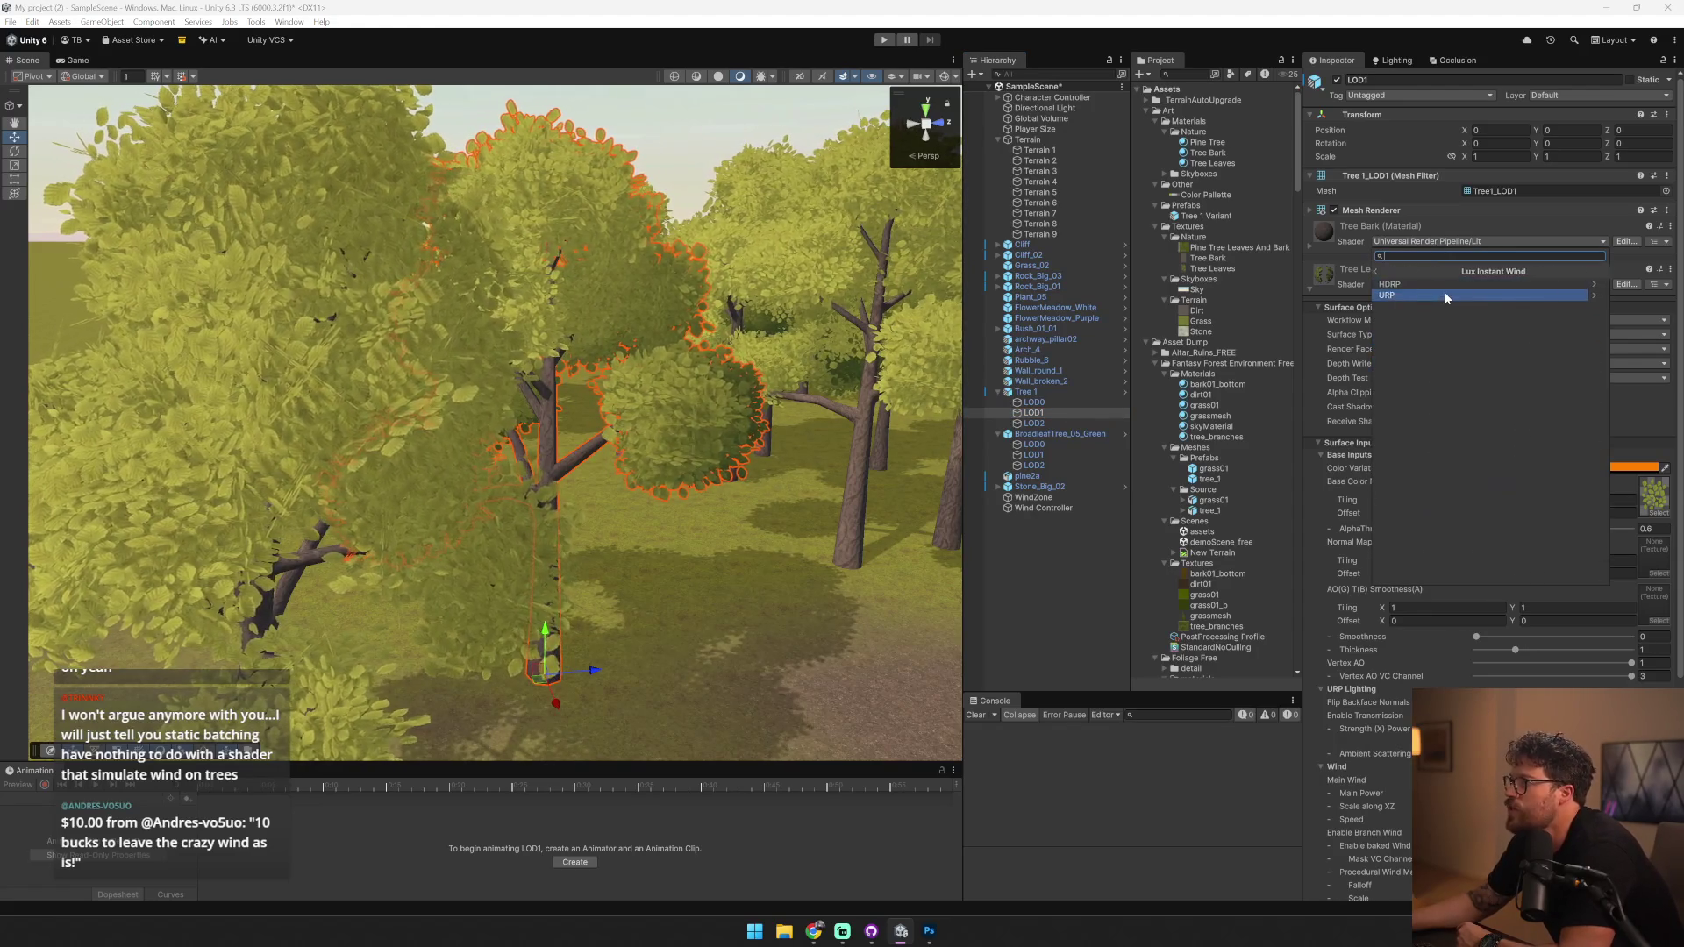
left_click(1444, 295)
left_click(1445, 287)
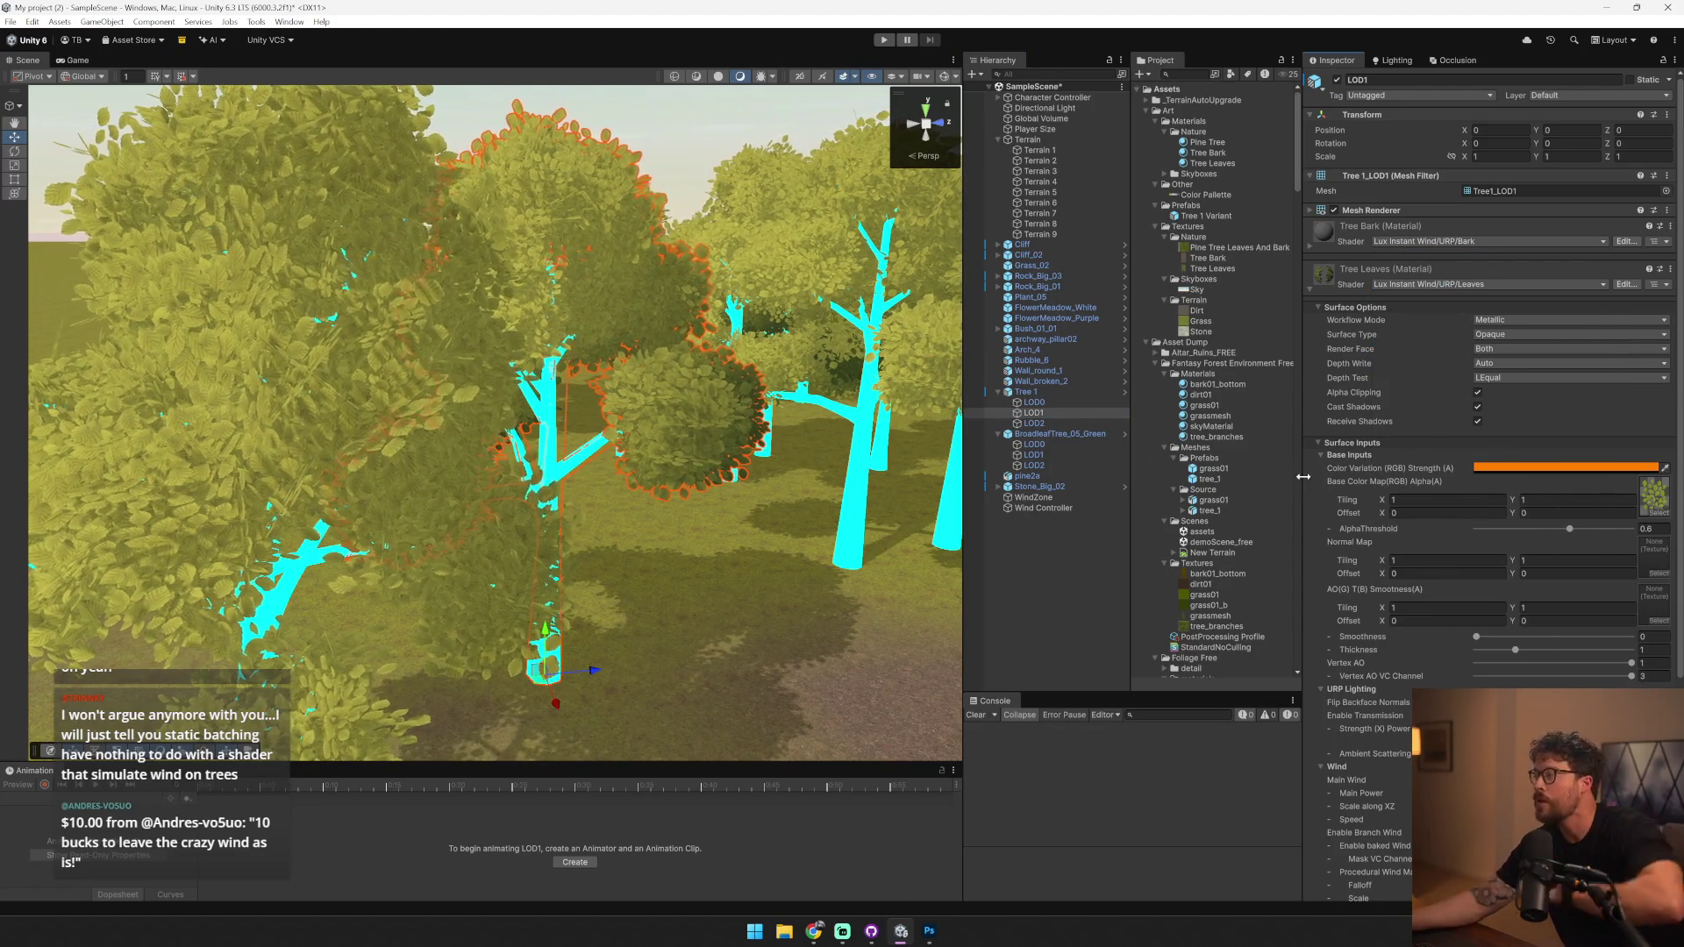
- Assign the Tree Bark texture as the bark material's Base Color Map
key("f")
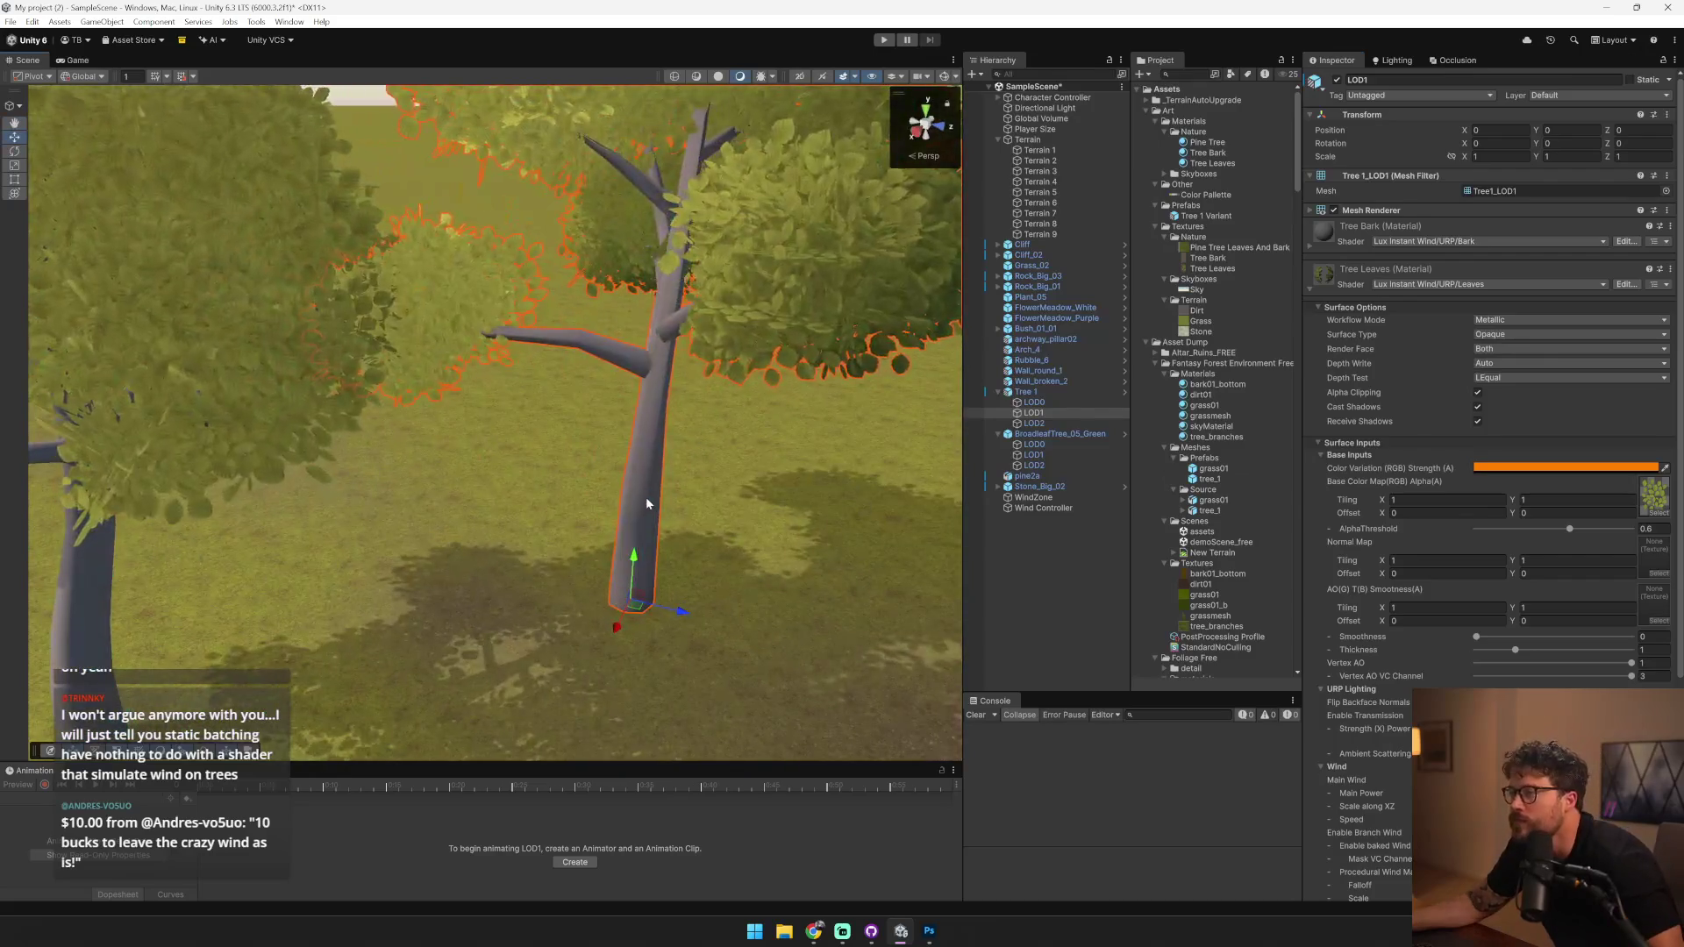
scroll(646, 504, "down", 5)
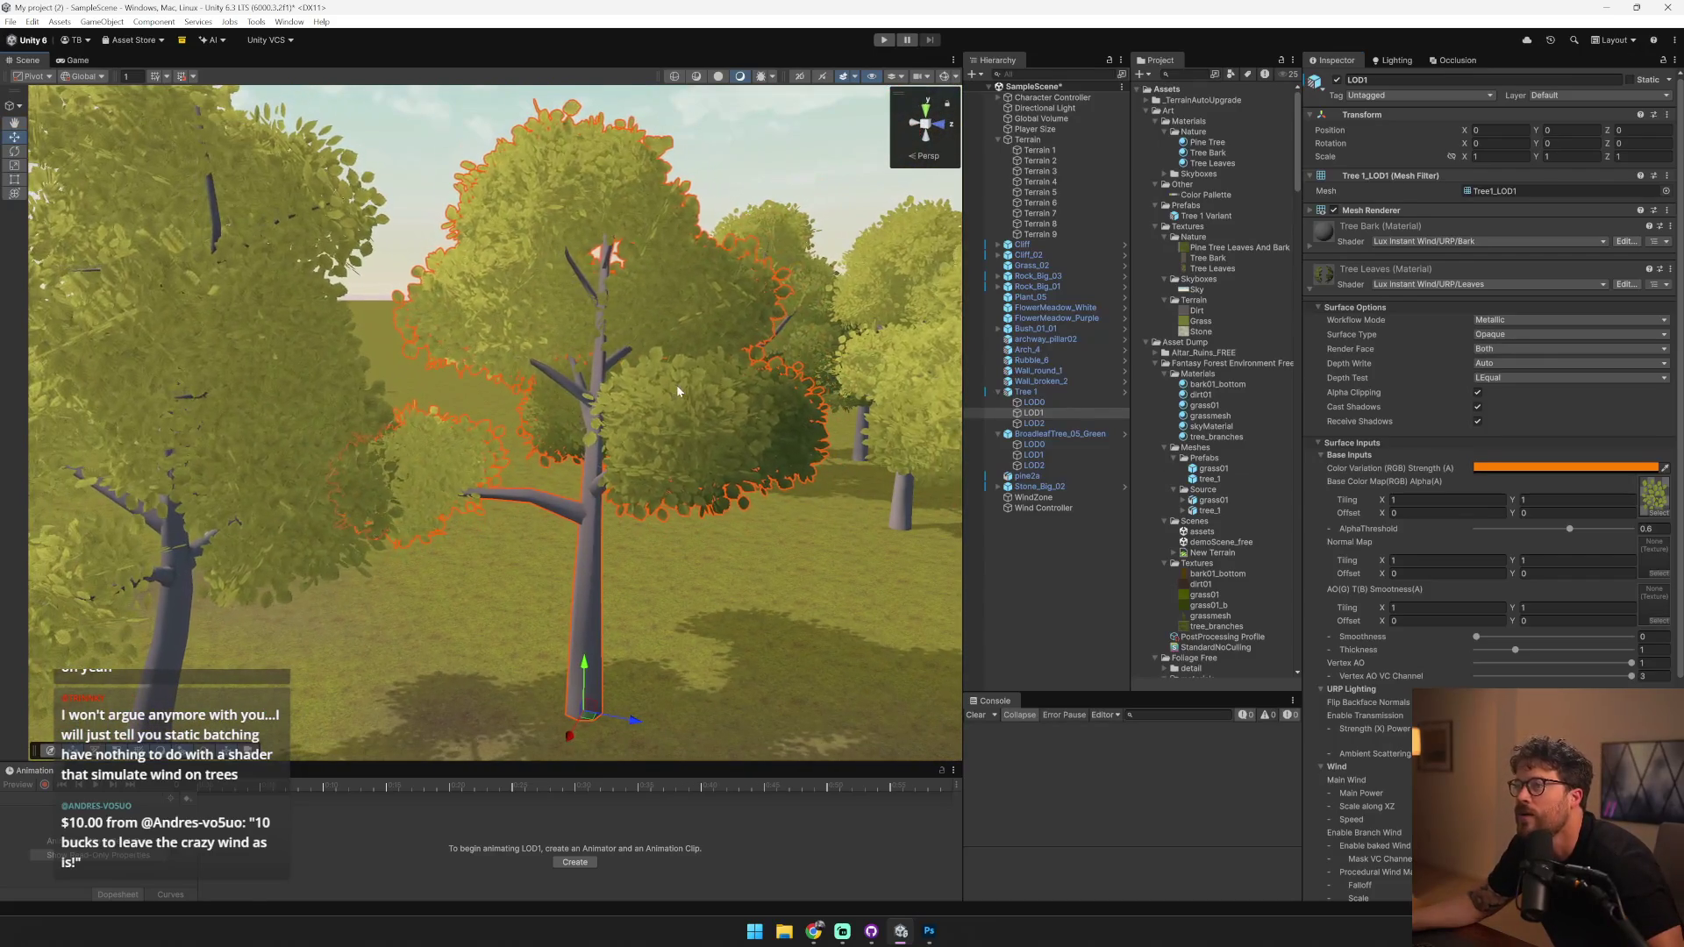
scroll(1491, 614, "down", 3)
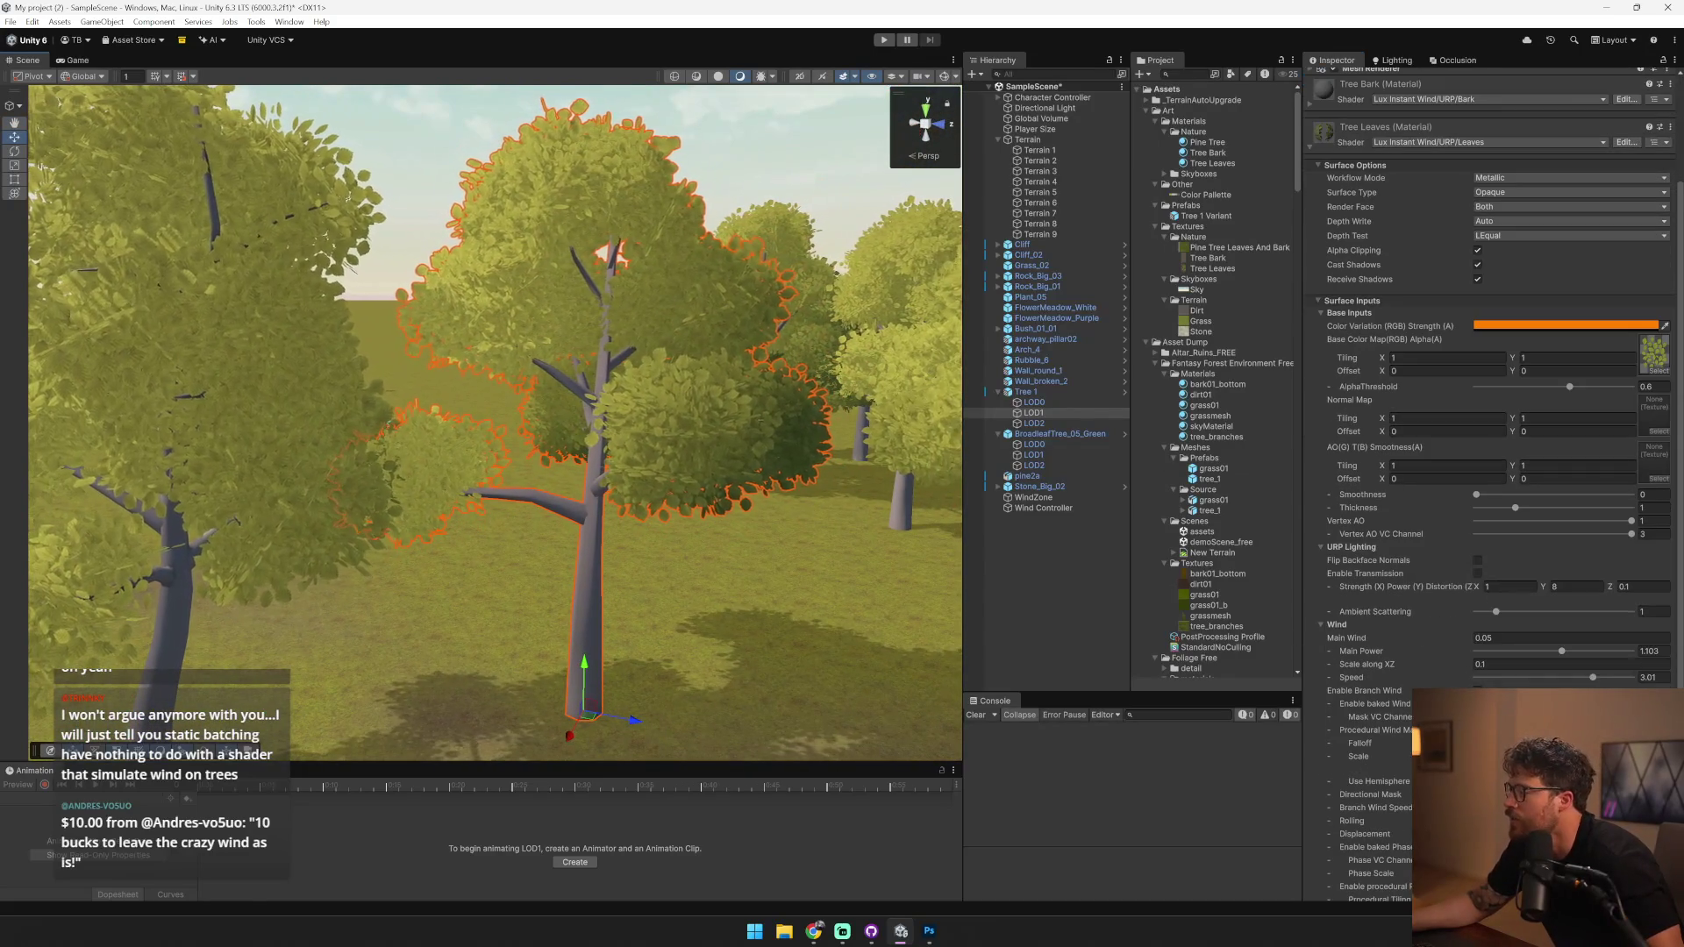
left_click(1321, 140)
left_click(1224, 257)
left_click_drag(1634, 421, 1654, 419)
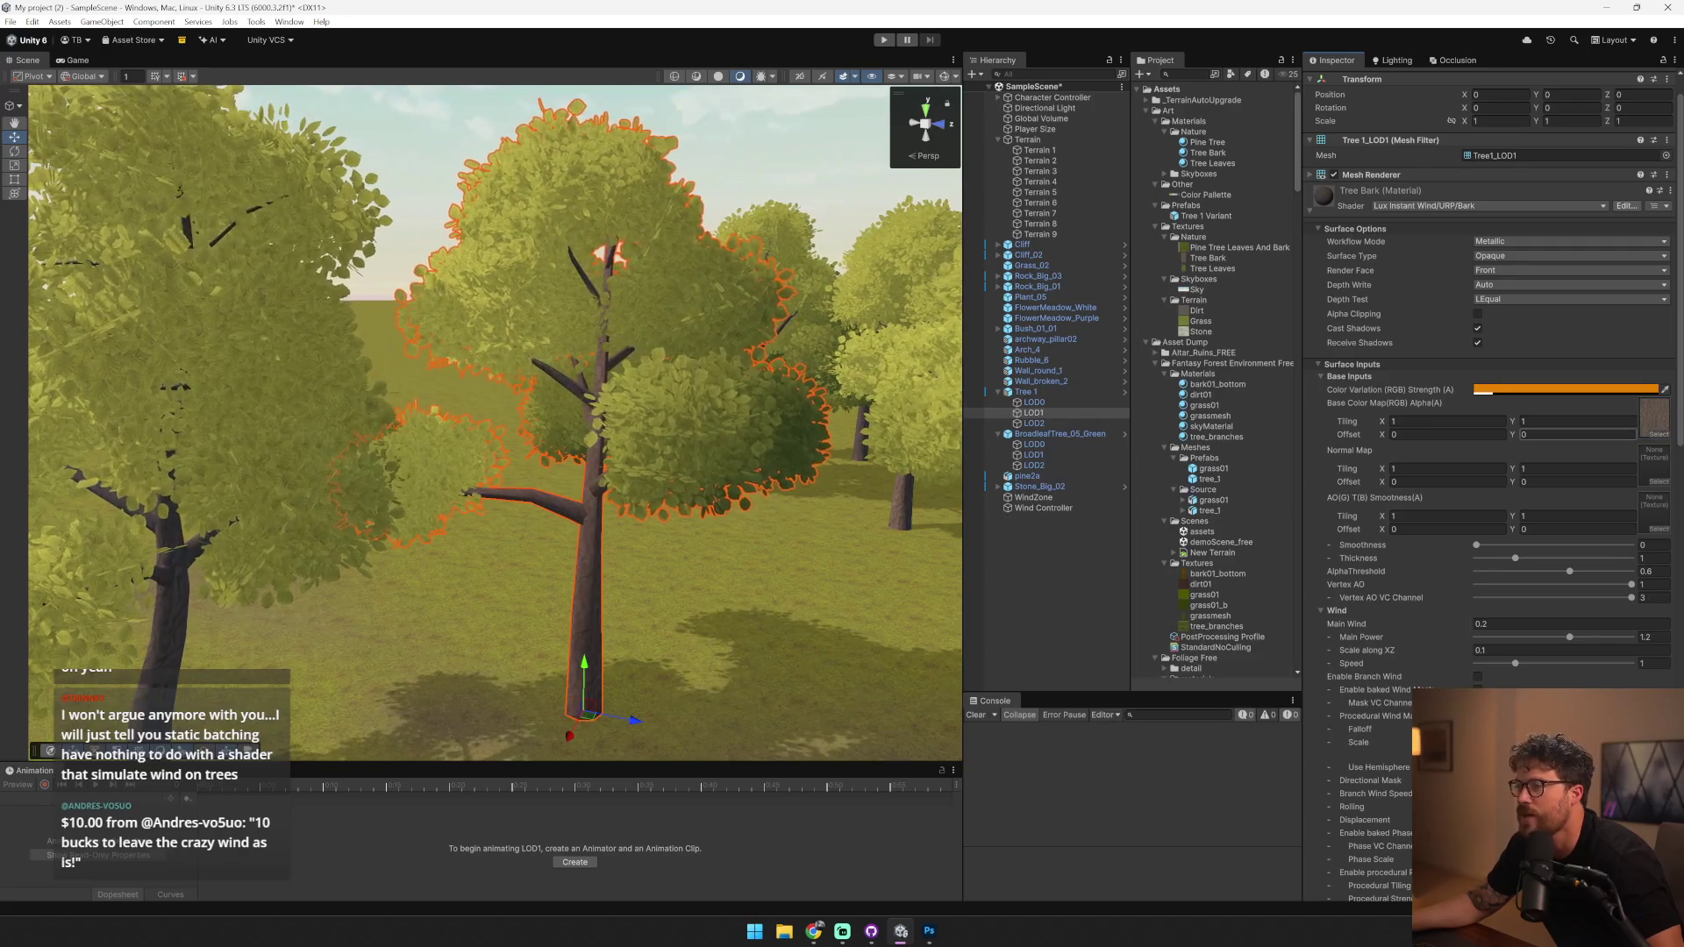
left_click(1482, 625)
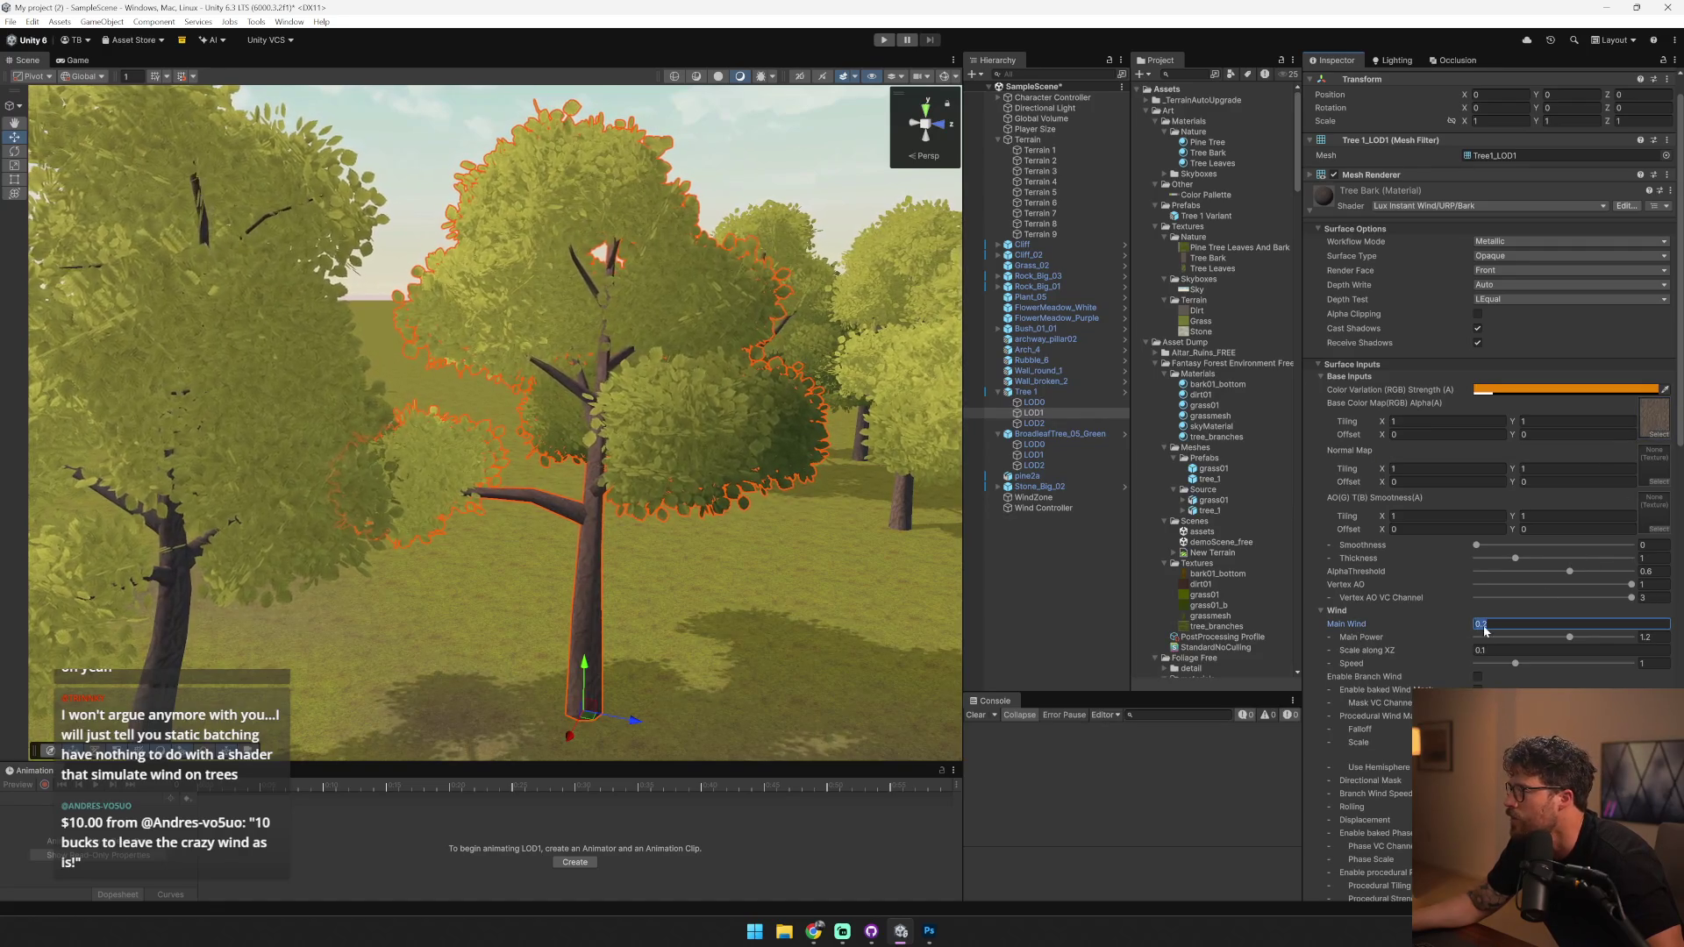
- Lower the bark's Main Power to about 0.5, enable Branch Wind, and enter play mode
left_click_drag(1511, 637, 1493, 638)
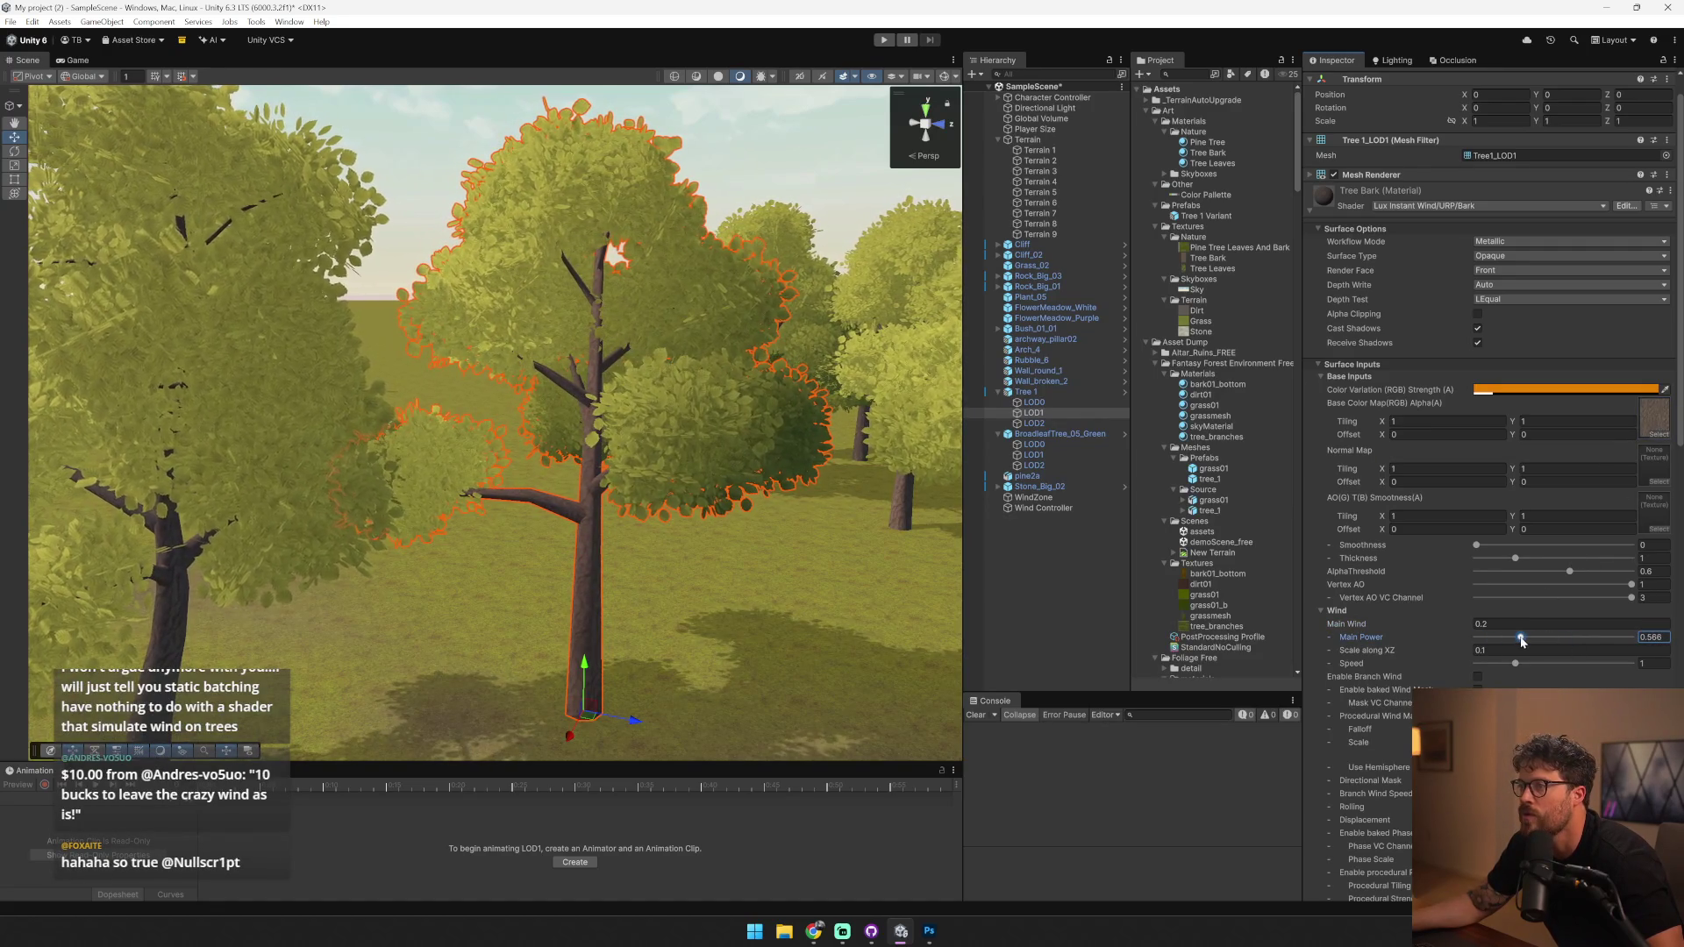
left_click(1478, 678)
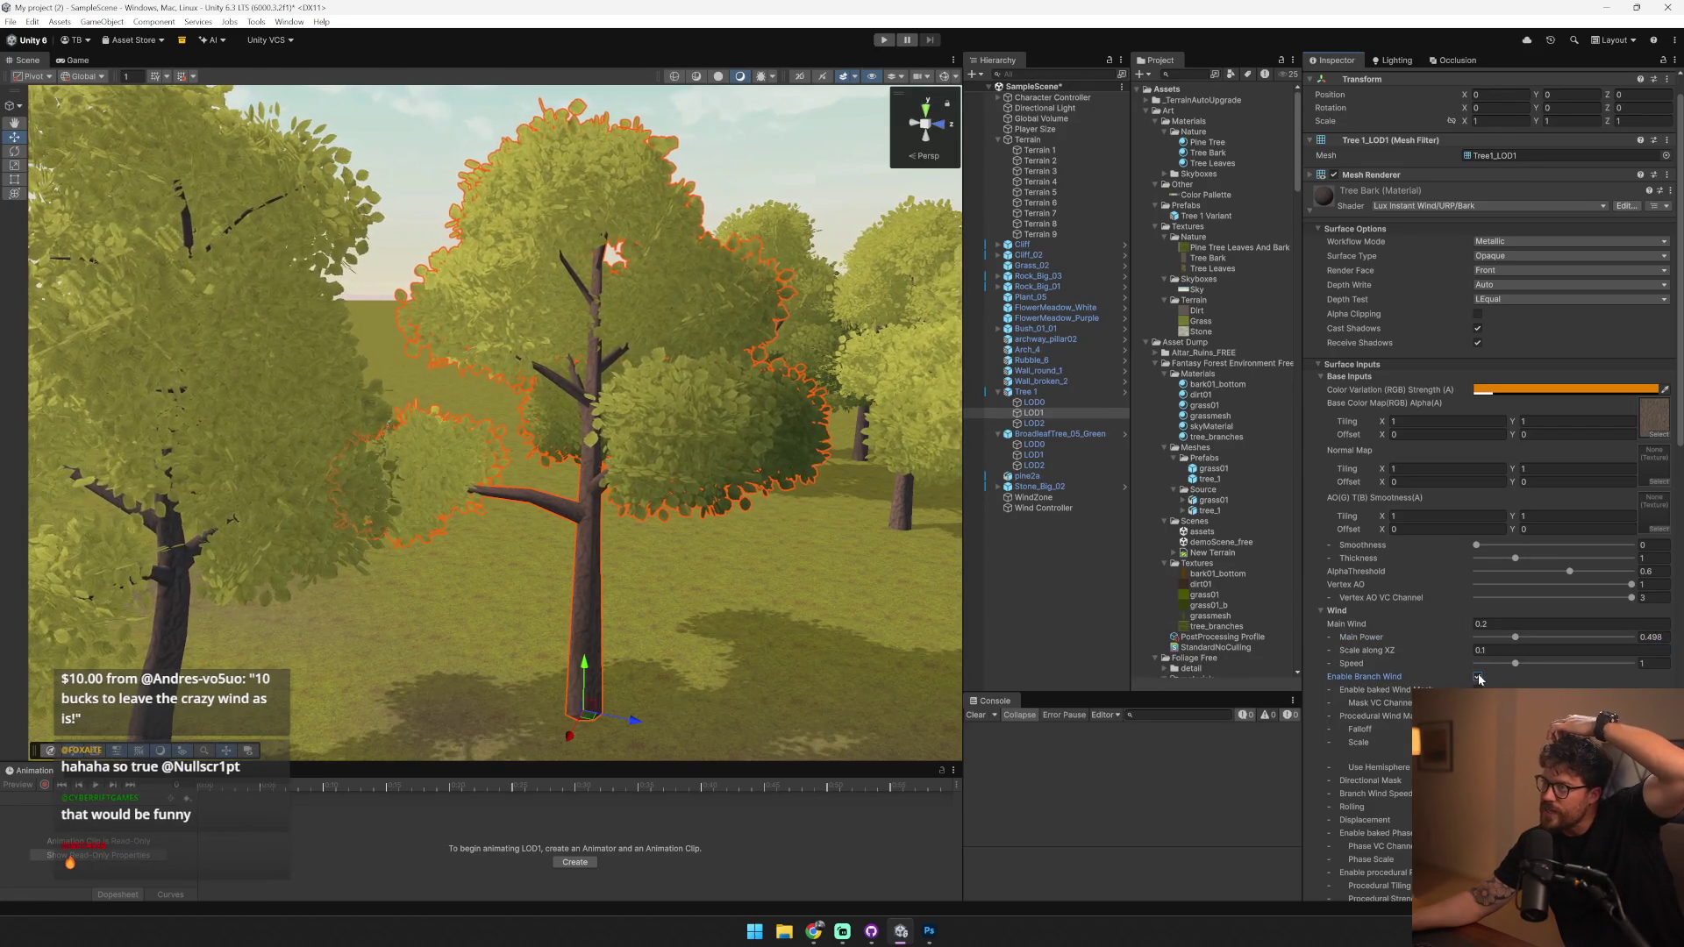
scroll(812, 164, "down", 10)
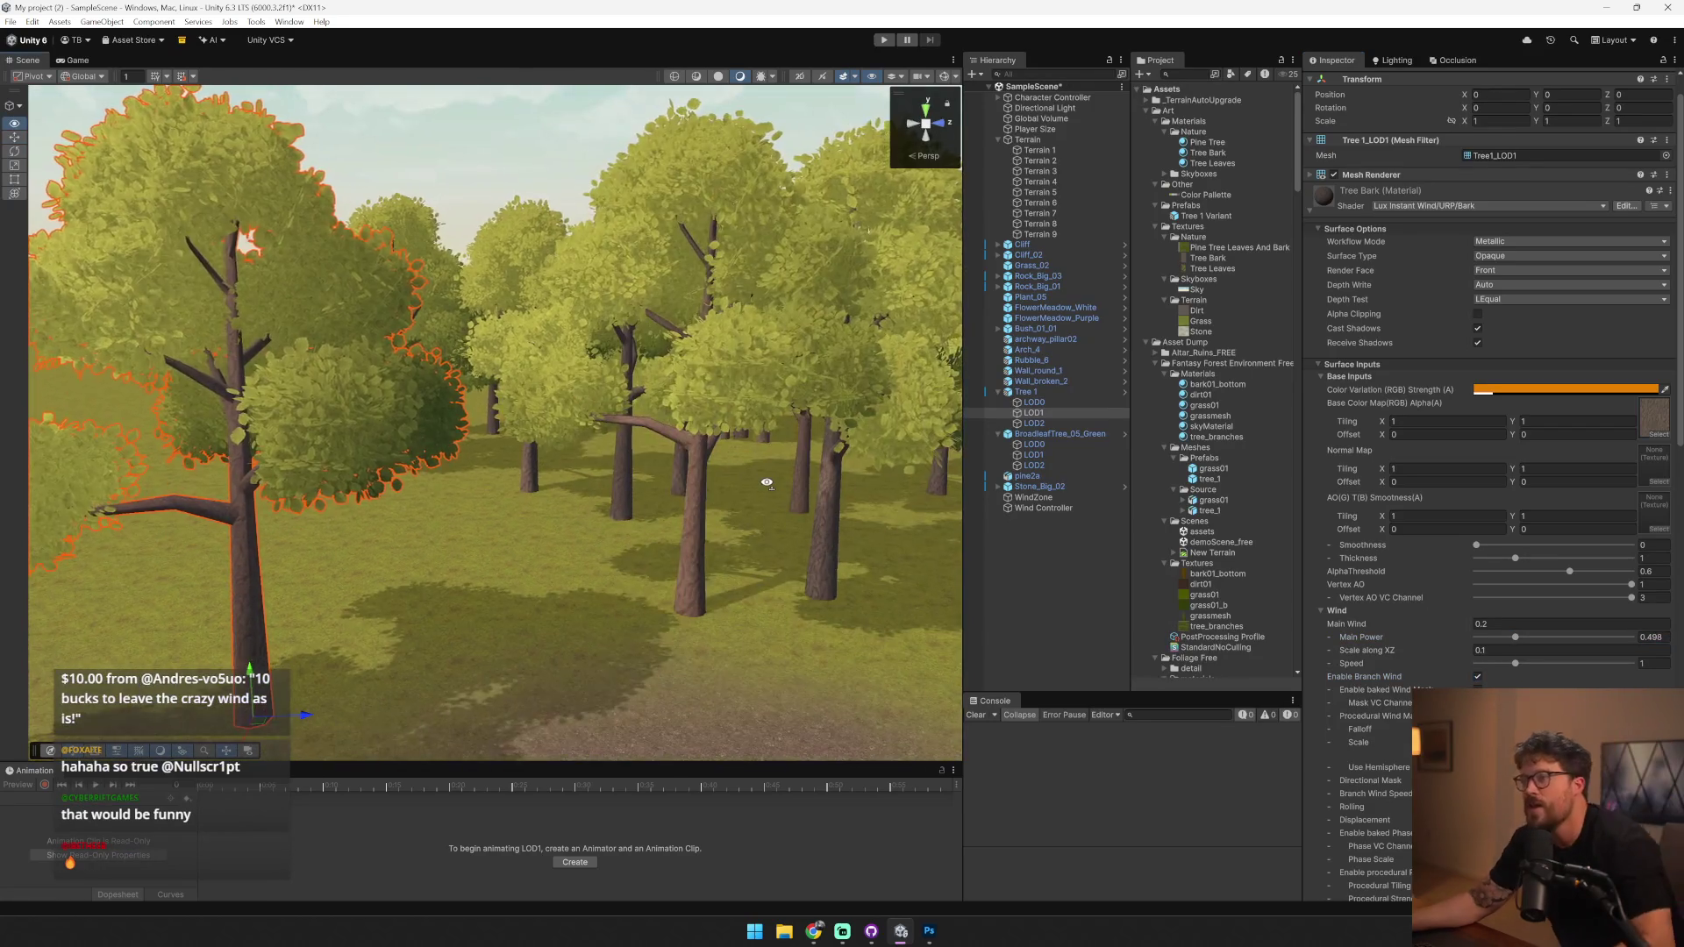
key("ctrl+p")
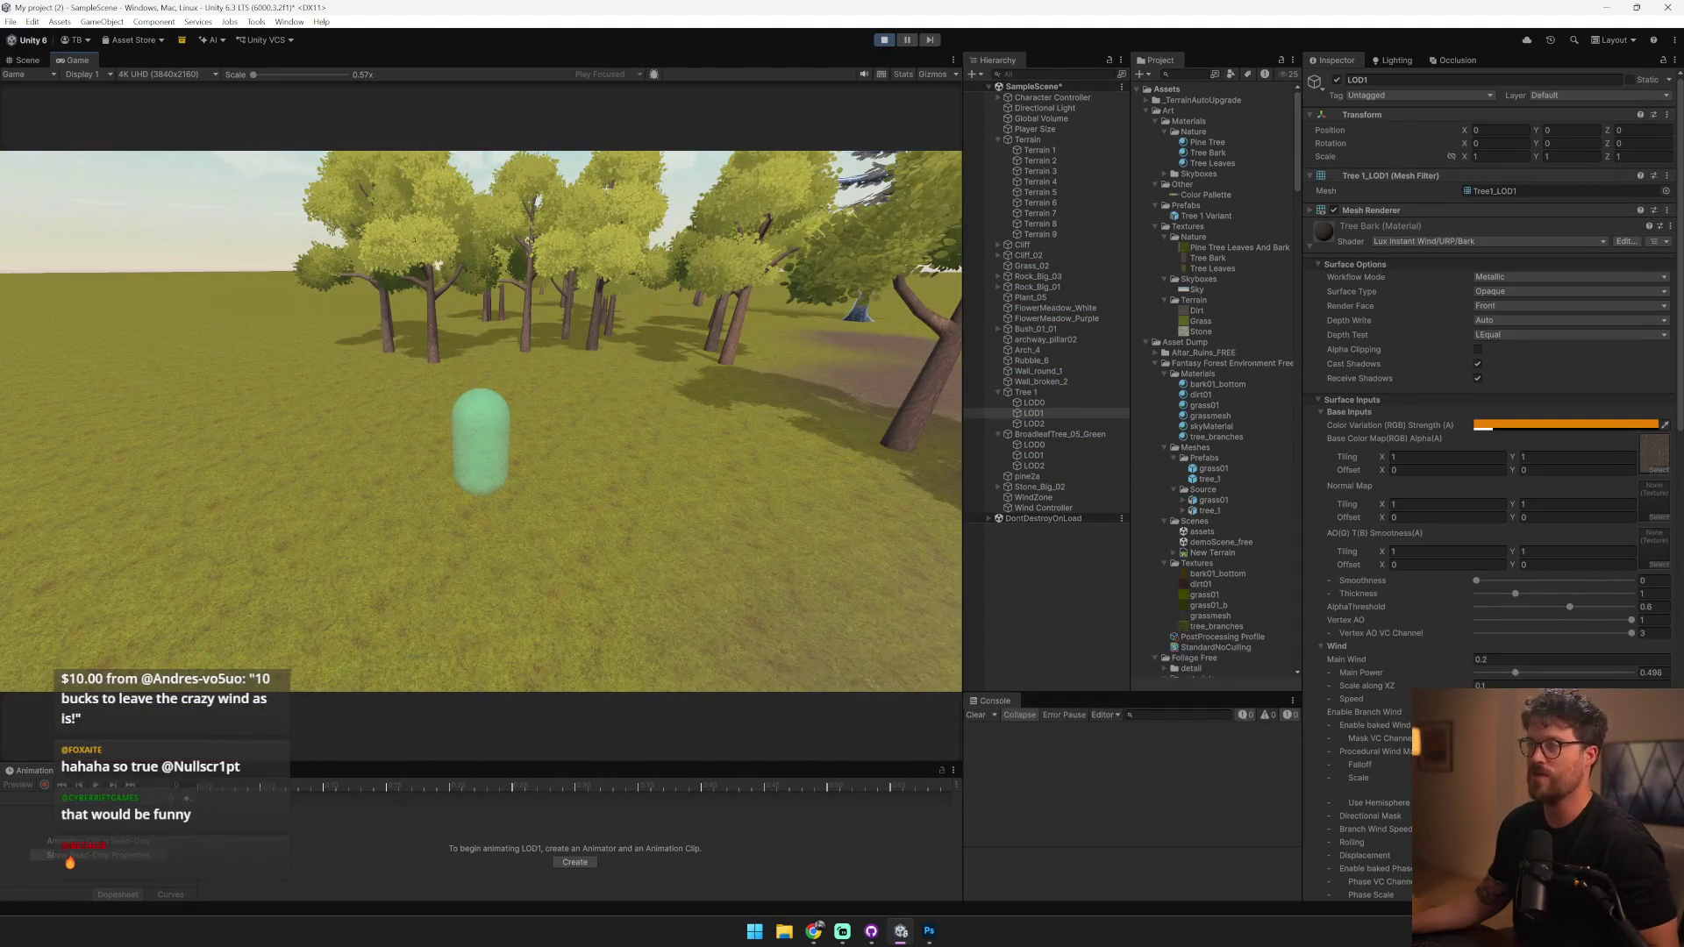
- Walk forward among the swaying trees, then stop play mode
key("w")
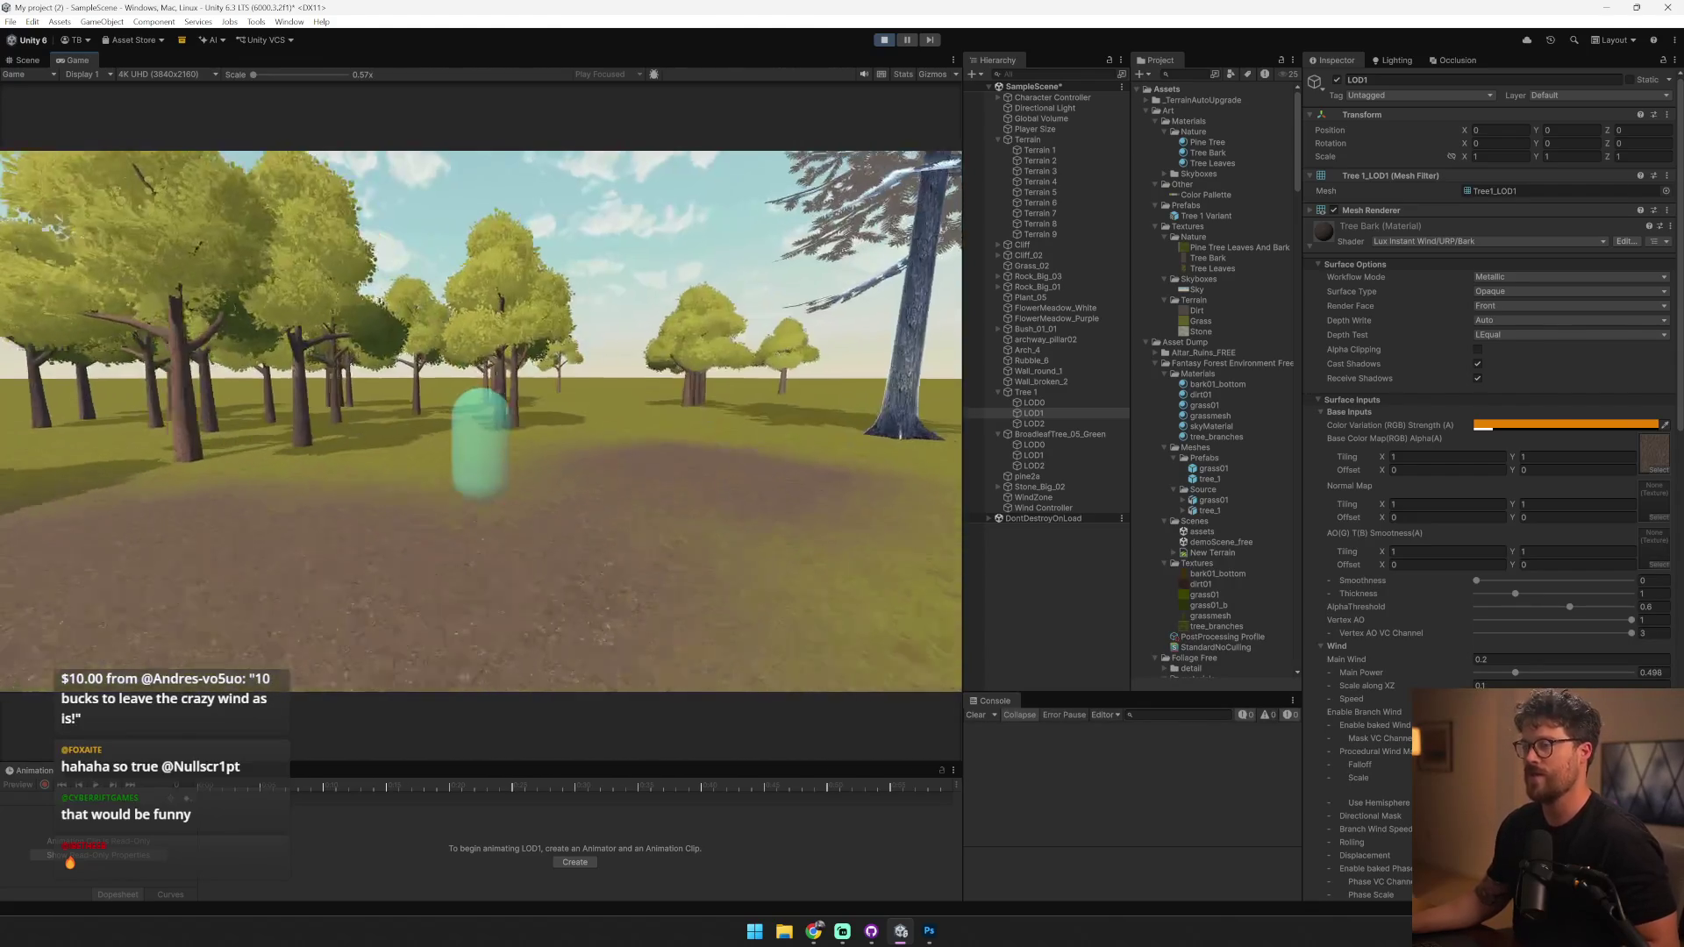
left_click(884, 40)
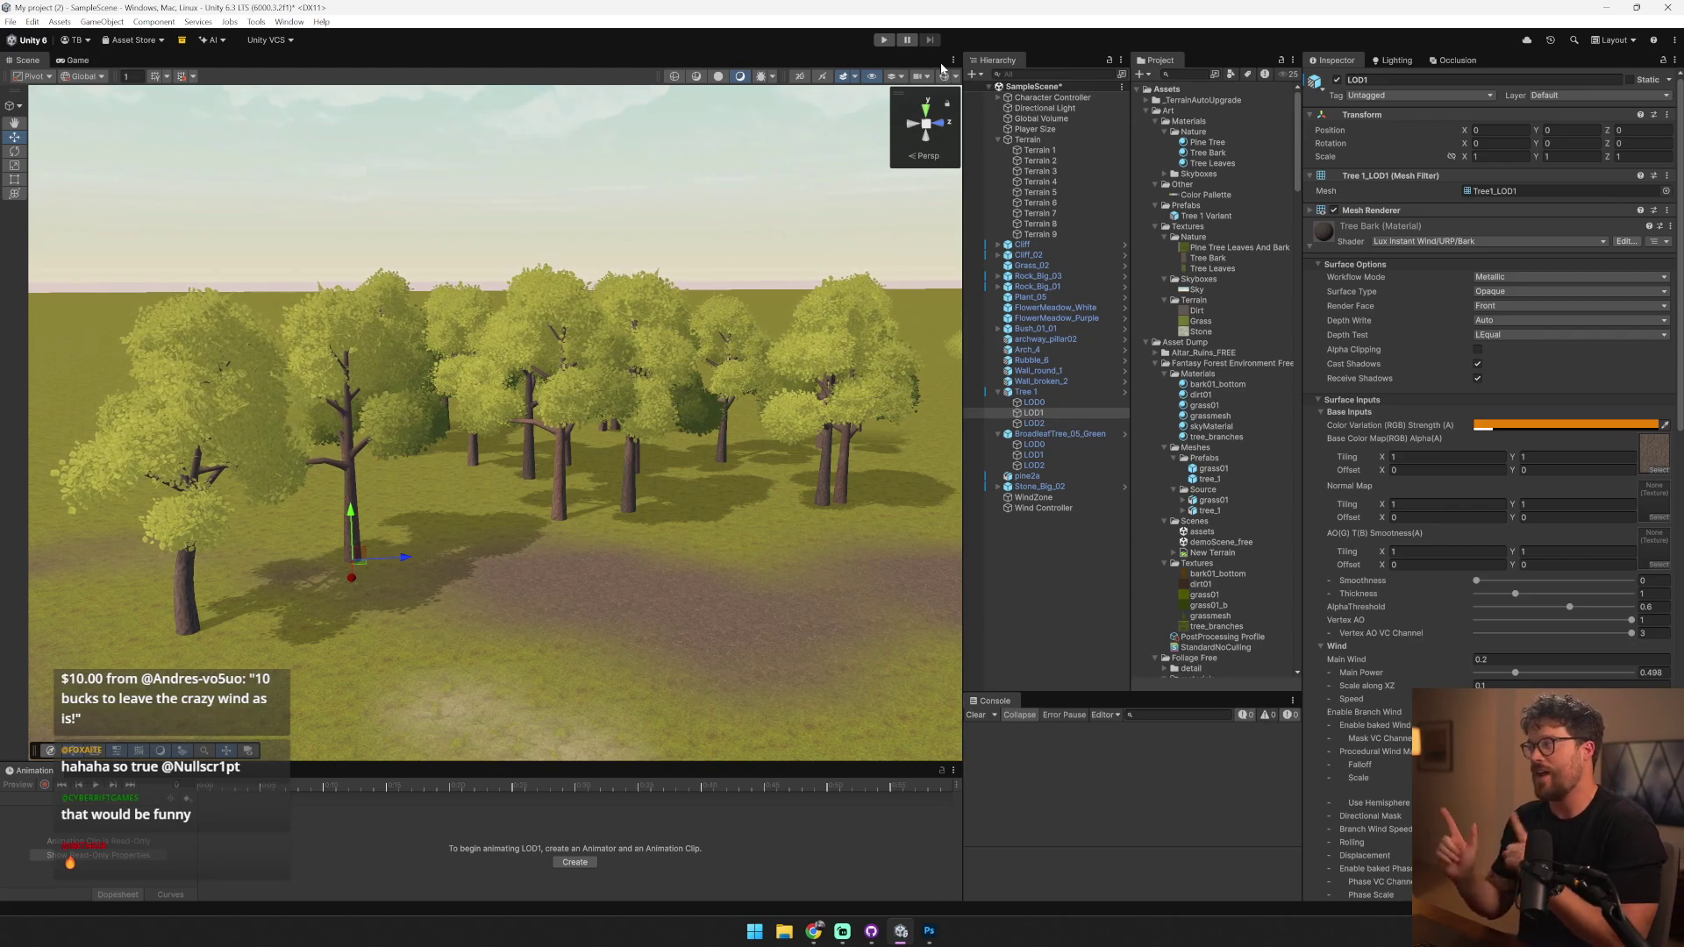
- Select pine2a and switch its Pine Tree material to the Lux Instant Wind/URP/Bark shader
left_click(1554, 426)
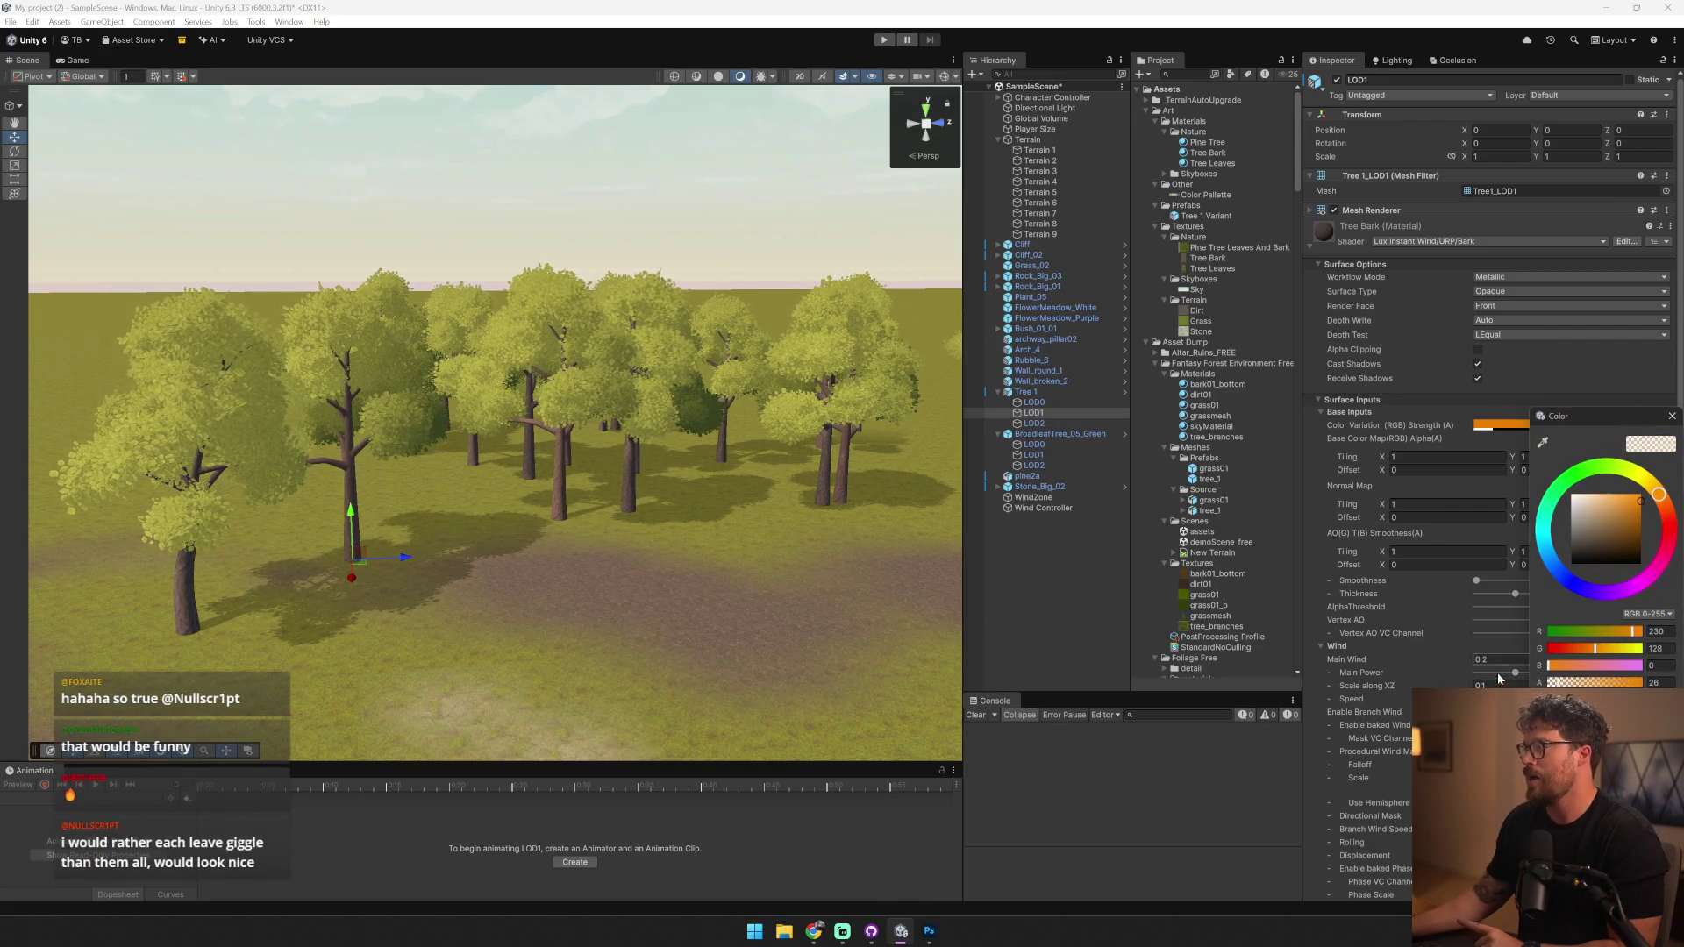
left_click(1672, 417)
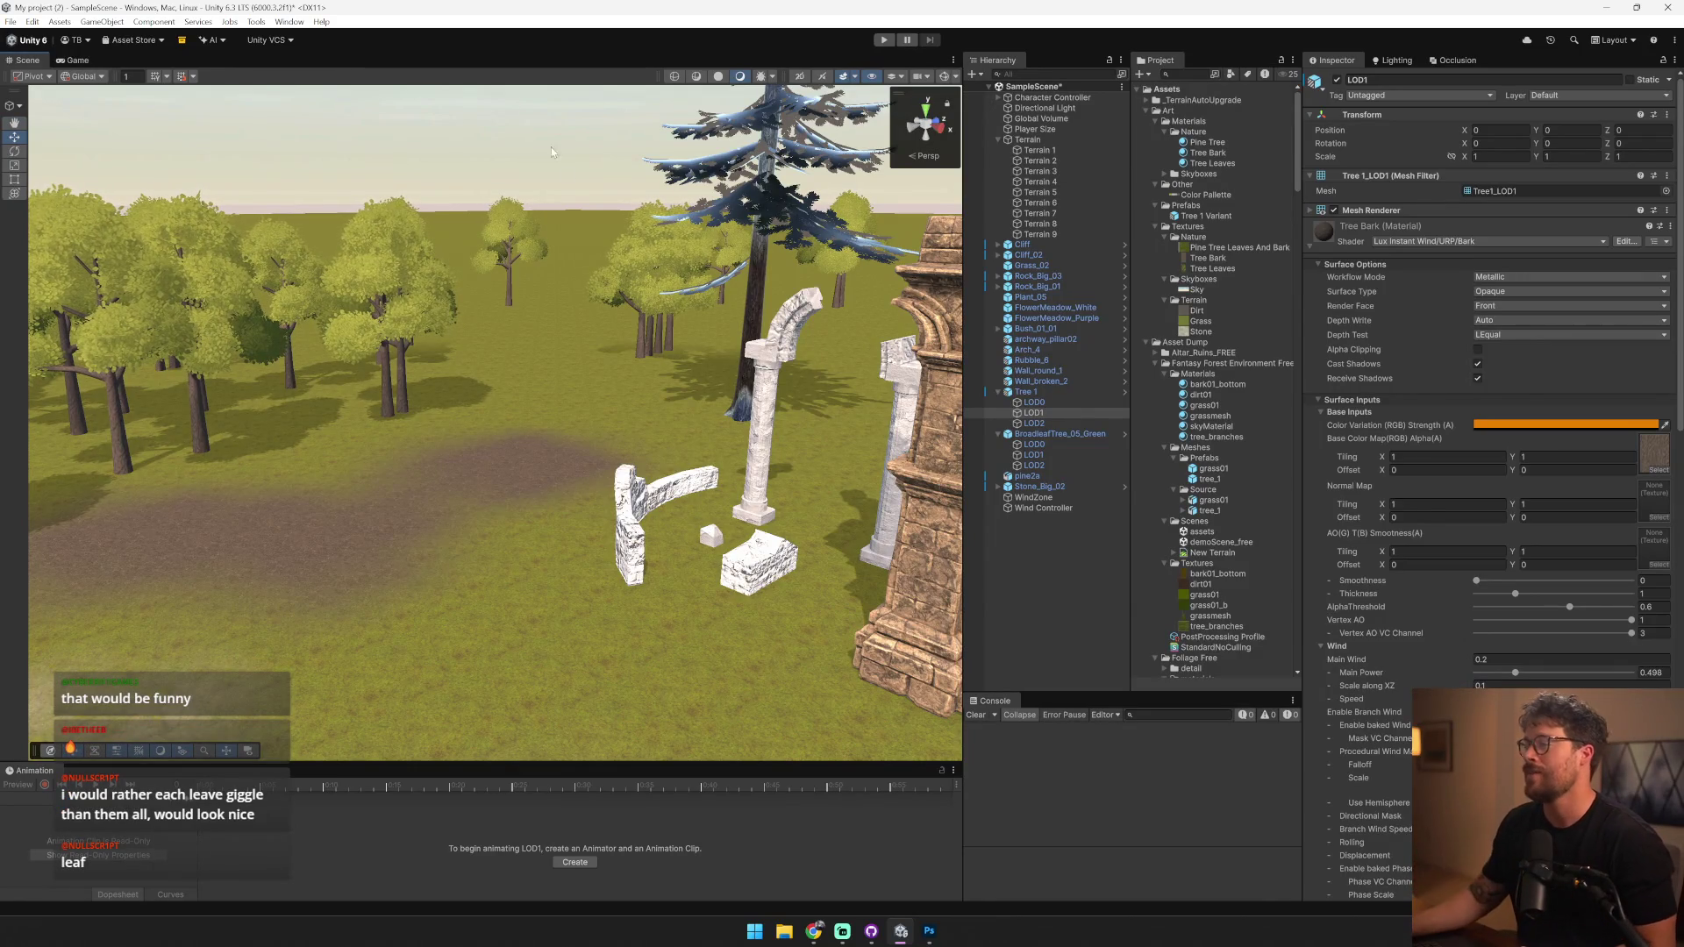
left_click(752, 218)
left_click(1488, 276)
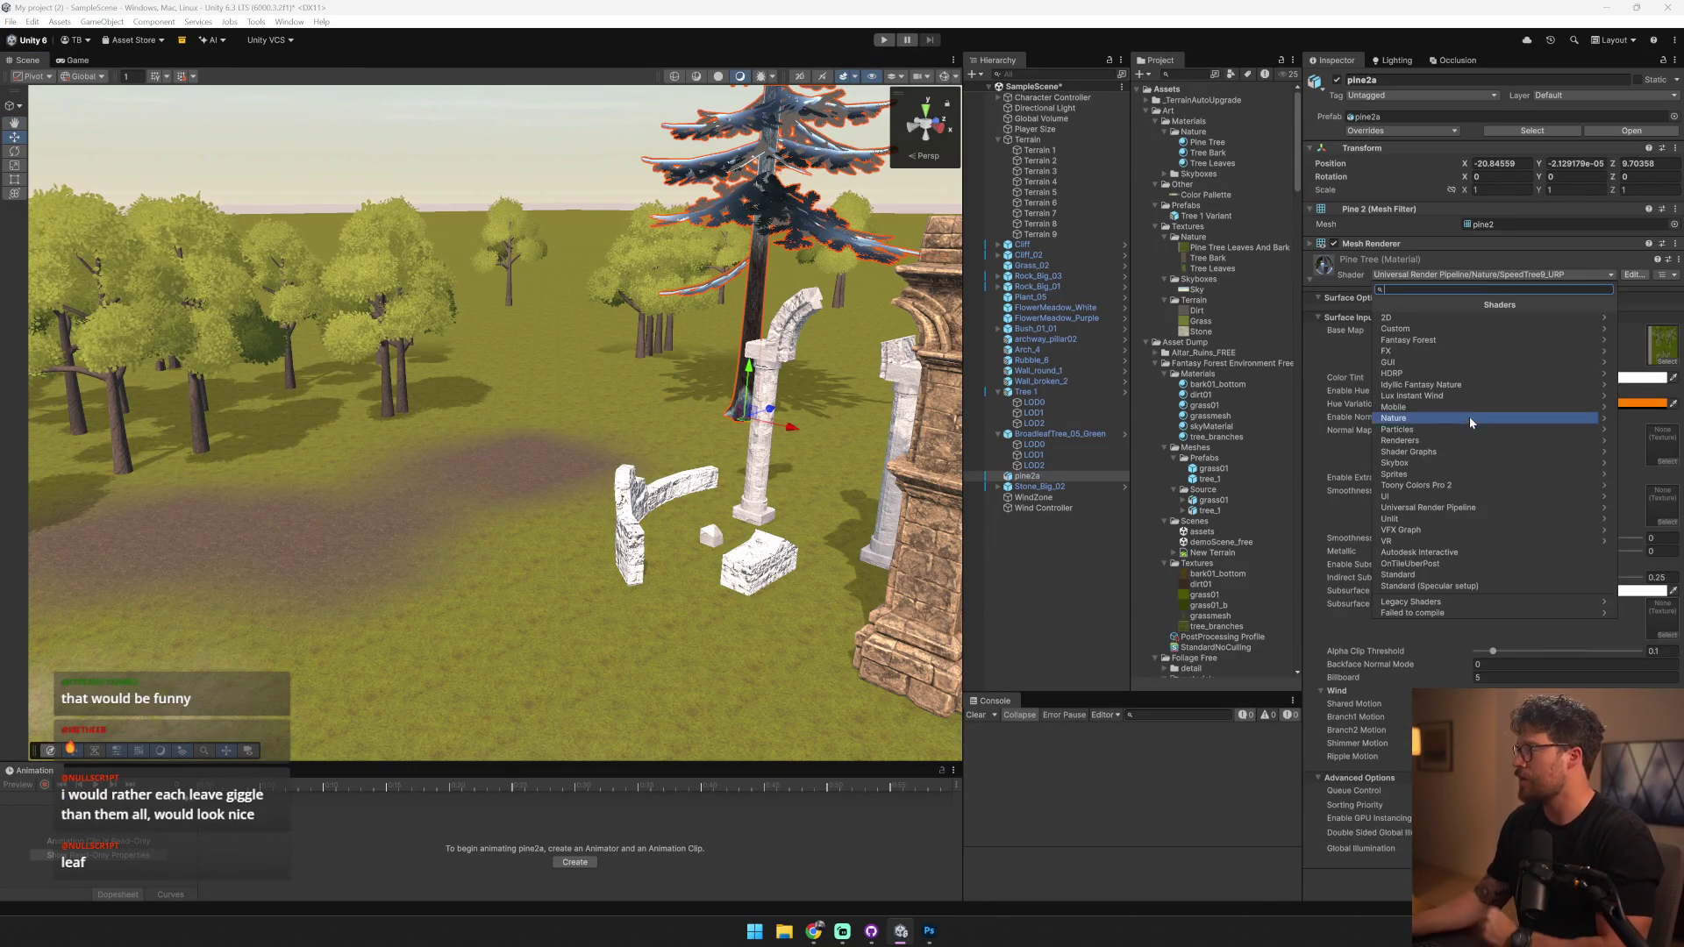
left_click(1447, 396)
left_click(1431, 329)
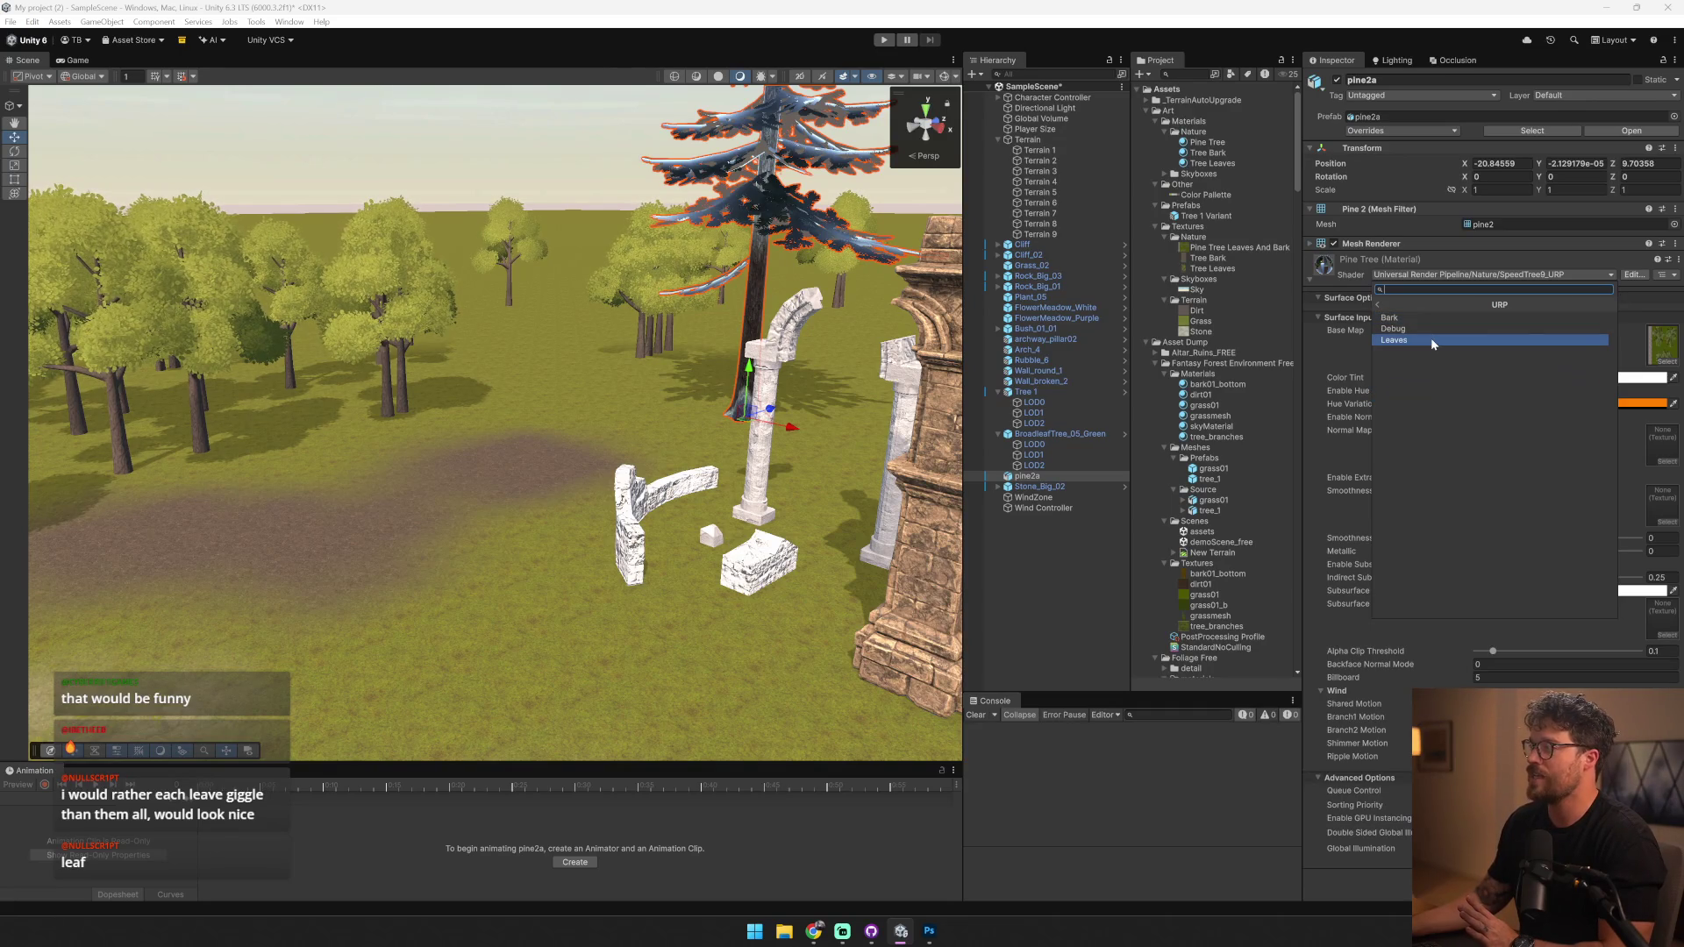
left_click(1433, 316)
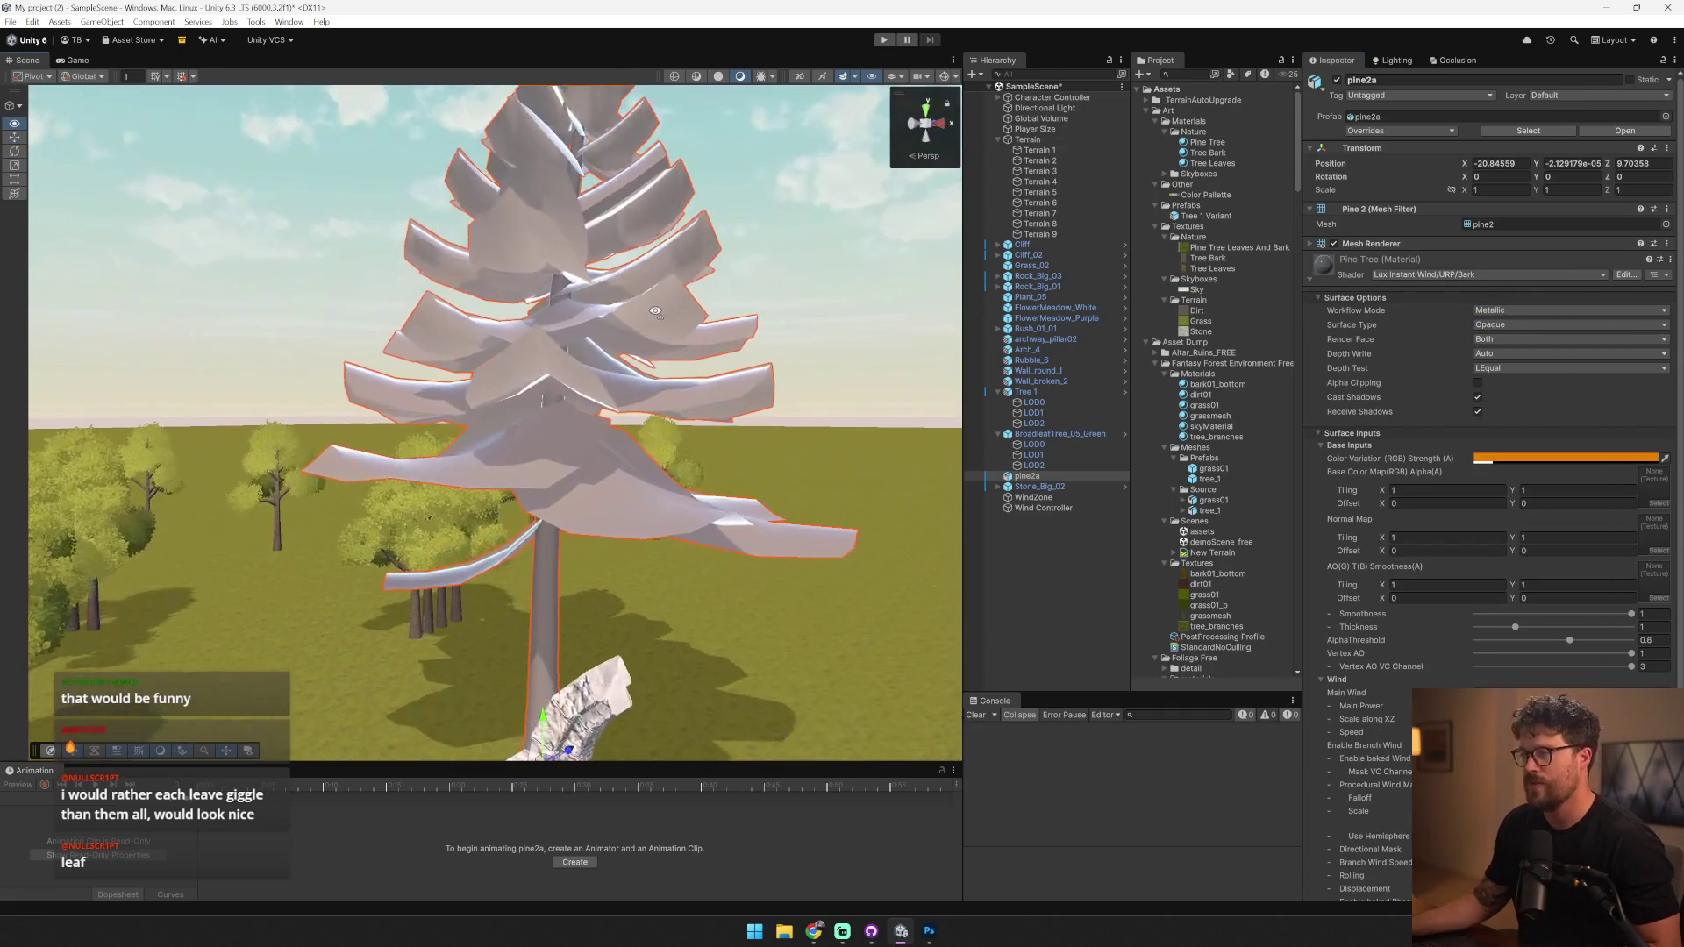
- Assign Pine Tree Leaves And Bark as the Base Color Map and enable alpha clipping
mouse_move(656, 311)
left_mouse_down()
mouse_move(796, 465)
mouse_move(755, 456)
left_mouse_up()
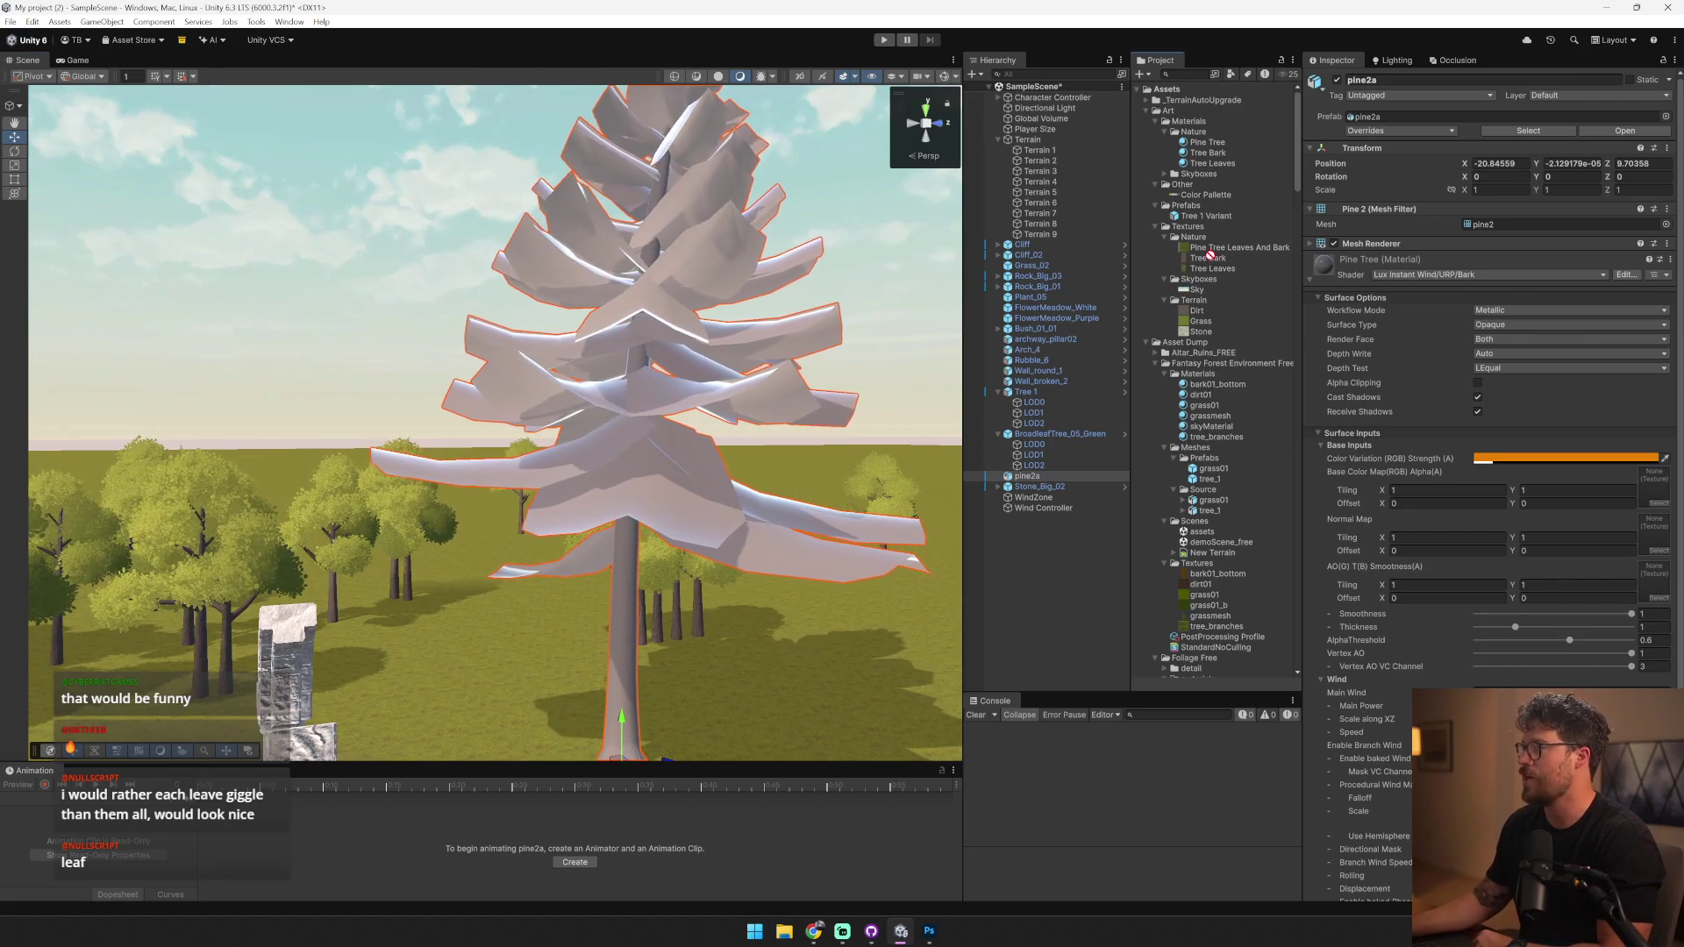
left_click_drag(1228, 248, 1655, 487)
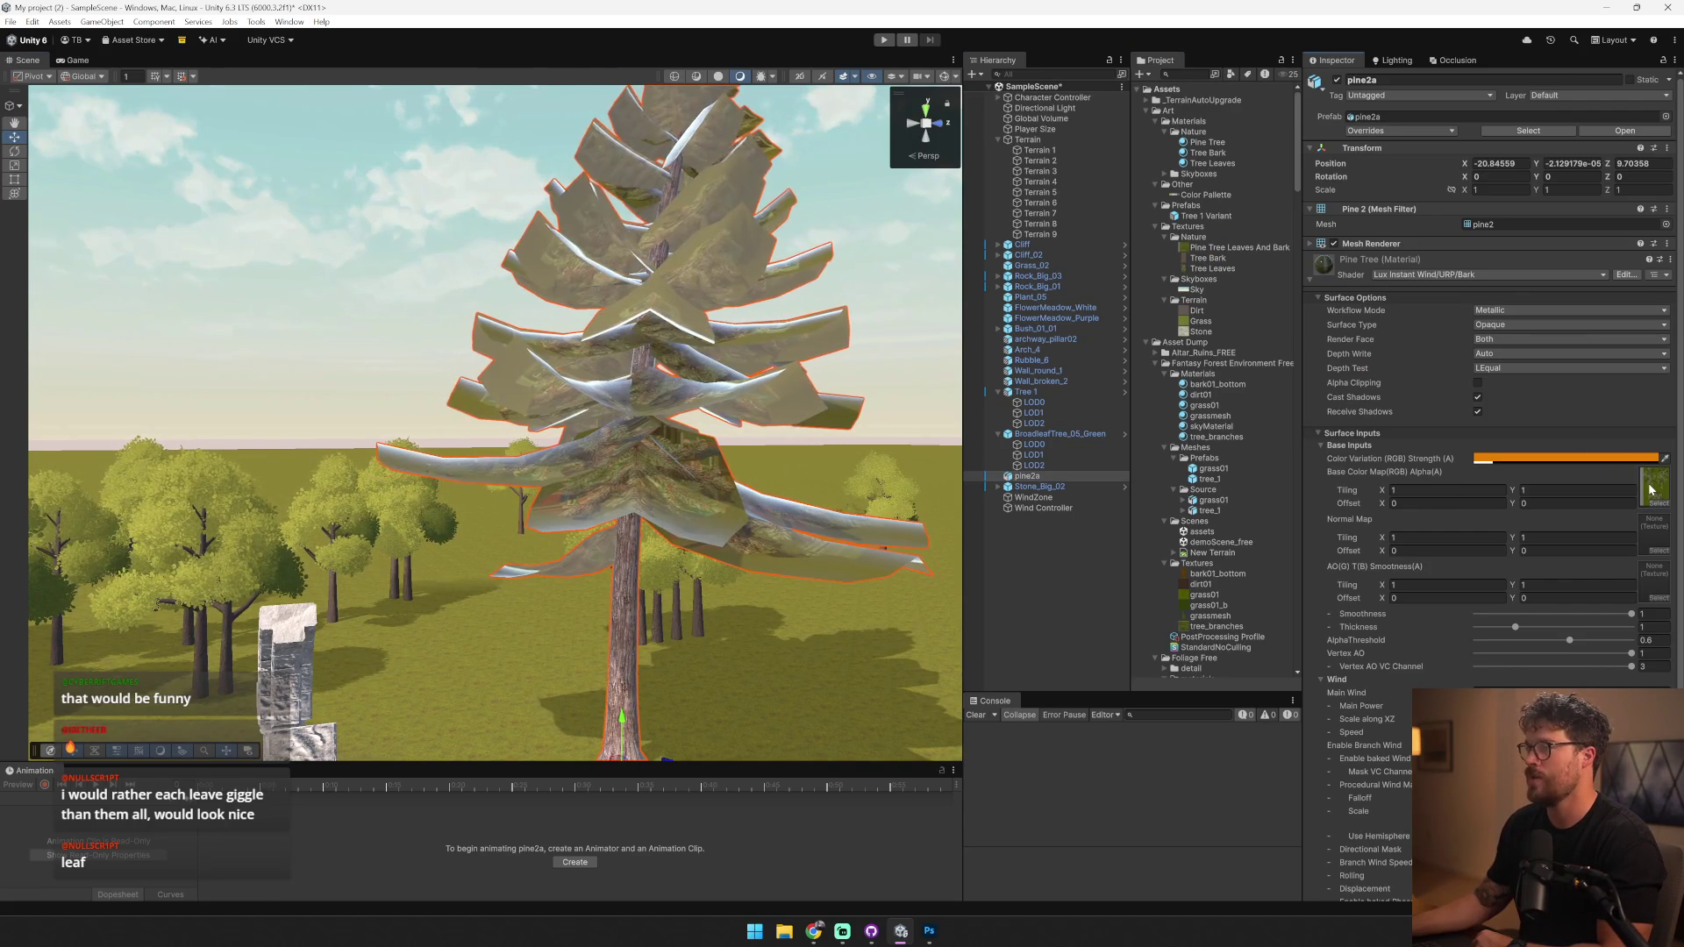
left_click(1480, 383)
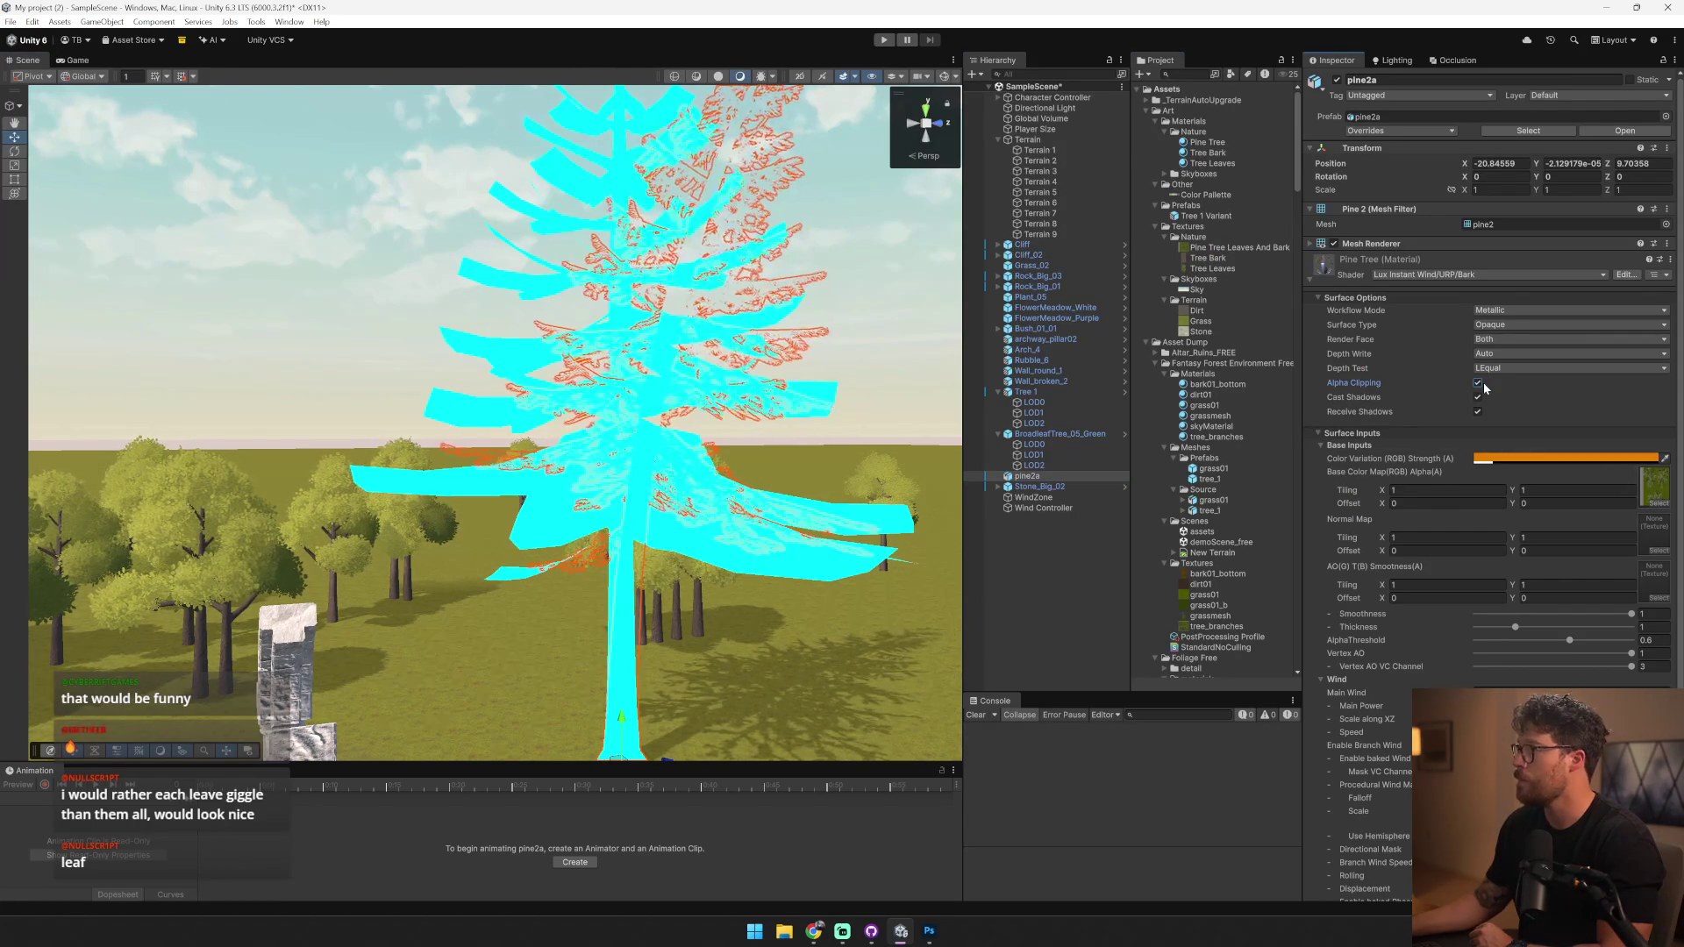
- Edit the pine's main wind and main wind power values, and frame the pine in view
left_click(1541, 688)
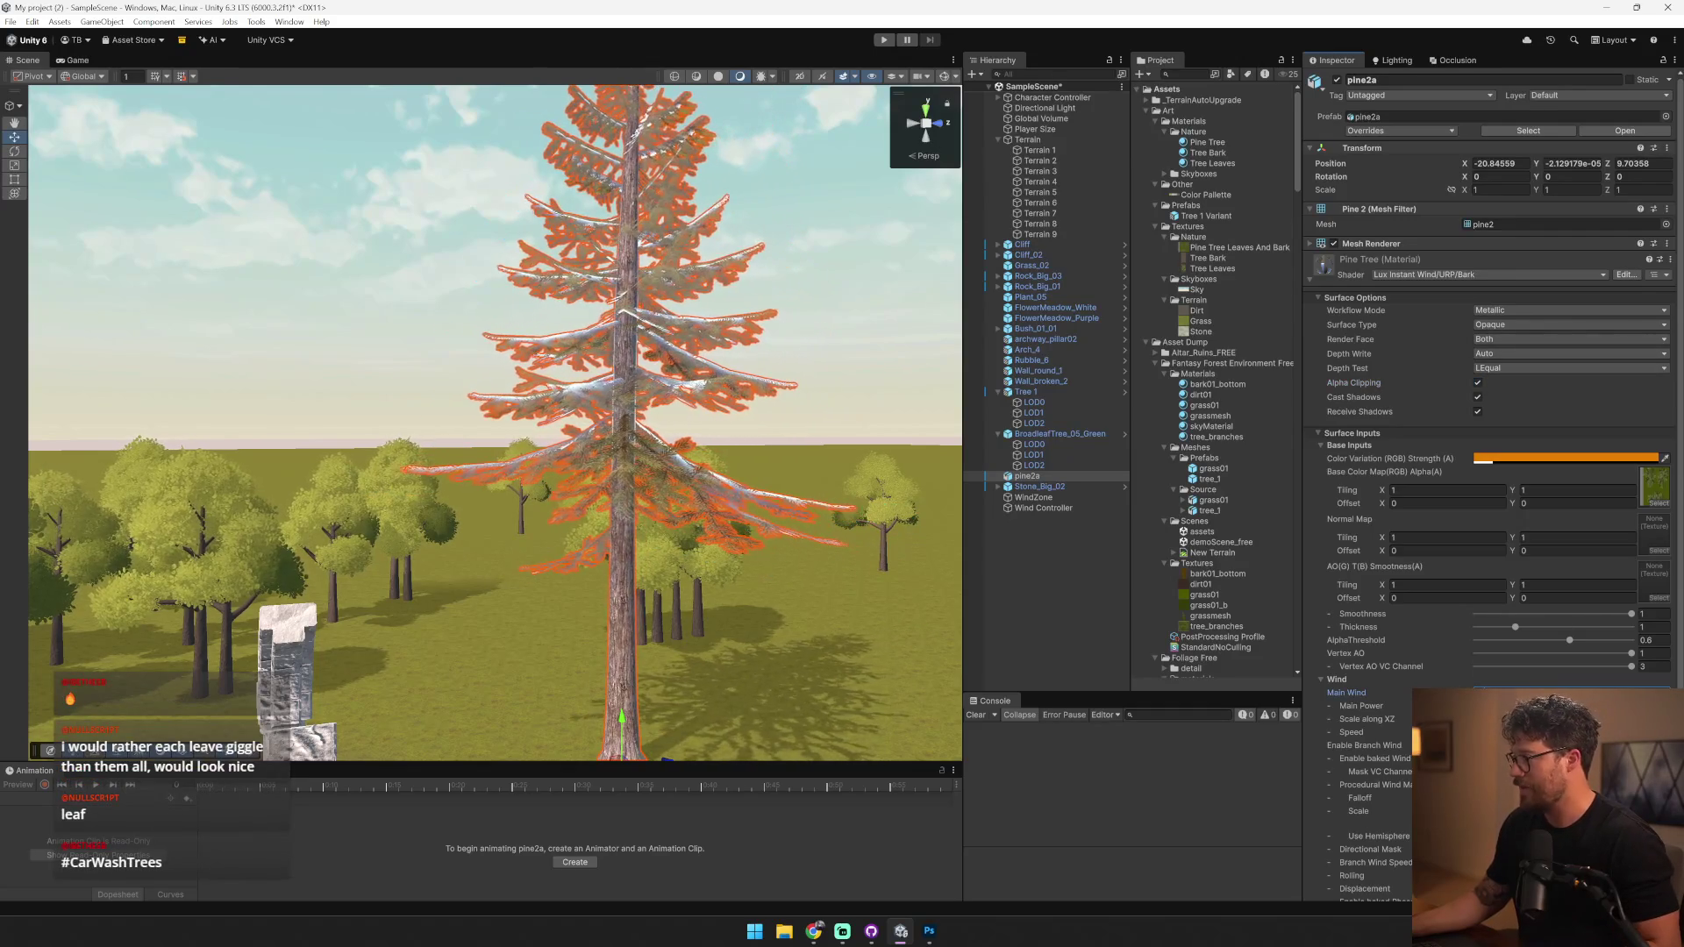
left_click(1540, 705)
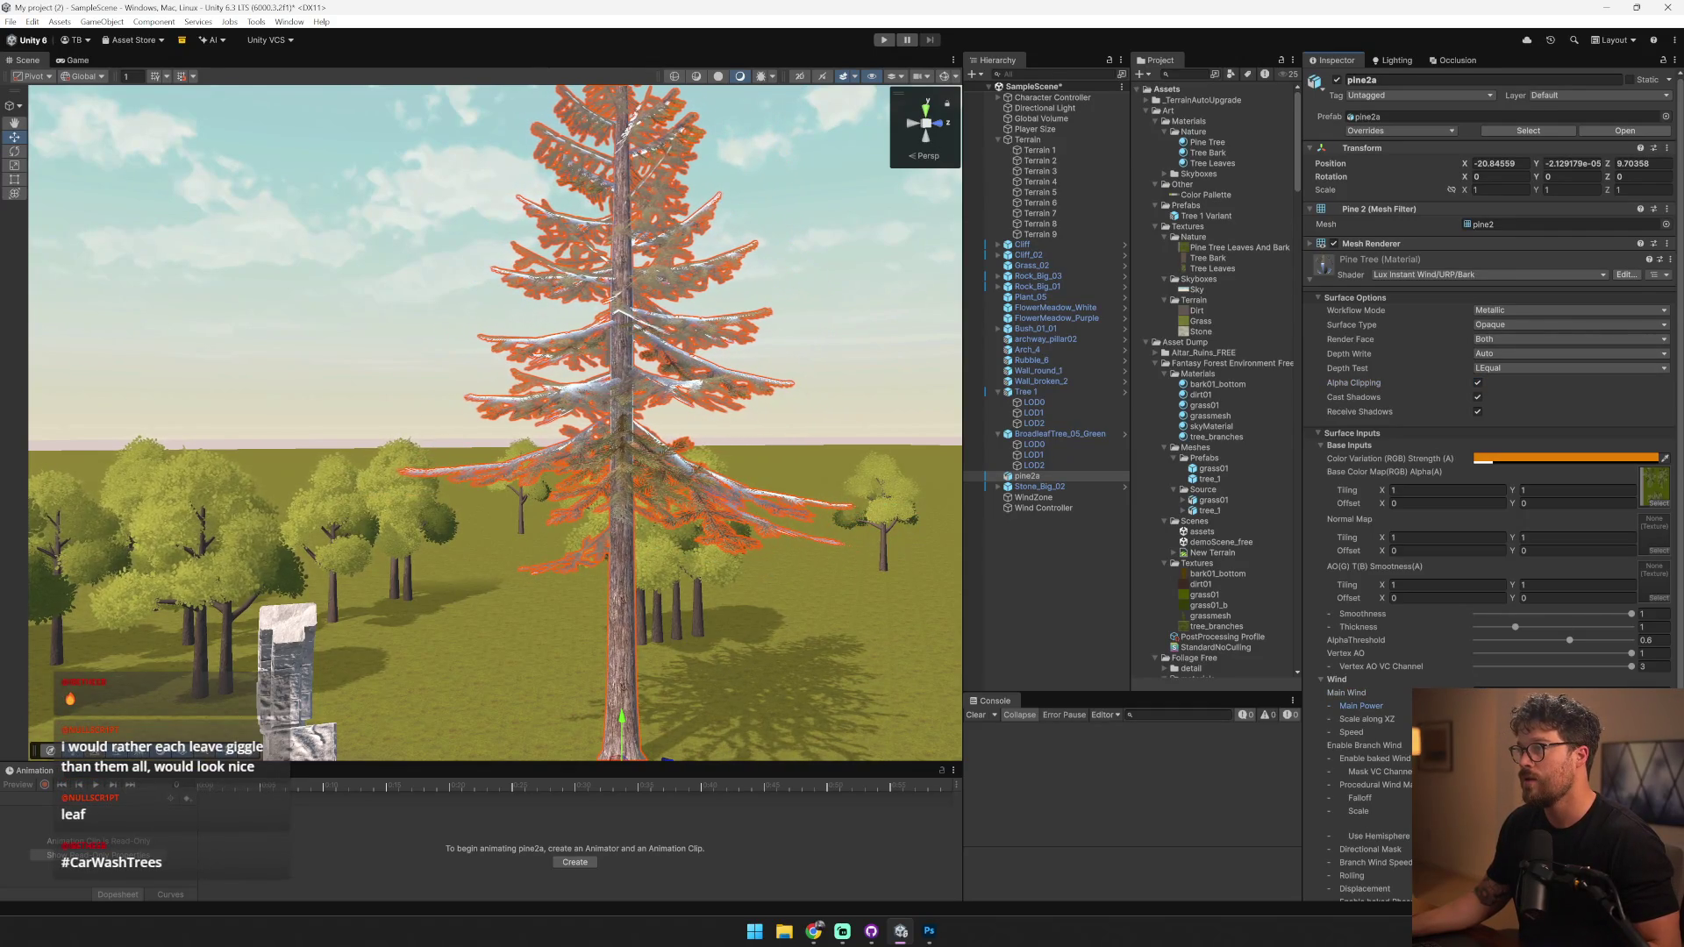
key("f")
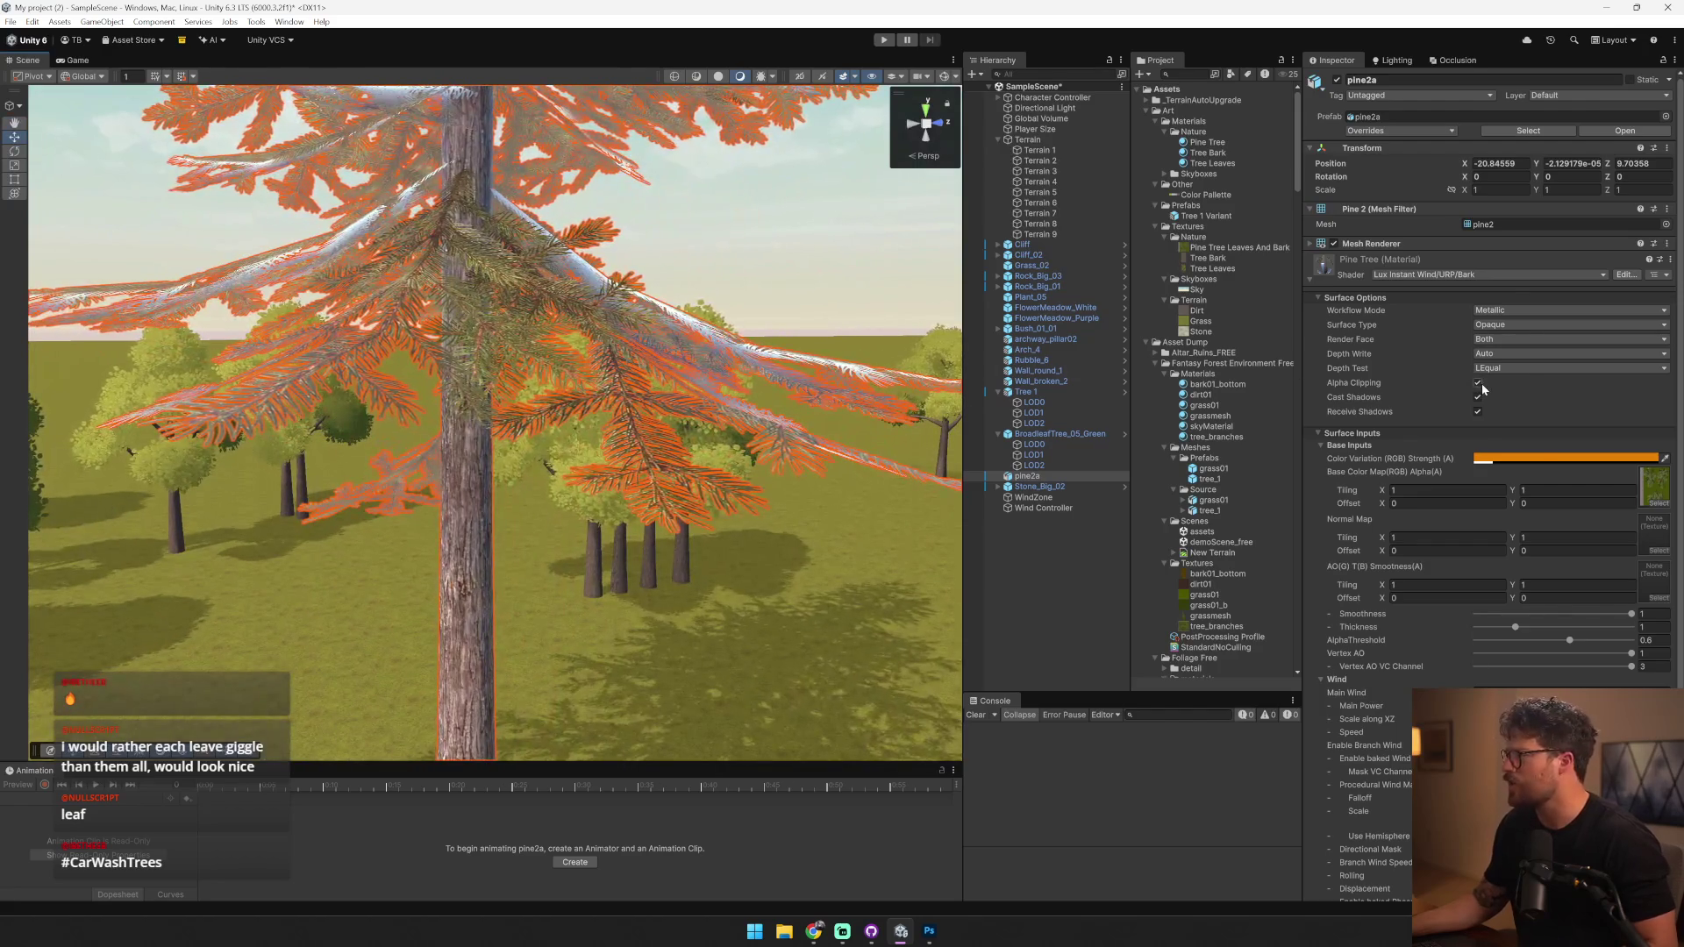
- Drop the Pine Tree material's Smoothness to 0 to remove its shine
left_click_drag(1545, 614, 1155, 613)
mouse_move(539, 420)
left_mouse_down()
mouse_move(538, 333)
mouse_move(538, 515)
mouse_move(513, 271)
mouse_move(413, 263)
mouse_move(284, 194)
mouse_move(658, 350)
left_mouse_up()
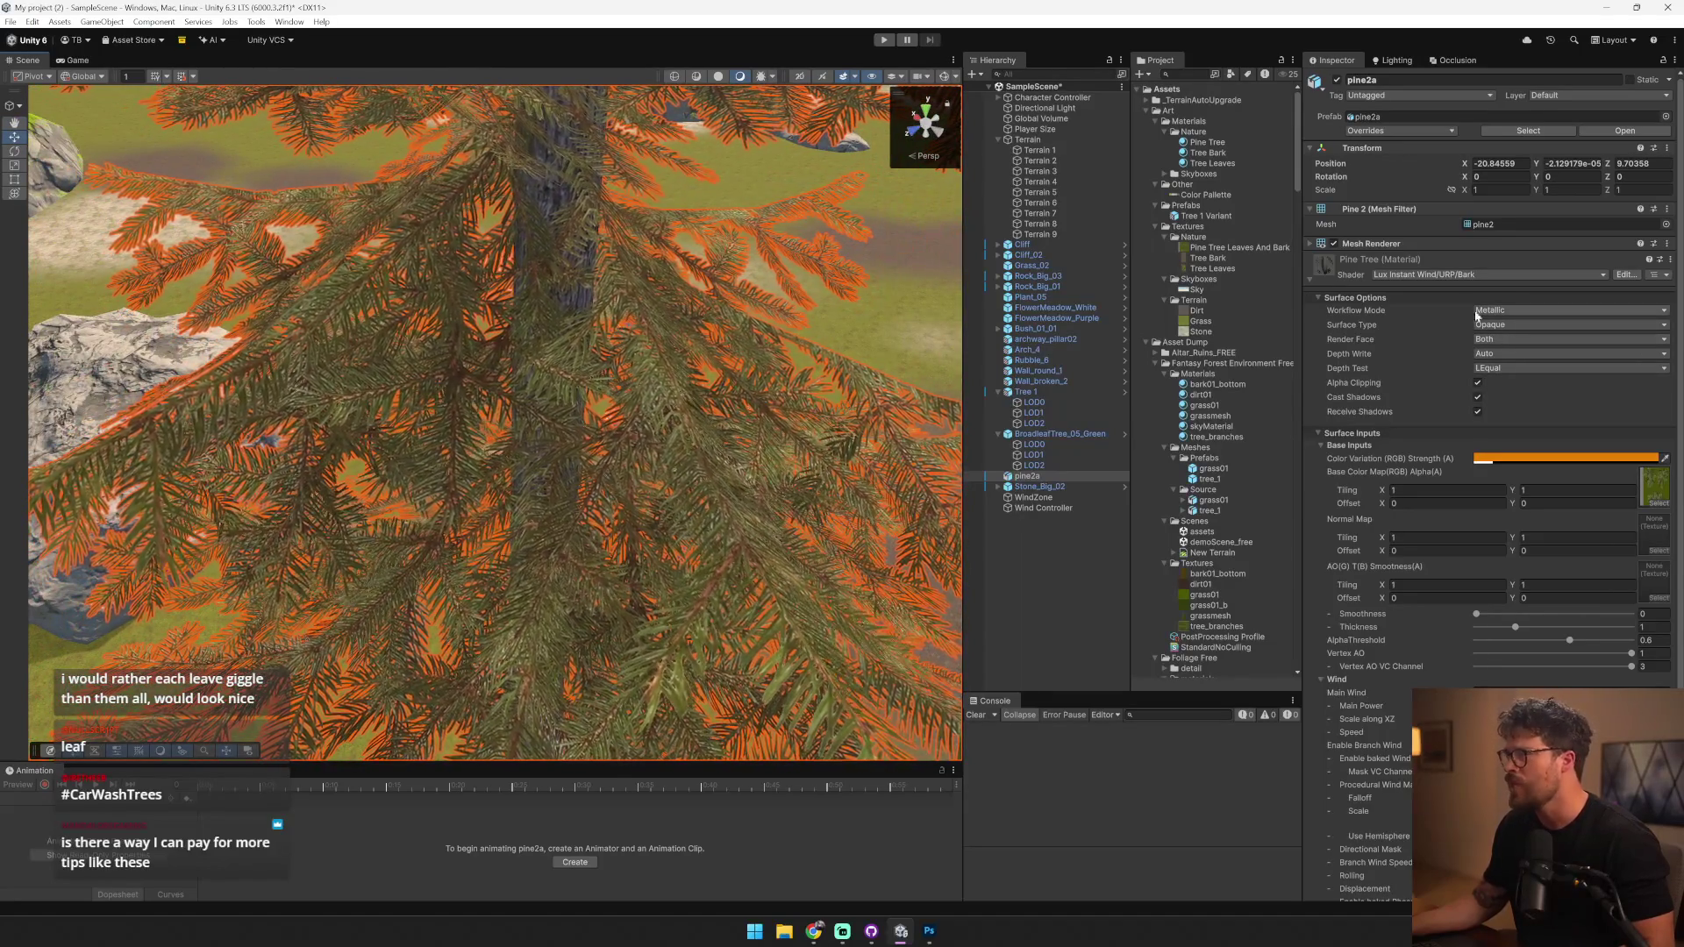
double_click(1655, 485)
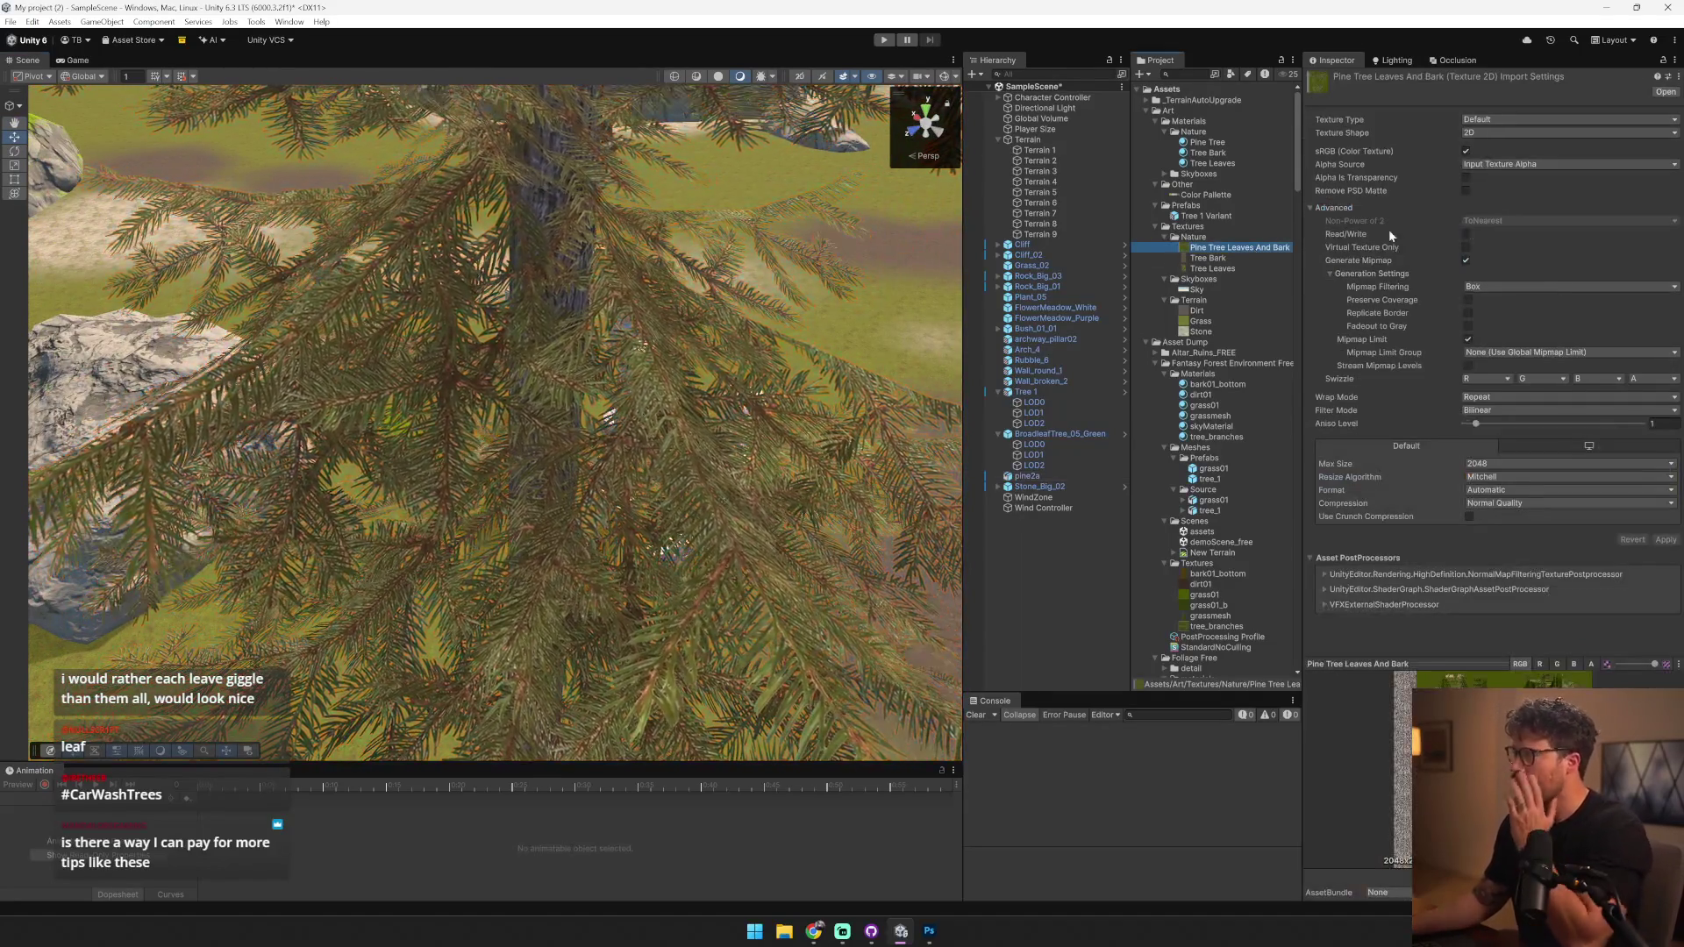
- Enable Alpha Is Transparency and Remove PSD Matte on the pine texture and apply
left_click(1465, 177)
left_click(1465, 191)
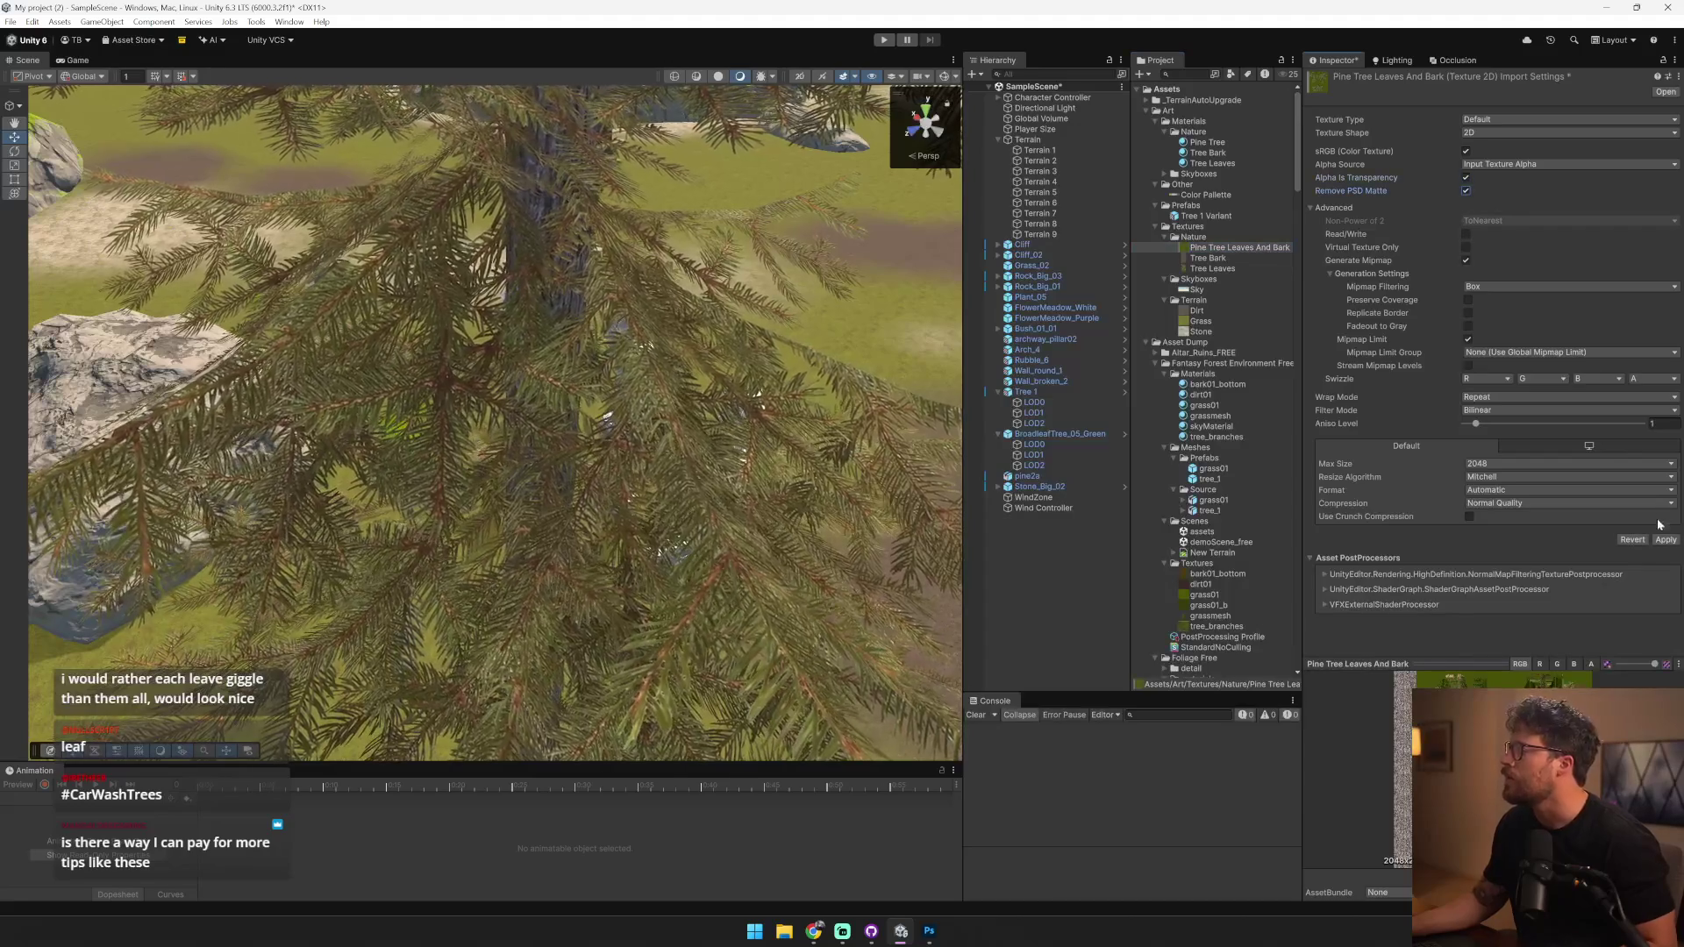
left_click(1668, 540)
- Reselect the pine tree and open its Base Color Map texture in Photoshop
left_click(664, 430)
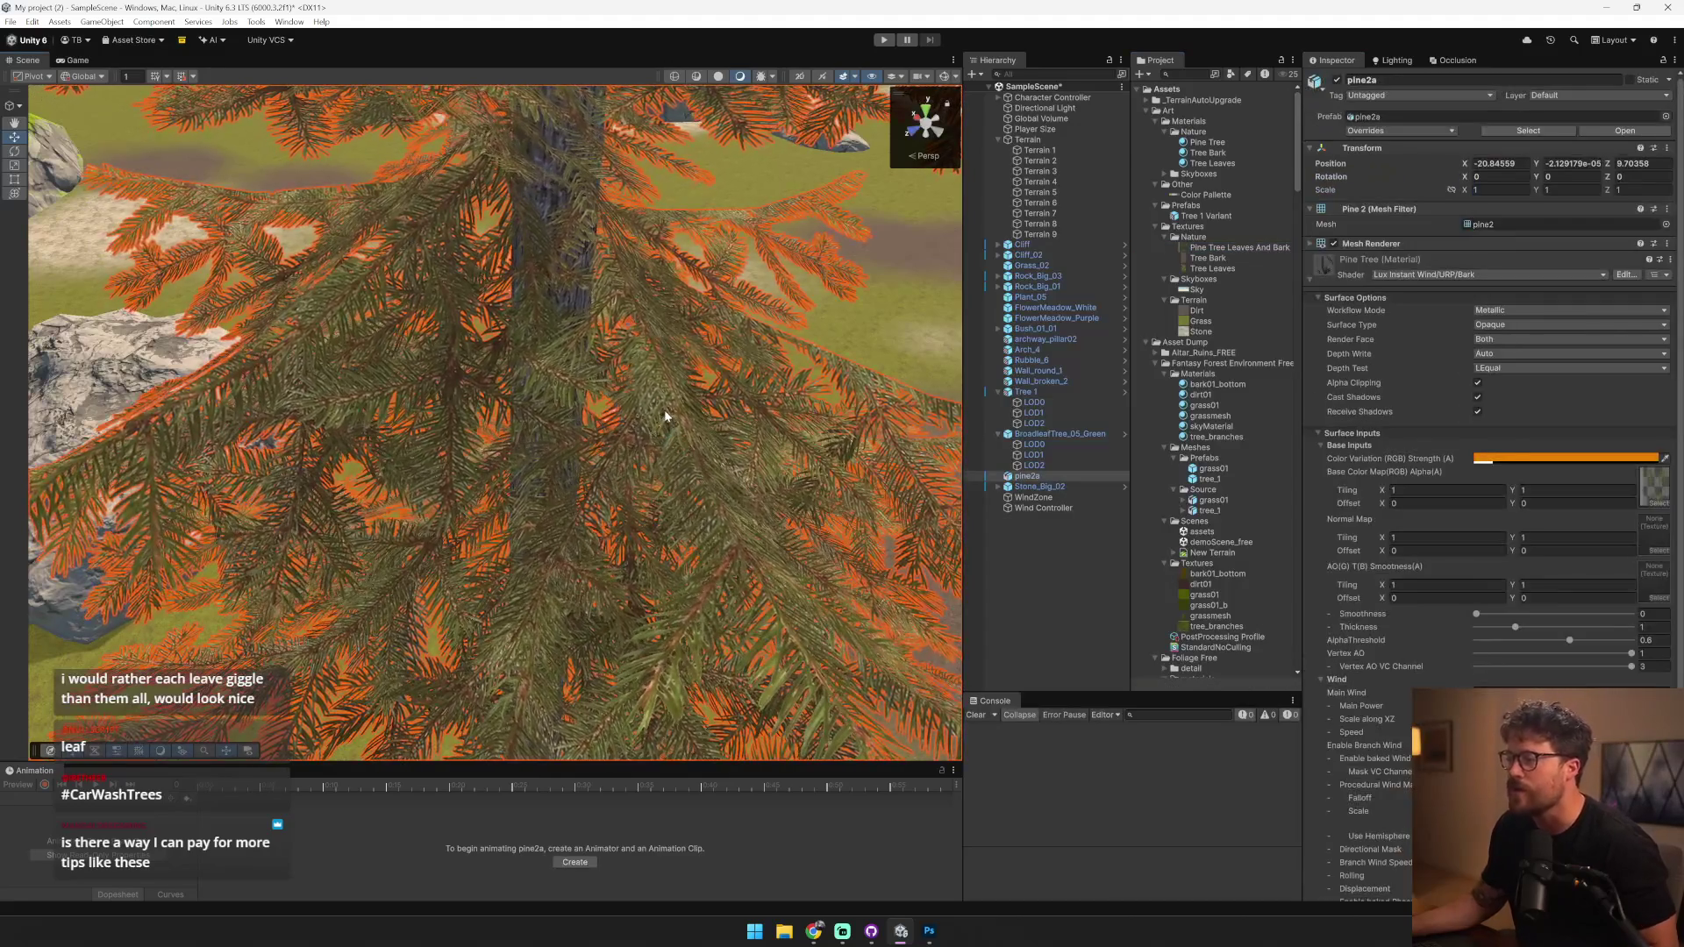
left_click_drag(298, 404, 319, 425)
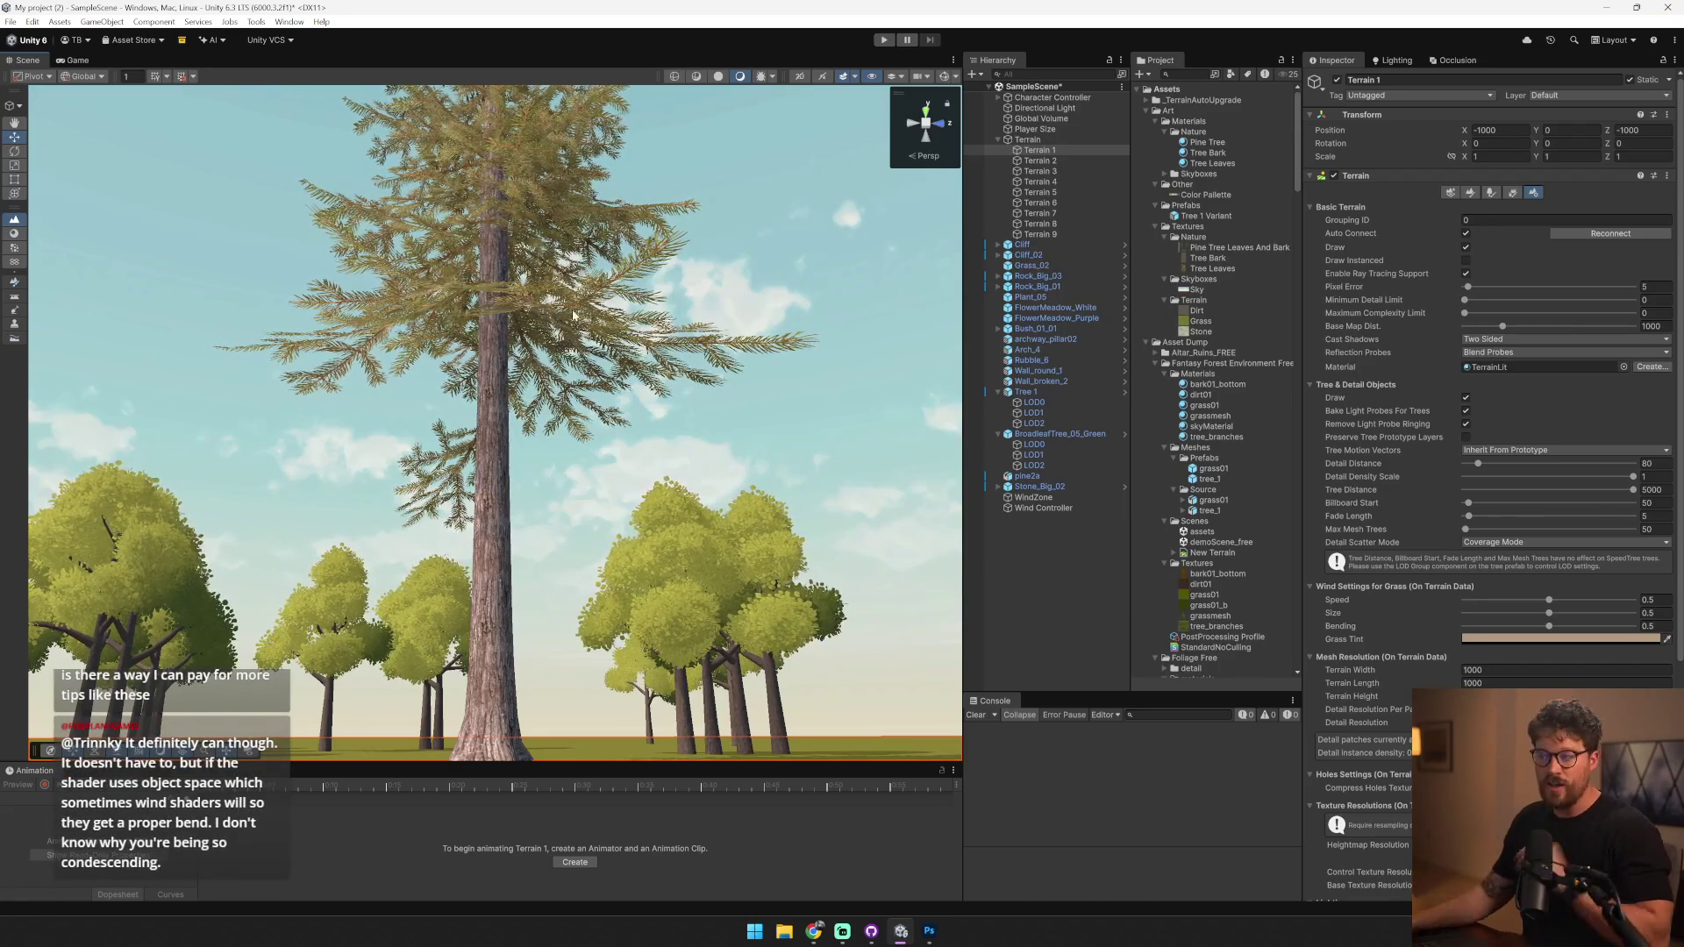
left_click(509, 456)
mouse_move(523, 440)
left_mouse_down()
mouse_move(716, 528)
mouse_move(711, 497)
left_mouse_up()
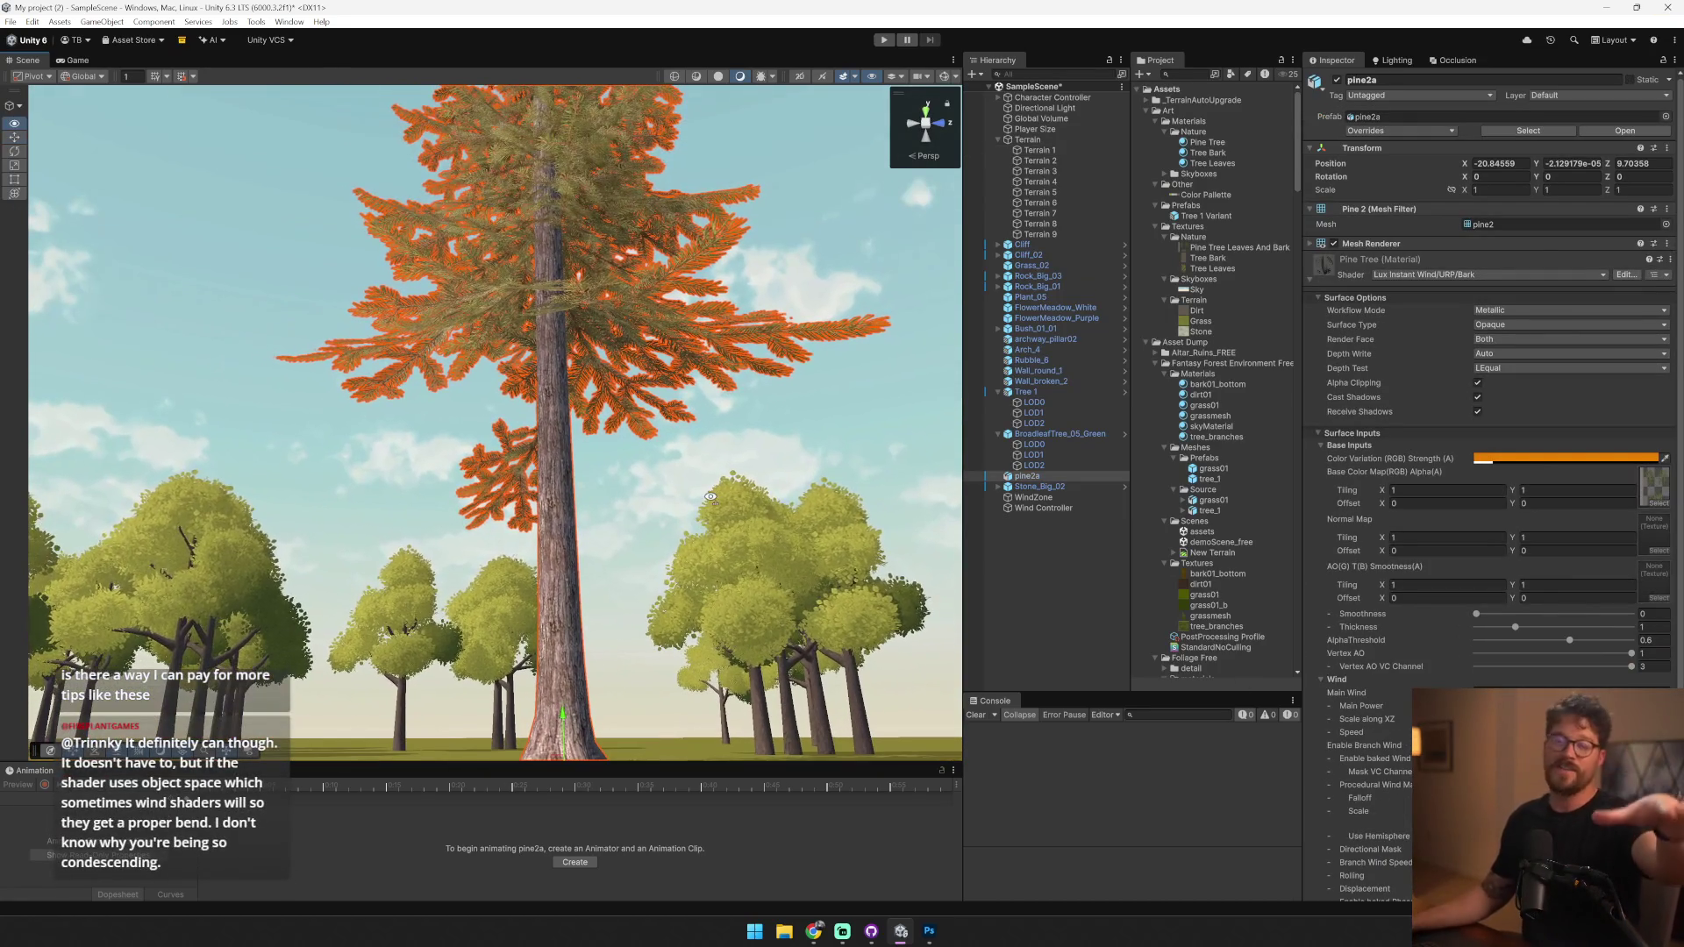
double_click(1665, 497)
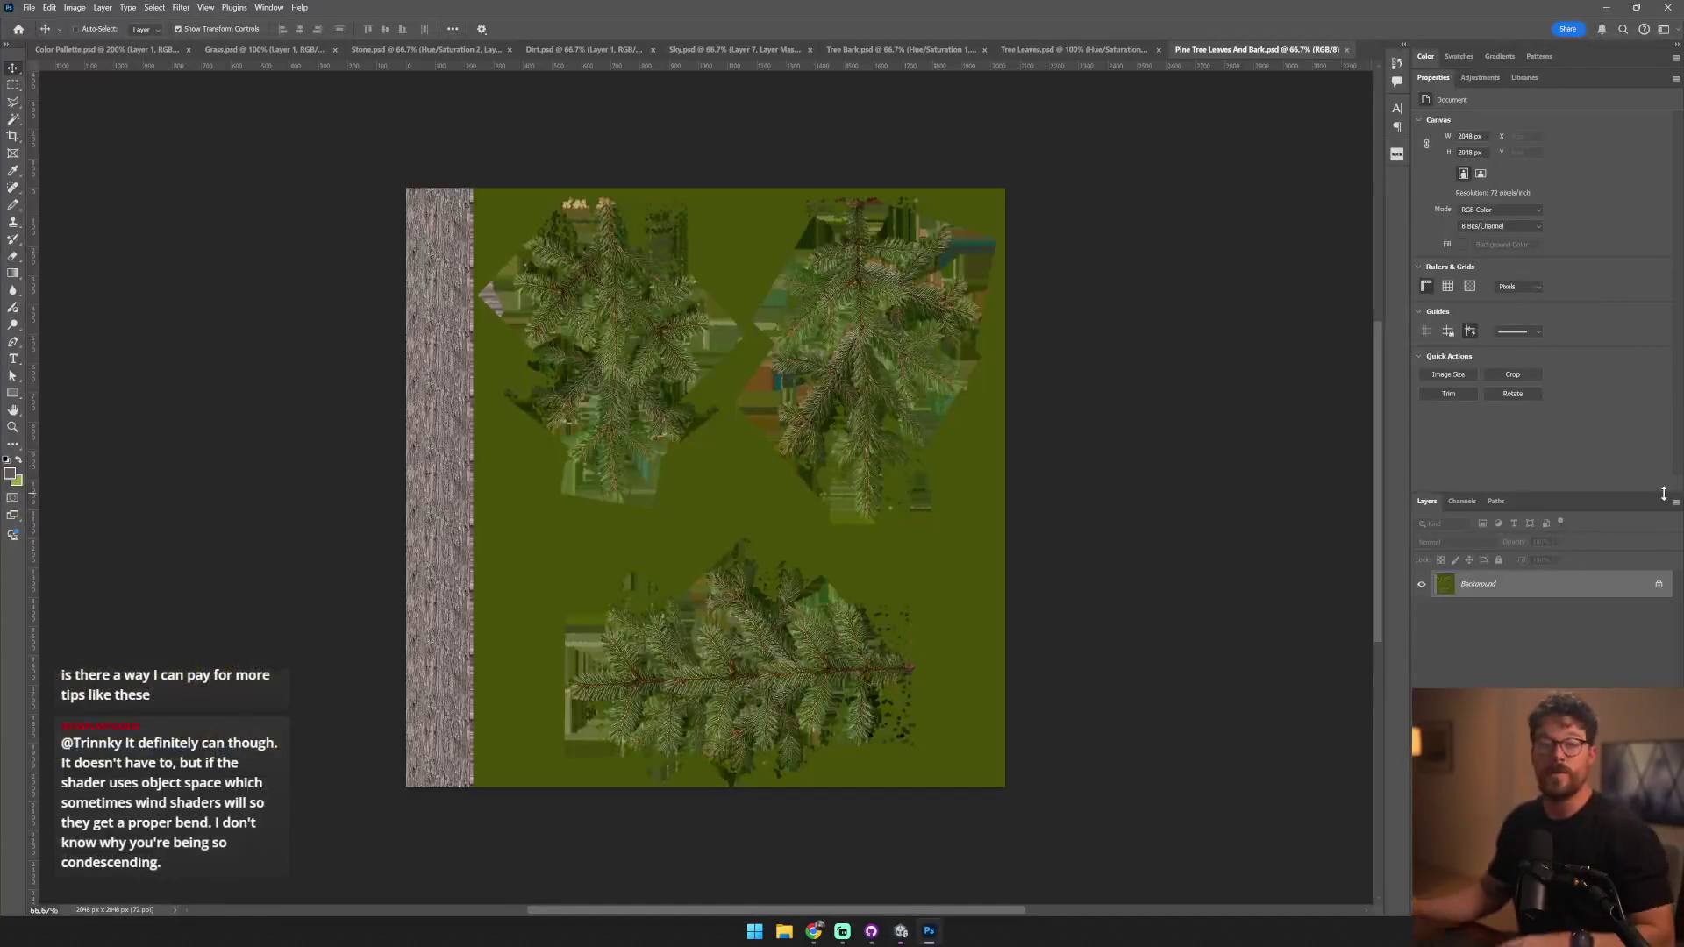
- On Color Palette.psd, pick the Rectangular Marquee and select all the palette layers
left_click(1040, 50)
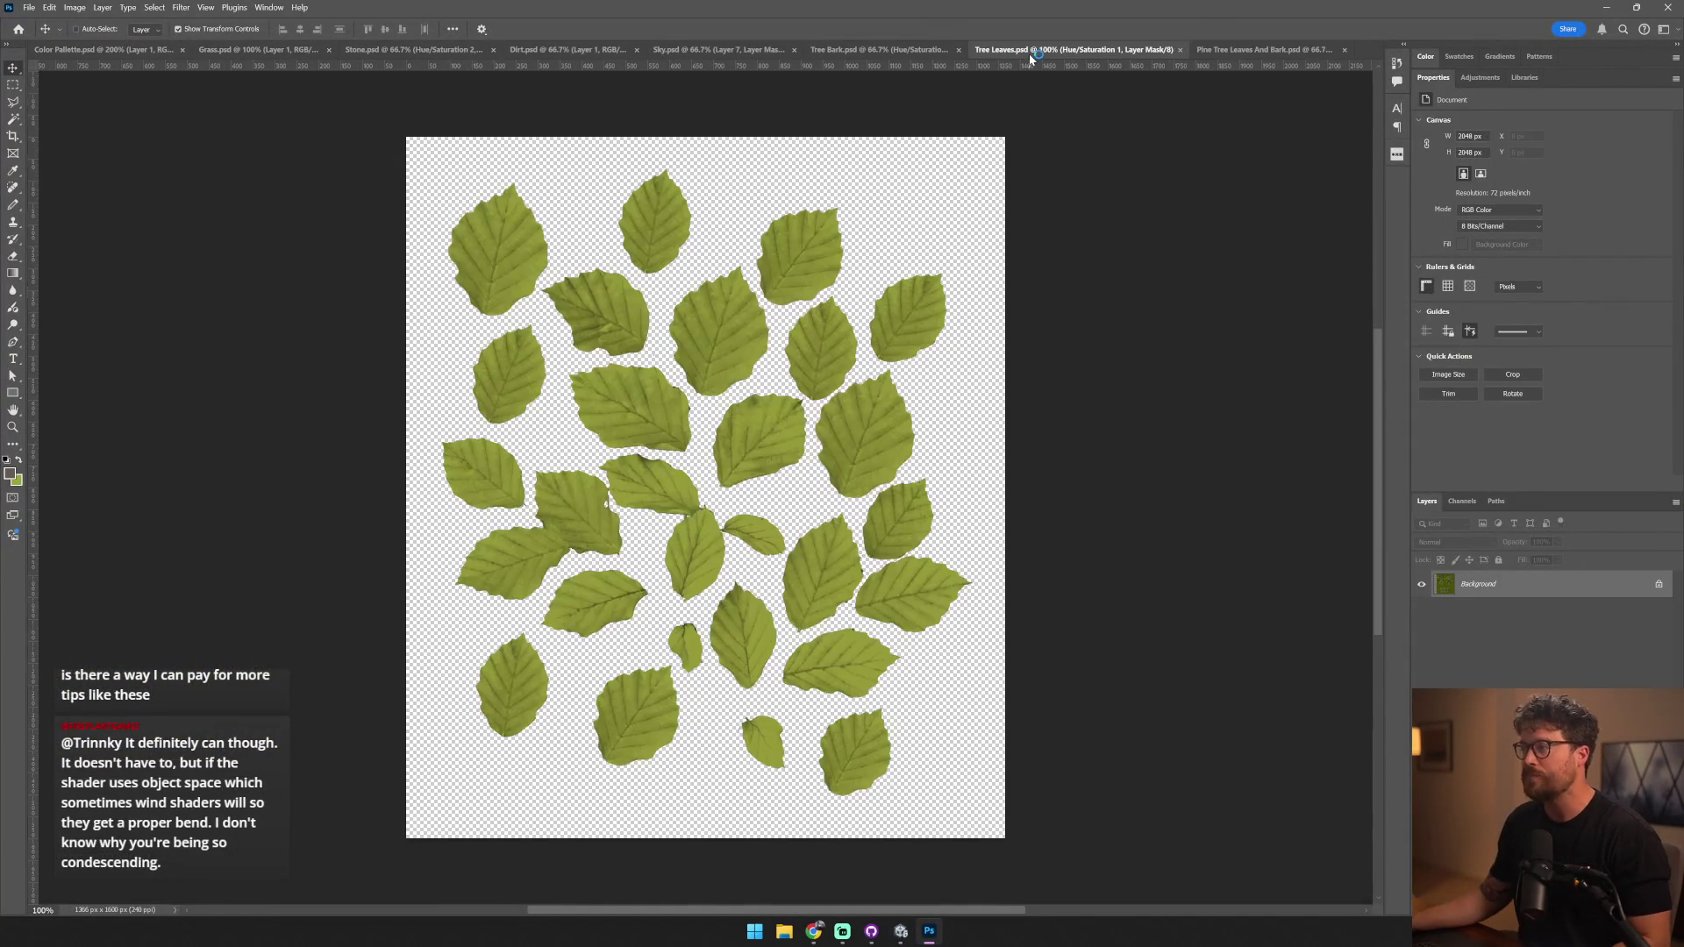
left_click(70, 51)
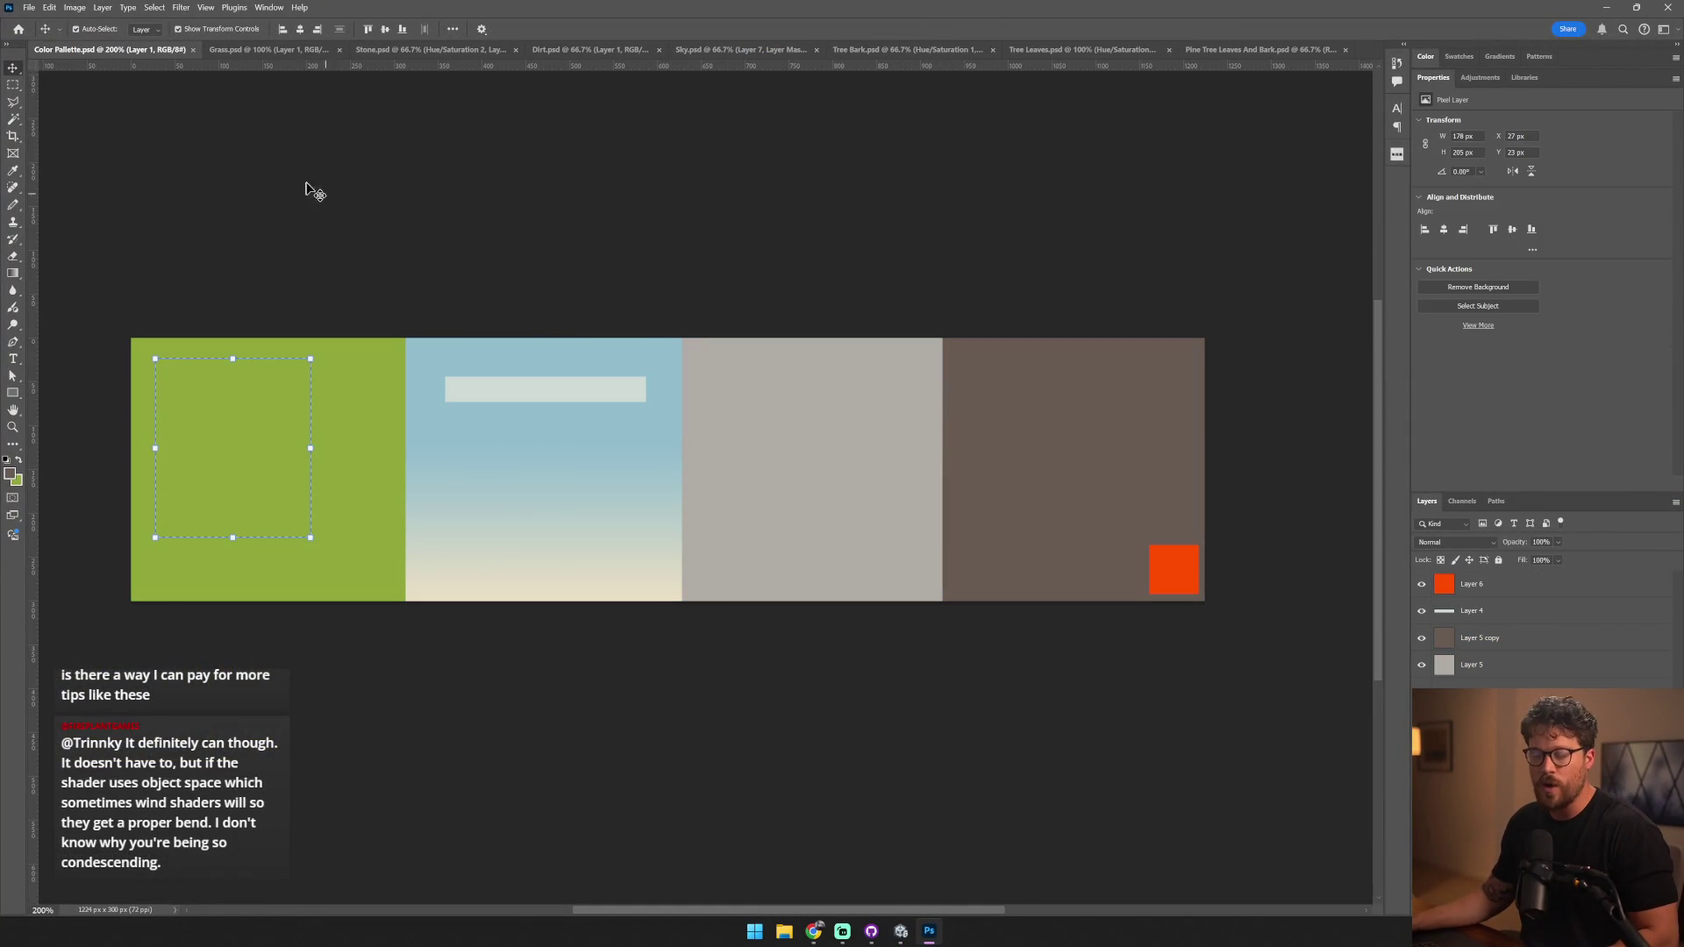
left_click(14, 85)
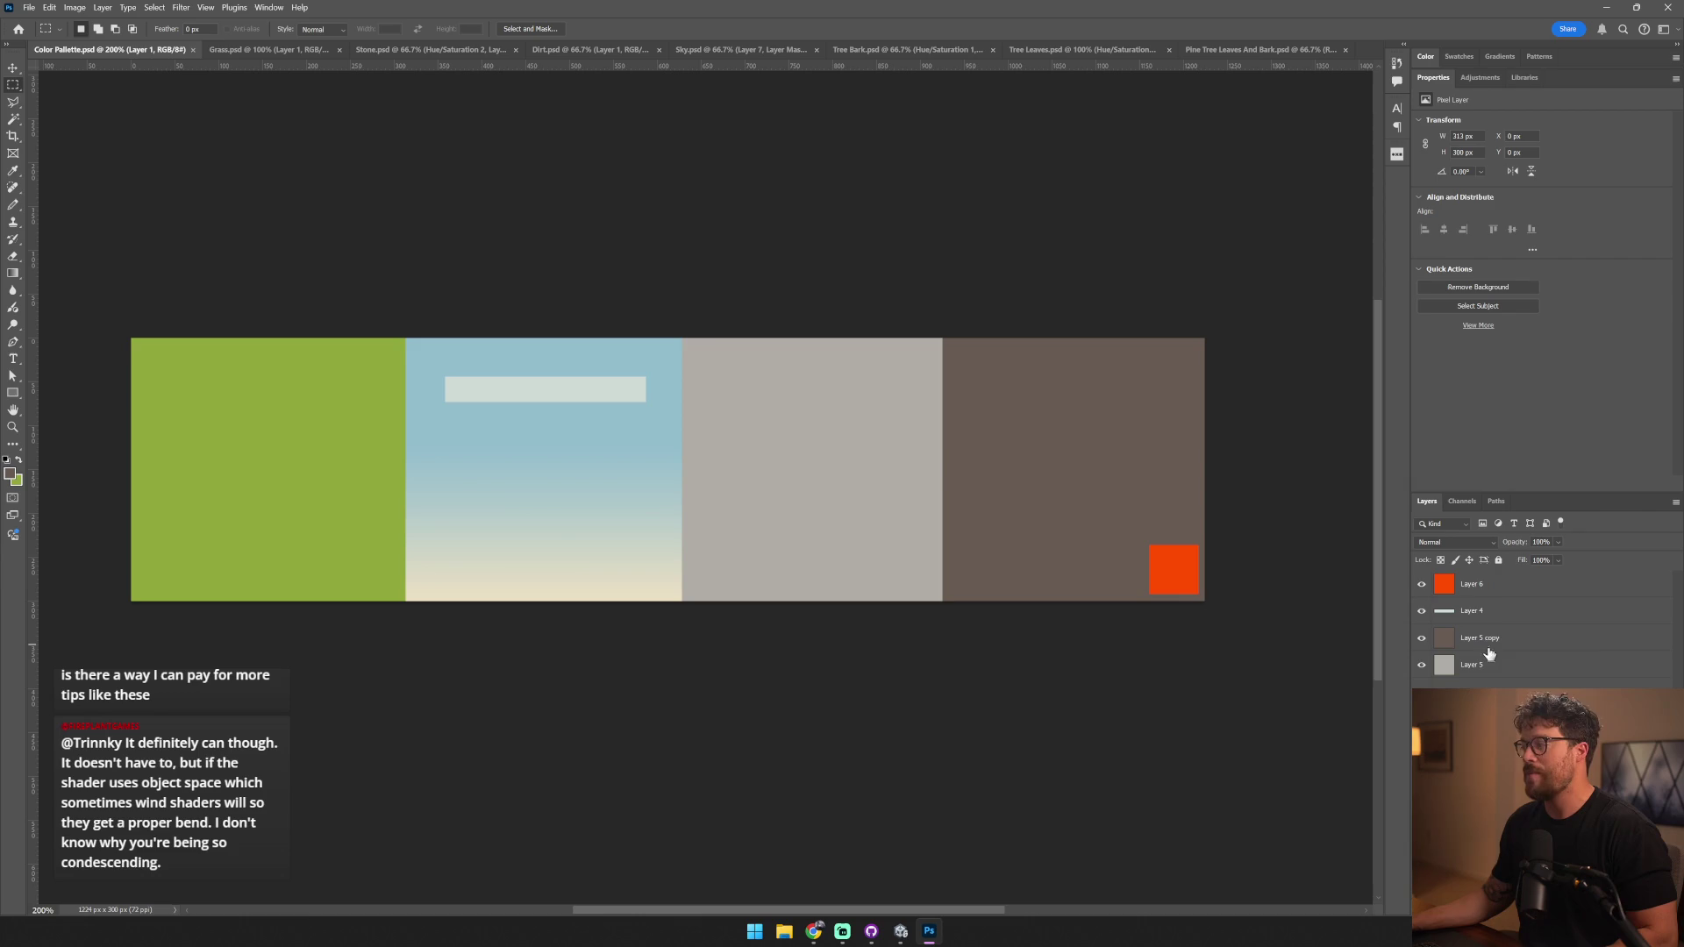
left_click(1498, 592)
left_click(1482, 720, "shift")
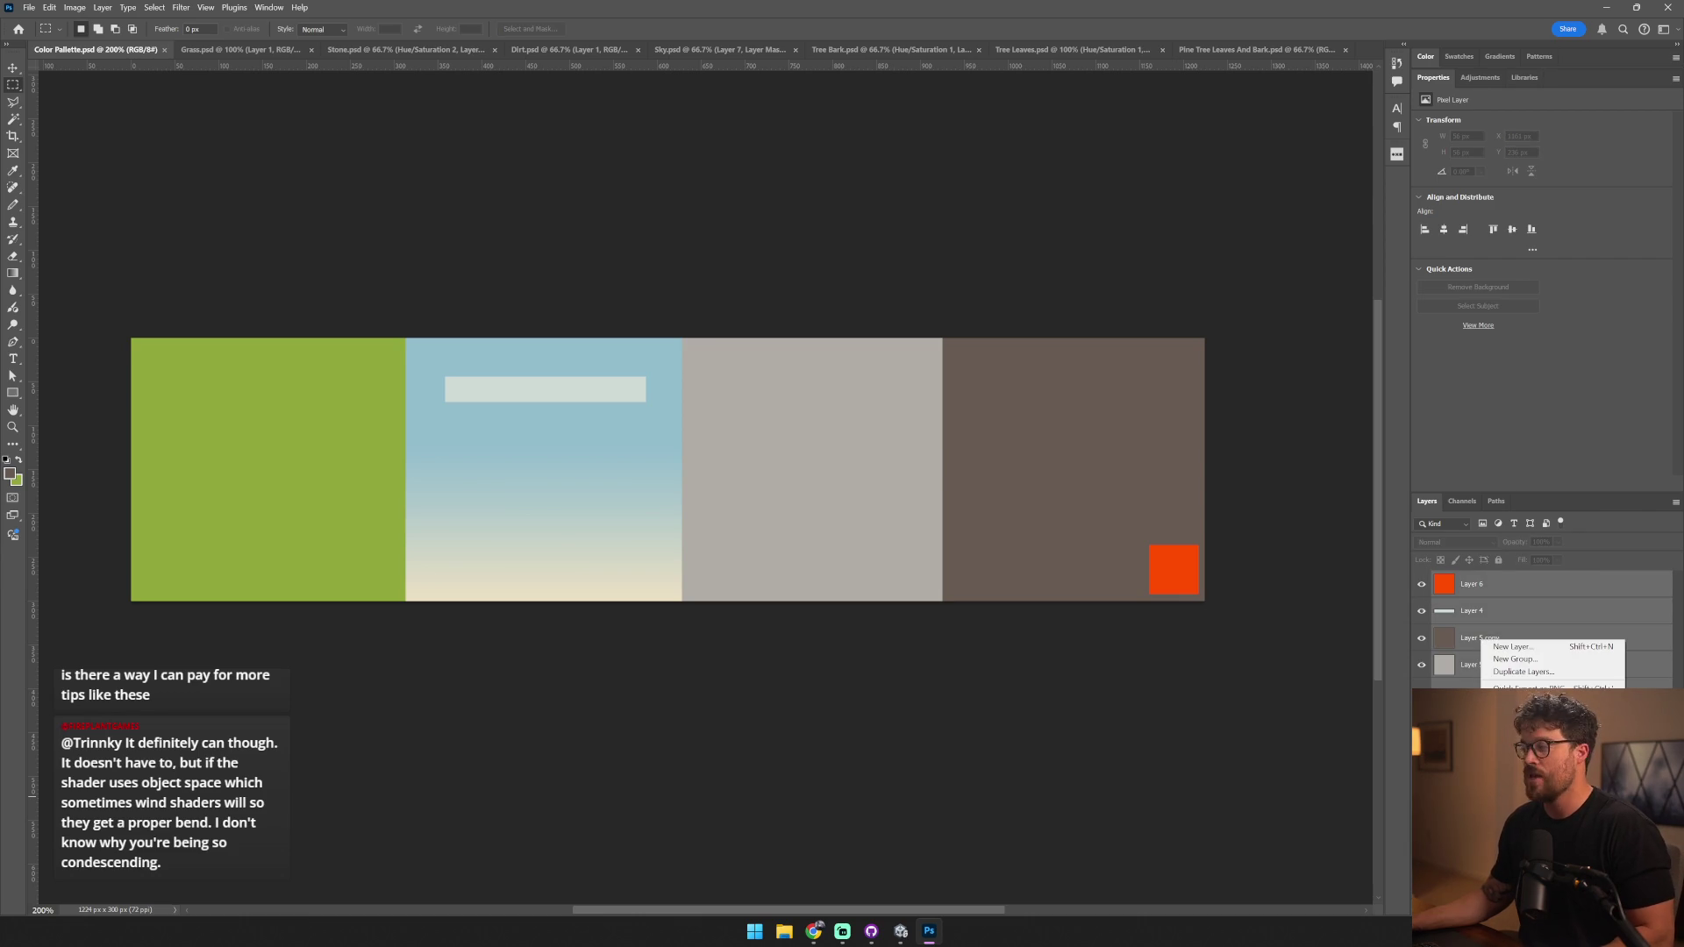
left_click(1289, 620)
- Copy a strip across the four palette swatches and paste it into Pine Tree Leaves And Bark.psd
left_click(1070, 49)
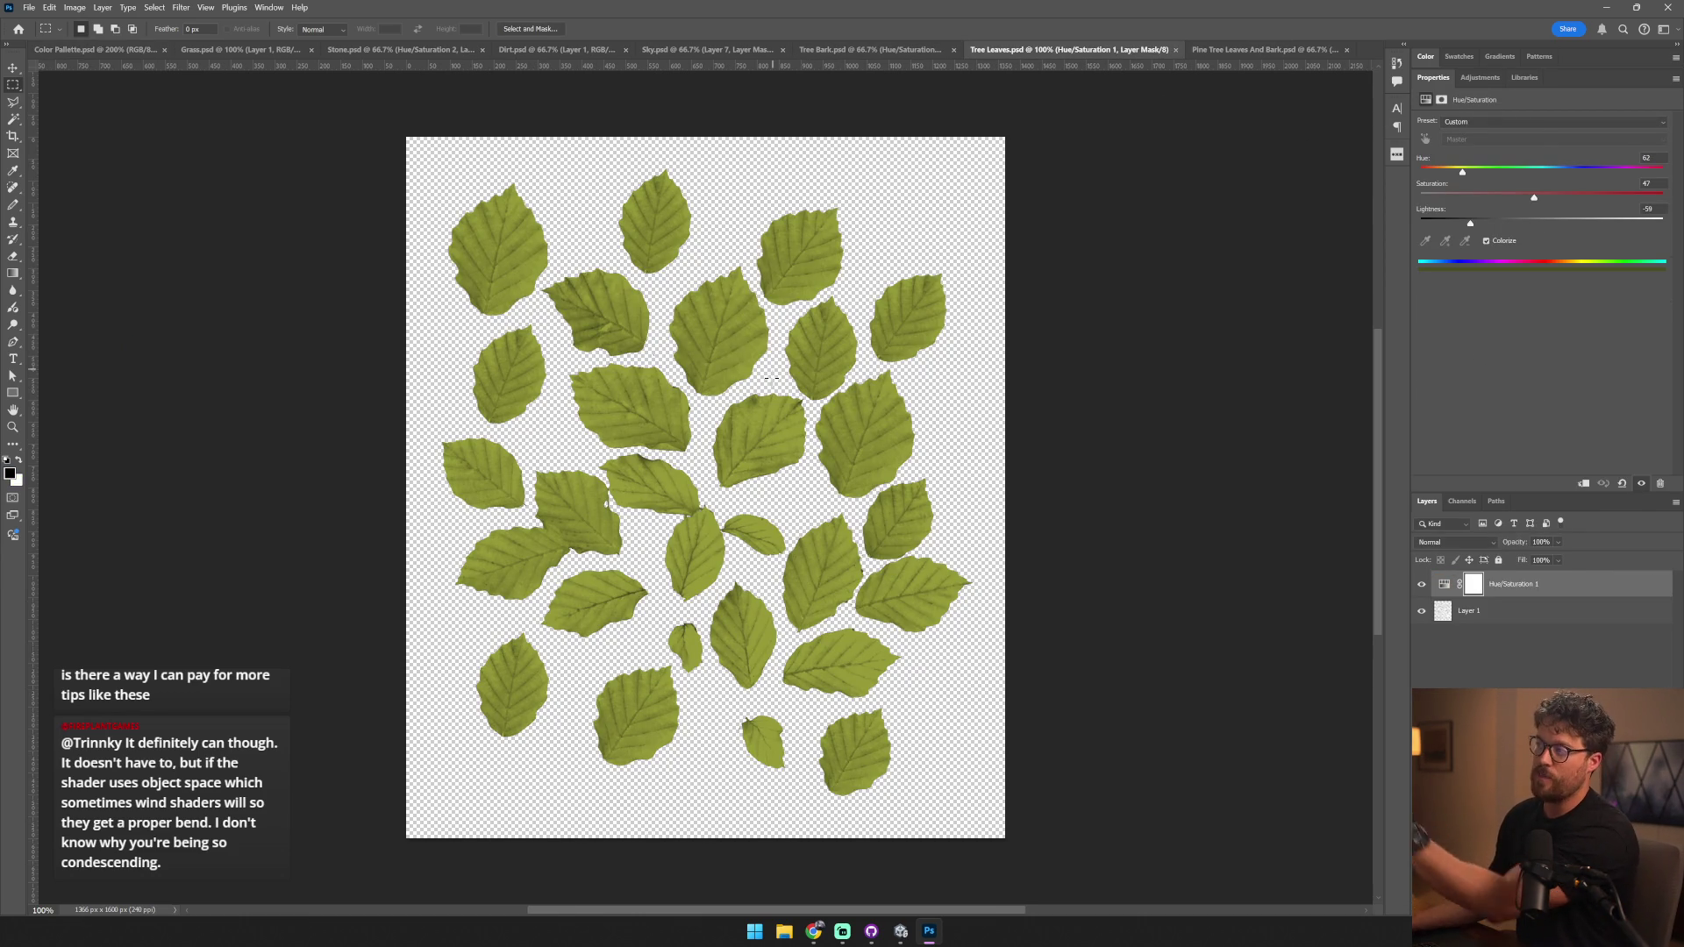
left_click(1228, 50)
left_click(1100, 51)
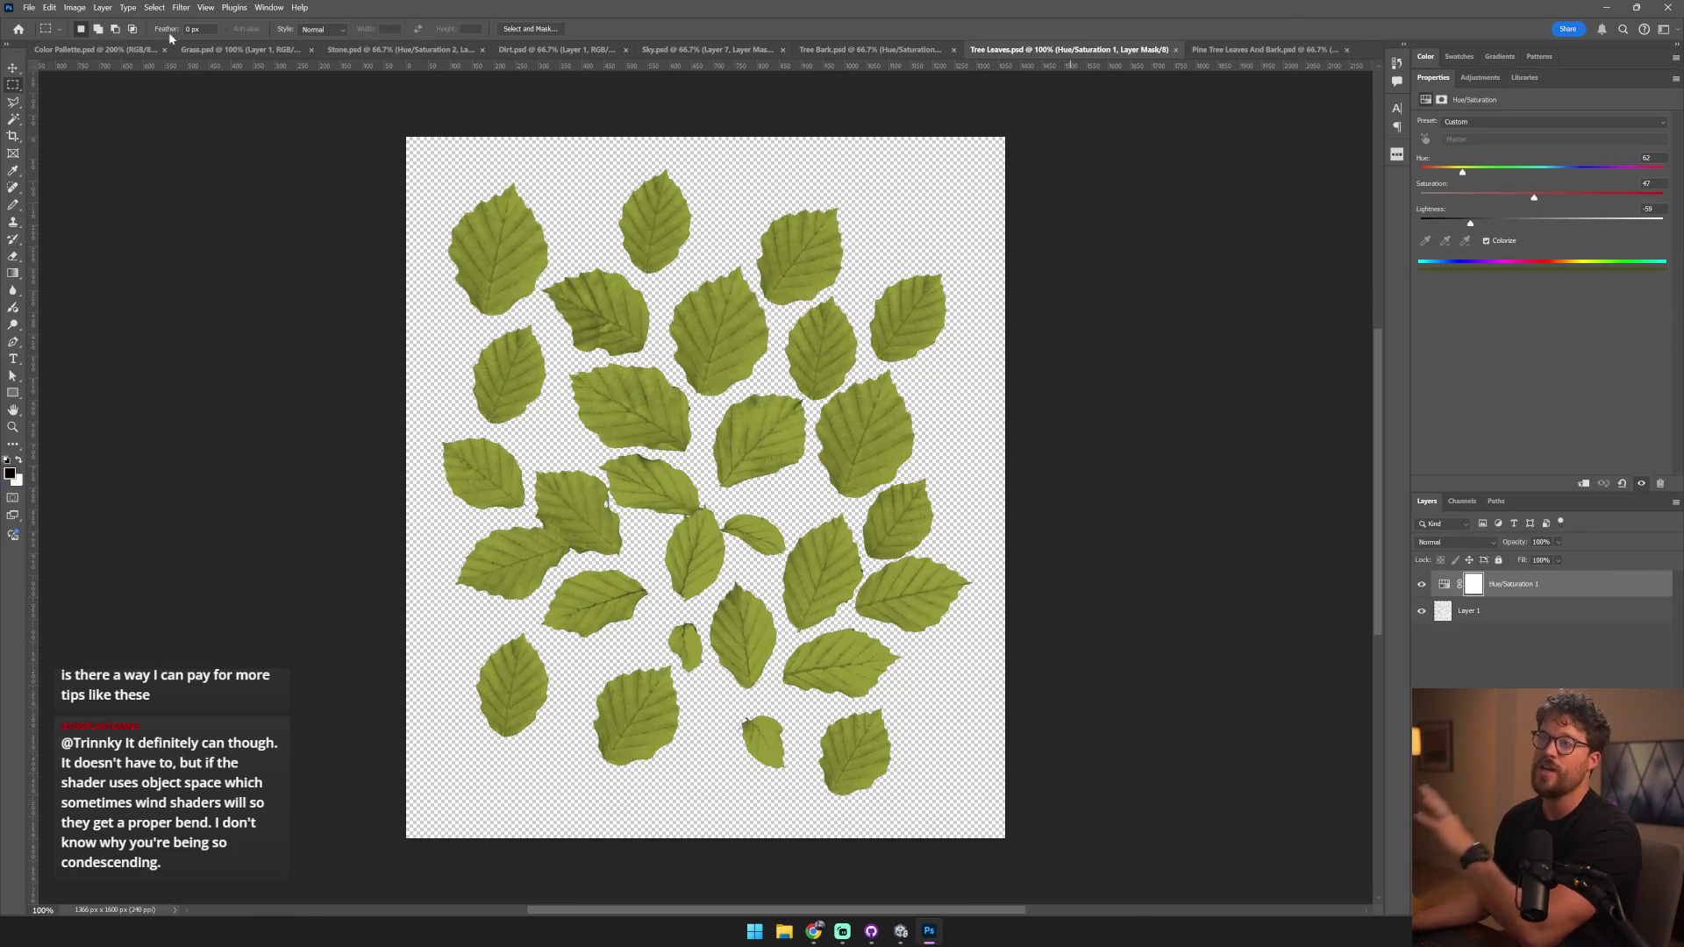
left_click(132, 49)
mouse_move(191, 465)
left_mouse_down()
mouse_move(1213, 568)
mouse_move(1150, 571)
mouse_move(1189, 572)
mouse_move(1164, 500)
mouse_move(1193, 511)
left_mouse_up()
key("ctrl+c")
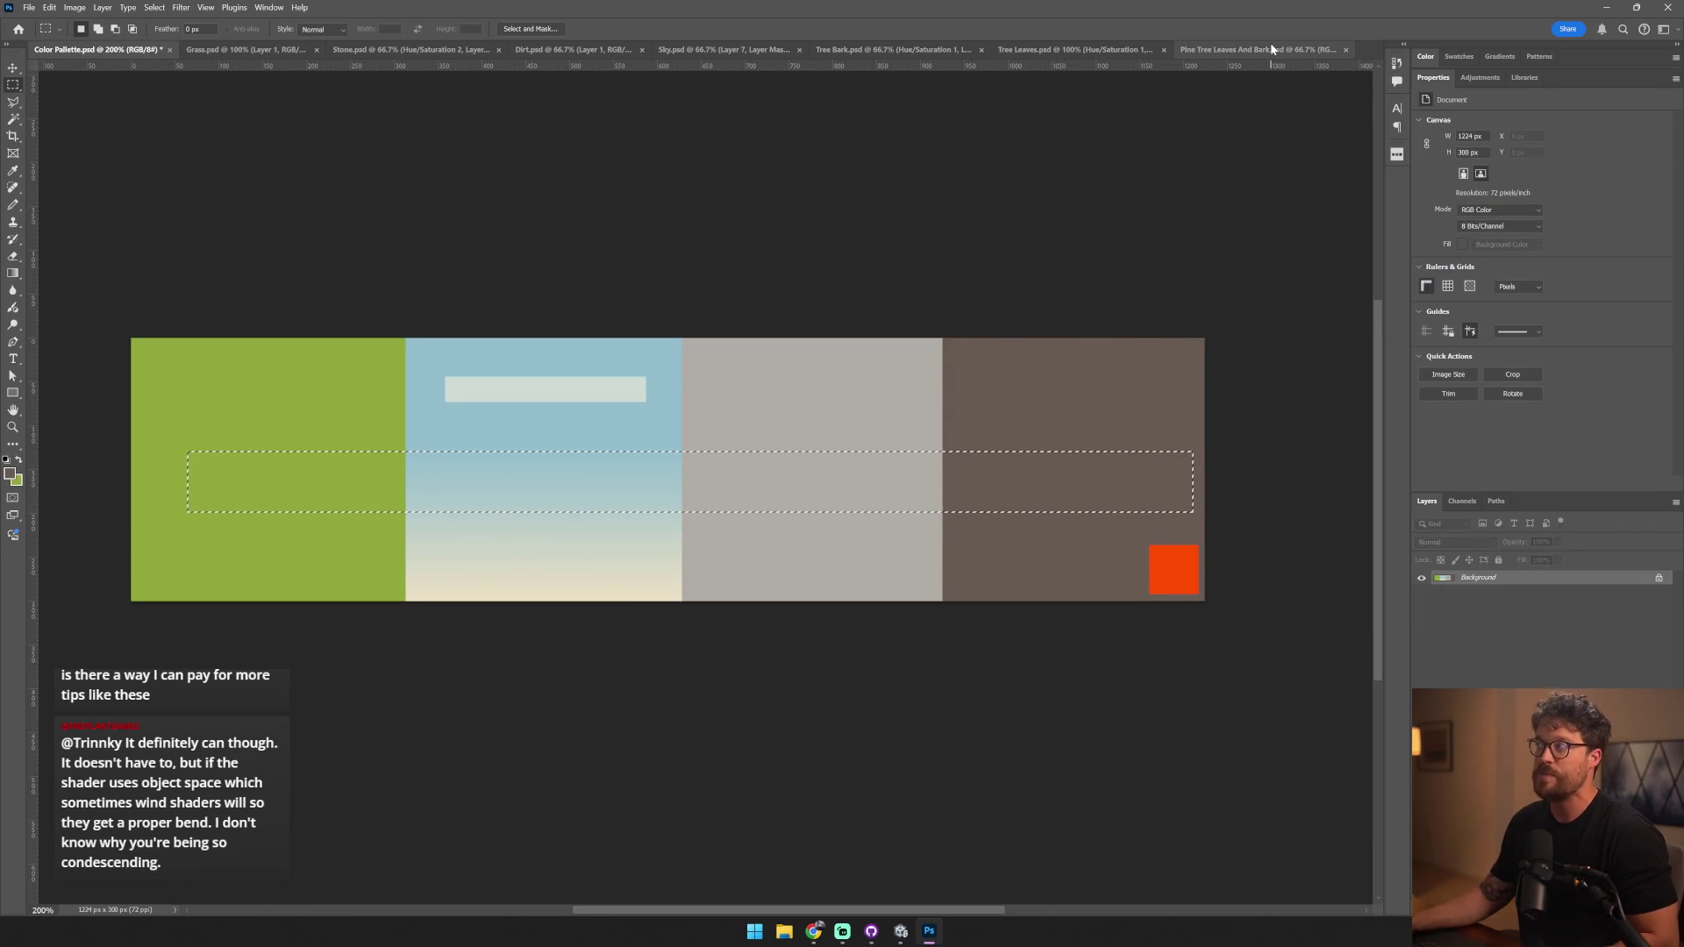
left_click(1254, 50)
key("ctrl+v")
- Move the dark end of the palette strip onto the bark strip
key("v")
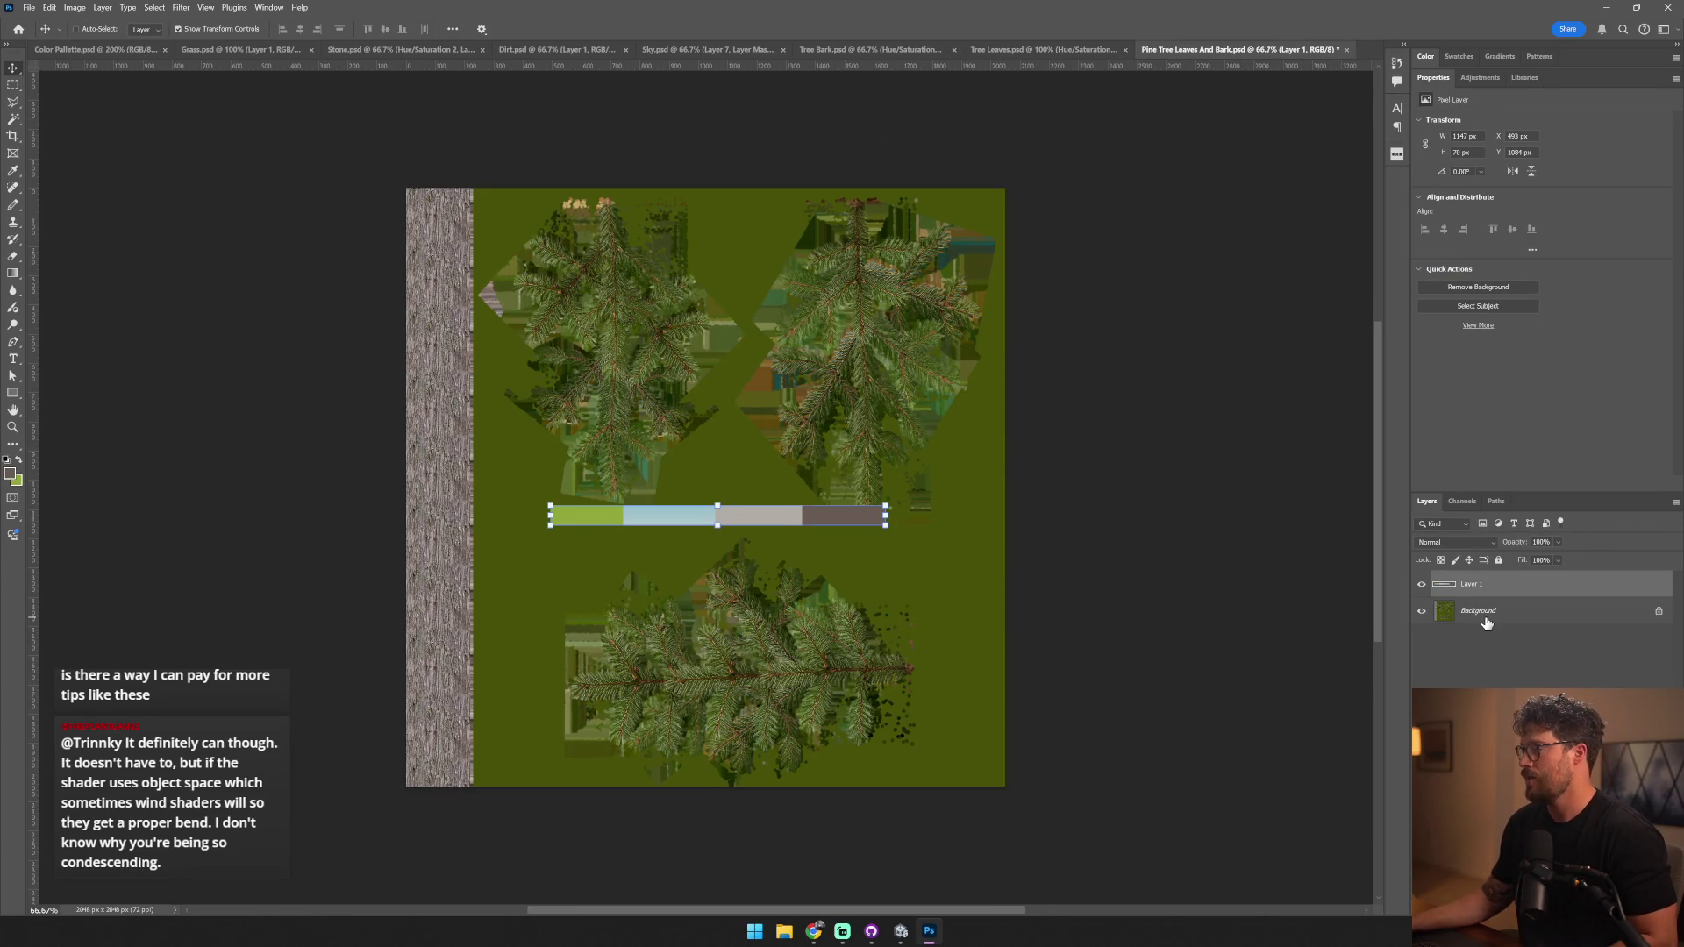
left_click(1486, 621)
key("m")
left_click(1450, 593)
left_click_drag(1005, 481, 809, 583)
key("v")
mouse_move(844, 524)
left_mouse_down()
mouse_move(465, 338)
mouse_move(427, 389)
left_mouse_up()
key("ctrl+d")
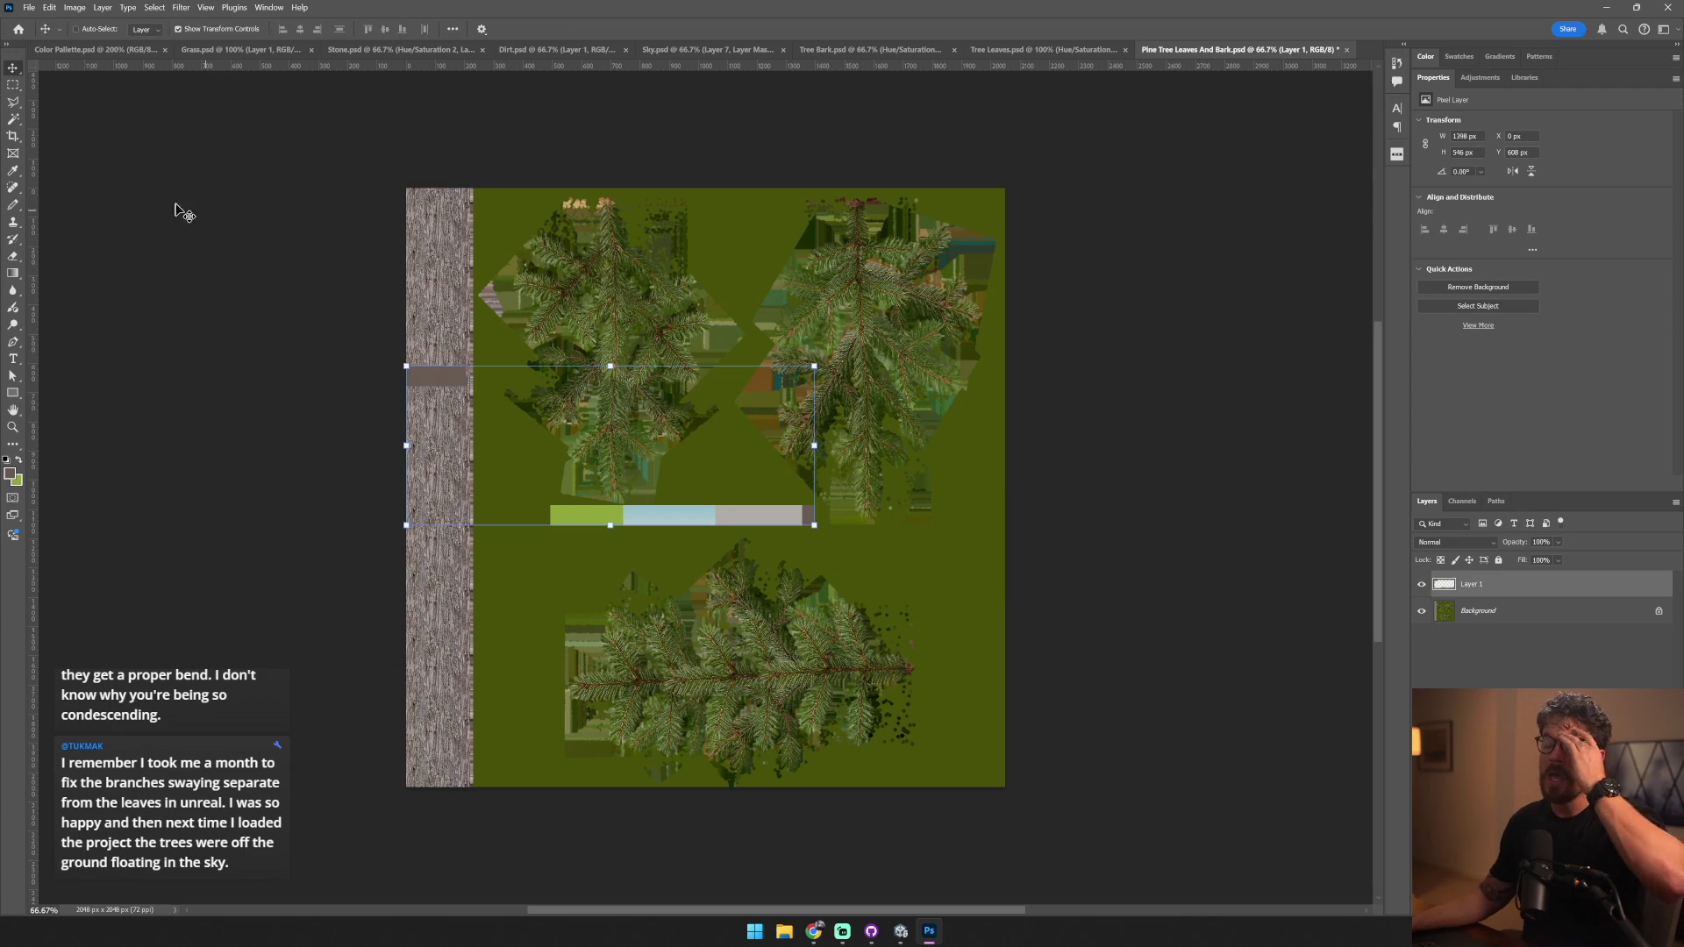
- Place a light-green swatch piece on the upper-left branch
key("m")
mouse_move(549, 504)
left_mouse_down()
mouse_move(610, 526)
mouse_move(575, 526)
mouse_move(568, 321)
left_mouse_up()
key("v")
key("ctrl+d")
- Copy the foliage area to a new layer and add a Hue/Saturation adjustment above Background
left_click(1491, 612)
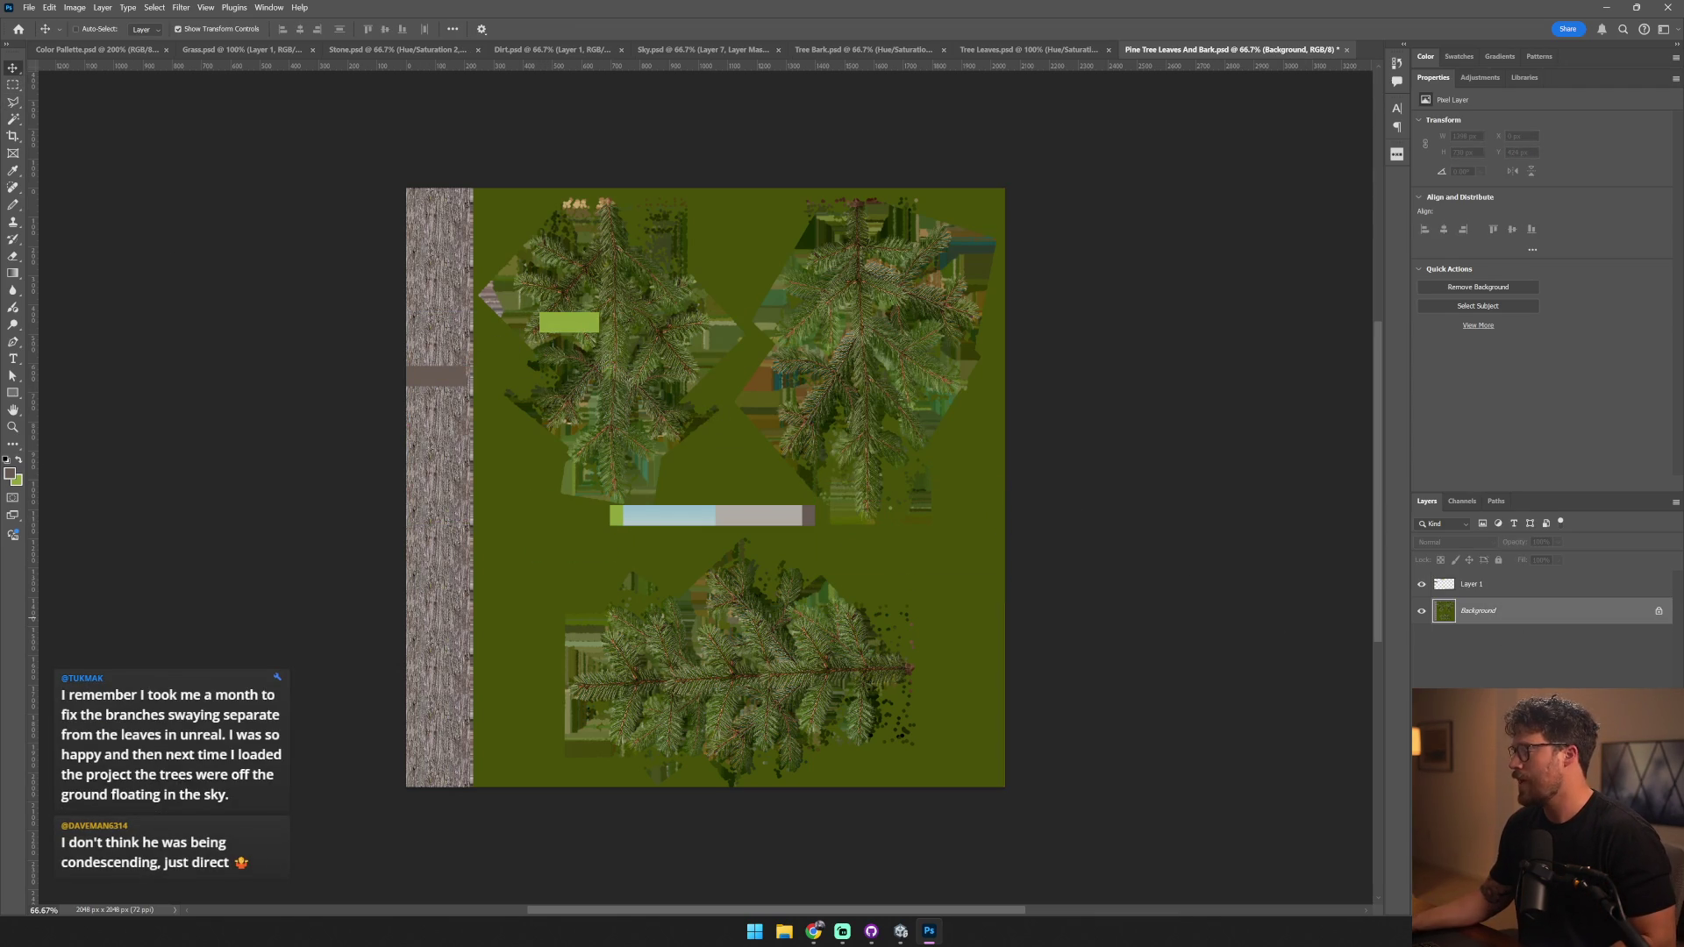
key("m")
mouse_move(738, 487)
left_mouse_down()
mouse_move(728, 544)
mouse_move(473, 849)
left_mouse_up()
key("ctrl+j")
key("v")
left_click(1520, 639)
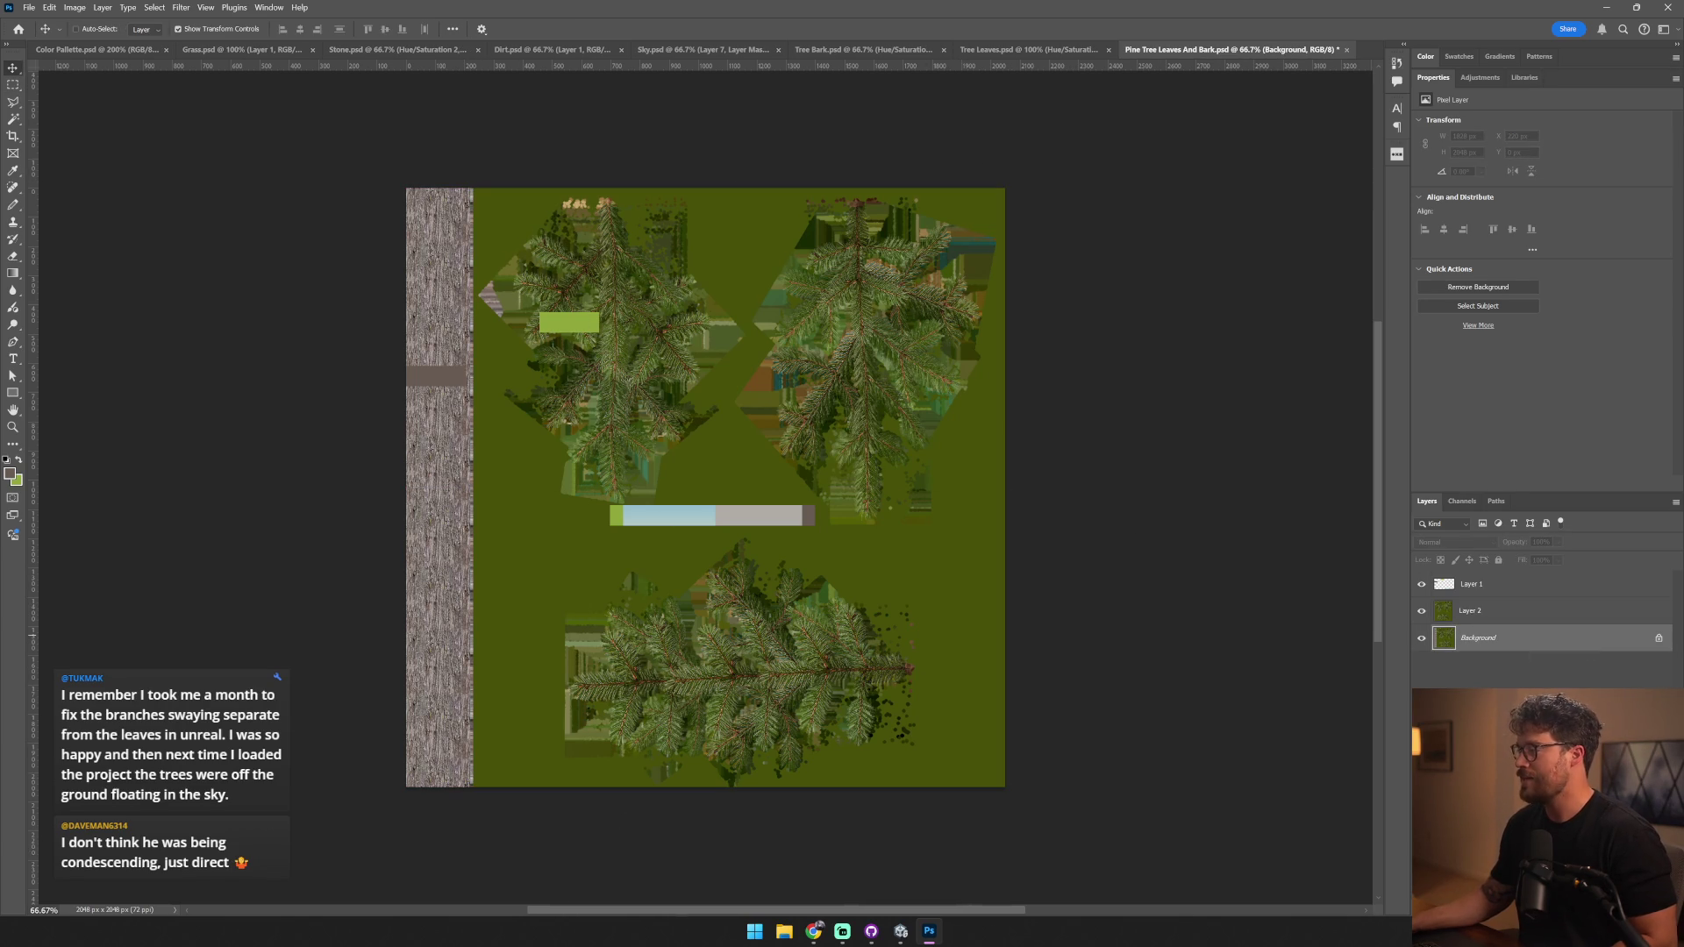
left_click(1605, 774)
- Darken the bark to Lightness -30, then clip a new Hue/Saturation to Layer 2 targeting Greens
mouse_move(1537, 215)
left_mouse_down()
mouse_move(1506, 224)
mouse_move(1555, 199)
left_mouse_up()
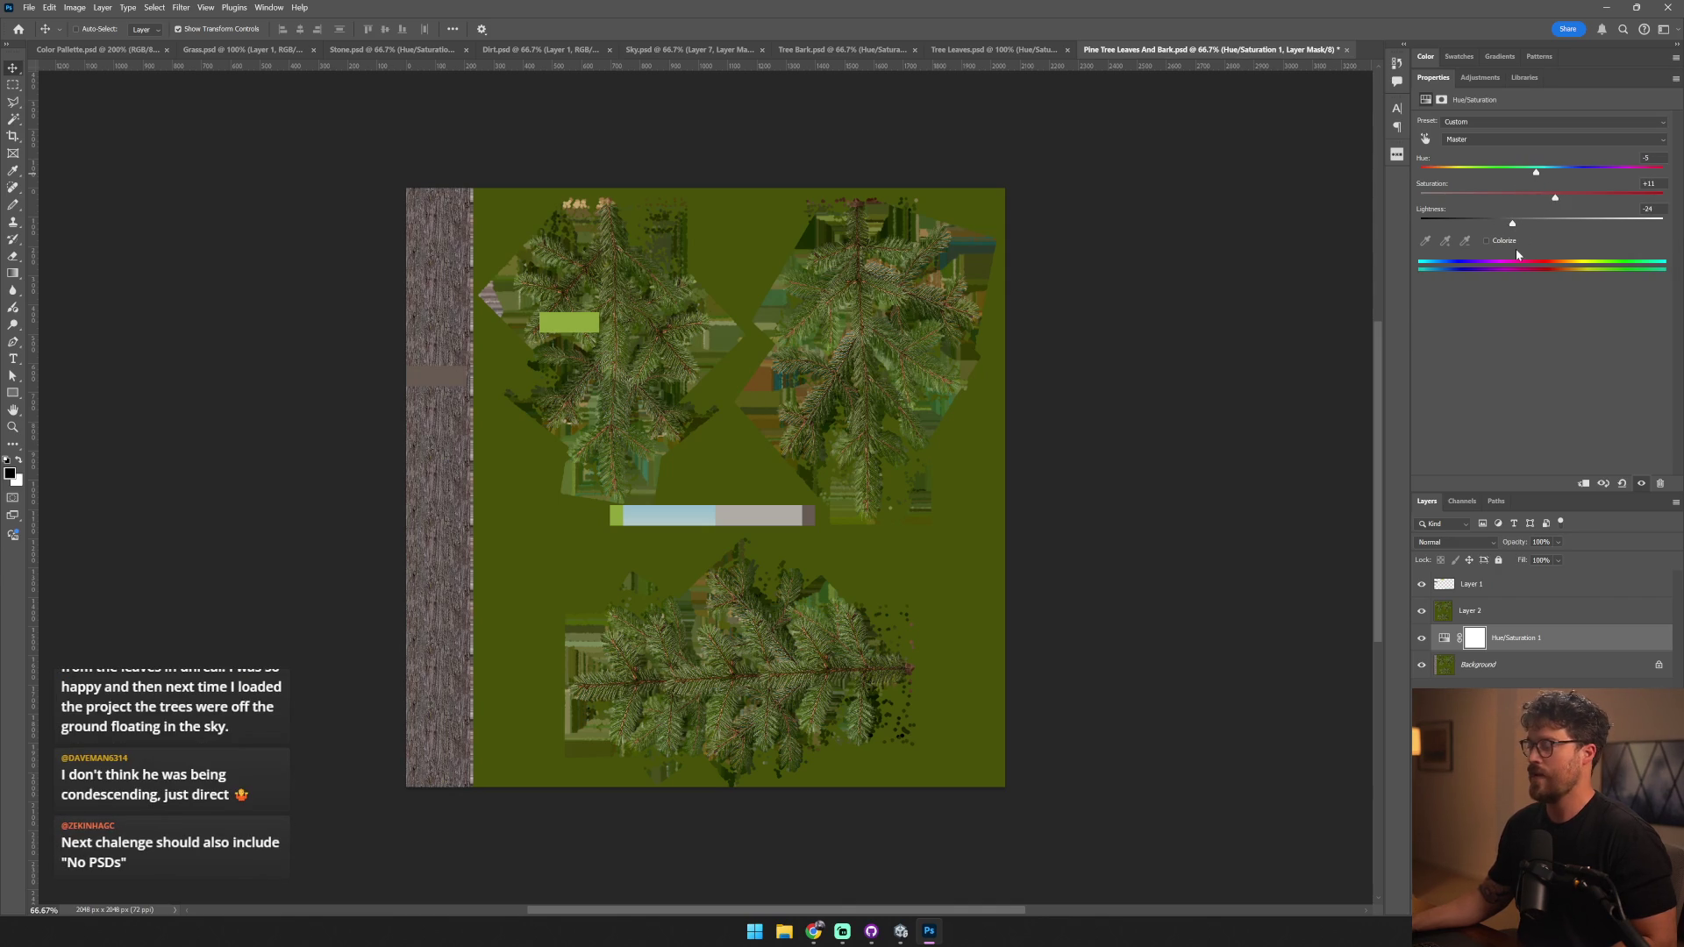
left_click(1509, 610)
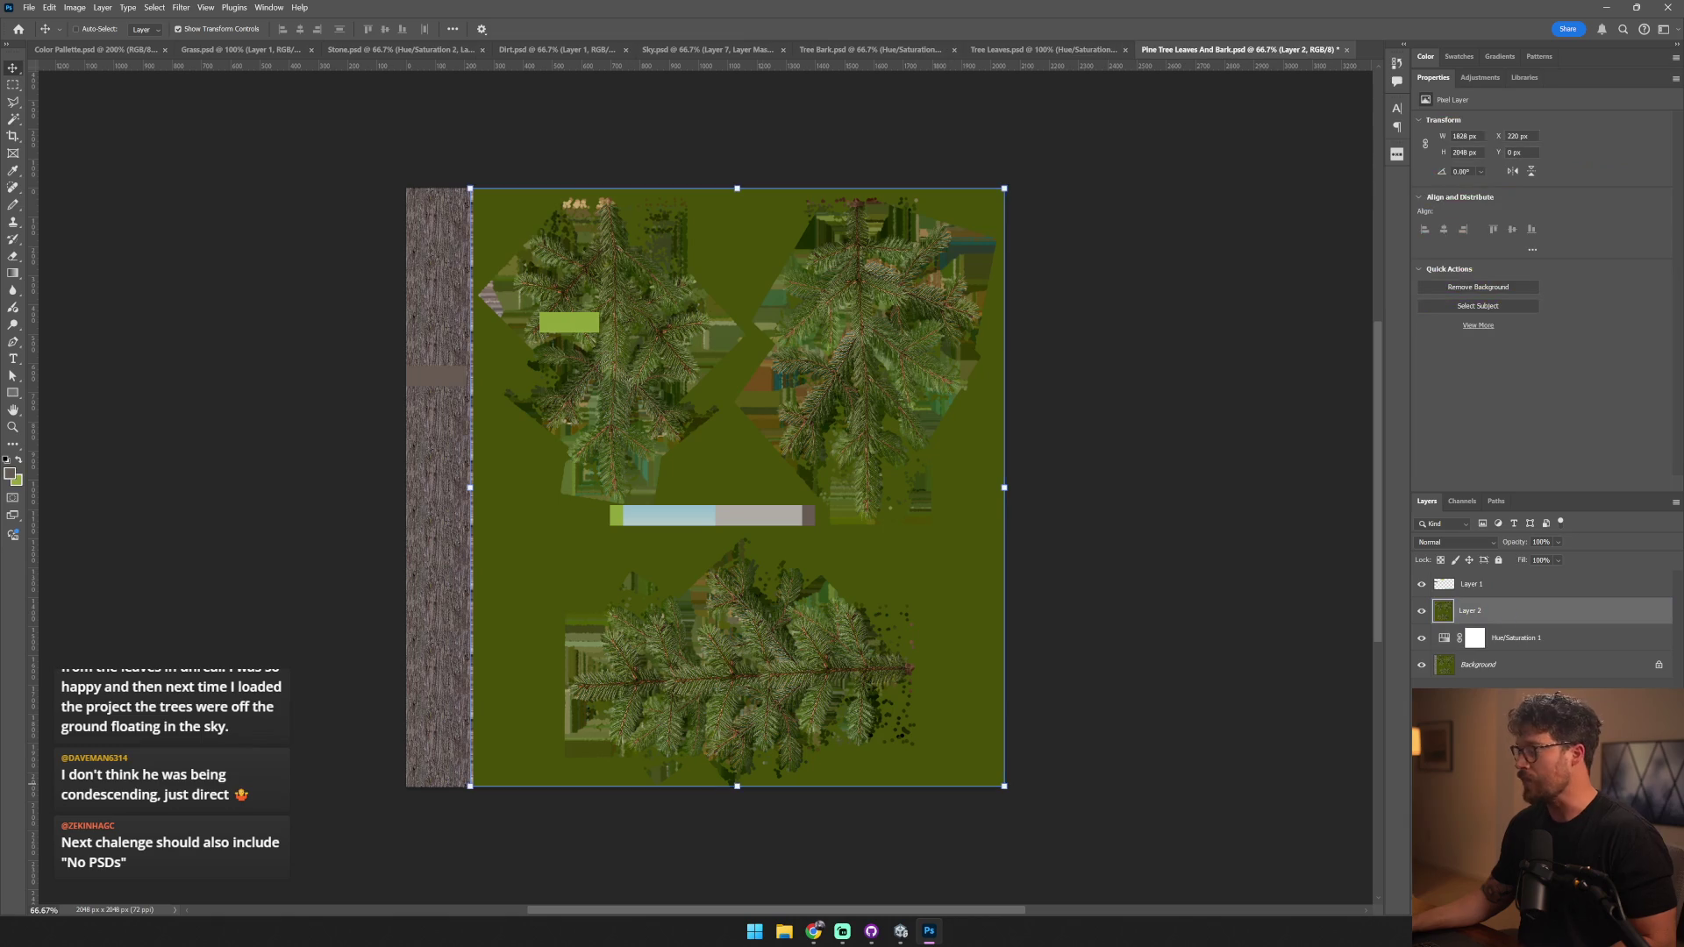
left_click(1600, 772)
key("ctrl+alt+g")
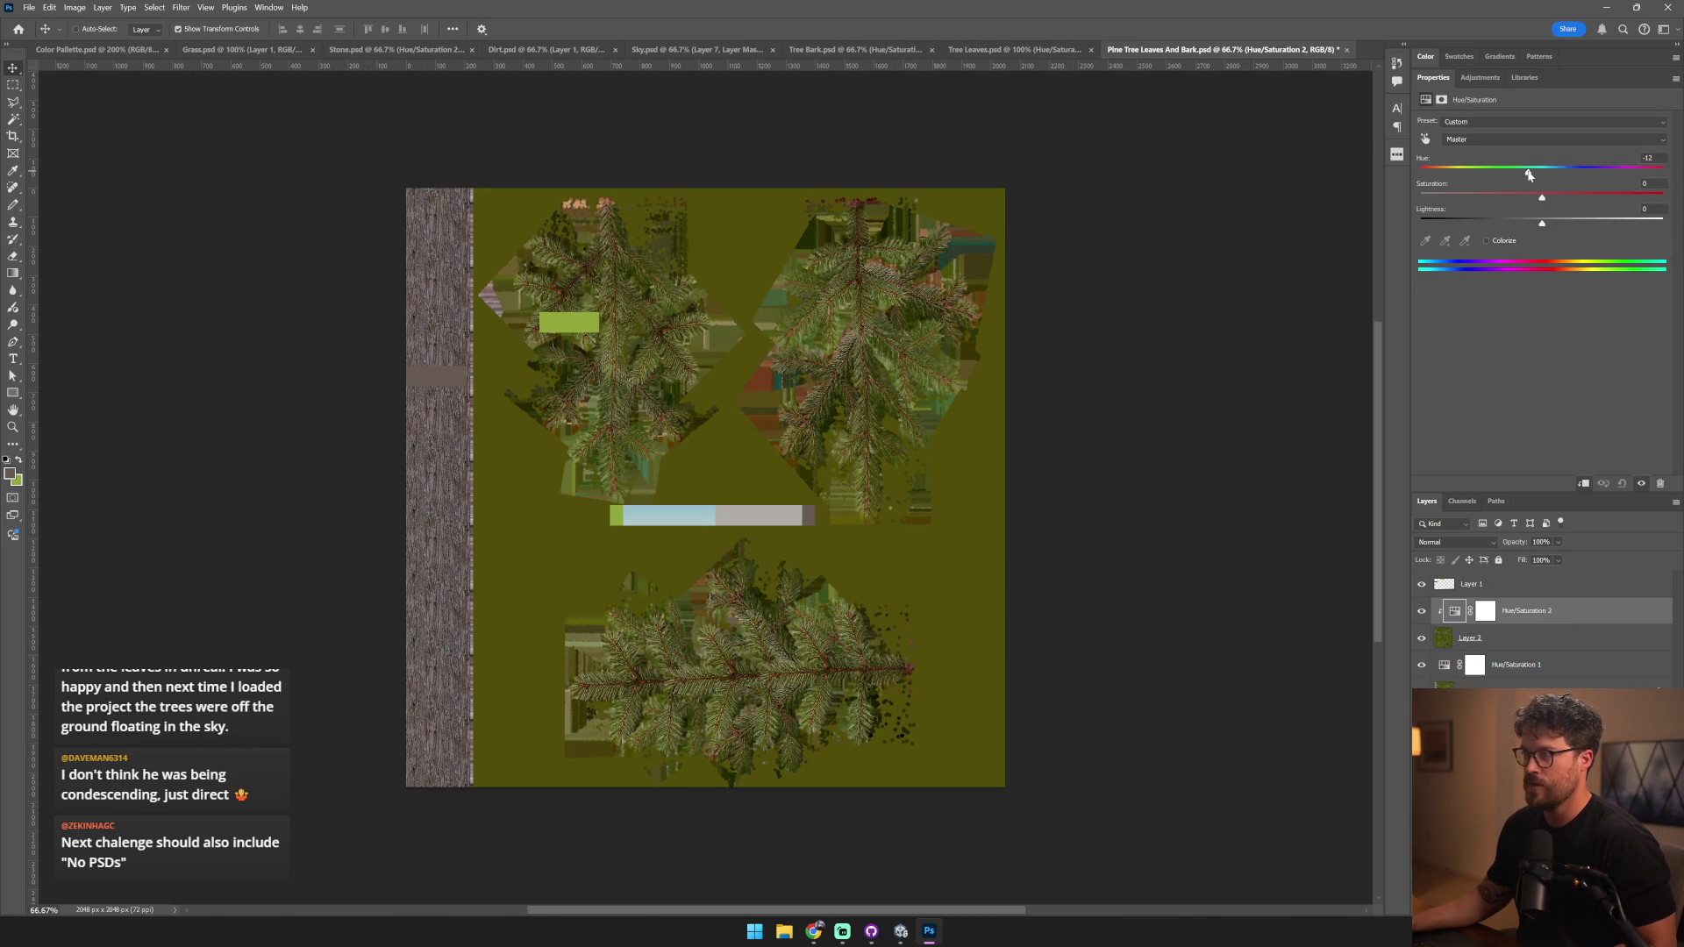
left_click(1491, 121)
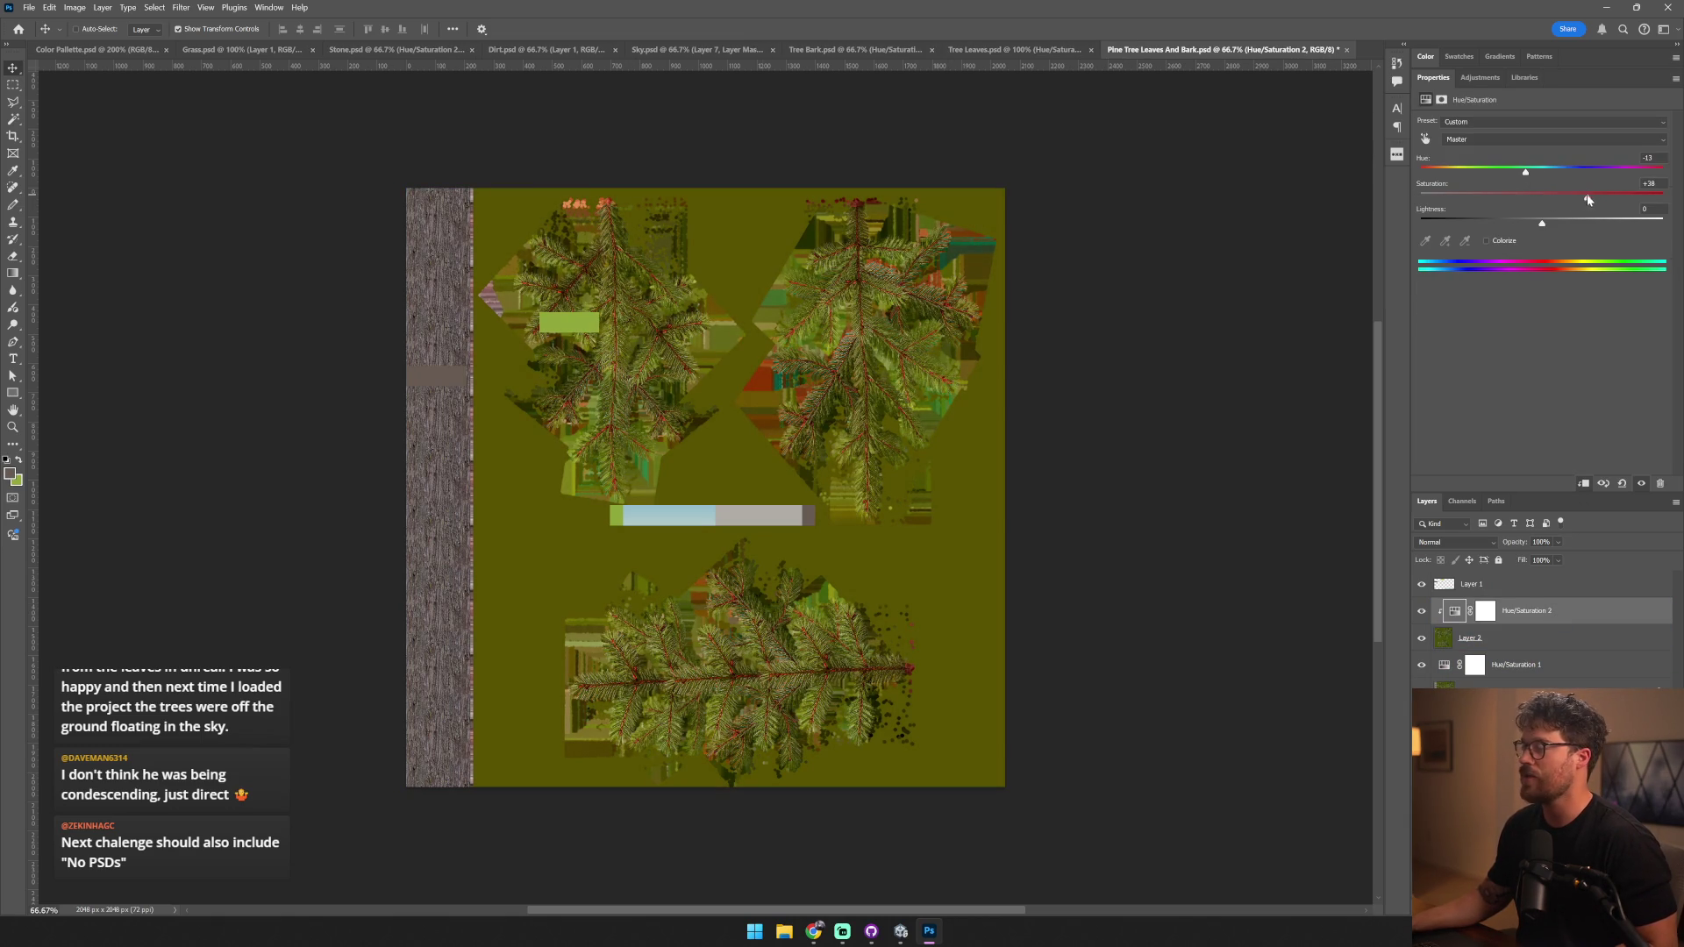
left_click(1491, 140)
left_click(1491, 140)
left_click(1483, 189)
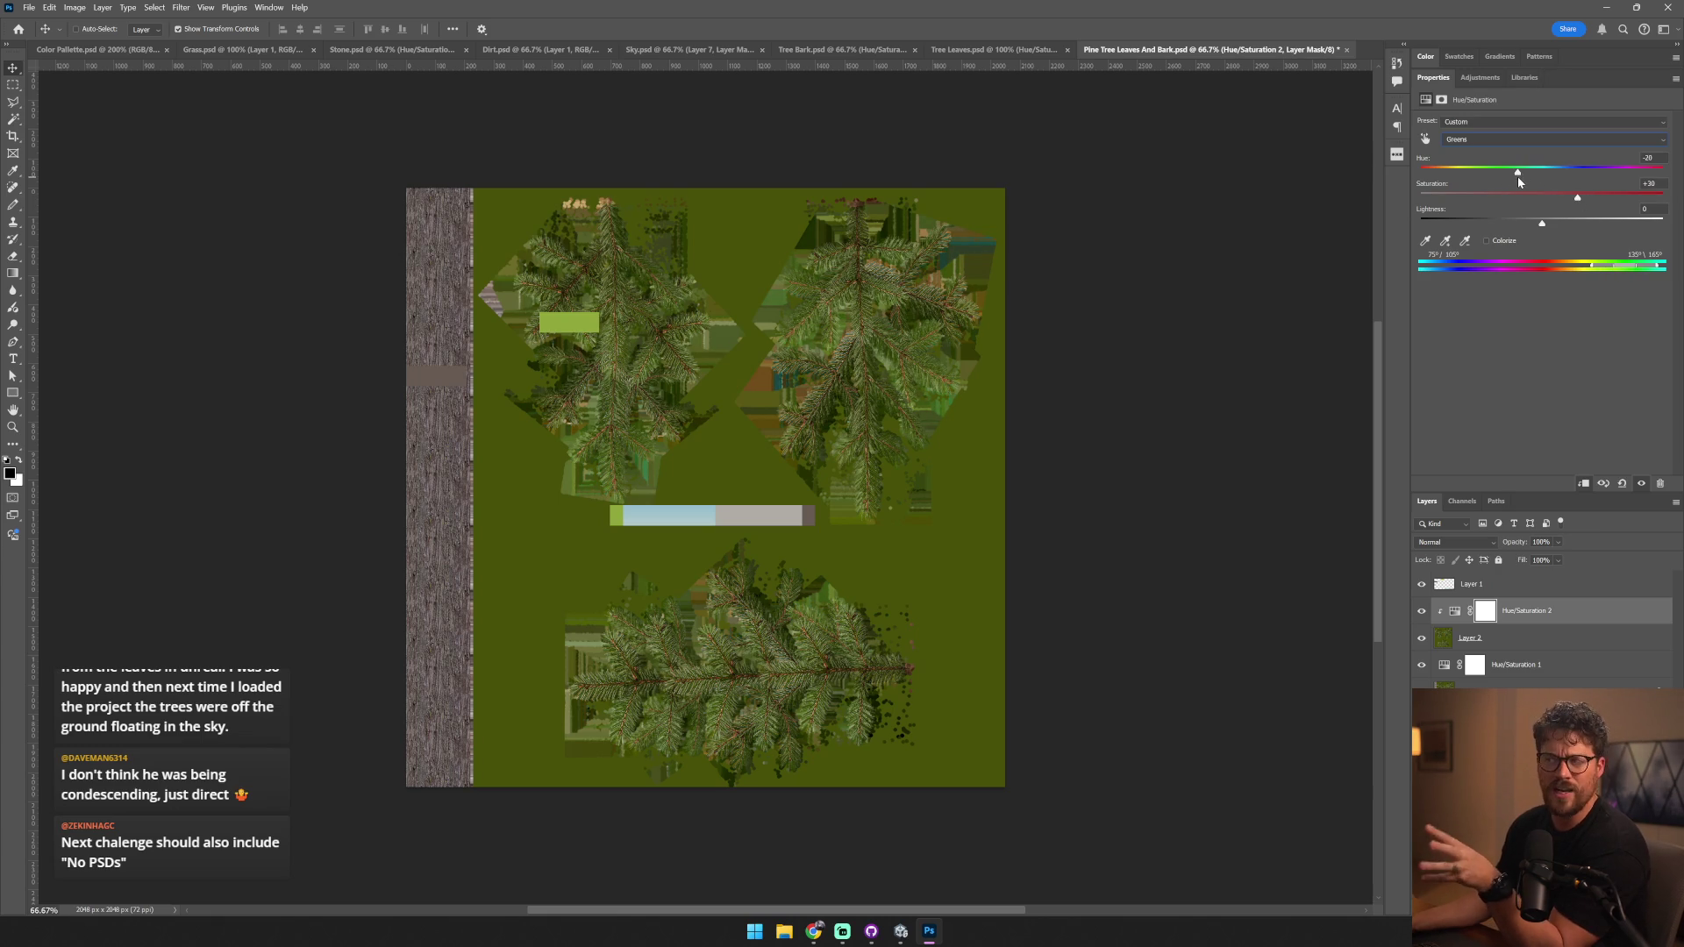
- Shift the Yellows' hue to -20 and boost their saturation
left_click(1523, 144)
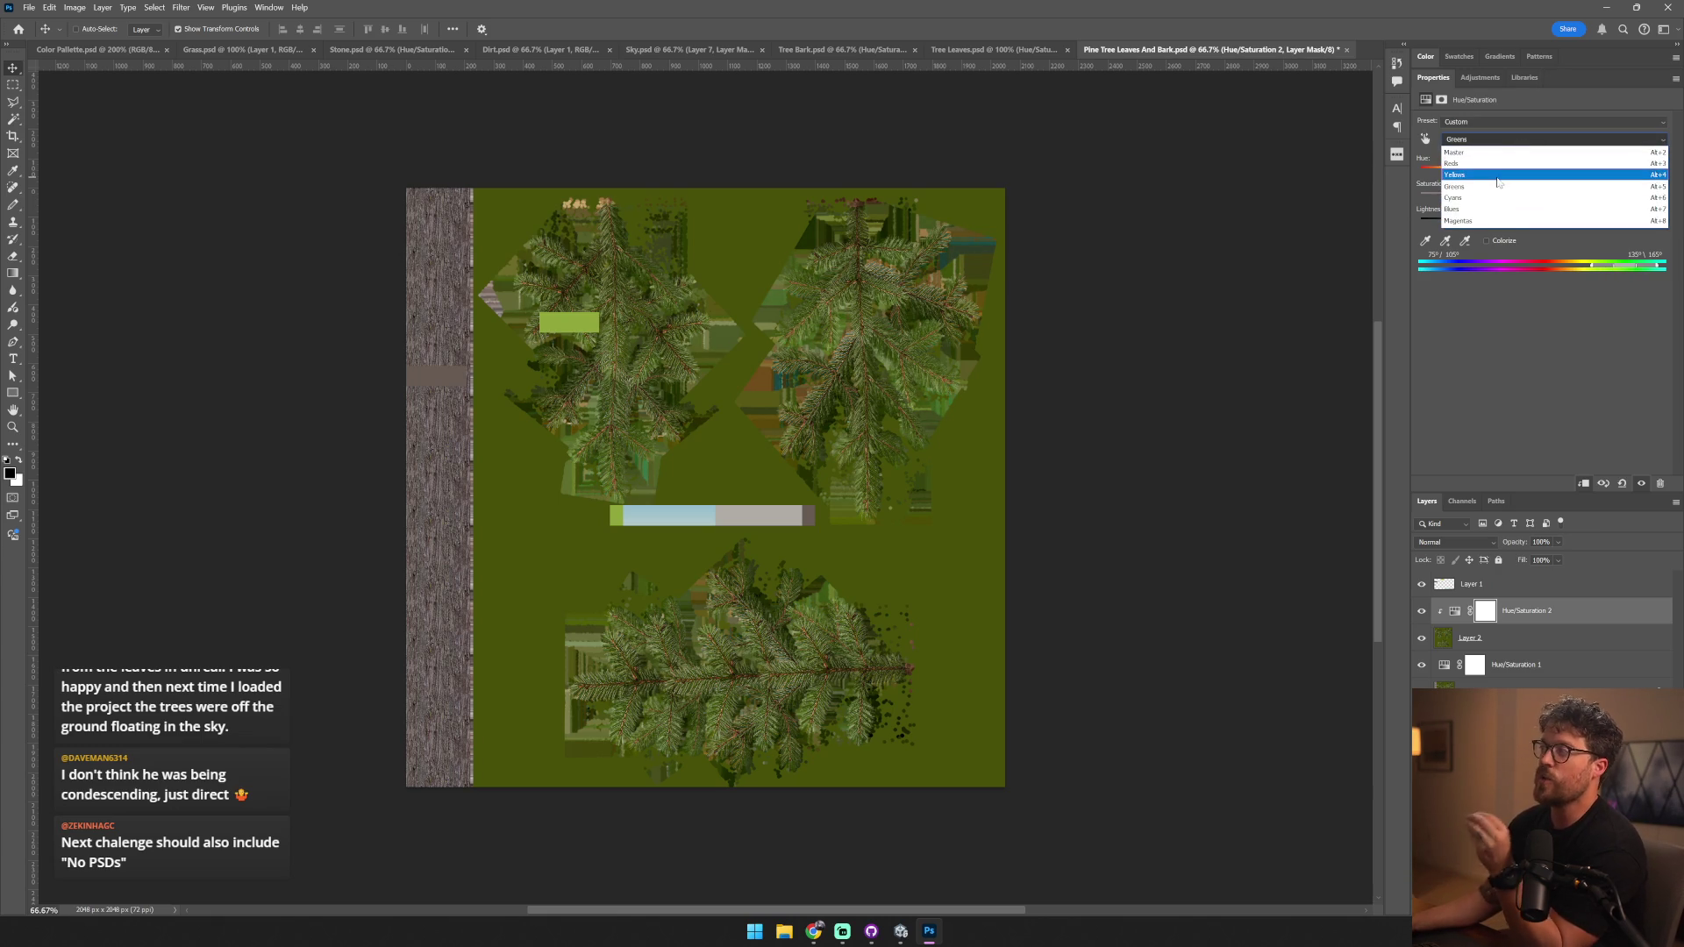
left_click(1498, 175)
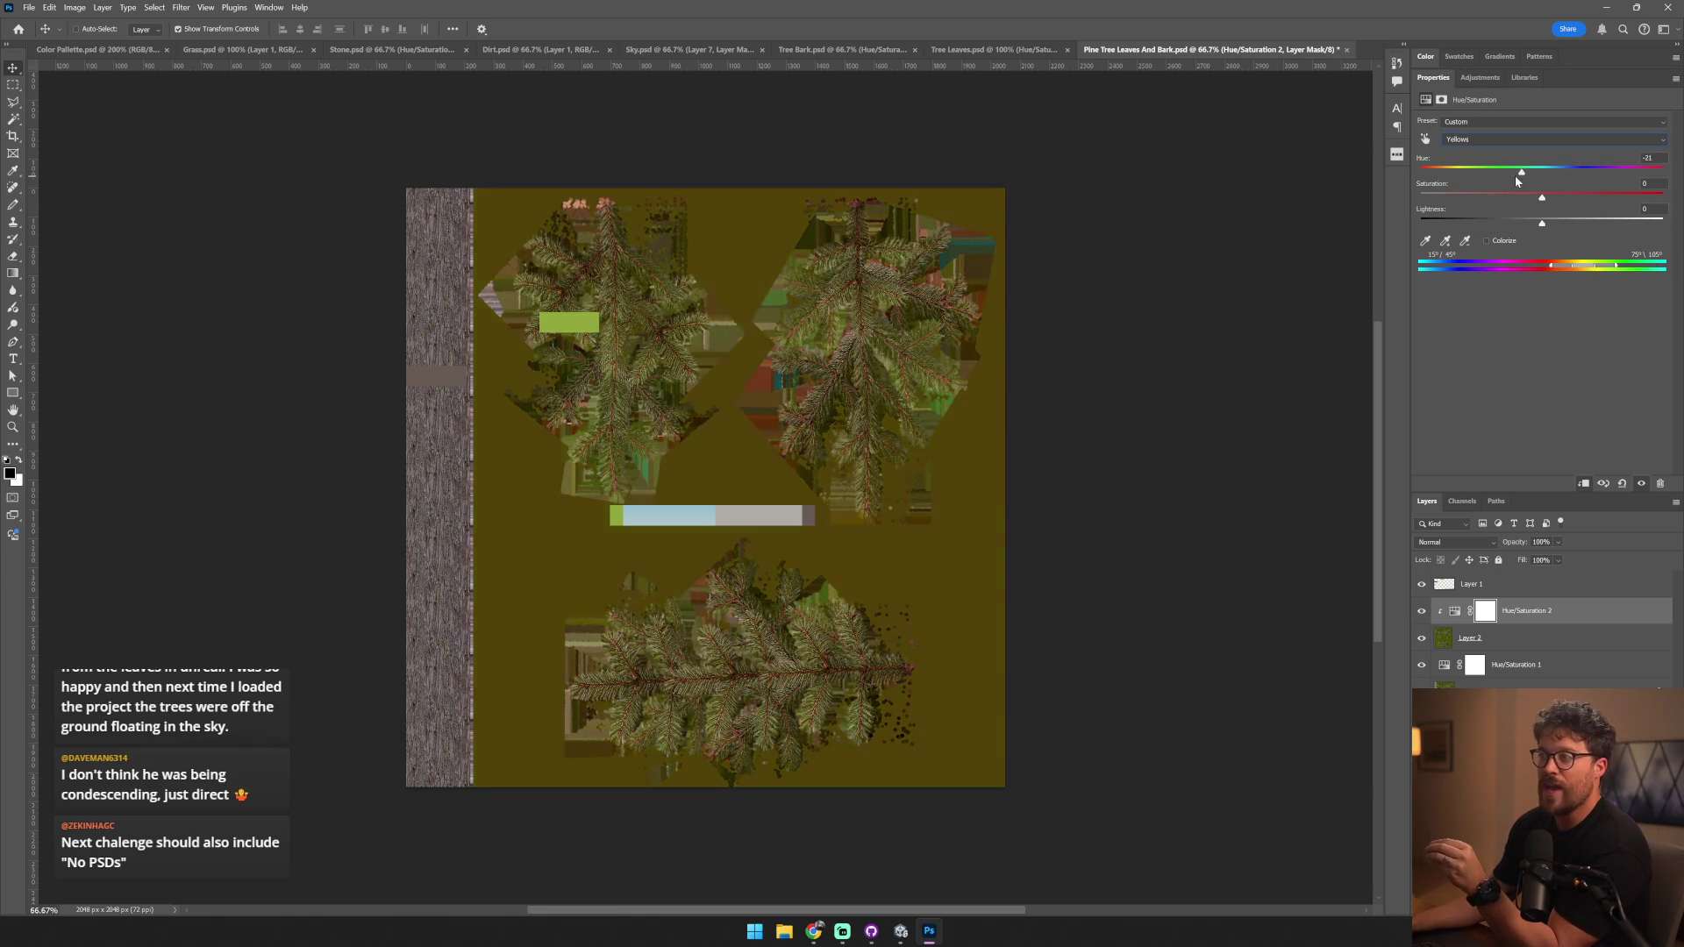
mouse_move(1534, 178)
left_mouse_down()
mouse_move(1519, 179)
mouse_move(1540, 177)
left_mouse_up()
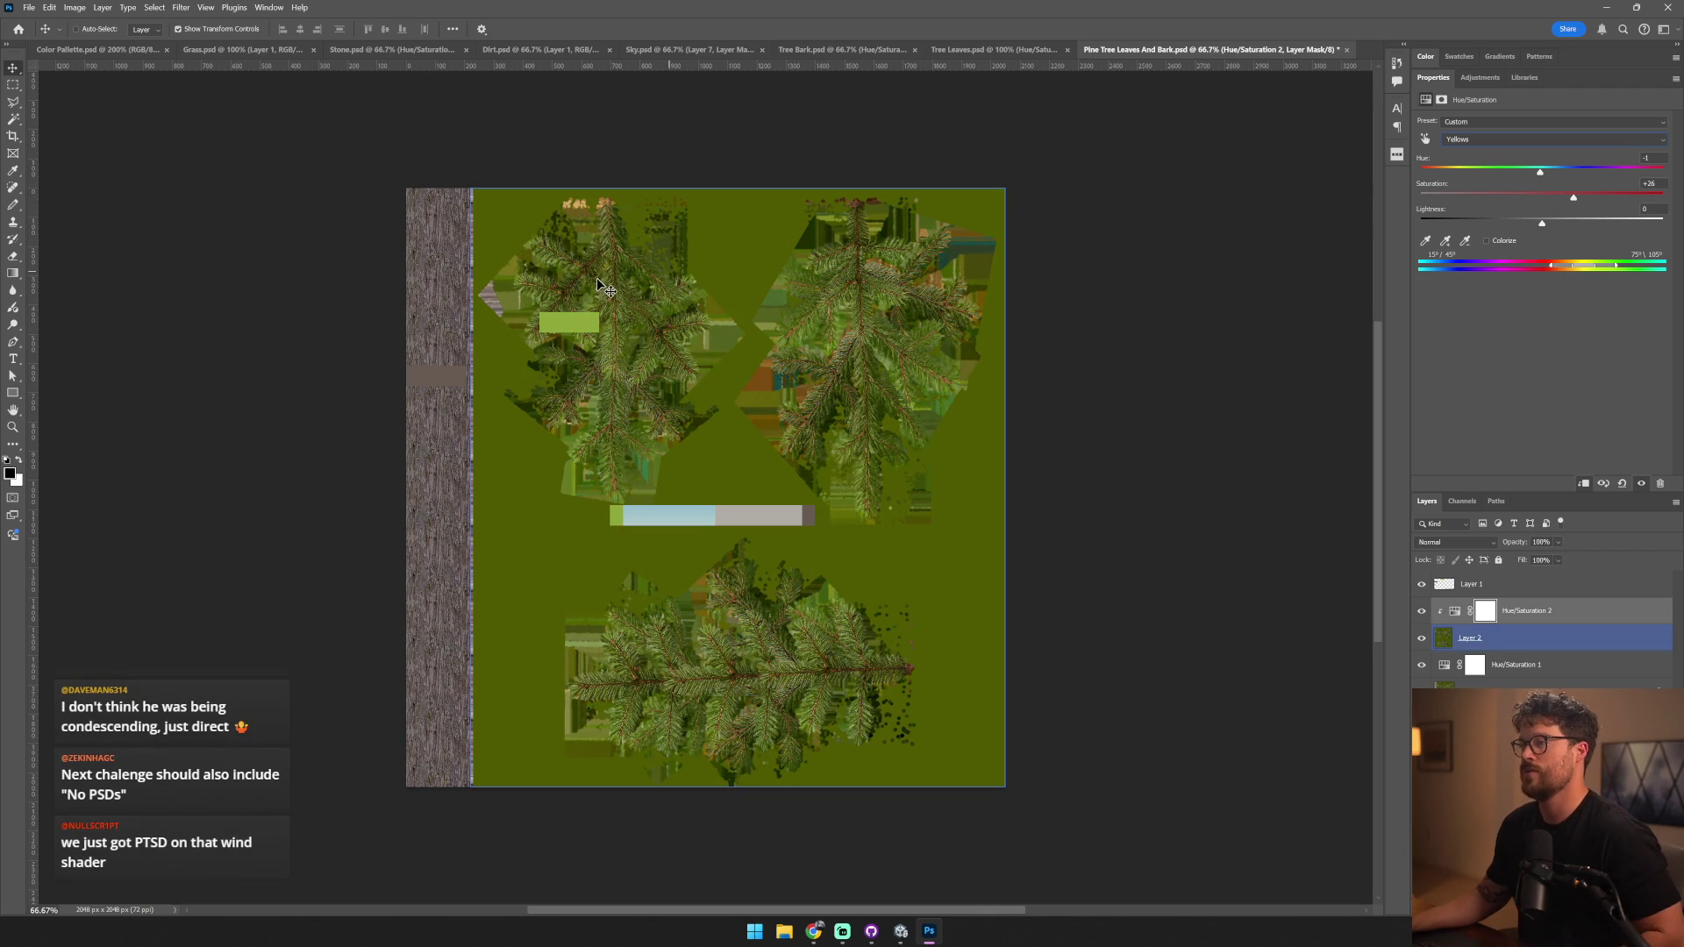
scroll(602, 292, "up", 5)
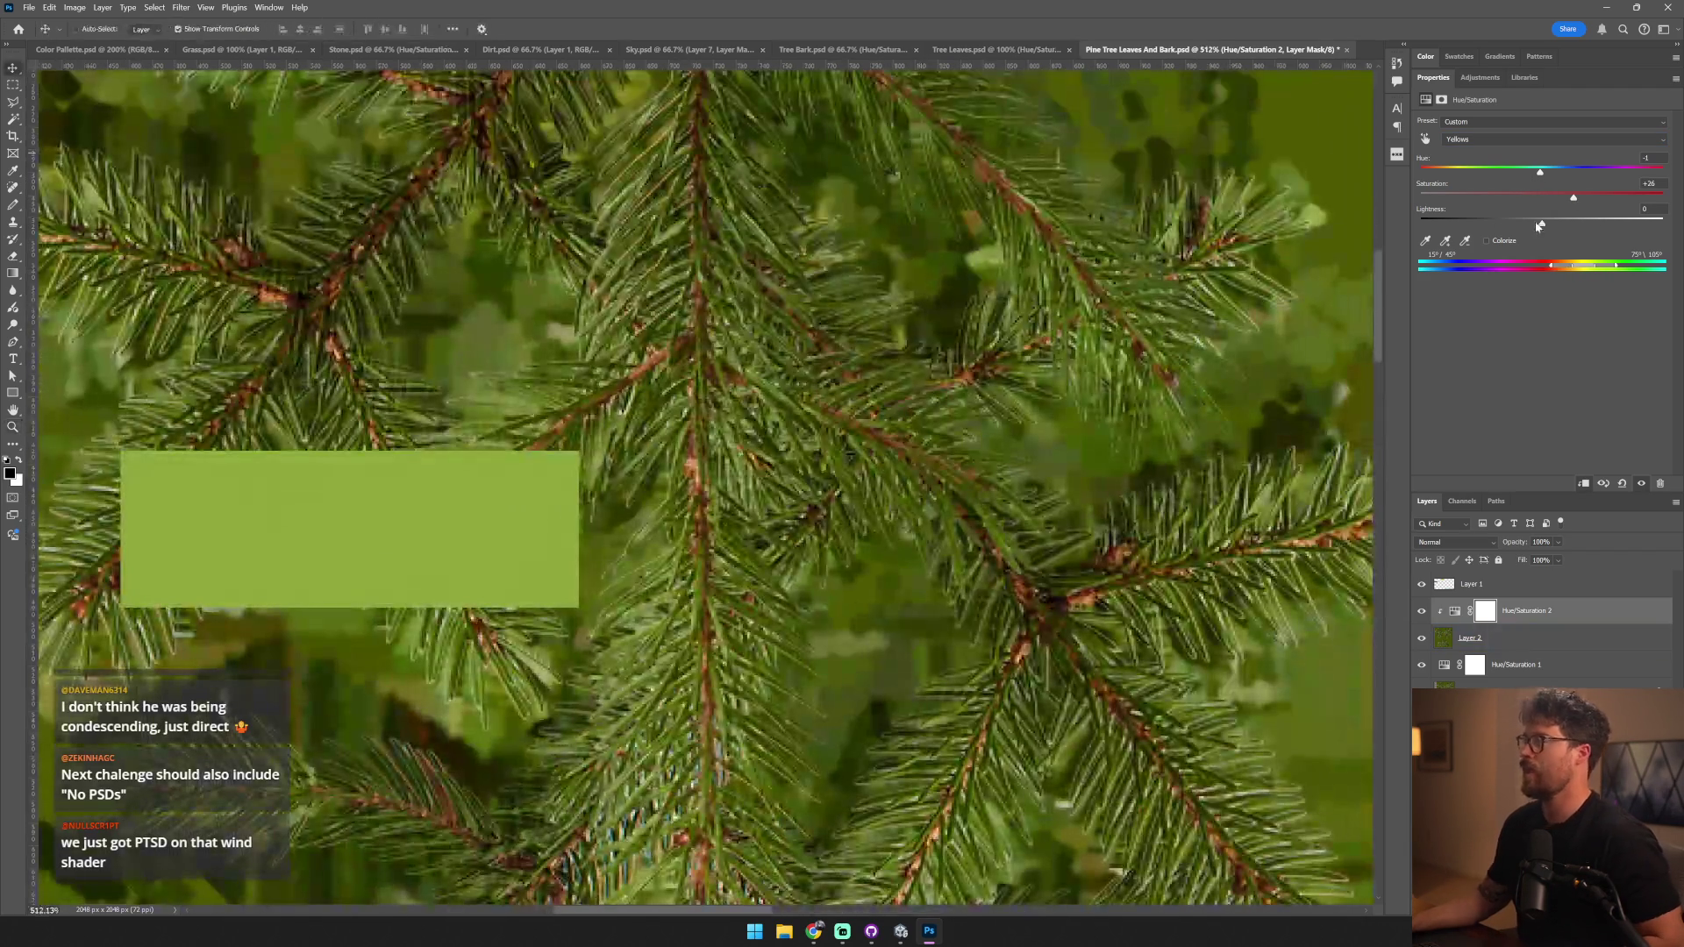
left_click_drag(1574, 202, 1622, 200)
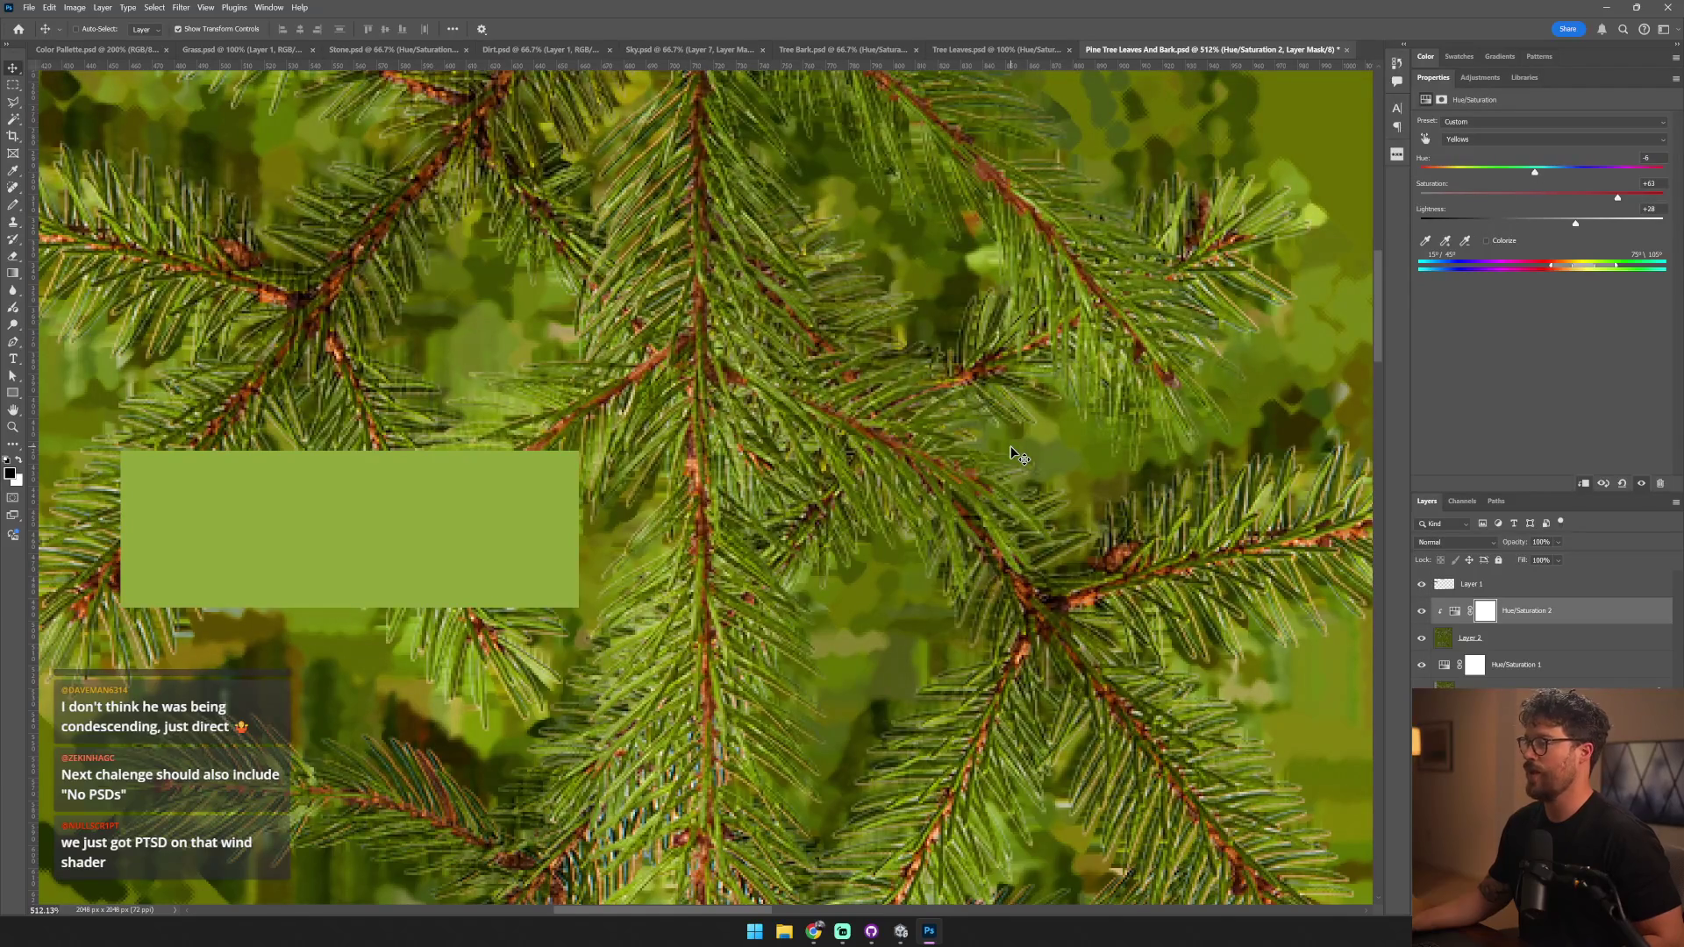
scroll(1022, 456, "down", 6)
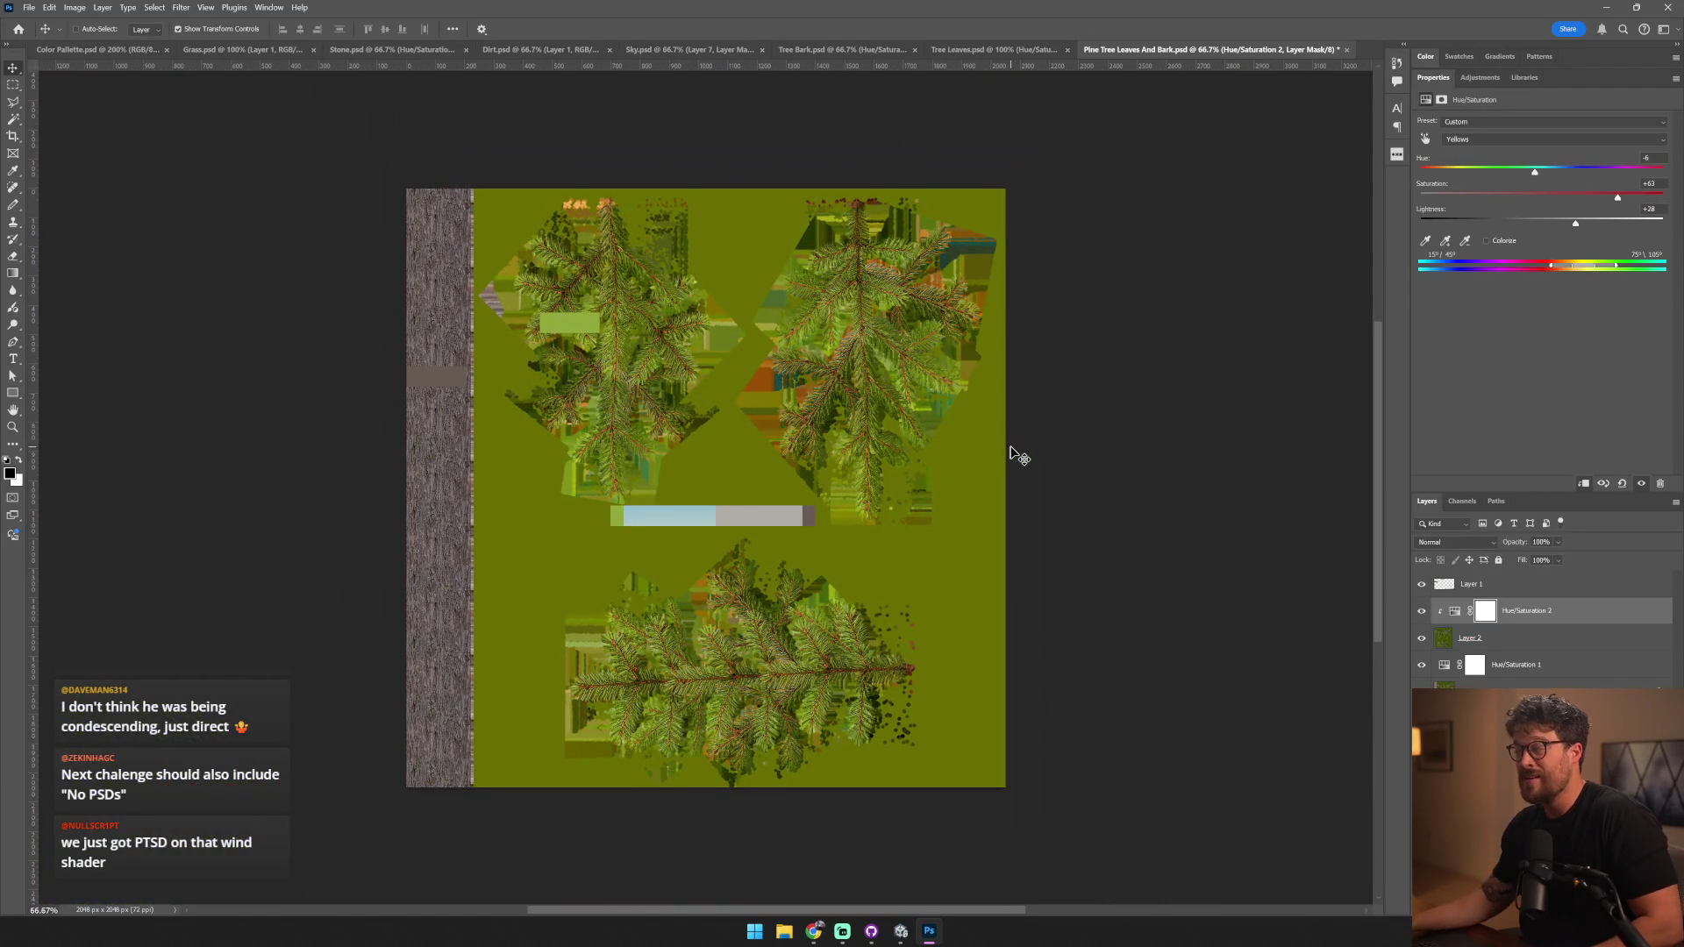
- Add another Hue/Saturation adjustment limited to the Reds and fit the texture in view
left_click(1605, 767)
left_click(1491, 139)
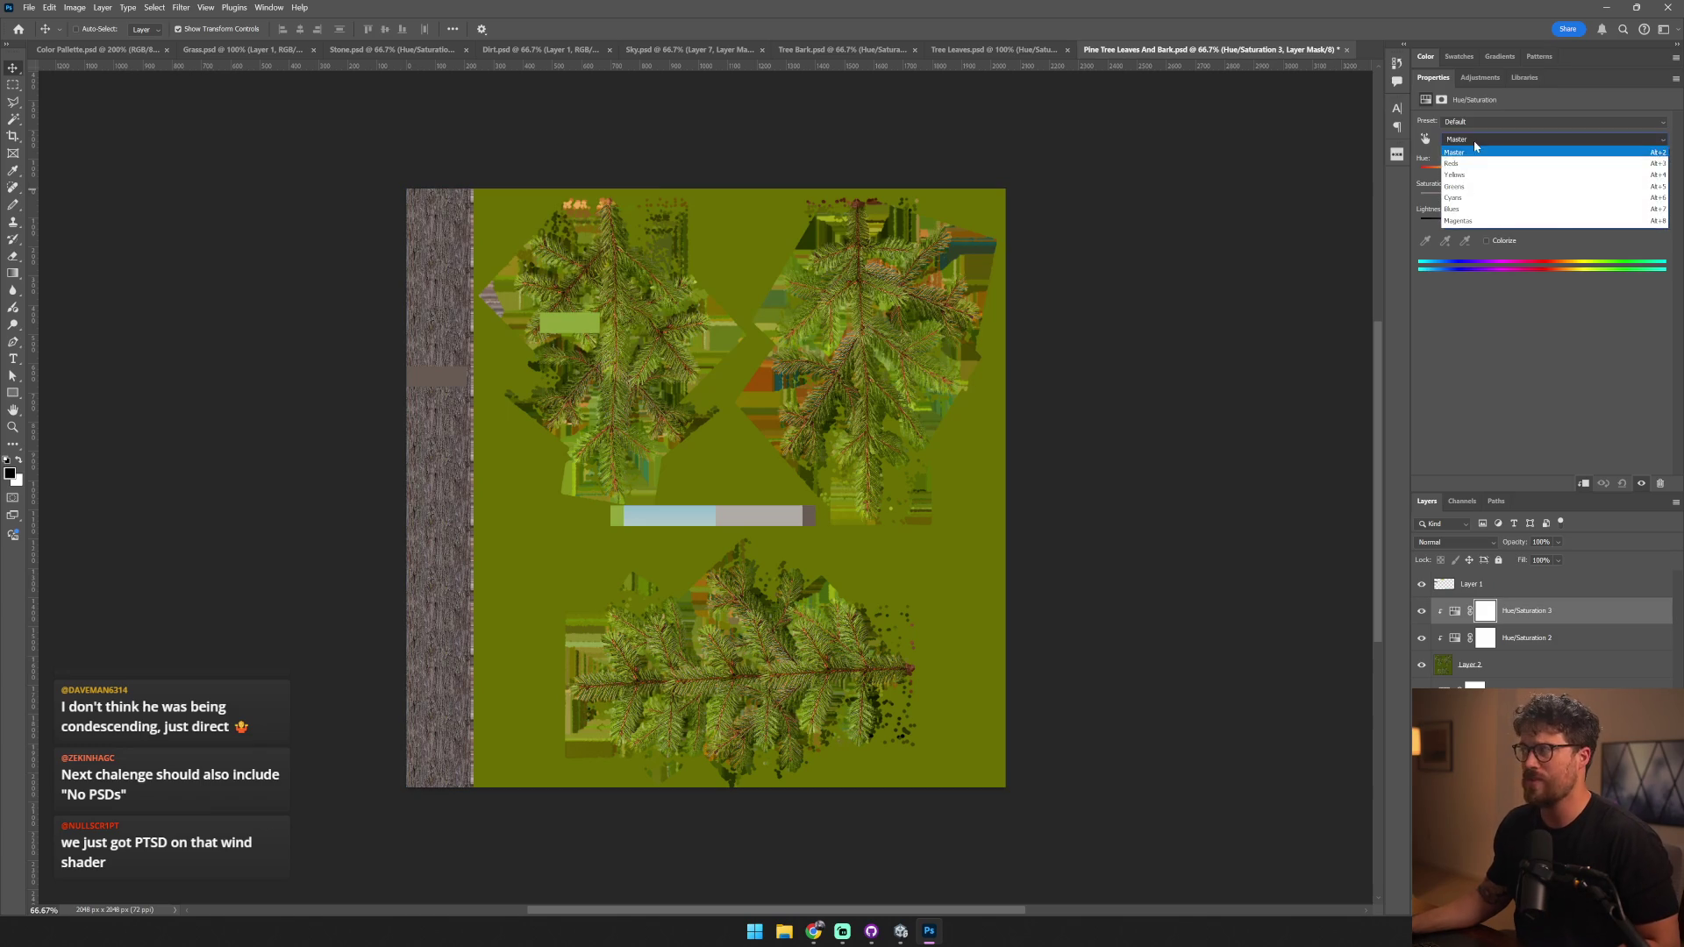
left_click(1483, 152)
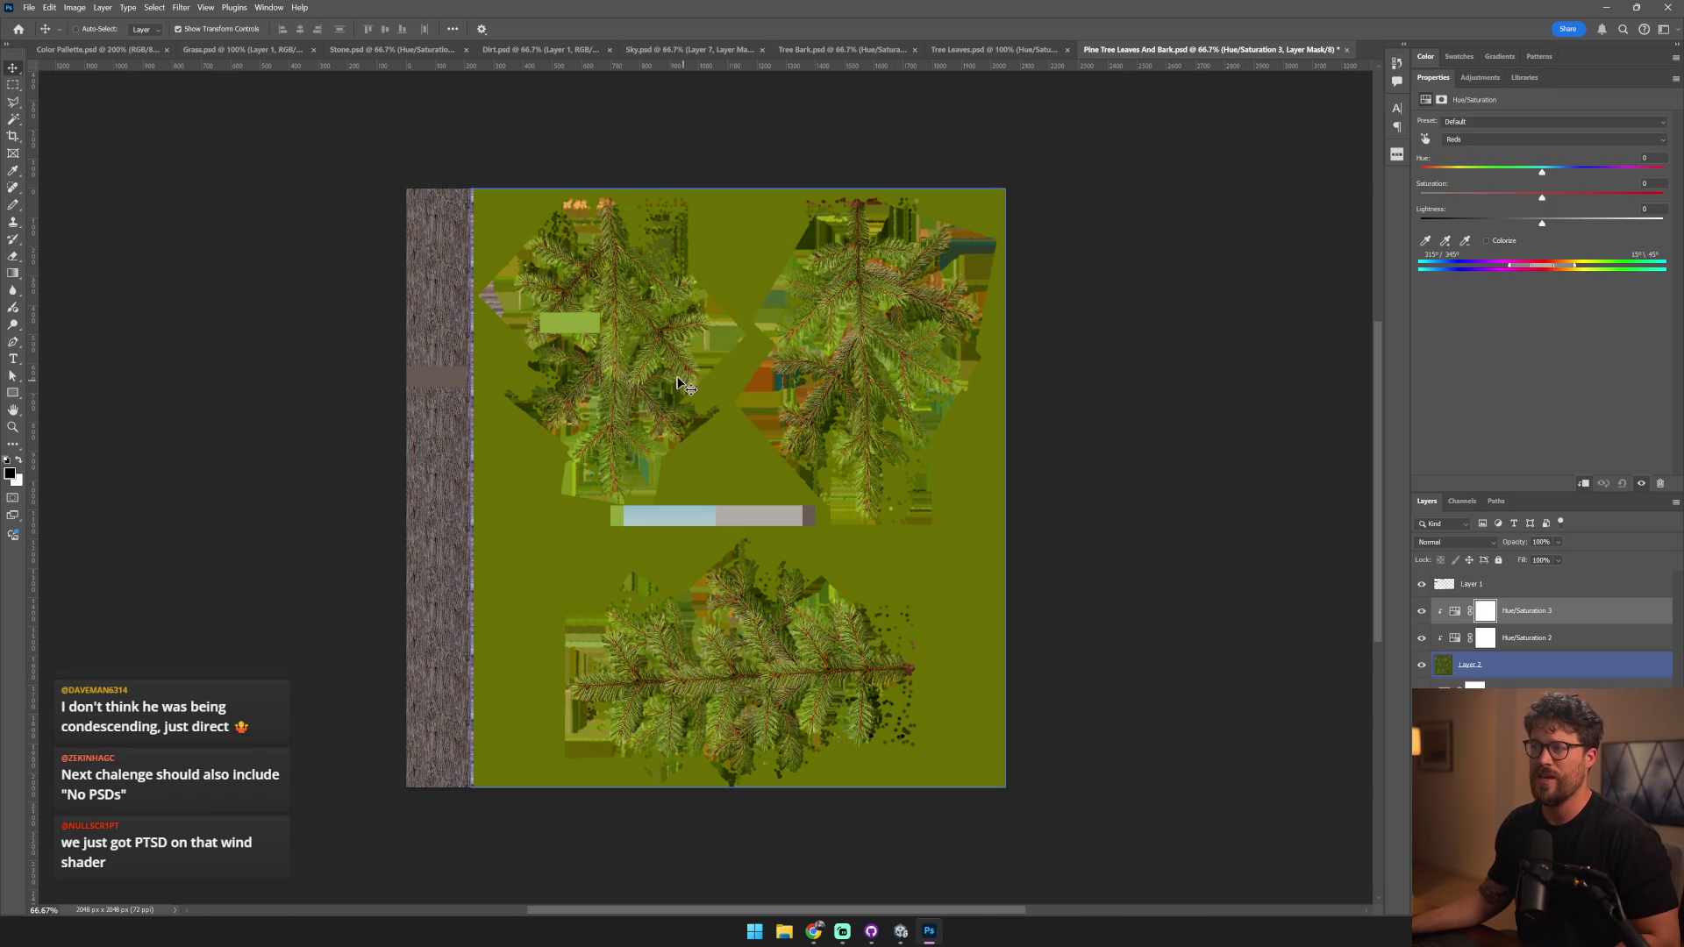
scroll(526, 235, "up", 8)
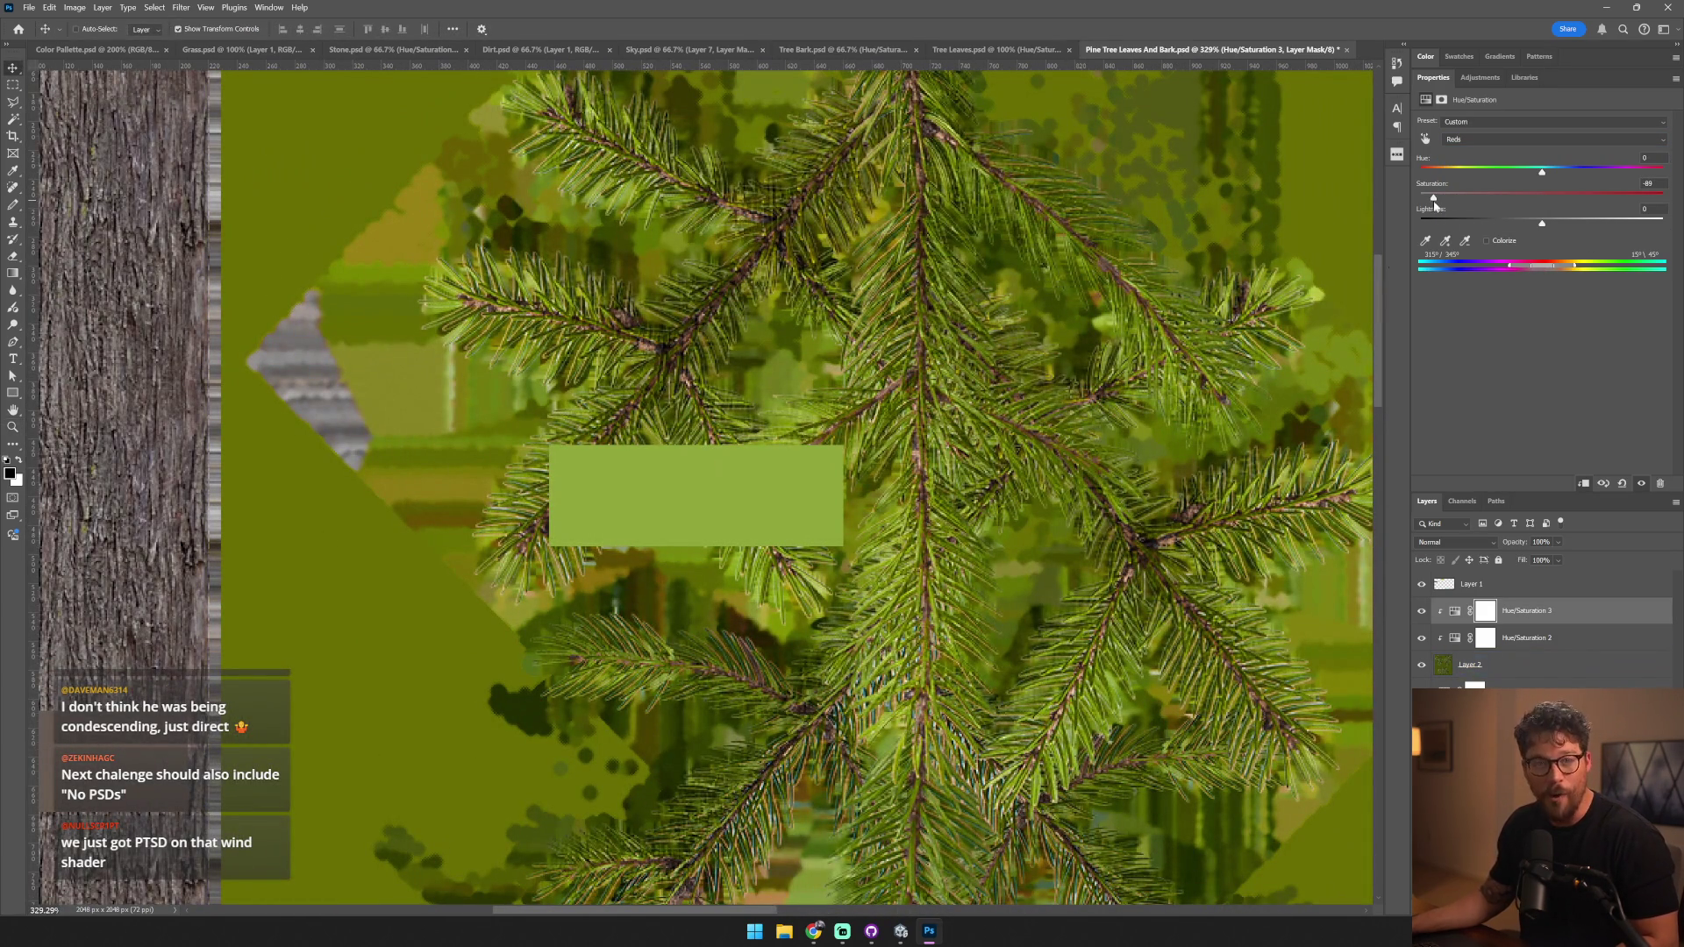
key("ctrl+minus")
key("ctrl+minus")
key("ctrl+minus")
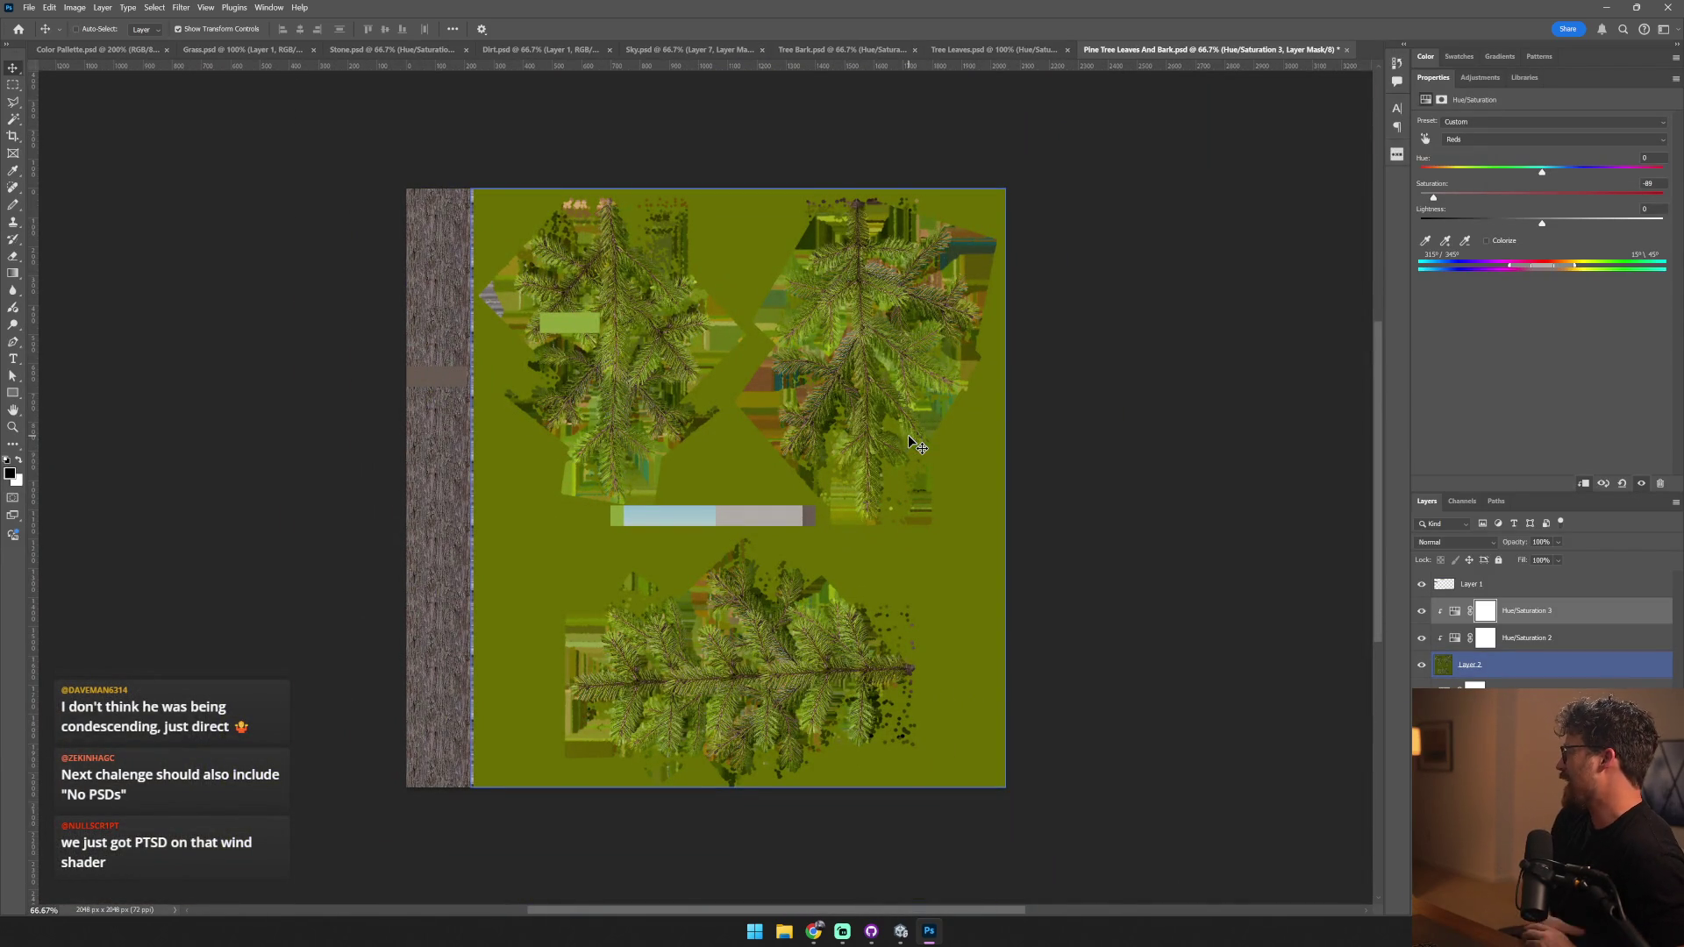
- Hide Layer 1's pasted palette colour bar
left_click(1074, 386)
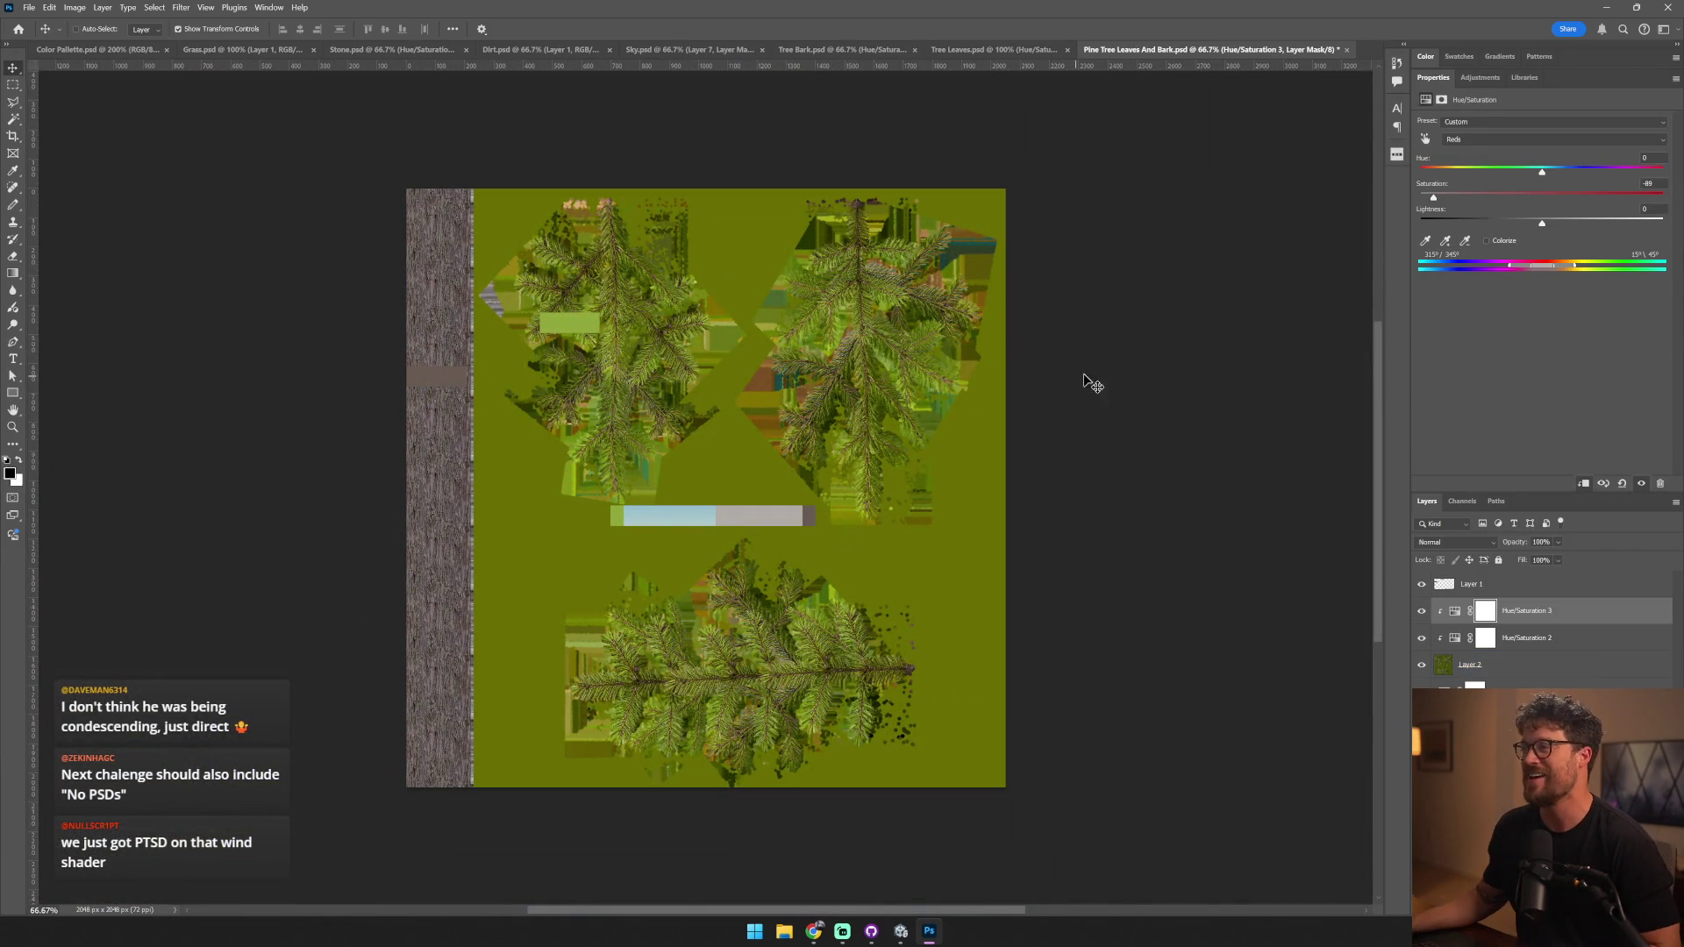
left_click(1526, 664)
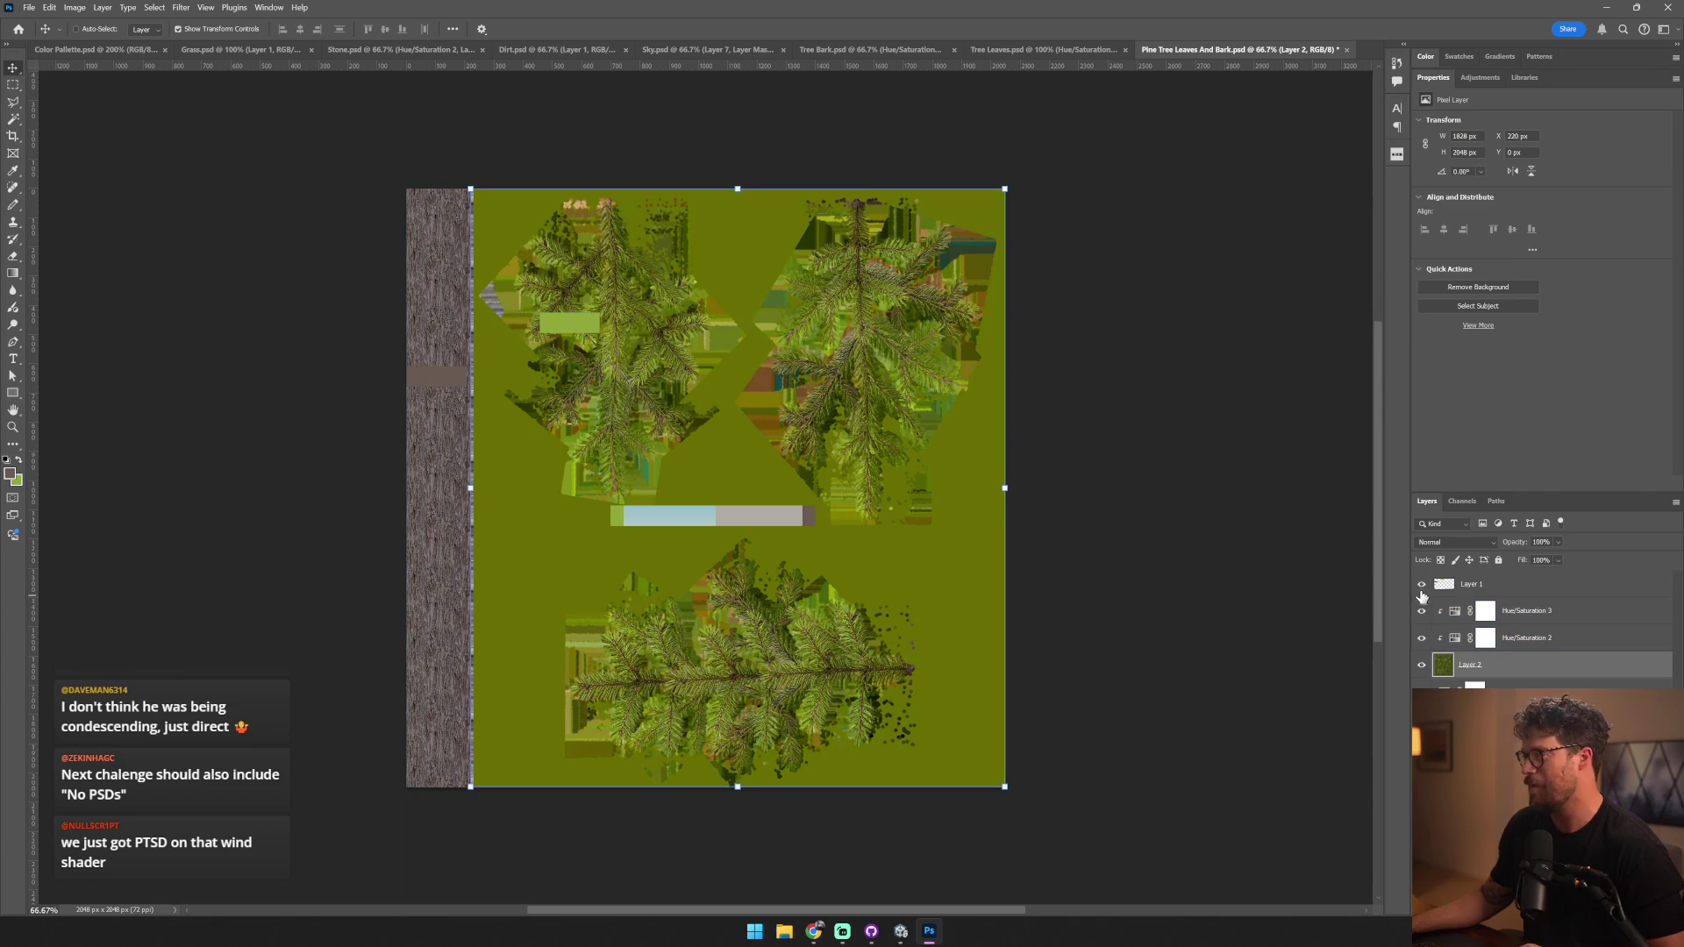
left_click(1421, 584)
left_click(1233, 537)
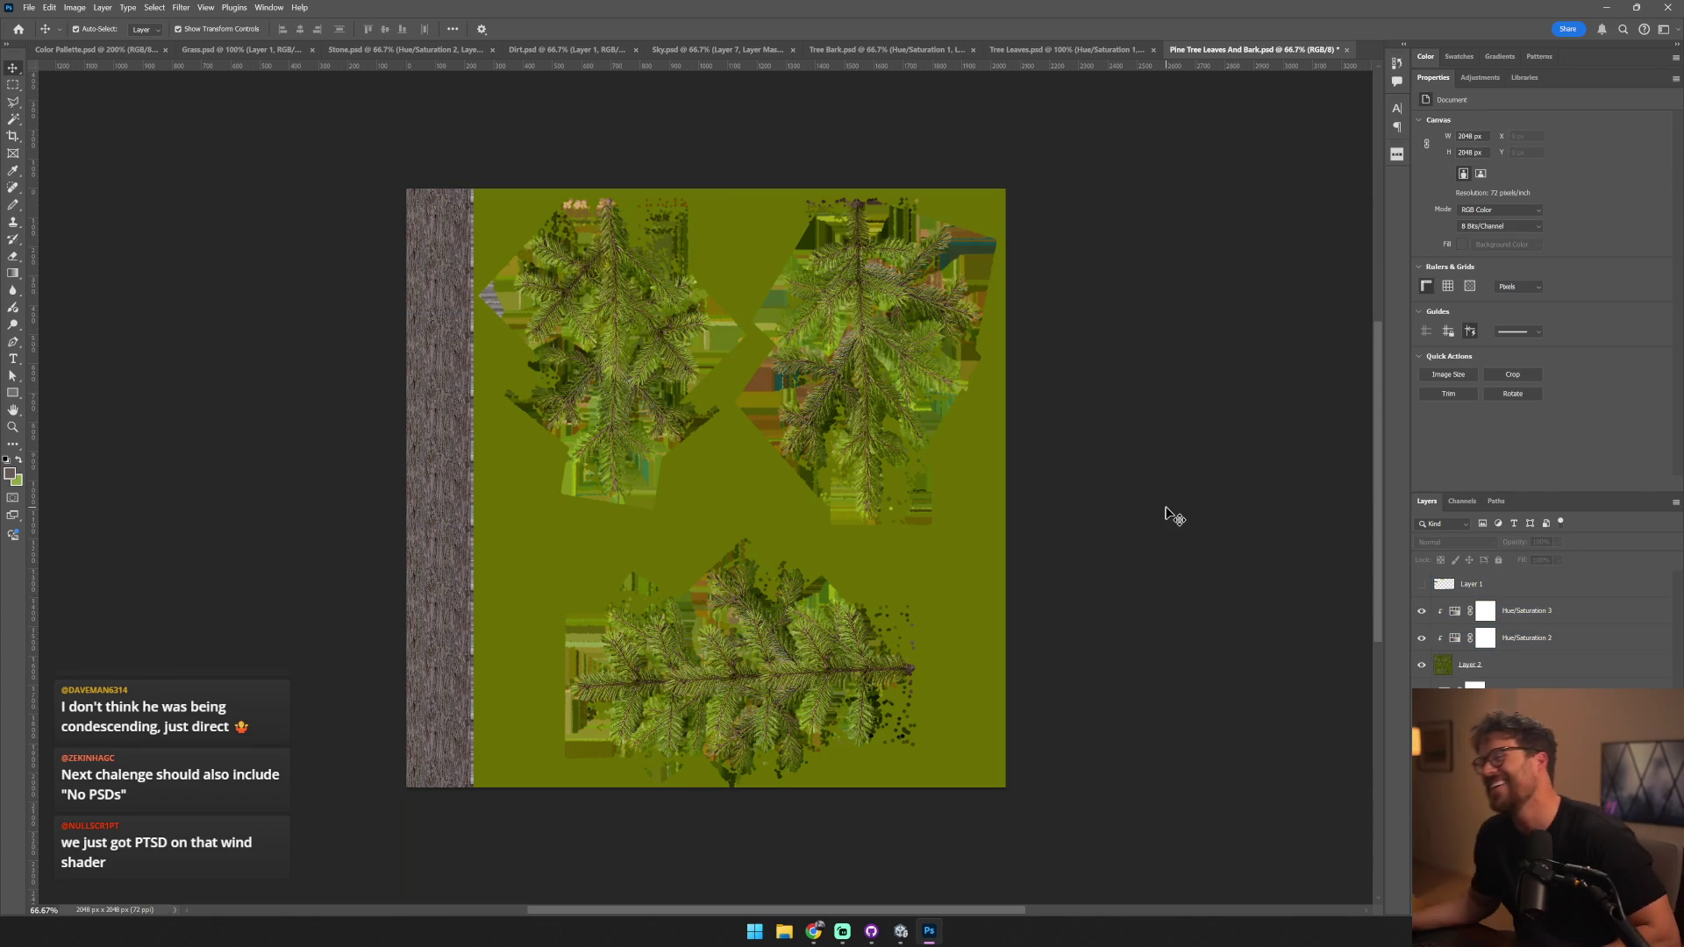
- In Unity, lower pine2a's AlphaThreshold to fill in the needles and check its Color Variation tint
key("alt+Tab")
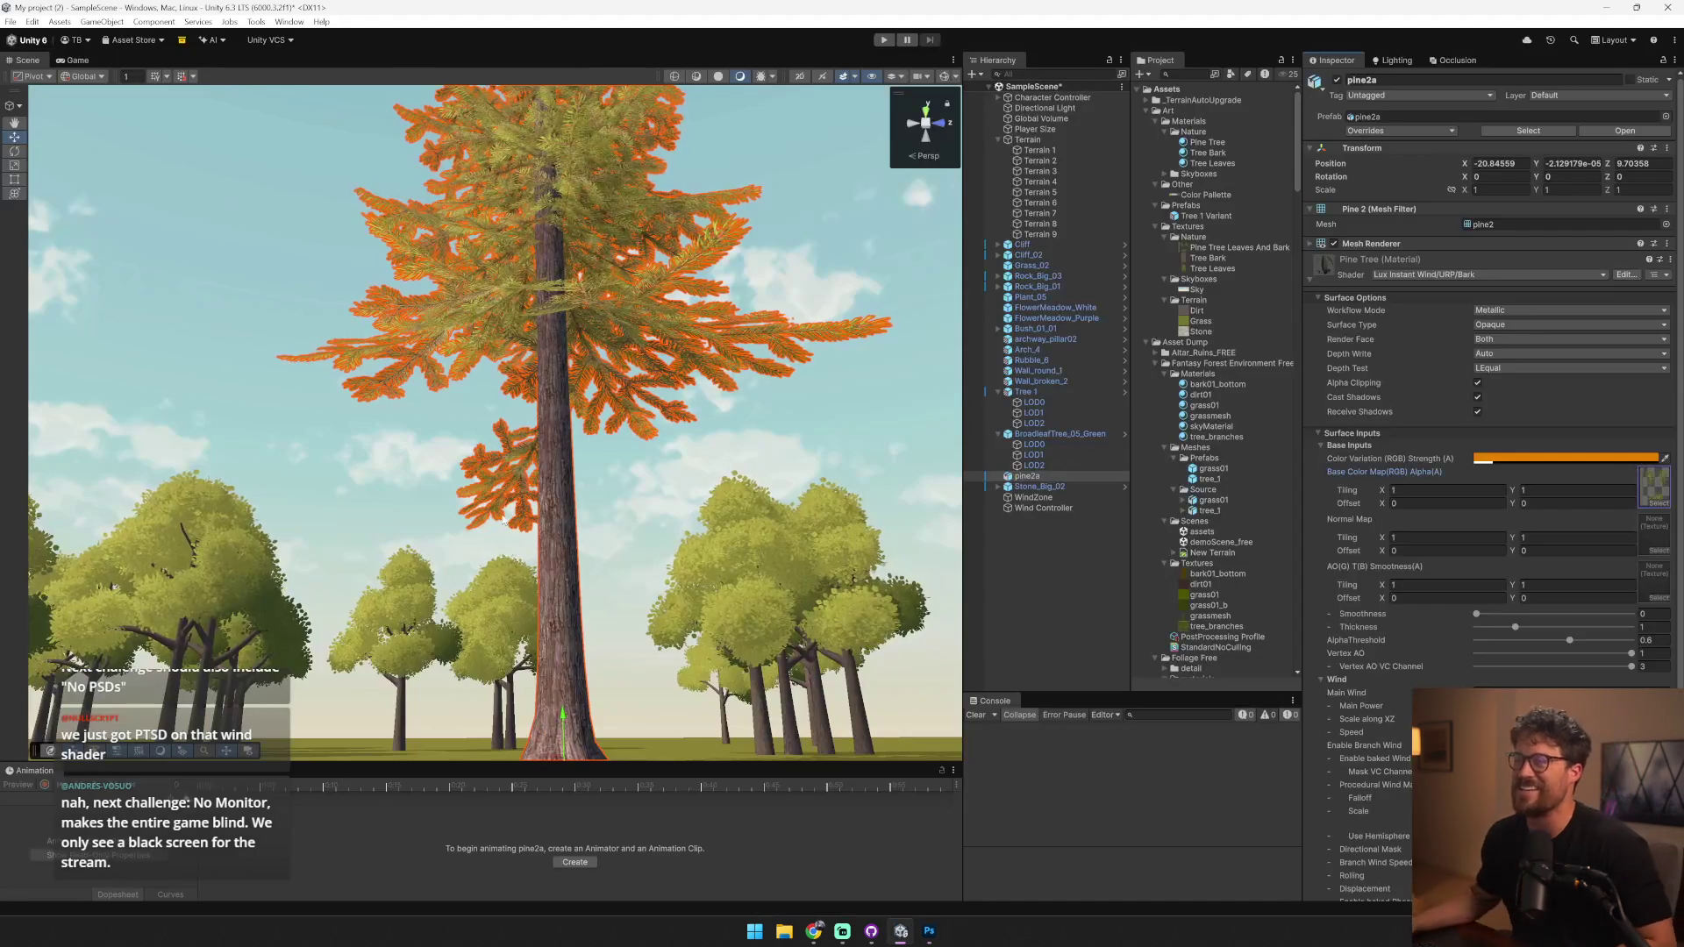
scroll(401, 526, "up", 5)
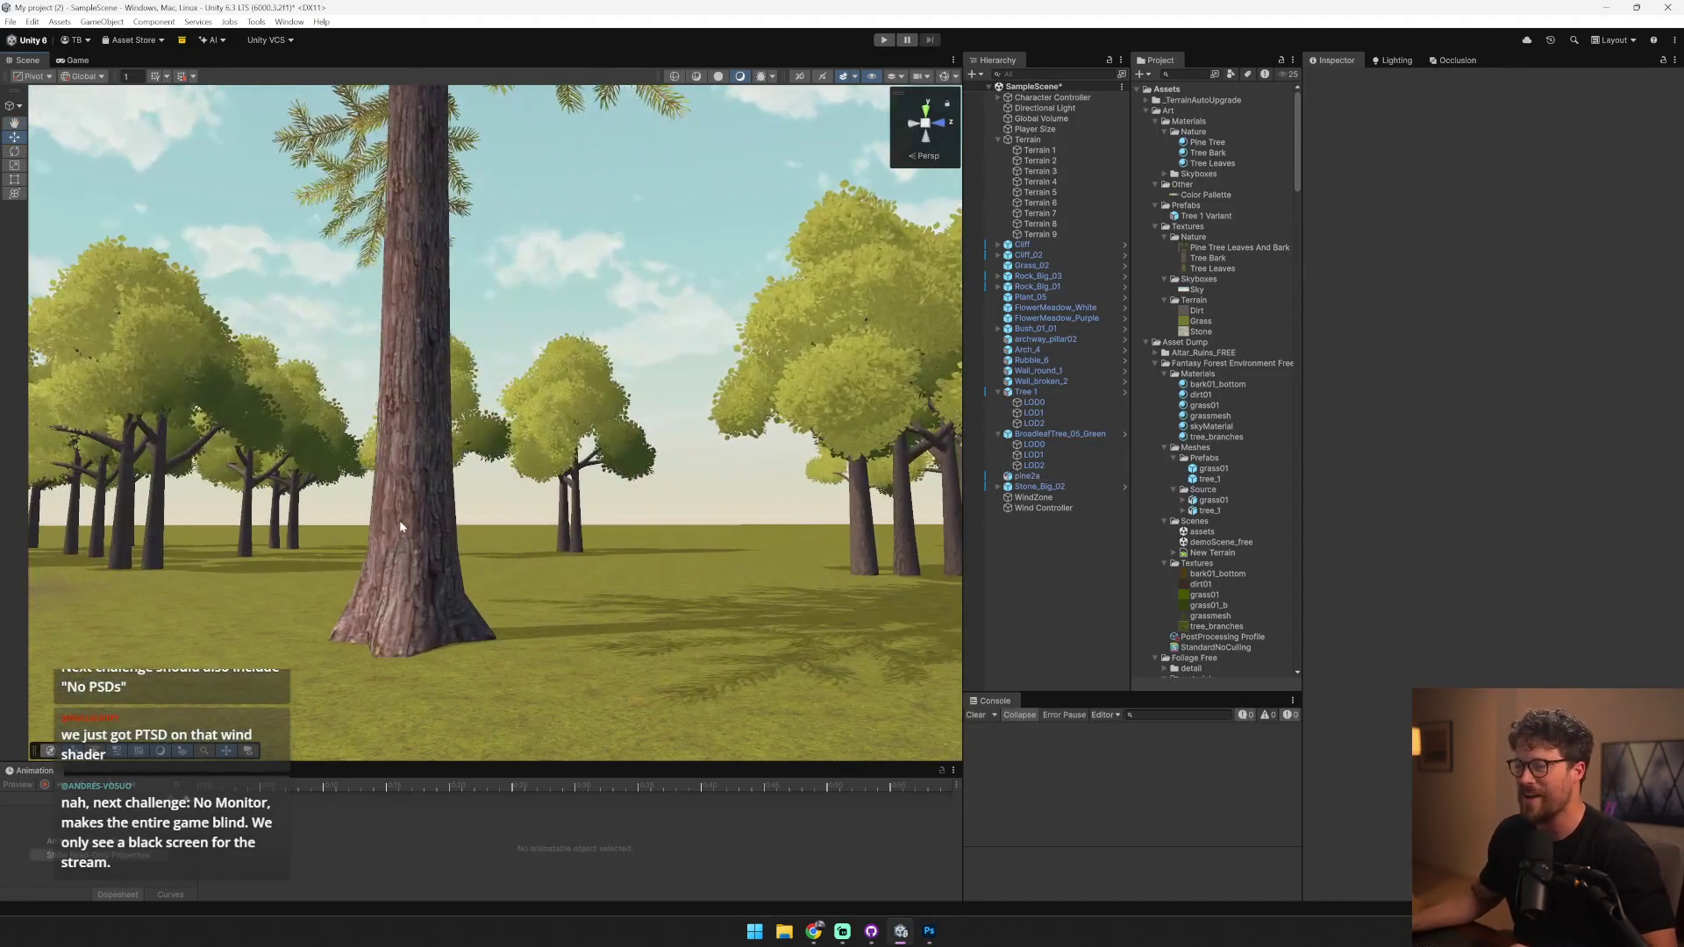
left_click(401, 526)
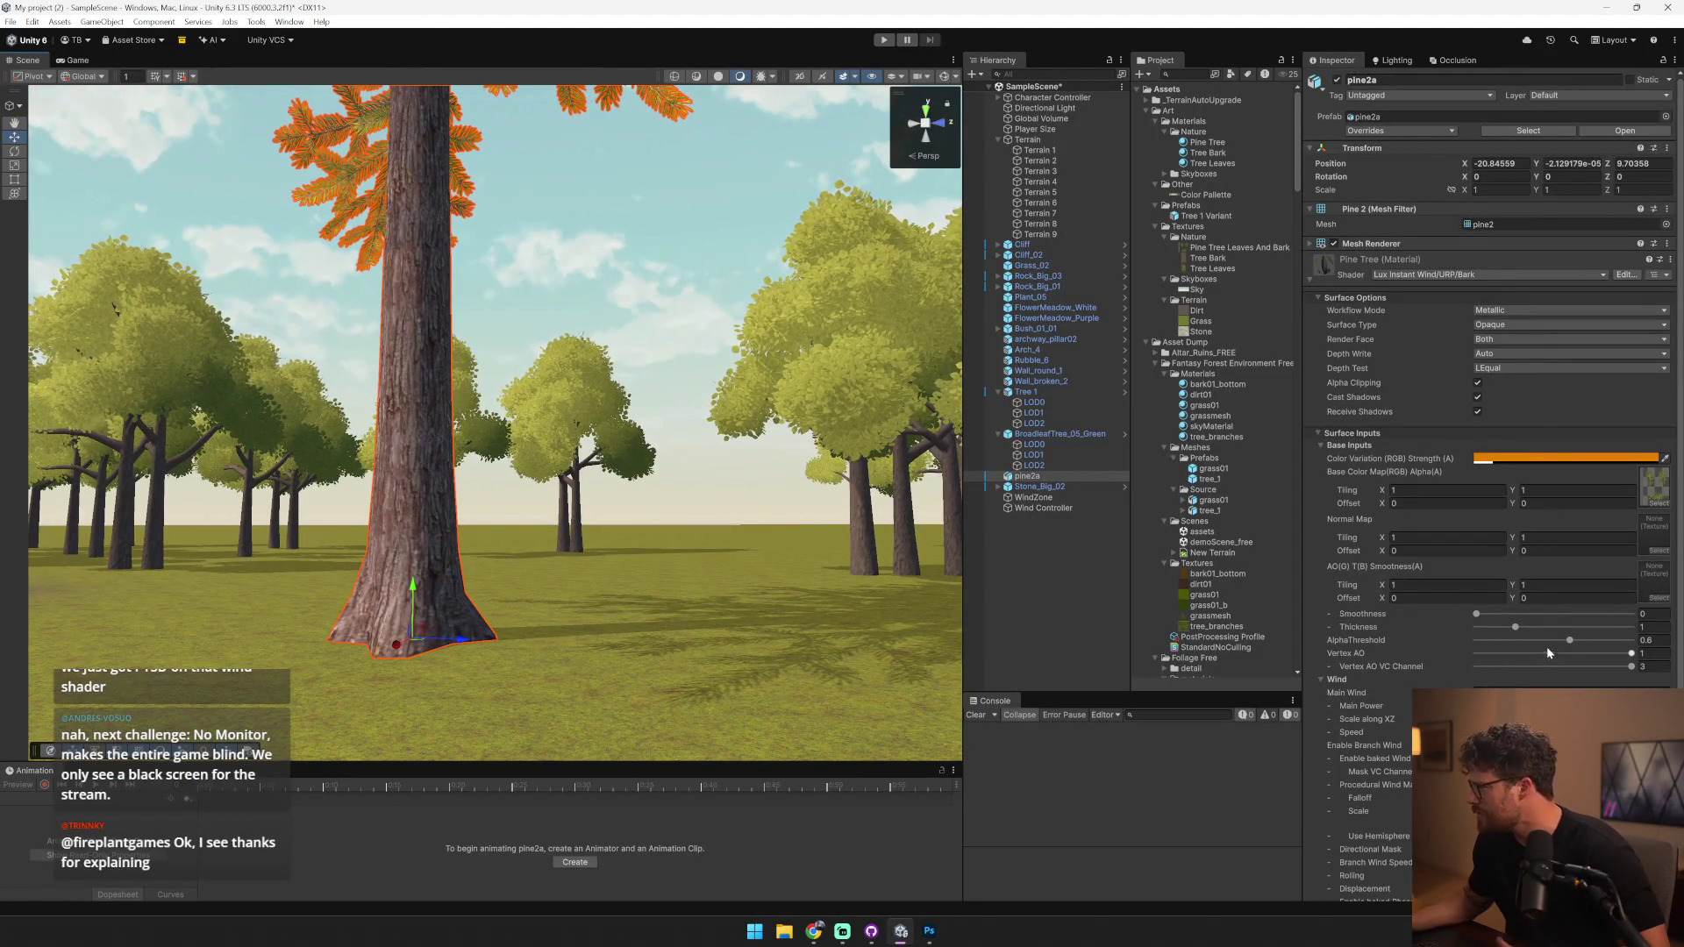
left_click_drag(1556, 644, 1487, 647)
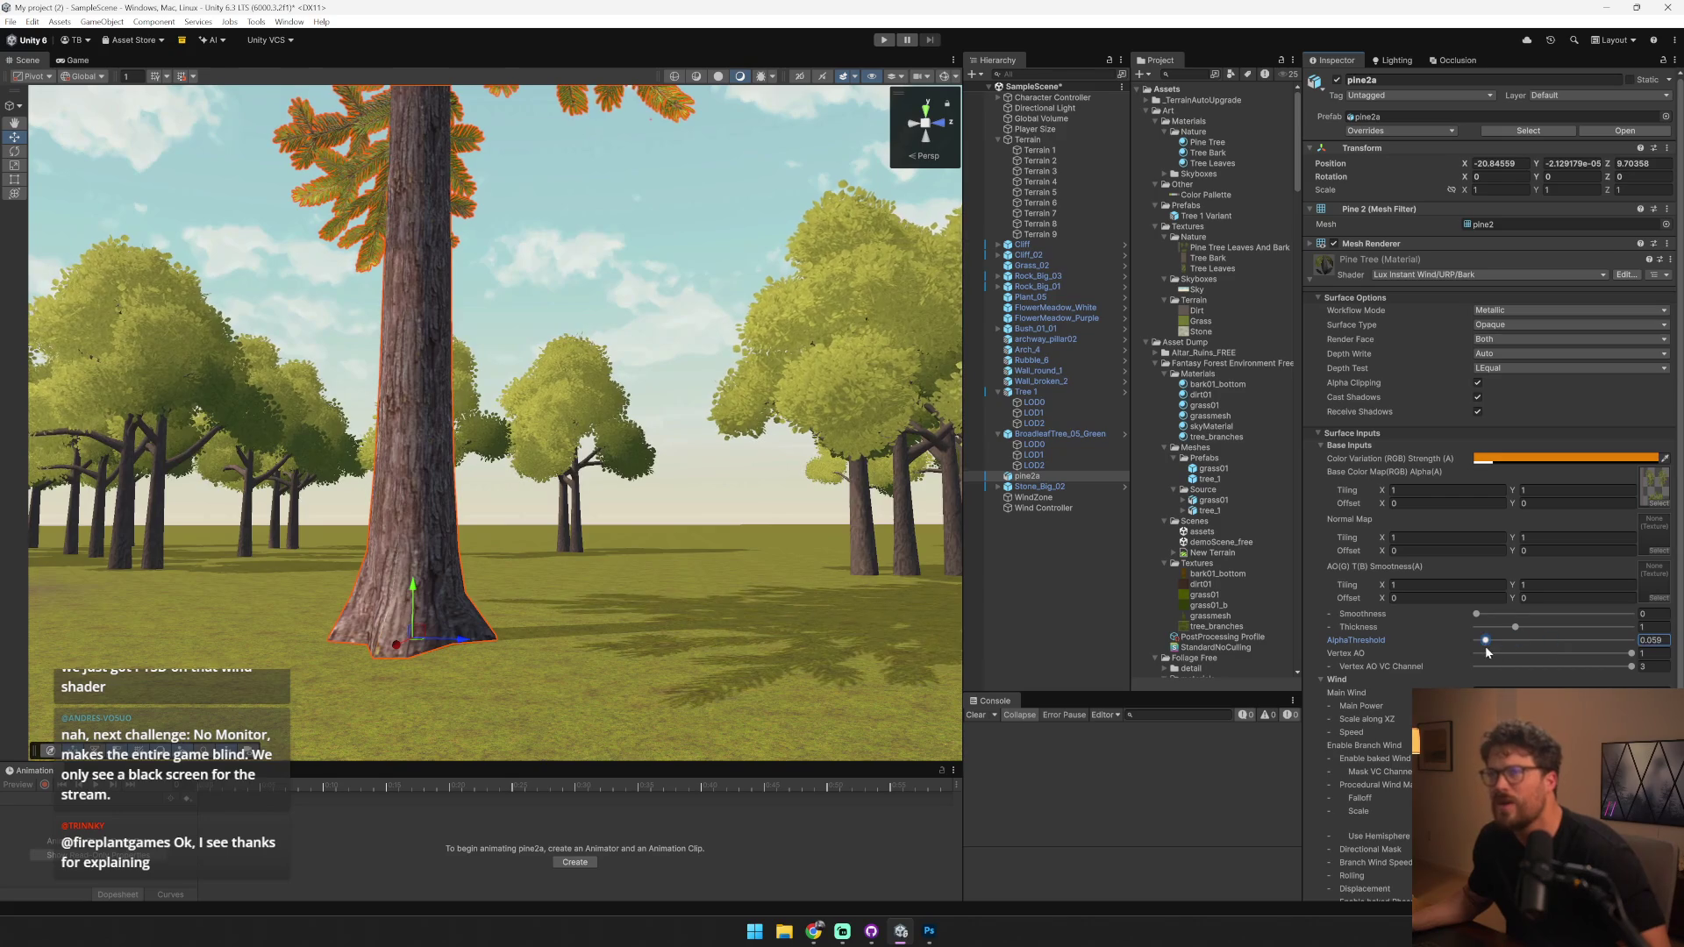
left_click(1503, 465)
left_click(1660, 450)
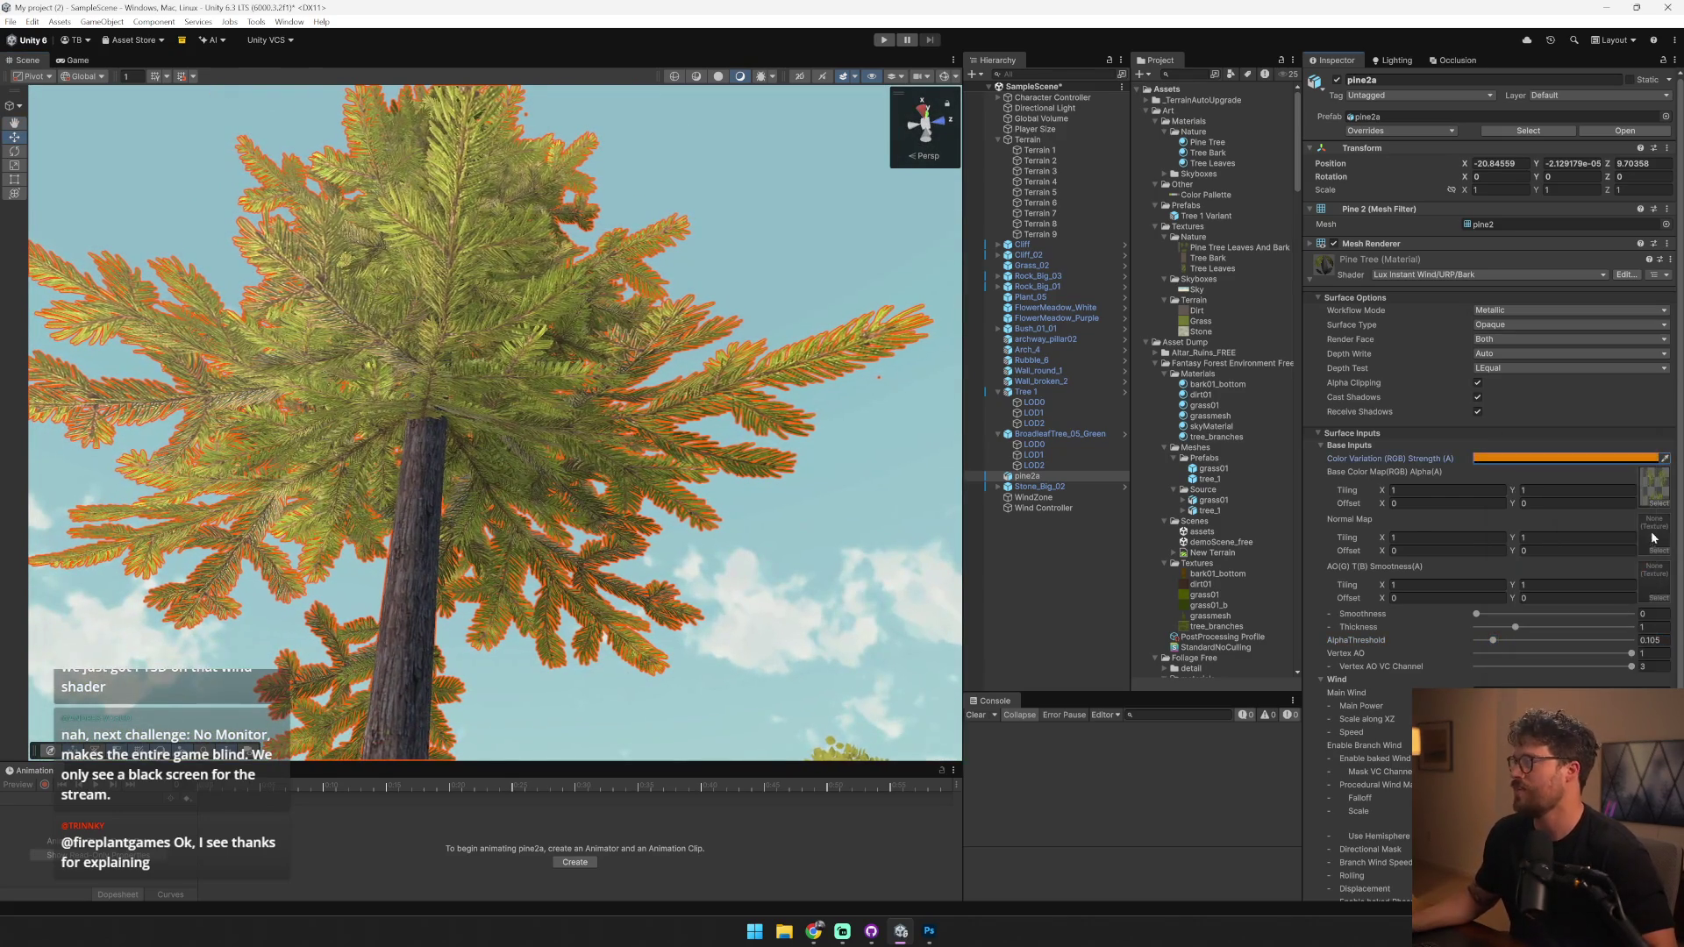
- Pull back to view pine2a among the trees, then return to Photoshop
mouse_move(385, 368)
left_mouse_down()
mouse_move(391, 483)
mouse_move(462, 538)
mouse_move(774, 521)
left_mouse_up()
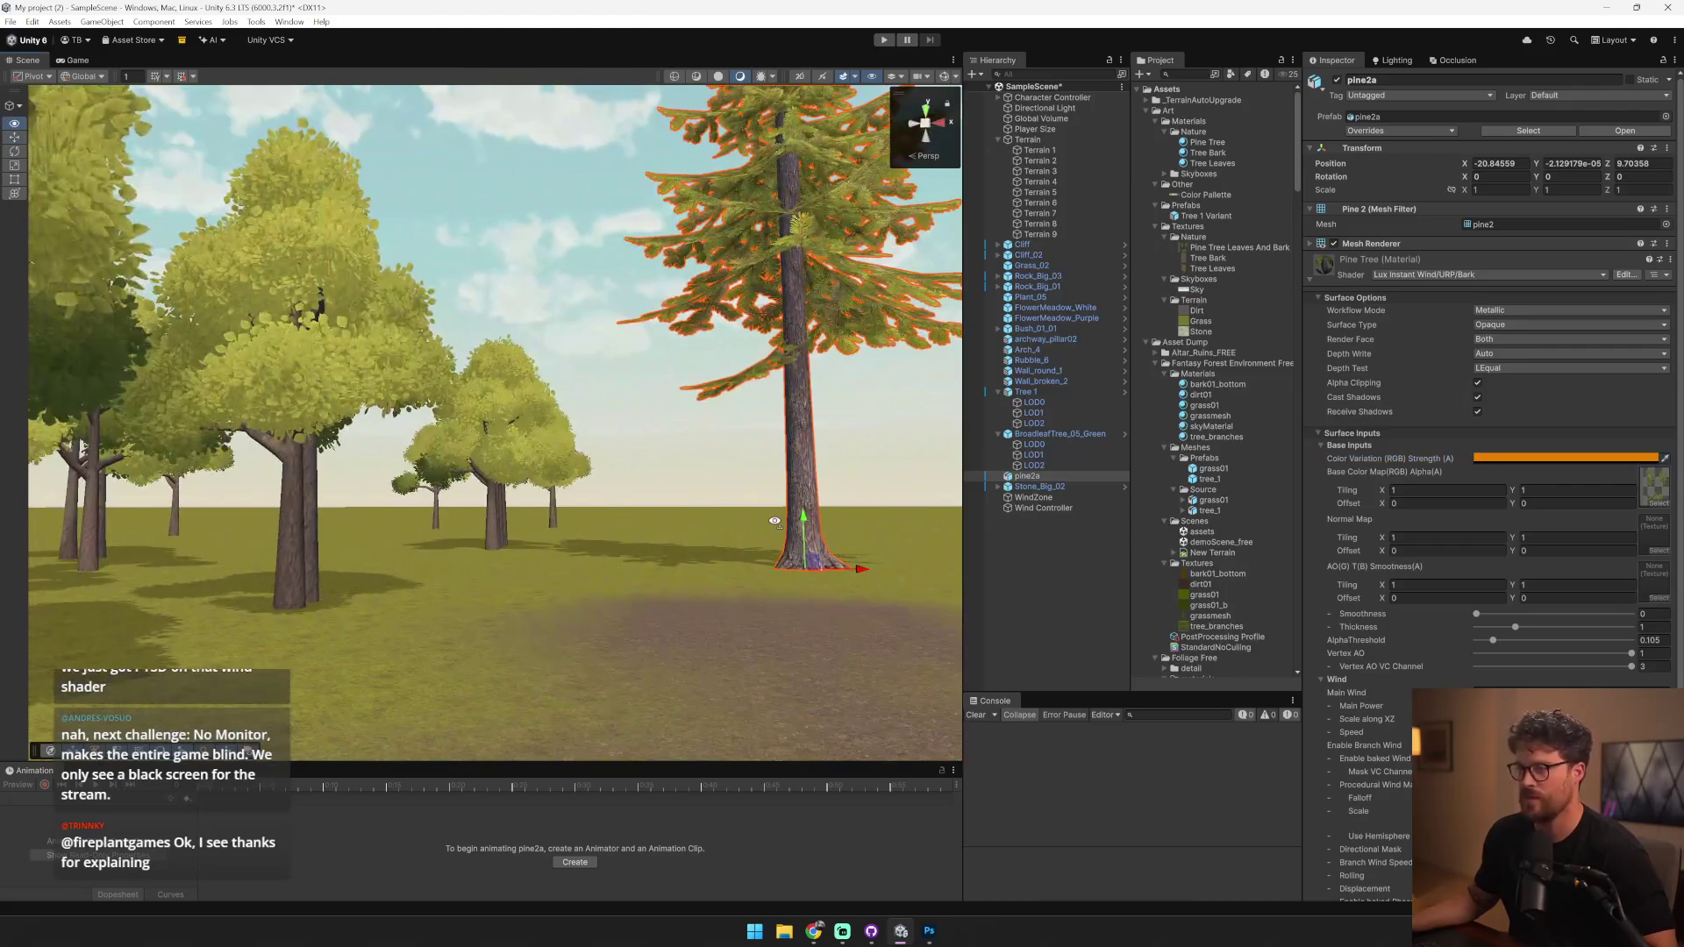
left_click(735, 450)
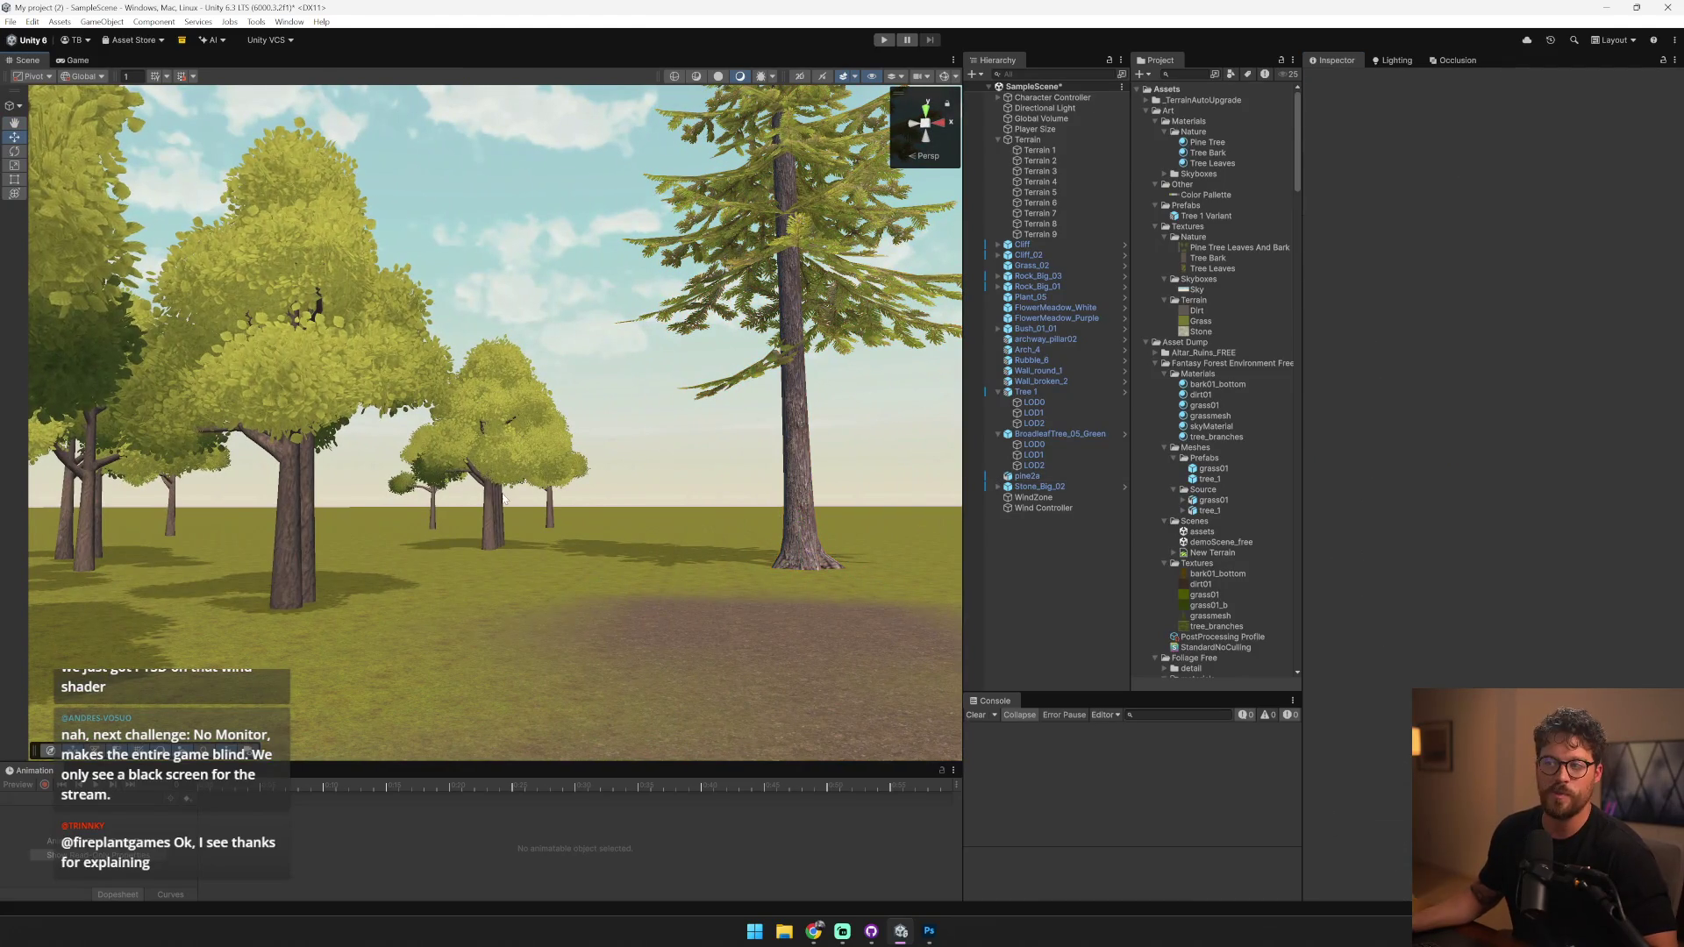
left_click(292, 531)
left_click(293, 514)
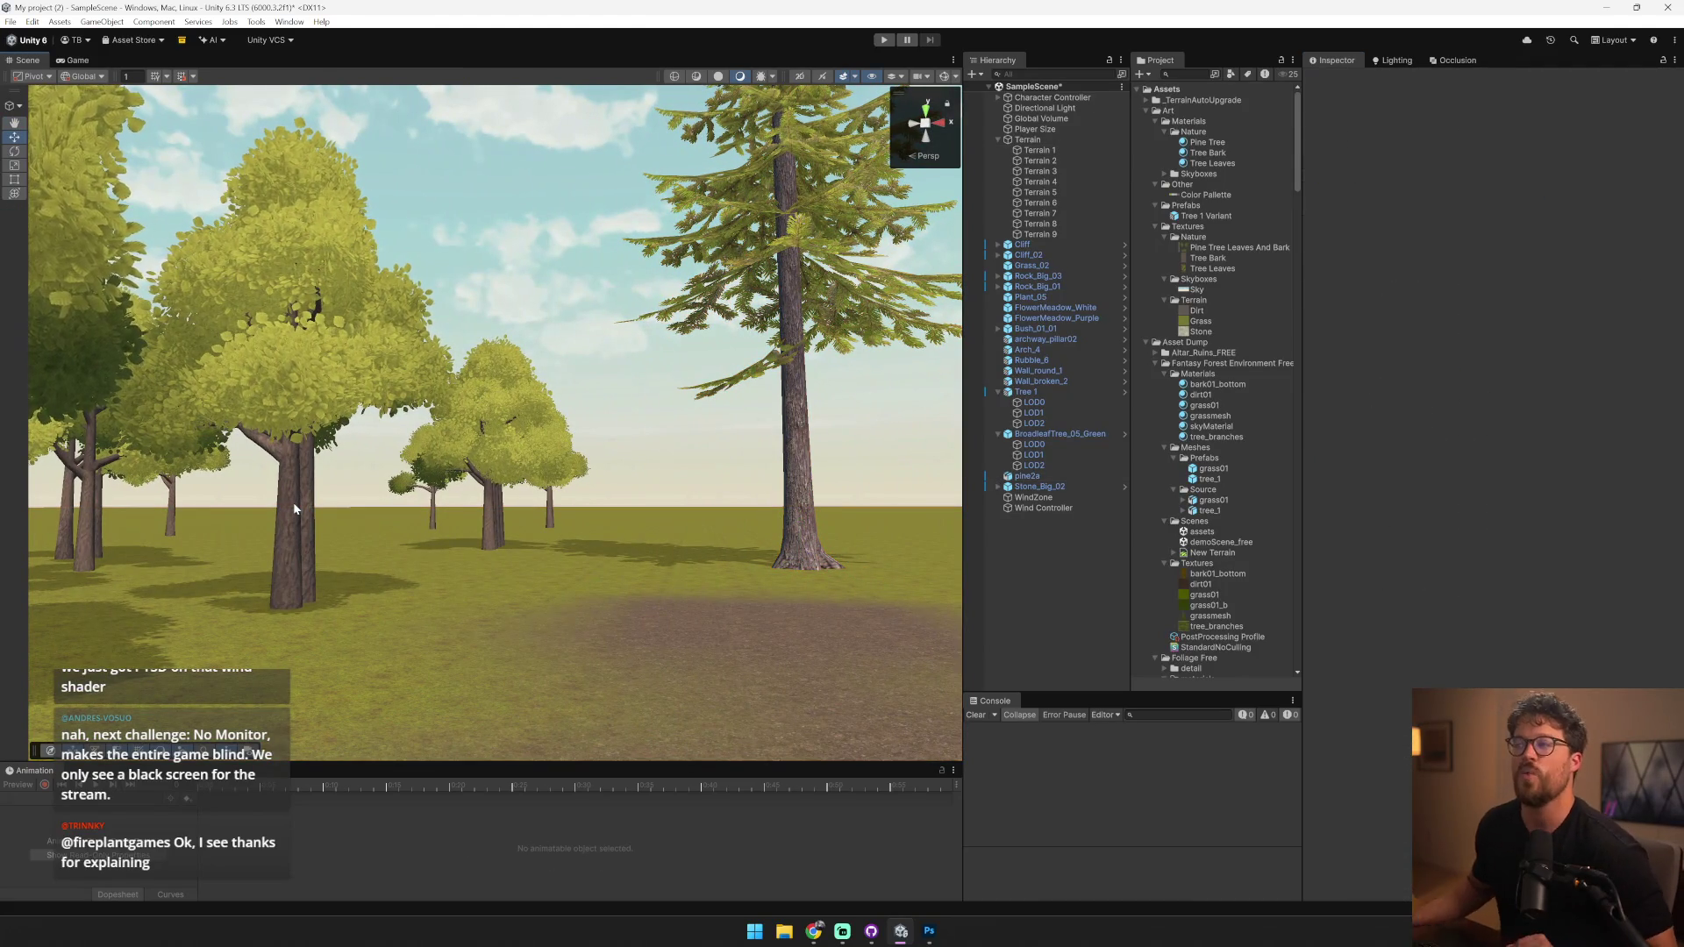
left_click(794, 438)
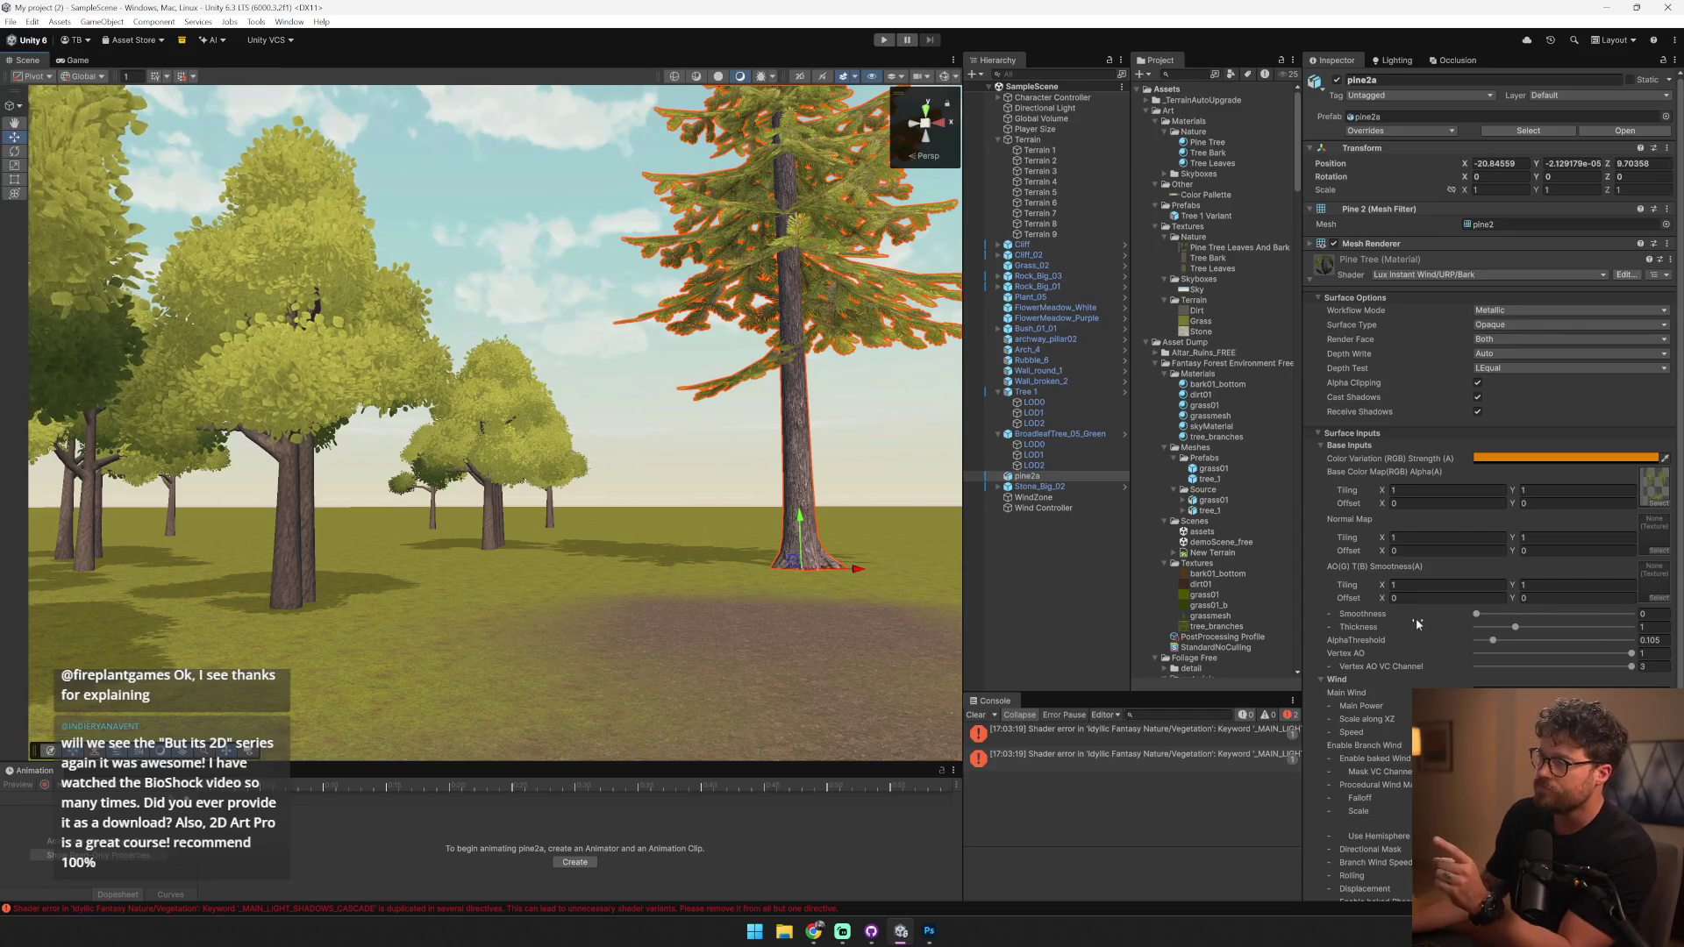
left_click(929, 930)
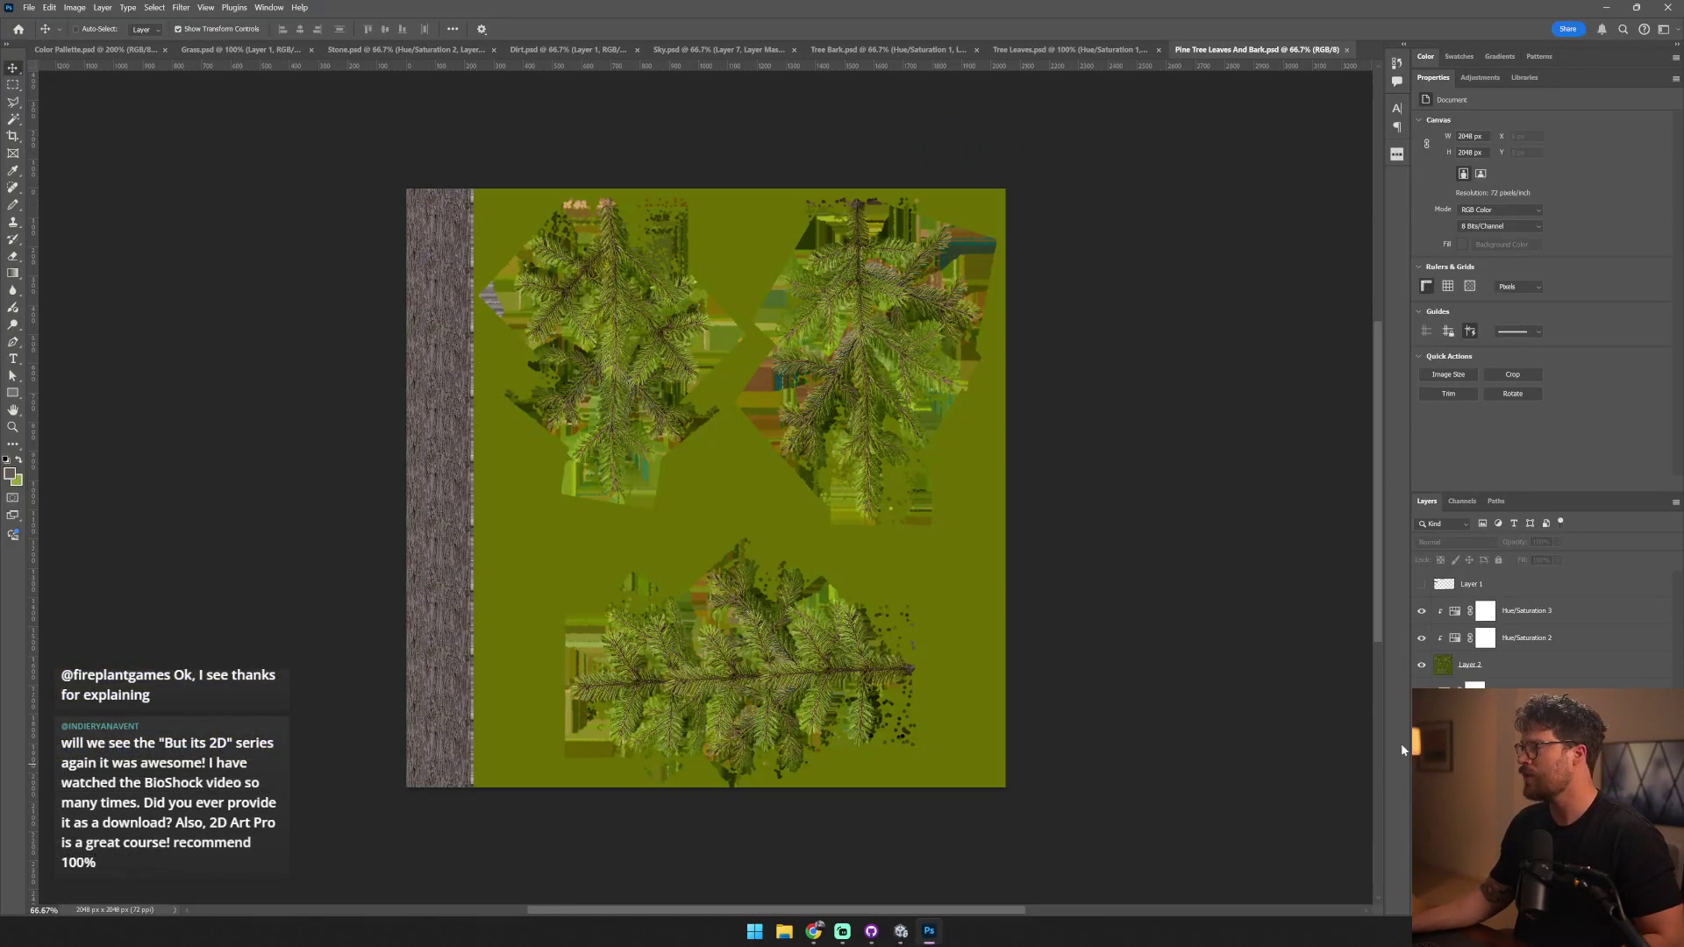
- Set the pine texture's Lightness to -33, then play the Unity forest scene
left_click_drag(1512, 223, 1502, 225)
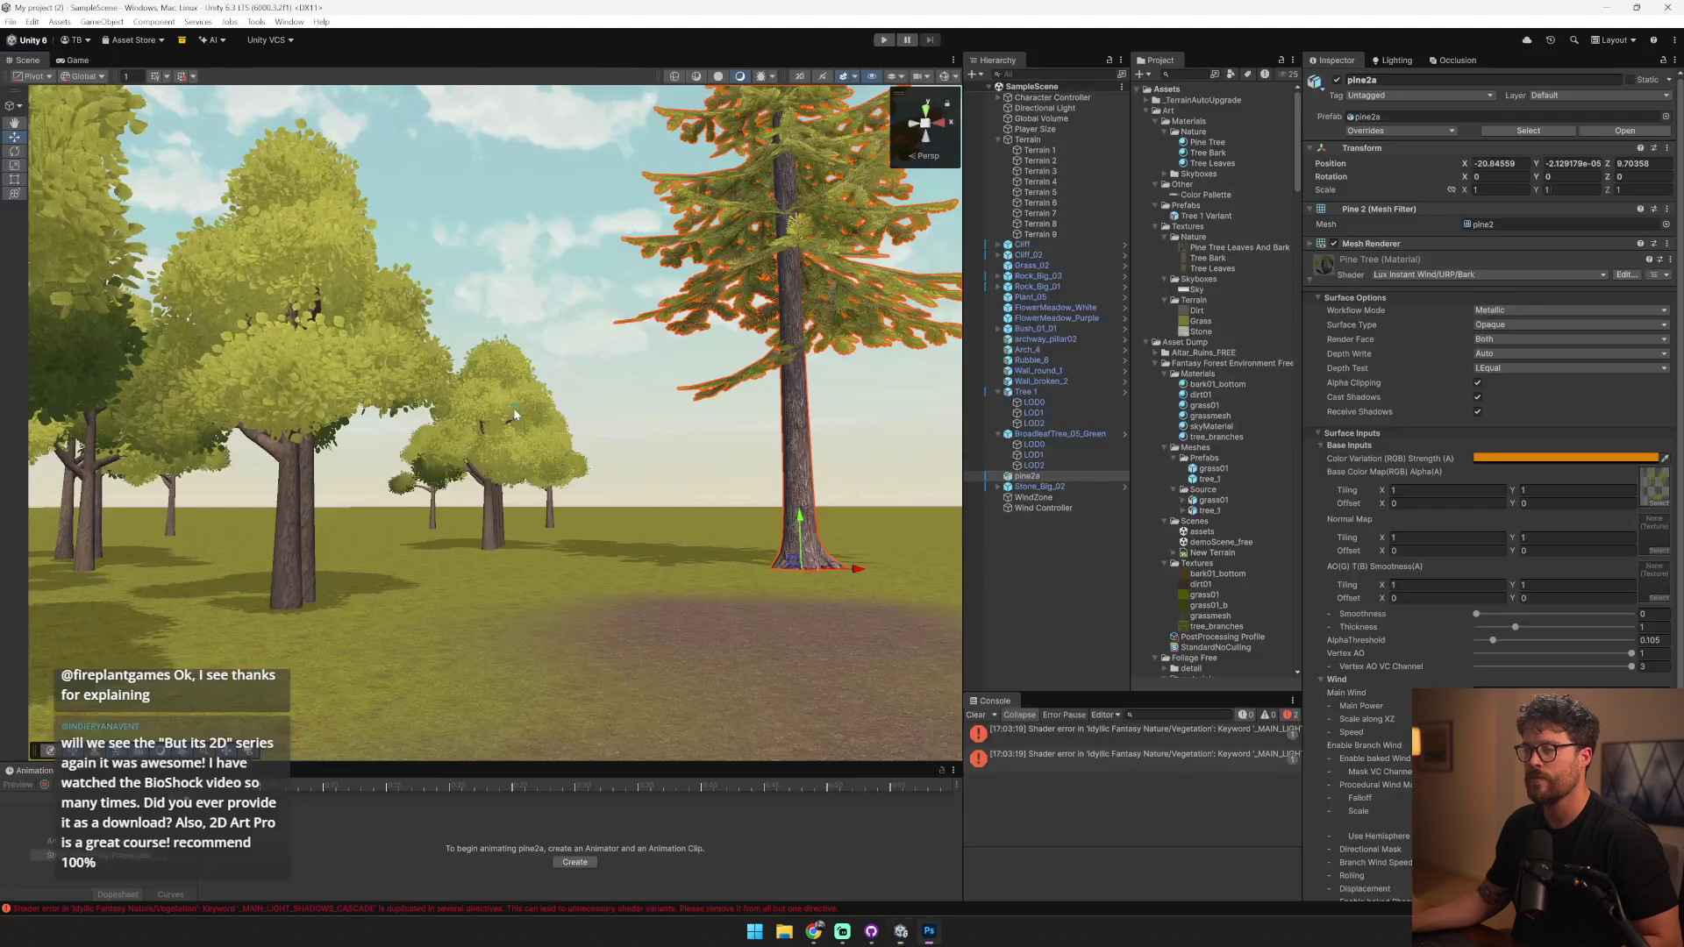
left_click(901, 930)
left_click_drag(526, 412, 552, 451)
key("ctrl+p")
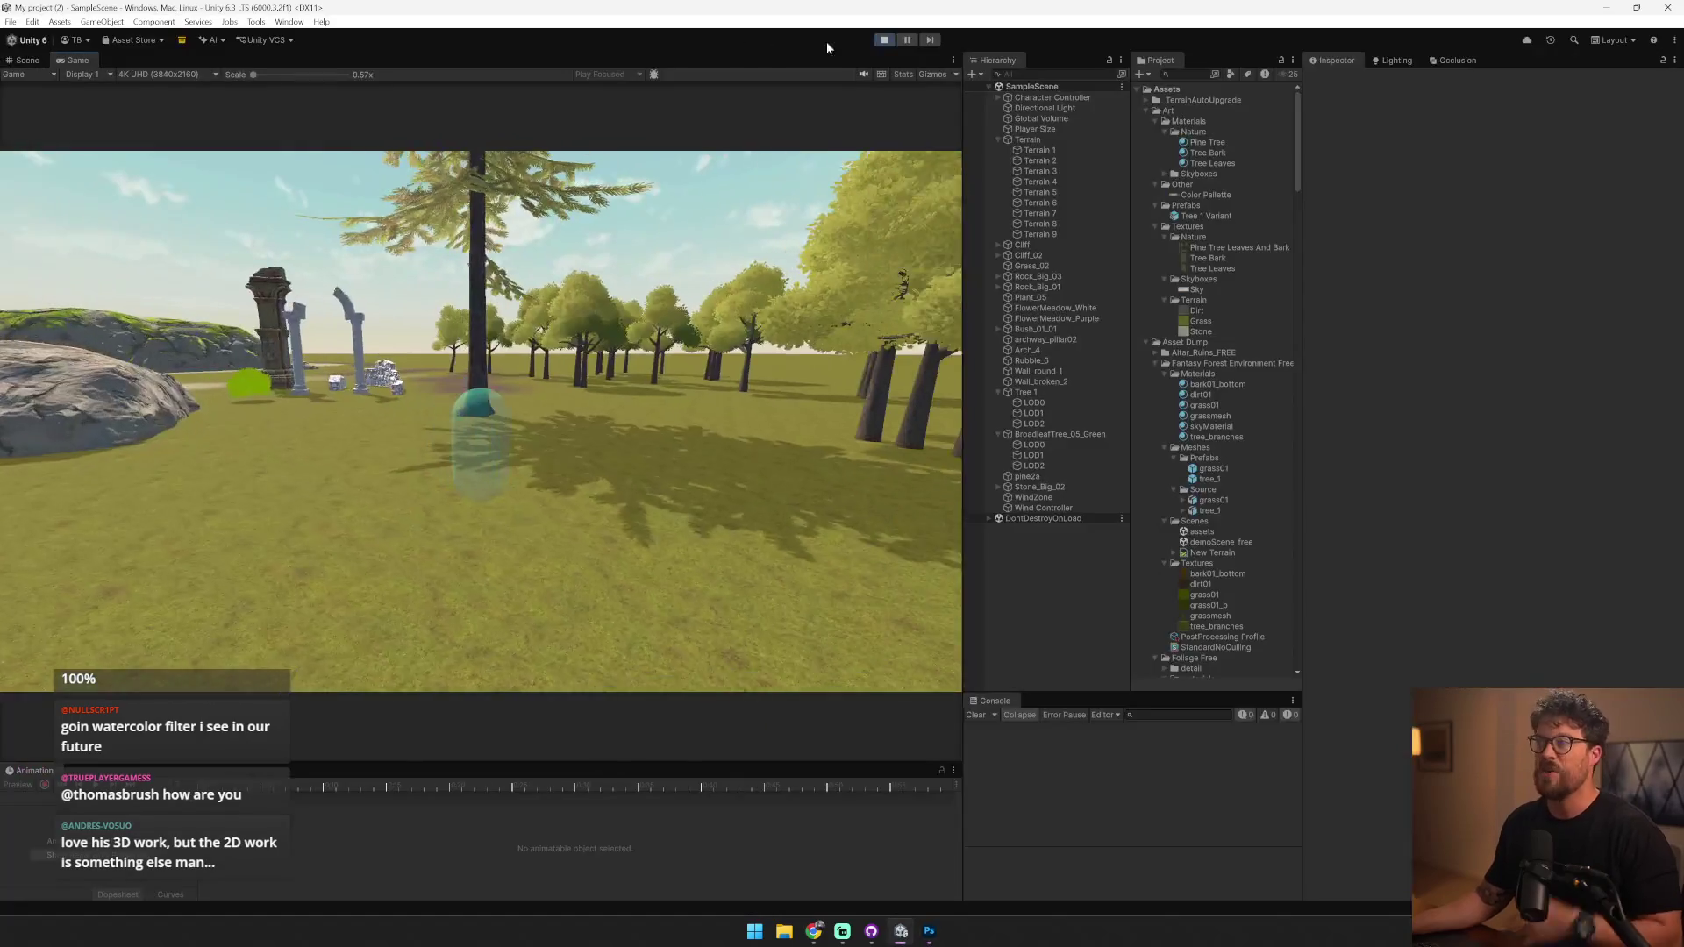
- Exit play mode, fly the view over to the rocks, and select the mossy Cliff_02 rock
left_click(882, 40)
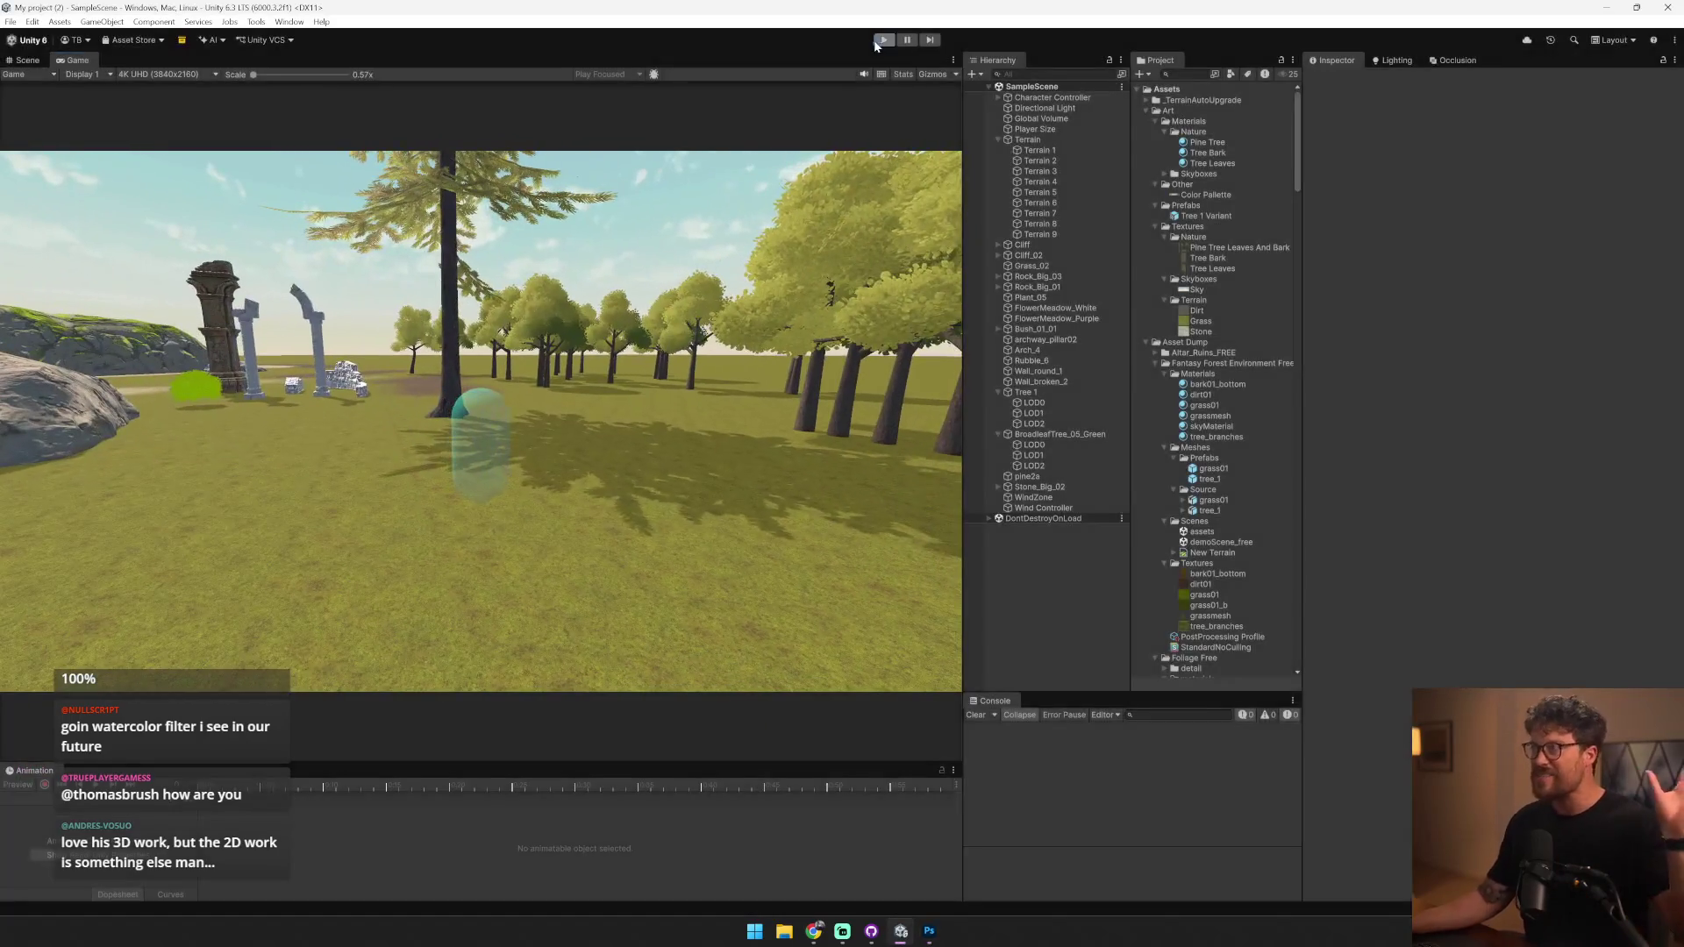
key("w")
key("w")
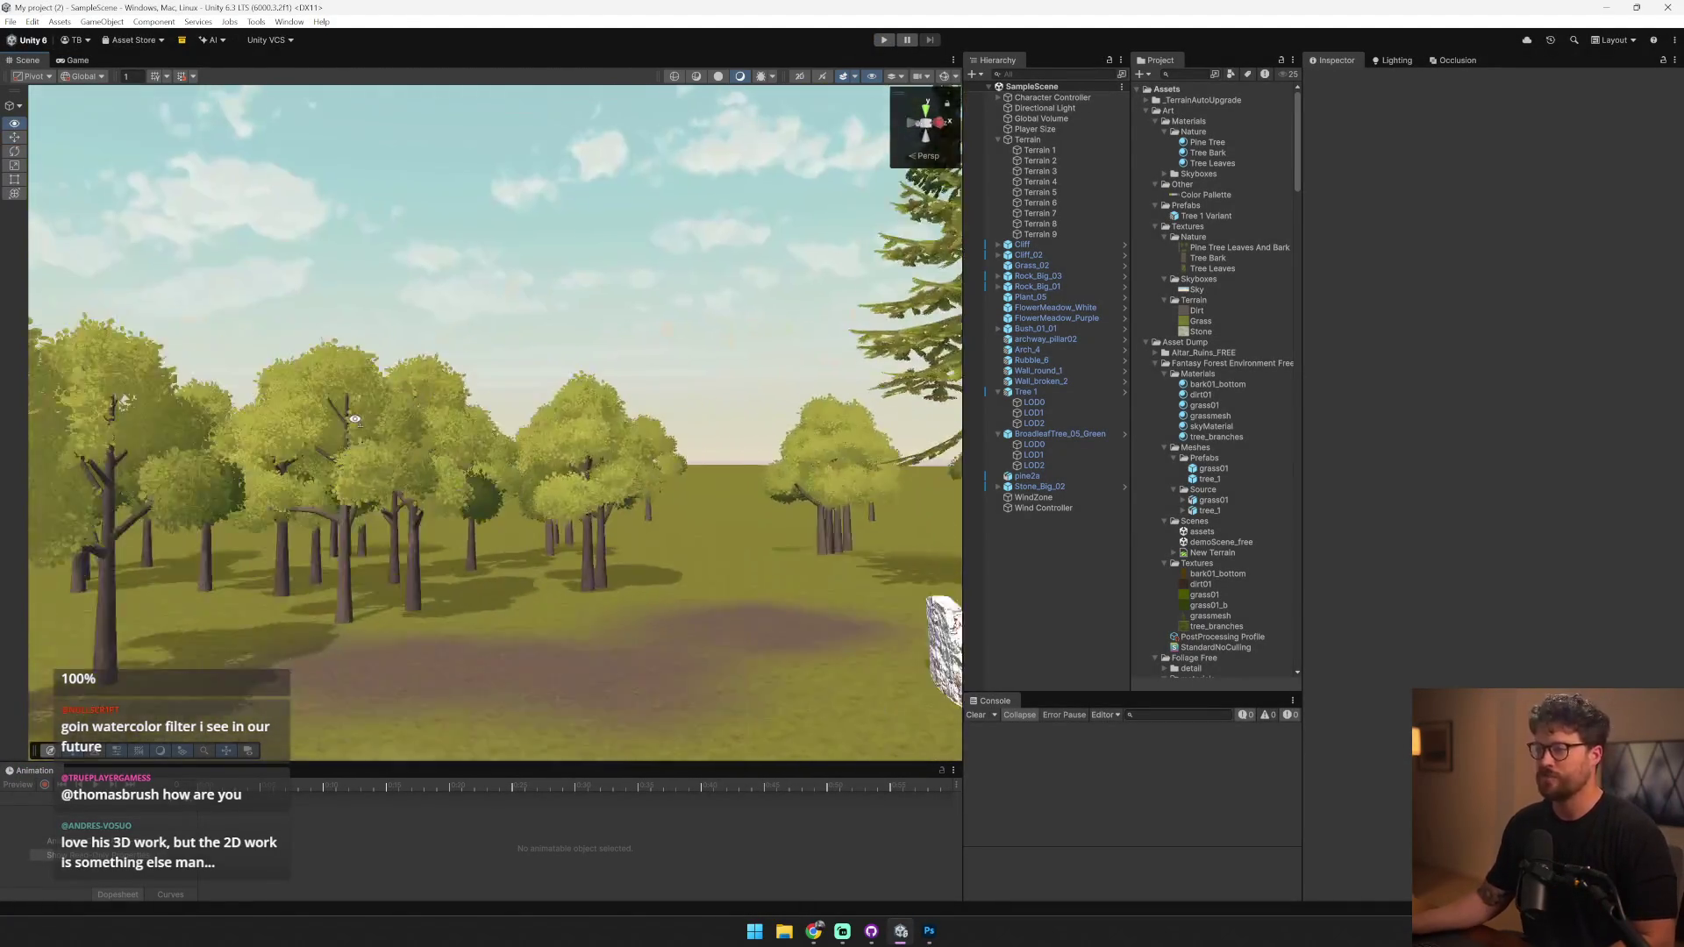
key("s")
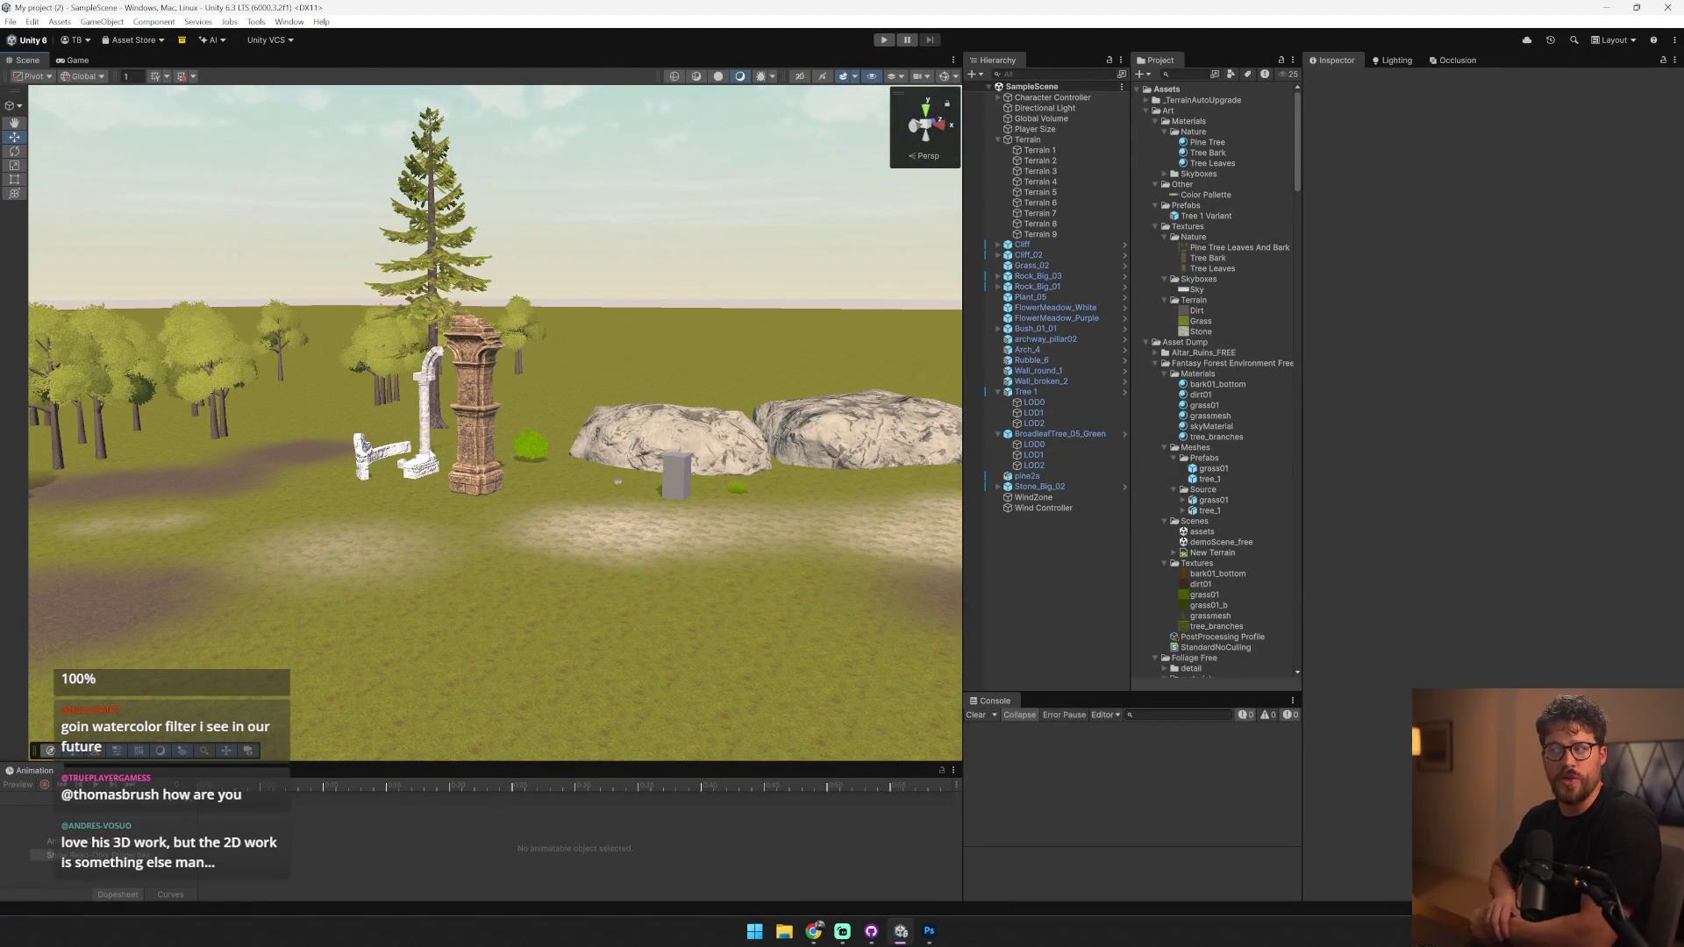
key("w")
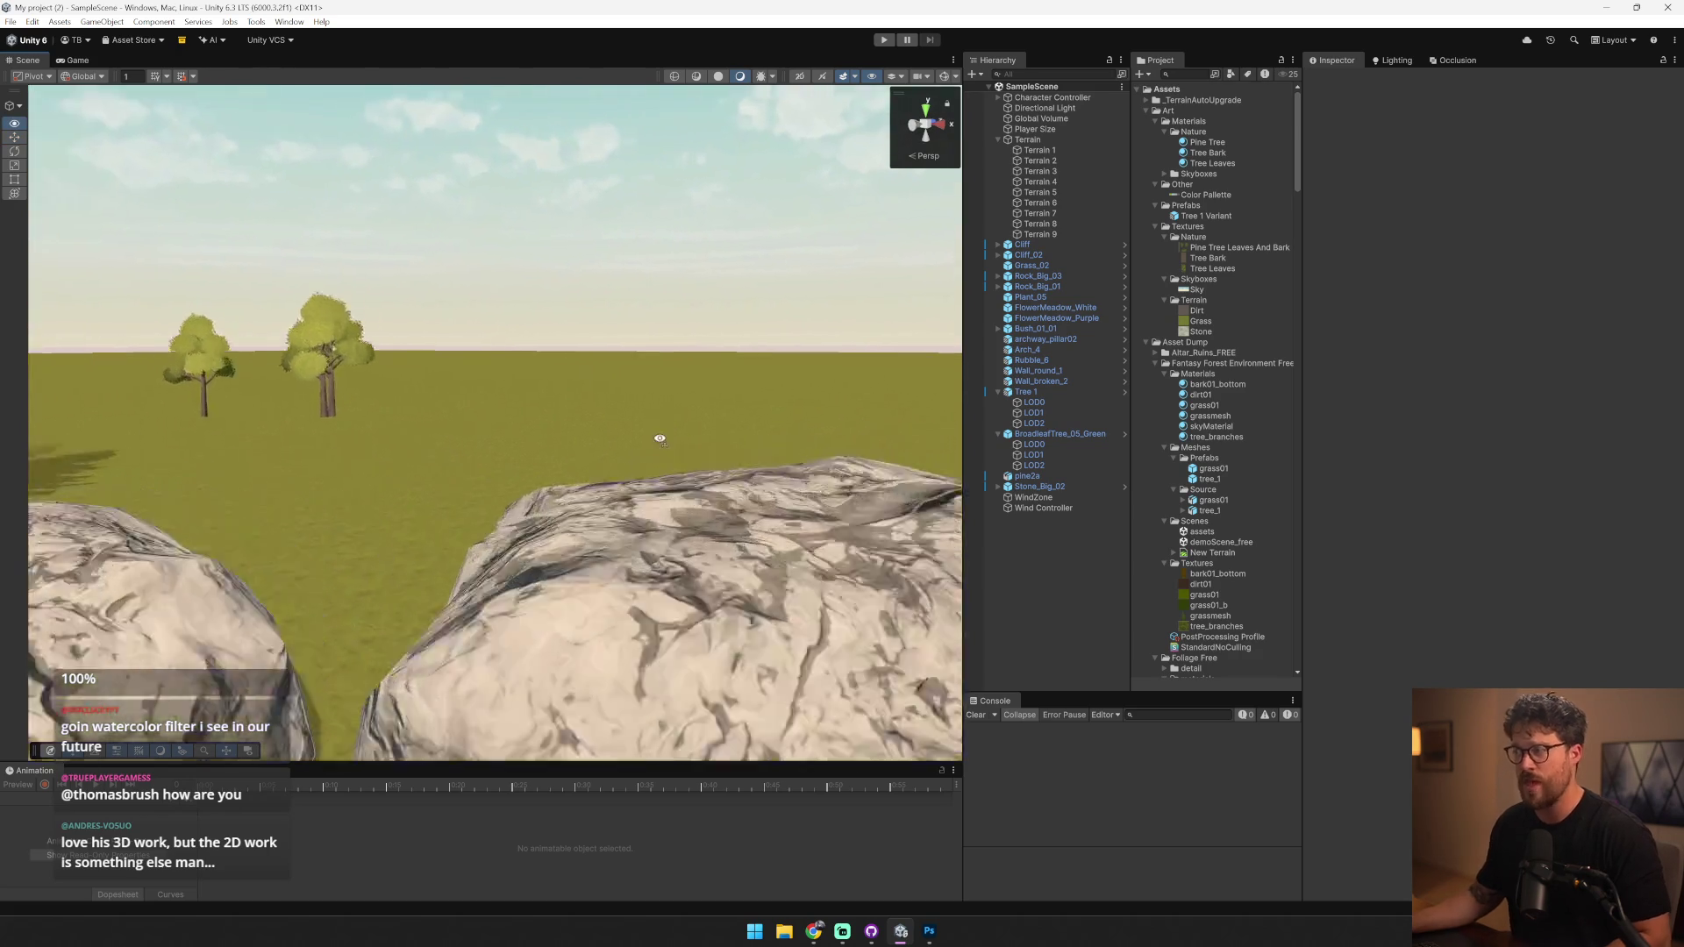
key("s")
key("w")
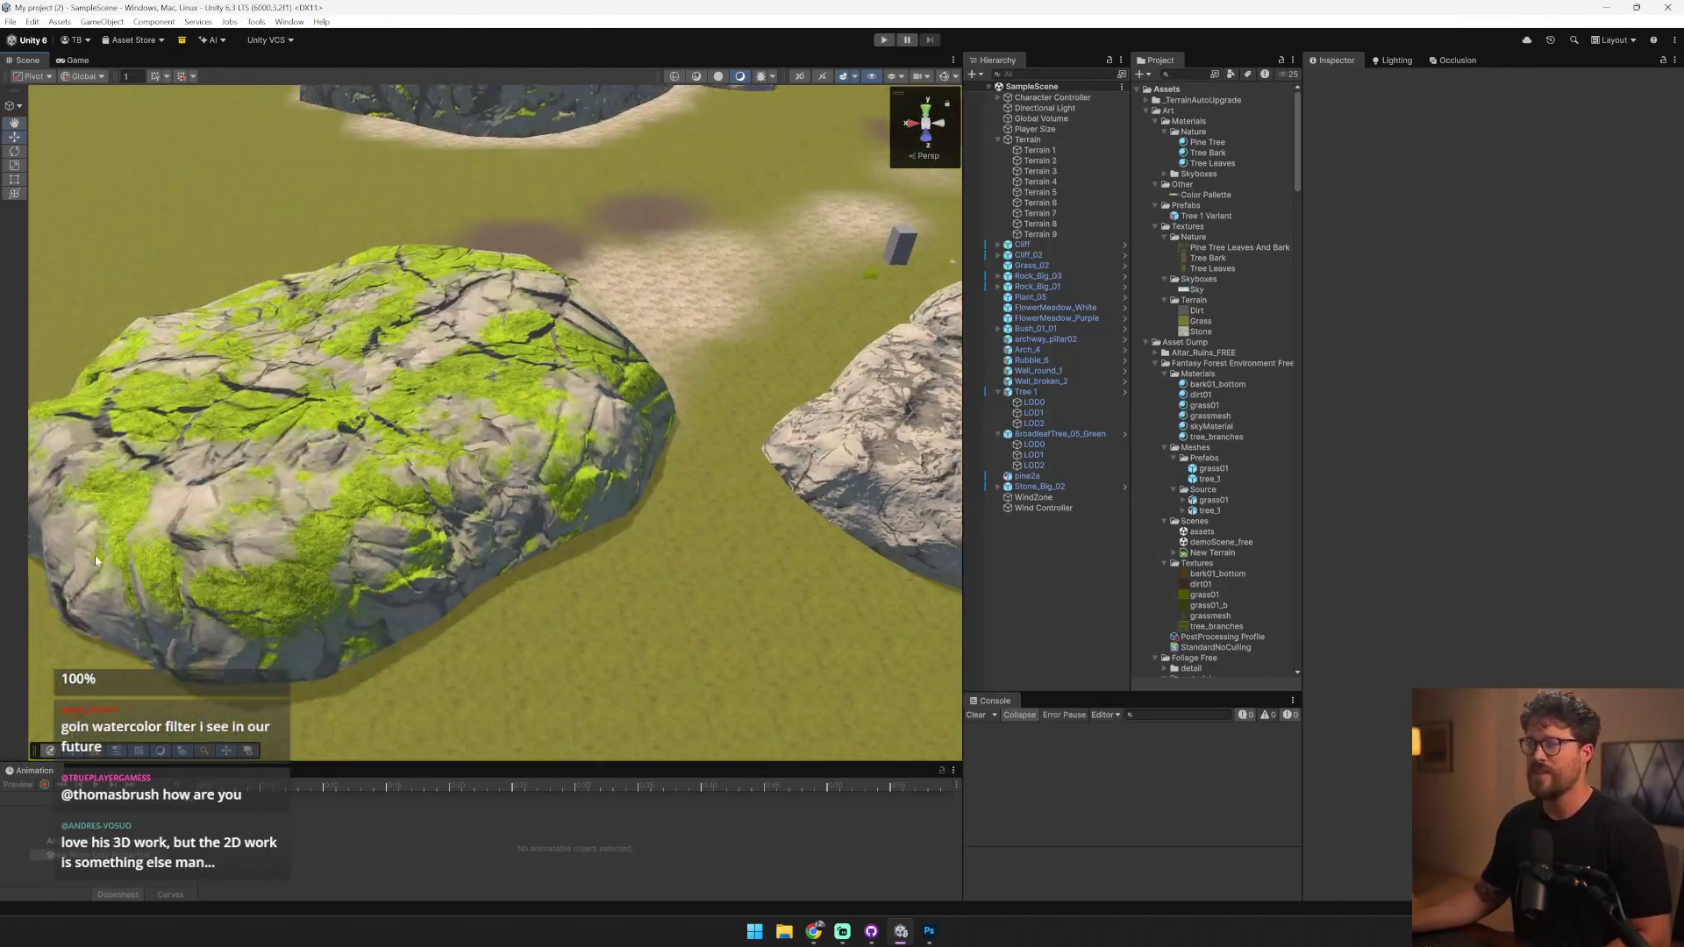
left_click(542, 395)
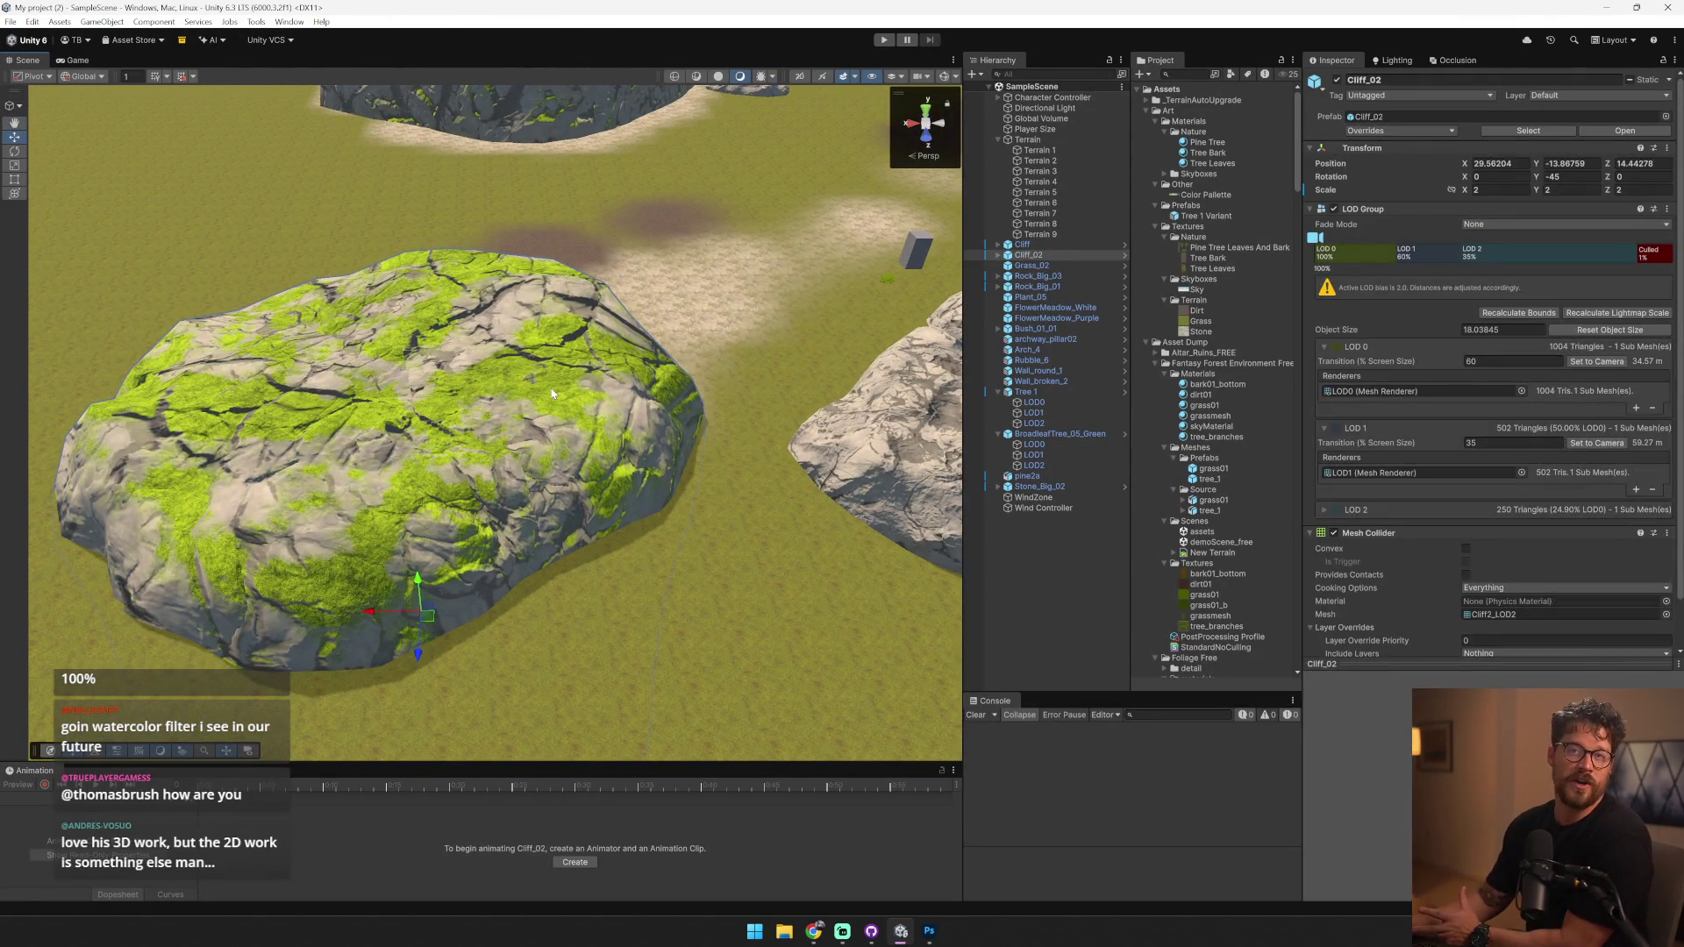
- Collapse the LOD Group settings and frame the Cliff_02 rock in the view
left_click(1365, 212)
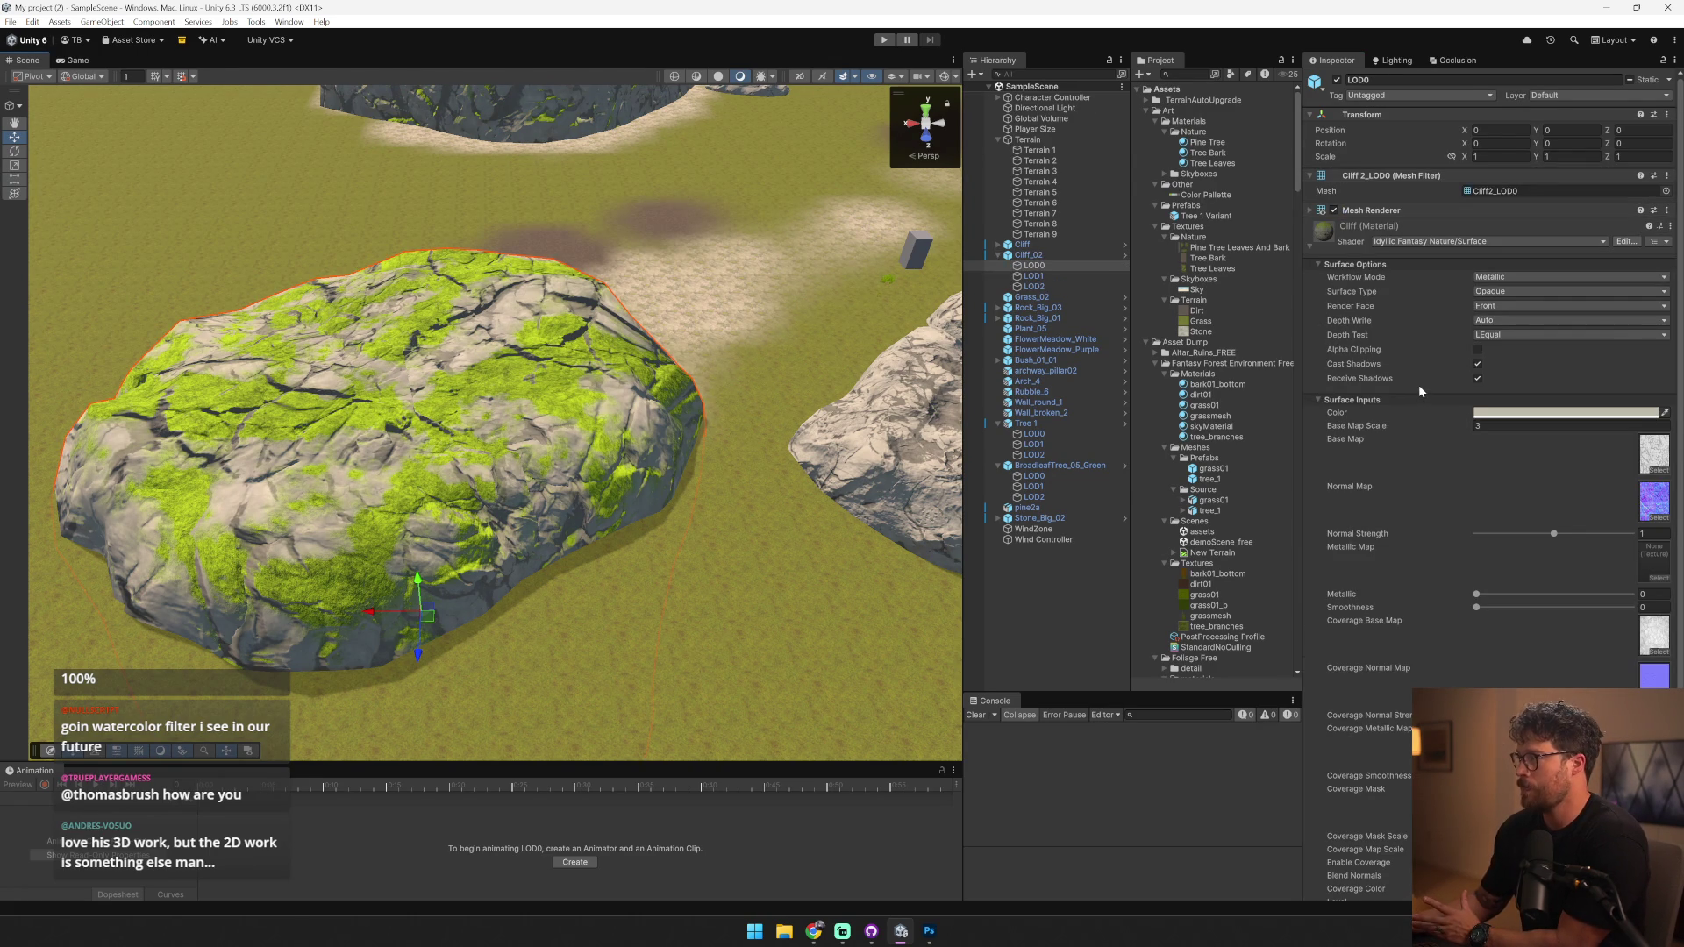
left_click_drag(614, 439, 649, 445)
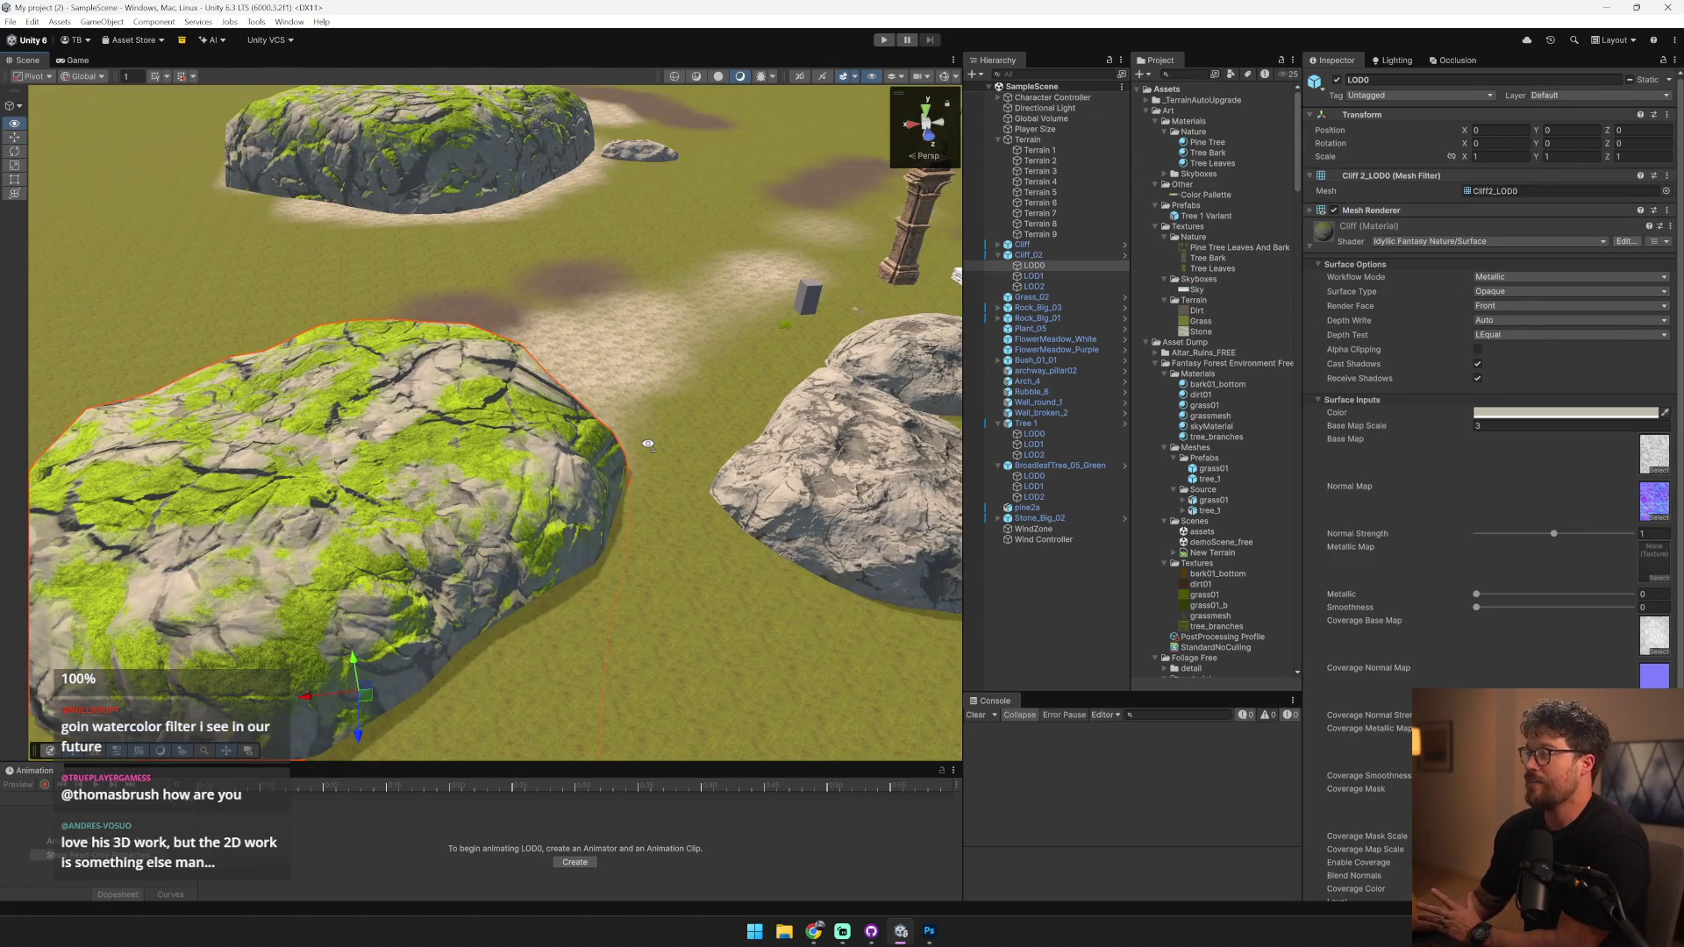
scroll(1460, 478, "down", 3)
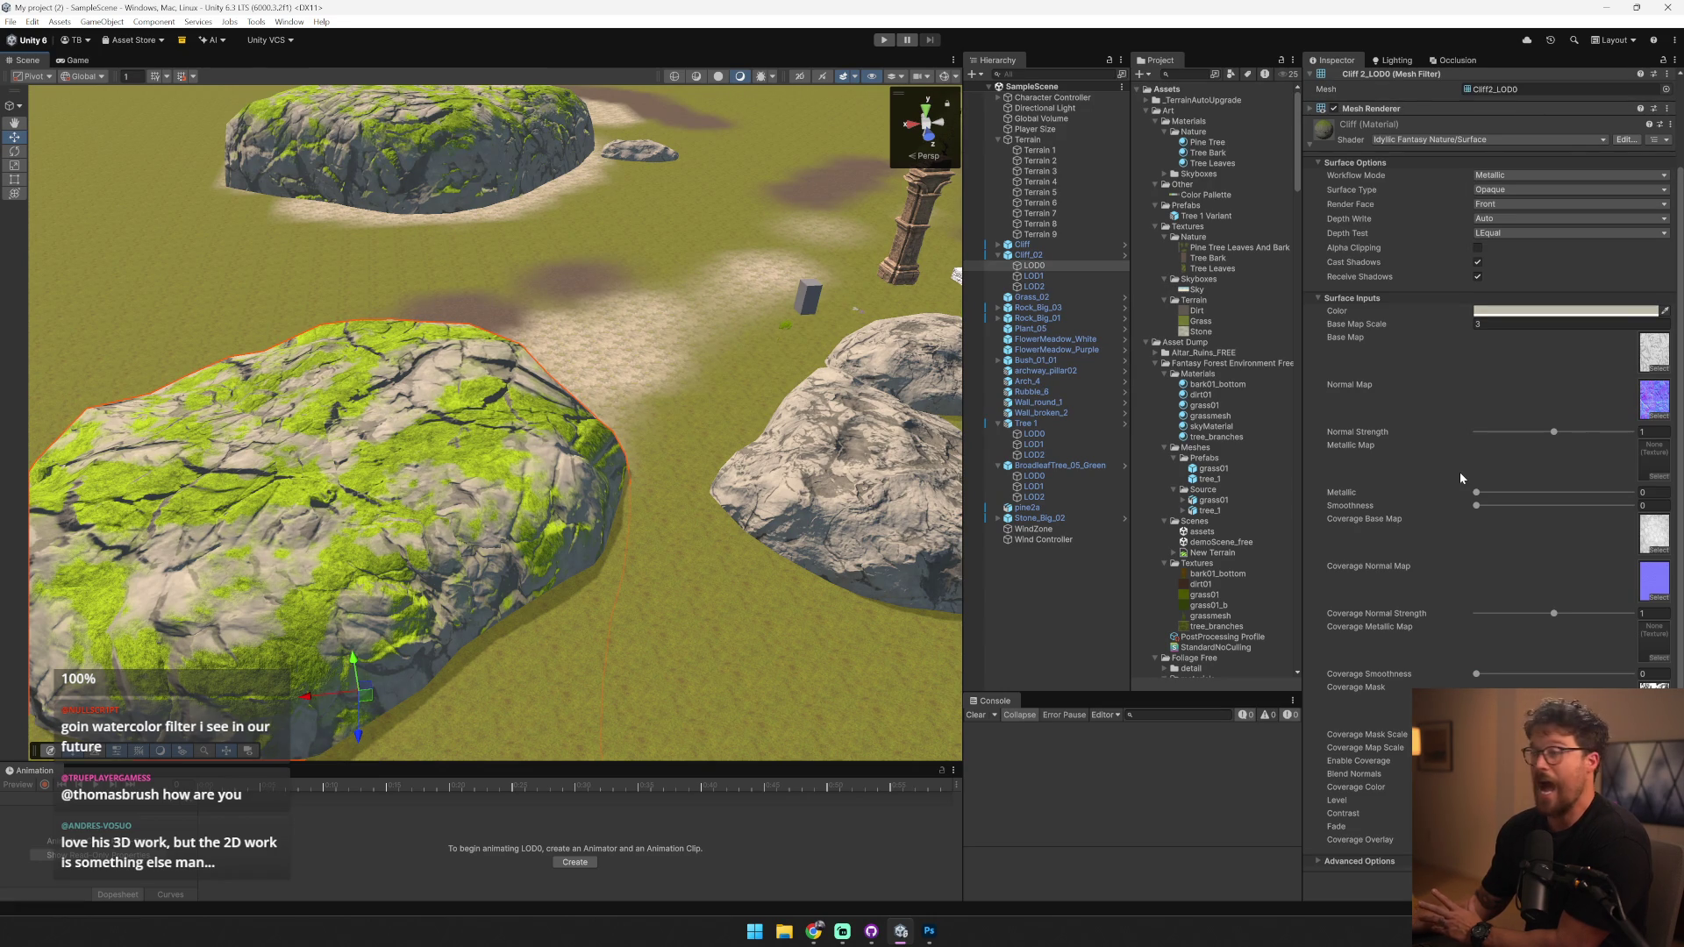
key("f")
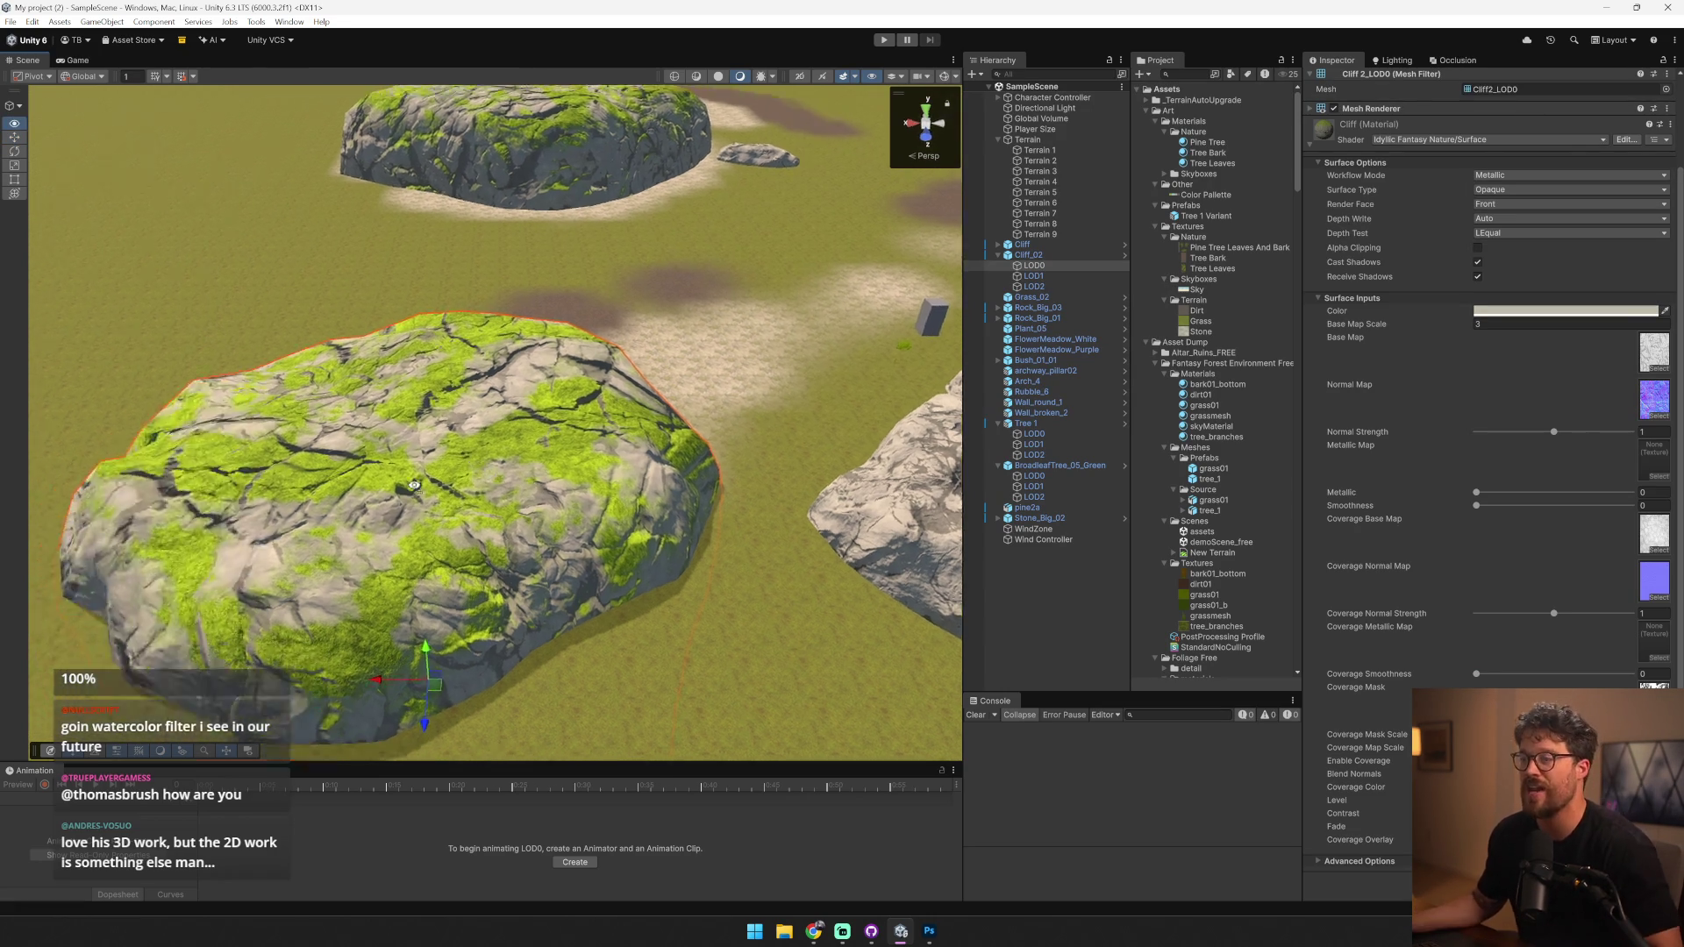
scroll(394, 486, "up", 5)
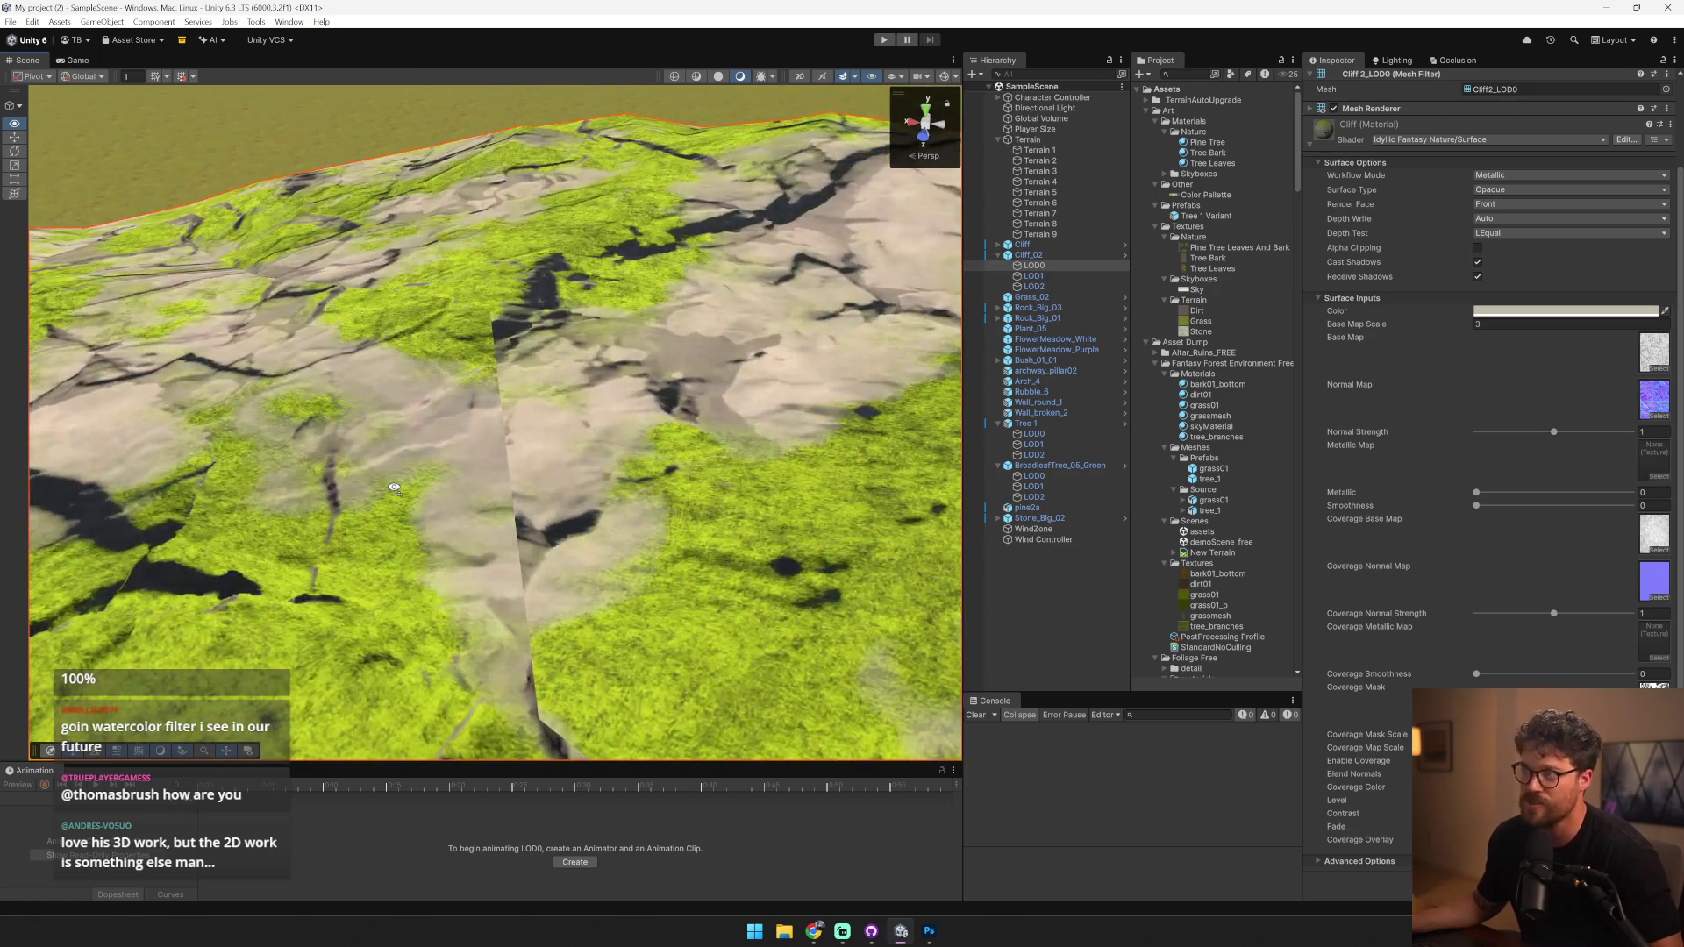
scroll(394, 487, "down", 5)
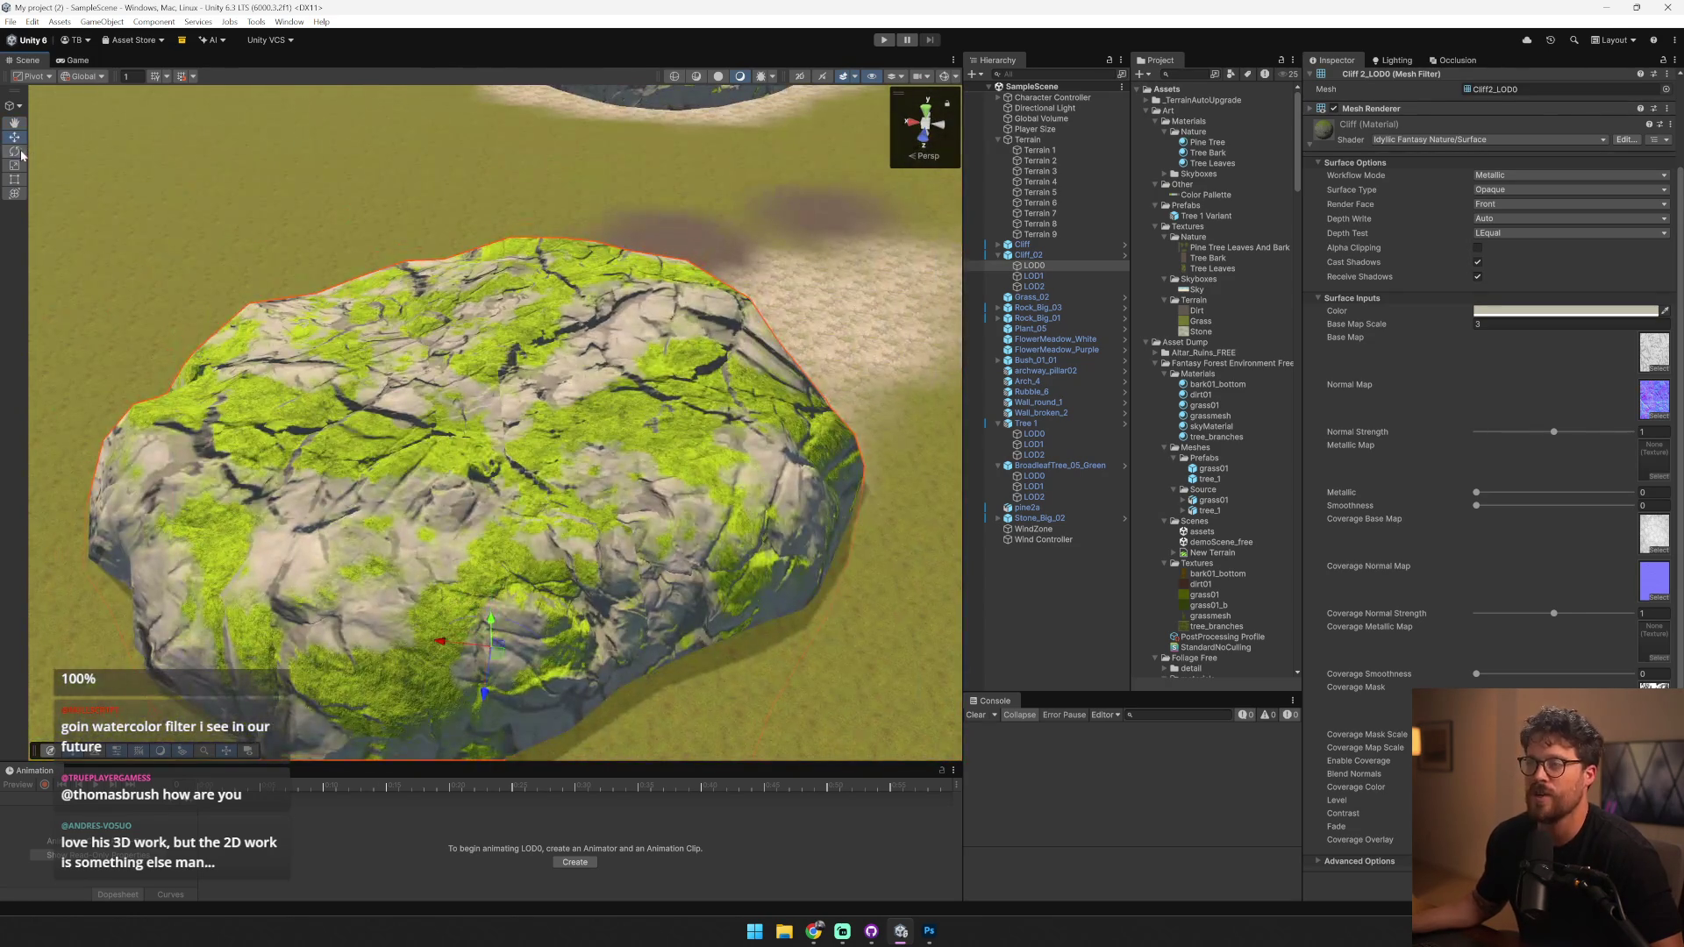
- Orbit around the cliff rock, undoing a trial rotation, then bring up Color Palette in Photoshop
left_click(14, 151)
mouse_move(491, 614)
left_mouse_down()
mouse_move(515, 477)
mouse_move(474, 656)
mouse_move(480, 625)
left_mouse_up()
key("ctrl+z")
key("ctrl+z")
mouse_move(491, 528)
left_mouse_down()
mouse_move(752, 488)
mouse_move(994, 516)
left_mouse_up()
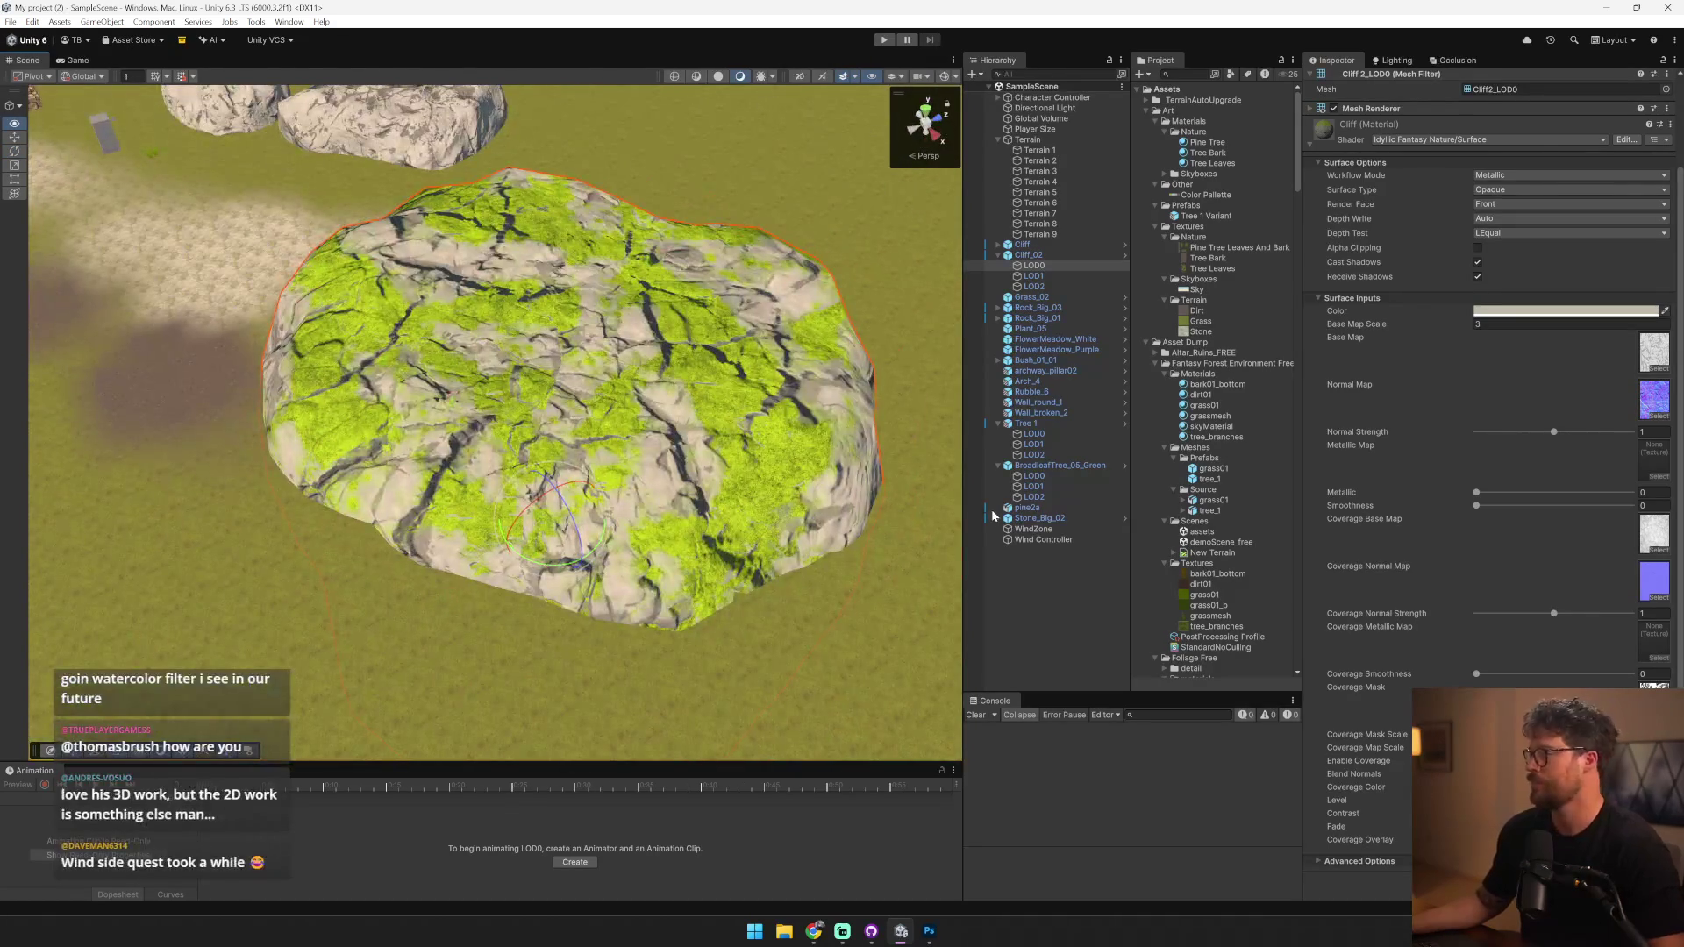
left_click_drag(632, 474, 632, 439)
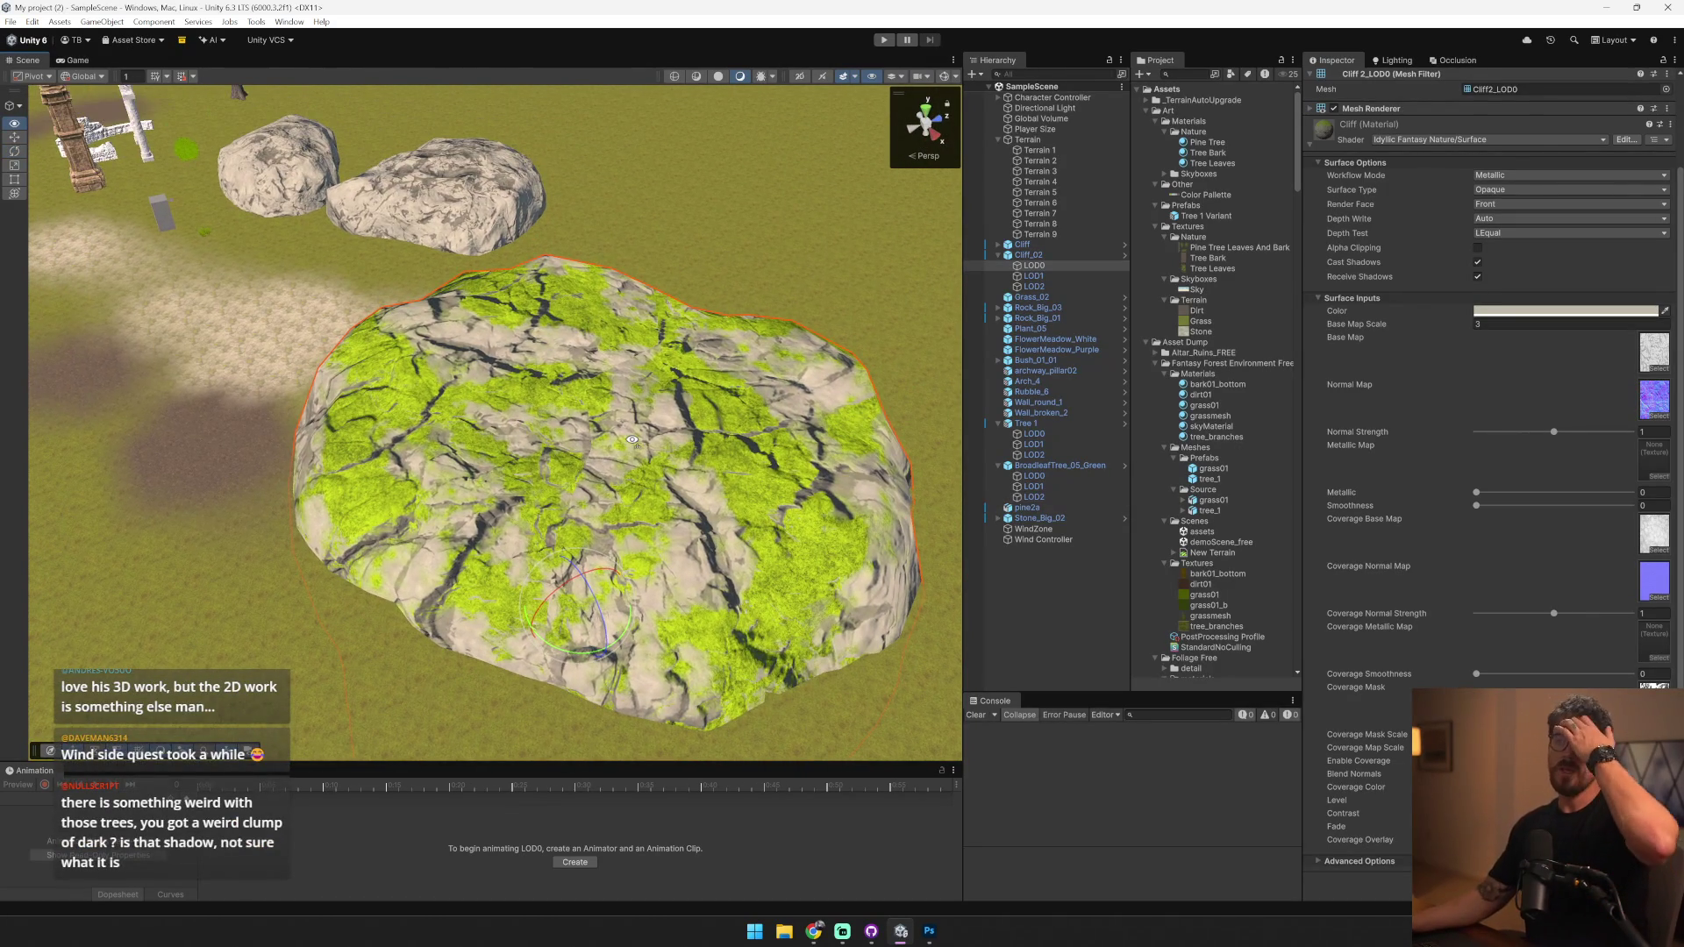
scroll(611, 418, "up", 5)
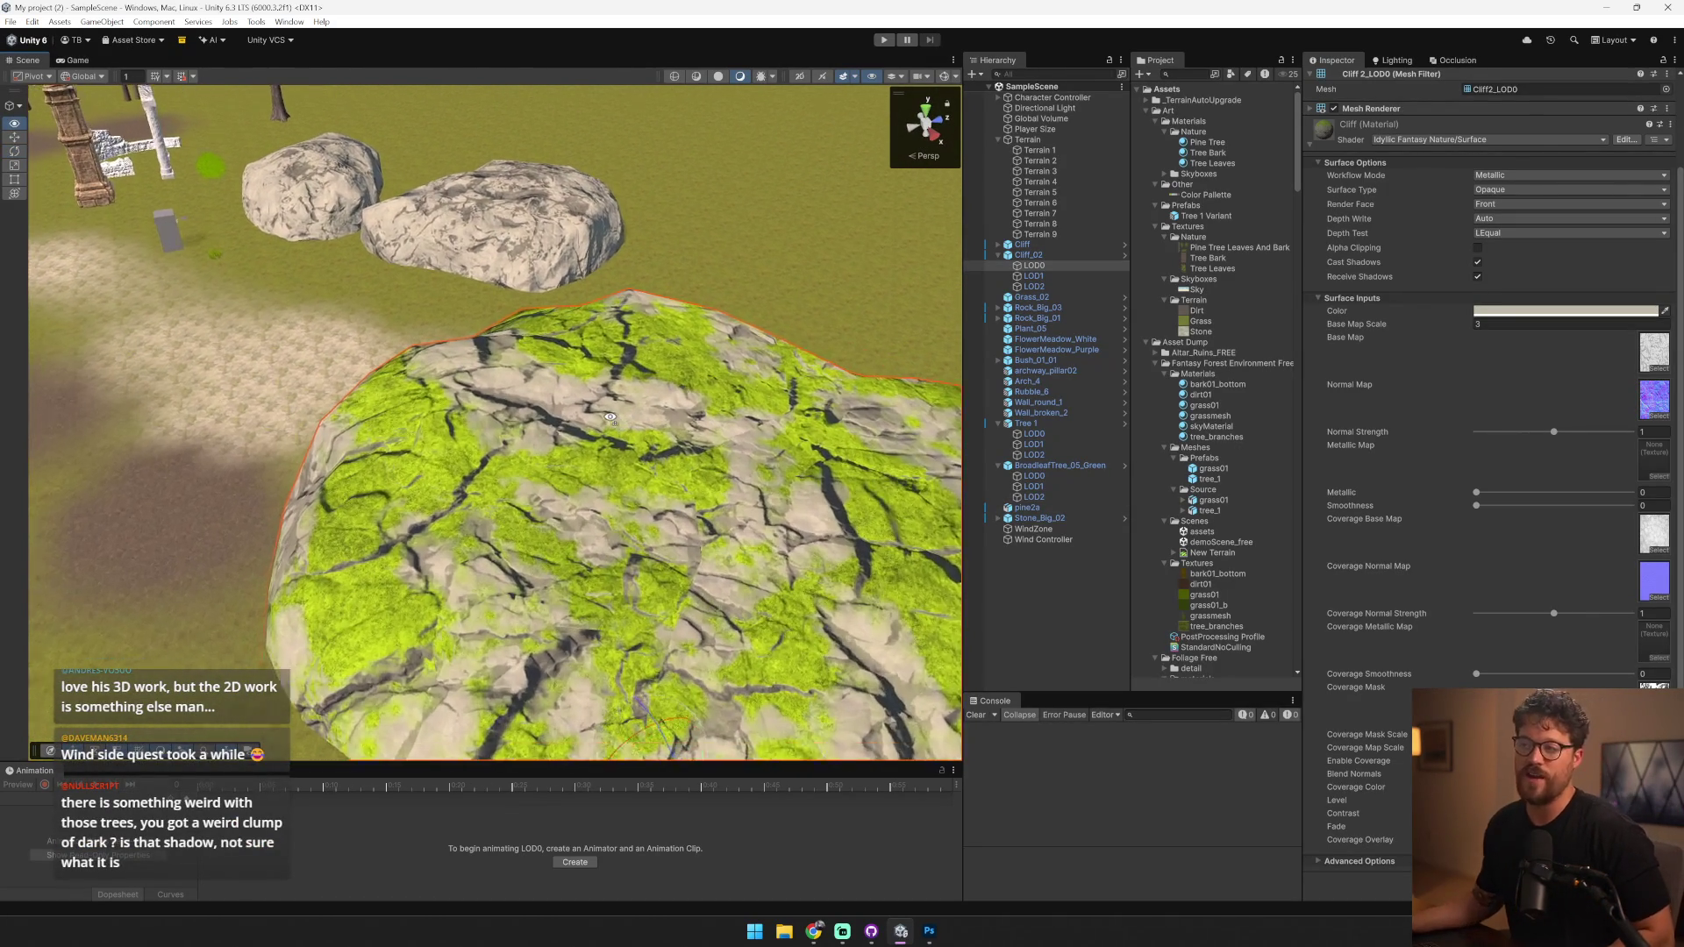
key("alt+Tab")
left_click(138, 55)
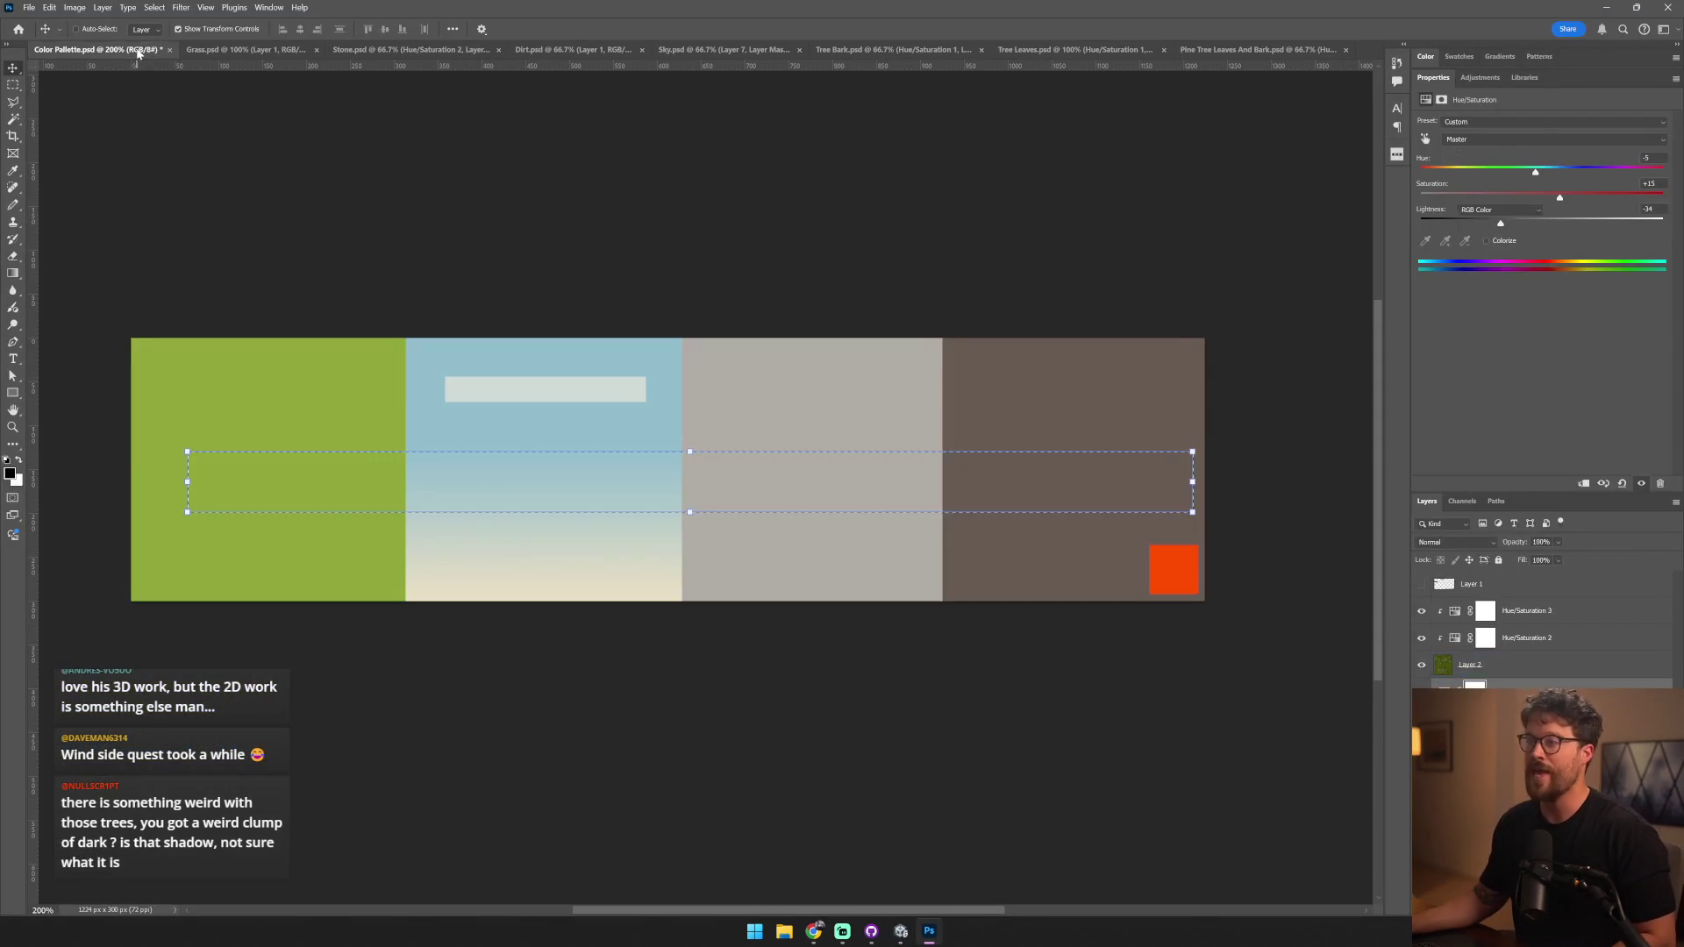
- Flatten the palette image, sample its green block, and read it in the foreground Color Picker
key("ctrl+shift+e")
key("ctrl+d")
left_click(225, 457)
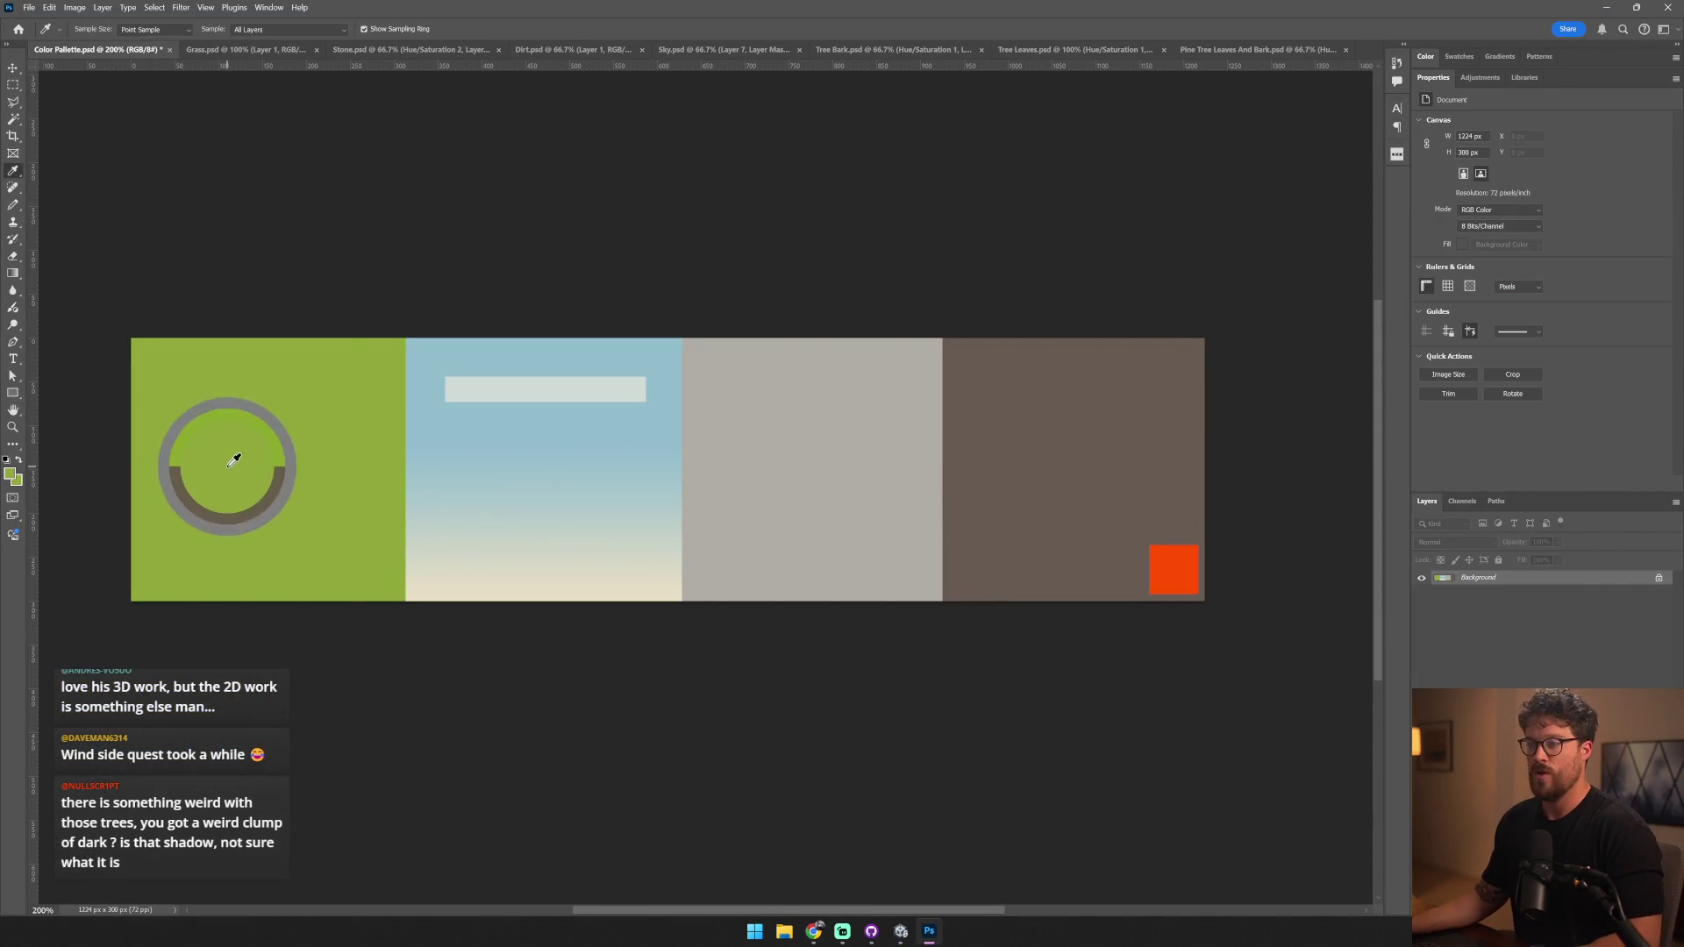
left_click(12, 475)
- In Unity, make the Cliff material's Coverage Color a duller, muted green
key("alt+Tab")
left_click(1565, 310)
left_click(1616, 572)
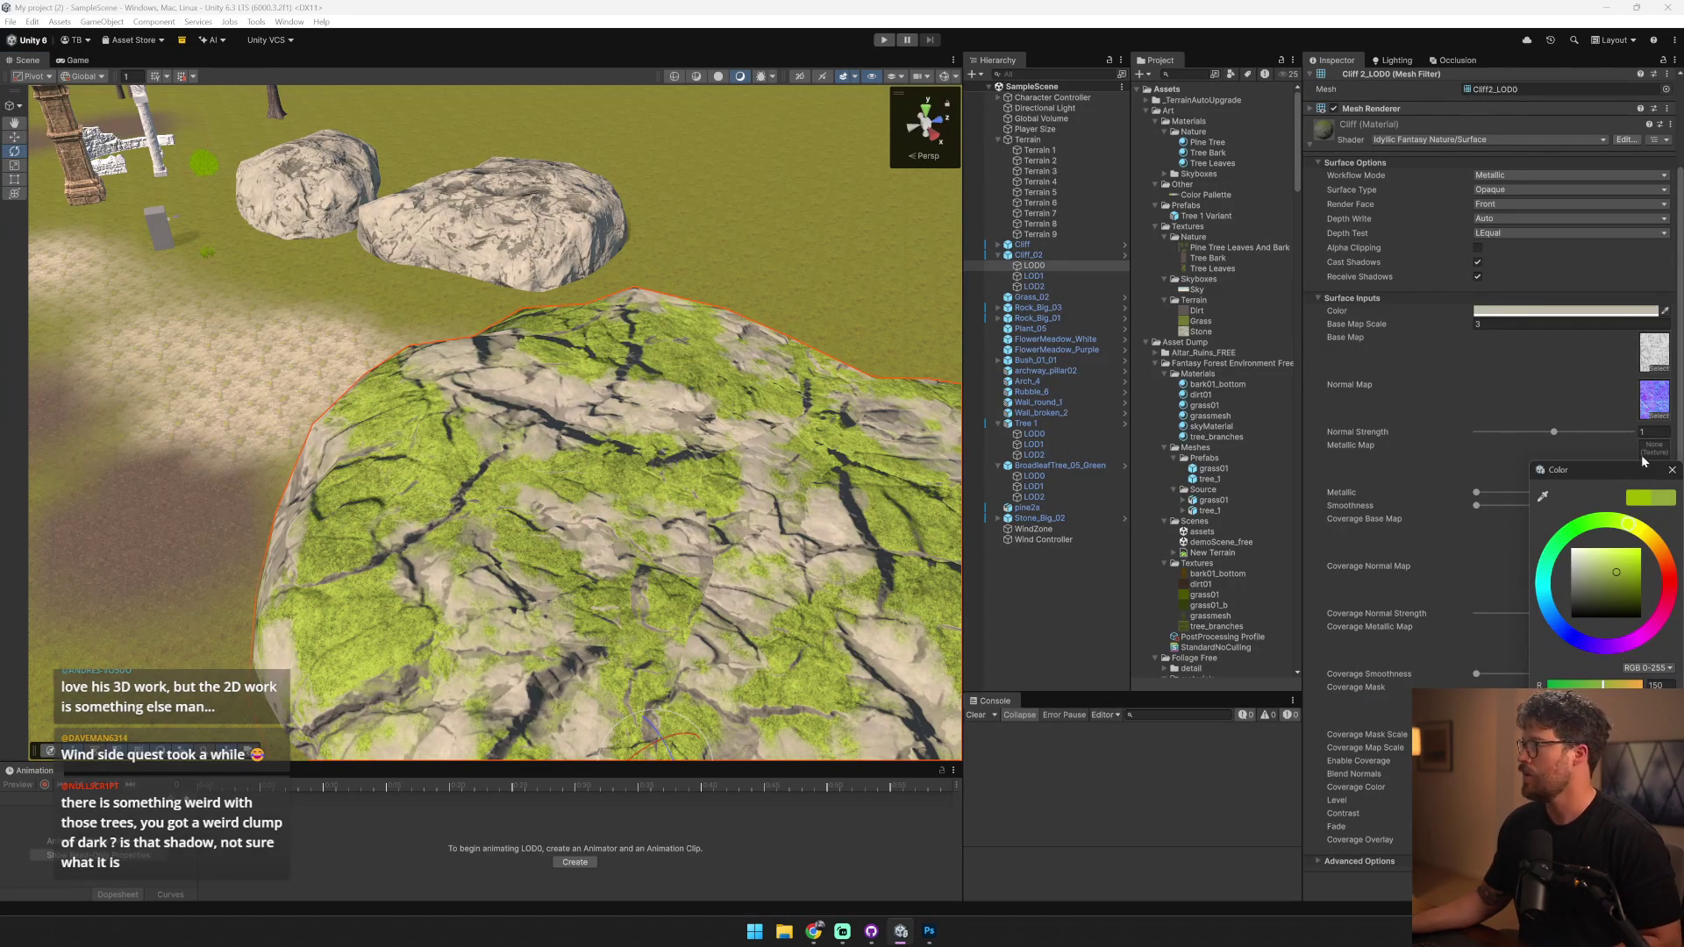
- Give the cliff's base colour a light grey-beige tint as a first try
left_click(1671, 470)
left_click(1490, 312)
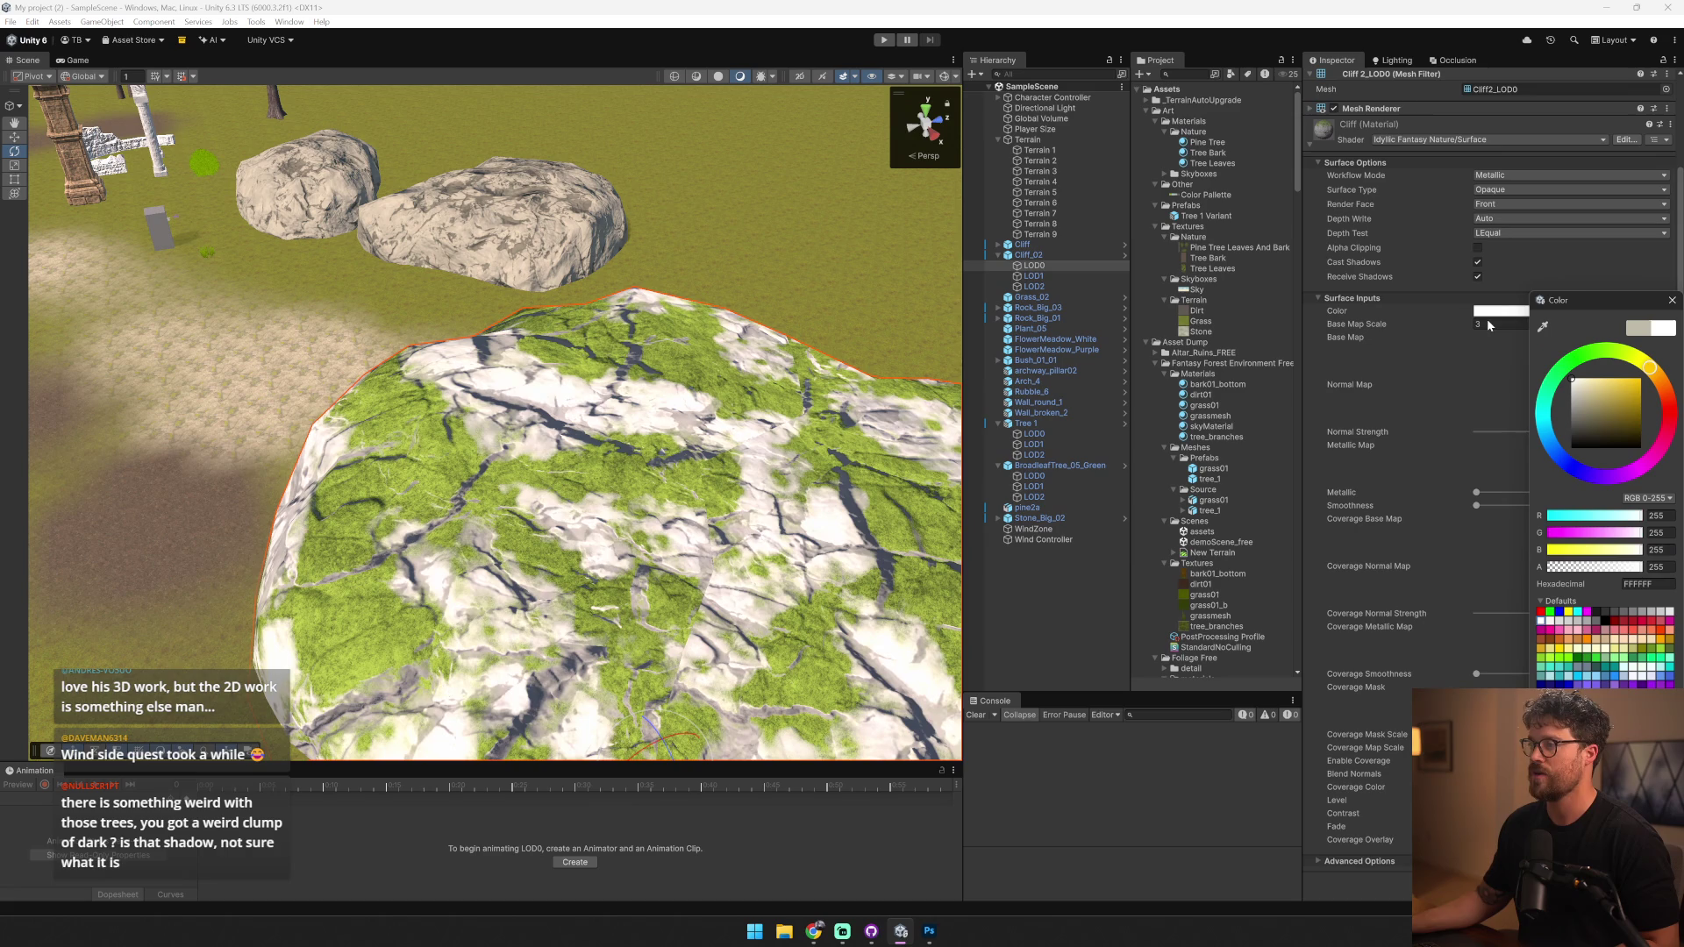
left_click(1579, 397)
mouse_move(1617, 305)
left_mouse_down()
mouse_move(991, 304)
mouse_move(1330, 266)
left_mouse_up()
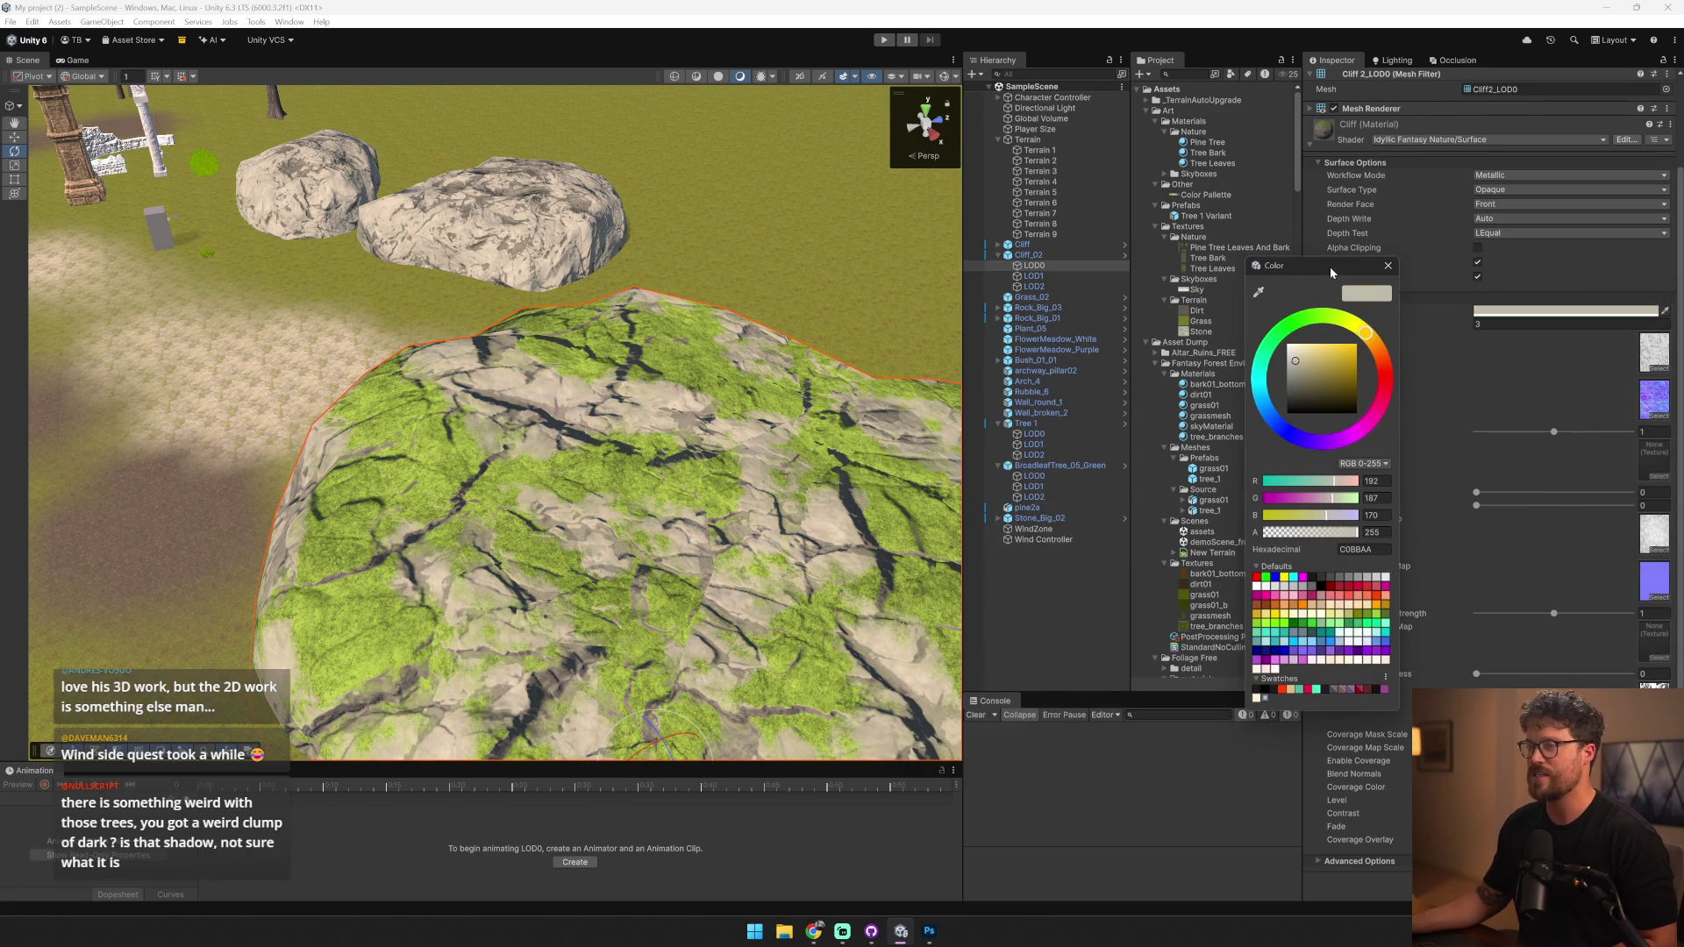
- Sample the palette grey in Photoshop and enter its hex AFACA5 as the cliff's base colour
key("alt+Tab")
key("i")
left_click(830, 469)
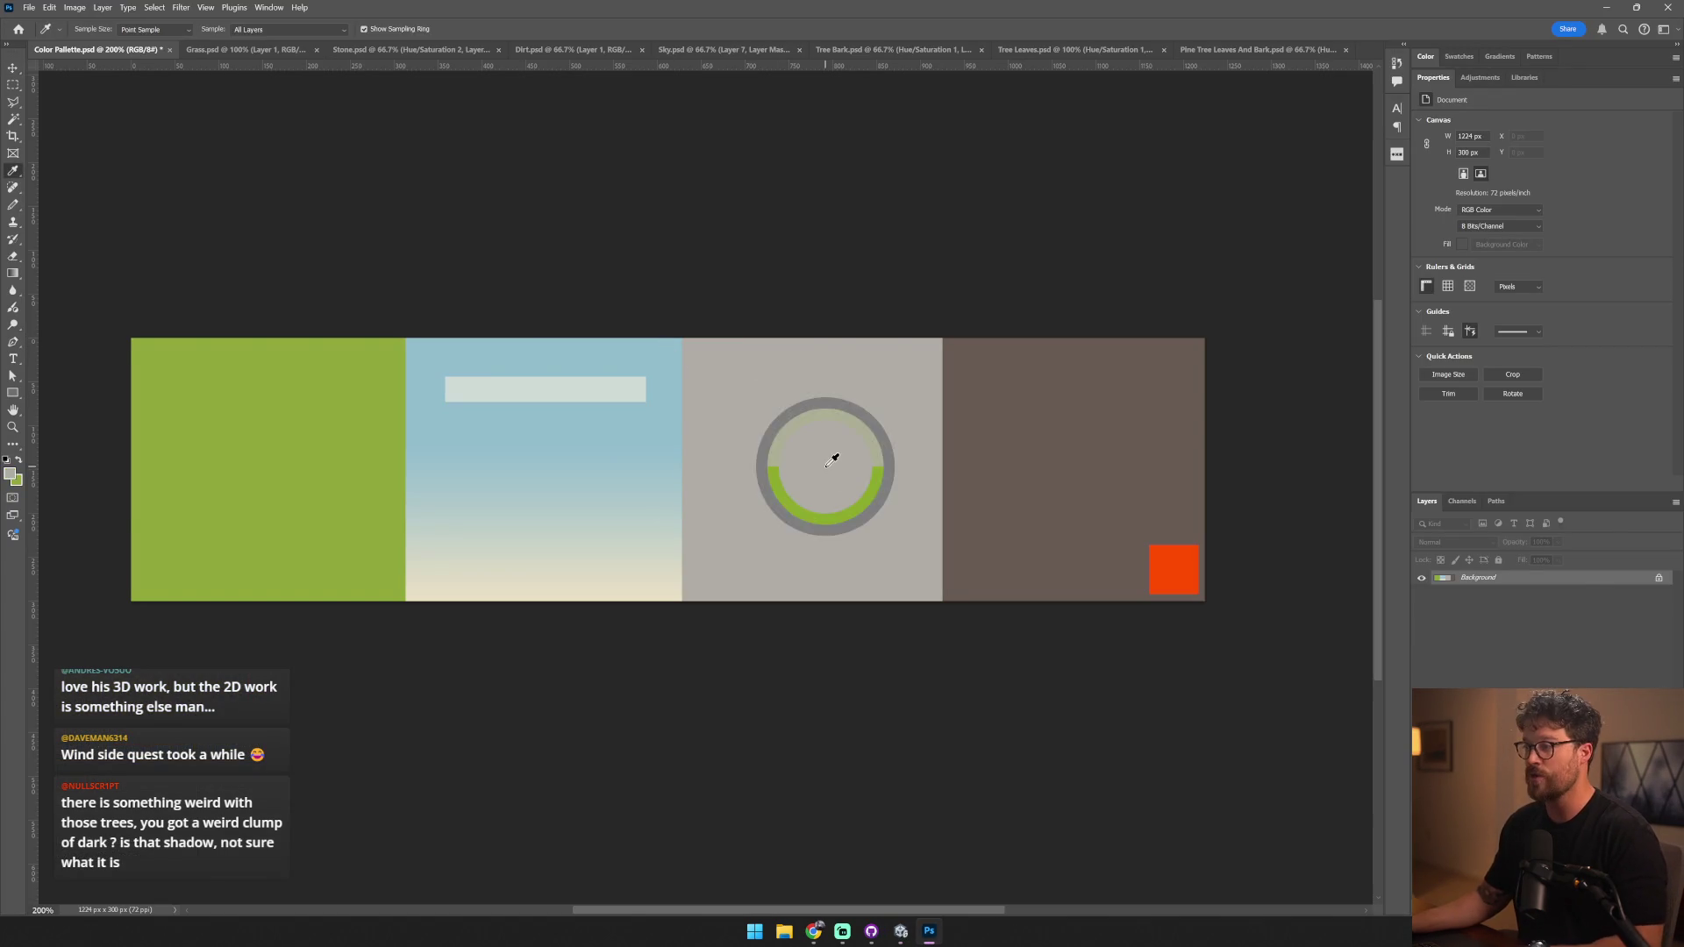
left_click(10, 475)
key("alt+Tab")
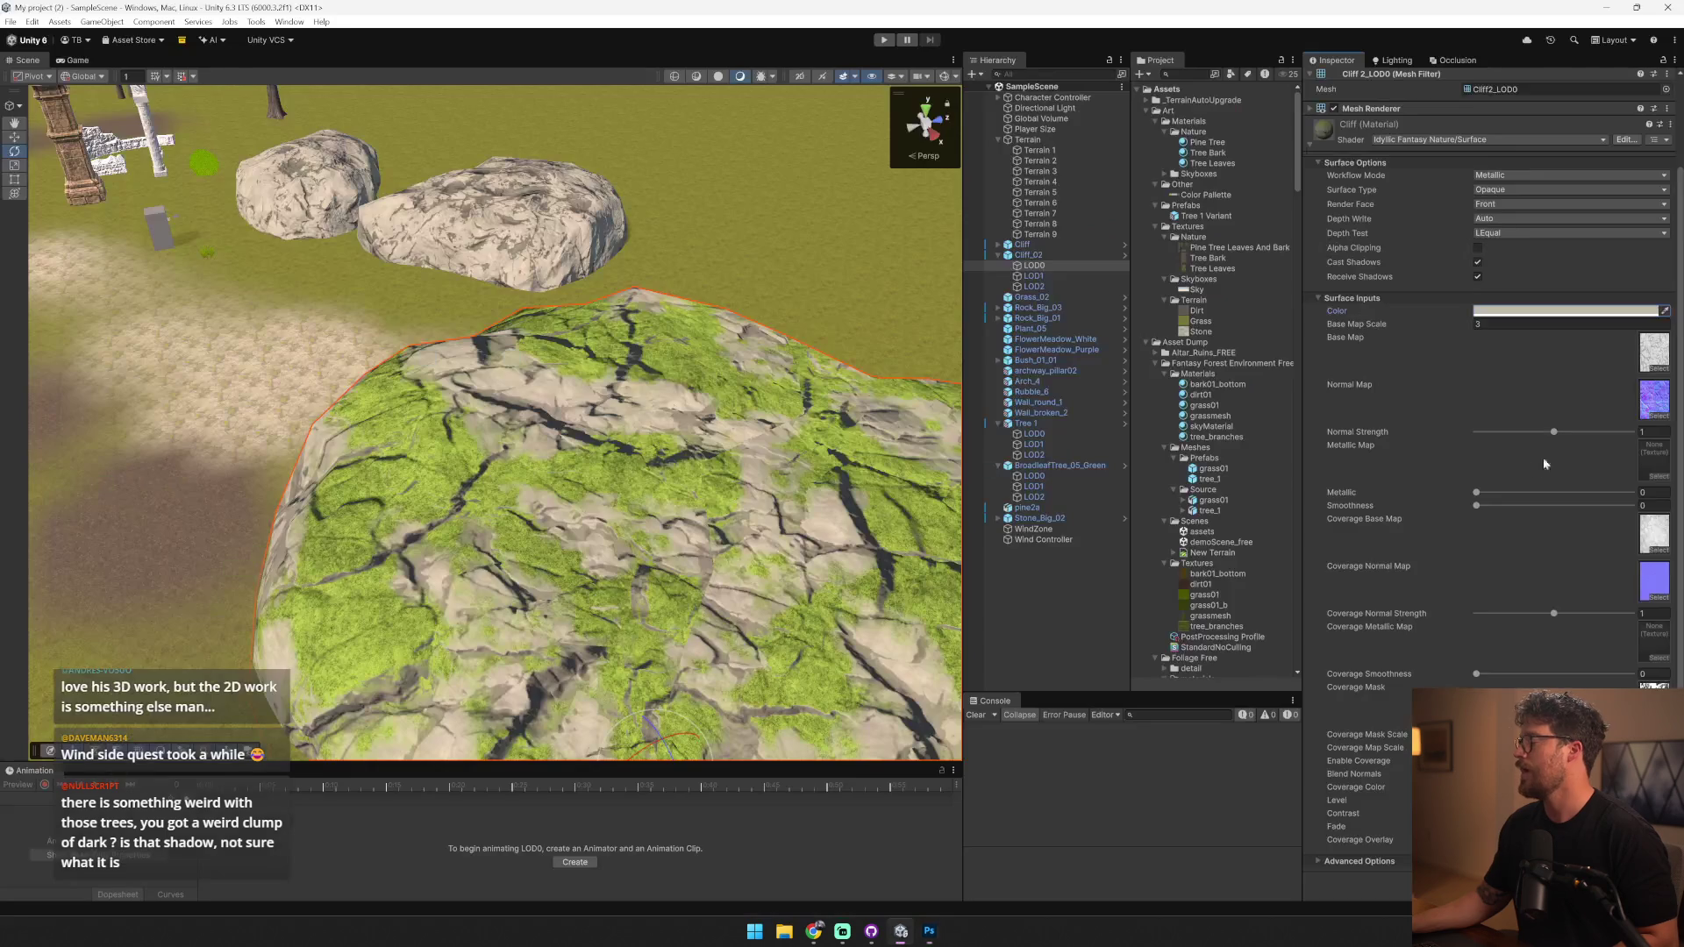
left_click(1605, 312)
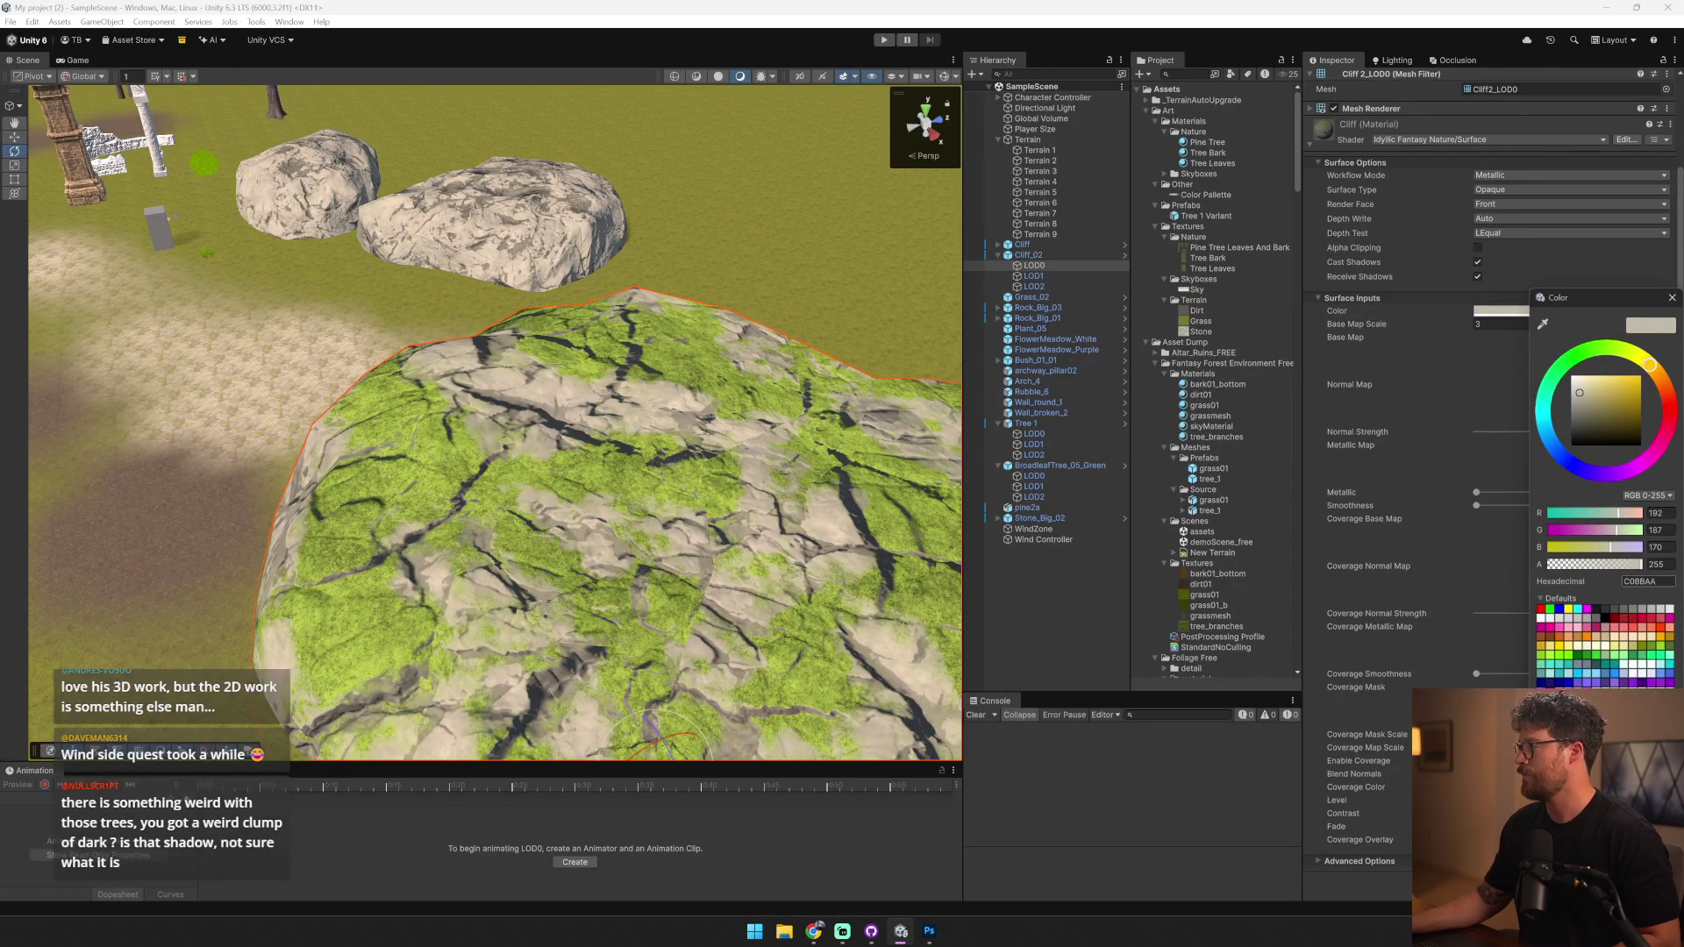
type("AFACA5")
- Fly around the scene to review the grey-tinted cliff from several angles
right_click(268, 448)
key("w")
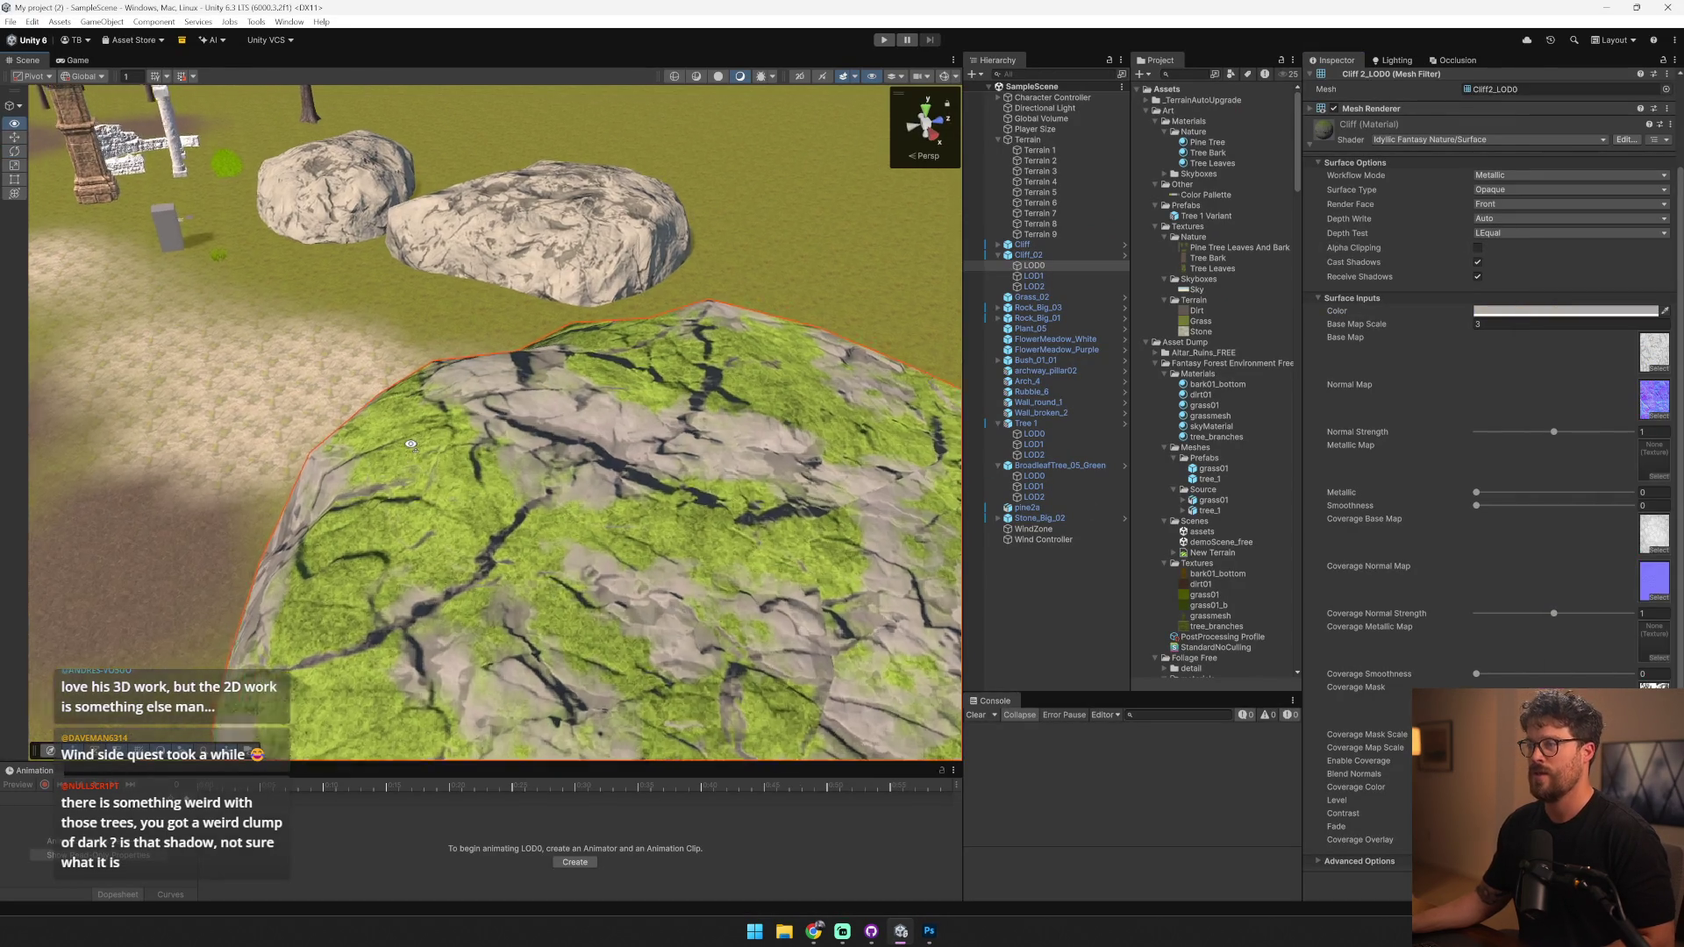
key("s")
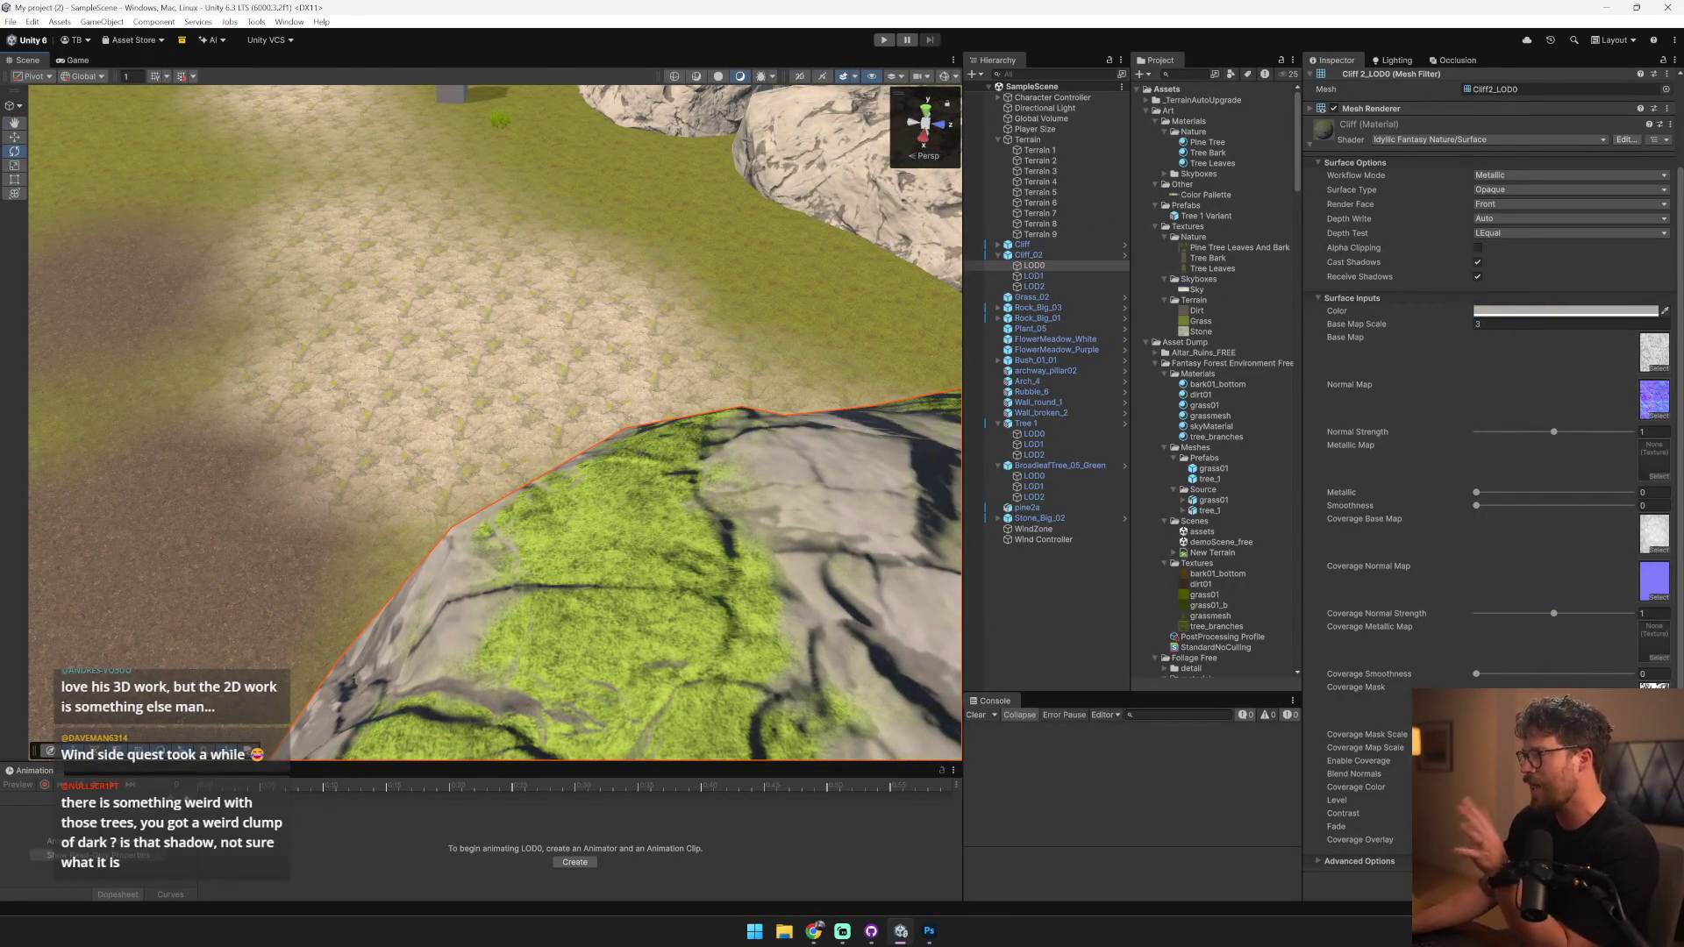
right_click(790, 529)
key("w")
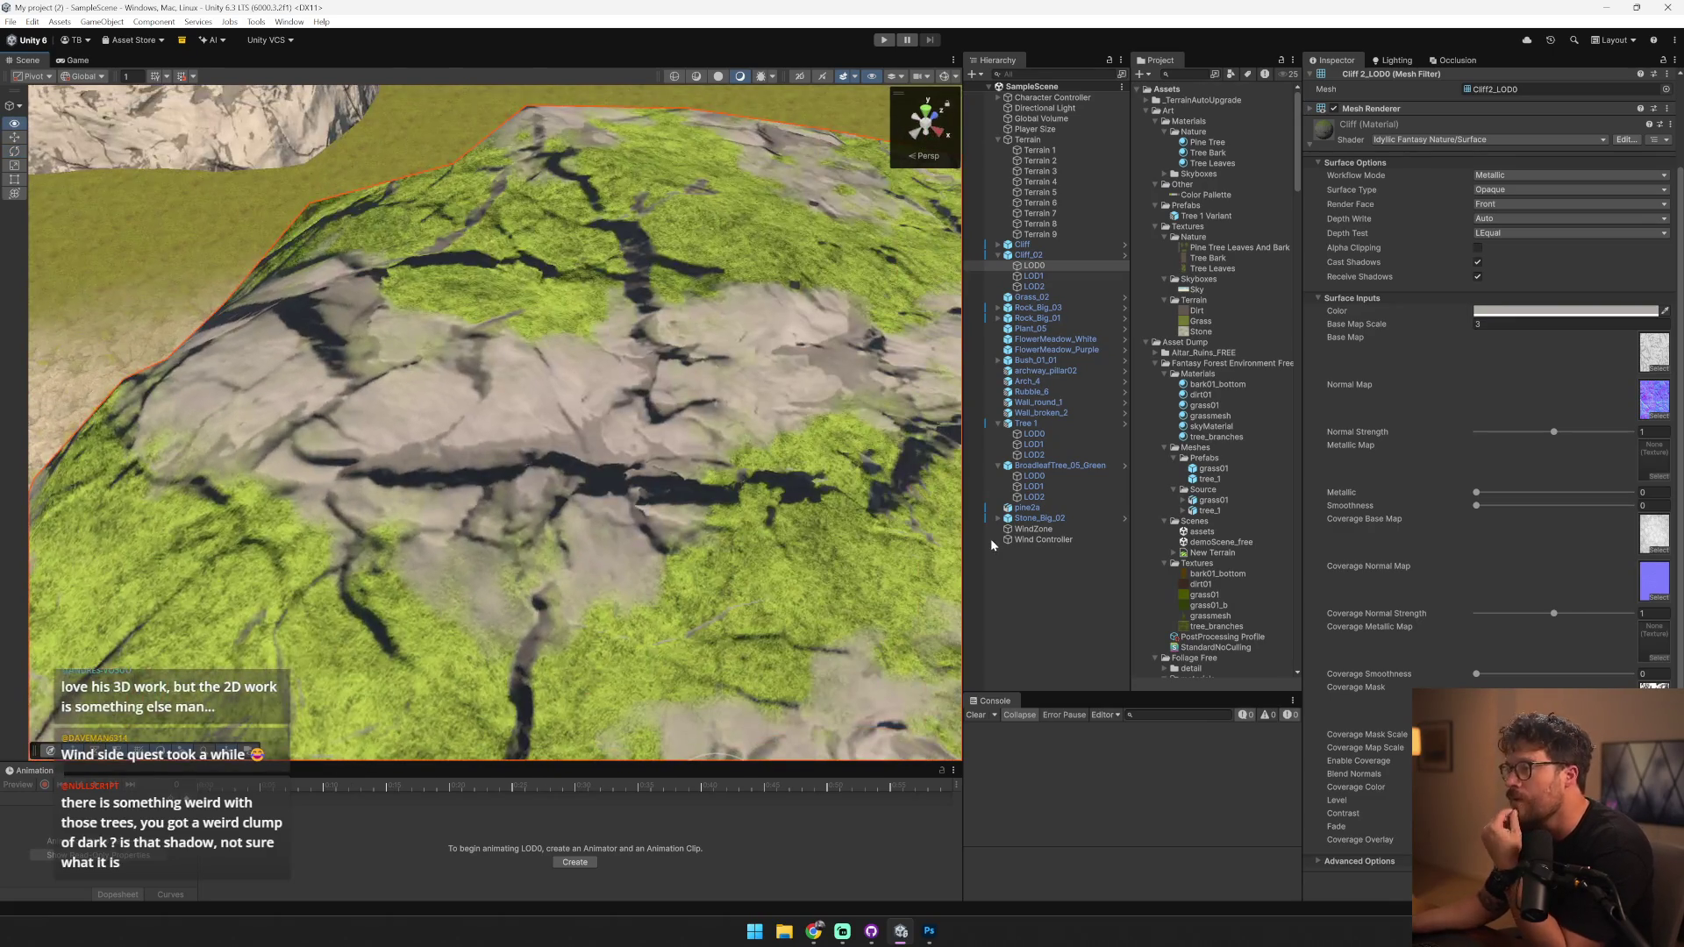
key("w")
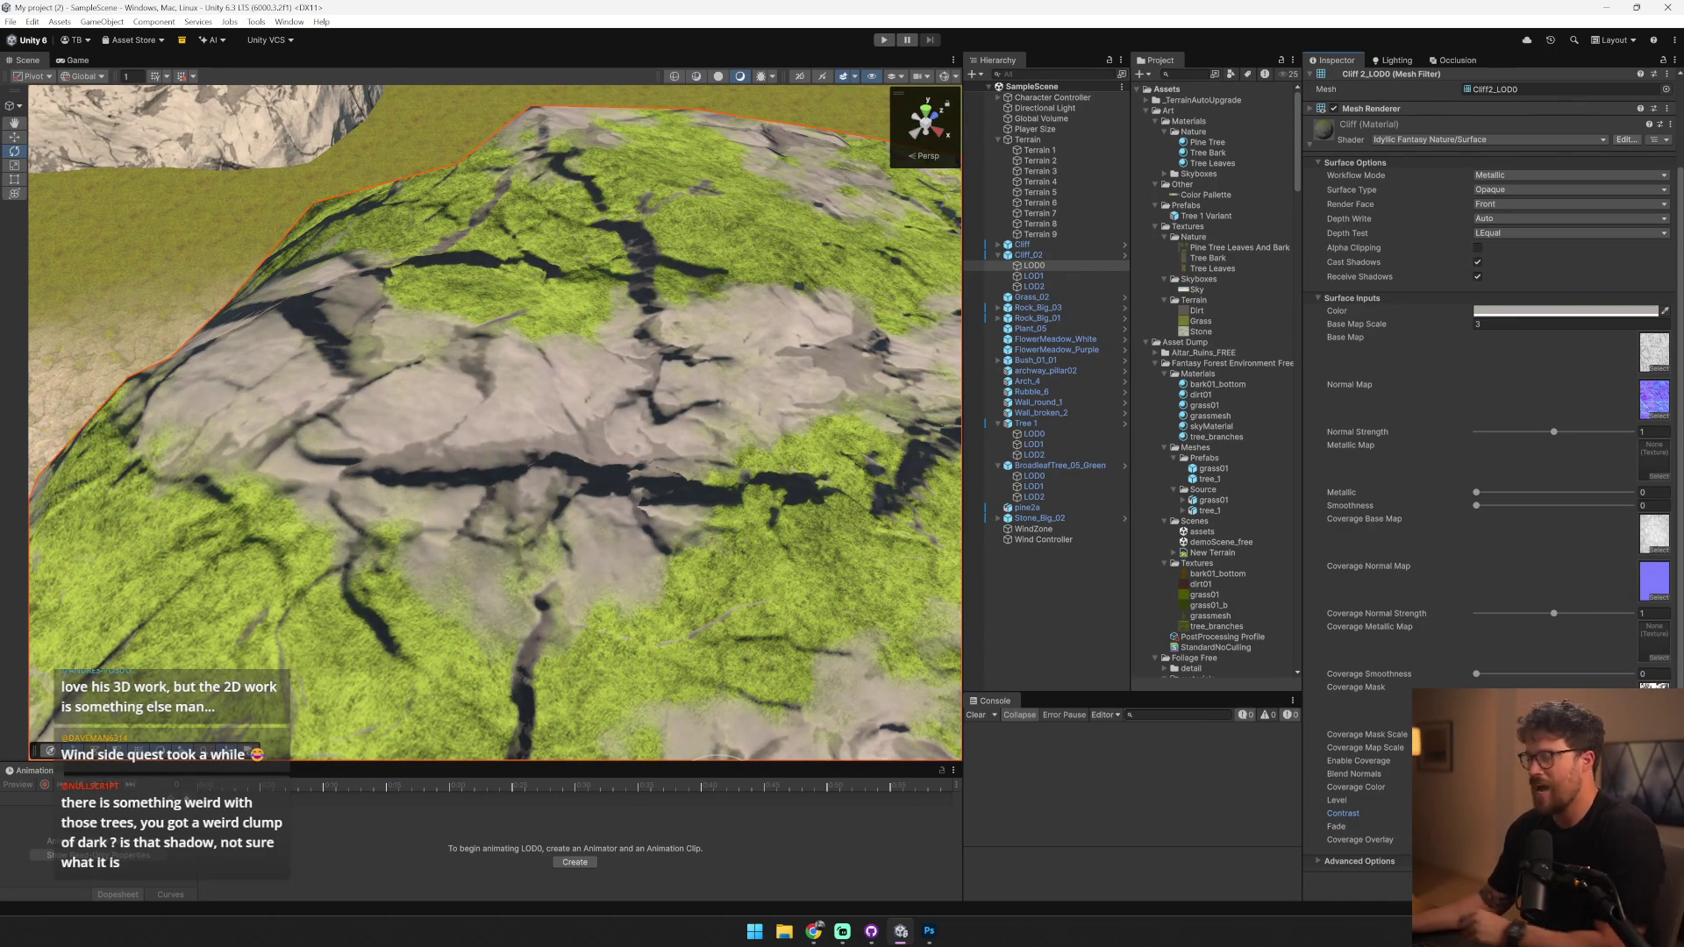
left_click(1565, 786)
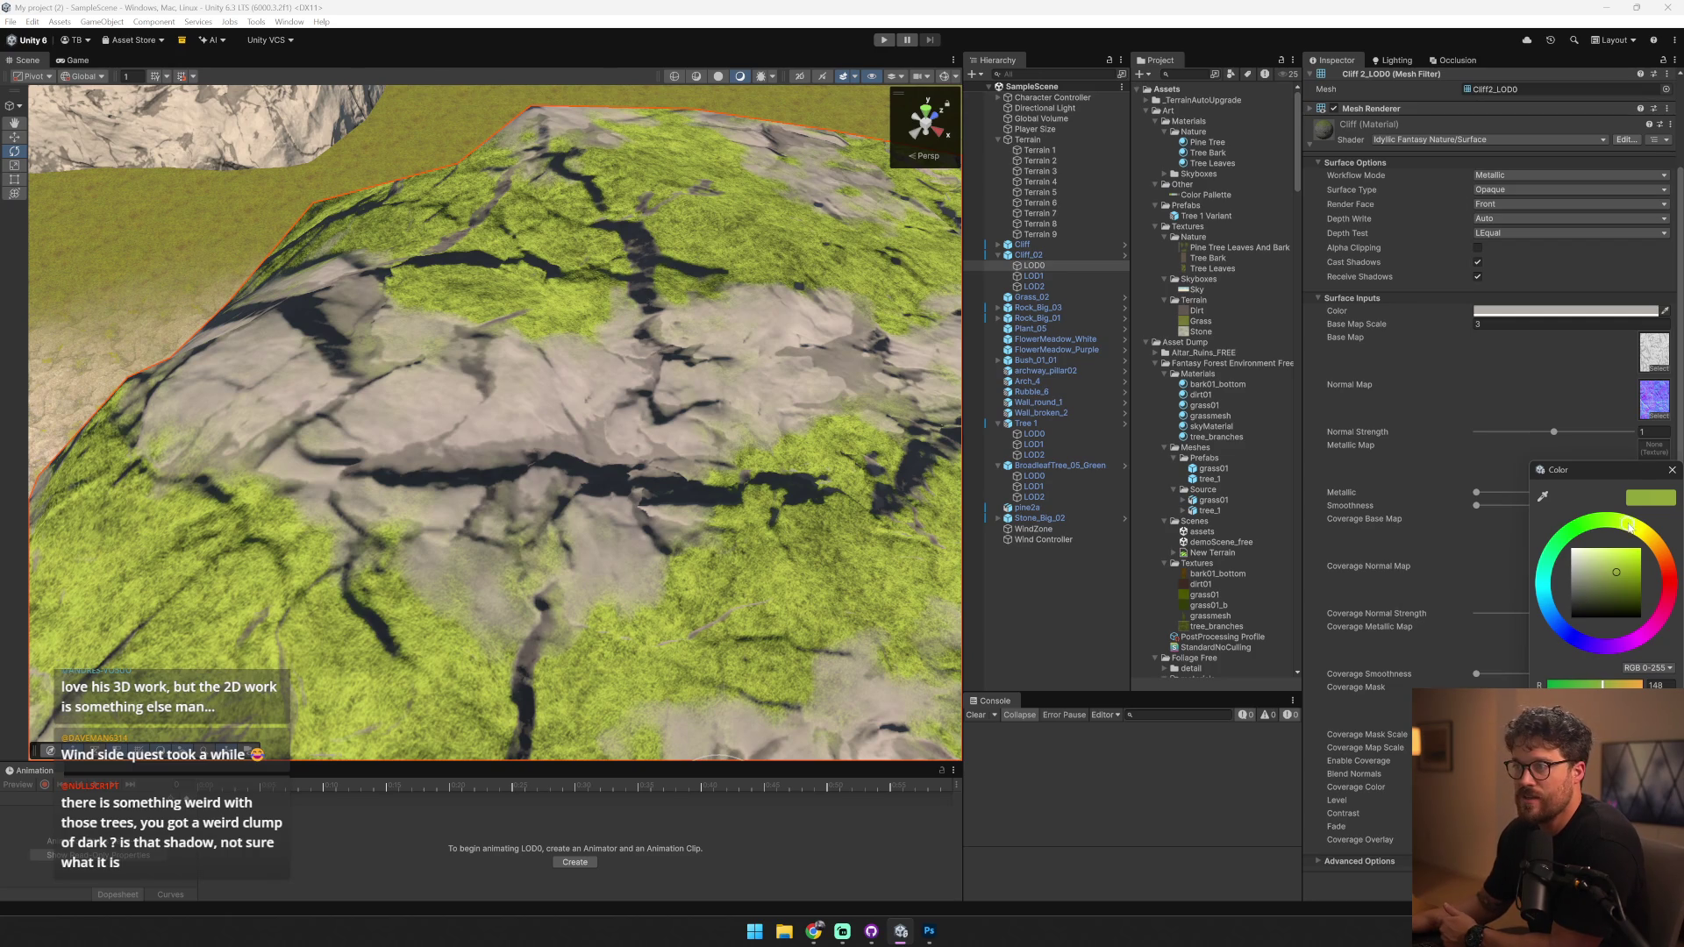
right_click(549, 446)
key("s")
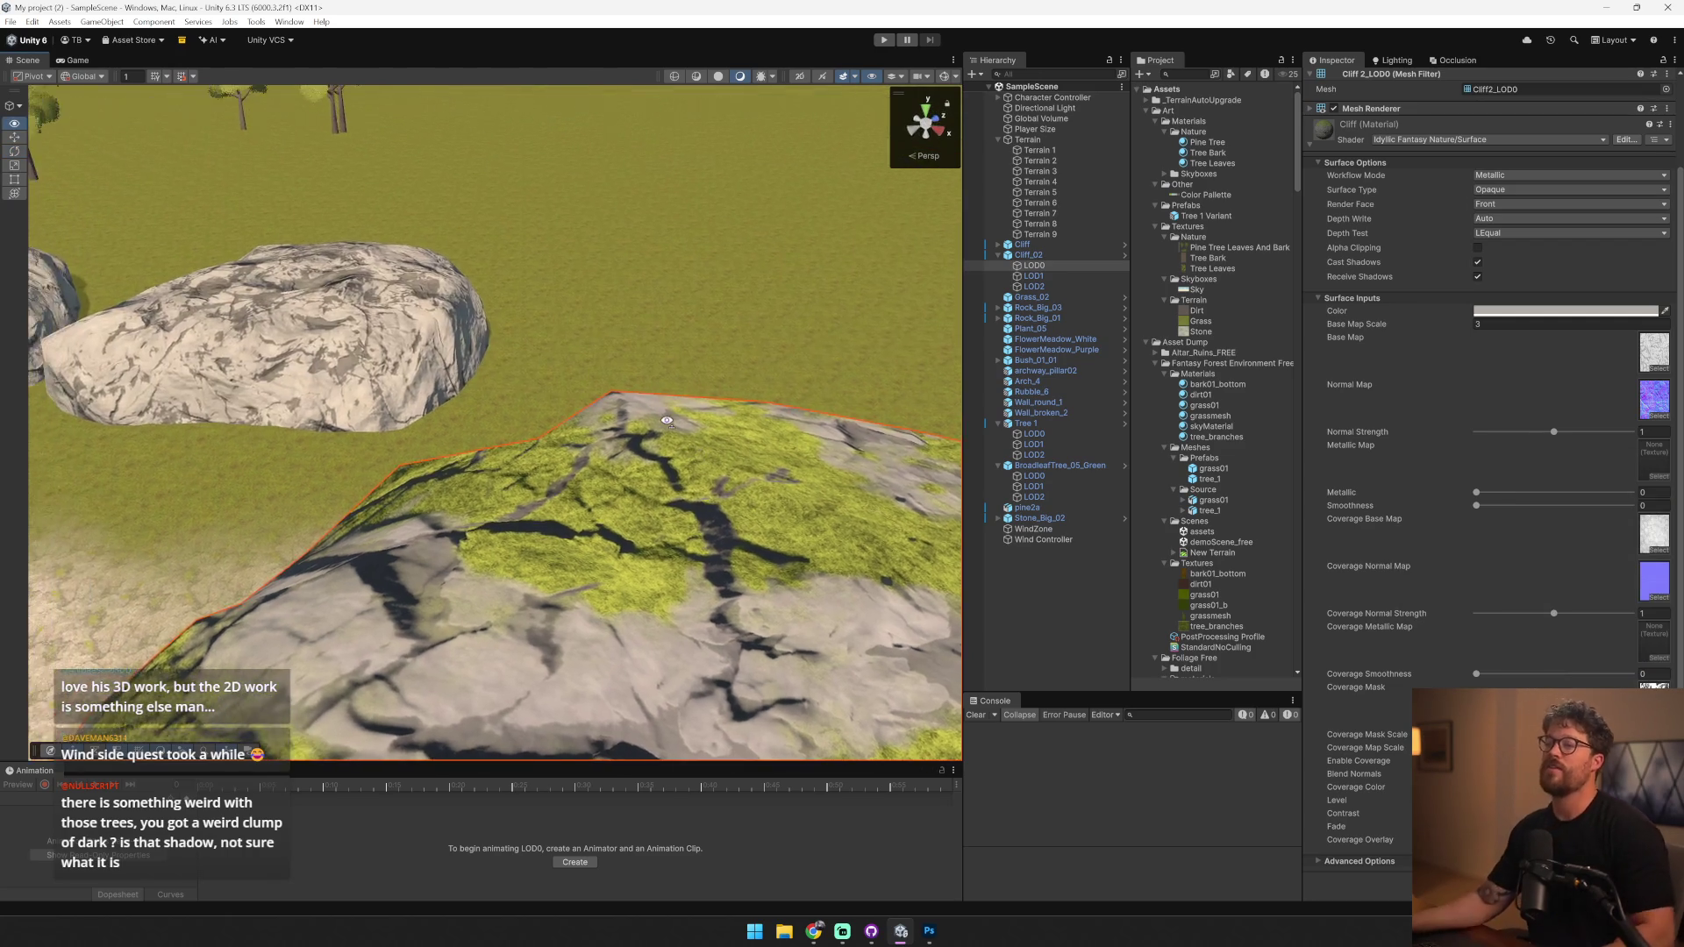
key("w")
key("s")
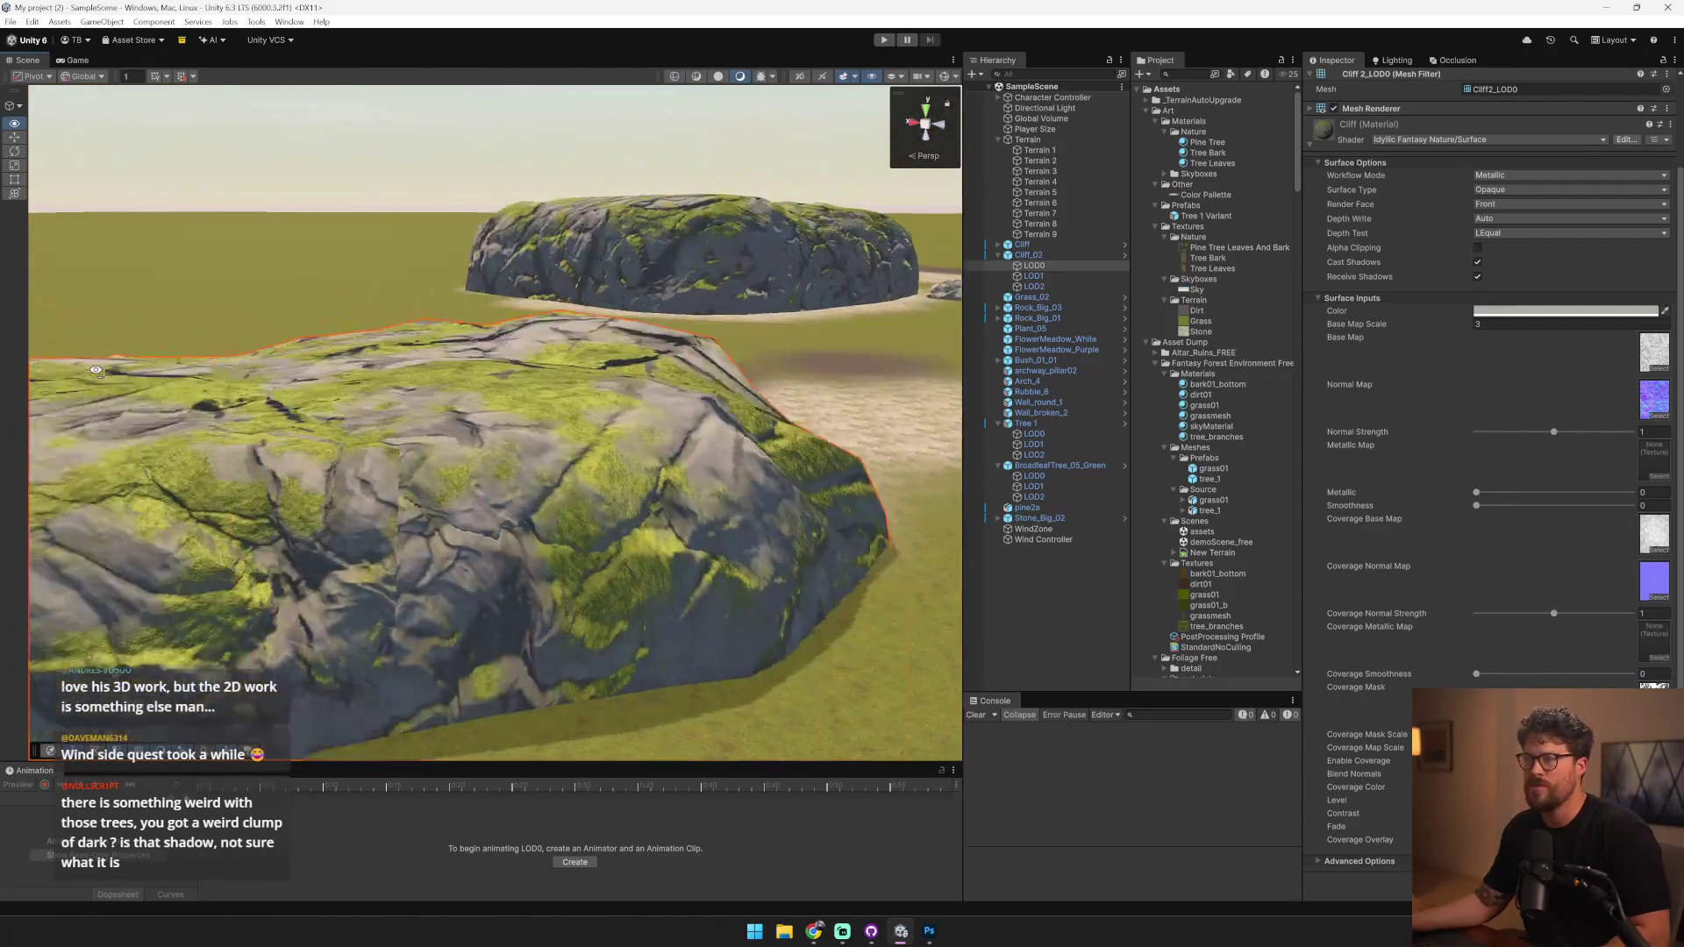
key("w")
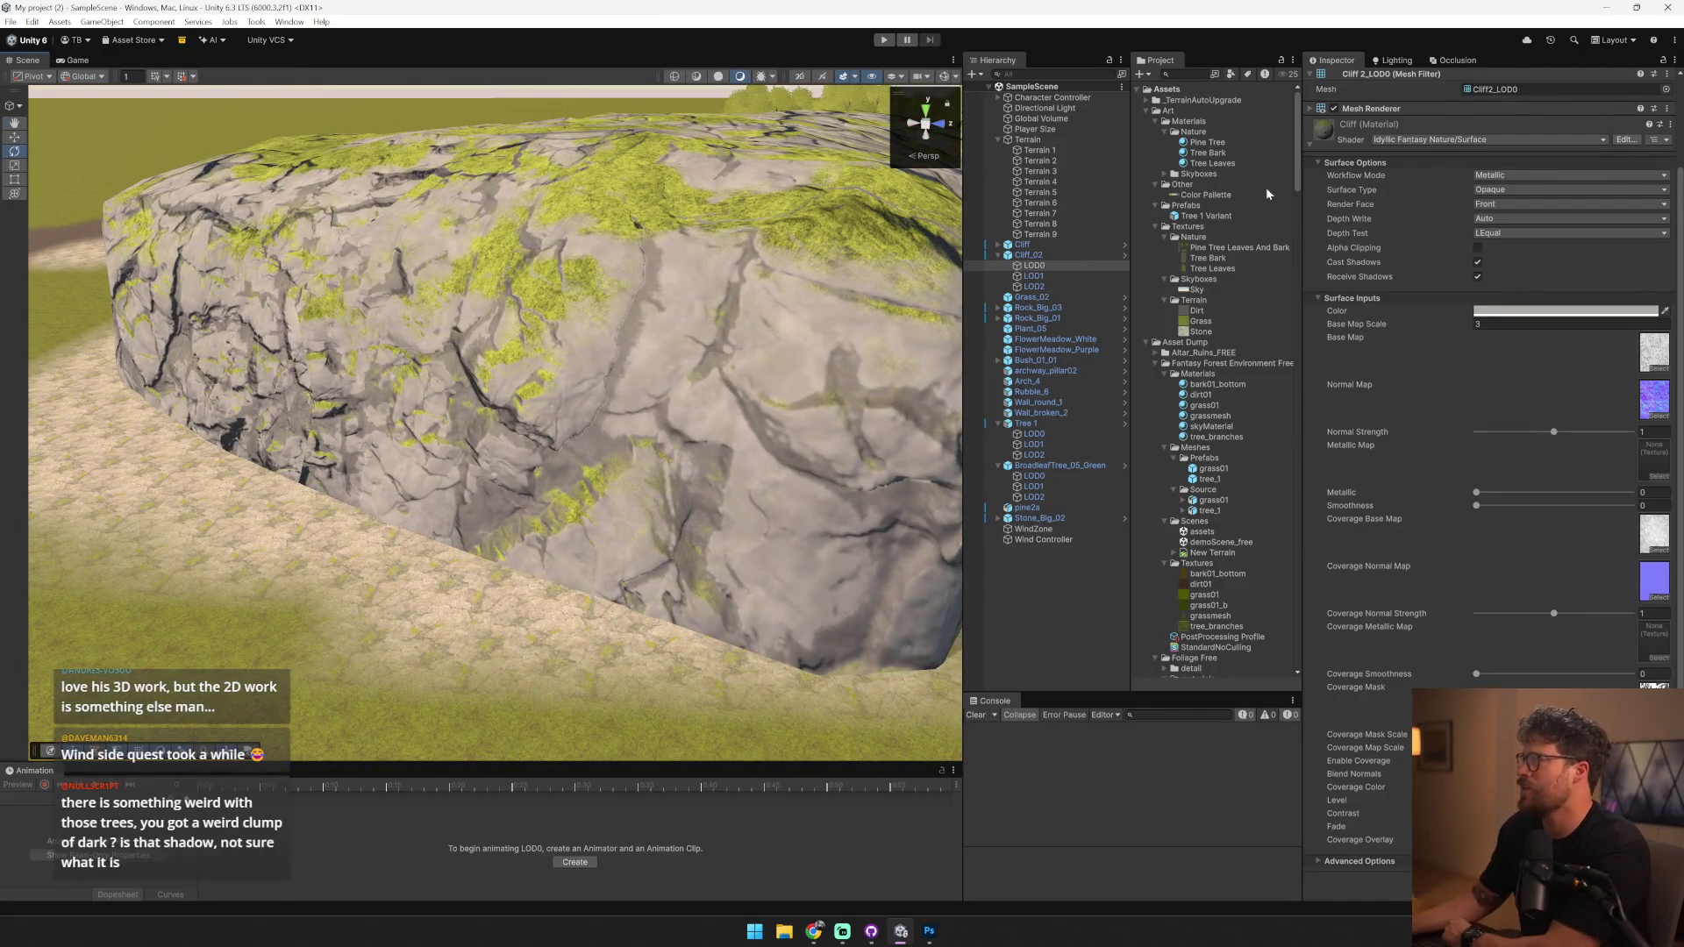
- Brighten the cliff's base colour to C1B8A5, then select the Rock_Big_01 boulder
left_click(1565, 310)
left_click_drag(1551, 404, 1554, 401)
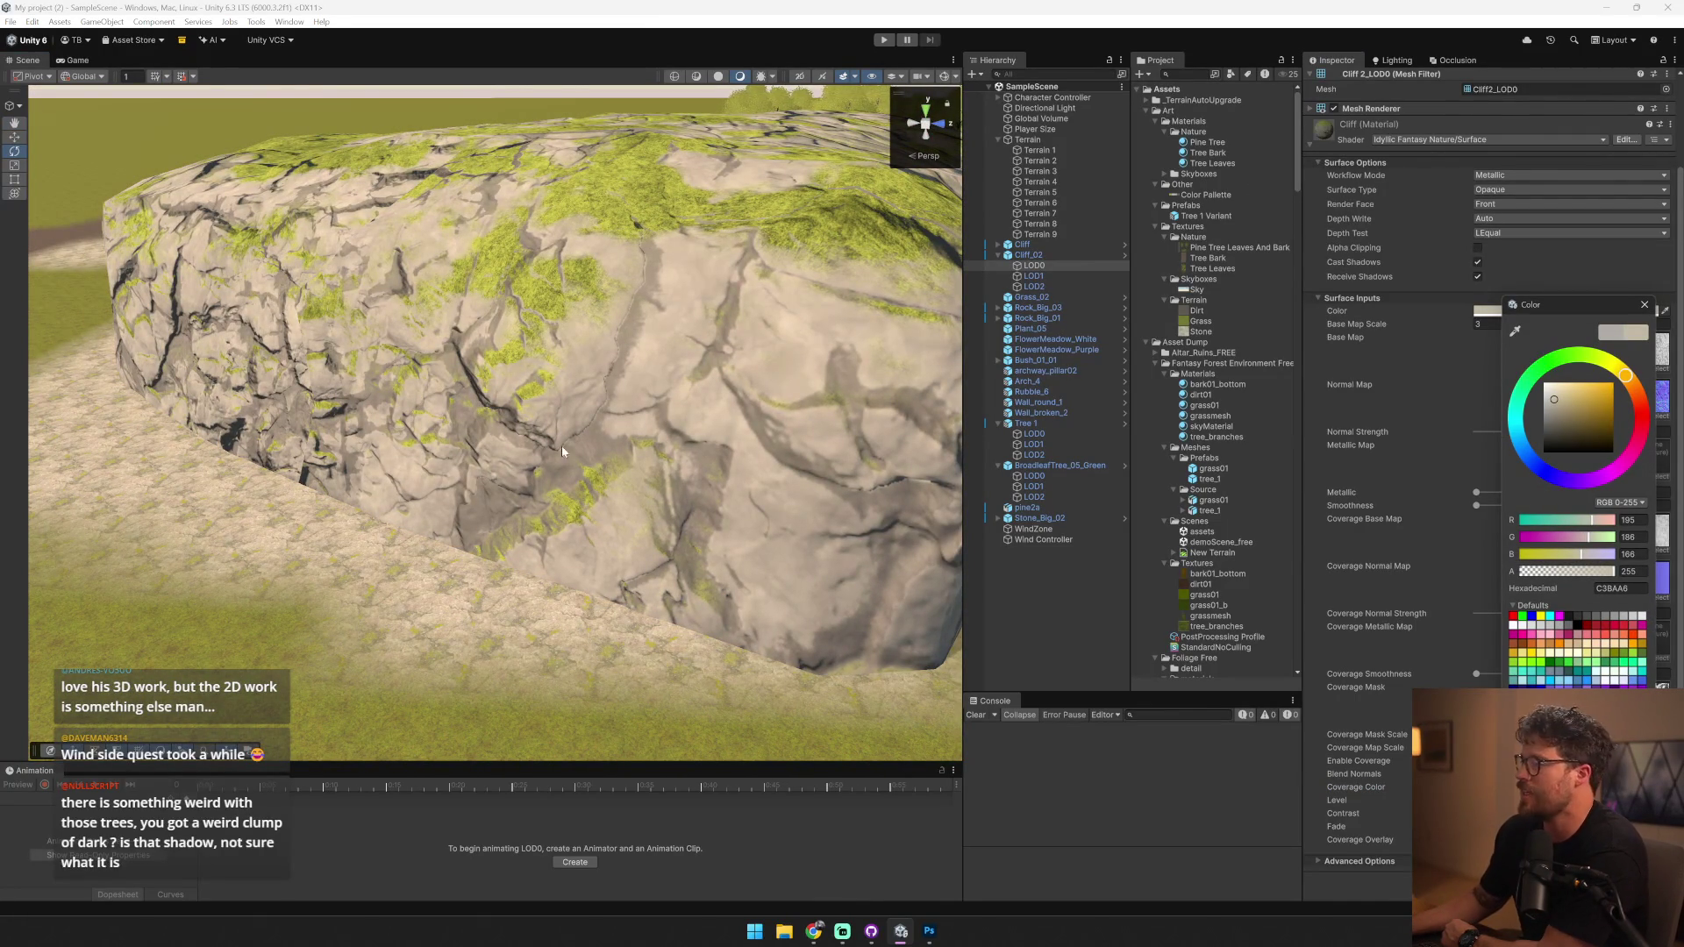
left_click(596, 480)
mouse_move(596, 481)
left_mouse_down()
mouse_move(650, 461)
mouse_move(742, 374)
mouse_move(711, 447)
left_mouse_up()
left_click(650, 464)
left_click(712, 446)
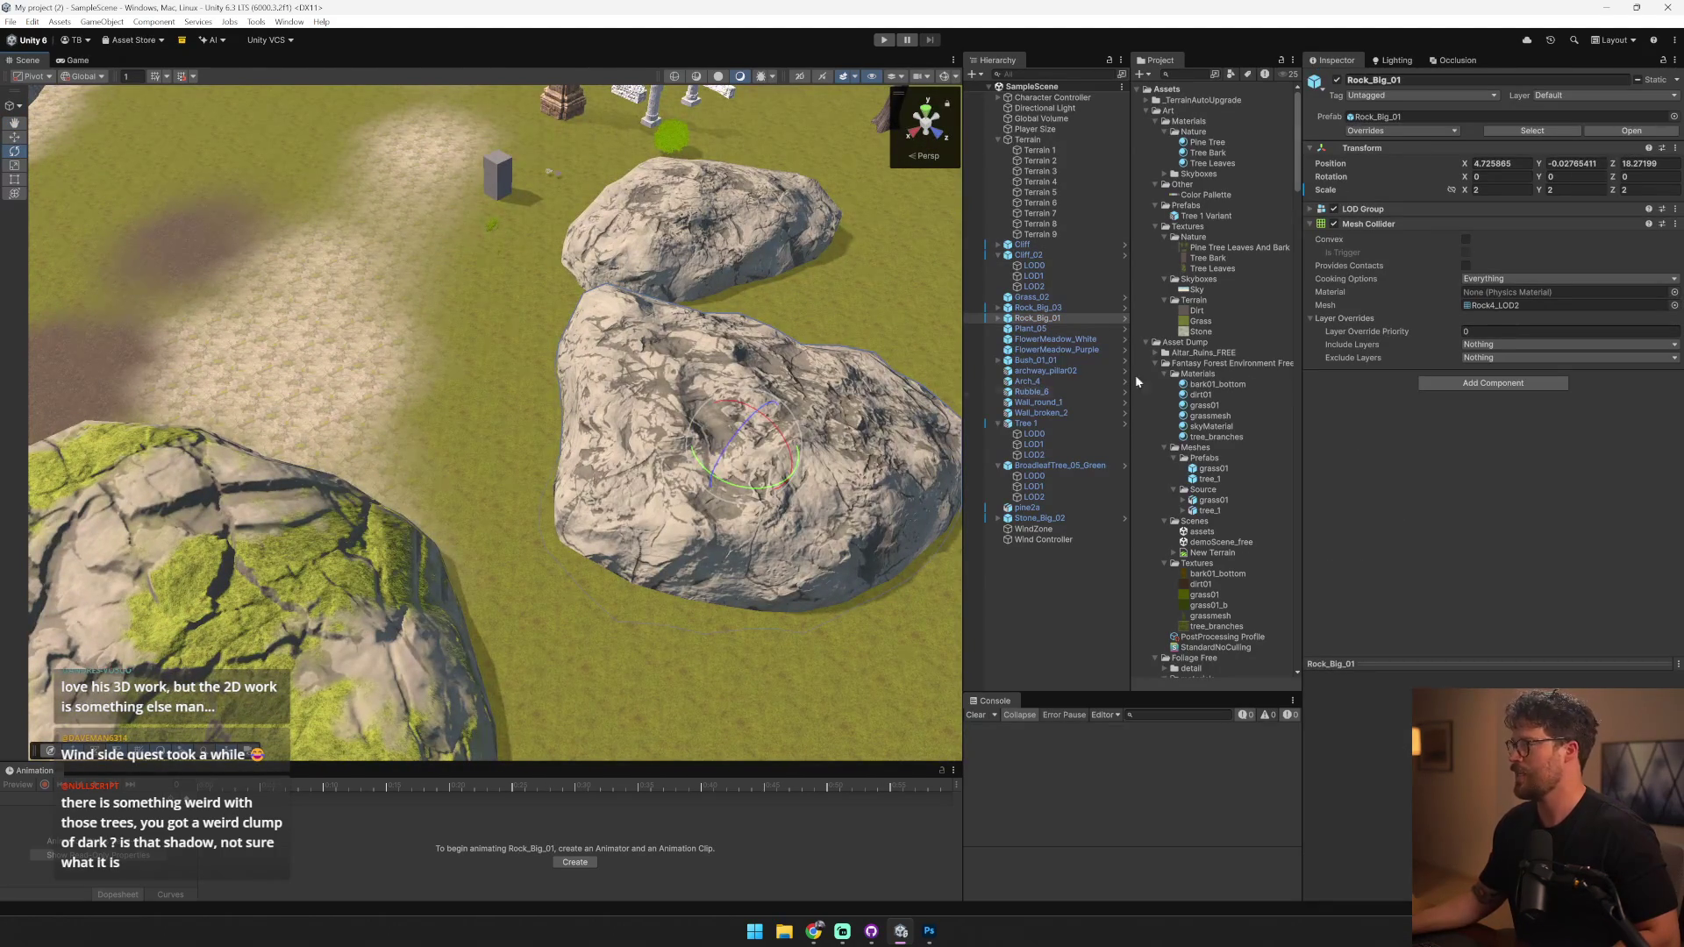
- Select Rock_Big_01's LOD1 mesh and expand its material settings
left_click(999, 318)
left_click(1033, 339)
left_click(1353, 243)
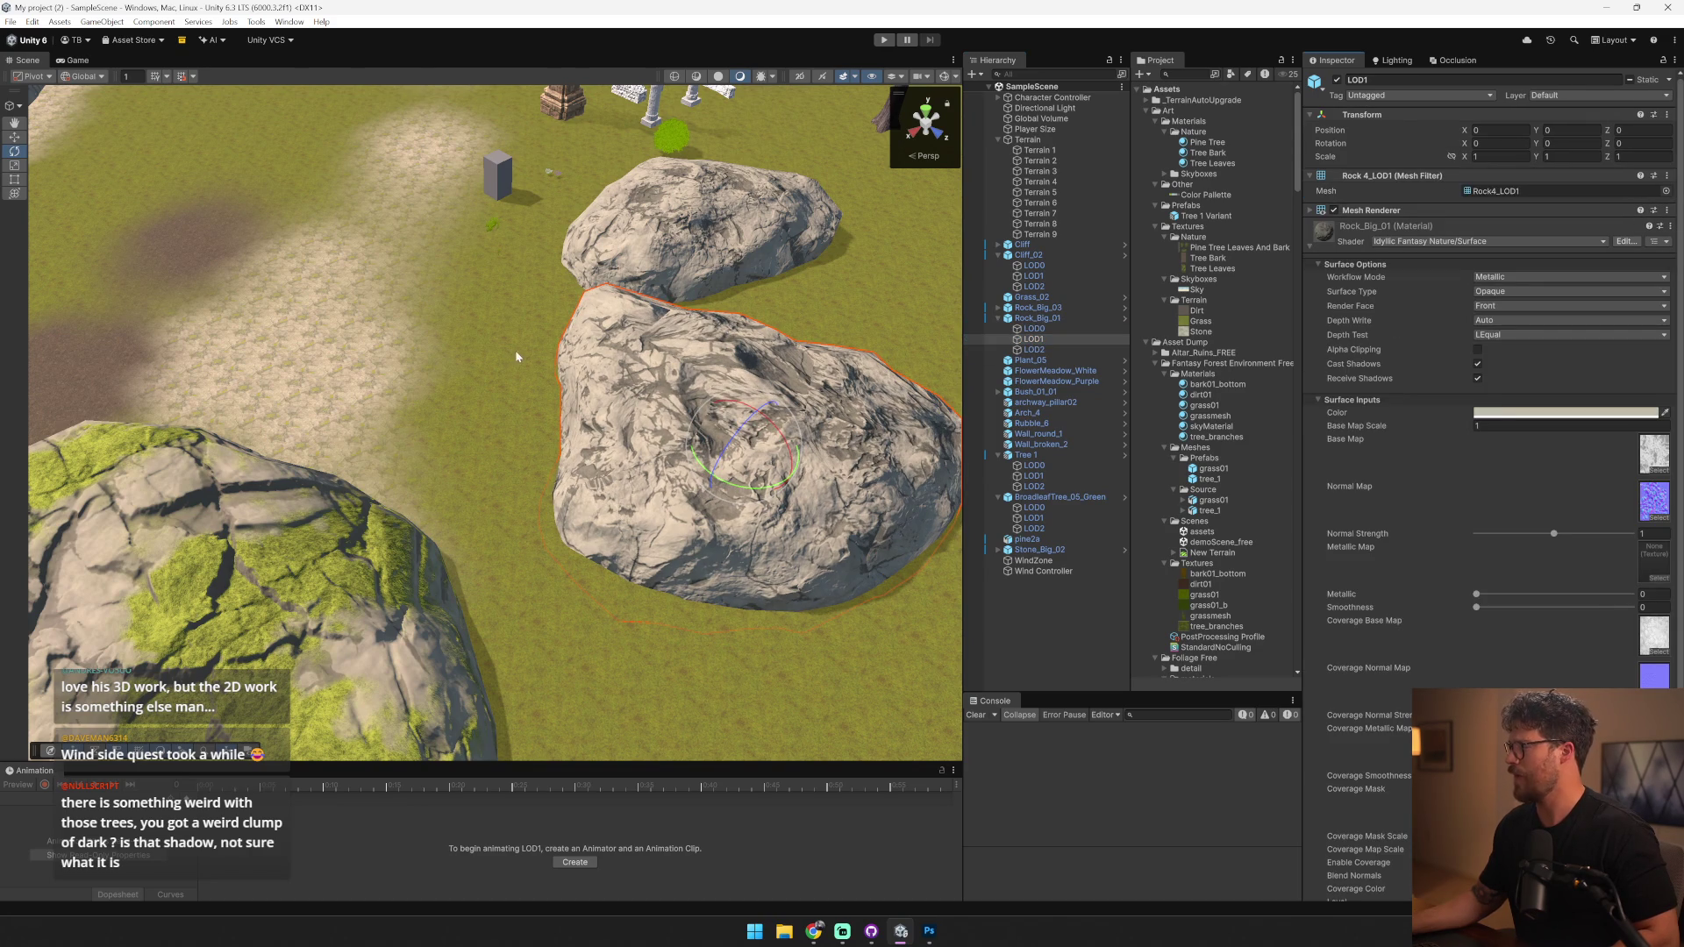
left_click_drag(571, 377, 463, 405)
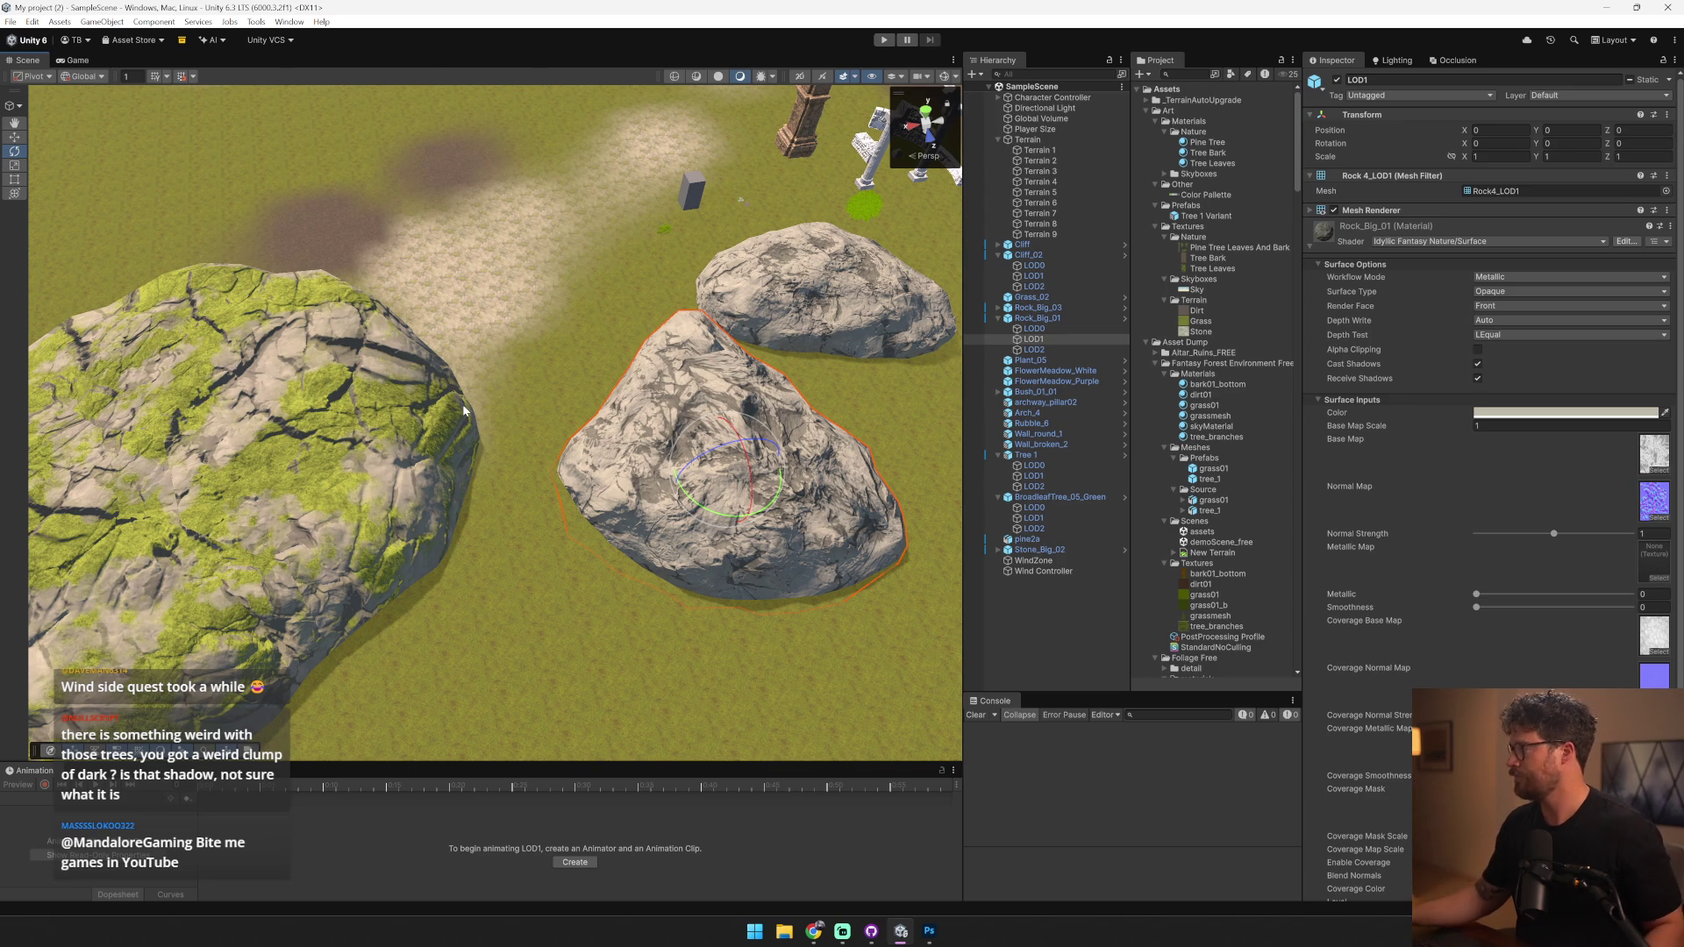
scroll(1432, 659, "down", 1)
scroll(1431, 654, "down", 2)
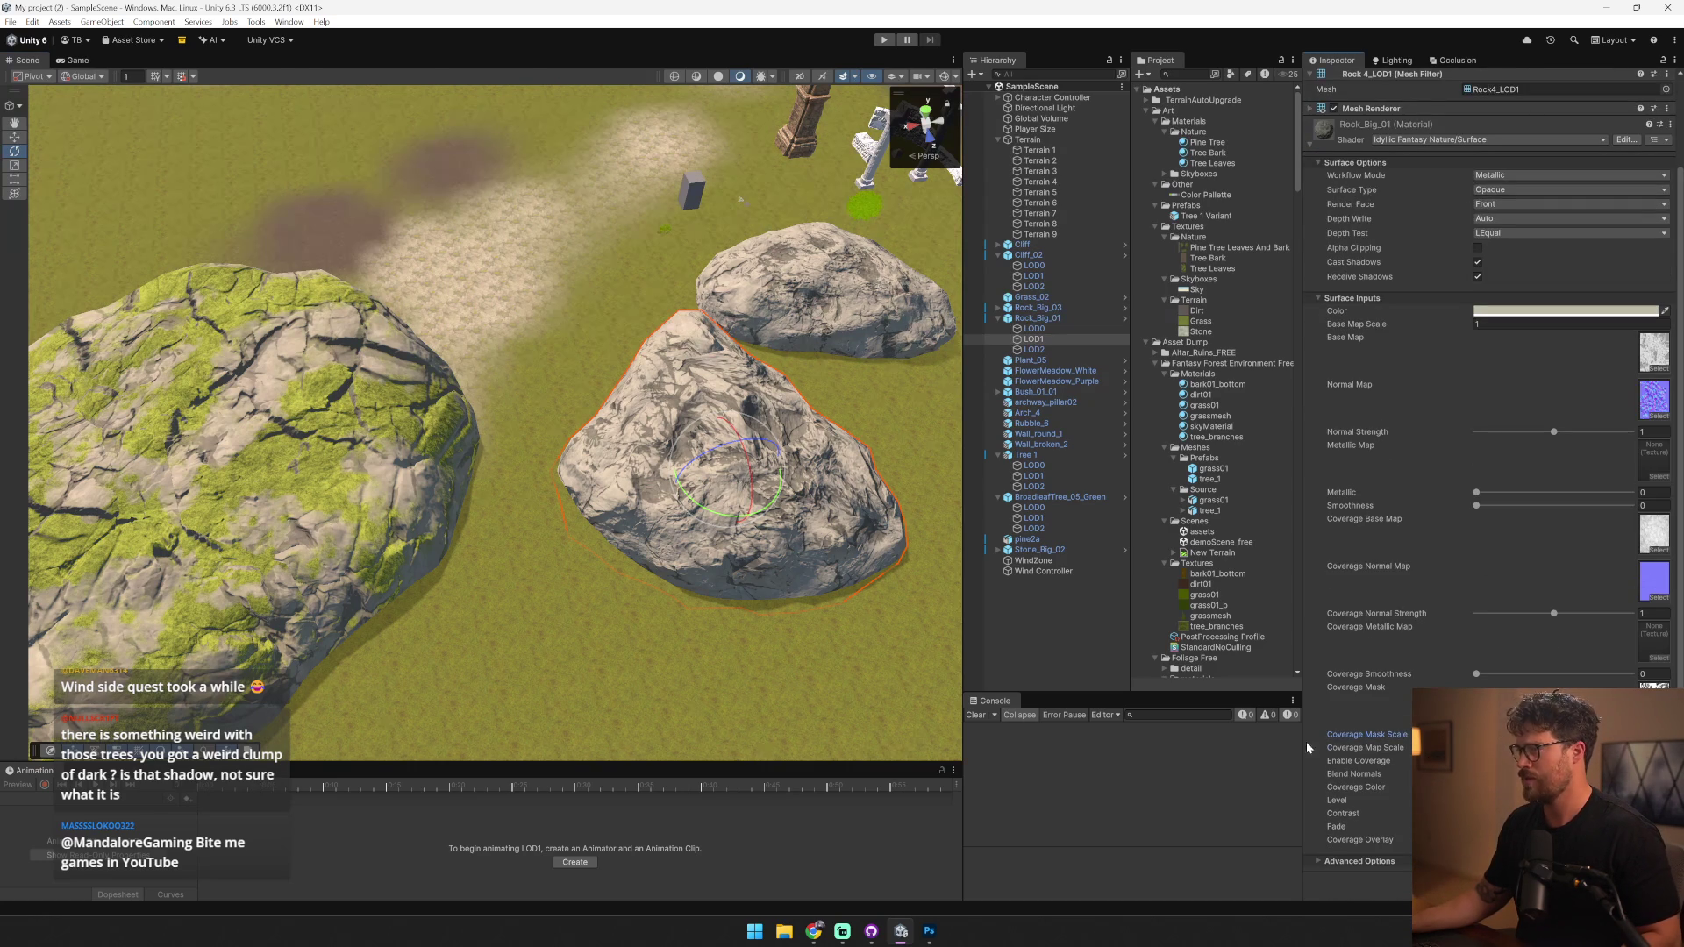
- Preview a yellow tint on the boulder's base colour, then return it to C0BBAA
left_click(1590, 311)
left_click_drag(1605, 386, 1578, 391)
mouse_move(741, 428)
left_mouse_down()
mouse_move(463, 365)
mouse_move(57, 172)
left_mouse_up()
mouse_move(509, 529)
left_mouse_down()
mouse_move(264, 255)
mouse_move(102, 245)
left_mouse_up()
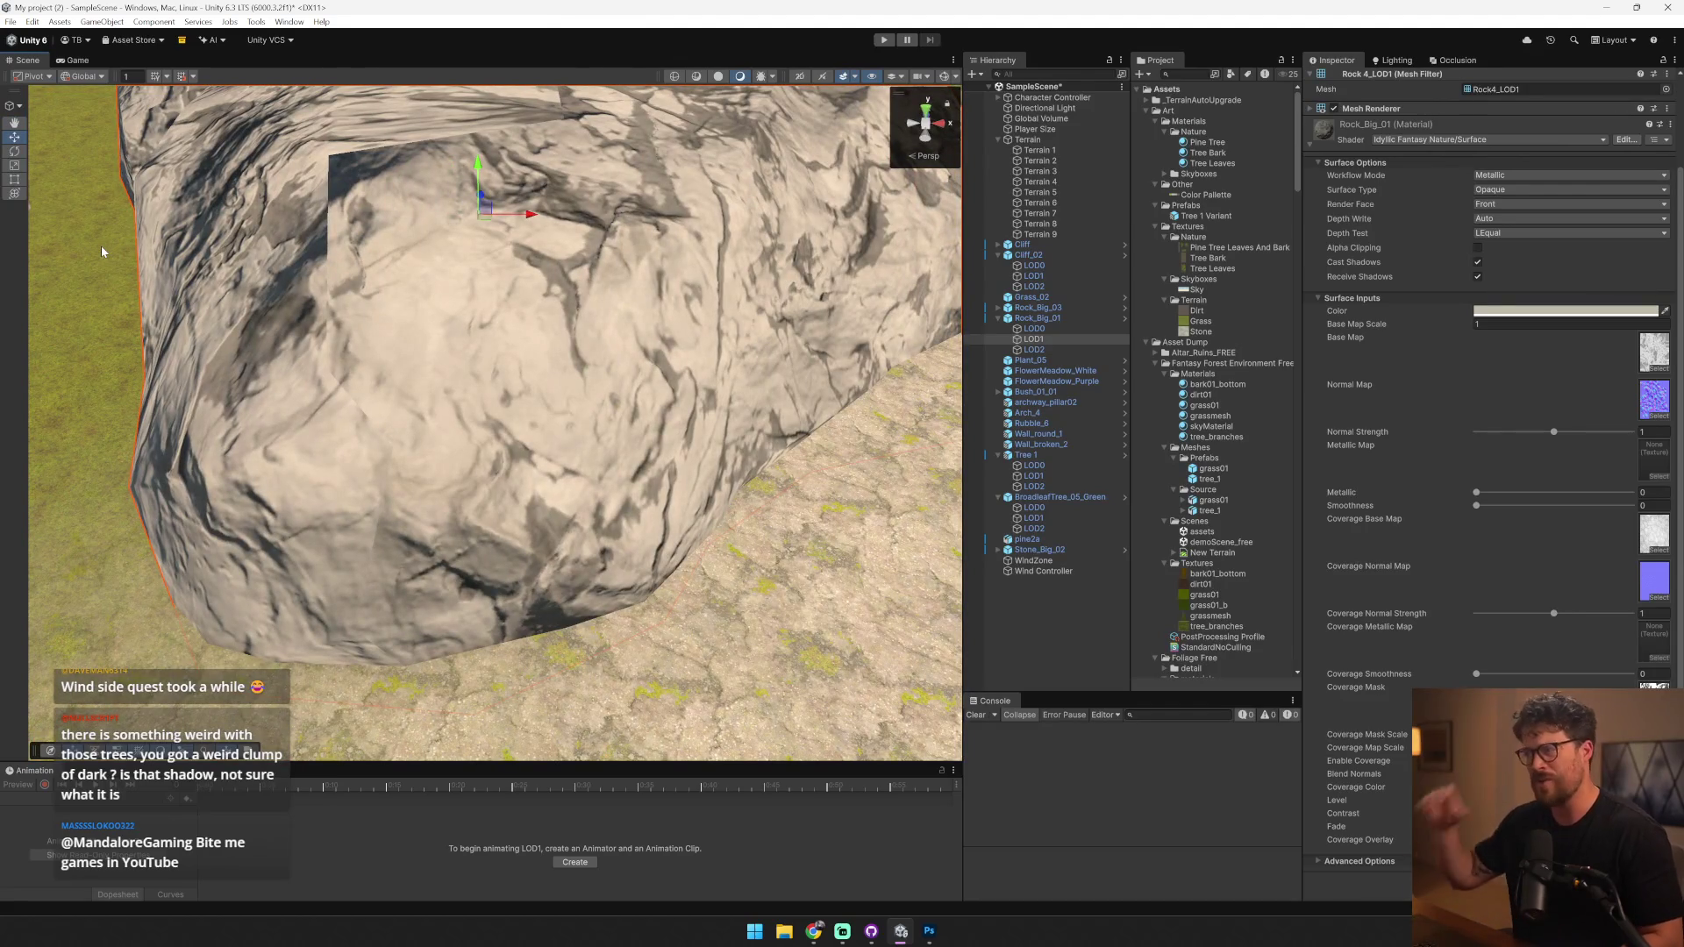
- Reload the texture, frame the boulder and set its Normal Strength to 0.854
key("alt+Tab")
key("alt+Tab")
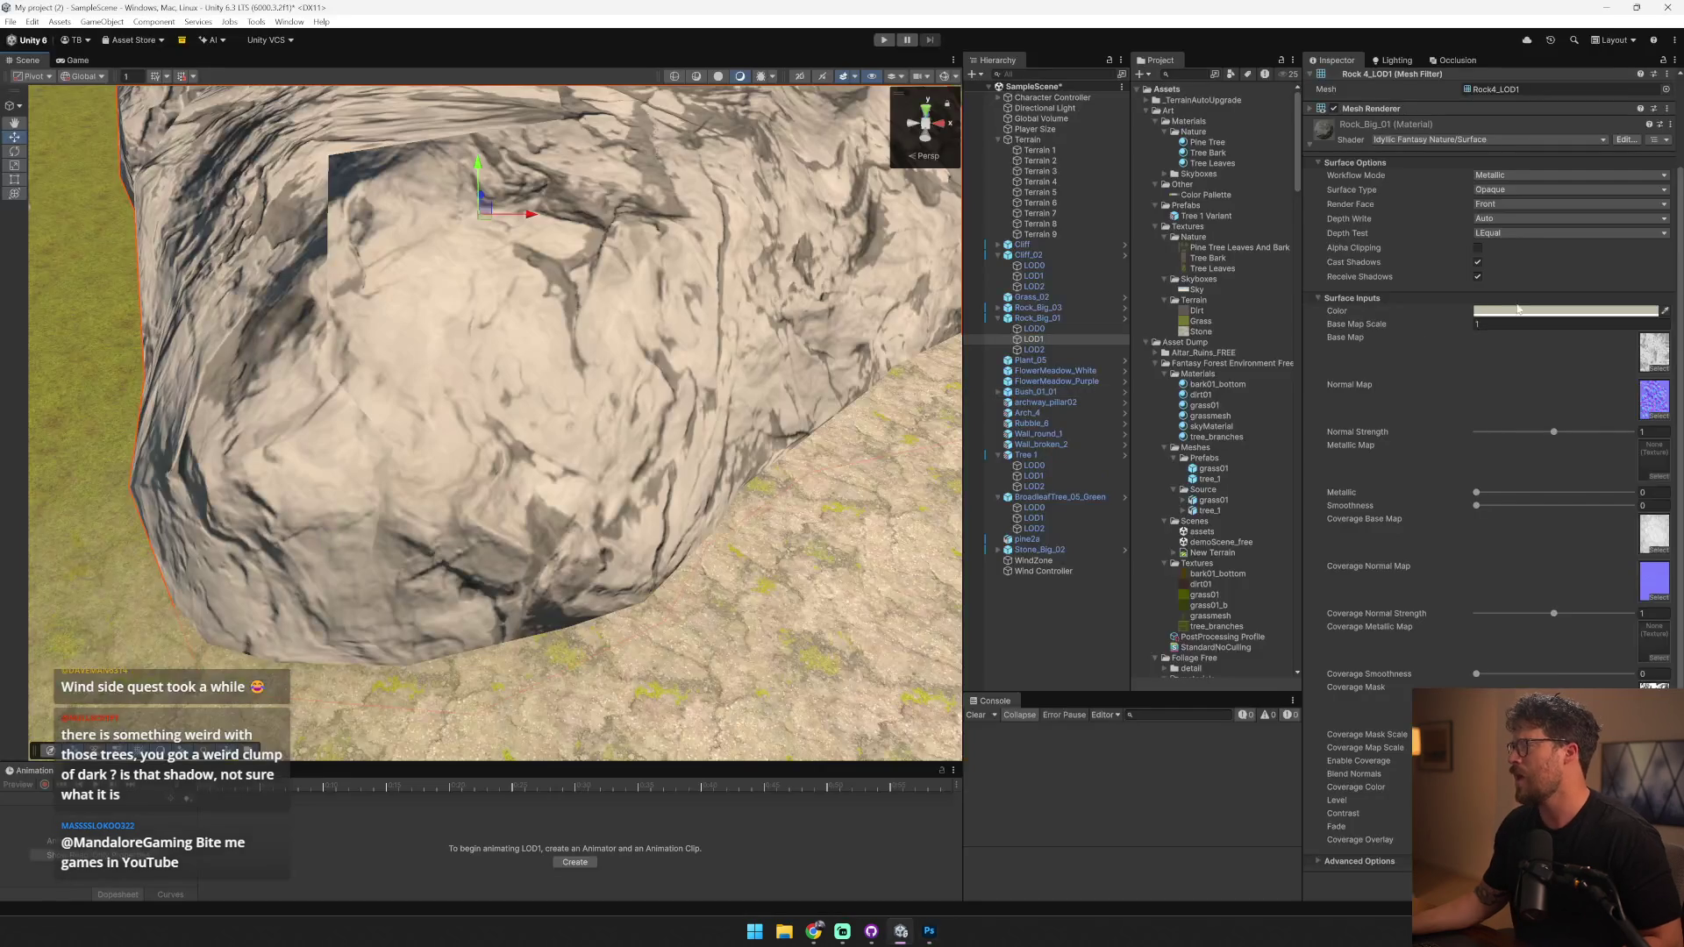
left_click(1508, 307)
mouse_move(702, 373)
left_mouse_down()
mouse_move(540, 267)
mouse_move(396, 307)
left_mouse_up()
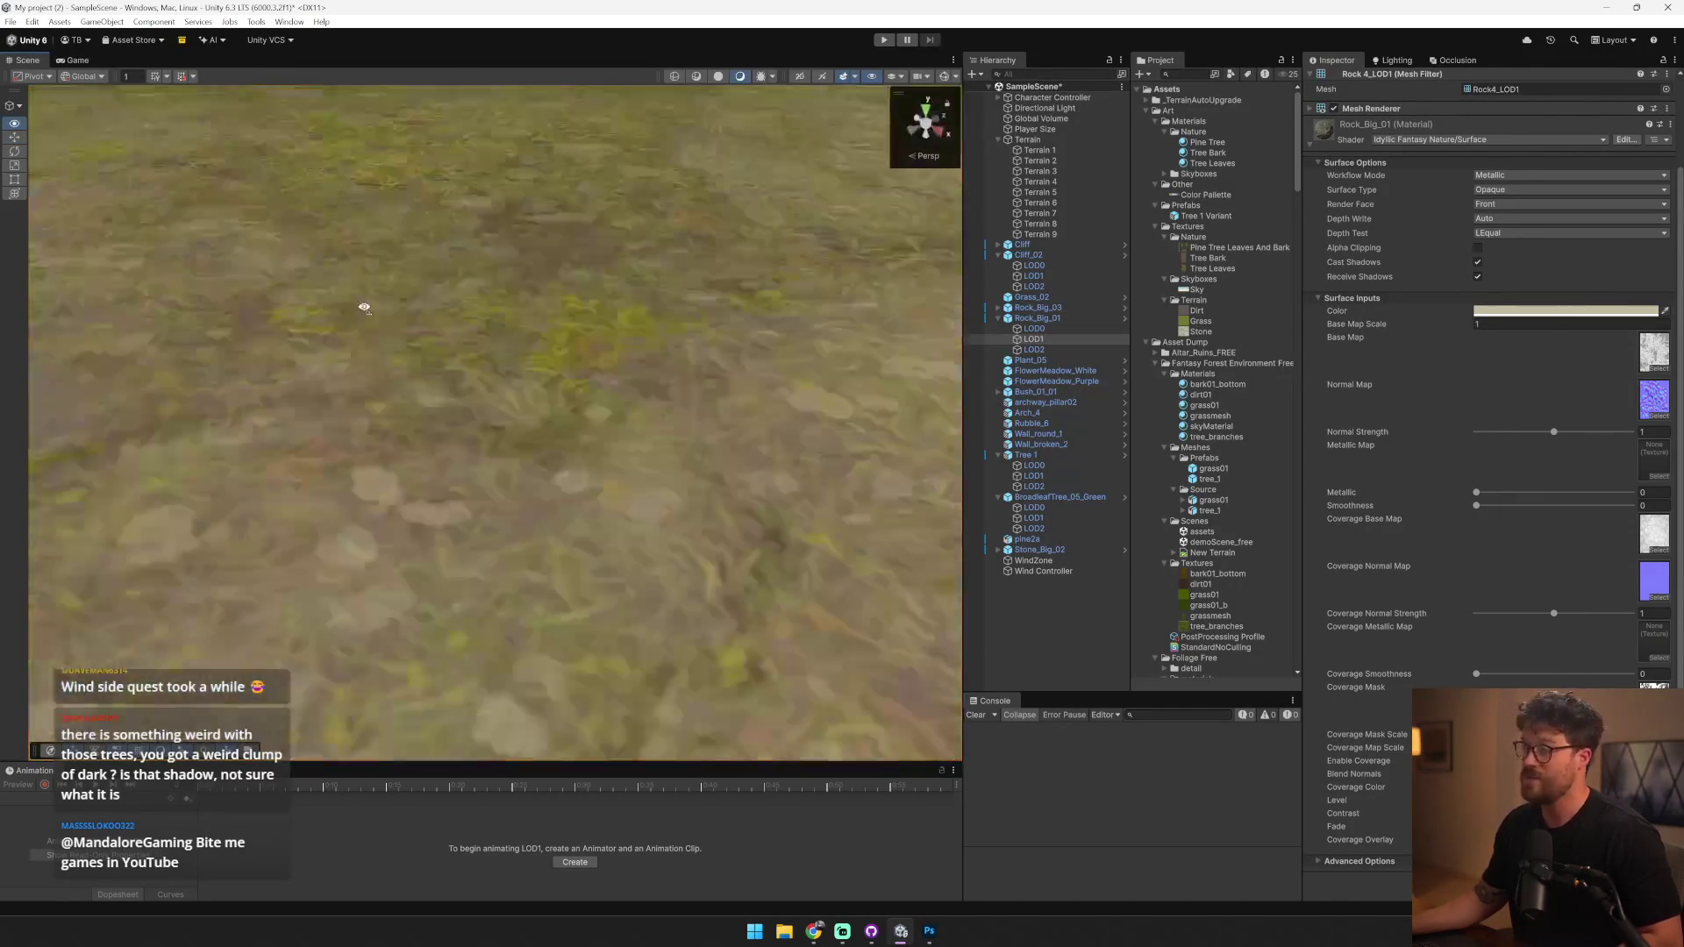
key("f")
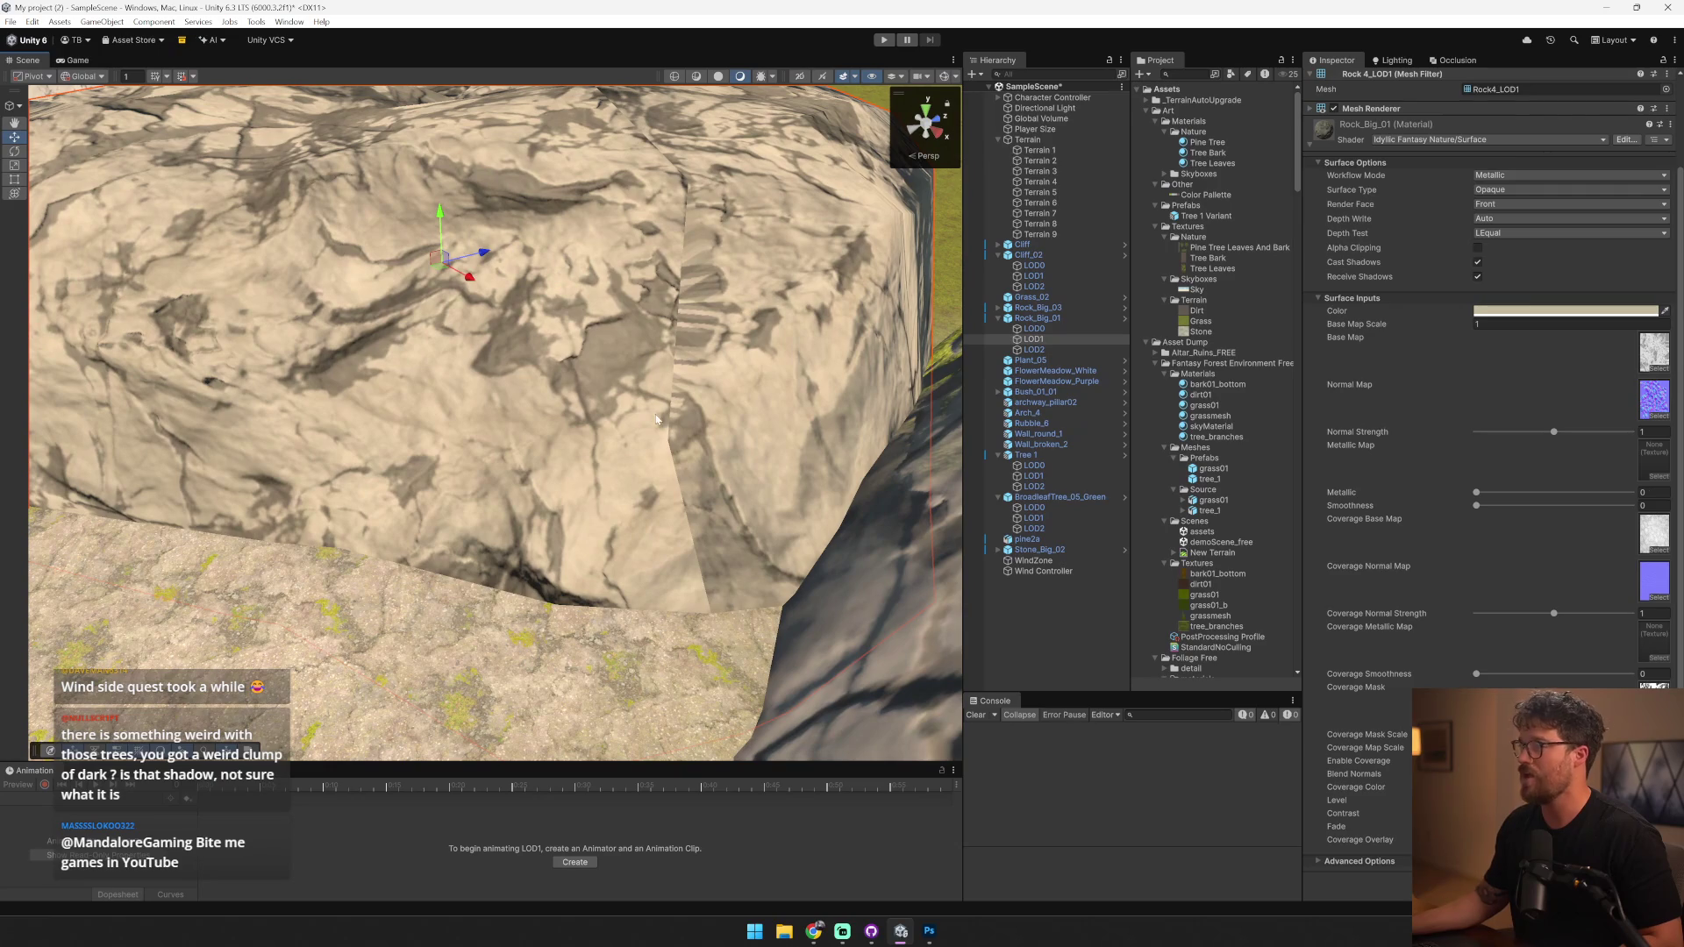
mouse_move(1553, 431)
left_mouse_down()
mouse_move(1614, 432)
mouse_move(1542, 432)
left_mouse_up()
scroll(840, 267, "down", 5)
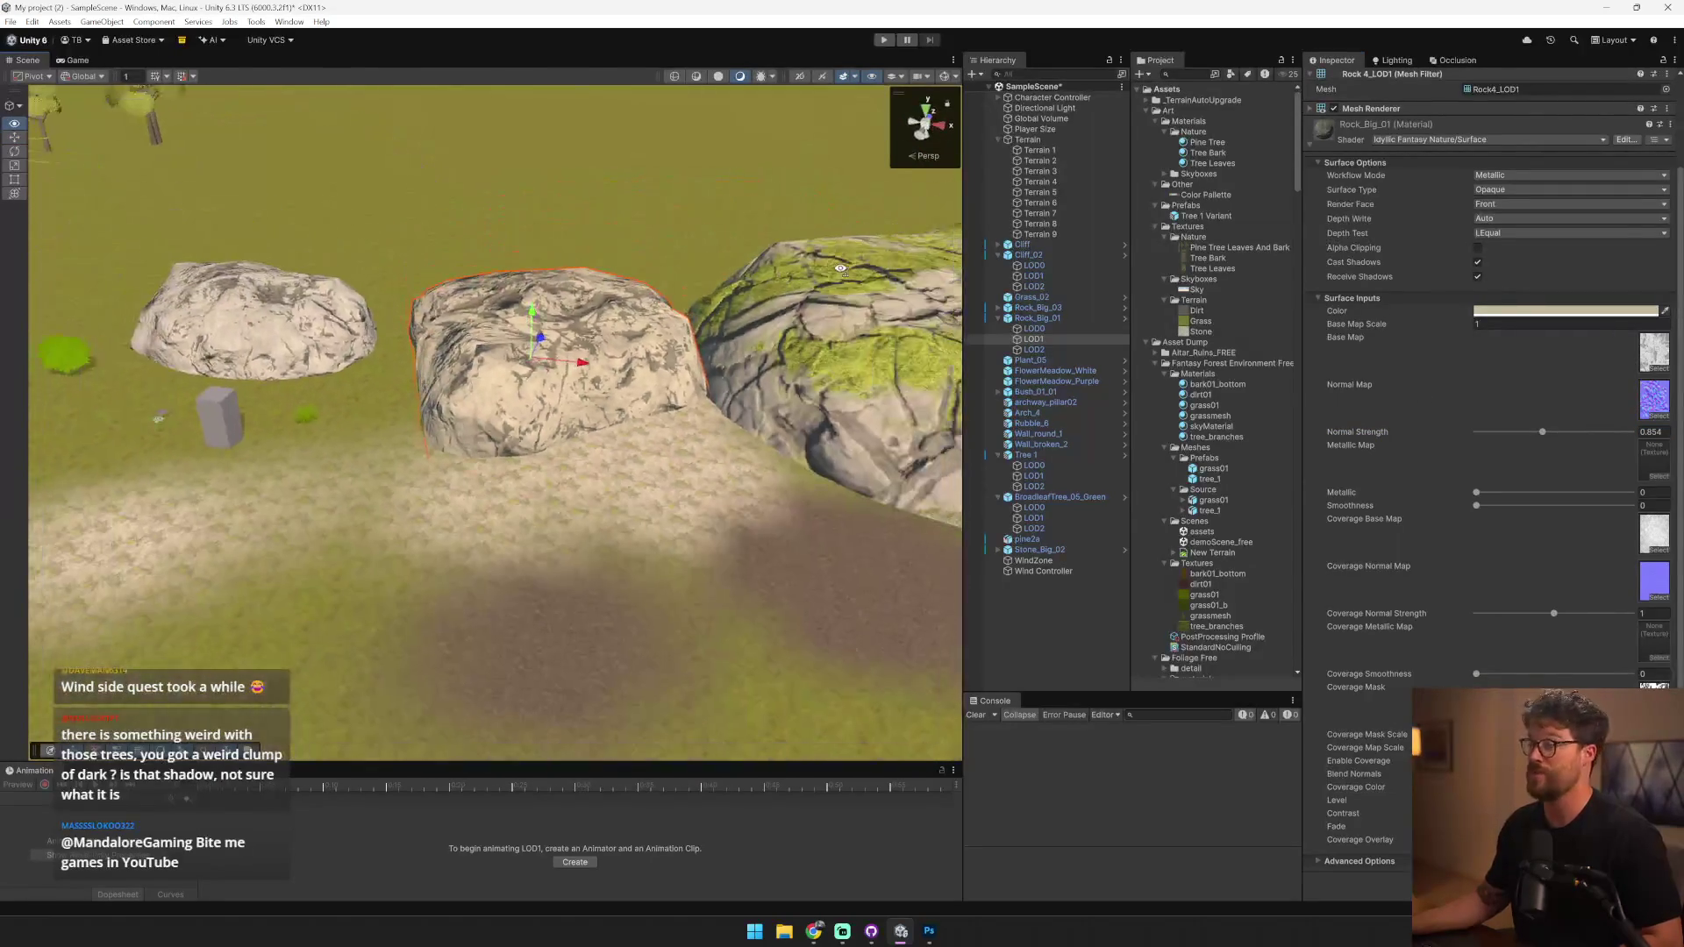
left_click(323, 301)
left_click(449, 296)
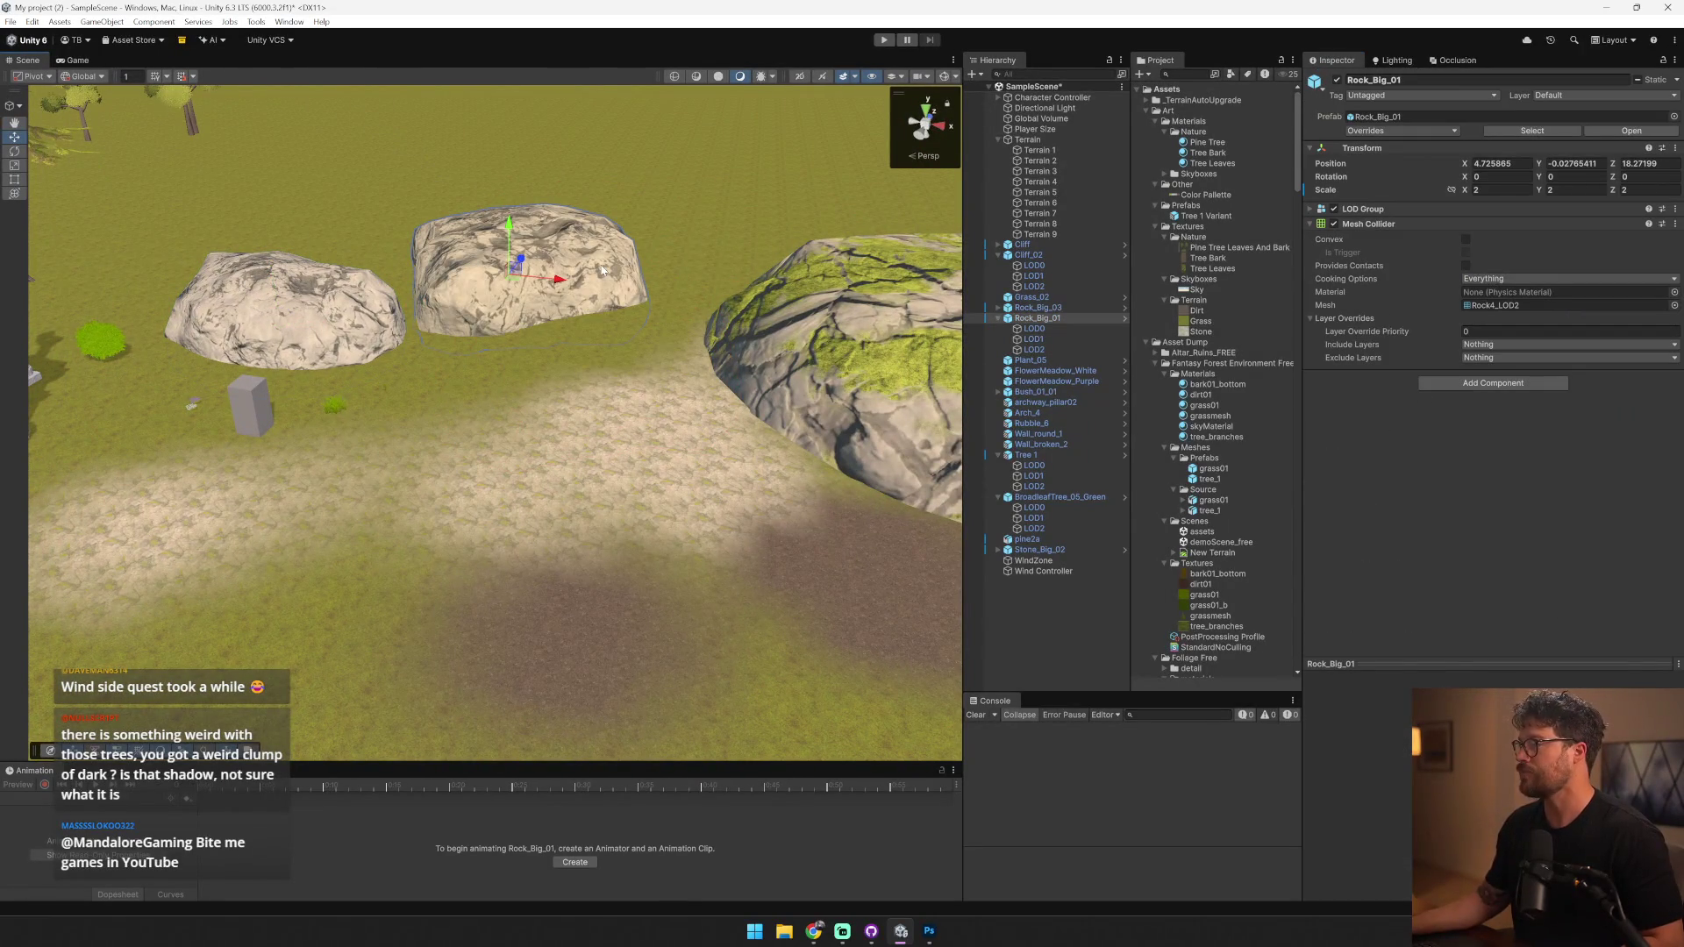
- Undo the accidental rock move and select Rock_Big_03's LOD0 mesh
left_click(1066, 339)
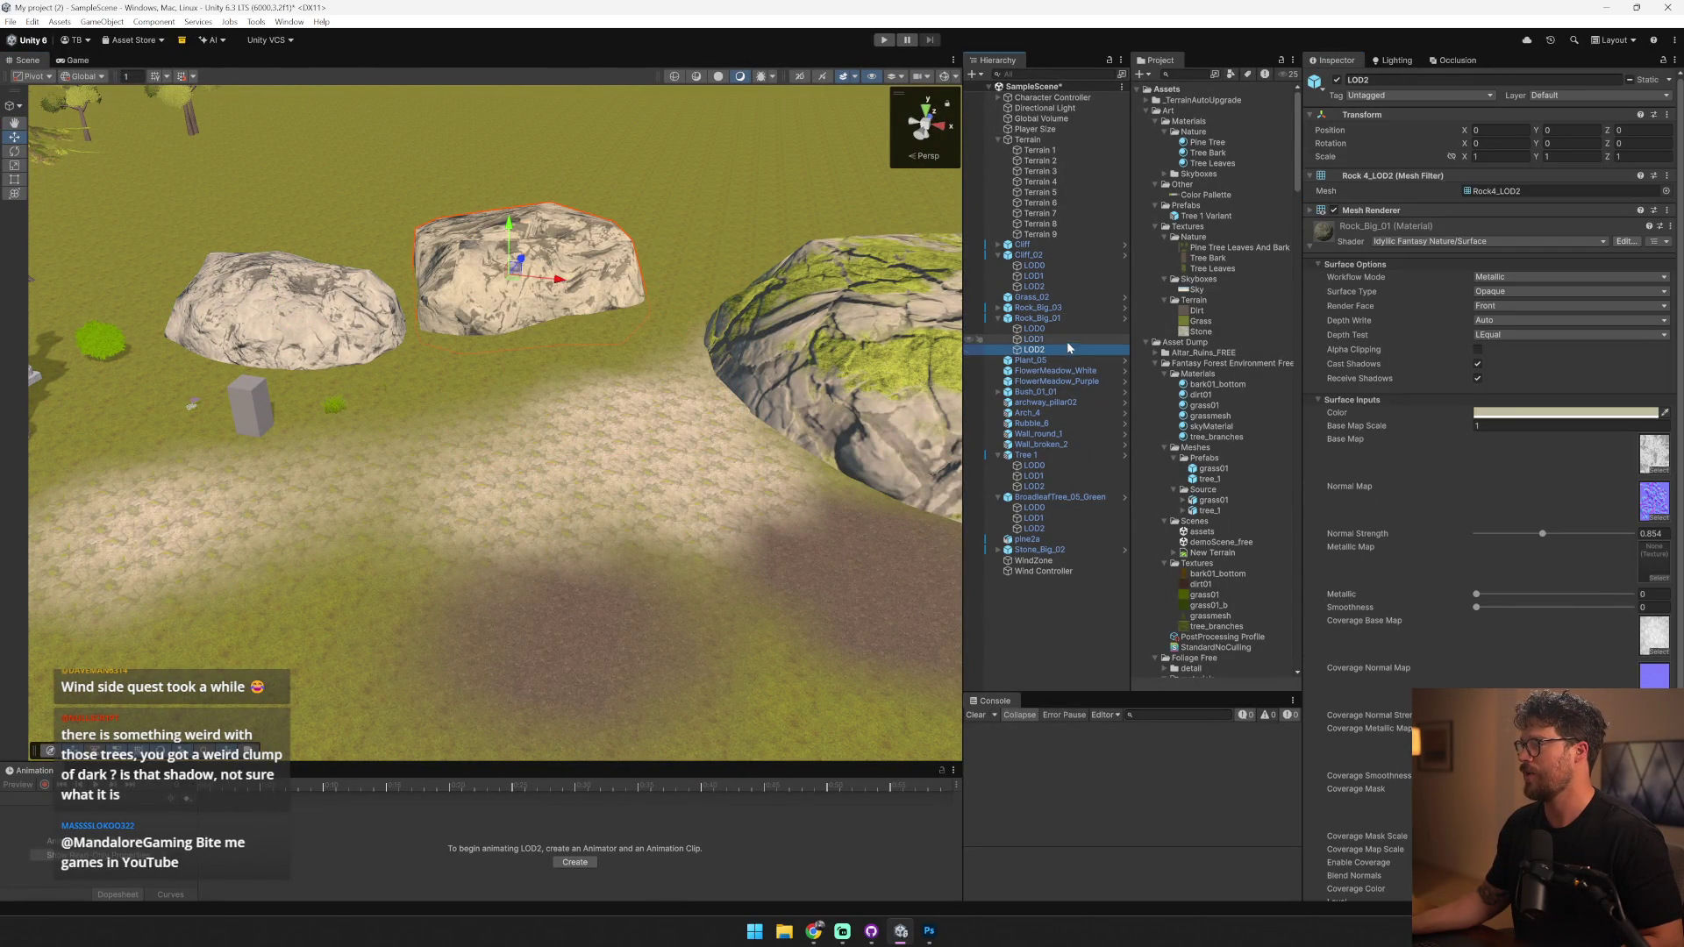
key("ctrl+z")
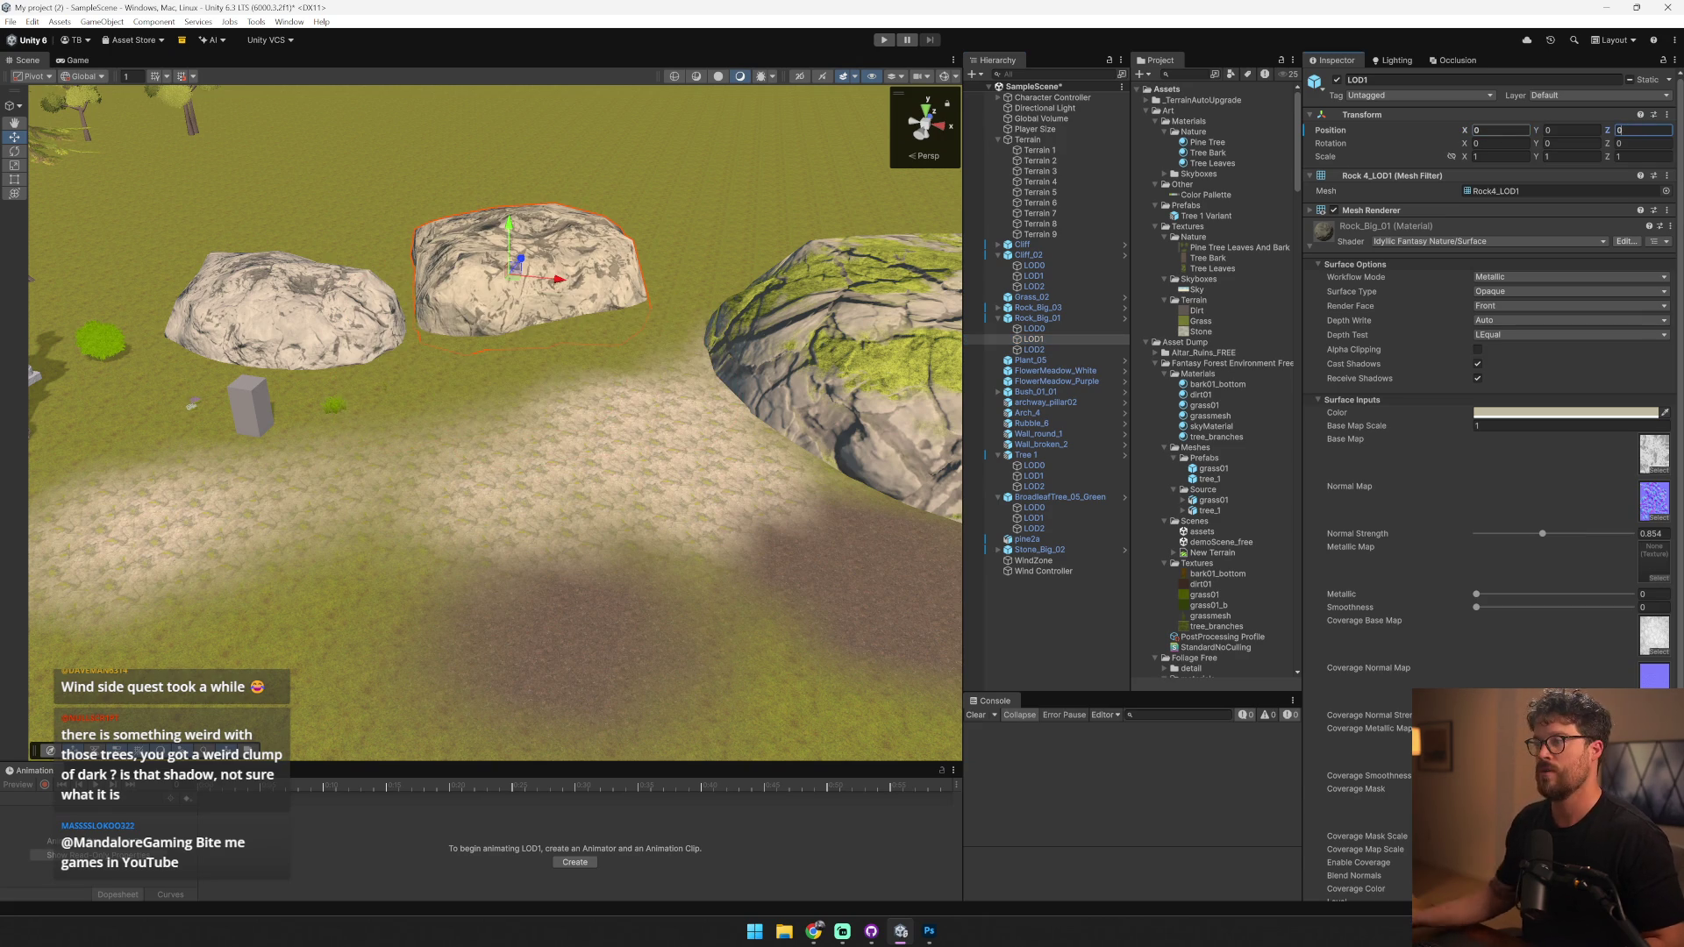
key("ctrl+z")
key("ctrl+z")
mouse_move(542, 352)
left_mouse_down()
mouse_move(526, 360)
mouse_move(812, 346)
mouse_move(846, 312)
left_mouse_up()
left_click(455, 576)
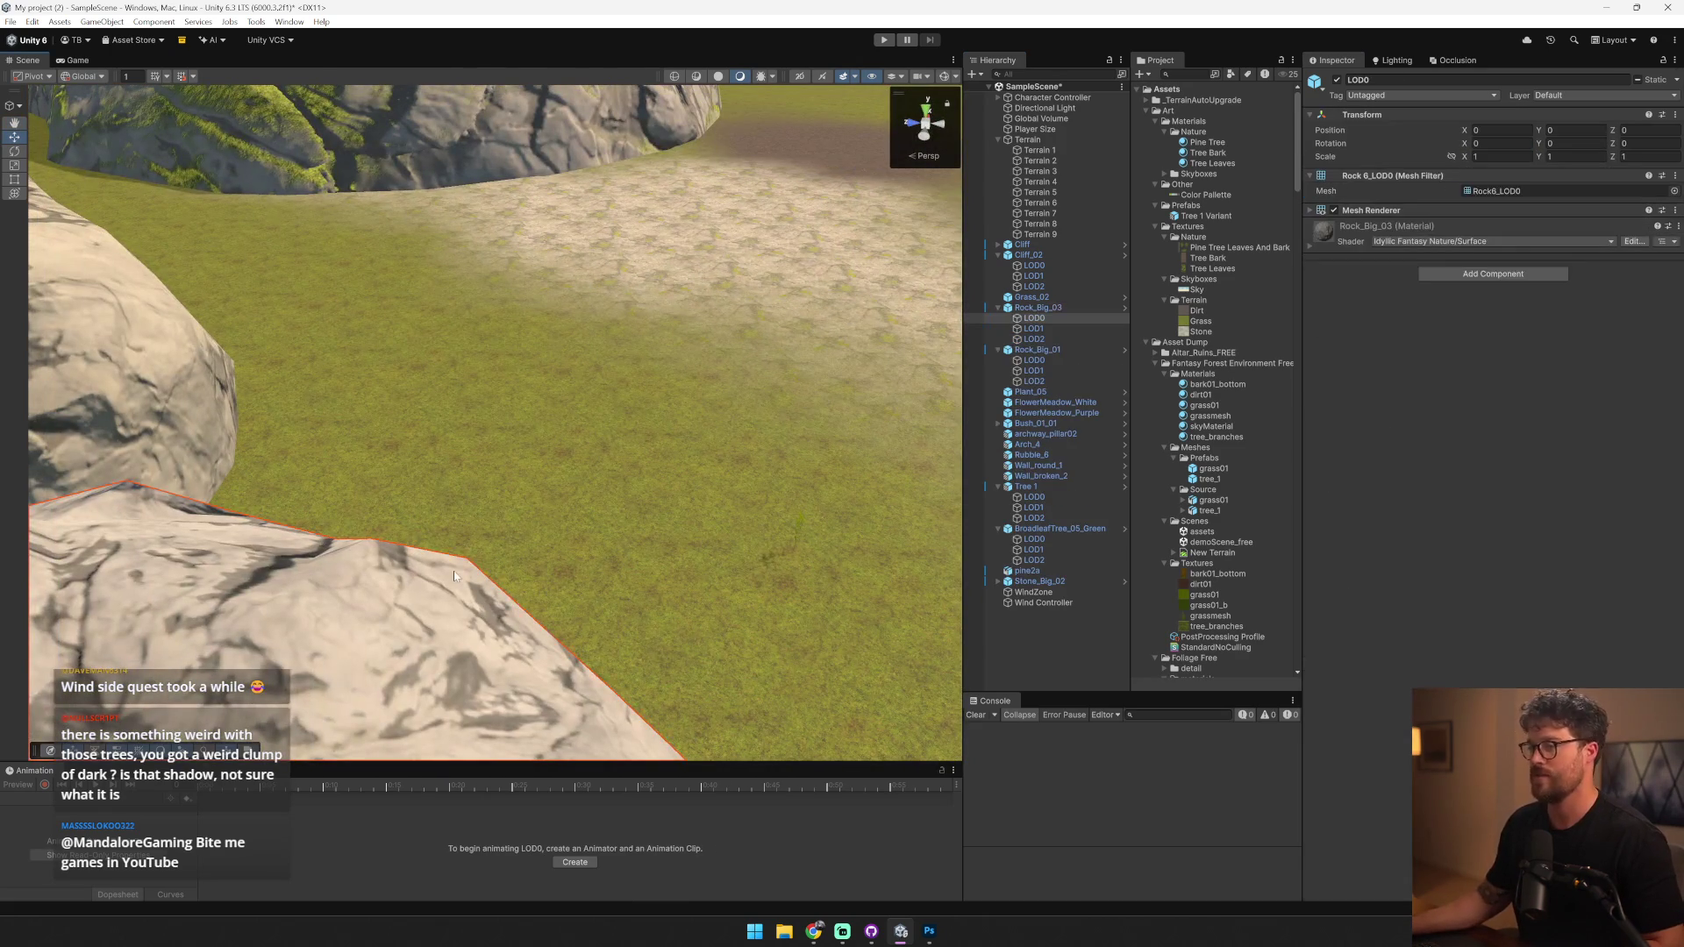
- Lighten the rock's material tint to a warm beige of about RGB 203, 194, 164
left_click(1602, 417)
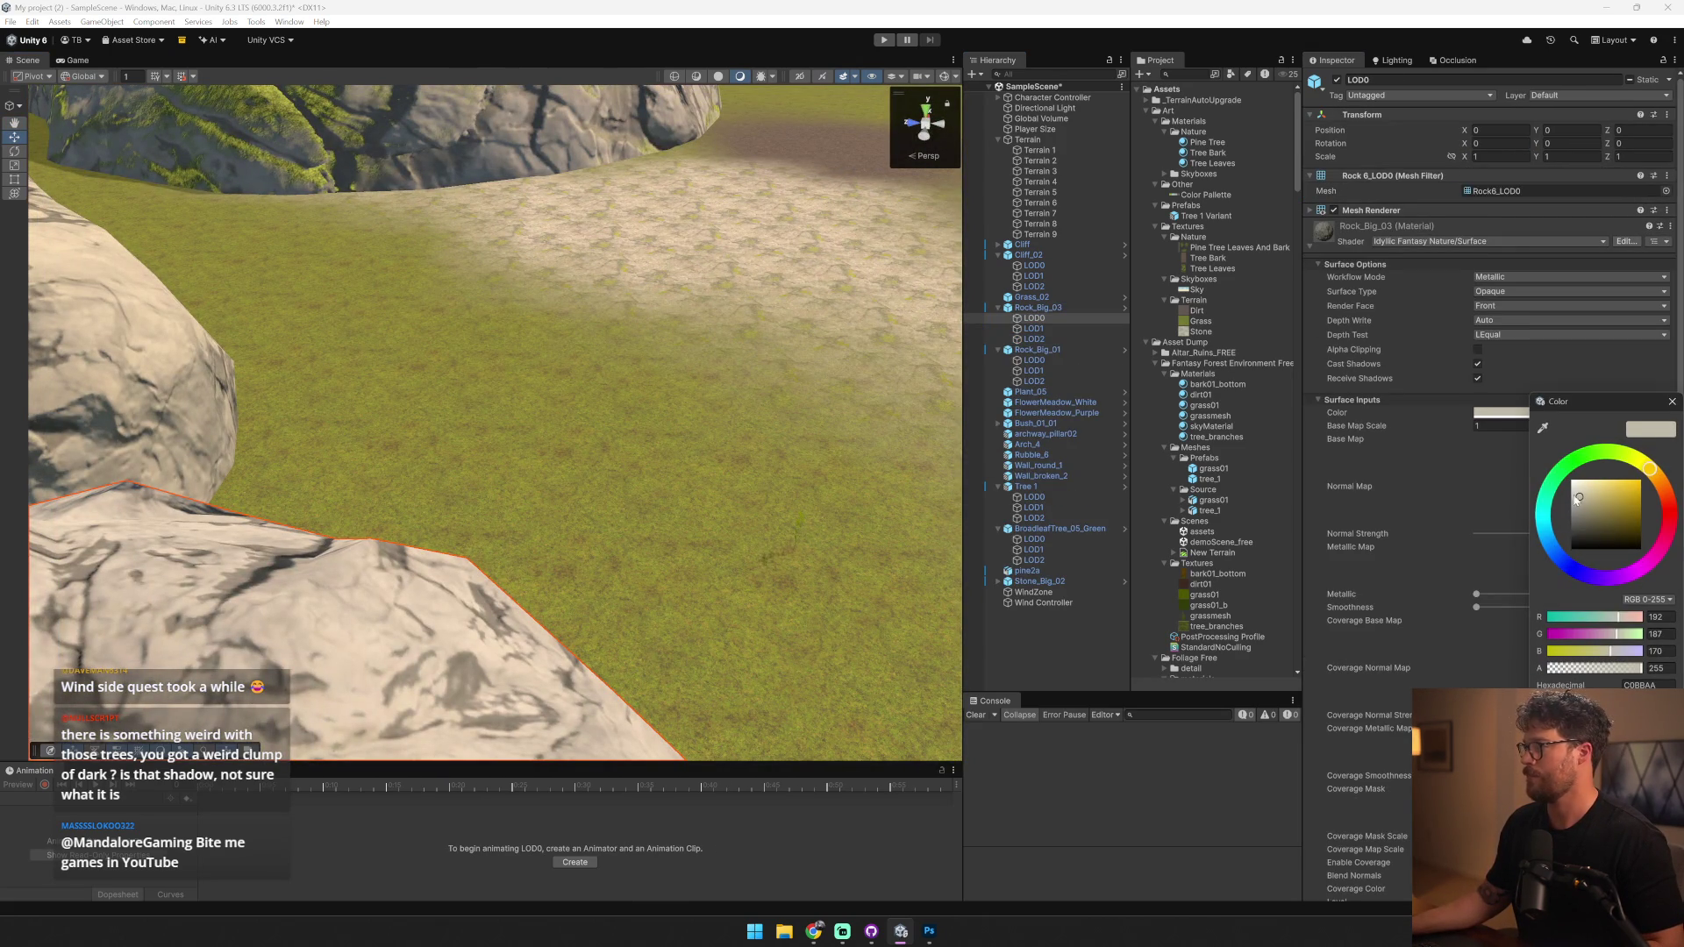
left_click_drag(527, 421, 649, 422)
left_click(1566, 412)
left_click_drag(1583, 492, 1582, 496)
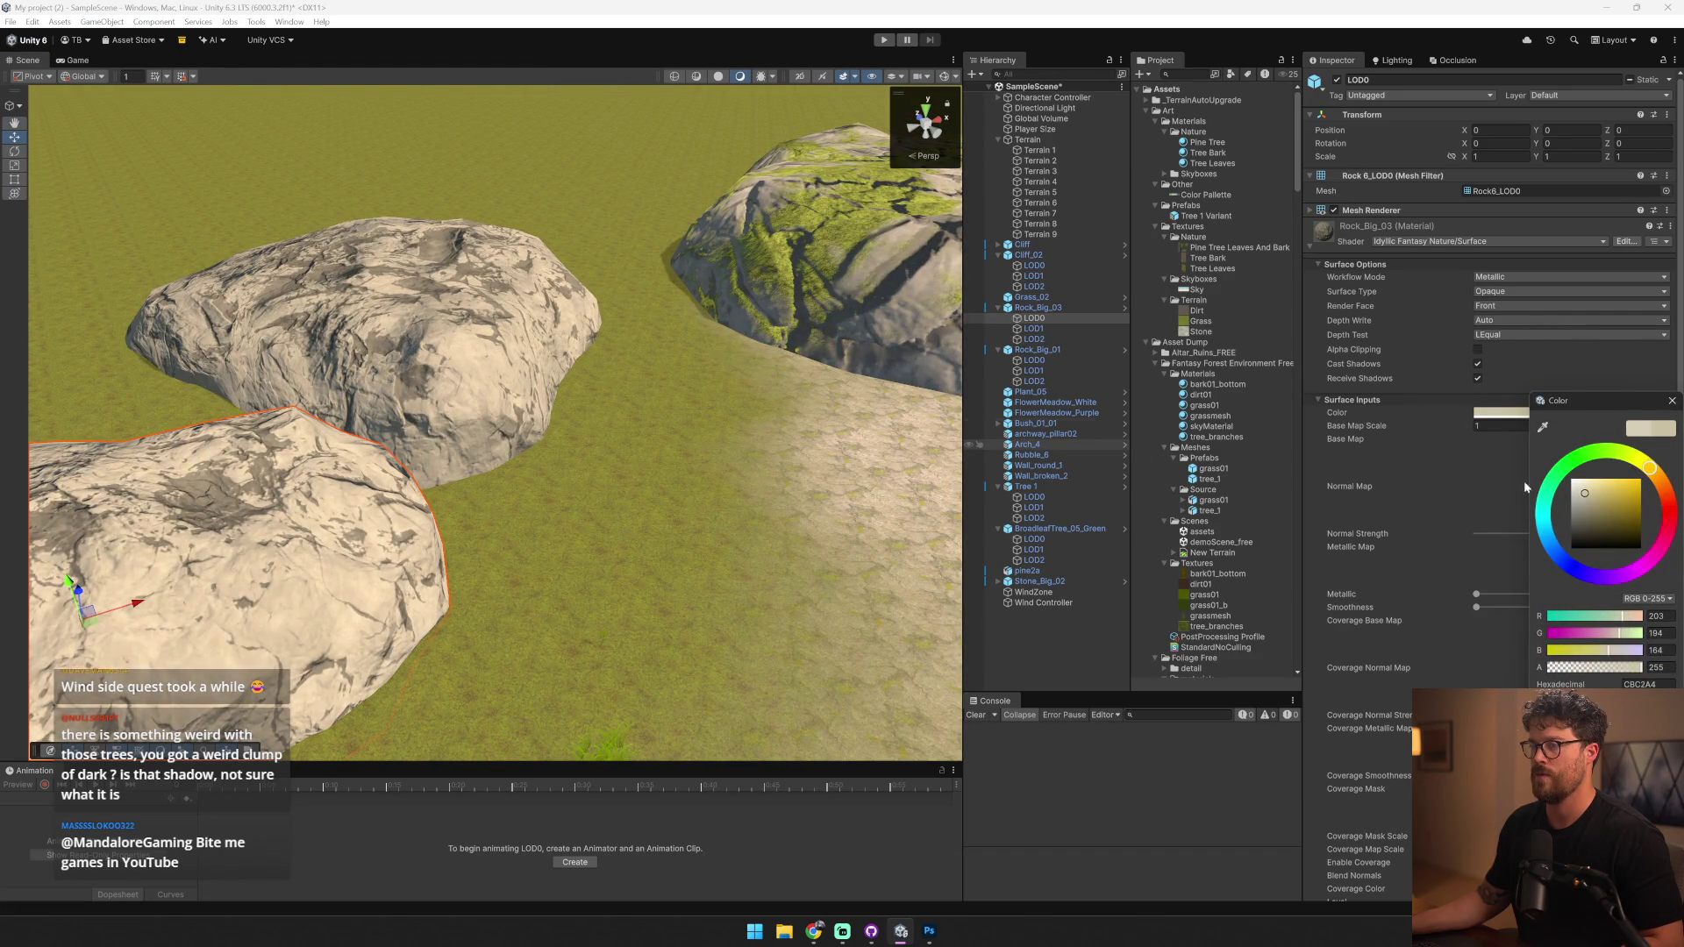
scroll(558, 401, "down", 3)
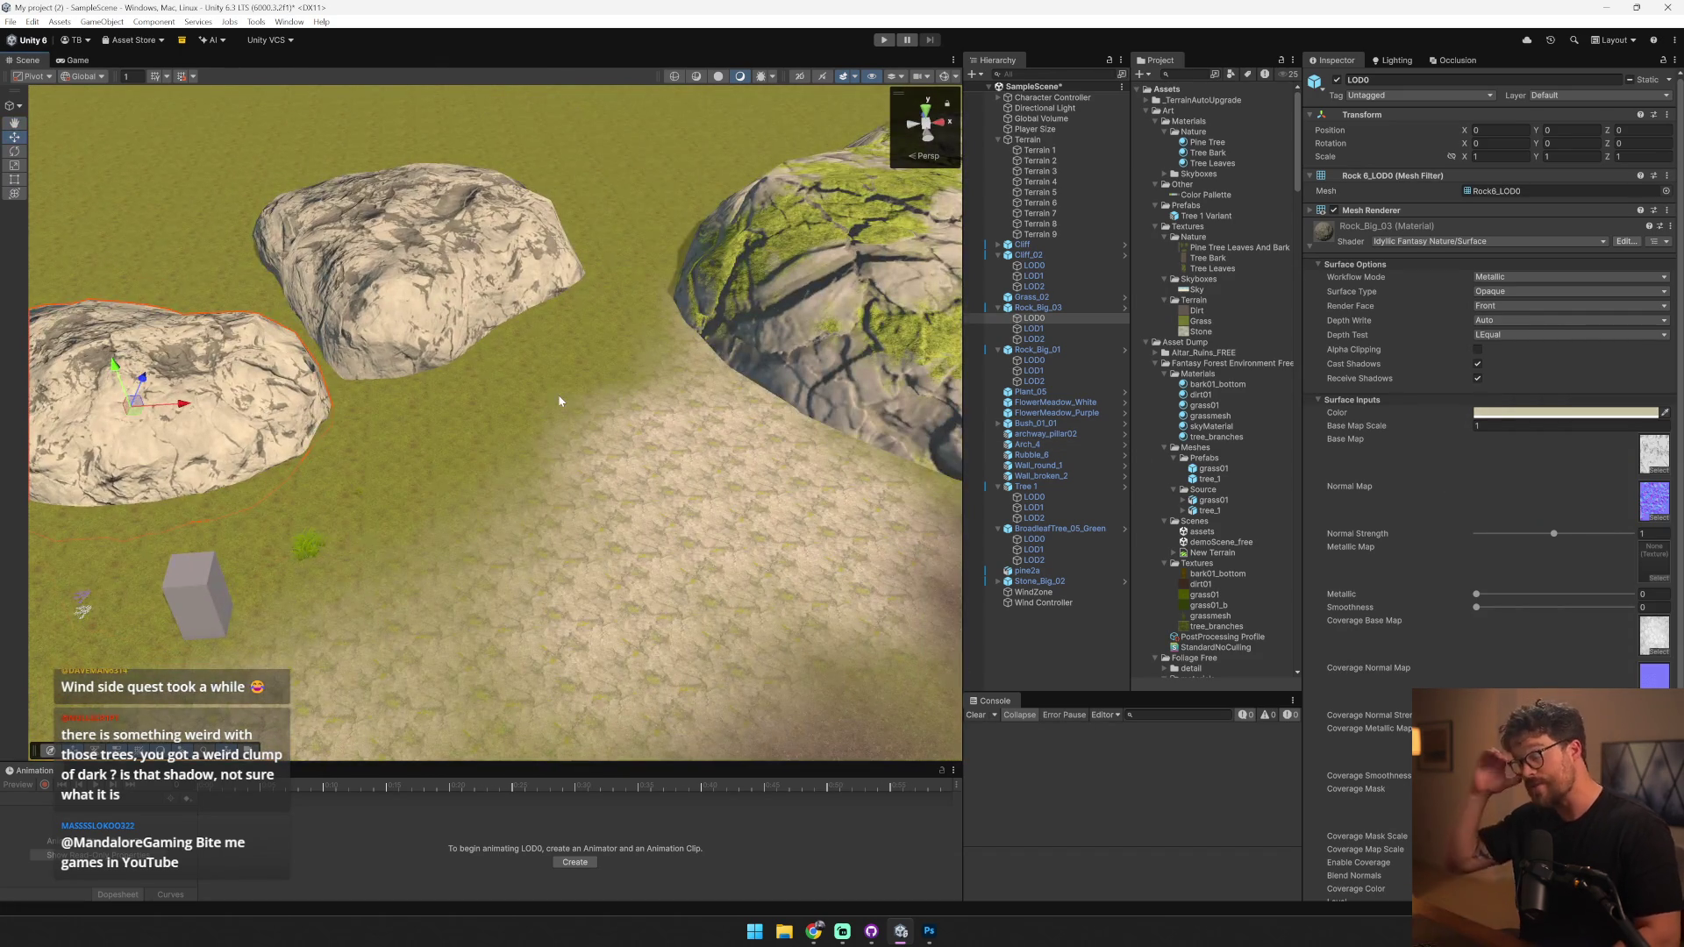
mouse_move(591, 407)
left_mouse_down()
mouse_move(434, 433)
mouse_move(180, 292)
mouse_move(264, 255)
mouse_move(620, 301)
mouse_move(637, 282)
mouse_move(597, 334)
left_mouse_up()
- Switch archway_pillar02's material to the Universal Render Pipeline/Lit shader
left_click(570, 421)
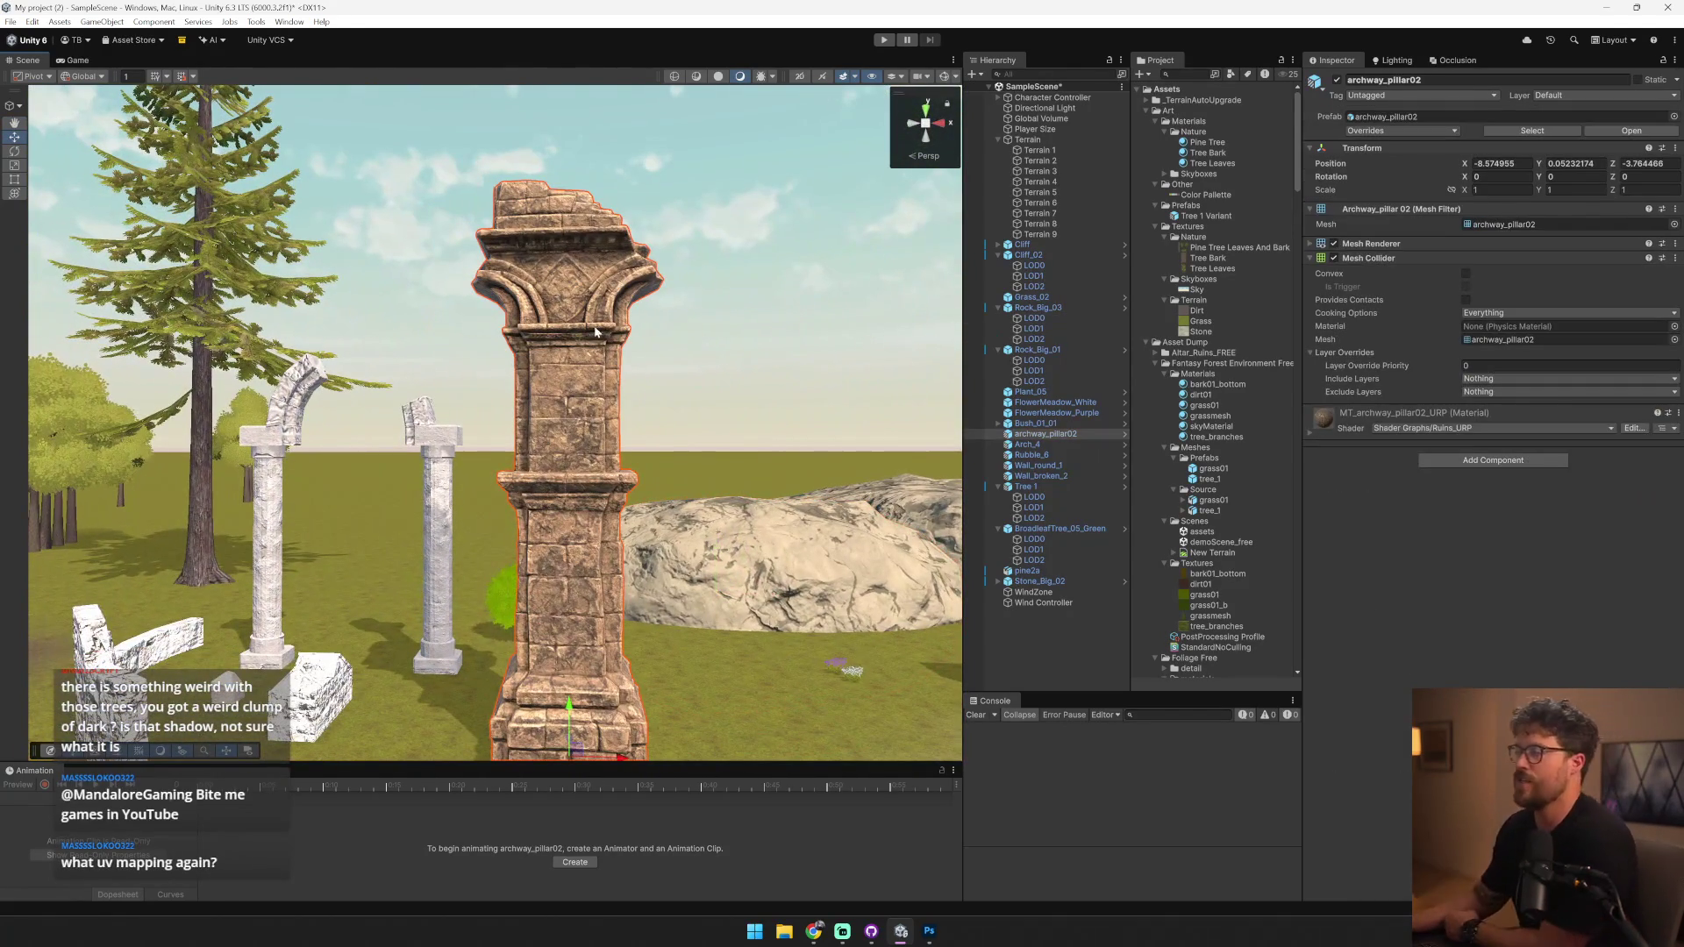
left_click(1337, 427)
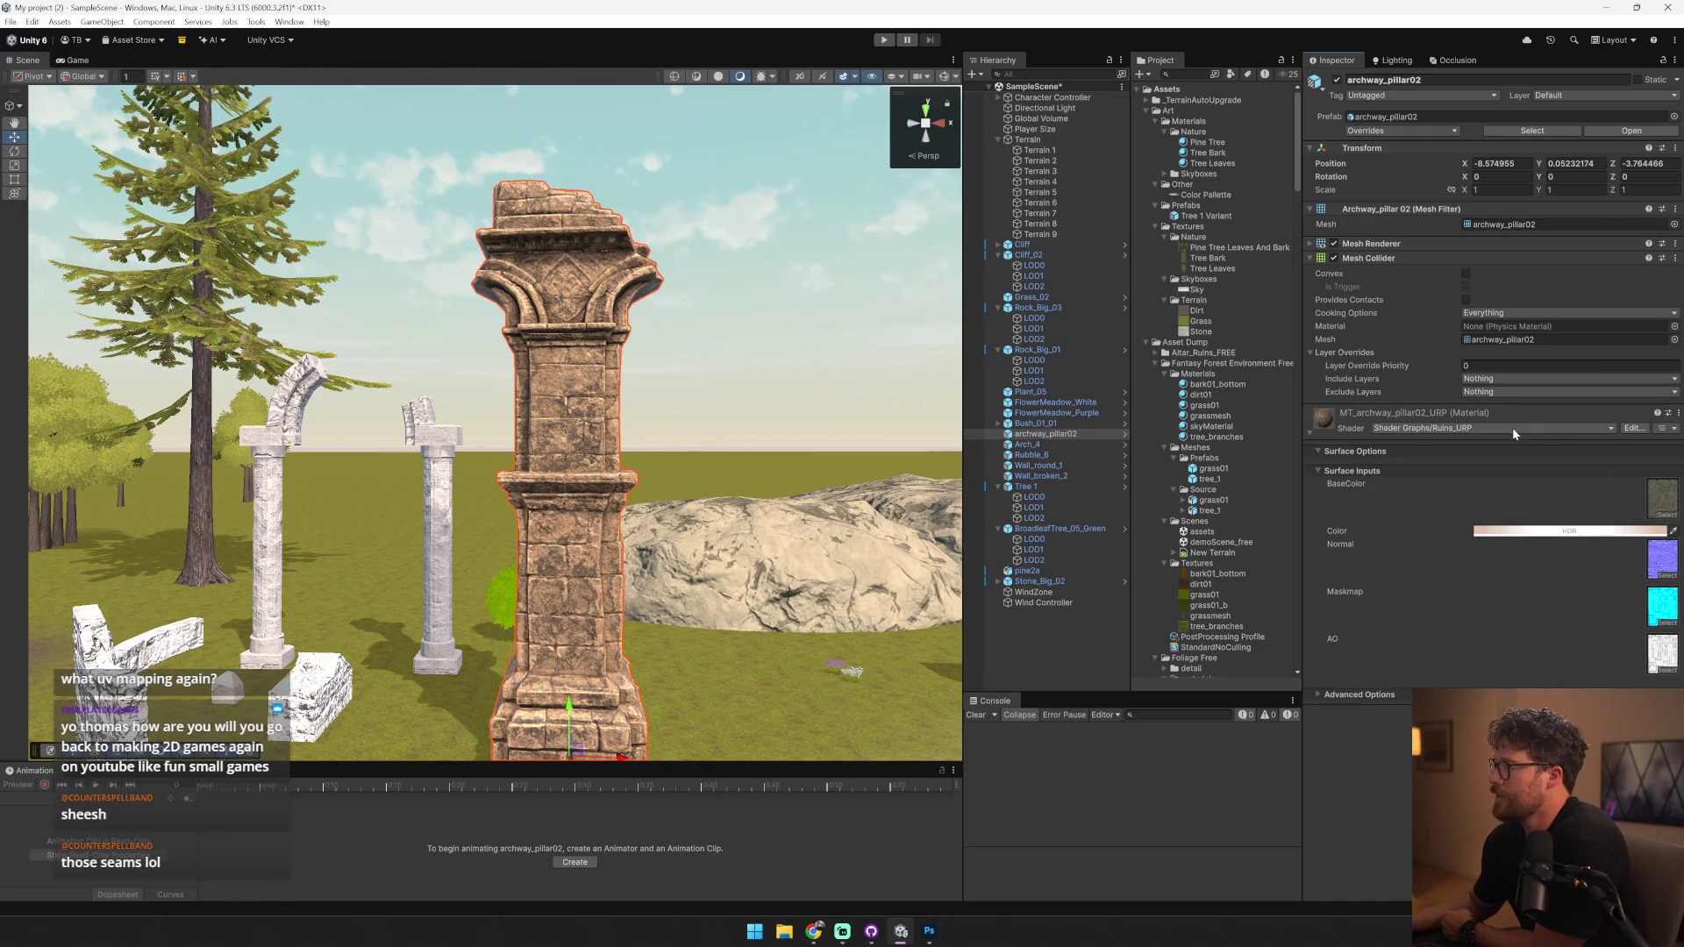
left_click(1513, 432)
left_click(1468, 663)
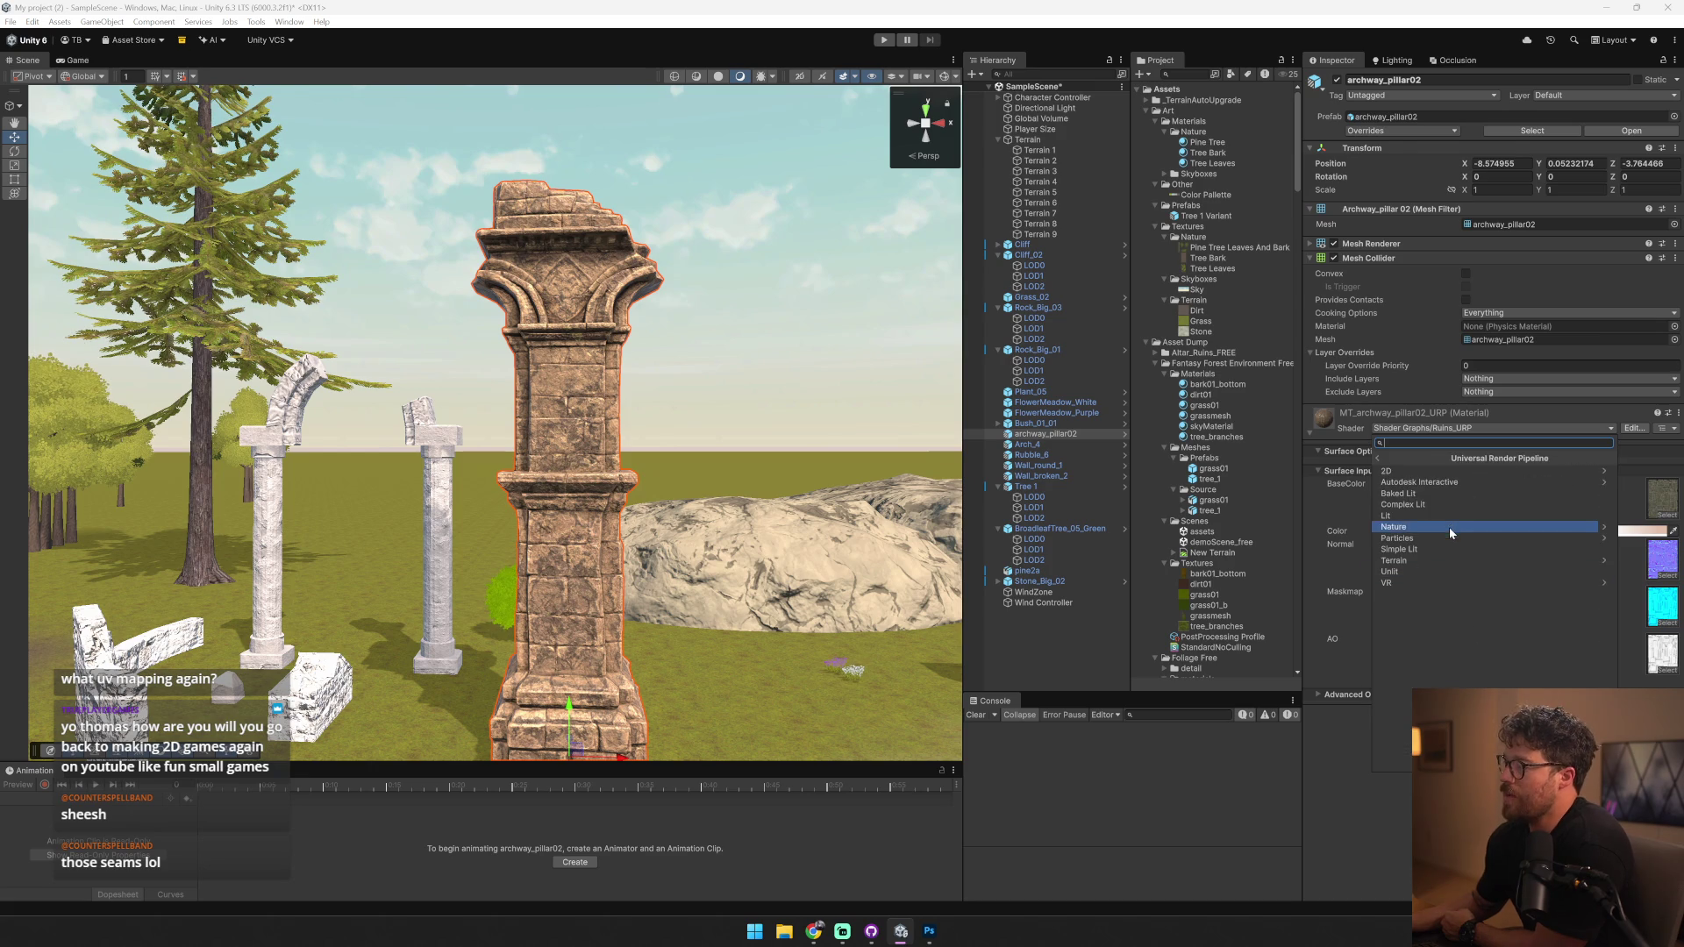
left_click(1451, 515)
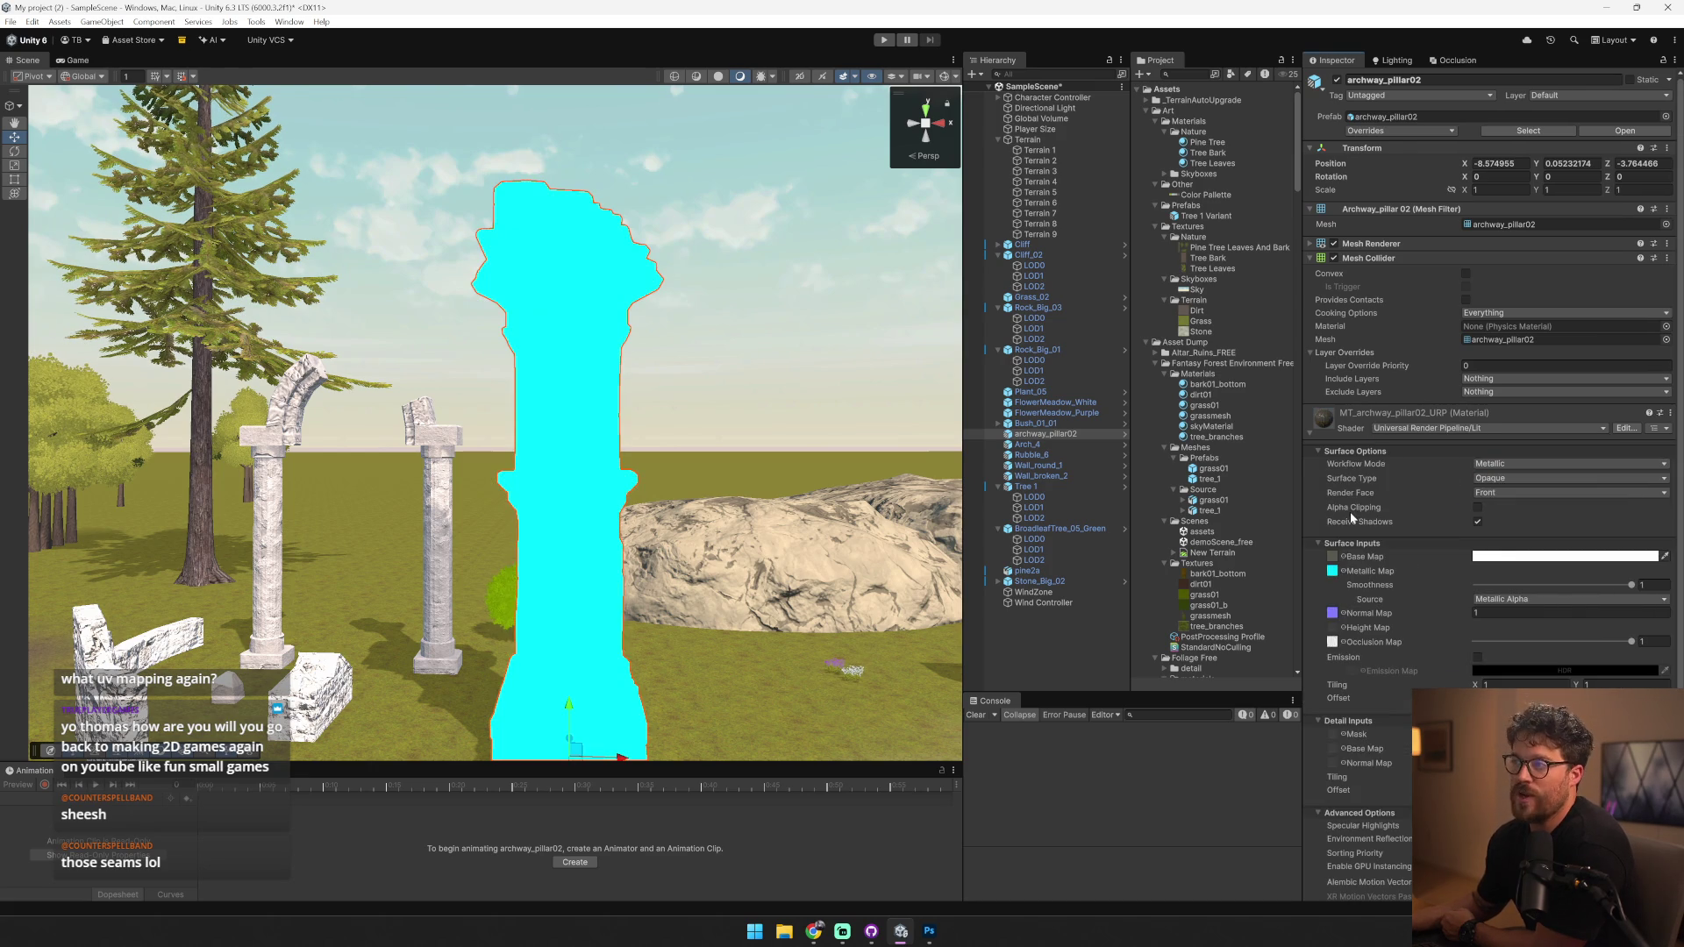
mouse_move(833, 421)
left_mouse_down()
mouse_move(835, 510)
mouse_move(684, 475)
left_mouse_up()
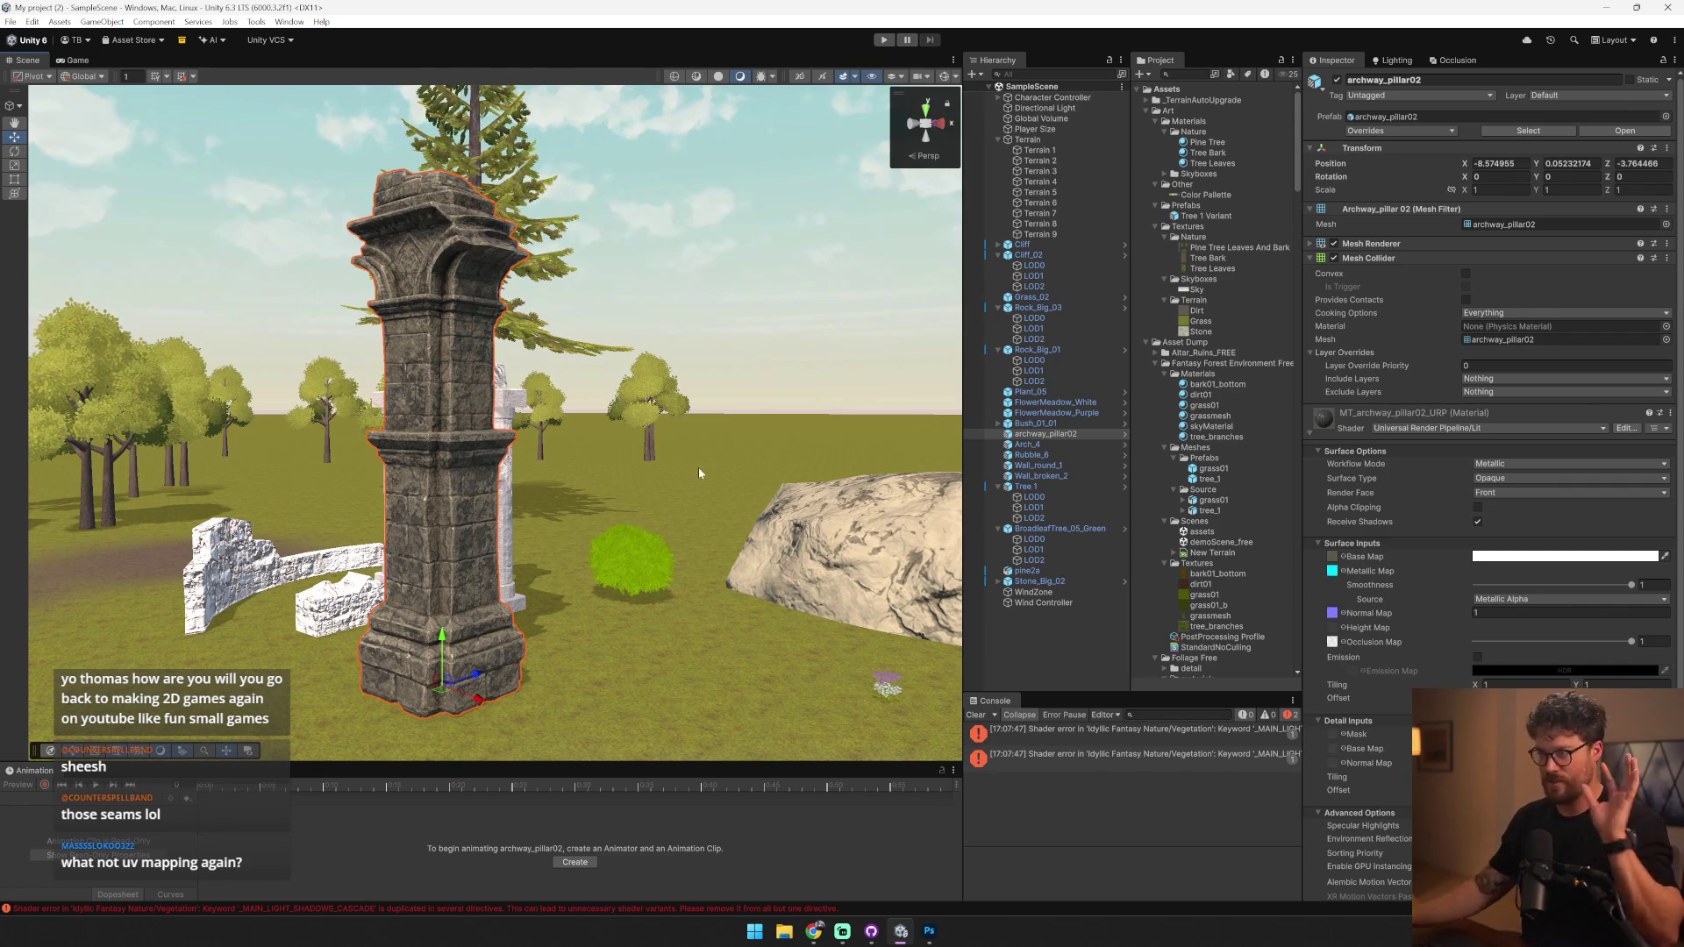
- Open T_archway_pillar02_D in Photoshop and start saving it under a new name
double_click(1332, 558)
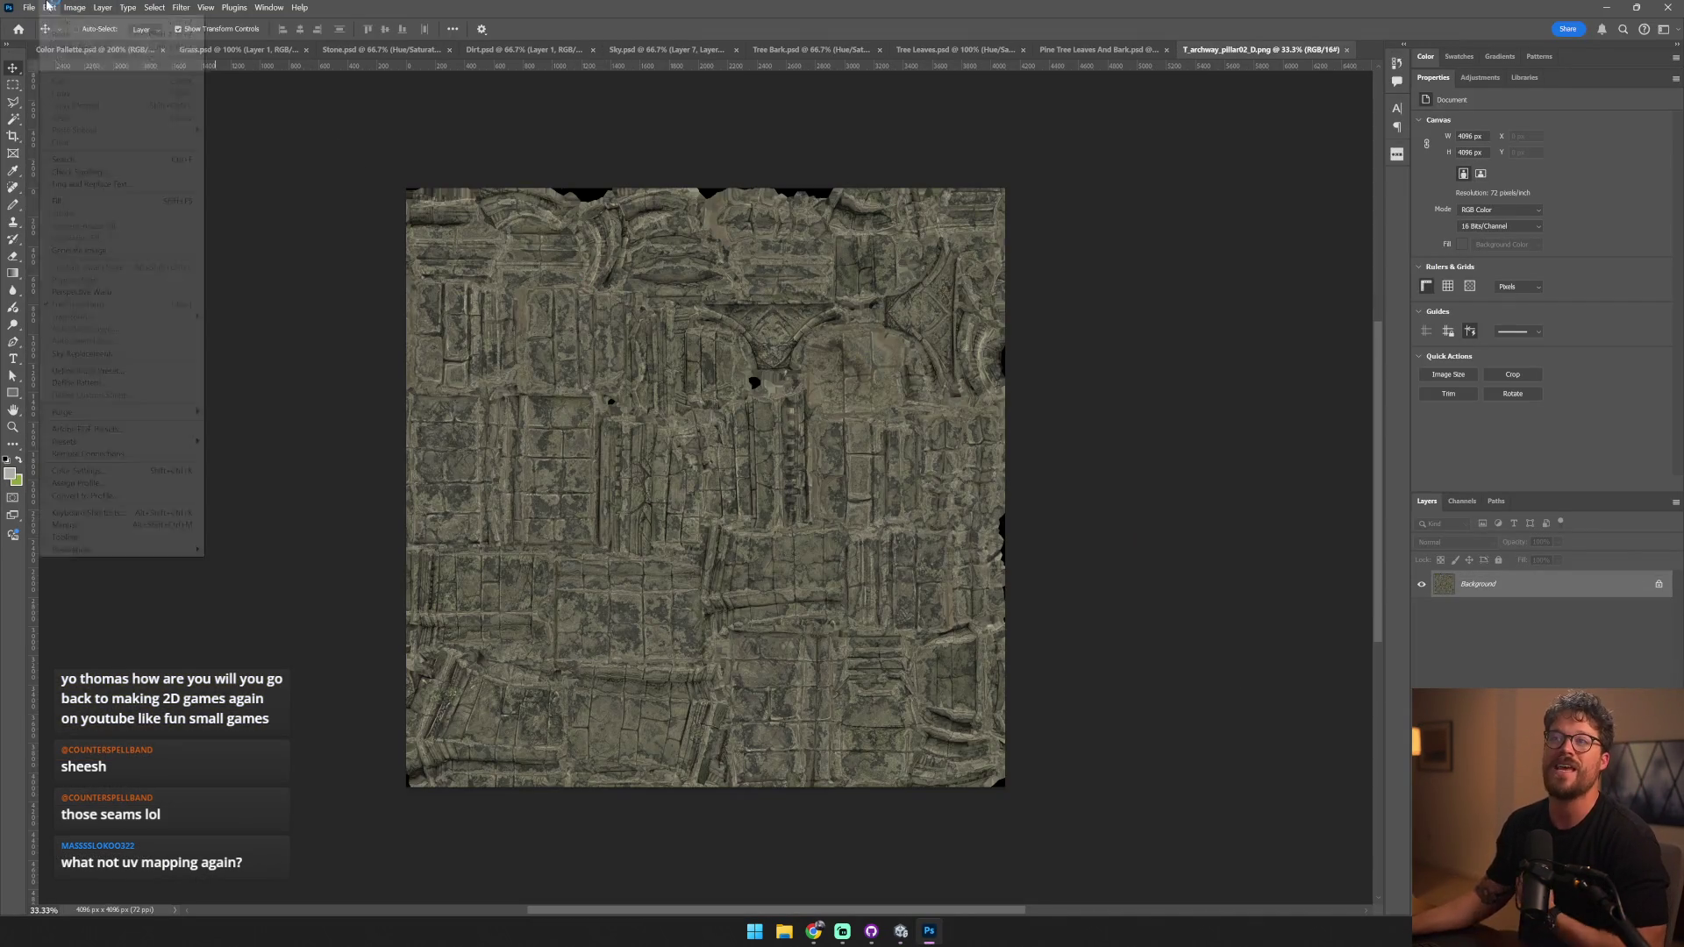
left_click(29, 7)
left_click(176, 167)
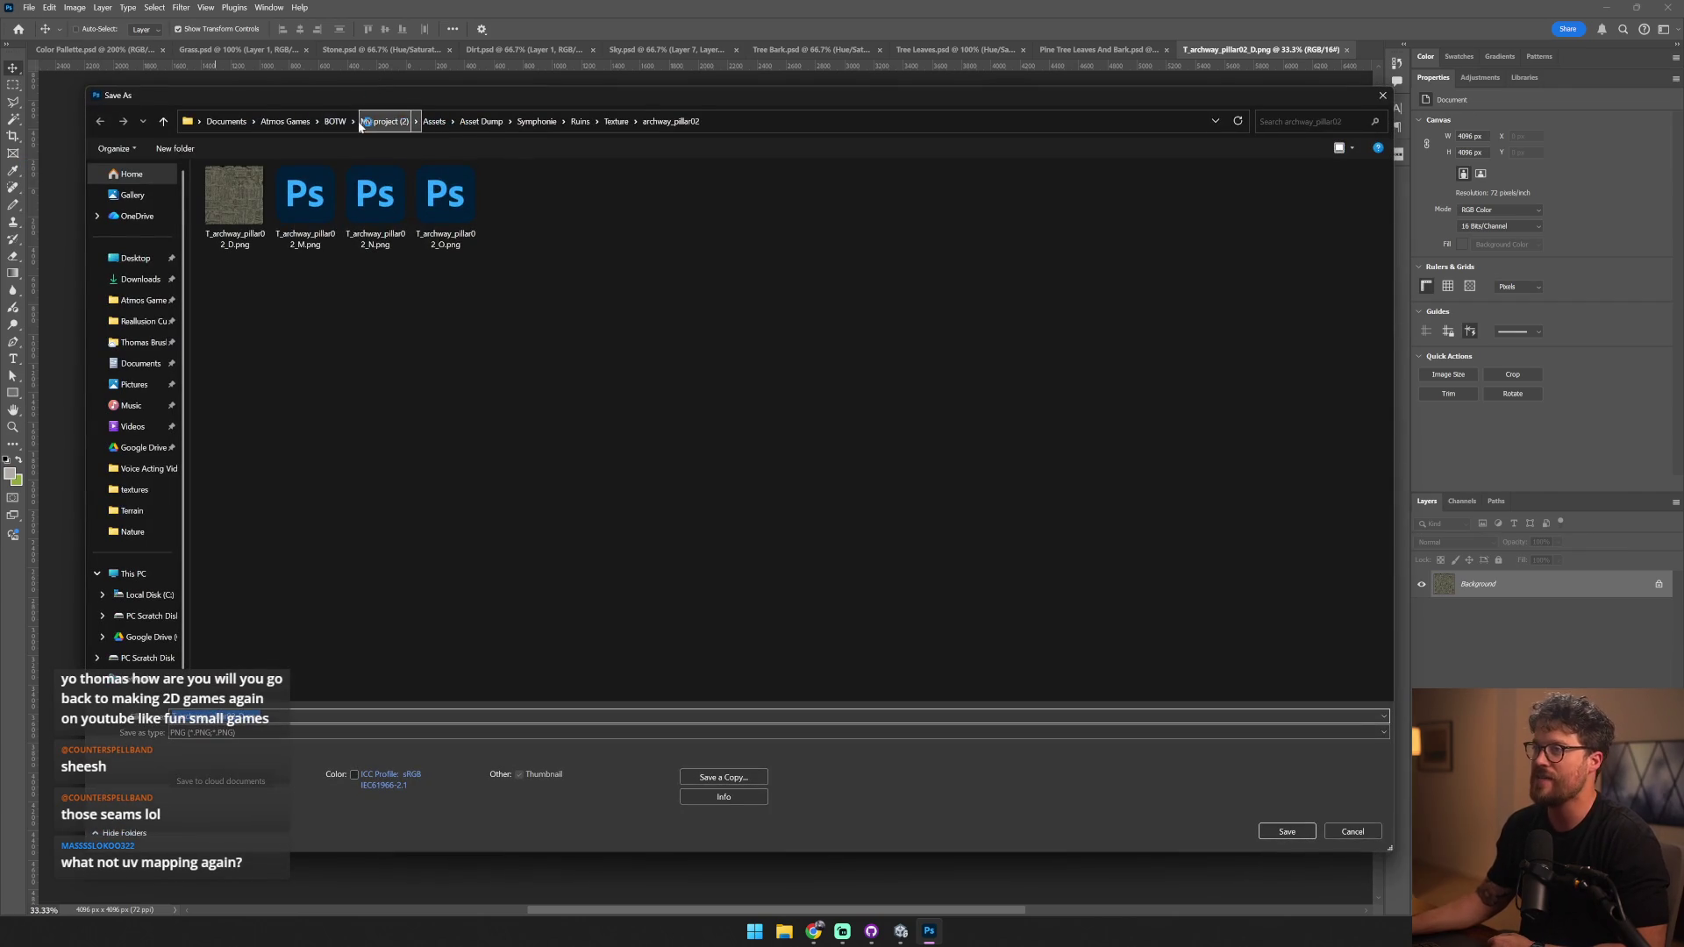
- Browse the Save As dialog to Assets/Art/Textures and choose the PSD format
left_click(384, 121)
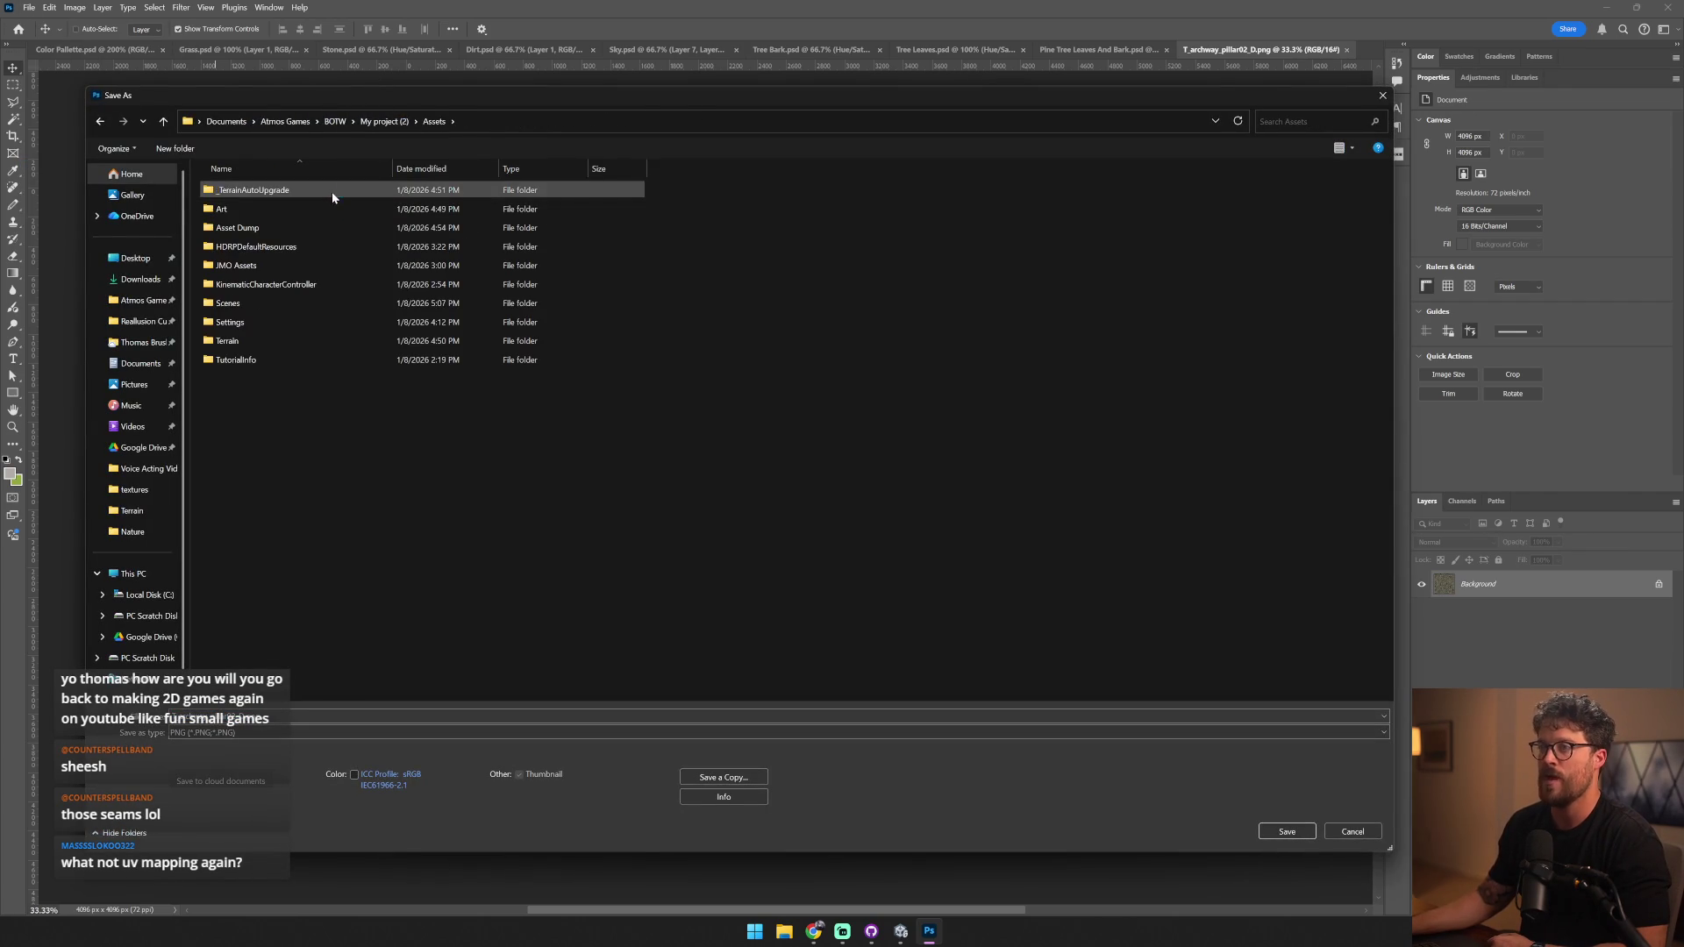
double_click(331, 208)
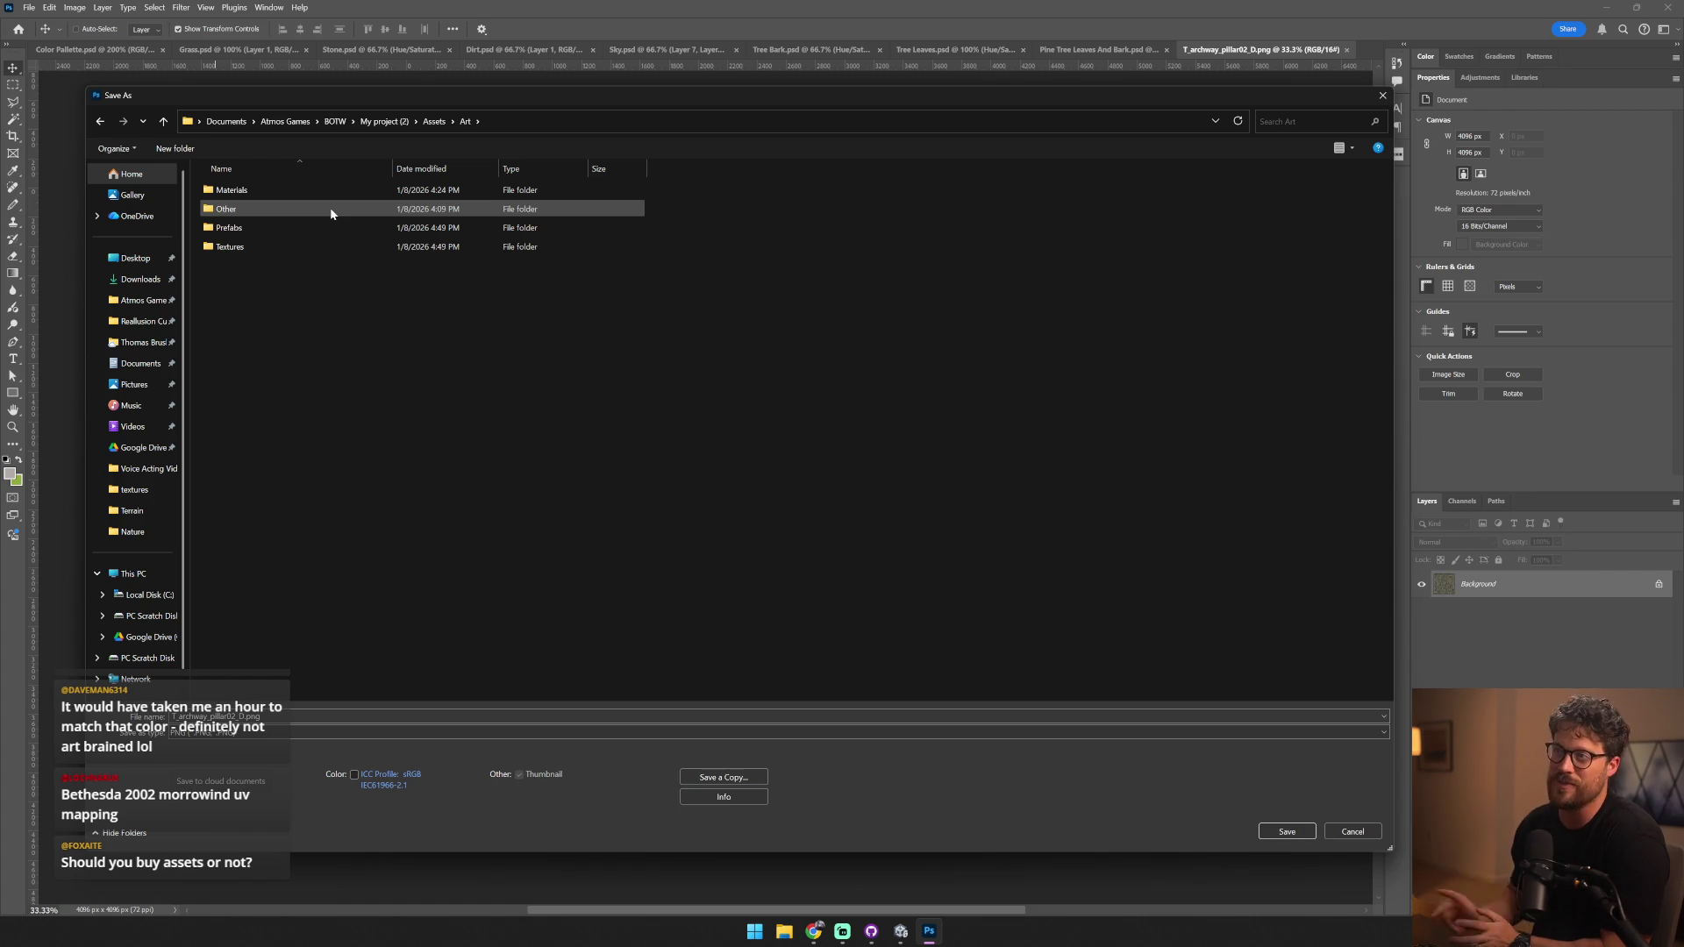
double_click(314, 247)
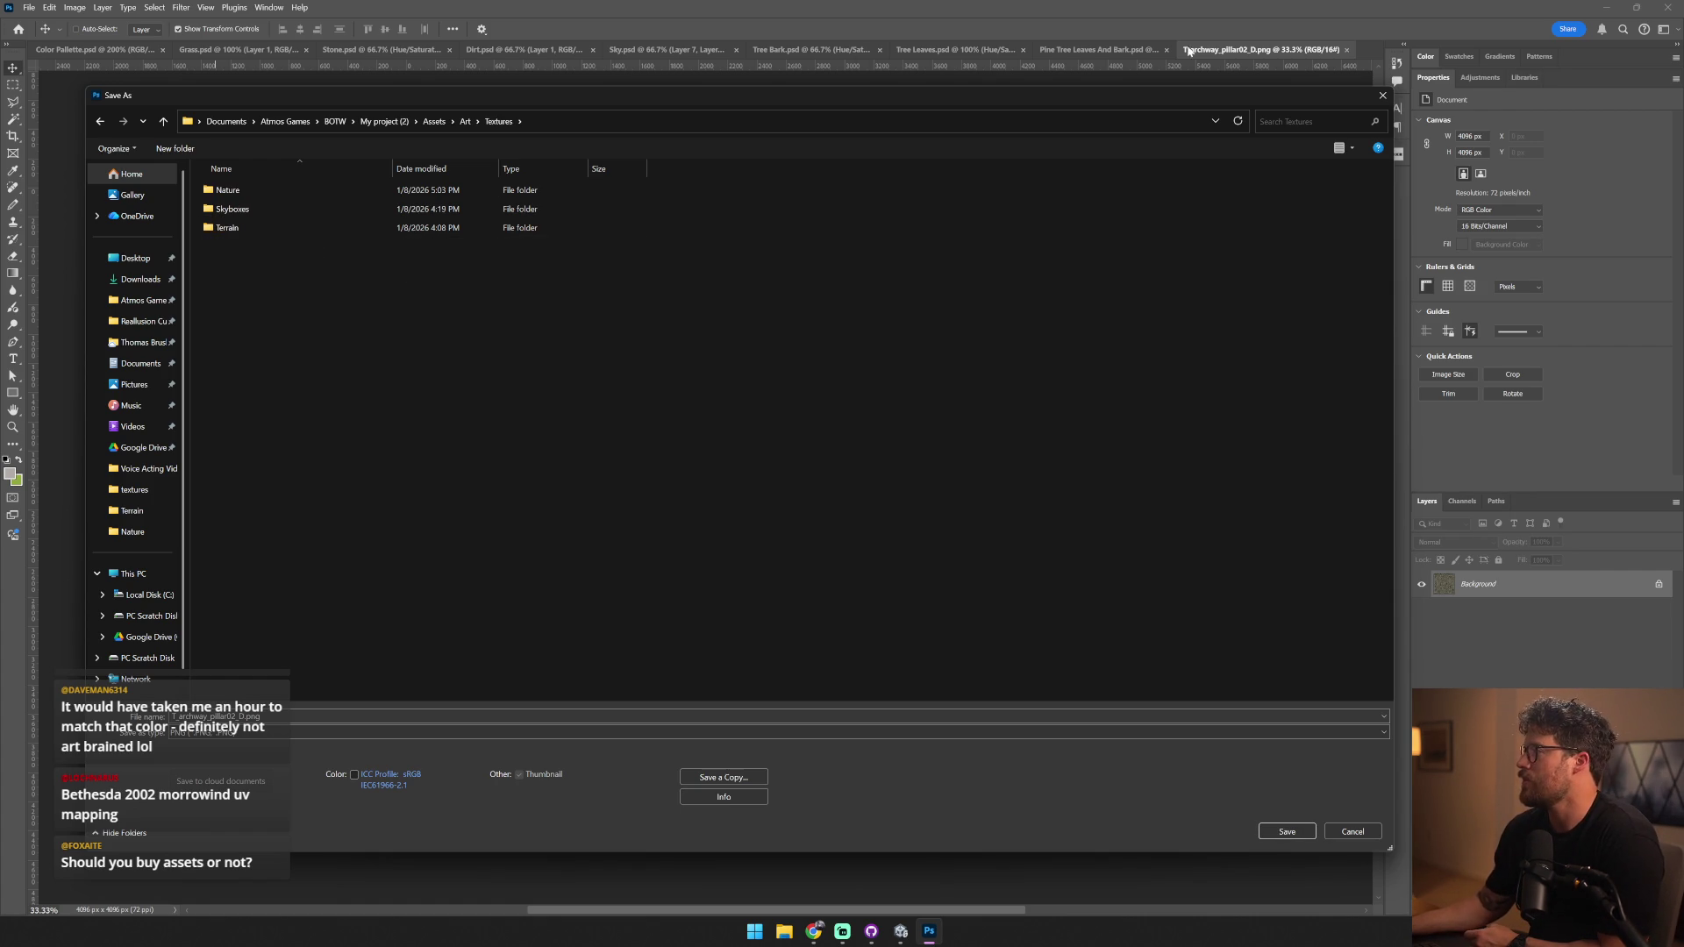
left_click_drag(1151, 96, 1176, 93)
left_click_drag(1324, 94, 1276, 90)
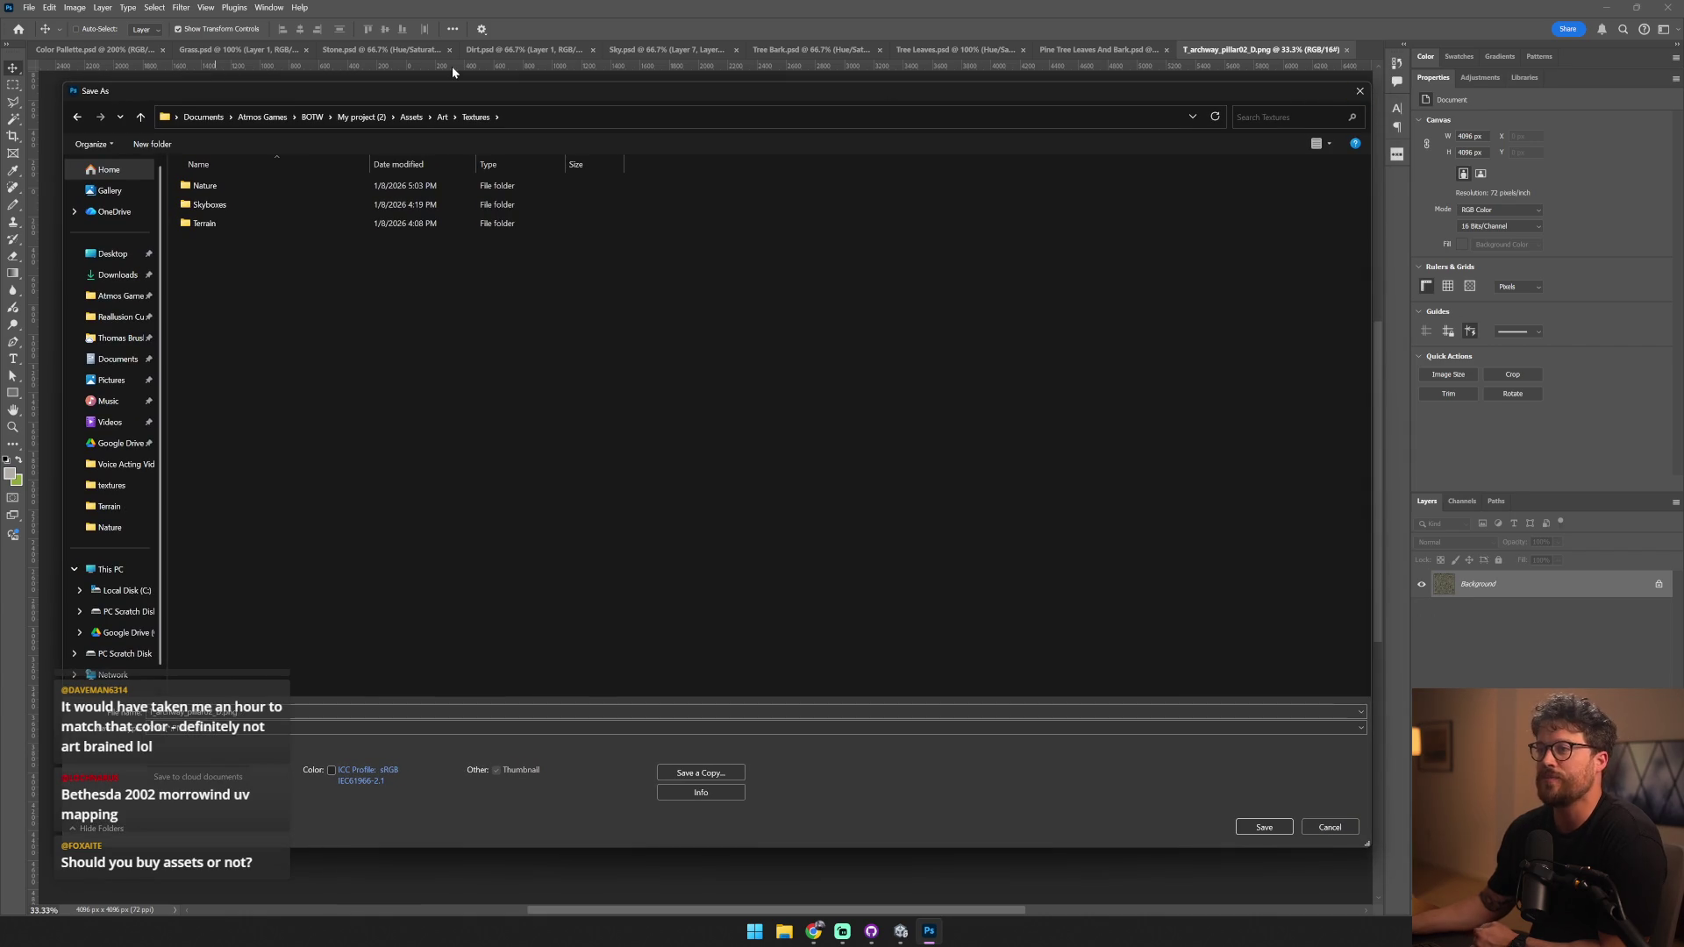
double_click(283, 187)
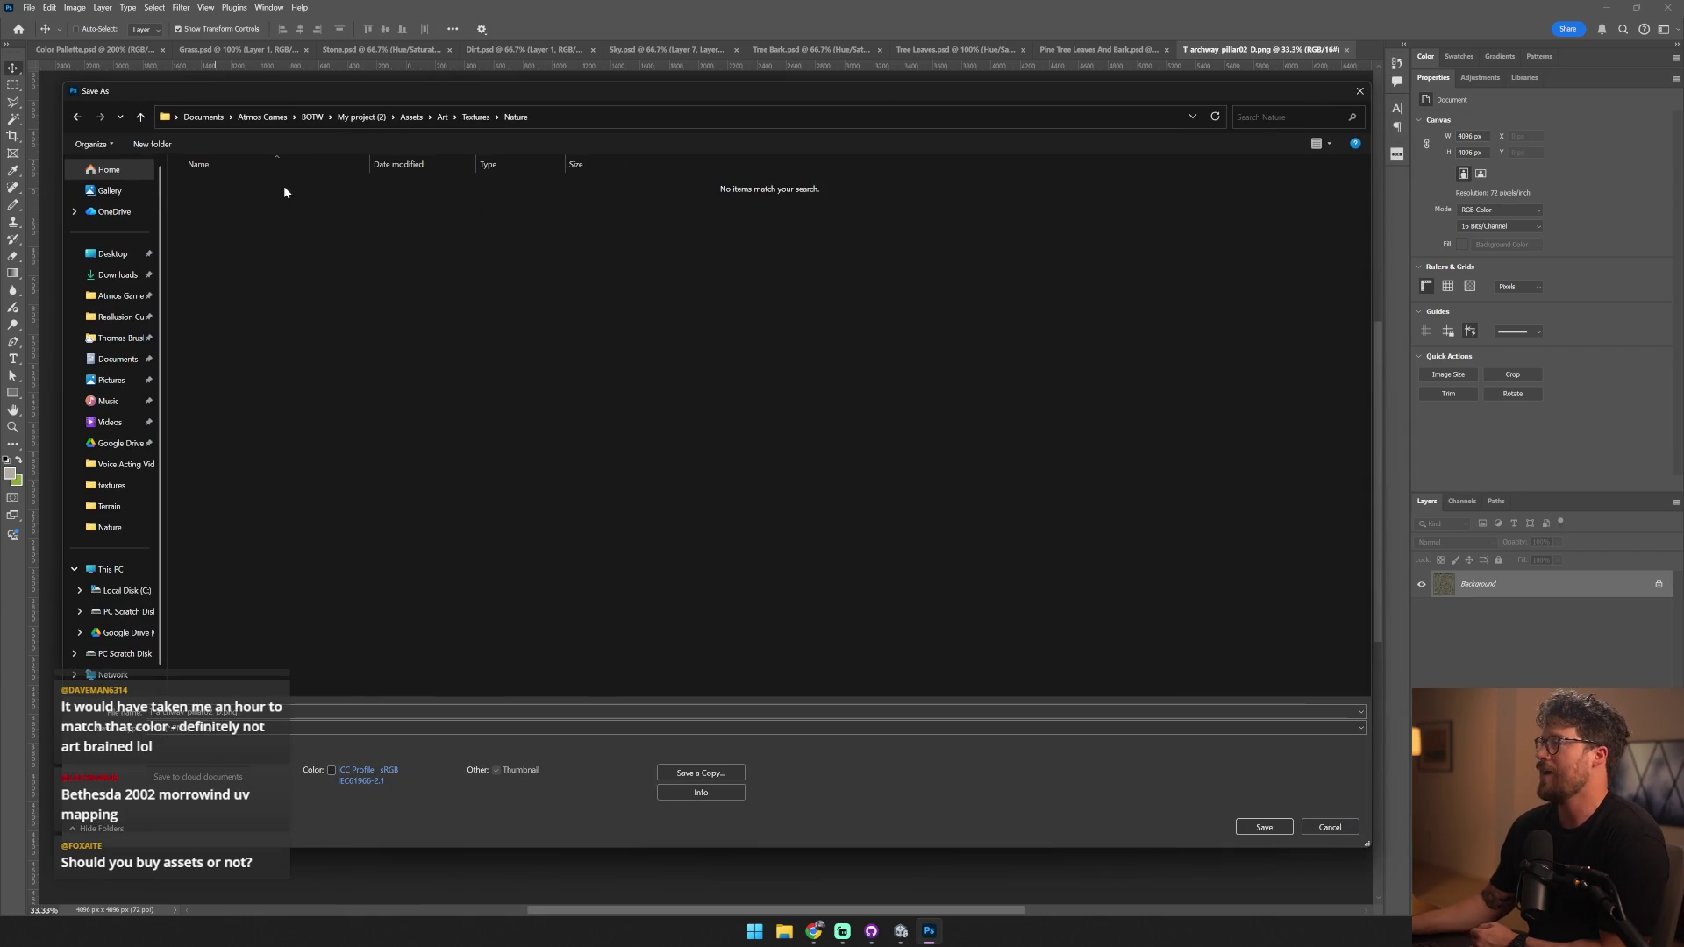
left_click(825, 727)
left_click(824, 741)
- Create a new Architecture folder there and save the texture into it as Arch.psd
left_click(475, 116)
left_click(153, 143)
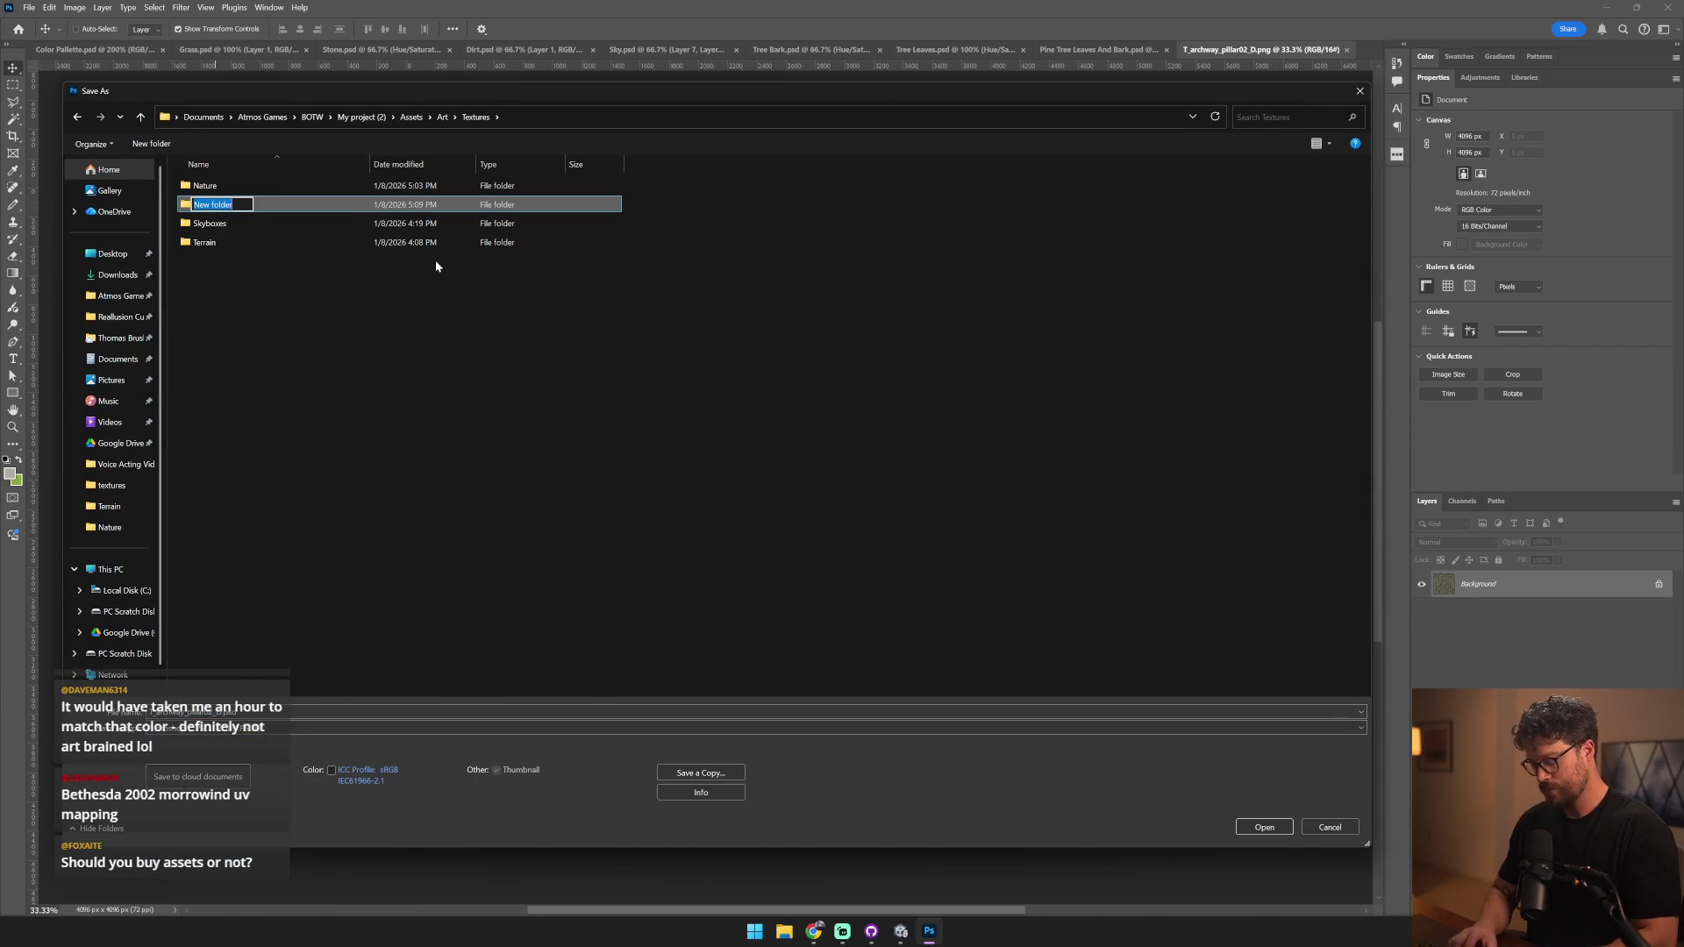
type("Architect")
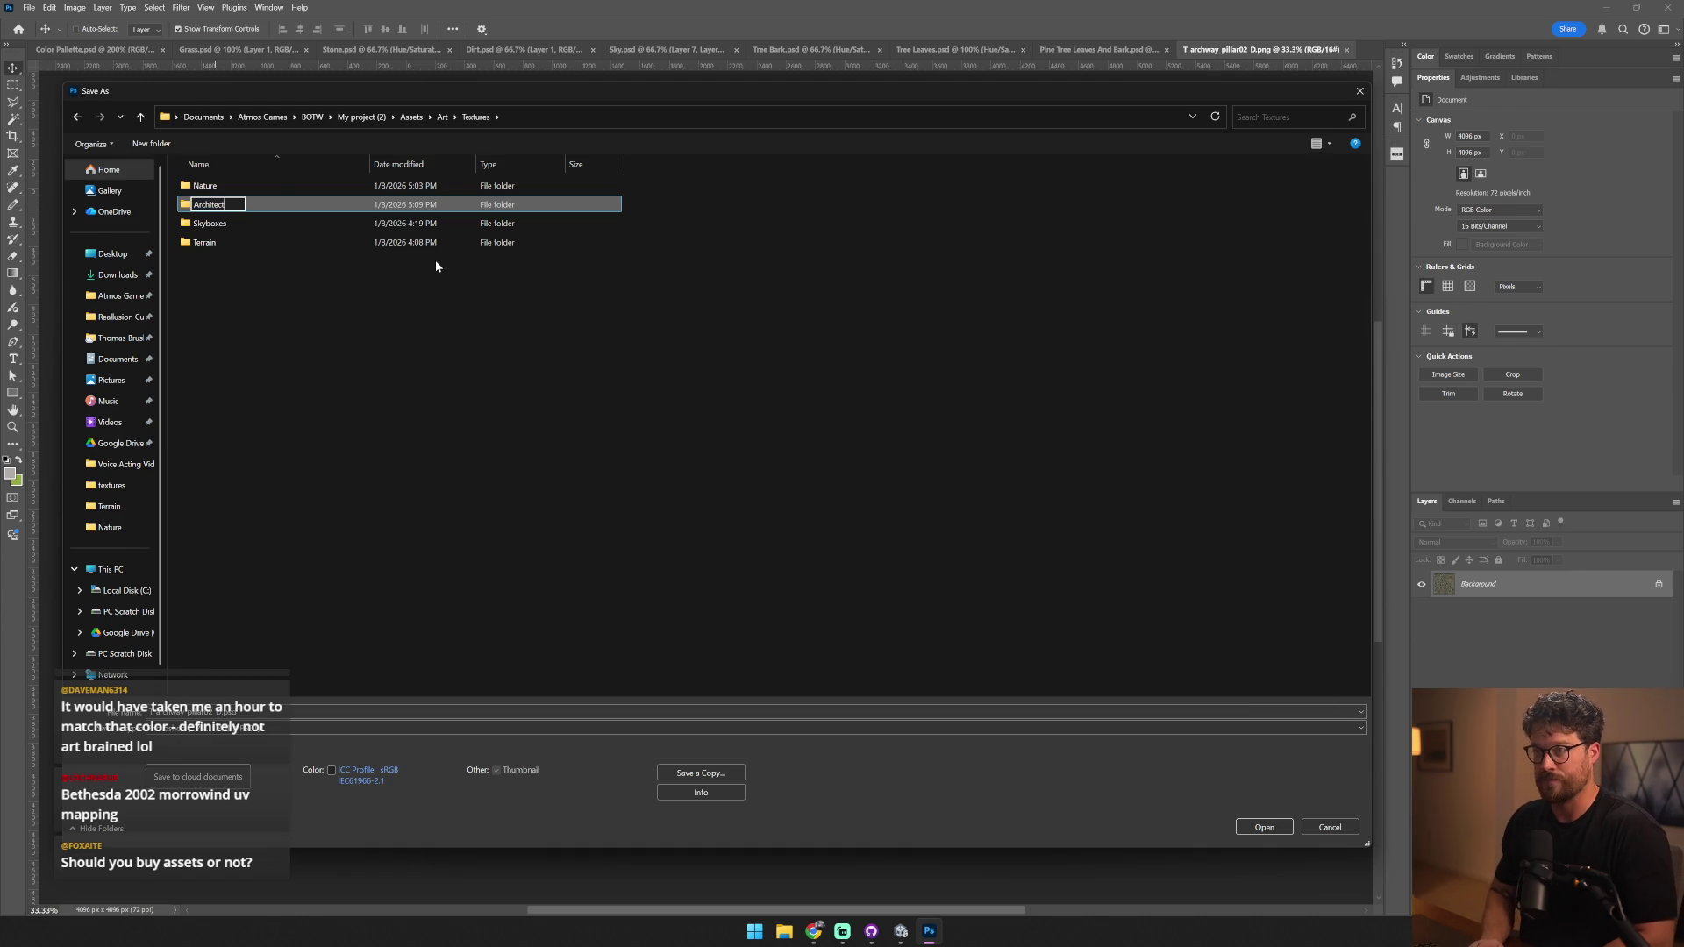
type("ure")
key("Return")
double_click(216, 185)
double_click(202, 711)
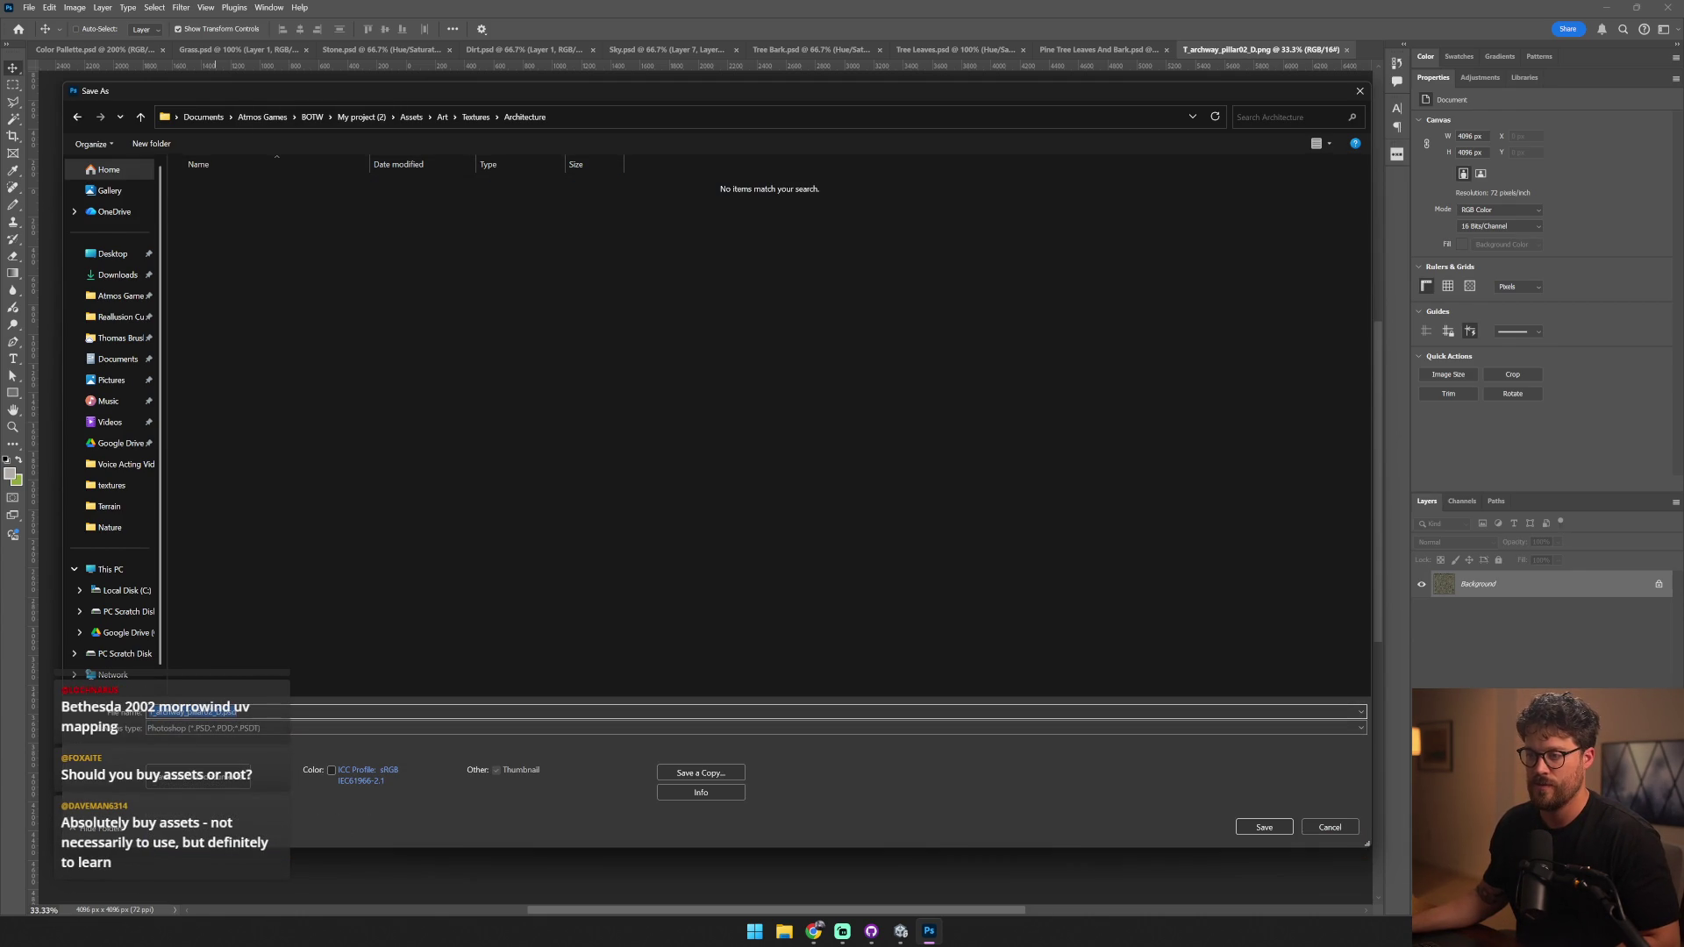
key("BackSpace")
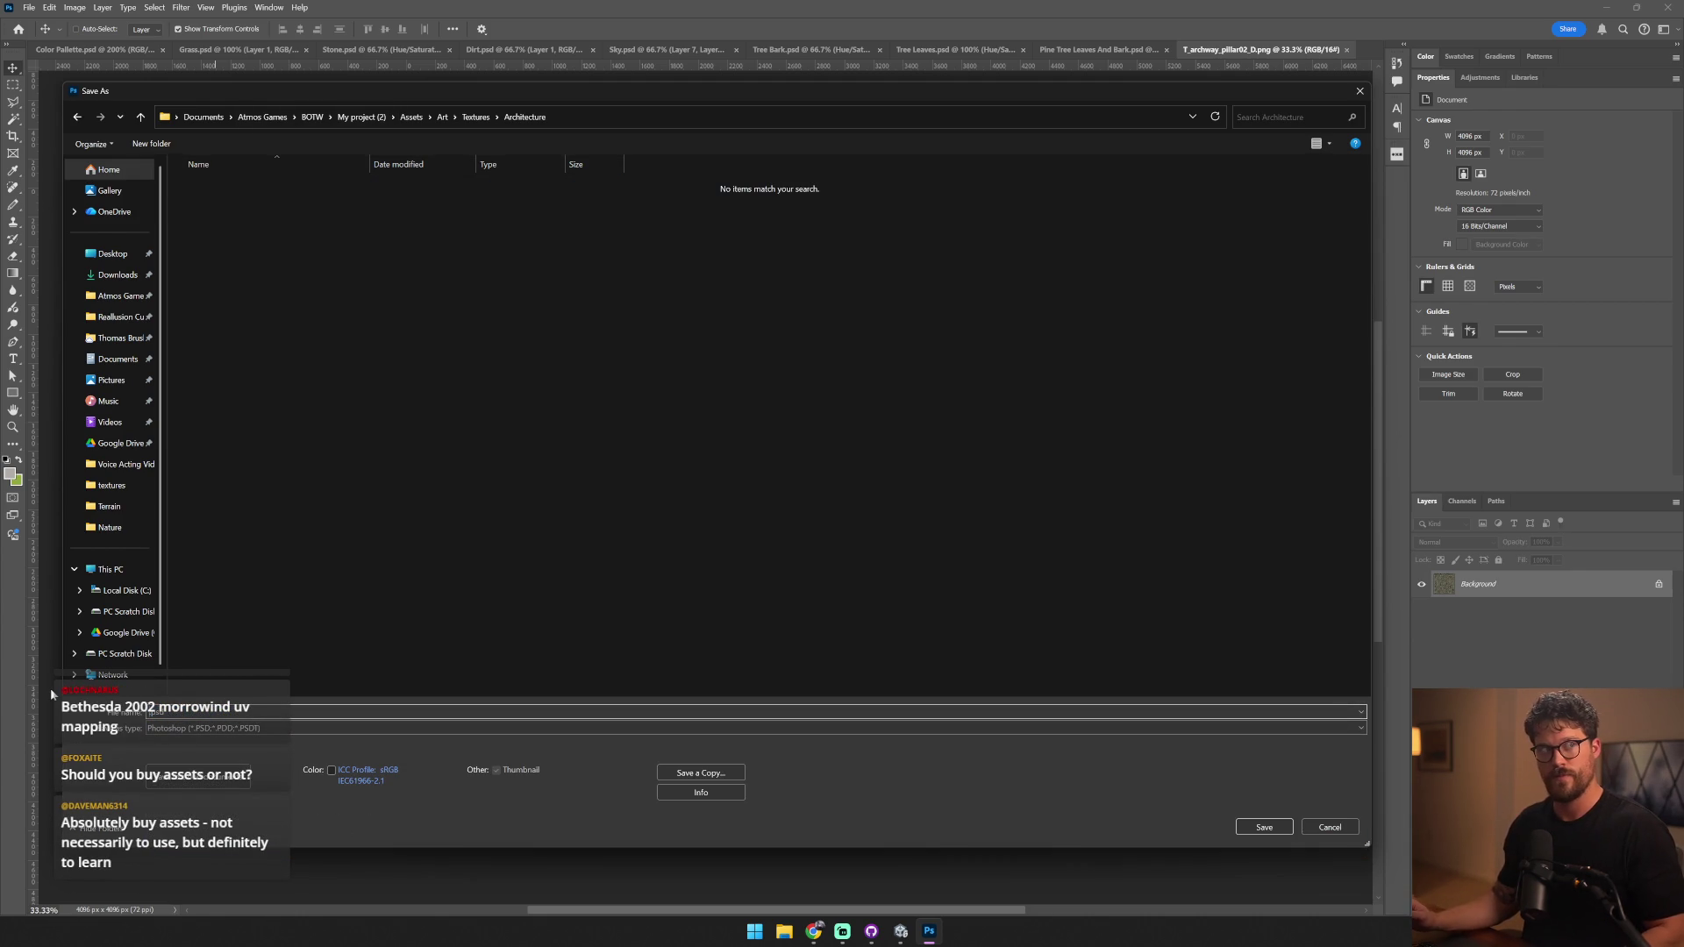
type("Arch")
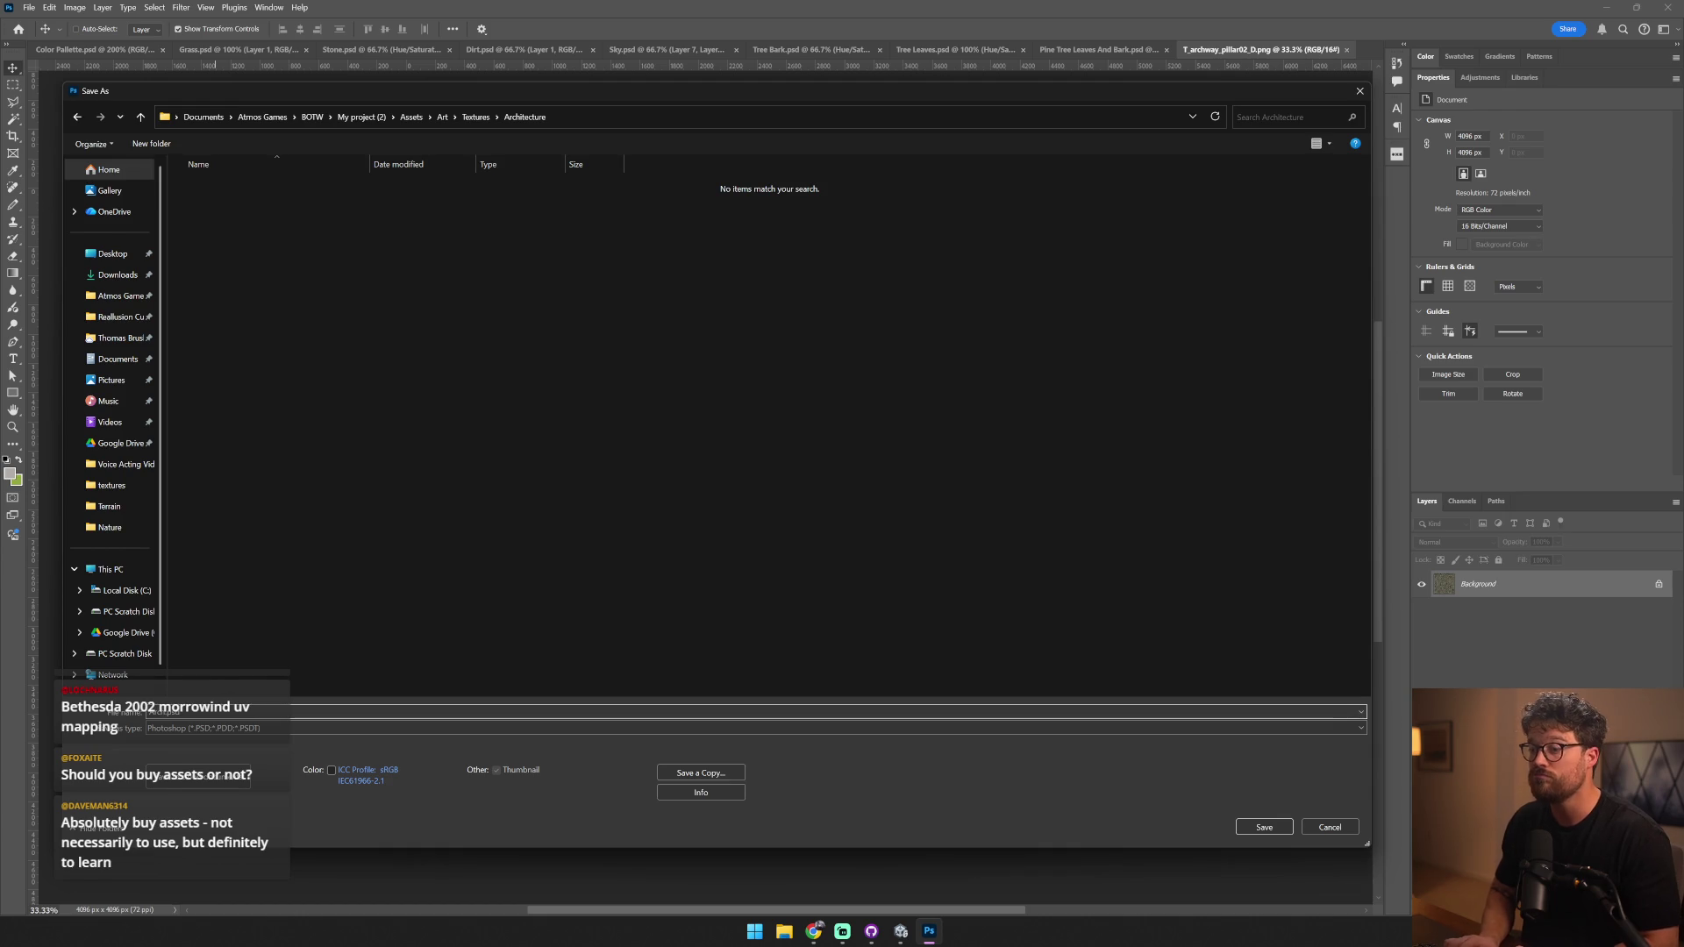
key("Return")
key("alt+Tab")
- Locate the pillar's MT_archway_pillar02_URP material in the Project panel and duplicate it
left_click(1043, 433)
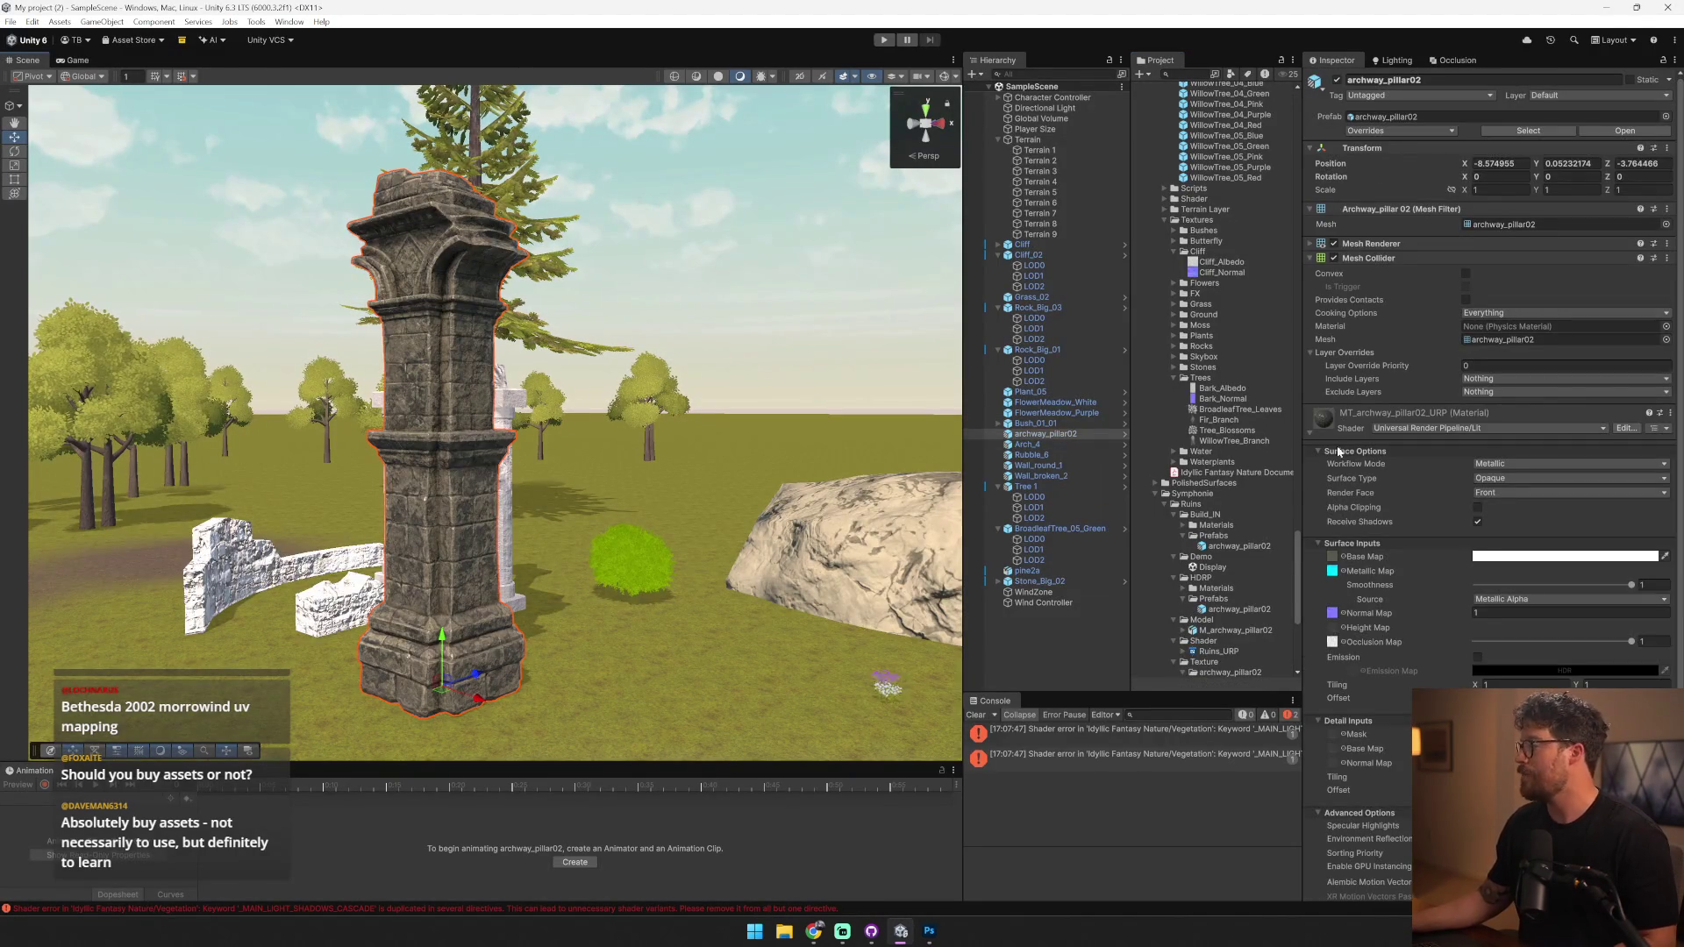
right_click(1365, 414)
left_click(1438, 476)
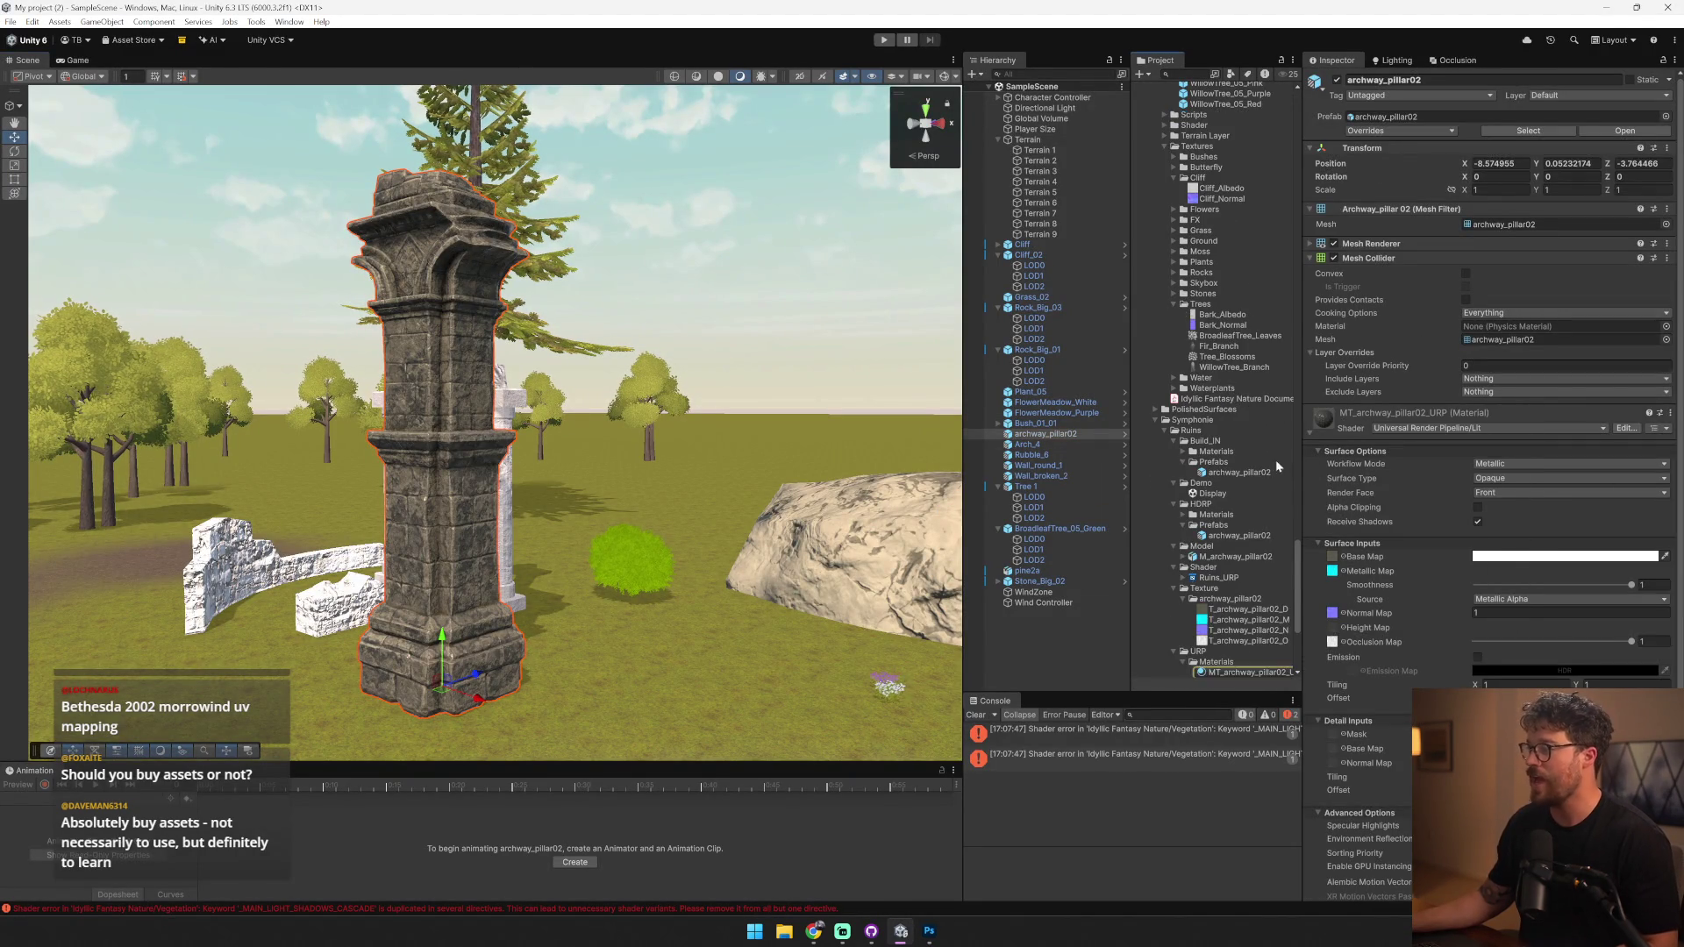
scroll(1257, 544, "down", 3)
left_click(1252, 595)
key("ctrl+d")
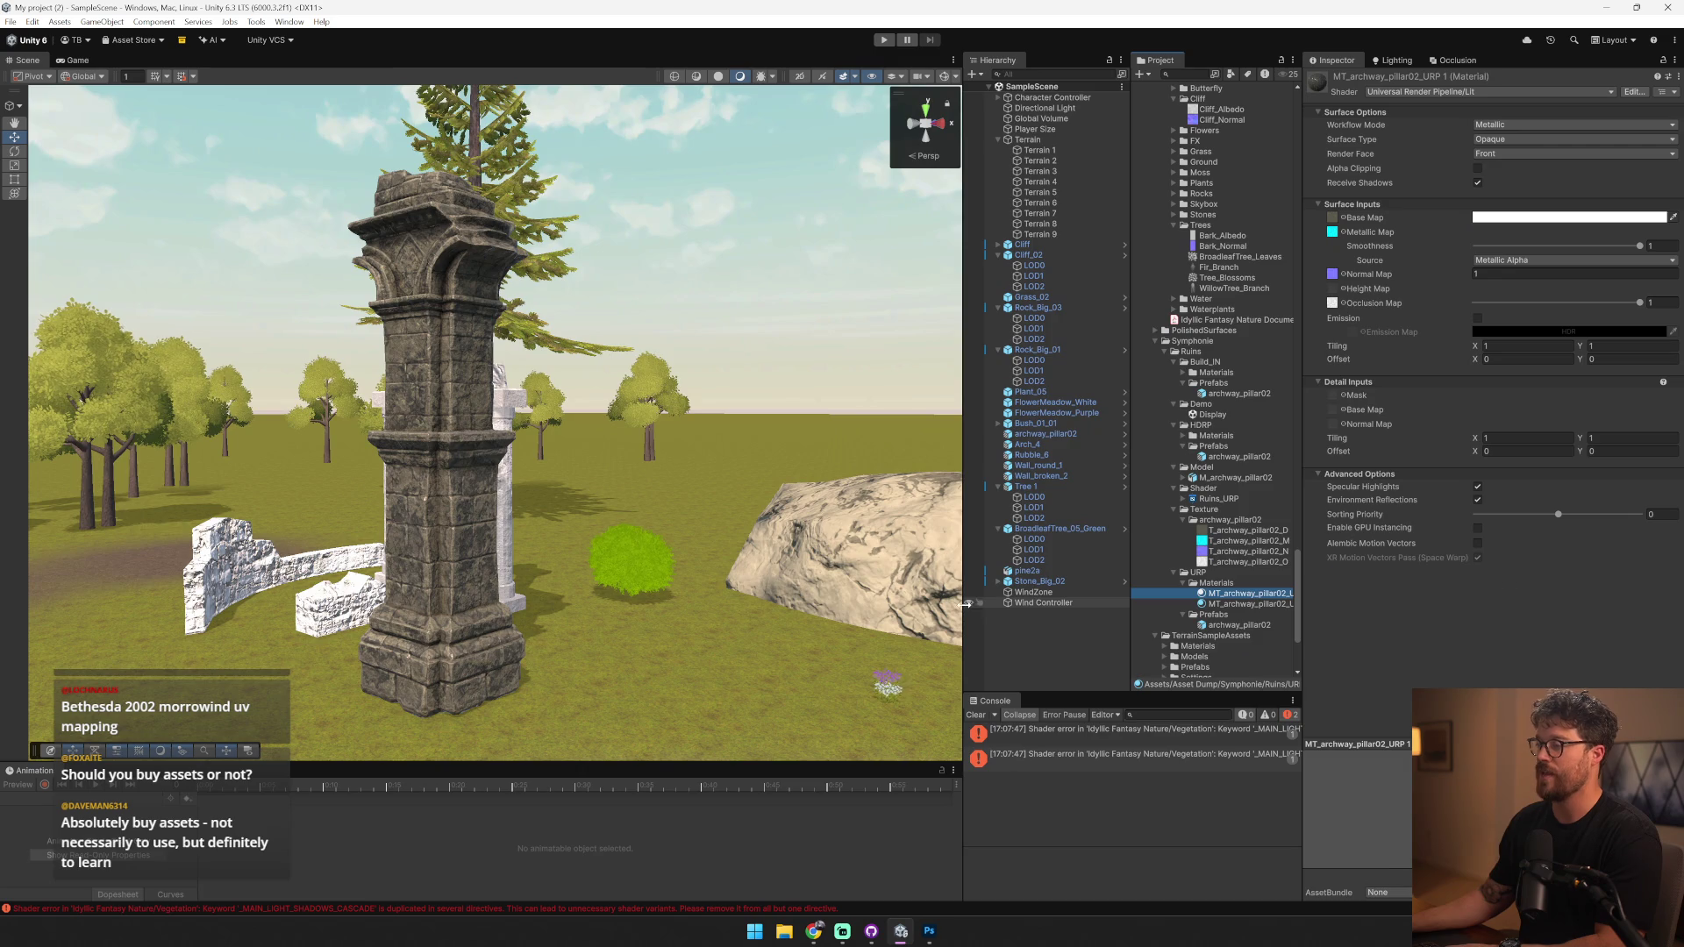
- Move the copy MT_archway_pillar02_URP 1 into Assets/Art/Textures/Architecture
left_click_drag(962, 603, 668, 603)
left_click(1019, 594)
mouse_move(1125, 537)
left_mouse_down()
mouse_move(1183, 78)
mouse_move(1114, 238)
left_mouse_up()
left_click(1014, 238)
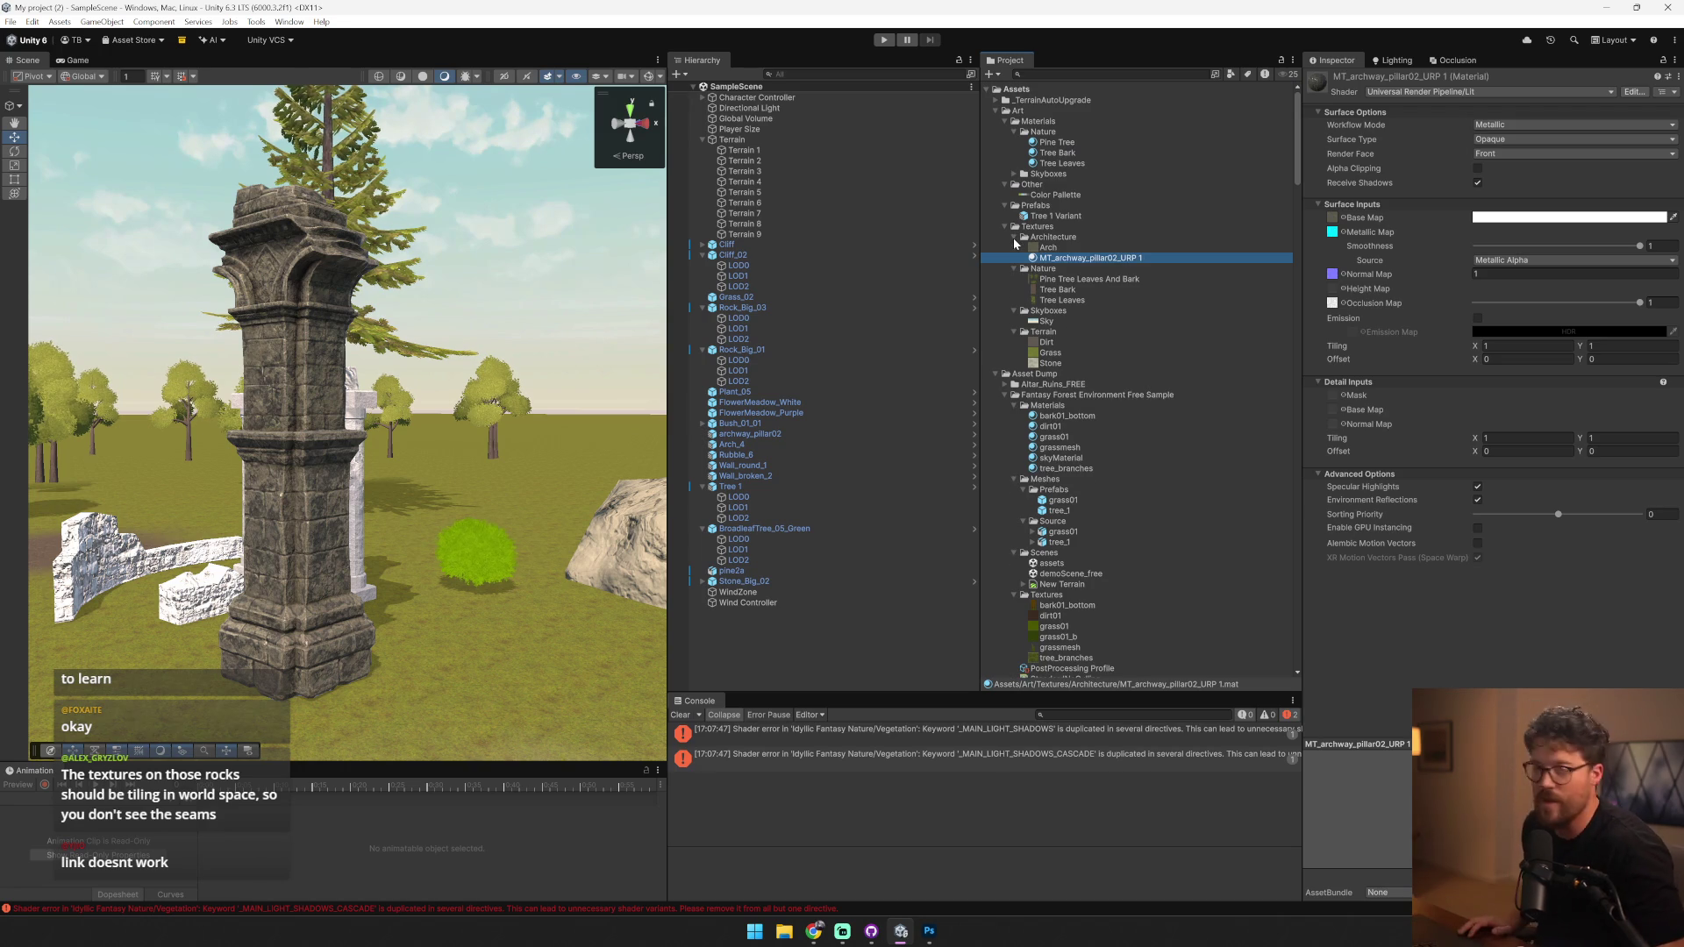
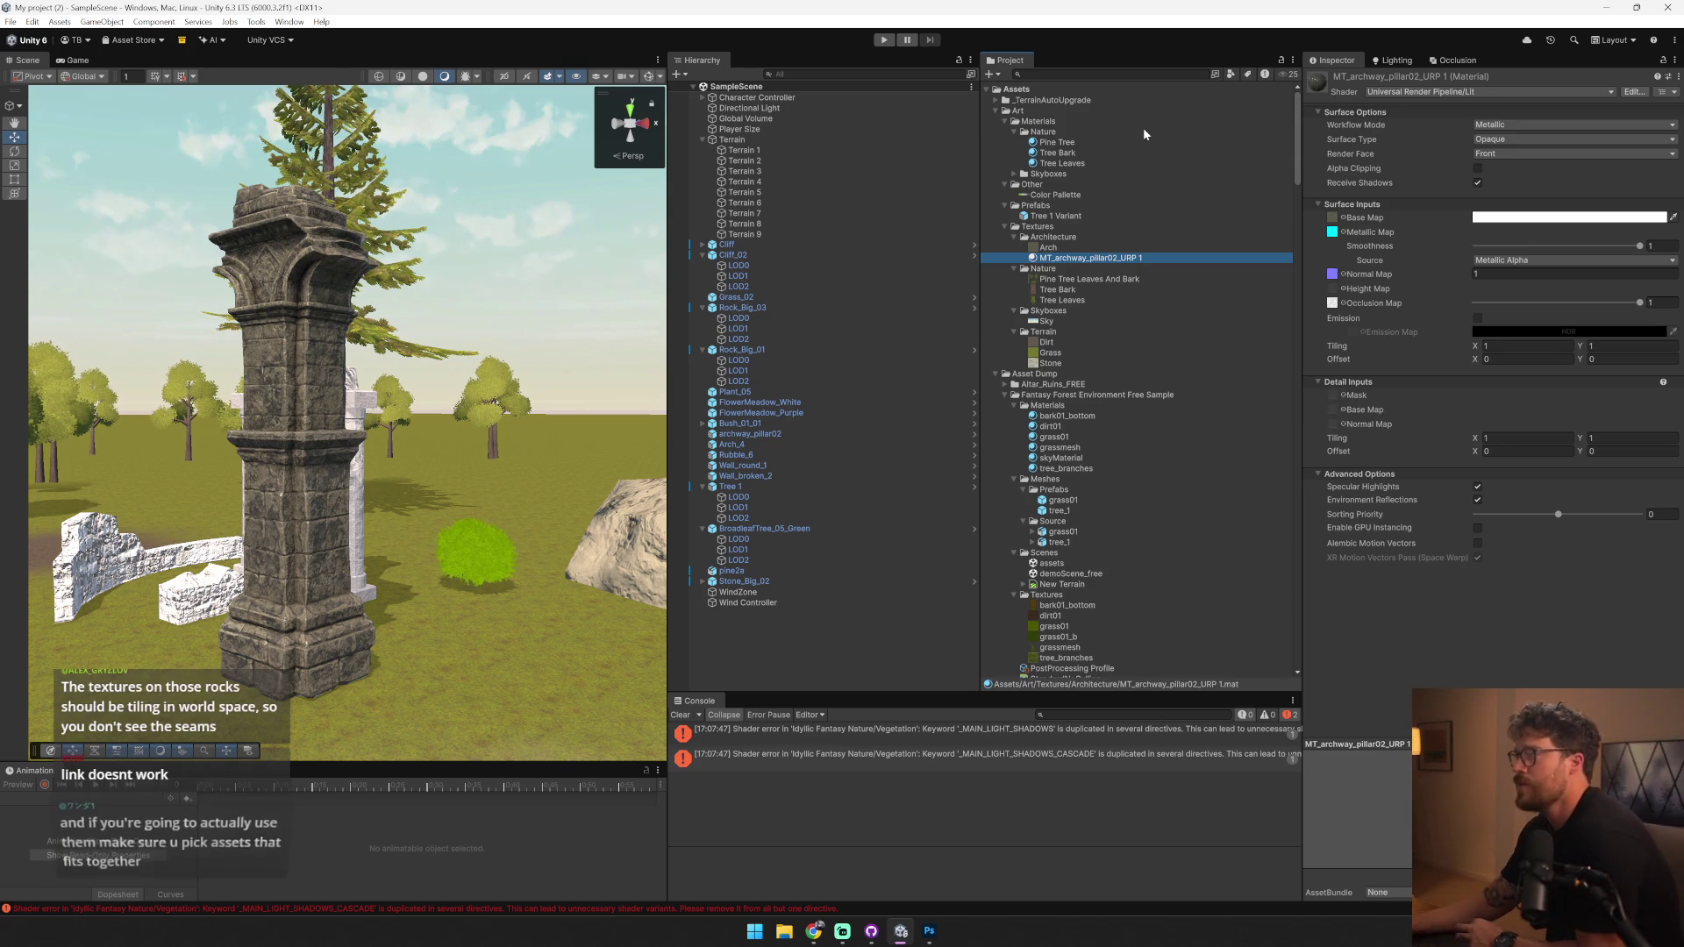
- Move the archway pillar material into Art/Materials and create an Architecture folder there
left_click_drag(1070, 260, 1075, 162)
left_click_drag(1090, 235, 1070, 131)
left_click(1014, 132)
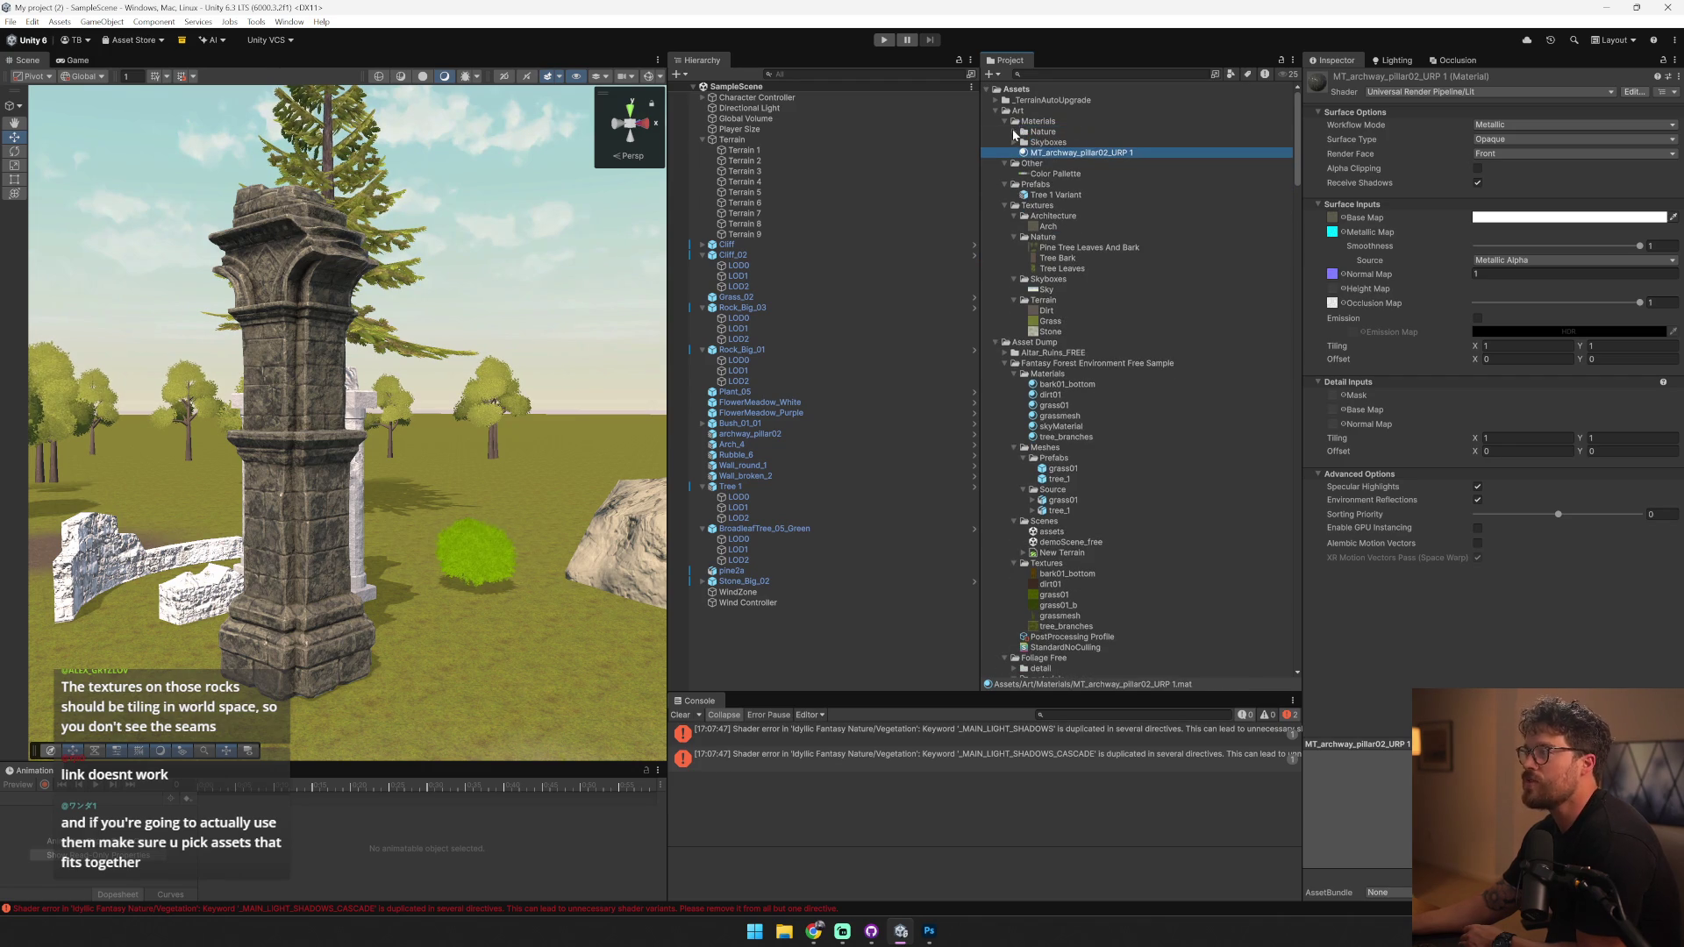
left_click(999, 77)
left_click(1025, 92)
type("Materi")
key("BackSpace")
key("BackSpace")
key("BackSpace")
type("Archi")
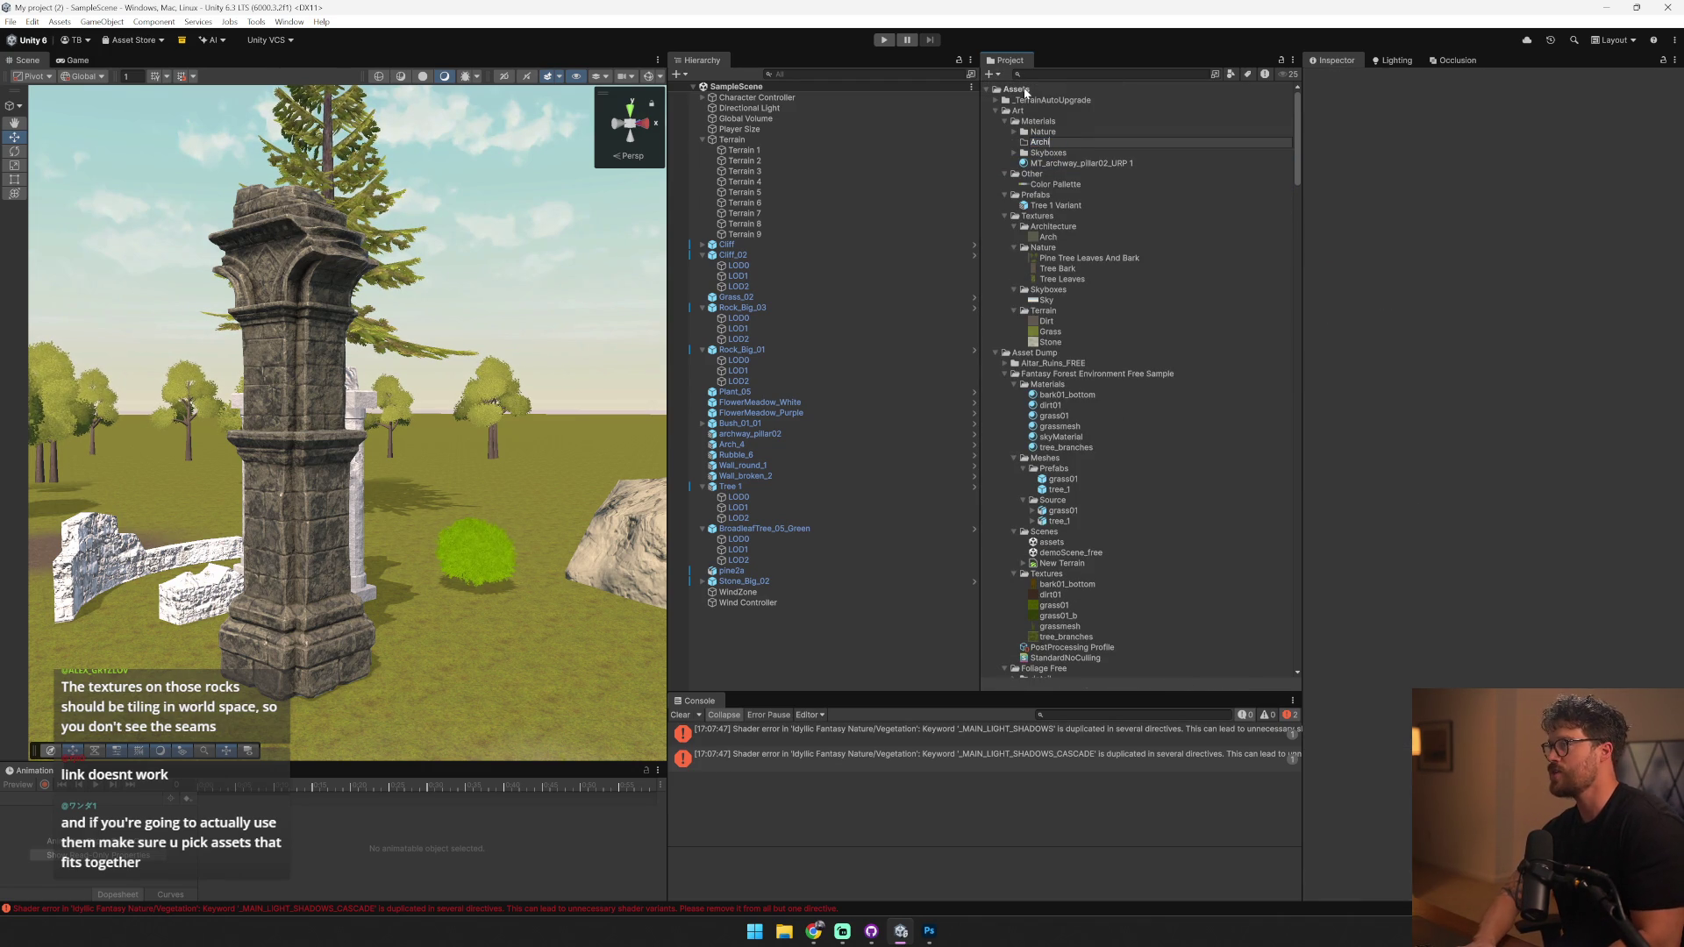
type("tectur")
key("Return")
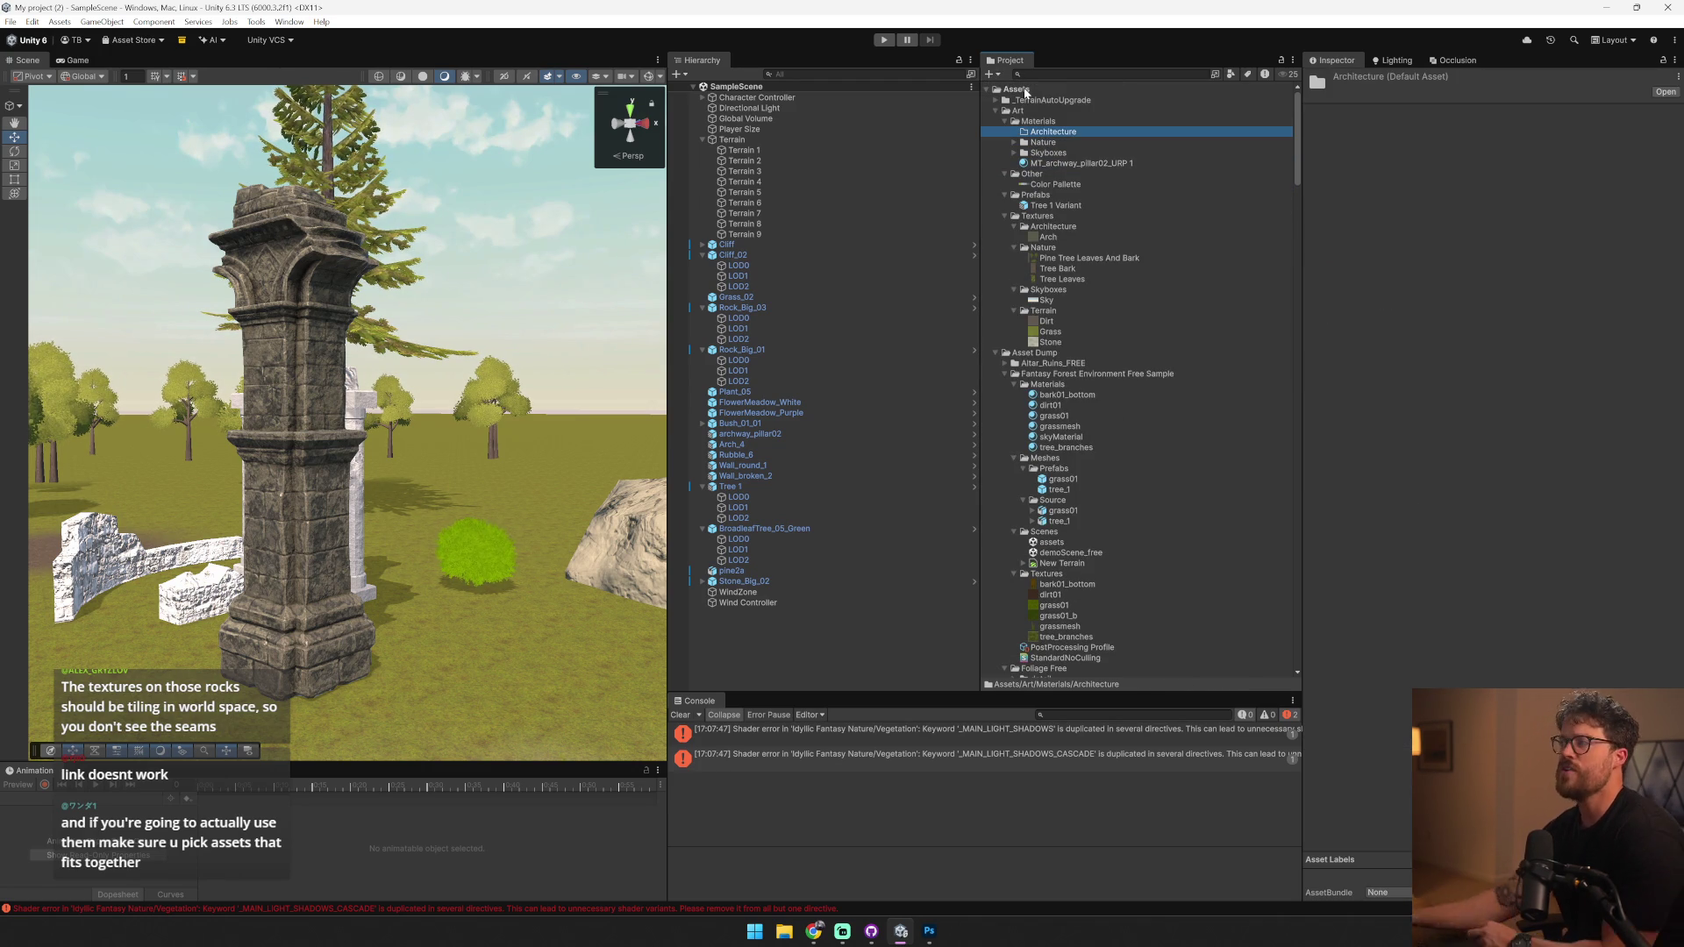
- Rename the pillar material to Architecture and move it into the Architecture folder
left_click(1117, 164)
key("F2")
type("Architecture")
key("Return")
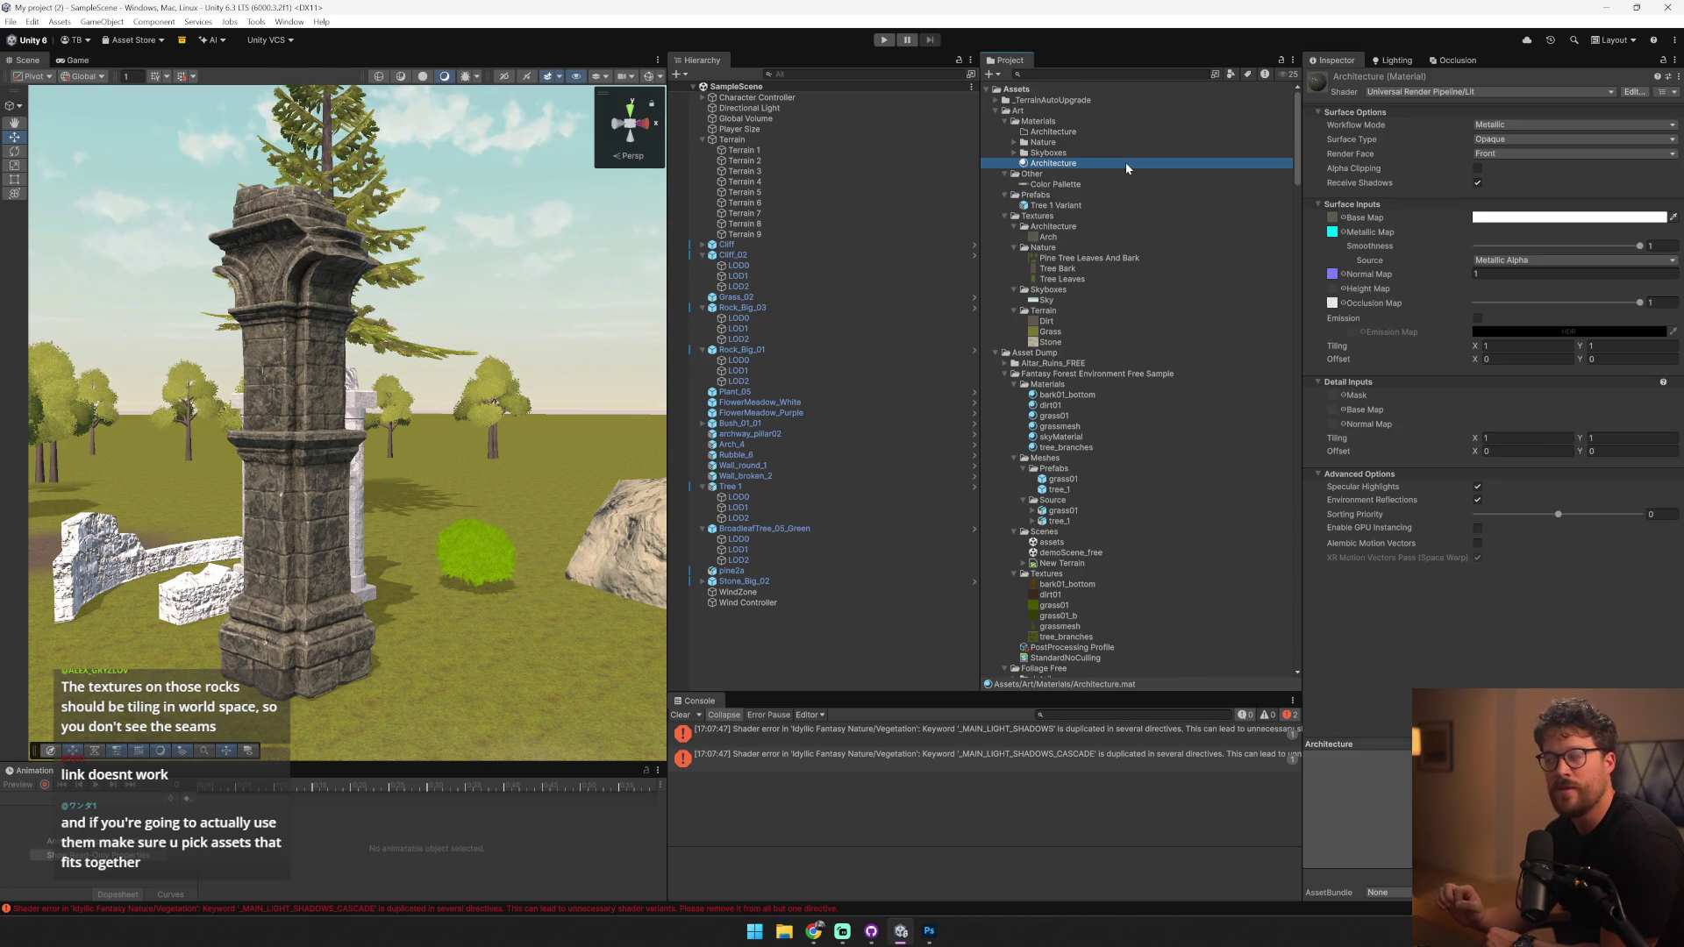
left_click_drag(1053, 155, 1066, 136)
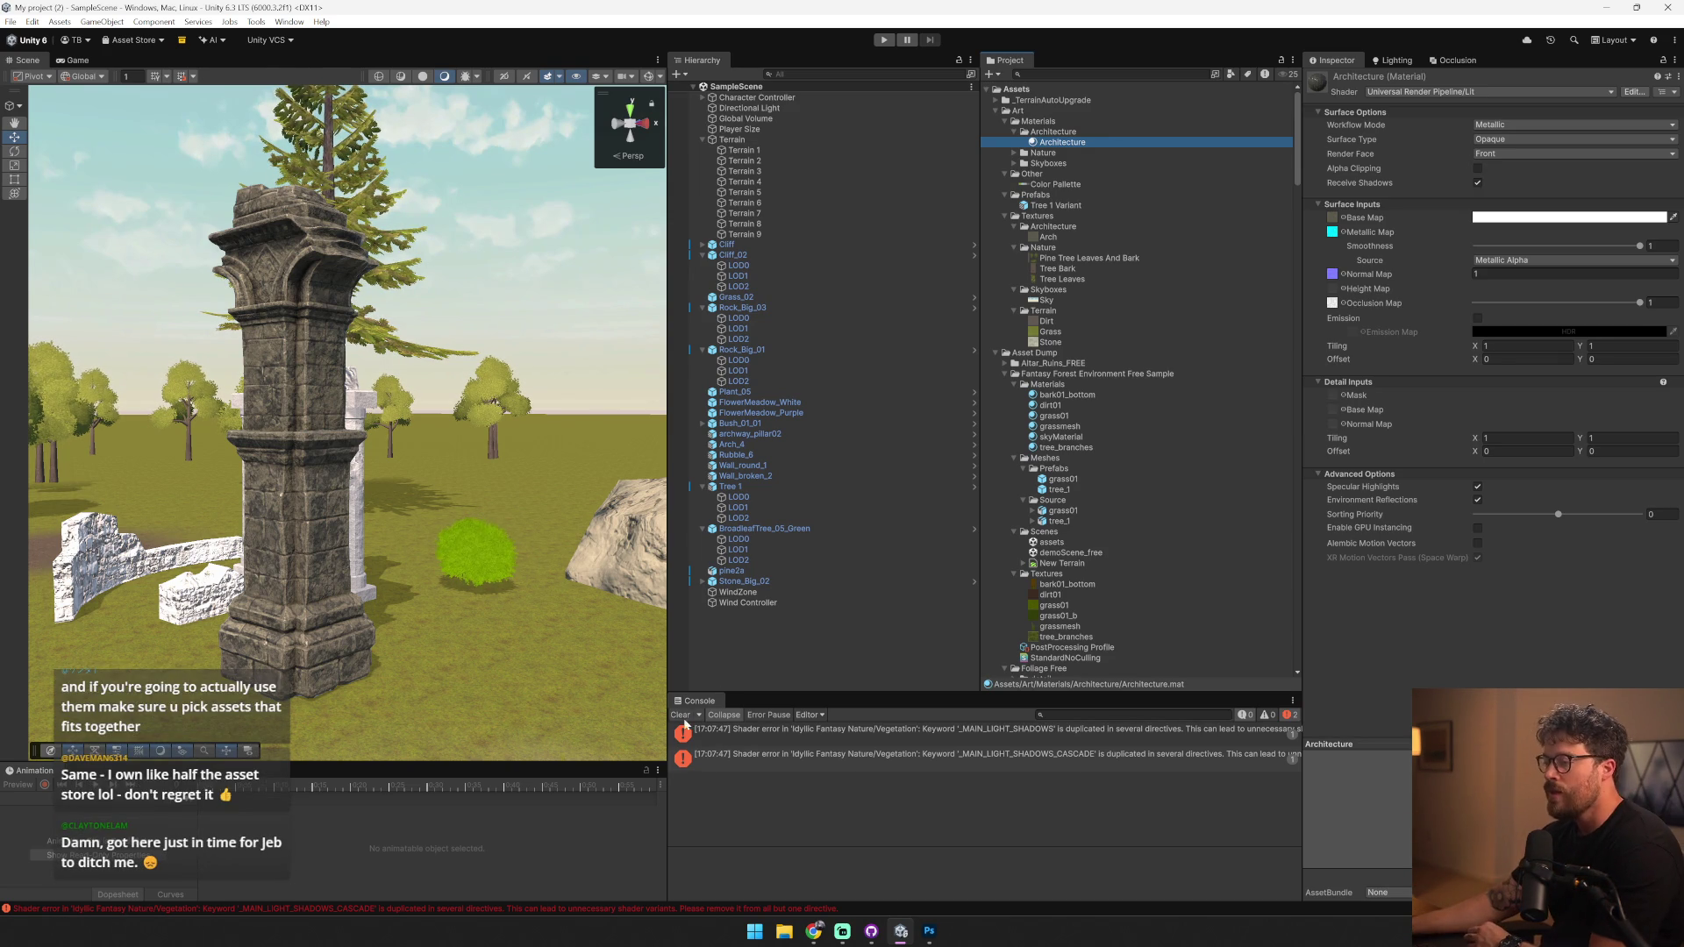
- Clear the shader errors from the Console and select the archway pillar in the scene
left_click(869, 730)
left_click(681, 715)
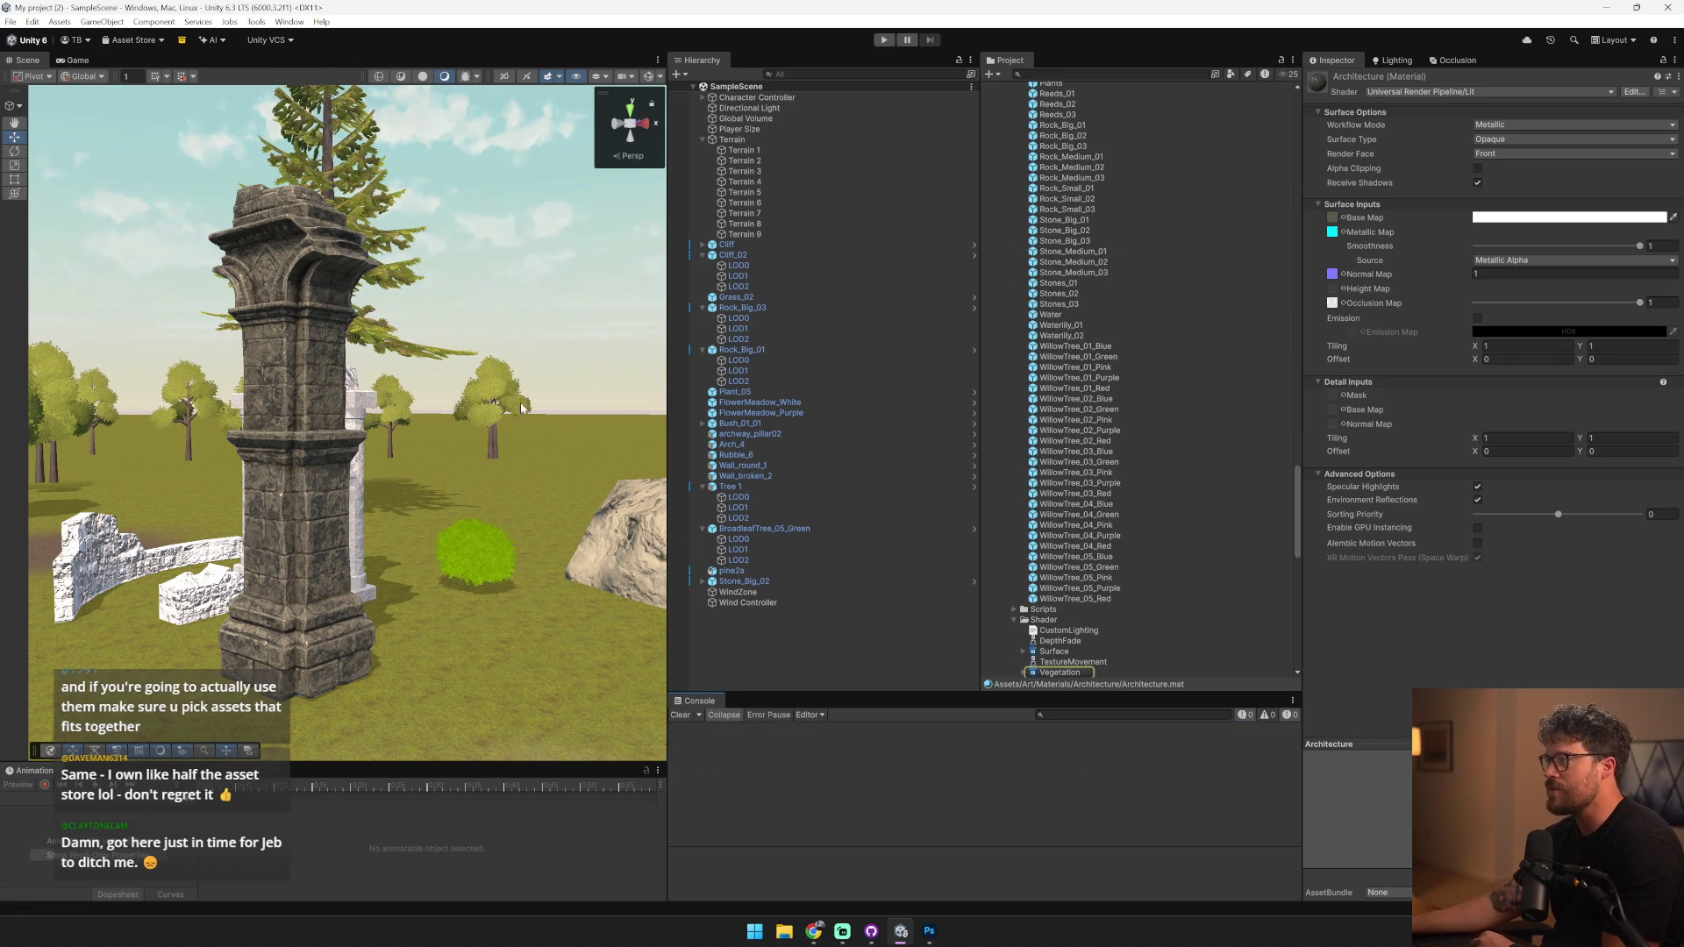
left_click(342, 431)
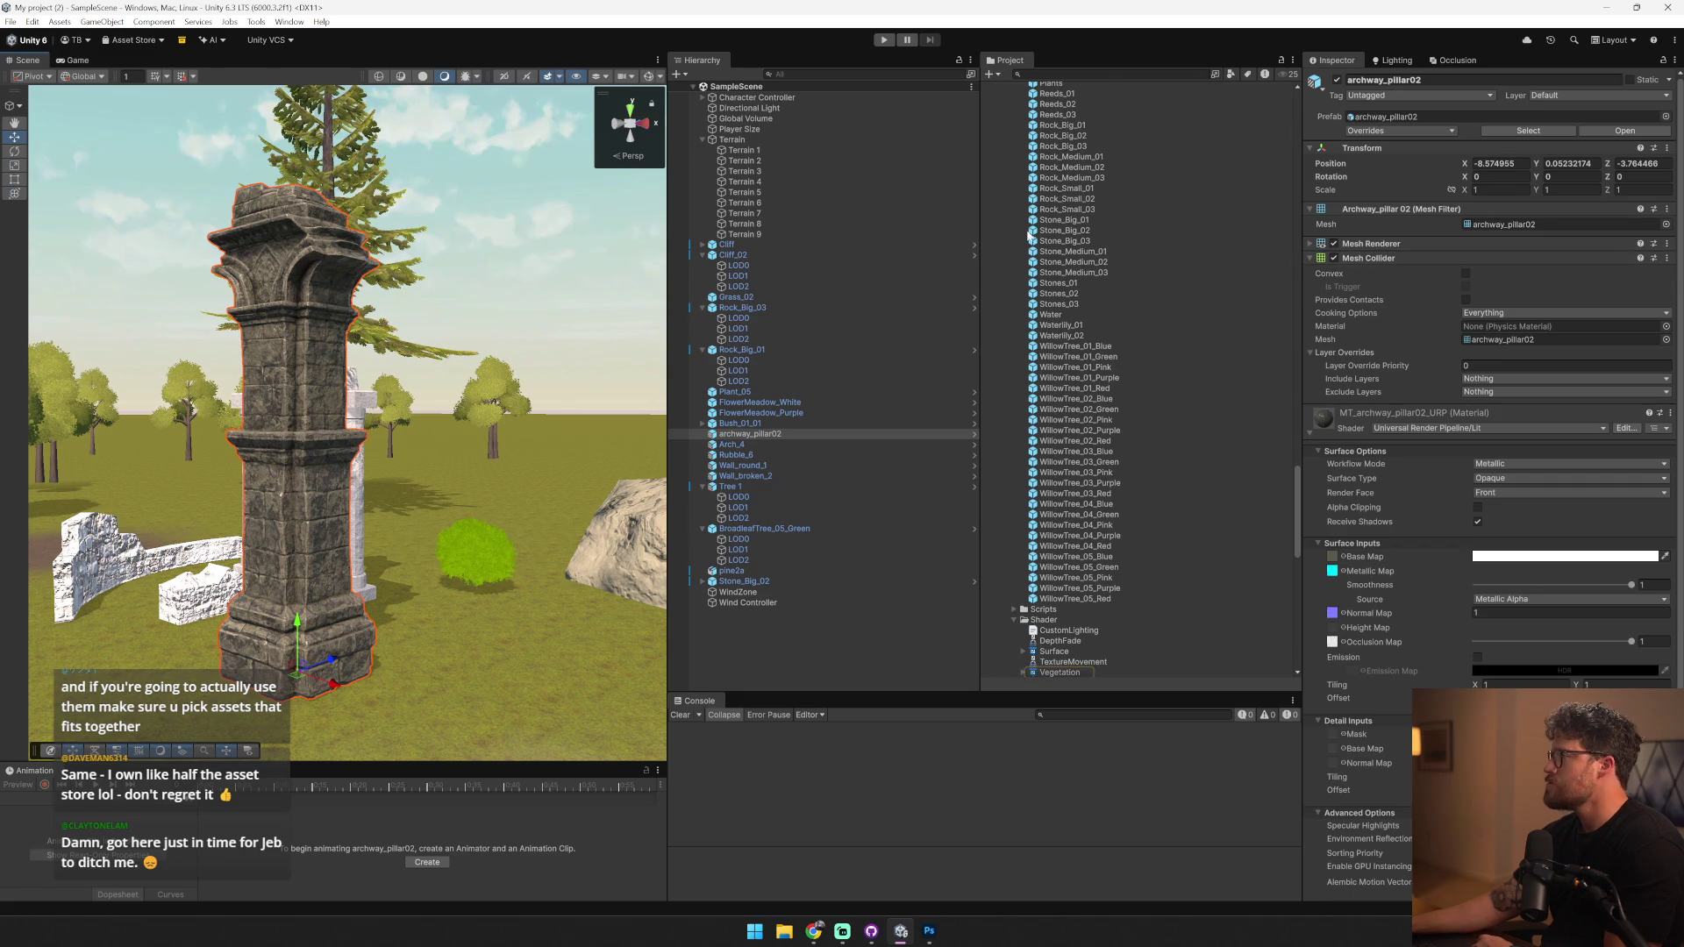
scroll(1072, 261, "up", 15)
scroll(1072, 262, "up", 3)
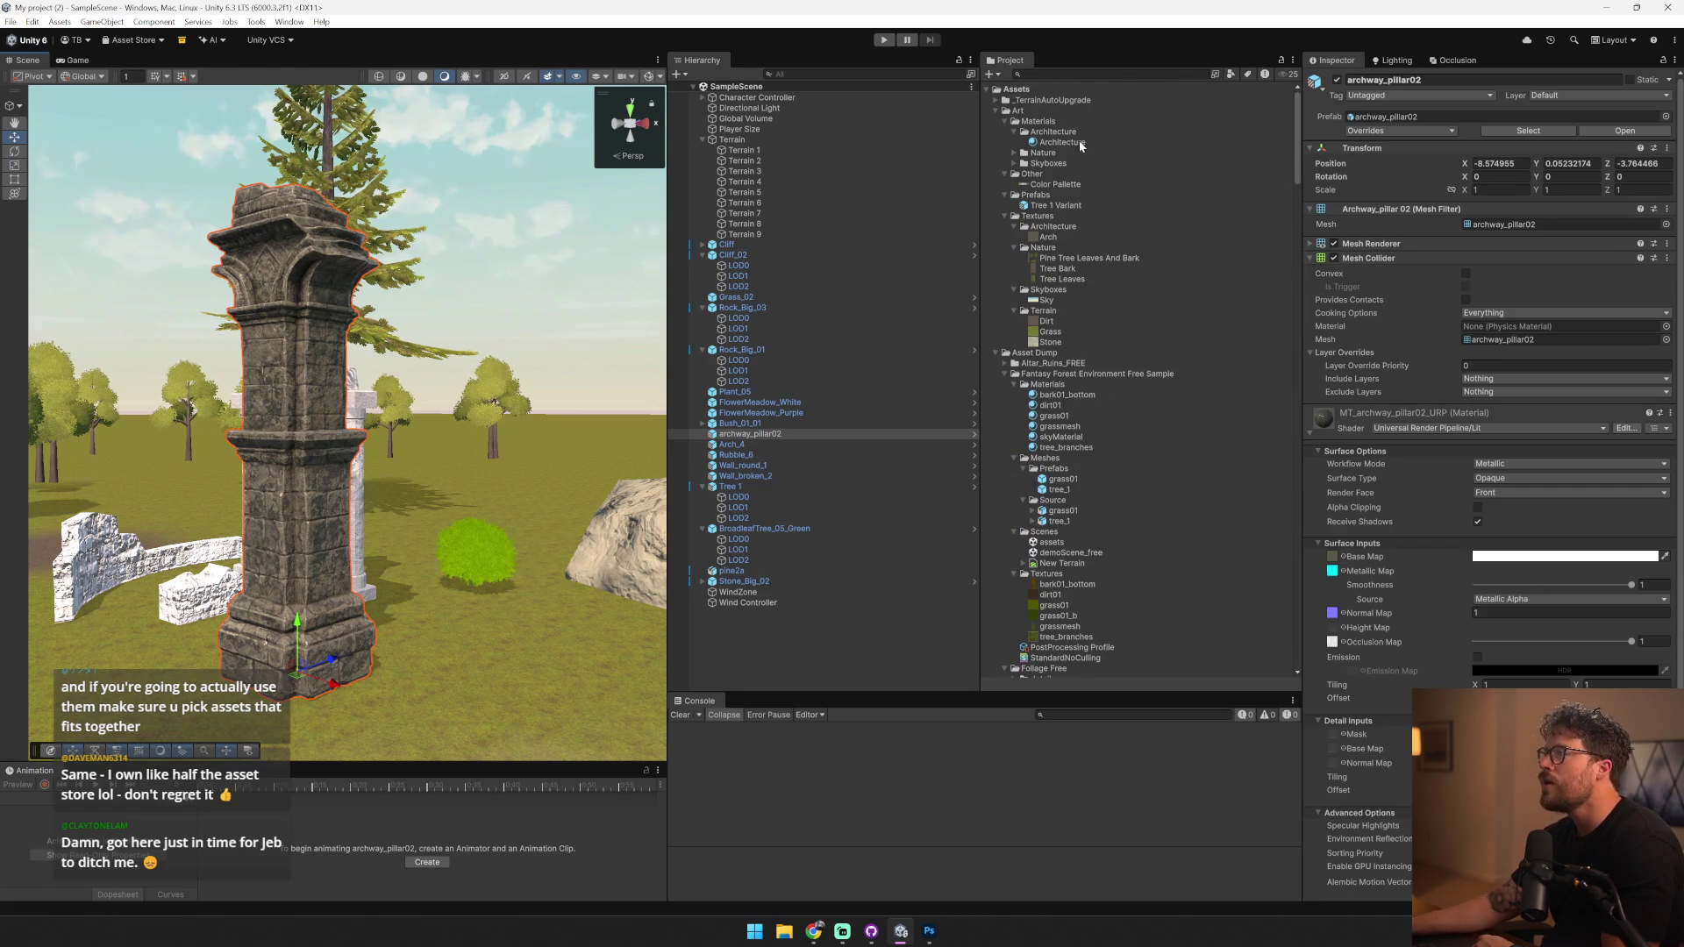
- Shorten the material's name from Architecture to Arch
left_click(1081, 144)
left_click(1081, 143)
type("Arch")
key("Return")
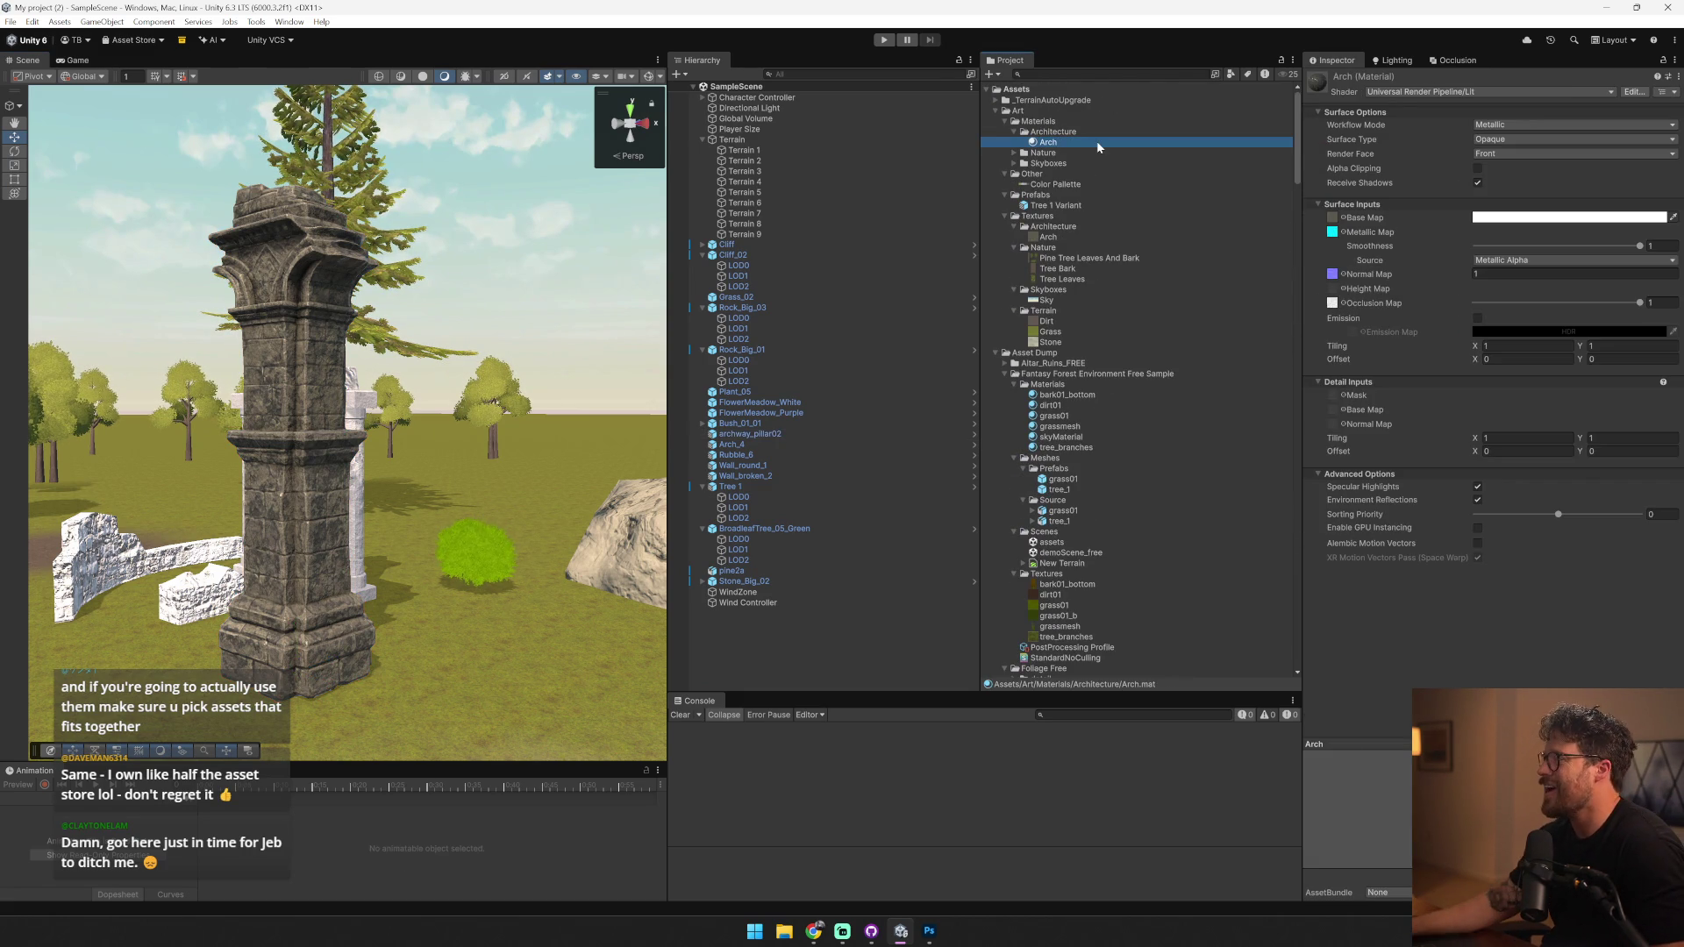
left_click_drag(1048, 236, 1317, 198)
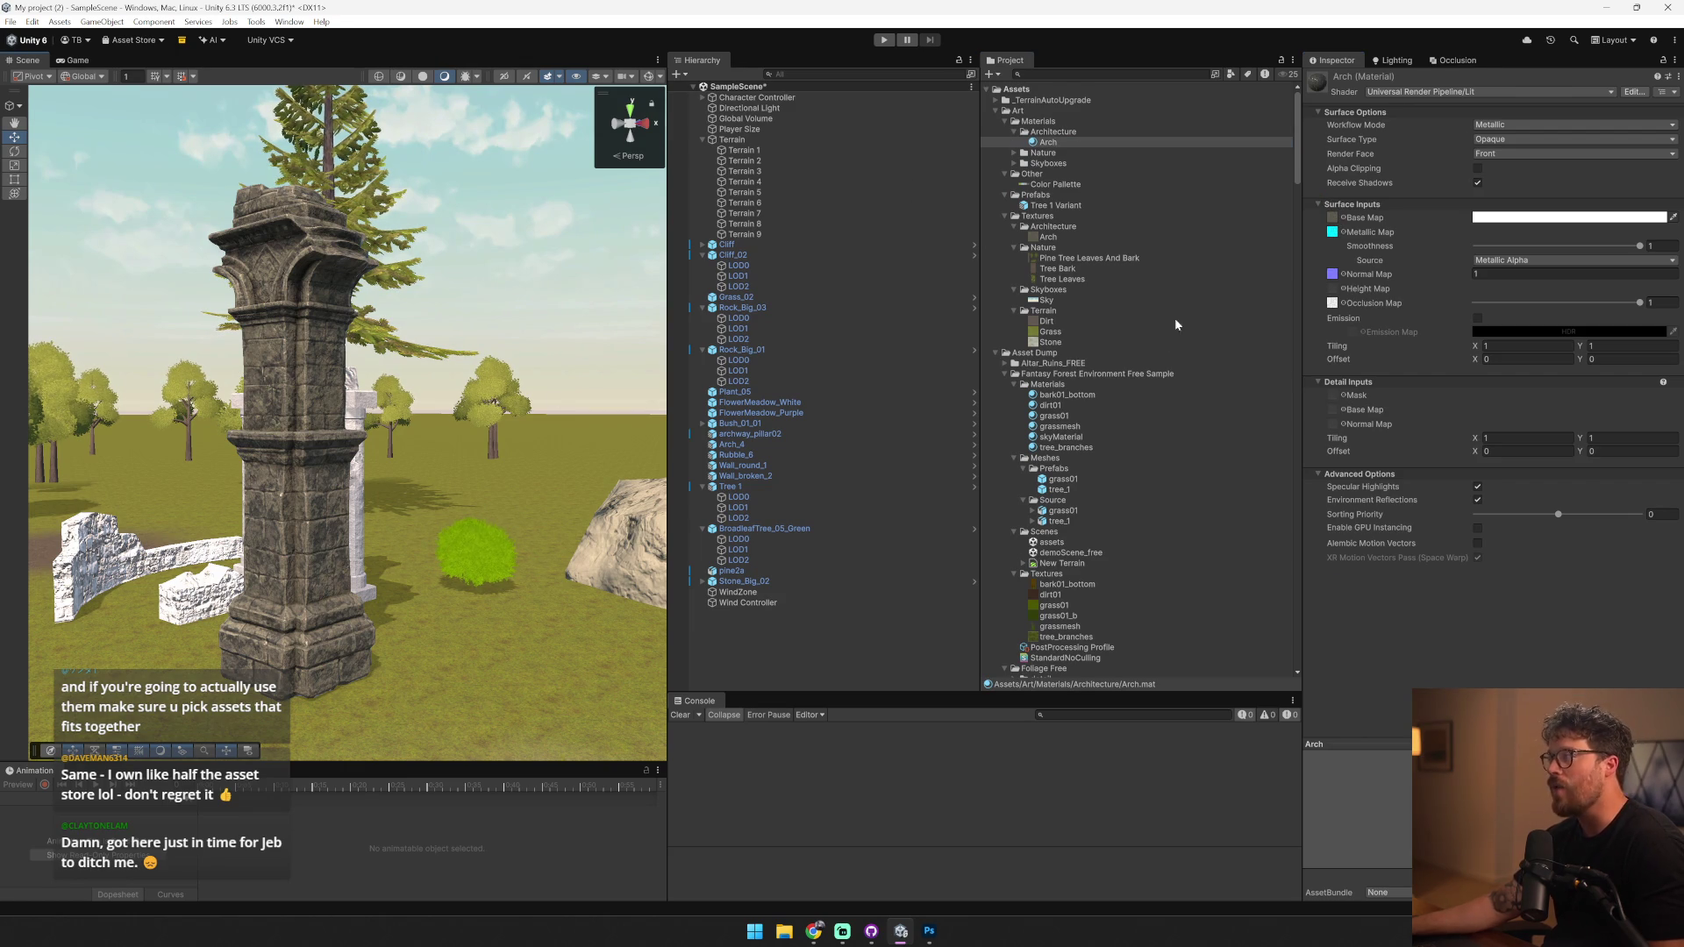
- Set the Arch material's Metallic Map to None and open its Arch.psd base map in Photoshop
left_click(1343, 231)
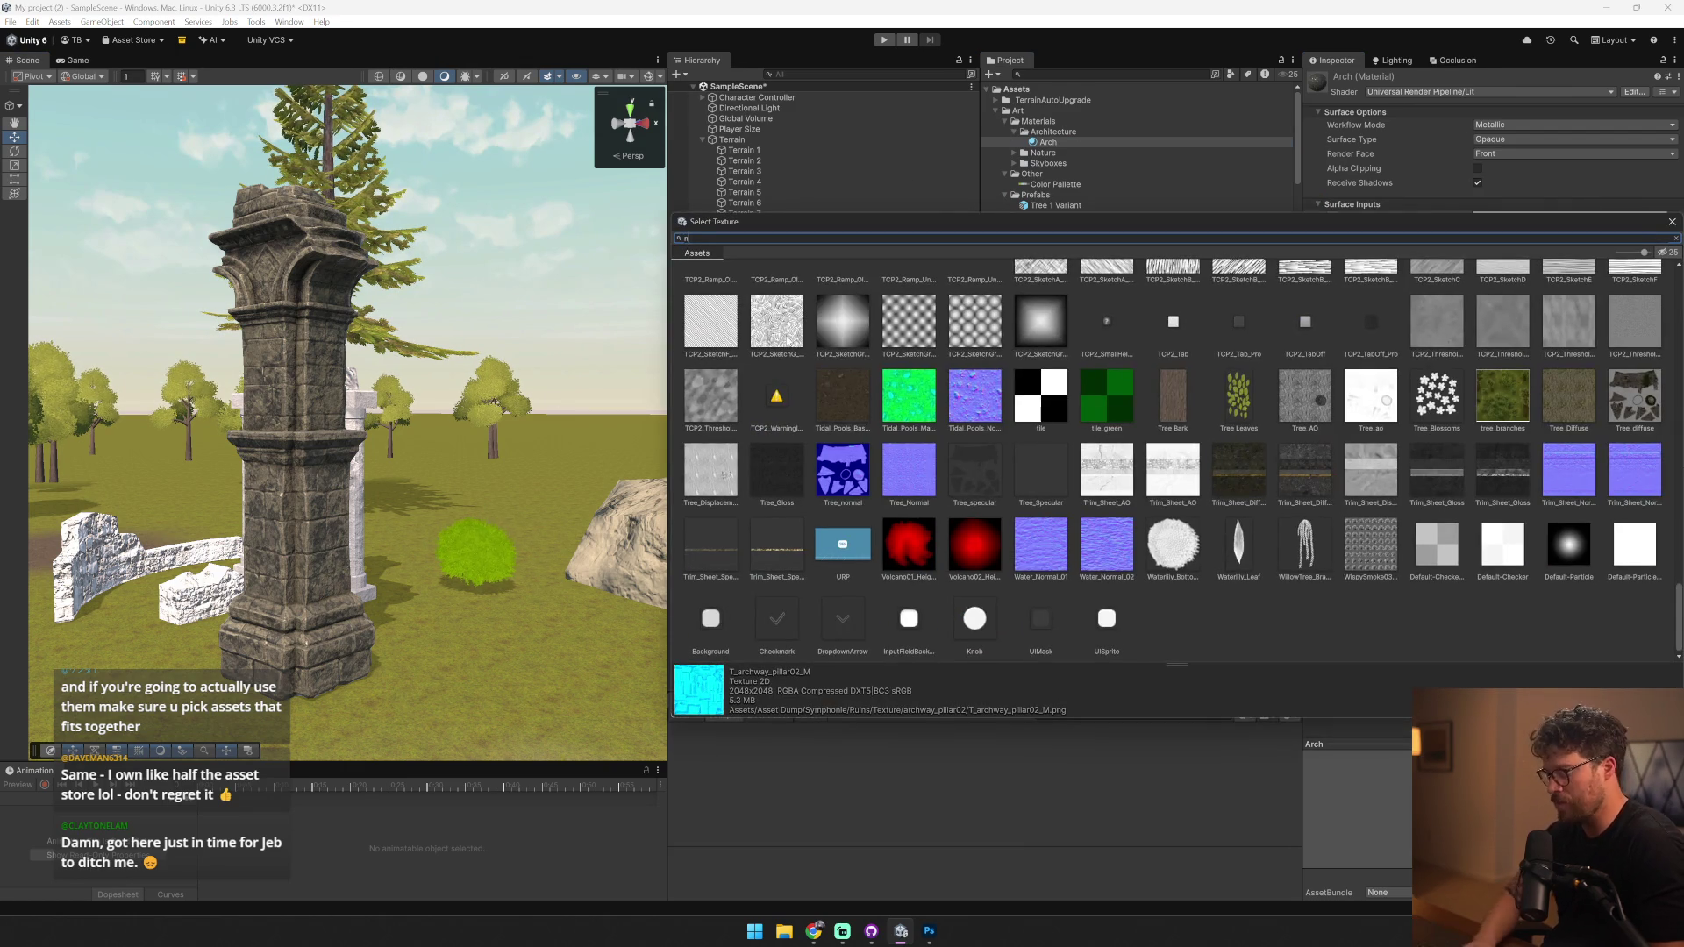
type("none")
left_click(706, 288)
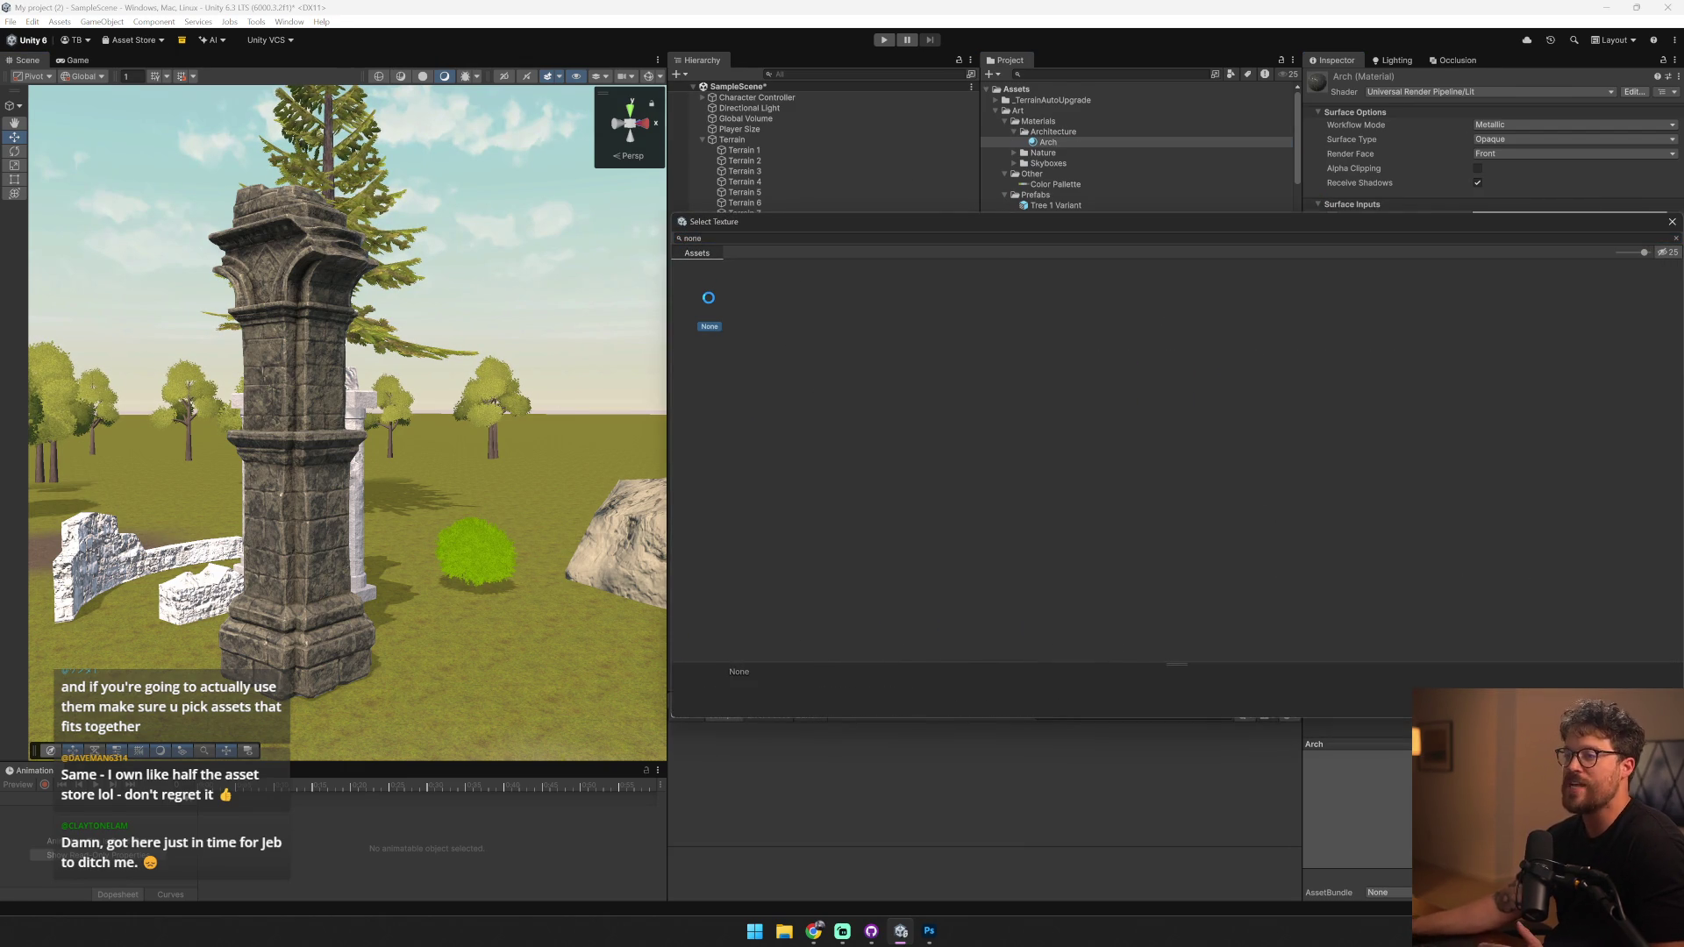
double_click(708, 298)
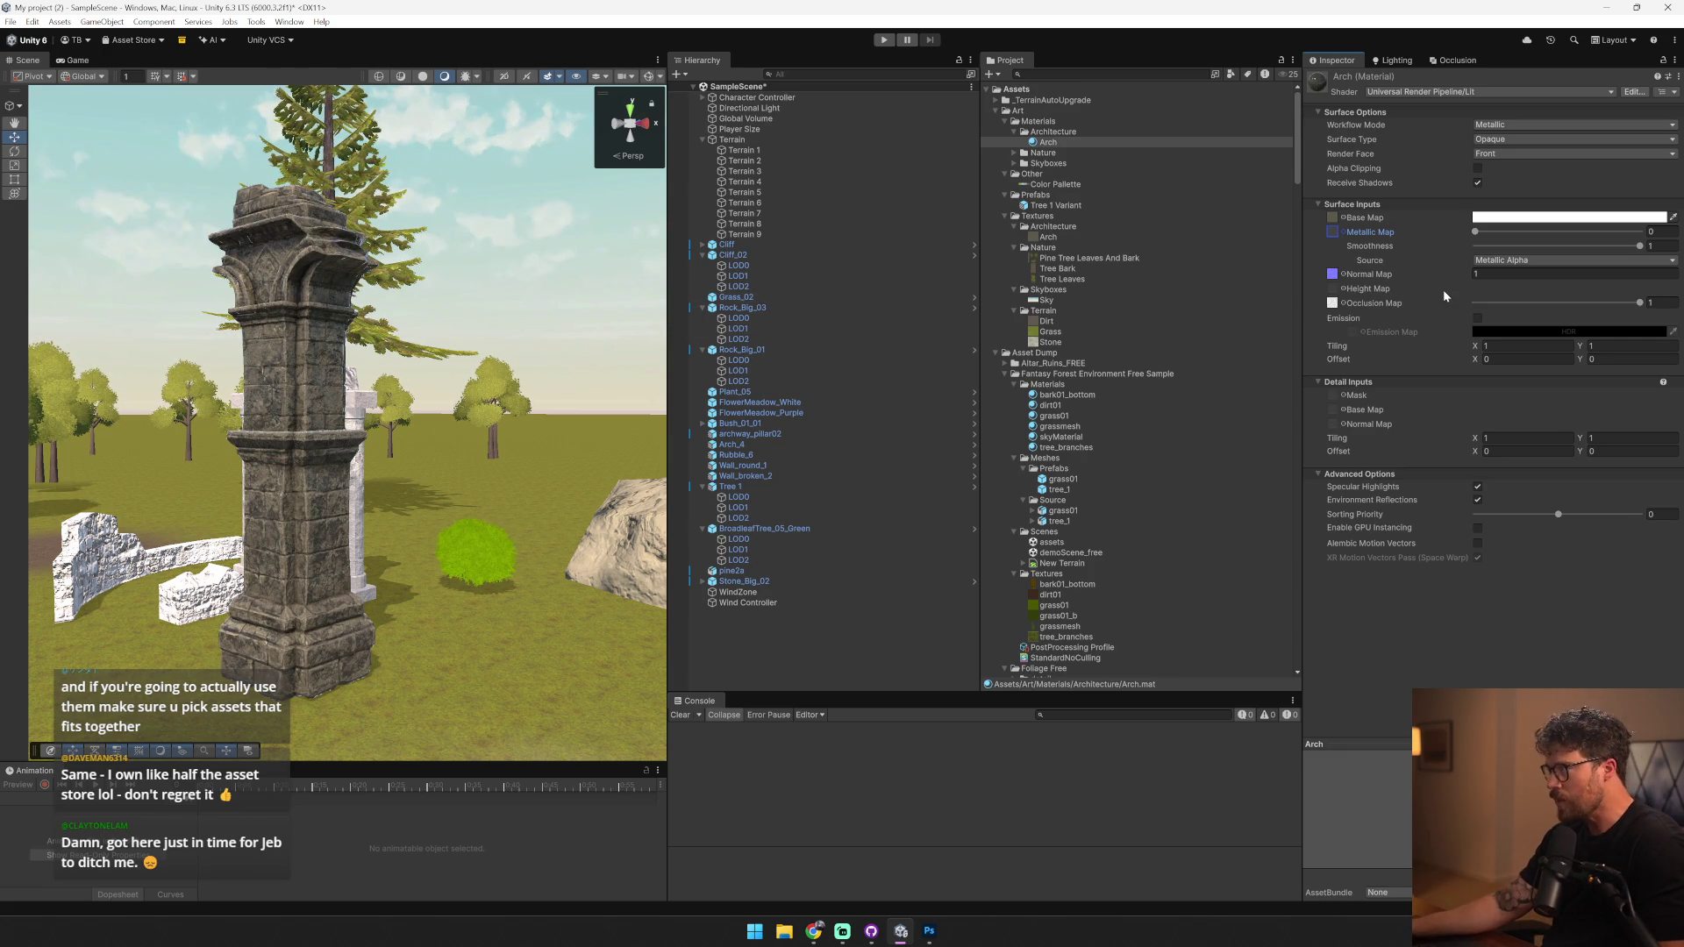
double_click(1334, 219)
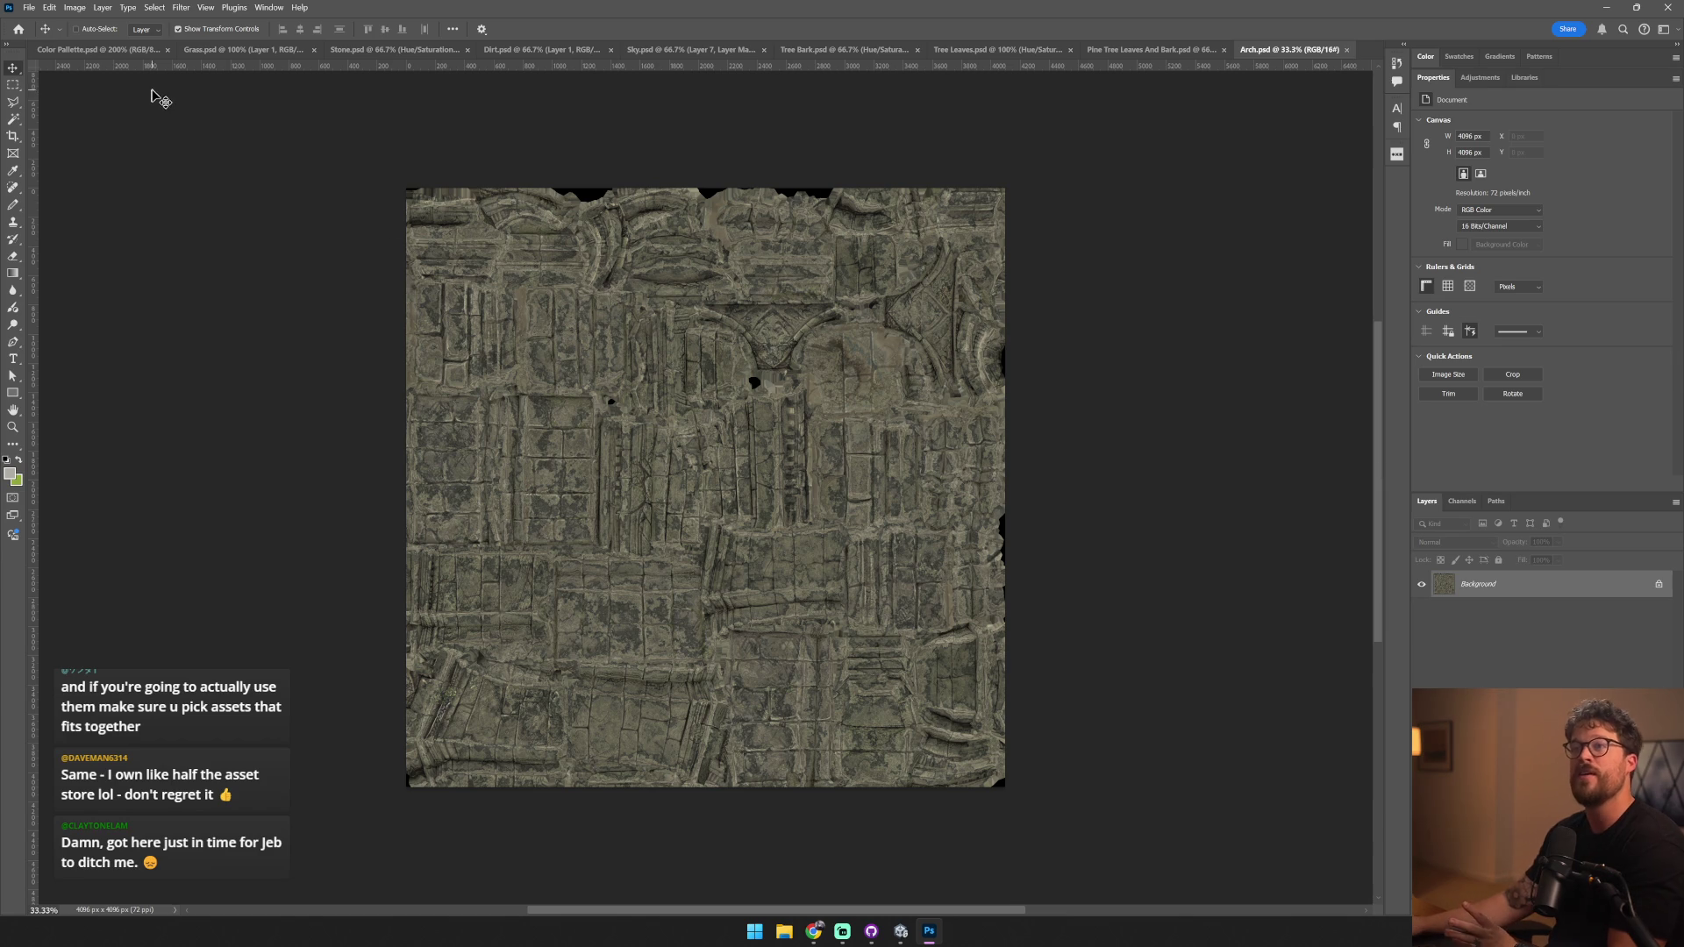
- Paste a patch of the Color Pallette grey swatch into Arch.psd's top-left corner as a reference
left_click(97, 49)
left_click(13, 85)
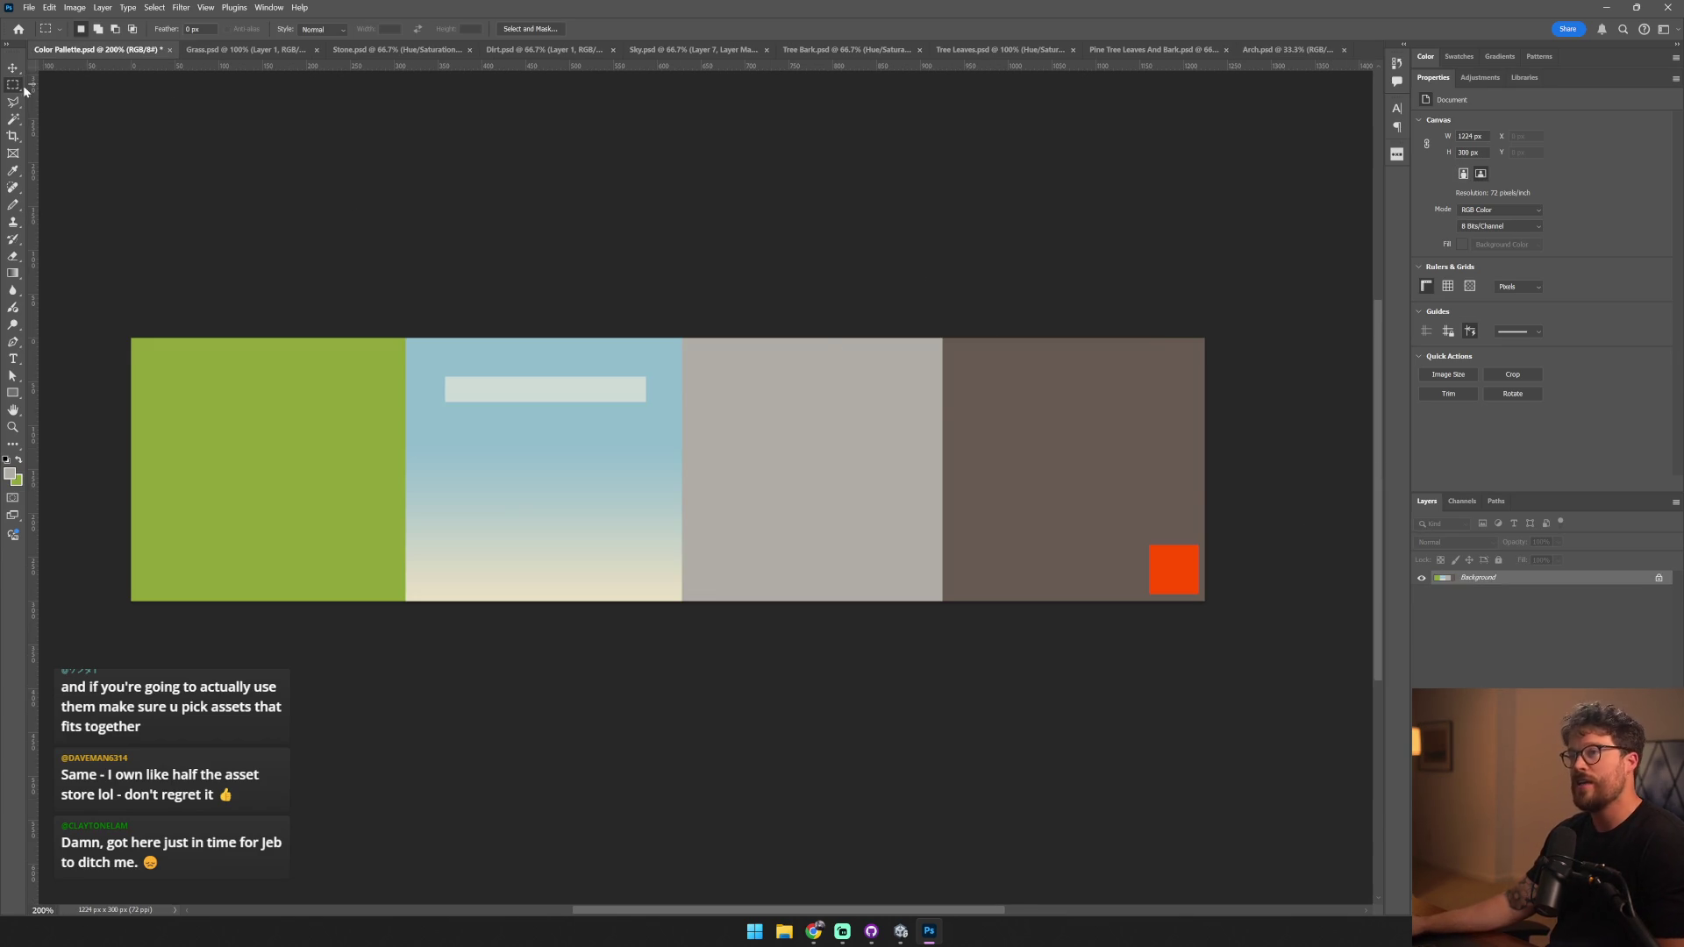
left_click_drag(752, 360, 786, 396)
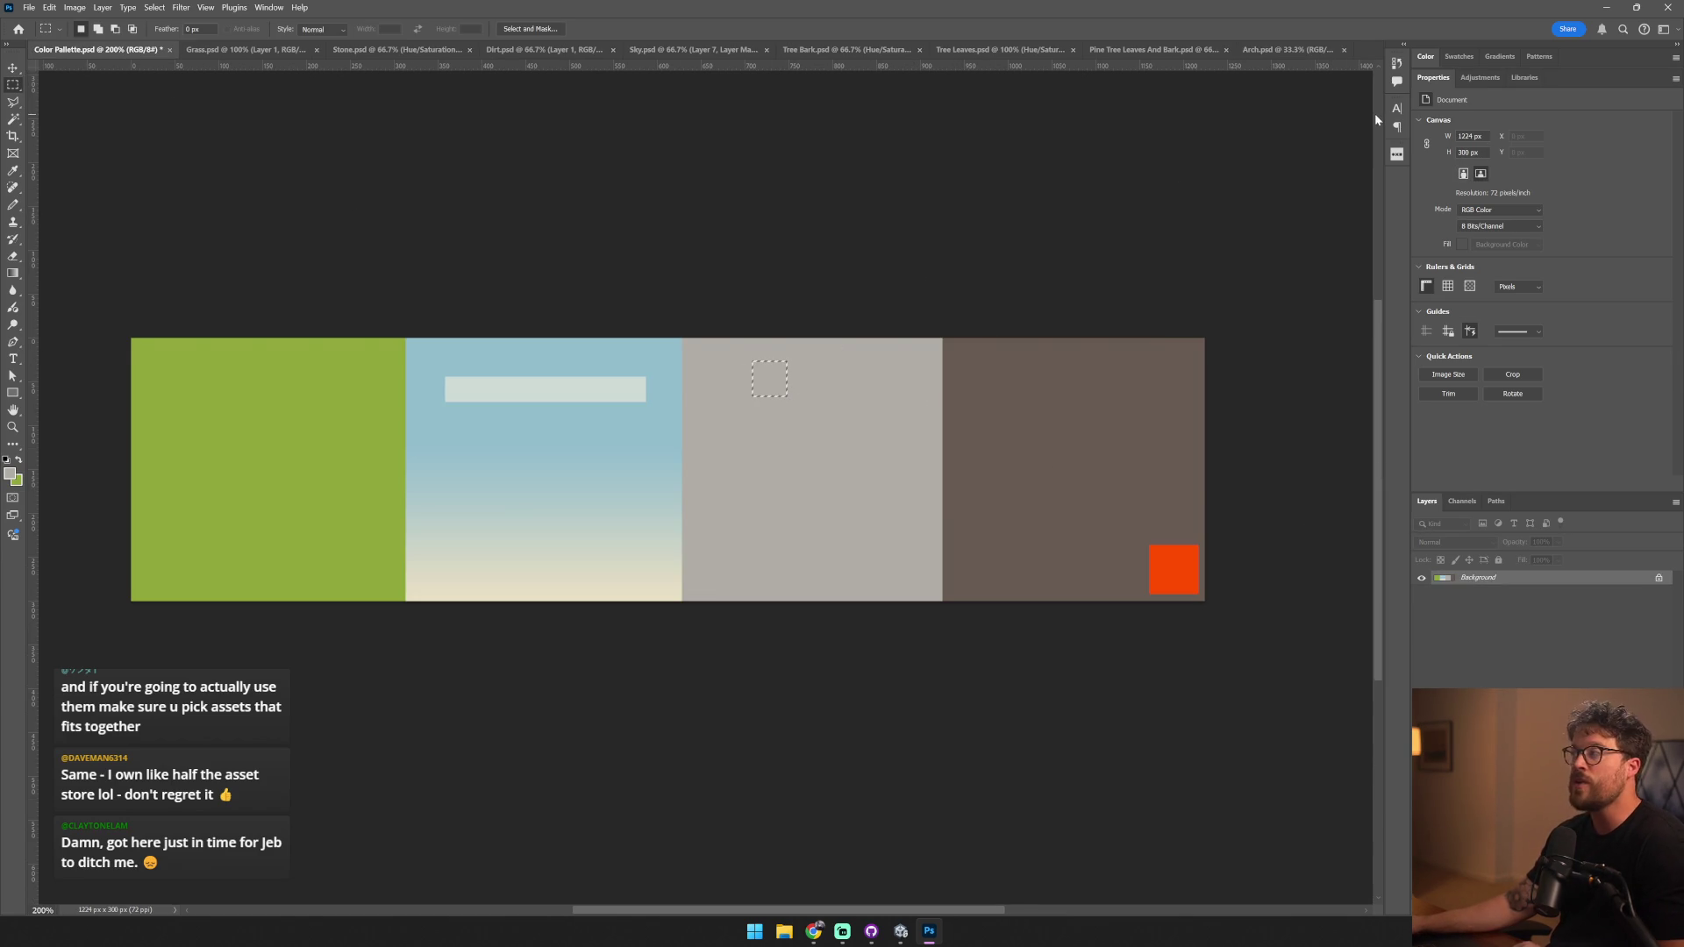
left_click(1302, 53)
key("ctrl+v")
mouse_move(709, 493)
left_mouse_down()
mouse_move(760, 274)
mouse_move(599, 273)
mouse_move(720, 393)
left_mouse_up()
left_click_drag(658, 329, 469, 246)
- Add Hue/Saturation and Brightness/Contrast layers to desaturate and brighten the stone, with hue -11
left_click(1508, 611)
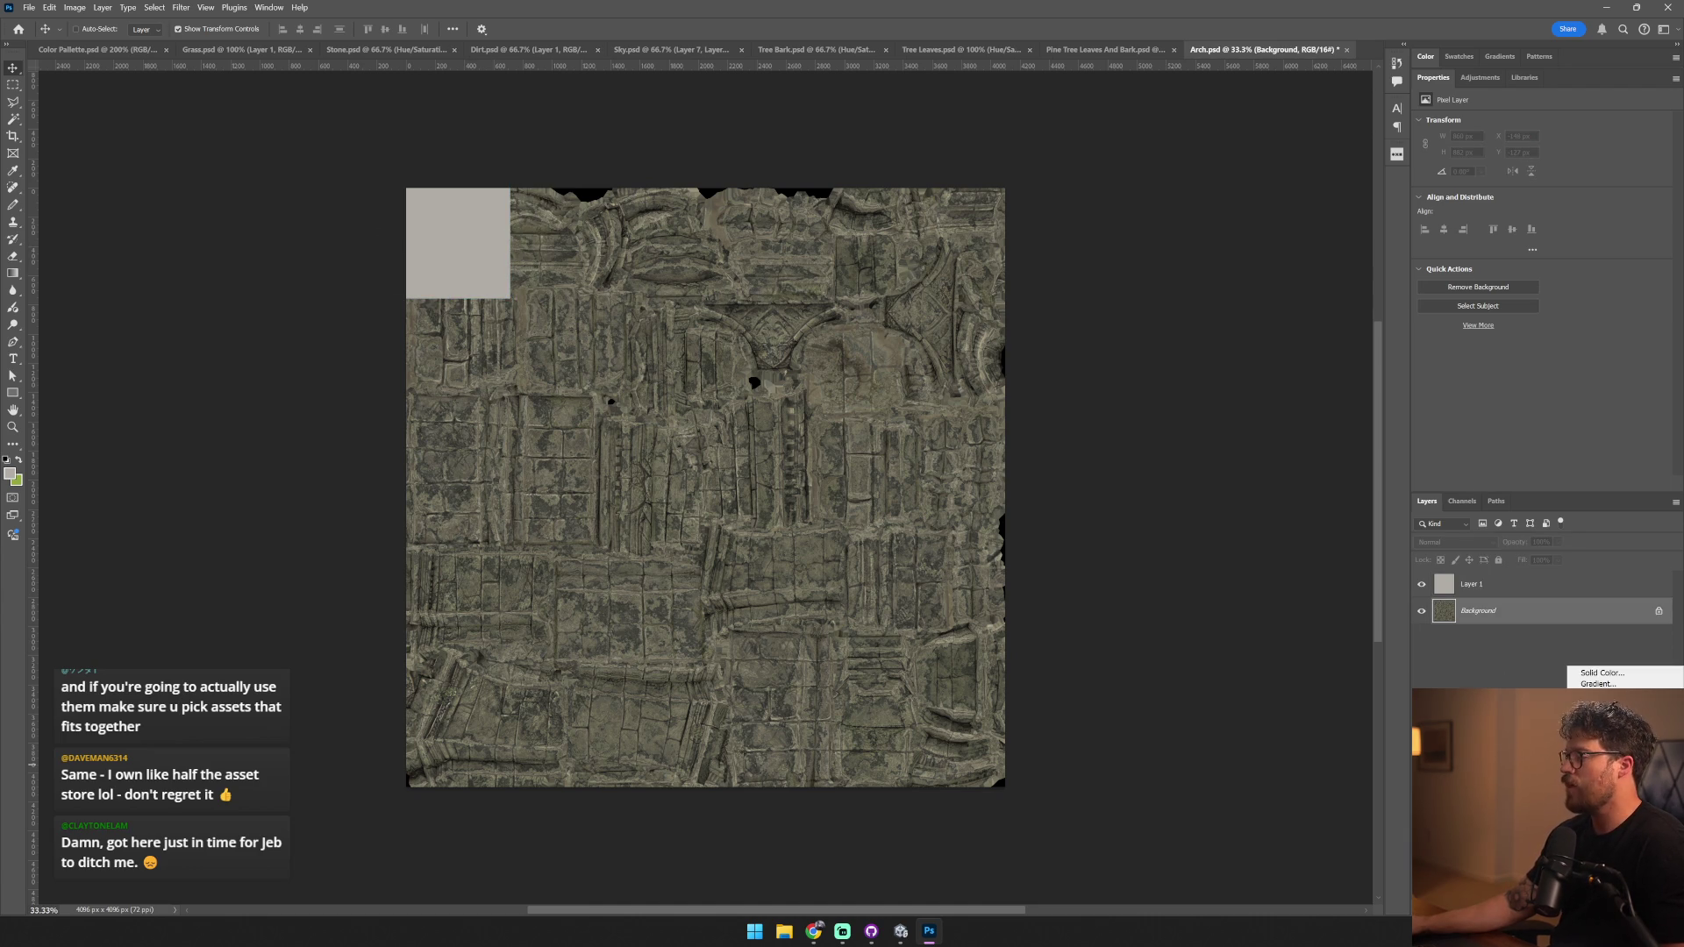
left_click(1605, 772)
mouse_move(1543, 200)
left_mouse_down()
mouse_move(1471, 197)
mouse_move(1559, 223)
left_mouse_up()
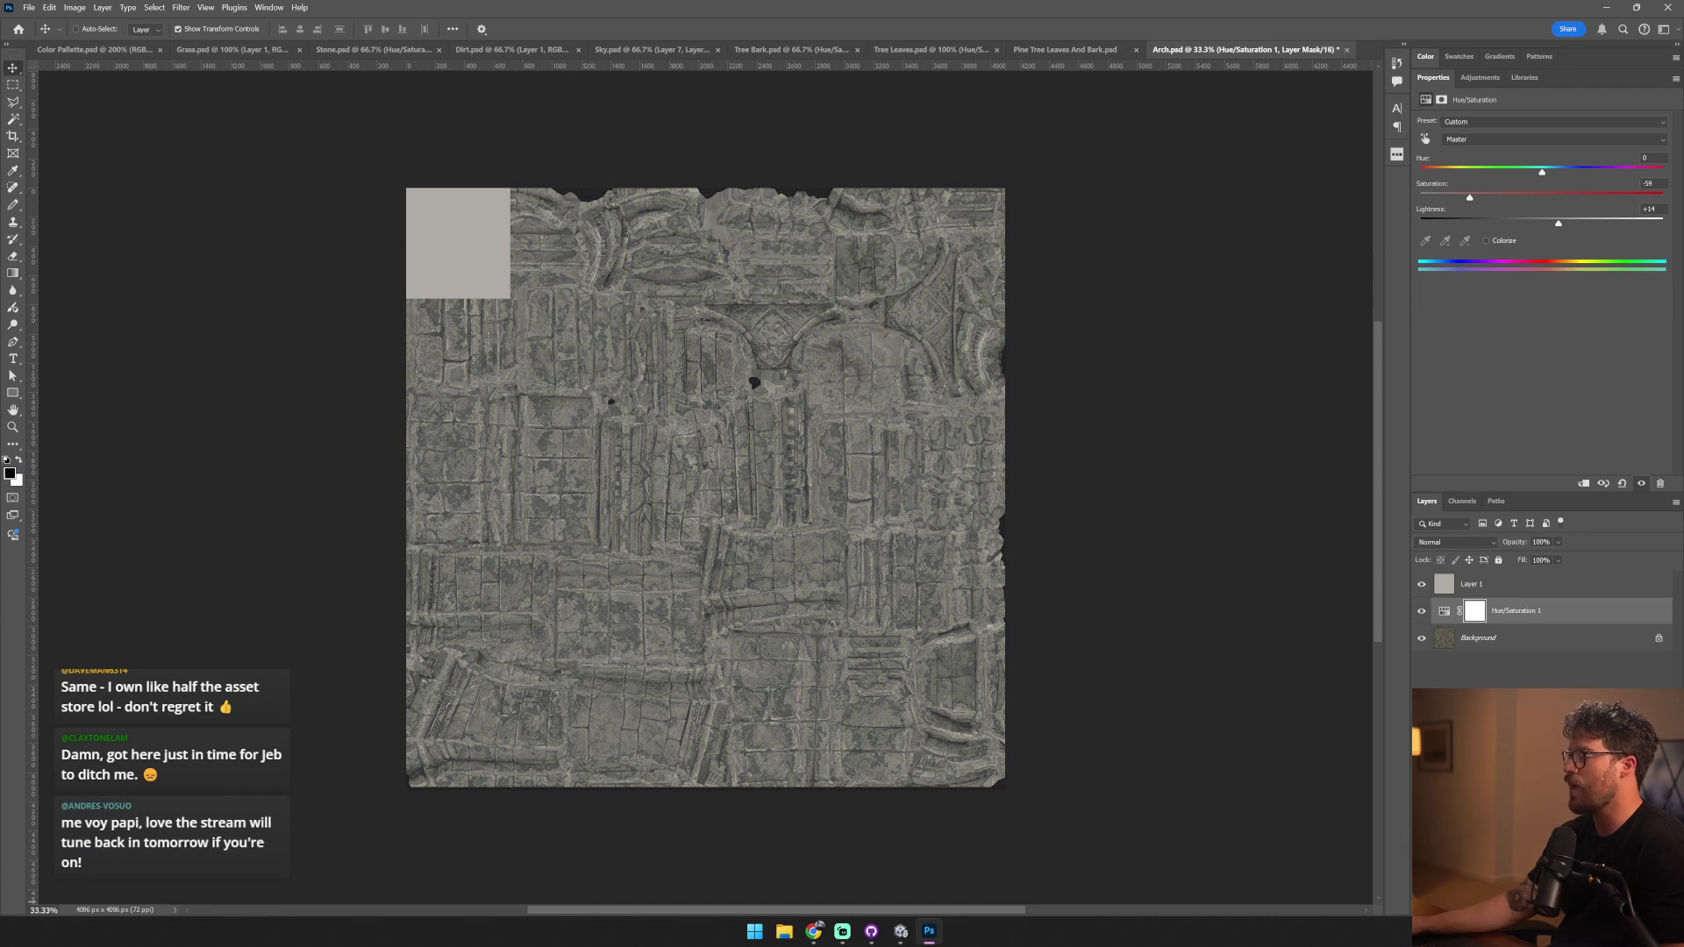
left_click(1600, 707)
left_click_drag(1541, 158, 1606, 151)
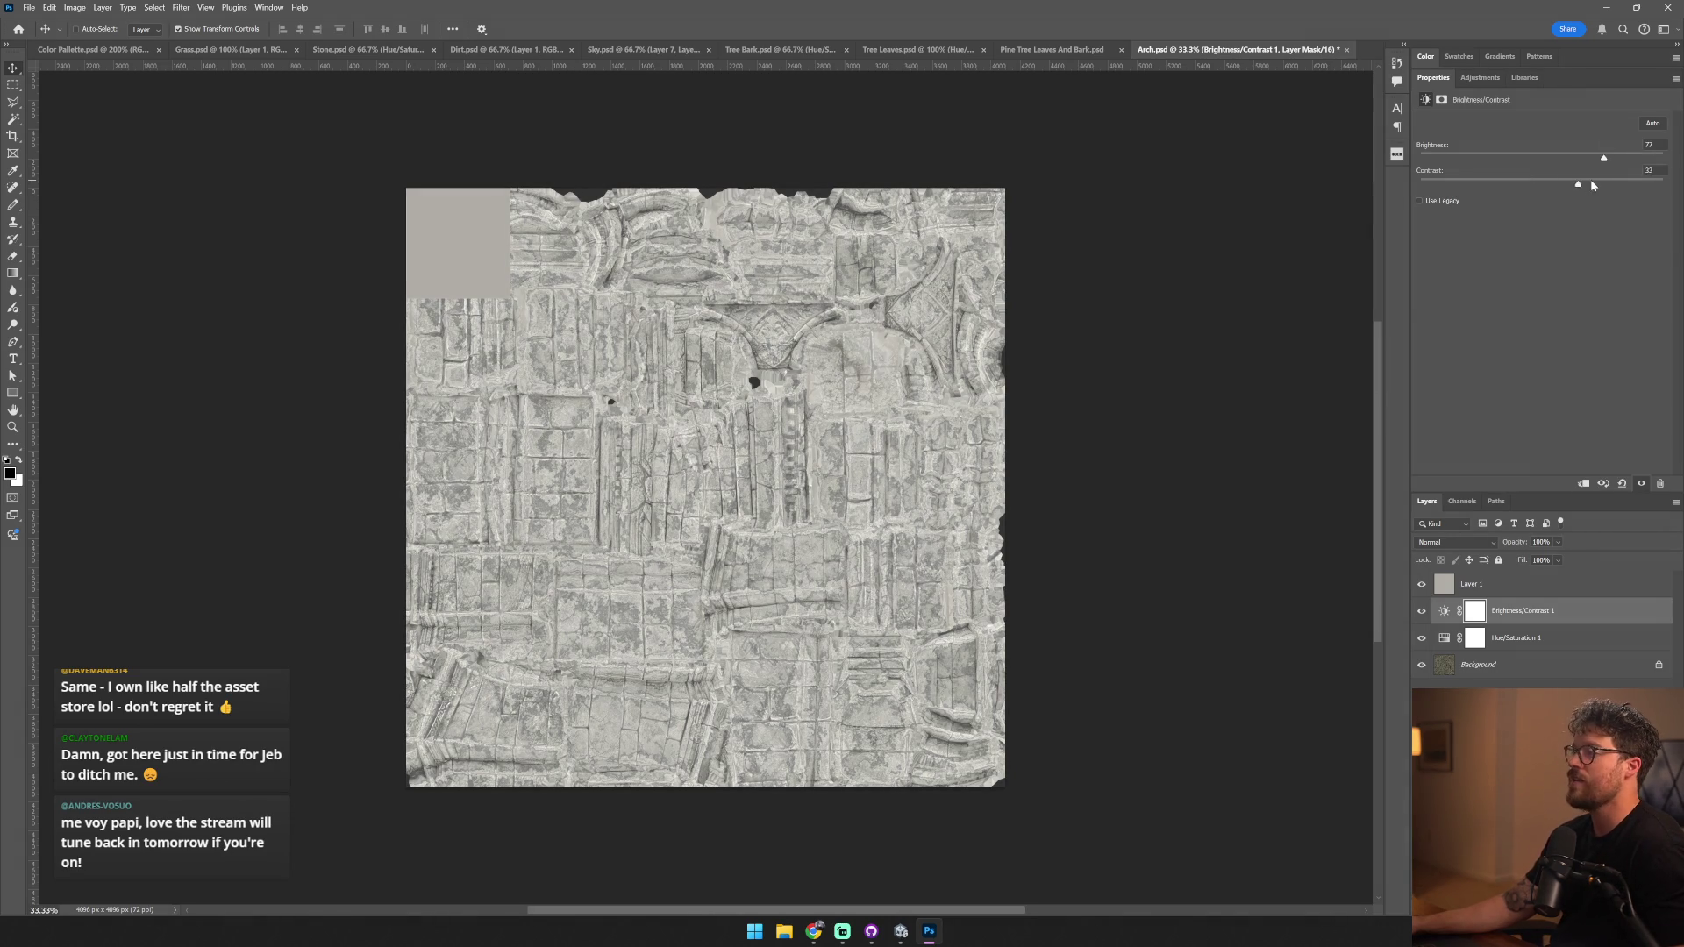
left_click(1504, 594)
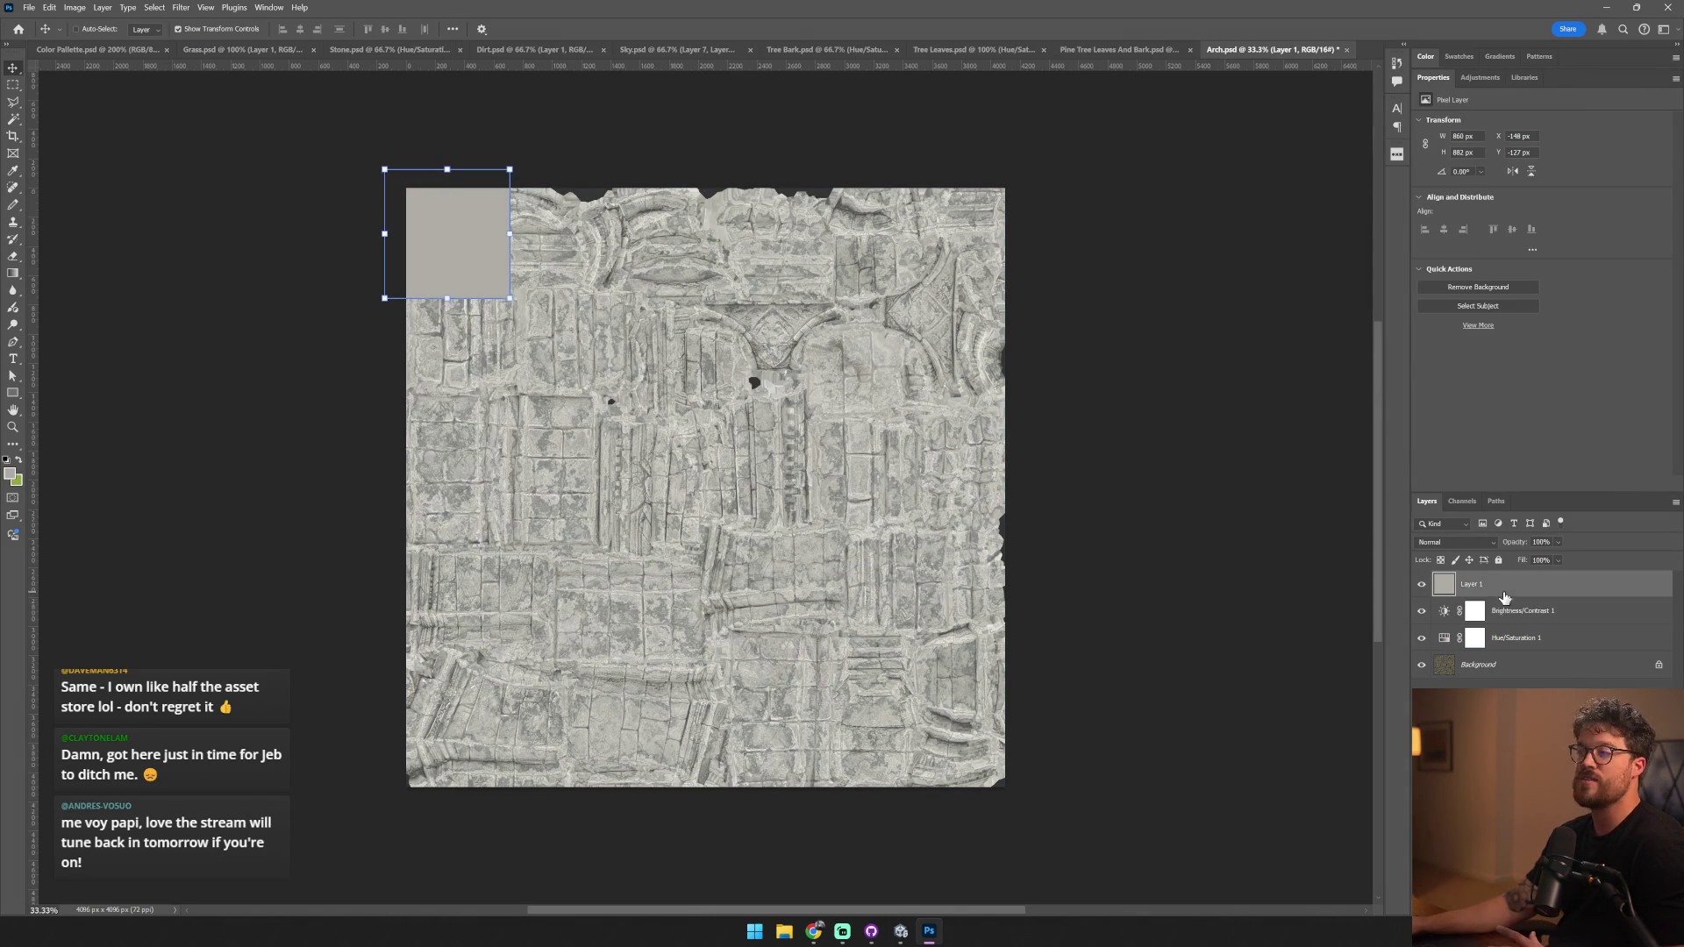
left_click(1513, 637)
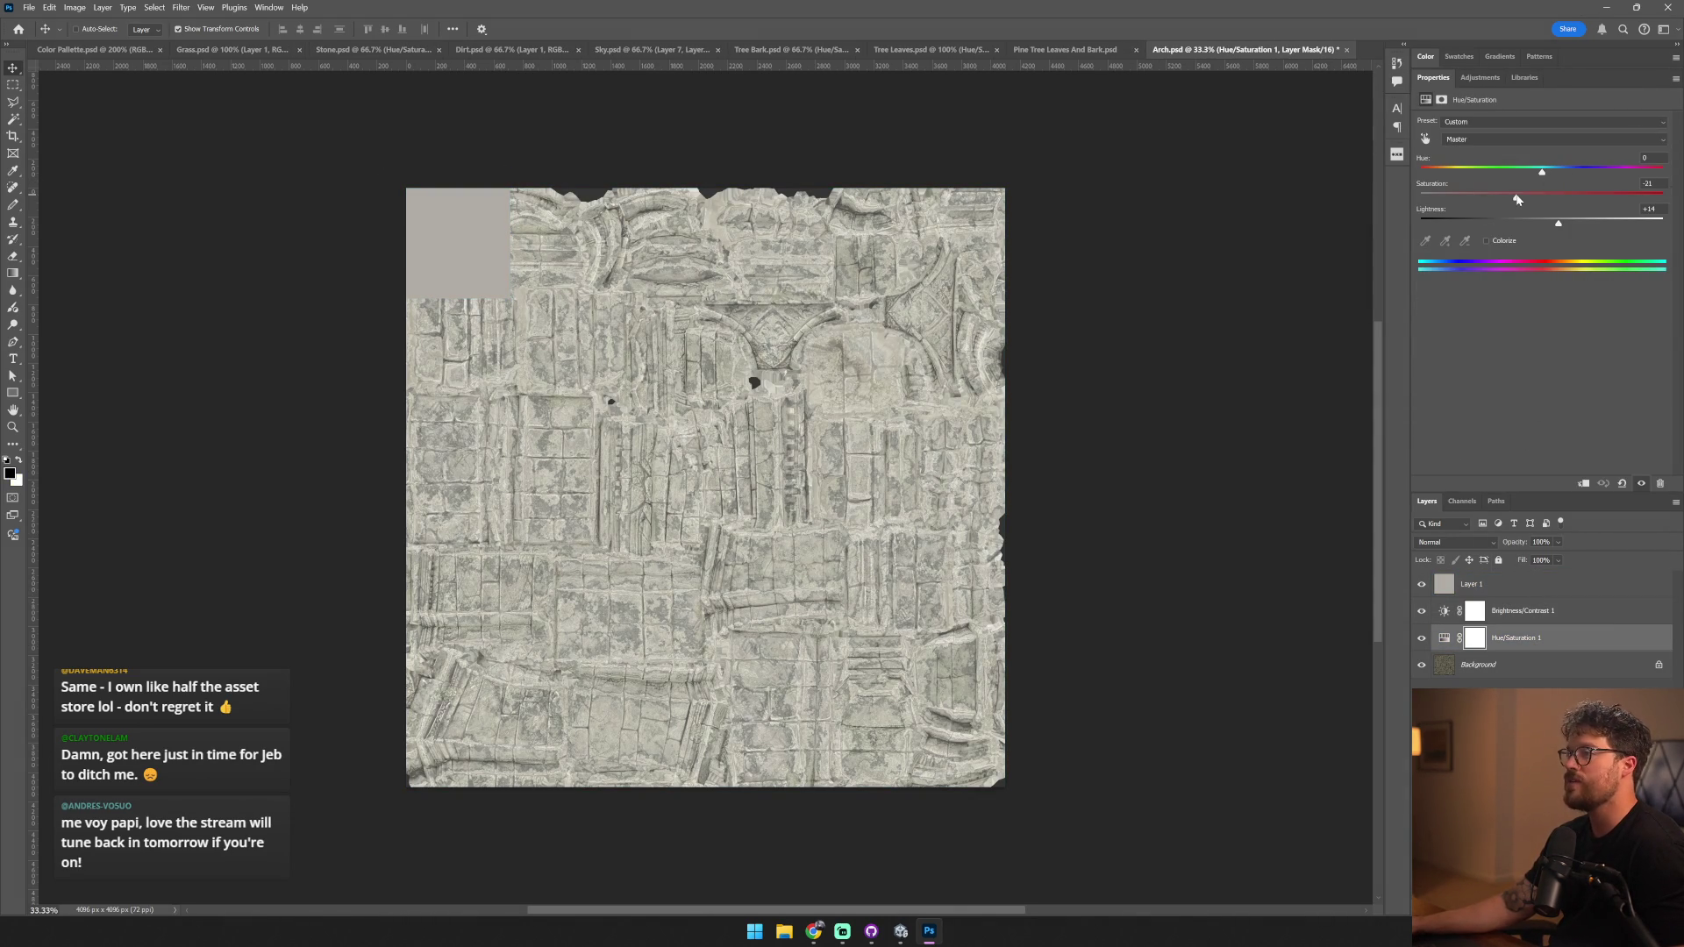
left_click_drag(1521, 178, 1529, 178)
- Save Arch.psd and view the recoloured pillar back in Unity
key("ctrl+s")
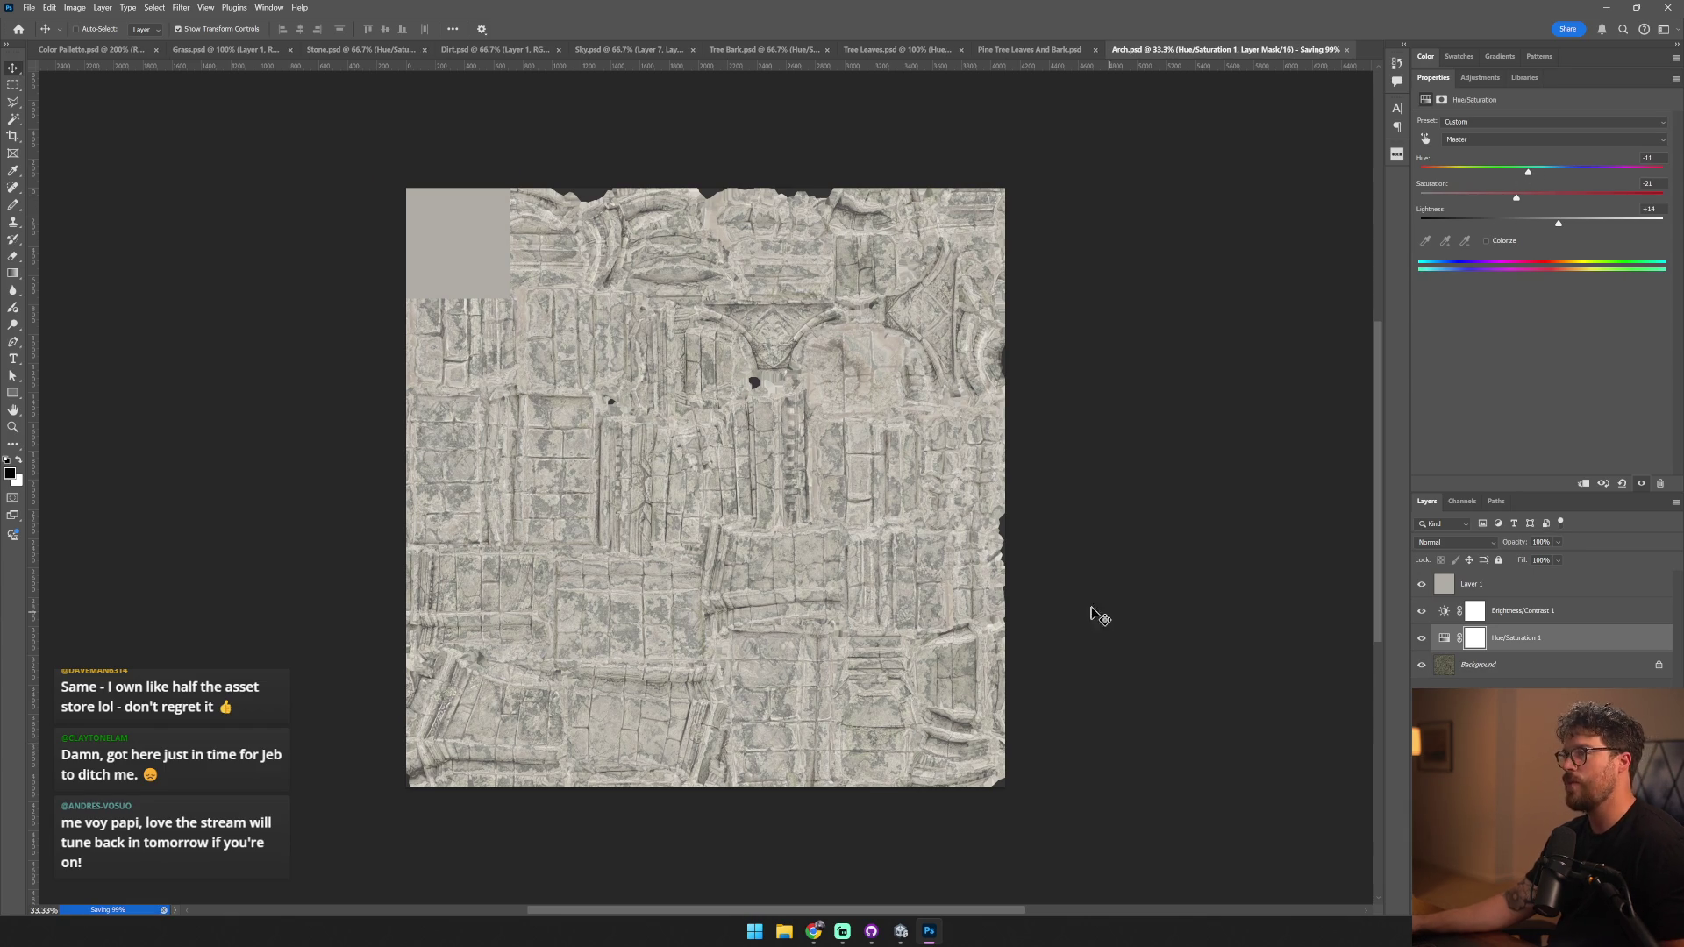
left_click(901, 930)
left_click_drag(629, 521, 555, 524)
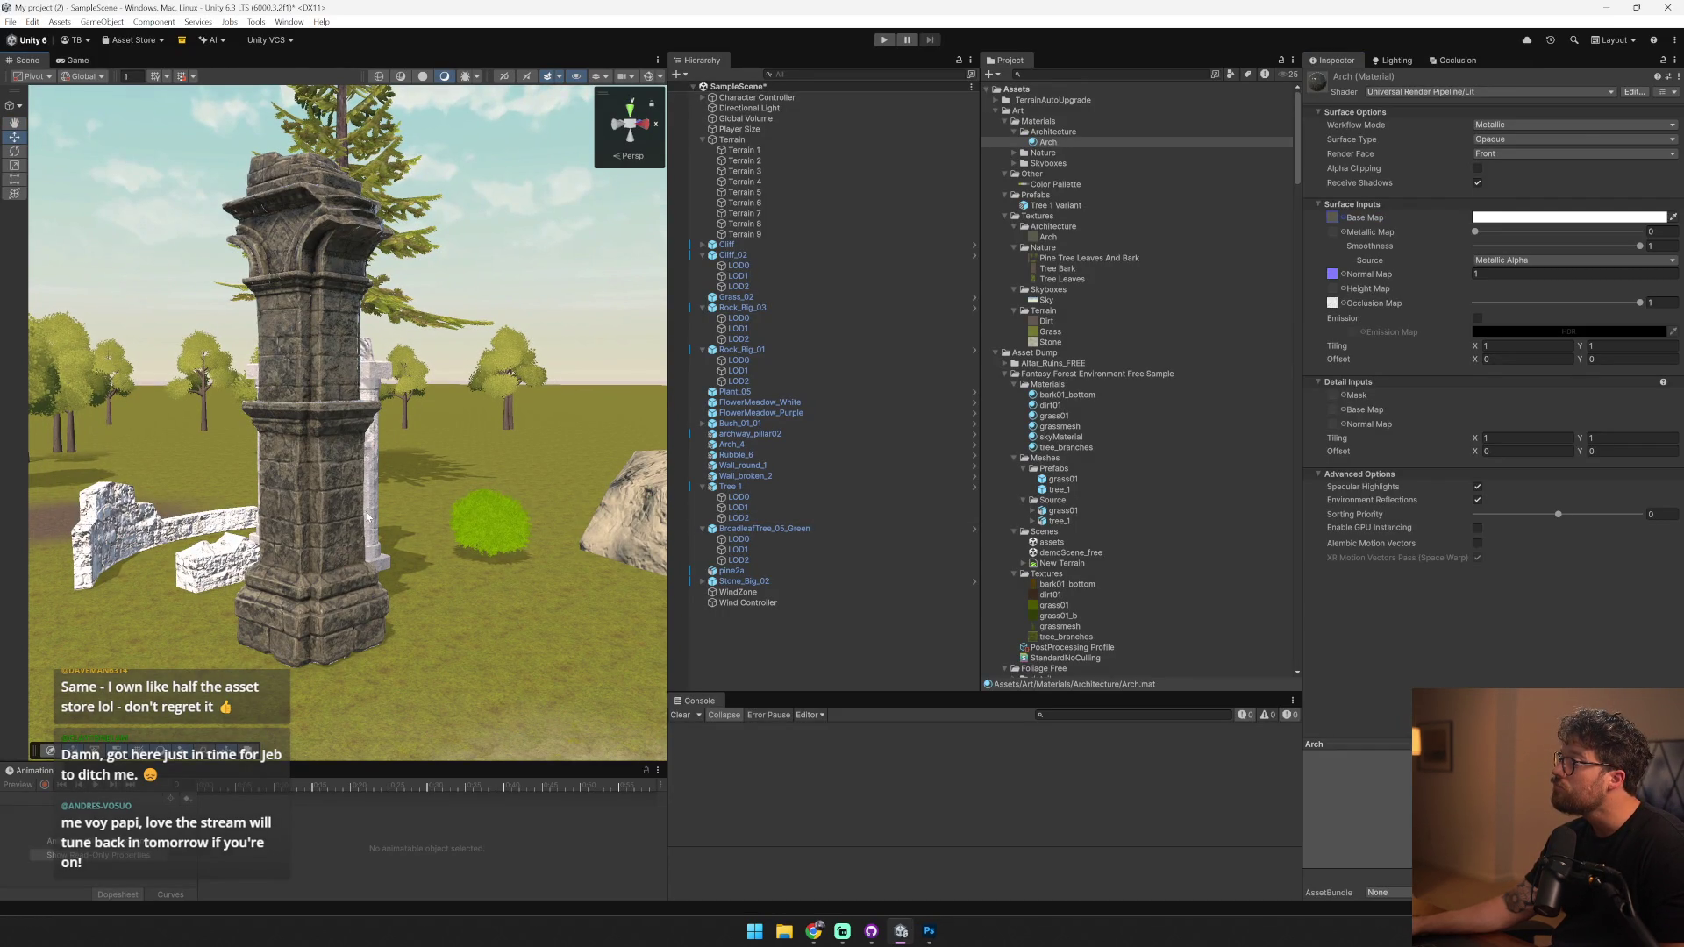
- Save the Arch texture's slightly raised saturation and view the pillars, rocks and block in Unity
key("alt+Tab")
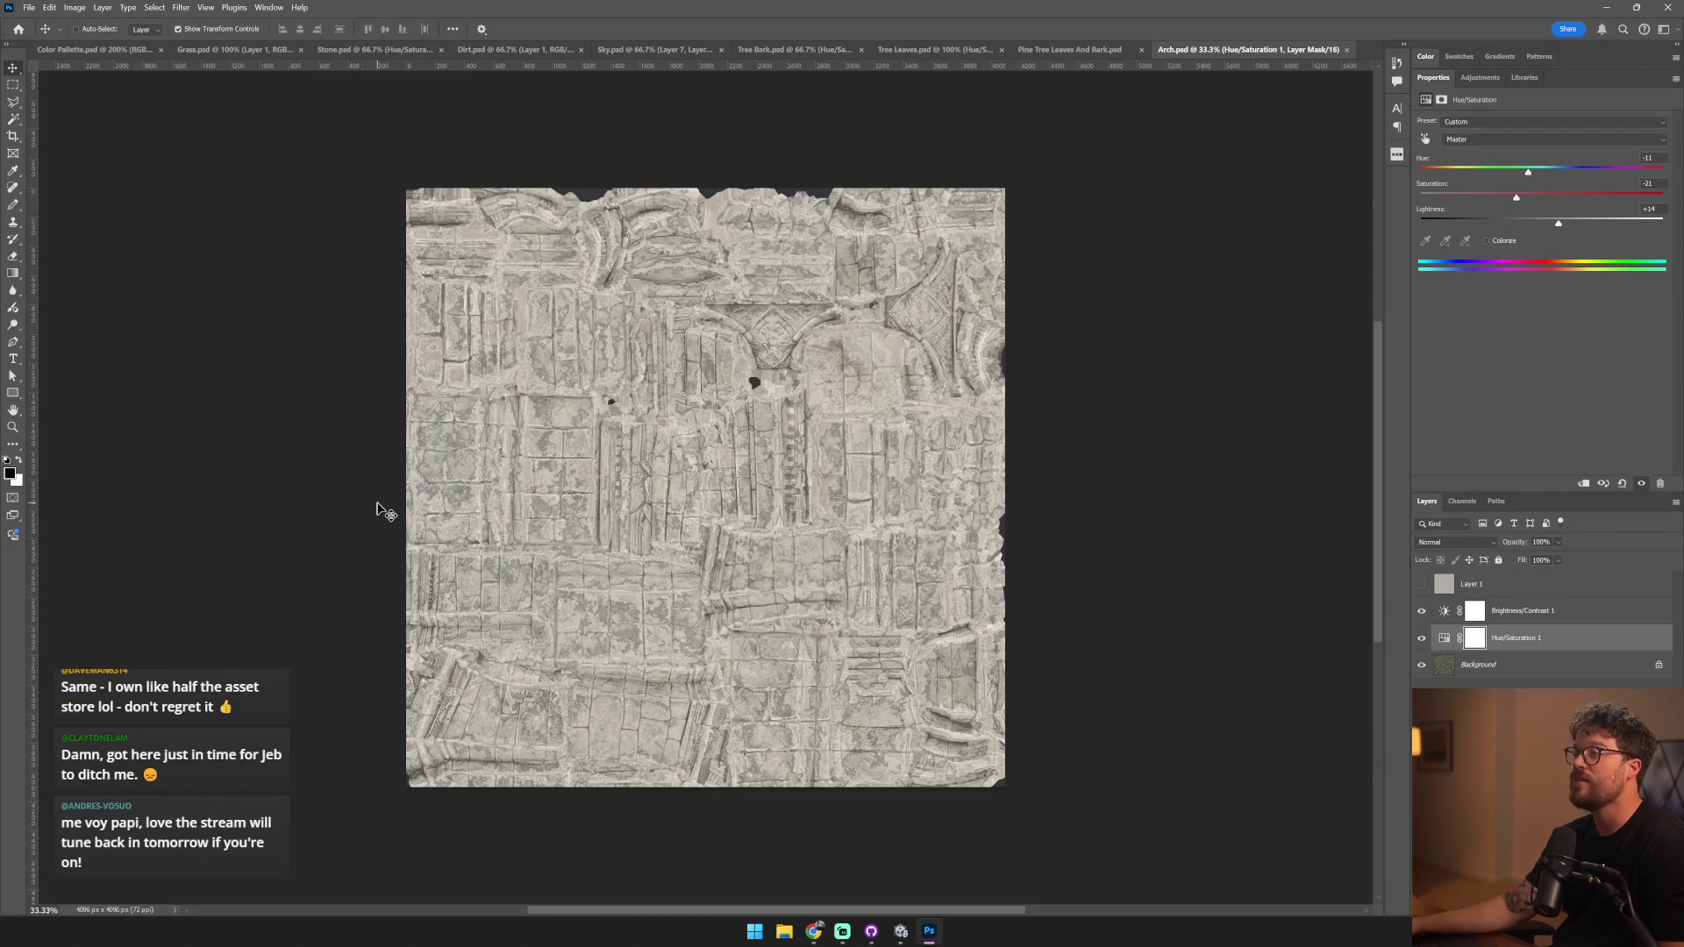
key("alt+Tab")
mouse_move(447, 455)
left_mouse_down()
mouse_move(765, 508)
mouse_move(787, 551)
mouse_move(707, 488)
mouse_move(1120, 458)
left_mouse_up()
mouse_move(895, 413)
left_mouse_down()
mouse_move(797, 432)
mouse_move(854, 357)
mouse_move(886, 453)
mouse_move(701, 368)
left_mouse_up()
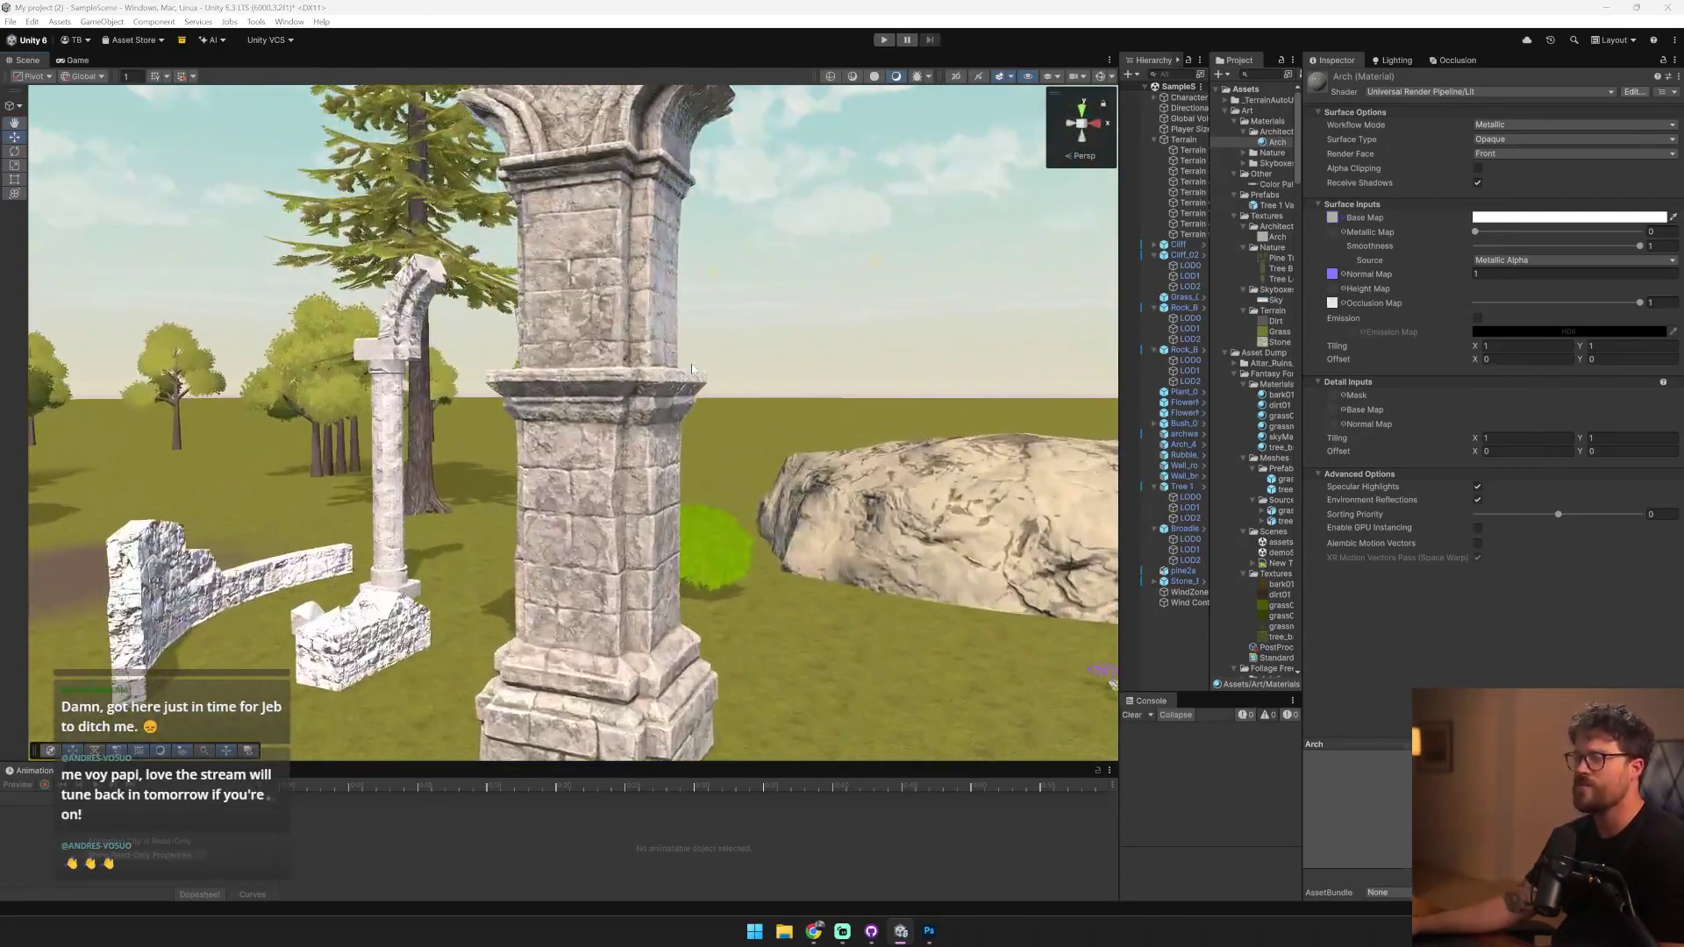
key("alt+Tab")
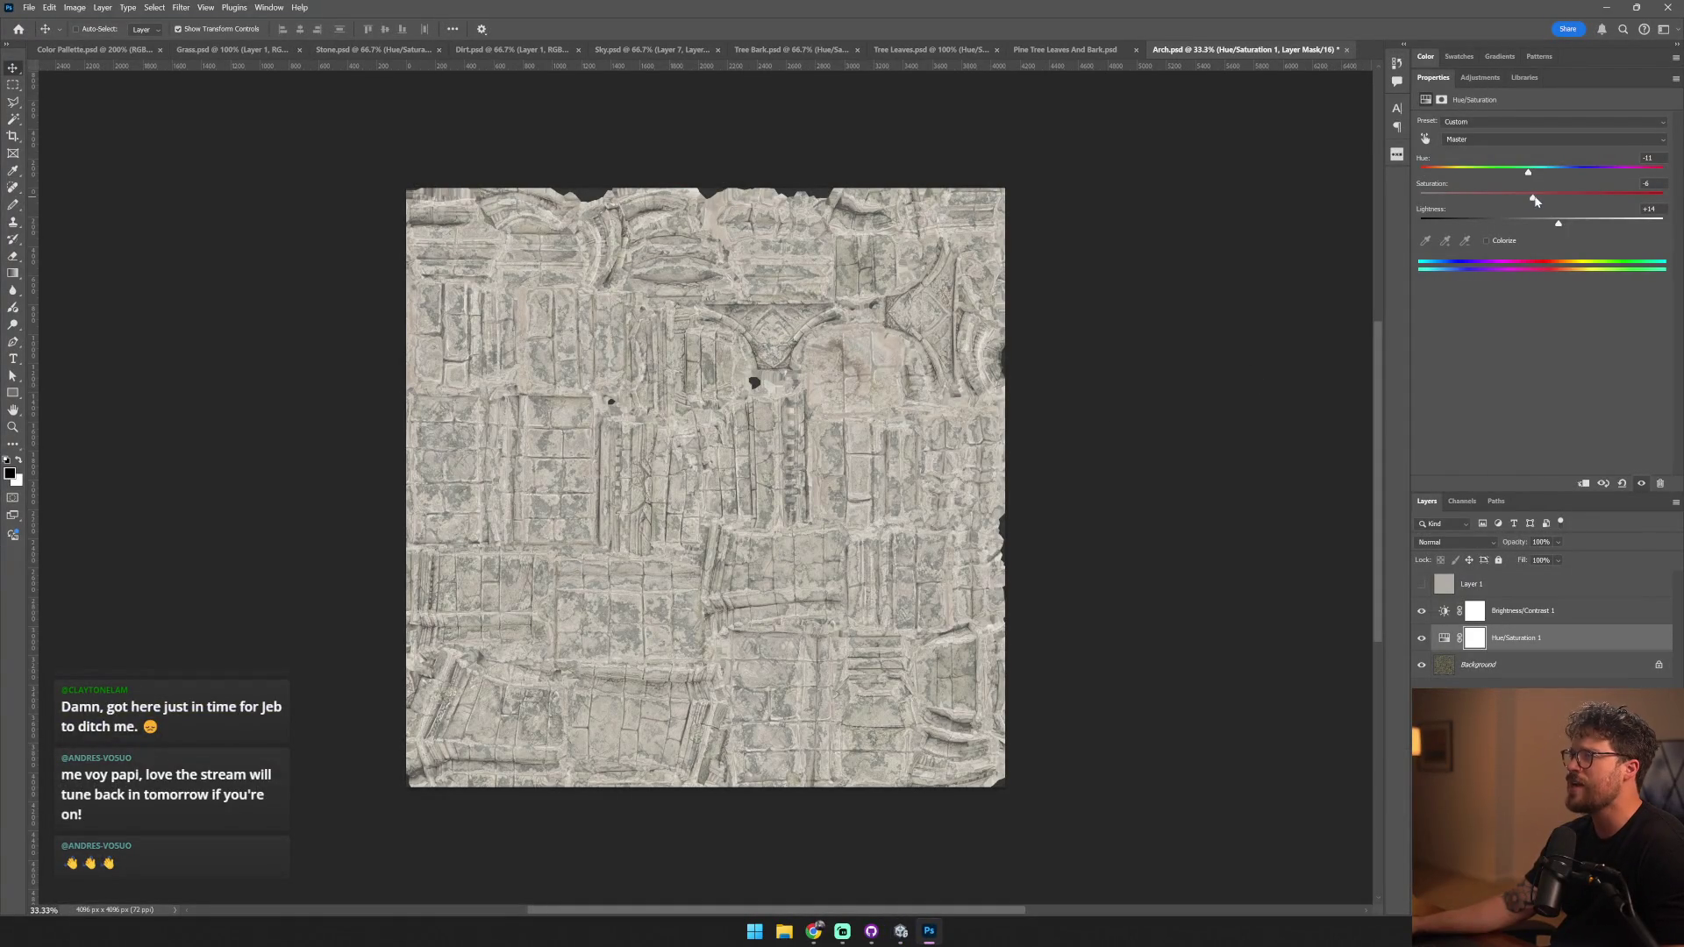
key("ctrl+s")
key("alt+Tab")
left_click_drag(952, 371, 900, 457)
scroll(900, 457, "up", 3)
left_click(1570, 274)
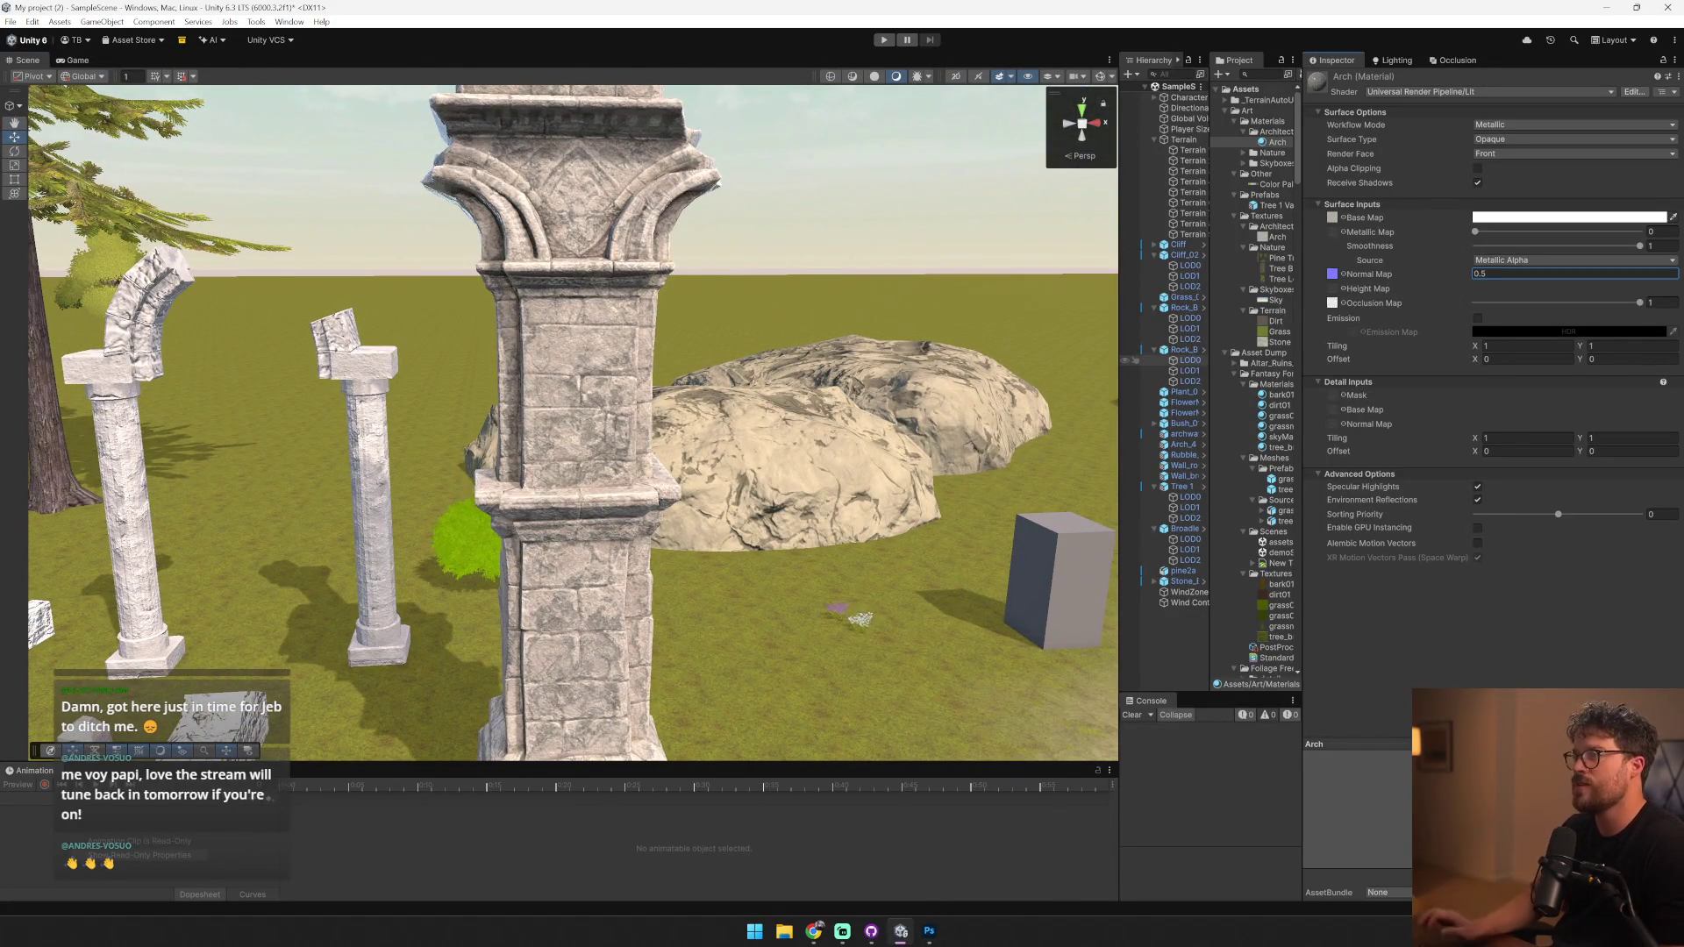
- Set the Arch material's Occlusion Map to None
left_click_drag(789, 421, 1419, 312)
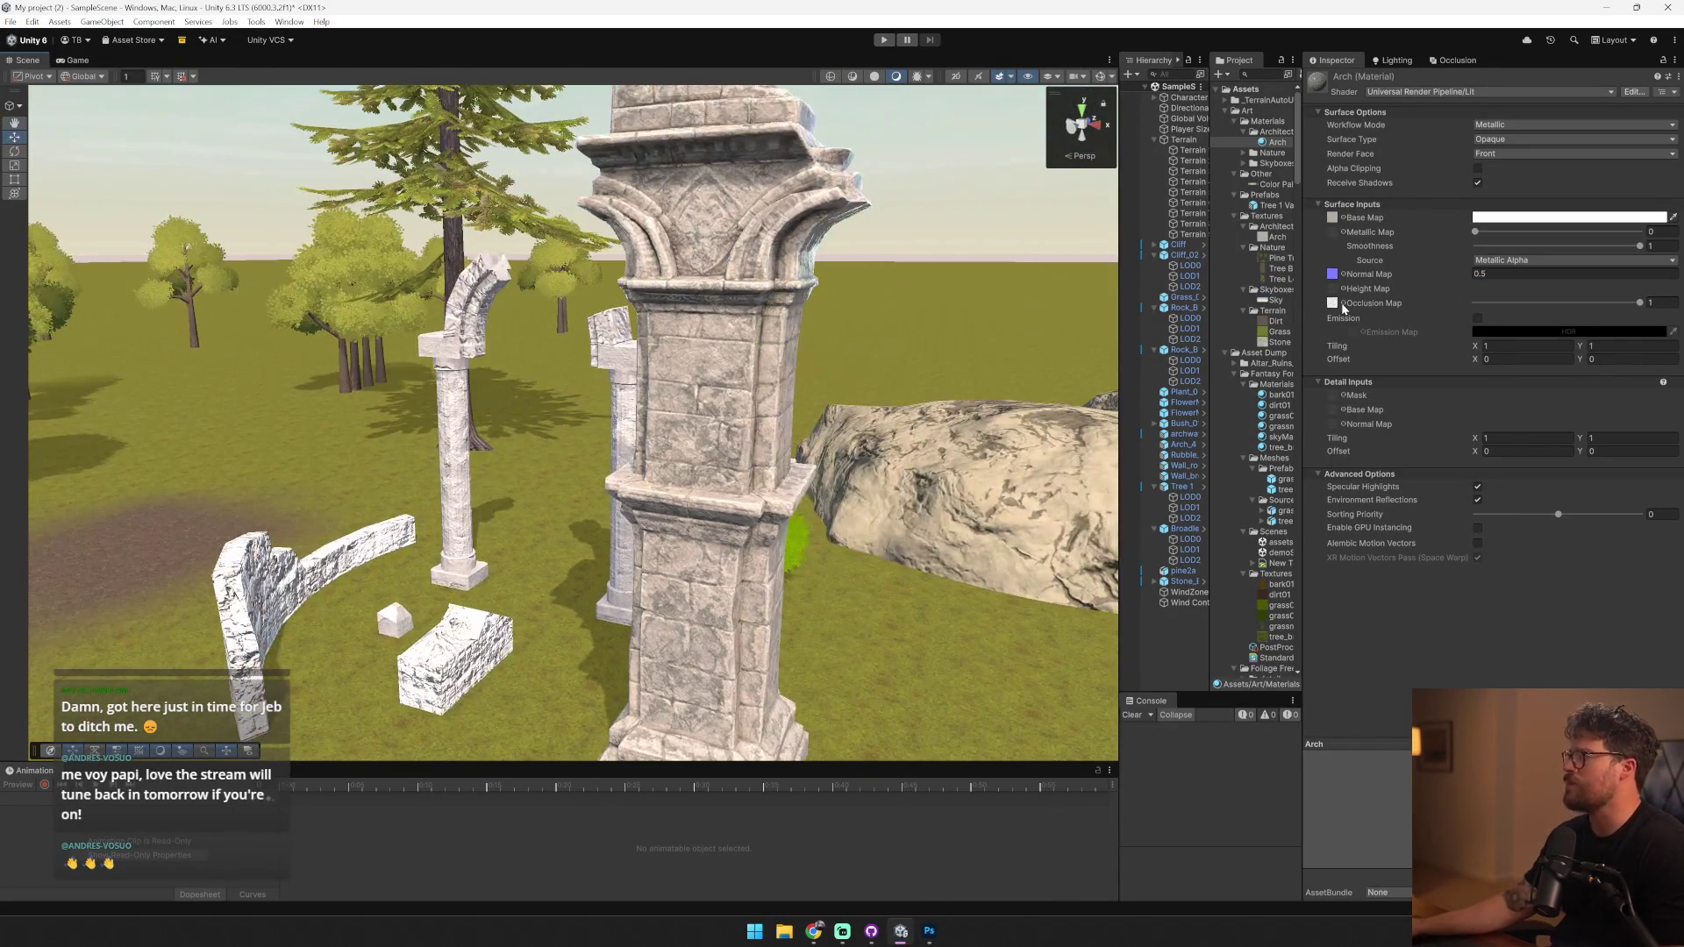
left_click(1342, 303)
type("none")
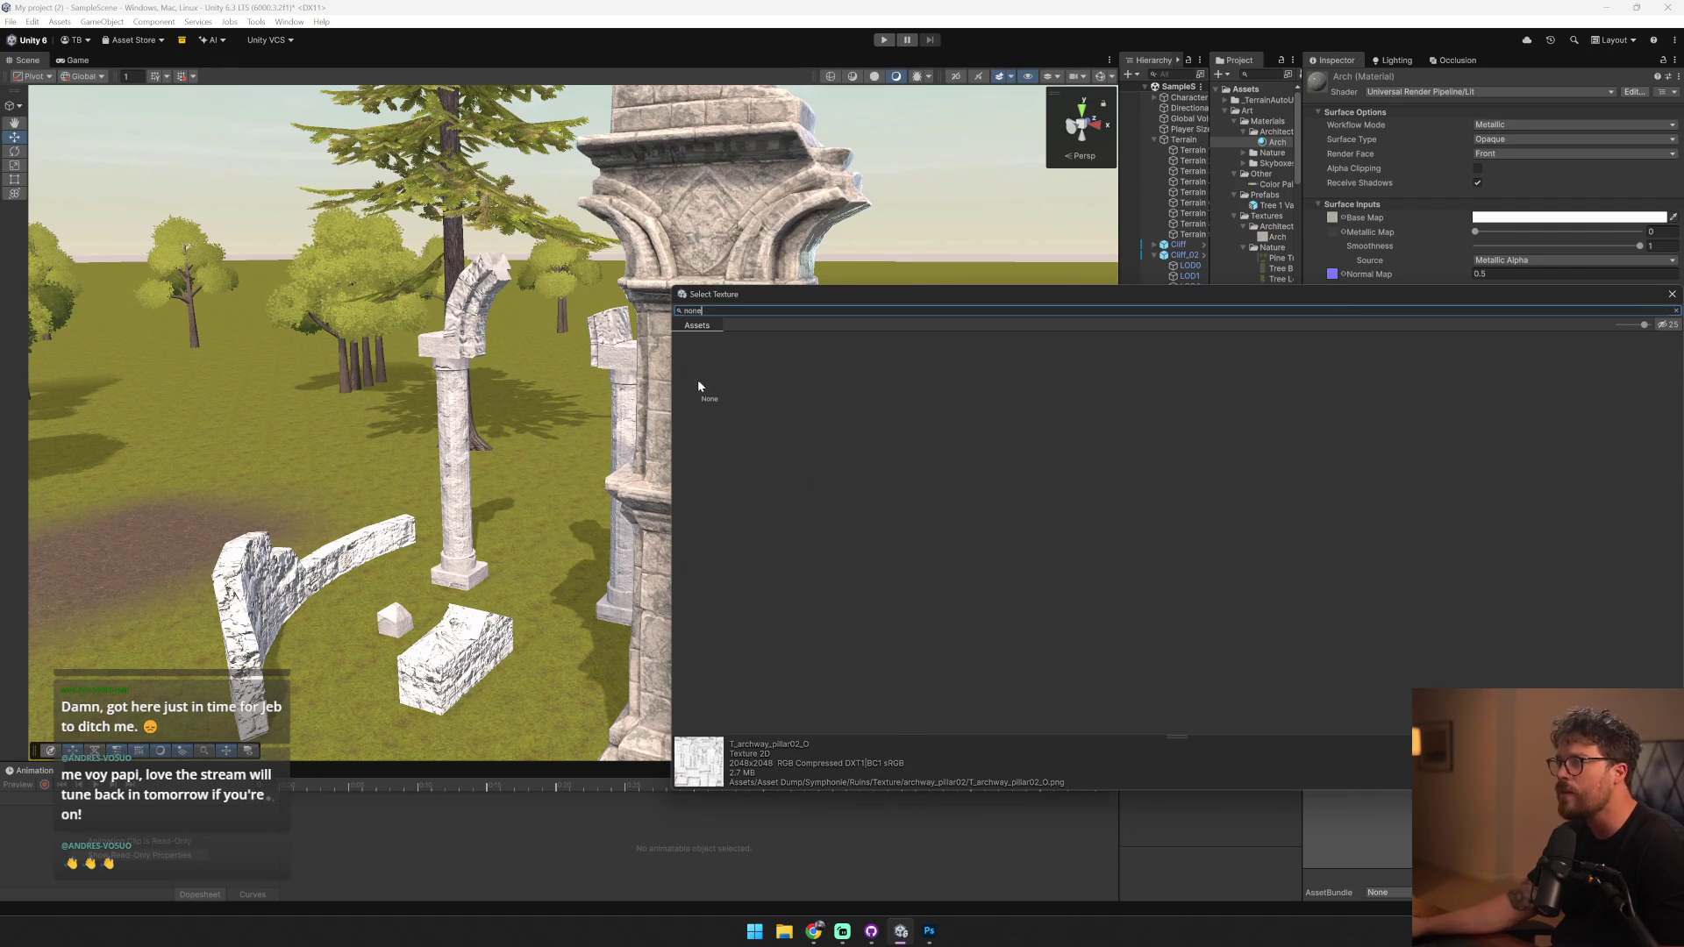
left_click(697, 387)
double_click(697, 387)
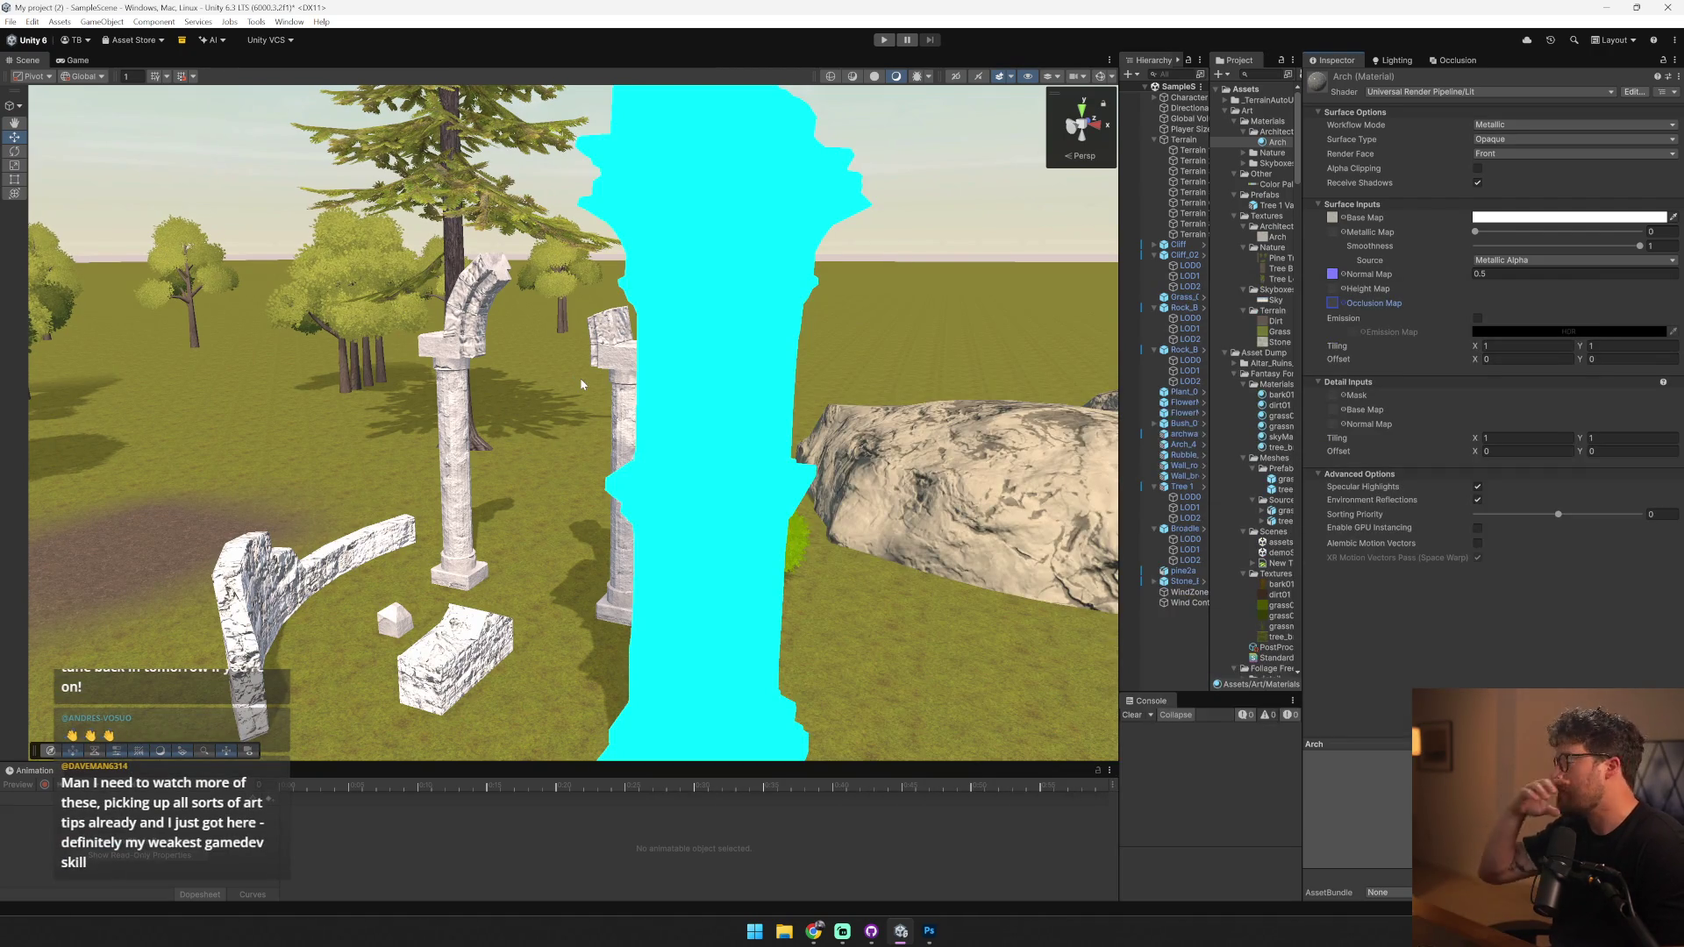
- Set the Arch material's normal map strength to 0.5 and smoothness to 0
mouse_move(917, 371)
left_mouse_down()
mouse_move(862, 420)
mouse_move(725, 318)
mouse_move(792, 323)
left_mouse_up()
scroll(725, 320, "down", 2)
left_click(1491, 275)
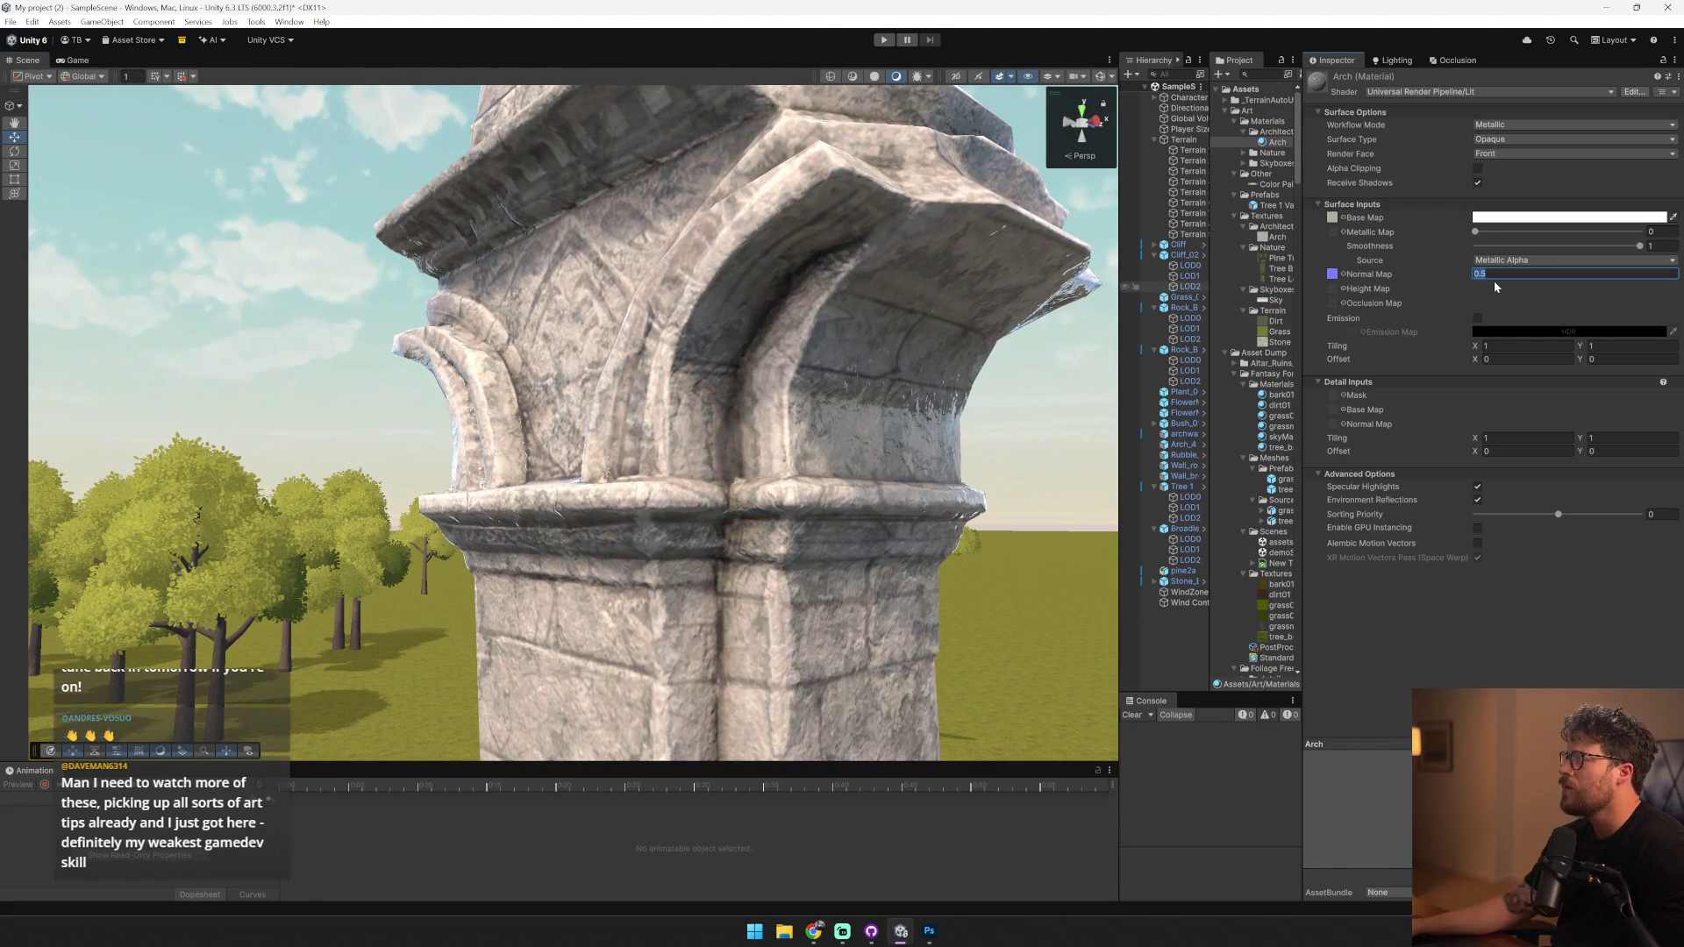
type("0.5")
left_click_drag(1640, 245, 1475, 245)
left_click_drag(771, 403, 1135, 491)
- Raise the Arch texture's saturation to +44 in Photoshop and save it
key("alt+Tab")
left_click_drag(1547, 199, 1595, 198)
key("ctrl+s")
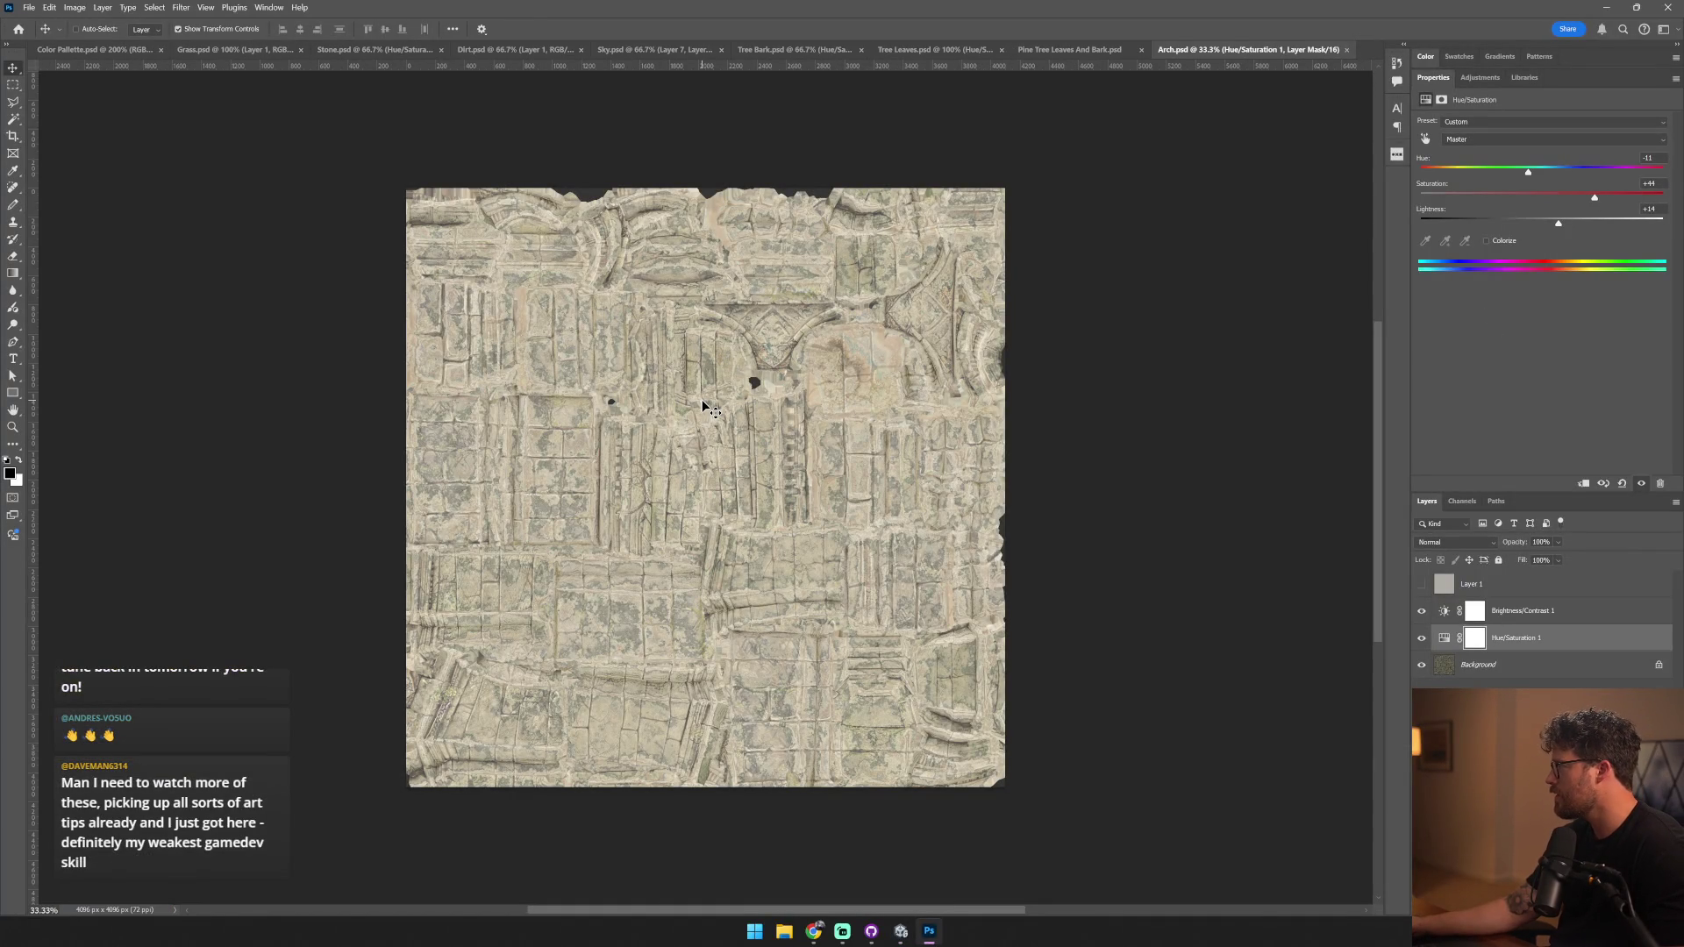
key("alt+Tab")
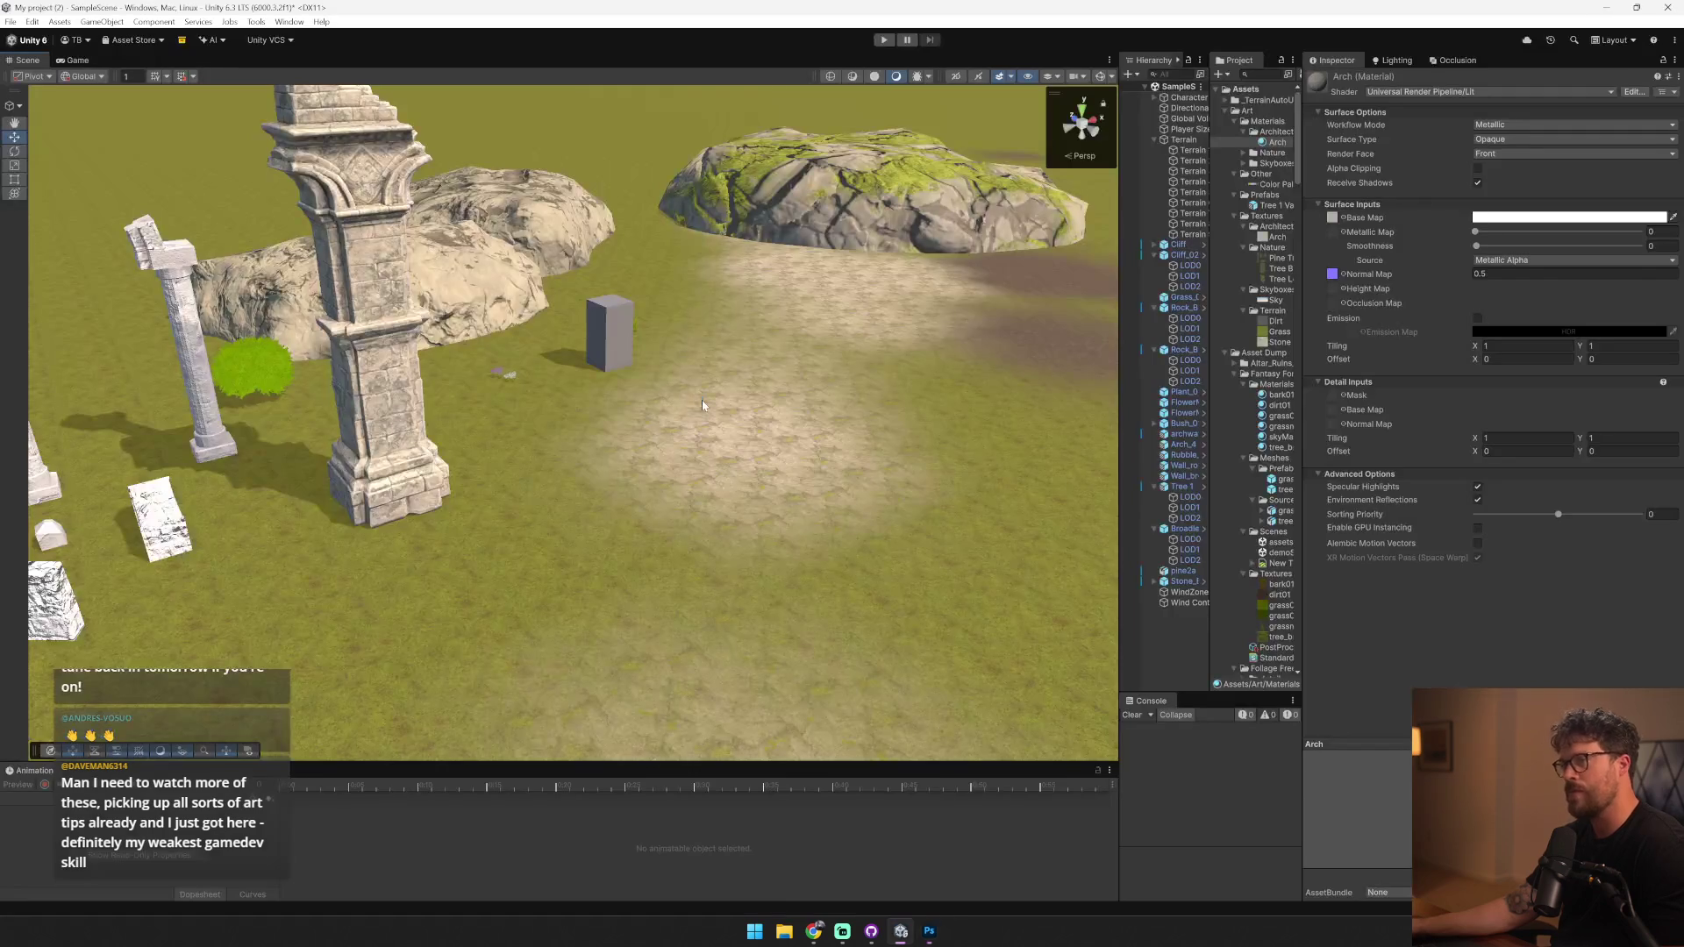
- Orbit around the pillars and bush, then select the ground terrain
scroll(566, 362, "down", 3)
scroll(565, 362, "up", 5)
scroll(563, 363, "down", 5)
mouse_move(564, 363)
left_mouse_down()
mouse_move(416, 404)
mouse_move(401, 461)
mouse_move(305, 463)
mouse_move(551, 383)
left_mouse_up()
scroll(415, 405, "up", 10)
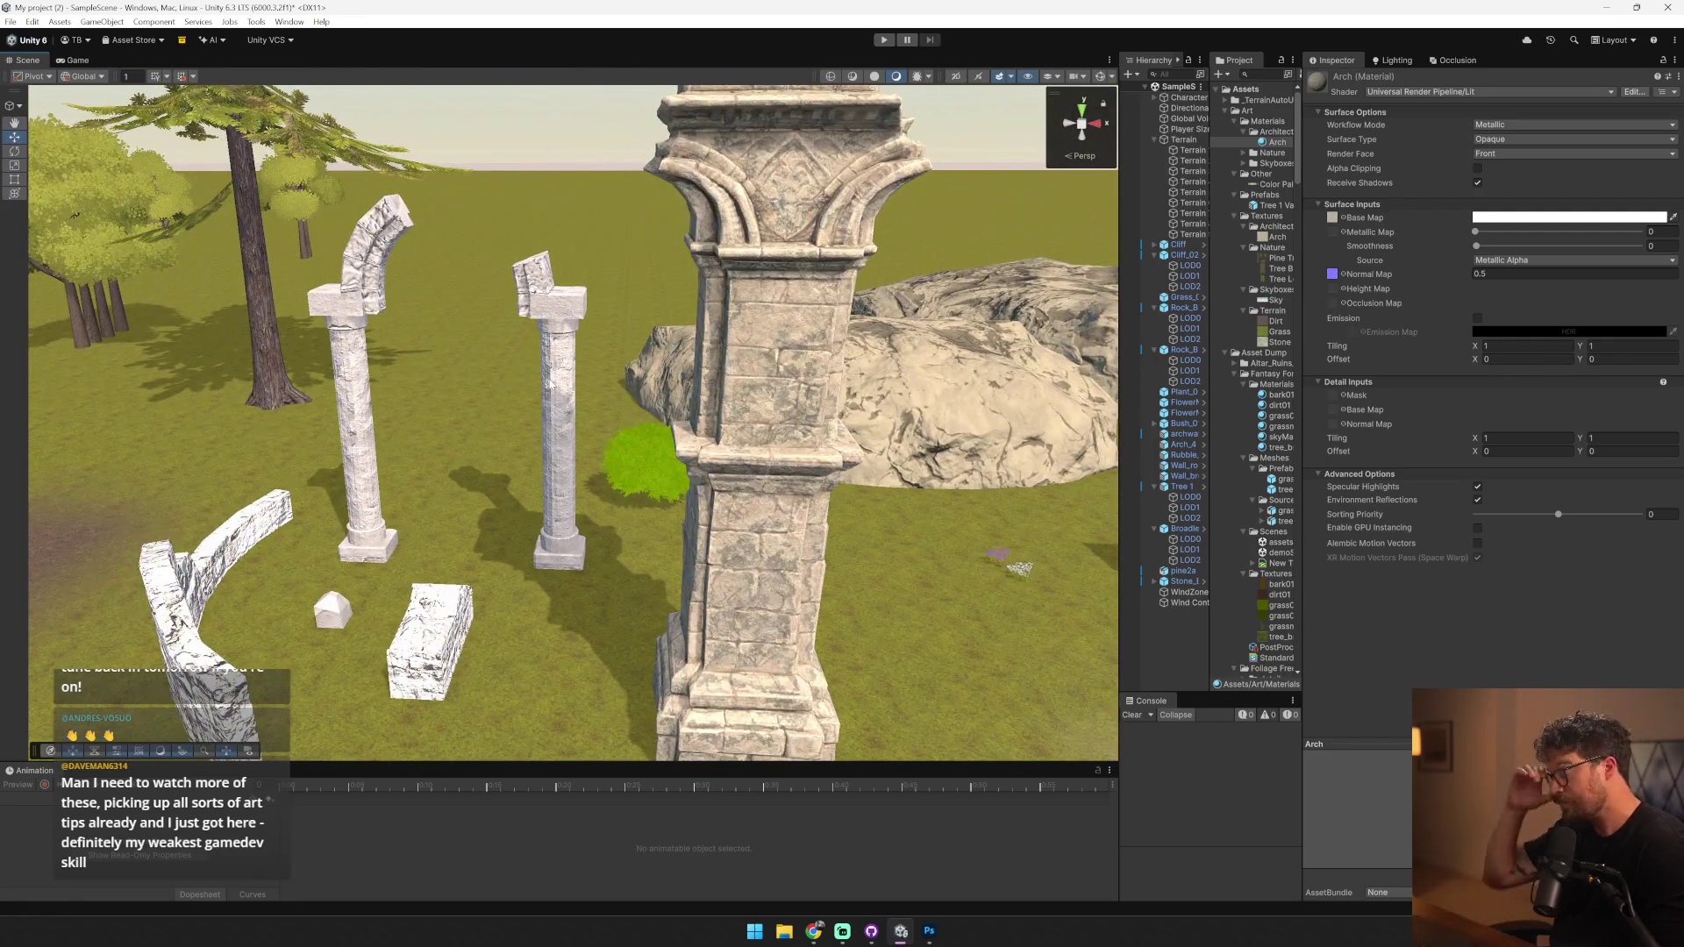
left_click(528, 356)
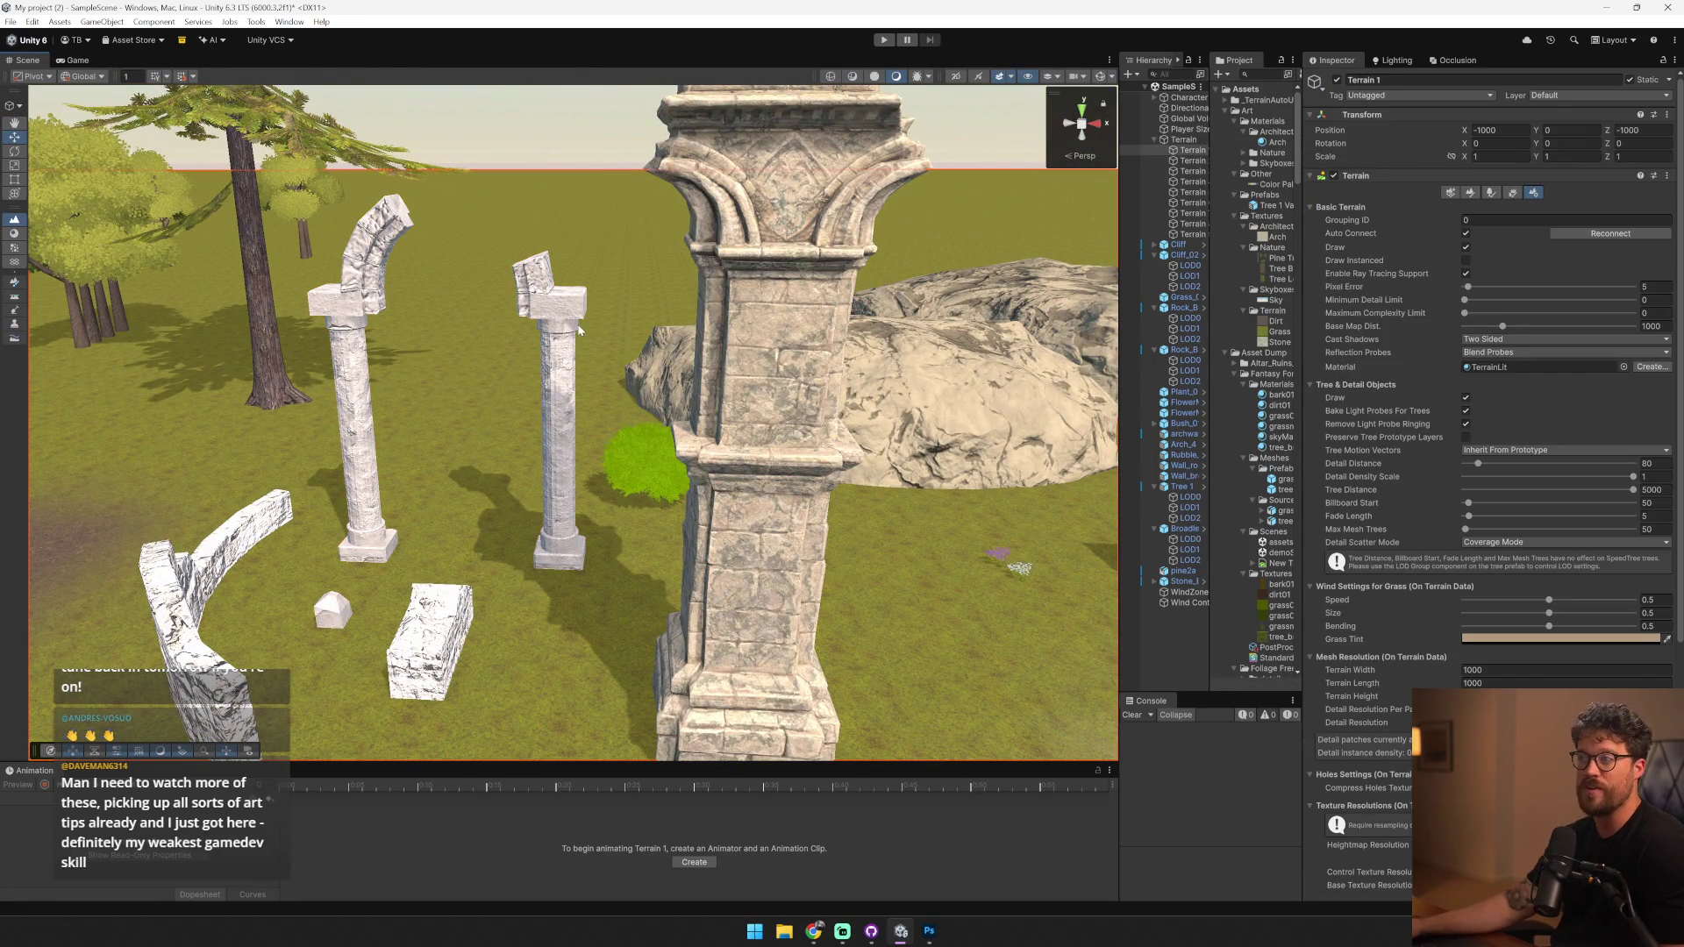
- Select the two-pillar arch piece and frame it in the Scene view
left_click(555, 377)
left_click_drag(554, 377, 697, 353)
left_click(697, 352)
scroll(789, 355, "up", 5)
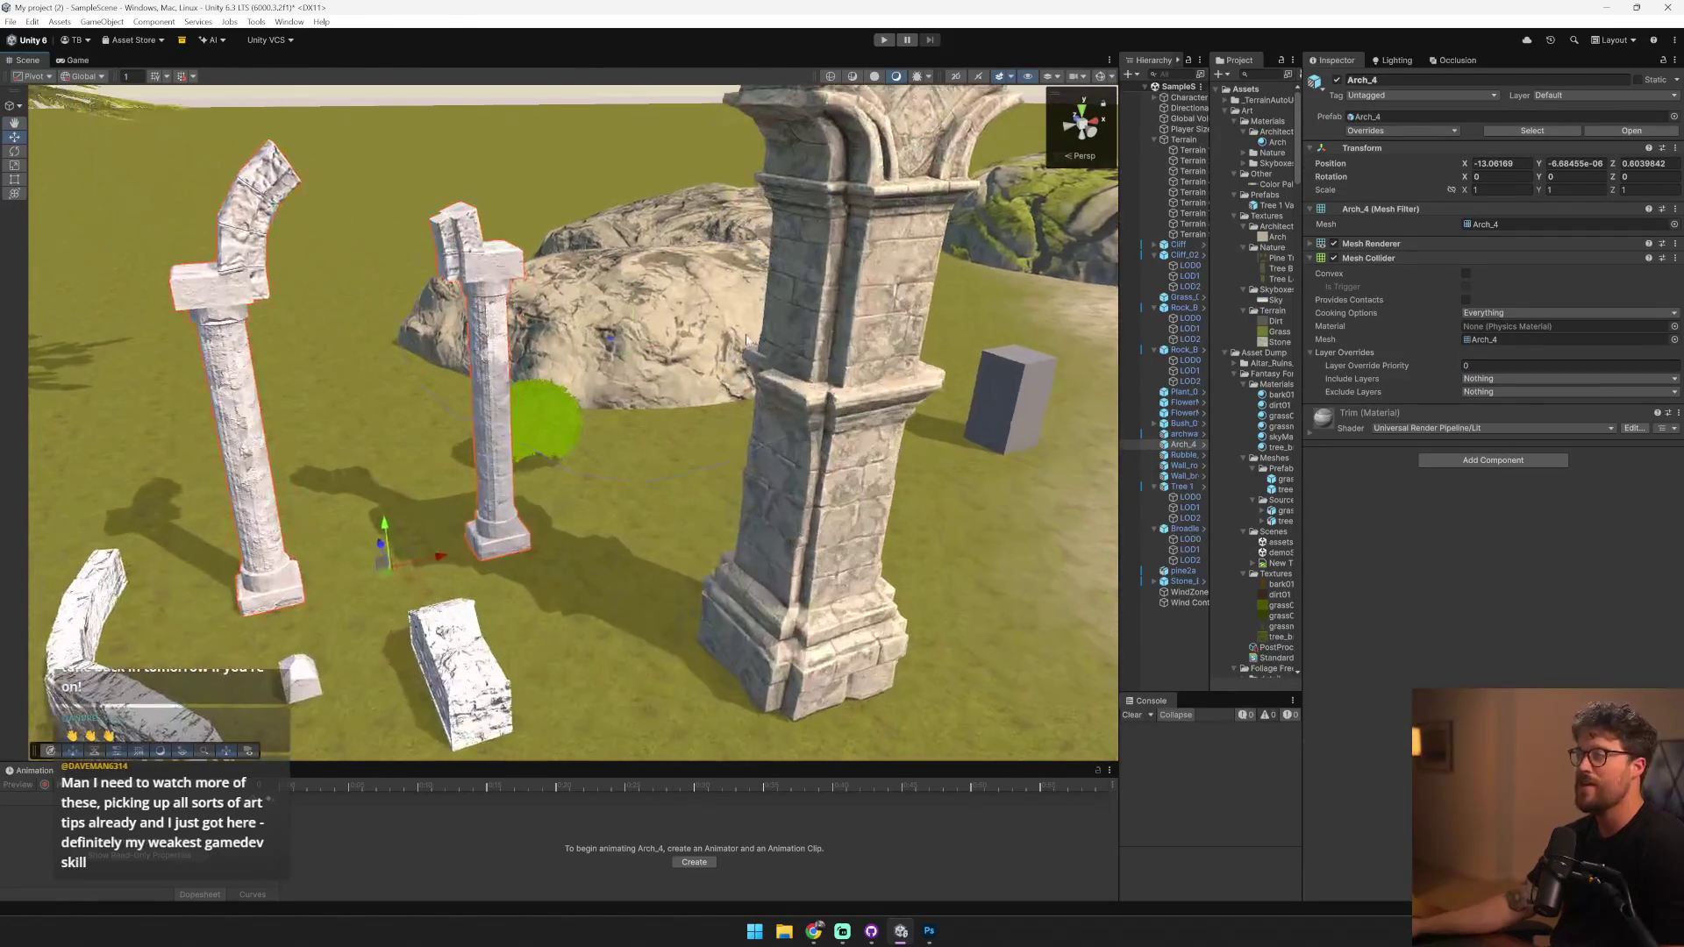
scroll(935, 360, "down", 5)
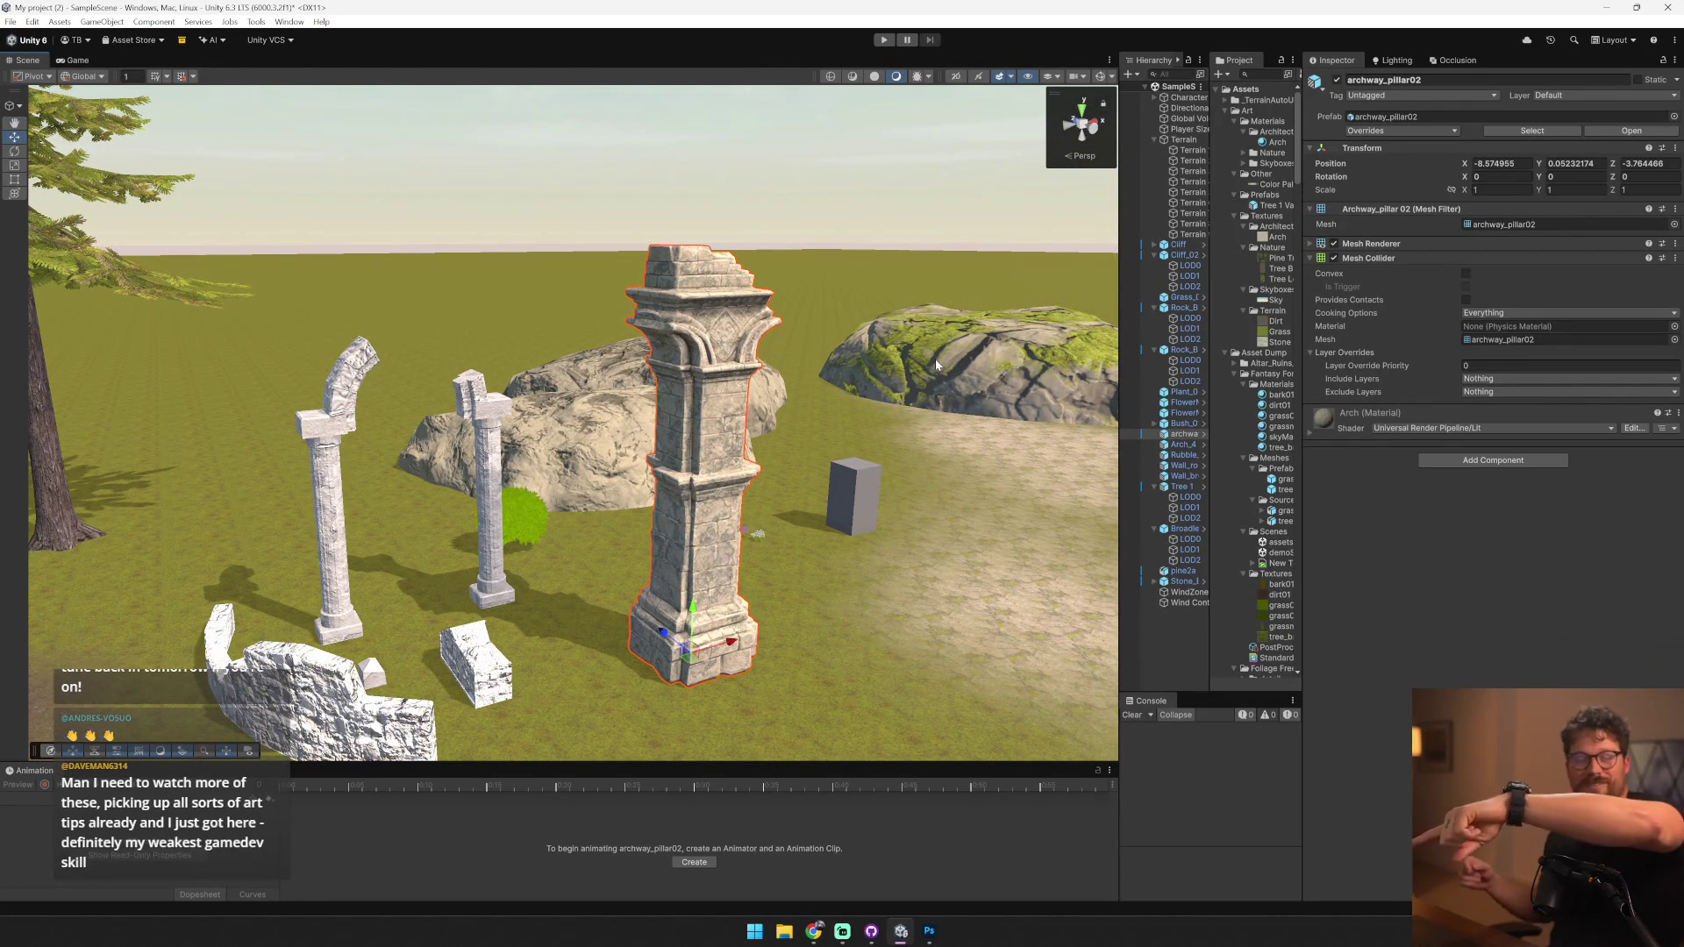
left_click(1183, 445)
key("f")
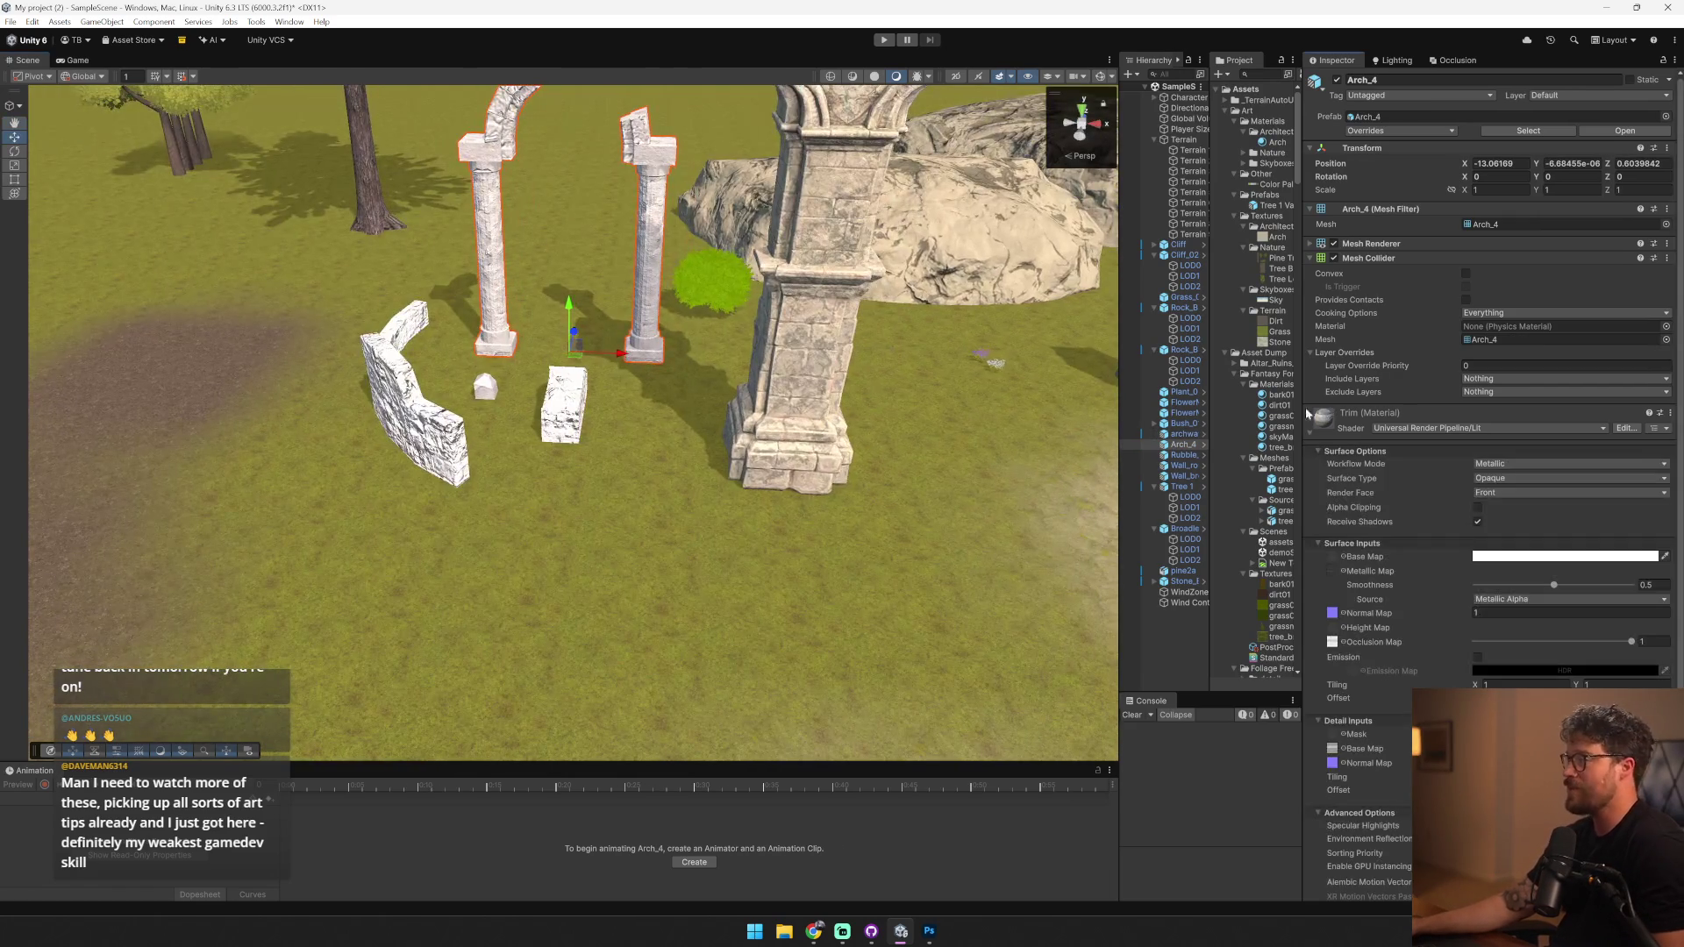
left_click_drag(1123, 404, 800, 404)
- Duplicate the arch's Trim material as Broken Arch and move it into Materials/Architecture
left_click(1444, 243)
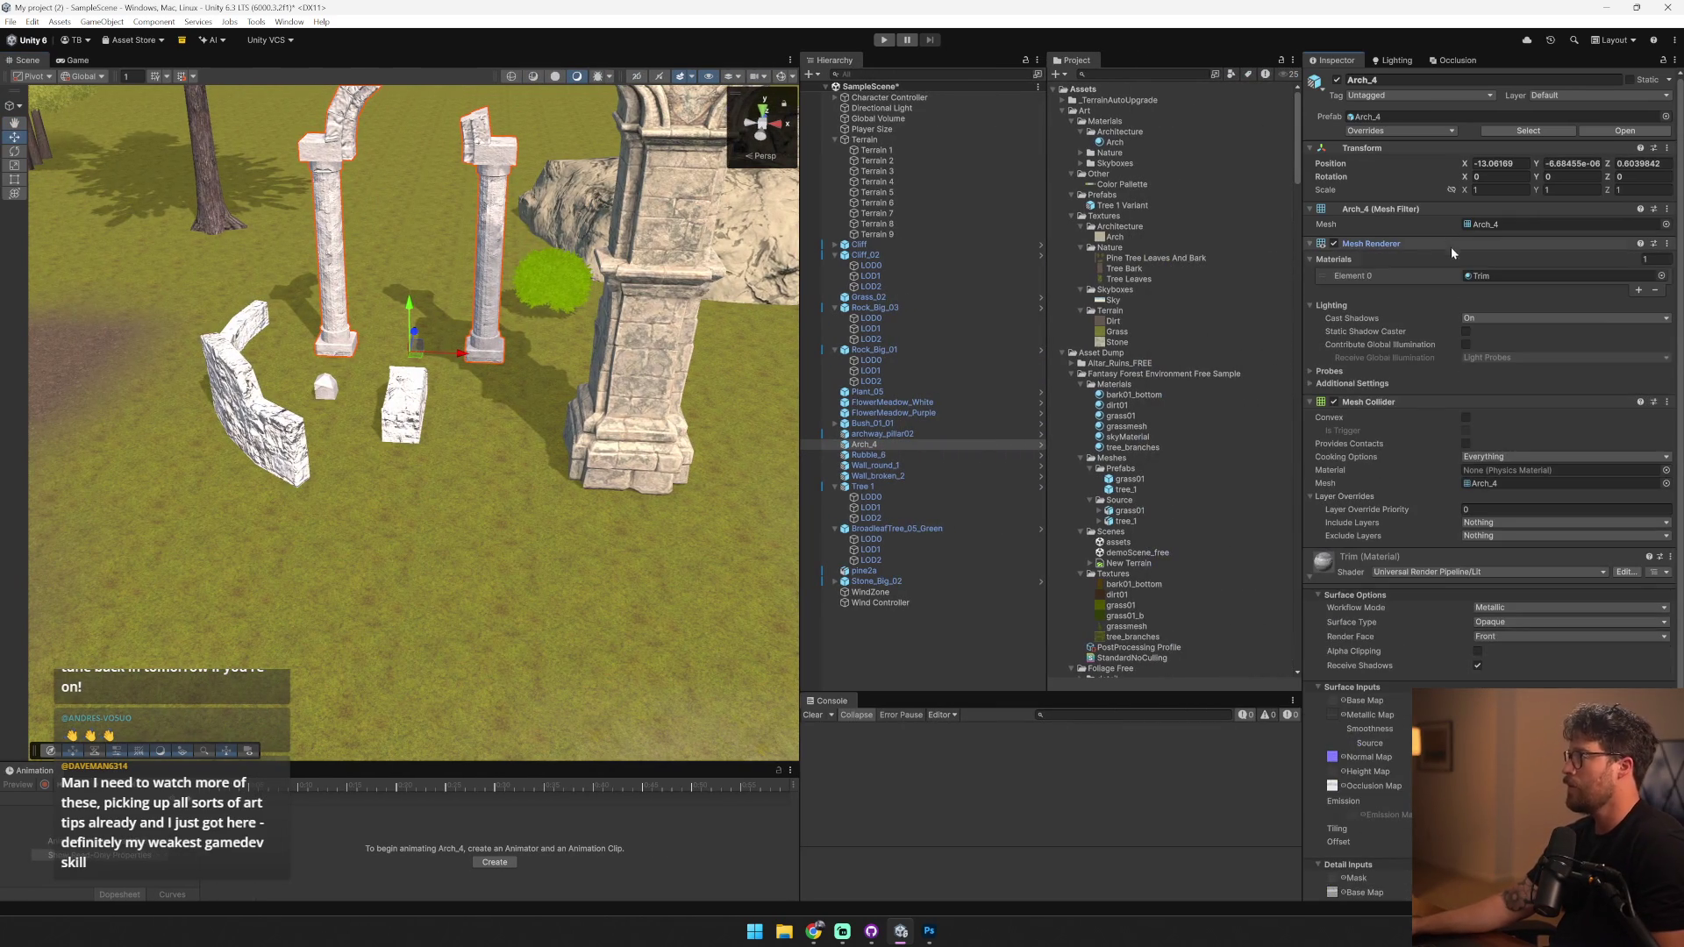
left_click(1482, 275)
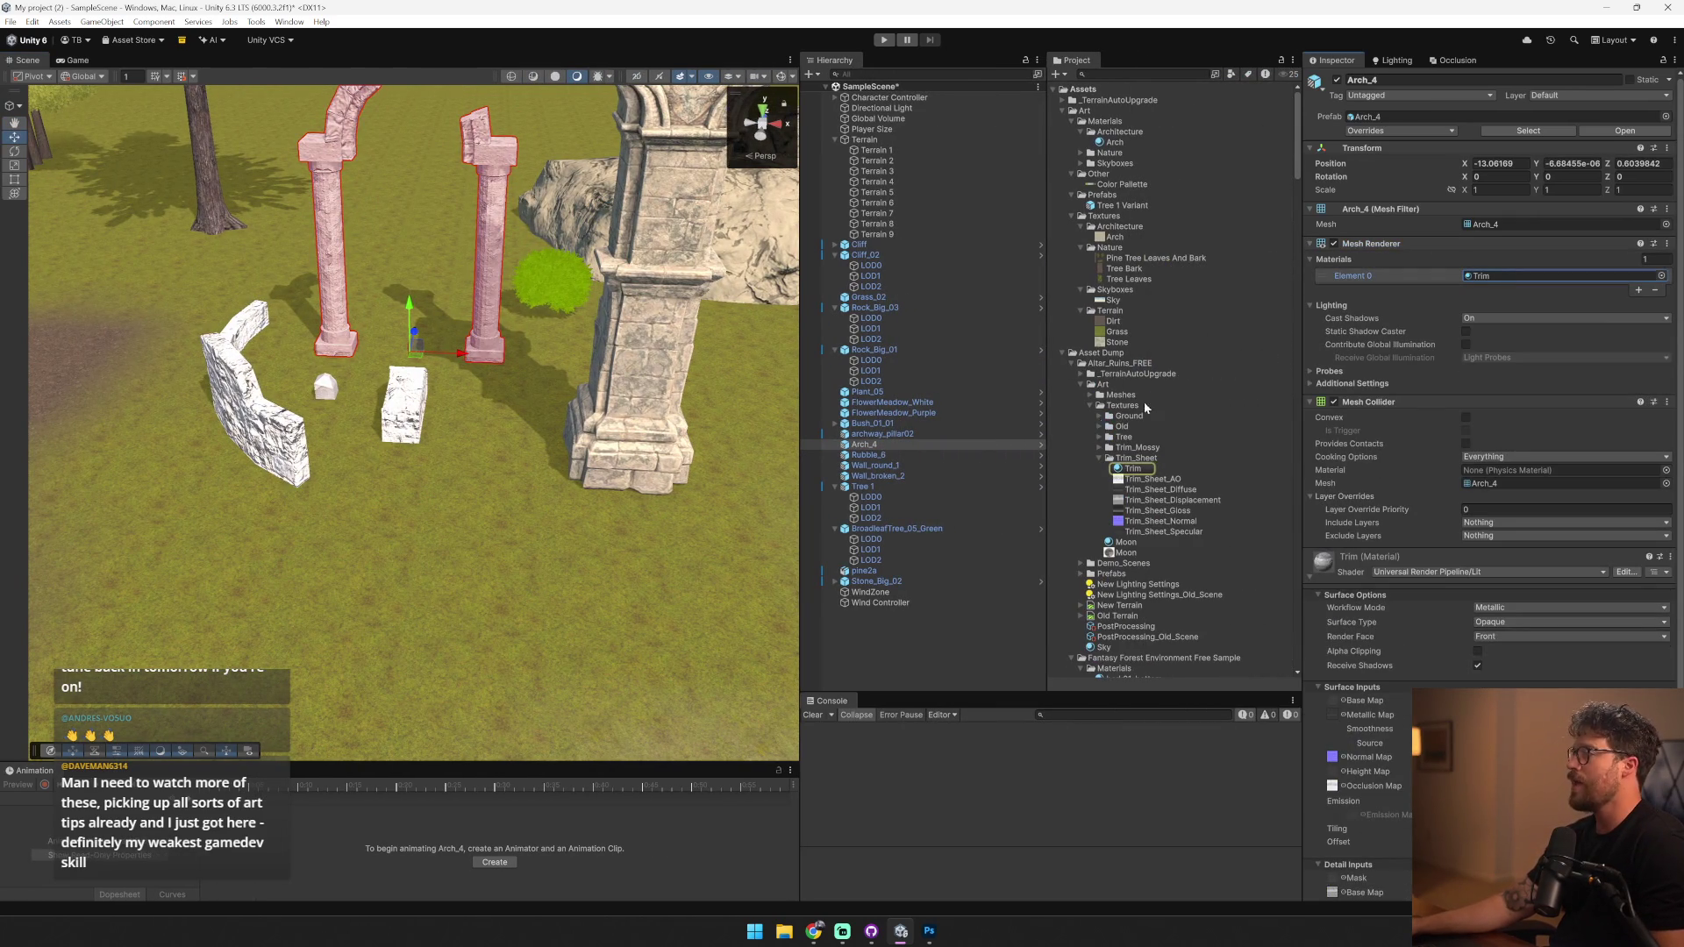
left_click(1133, 469)
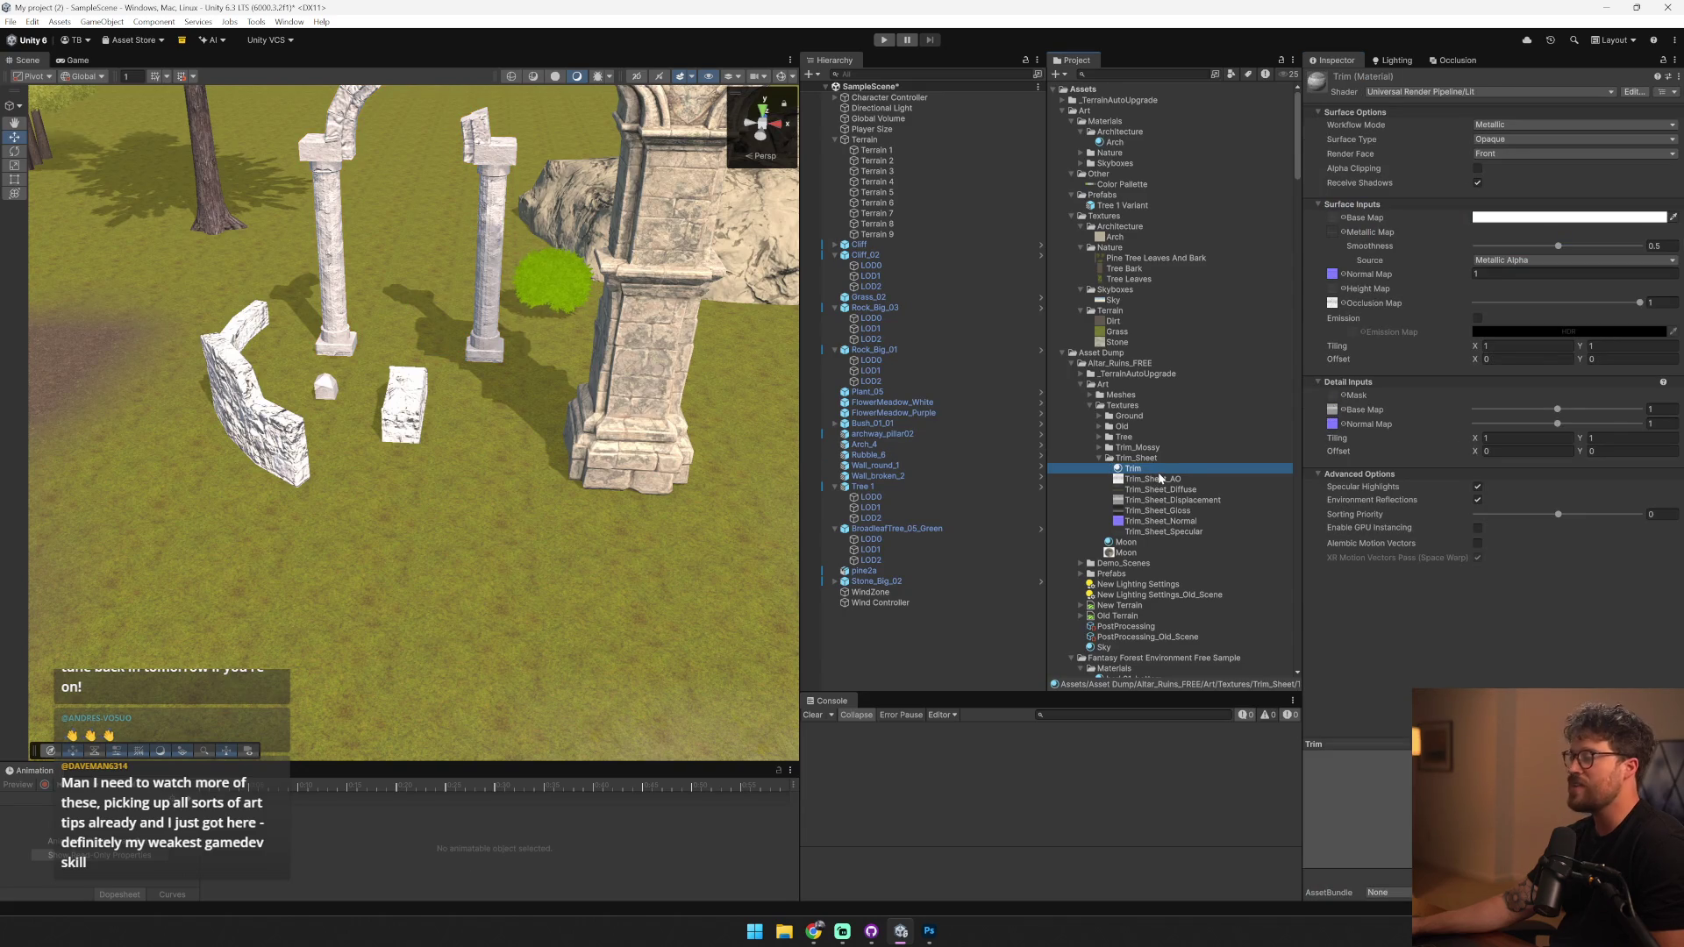
key("ctrl+d")
key("F2")
type("Bl")
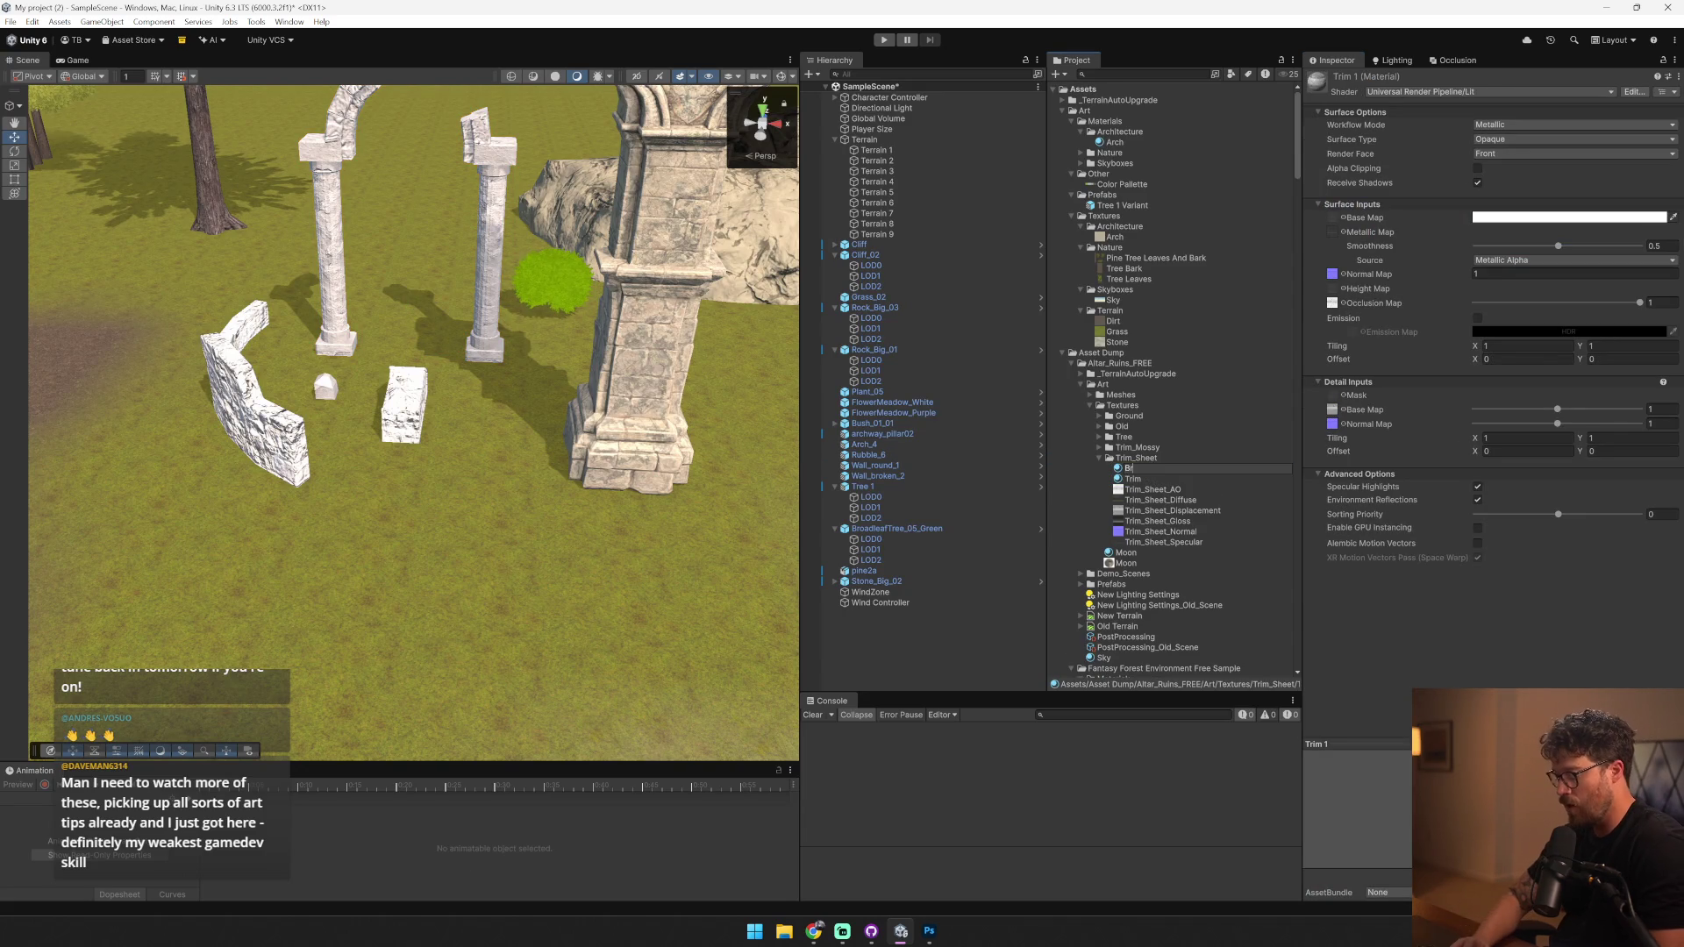
type("ch")
key("Return")
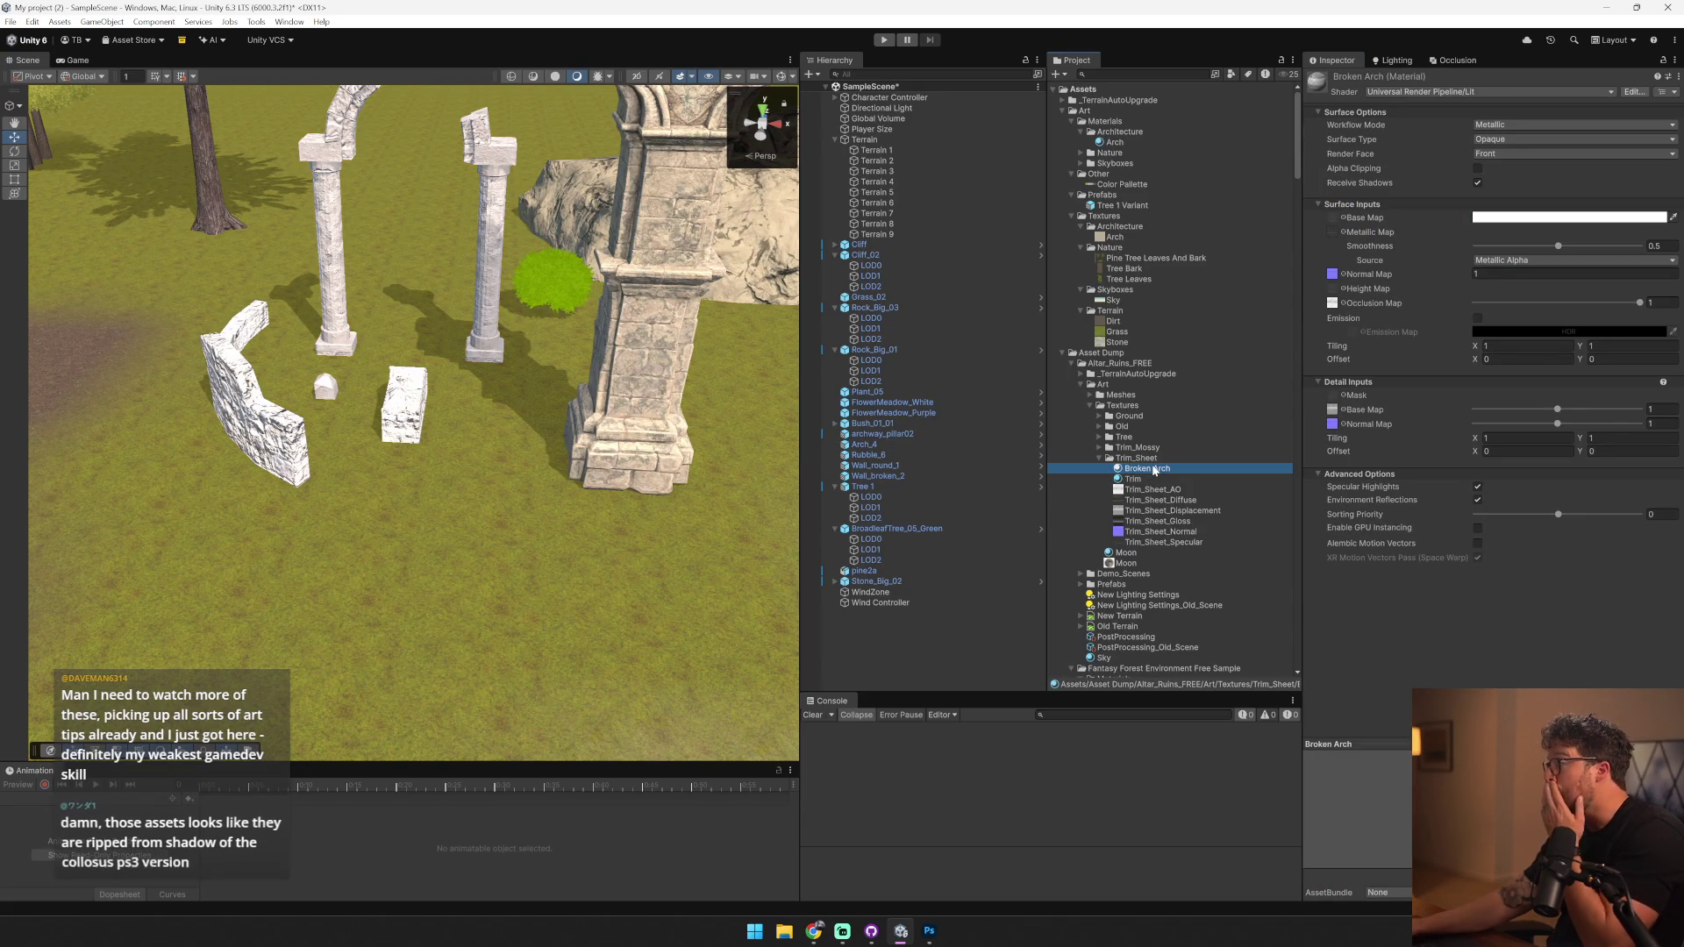
mouse_move(1144, 468)
left_mouse_down()
mouse_move(1165, 142)
mouse_move(355, 140)
left_mouse_up()
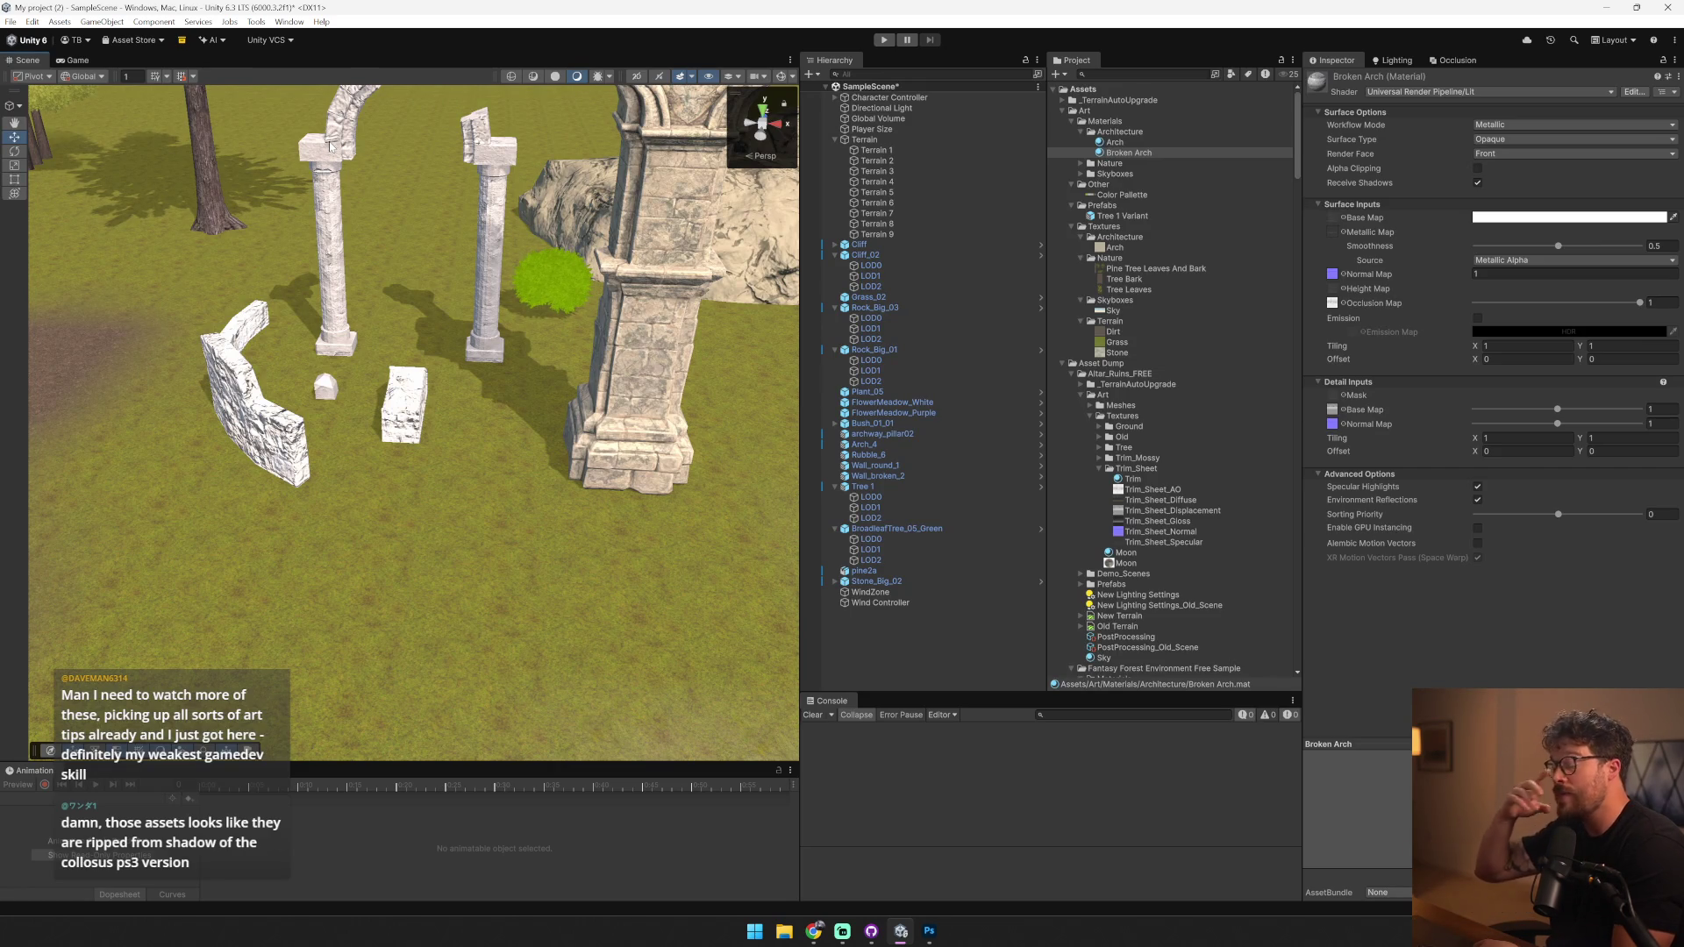
- Give the curved wall's Trim material the Trim_Sheet_Diffuse base map and open it in Photoshop
left_click(403, 123)
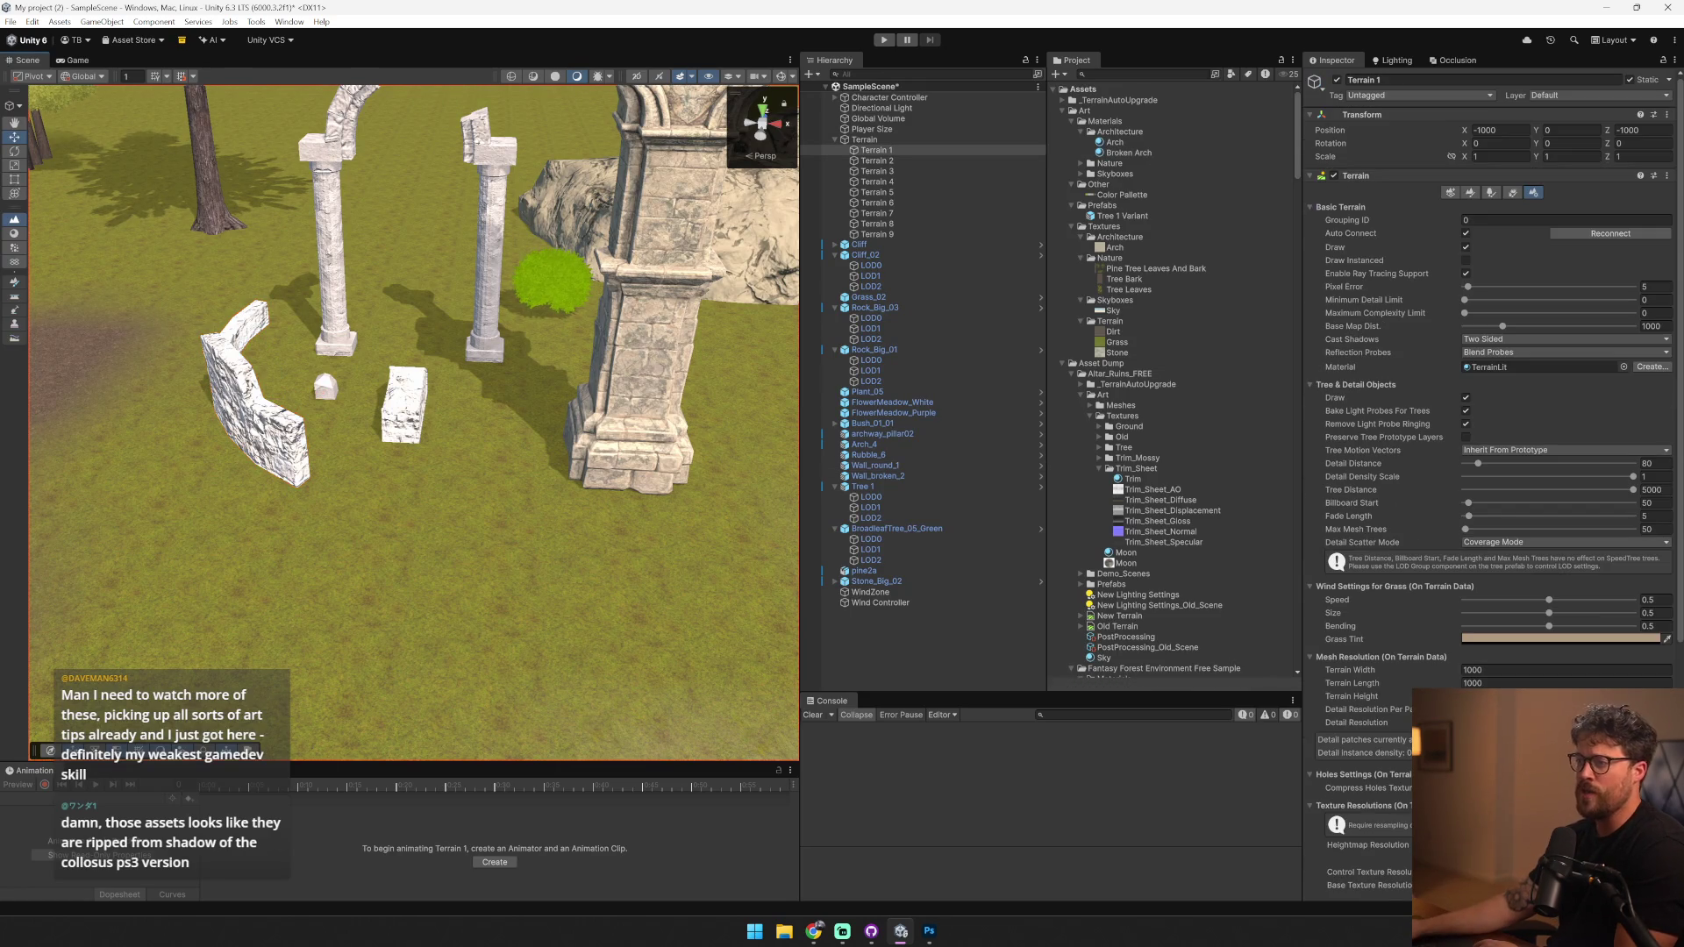
left_click(207, 402)
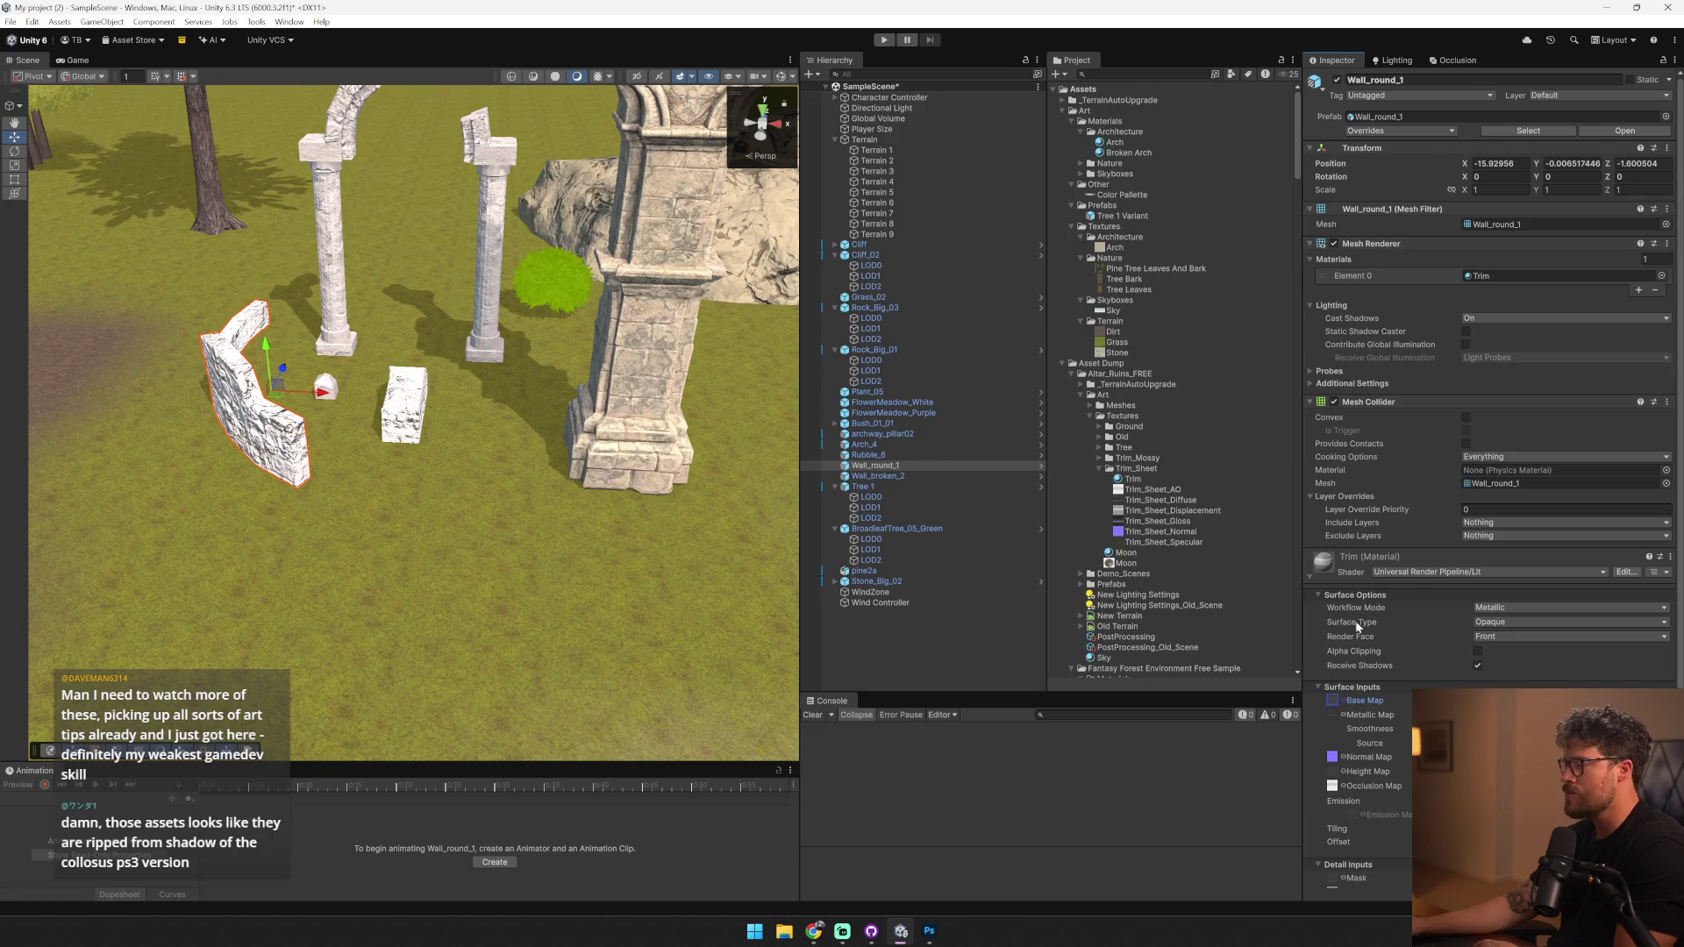
left_click(1333, 712)
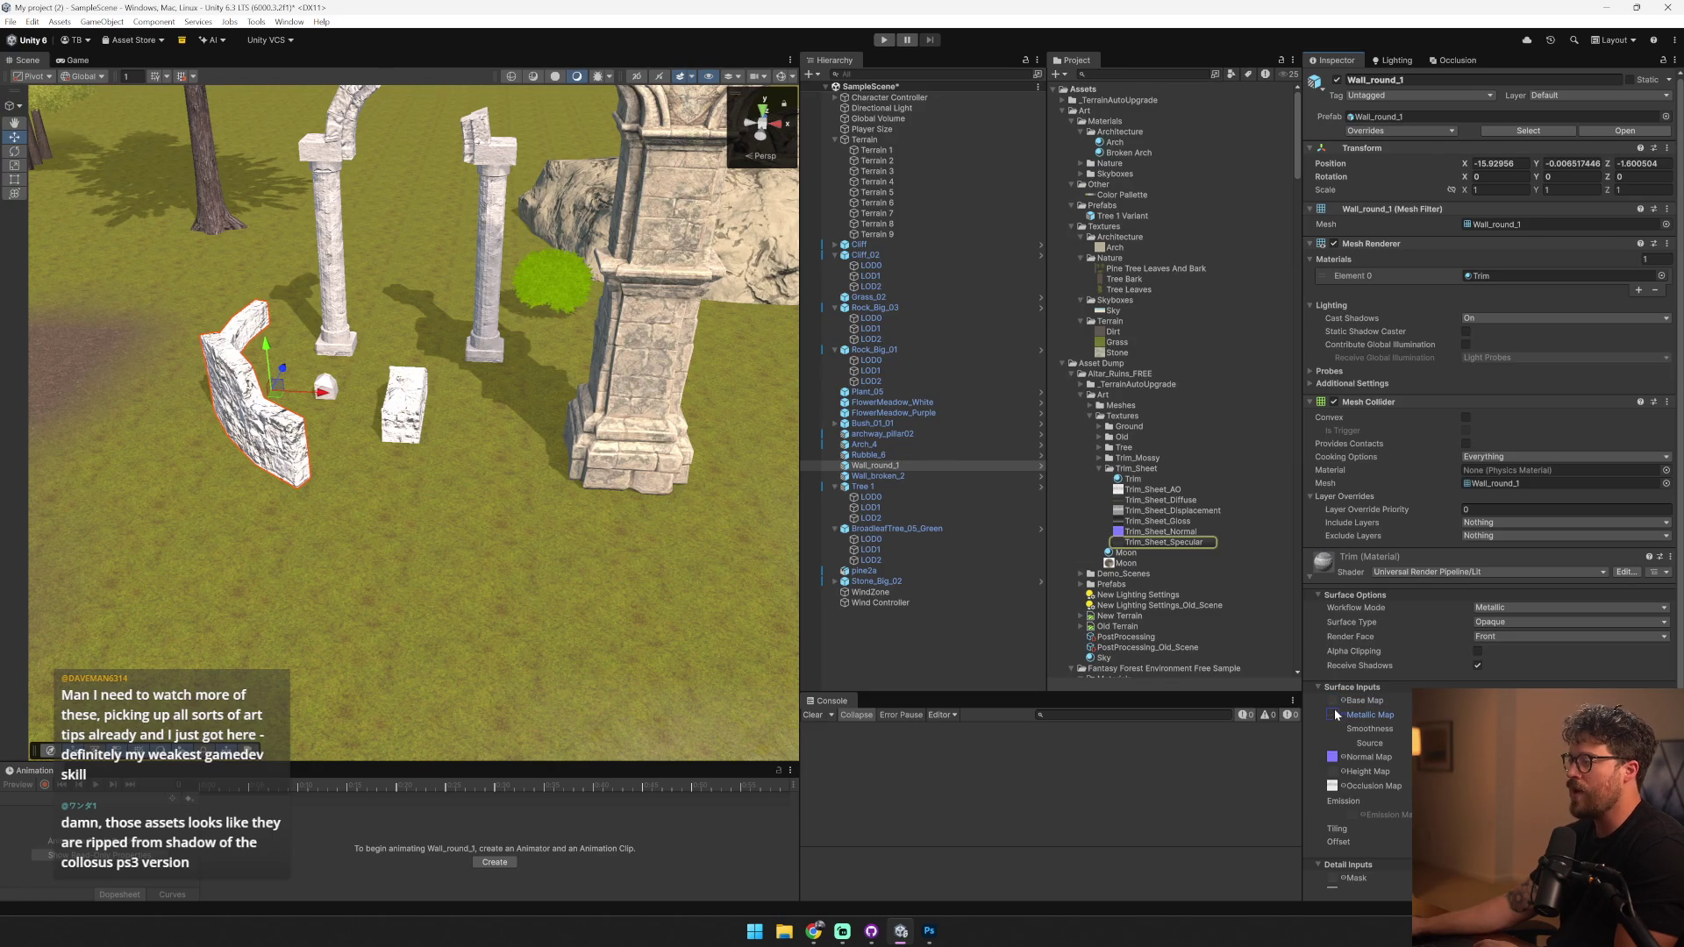
mouse_move(1193, 501)
left_mouse_down()
mouse_move(1252, 519)
mouse_move(1337, 702)
left_mouse_up()
scroll(117, 345, "up", 5)
scroll(116, 344, "down", 6)
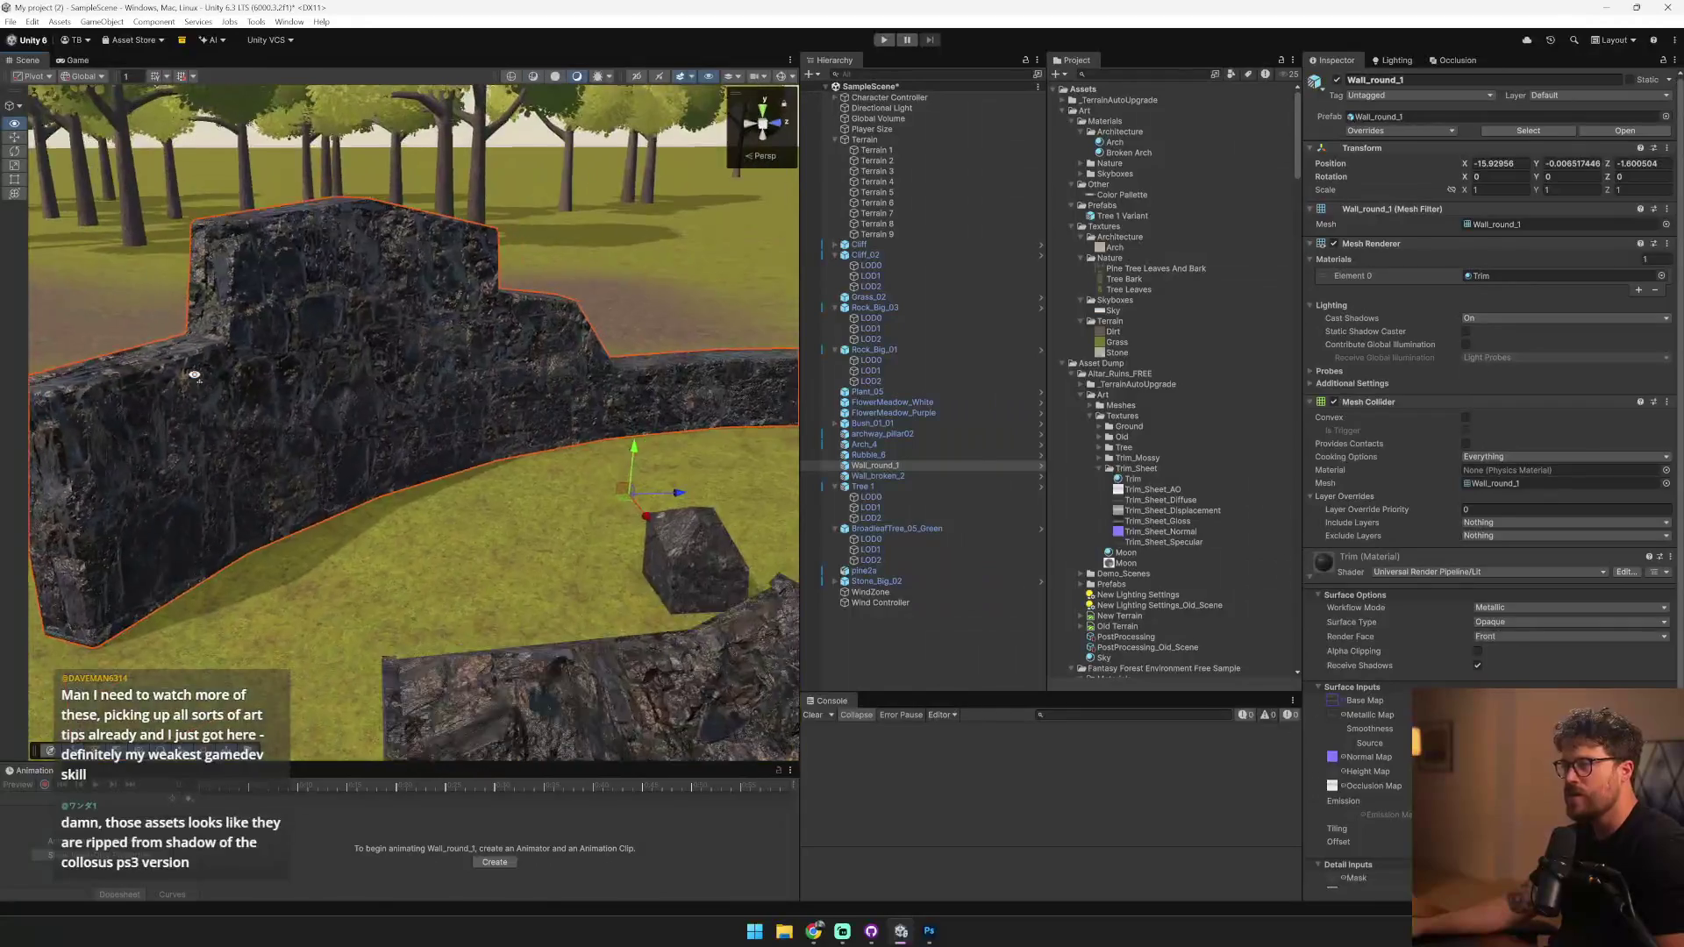
double_click(1333, 701)
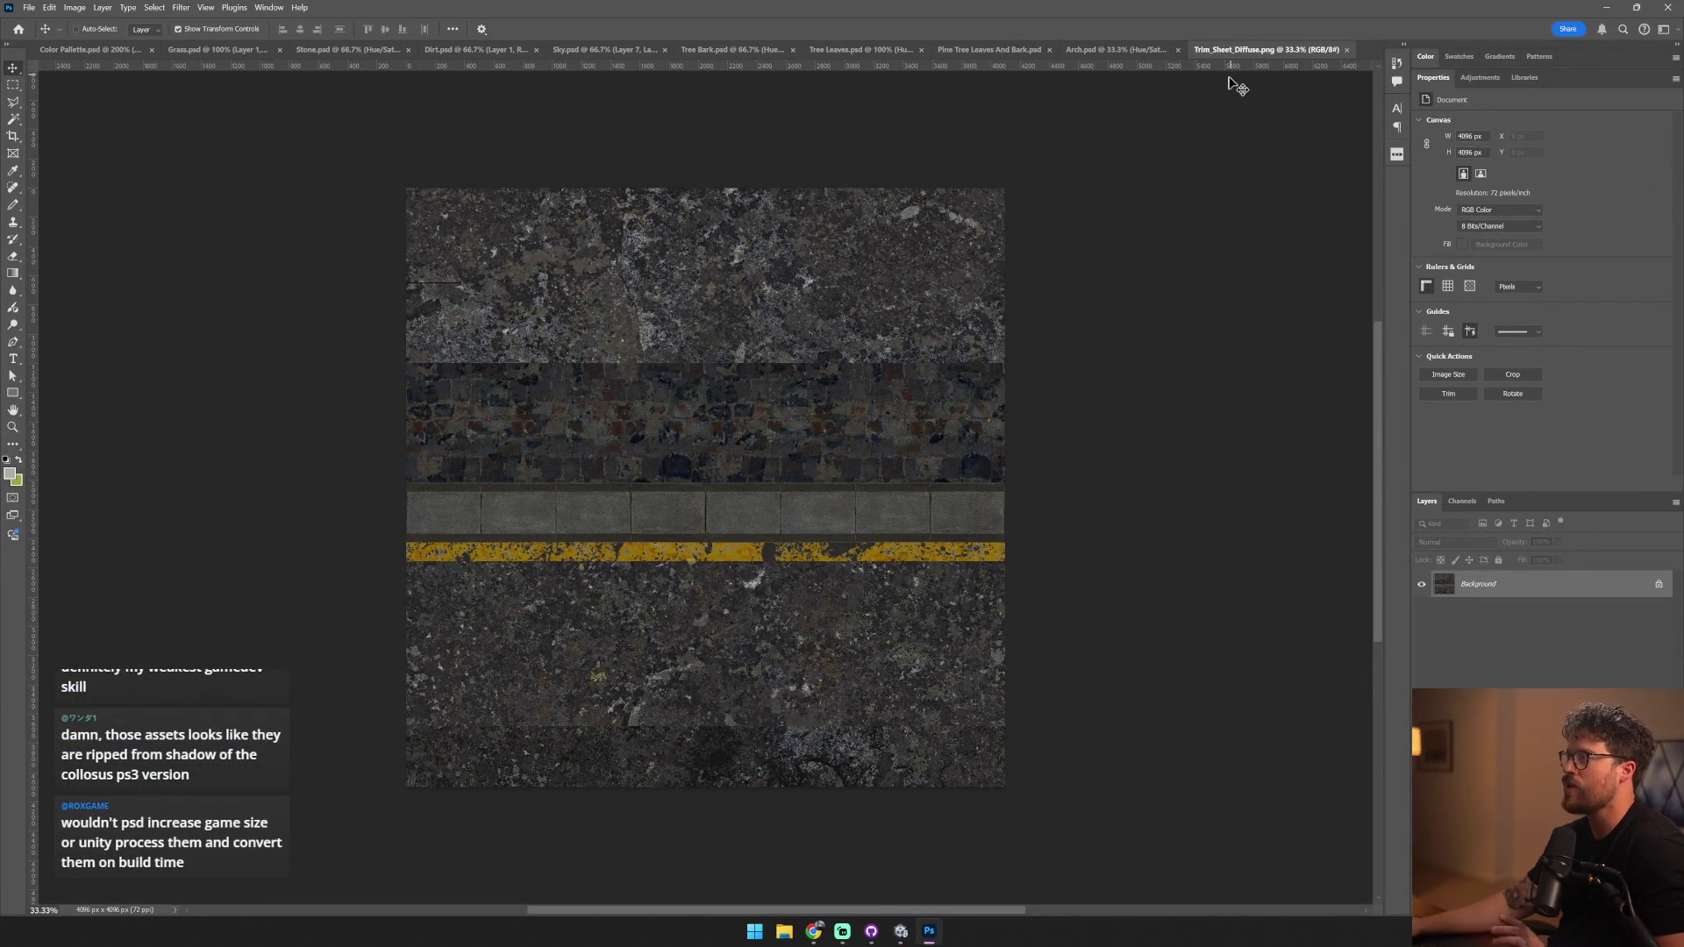
- Copy the grey swatch layer from Arch.psd into the trim-sheet document
left_click(1143, 51)
left_click(1586, 625)
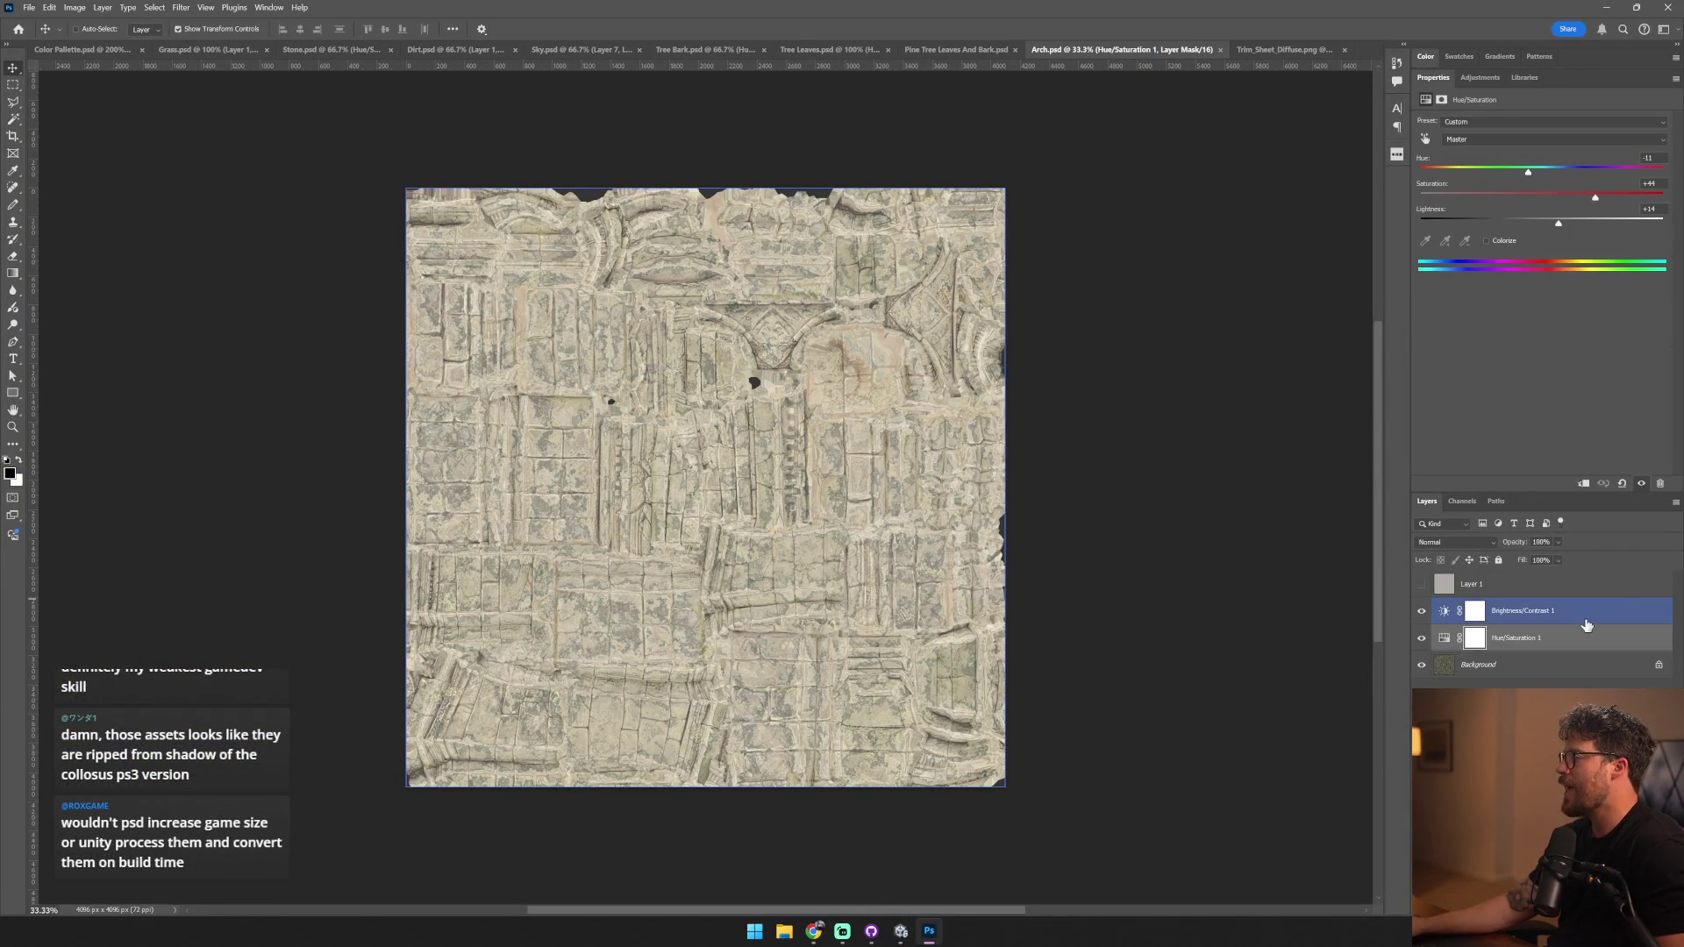
left_click(1512, 596)
left_click(1422, 584)
key("ctrl+a")
key("ctrl+Tab")
key("ctrl+v")
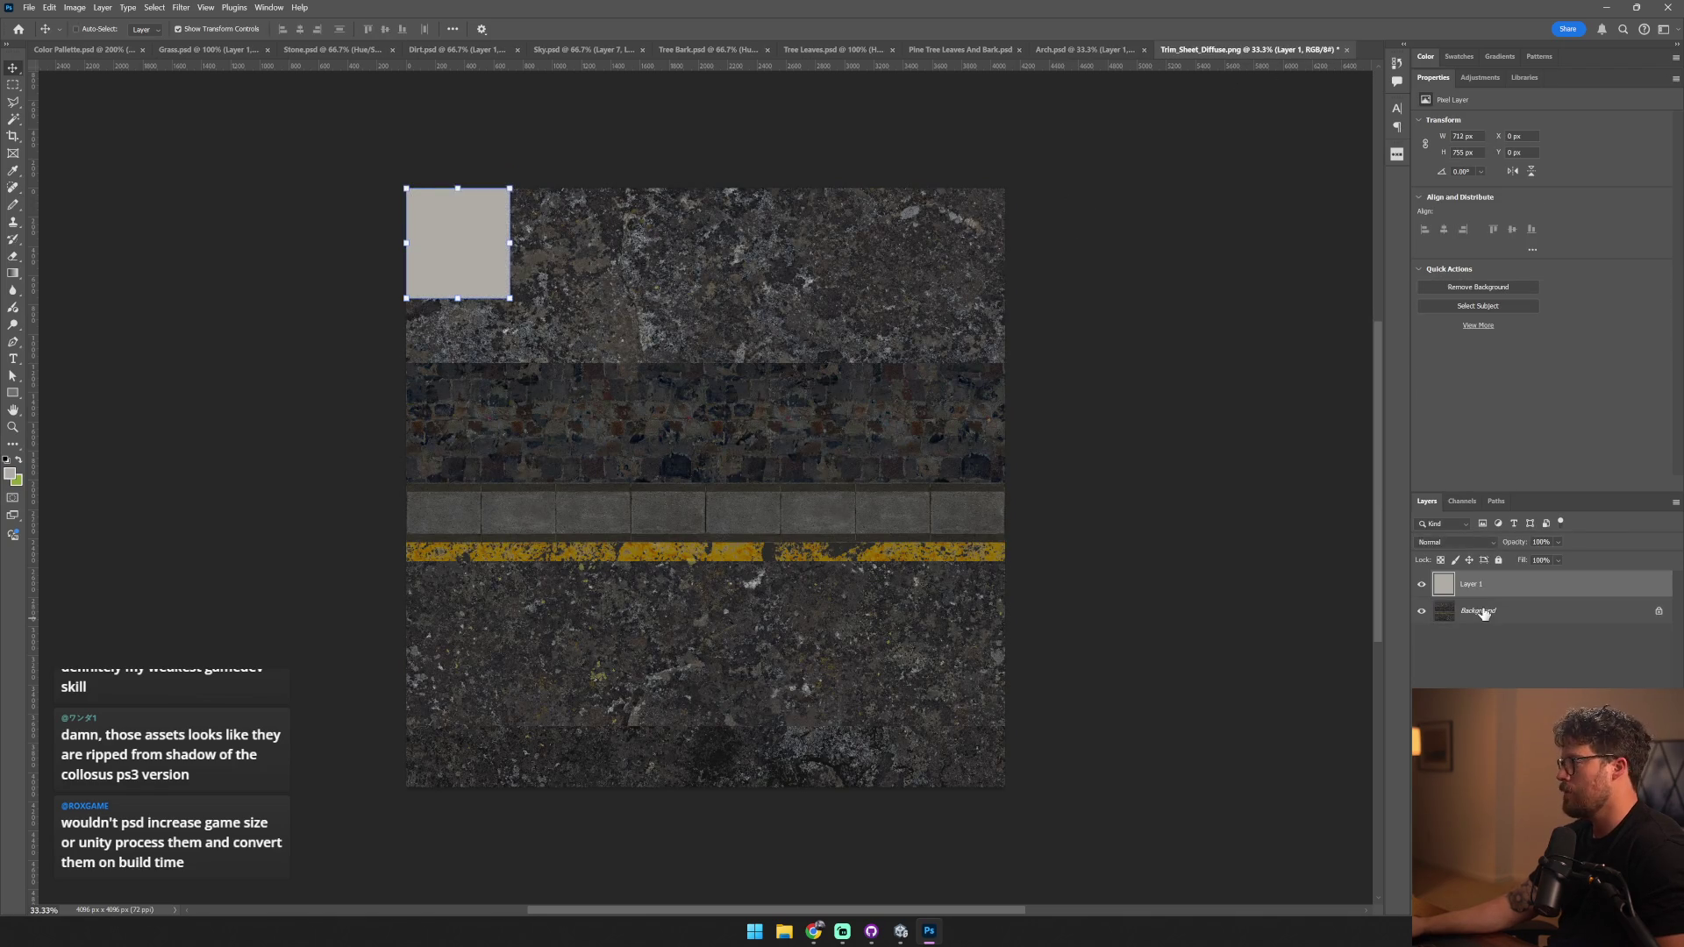
- Add a Hue/Saturation layer (Saturation -66, Lightness +20) and a Brightness/Contrast layer
left_click(1482, 611)
left_click(1601, 775)
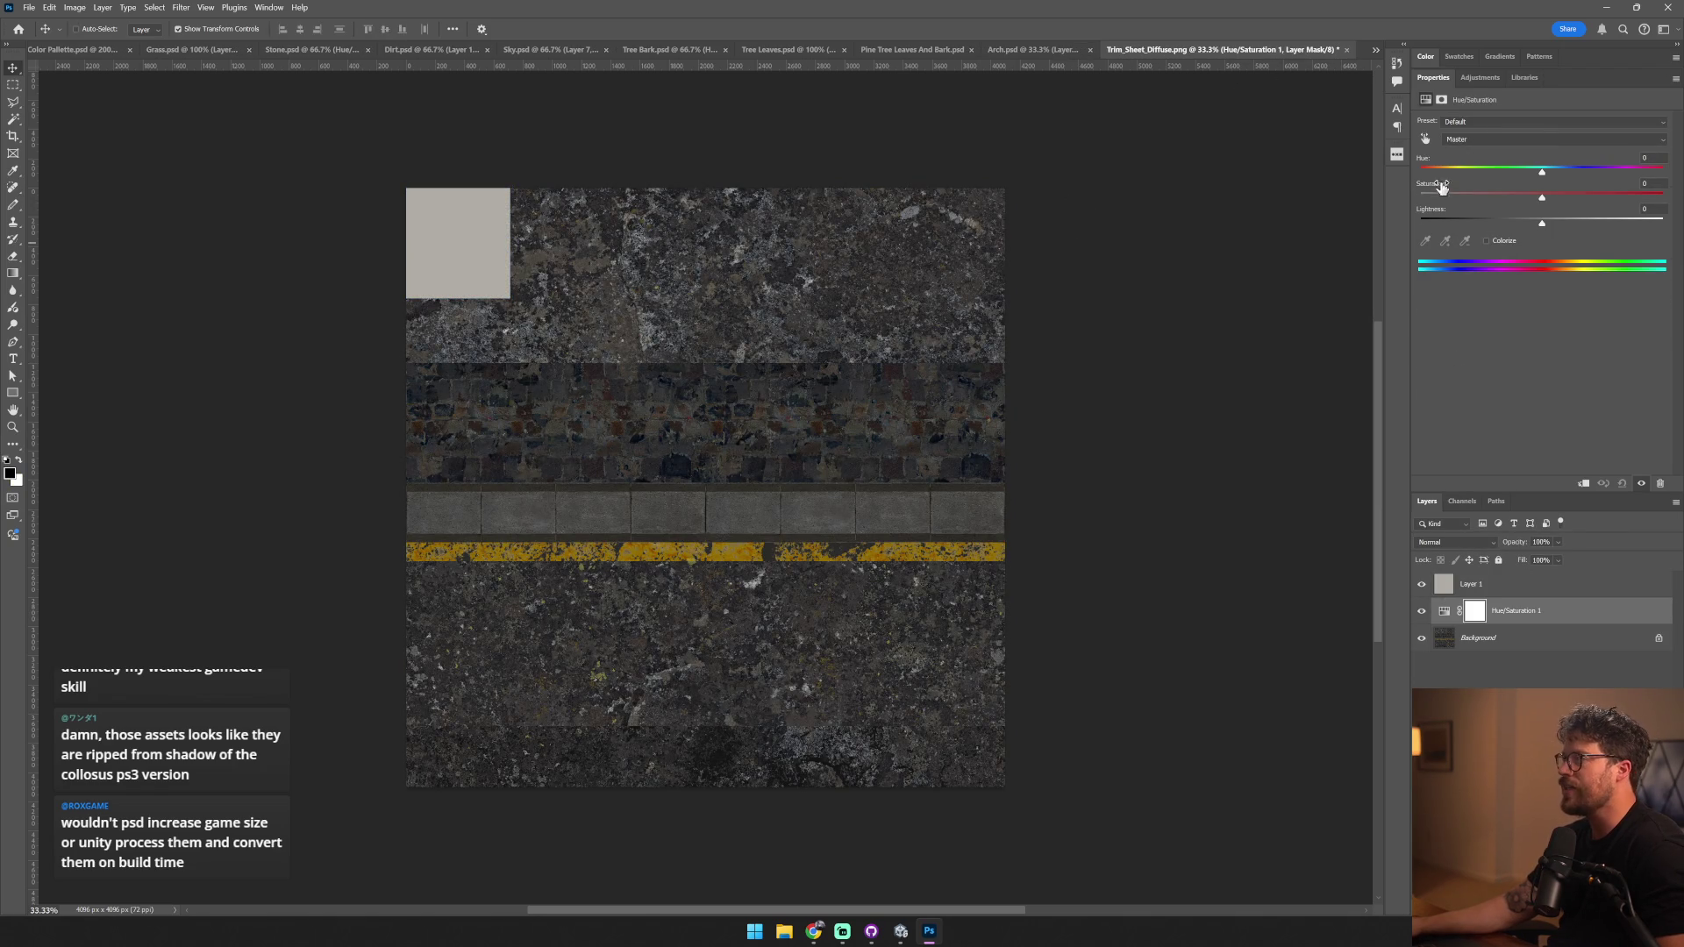
left_click_drag(1542, 198, 1463, 209)
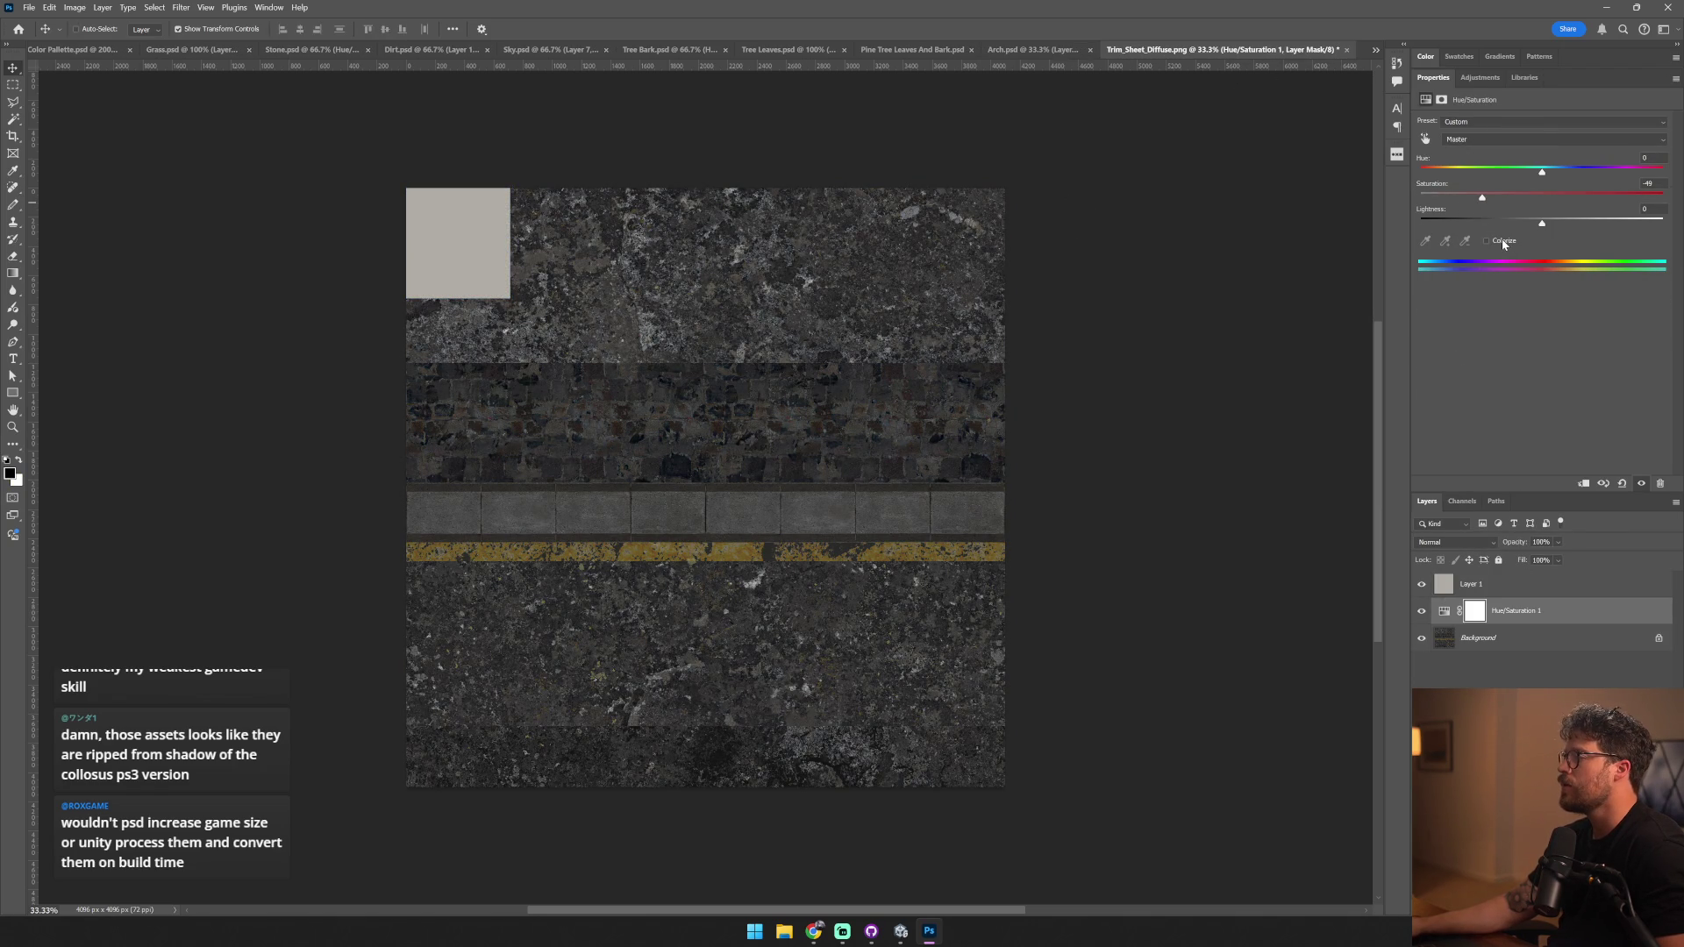
mouse_move(1541, 224)
left_mouse_down()
mouse_move(1574, 224)
mouse_move(1629, 184)
mouse_move(1588, 159)
mouse_move(1608, 158)
left_mouse_up()
left_click(1601, 706)
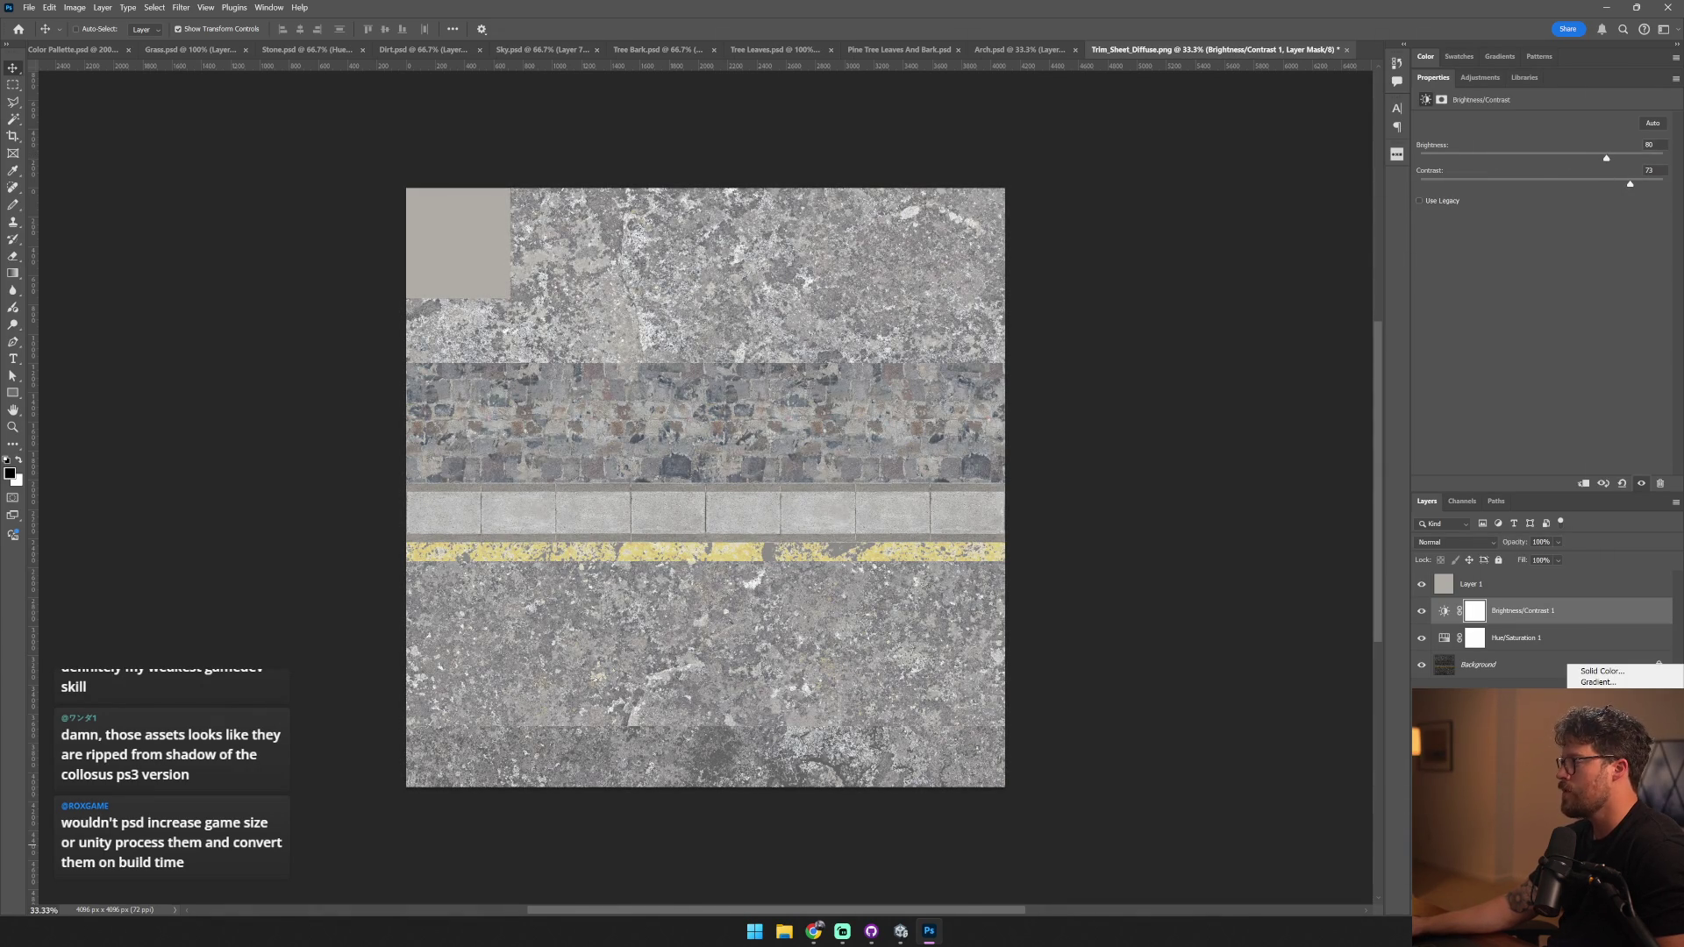
- Add a colorized Hue/Saturation 2 layer at 45% opacity and delete the swatch layer
left_click(1601, 766)
mouse_move(1543, 175)
left_mouse_down()
mouse_move(1458, 197)
mouse_move(1447, 172)
left_mouse_up()
left_click(1486, 240)
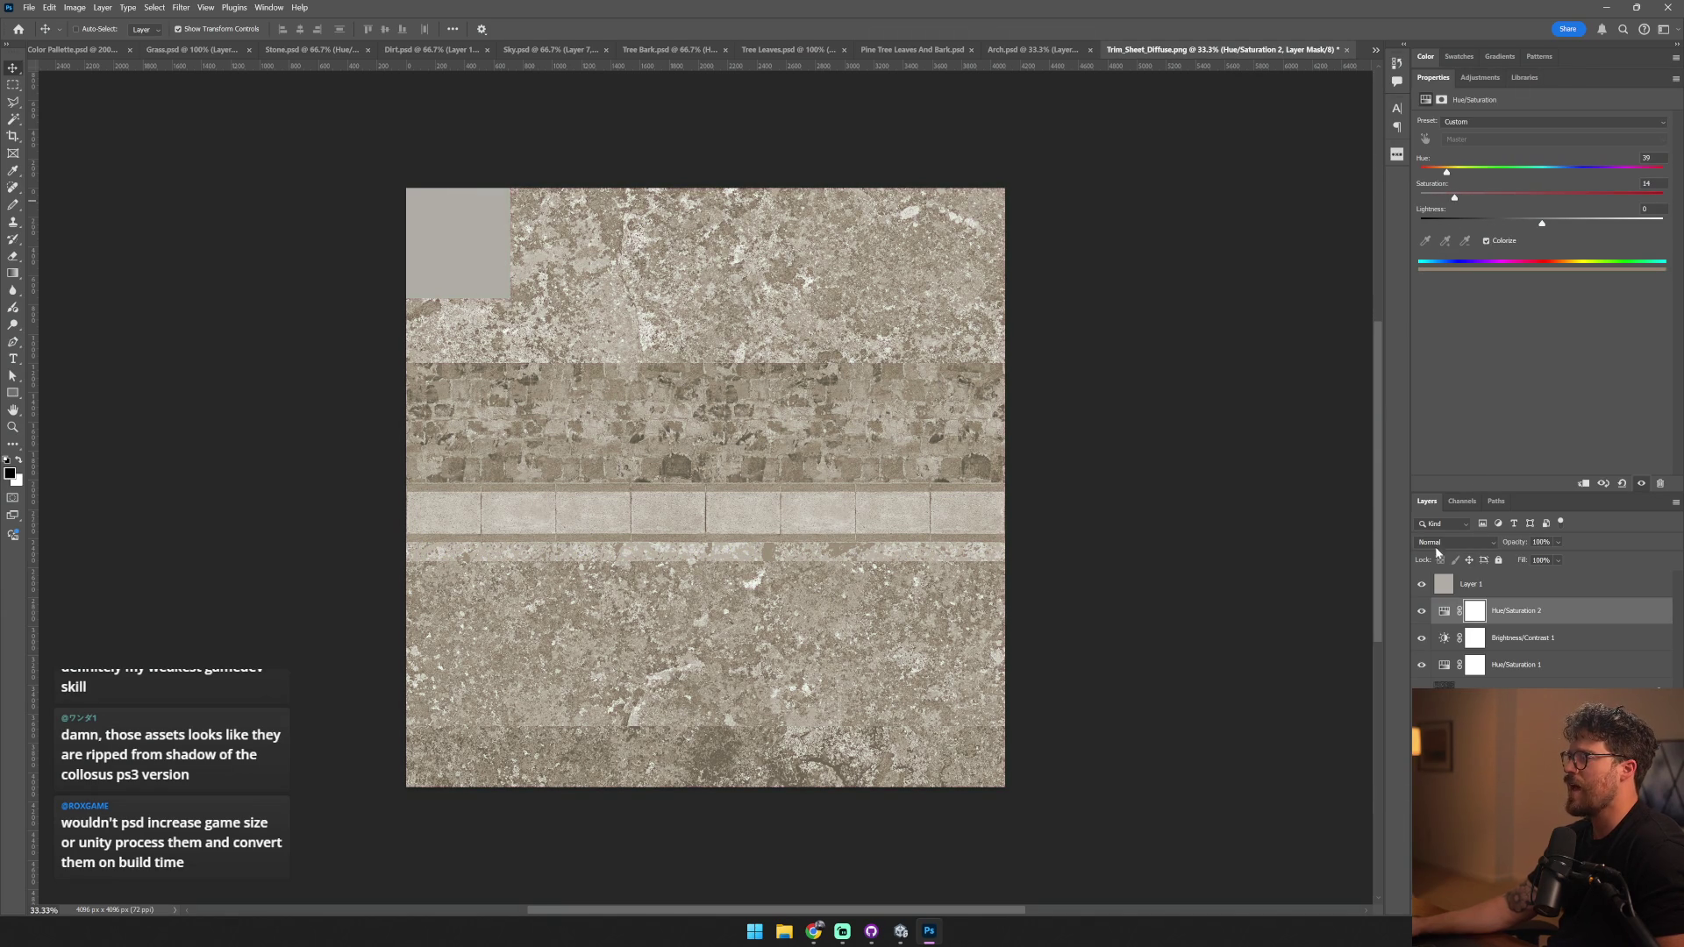
left_click(1508, 584)
key("Delete")
left_click(1558, 558)
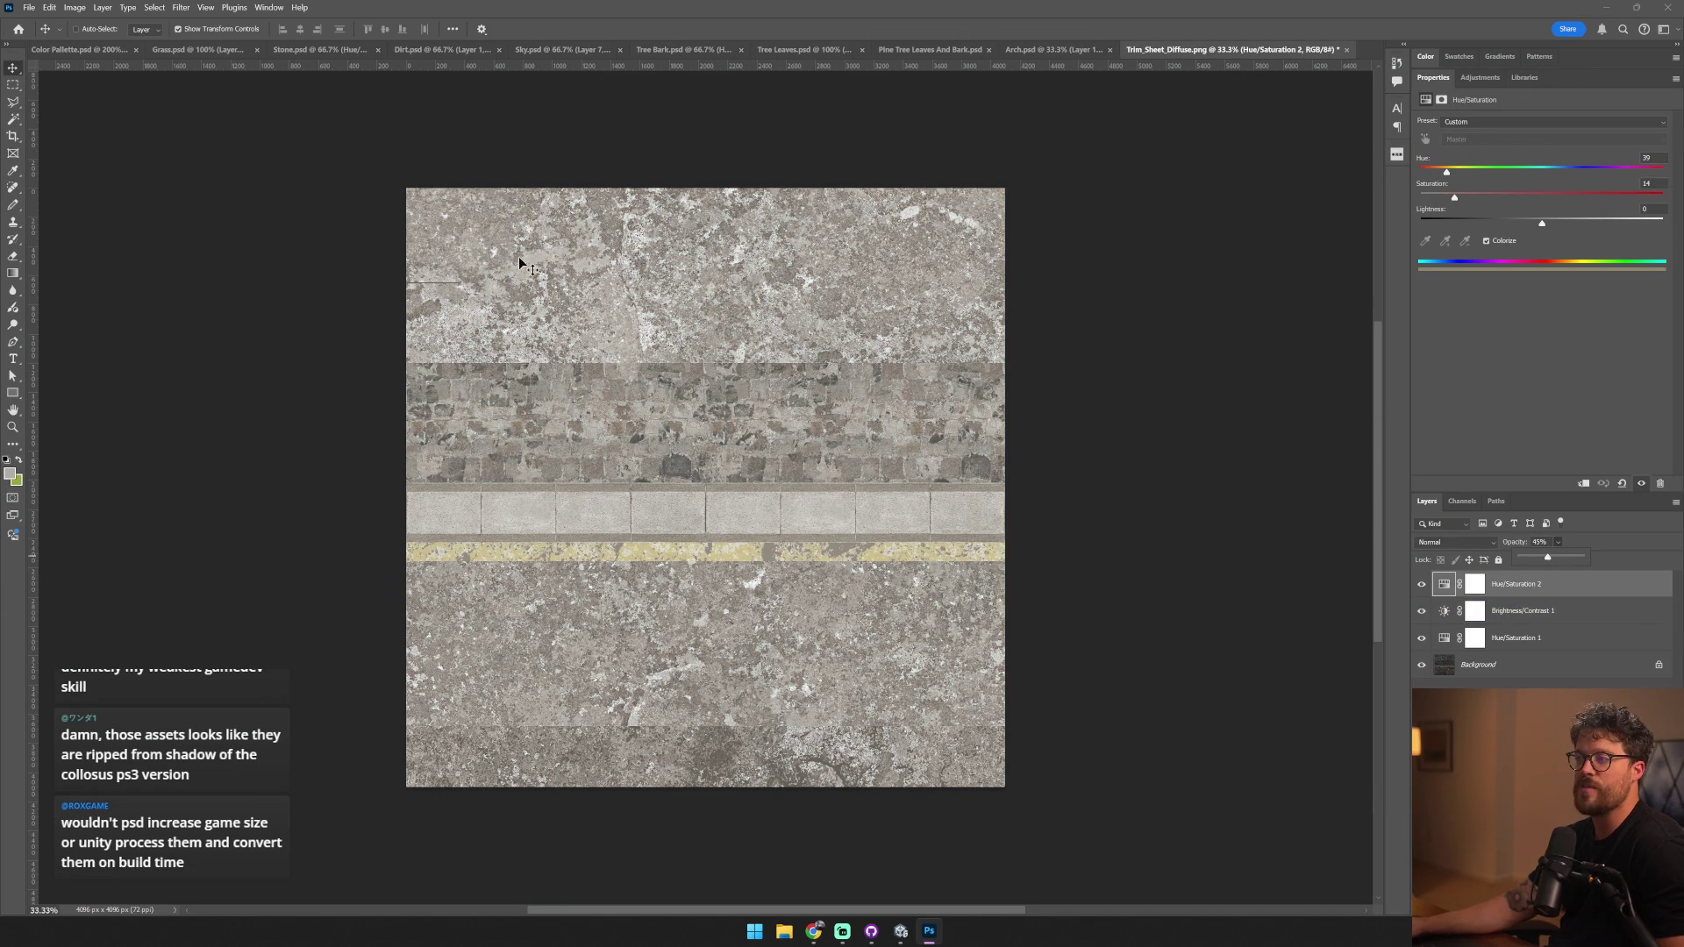
key("m")
left_click(29, 7)
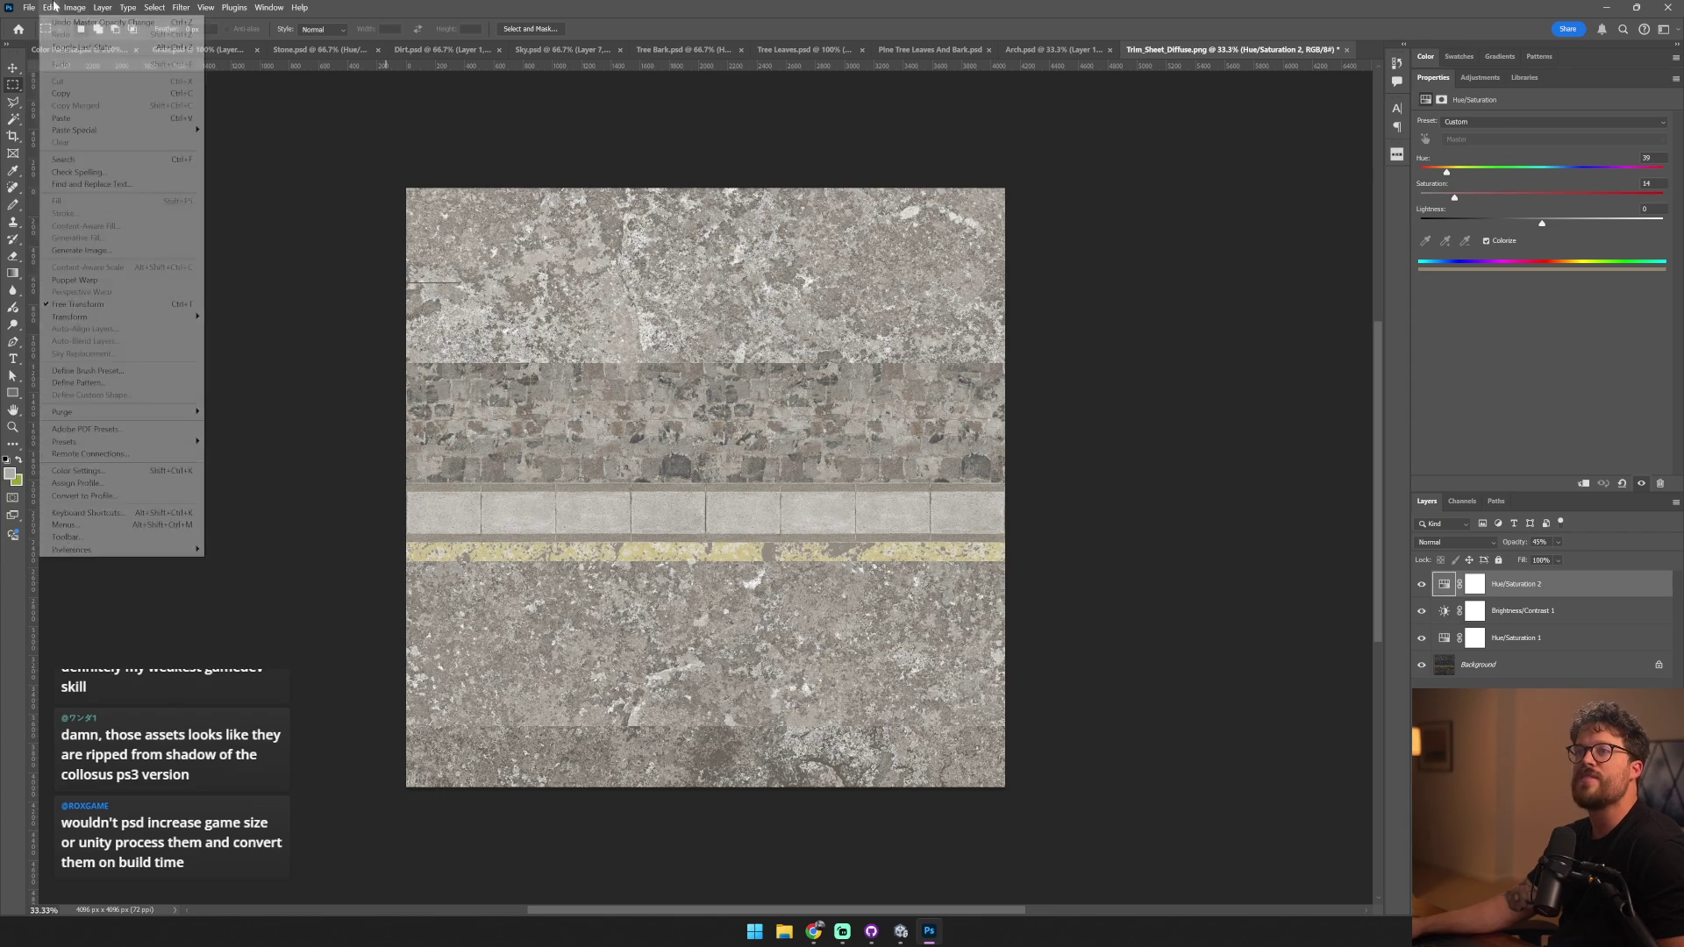
- Save the trim sheet as Arch Broken.psd in Assets/Art/Textures/Architecture and return to Unity
left_click(81, 163)
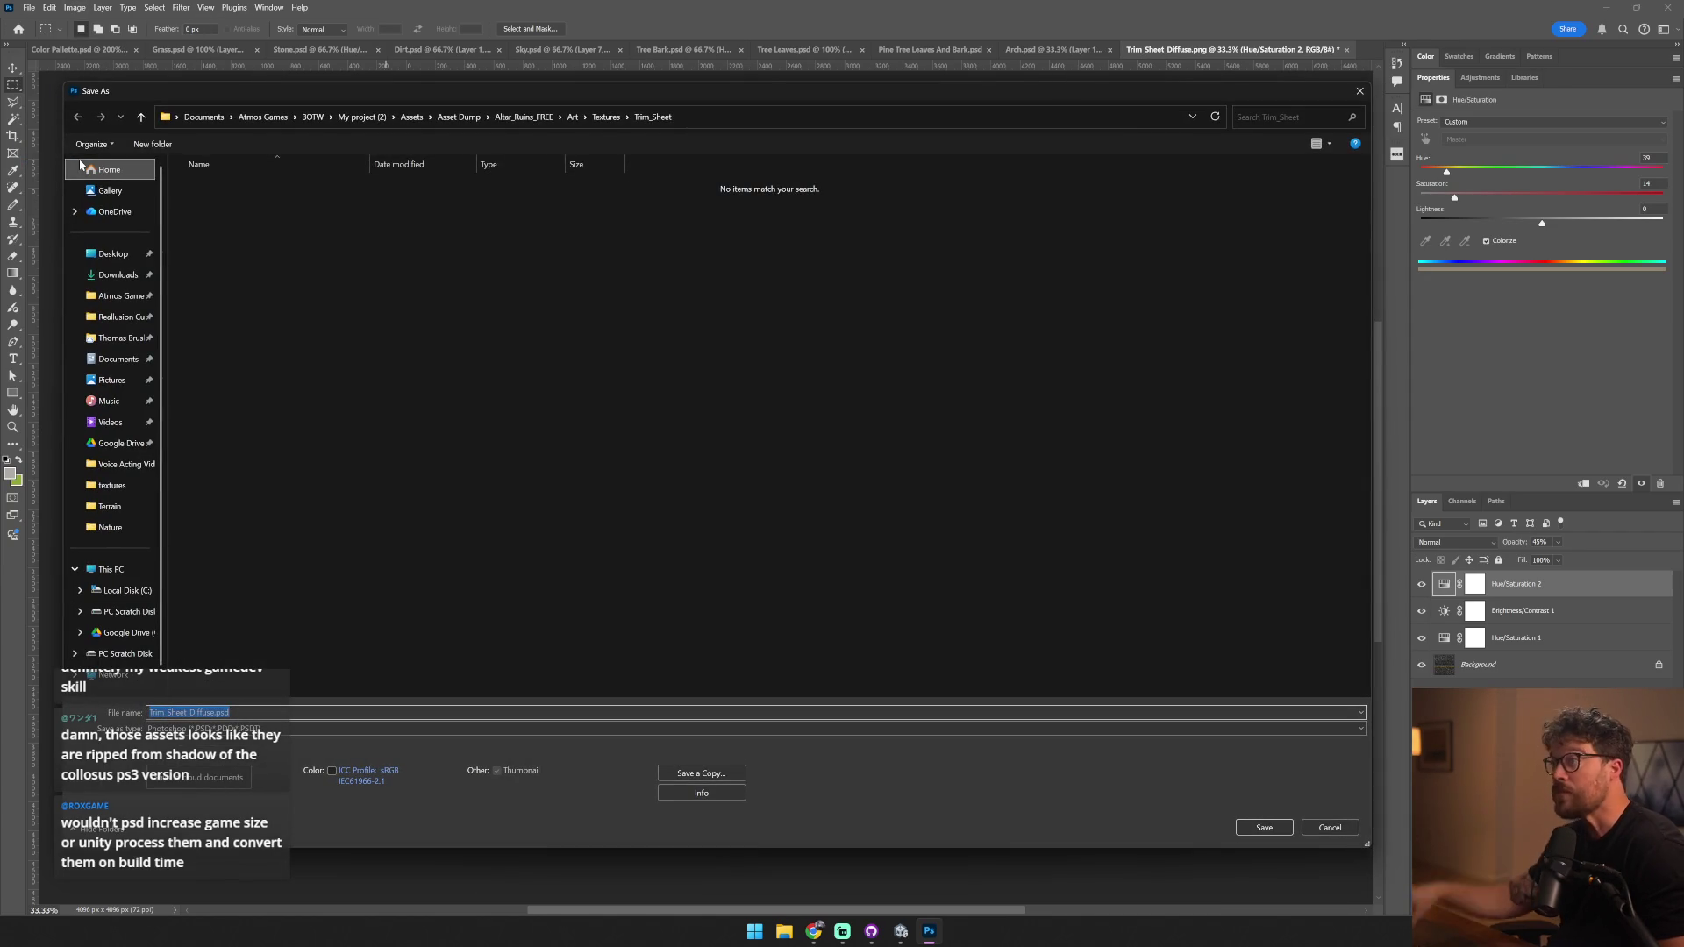
left_click(412, 122)
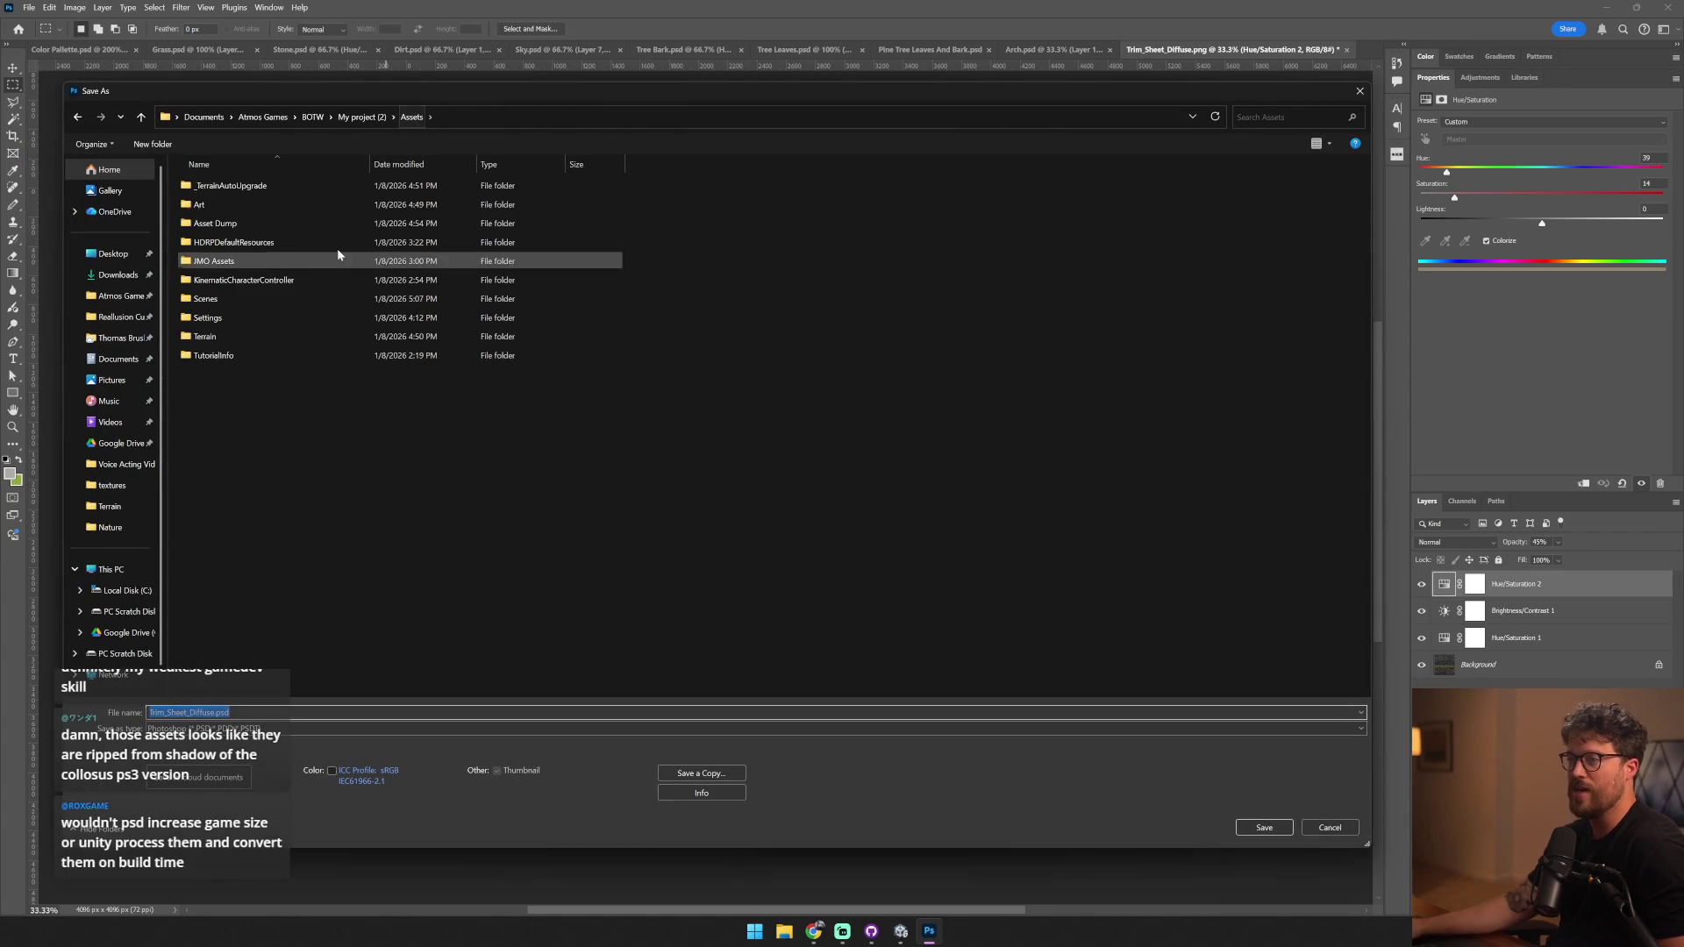
double_click(287, 209)
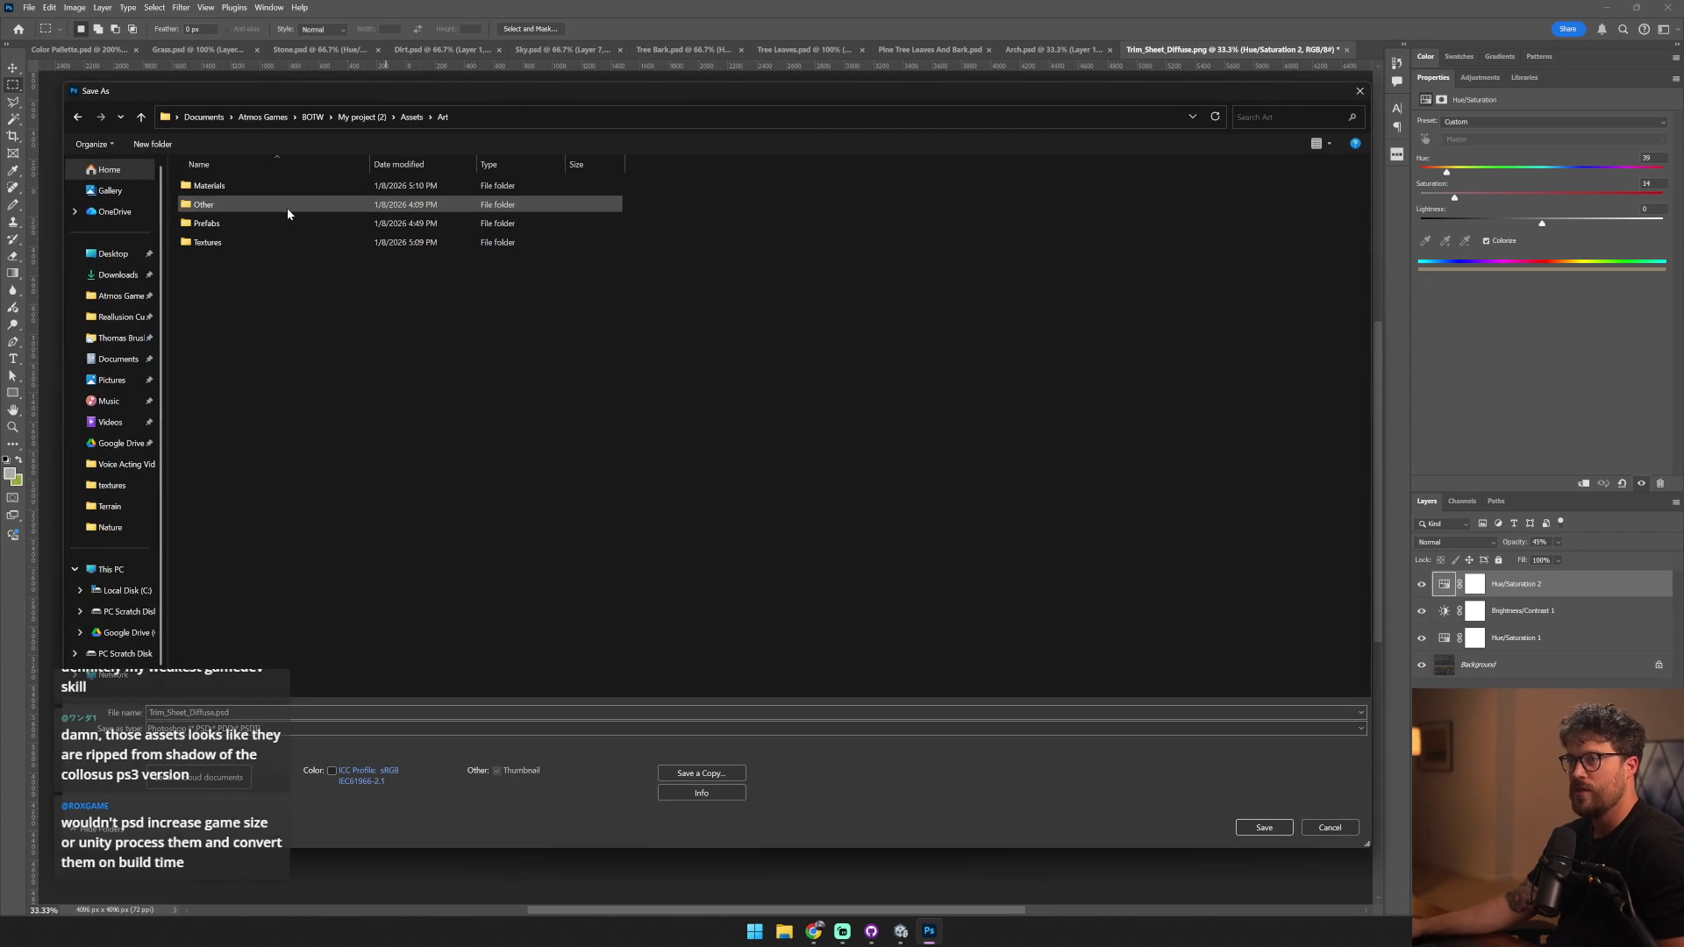
double_click(270, 237)
double_click(240, 185)
left_click(207, 187)
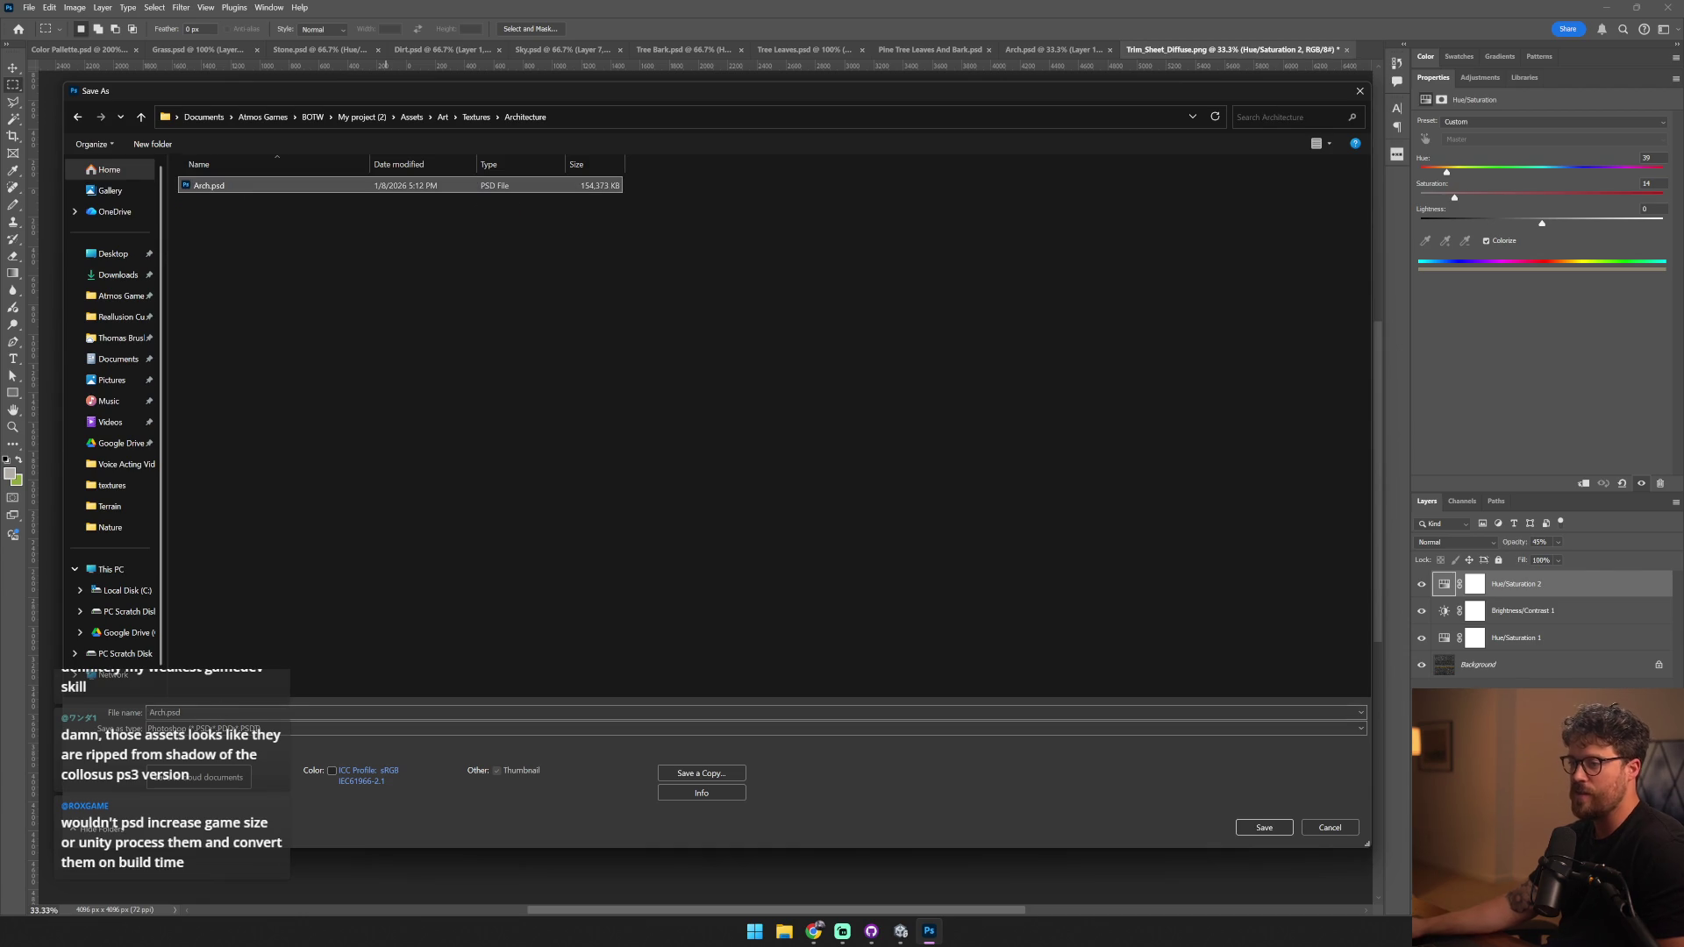
left_click(228, 709)
type("B")
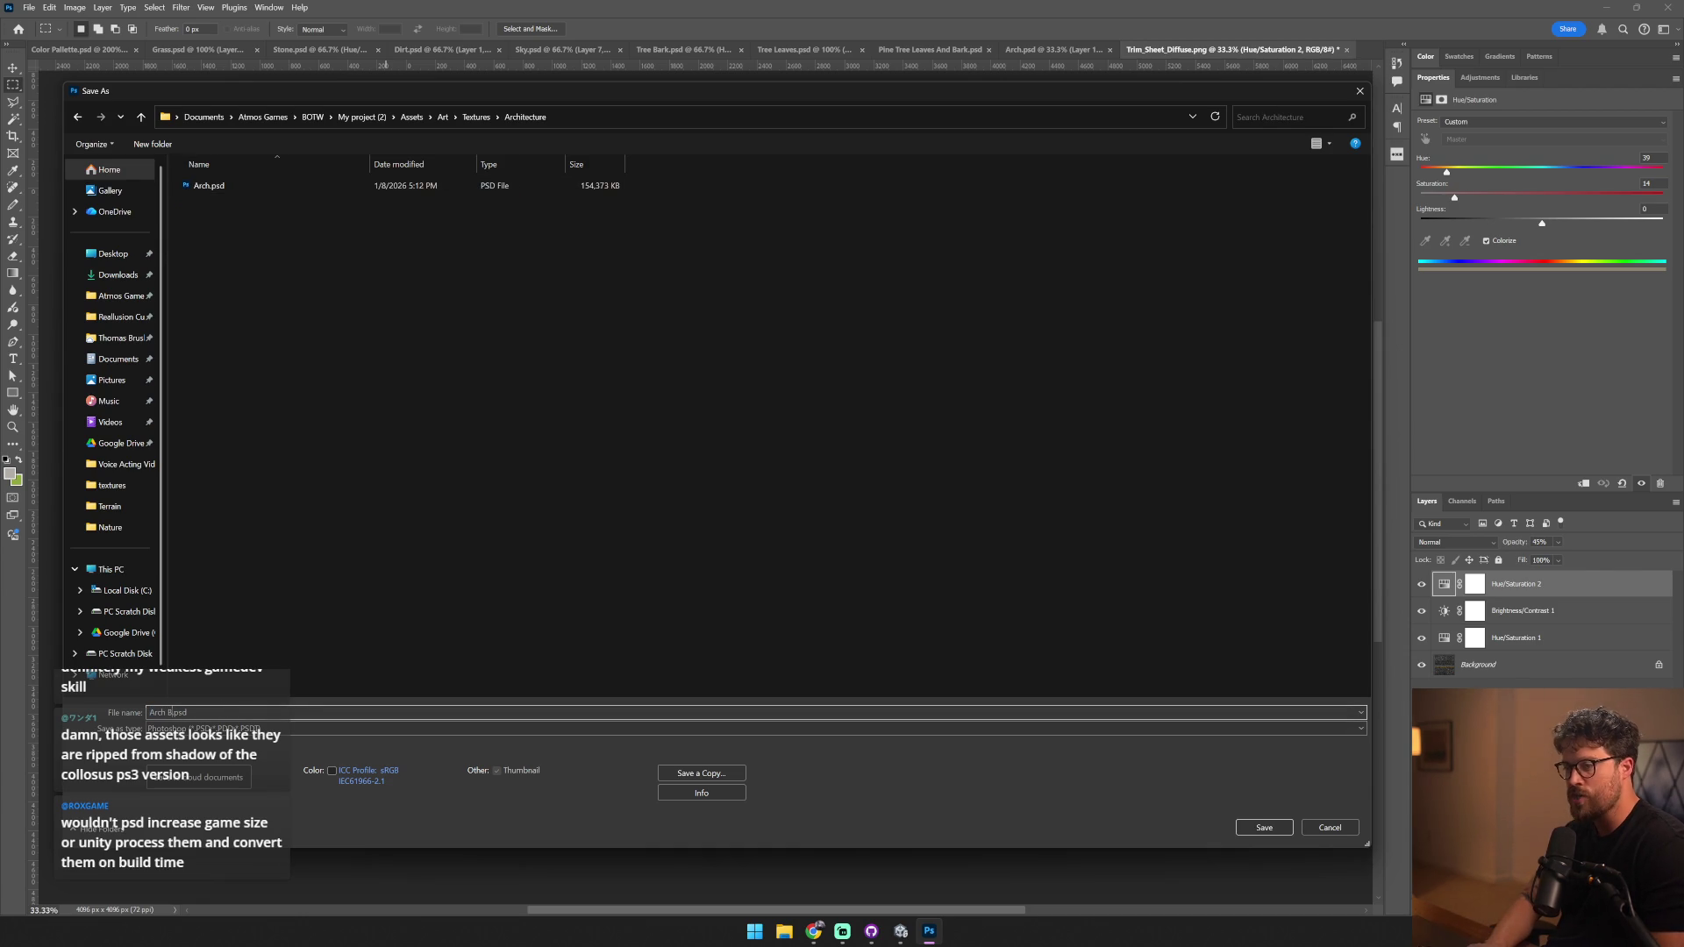
type("roken")
key("Return")
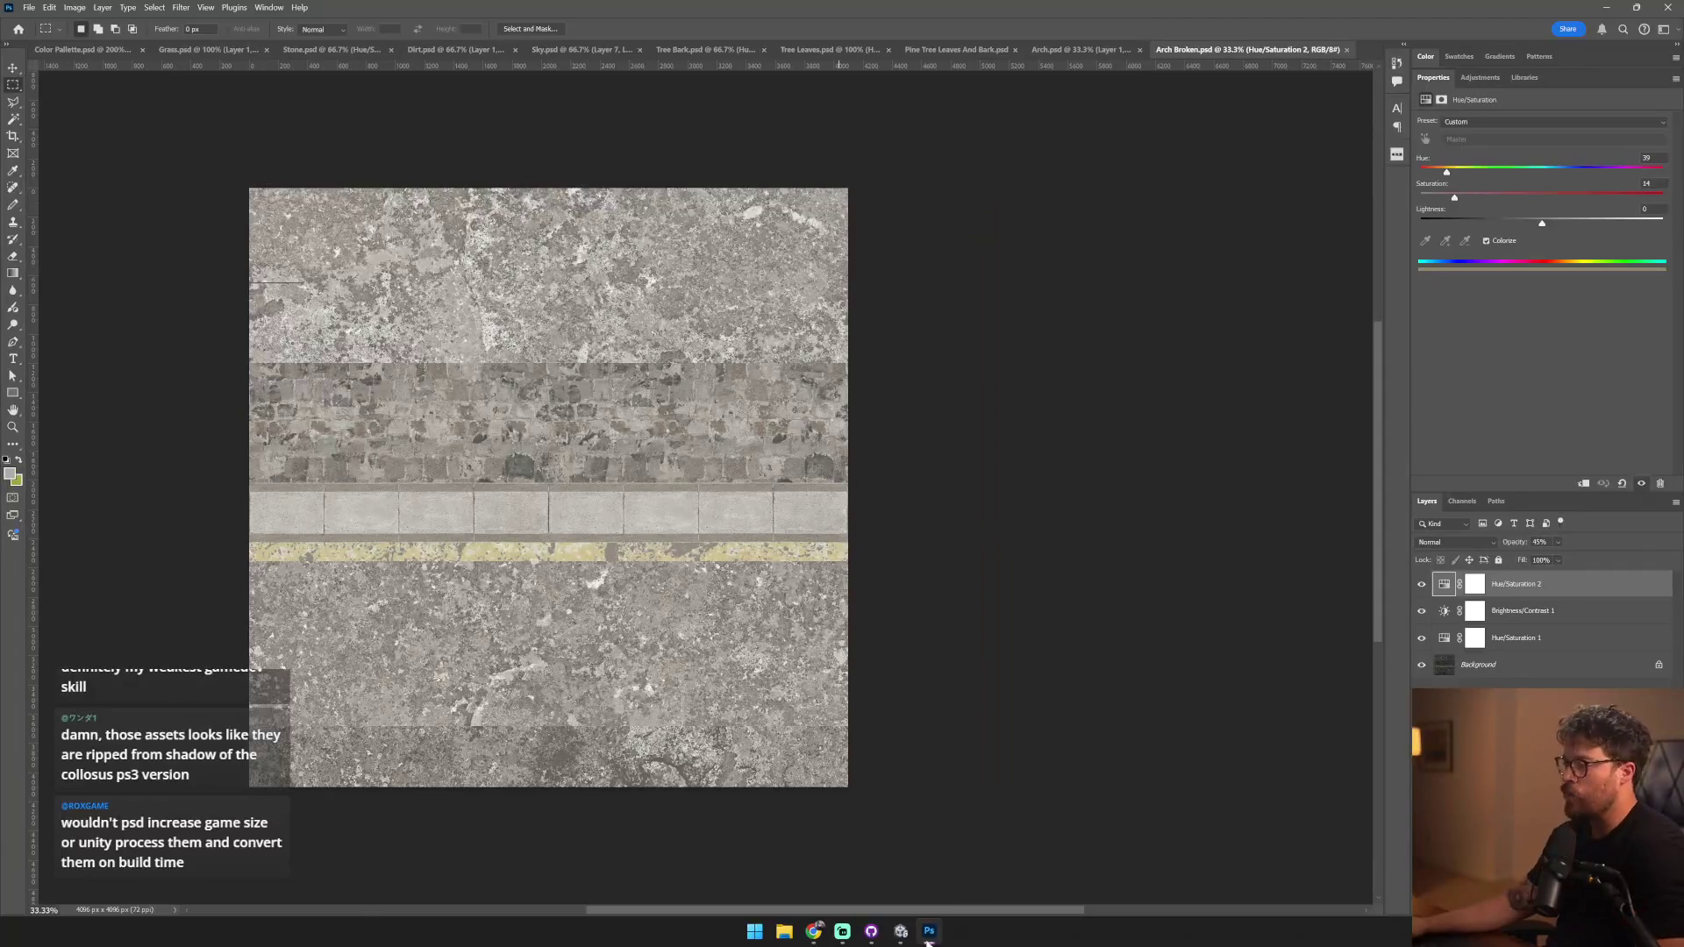
left_click(900, 931)
left_click(1132, 152)
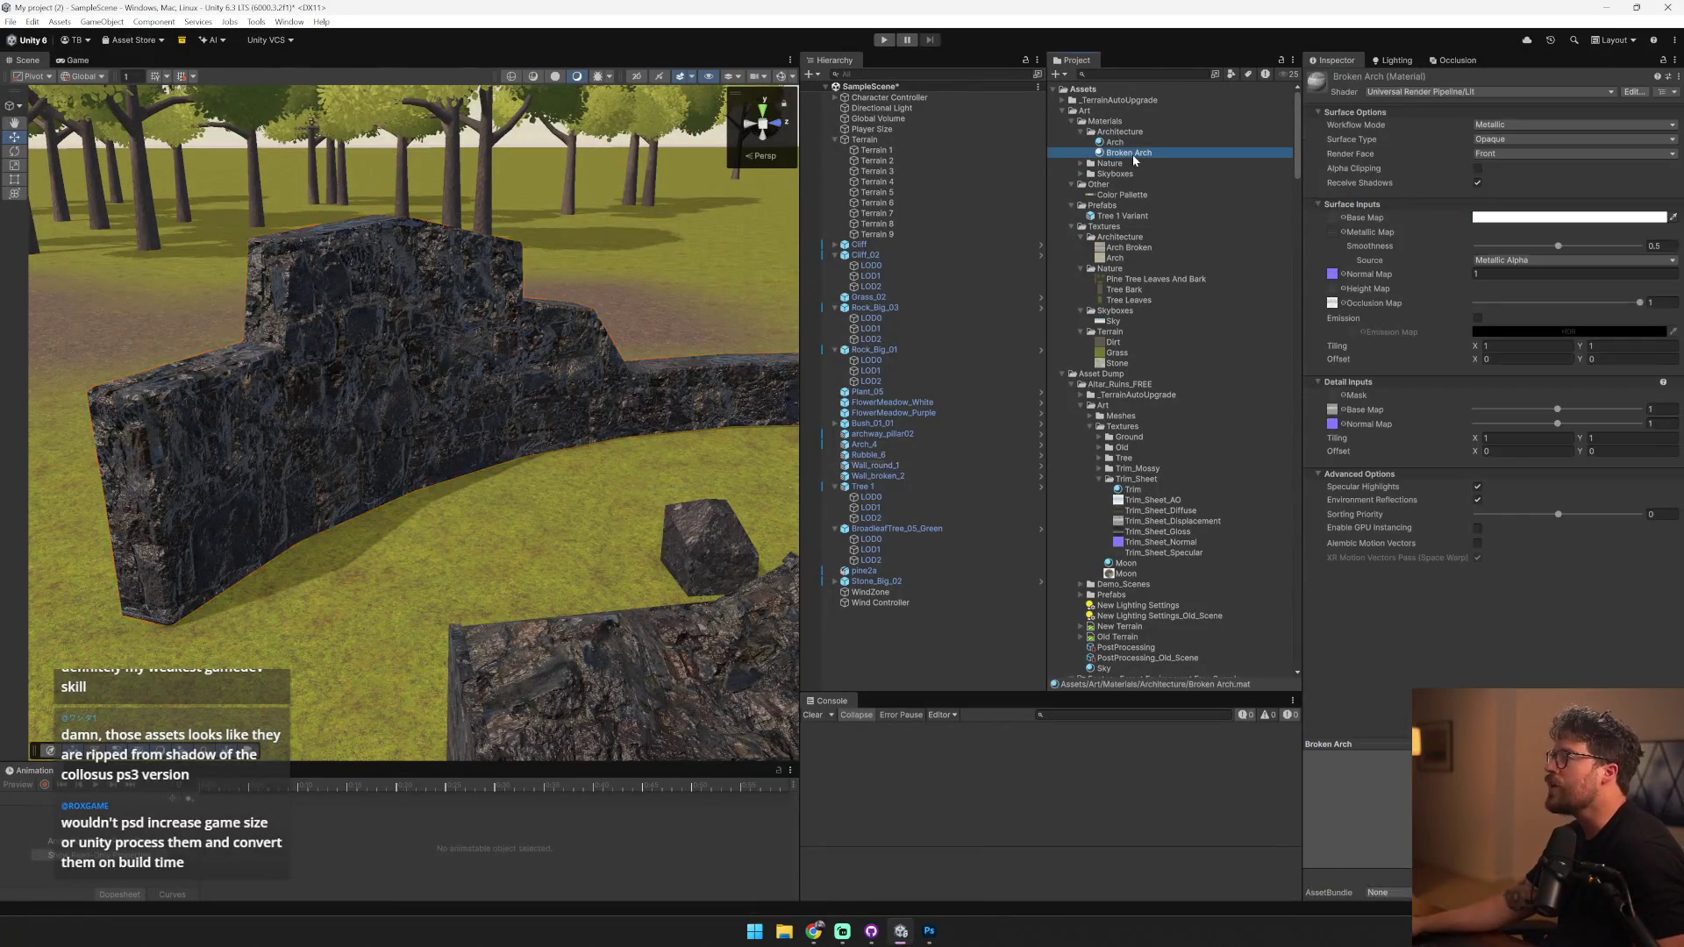
- Rename the material to Arches Broken and apply it to the small dark block
key("F2")
type("Ar")
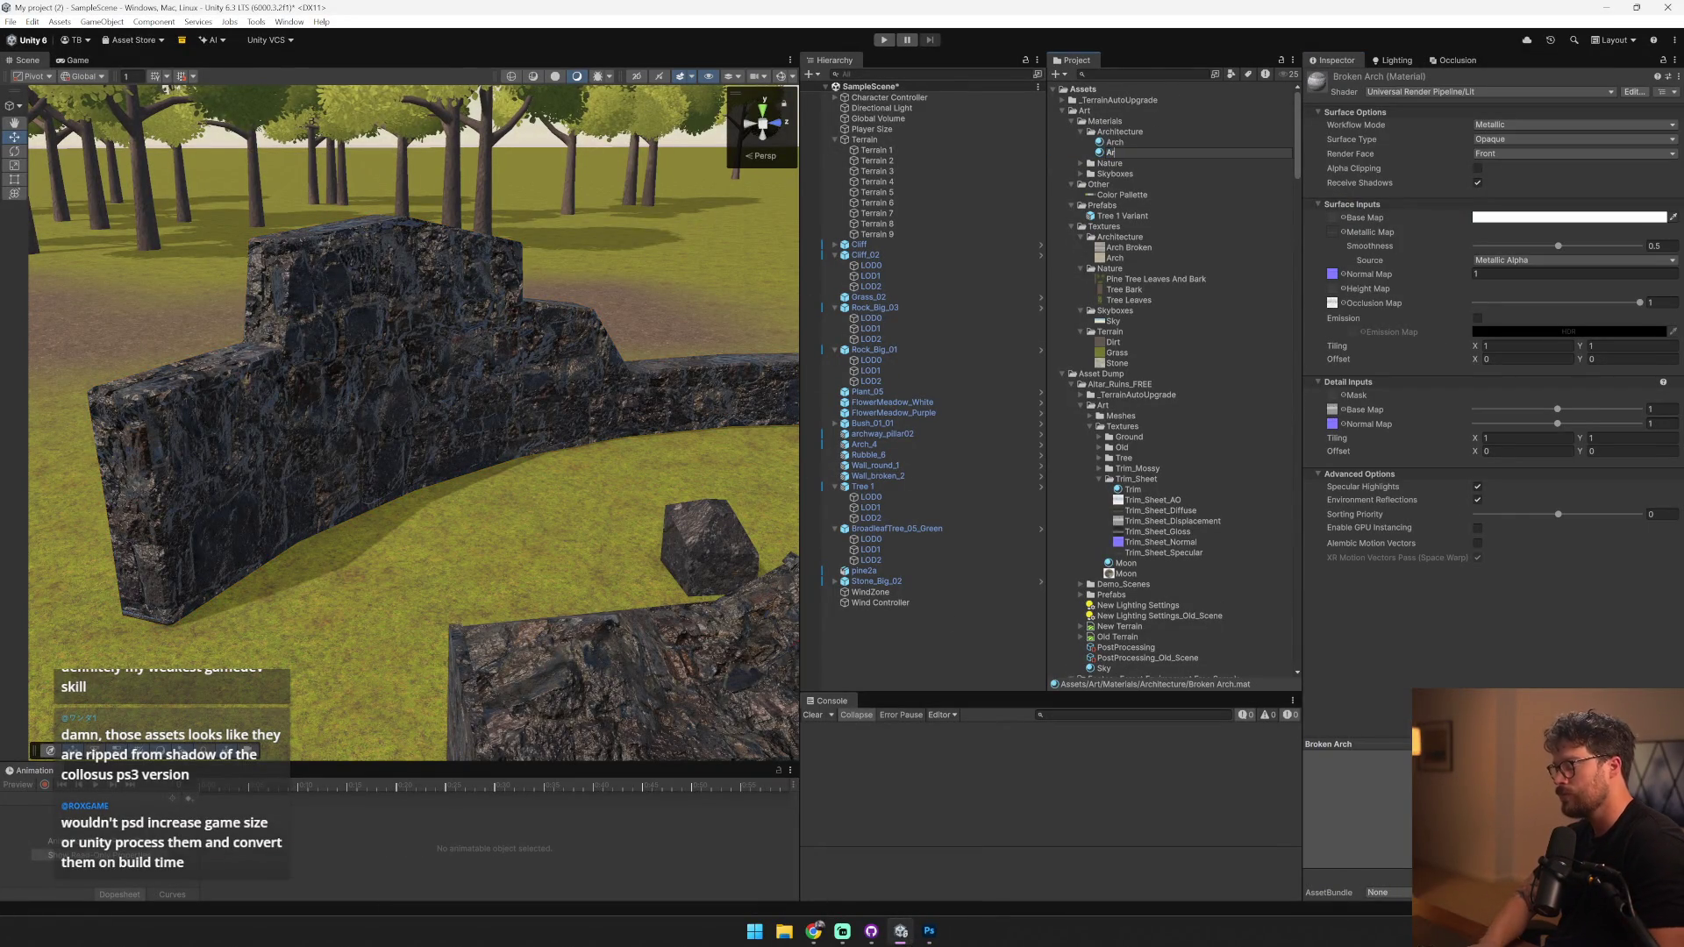
type("n")
key("Return")
left_click(1379, 205)
mouse_move(614, 456)
left_mouse_down()
mouse_move(652, 472)
mouse_move(693, 451)
mouse_move(483, 543)
left_mouse_up()
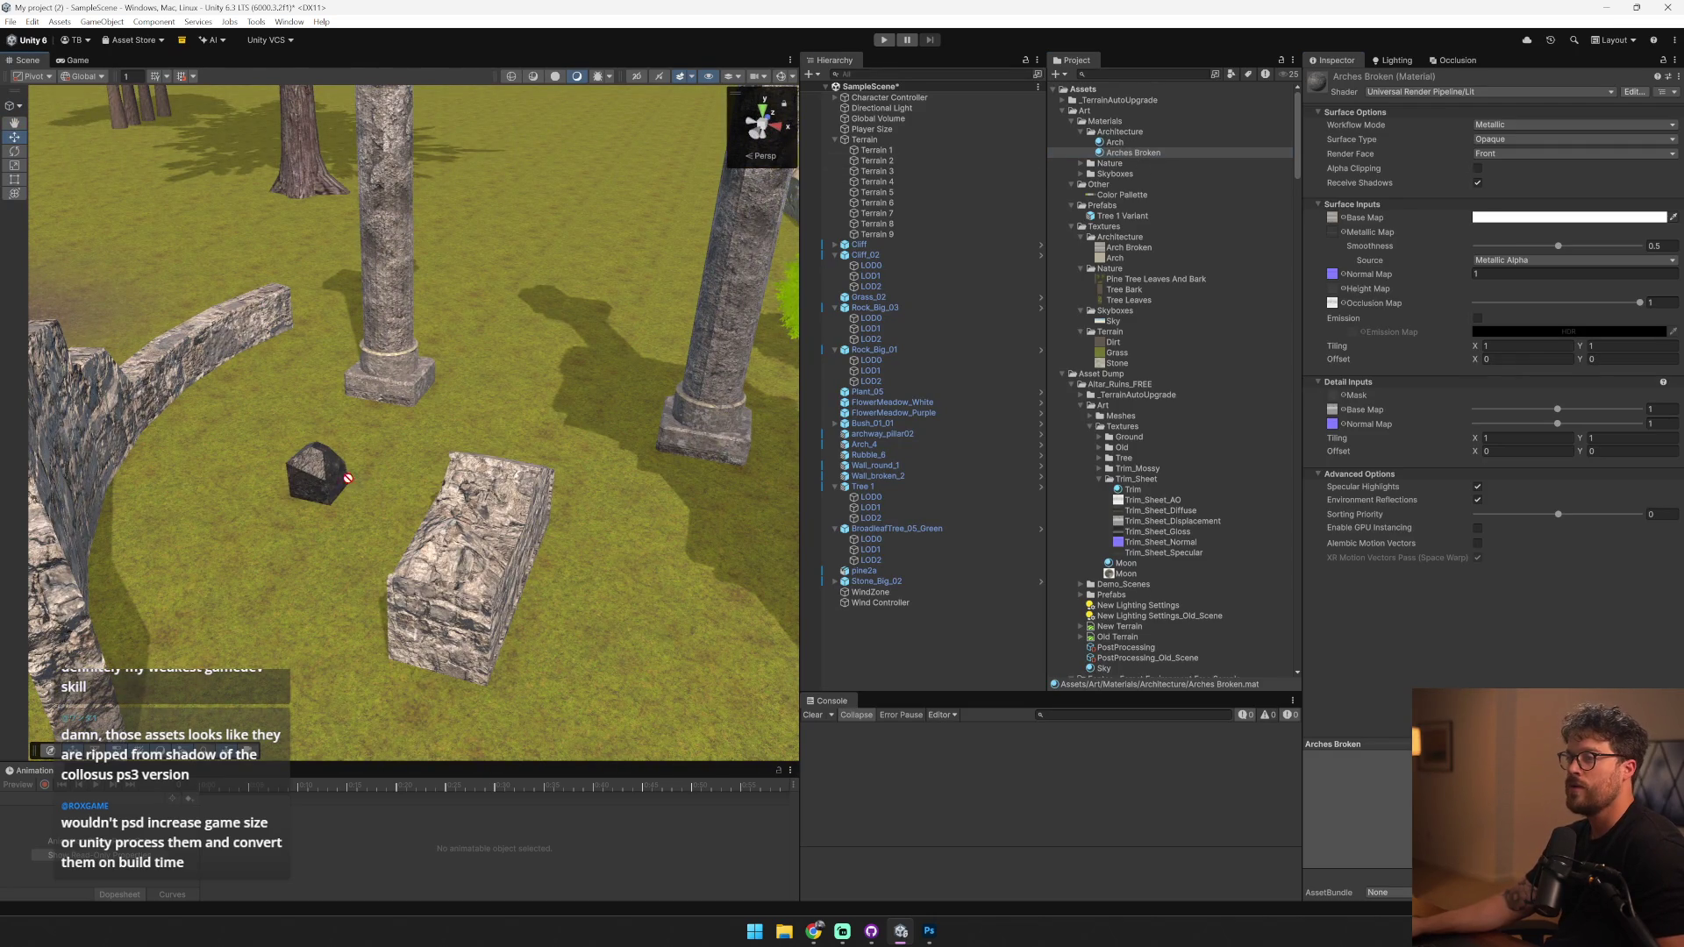
left_click_drag(355, 478, 320, 472)
- Set the Arches Broken smoothness to 0 and clear its metallic map to None
left_click_drag(491, 421, 443, 435)
left_click(1395, 556)
scroll(1509, 562, "down", 3)
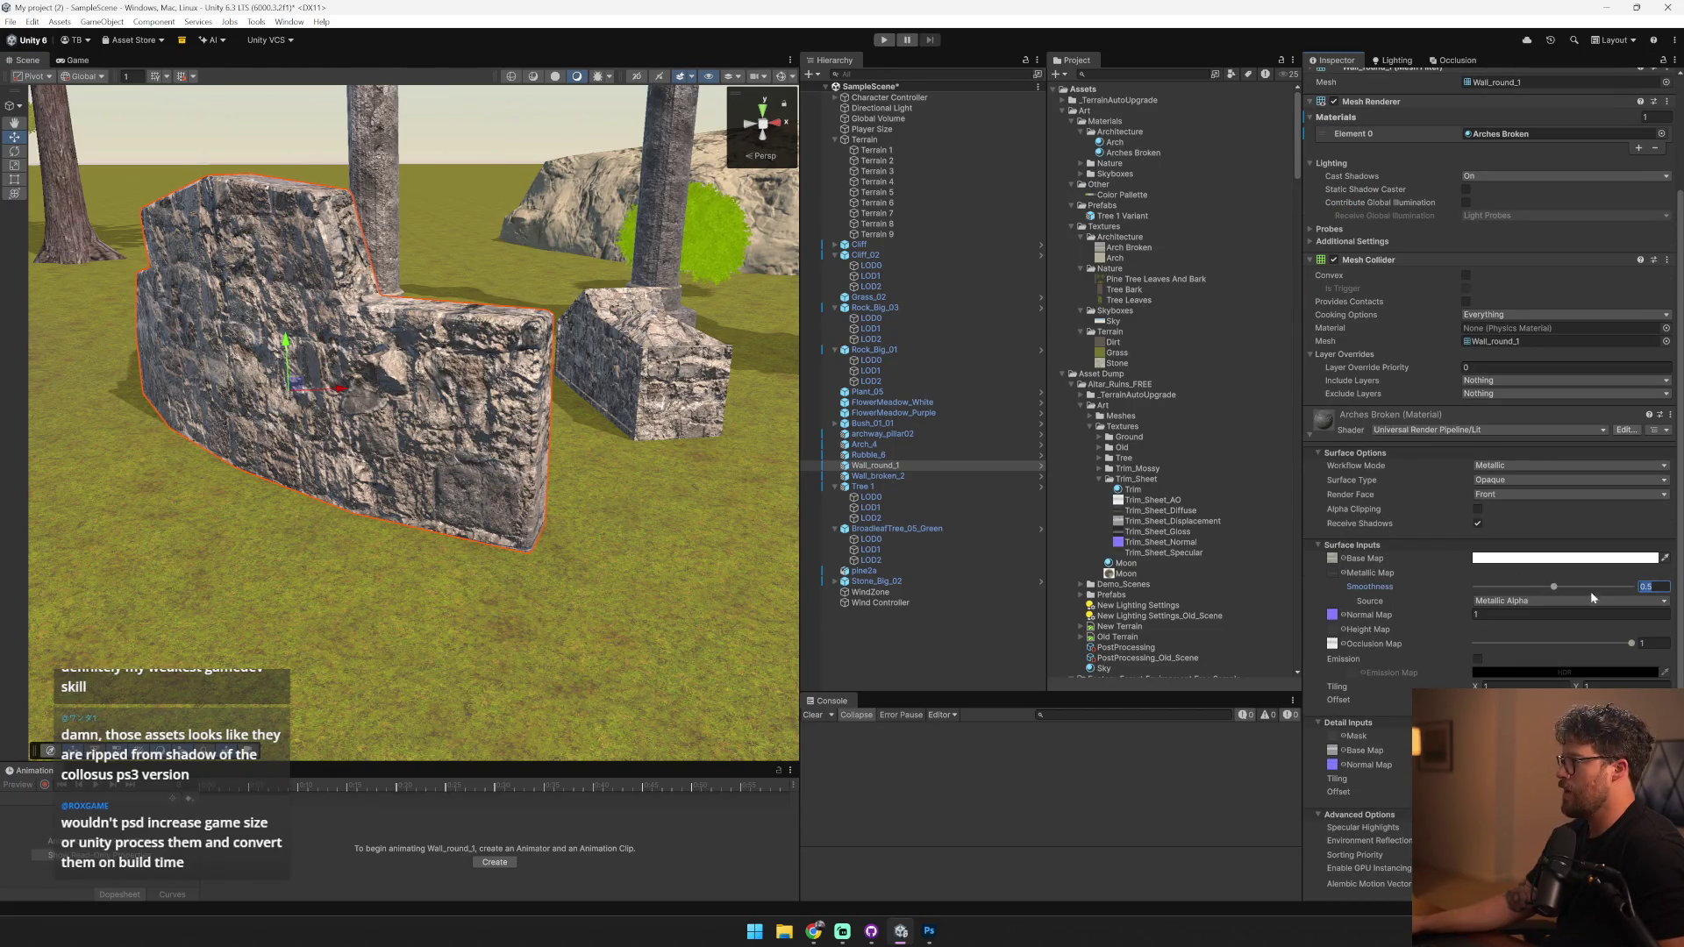
left_click_drag(1503, 596, 1476, 587)
left_click(1337, 571)
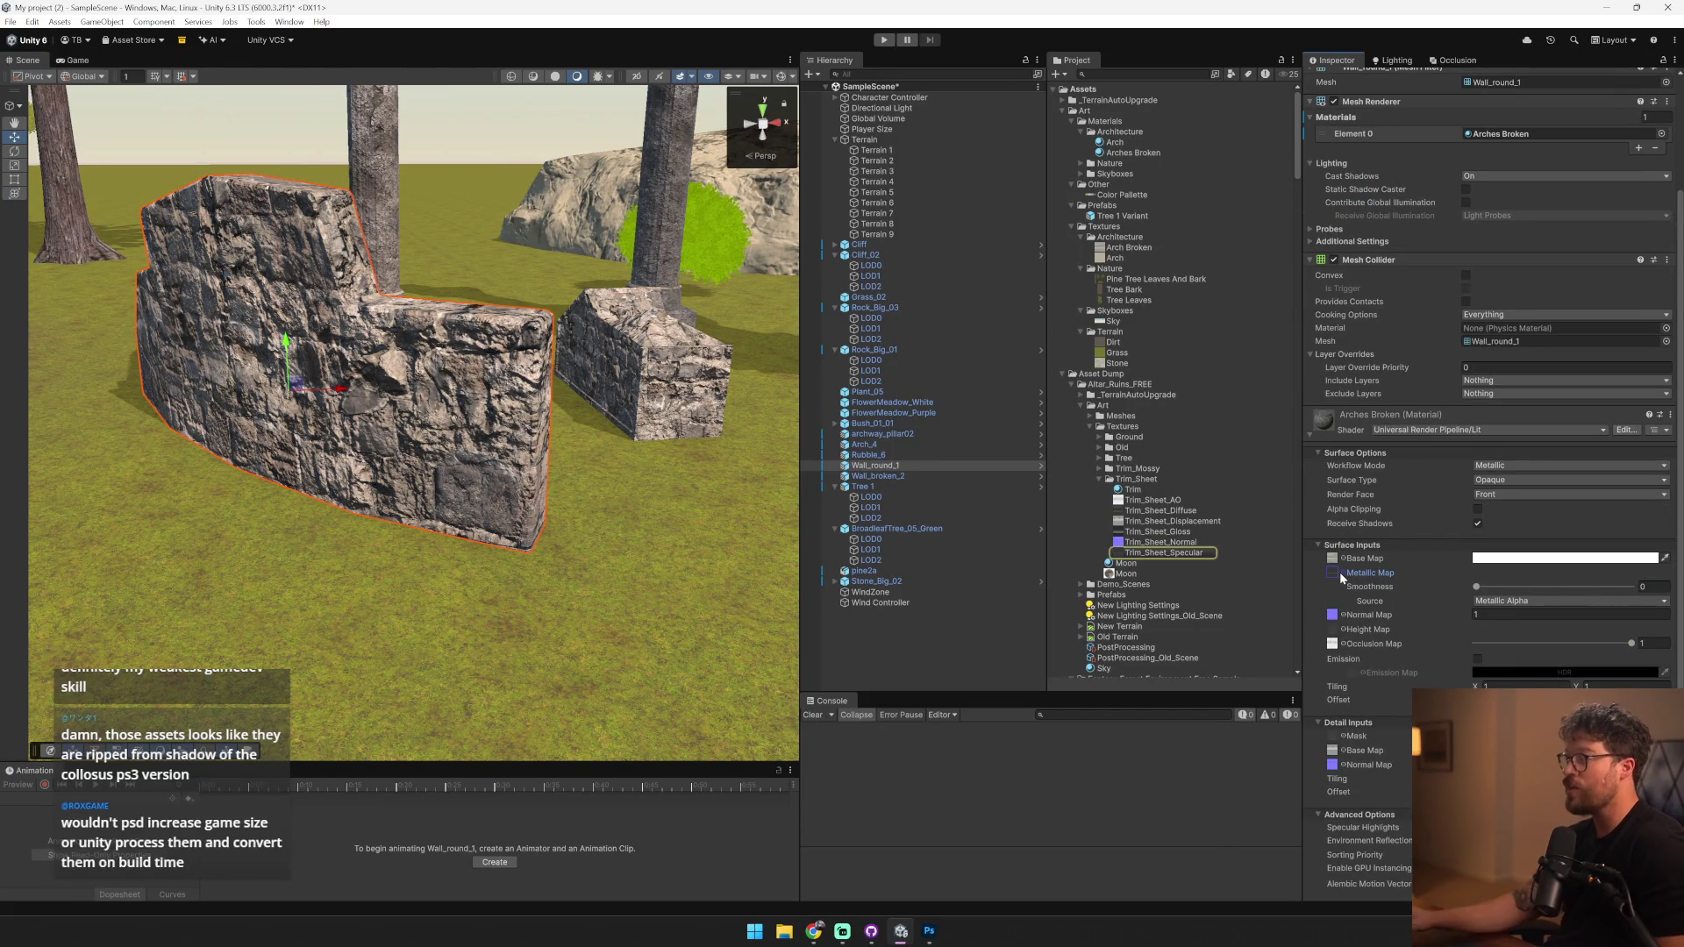
left_click(1343, 571)
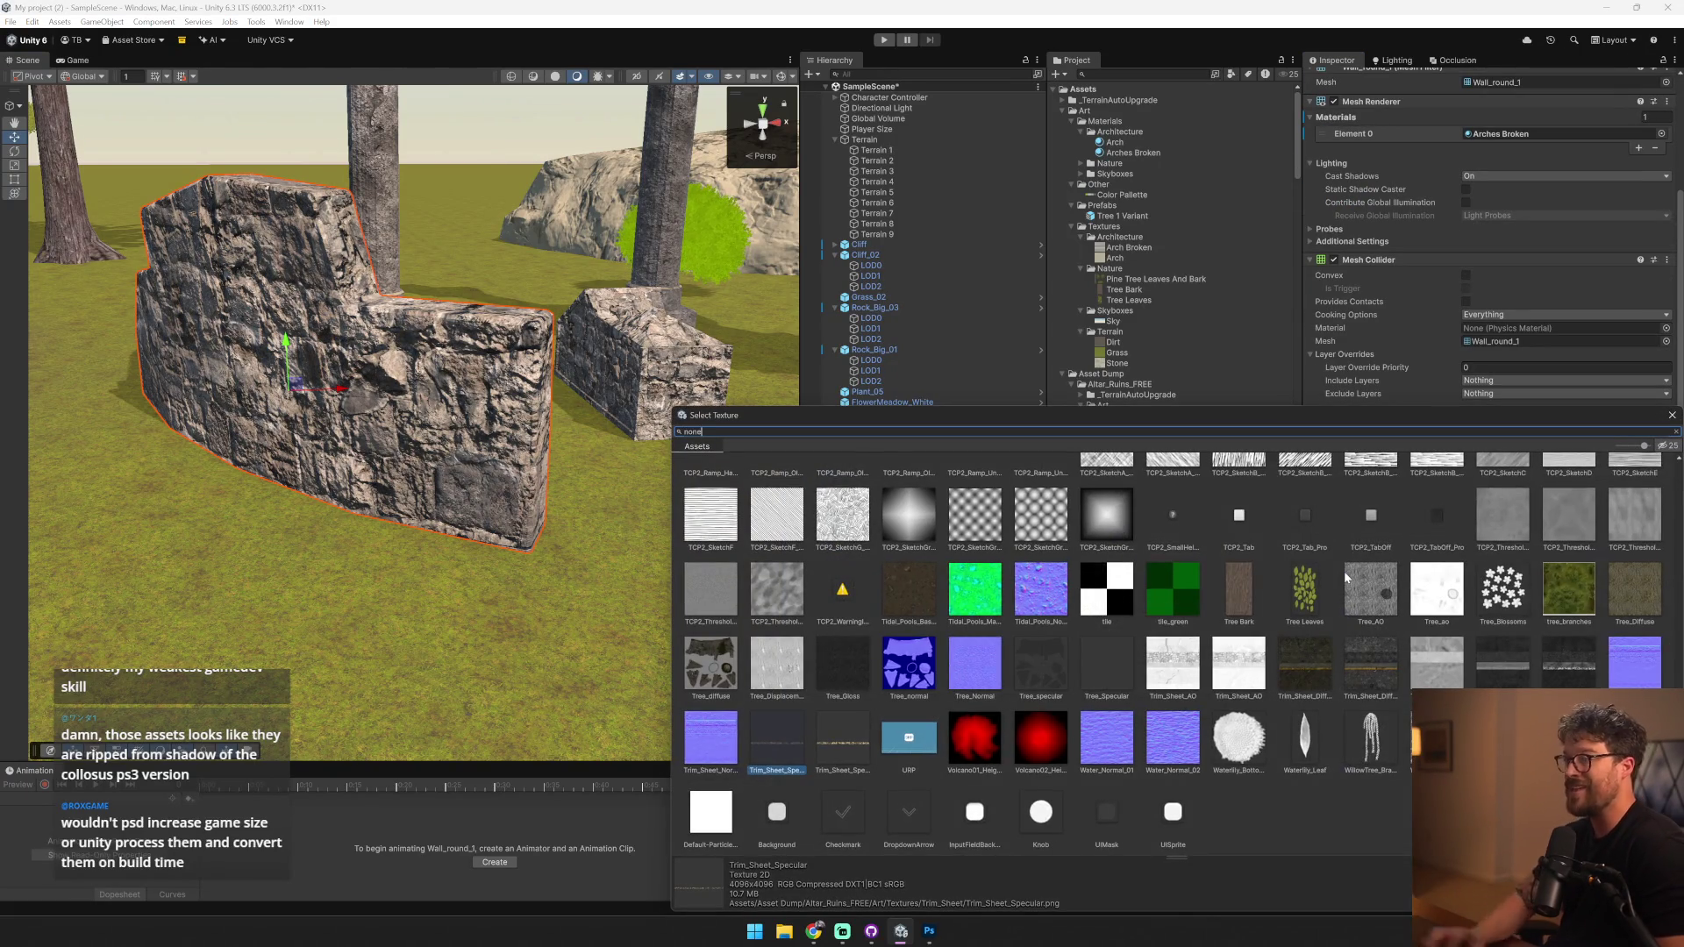
type("none")
left_click(710, 519)
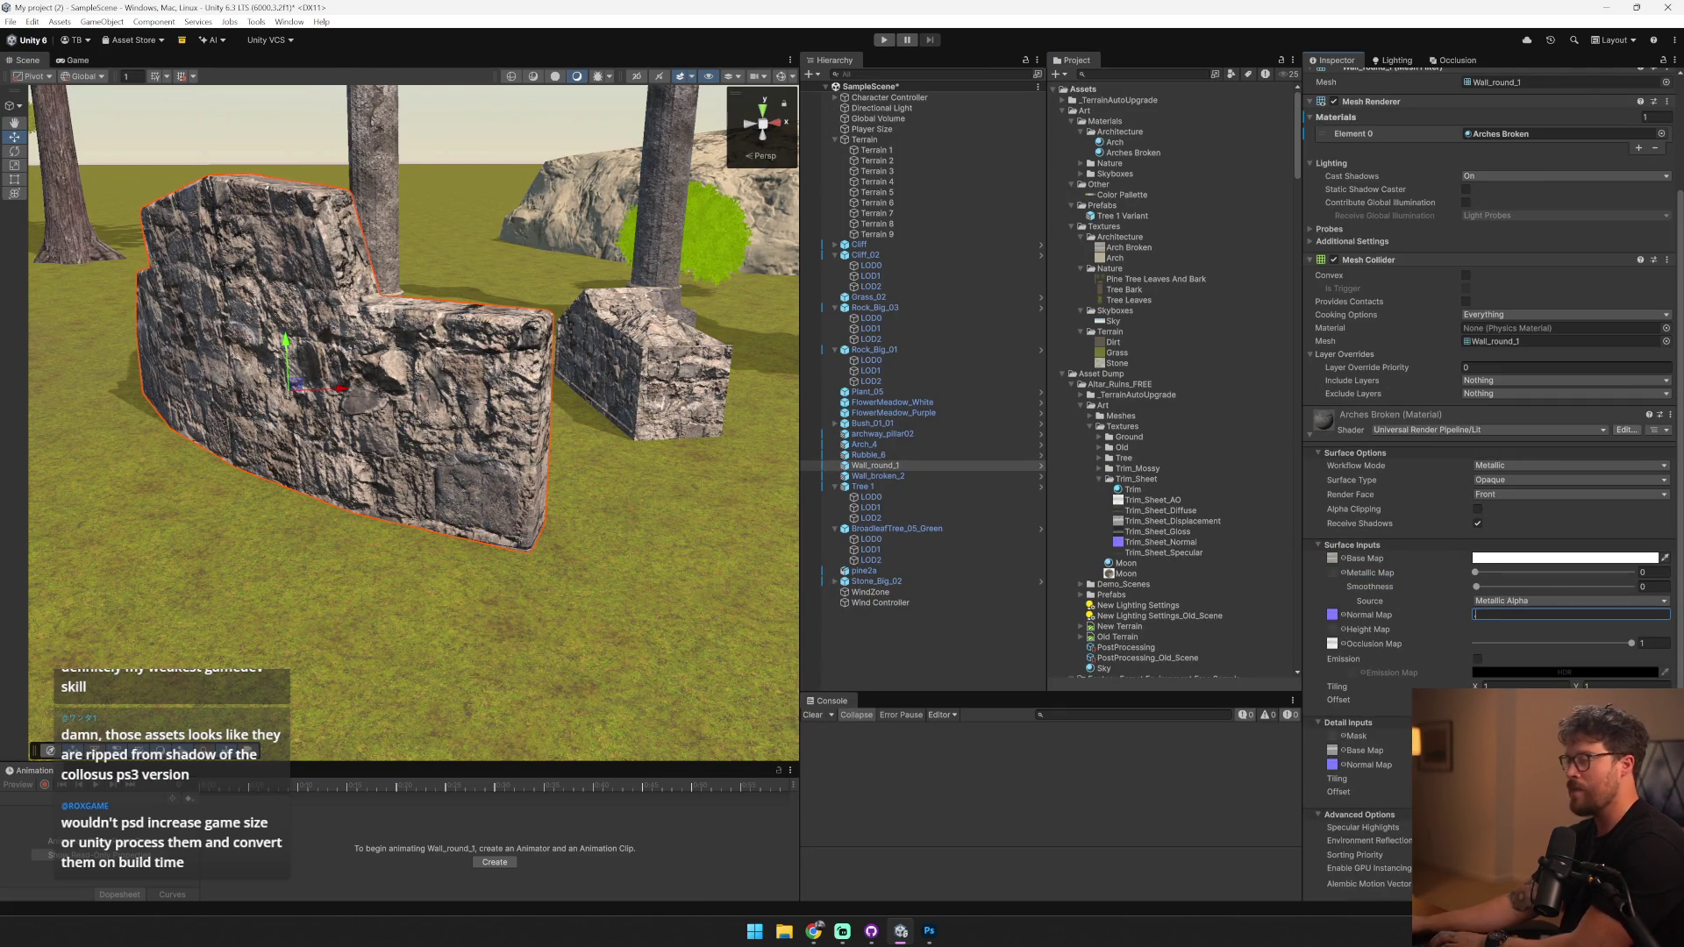
- Weaken the normal map strength to 0.2 and search for None in the occlusion map picker
type("0.2")
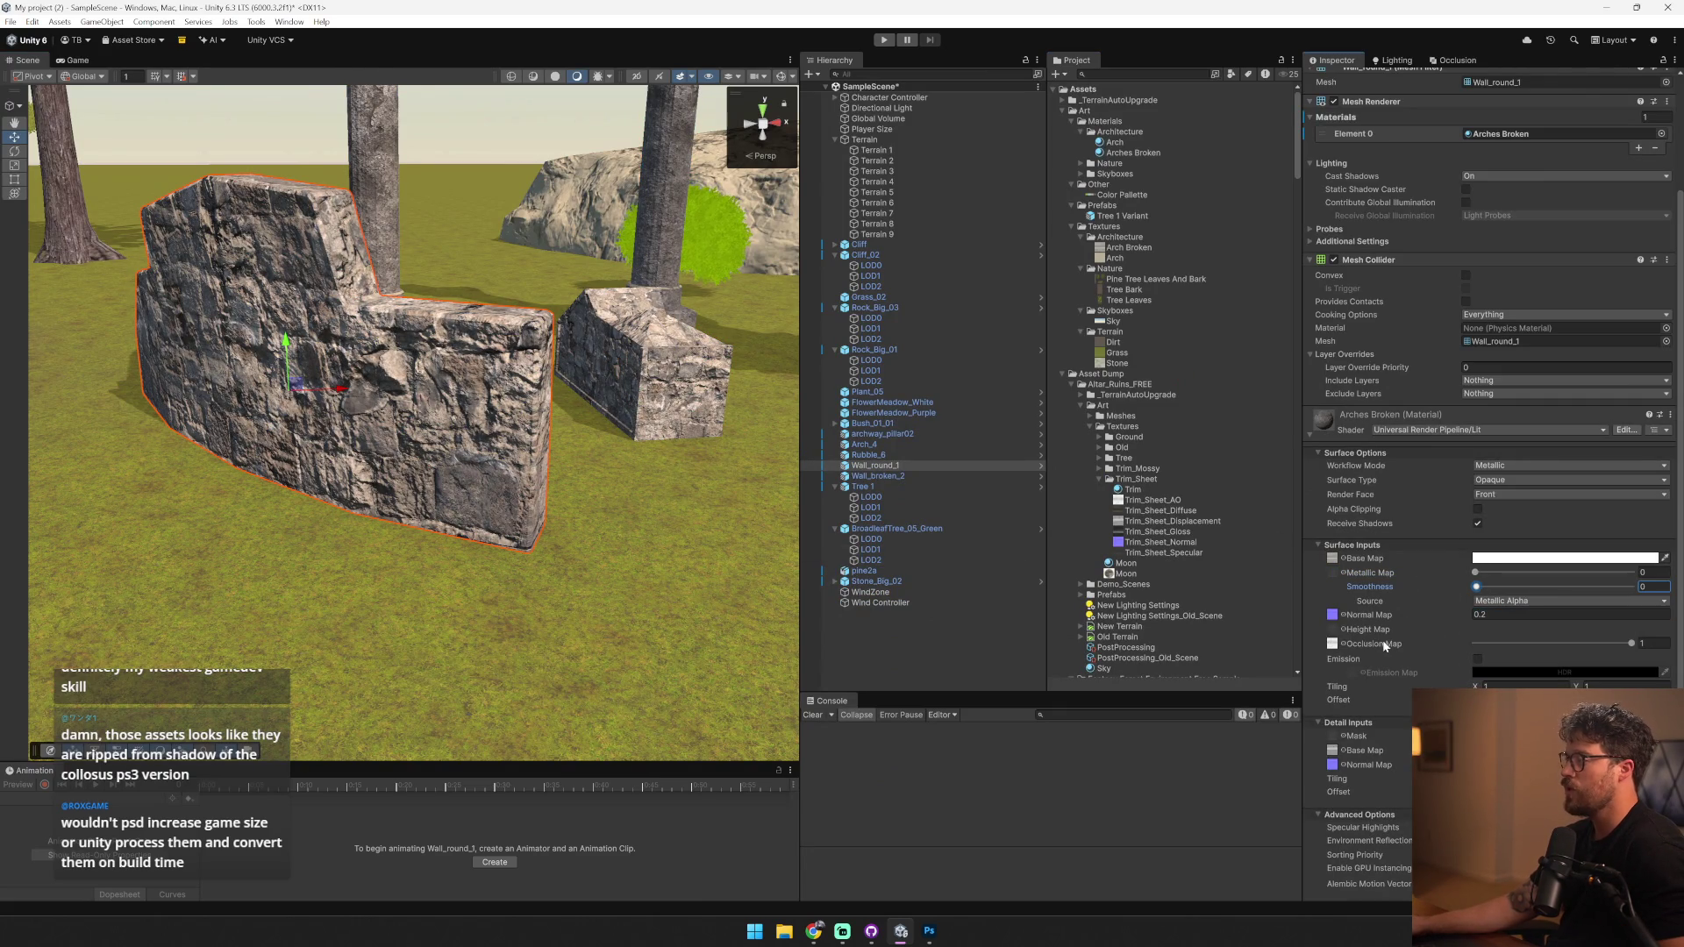
left_click(1343, 644)
type("none")
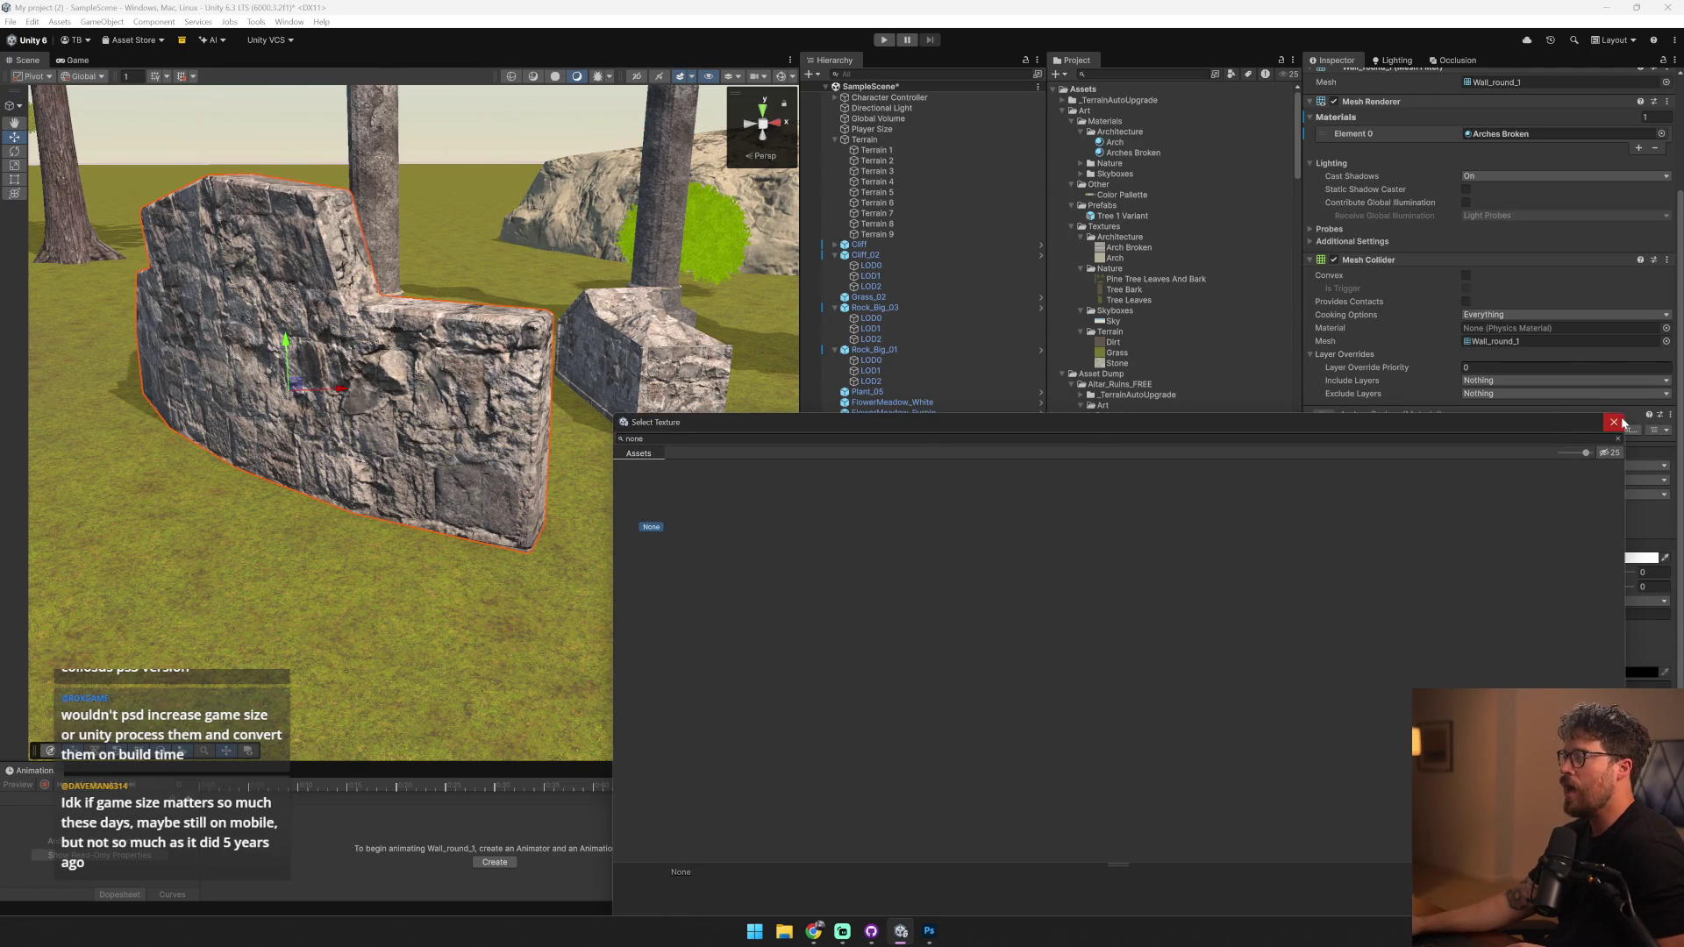
- Clear the occlusion map on Arches Broken by choosing None
left_click(1615, 421)
scroll(1418, 640, "down", 2)
left_click(1346, 691)
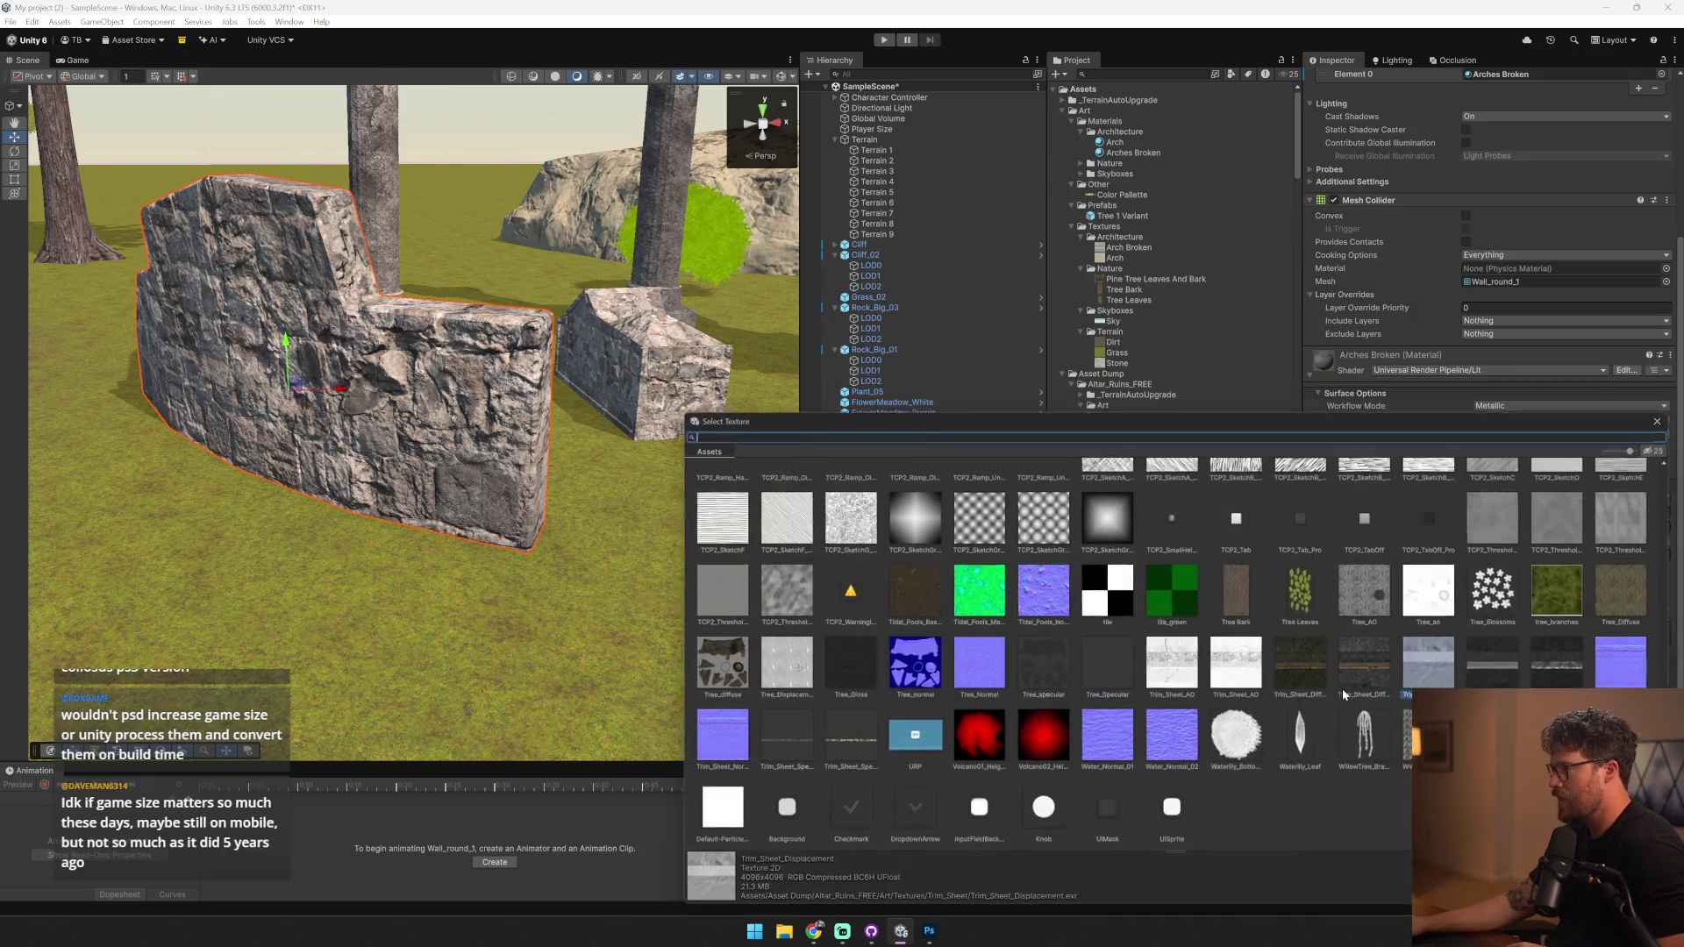
type("none")
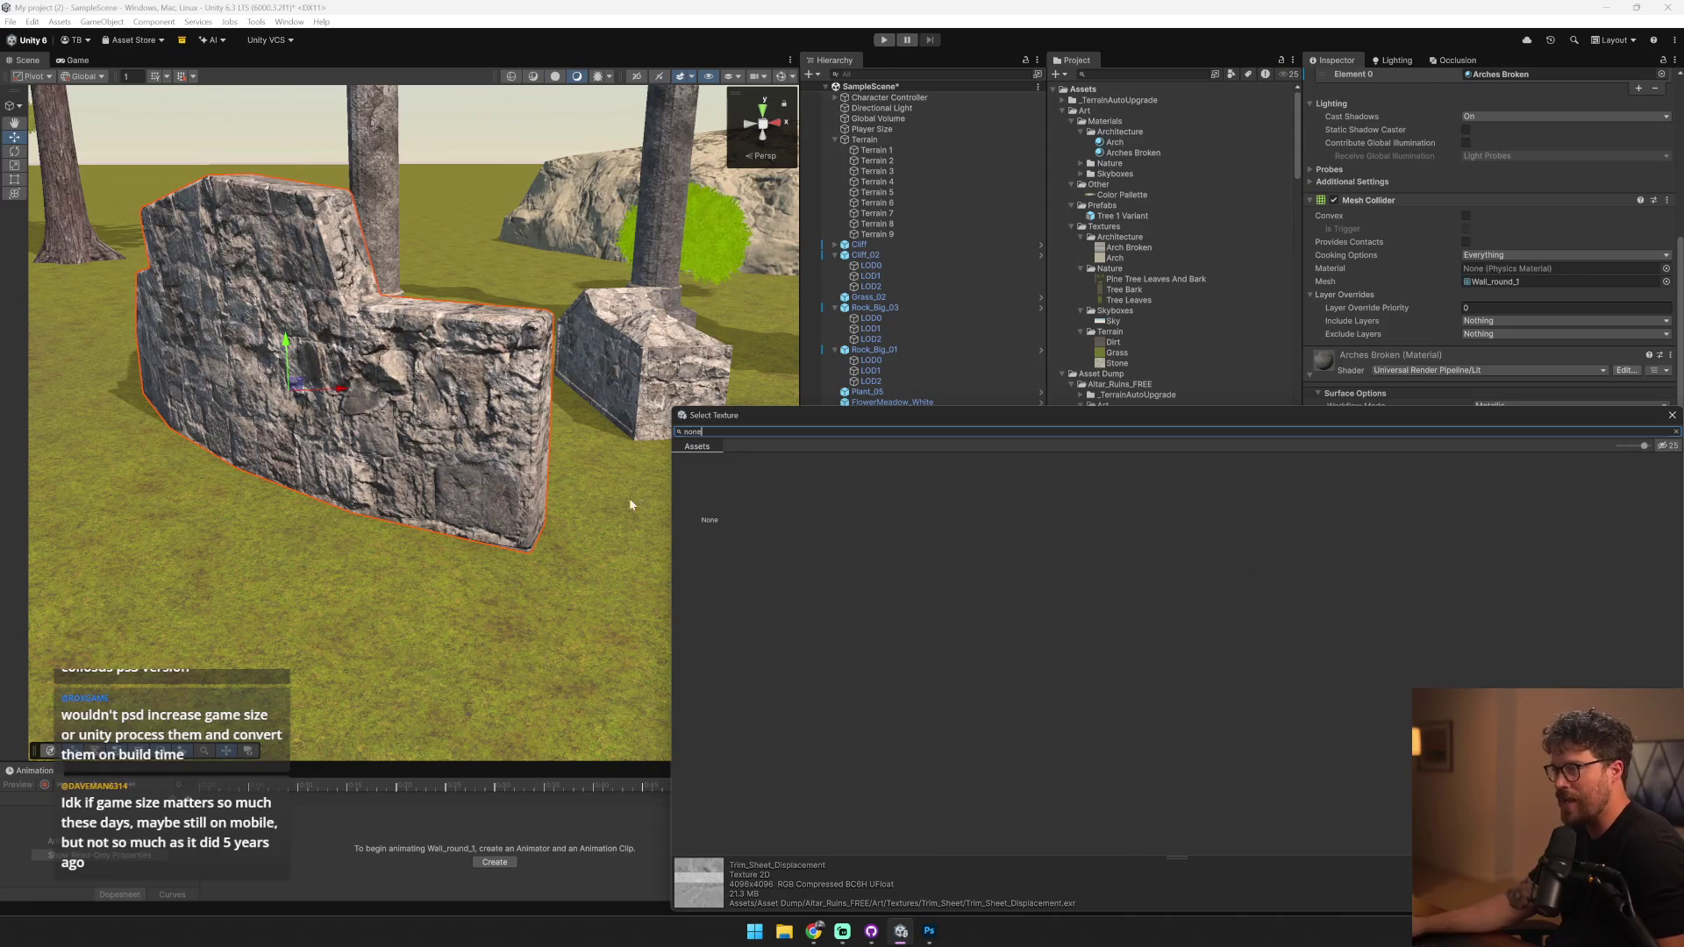
double_click(703, 488)
left_click_drag(599, 438, 609, 389)
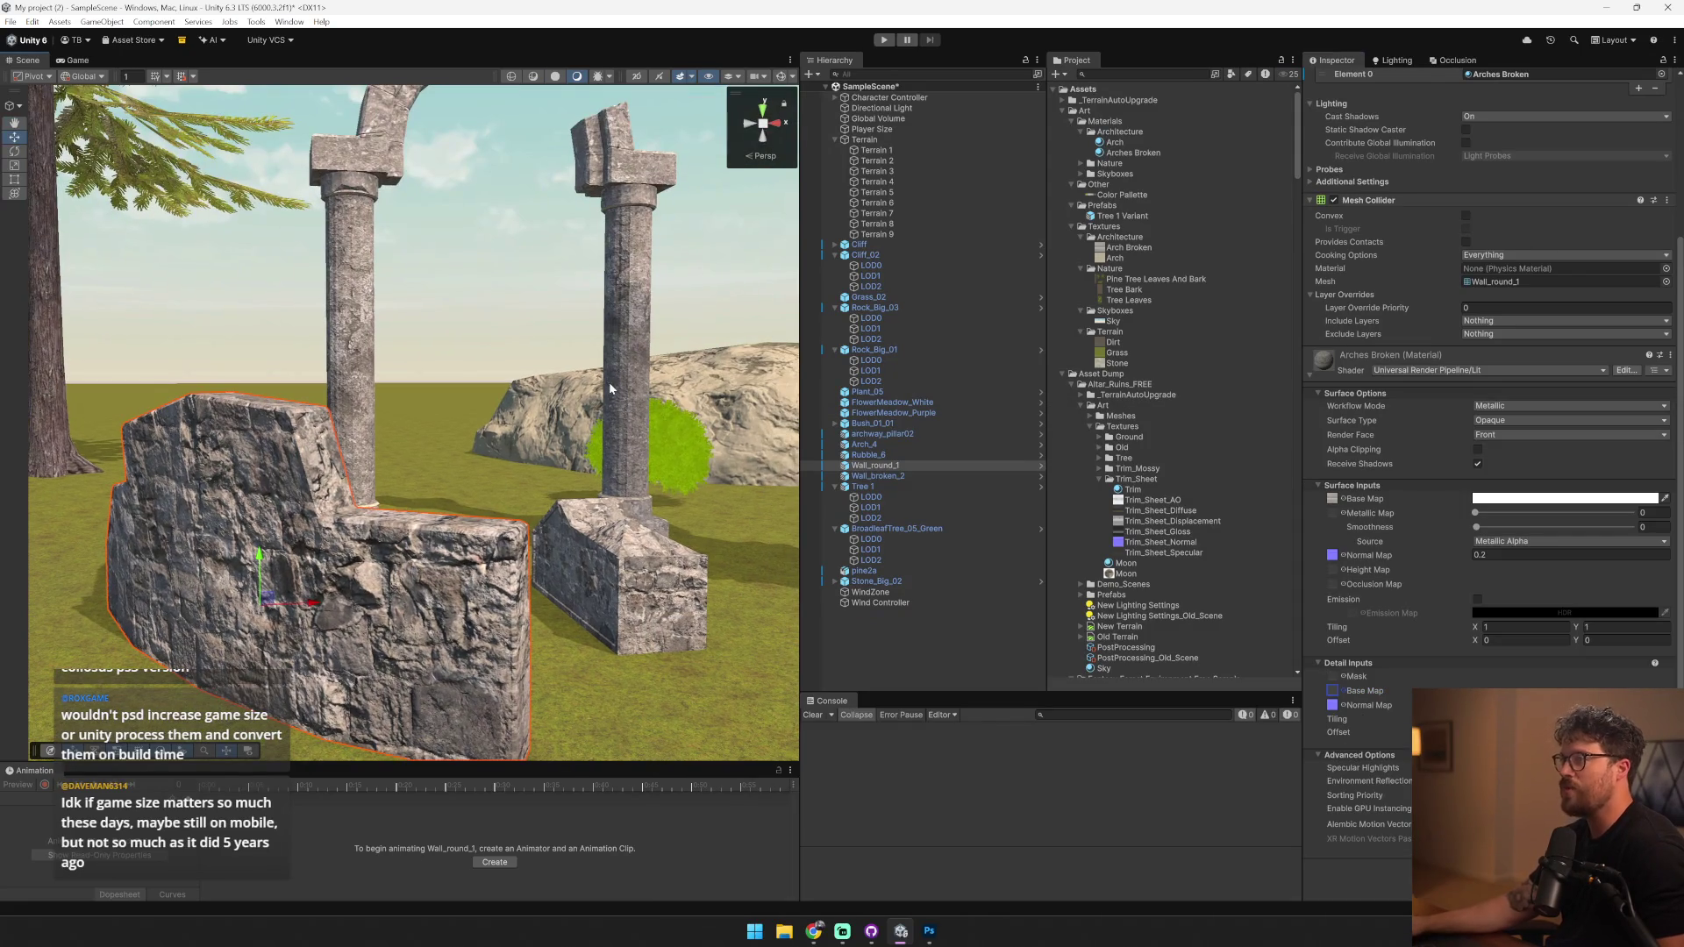
- Reassign the normal map texture, set its strength back to 1, and select the left broken pillar
left_click(1343, 707)
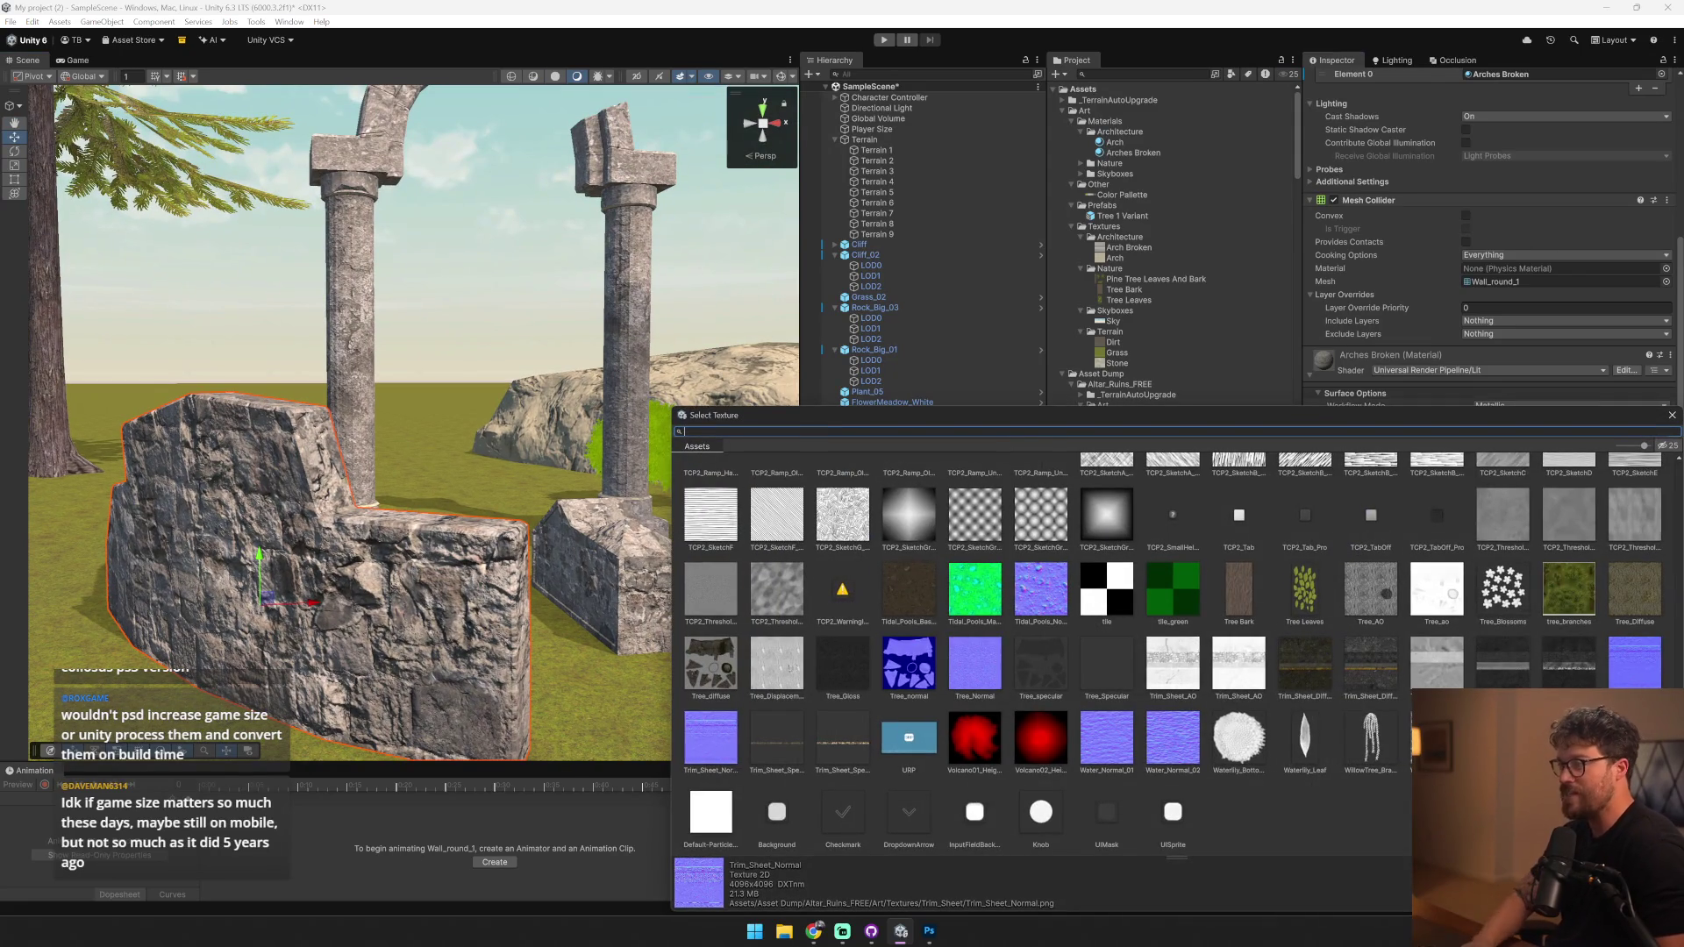
double_click(709, 495)
type("f")
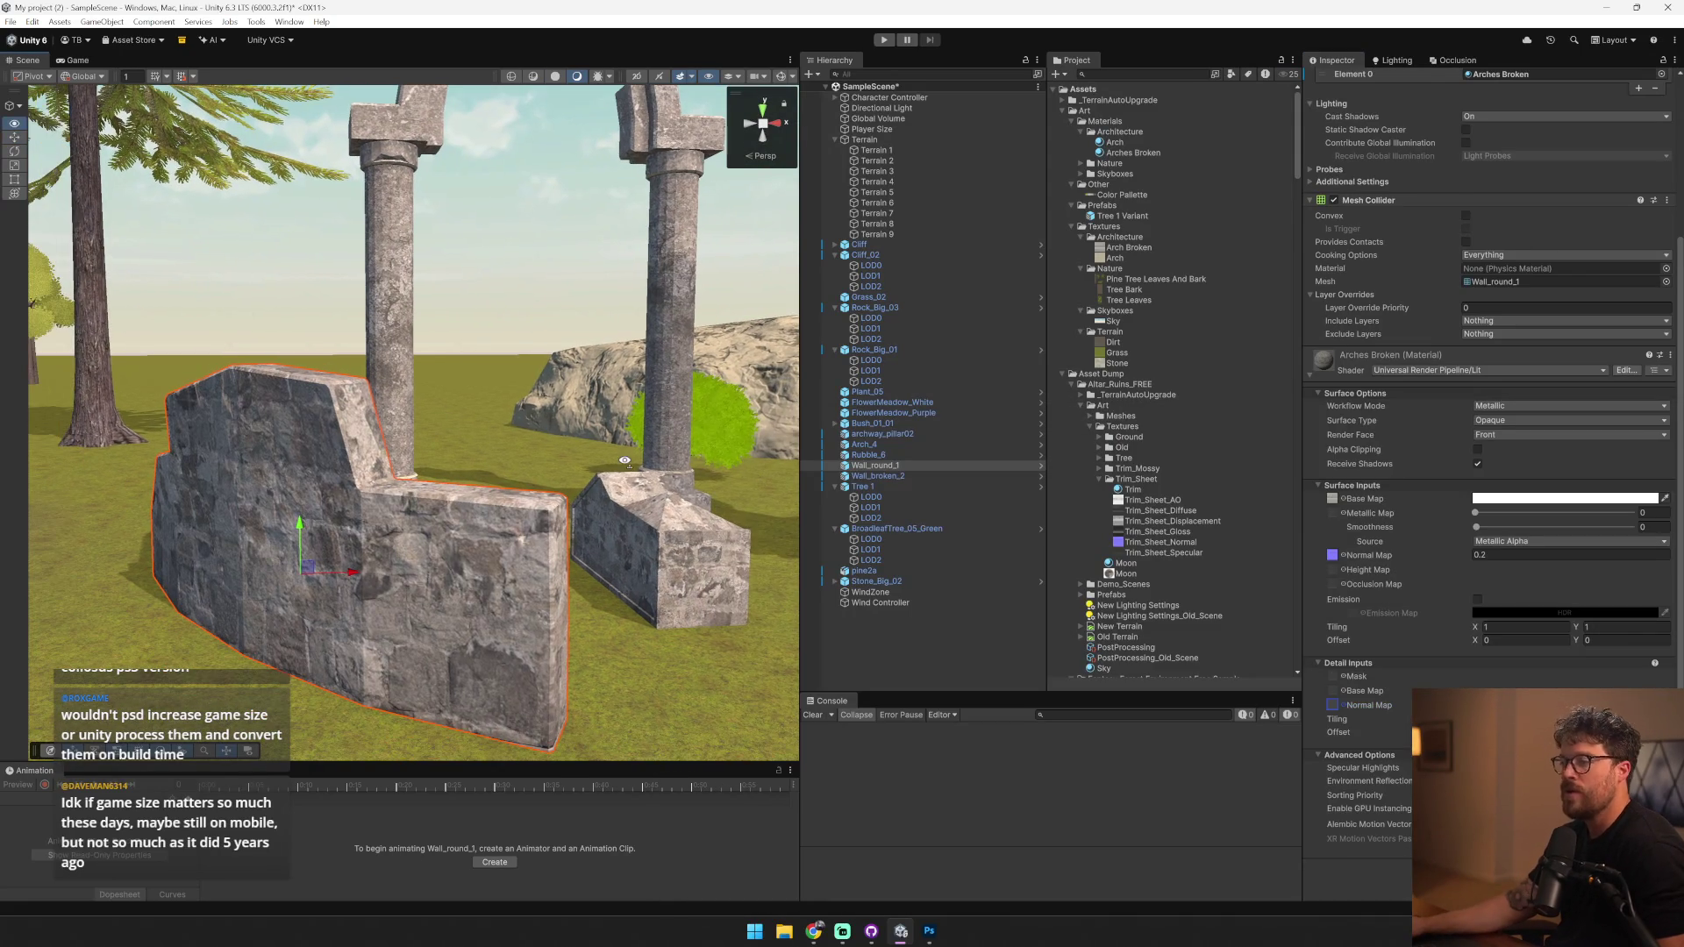
type("1")
mouse_move(750, 496)
left_mouse_down()
mouse_move(734, 295)
mouse_move(649, 314)
left_mouse_up()
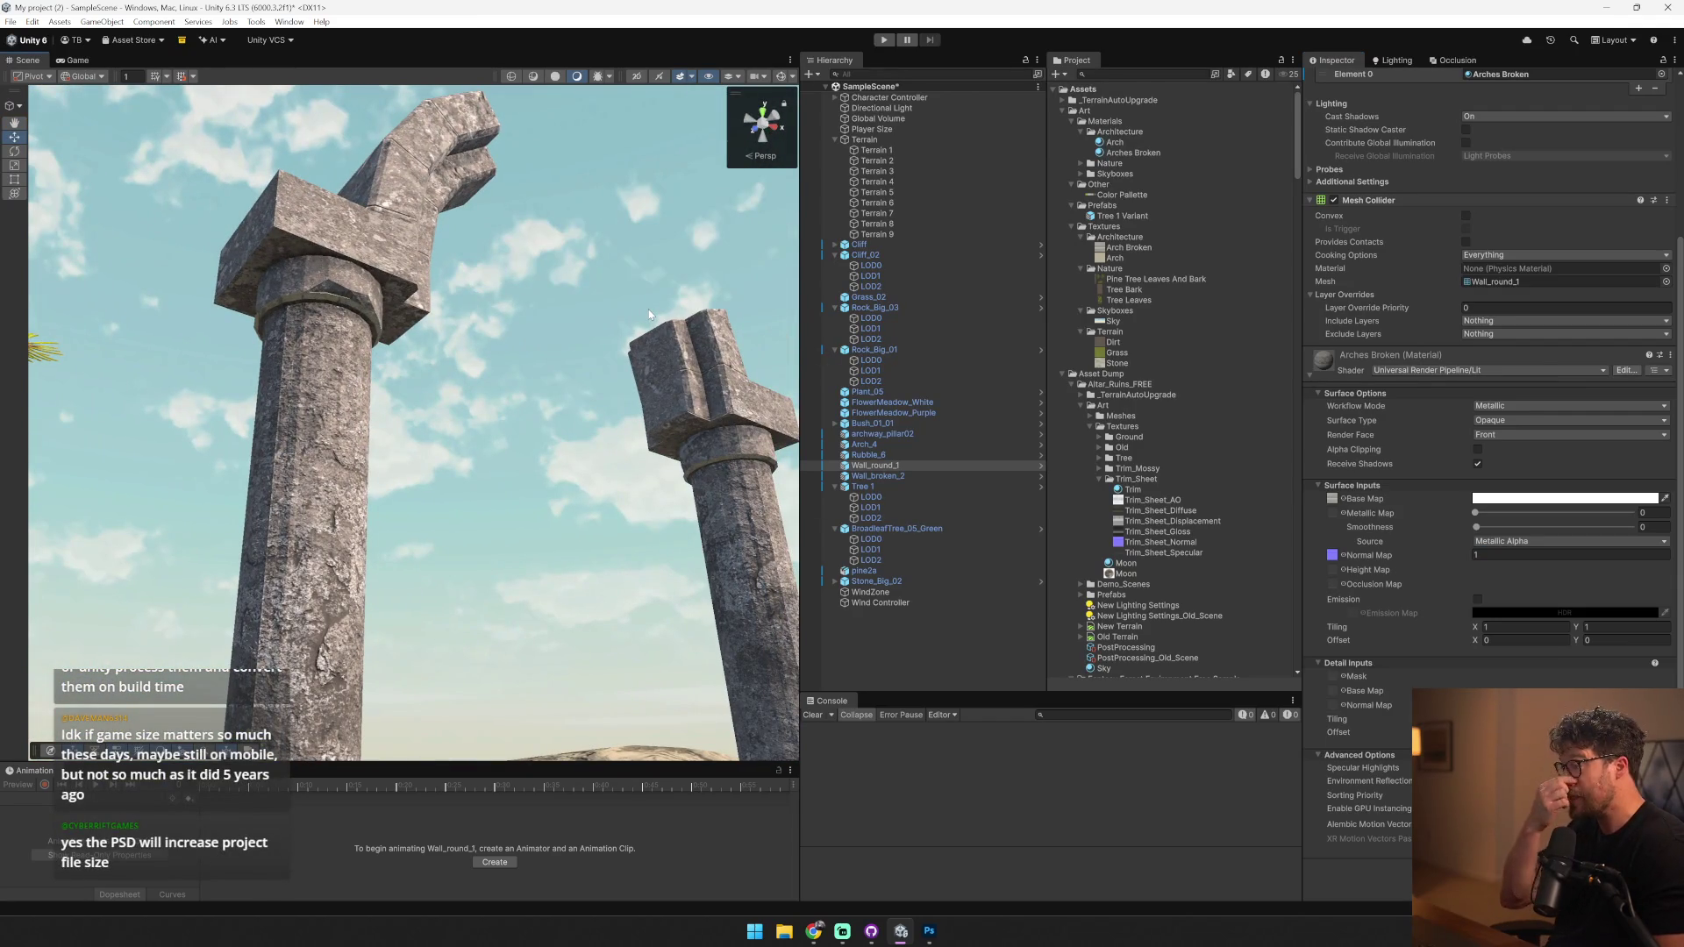
left_click(380, 207)
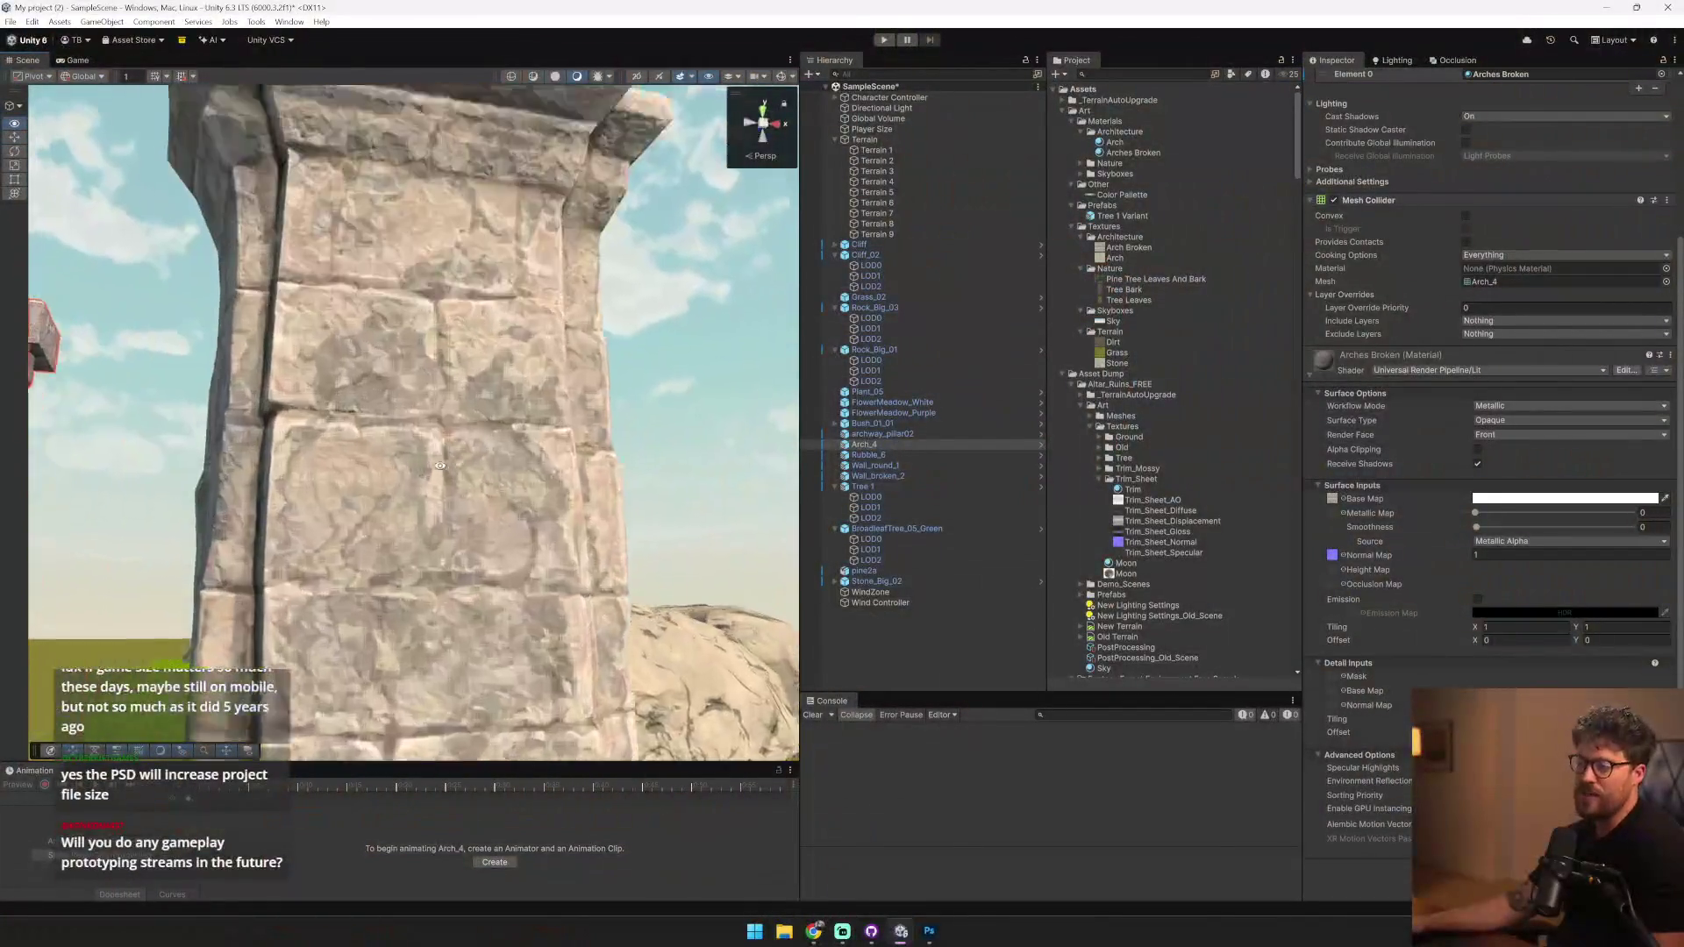
mouse_move(440, 466)
left_mouse_down()
mouse_move(631, 313)
mouse_move(550, 303)
mouse_move(266, 566)
mouse_move(381, 414)
left_mouse_up()
mouse_move(530, 427)
left_mouse_down()
mouse_move(247, 483)
mouse_move(395, 460)
left_mouse_up()
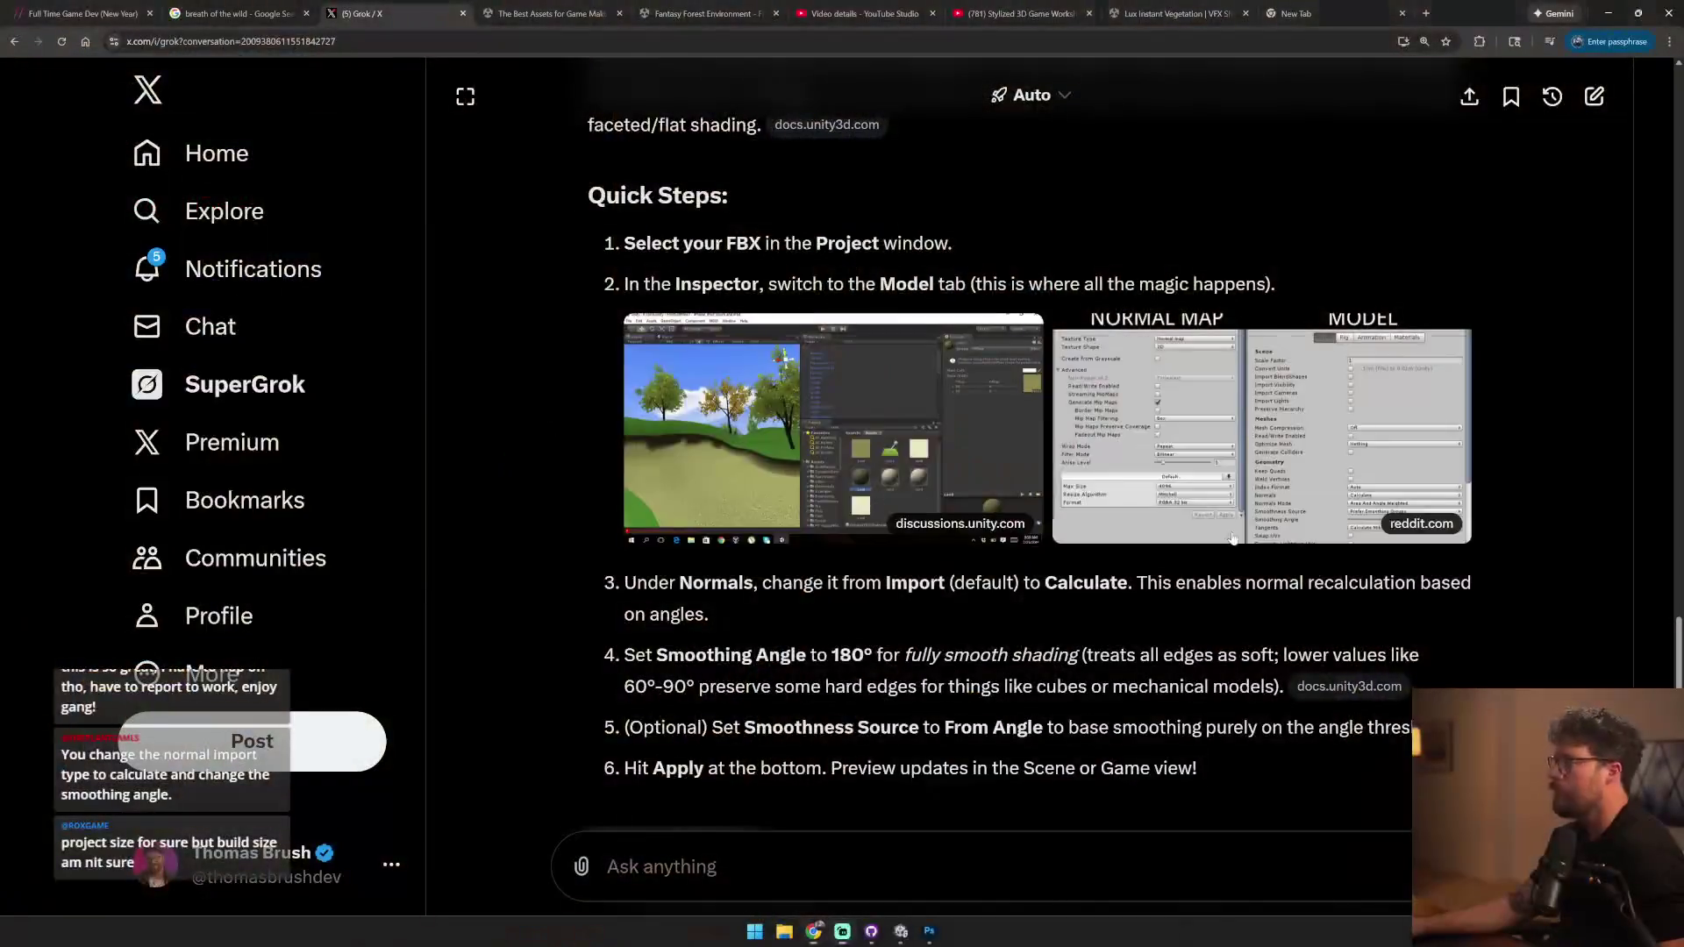
- Select all 41 ruin models from Altar_2 onward and reimport them with calculated normals
key("alt+Tab")
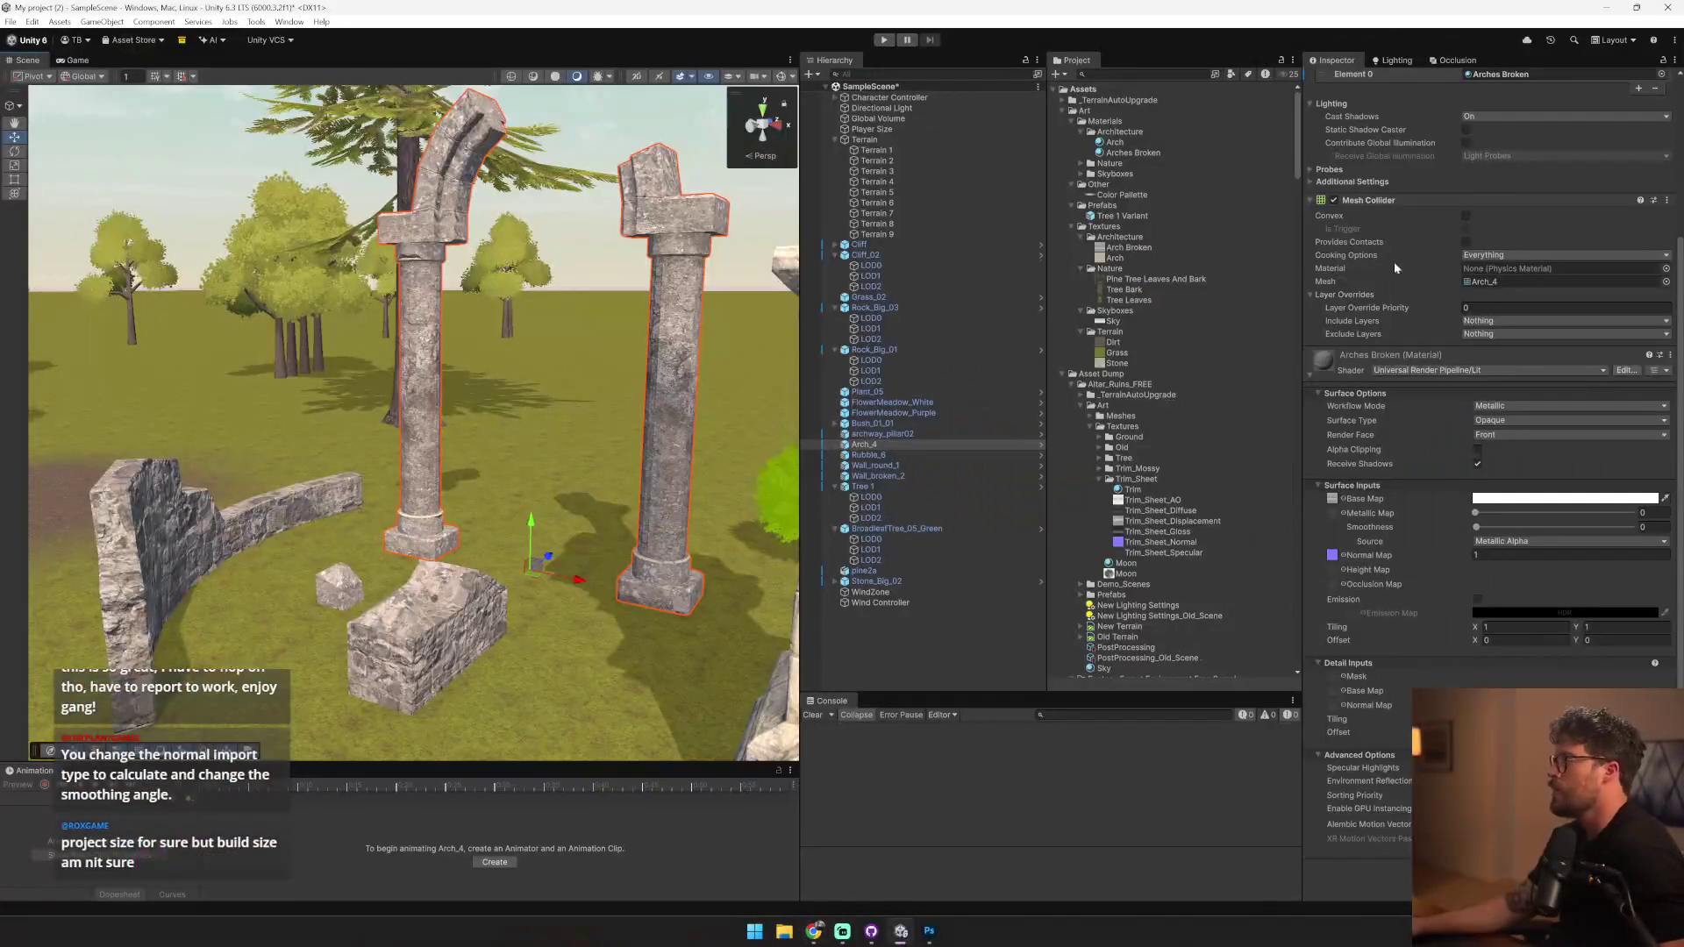
scroll(1491, 255, "up", 5)
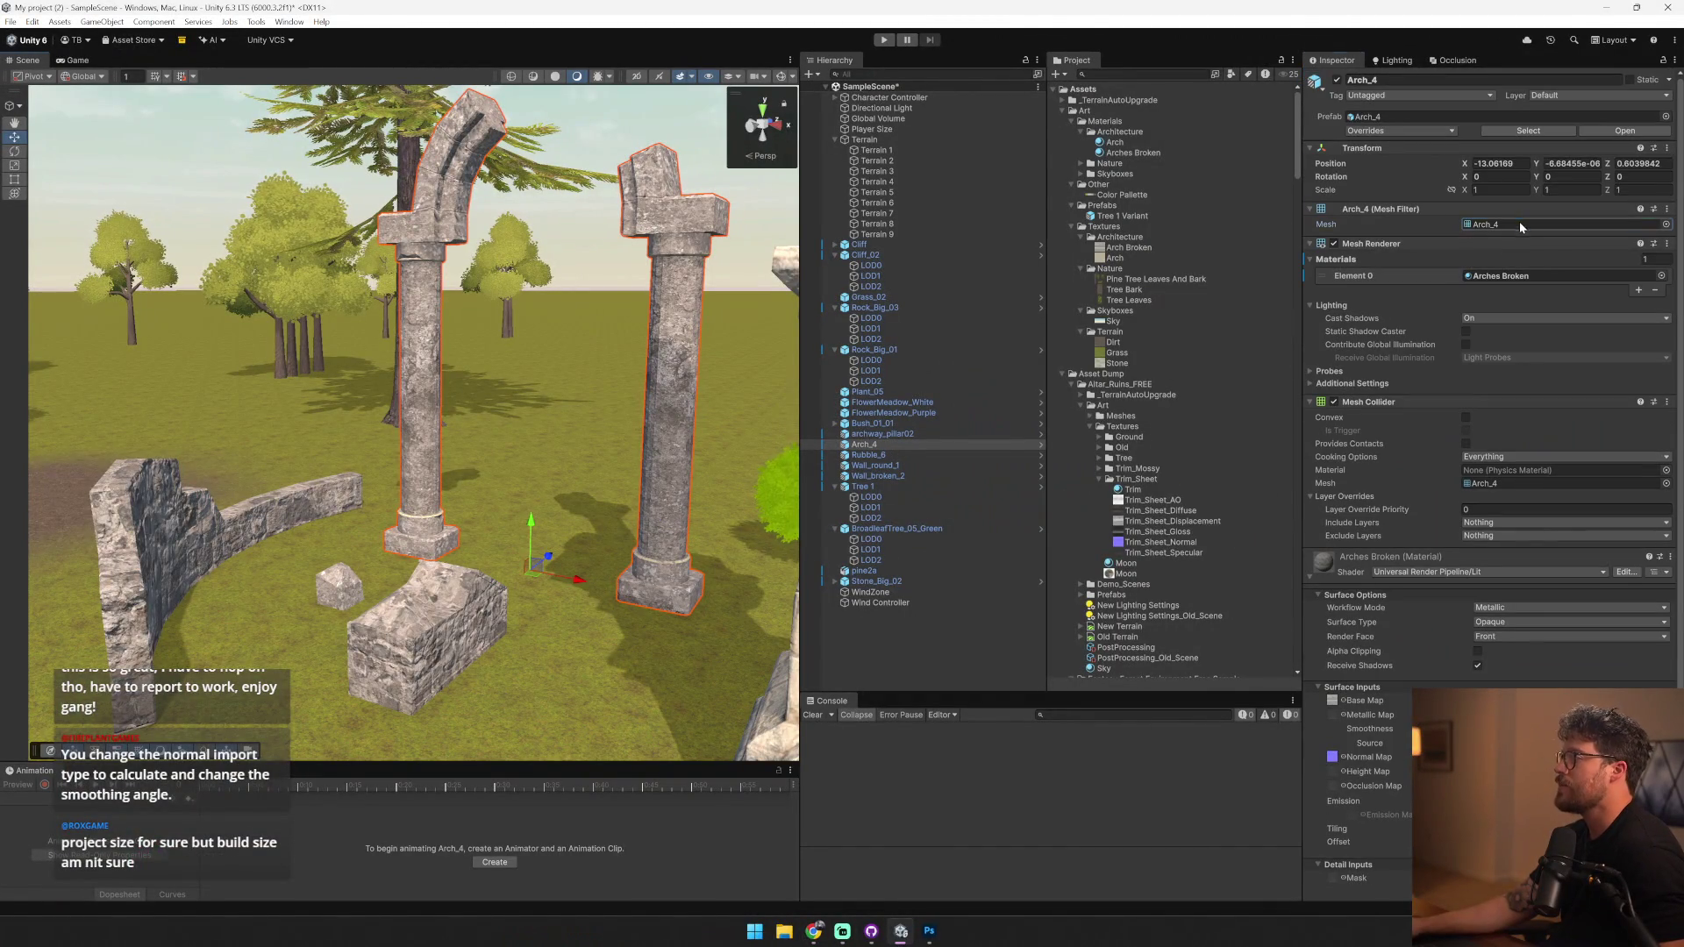
left_click(1517, 223)
left_click(1114, 479)
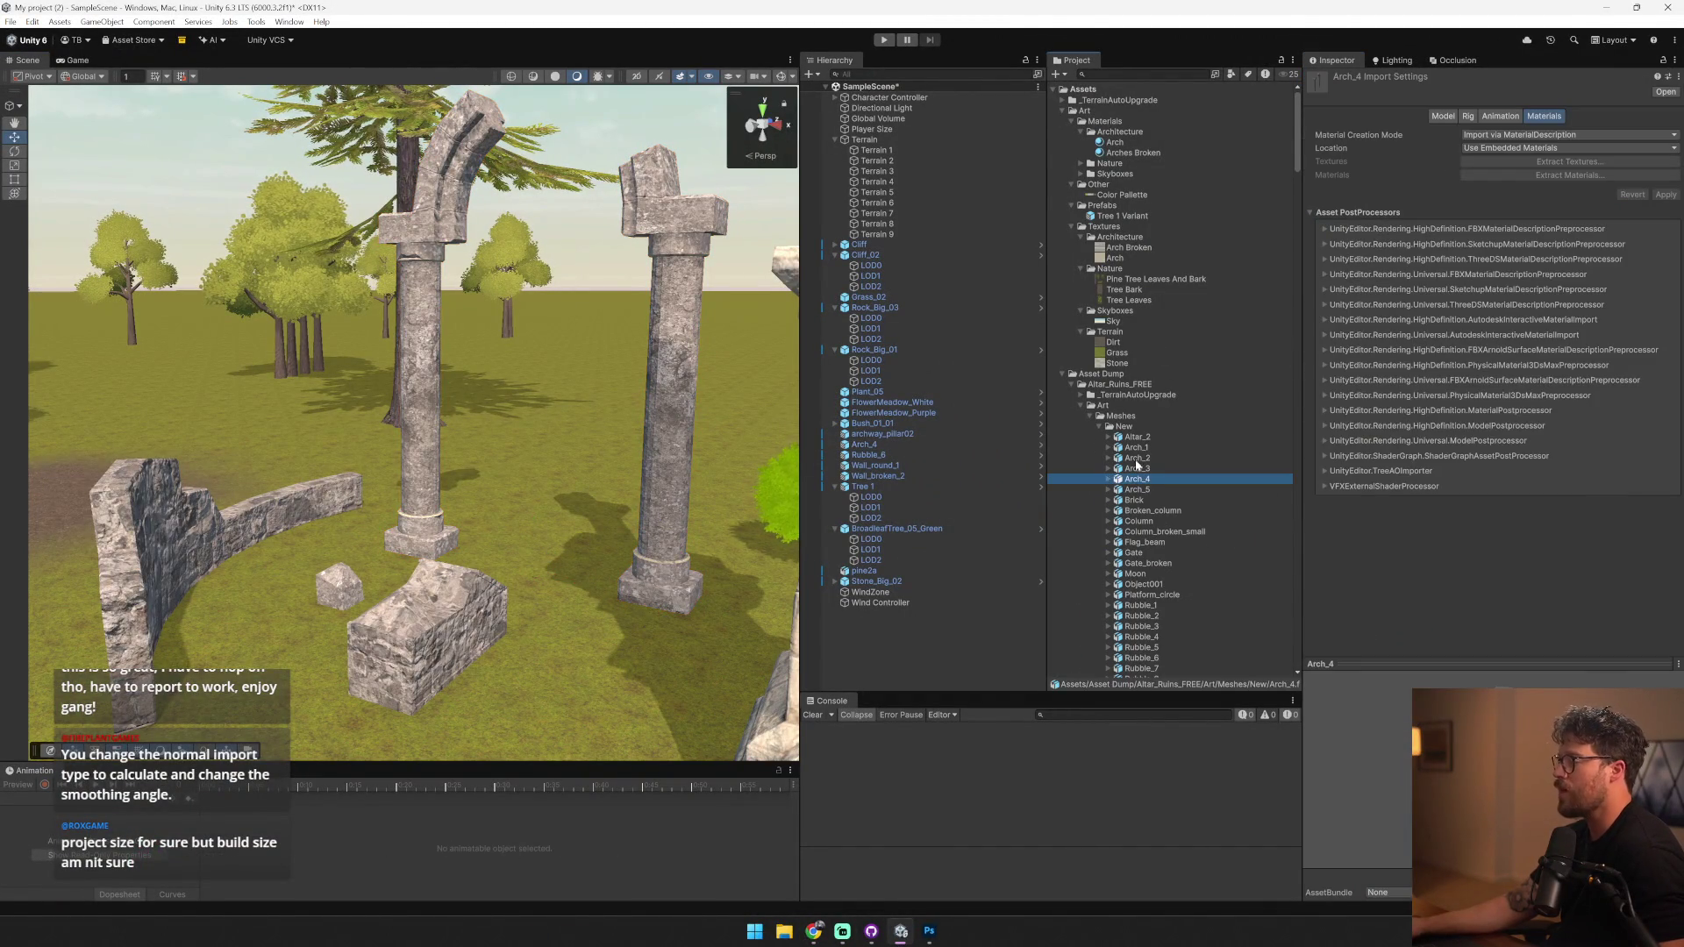
left_click(1137, 437)
scroll(1166, 491, "down", 5)
left_click(1197, 621, "shift")
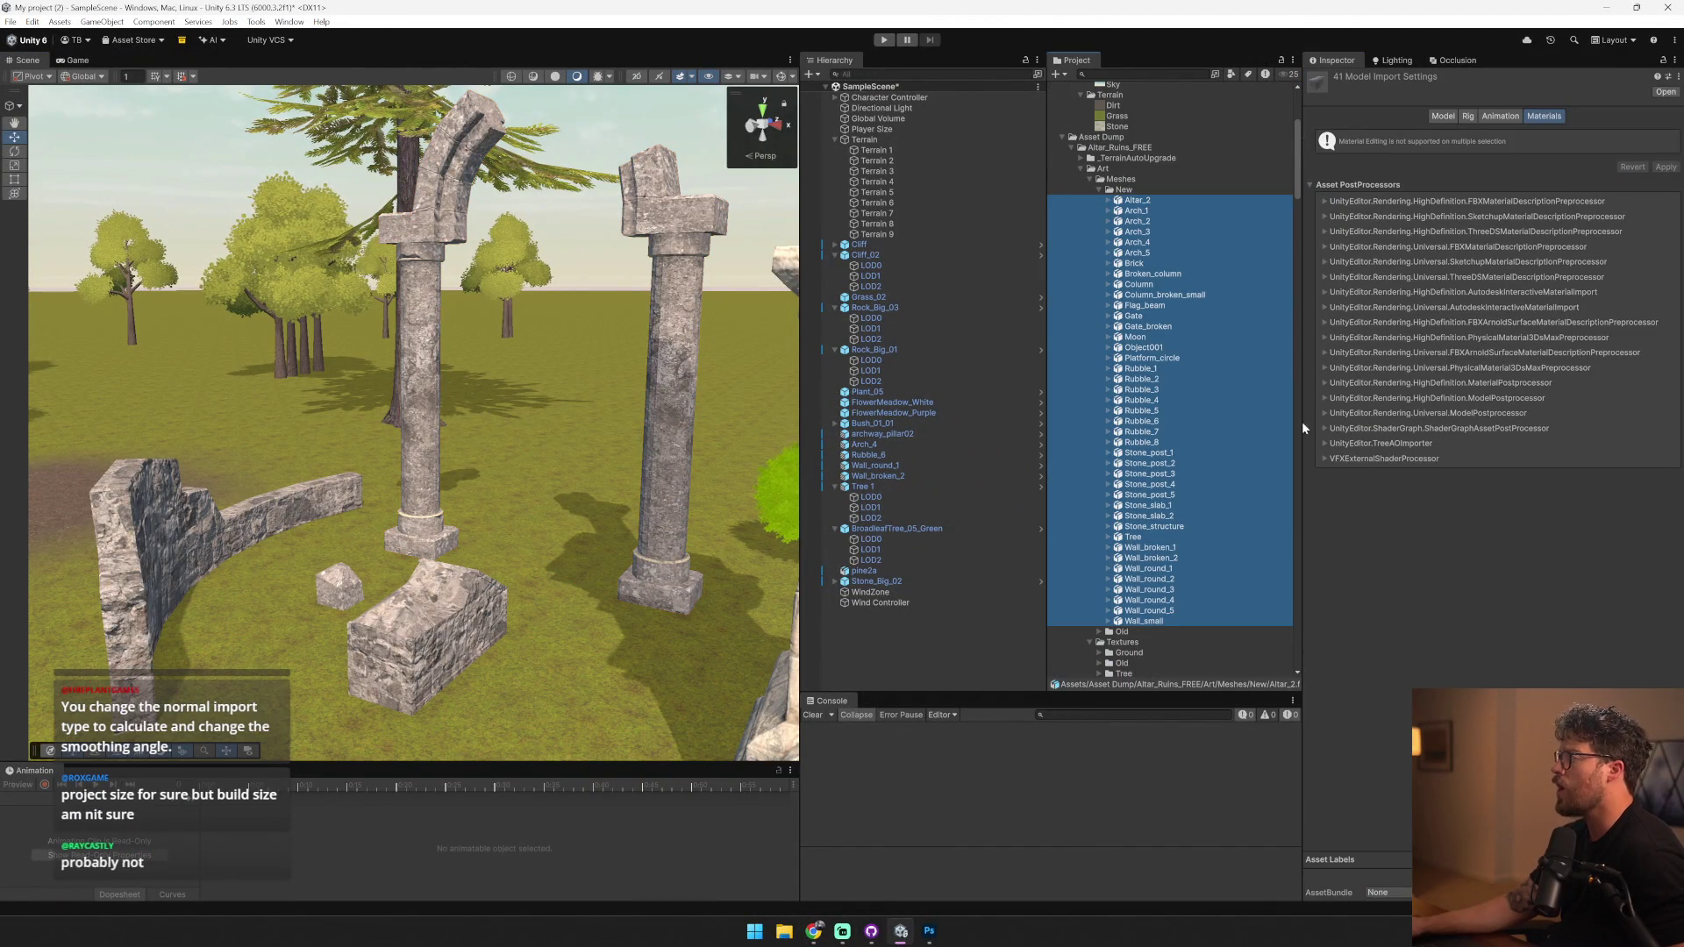
left_click(1449, 116)
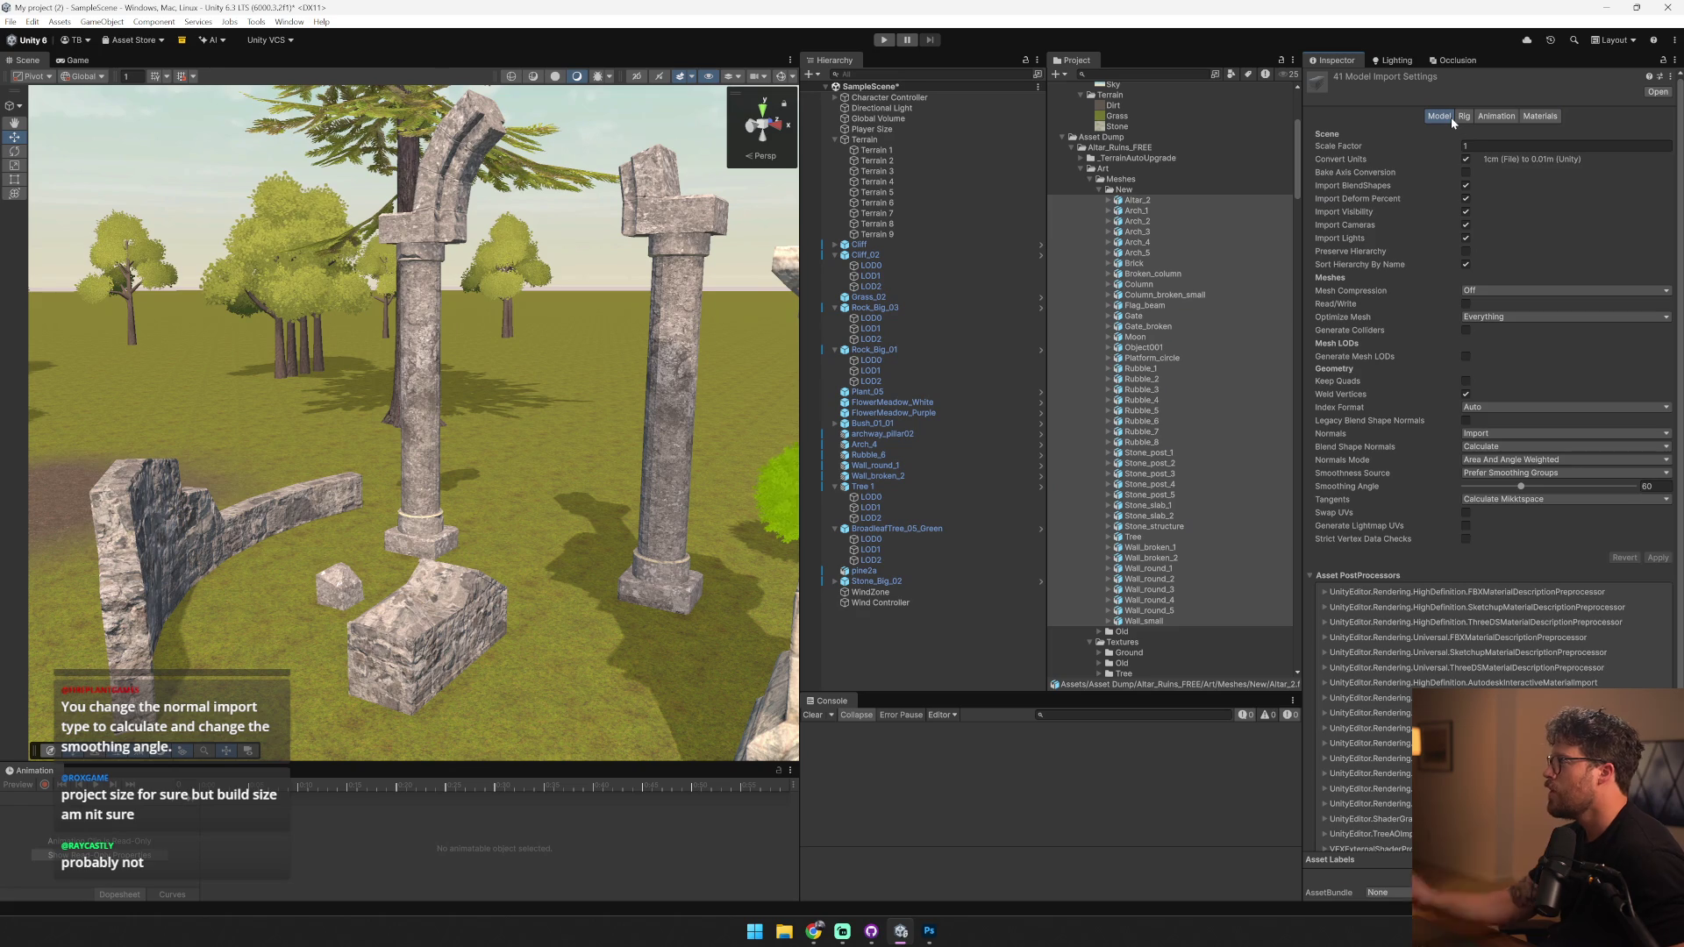
left_click(1497, 435)
left_click(1526, 465)
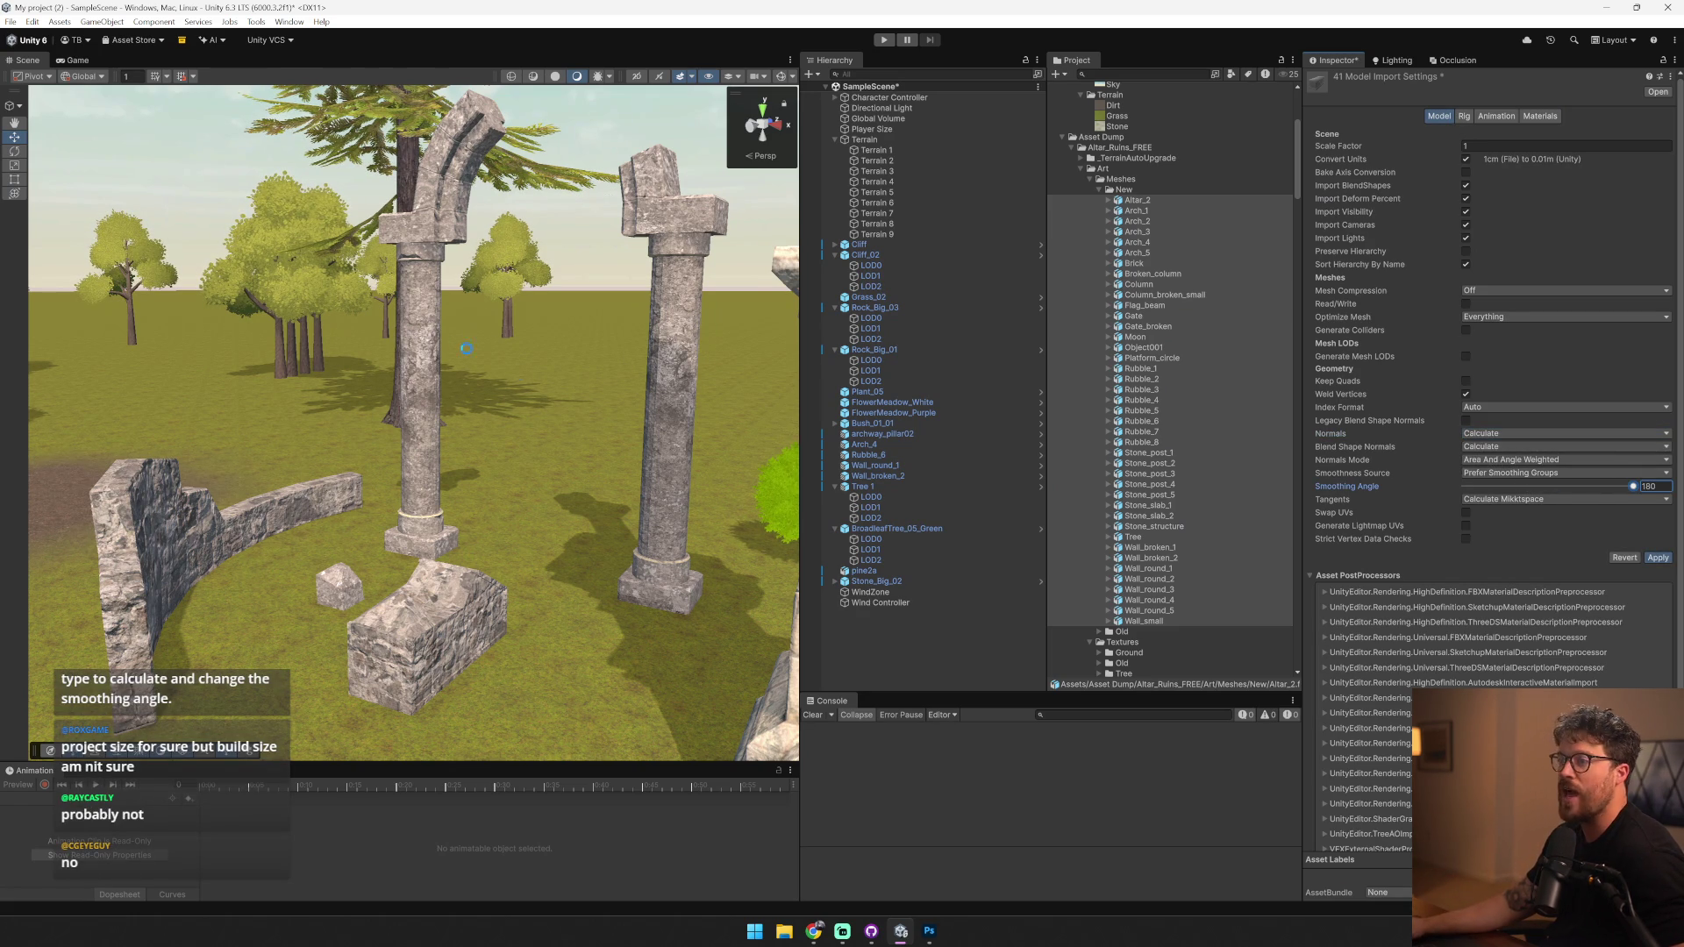
left_click_drag(703, 396, 822, 252)
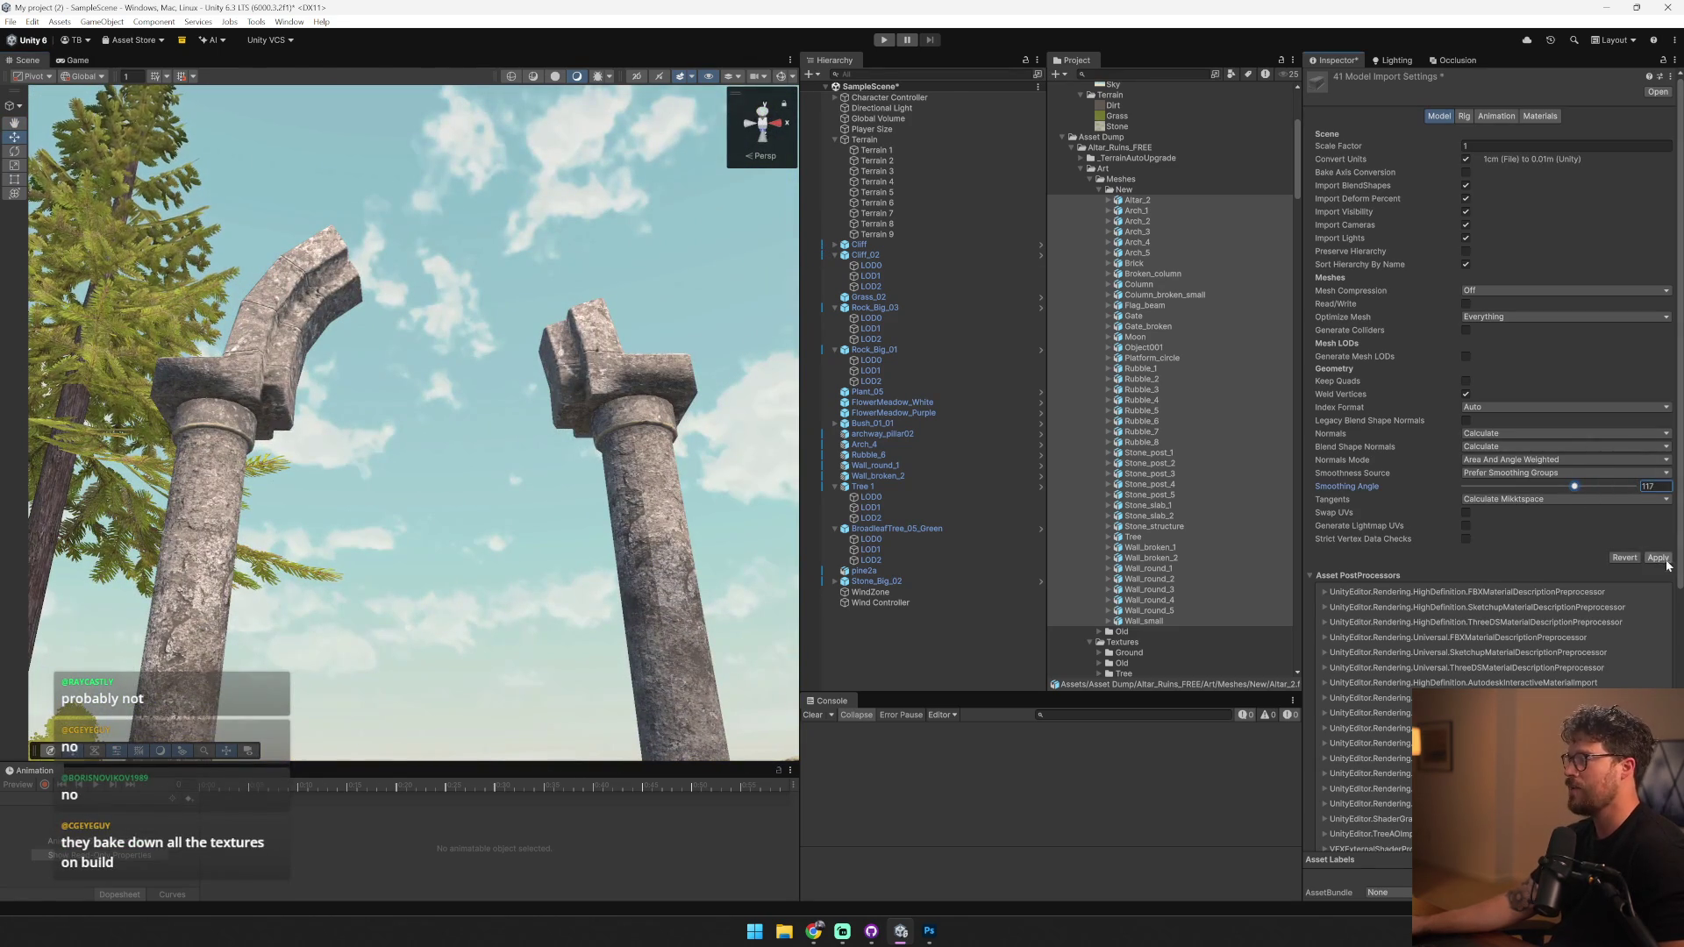
left_click(1657, 558)
- Inspect the reimported wall piece and Arch_4 column up close with the sky hidden
mouse_move(394, 368)
left_mouse_down()
mouse_move(446, 494)
mouse_move(254, 469)
mouse_move(587, 598)
mouse_move(157, 519)
mouse_move(325, 488)
left_mouse_up()
left_click(377, 561)
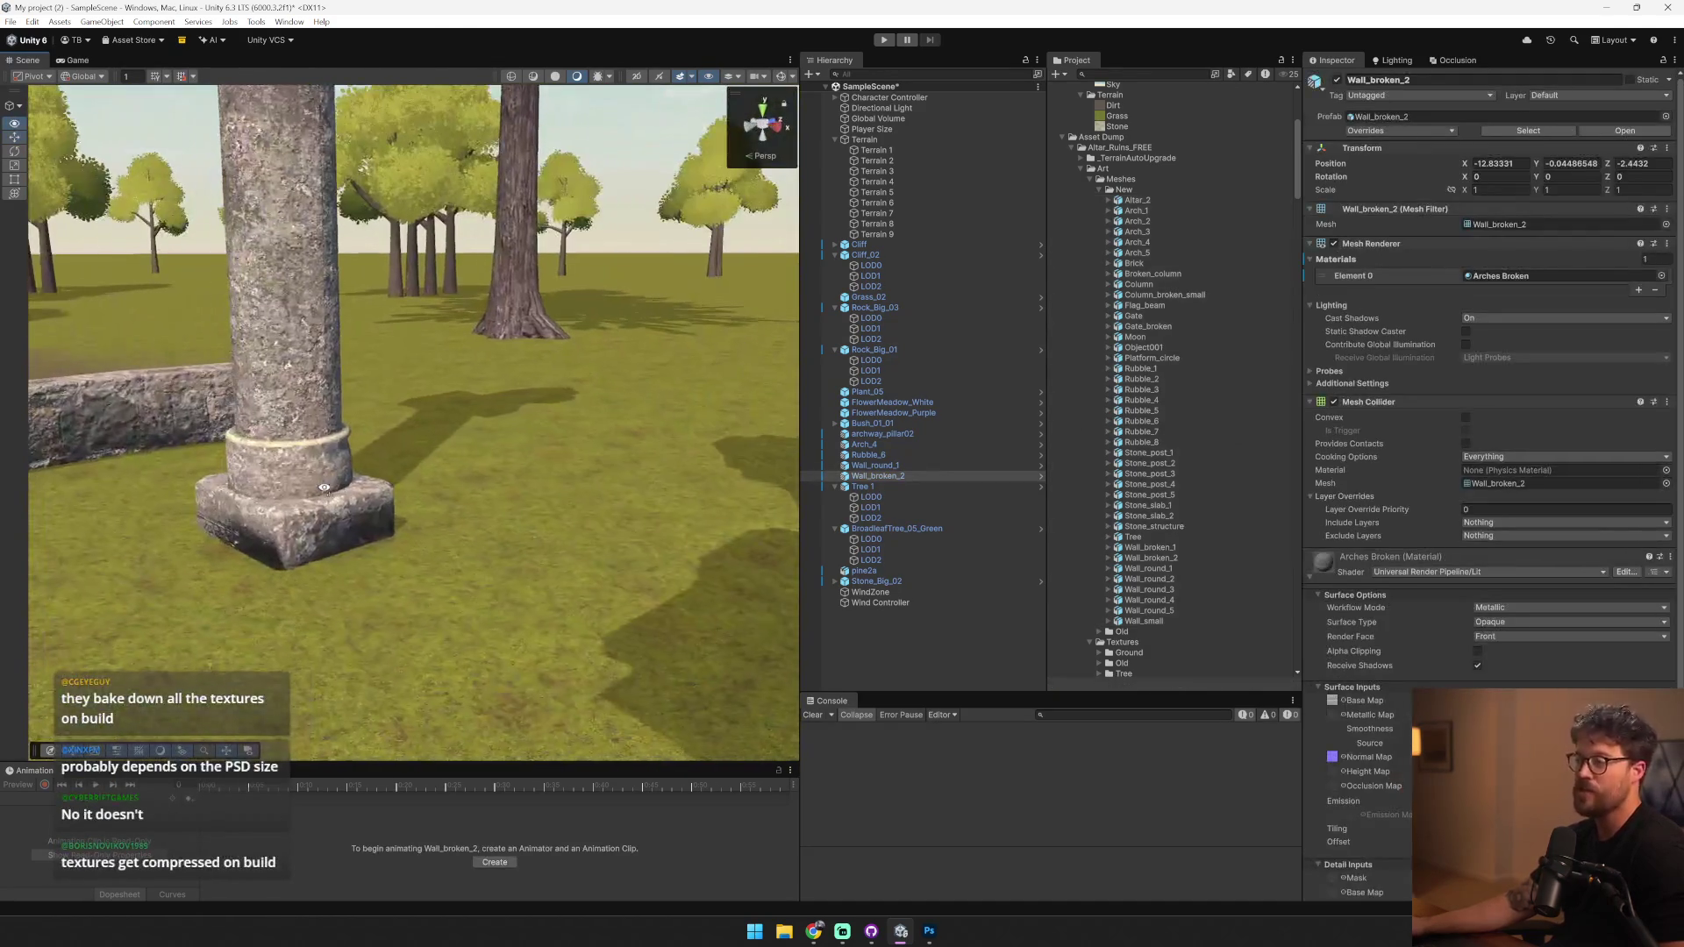
left_click(682, 76)
left_click(290, 394)
left_click_drag(289, 395, 643, 448)
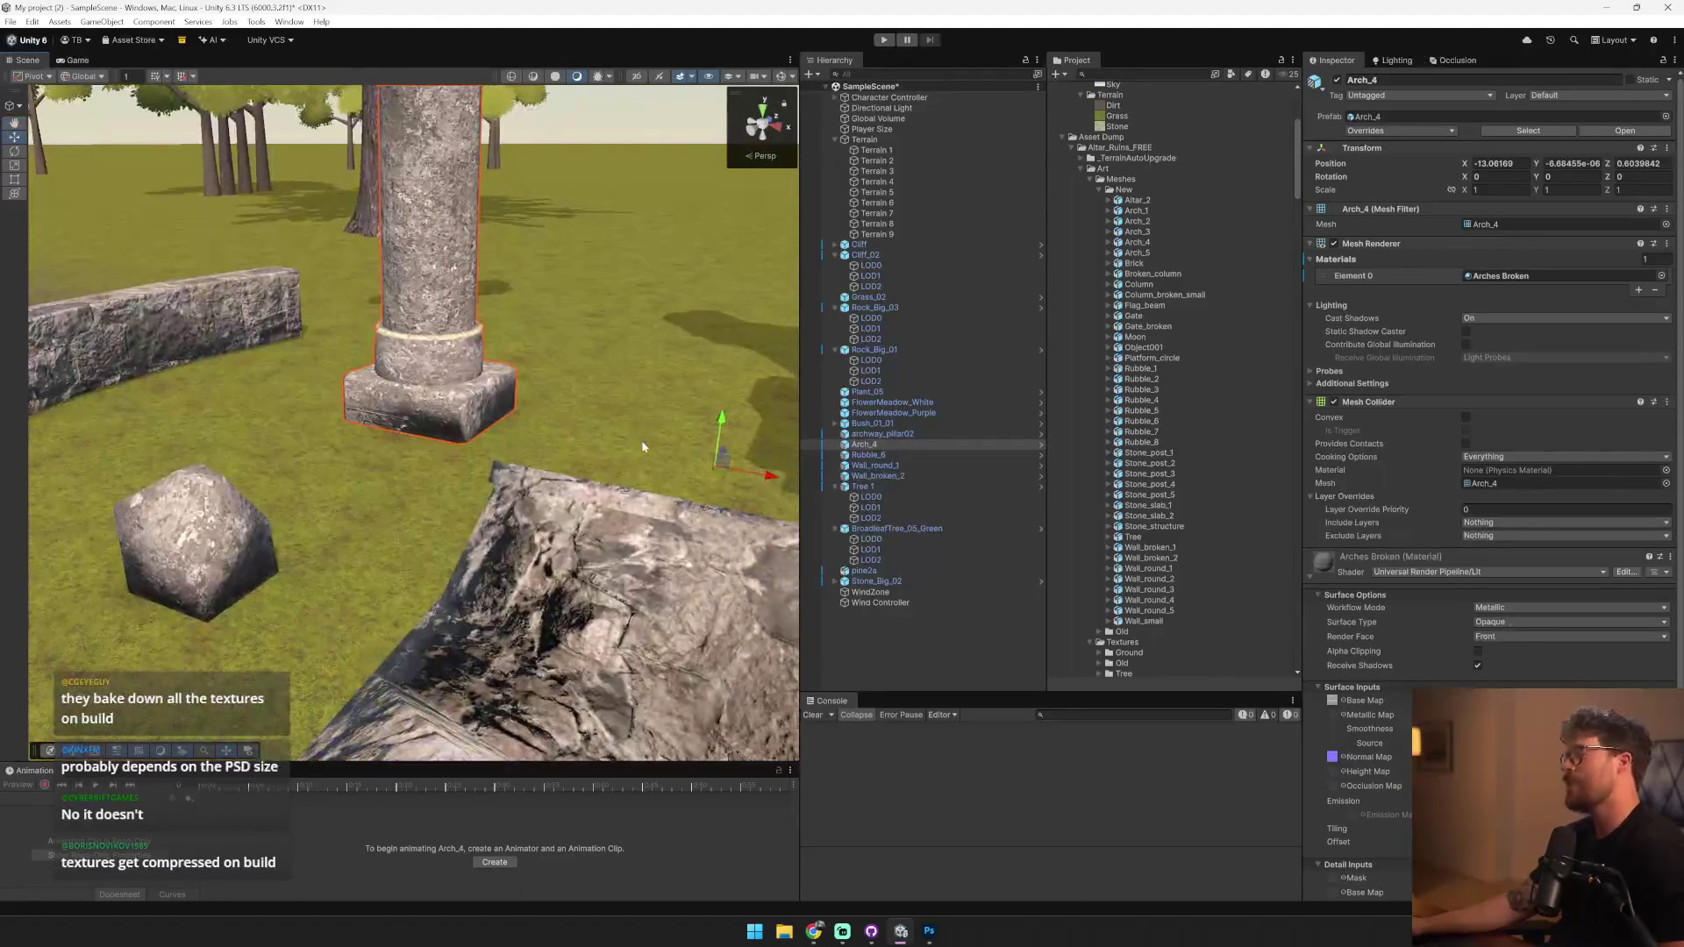
- Reimport all 41 ruin models with Unweighted (Legacy) normals mode
left_click(1144, 201)
left_click(1166, 622, "shift")
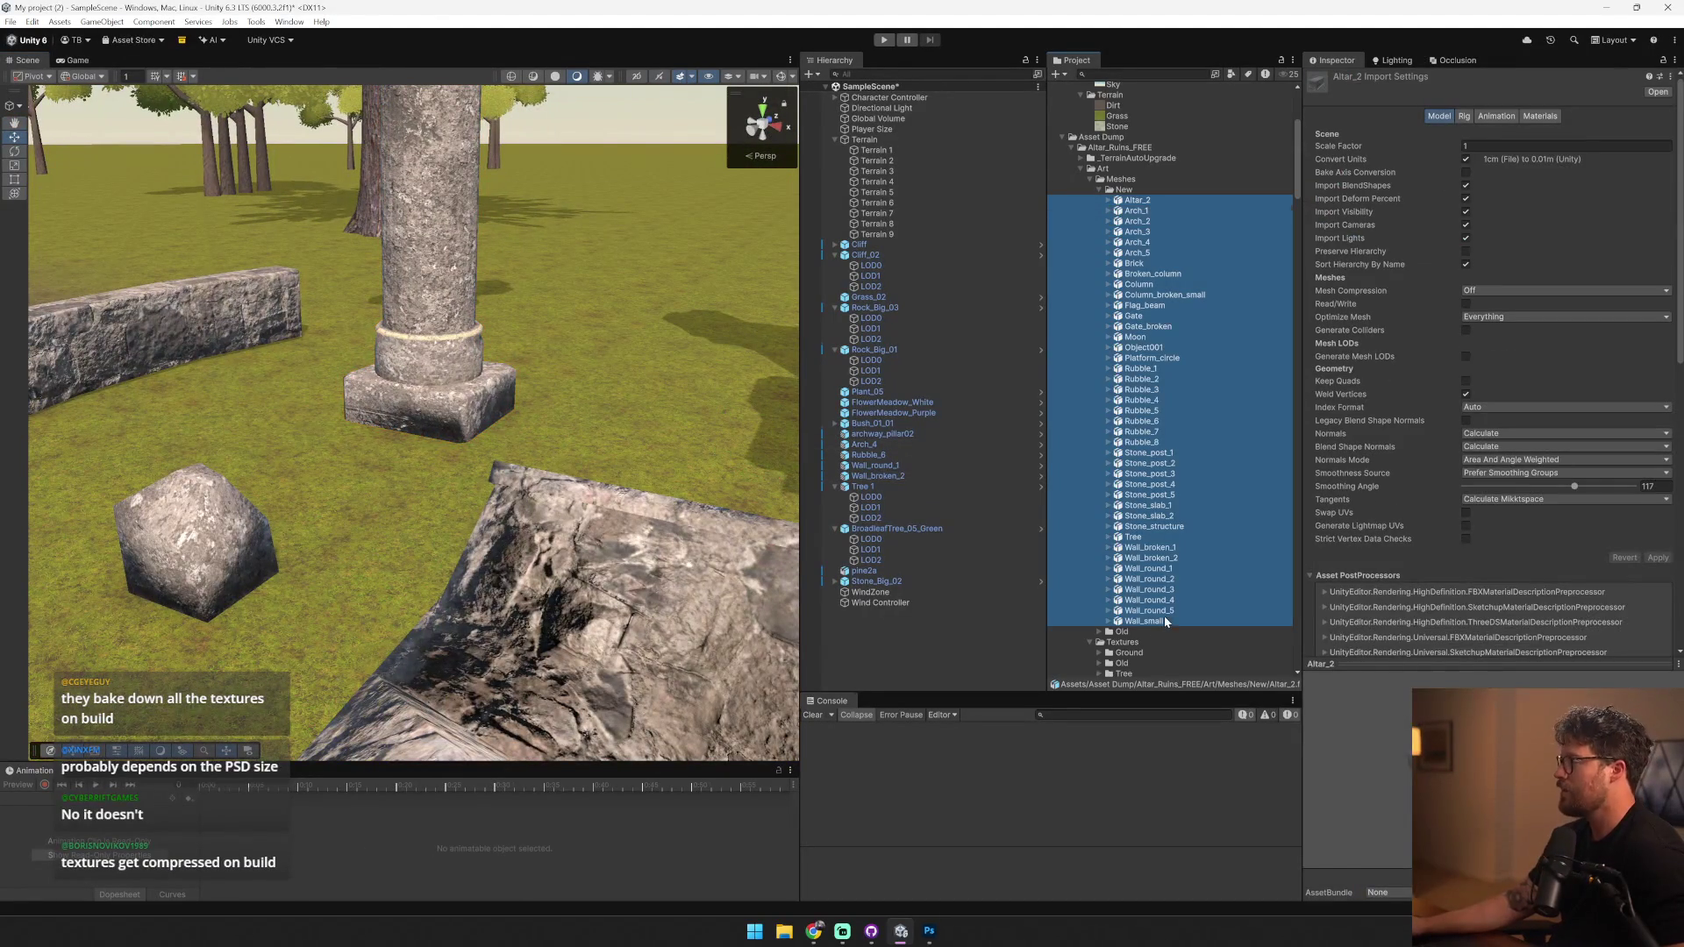
left_click(1572, 459)
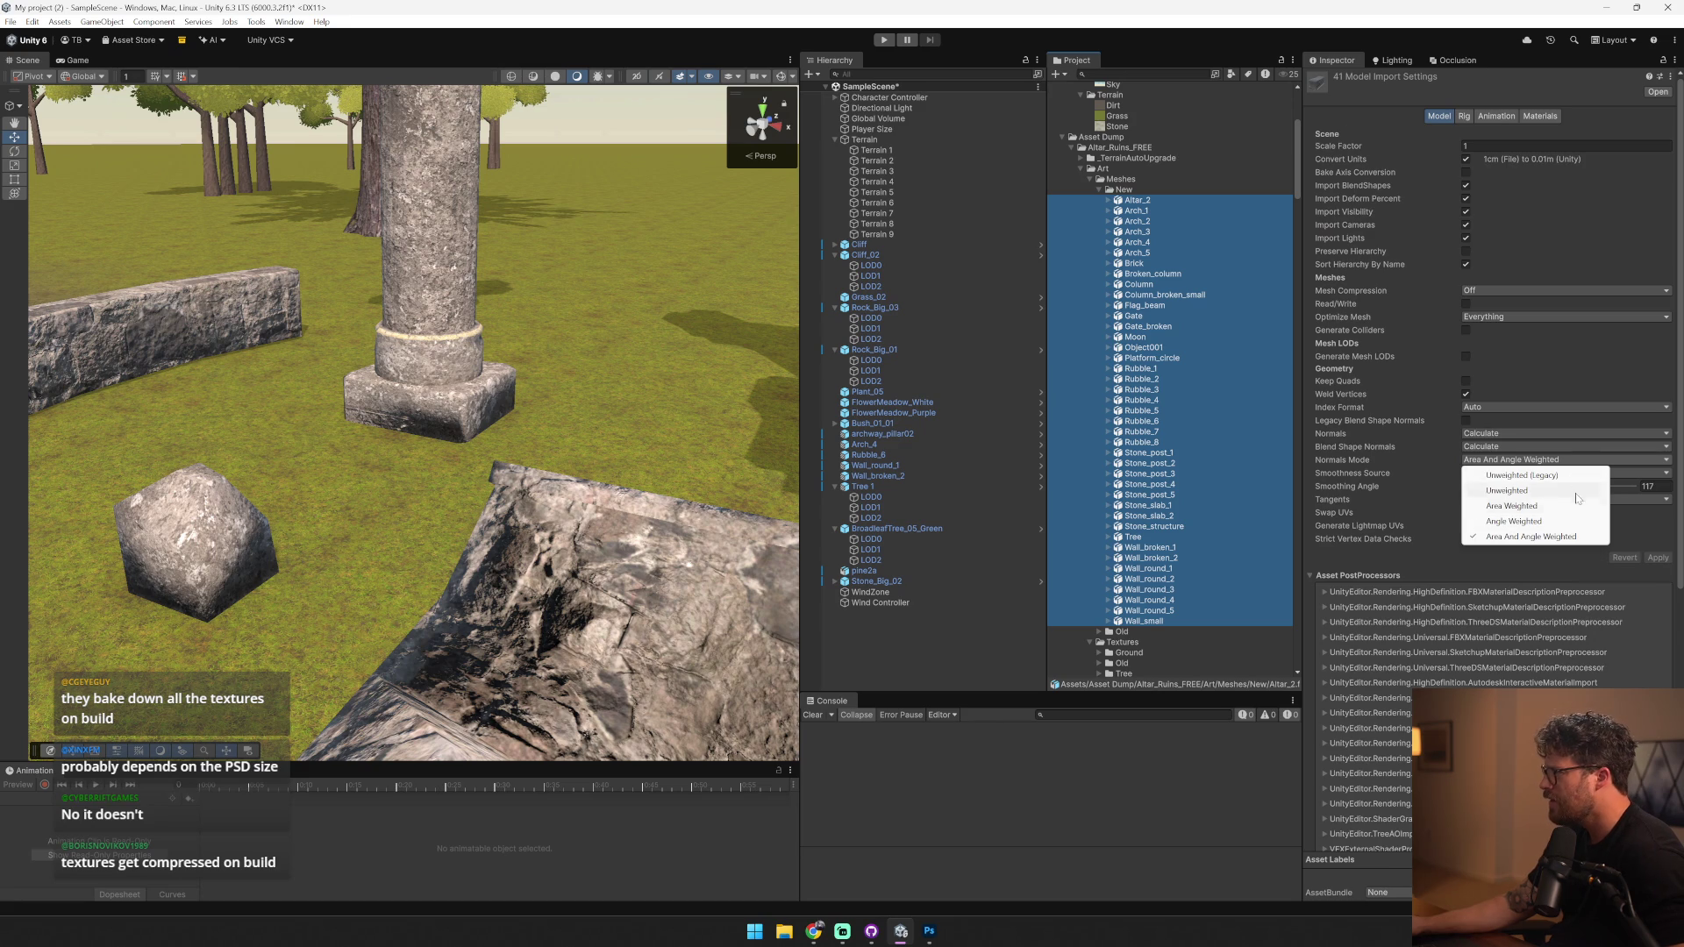
left_click(1570, 474)
left_click(1653, 557)
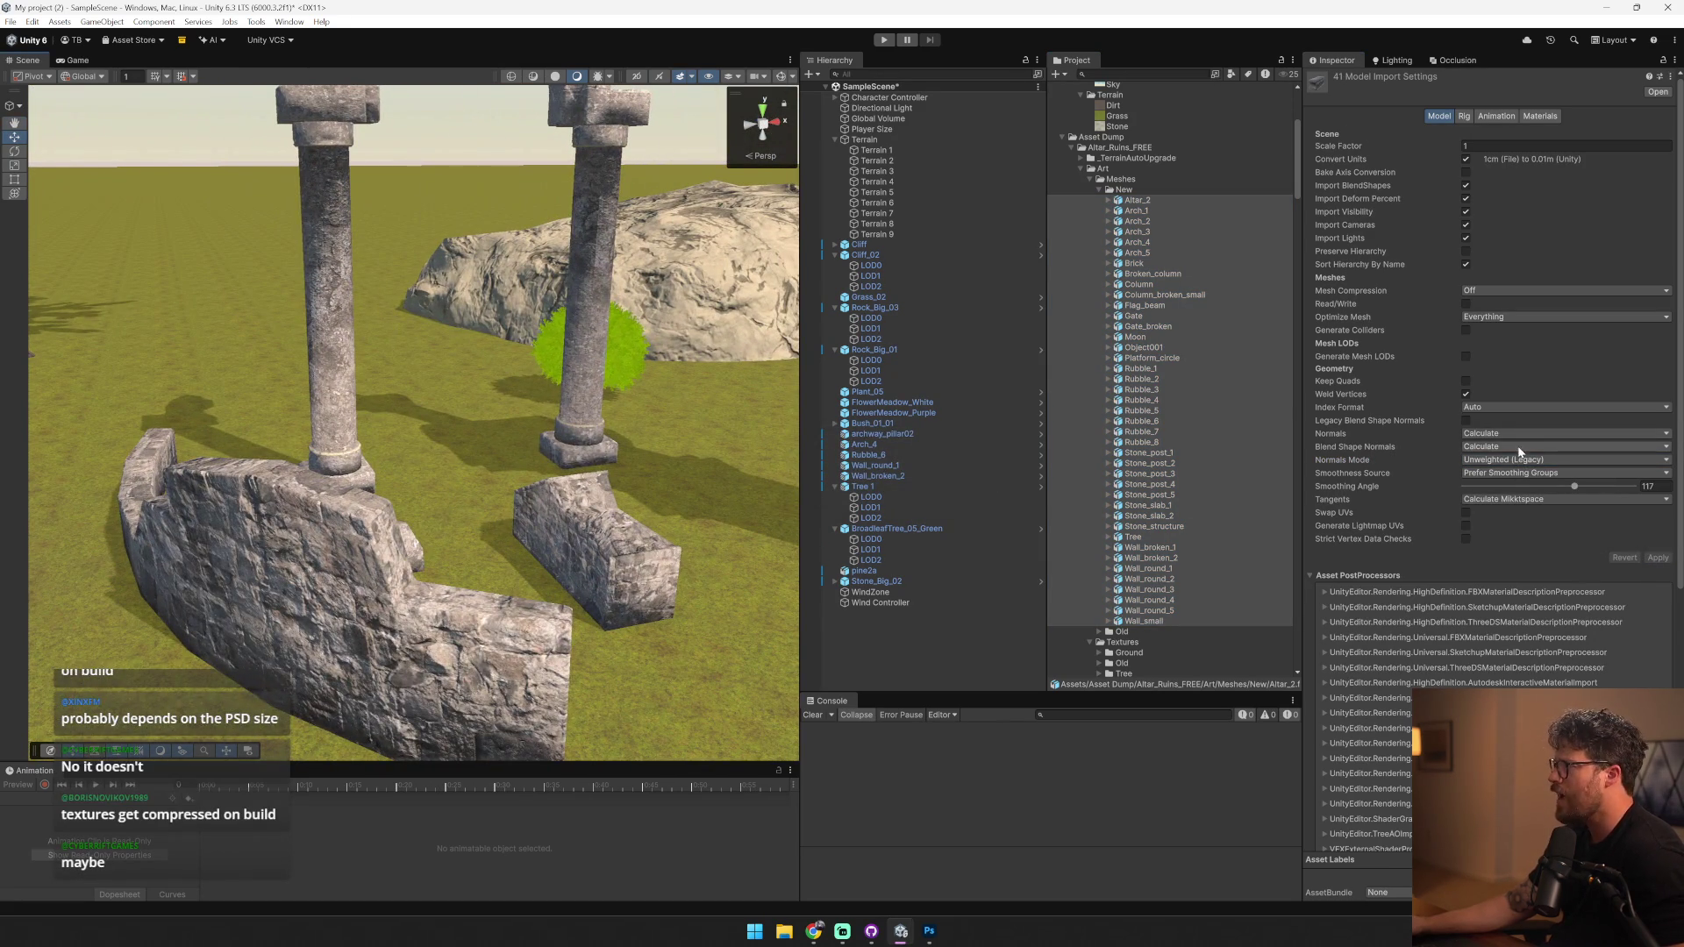
- Switch the normals mode to Area Weighted, reimport, and view the pillars and altar
left_click(1522, 459)
left_click(1549, 507)
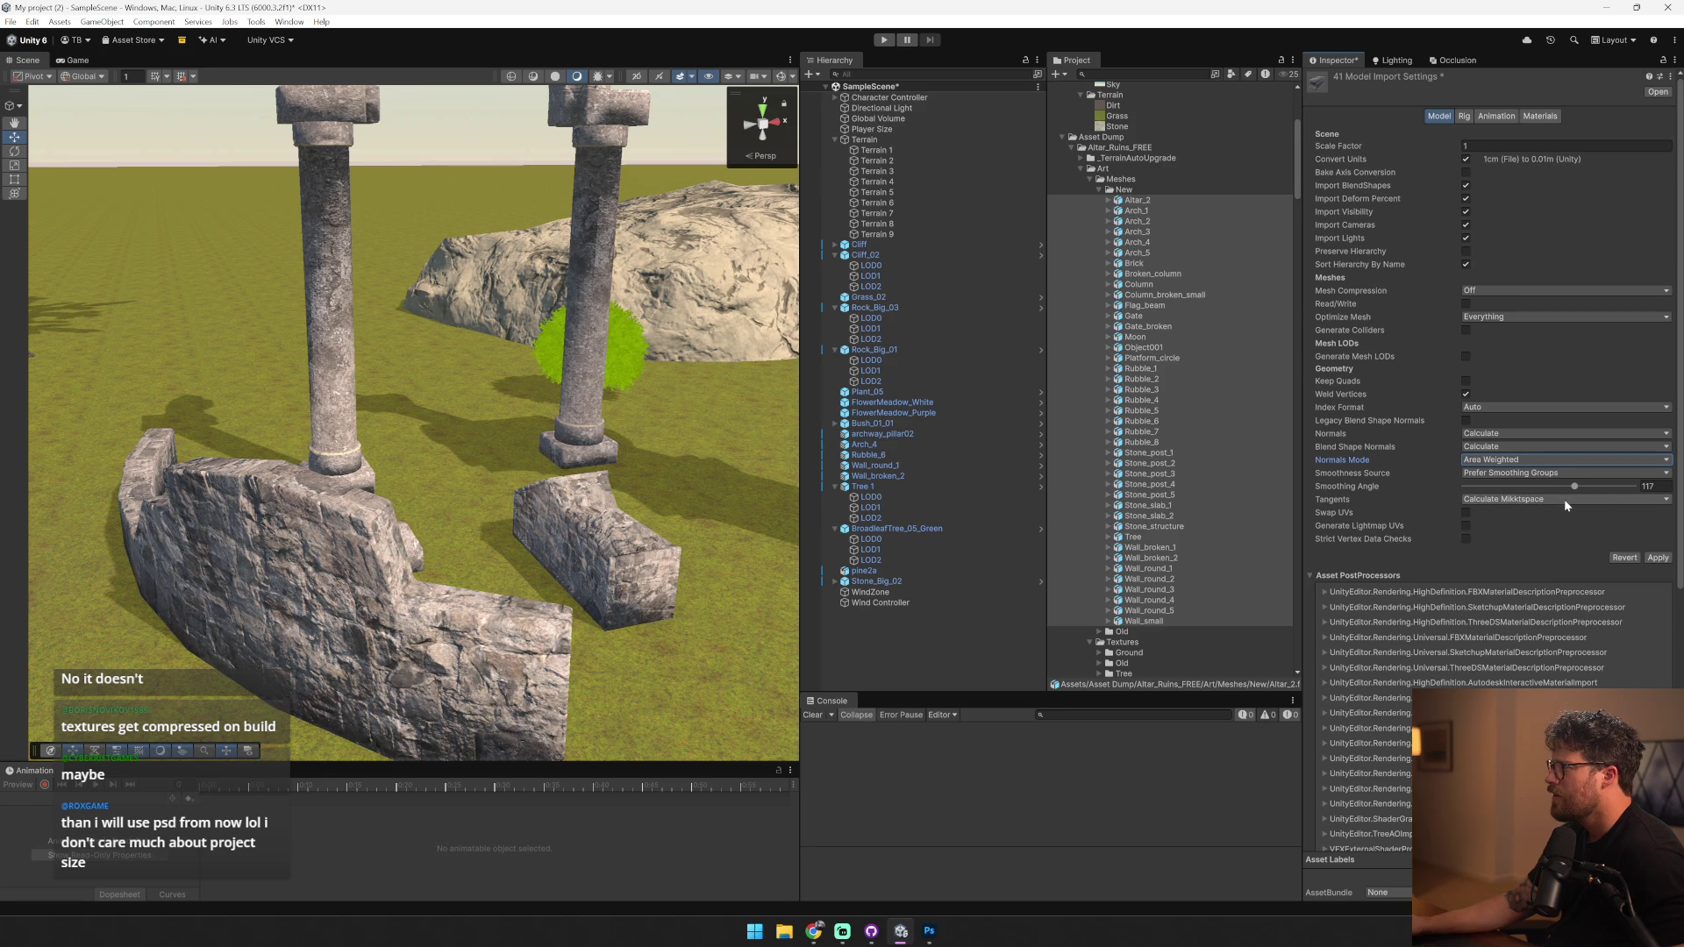
left_click(1657, 558)
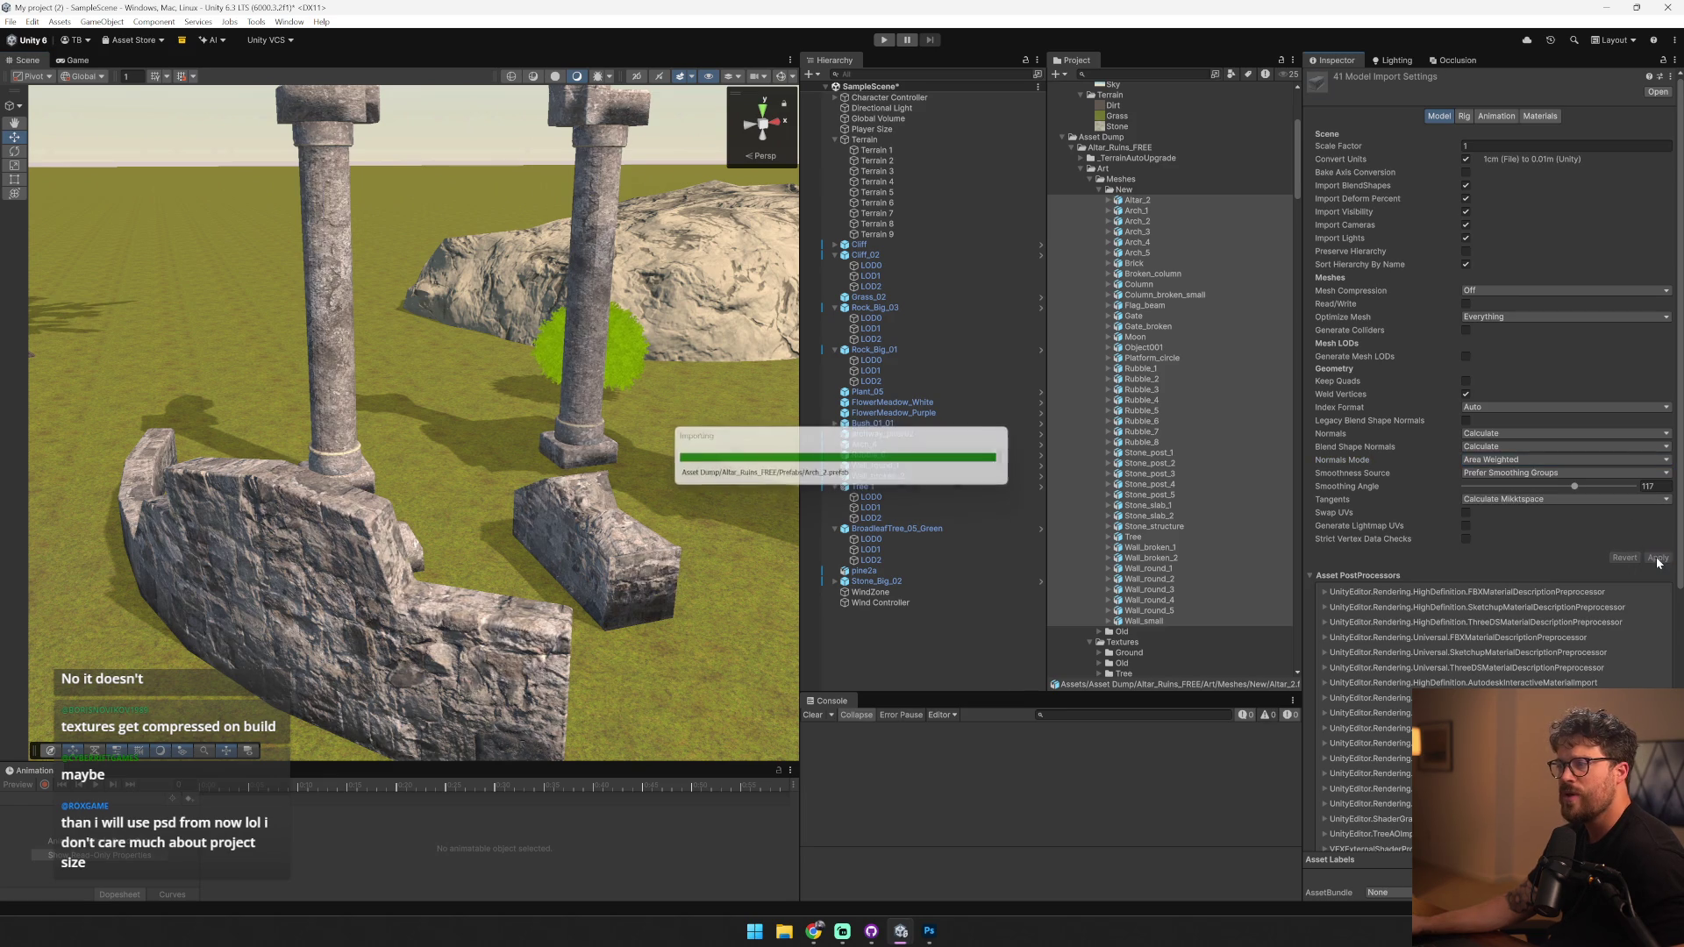
left_click_drag(448, 340, 415, 303)
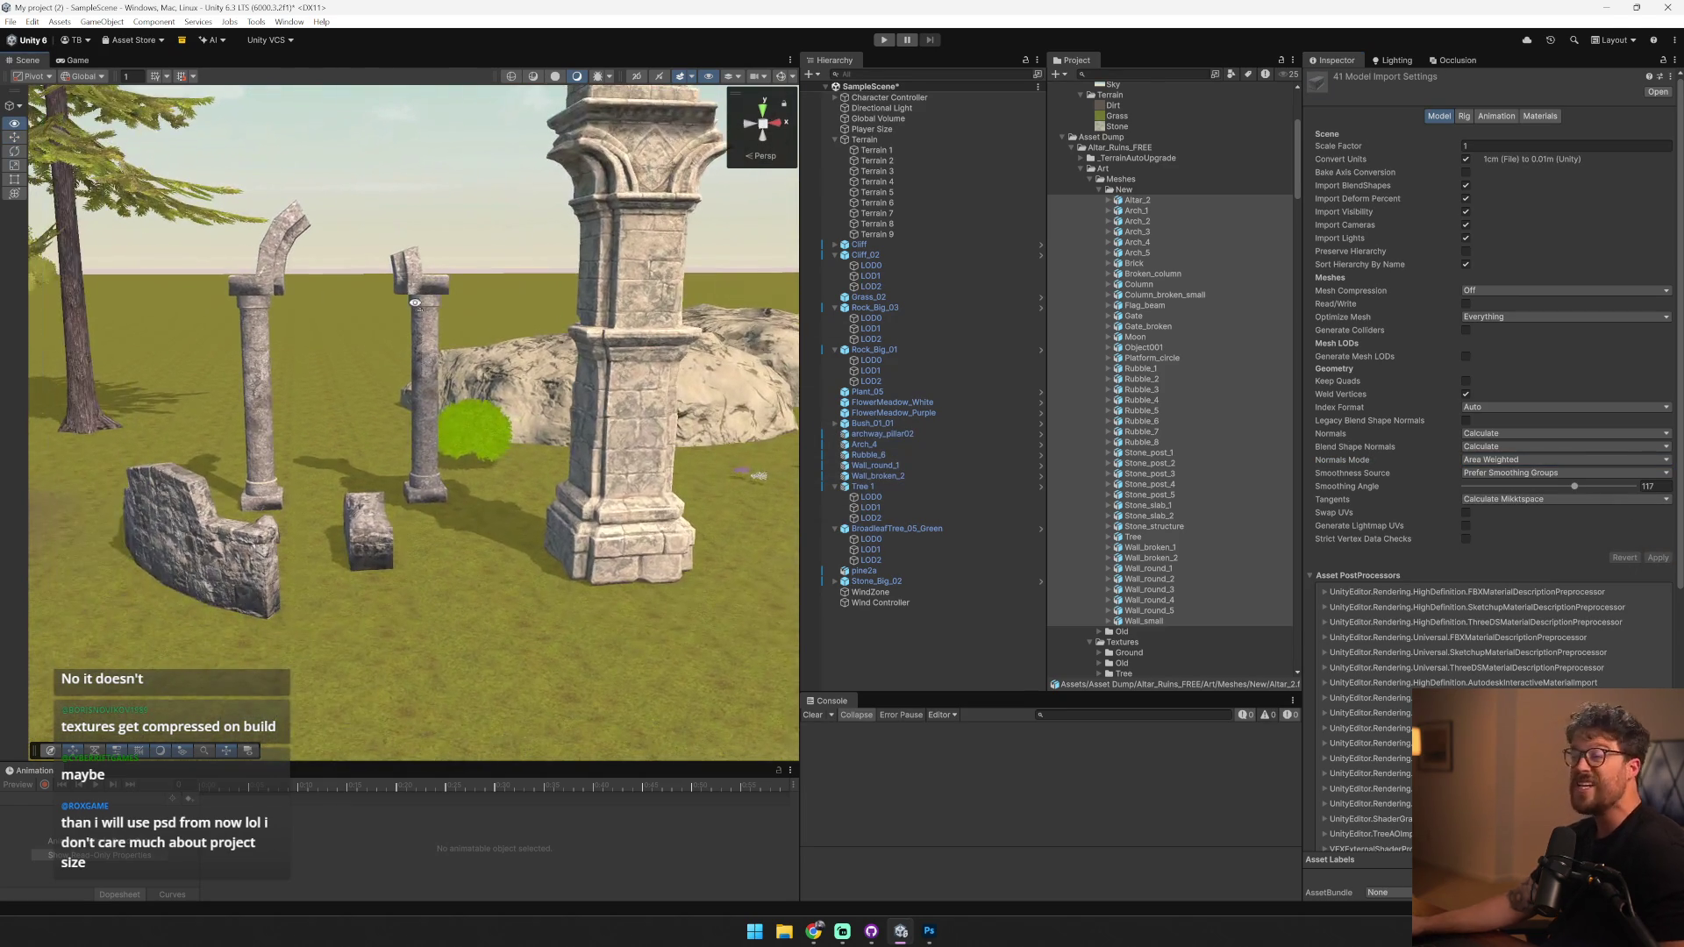
key("alt+Tab")
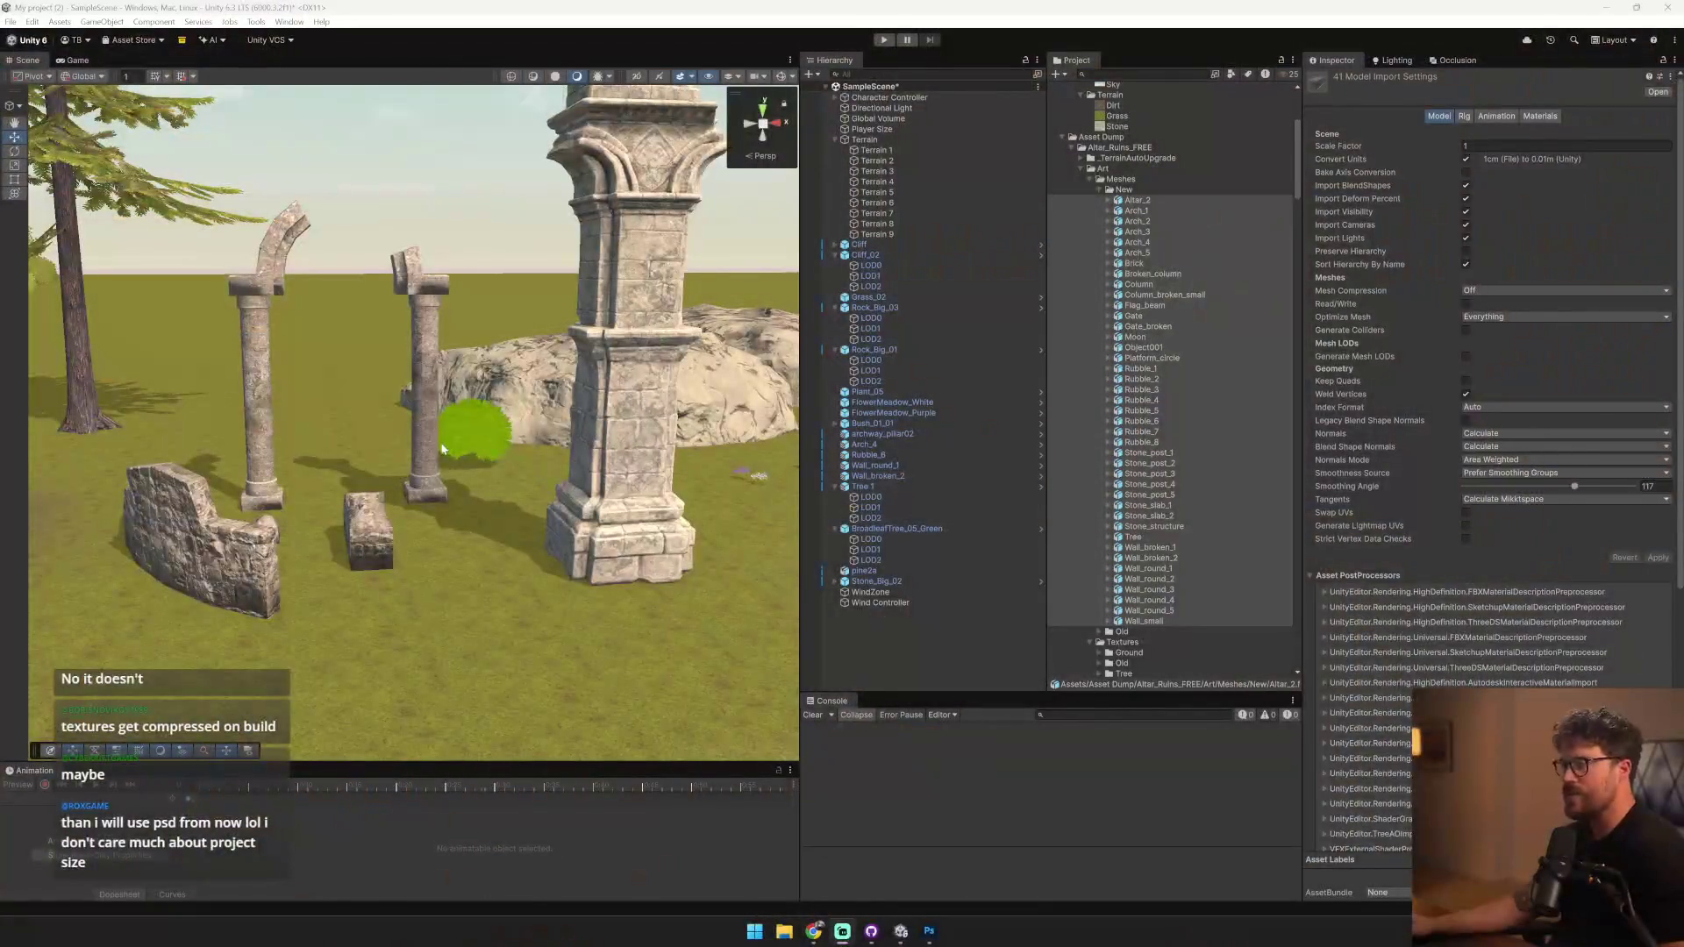
left_click(443, 449)
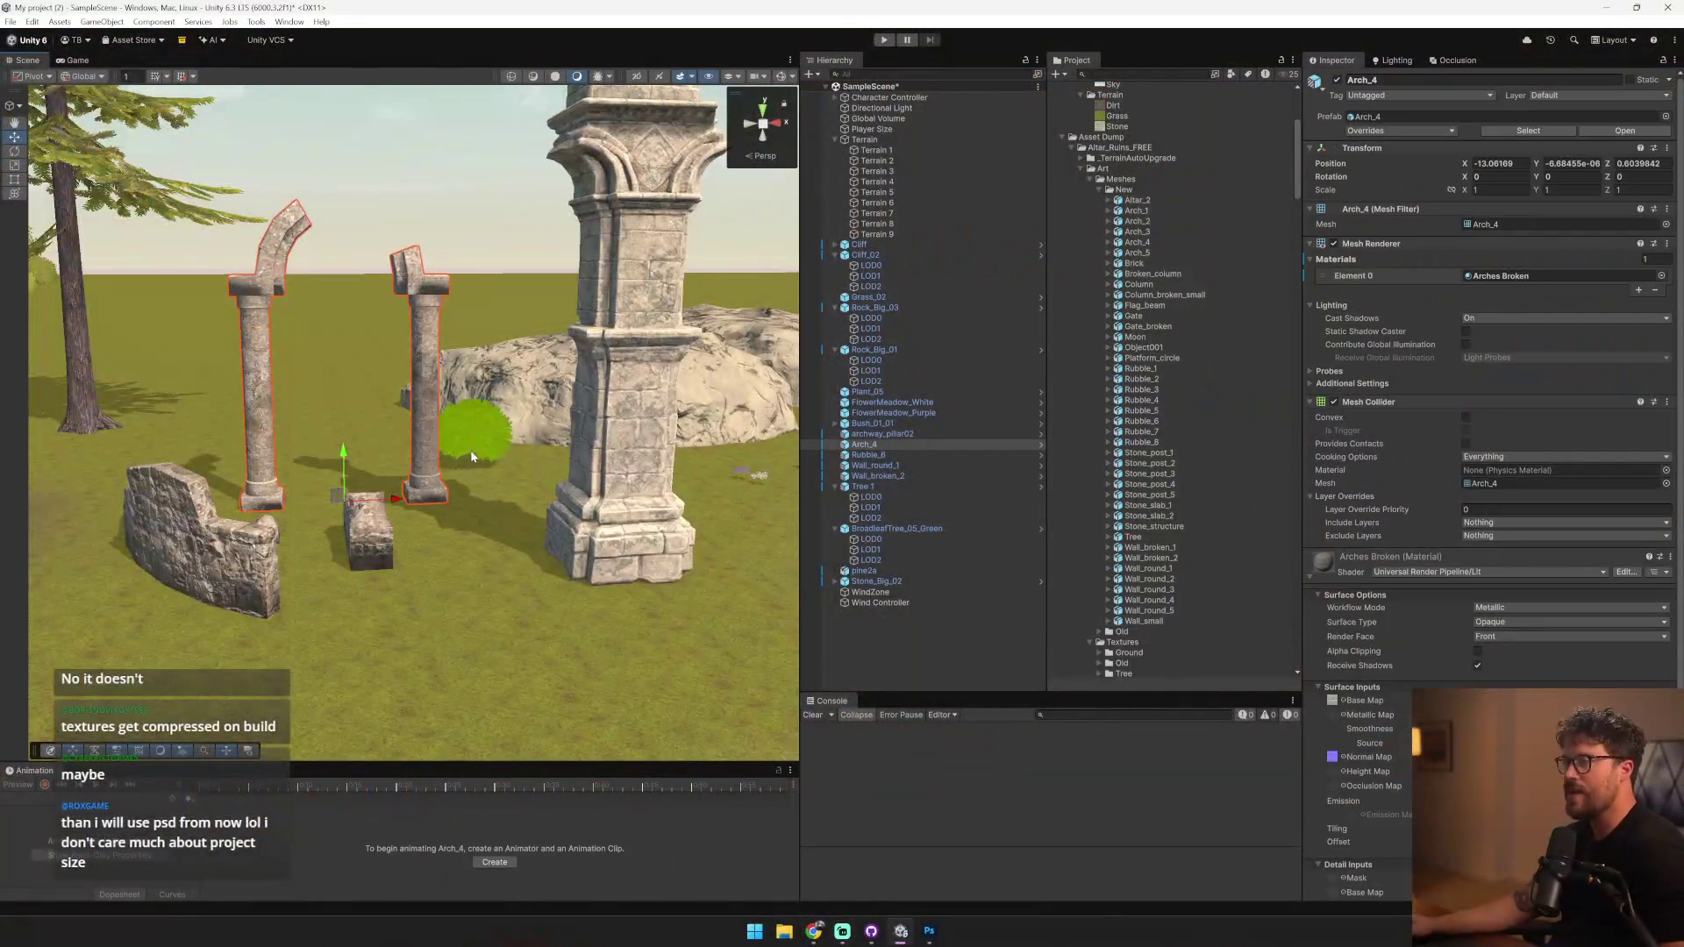
- Save Arch Broken.psd with saturation raised to 40 and check the arch in Unity
key("f")
key("alt+Tab")
key("alt+Tab")
key("alt+Tab")
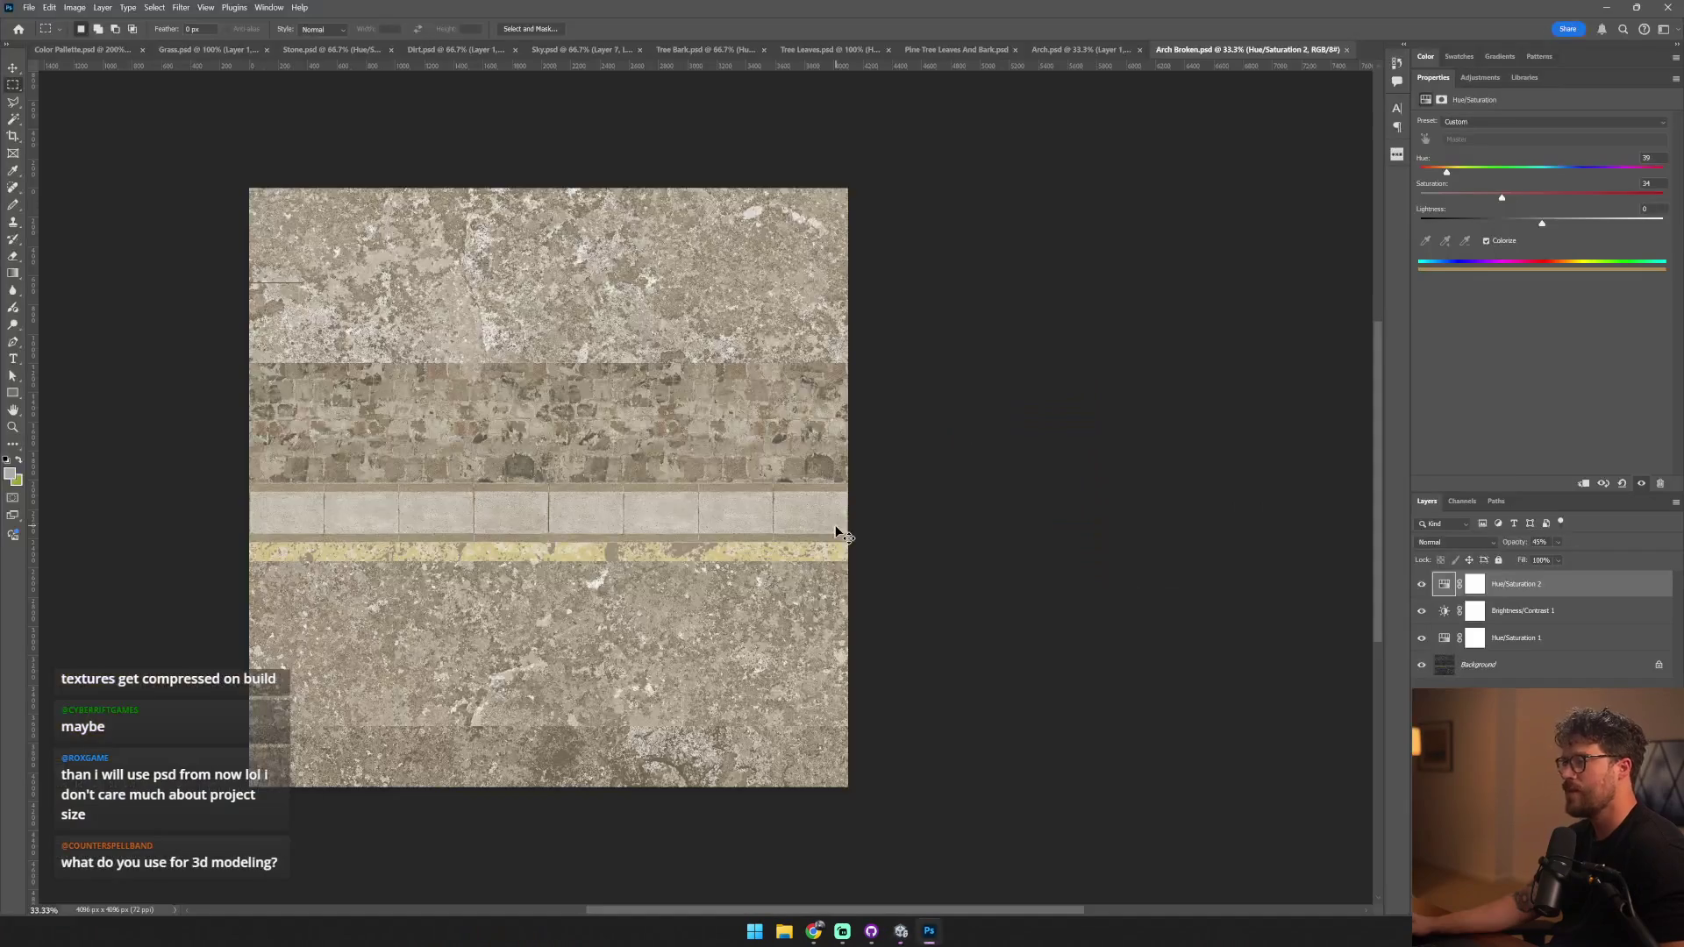
key("ctrl+s")
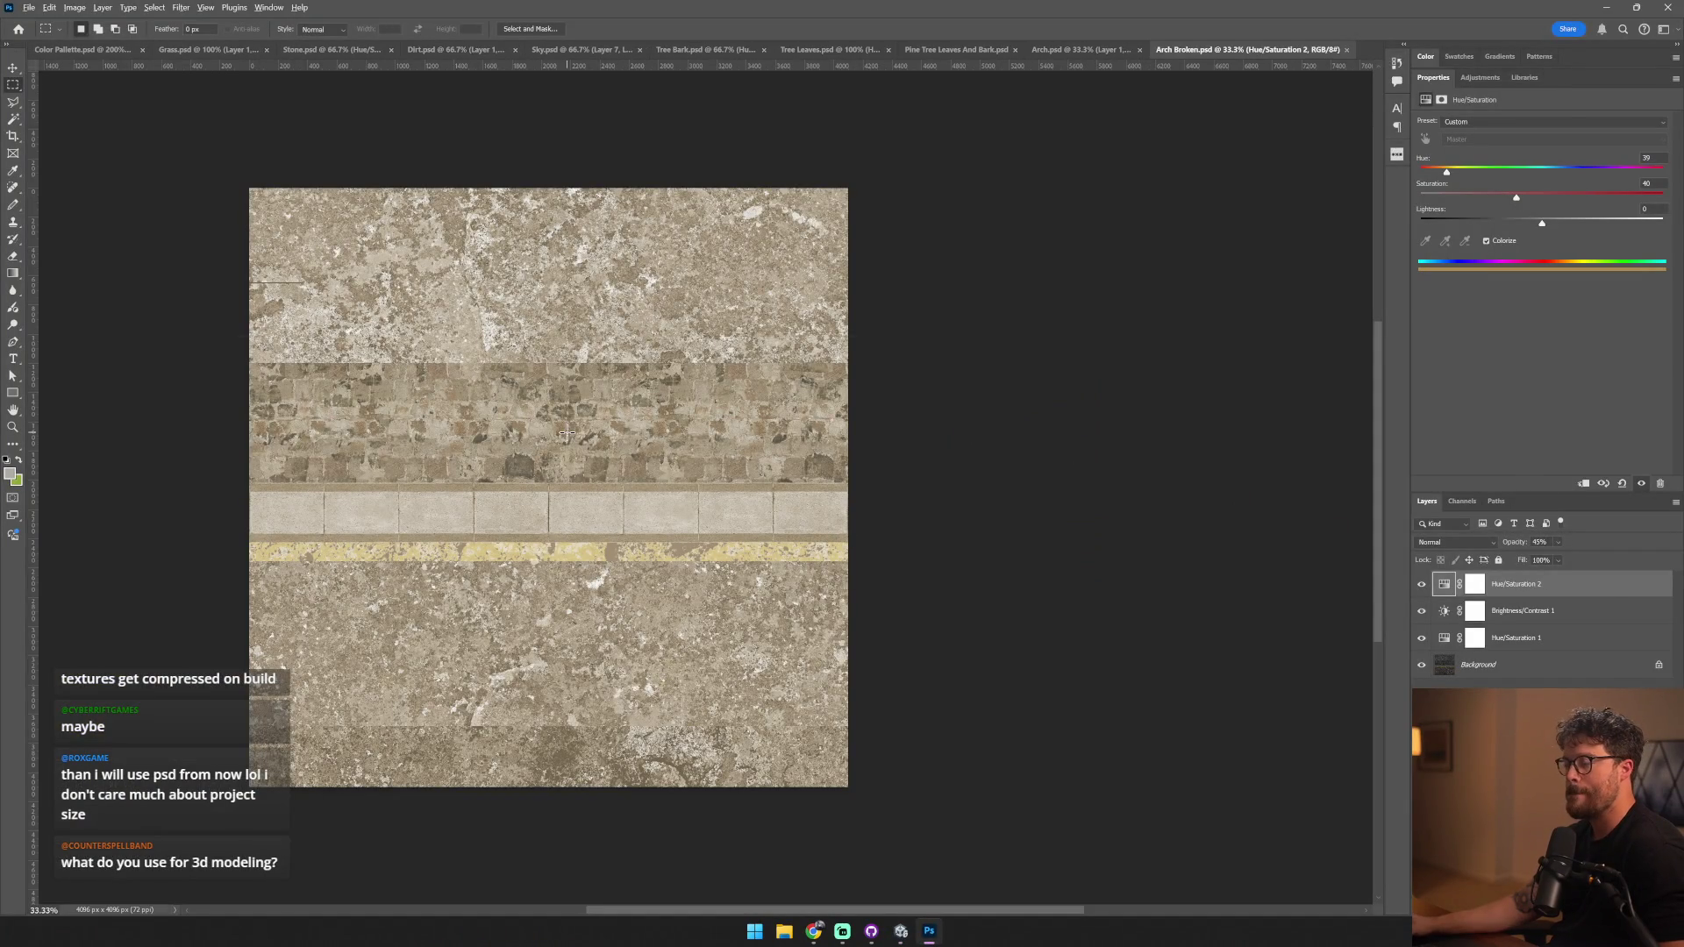
key("alt+Tab")
left_click_drag(662, 497, 582, 468)
key("alt+Tab")
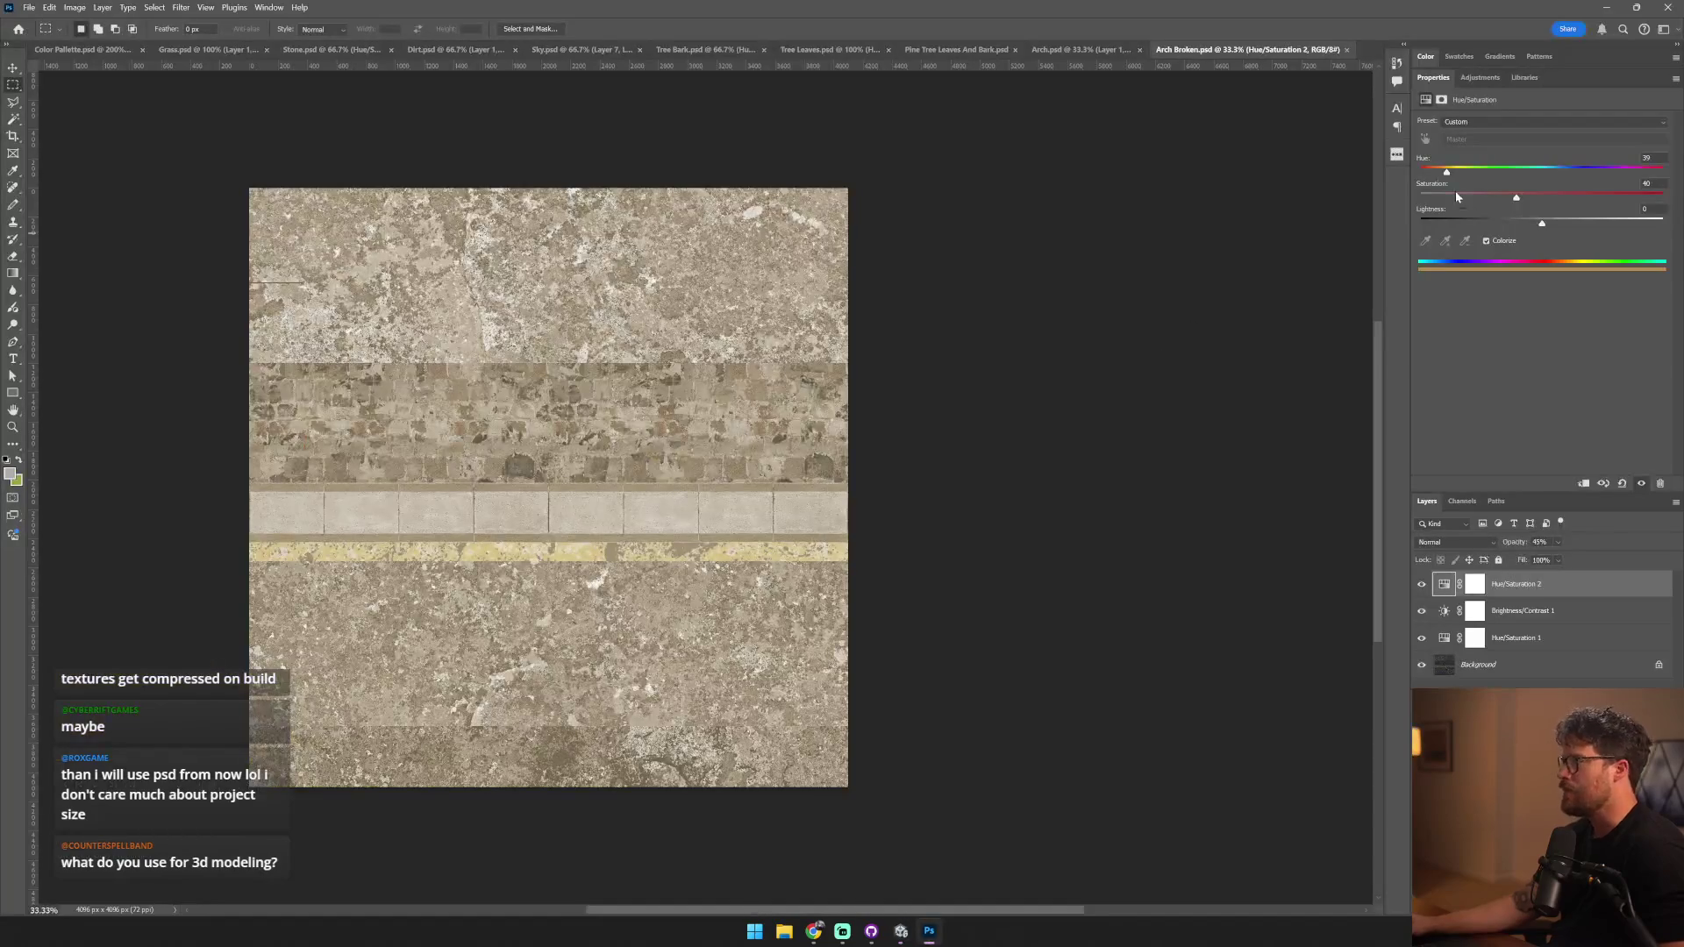
key("ctrl+s")
key("alt+Tab")
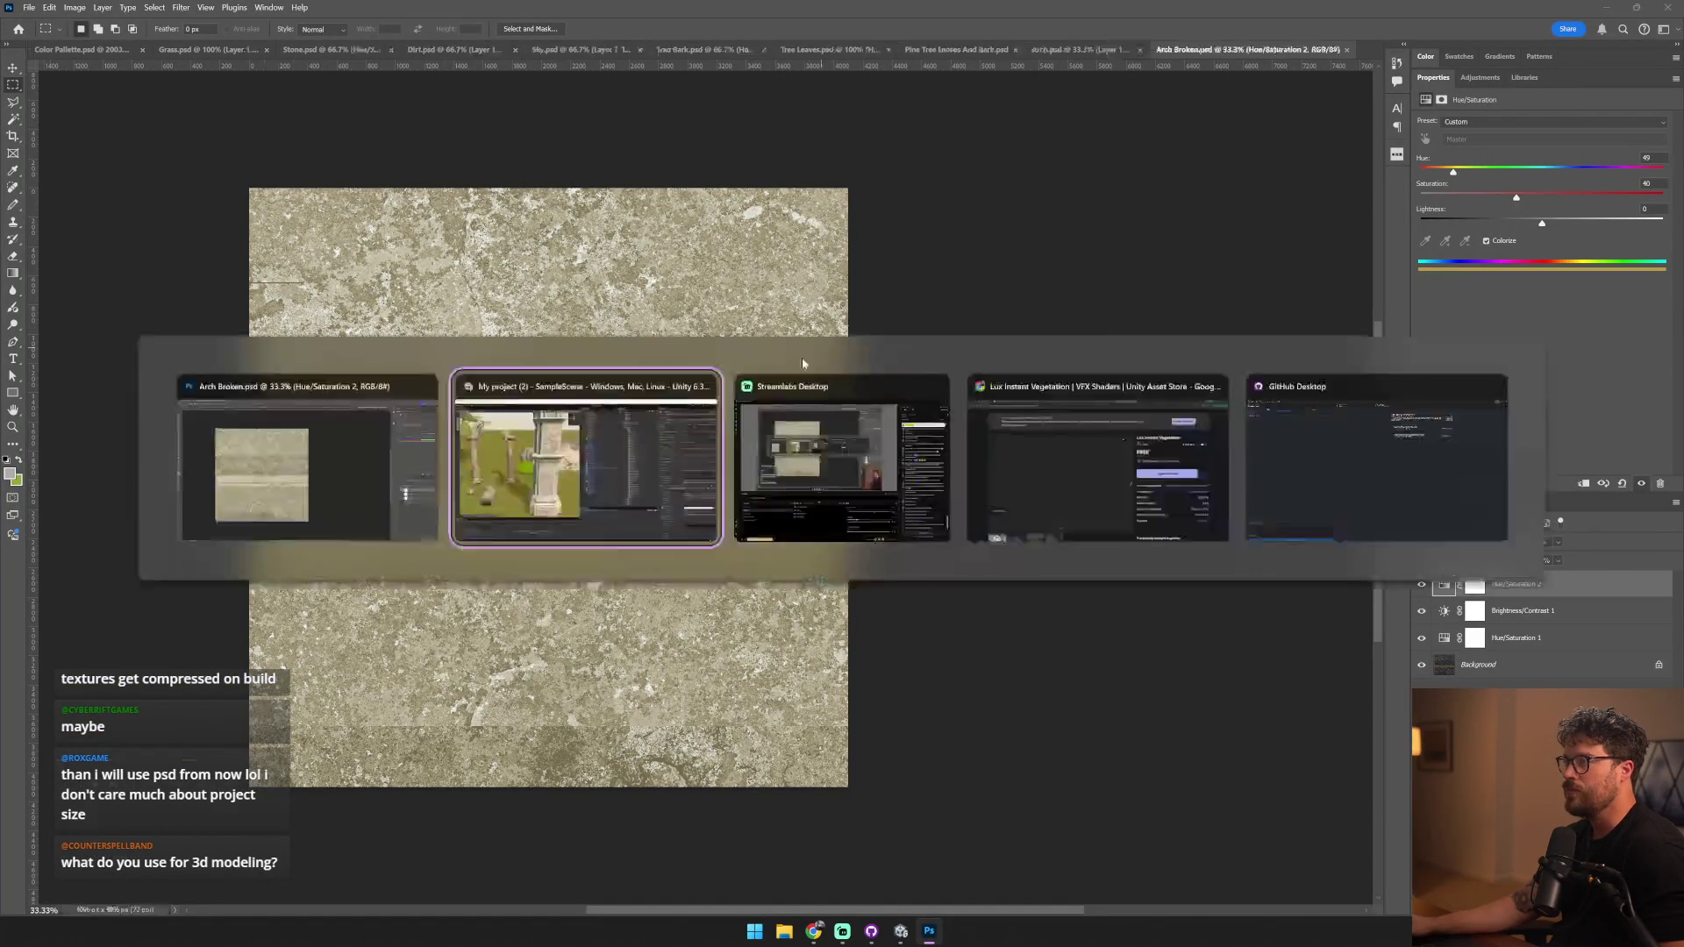
left_click(230, 487)
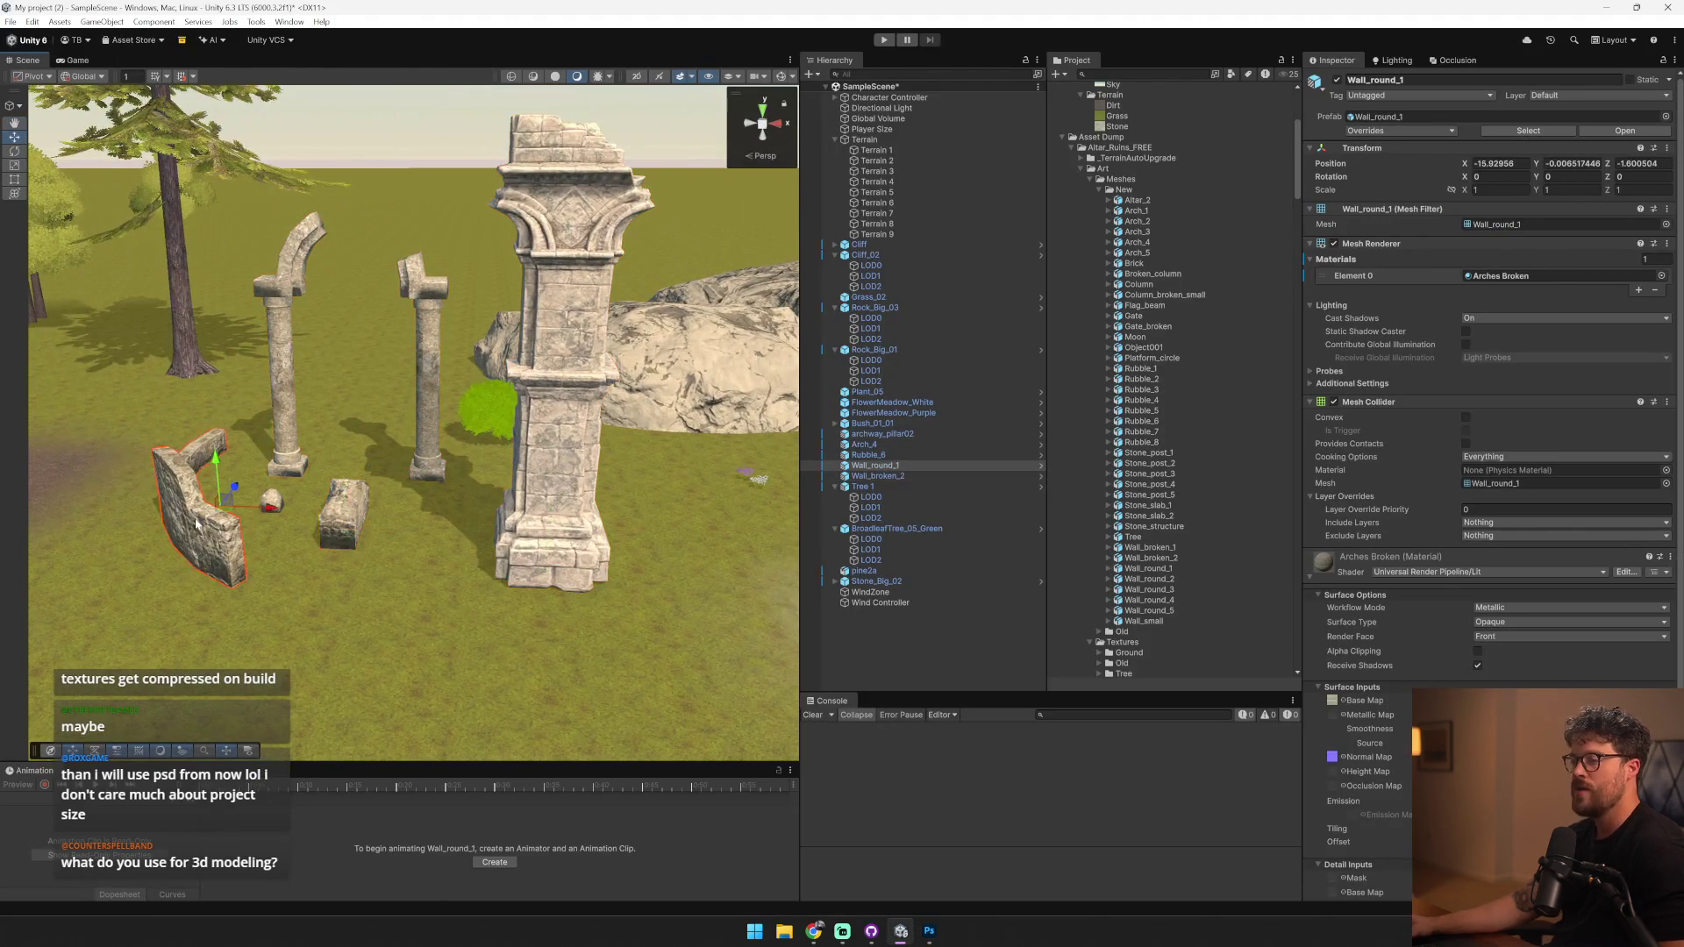
- Frame the curved wall, then select and inspect the round bush's LOD0 mesh
key("f")
left_click_drag(637, 524, 261, 549)
mouse_move(97, 518)
left_mouse_down()
mouse_move(182, 542)
mouse_move(444, 458)
mouse_move(600, 466)
mouse_move(637, 498)
mouse_move(565, 463)
left_mouse_up()
left_click(565, 463)
left_click(576, 433)
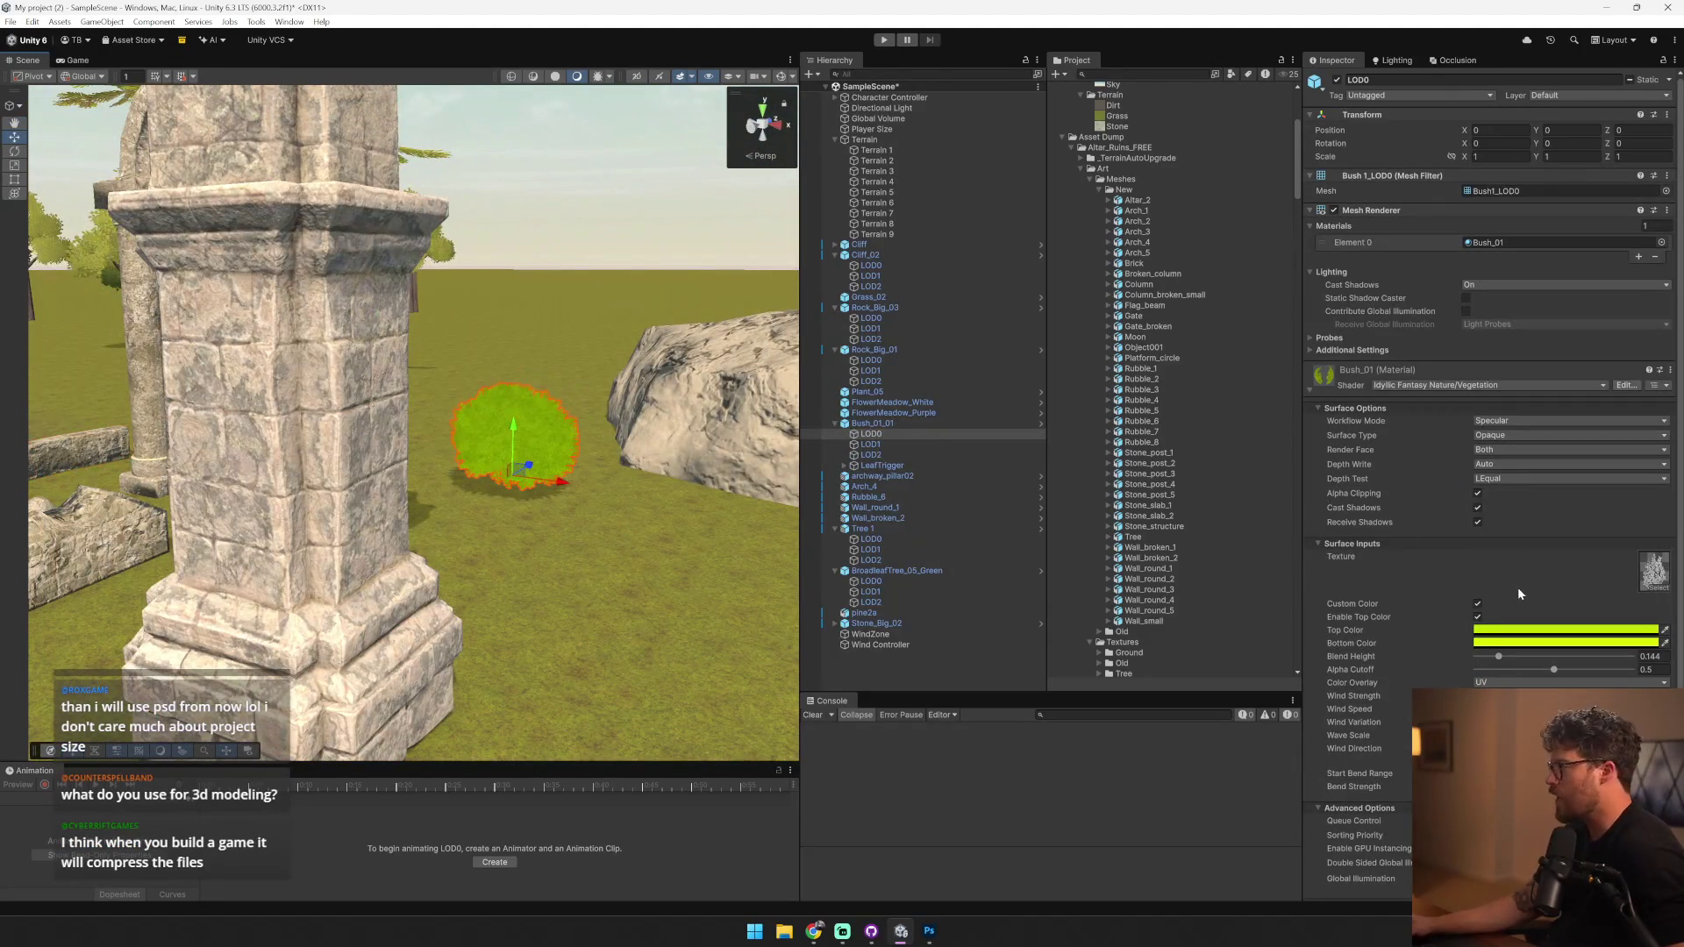
left_click_drag(699, 511, 693, 509)
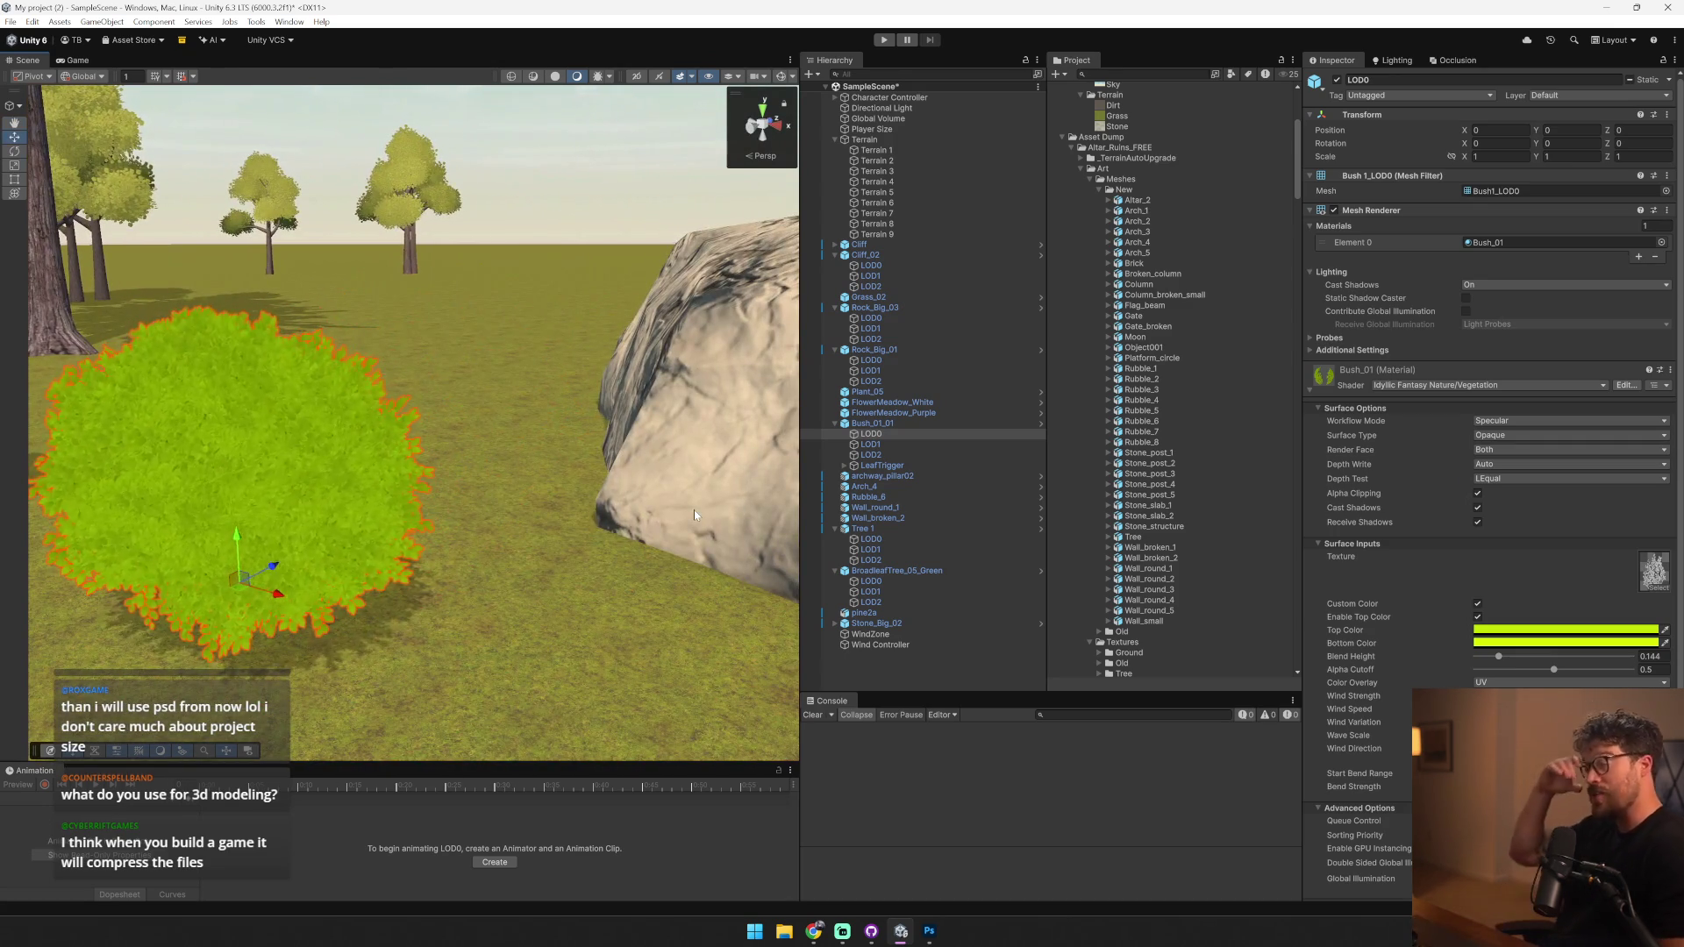
mouse_move(549, 534)
left_mouse_down()
mouse_move(395, 439)
mouse_move(408, 505)
left_mouse_up()
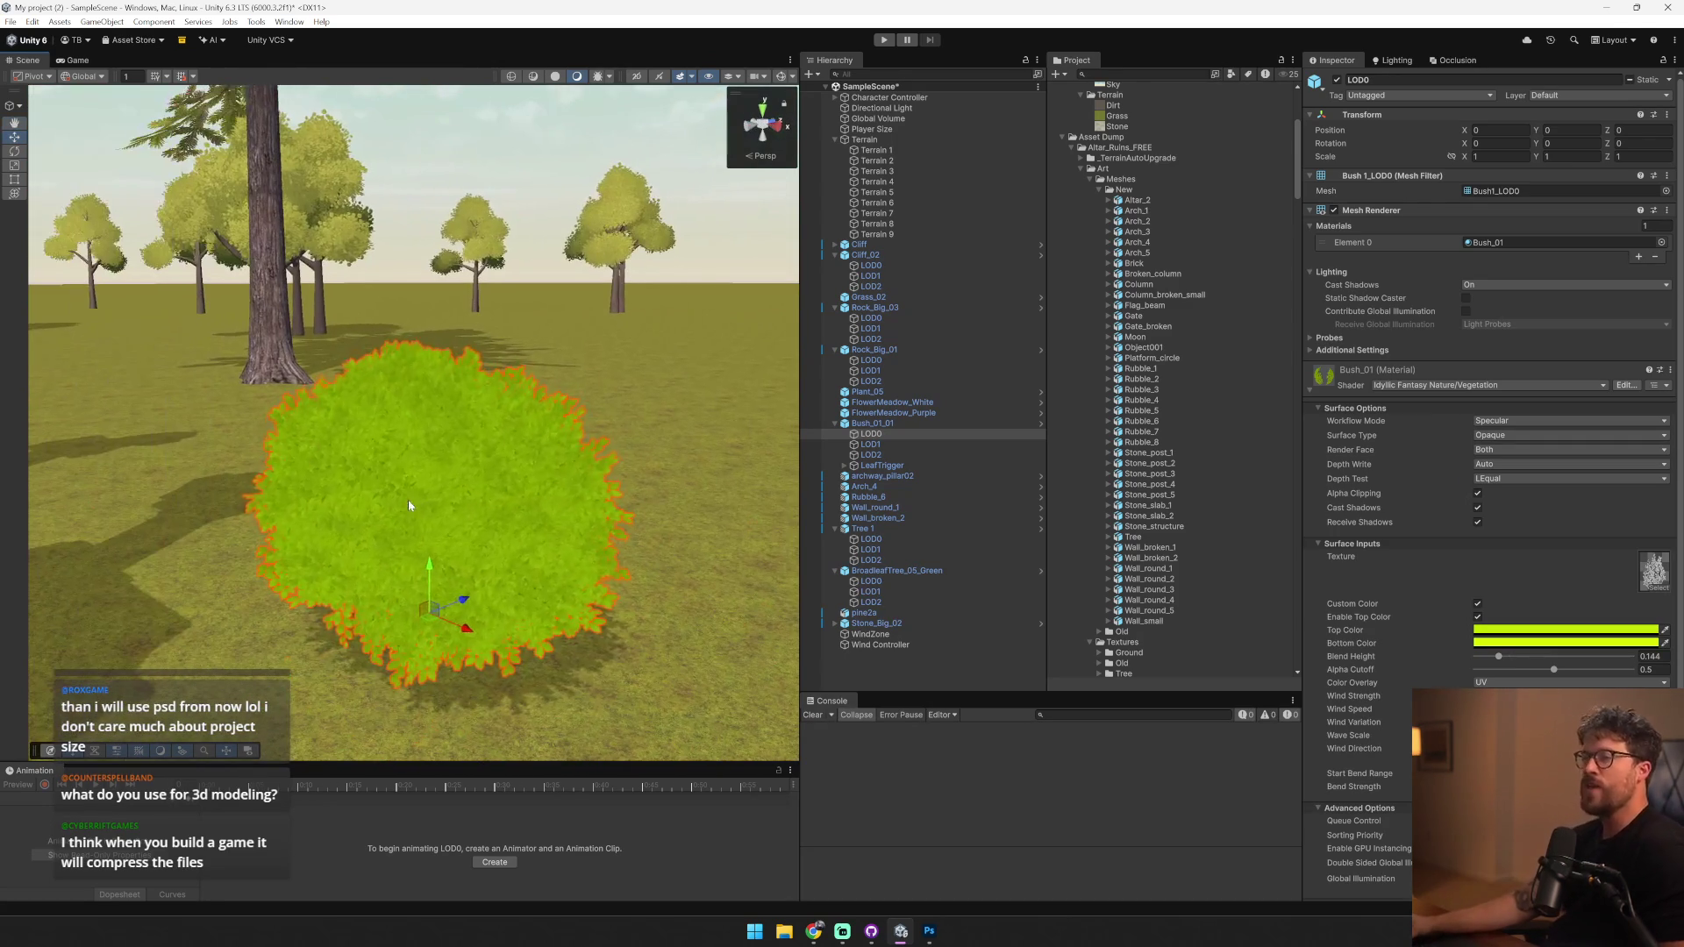
- Select the tree's LOD0 mesh and ping its Tree Bark material in Art/Materials/Nature
left_click(332, 187)
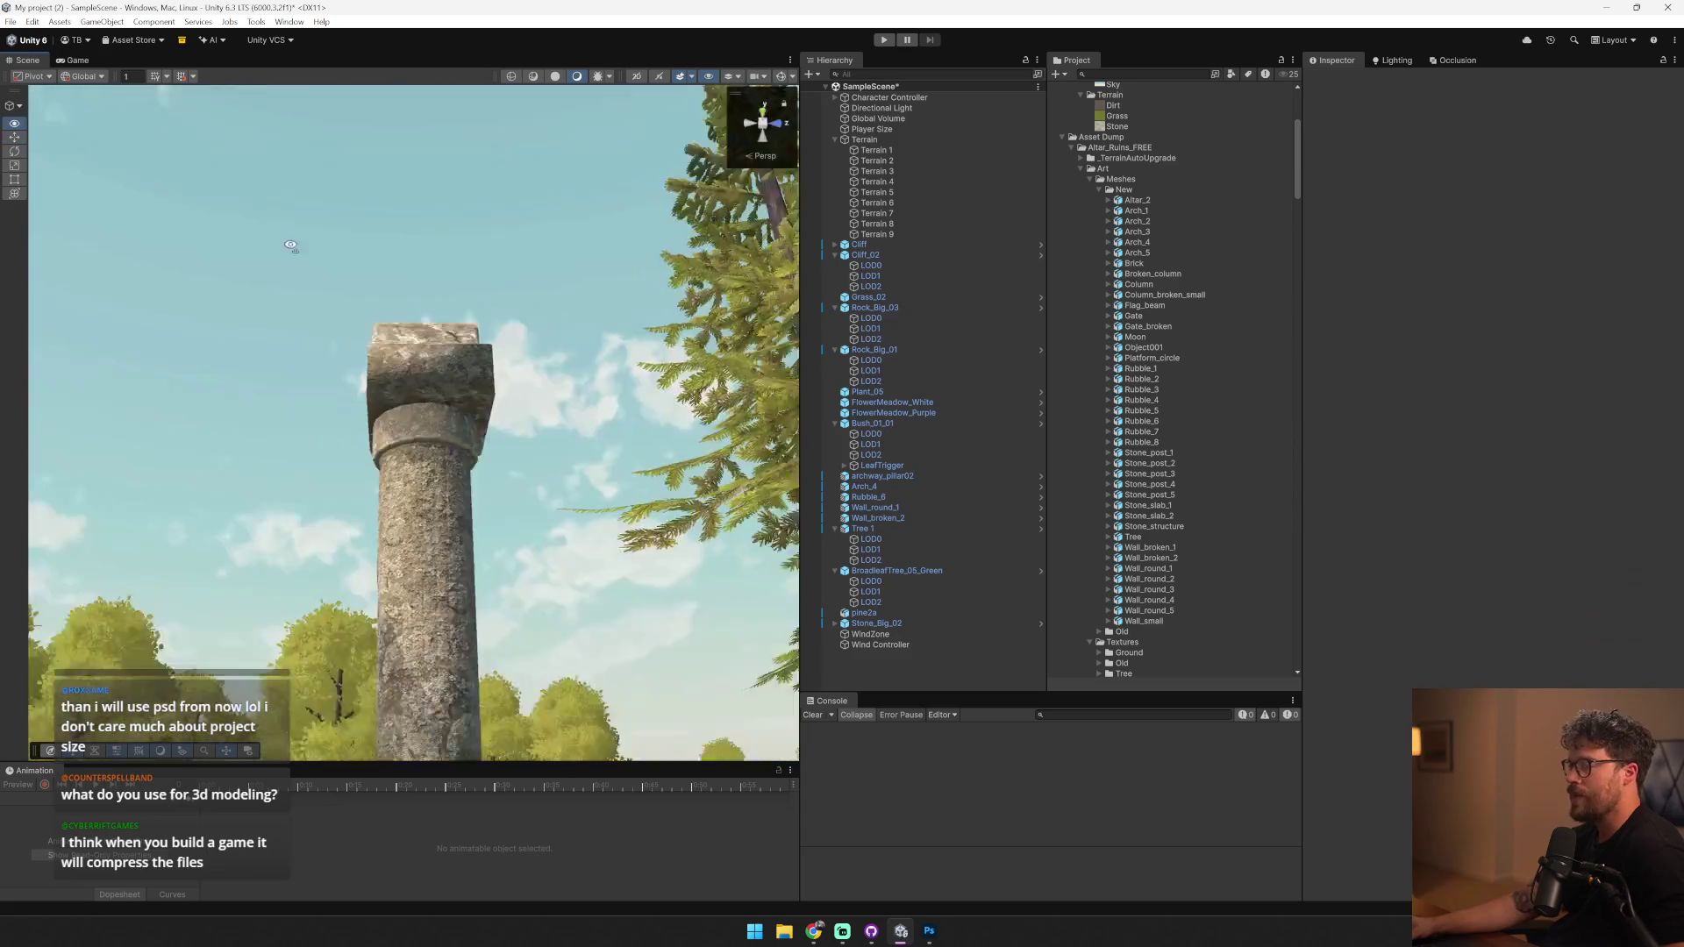
left_click_drag(340, 179, 115, 344)
left_click(468, 393)
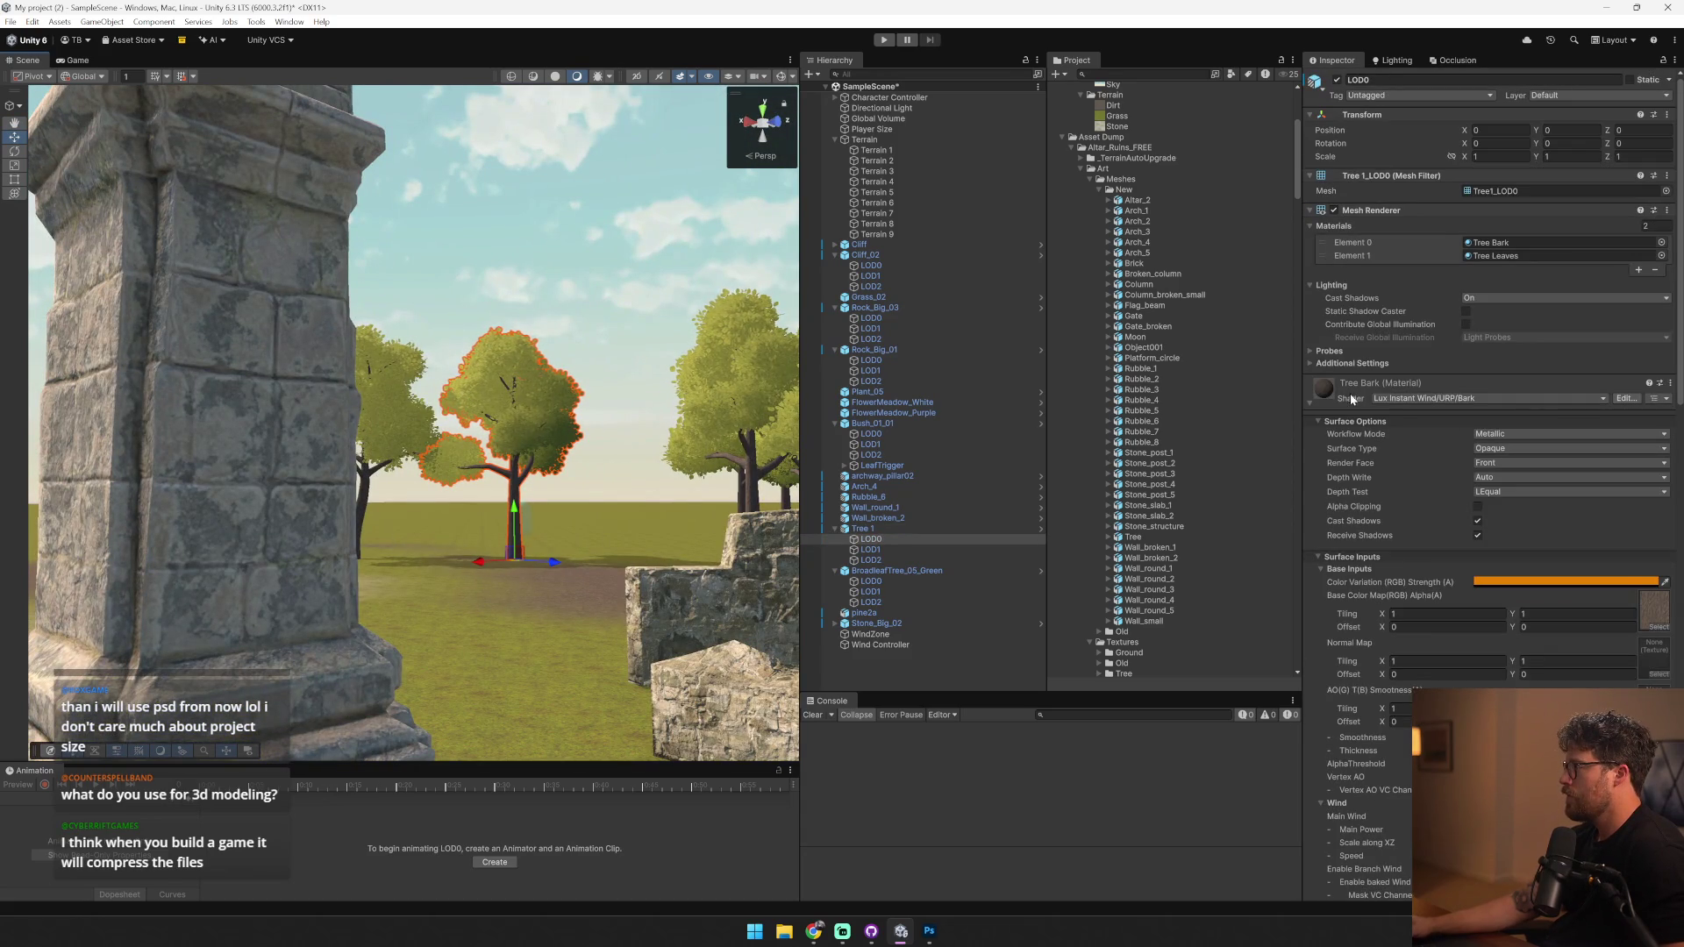
left_click(1491, 242)
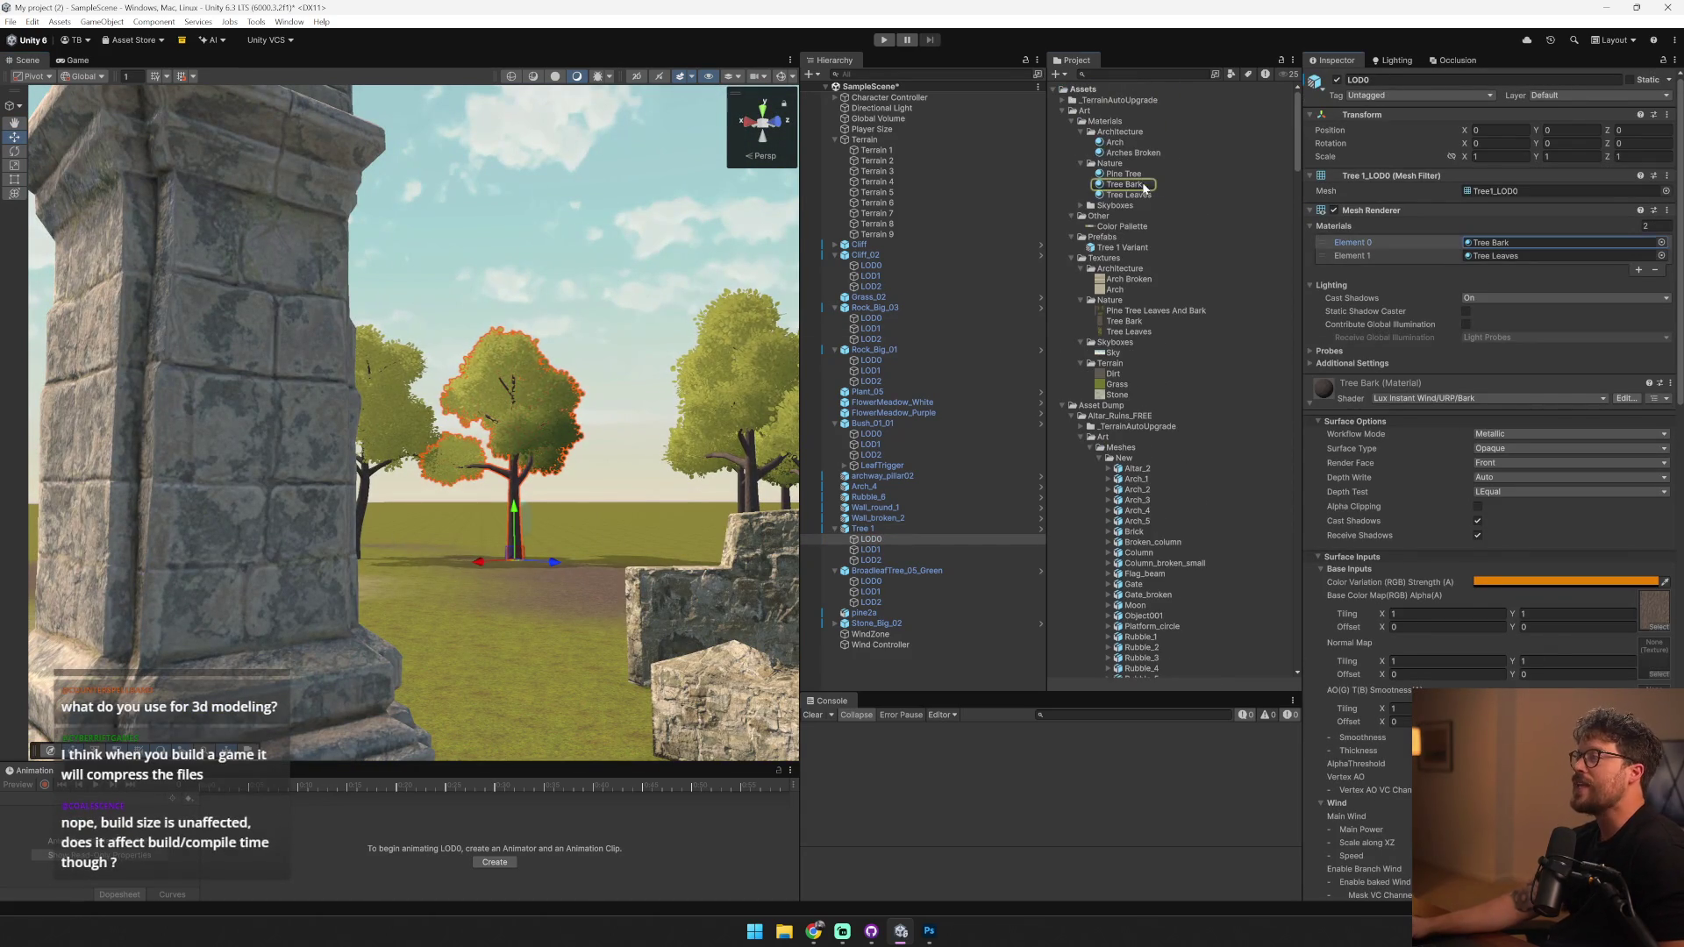
- Duplicate the Tree Bark material and name the copy Bush
left_click(1145, 186)
key("ctrl+d")
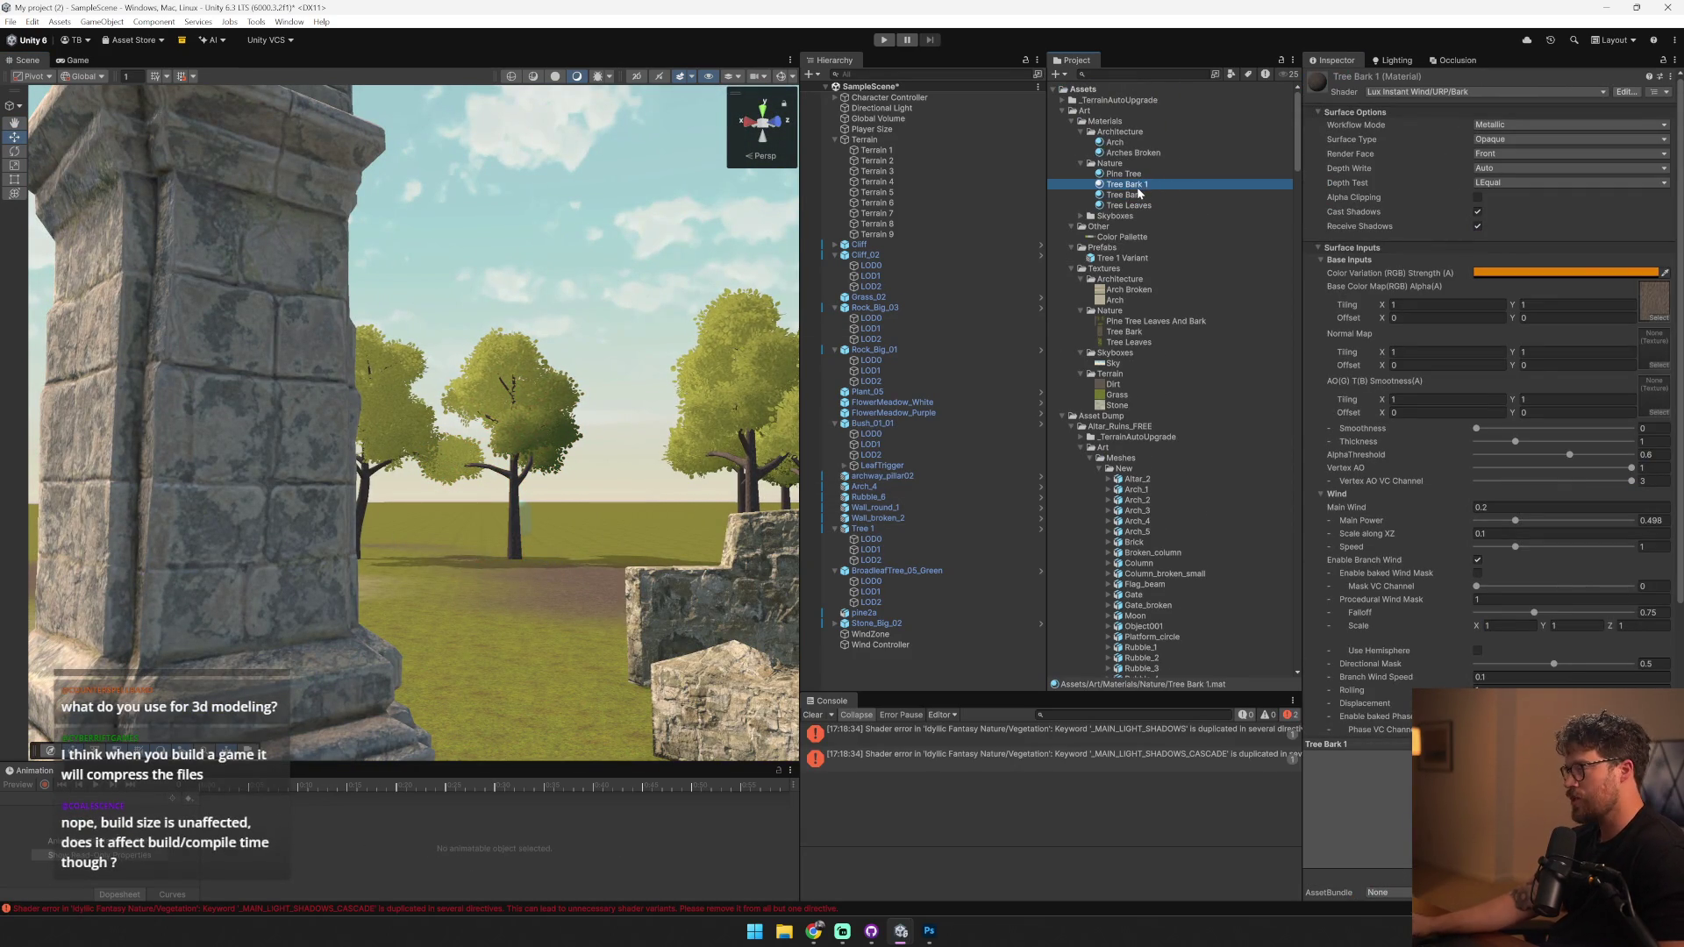
key("F2")
key("Return")
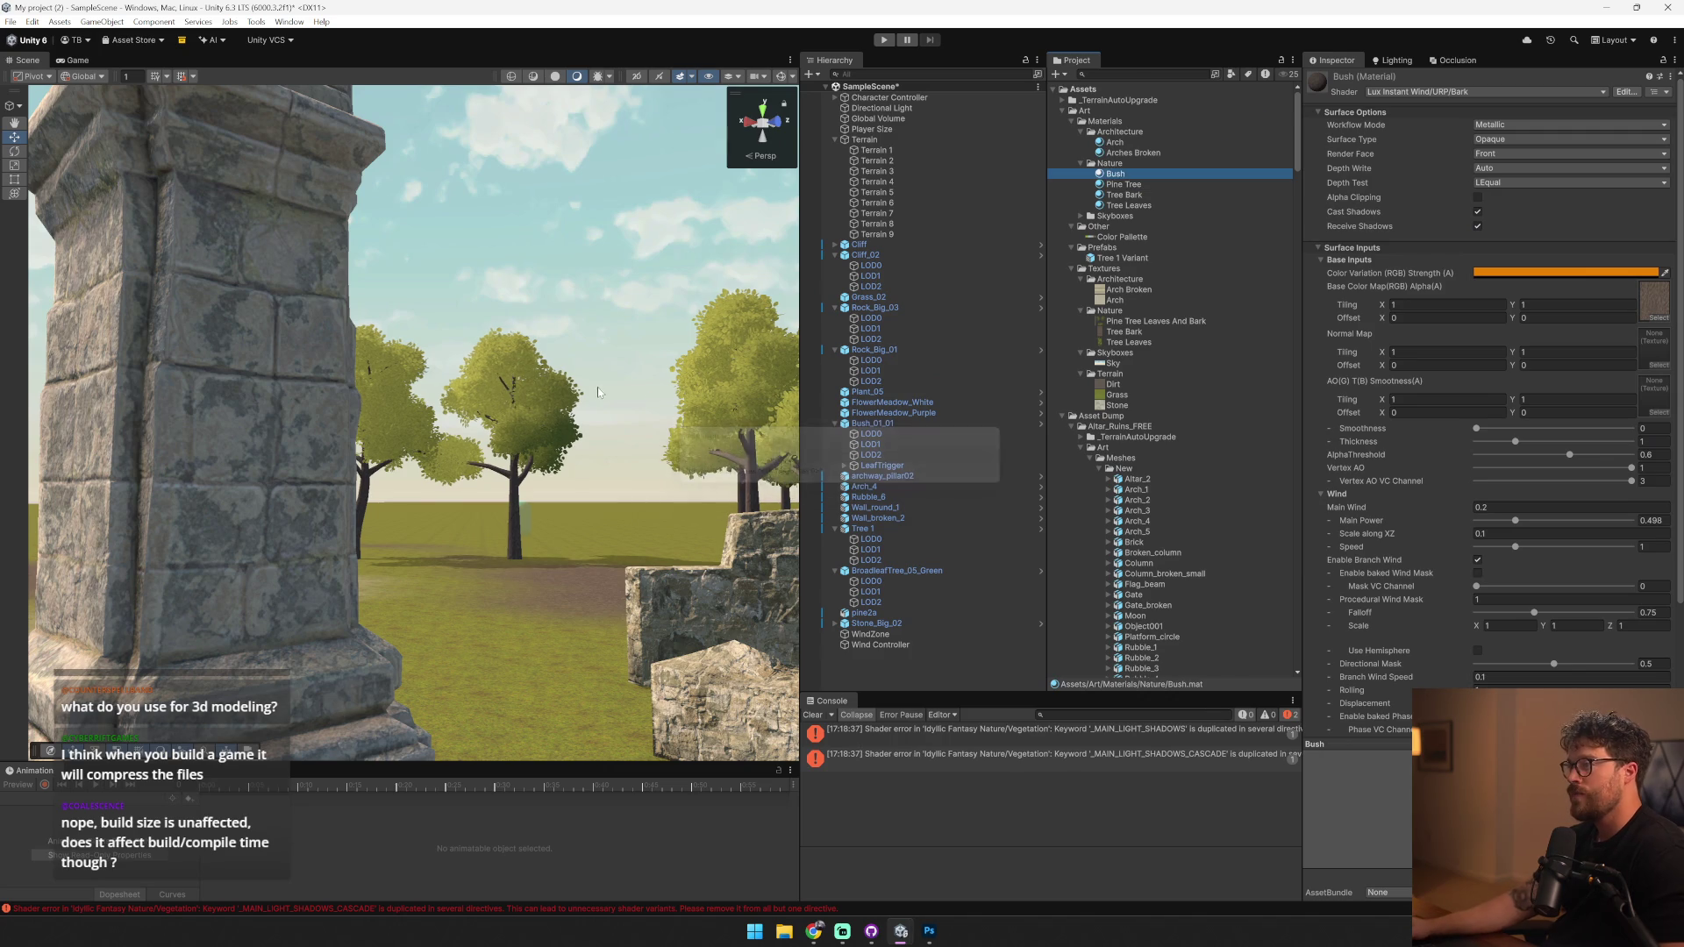
- Apply the Bush material to the bush and select its LOD0 mesh
left_click_drag(795, 442, 1010, 238)
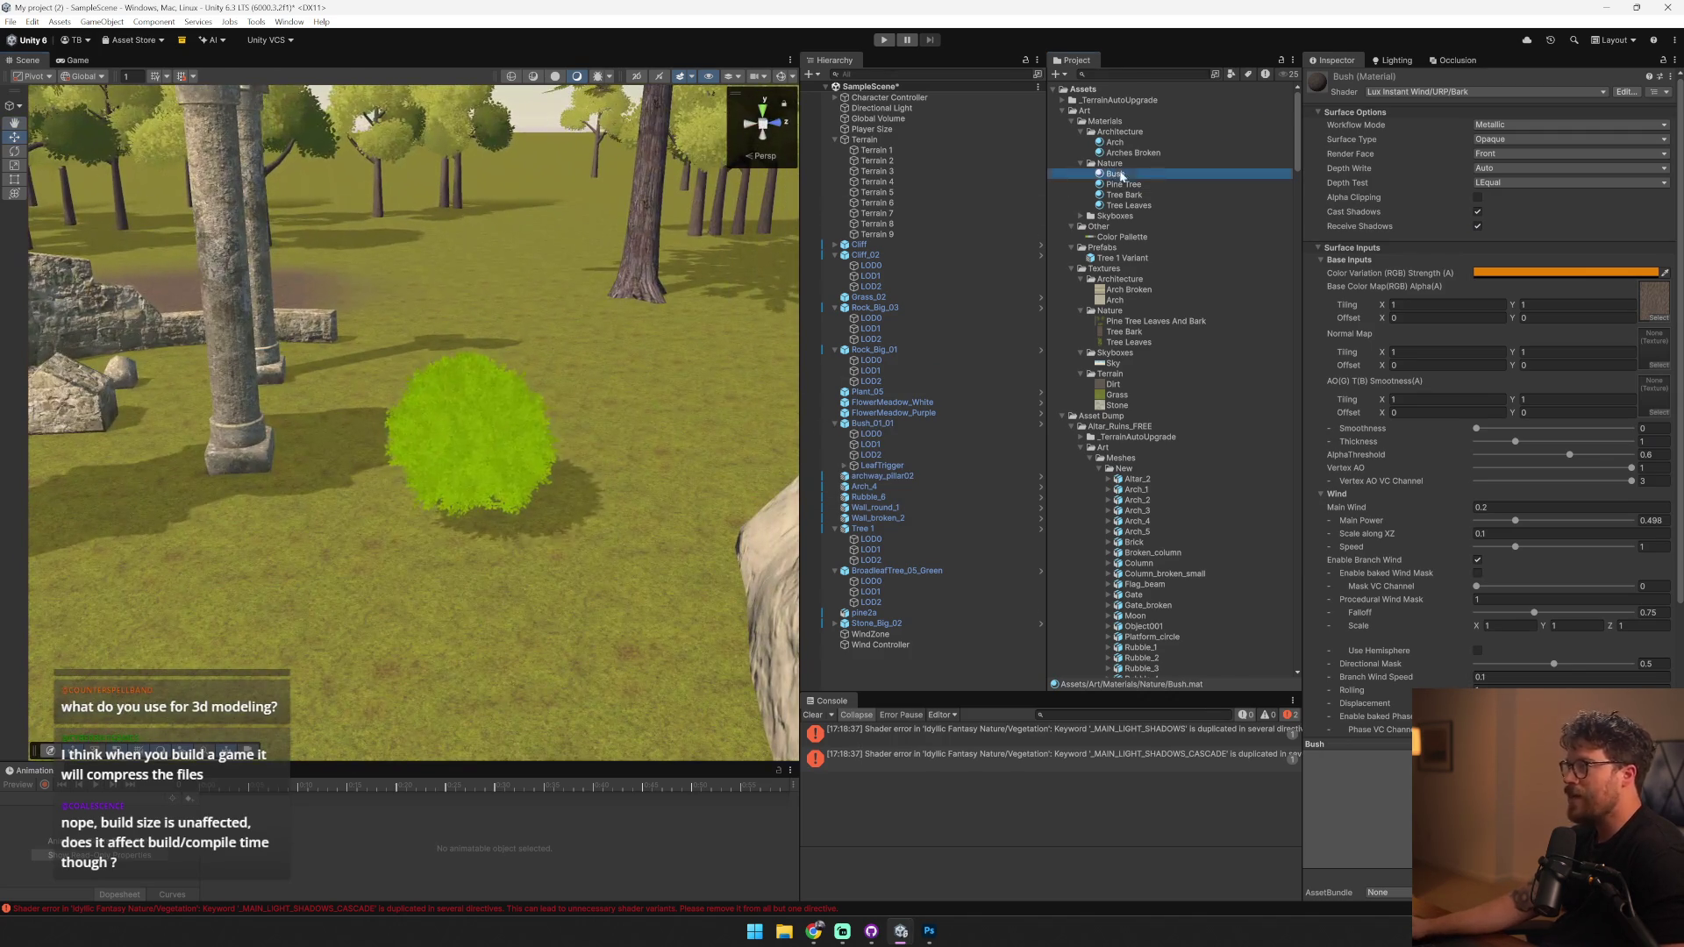
left_click_drag(1123, 176, 529, 454)
left_click(528, 454)
left_click(513, 400)
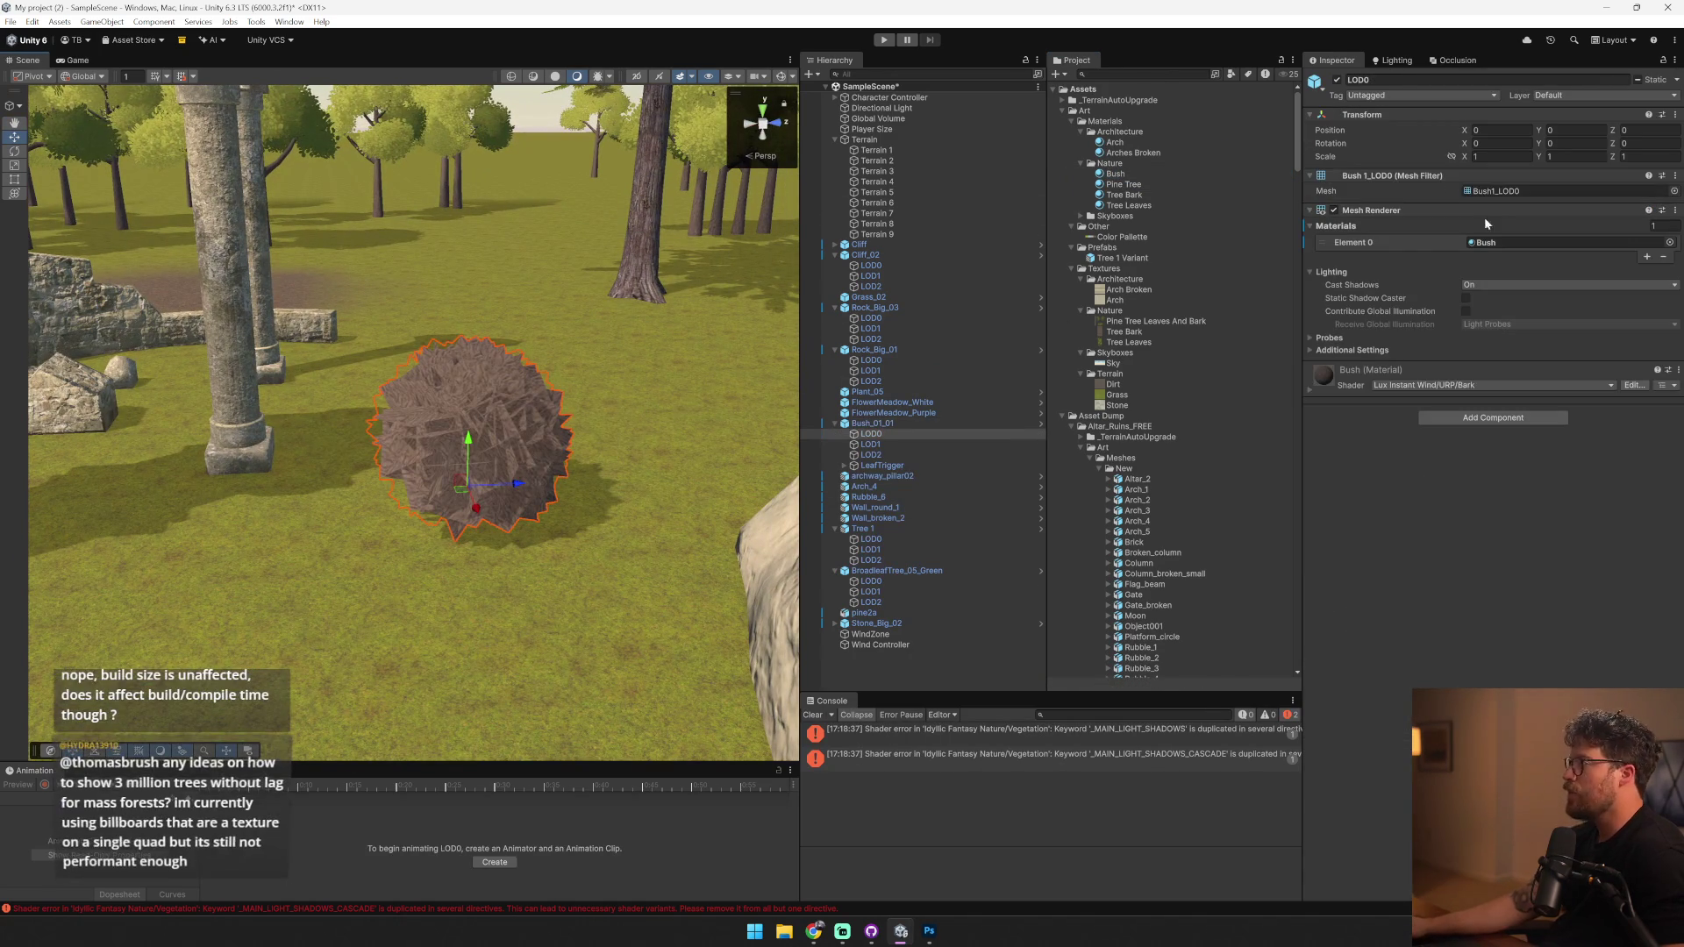
left_click(1509, 190)
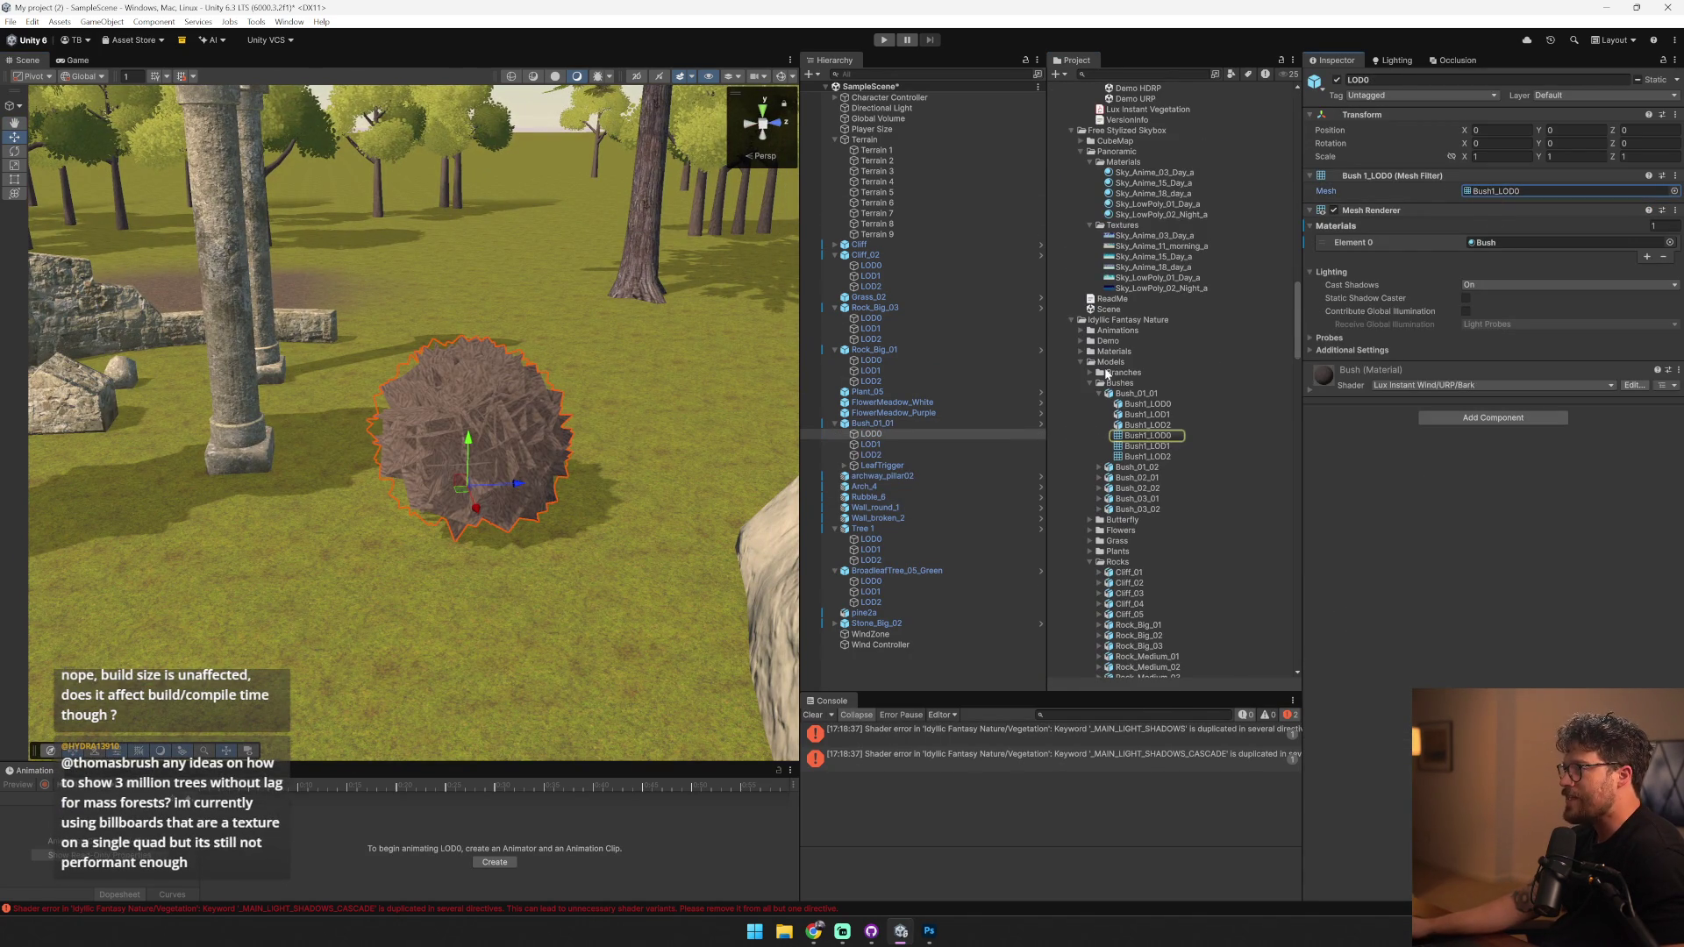
scroll(1141, 368, "down", 15)
scroll(1103, 372, "down", 10)
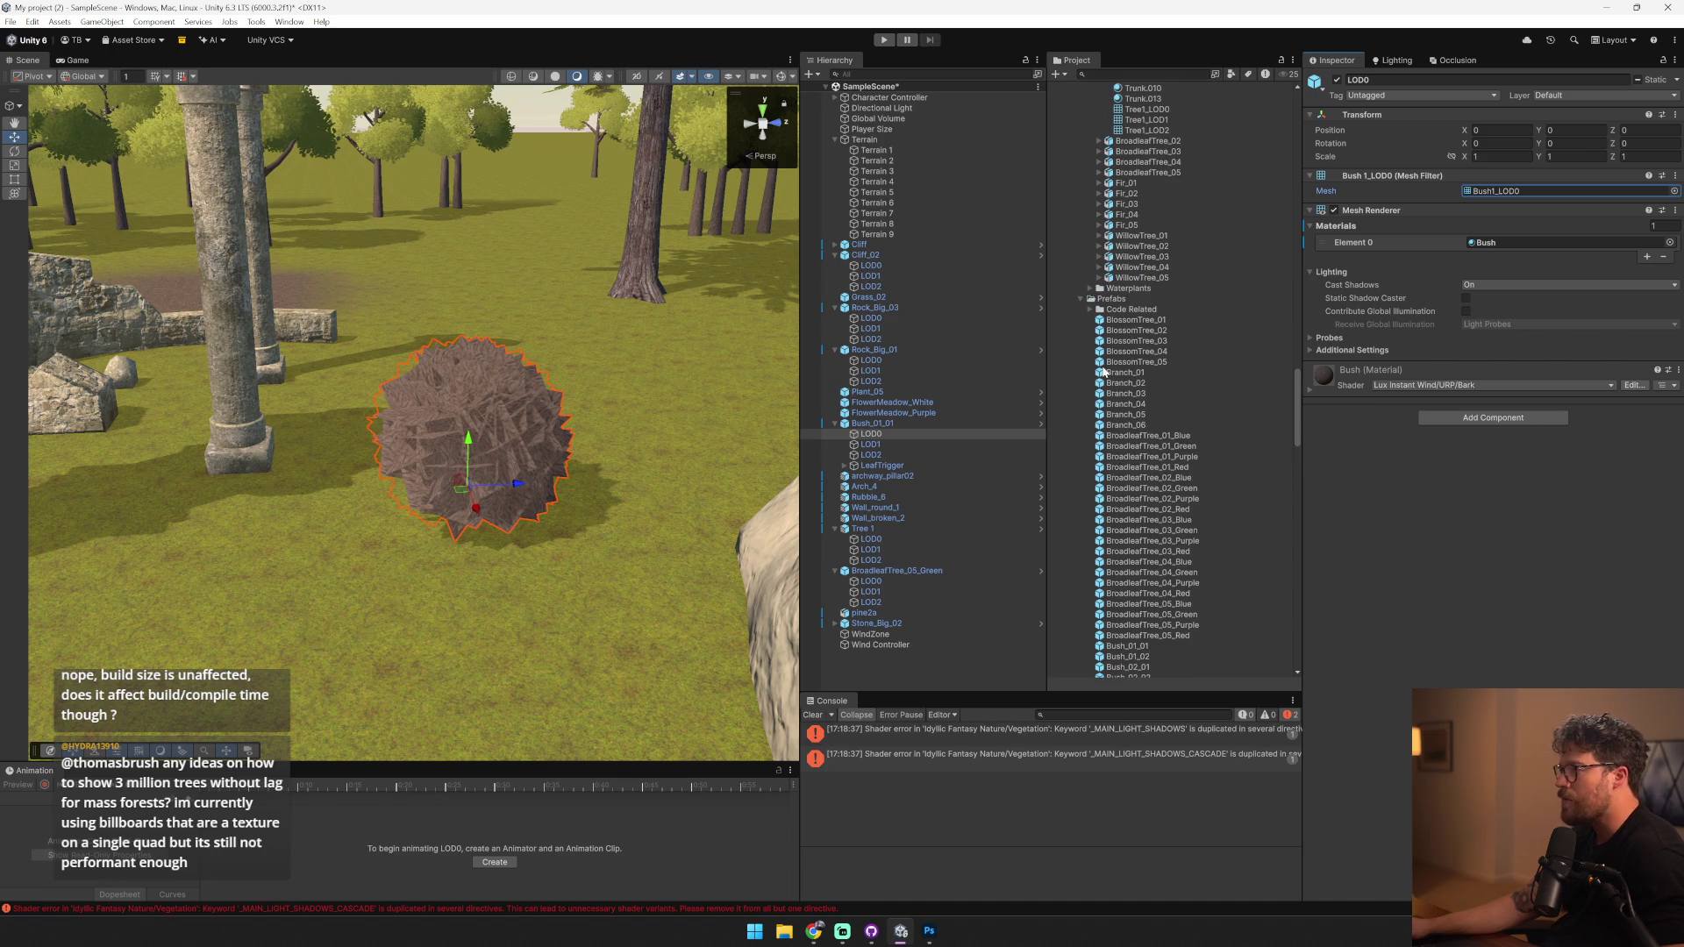
- Revert the bush to its green material and open Bush_Branch.png in Photoshop
left_click(539, 400)
left_click(539, 398)
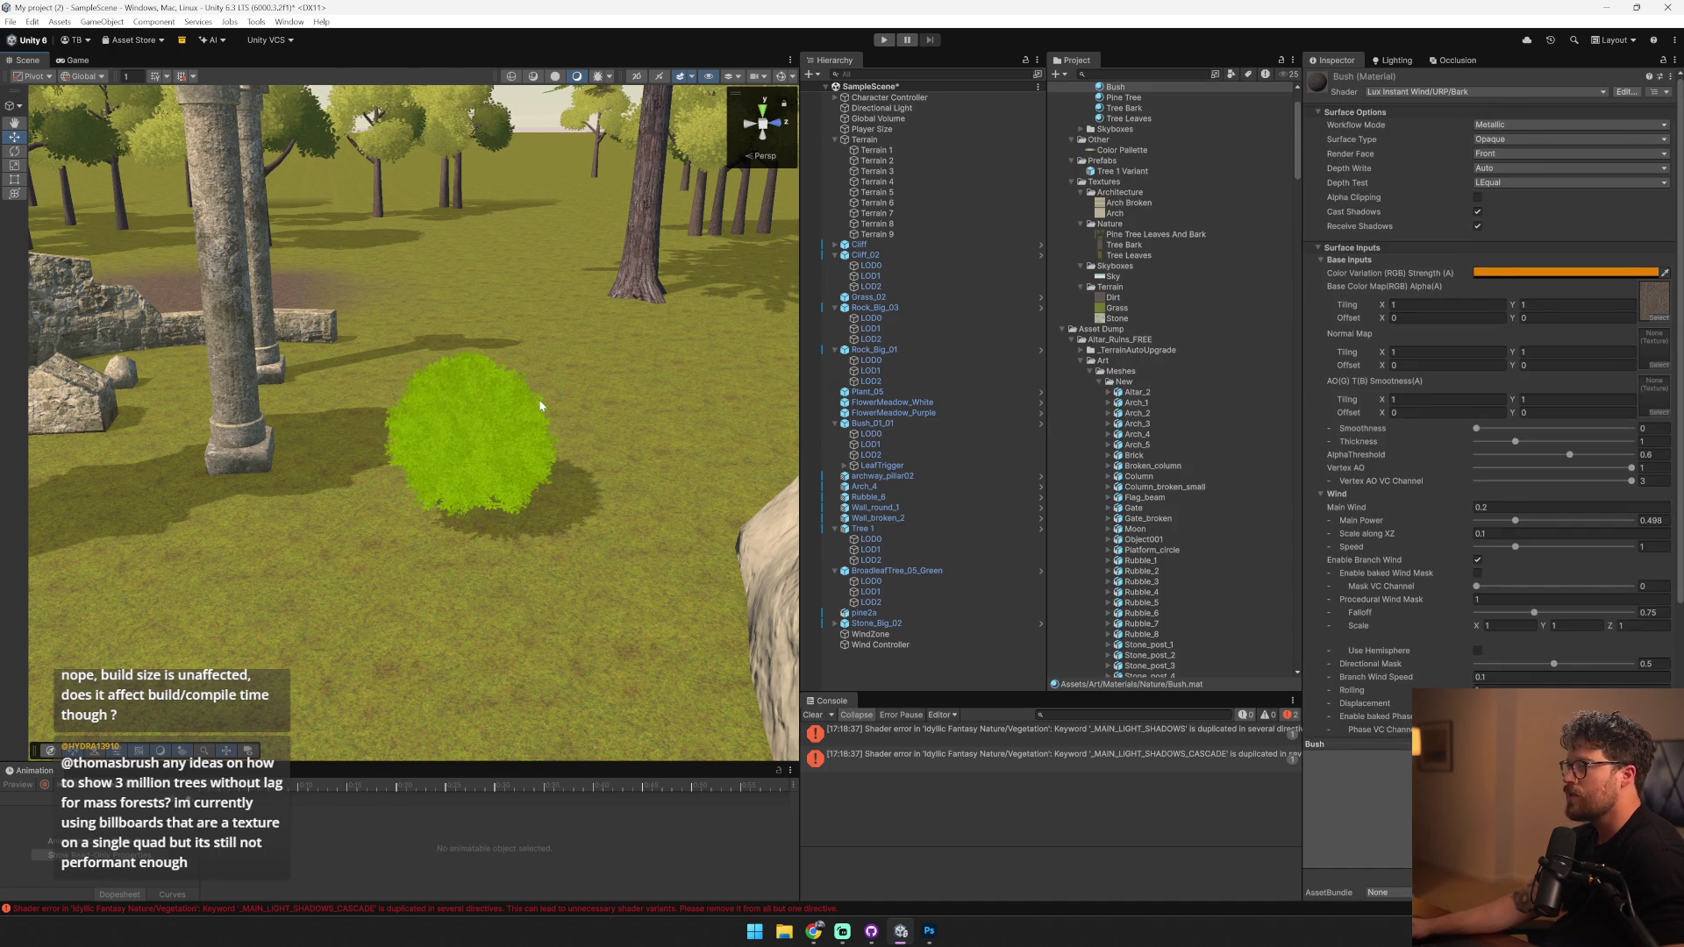
left_click(430, 438)
left_click(542, 410)
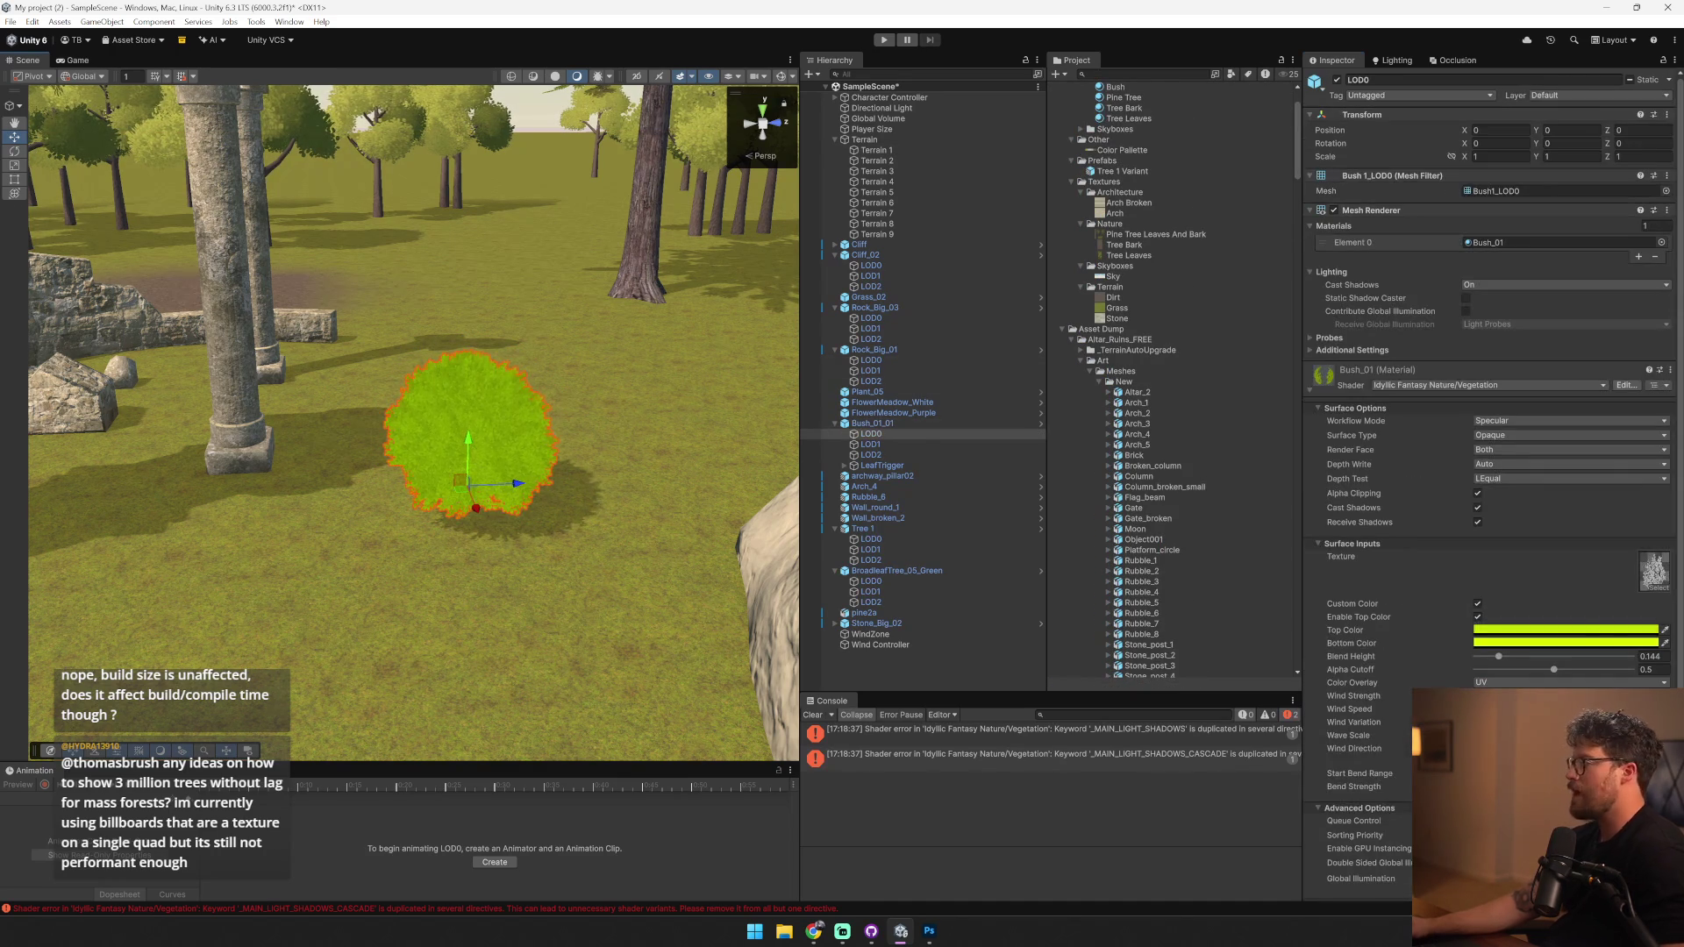
double_click(1654, 570)
- Start Save As and browse to the project's Assets/Art/Textures/Nature folder
left_click(49, 7)
mouse_move(29, 7)
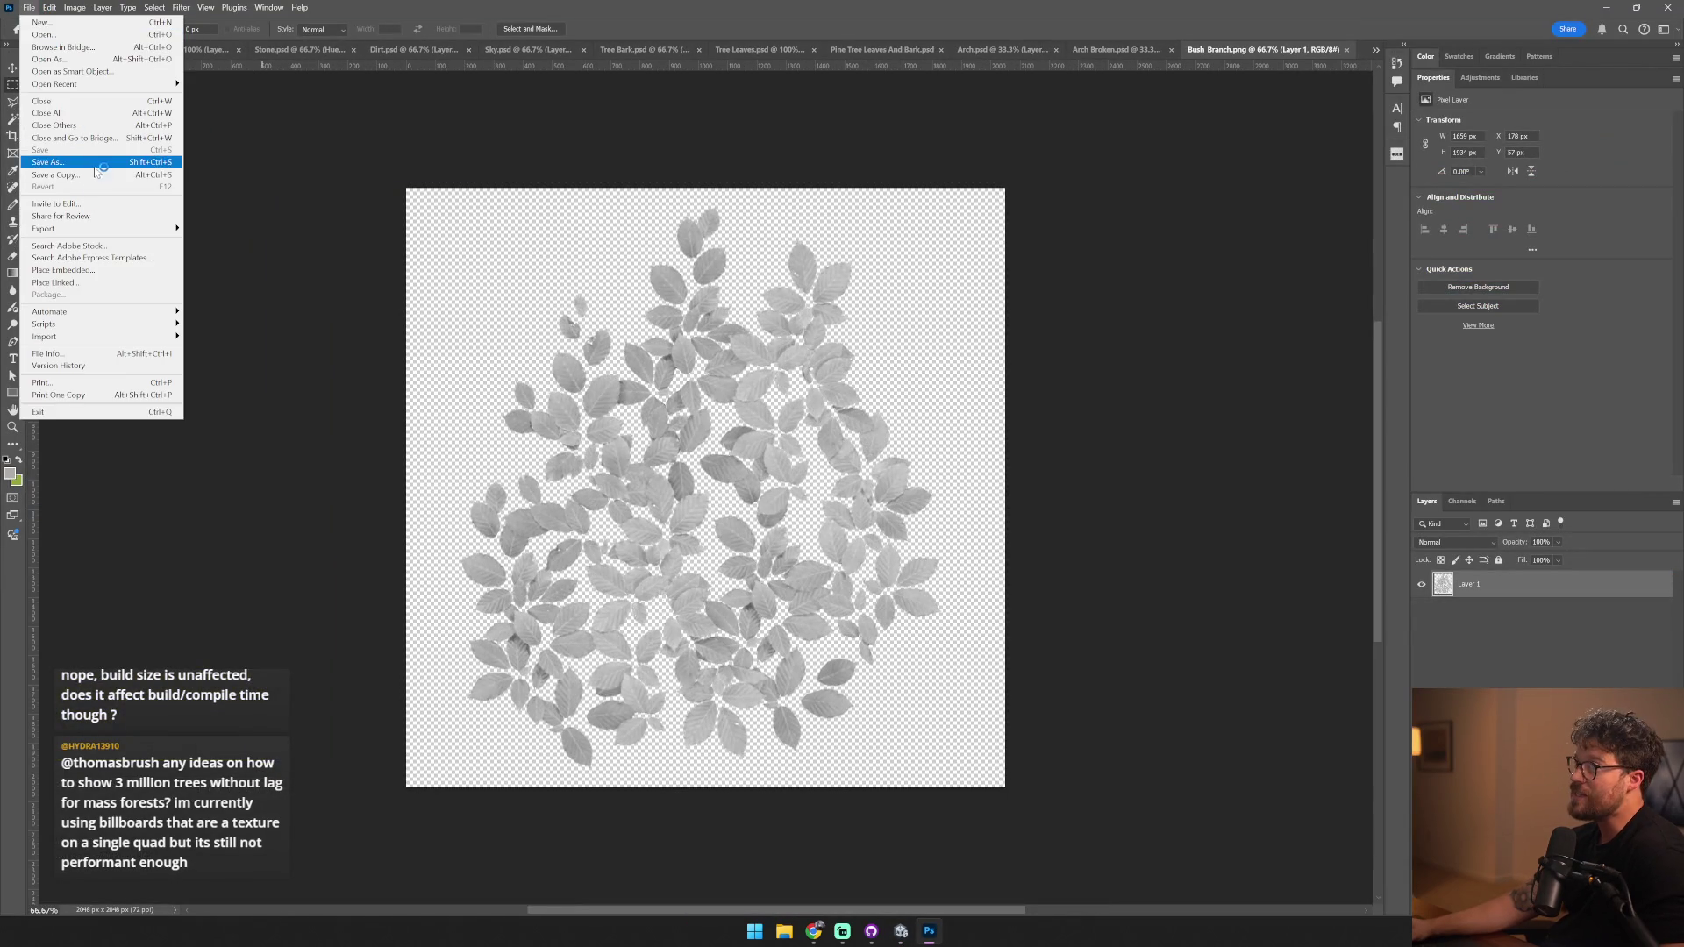
left_click(66, 161)
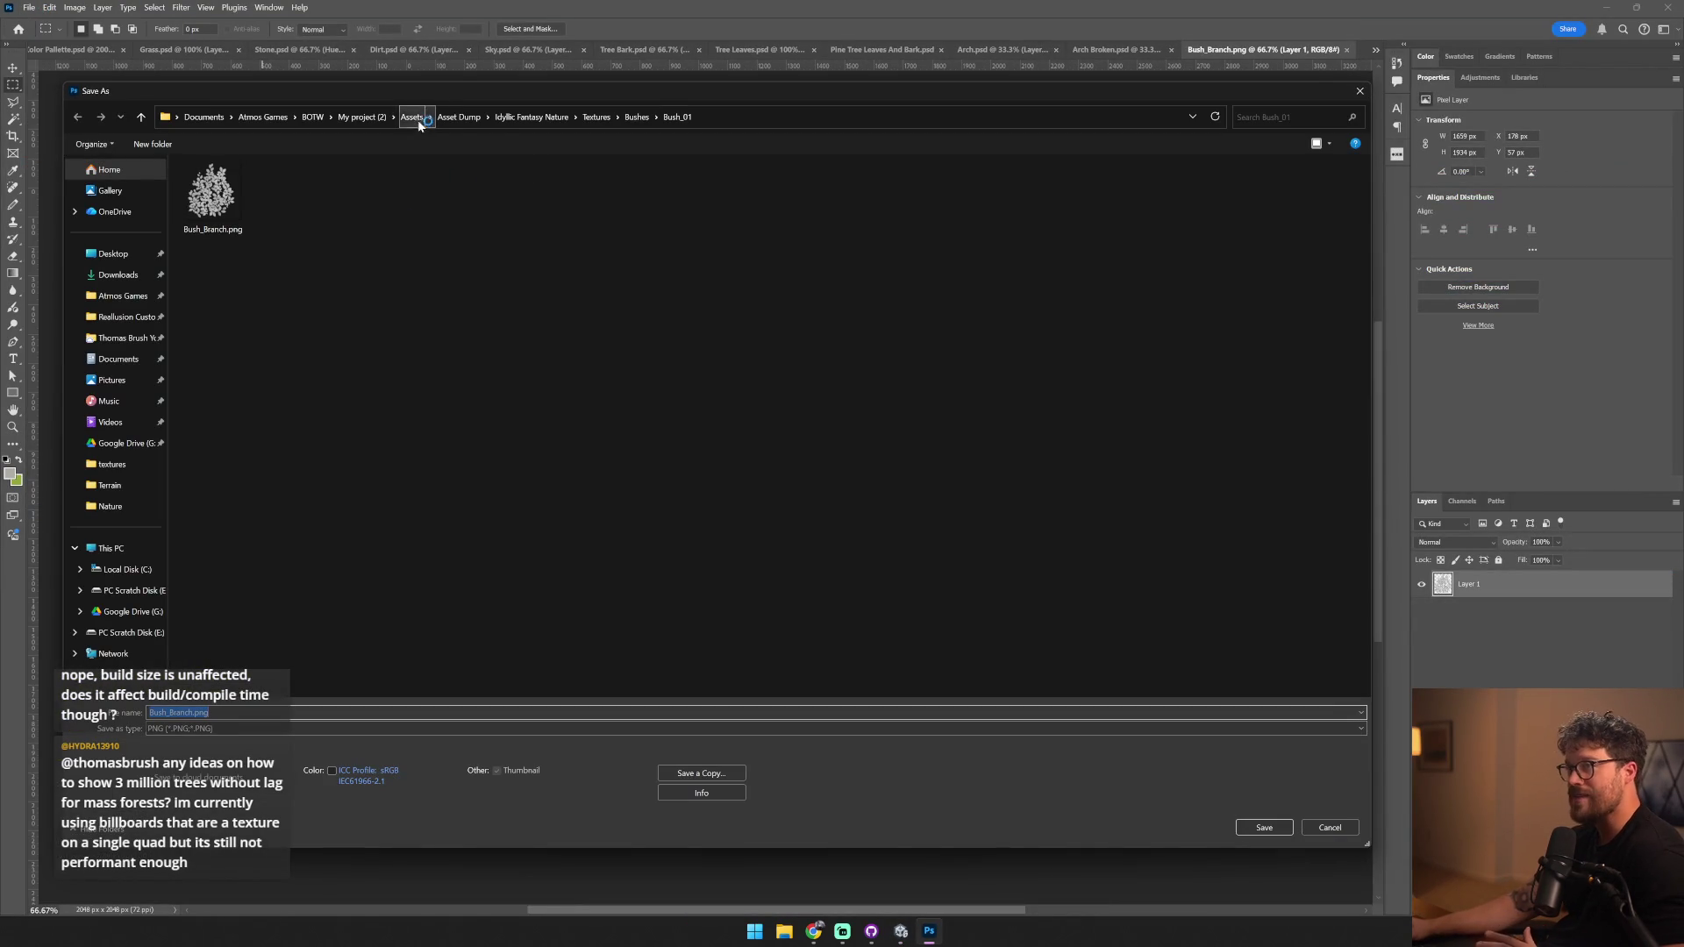
left_click(415, 121)
double_click(233, 203)
double_click(223, 241)
double_click(238, 207)
- Save the image as a Photoshop PSD file named Bush
left_click(188, 712)
left_click(188, 729)
left_click(188, 742)
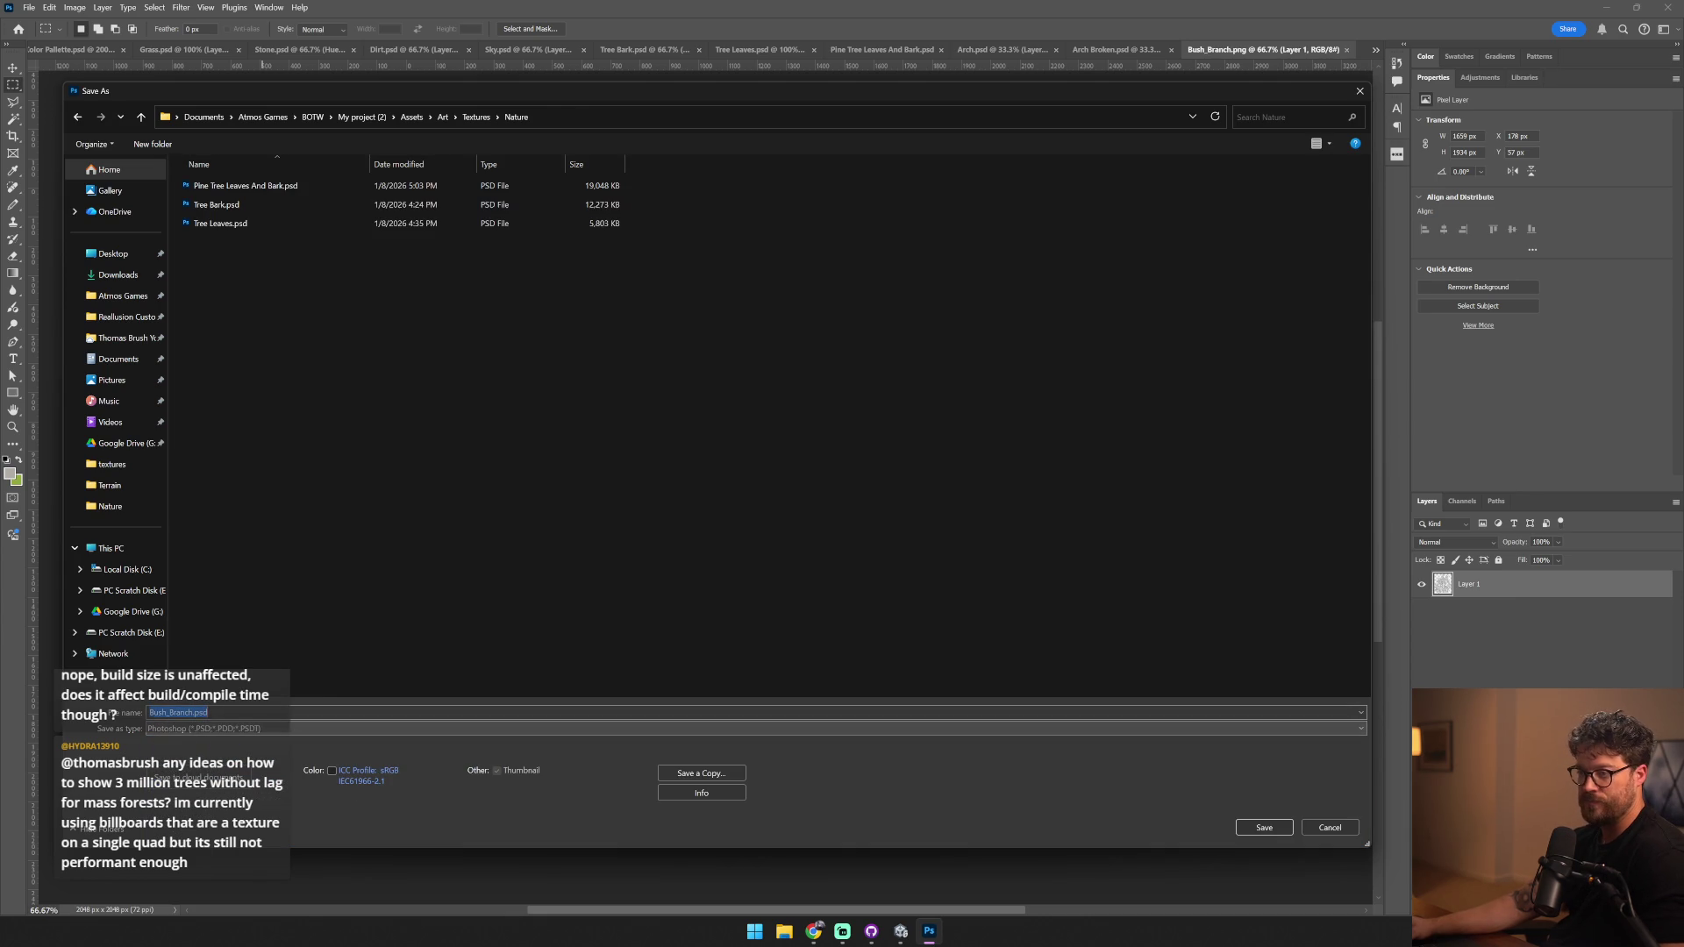
type("Bush")
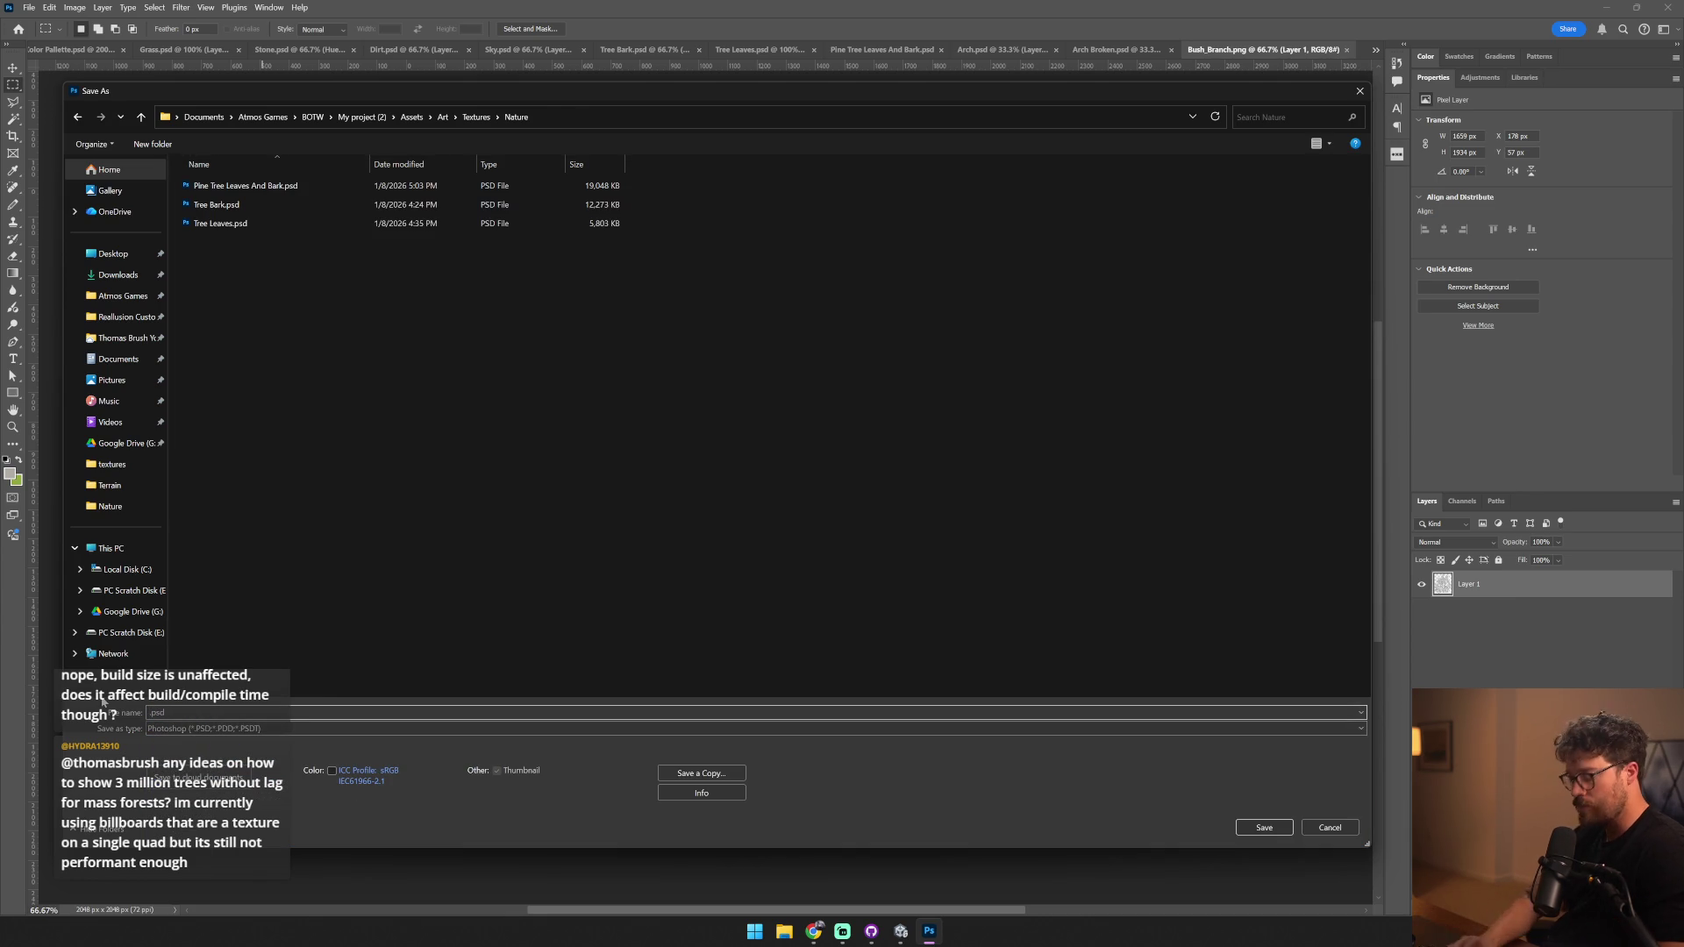
key("Return")
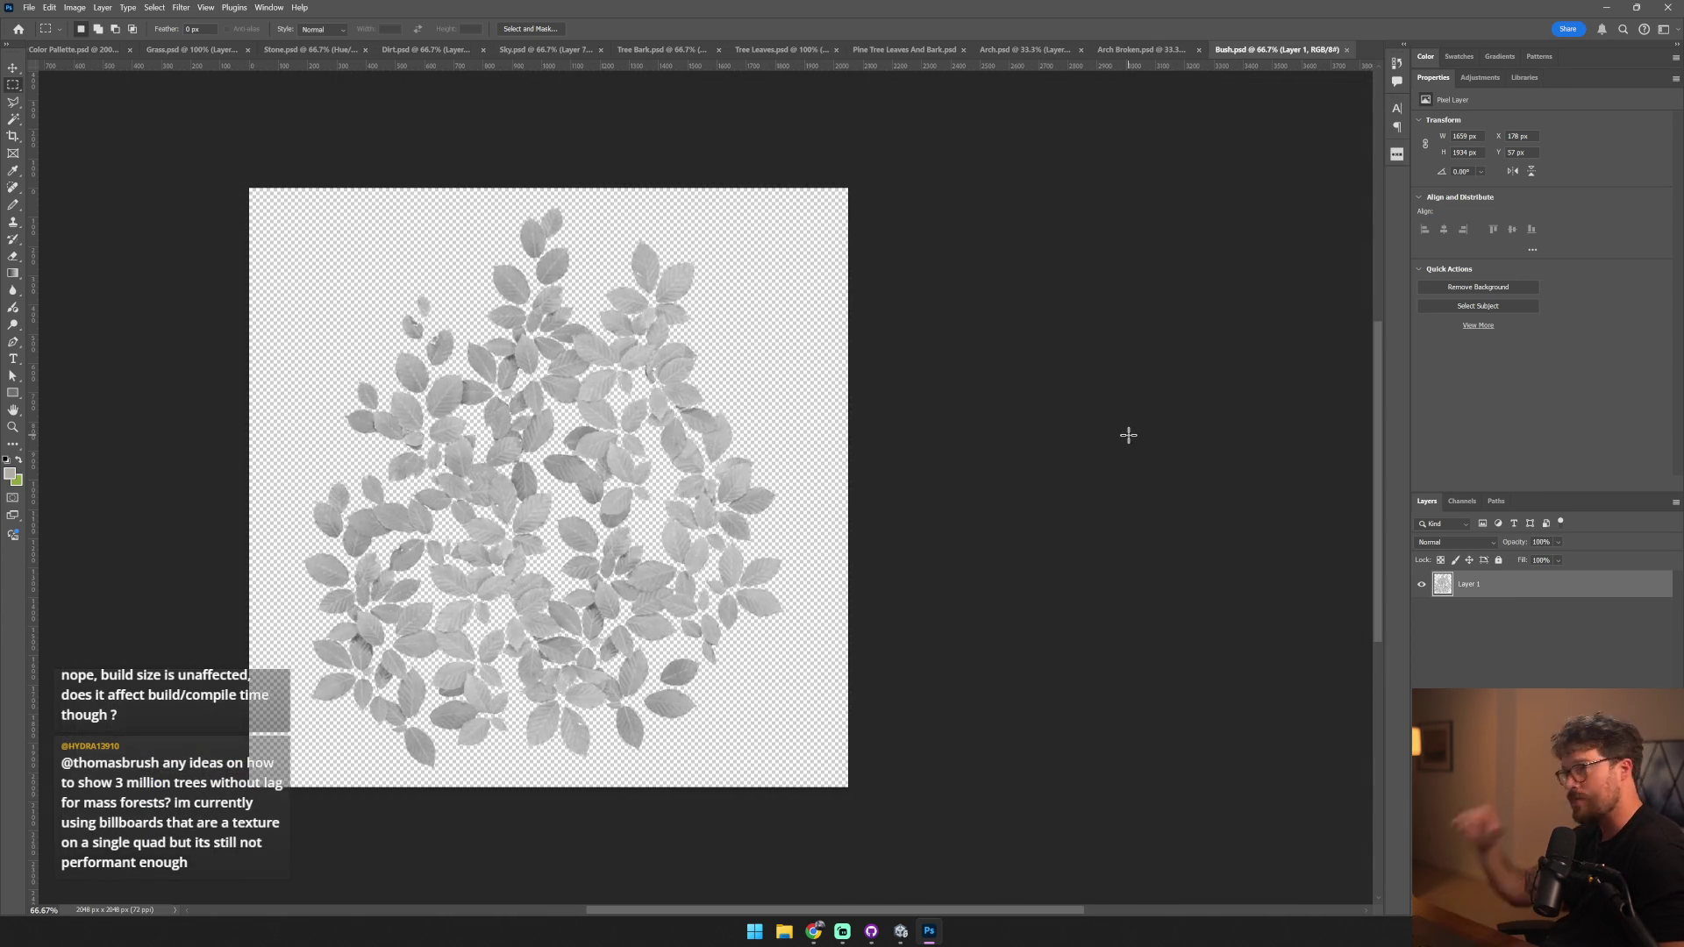
key("alt+Tab")
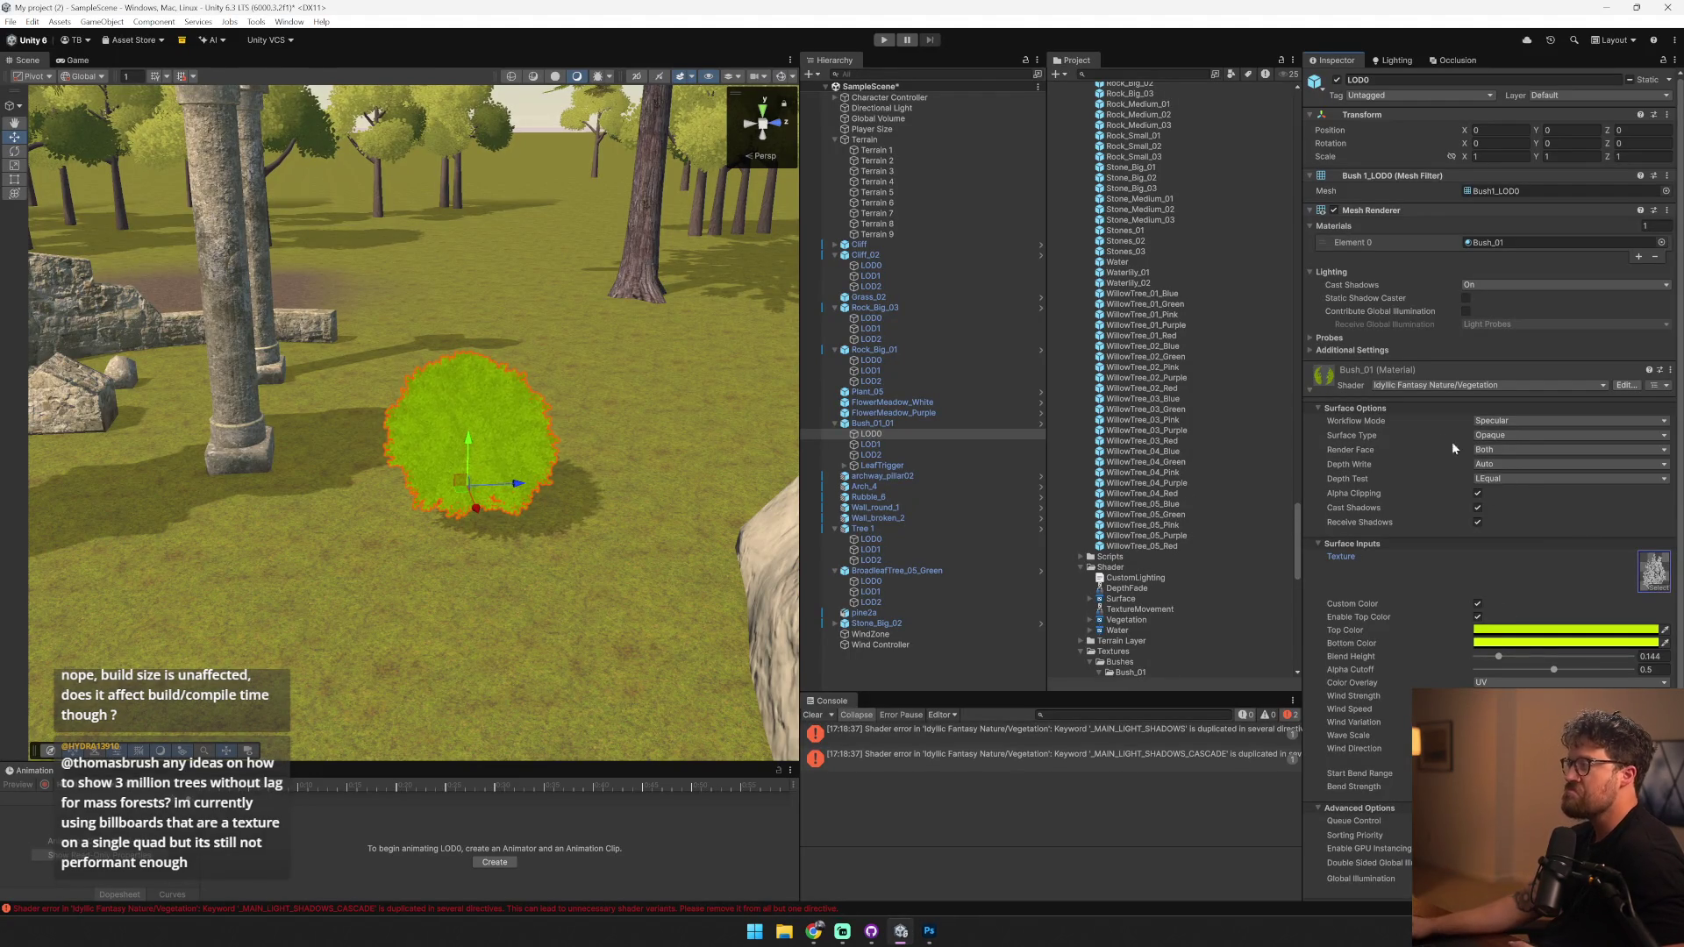
- Apply the Bush material to the bush and use the Bush texture as its base map
scroll(1127, 377, "up", 15)
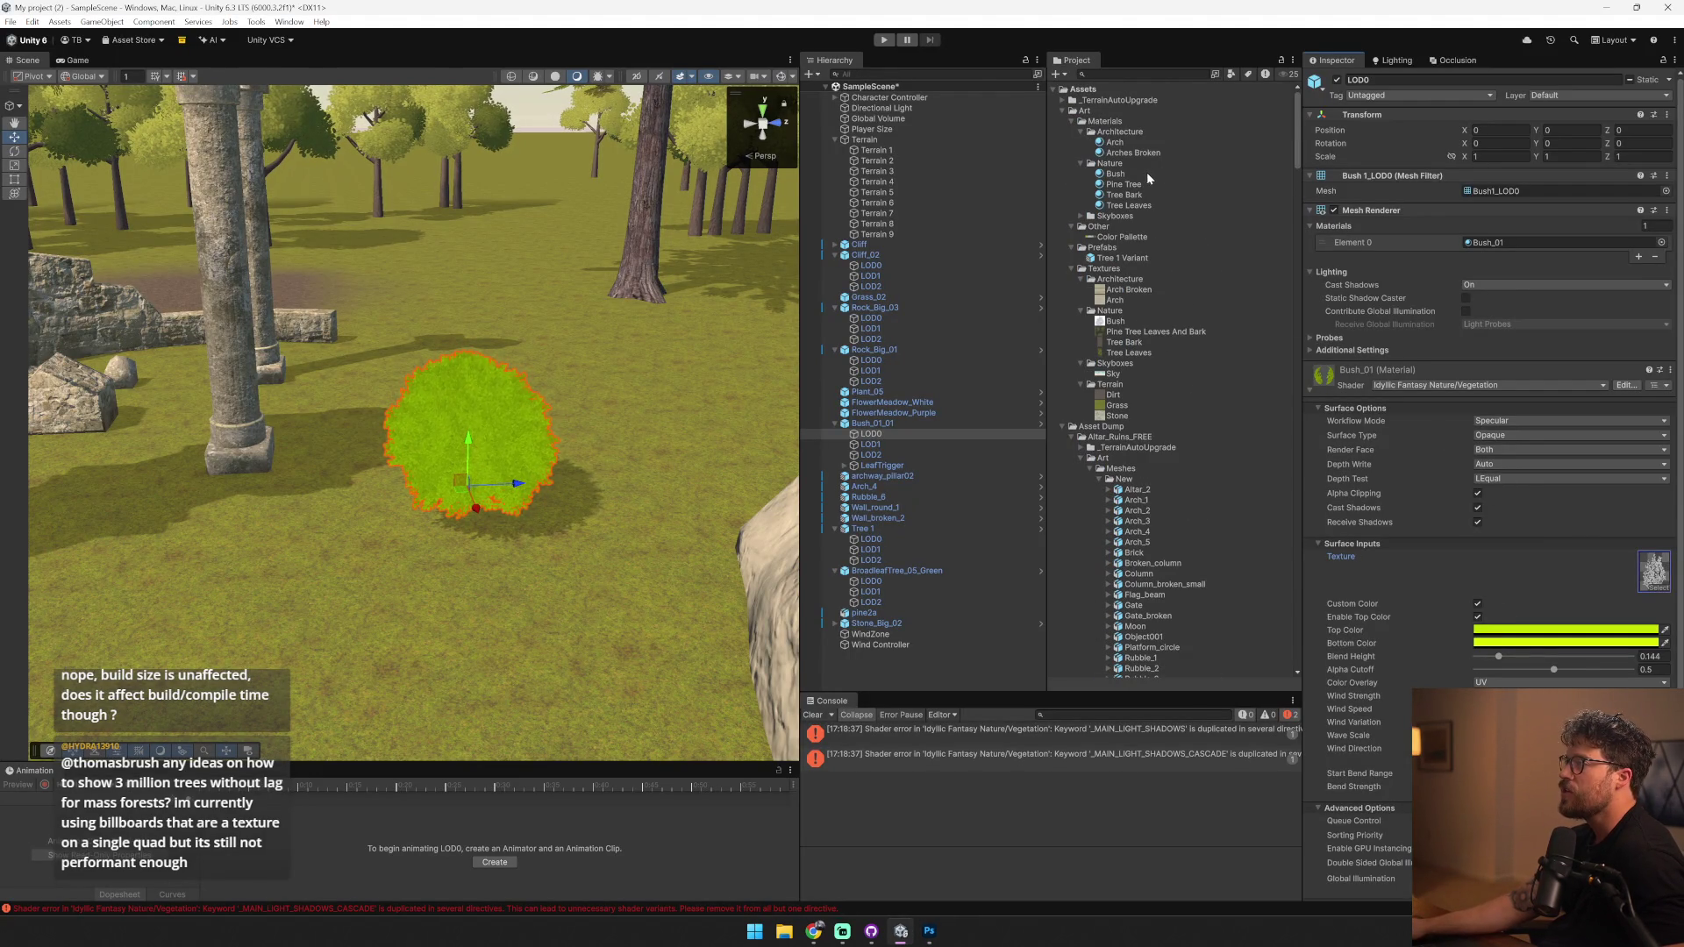
left_click_drag(932, 219, 515, 418)
left_click(1331, 383)
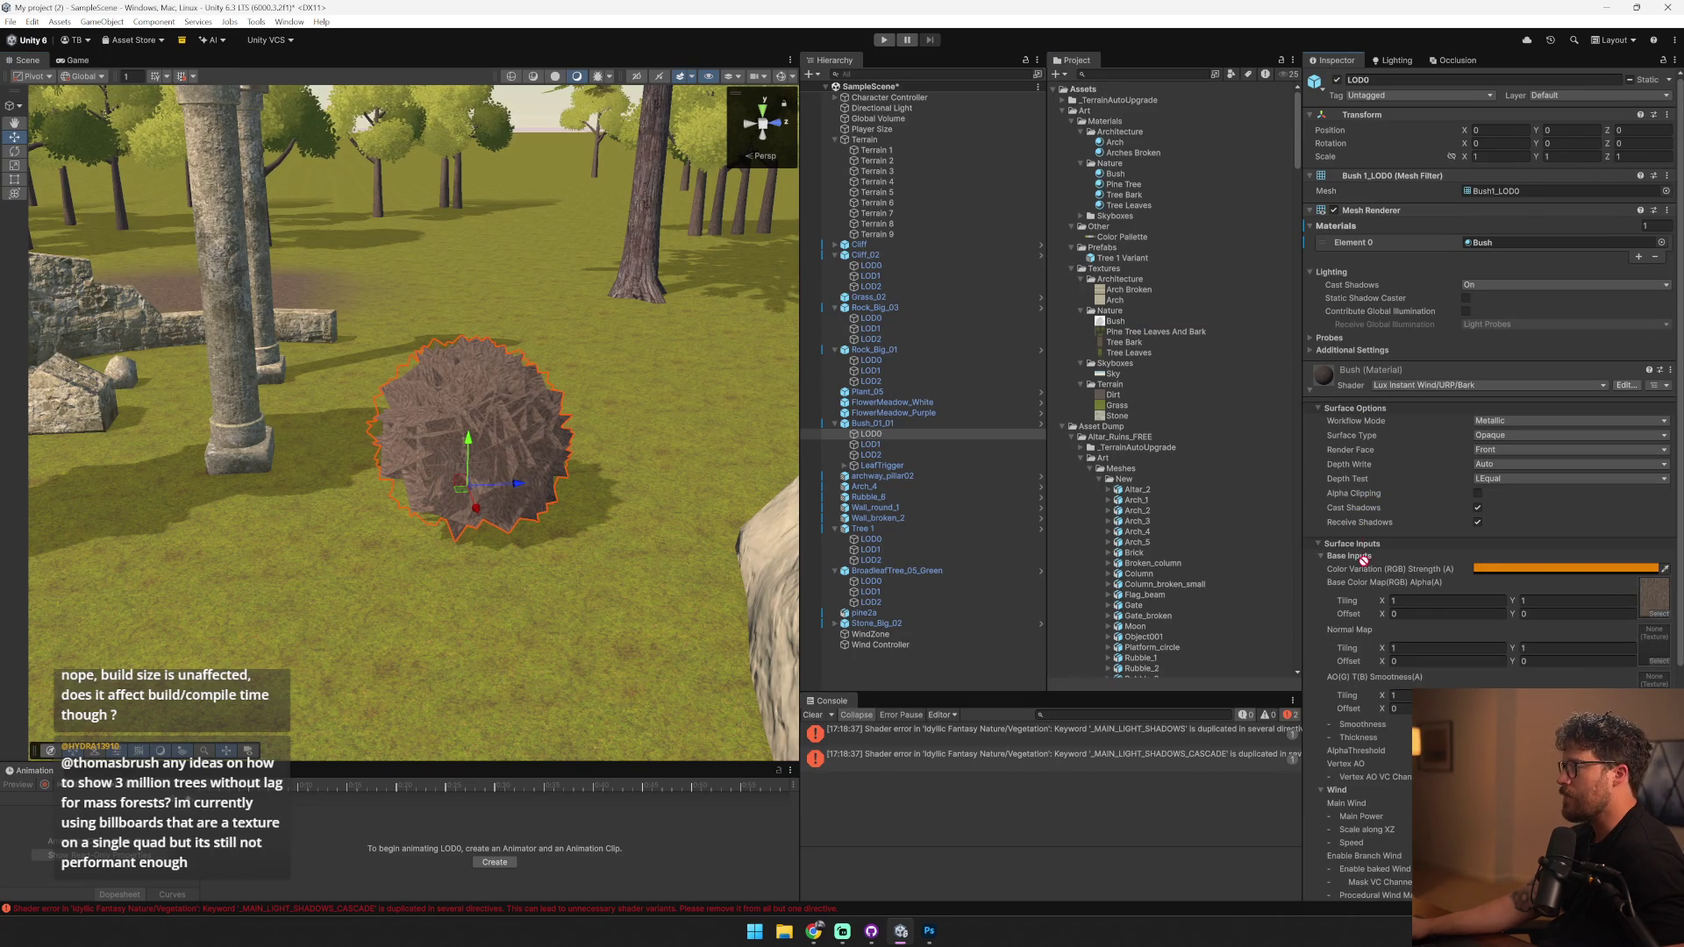
left_click_drag(1660, 596, 1657, 598)
- Set the Bush texture's import settings to use alpha as transparency
key("alt+Tab")
key("alt+Tab")
left_click(1116, 321)
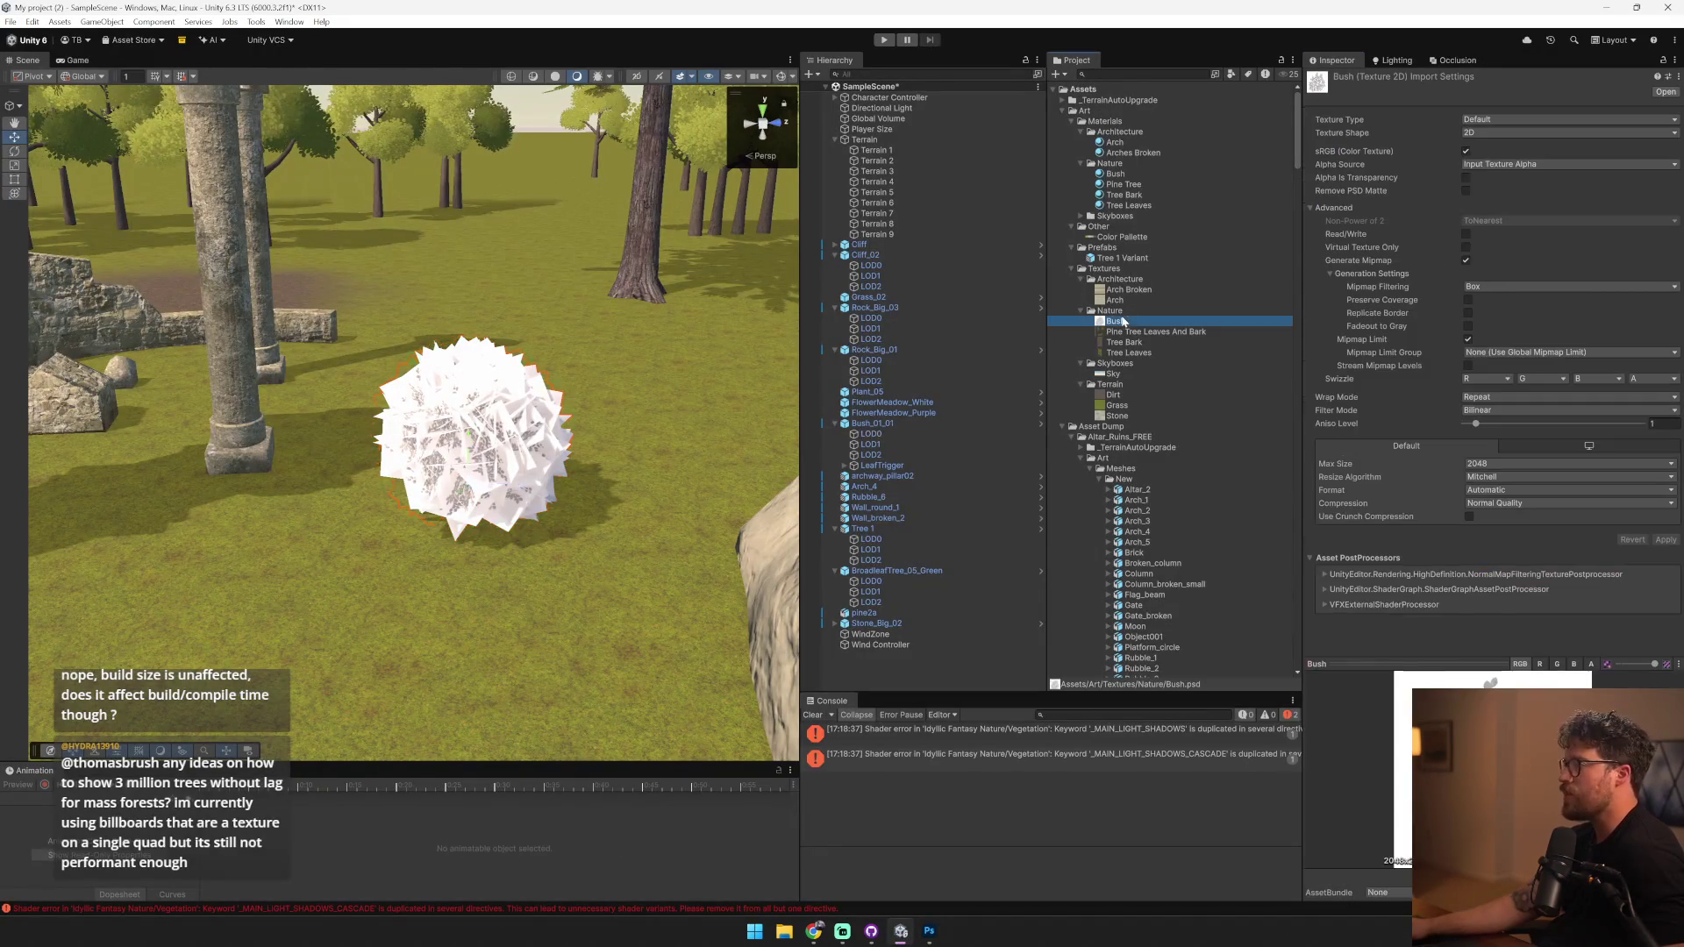
left_click(1466, 179)
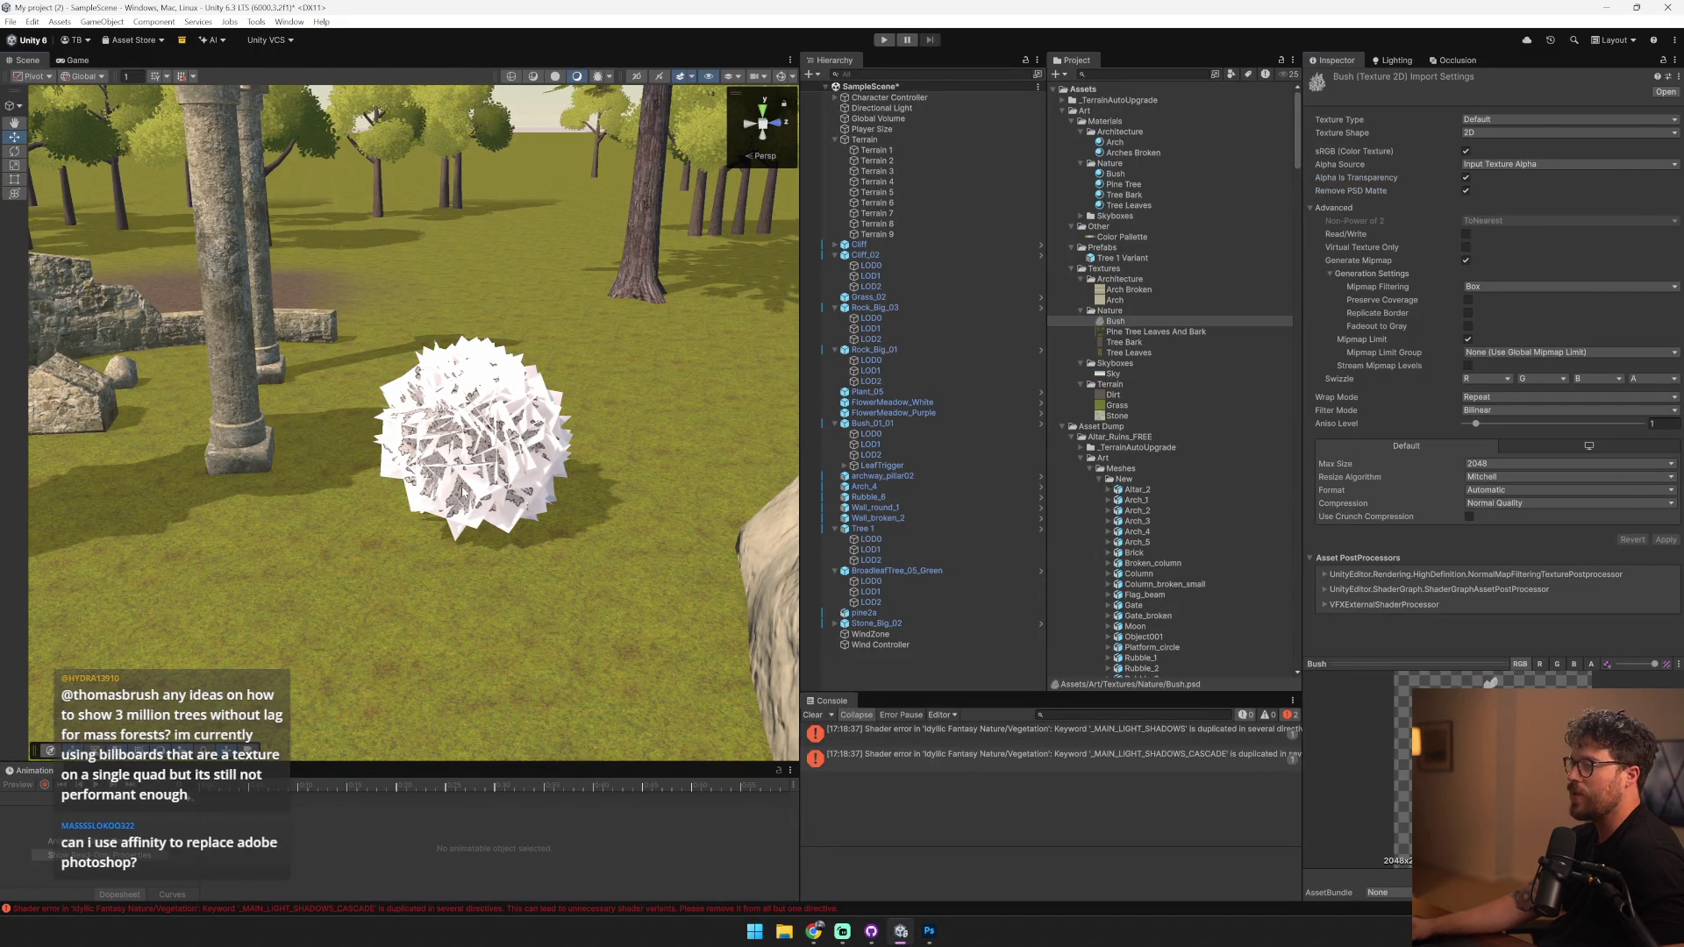
left_click(562, 436)
- Enable Alpha Clipping on the Bush material so leaves render as cutouts
left_click(534, 423)
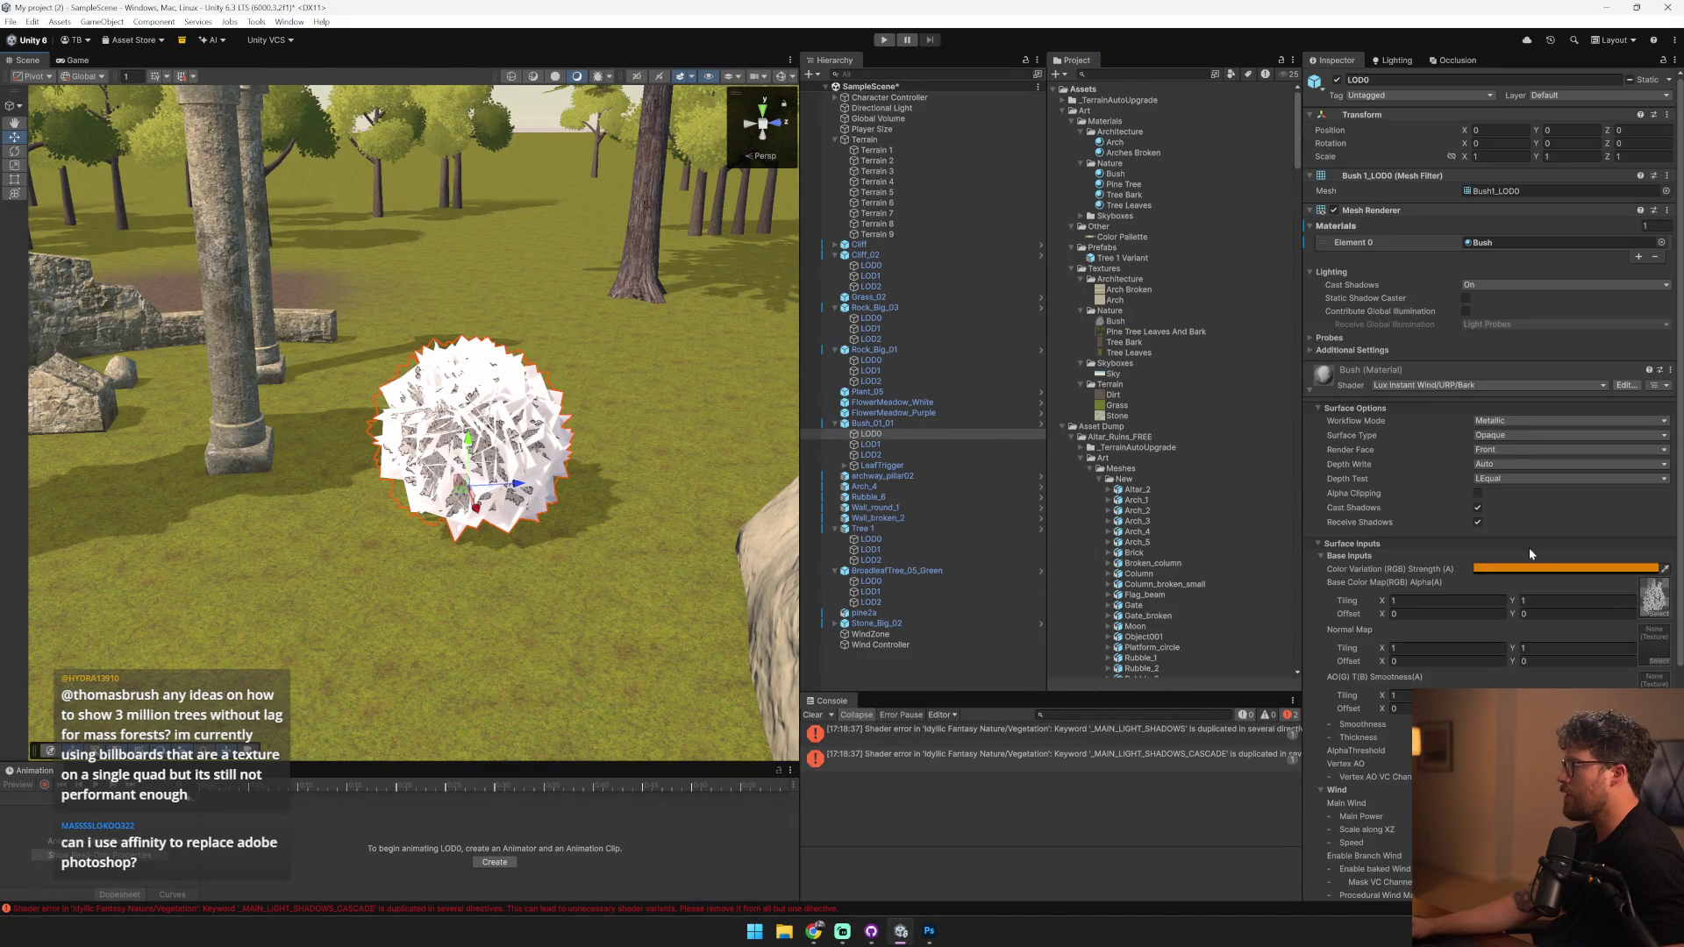
left_click(1518, 437)
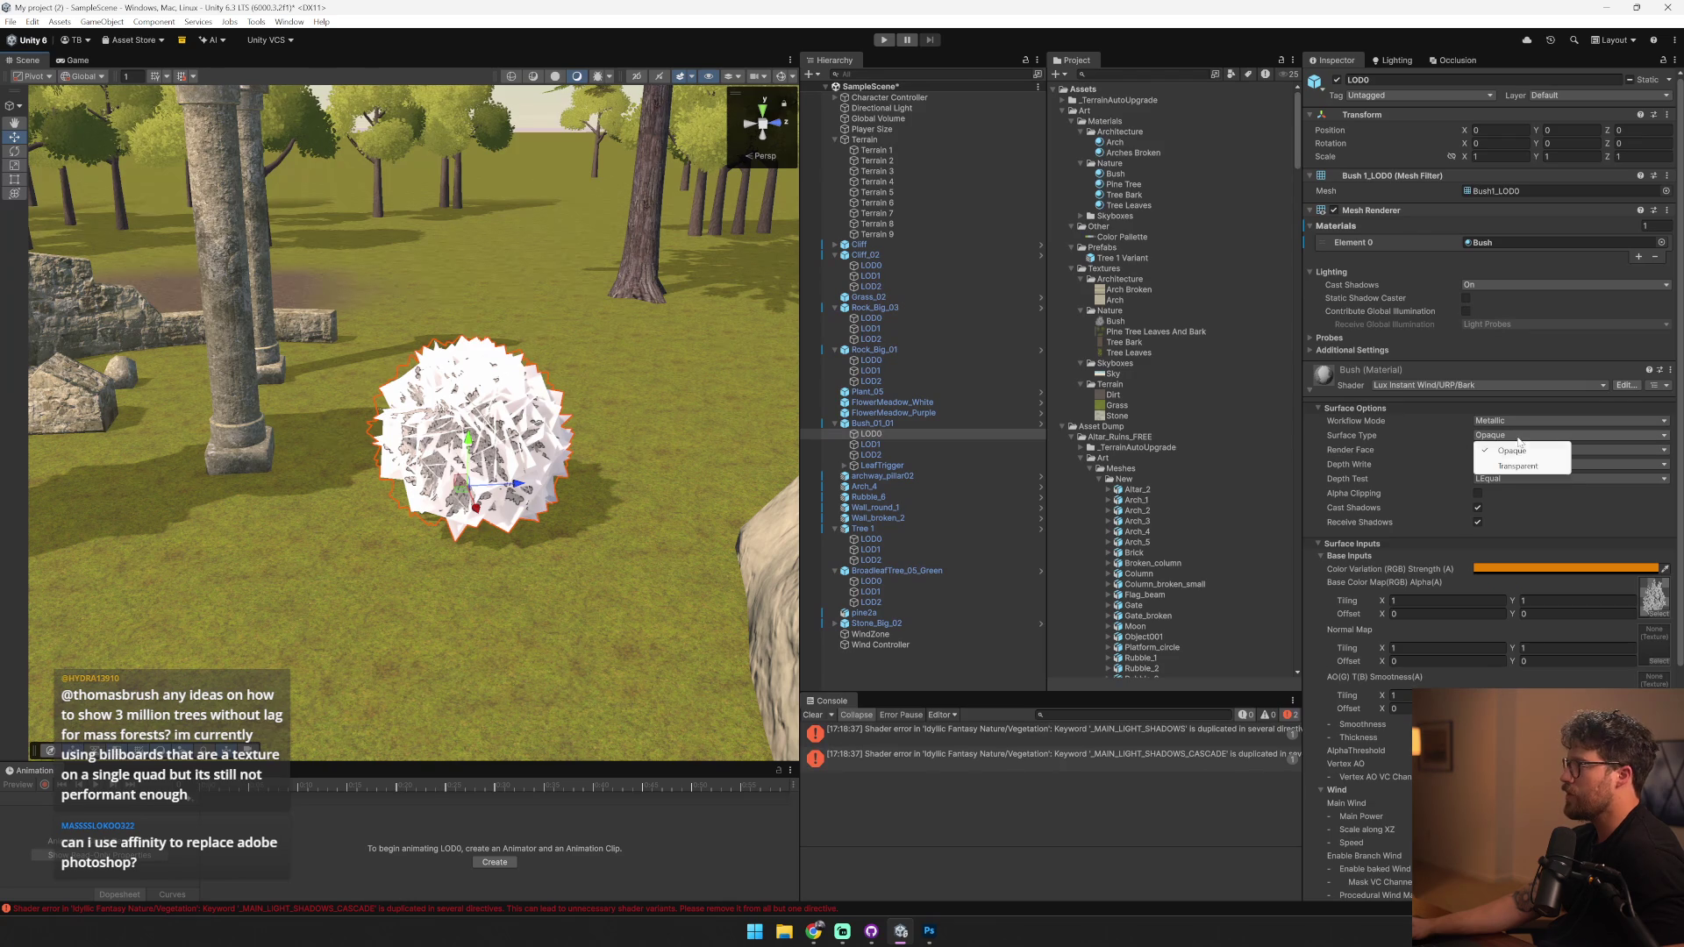
left_click(1478, 493)
left_click_drag(666, 491, 733, 499)
scroll(732, 499, "up", 3)
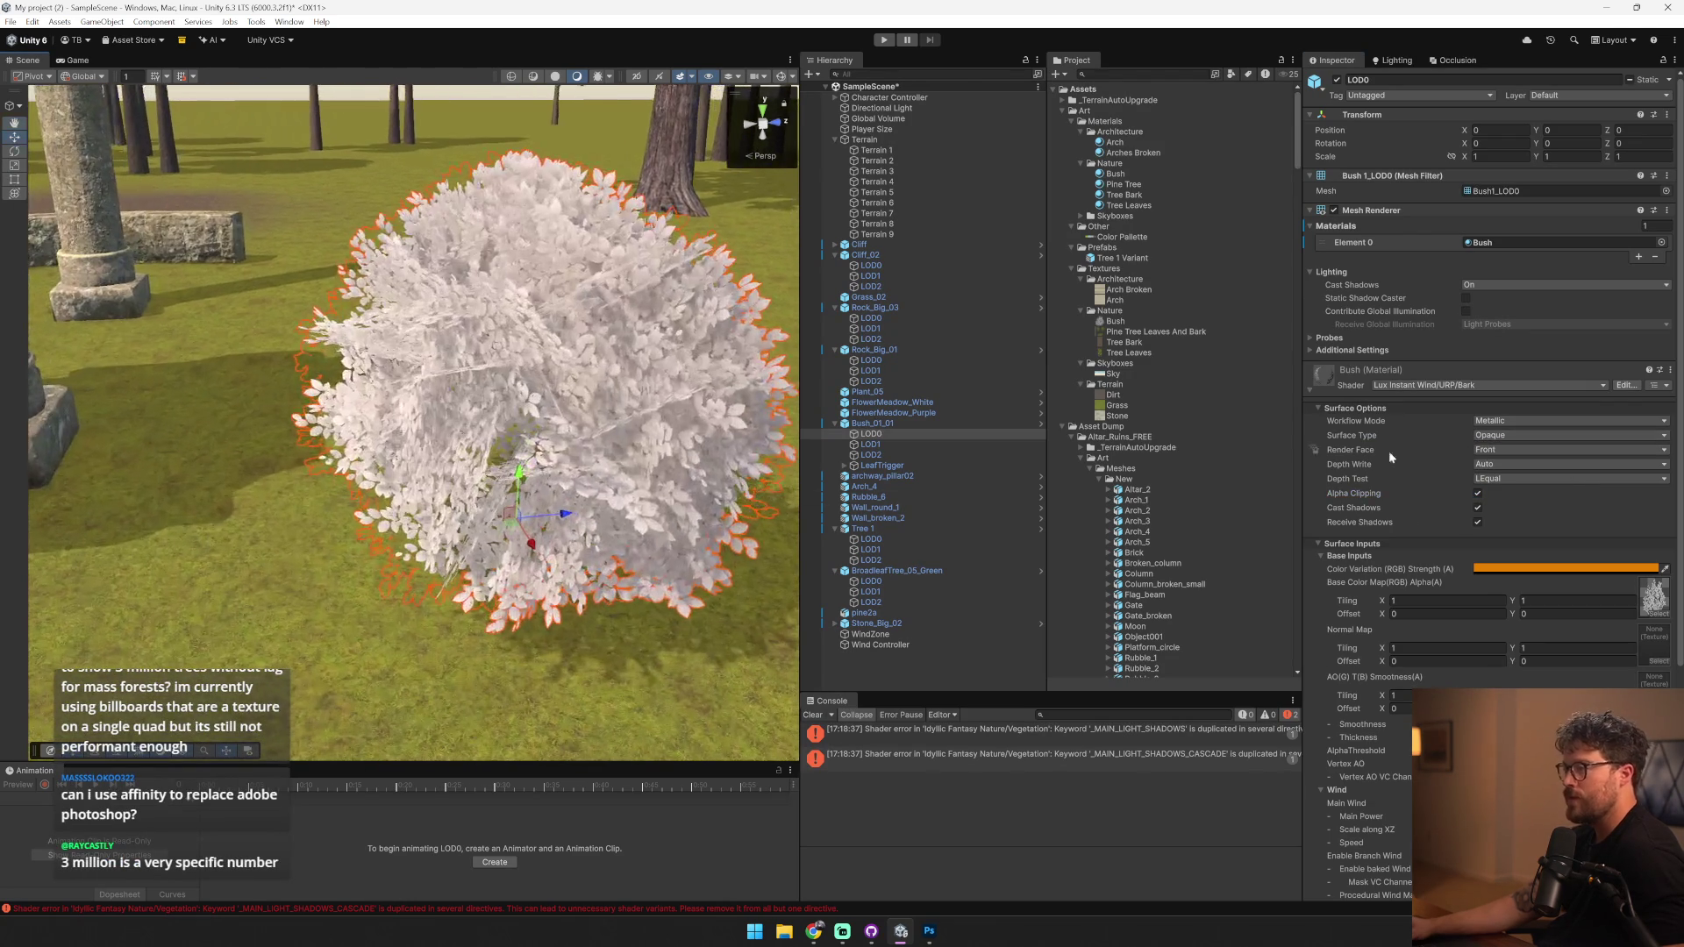
left_click(1524, 449)
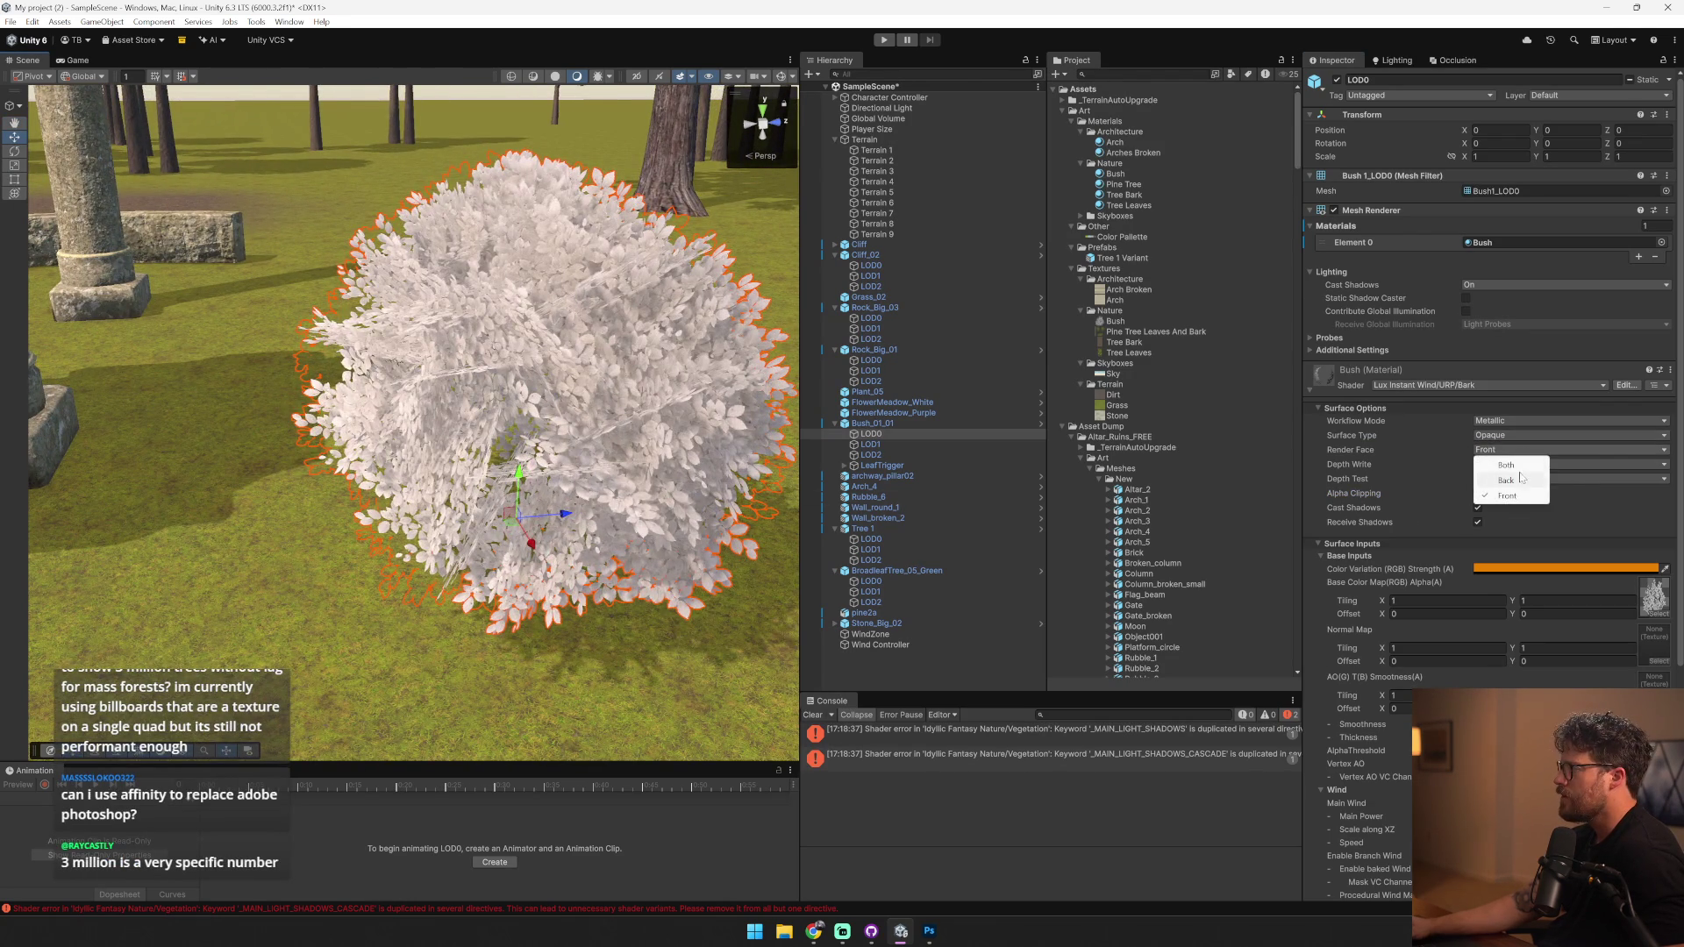
- Set the Bush material's Render Face to Both
left_click(1506, 465)
scroll(560, 480, "down", 3)
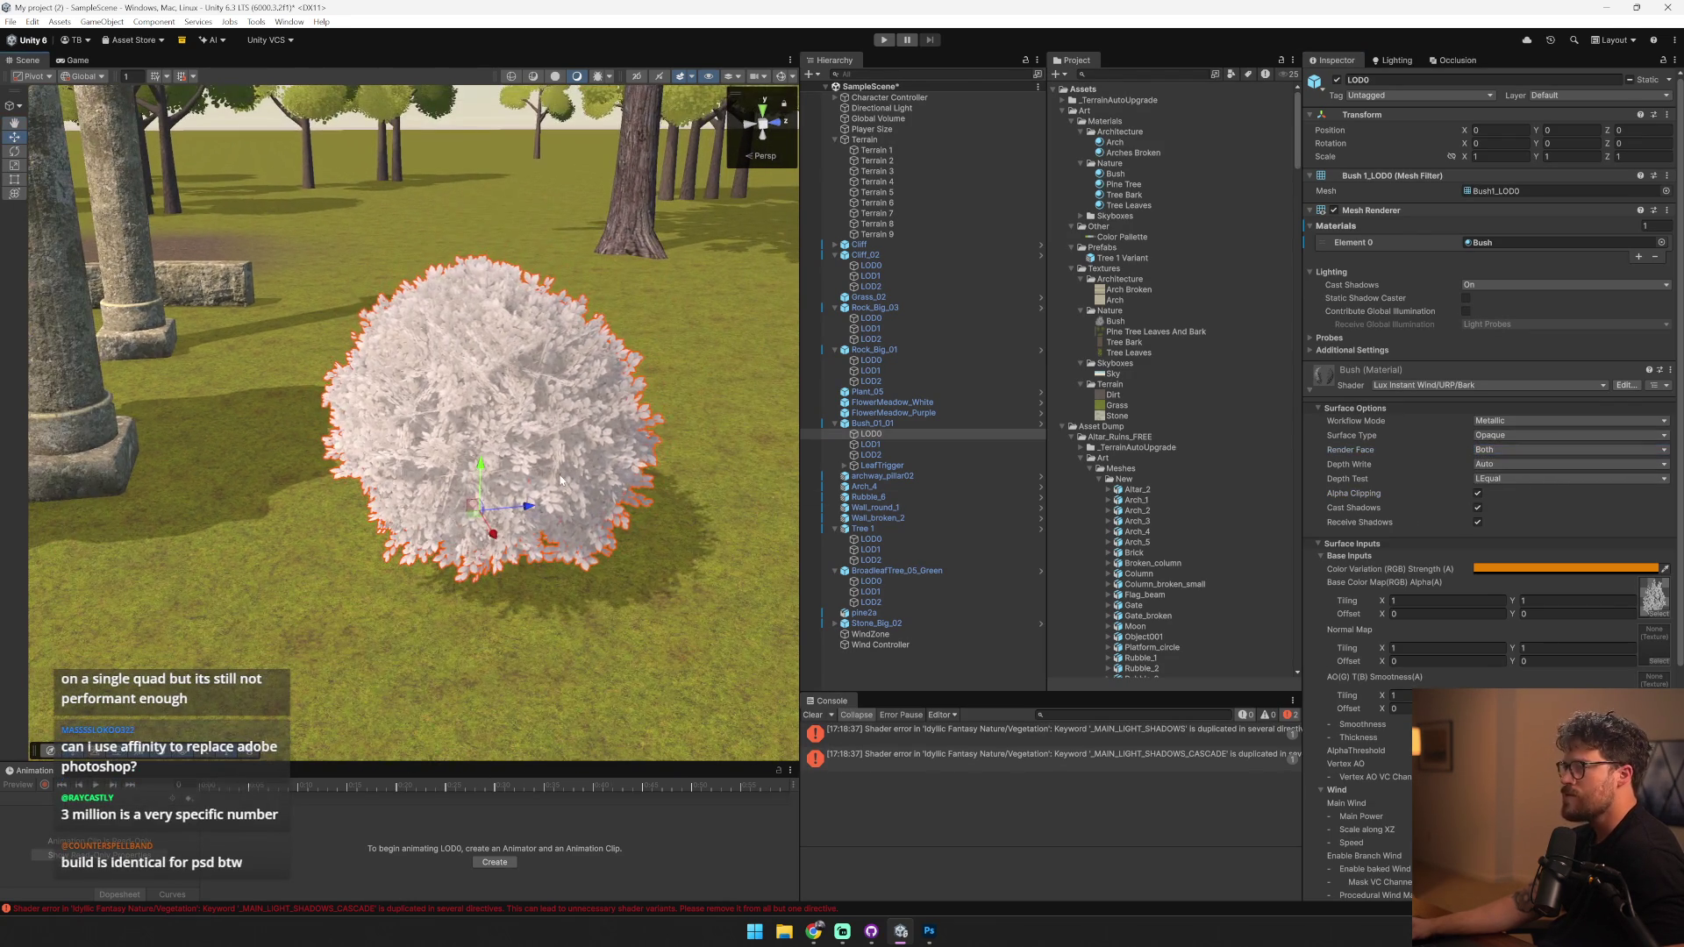
scroll(559, 480, "up", 5)
scroll(560, 480, "down", 3)
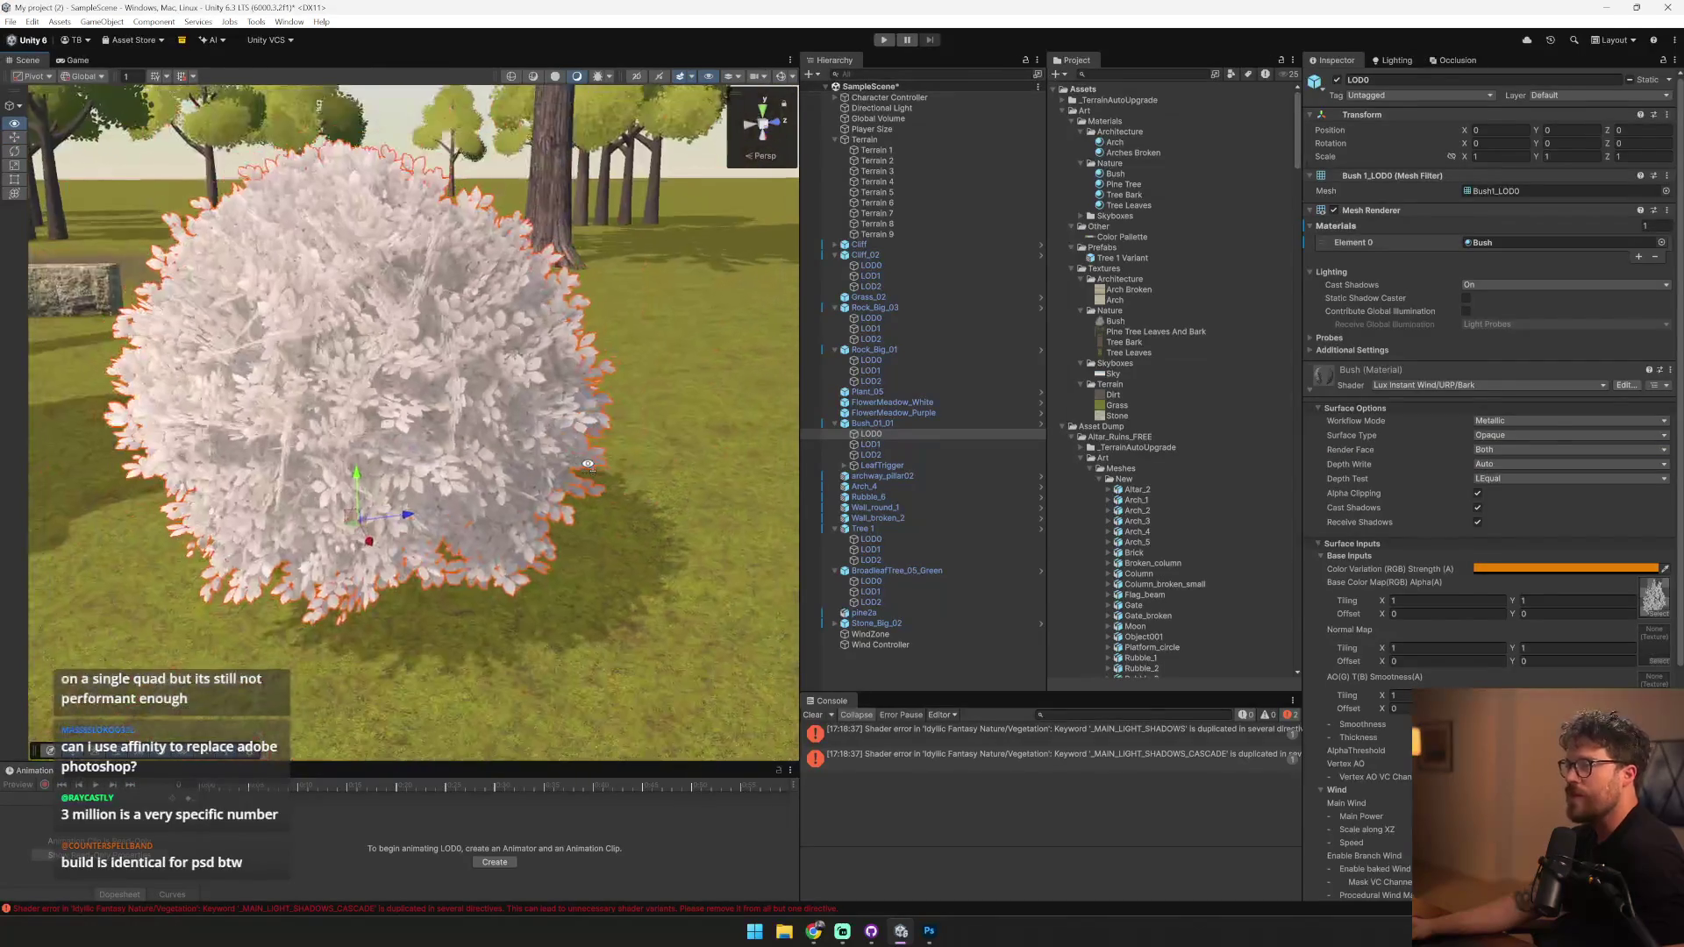
scroll(1450, 590, "down", 5)
- Set the bush wind to Main Wind 1, Main Power 0.86 and Speed 1.5
mouse_move(1524, 639)
left_mouse_down()
mouse_move(1579, 641)
mouse_move(1542, 640)
left_mouse_up()
left_click(1518, 625)
type("1")
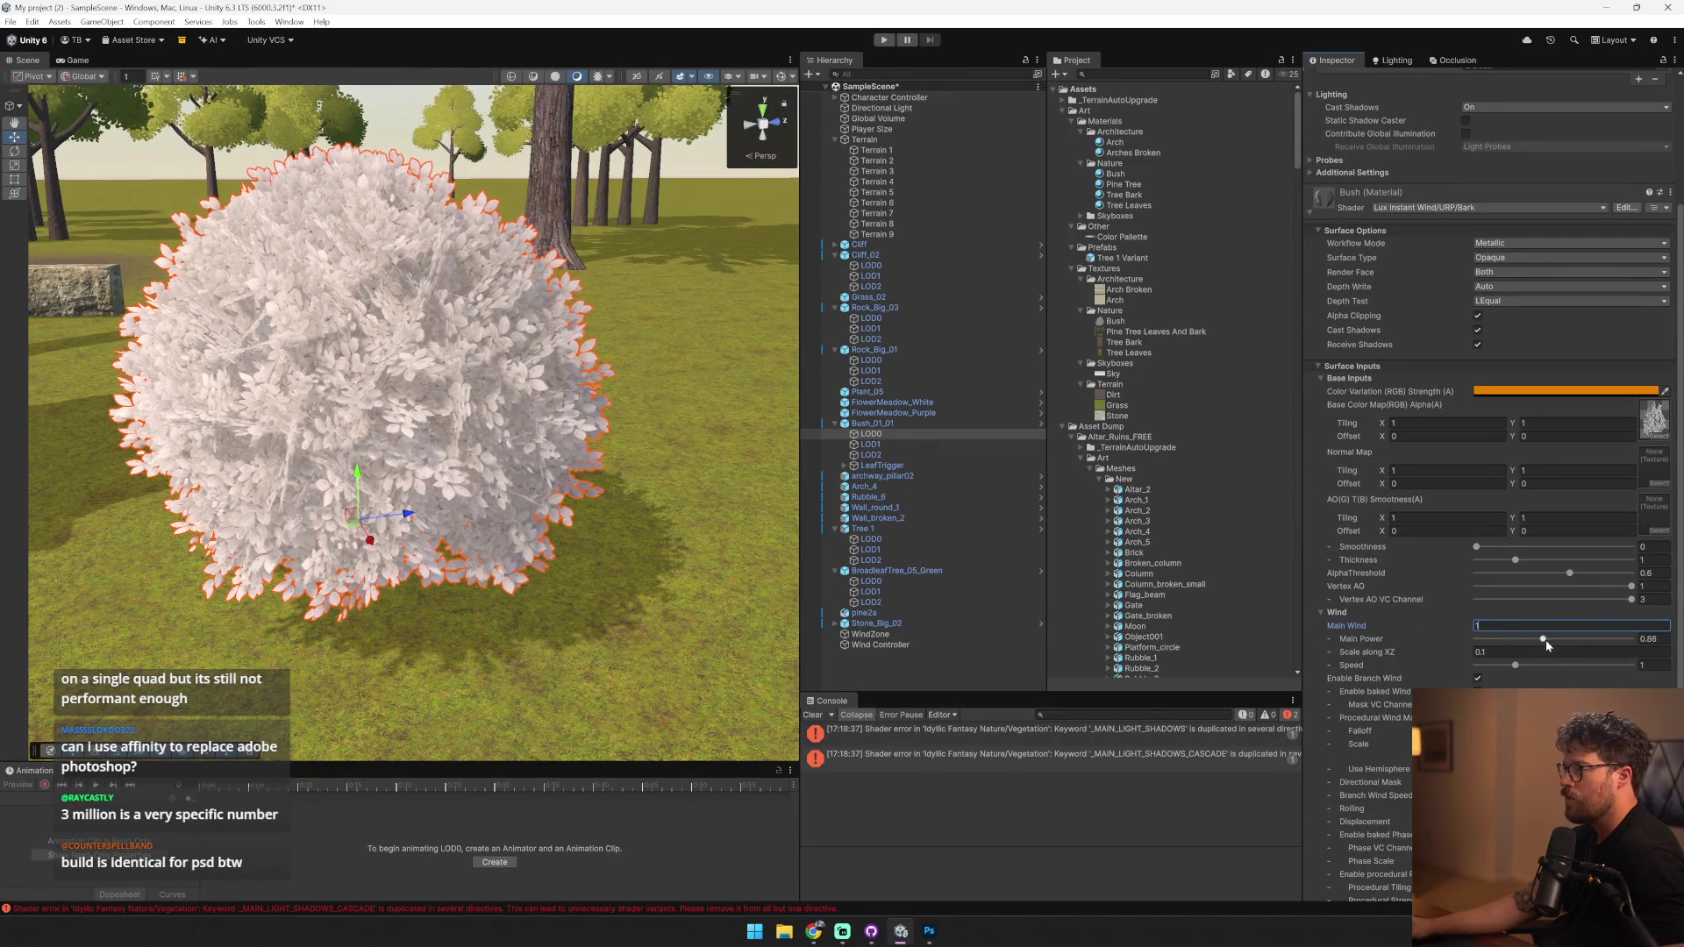
left_click_drag(1515, 665, 1534, 665)
scroll(413, 421, "down", 3)
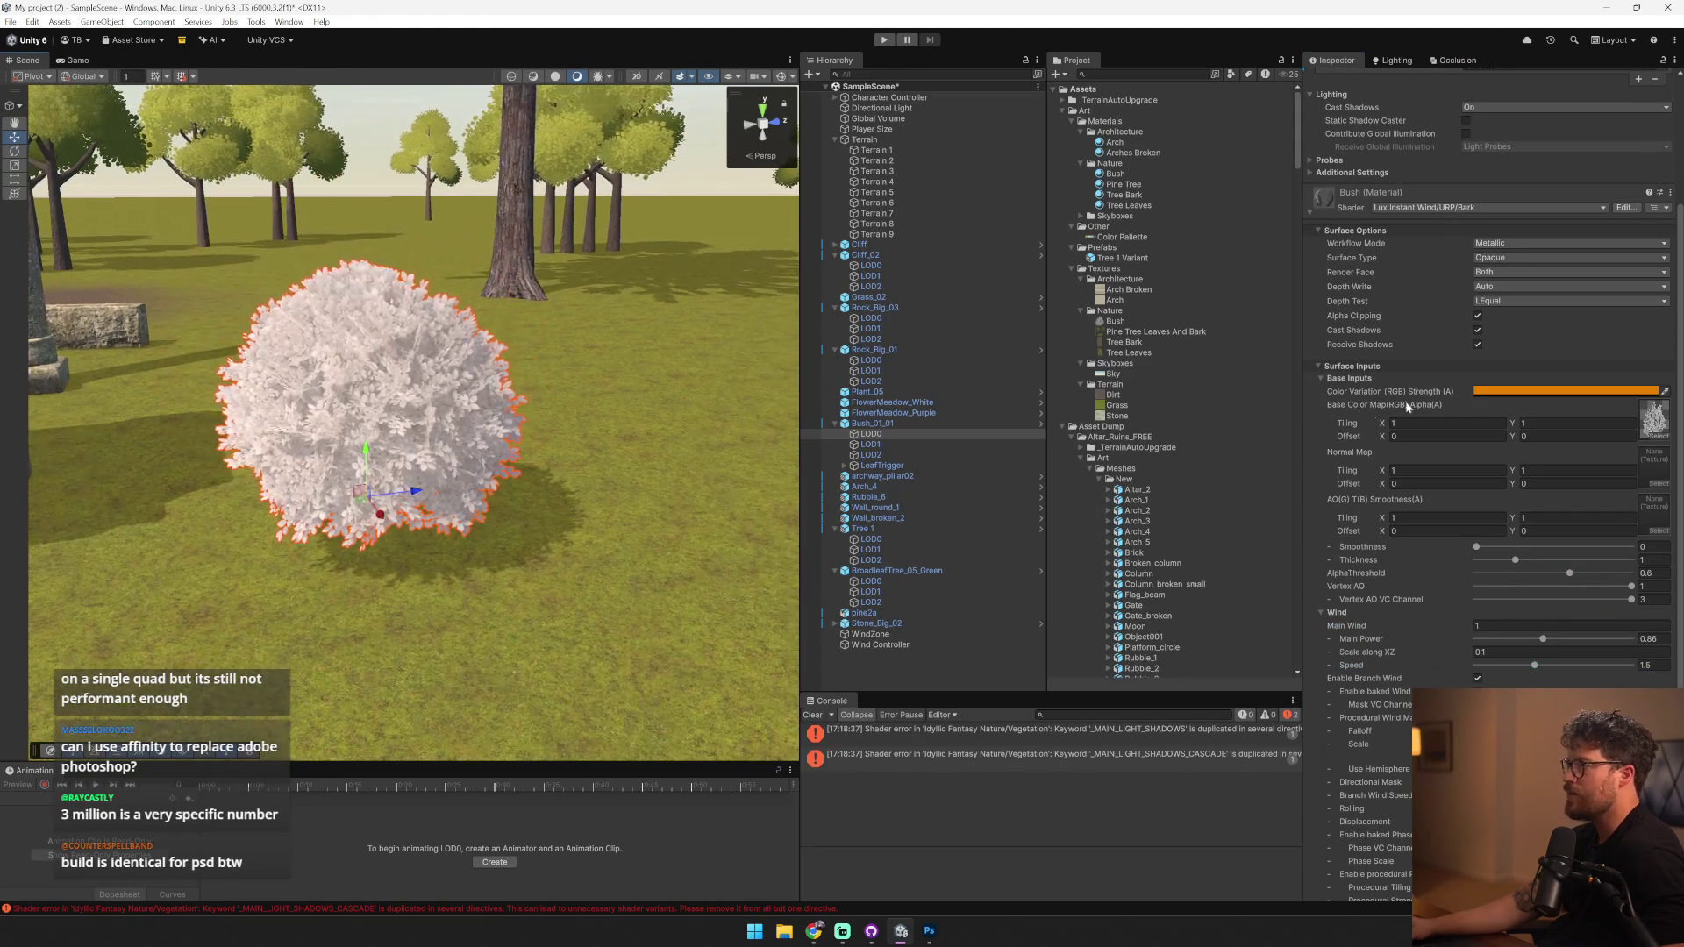
key("alt+Tab")
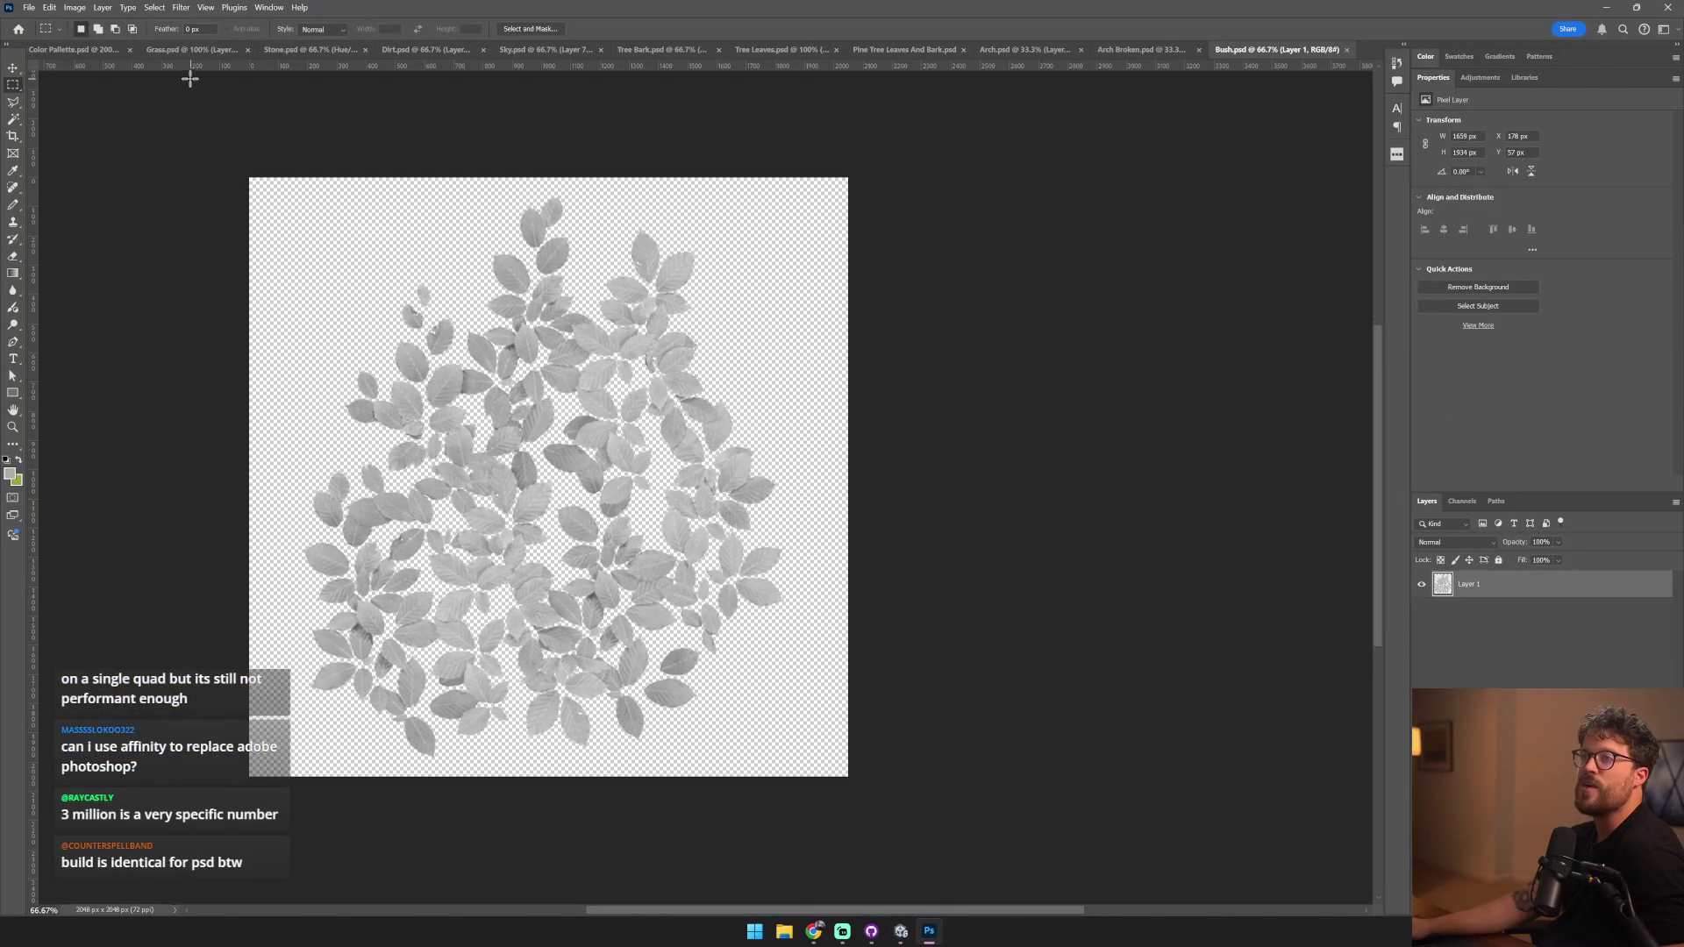
- Paste the palette's green swatch into Bush.psd, enlarged and moved to the top-left corner
left_click(113, 53)
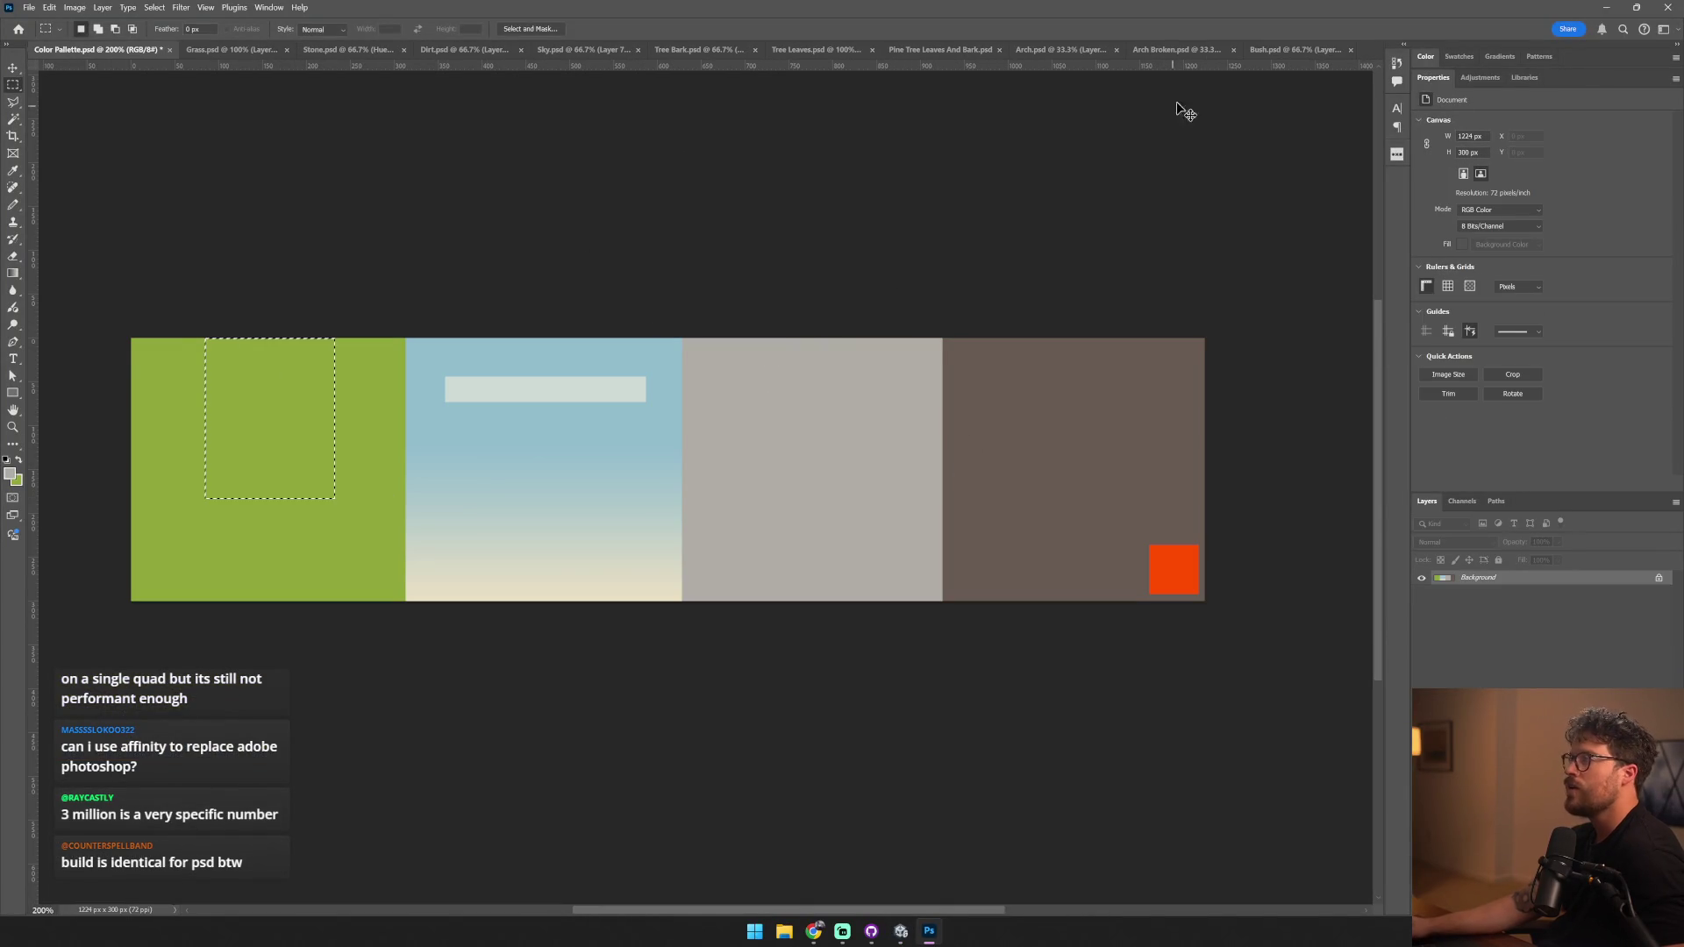
left_click(1289, 51)
key("ctrl+v")
key("ctrl+t")
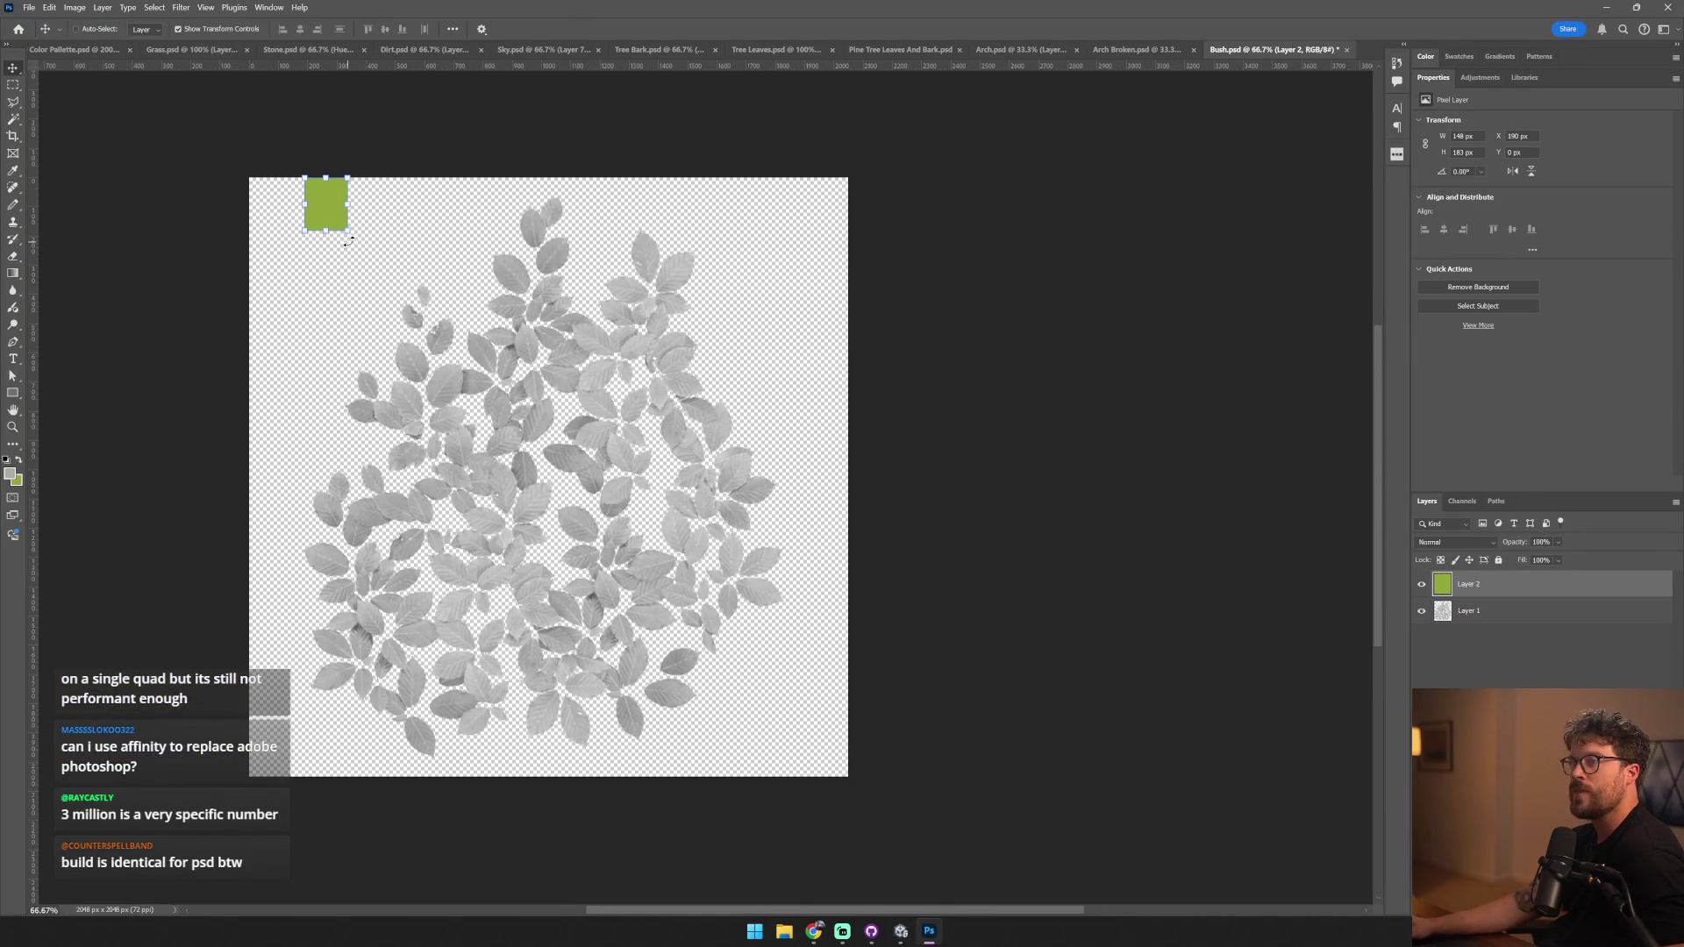
left_click_drag(347, 231, 481, 321)
left_click_drag(420, 239, 277, 256)
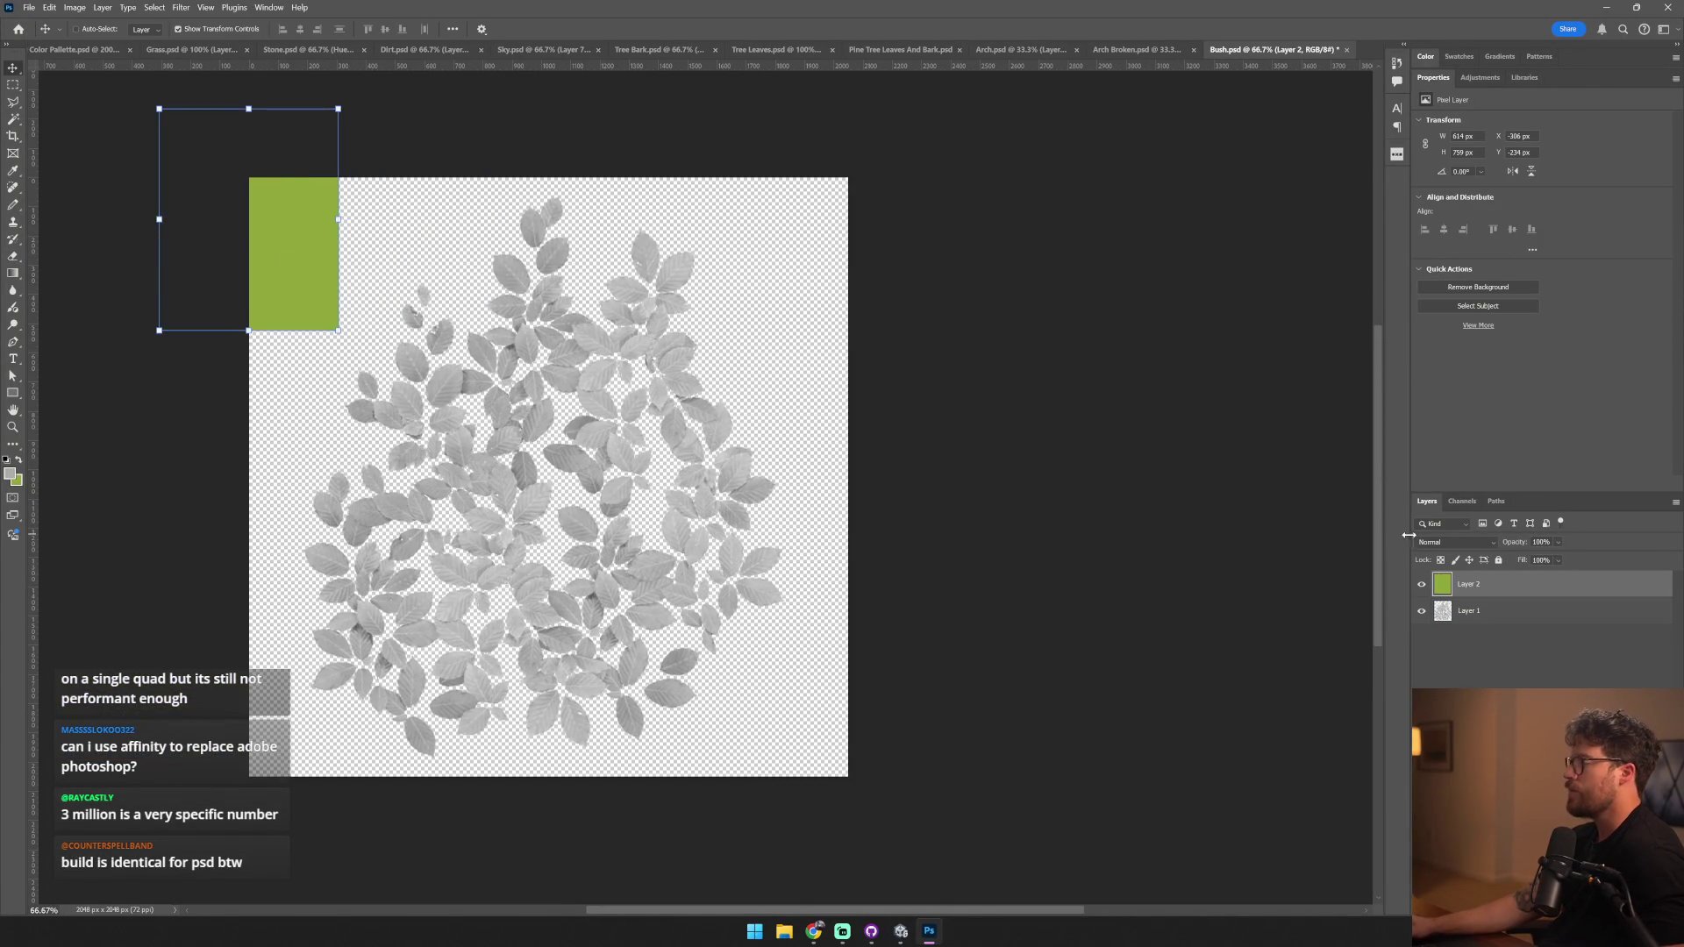
key("Return")
- Add a colorized Hue/Saturation adjustment over the leaves, raising saturation and shifting hue toward green
left_click(1526, 619)
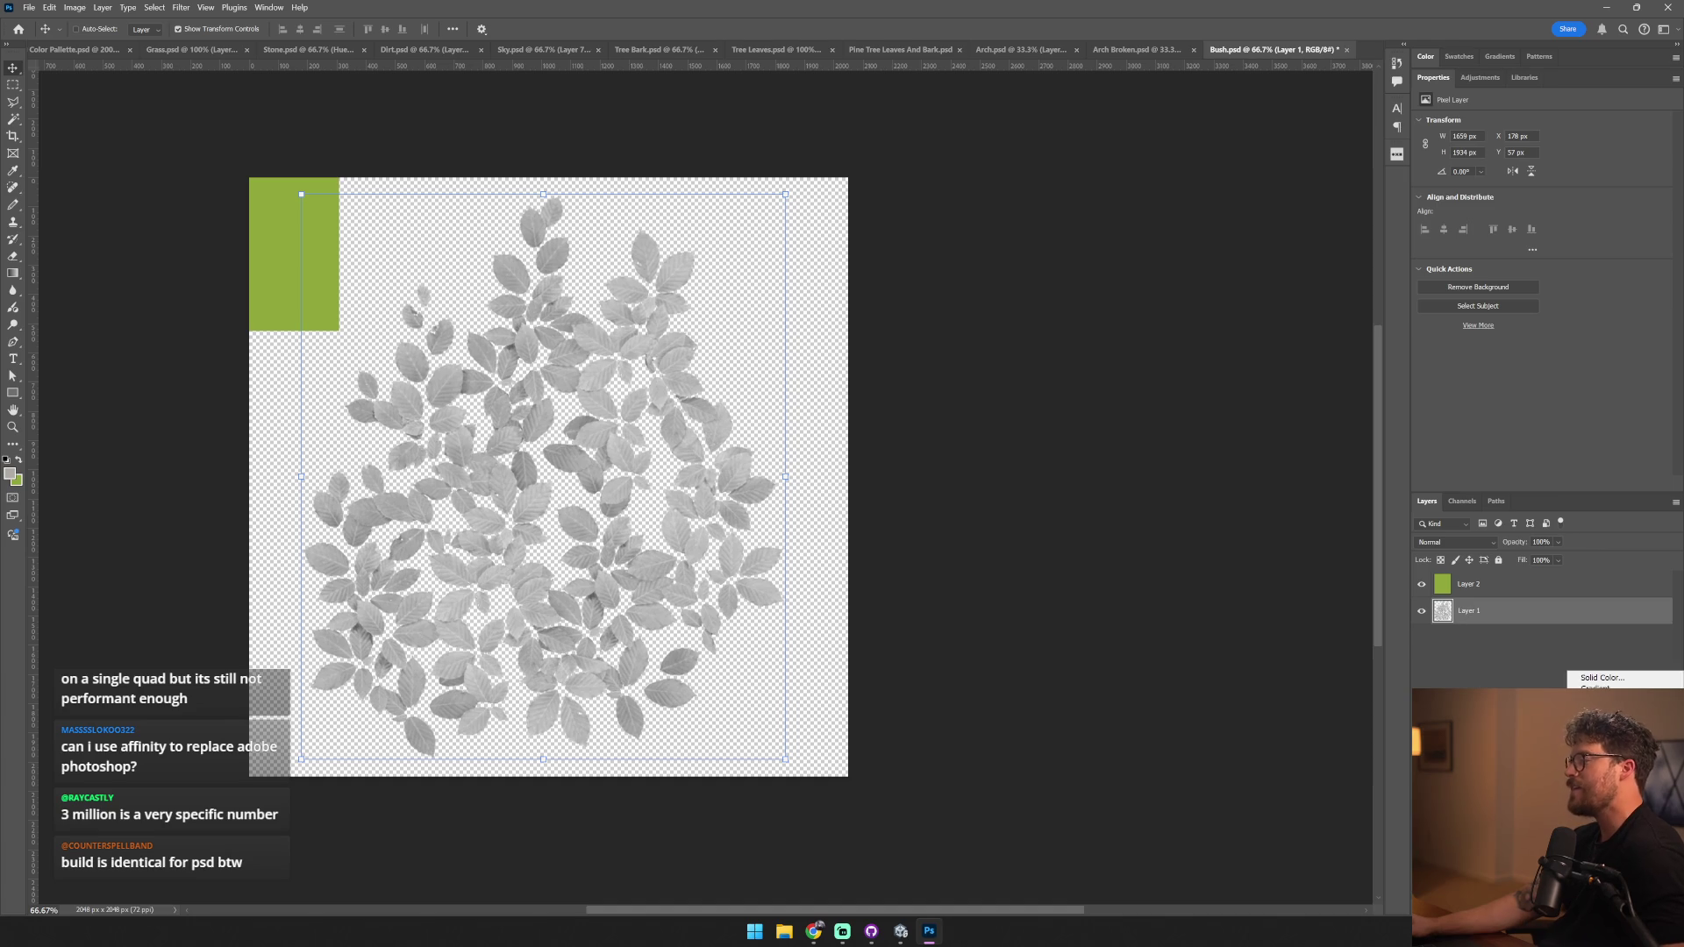
left_click(1605, 772)
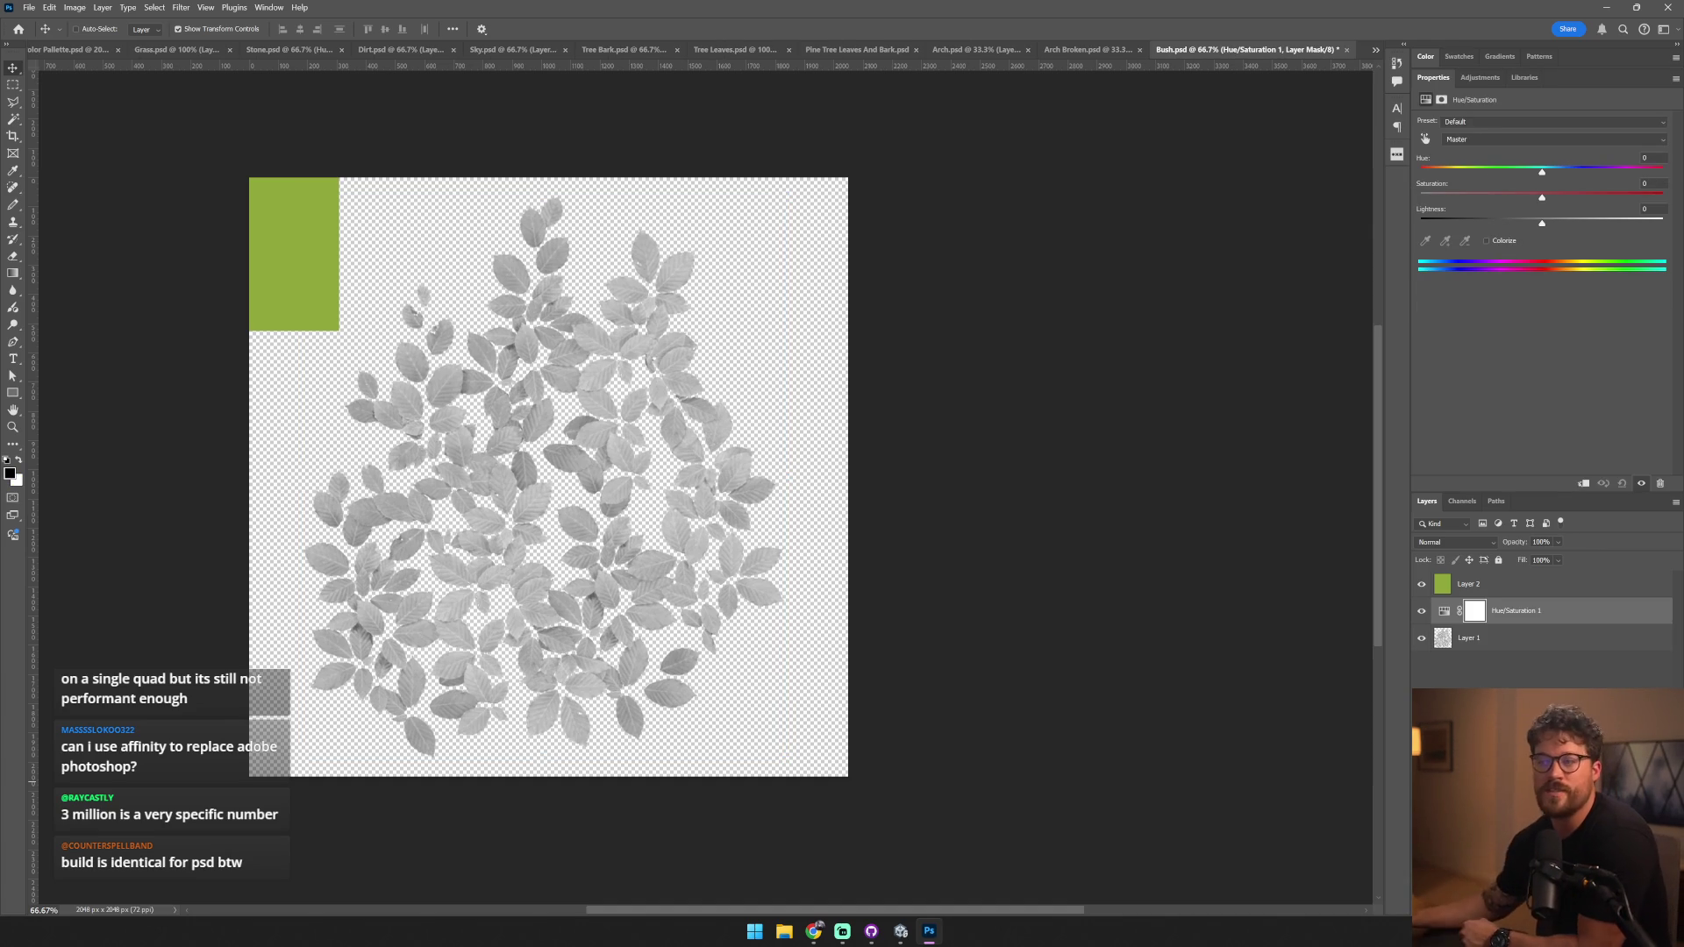
left_click(1502, 243)
mouse_move(1483, 196)
left_mouse_down()
mouse_move(1539, 198)
mouse_move(1533, 224)
left_mouse_up()
mouse_move(1445, 172)
left_mouse_down()
mouse_move(1475, 173)
mouse_move(1463, 226)
mouse_move(1495, 225)
mouse_move(1466, 173)
left_mouse_up()
- Hide the green swatch layer and save Bush.psd
left_click(1430, 586)
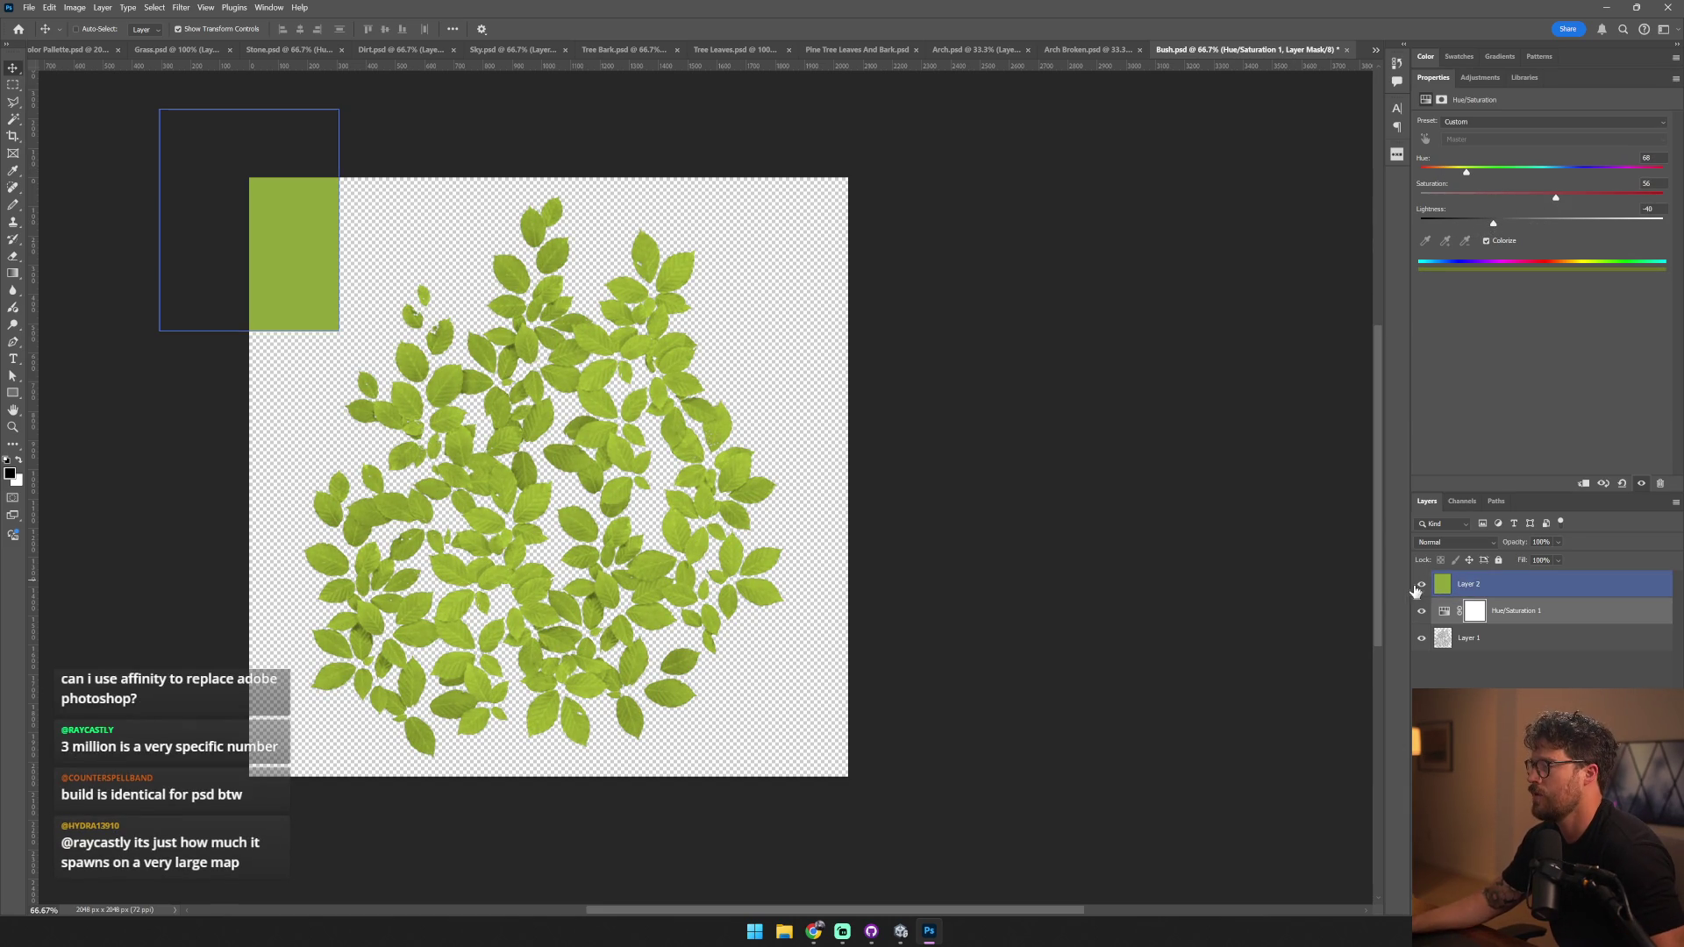
left_click(1420, 585)
key("alt+Tab")
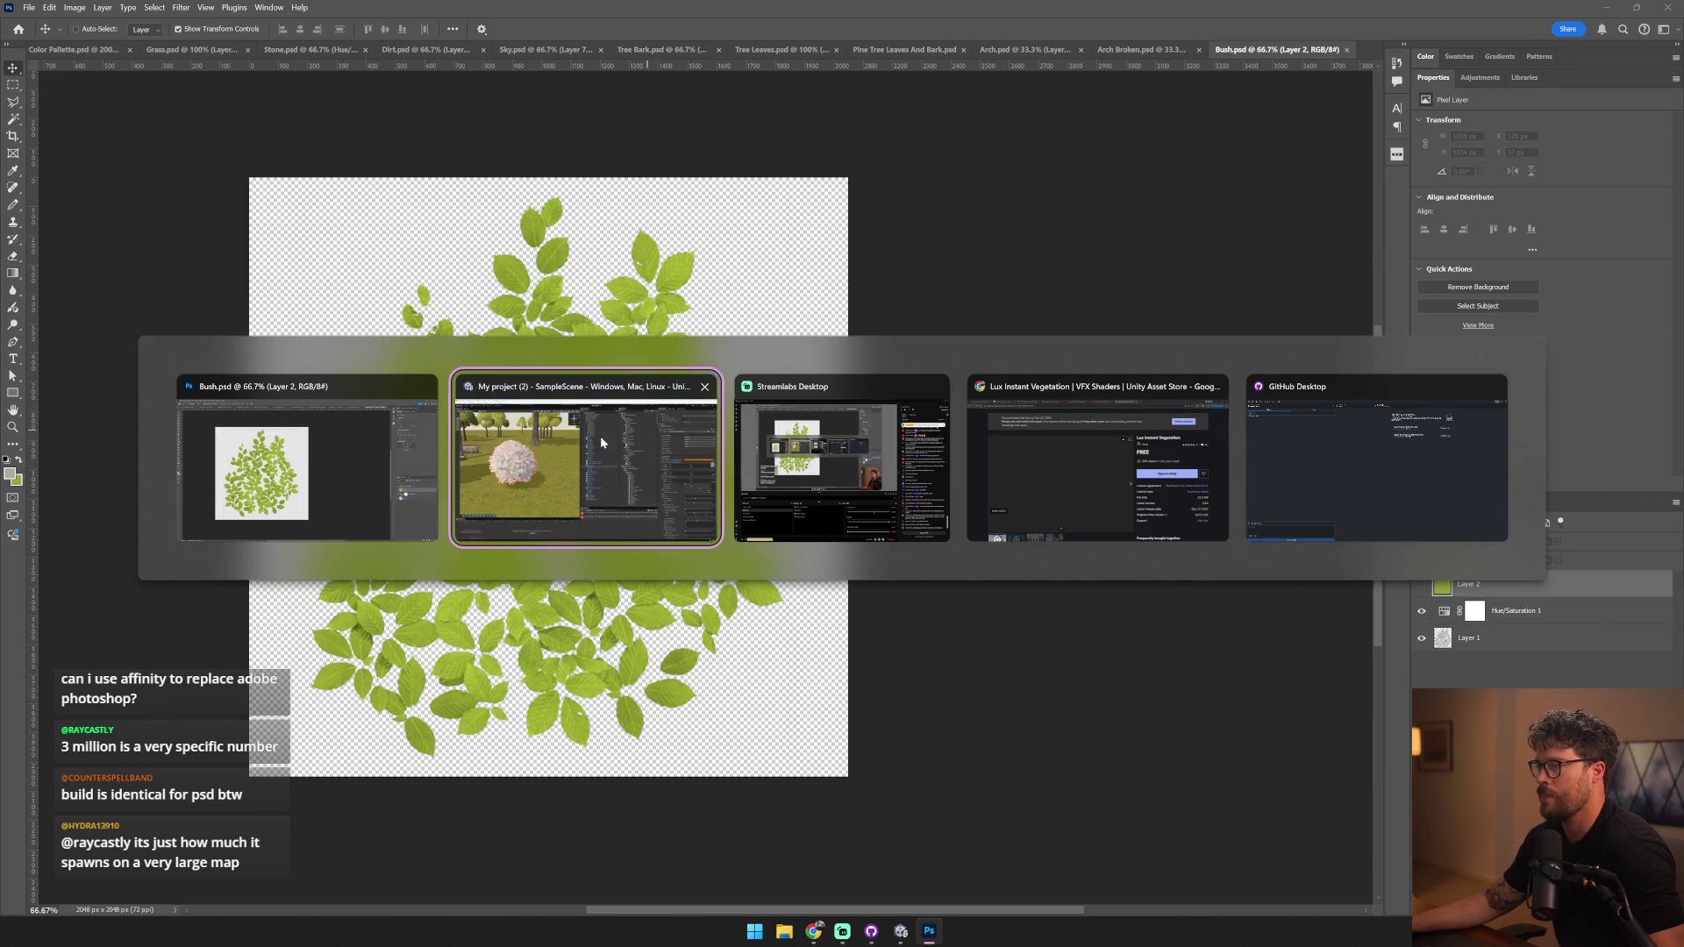
scroll(463, 377, "down", 5)
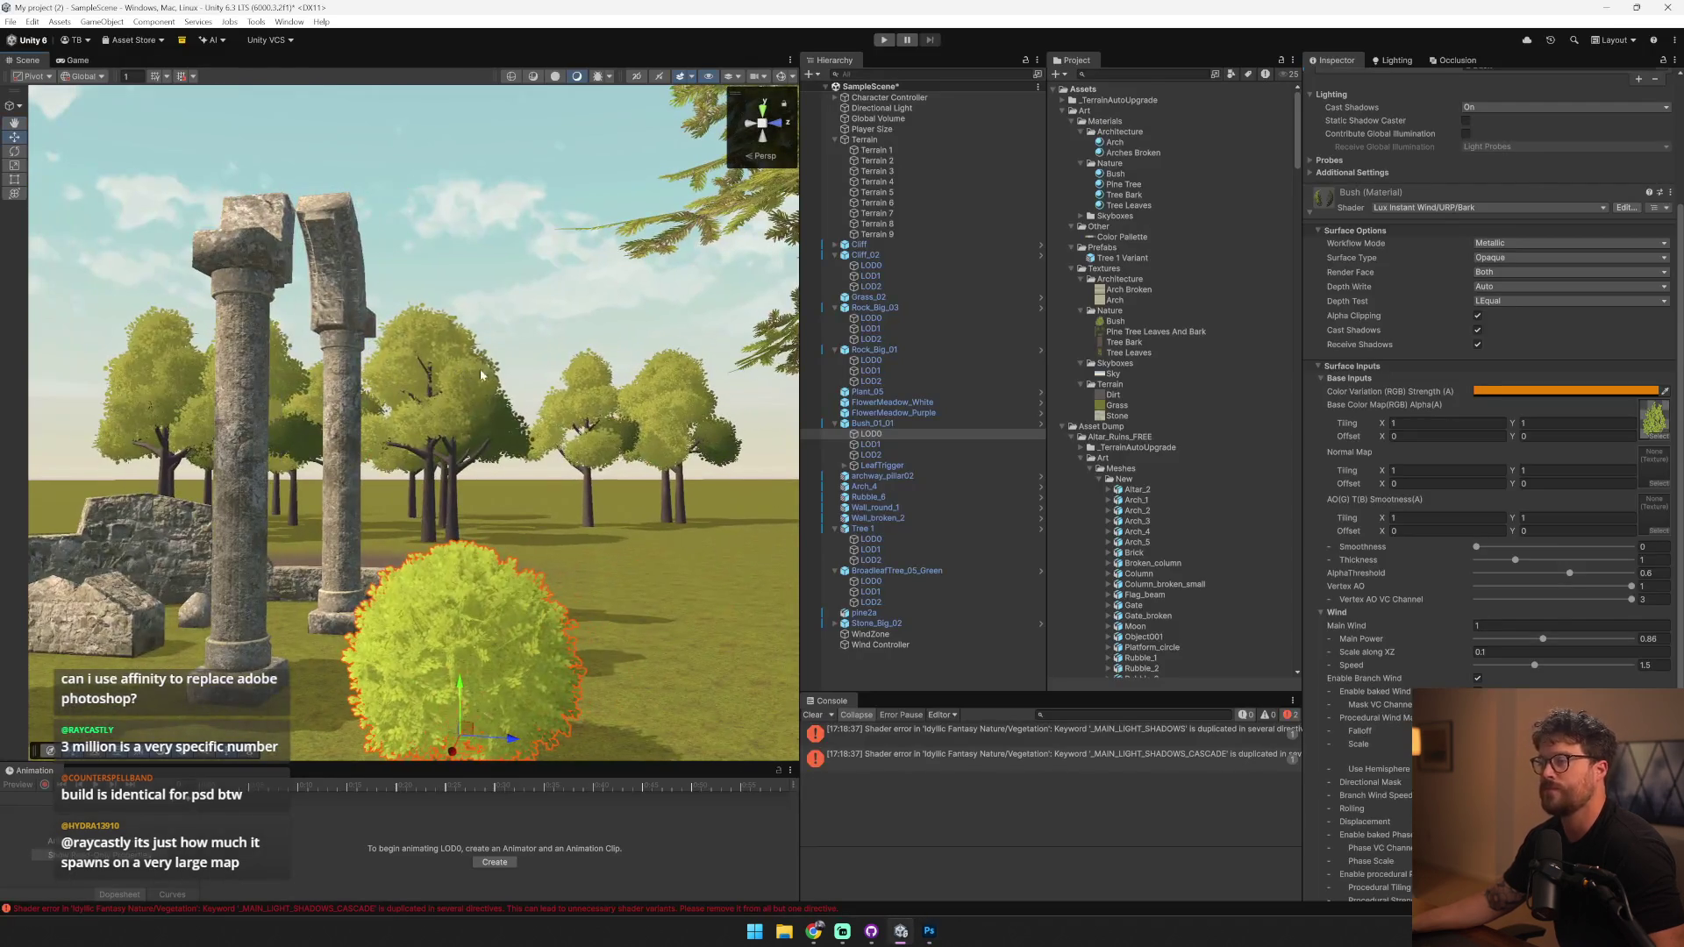
key("alt+Tab")
left_click(1451, 612)
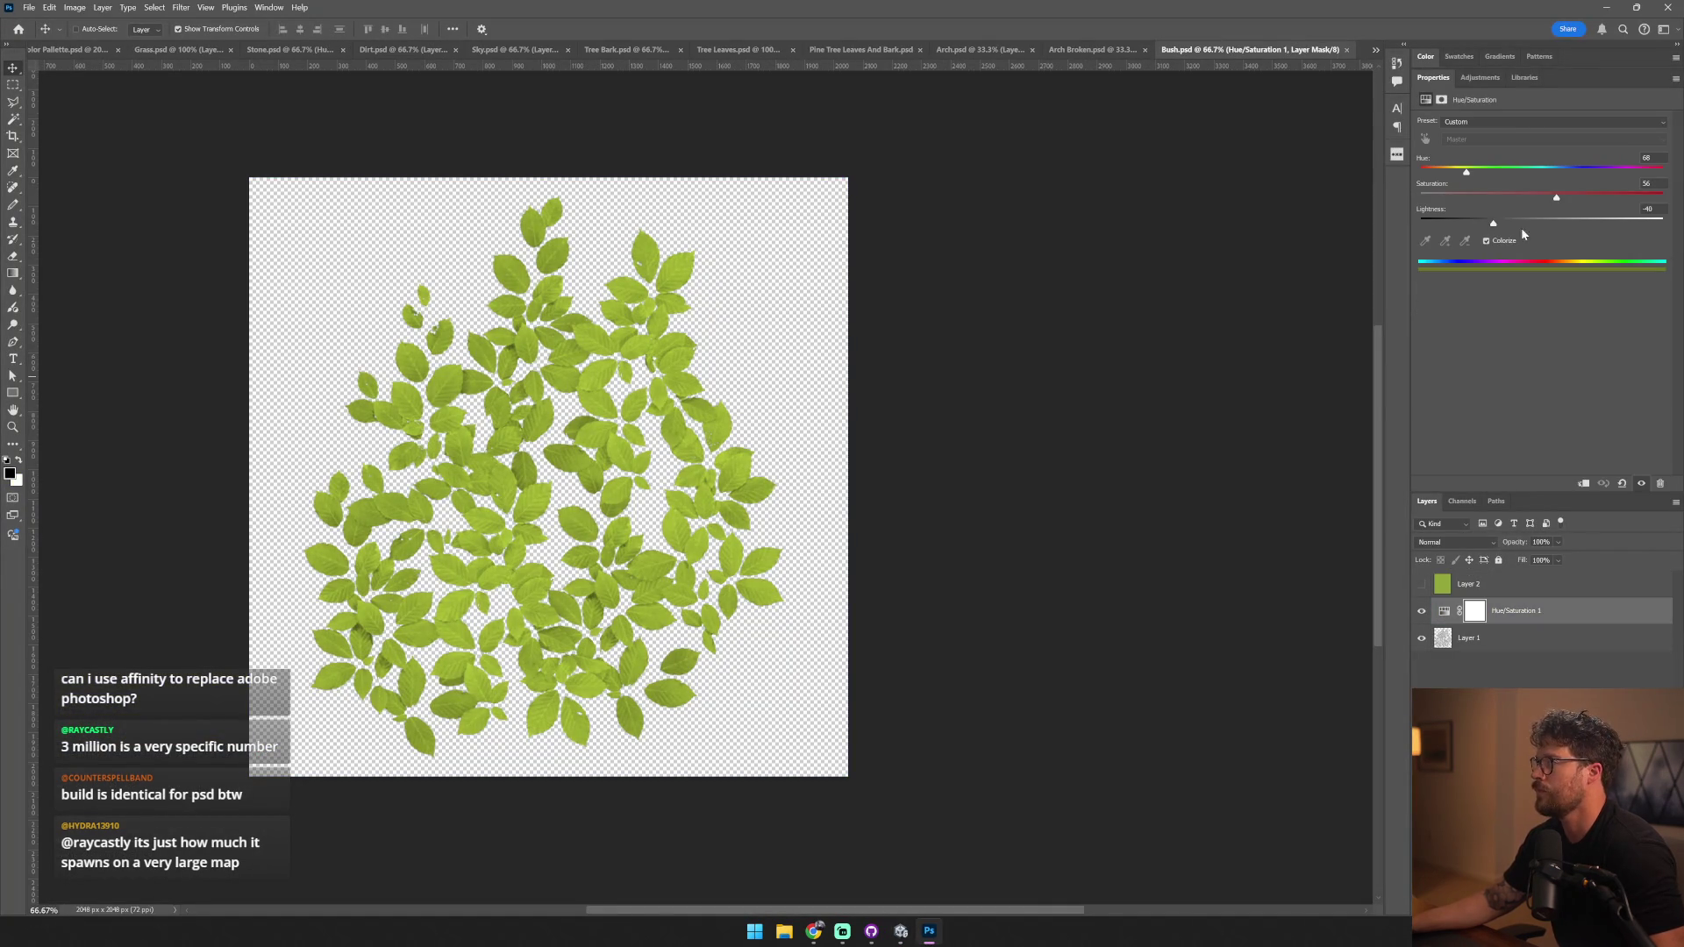
key("ctrl+s")
- After checking the bush in Unity, nudge the leaf tint hue slightly lower
key("alt+Tab")
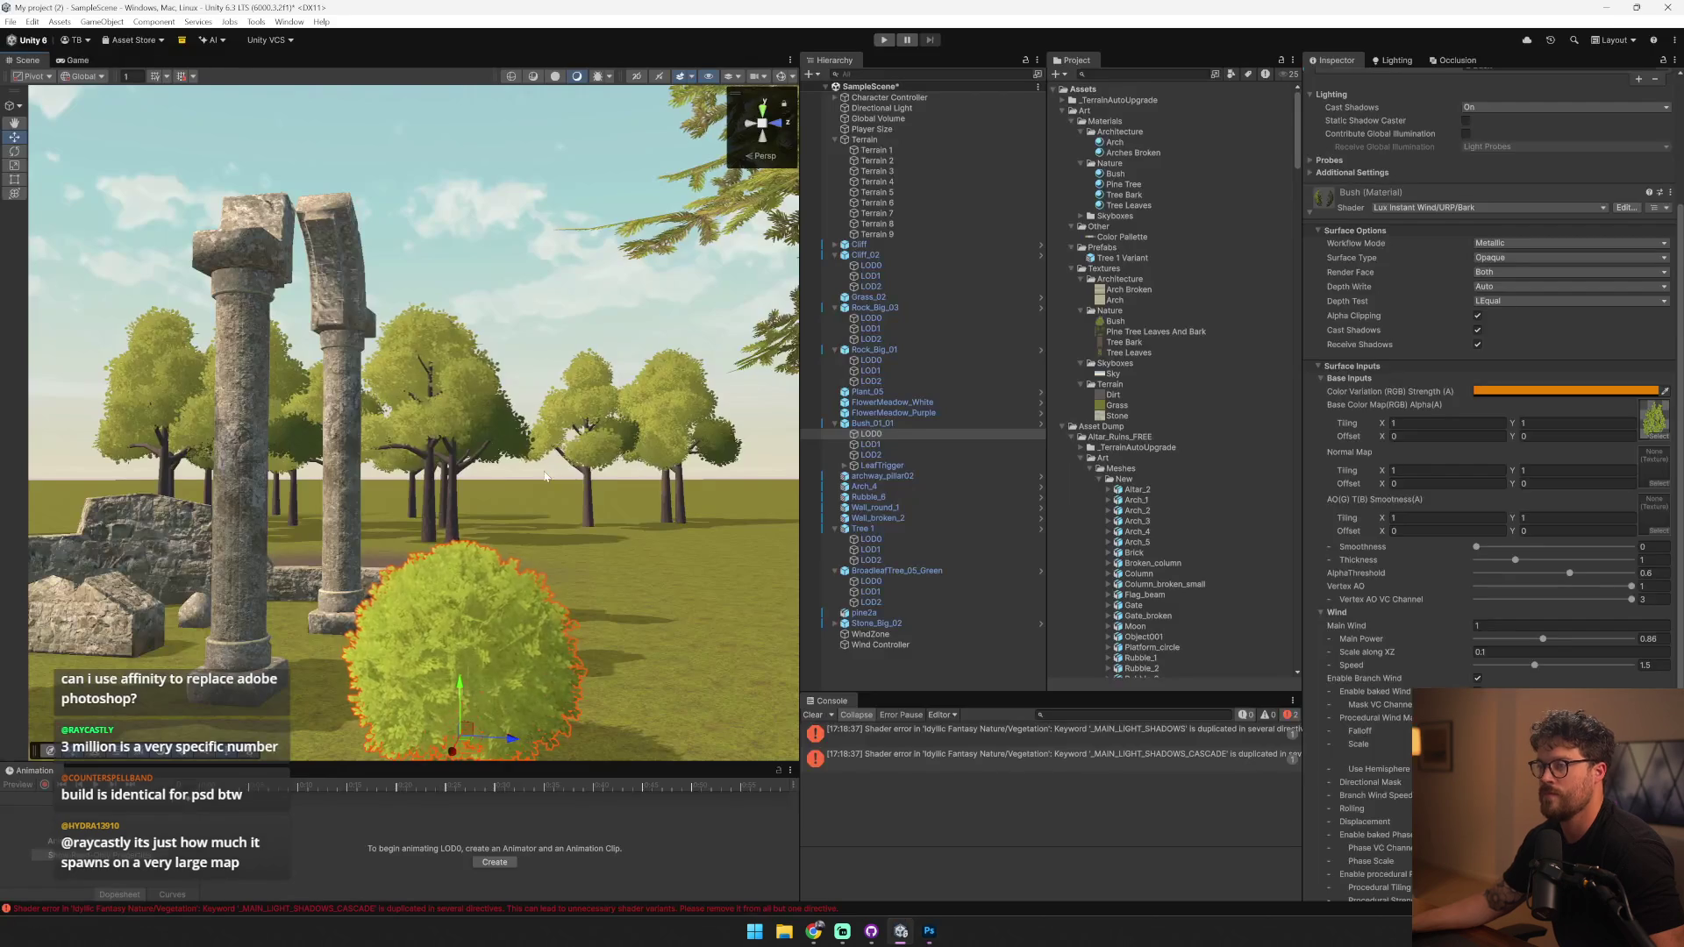
key("alt+Tab")
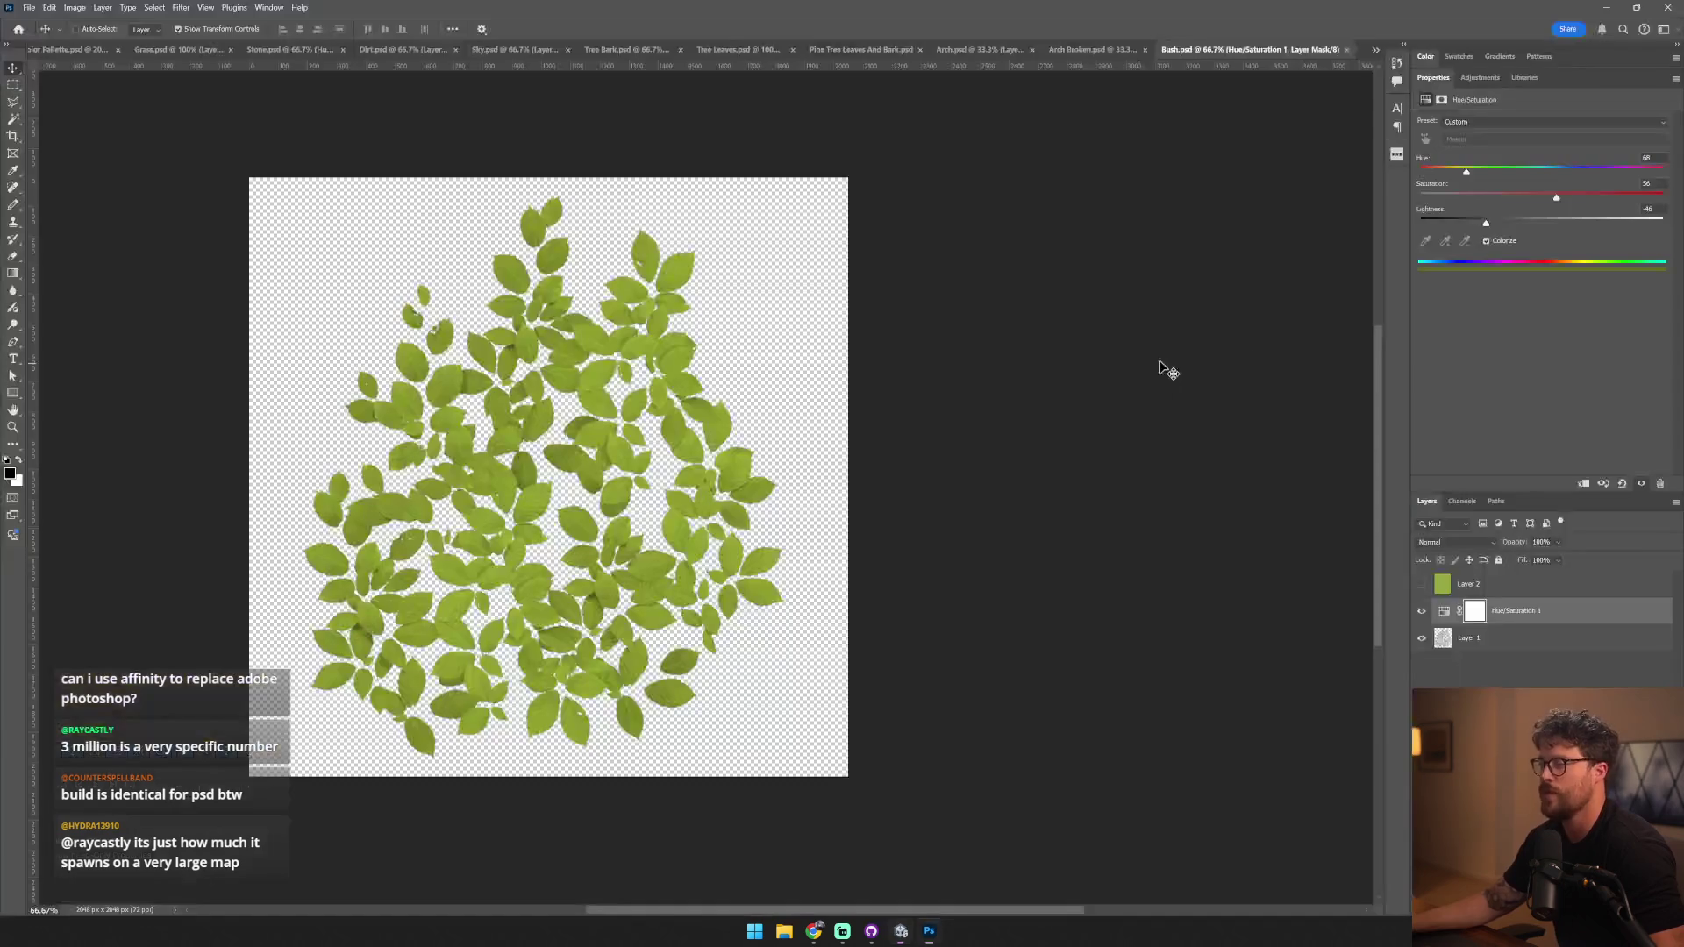
left_click_drag(1465, 176, 1462, 176)
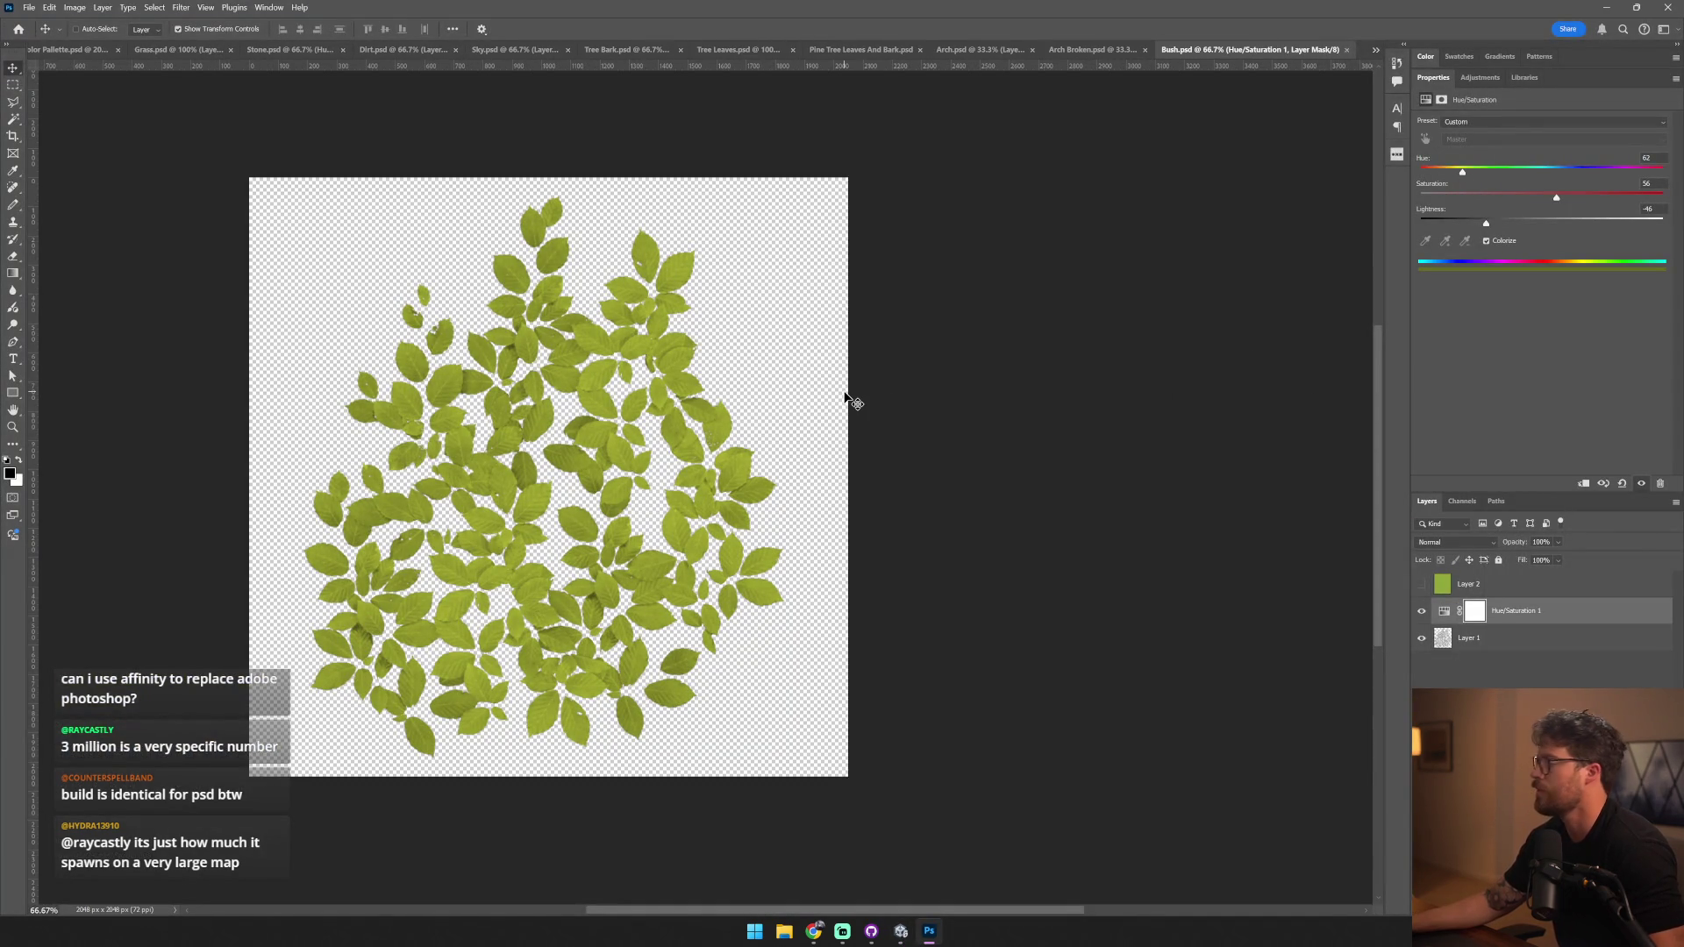
key("alt+Tab")
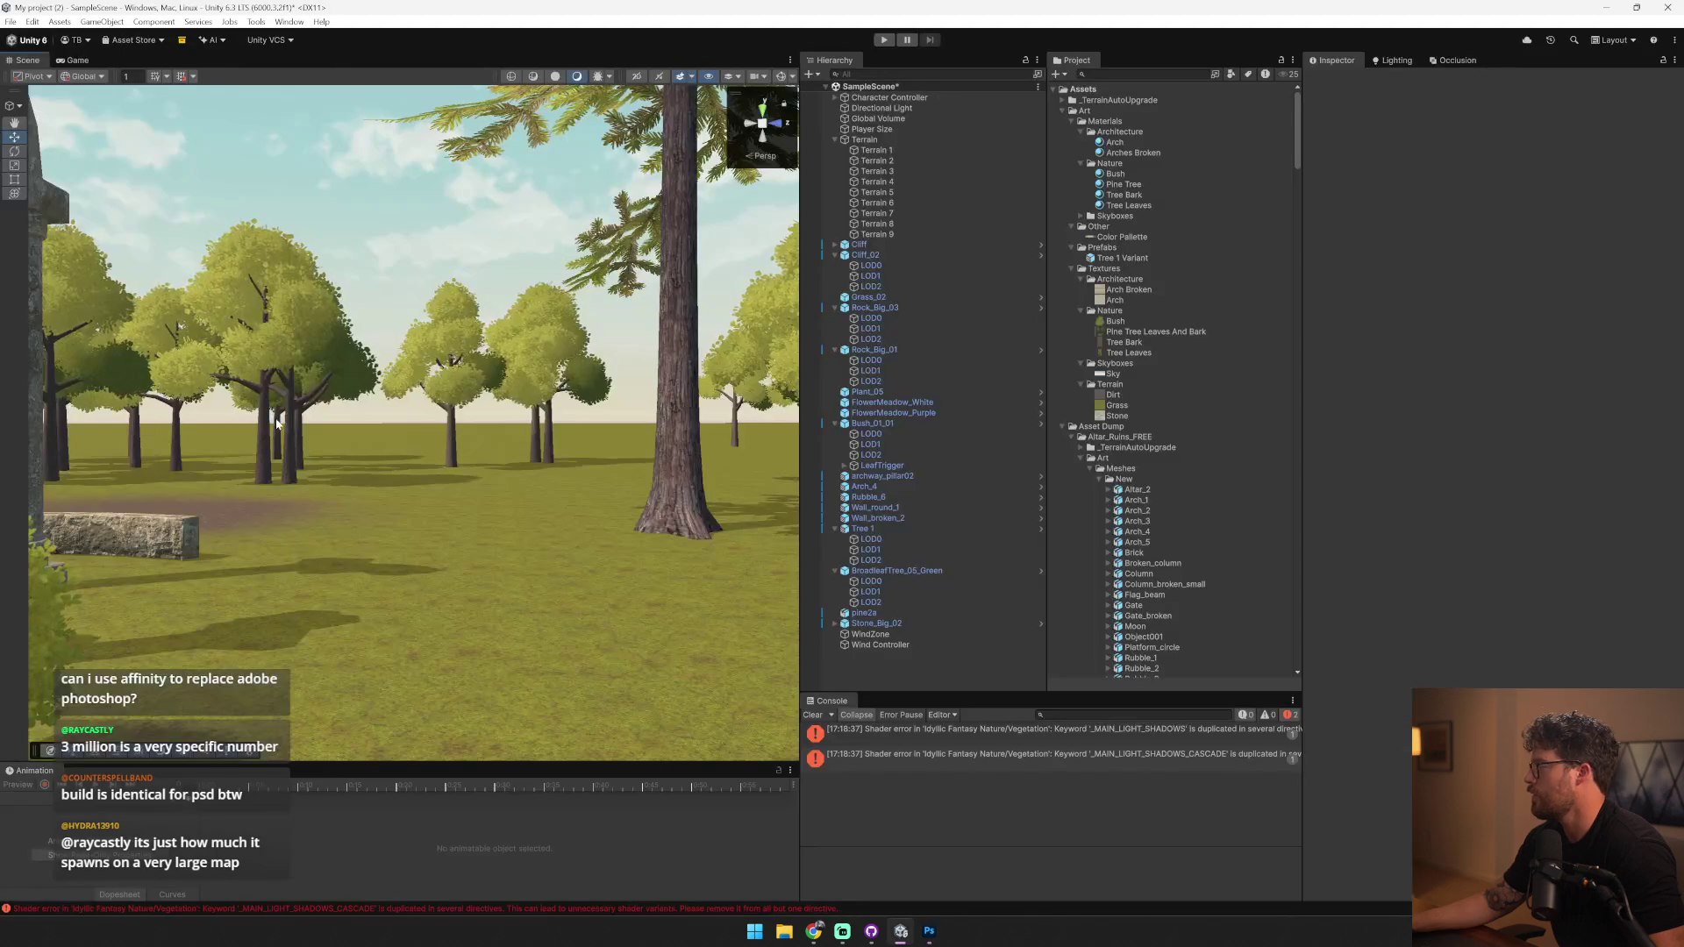
- Fly back over the ruins and select the Grass_02 grass patch
mouse_move(370, 456)
left_mouse_down()
mouse_move(549, 553)
mouse_move(579, 509)
mouse_move(739, 477)
mouse_move(351, 526)
left_mouse_up()
left_click(302, 528)
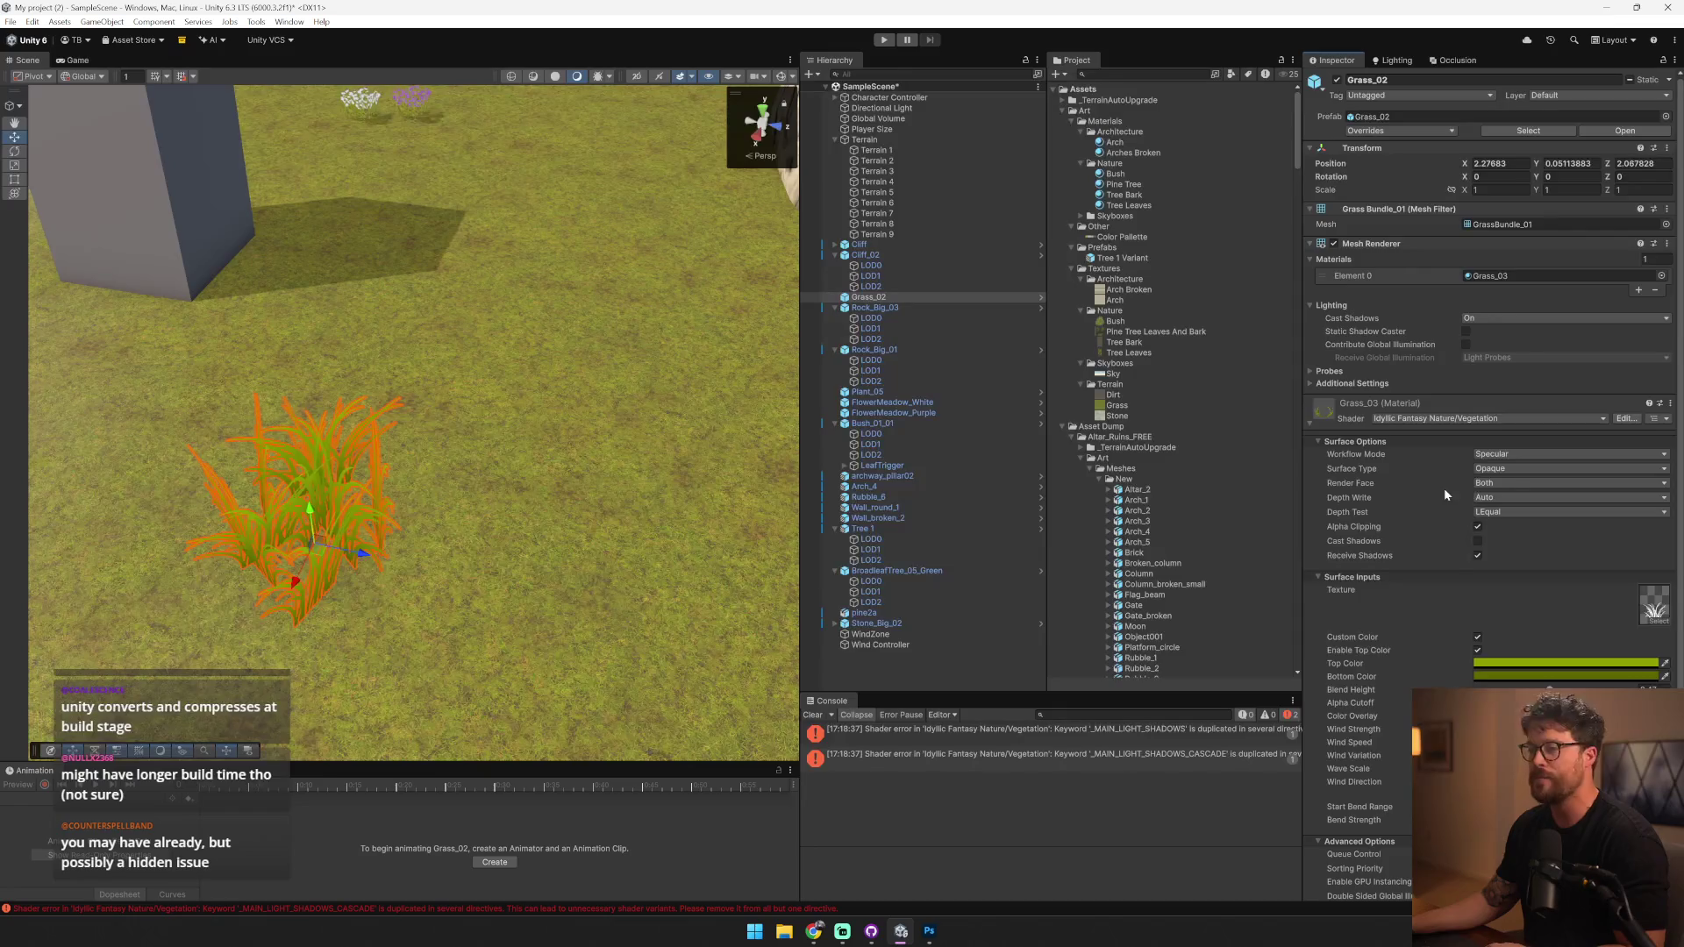
mouse_move(481, 449)
left_mouse_down()
mouse_move(498, 540)
mouse_move(376, 312)
mouse_move(364, 376)
mouse_move(364, 324)
mouse_move(375, 344)
left_mouse_up()
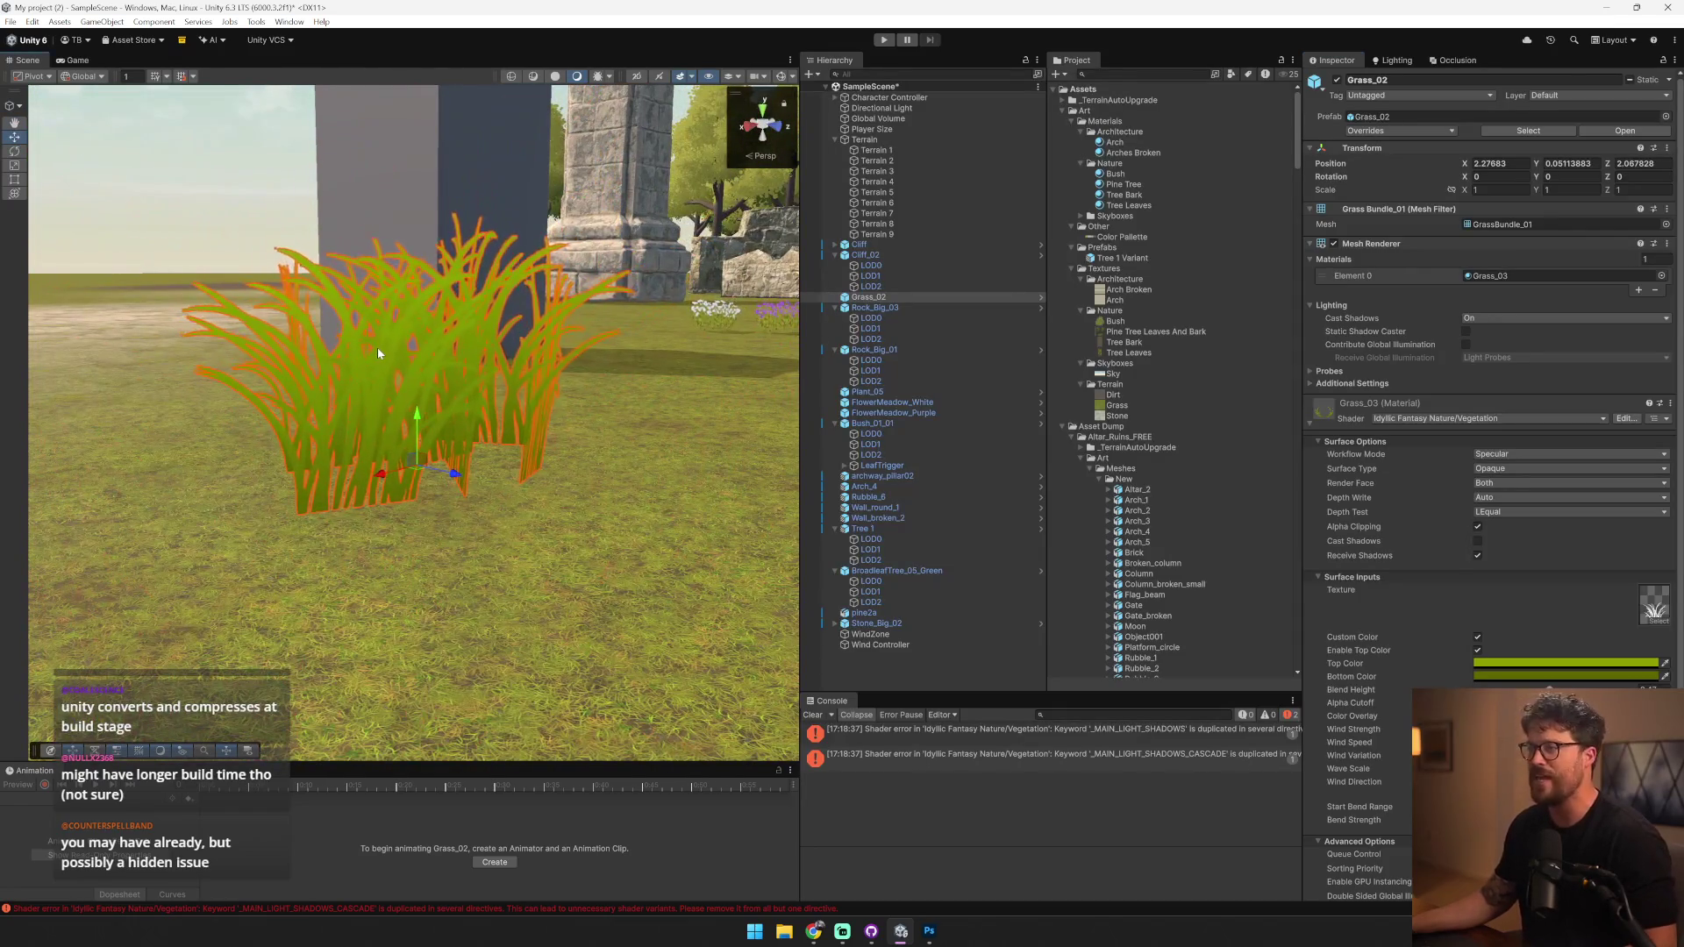
- Shift the Grass_03 material's Top Color hue from green toward yellow
left_click(1511, 663)
left_click_drag(1612, 524, 1624, 539)
scroll(692, 415, "down", 5)
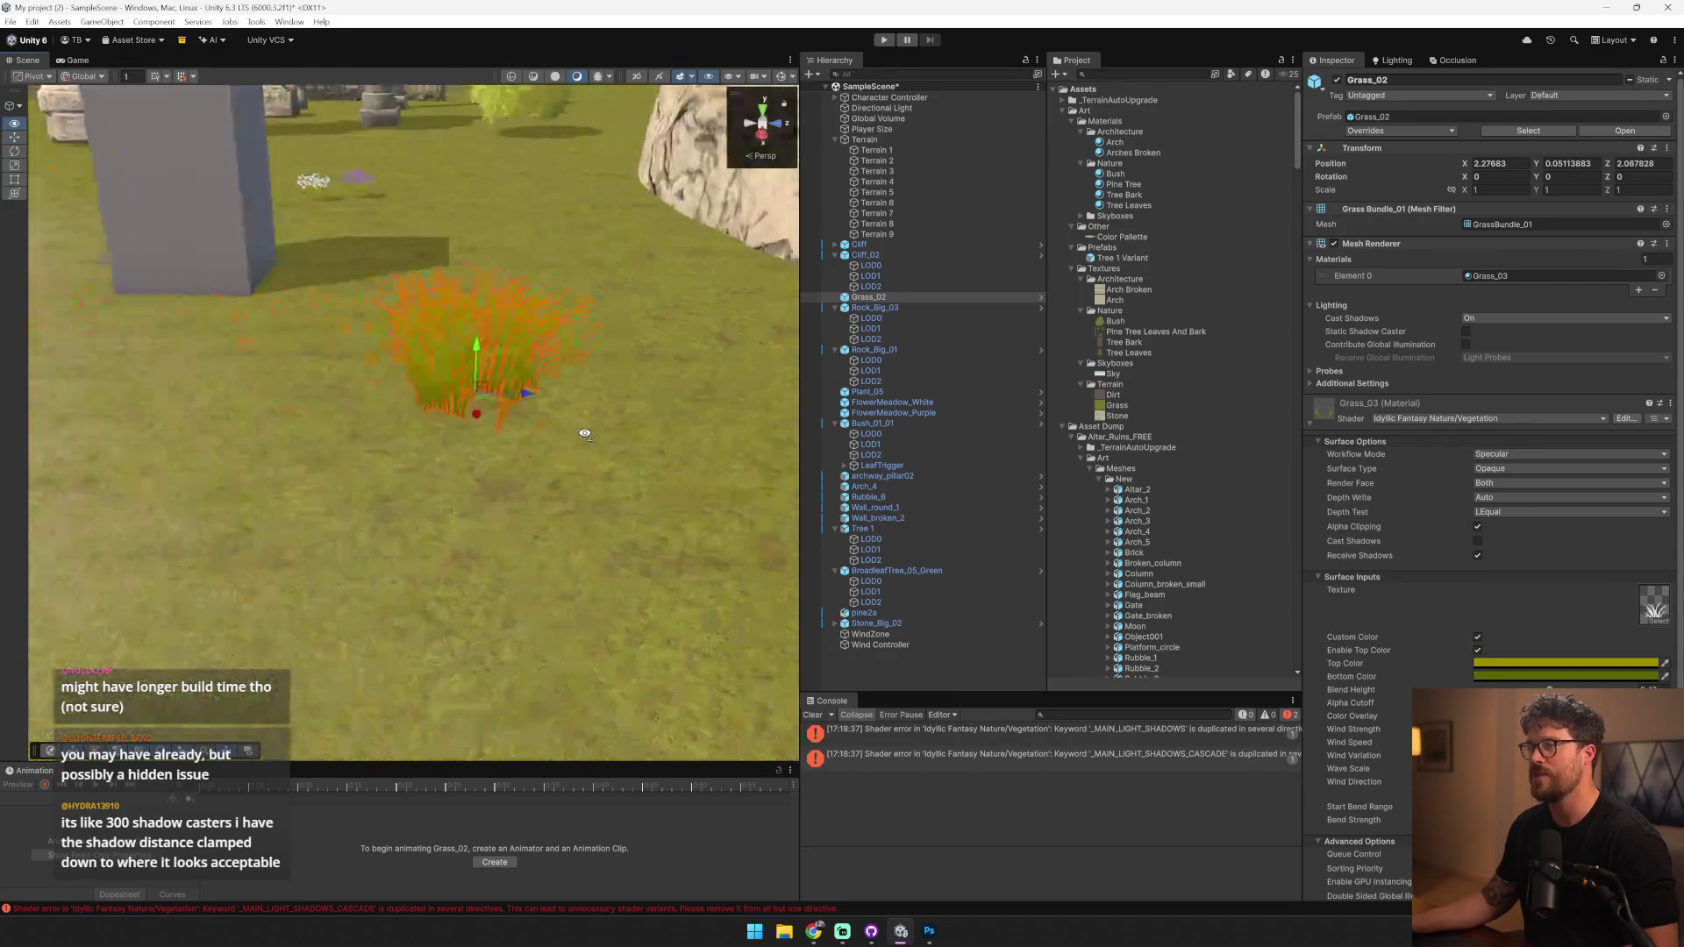
left_click(692, 416)
key("d")
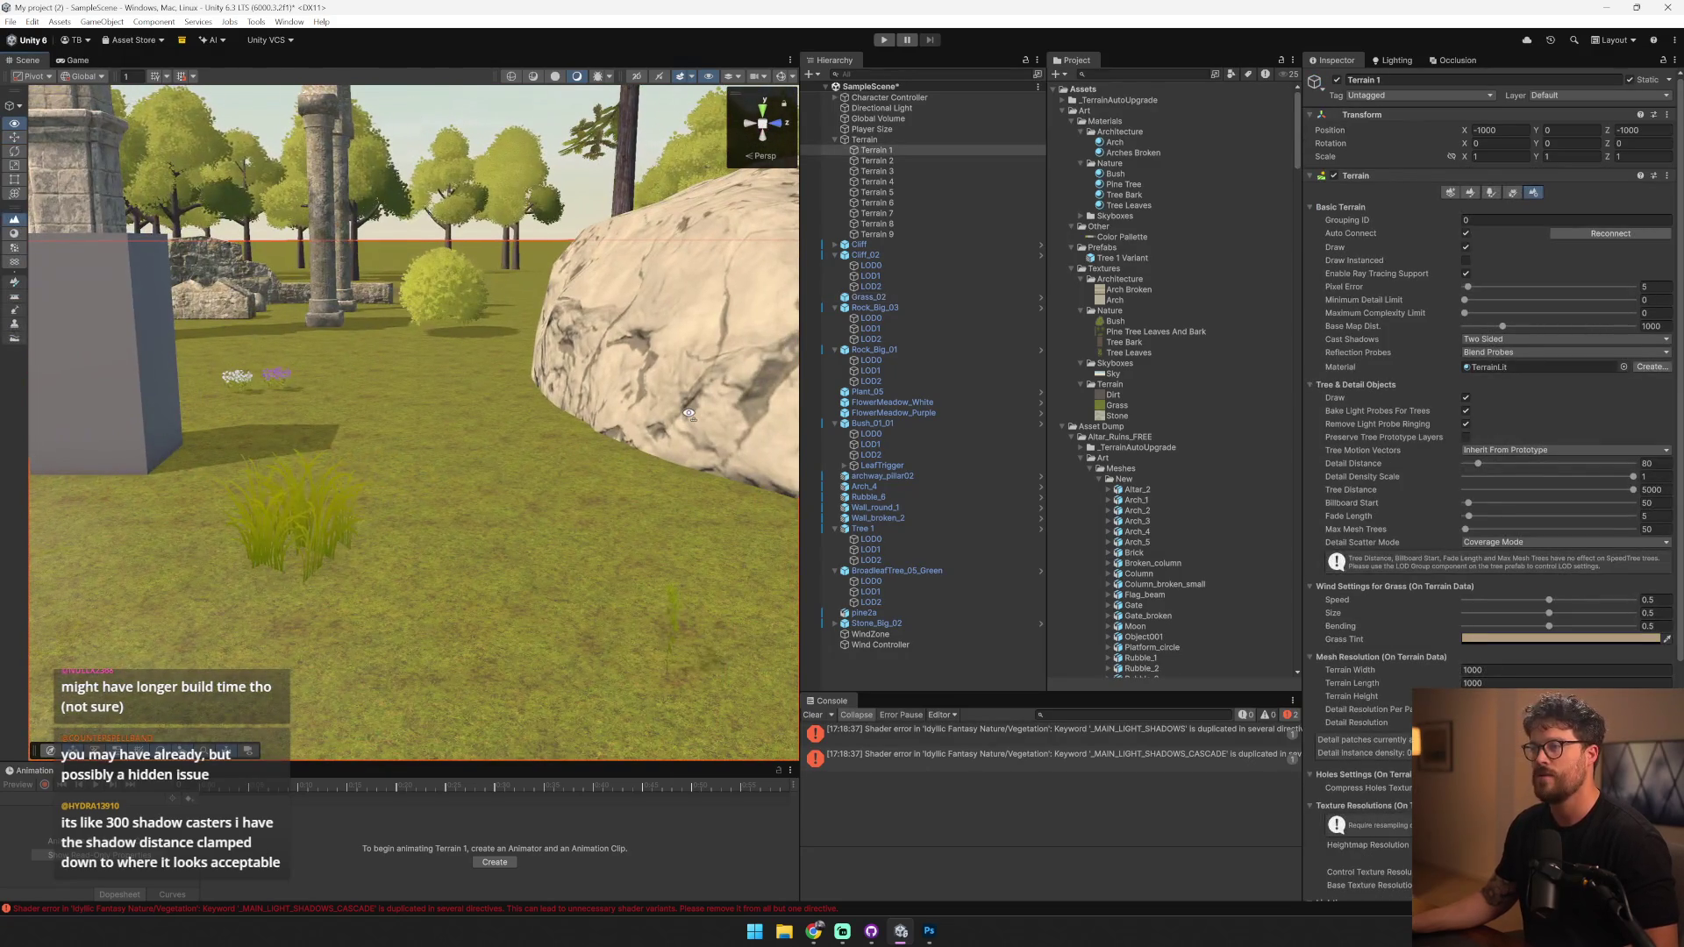
key("w")
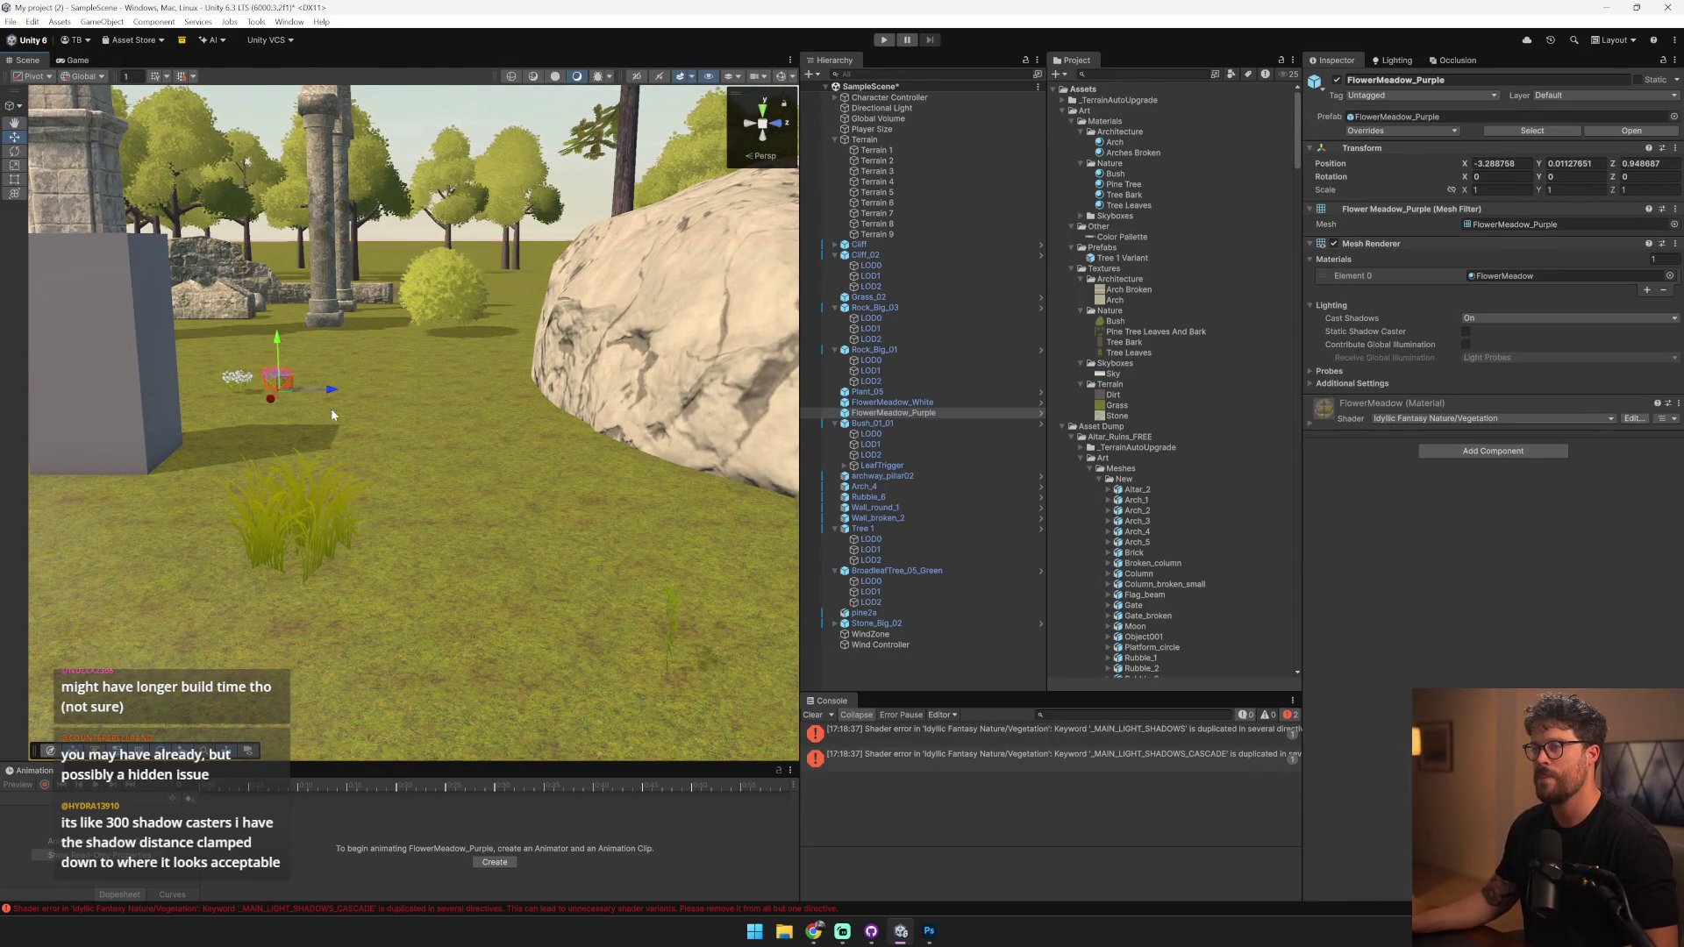
left_click(410, 414)
left_click(411, 417)
left_click(410, 417)
left_click(1363, 408)
scroll(1434, 482, "down", 2)
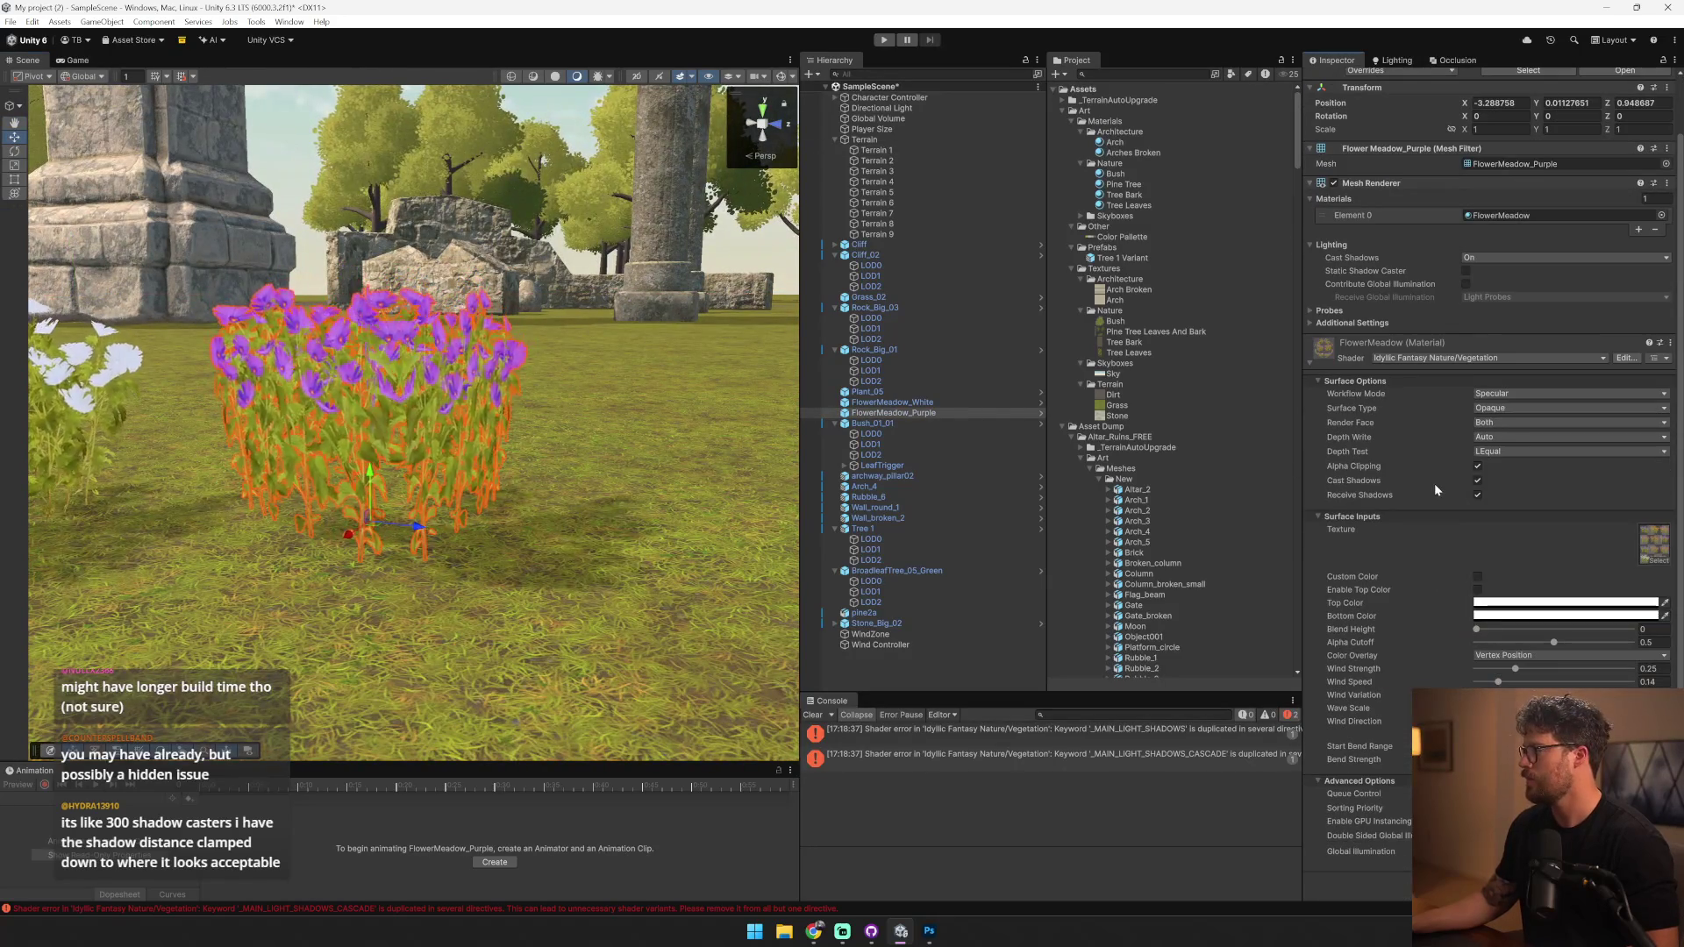
left_click(1654, 543)
double_click(1654, 544)
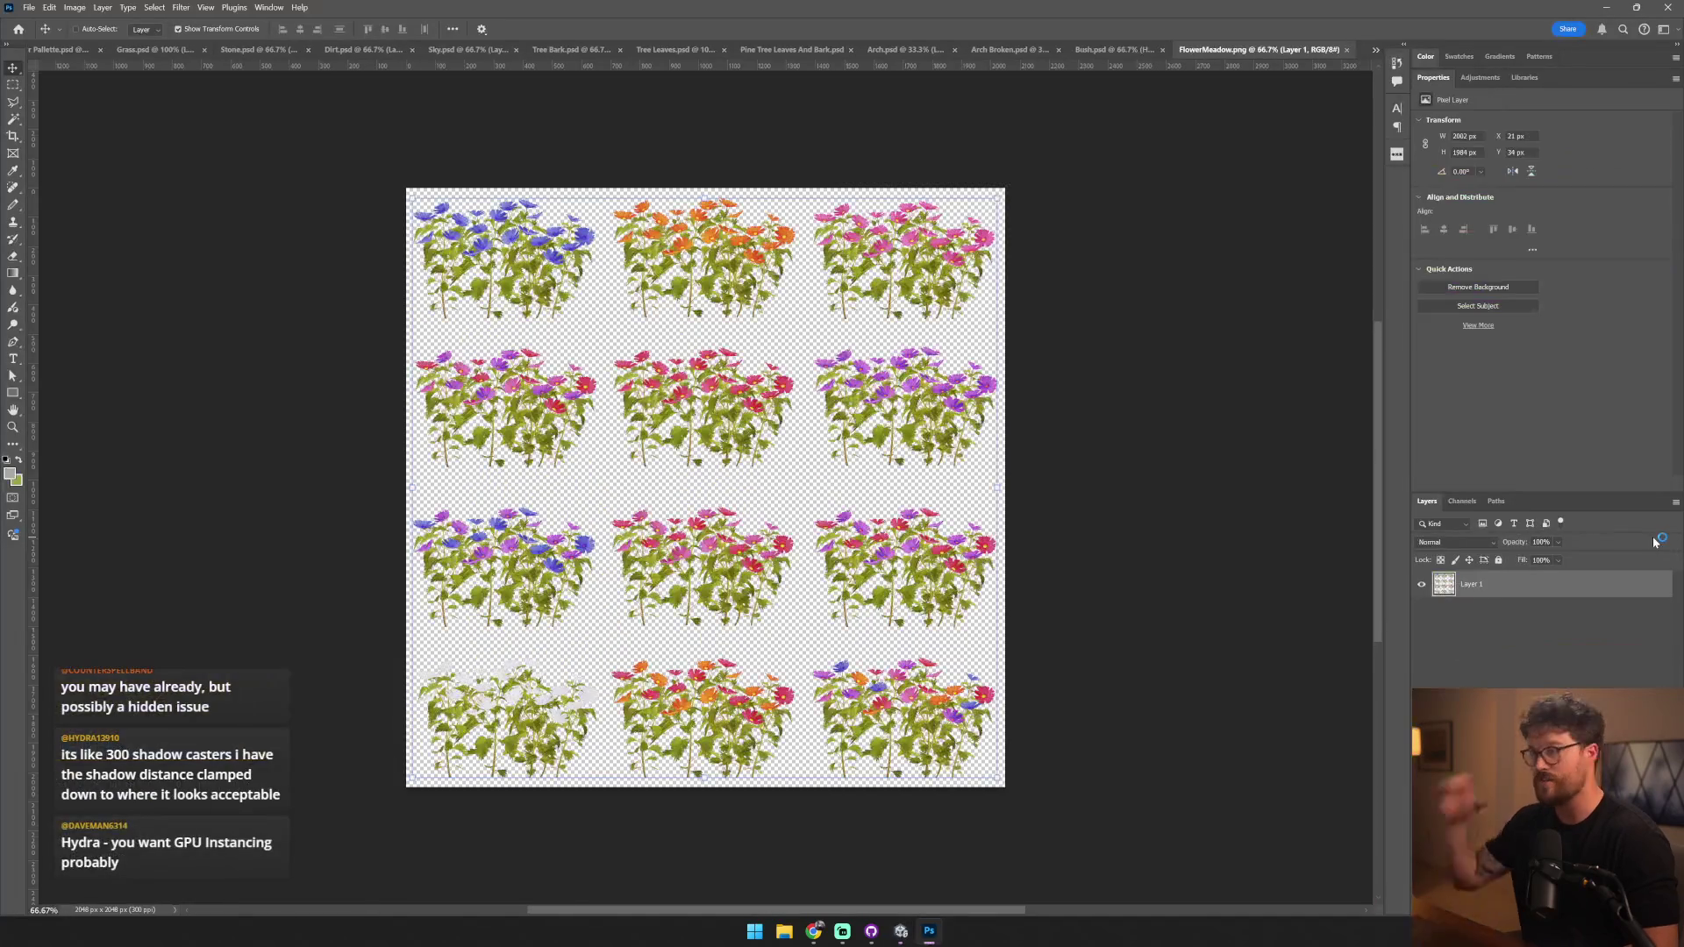
key("alt+Tab")
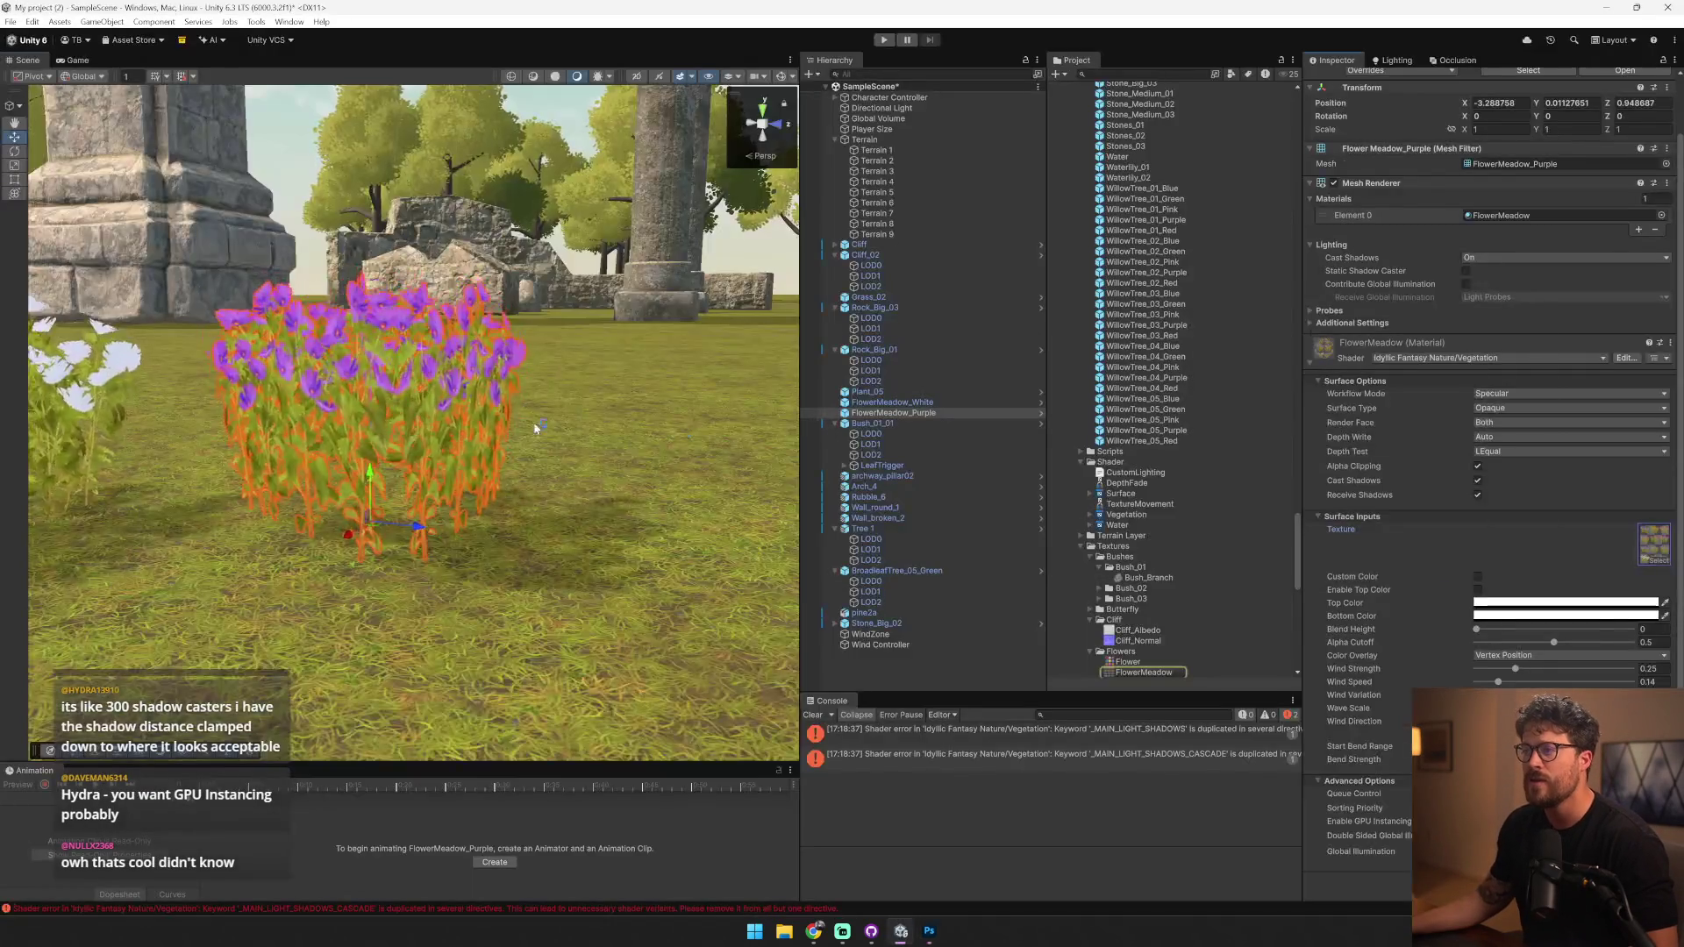
scroll(396, 424, "down", 10)
scroll(395, 424, "down", 3)
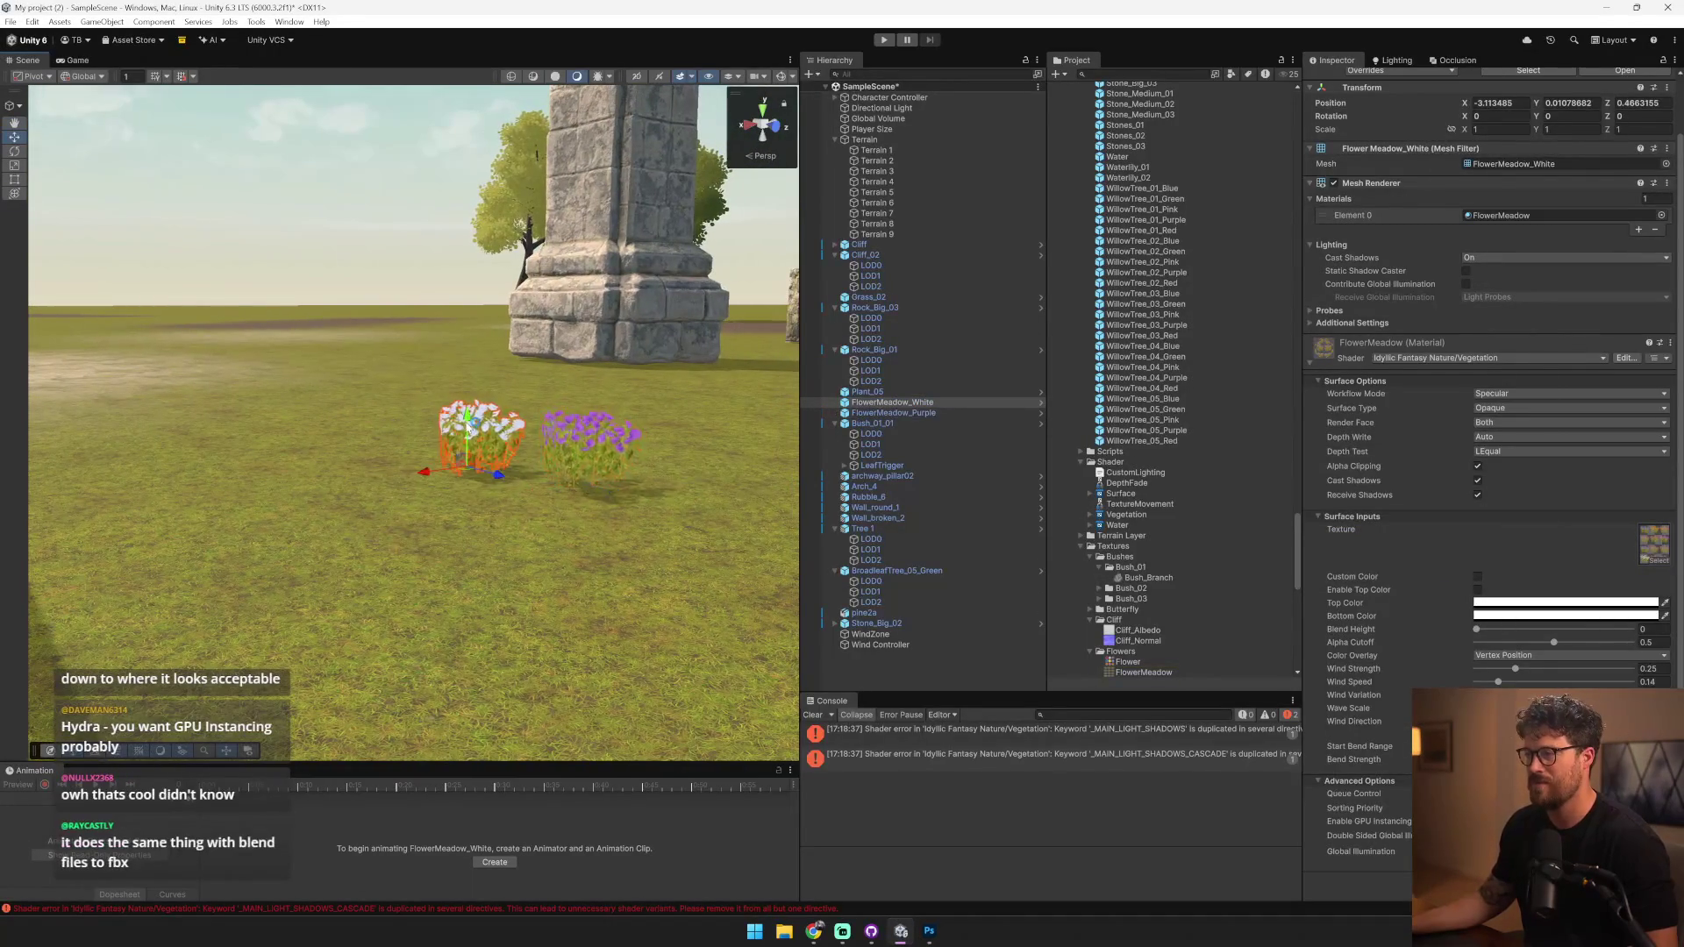
mouse_move(395, 424)
left_mouse_down()
mouse_move(670, 506)
mouse_move(833, 518)
mouse_move(873, 497)
mouse_move(1076, 517)
mouse_move(1222, 556)
mouse_move(999, 528)
mouse_move(886, 482)
mouse_move(778, 488)
mouse_move(508, 440)
mouse_move(717, 481)
mouse_move(556, 473)
left_mouse_up()
left_click(508, 429)
key("w")
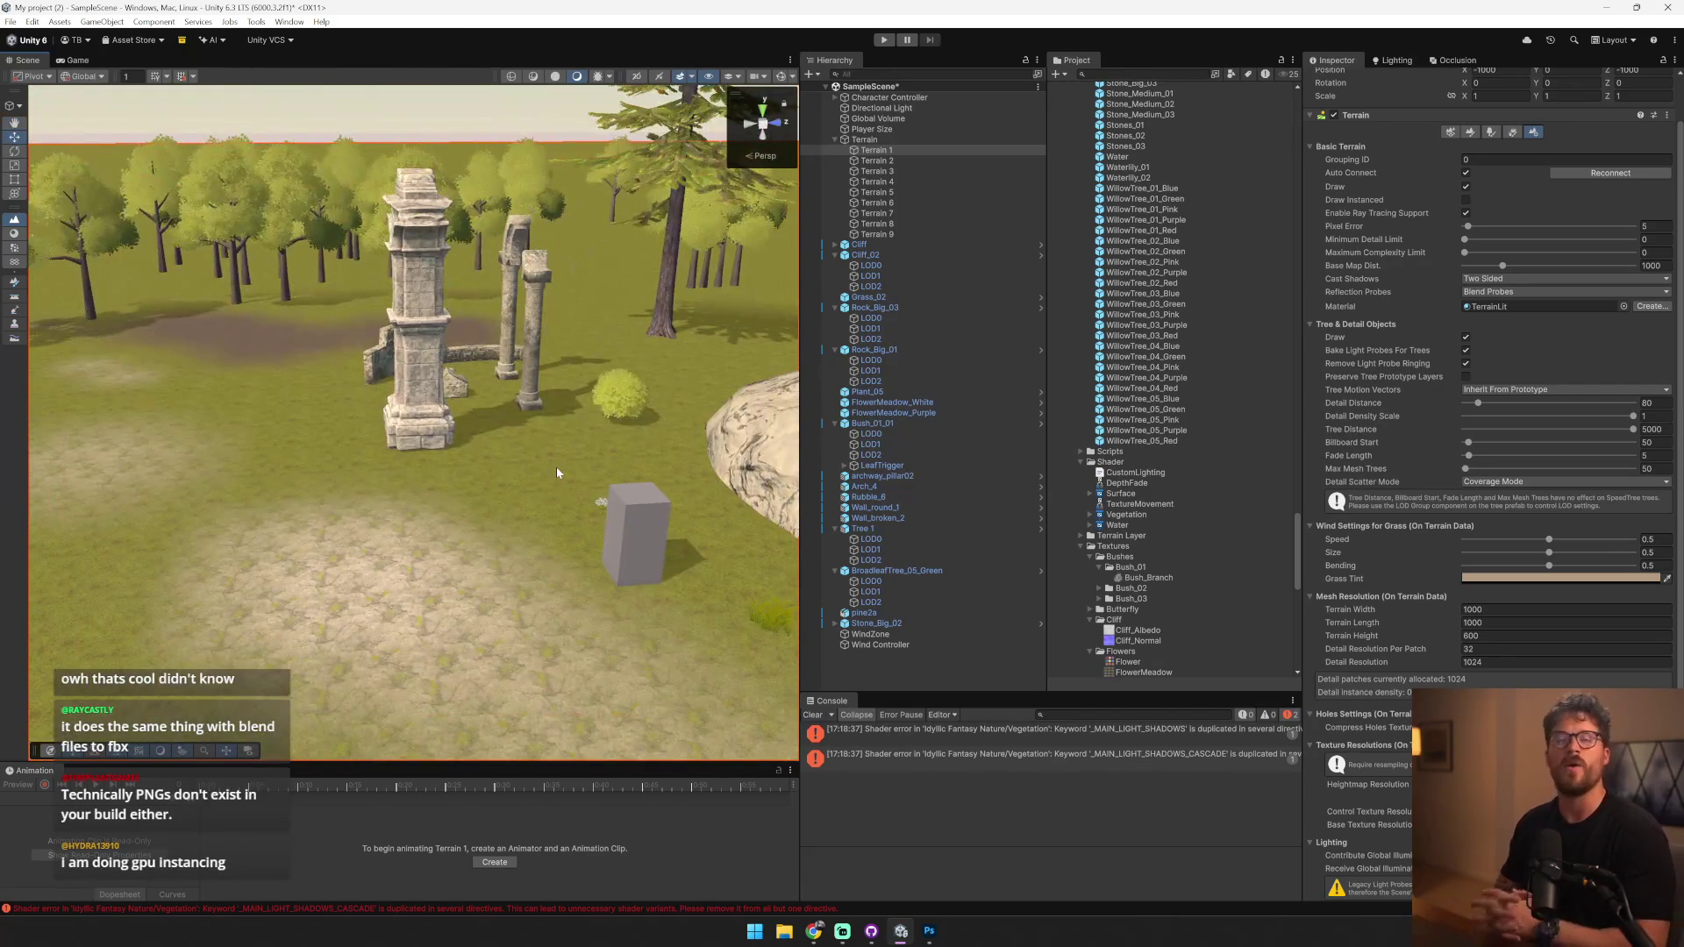
- Widen the Scene view, enter play mode and take control of the player
mouse_move(556, 472)
left_mouse_down()
mouse_move(407, 397)
mouse_move(383, 349)
mouse_move(398, 351)
left_mouse_up()
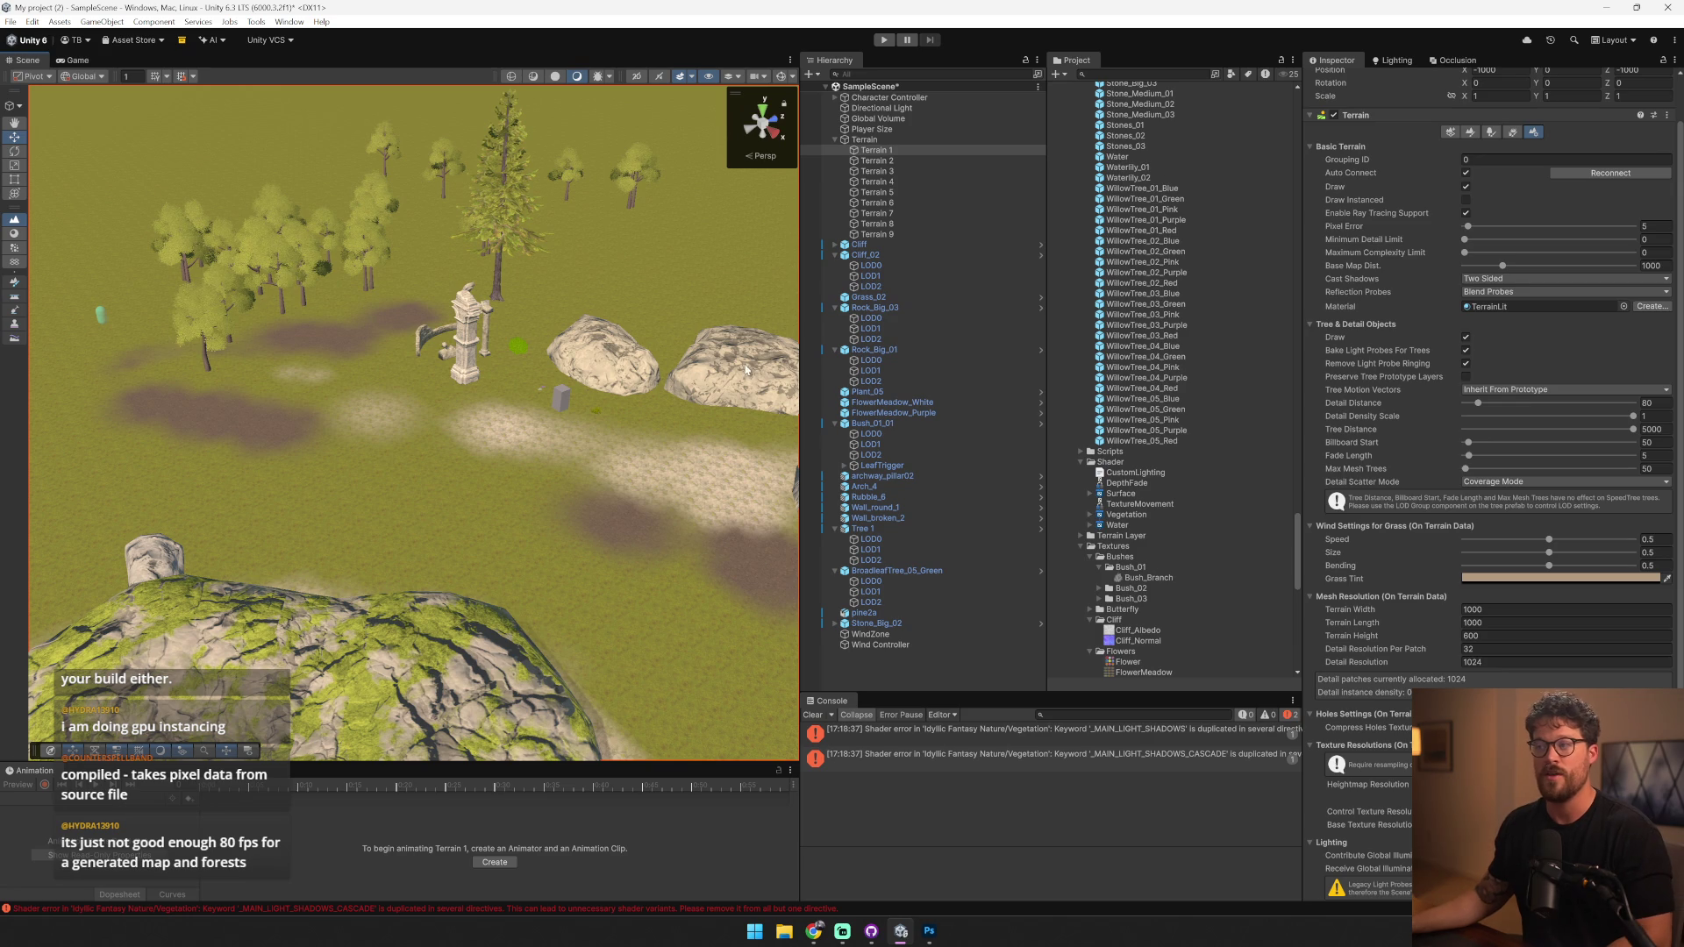
left_click_drag(796, 354, 952, 353)
scroll(492, 395, "up", 5)
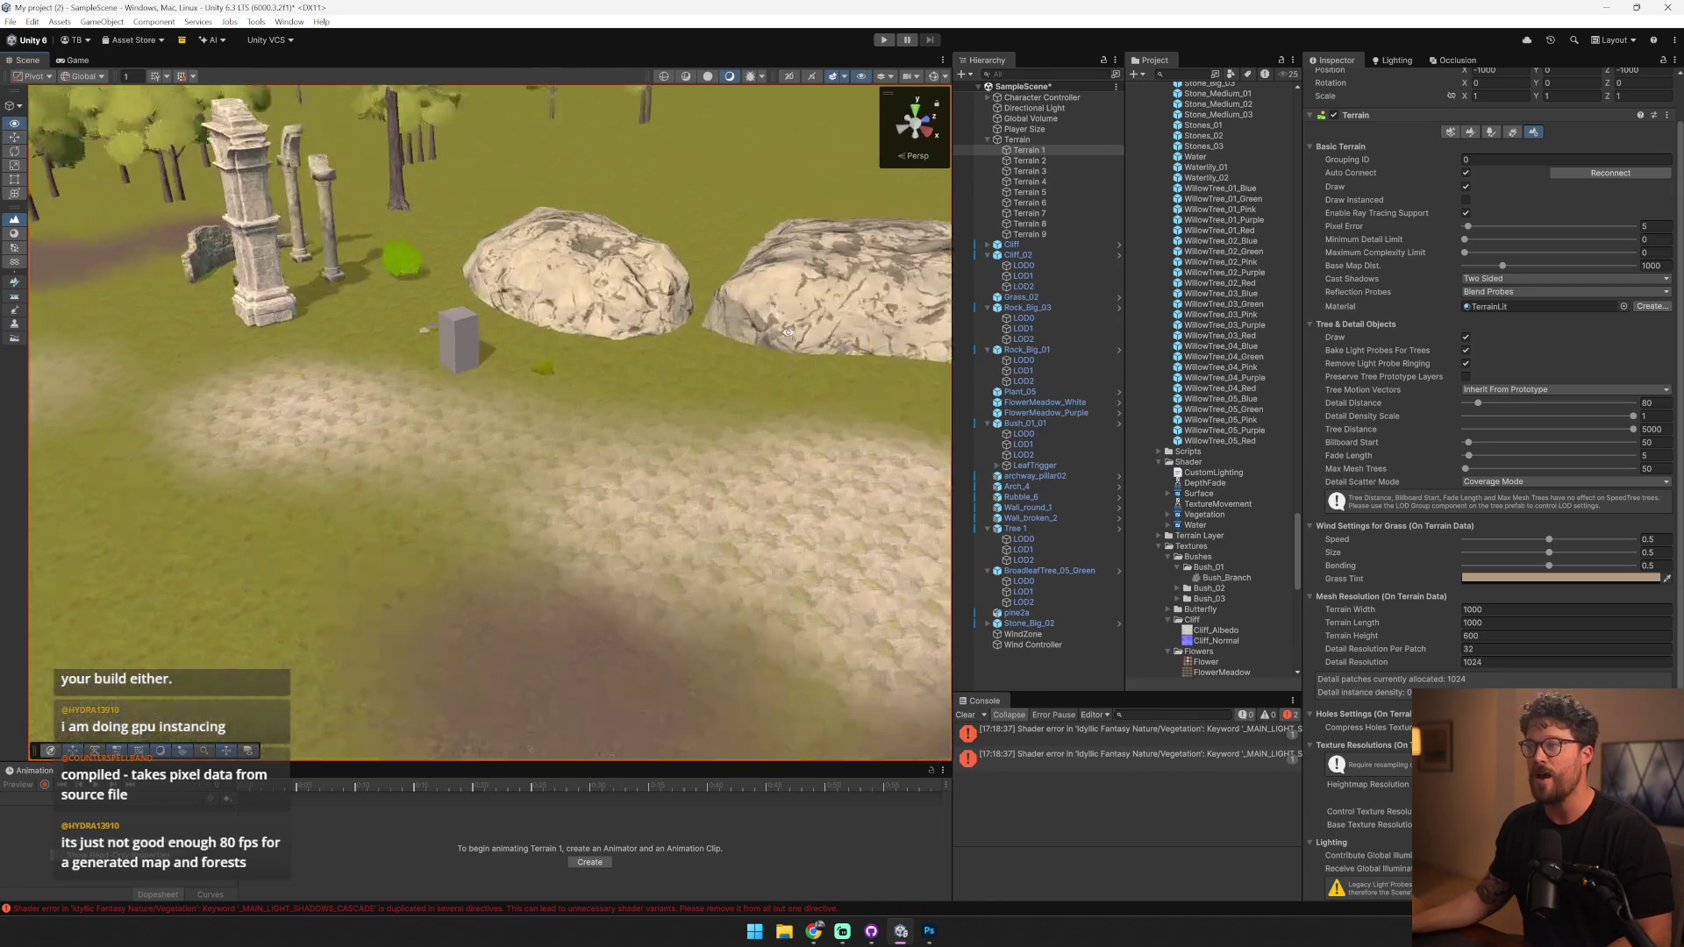
left_click(878, 43)
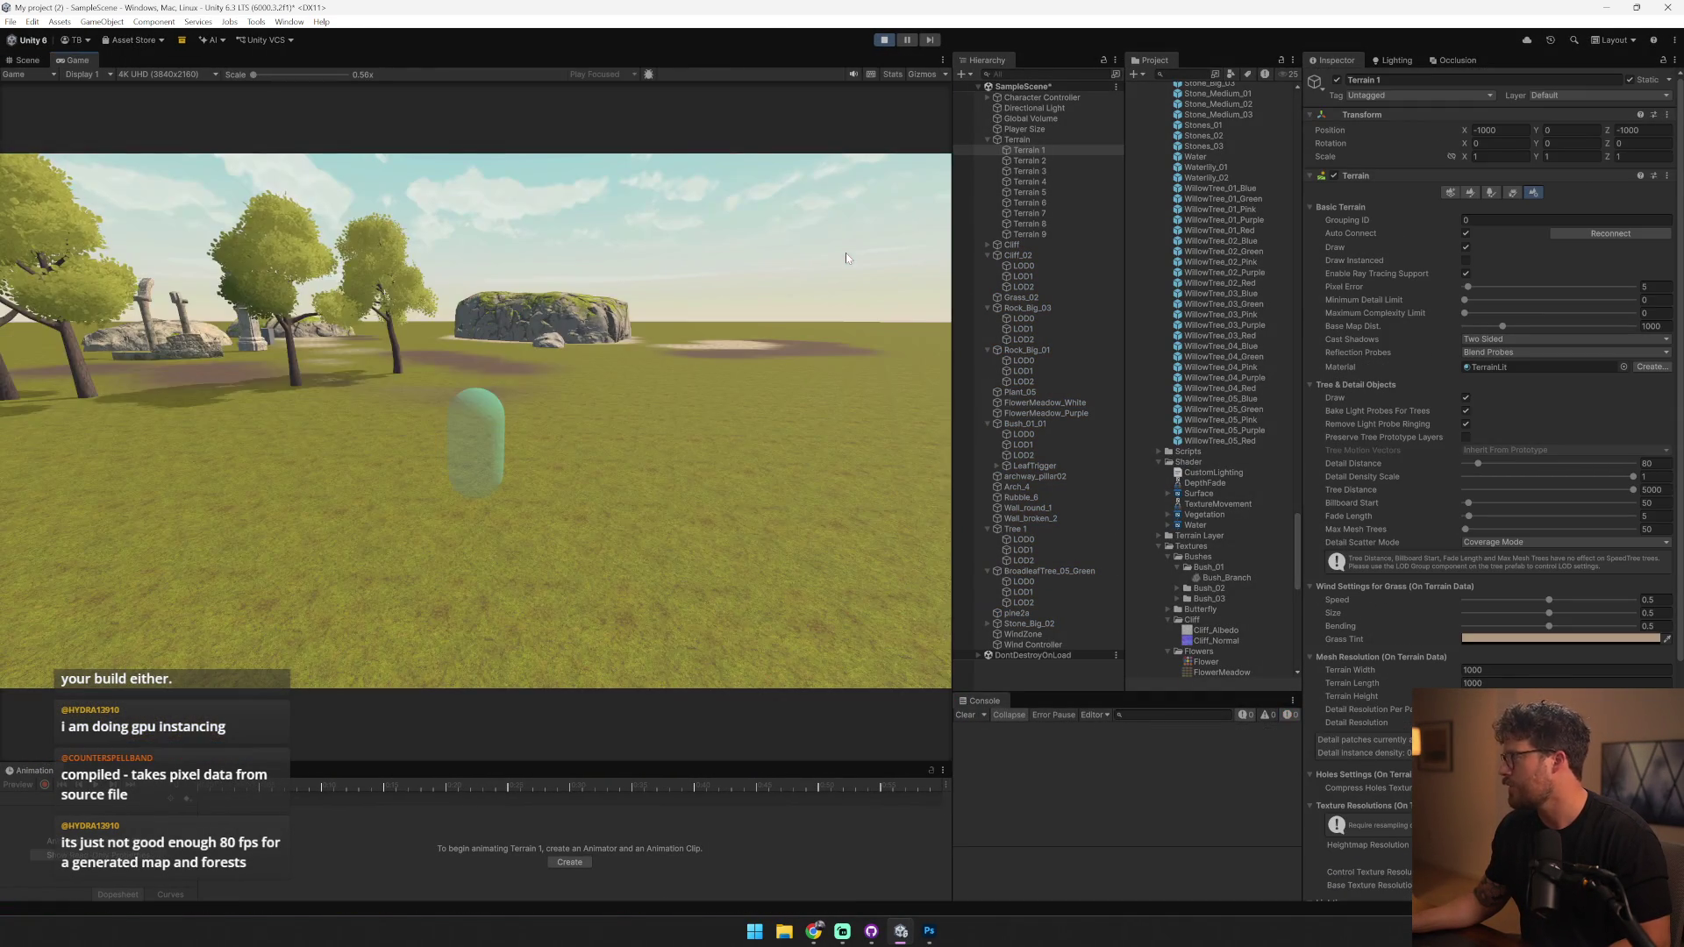
left_click(845, 253)
- Walk the player past the stone pillars, ruins and rocks and through the tree grove
key("w")
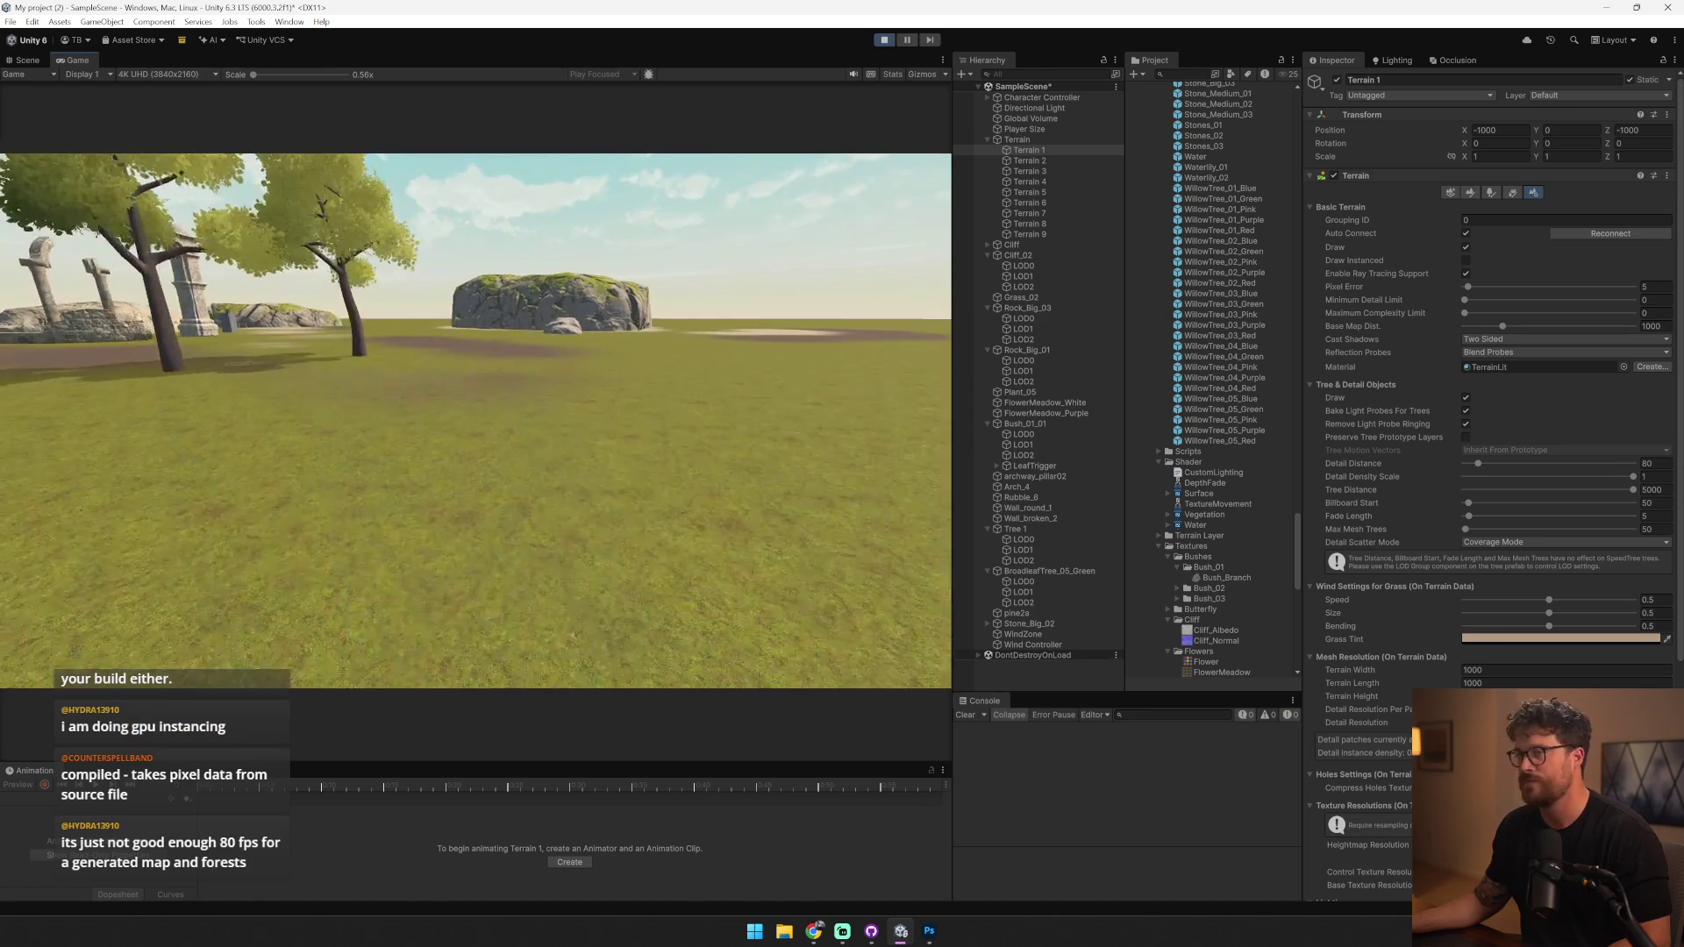
key("w")
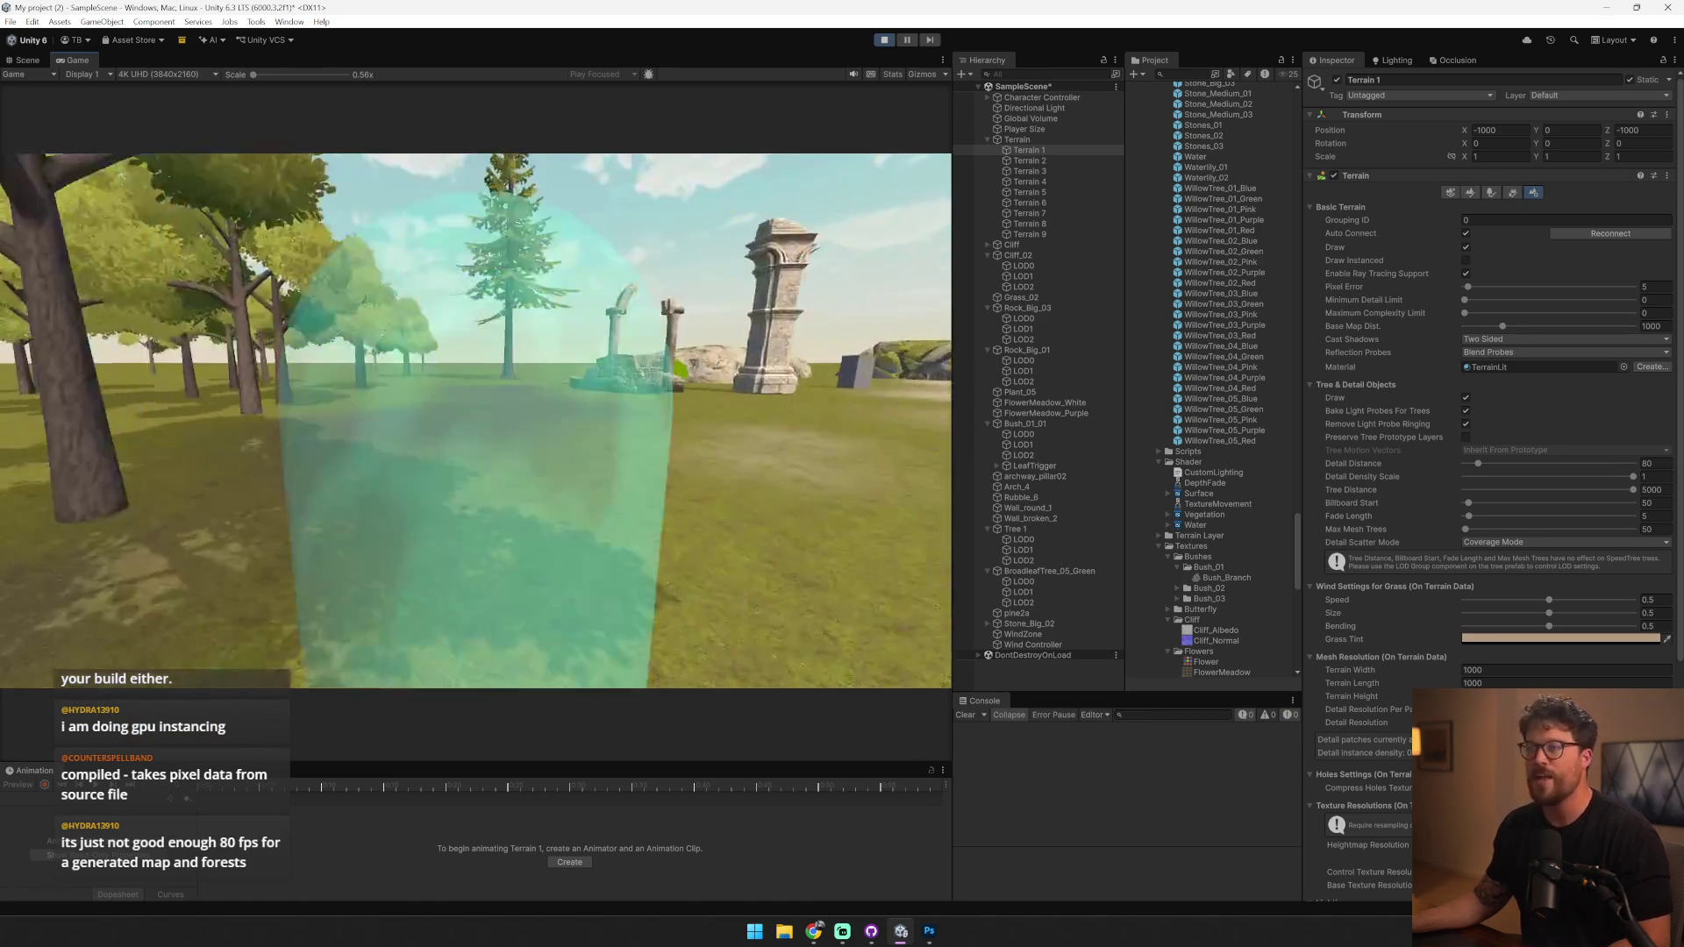
key("w")
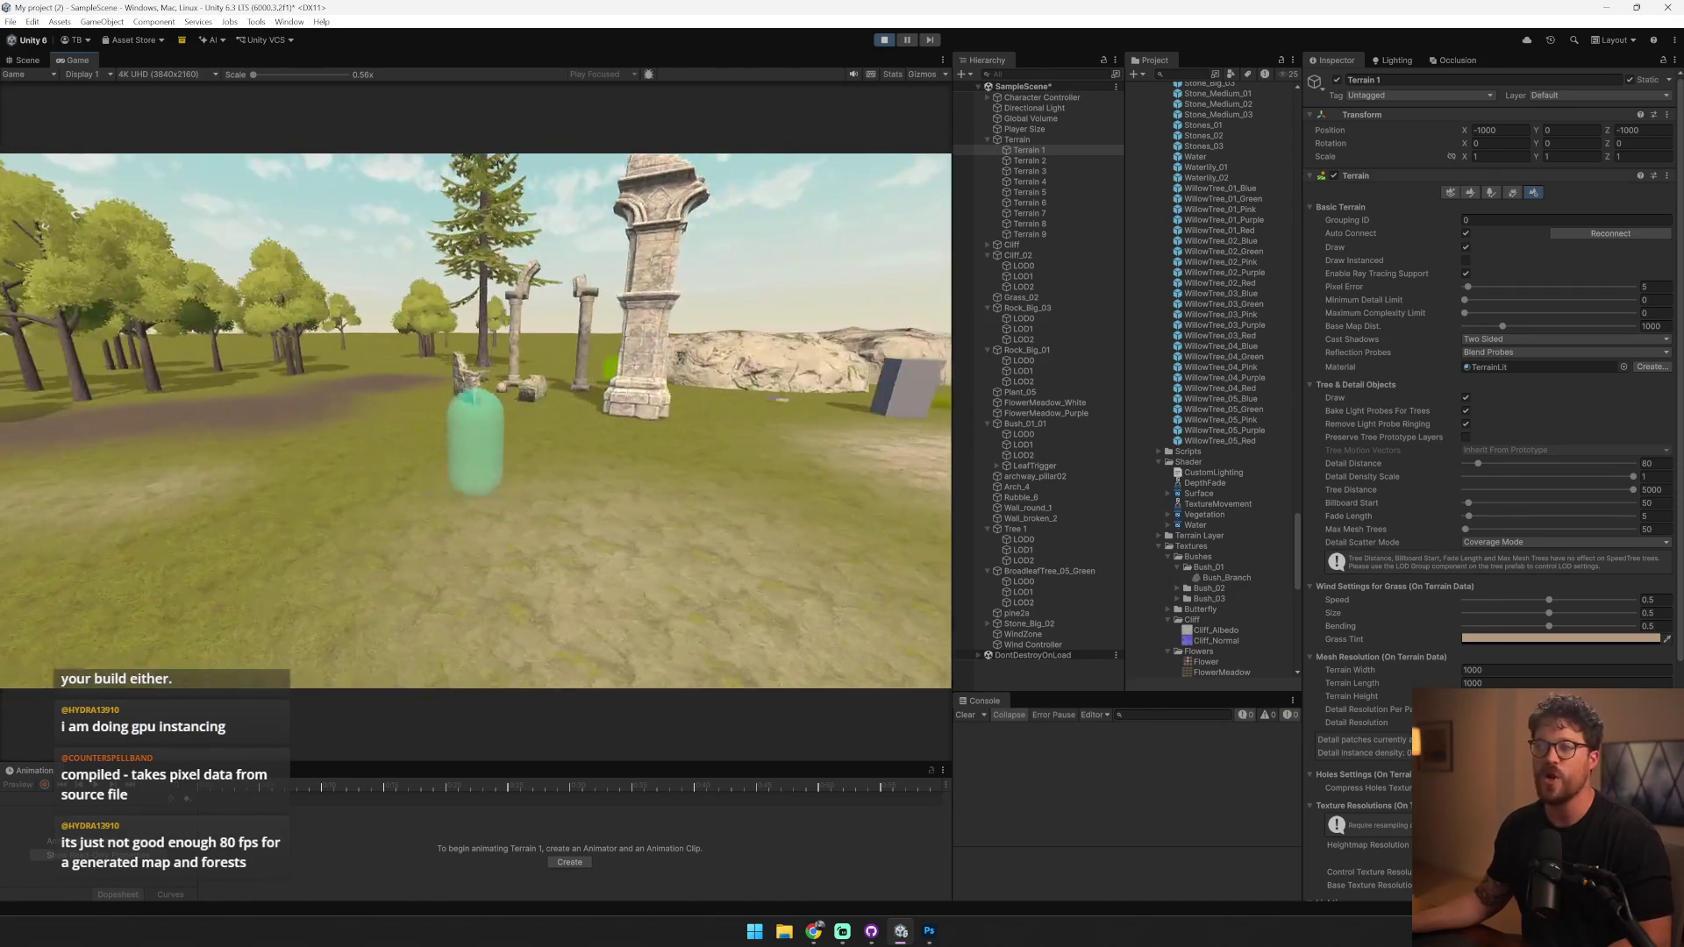
key("w")
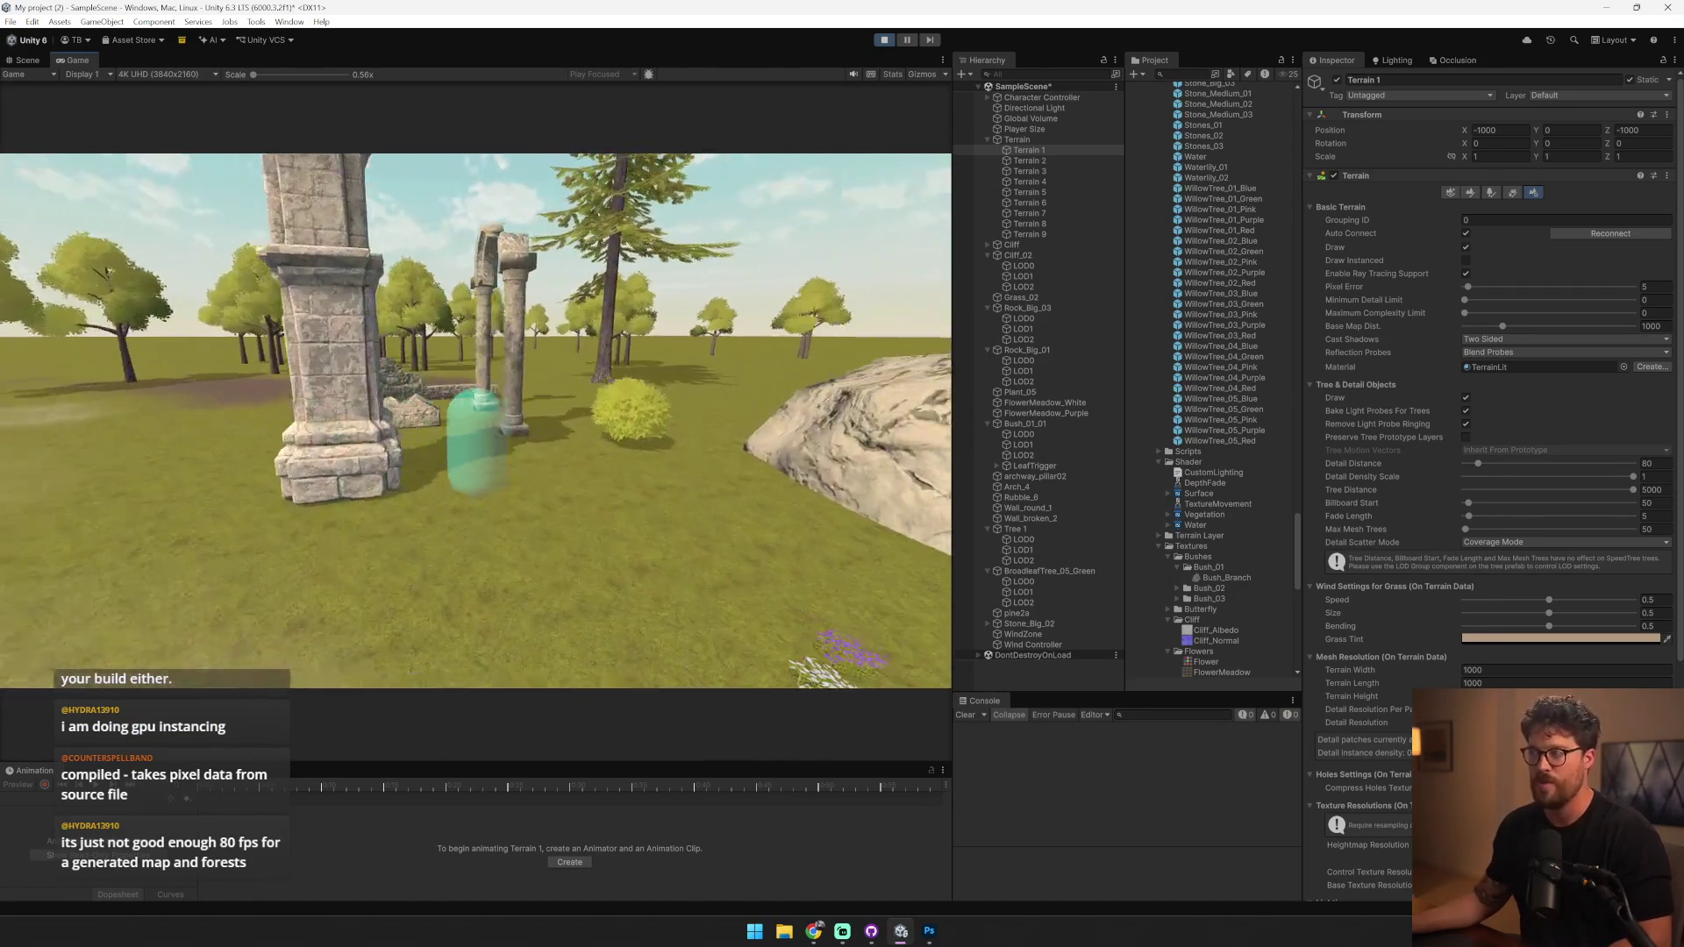
key("w")
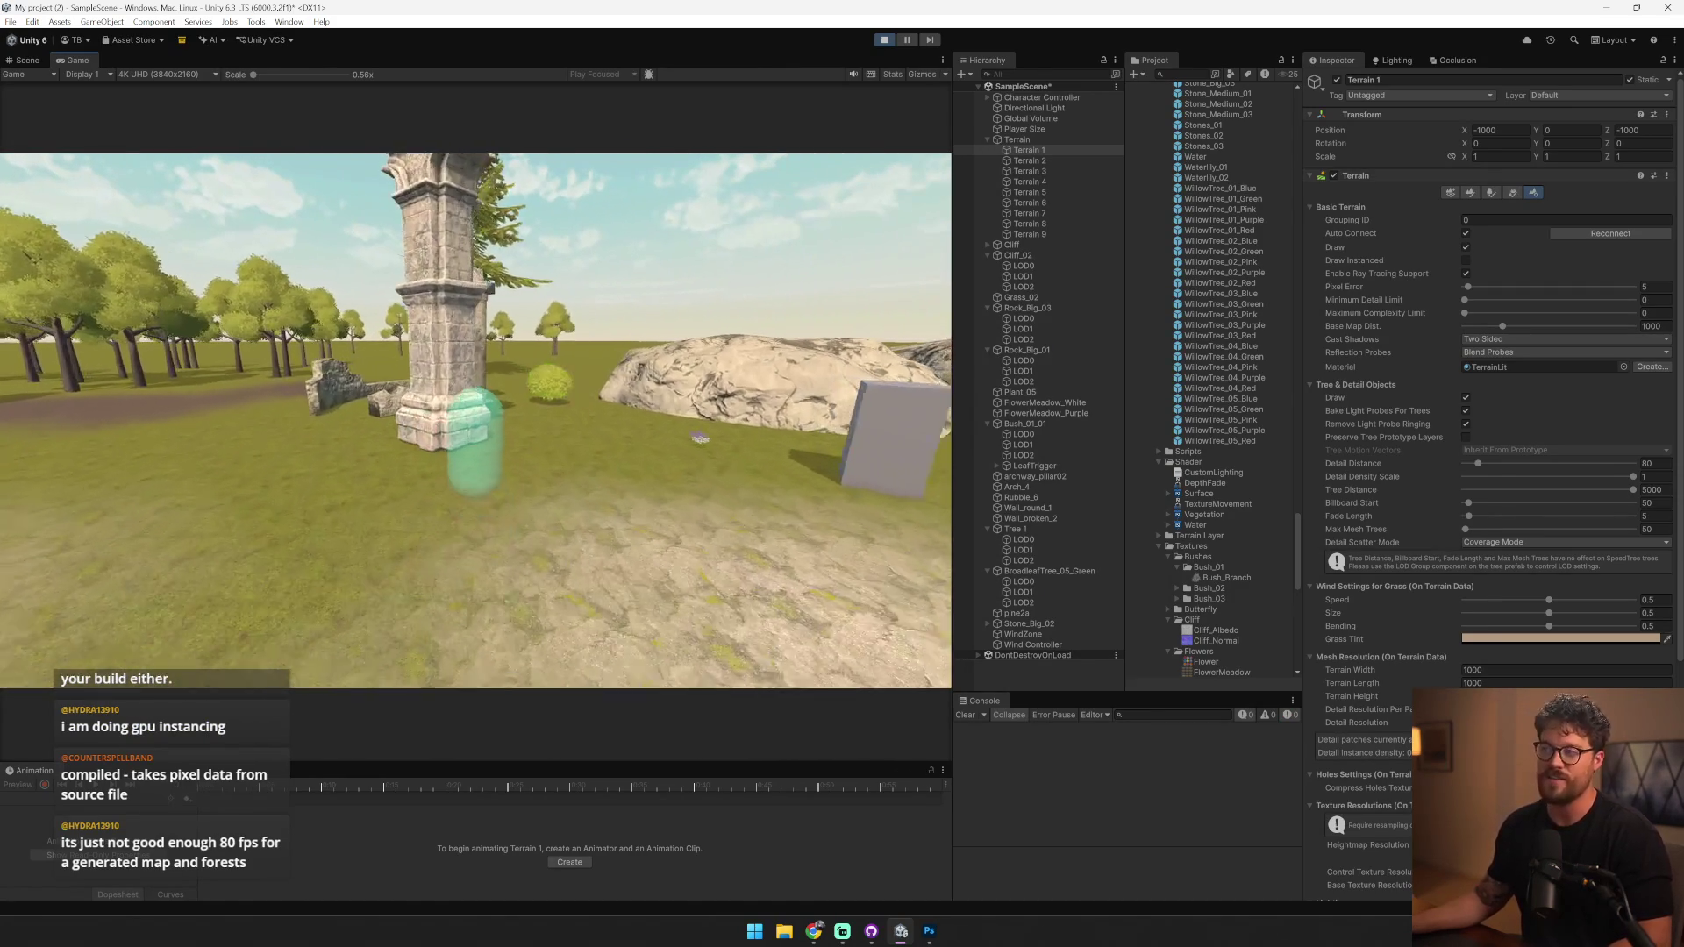
key("w")
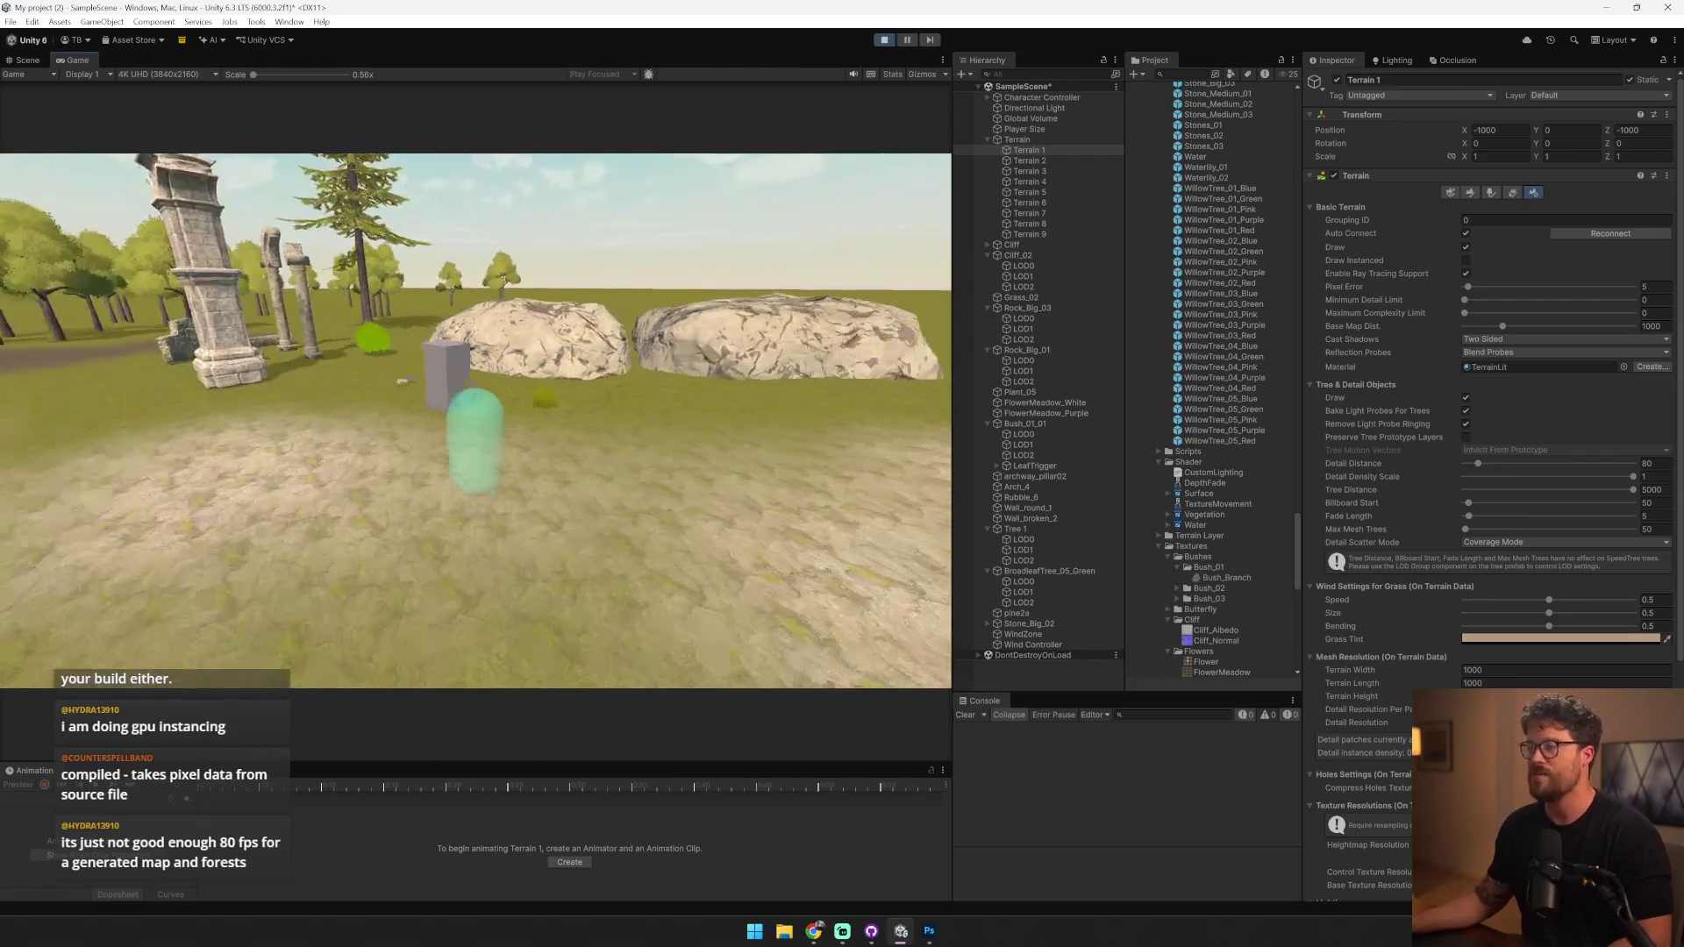
key("w")
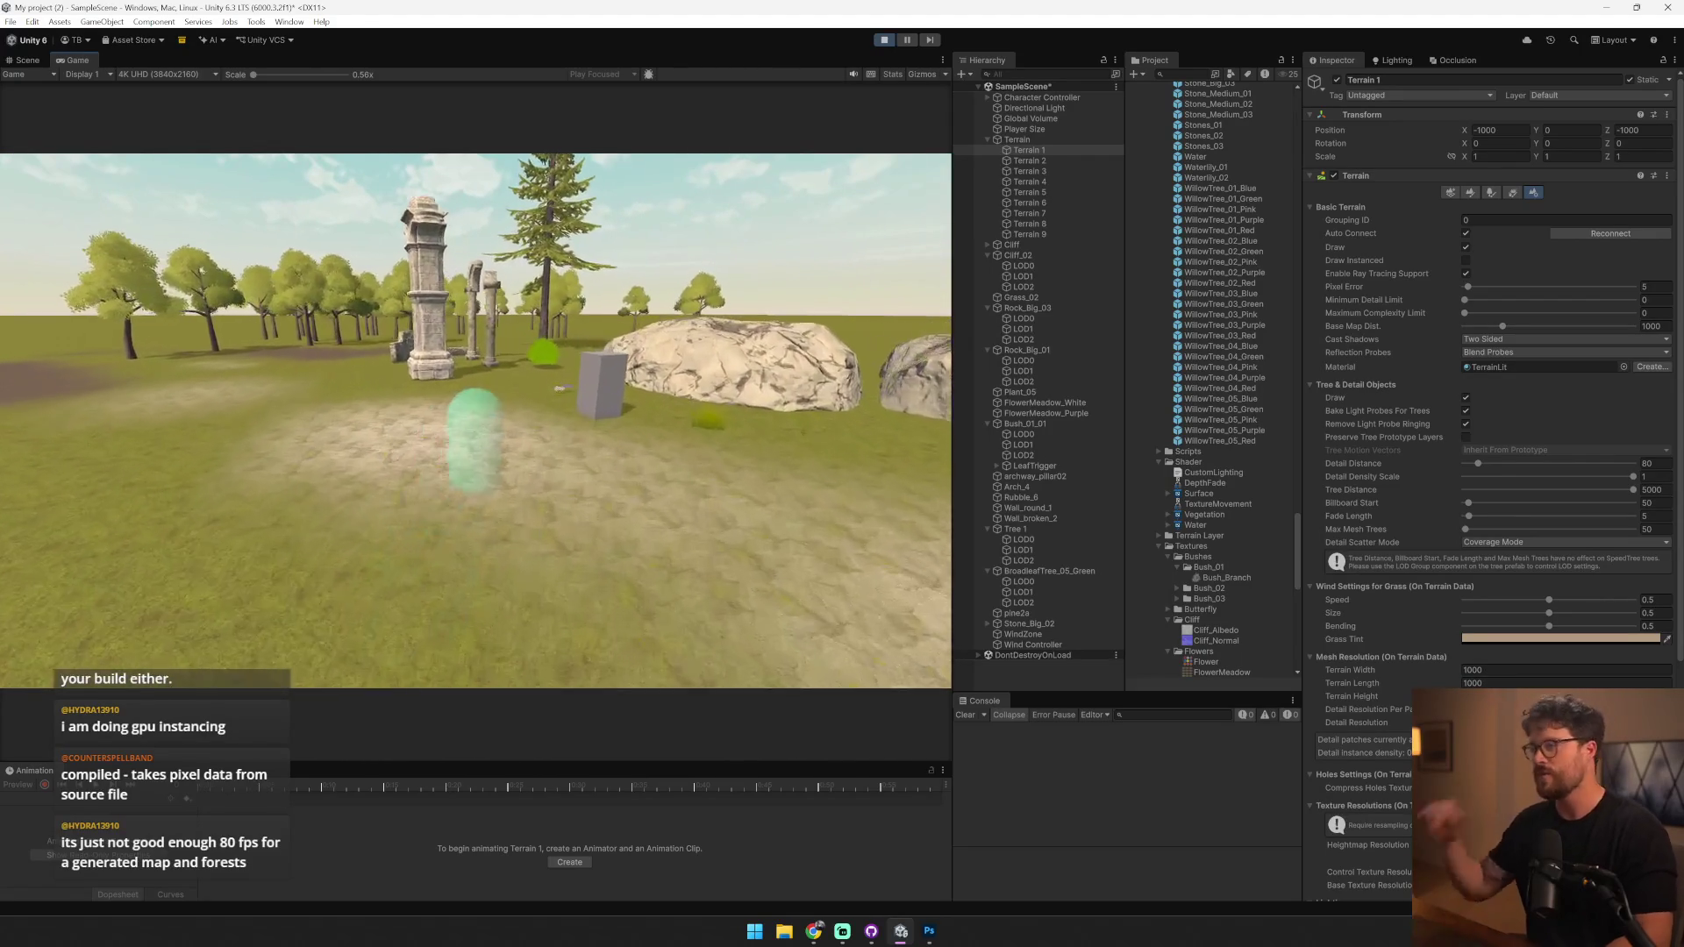
key("w")
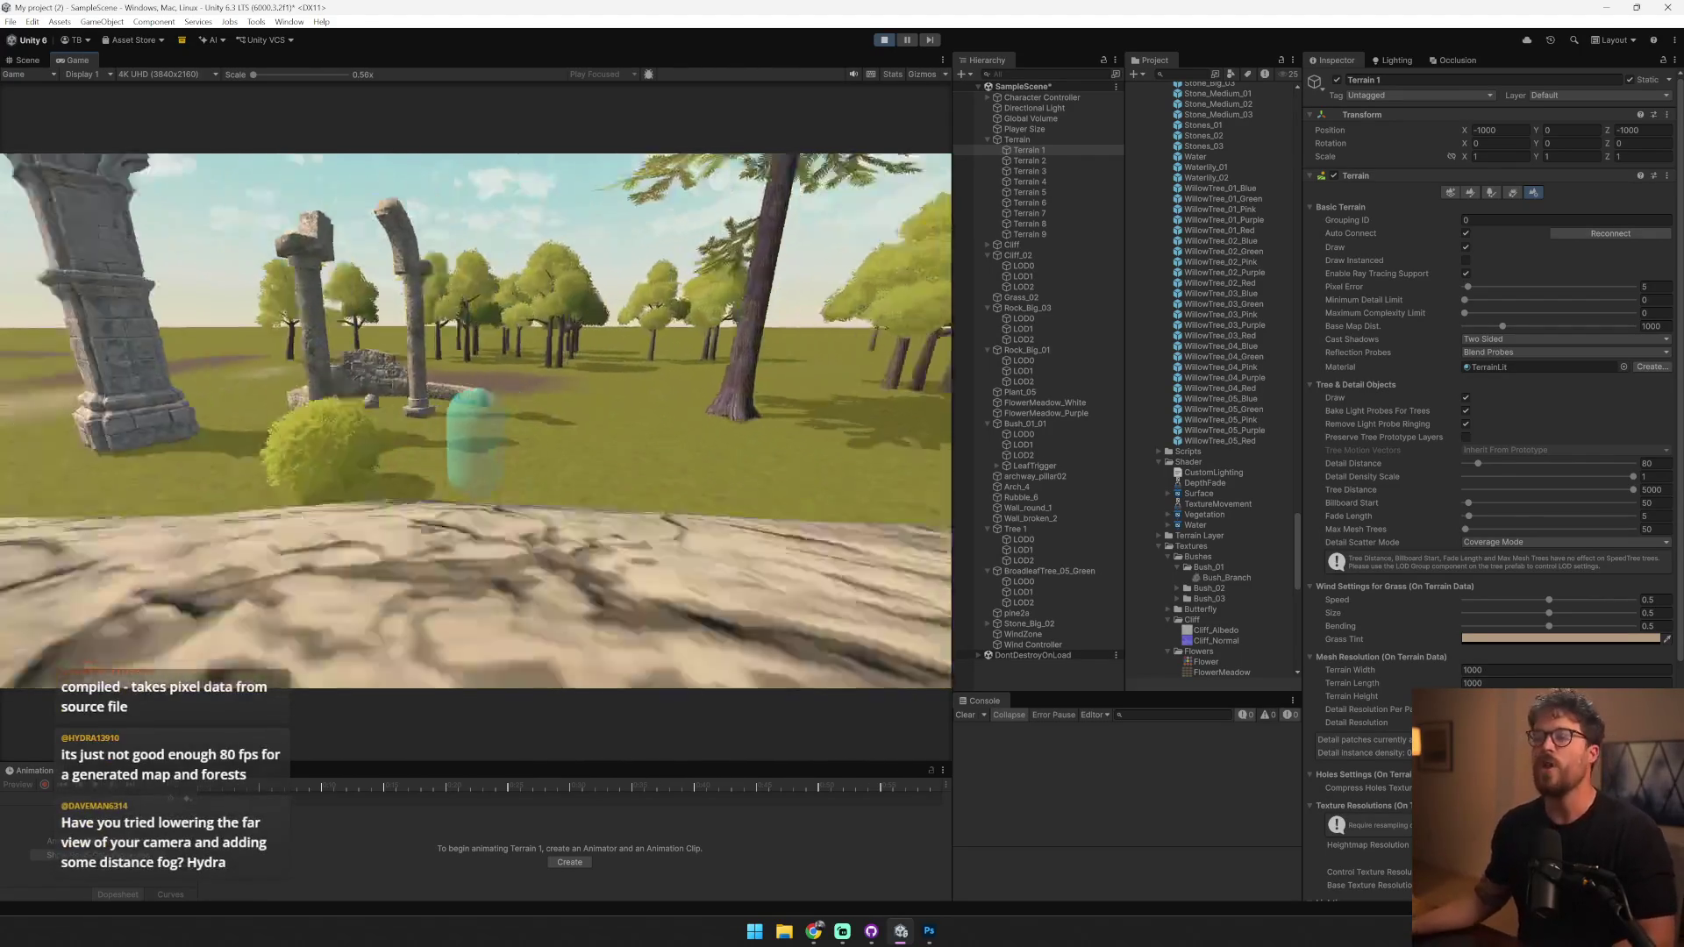
key("w")
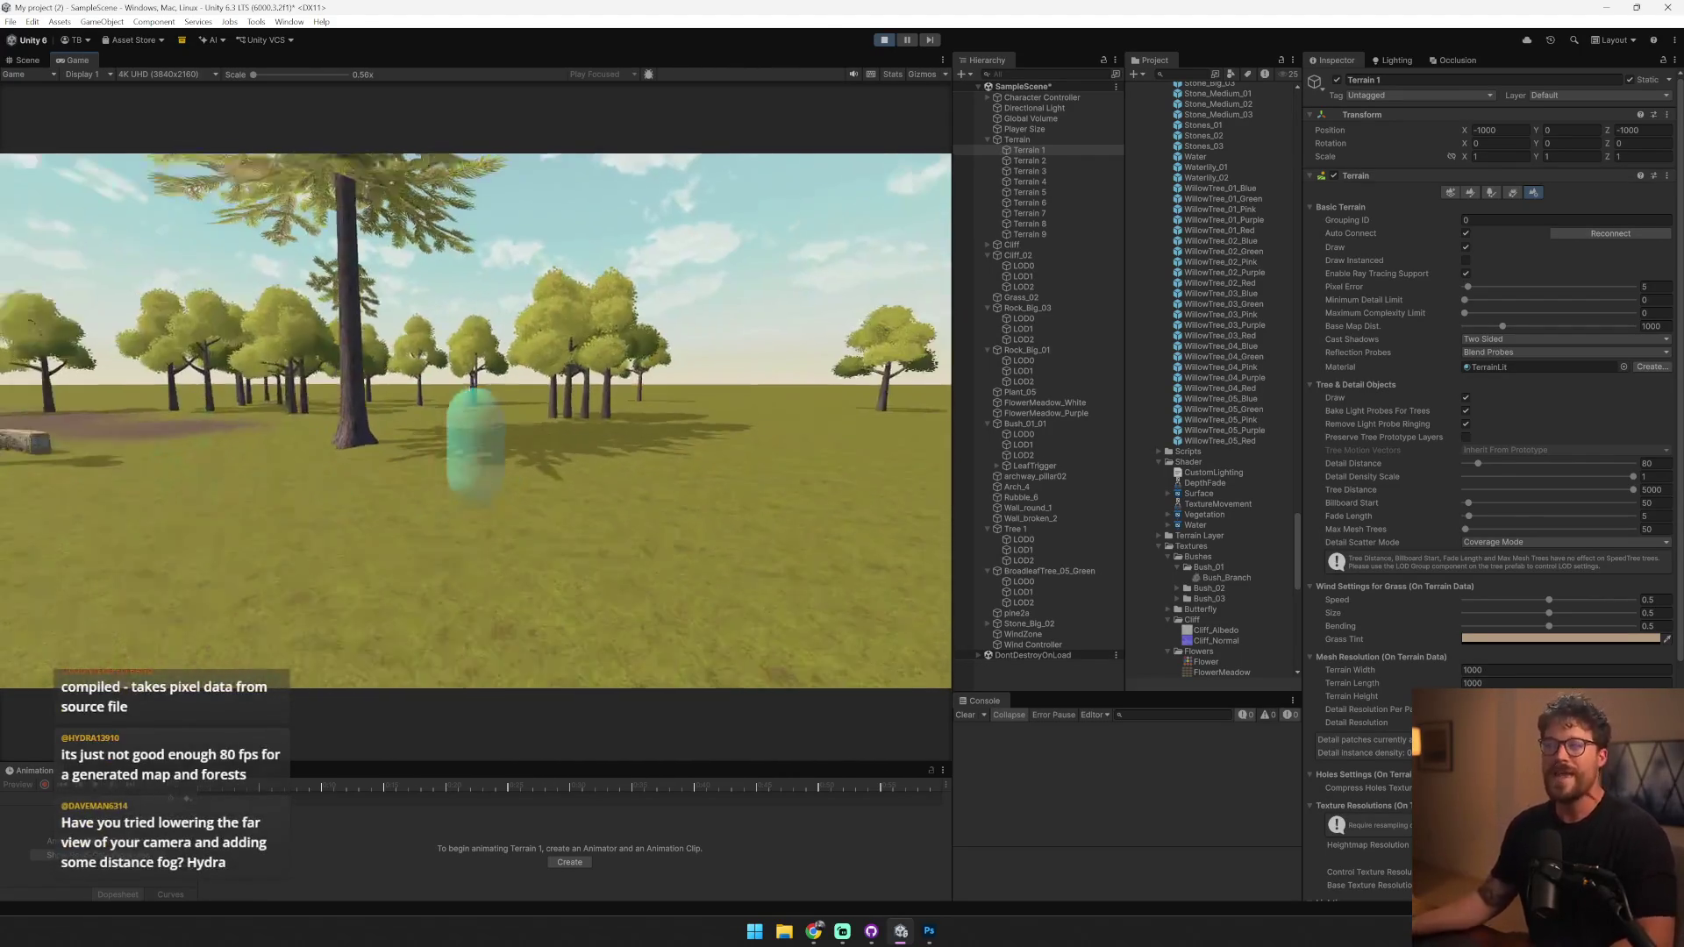
key("w")
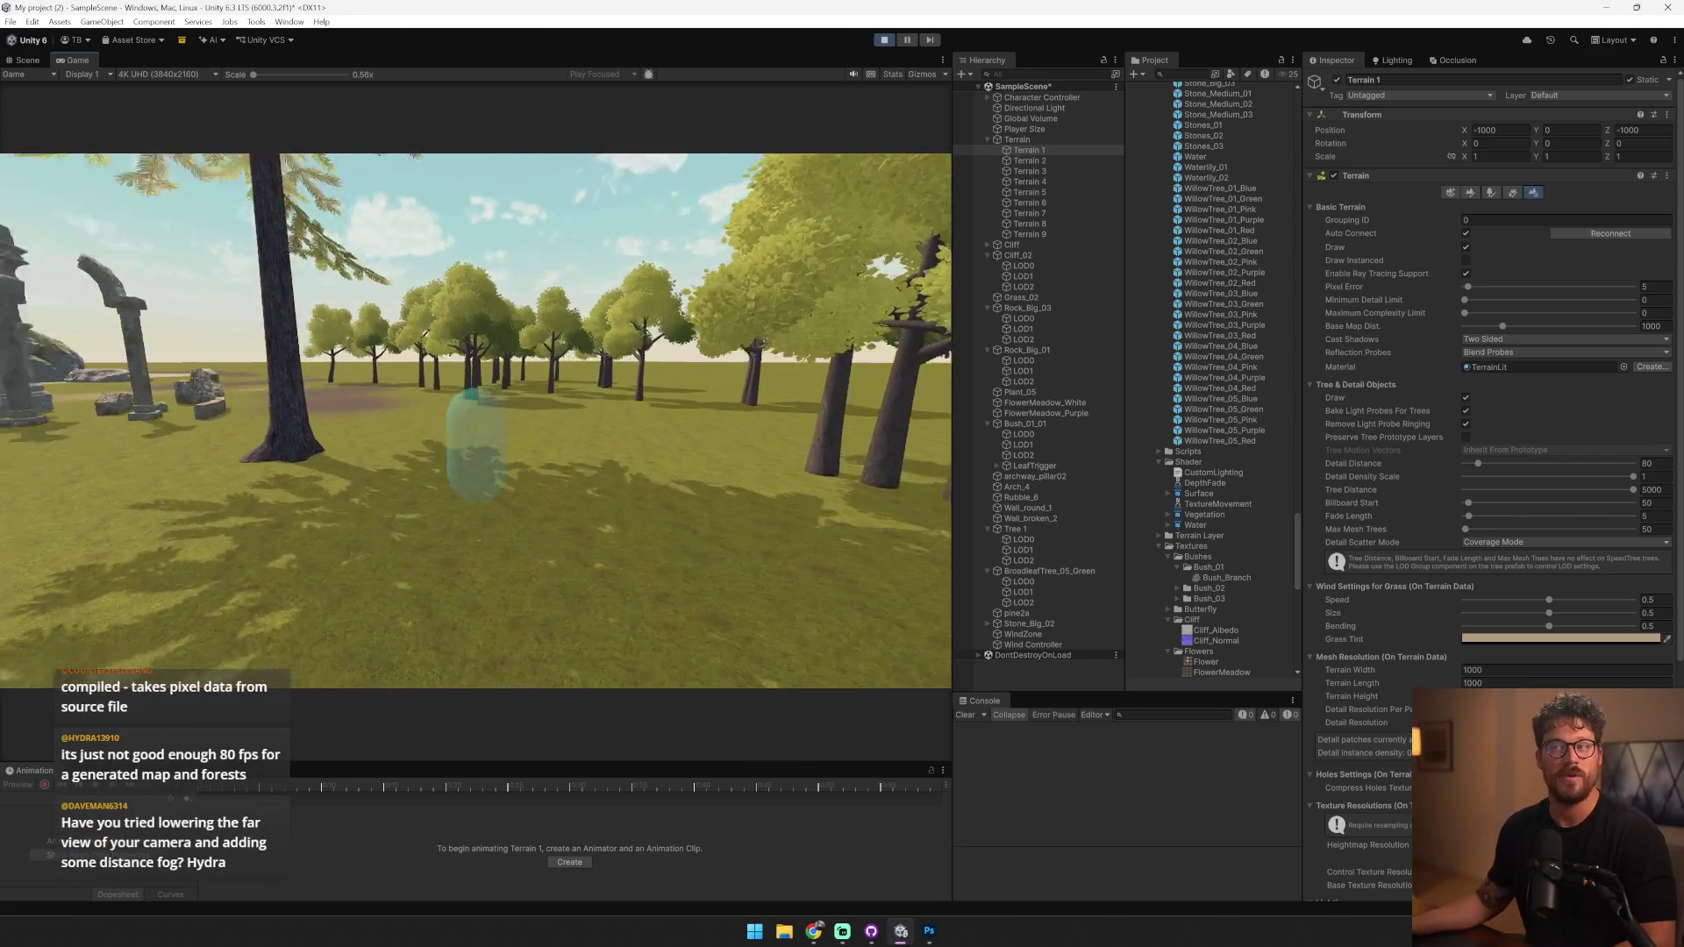
- Stop play mode and select the bush beside the pillars
key("alt+Tab")
key("alt+Tab")
left_click(888, 40)
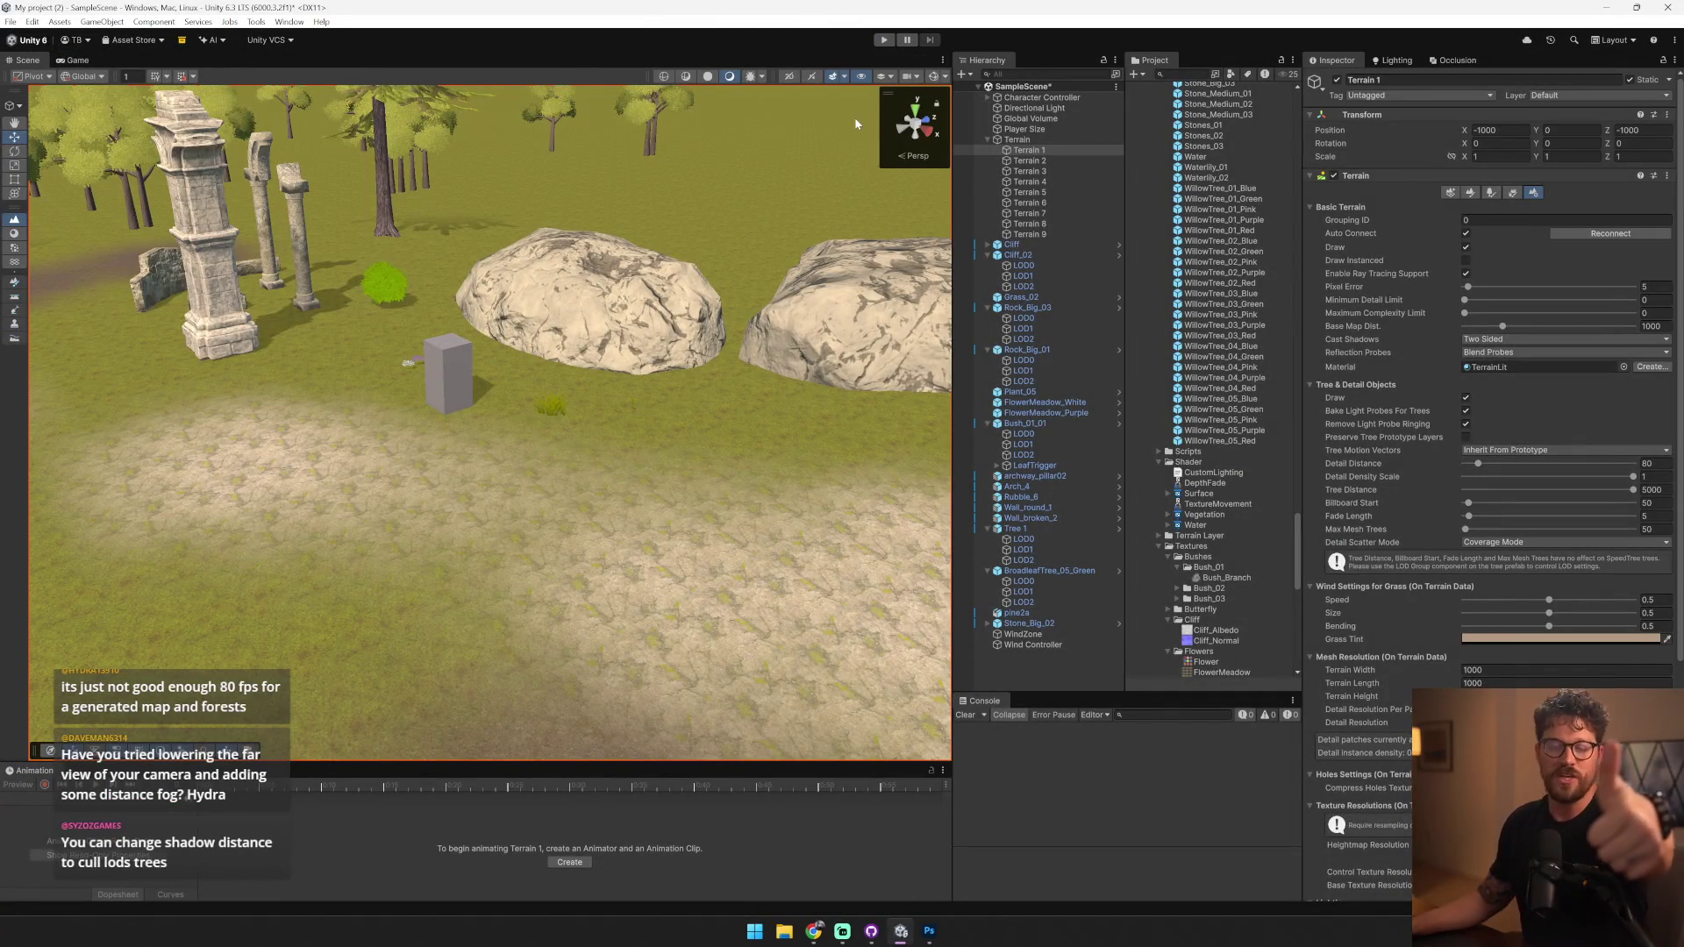
left_click(404, 288)
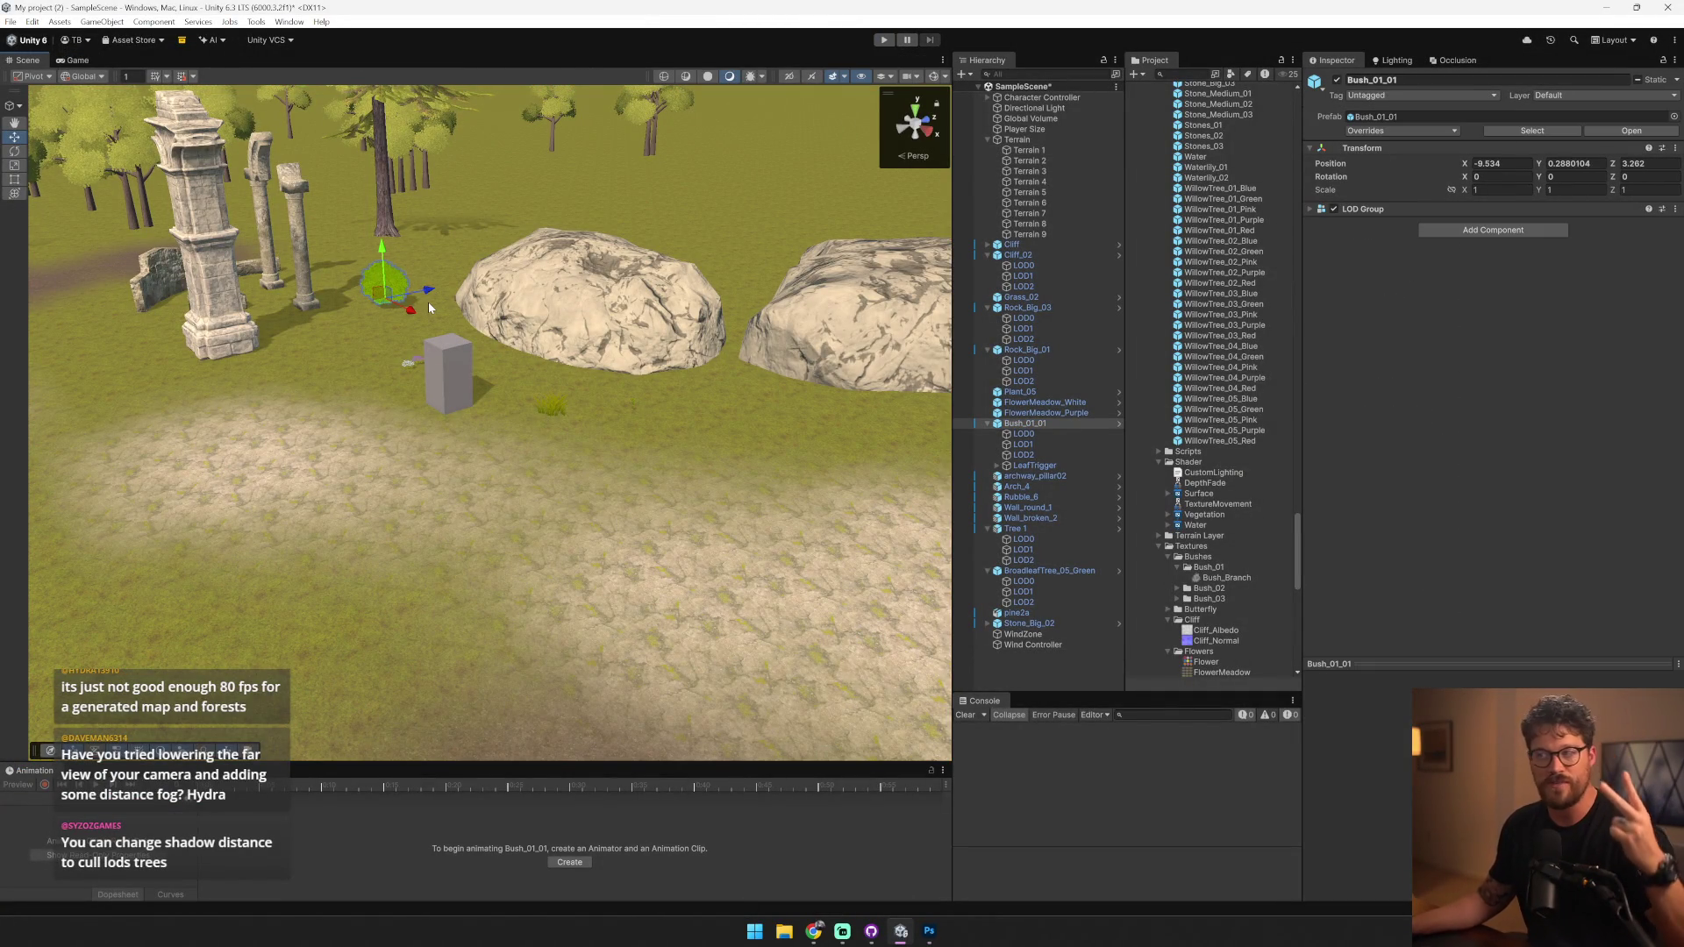
- Open the Bush_01_01 prefab and inspect its LOD0–LOD2 meshes and Bush_01 material
left_click(1119, 423)
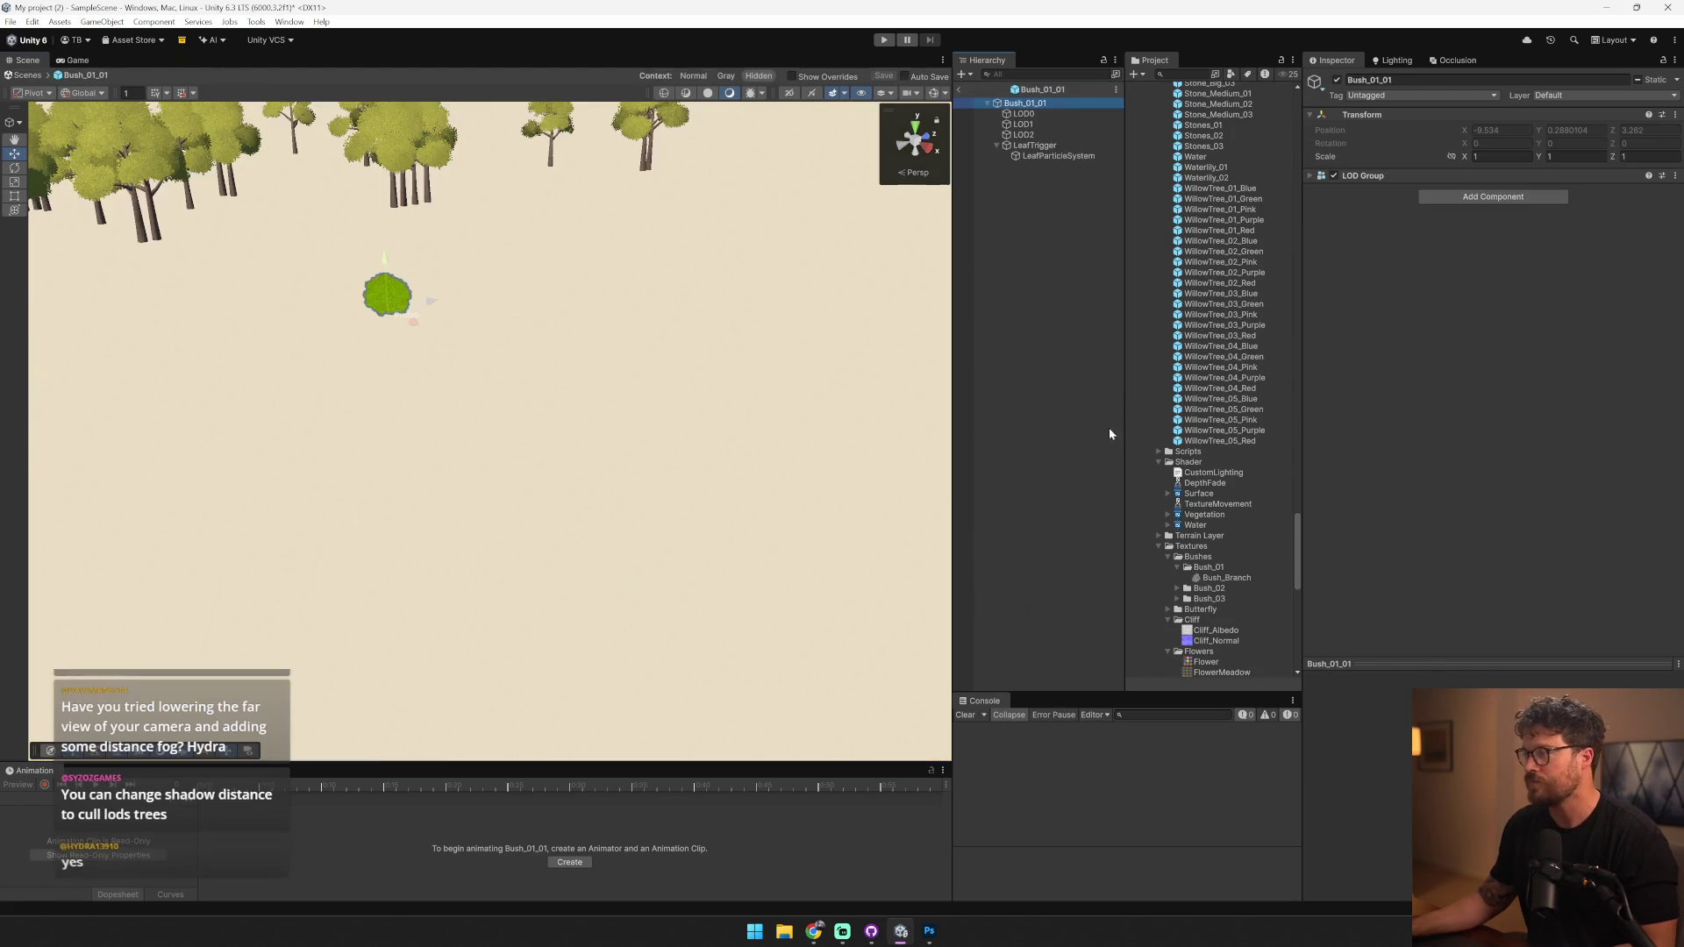
left_click(1068, 114)
left_click(1545, 248)
left_click(1044, 124)
left_click_drag(1044, 124, 1026, 128)
left_click(1035, 136)
left_click(1523, 246)
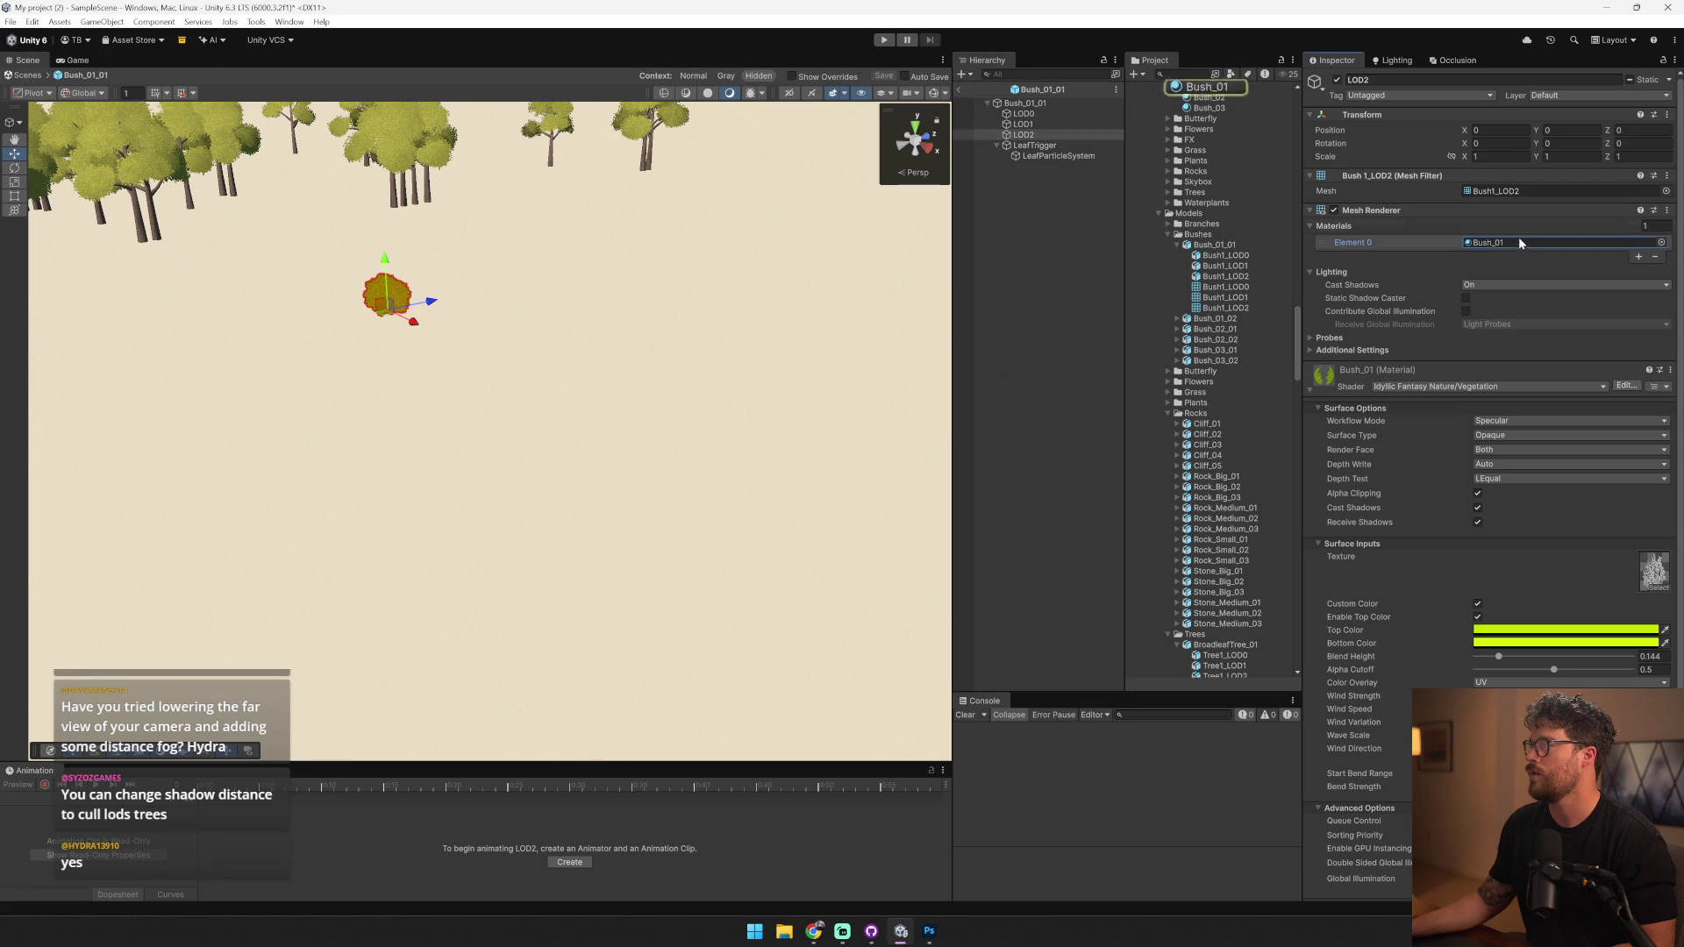
mouse_move(1232, 91)
left_mouse_down()
mouse_move(1006, 142)
mouse_move(1031, 144)
left_mouse_up()
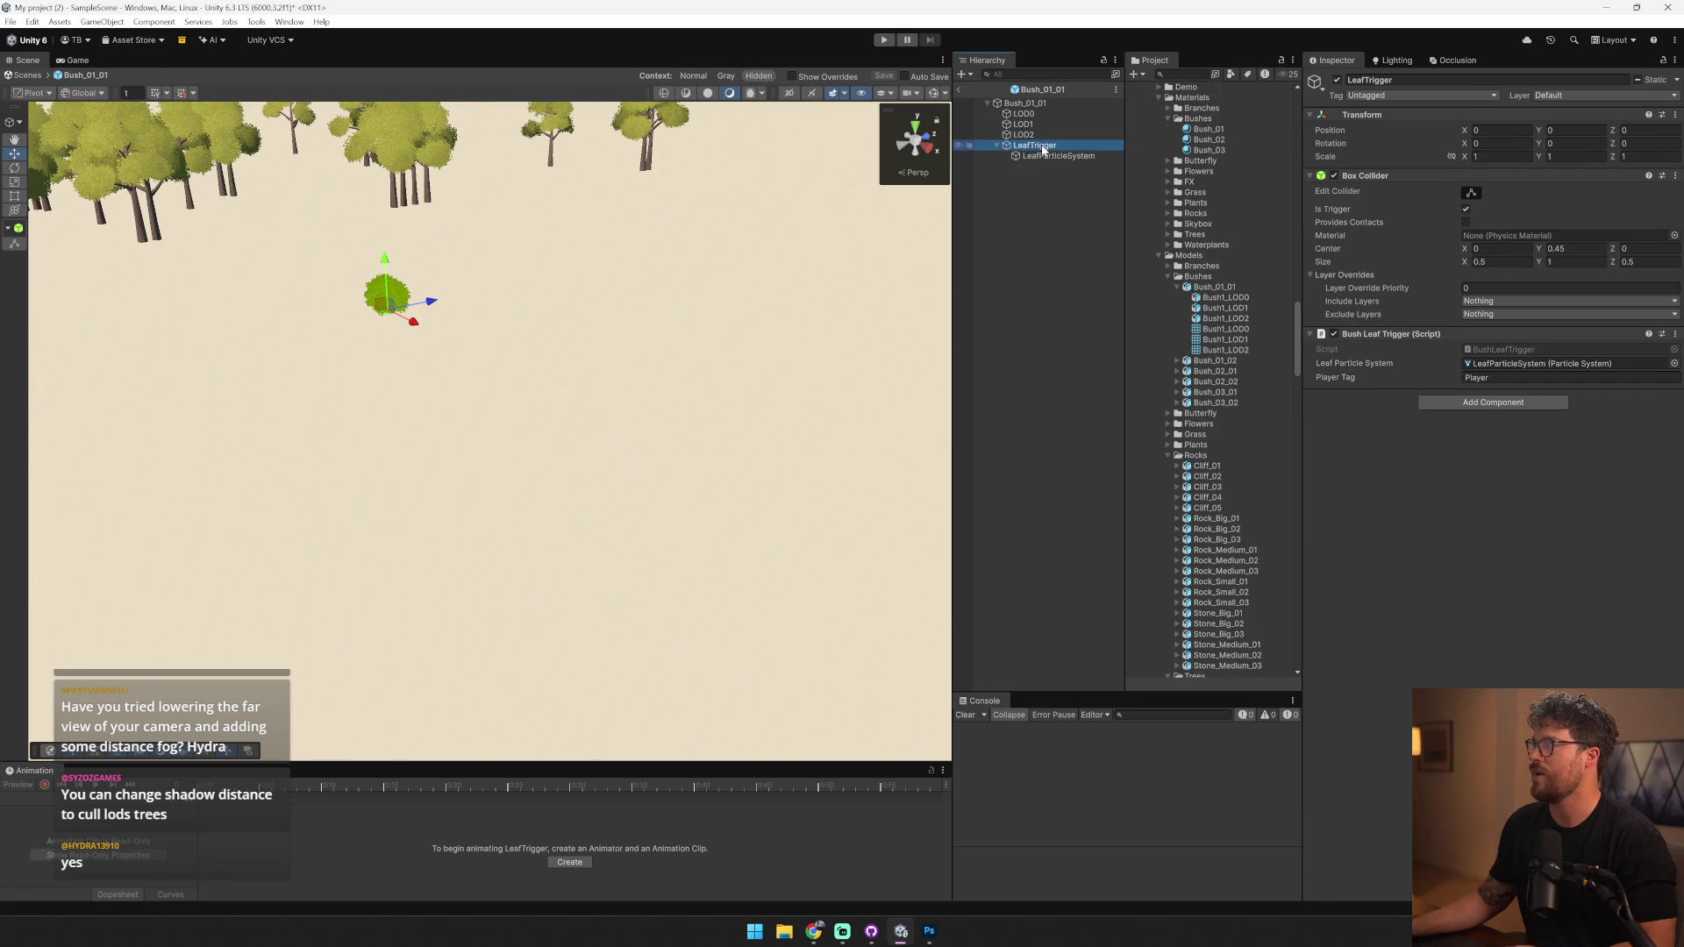
- Delete the LeafTrigger child and keep the prefab changes on exit
left_click(1044, 146)
key("Delete")
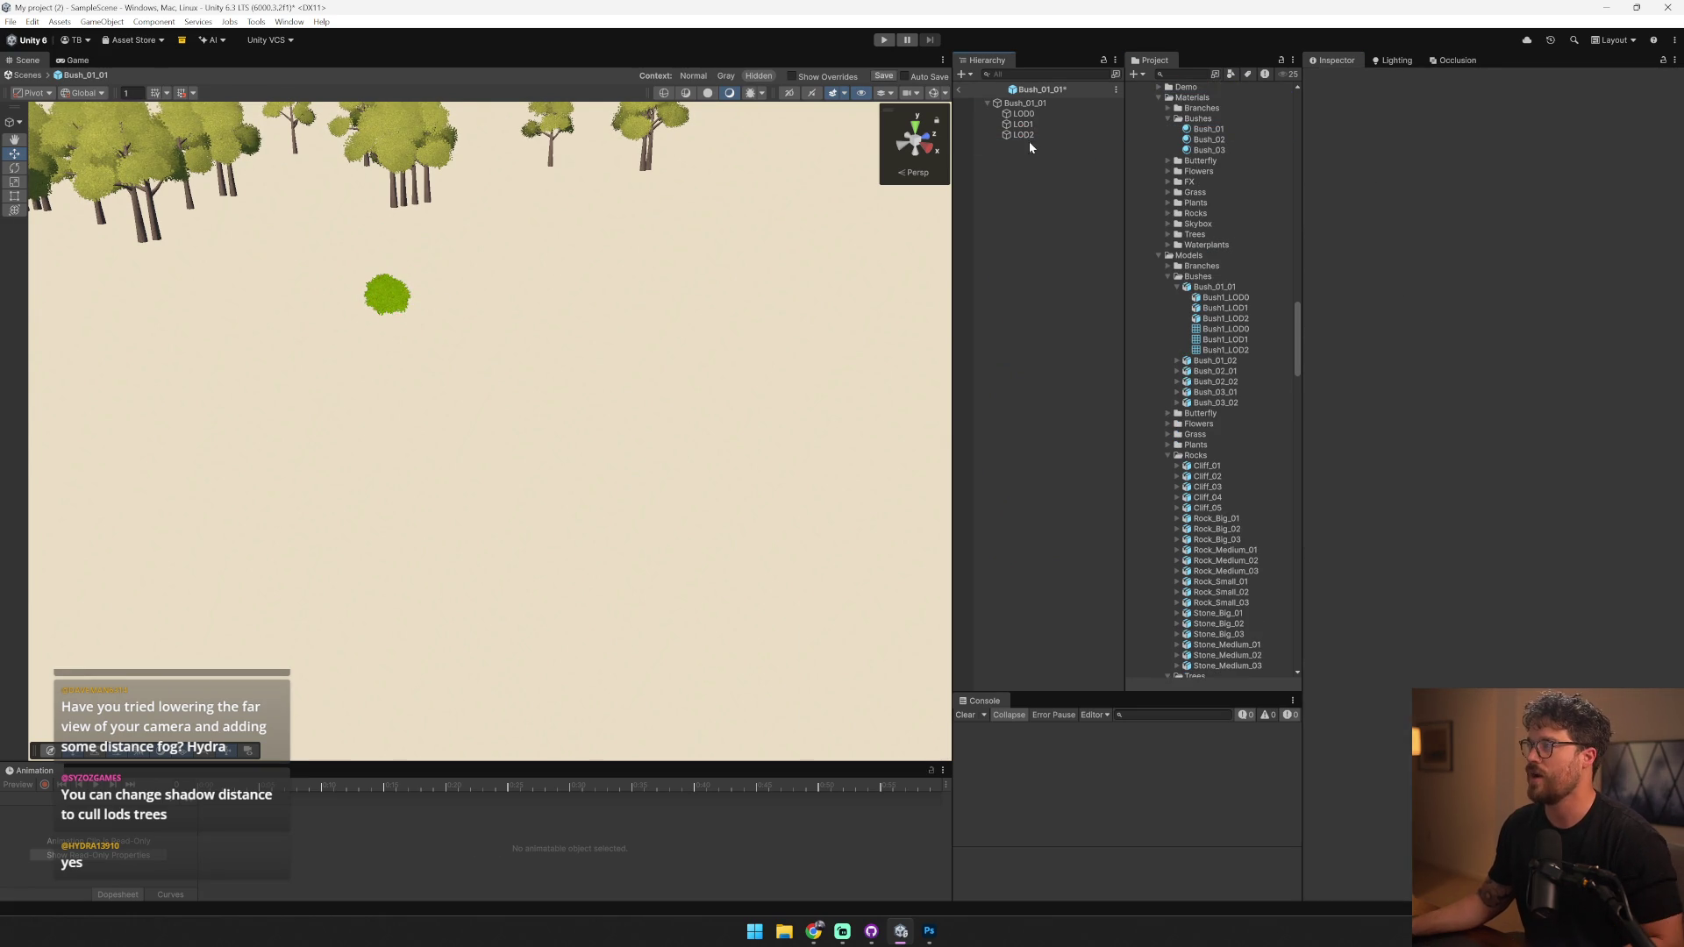
left_click(958, 90)
left_click(815, 481)
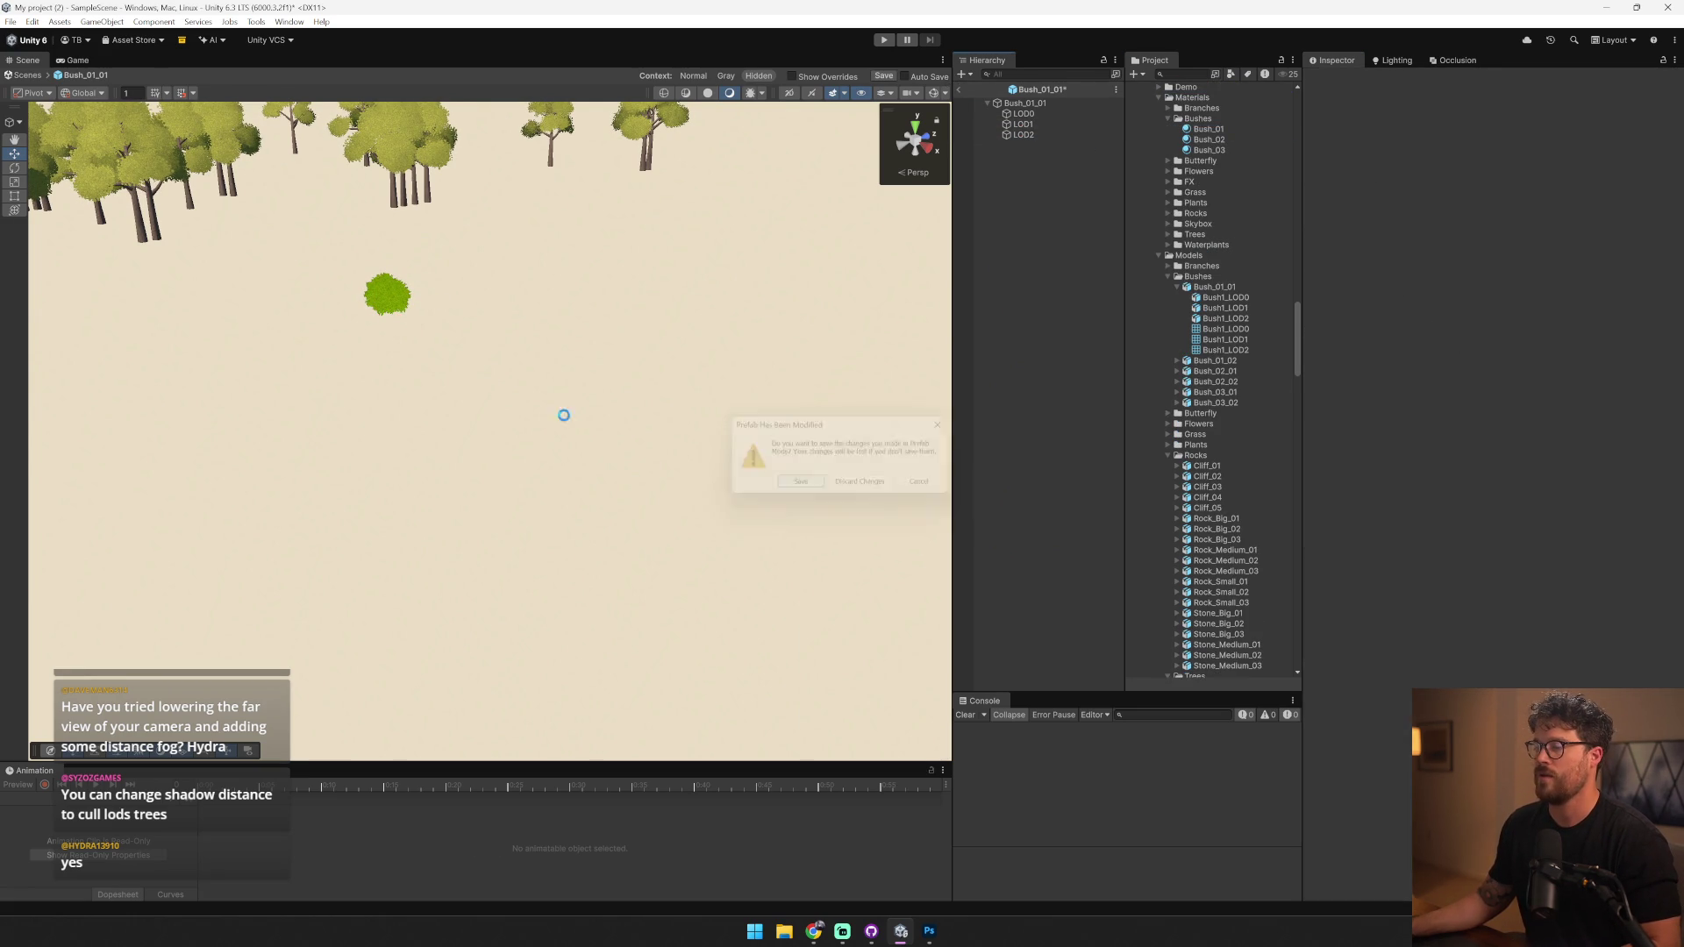
- Reopen the Bush_01_01 prefab and locate the Bush_01 material in the project
key("f")
left_click(1061, 444)
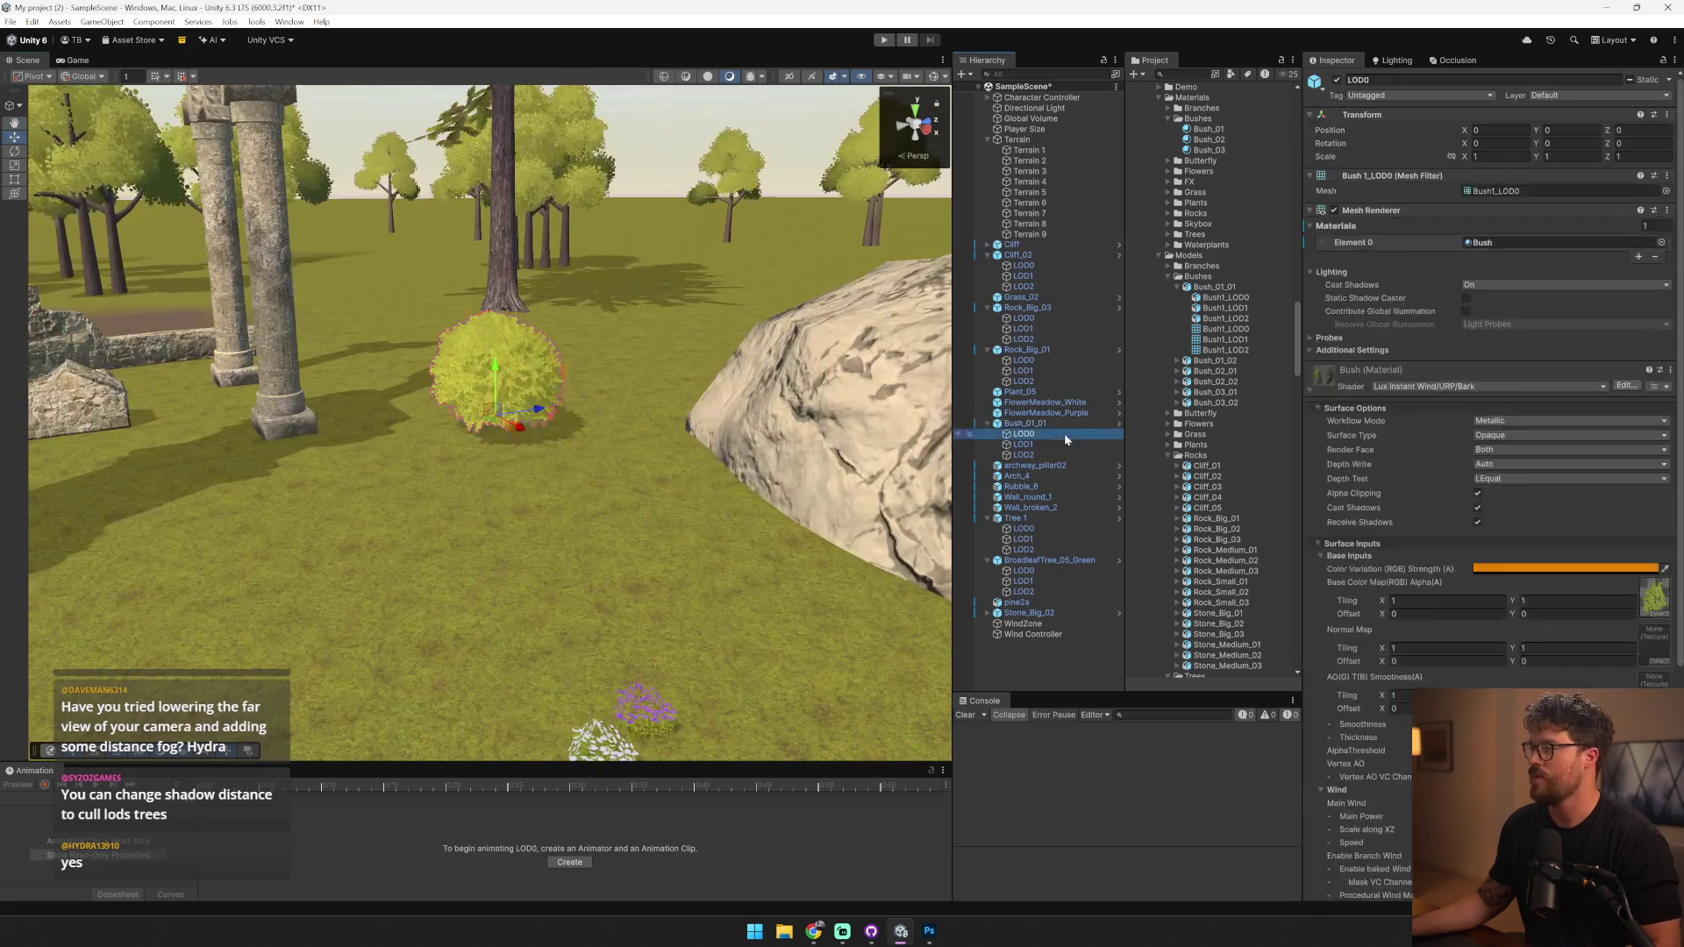
left_click(1539, 242)
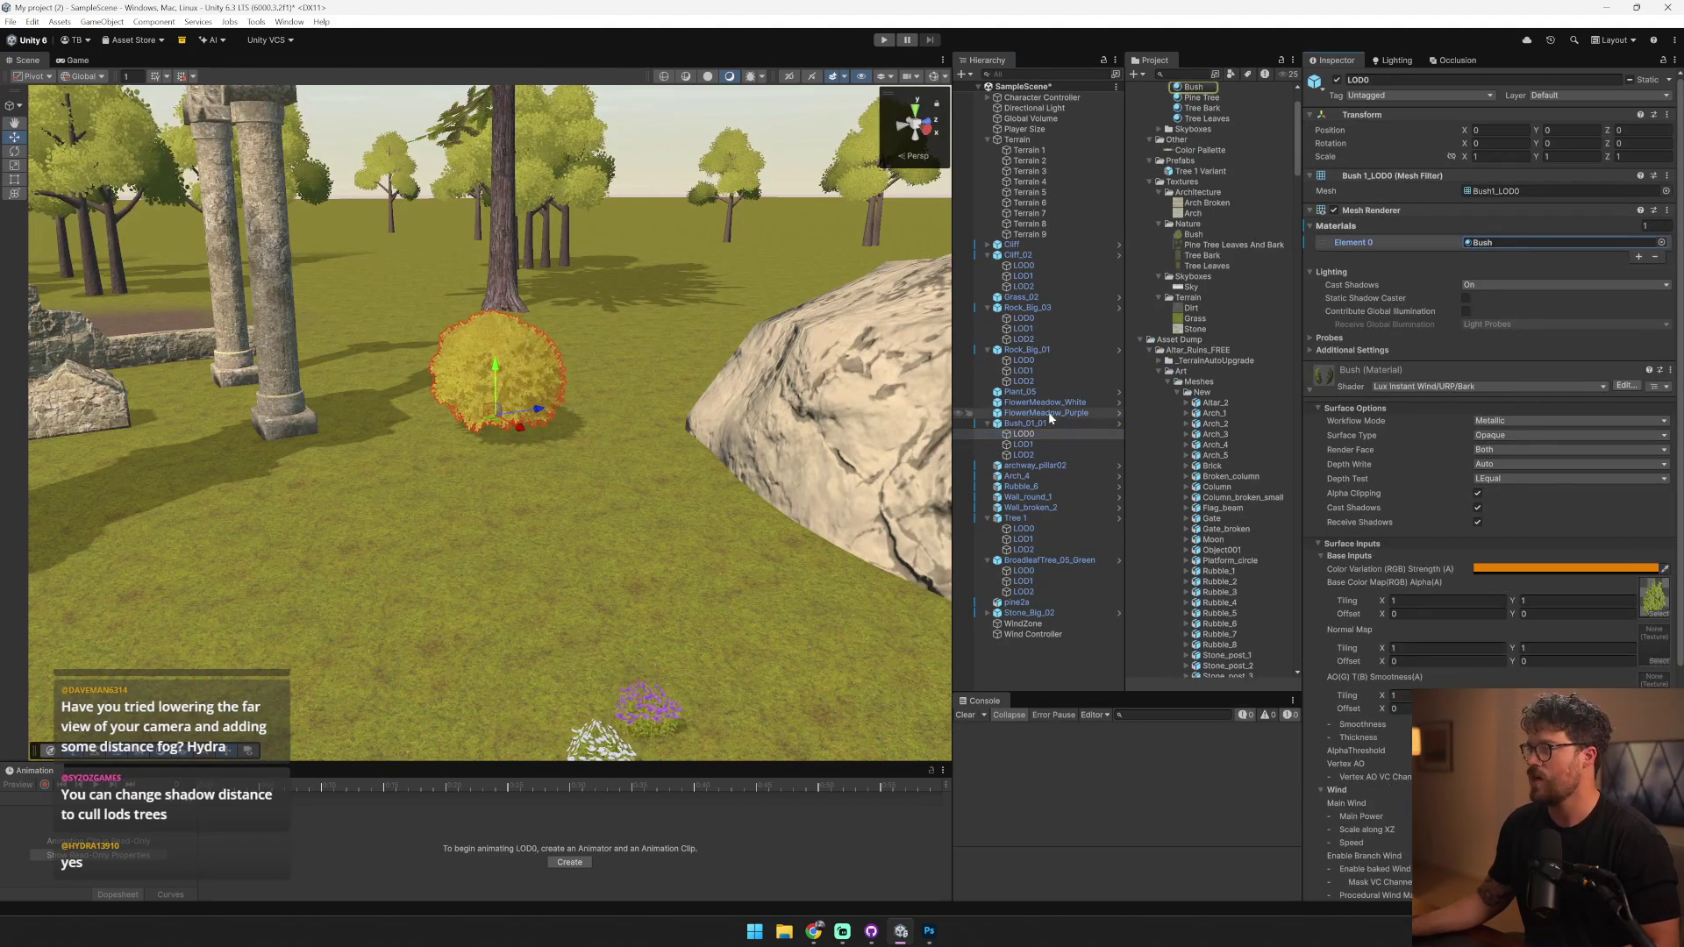
left_click(1108, 425)
left_click(1118, 424)
left_click(1046, 119)
left_click(1044, 114)
left_click(1577, 240)
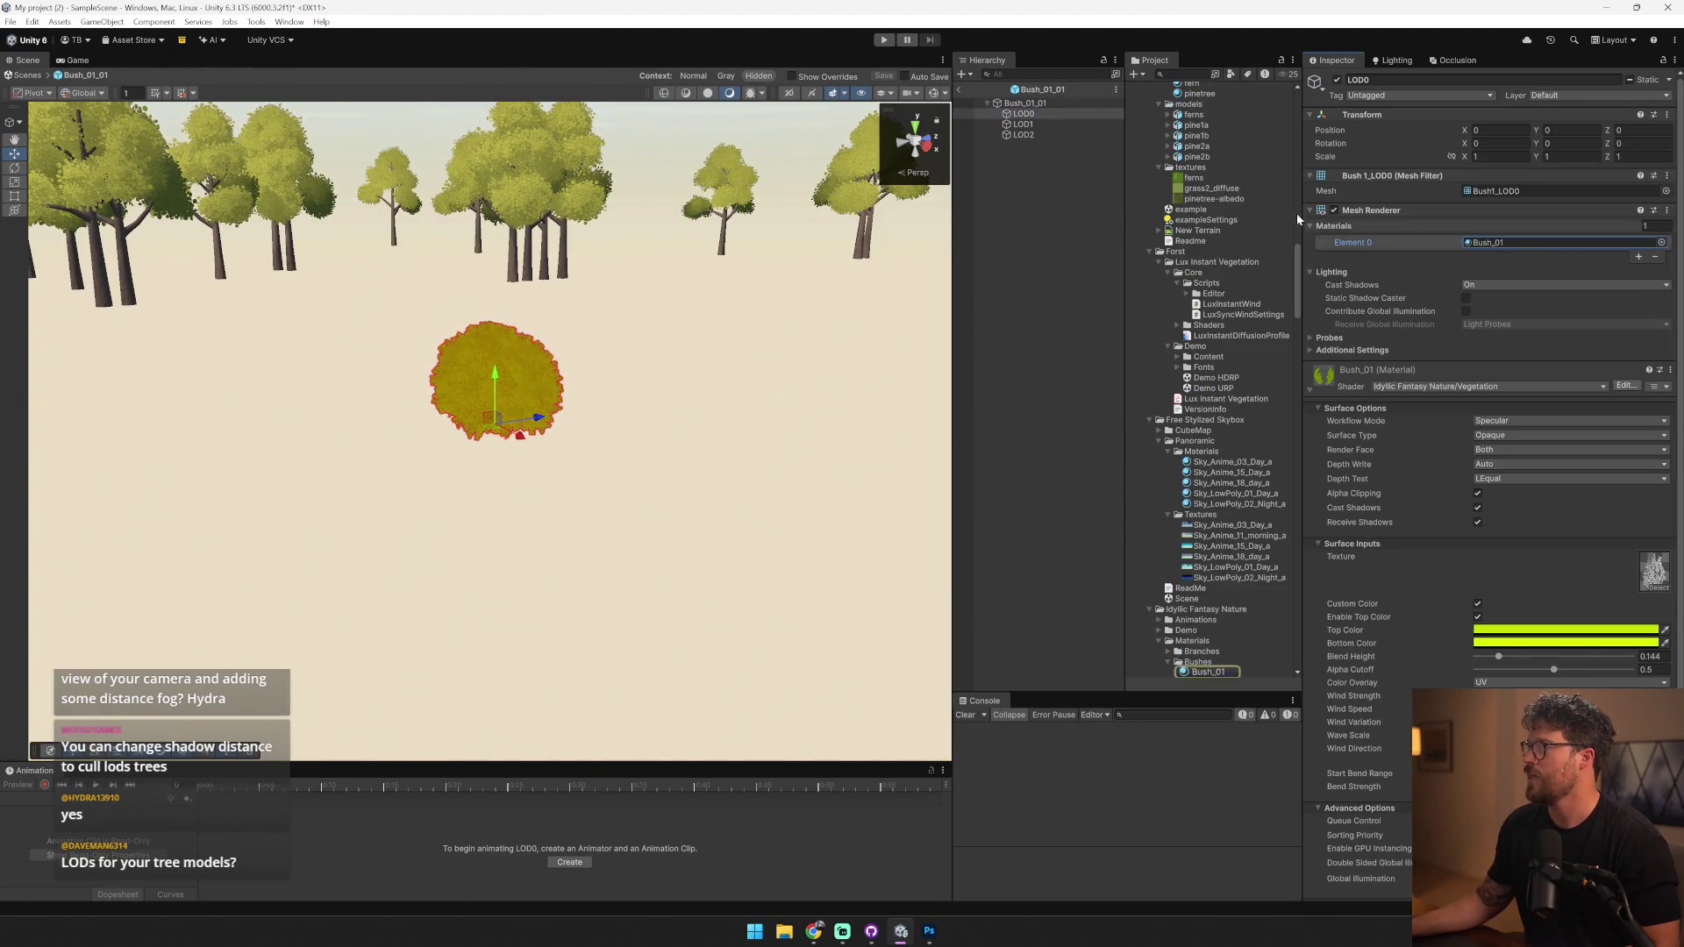
- Assign the Bush material to Element 0 of all three LODs and save the prefab
left_click(1061, 134, "shift")
scroll(1209, 263, "up", 5)
scroll(1208, 162, "up", 10)
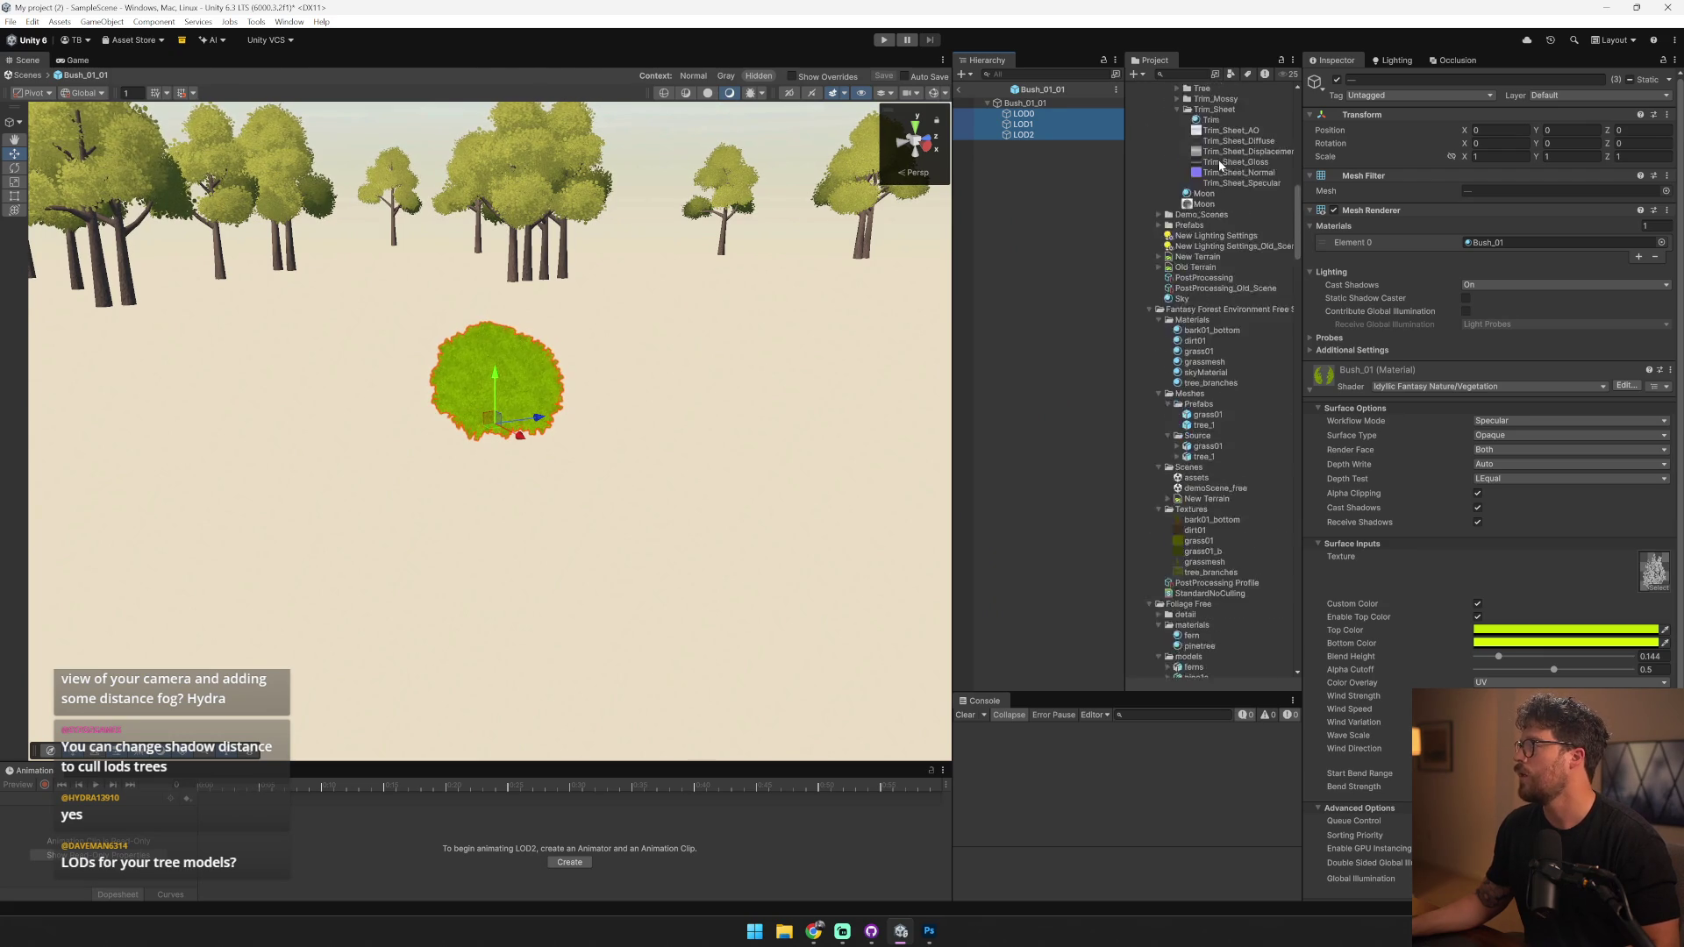
left_click_drag(1194, 174, 1022, 124)
left_click(961, 90)
left_click(780, 480)
- Fly back over the ruins, select the grass clump by the rock and ping its Grass_03 texture
key("s")
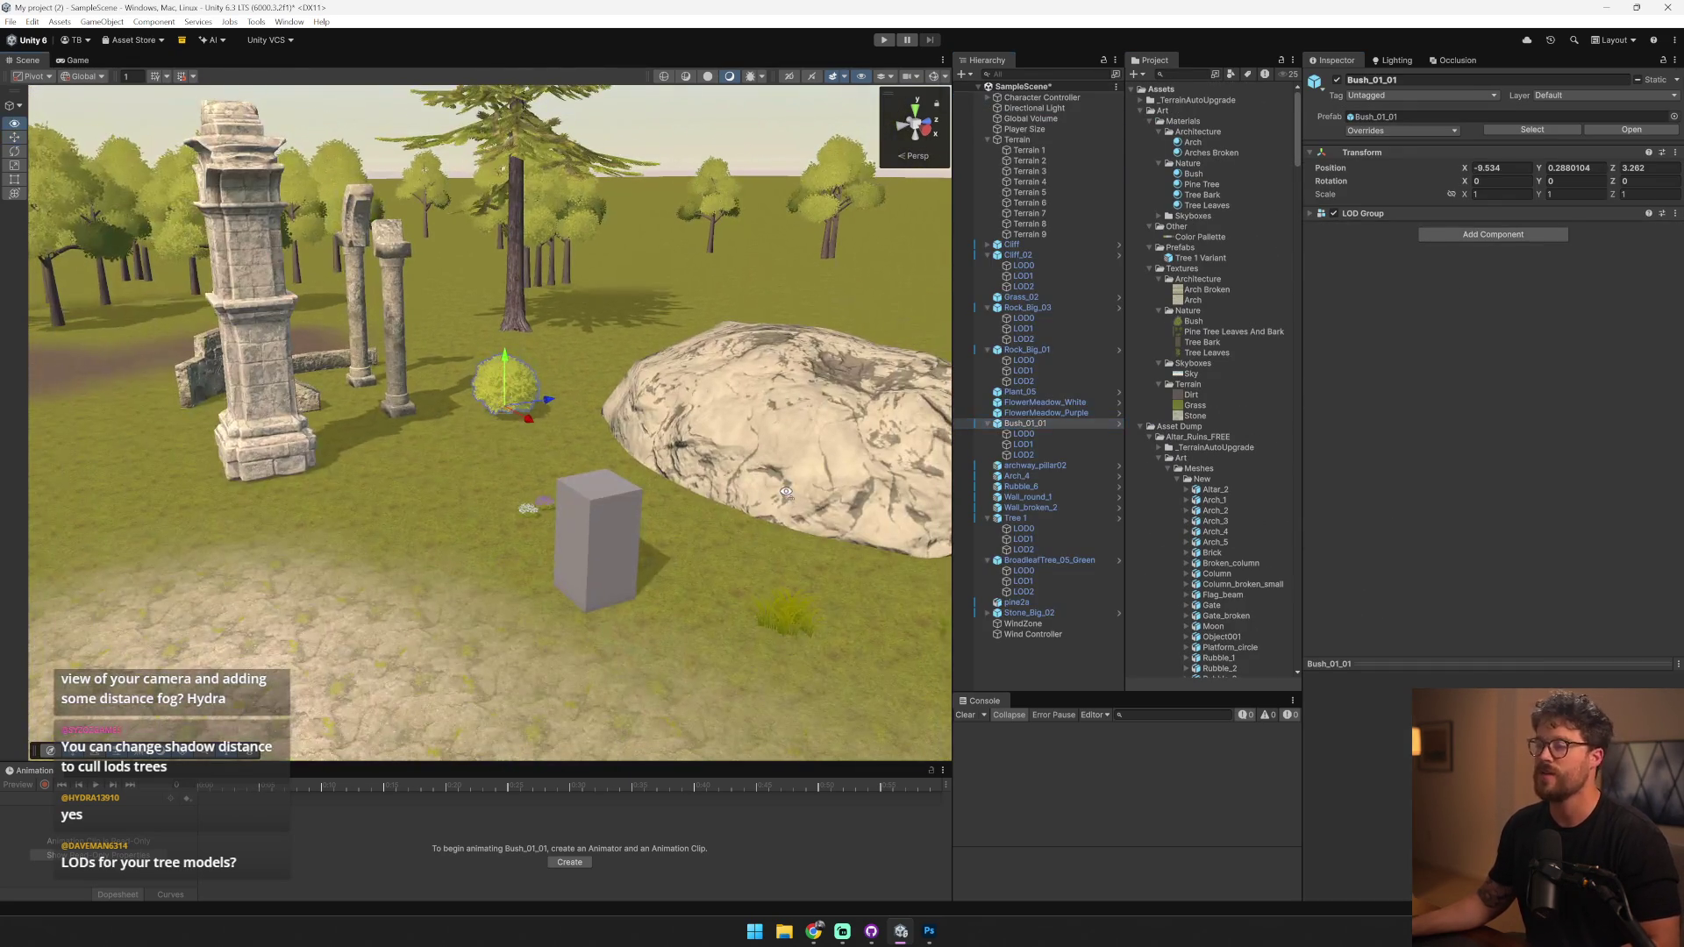
key("s")
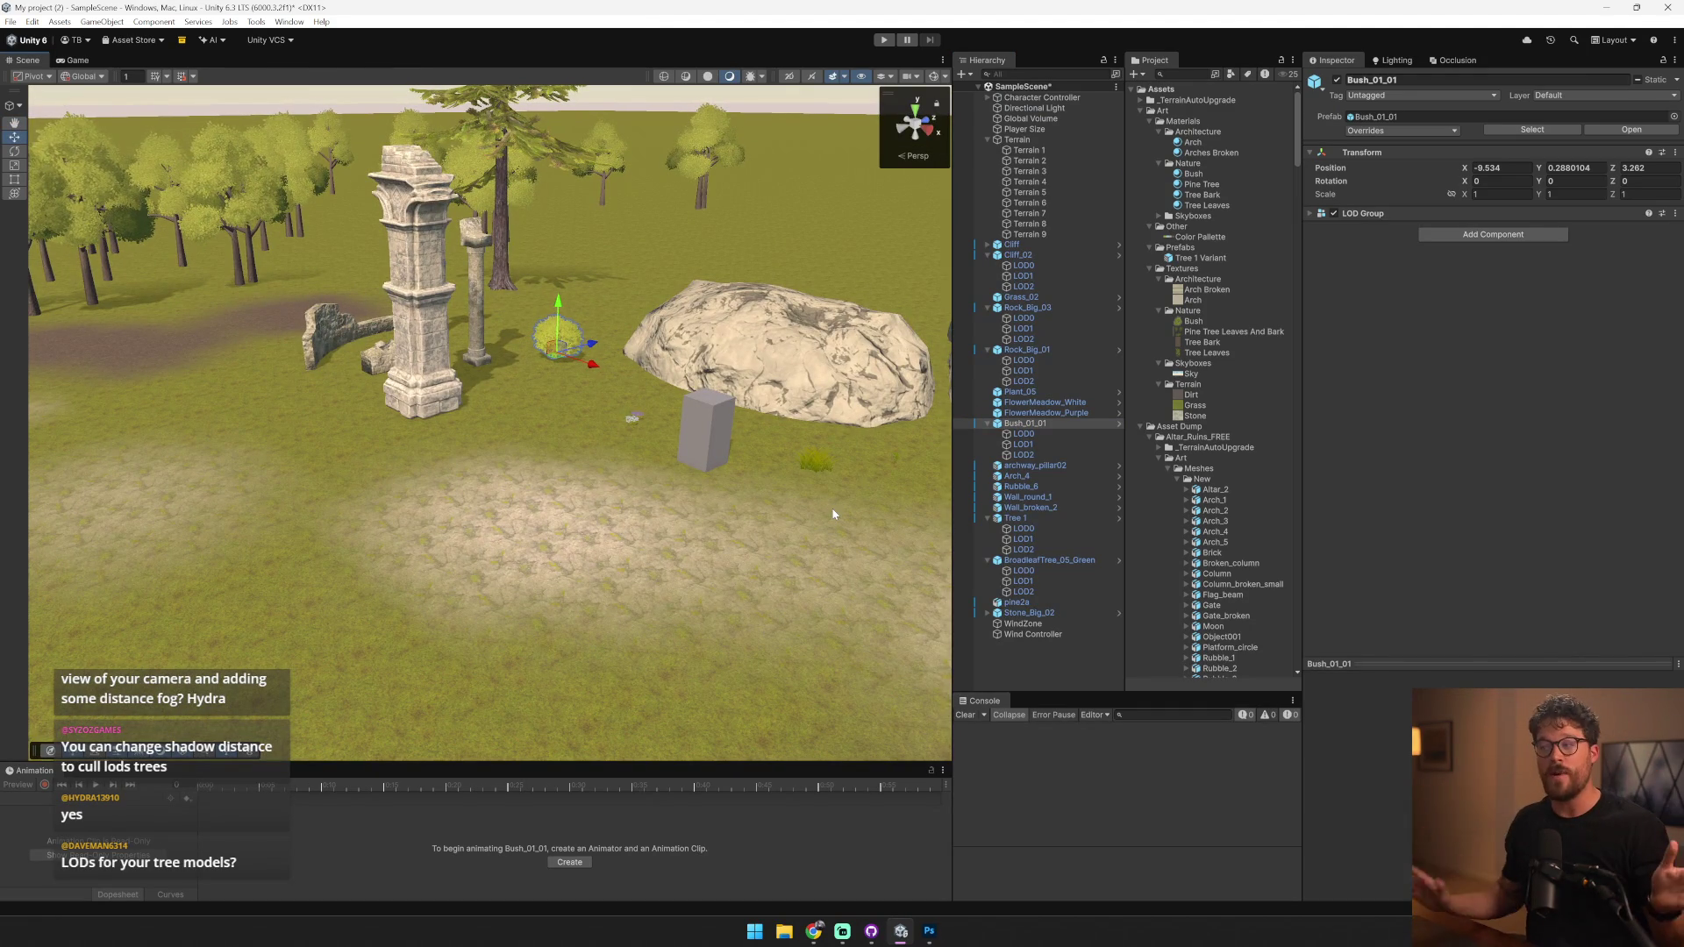
left_click(638, 447)
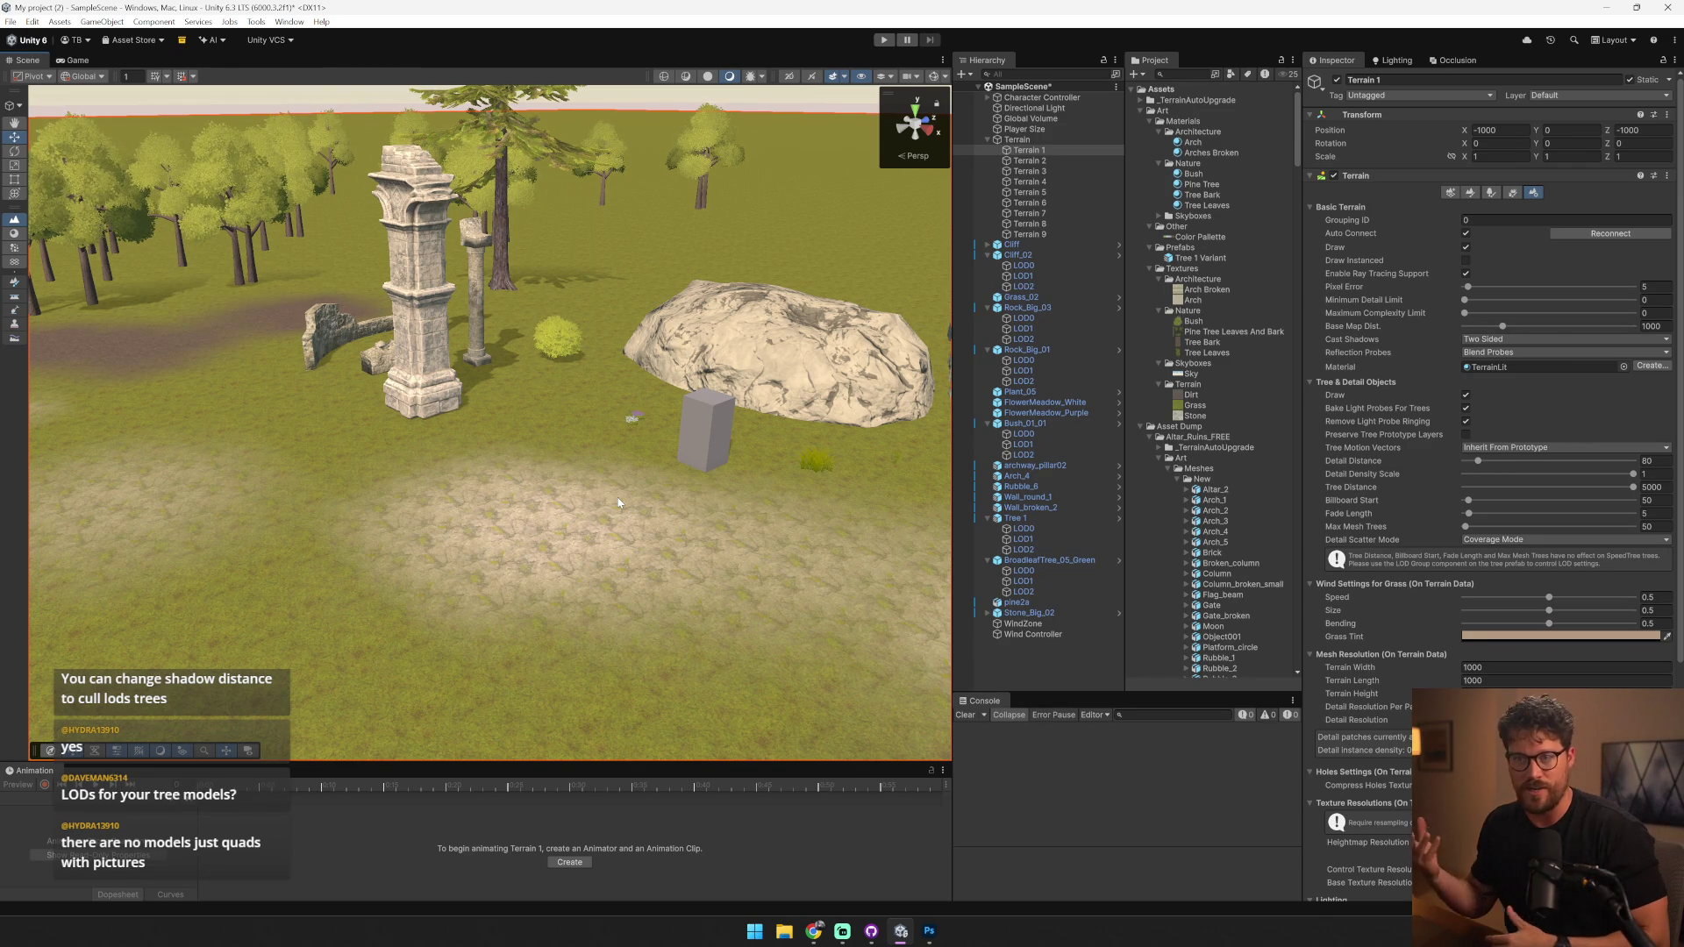
left_click(819, 467)
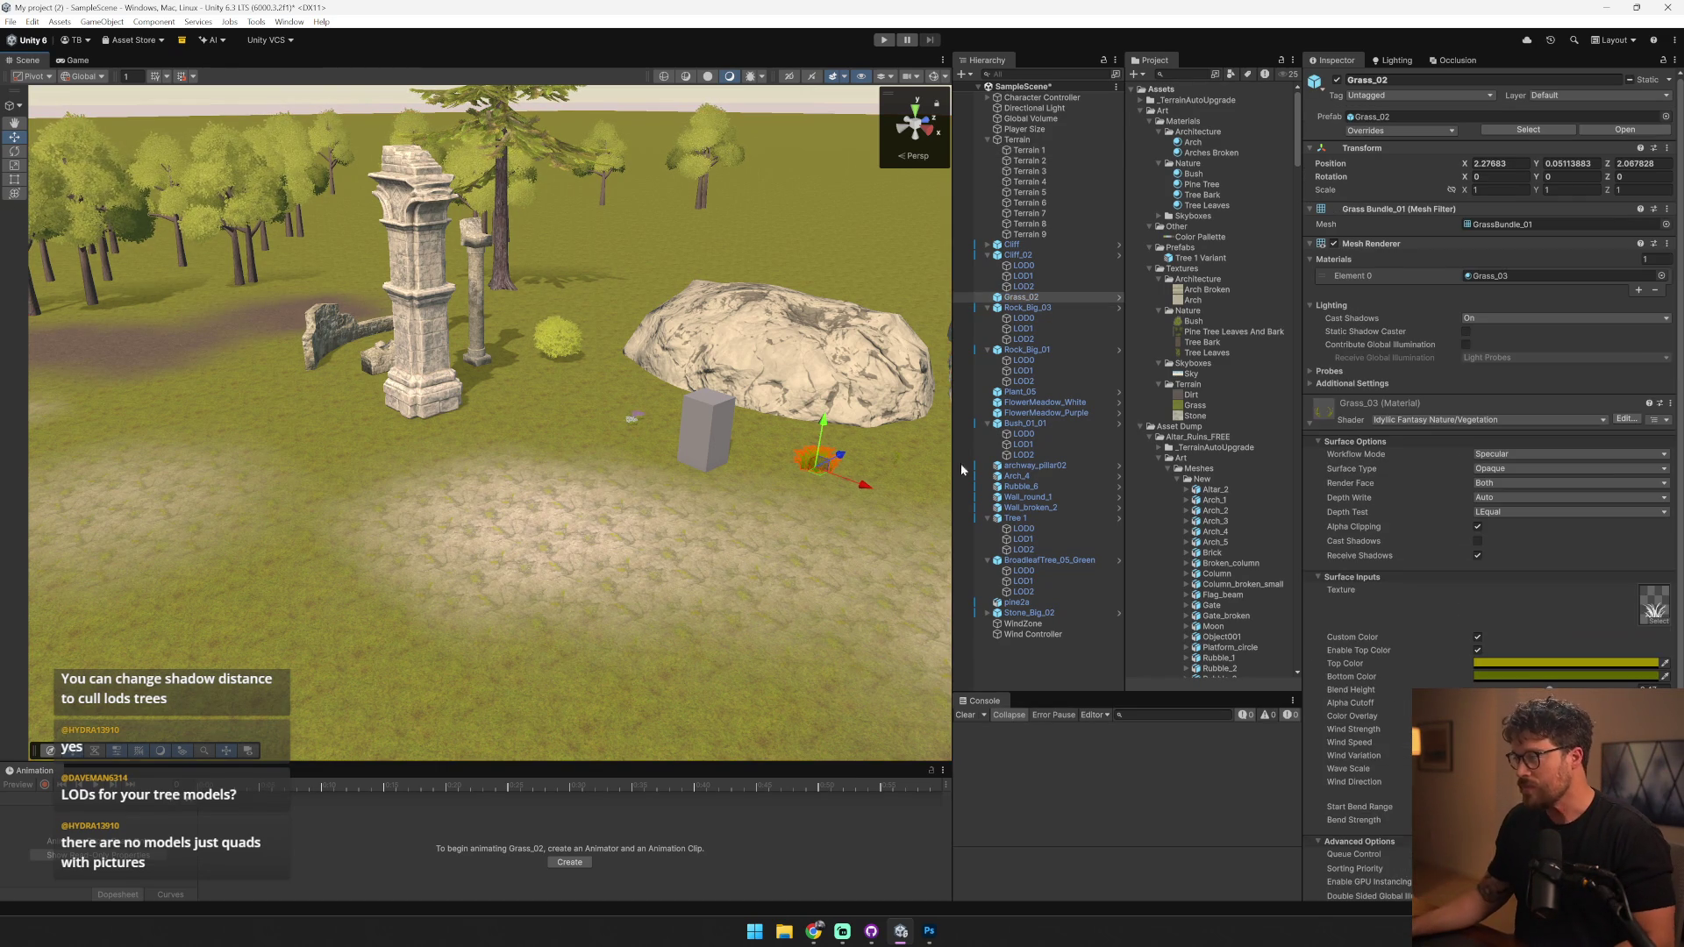
left_click(1654, 604)
- Open Grass_03 in Photoshop, stretch the blades to 1572 px, and Save As into Assets/Art/Textures/Nature
double_click(1654, 605)
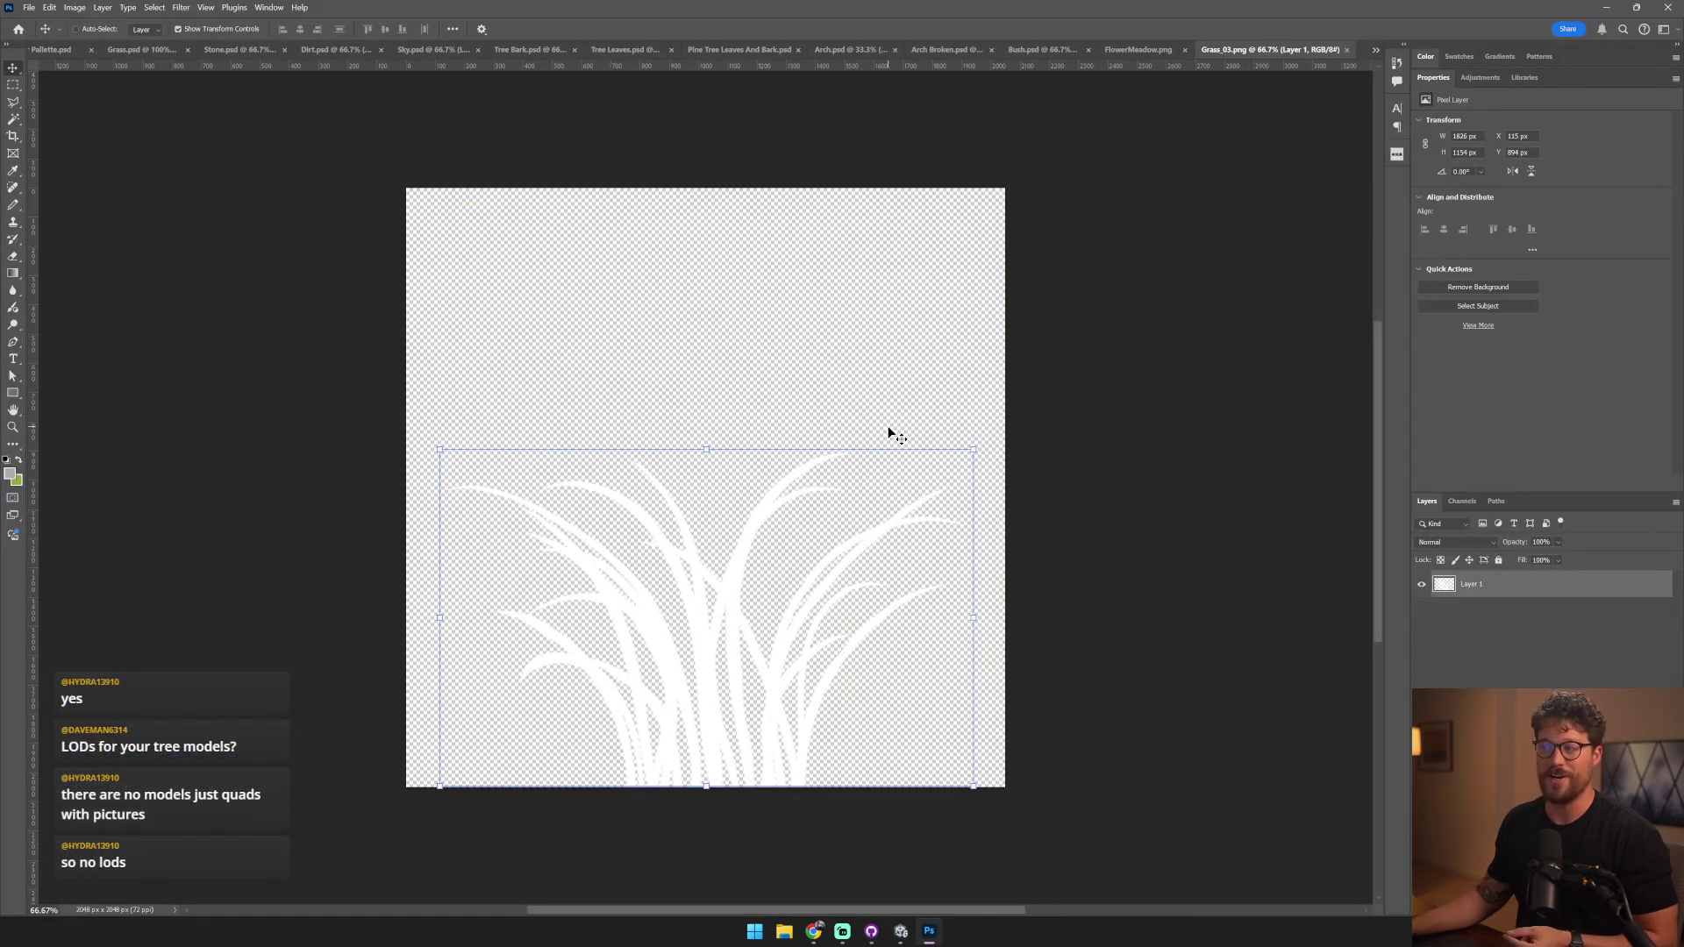
mouse_move(706, 414)
left_mouse_down()
mouse_move(706, 286)
mouse_move(707, 327)
left_mouse_up()
left_click(29, 7)
left_click(79, 157)
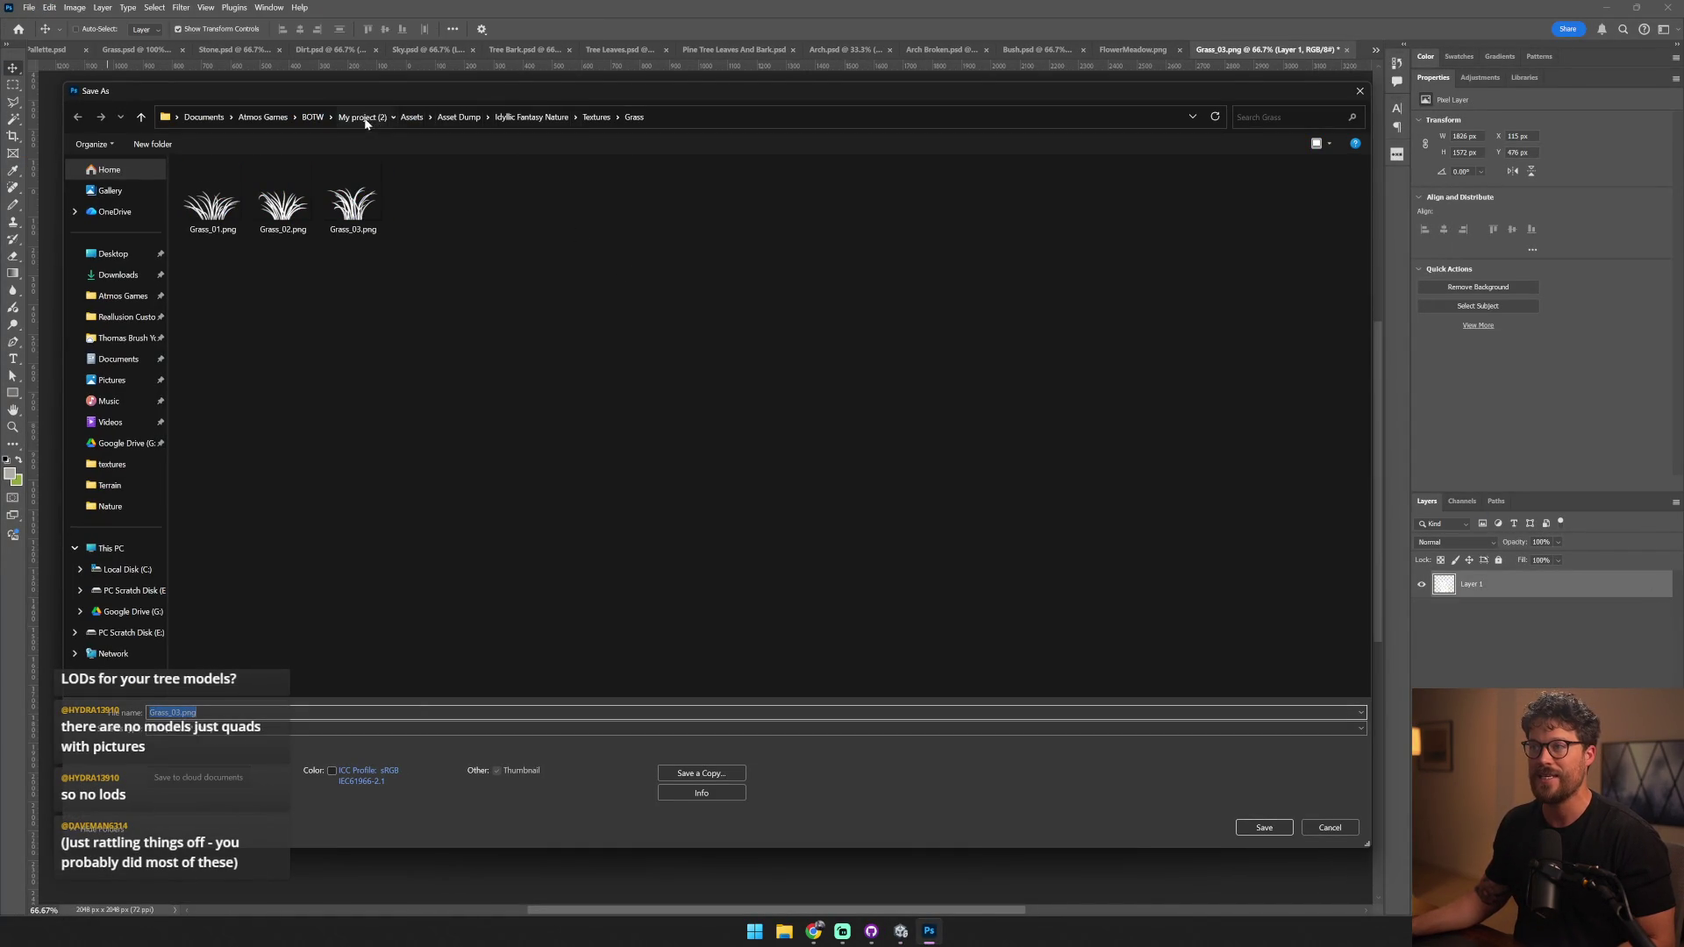
left_click(362, 117)
double_click(226, 186)
double_click(240, 188)
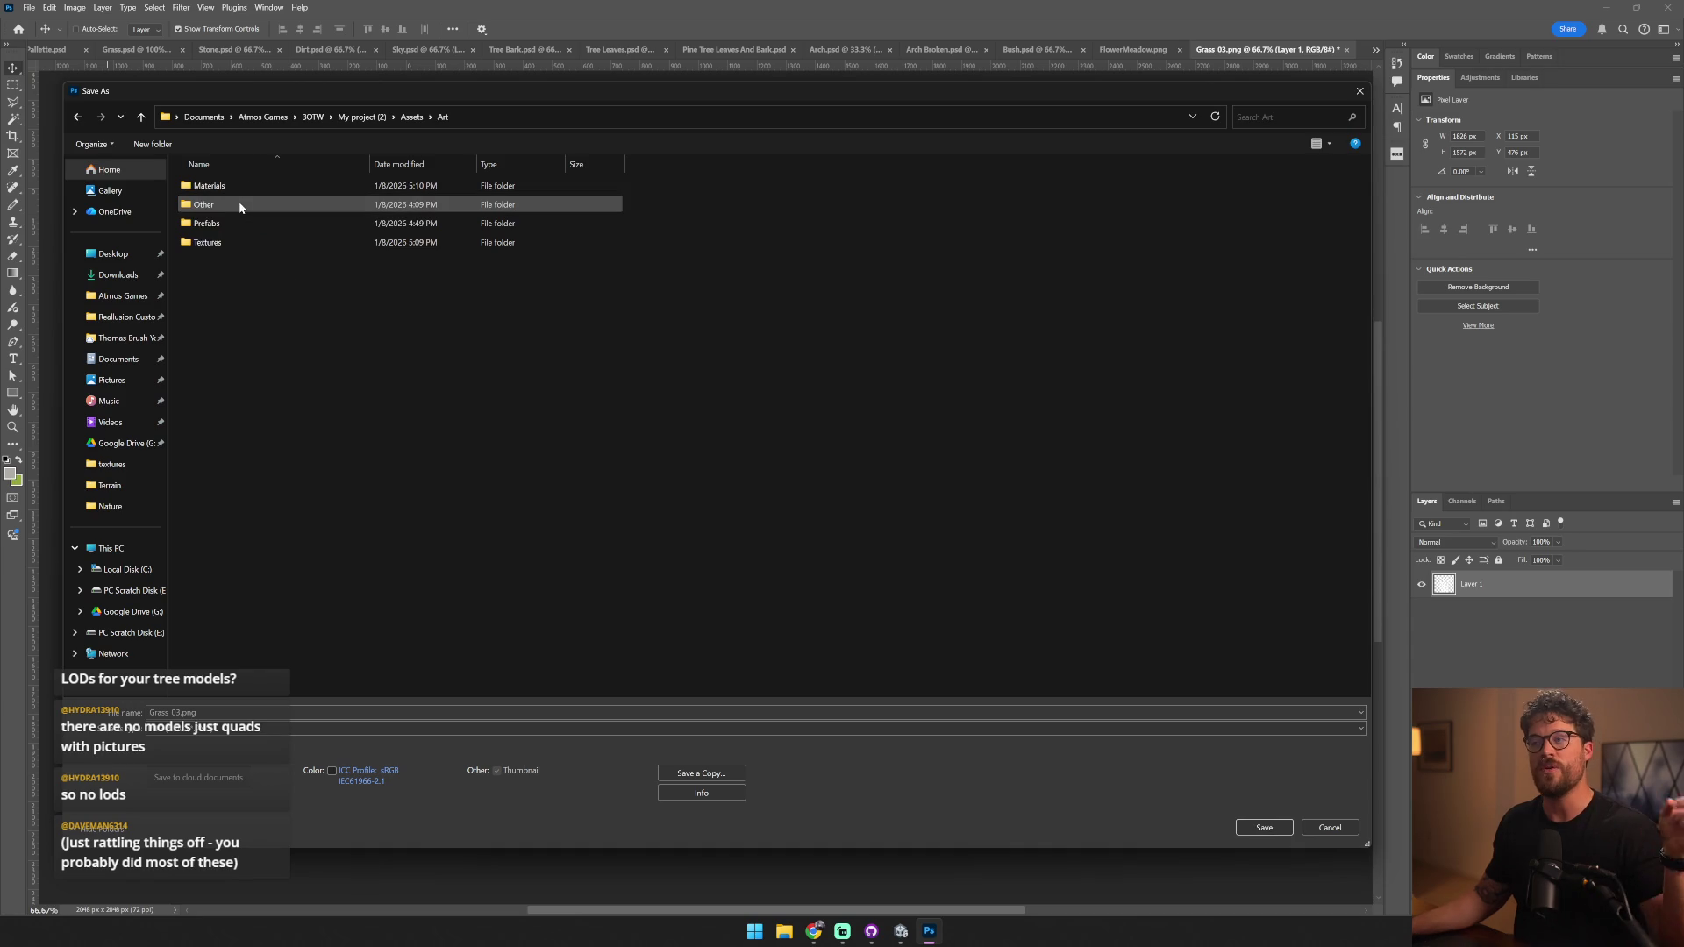
double_click(236, 235)
double_click(240, 205)
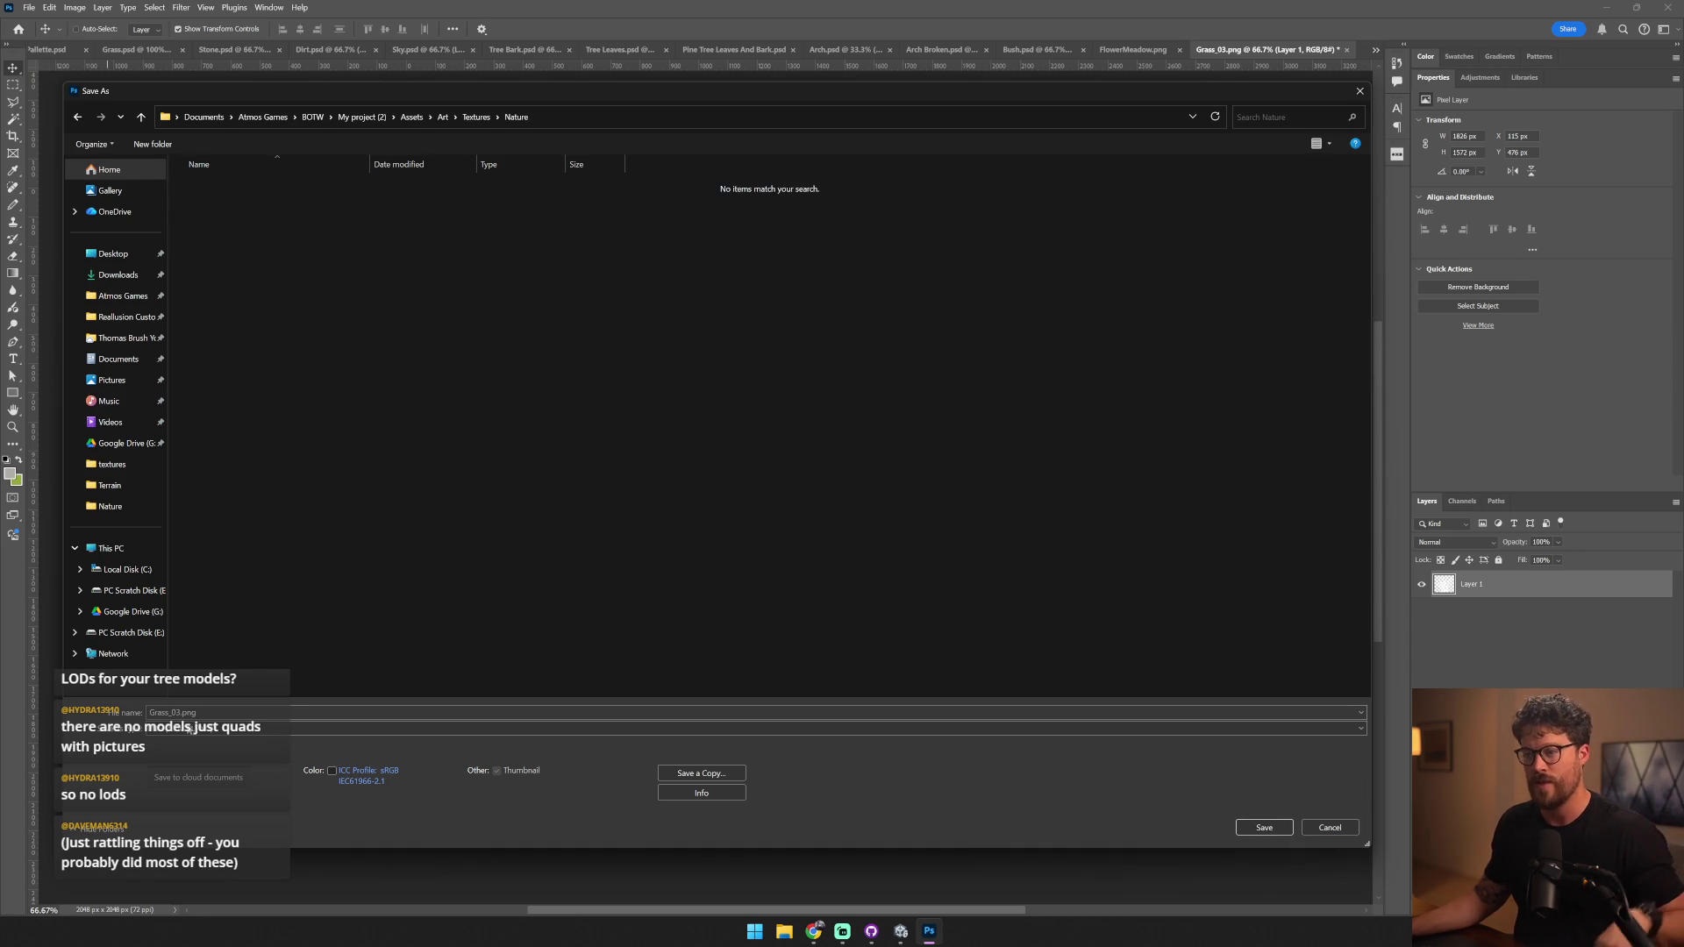
- Save it in Photoshop format as Grass Terrain Billboard.psd
left_click(188, 728)
left_click(188, 741)
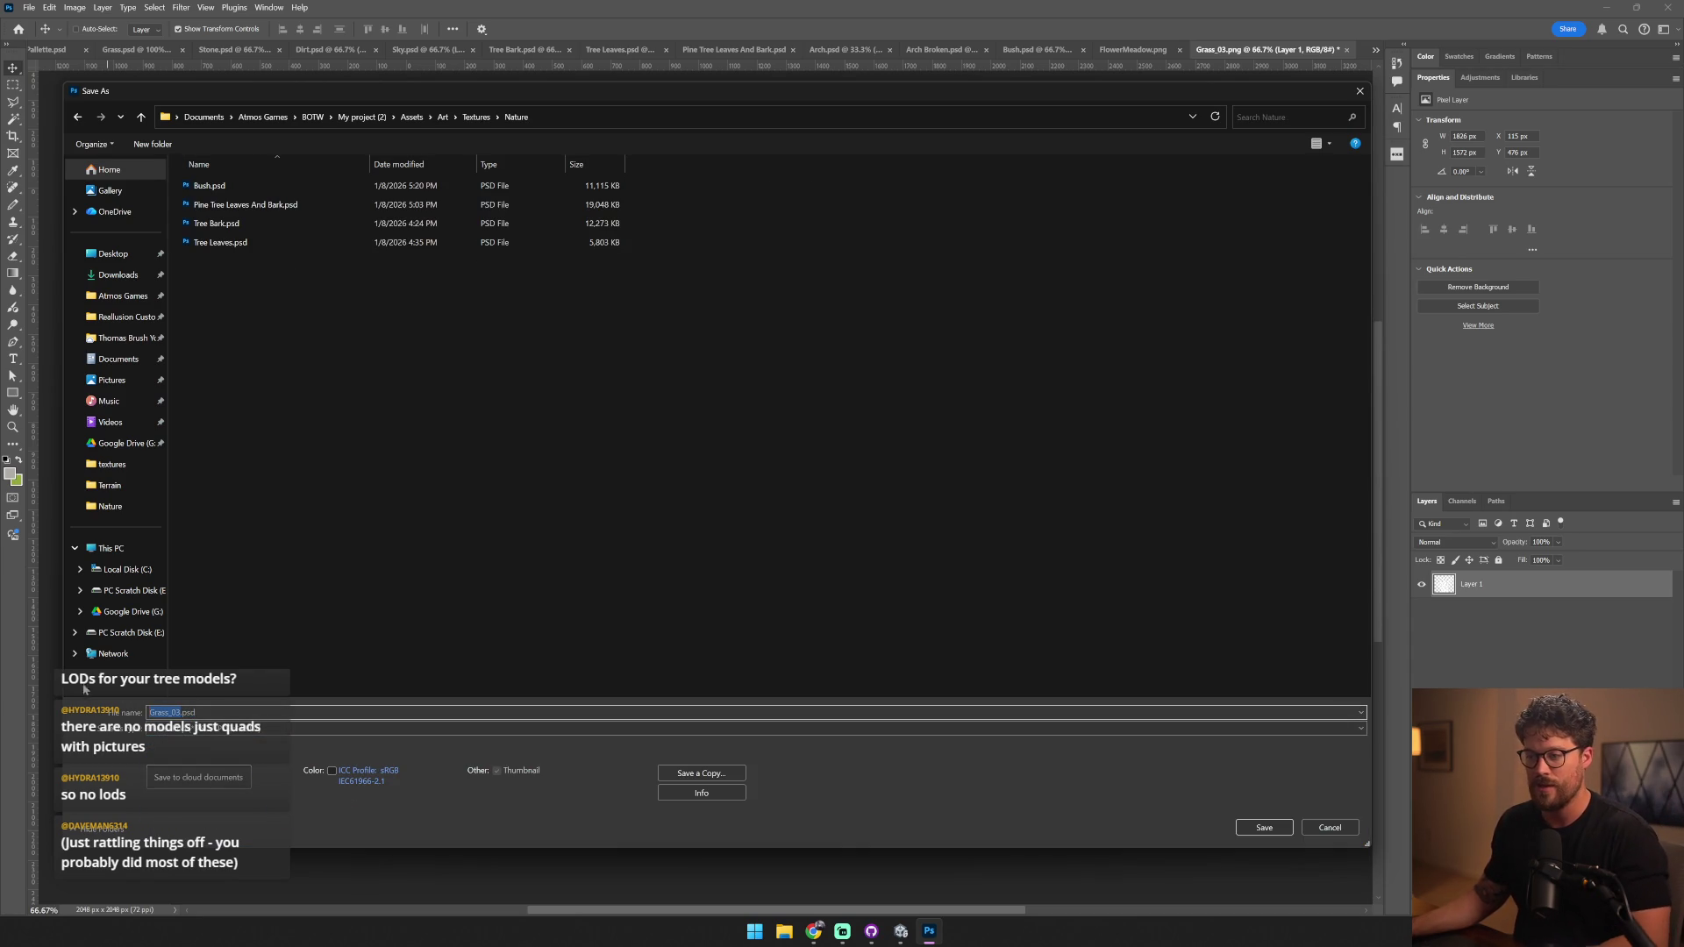
type("Gras")
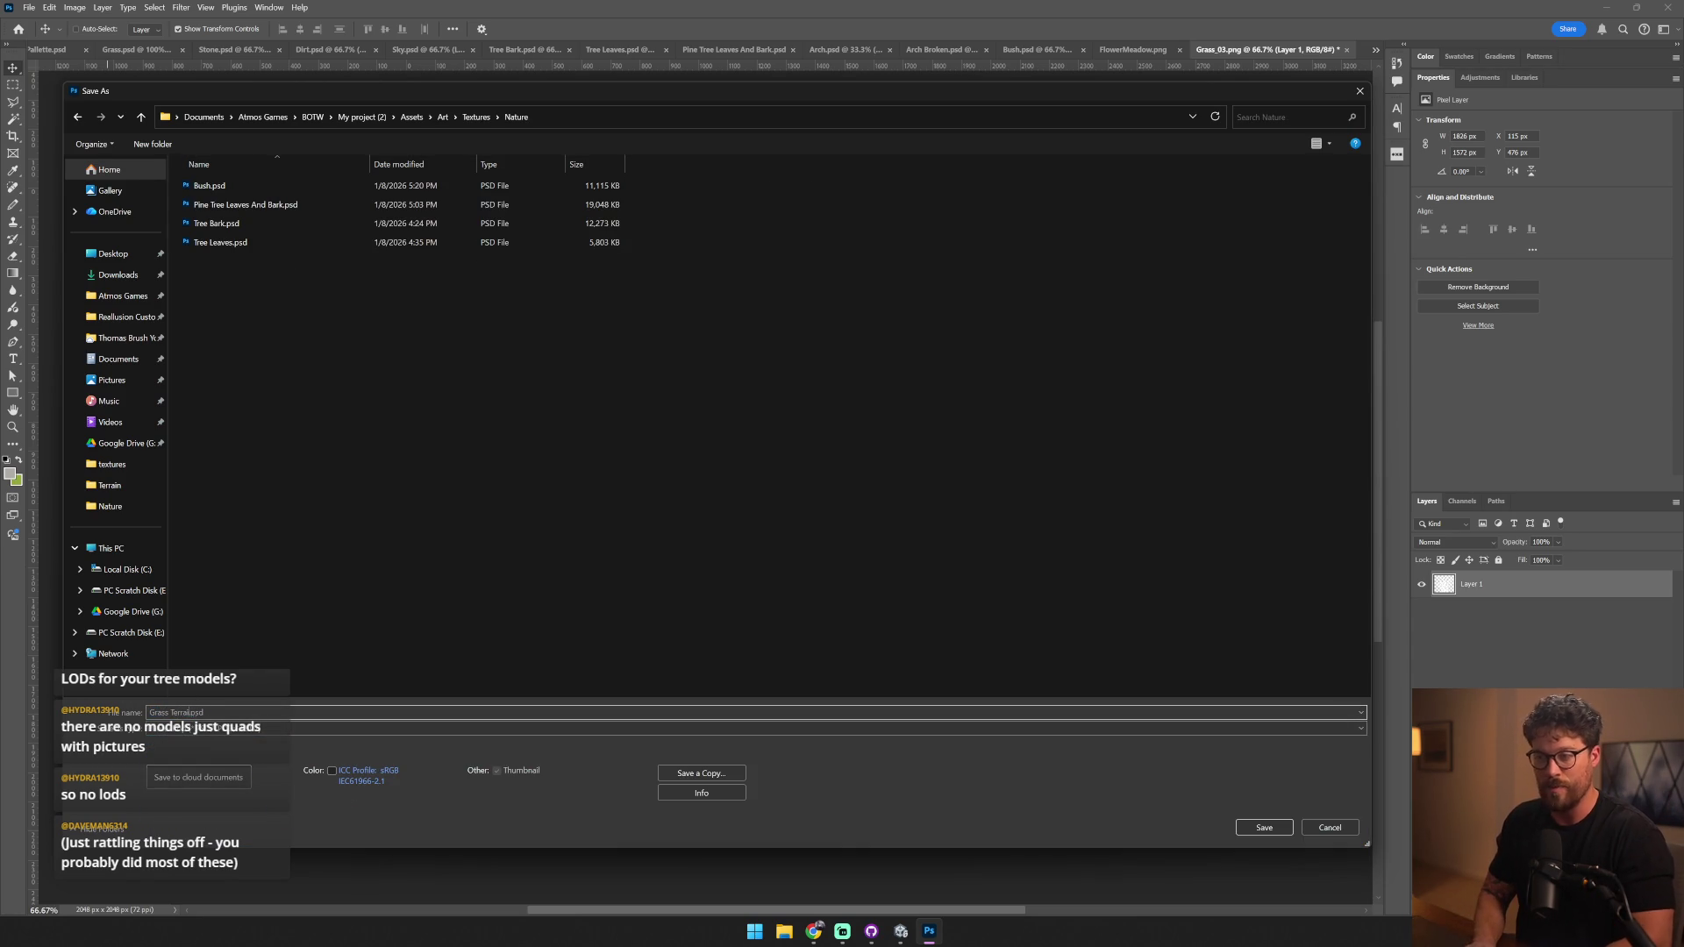
key("Return")
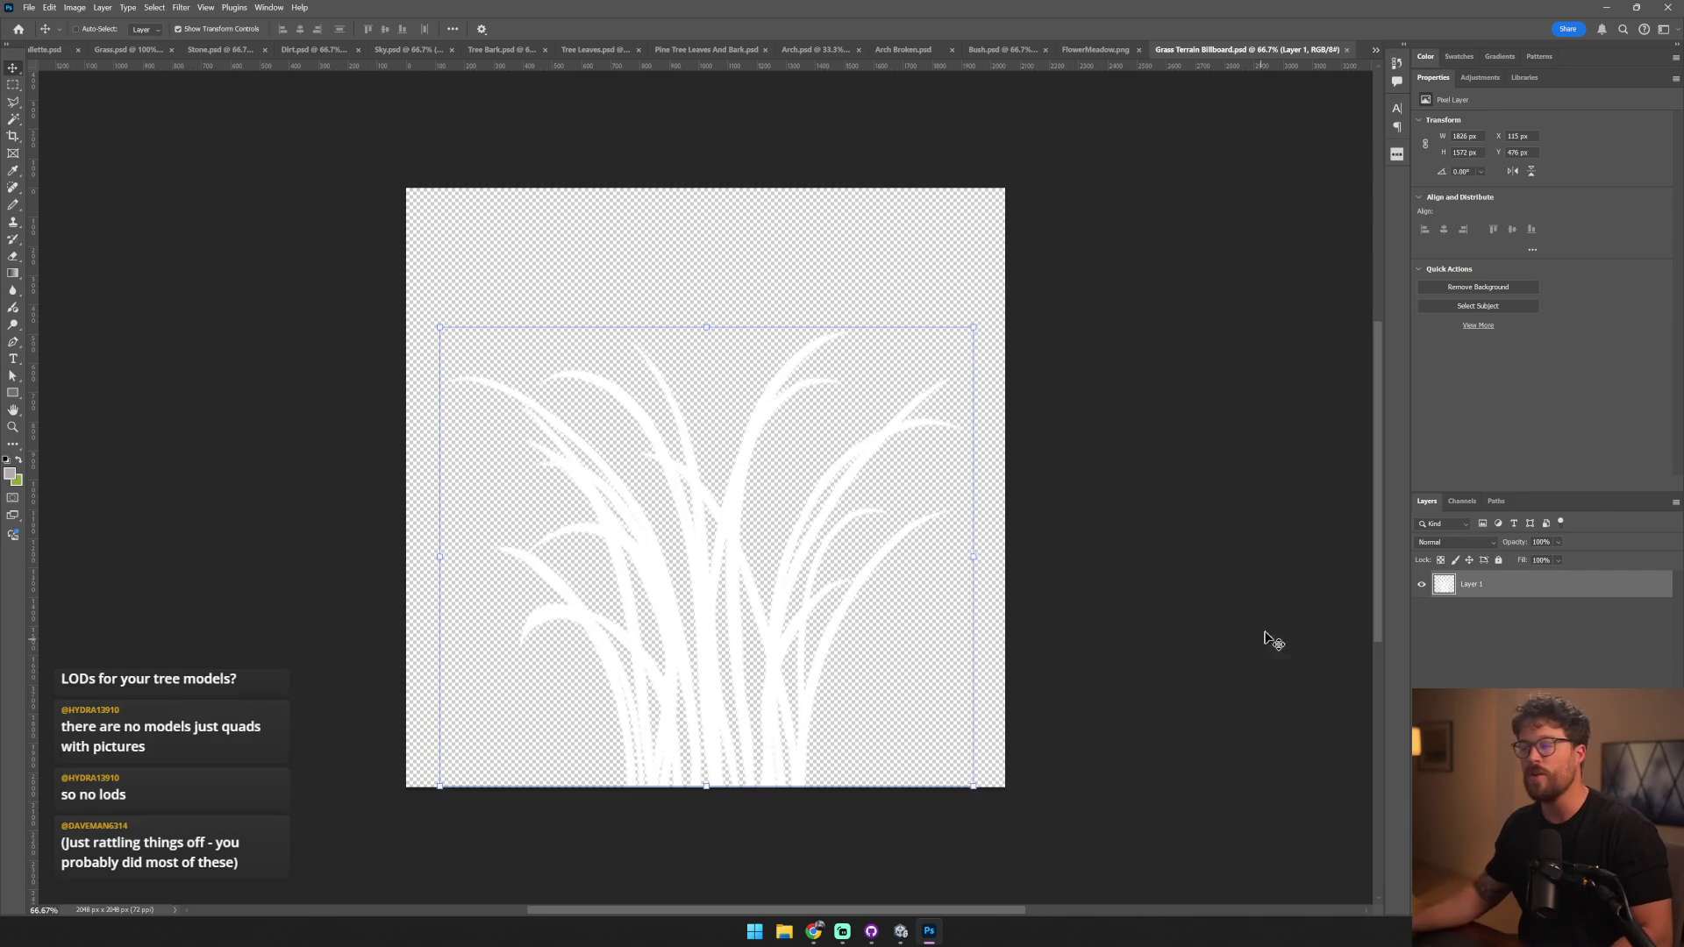
key("alt+Tab")
- Select Terrain 1 and switch its terrain tools to Paint Details
left_click(620, 481)
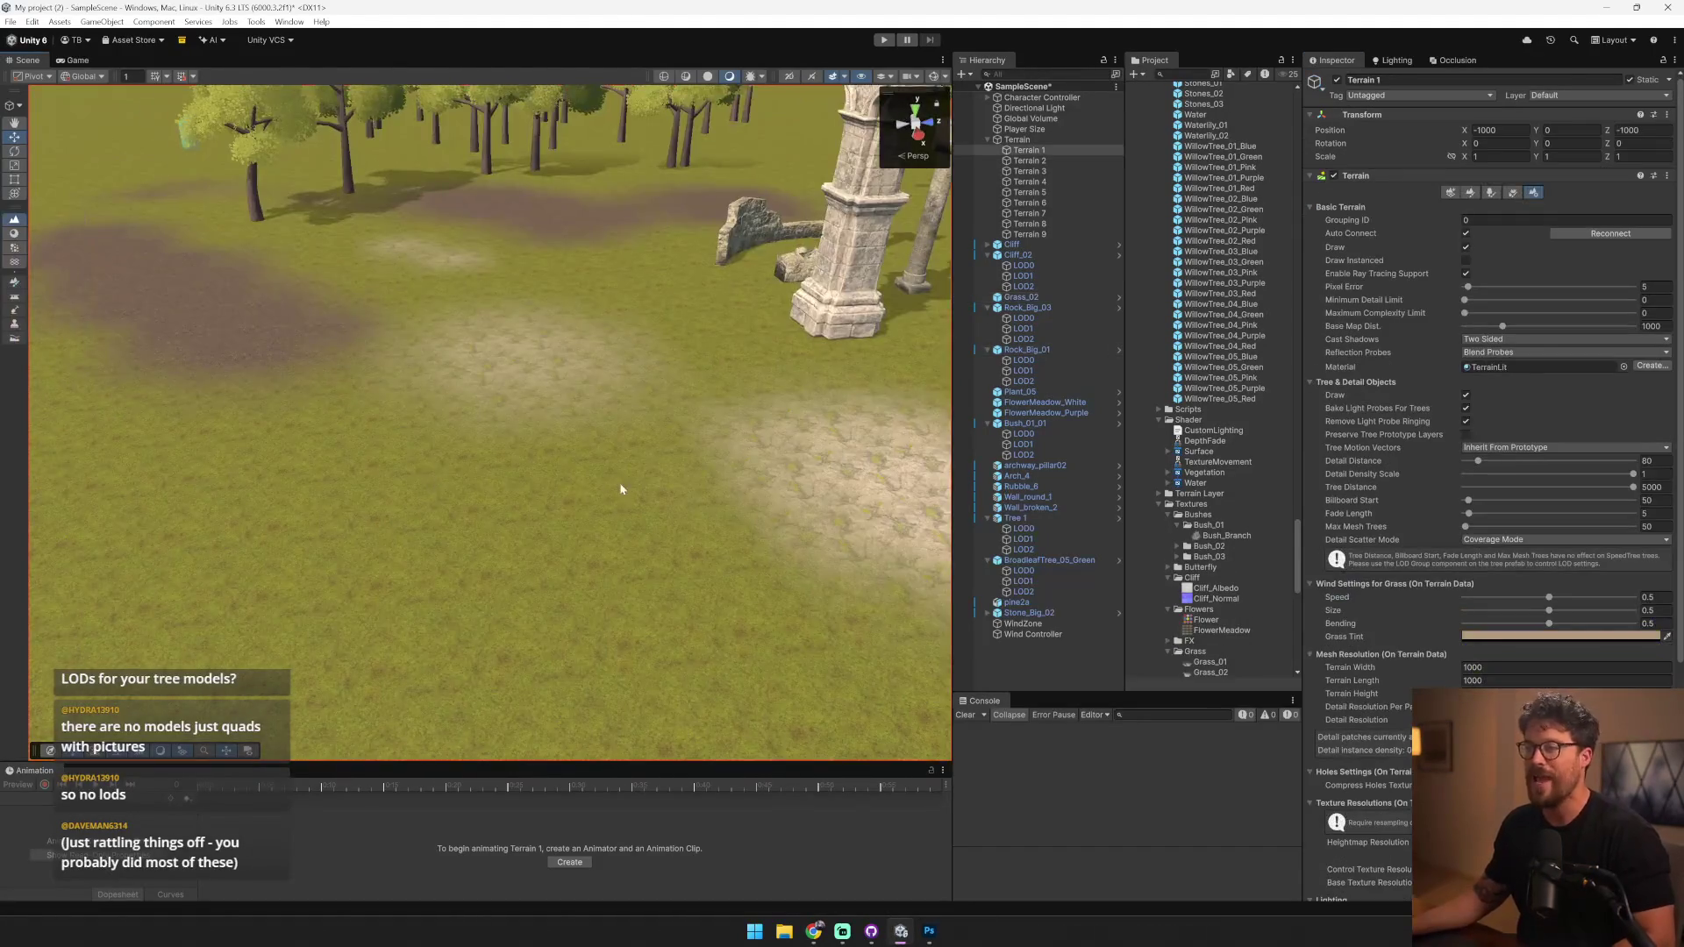
mouse_move(425, 559)
left_mouse_down()
mouse_move(454, 425)
mouse_move(491, 456)
left_mouse_up()
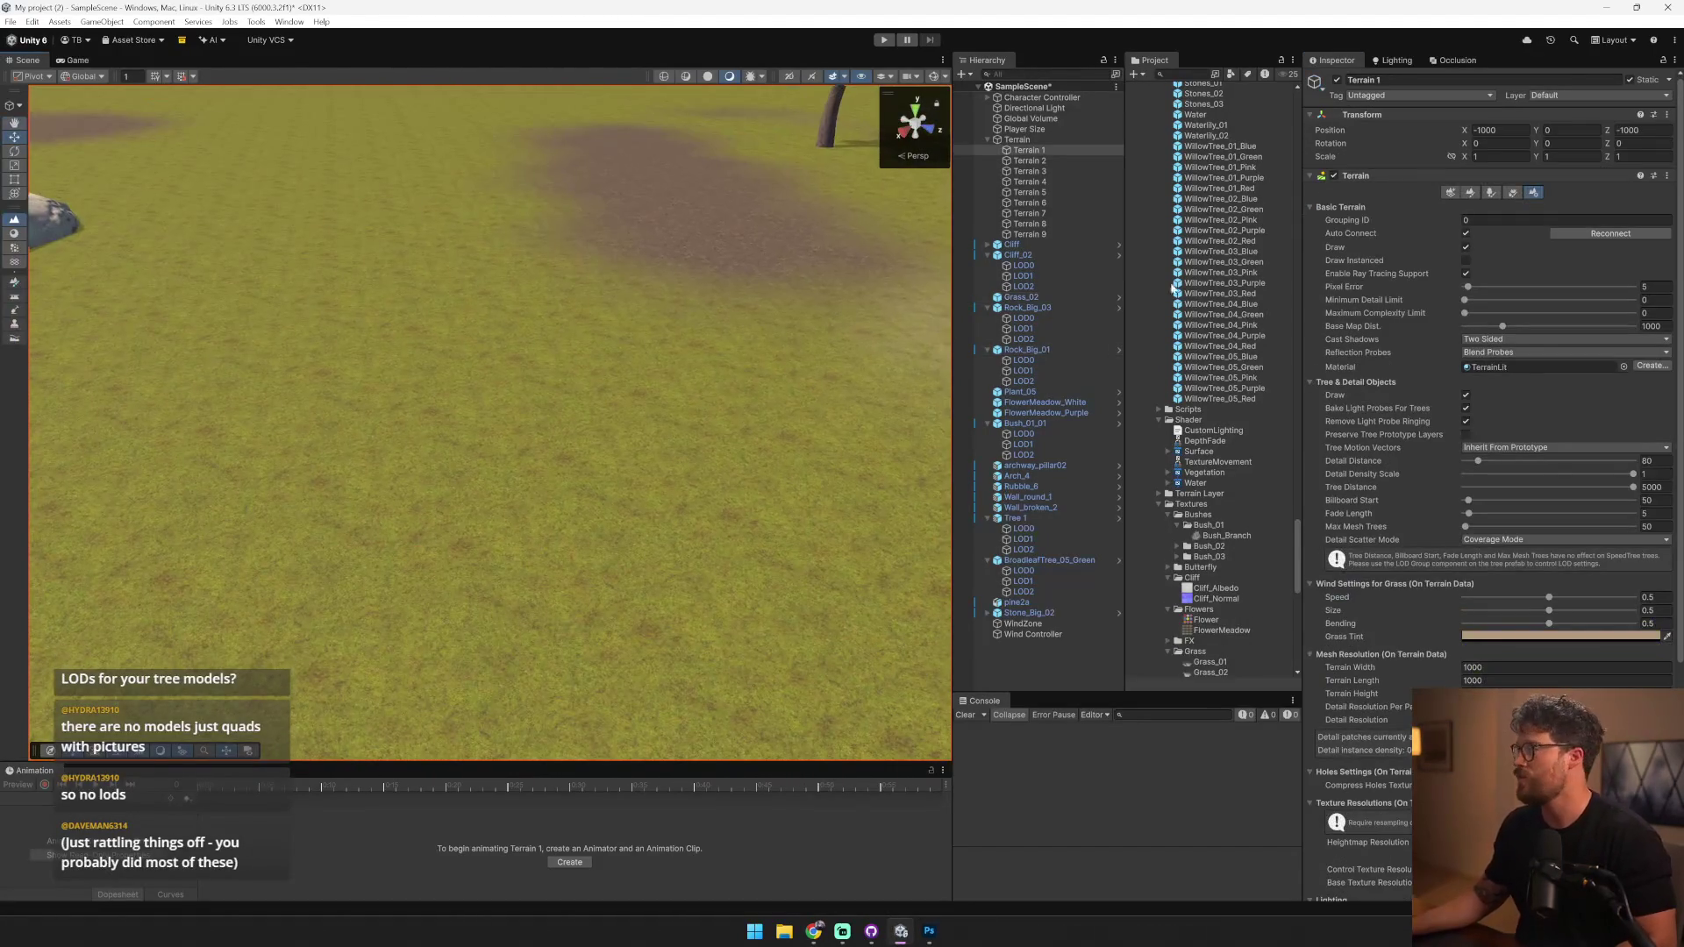
left_click(1495, 193)
left_click(1511, 195)
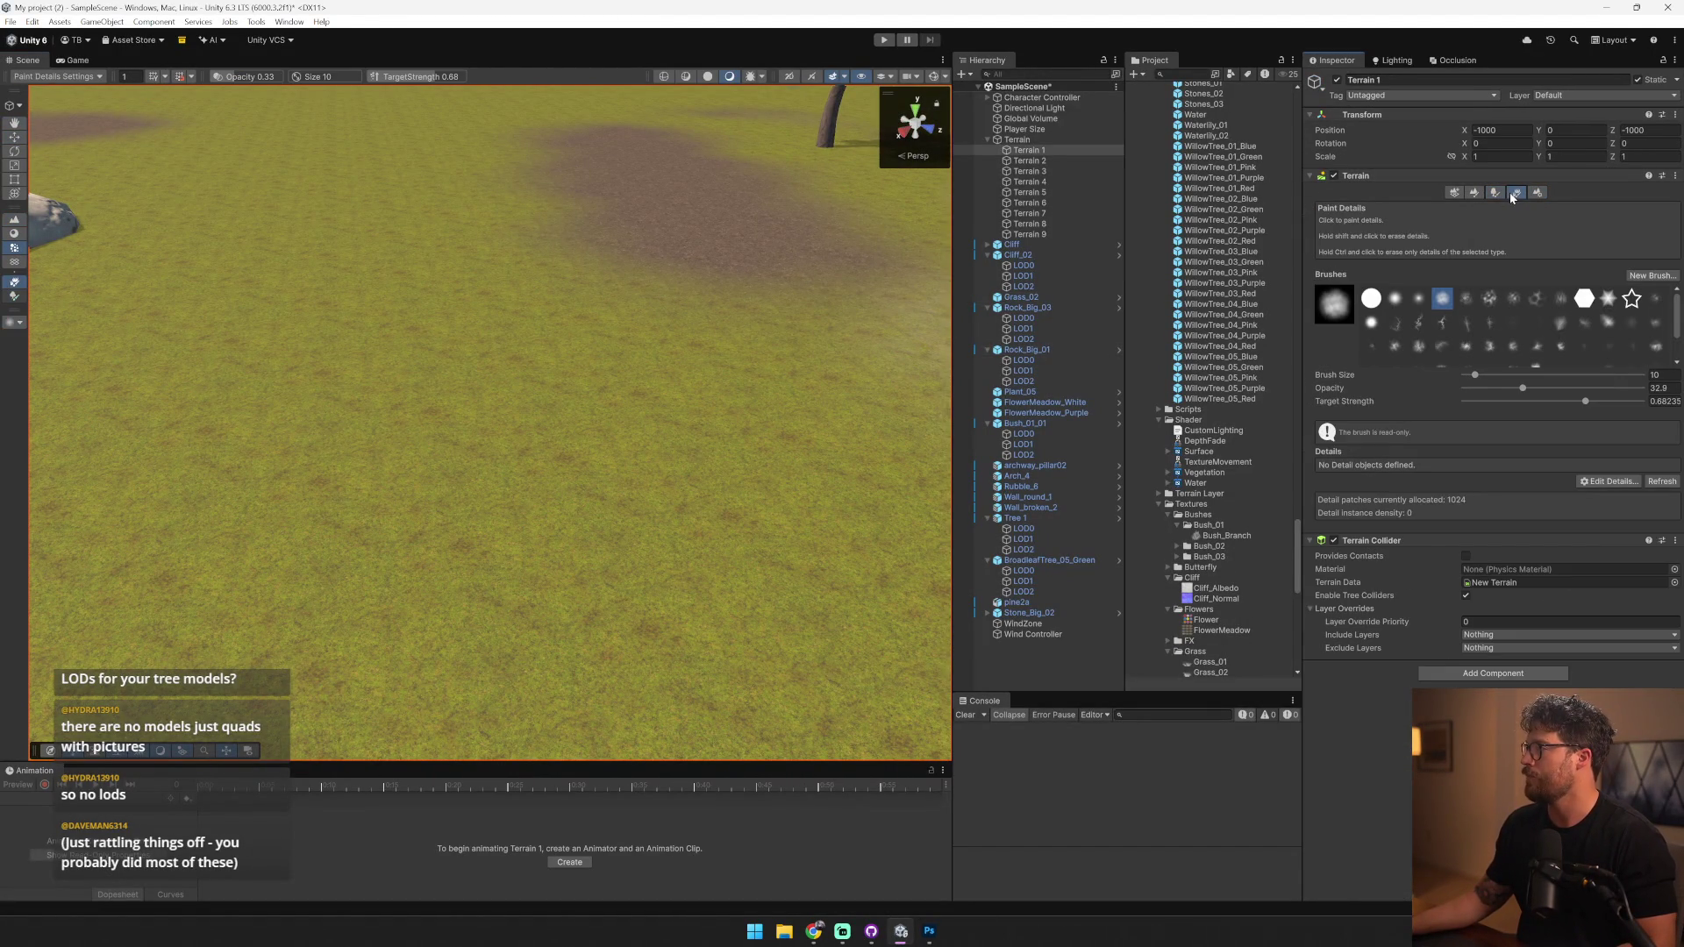
left_click(1474, 194)
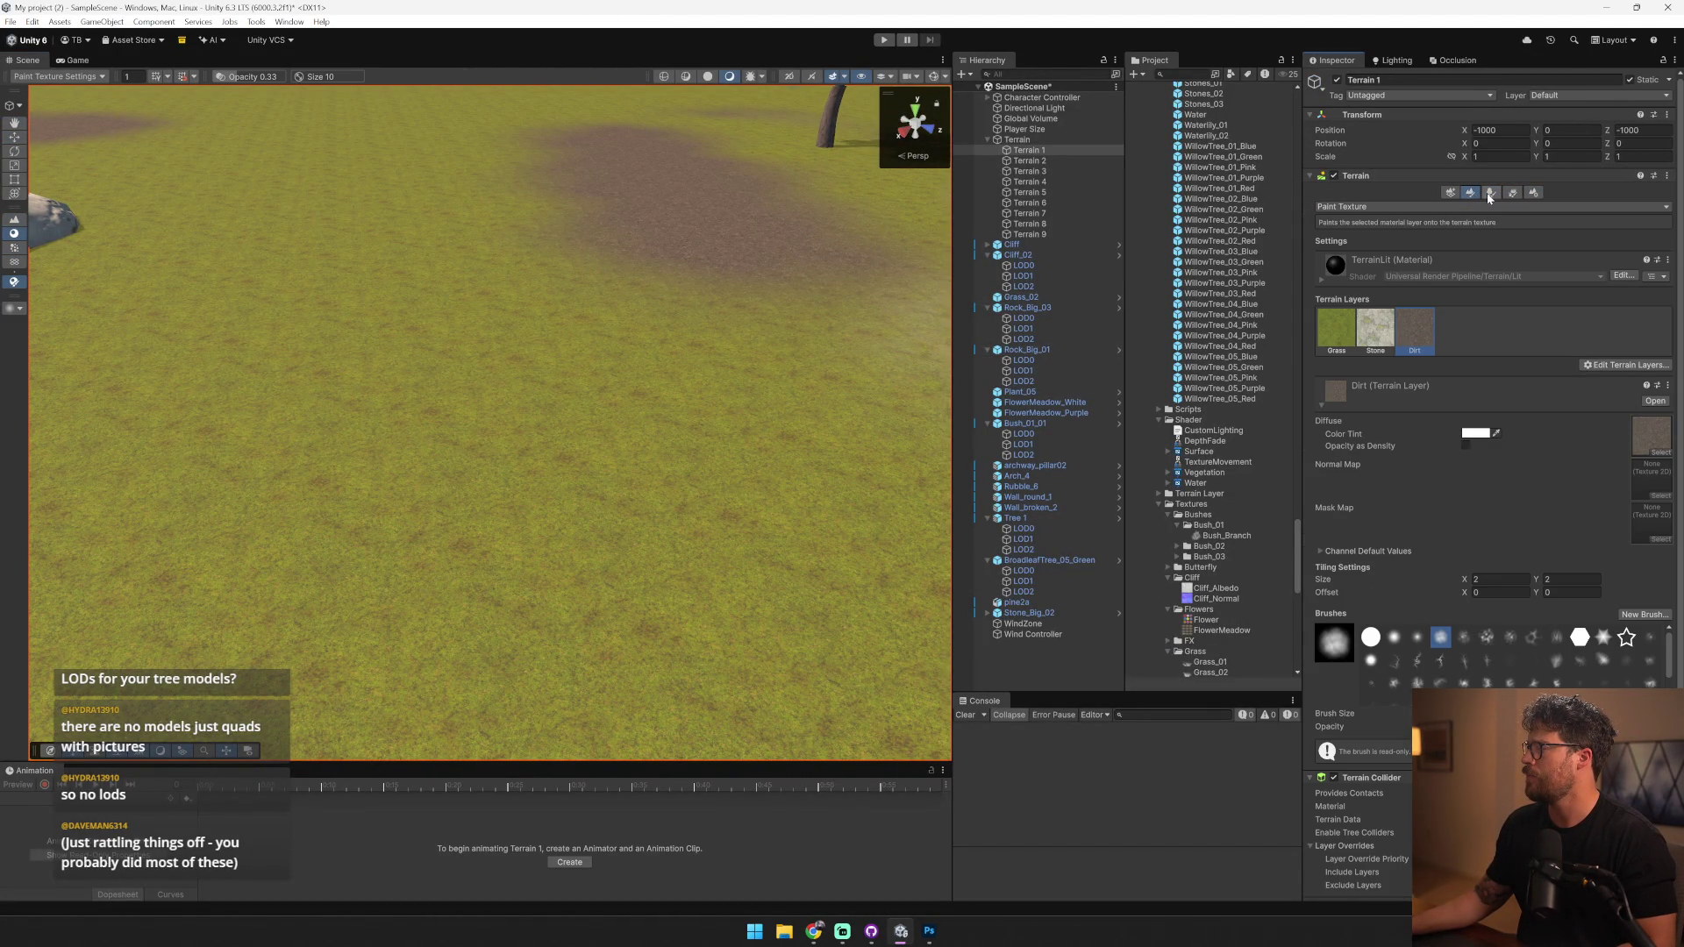
left_click(1494, 195)
left_click(1514, 195)
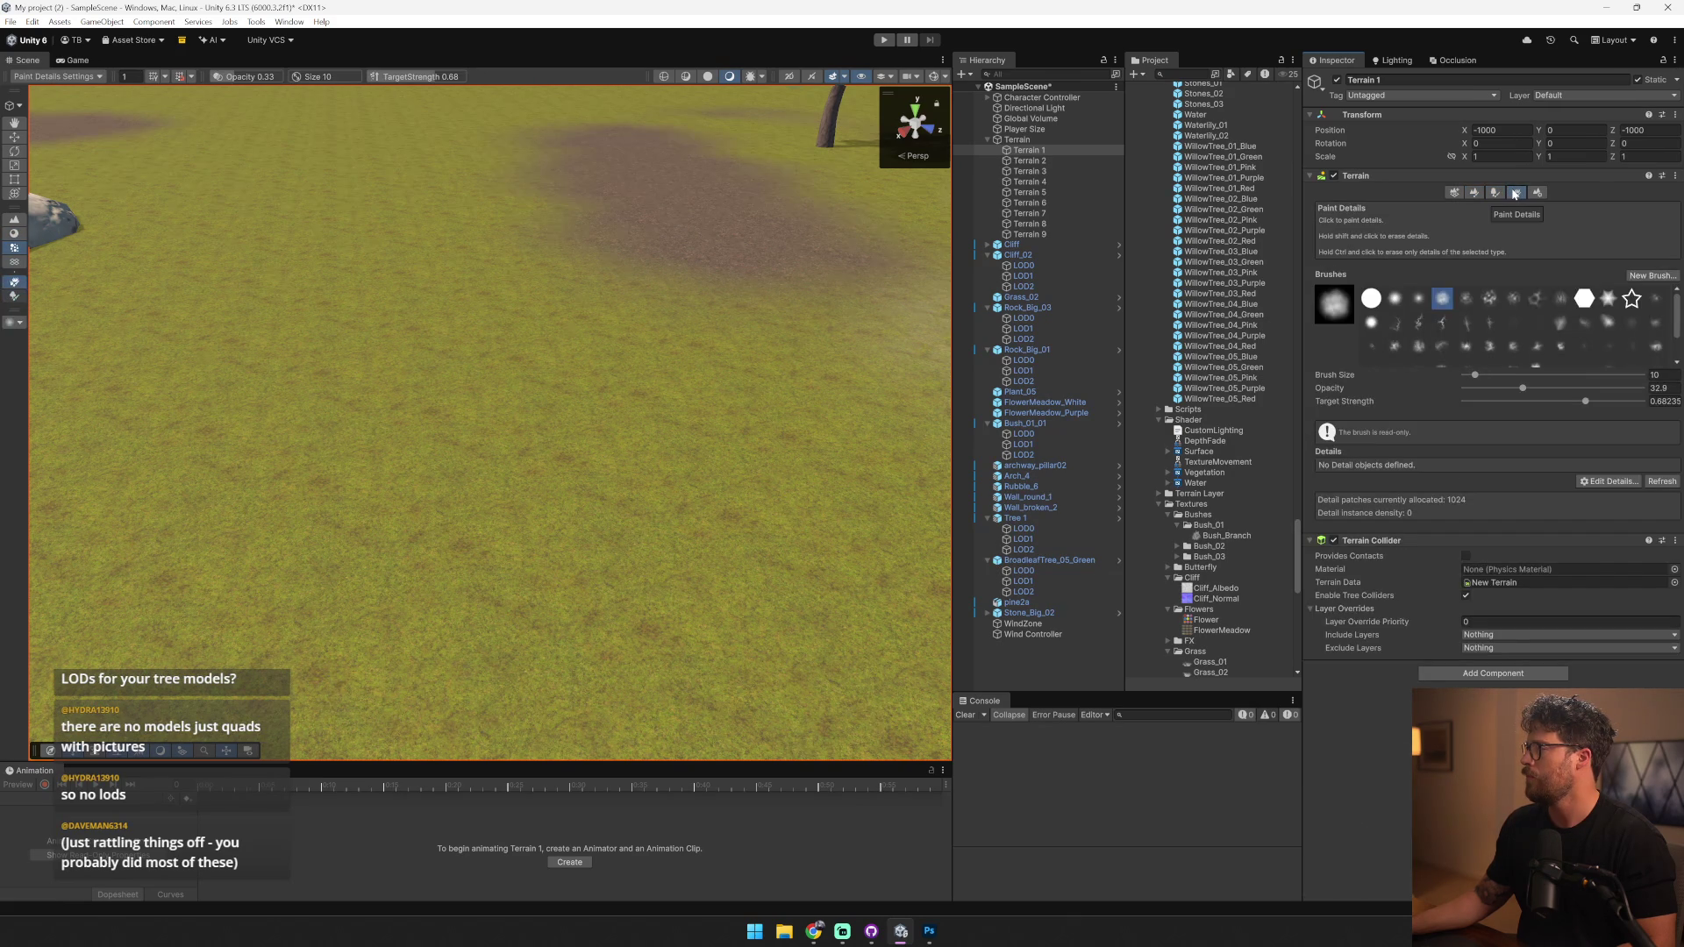
left_click(1635, 276)
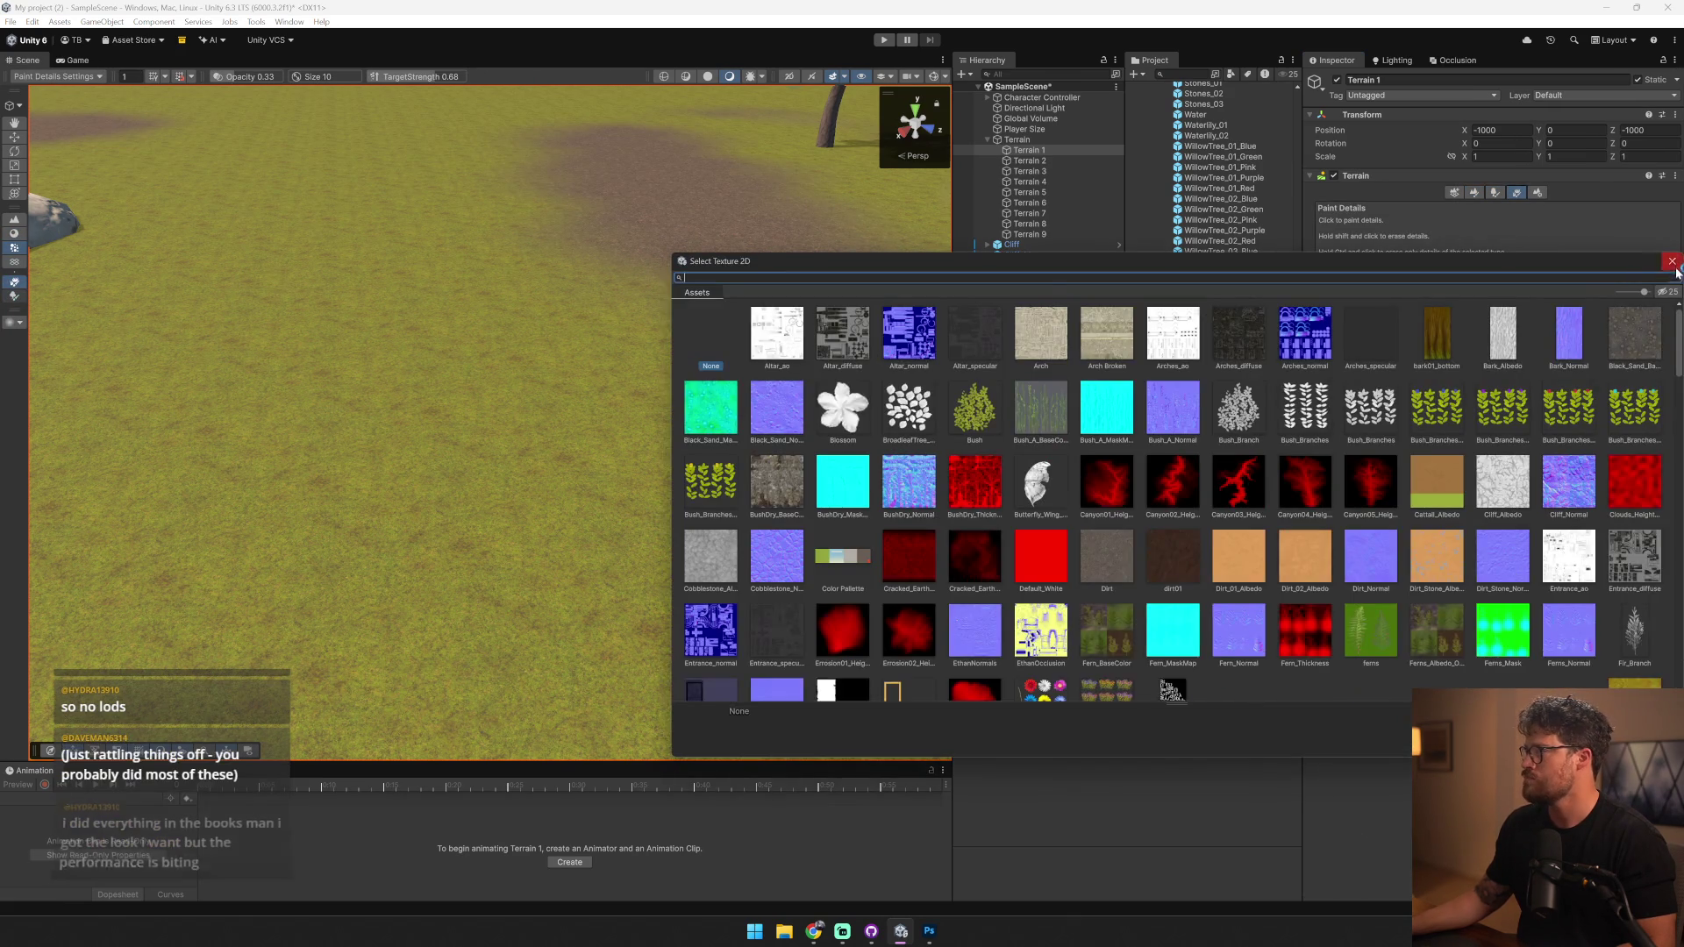
left_click(1554, 201)
- Add Grass Terrain Billboard as a grass texture detail and paint a few clumps
left_click(1633, 487)
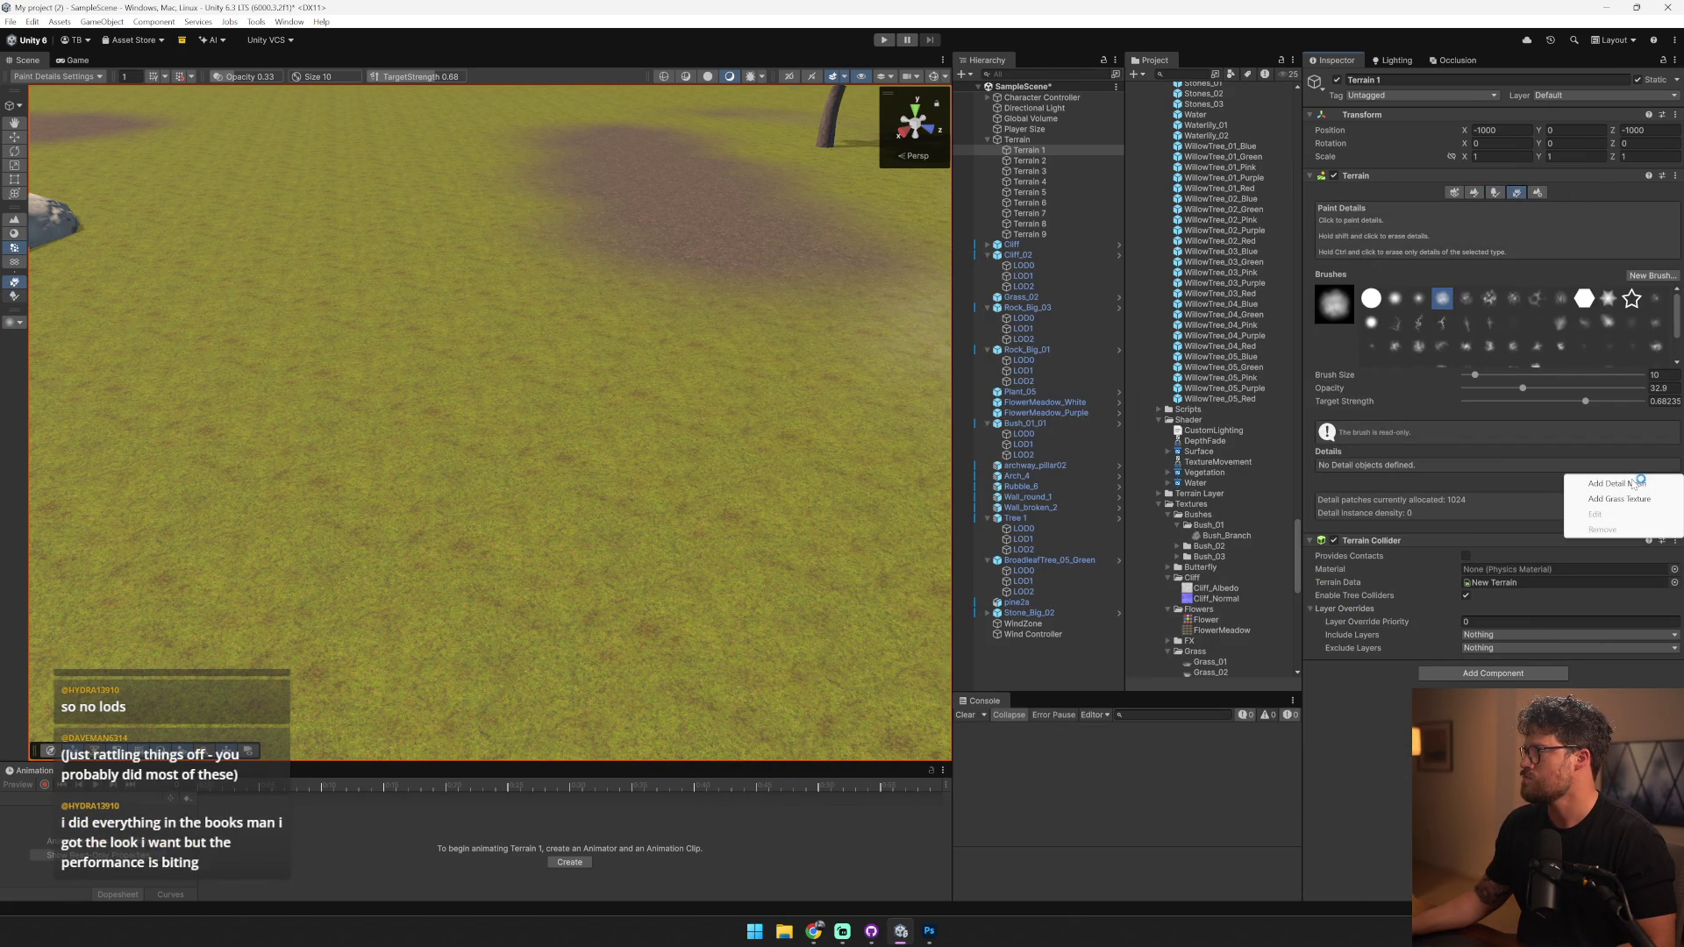
left_click(1654, 500)
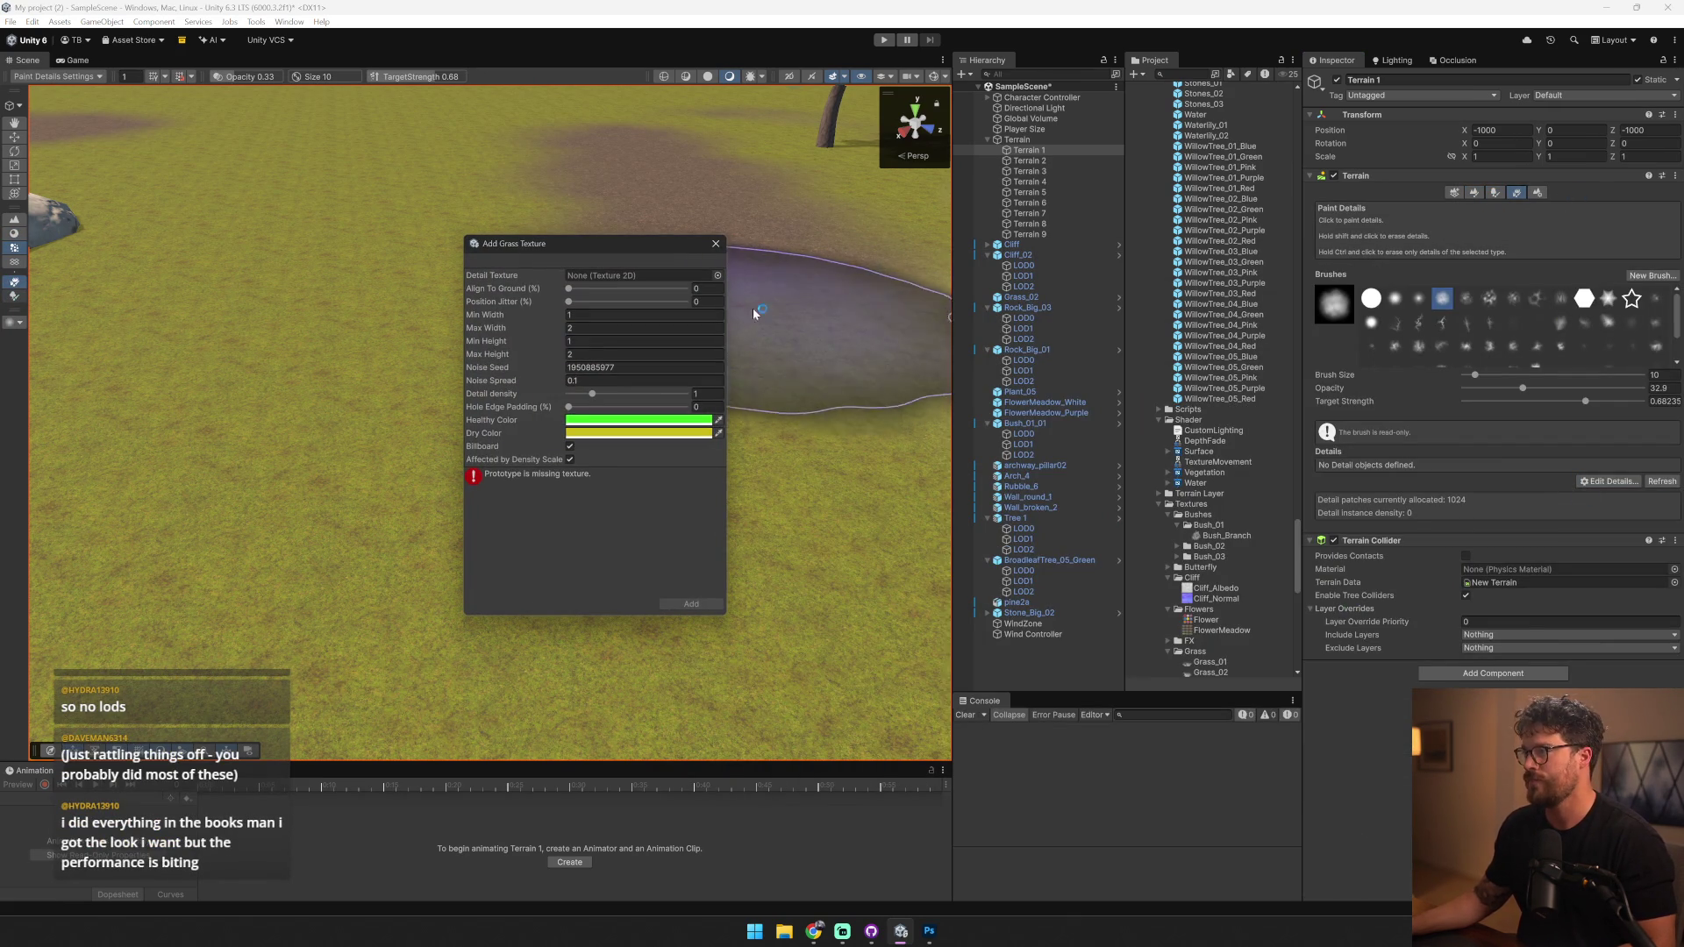
left_click(718, 275)
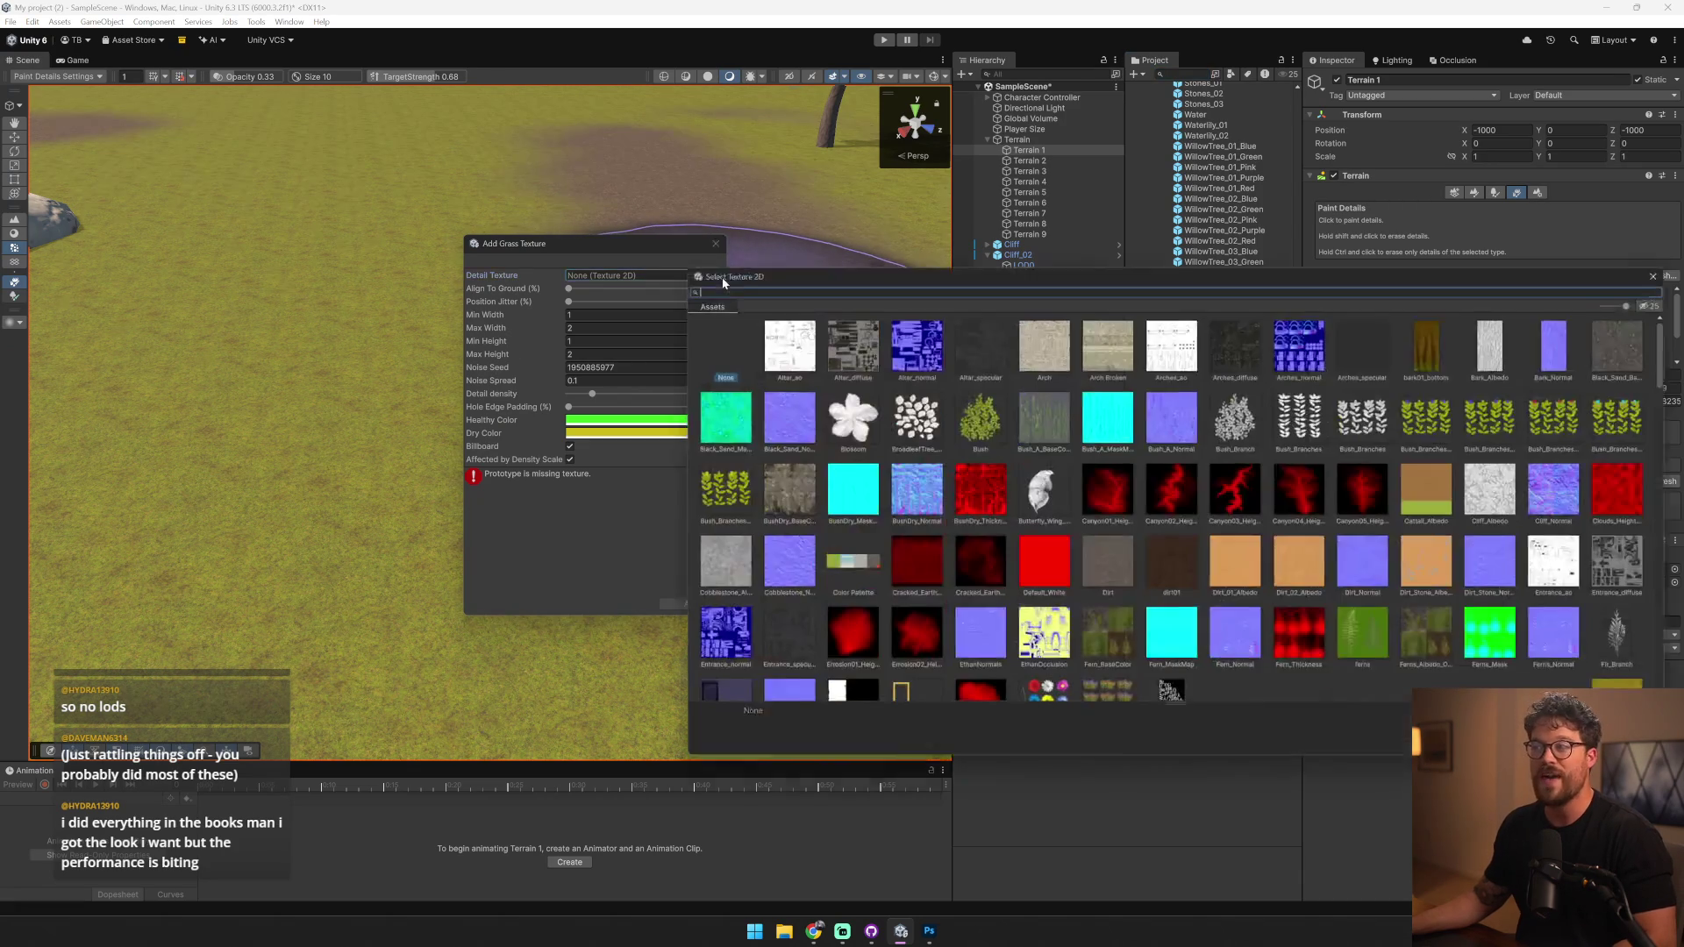
type("Grass T")
double_click(779, 360)
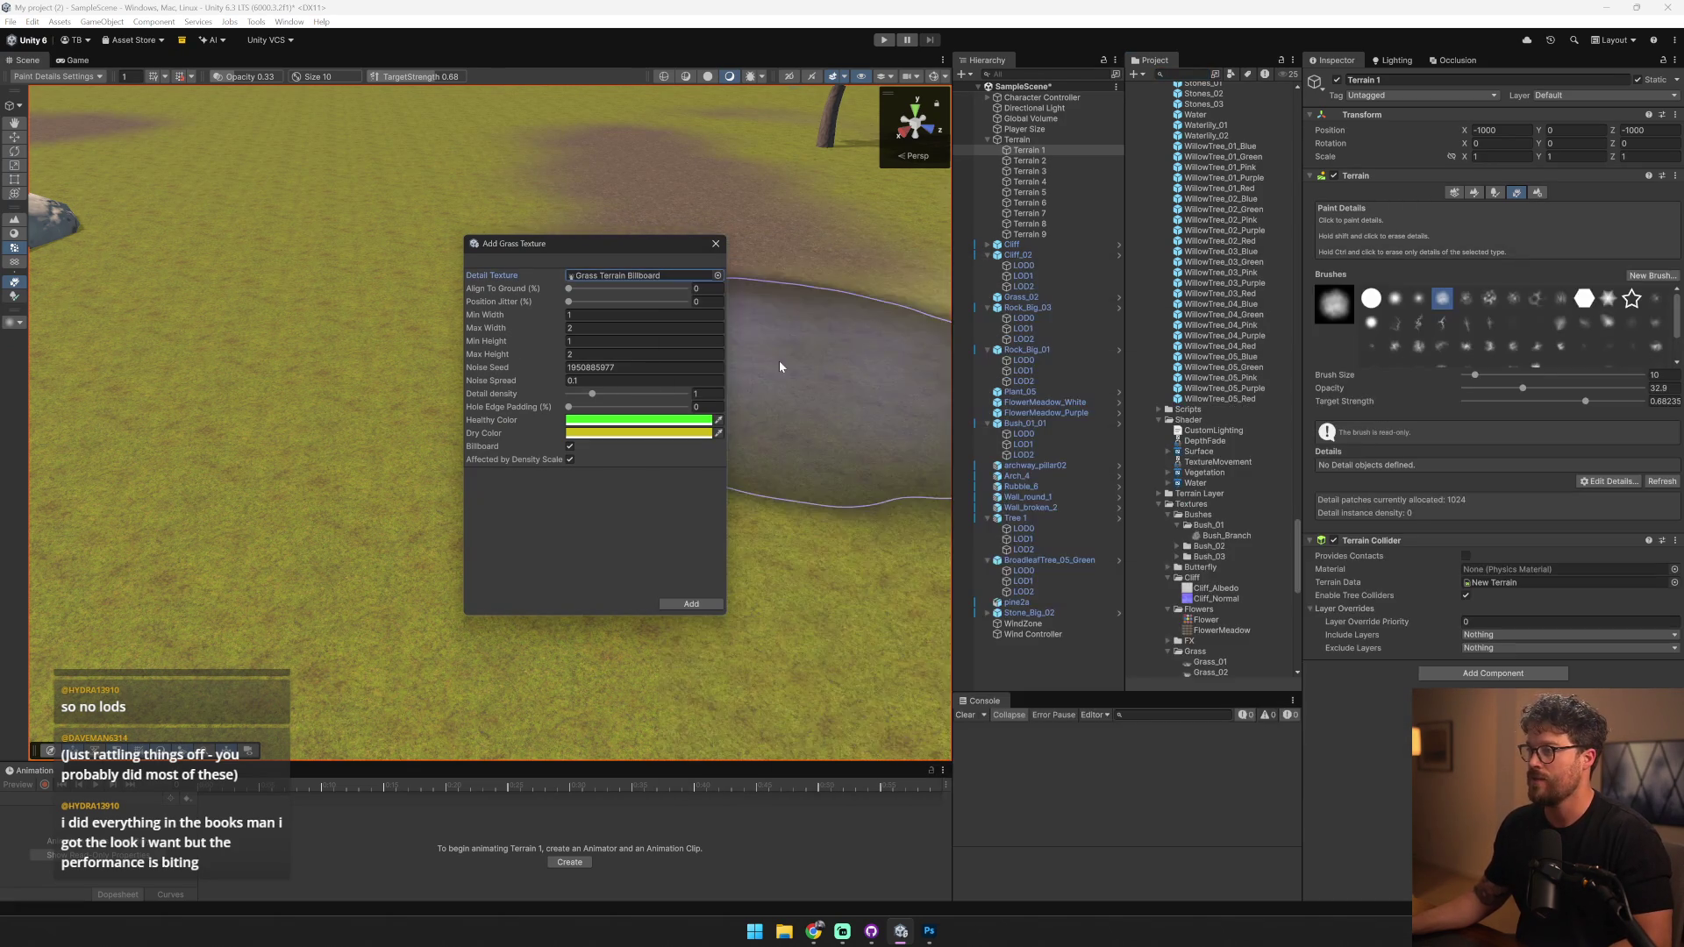
left_click(692, 604)
scroll(570, 438, "up", 3)
left_click(564, 452)
scroll(564, 452, "down", 5)
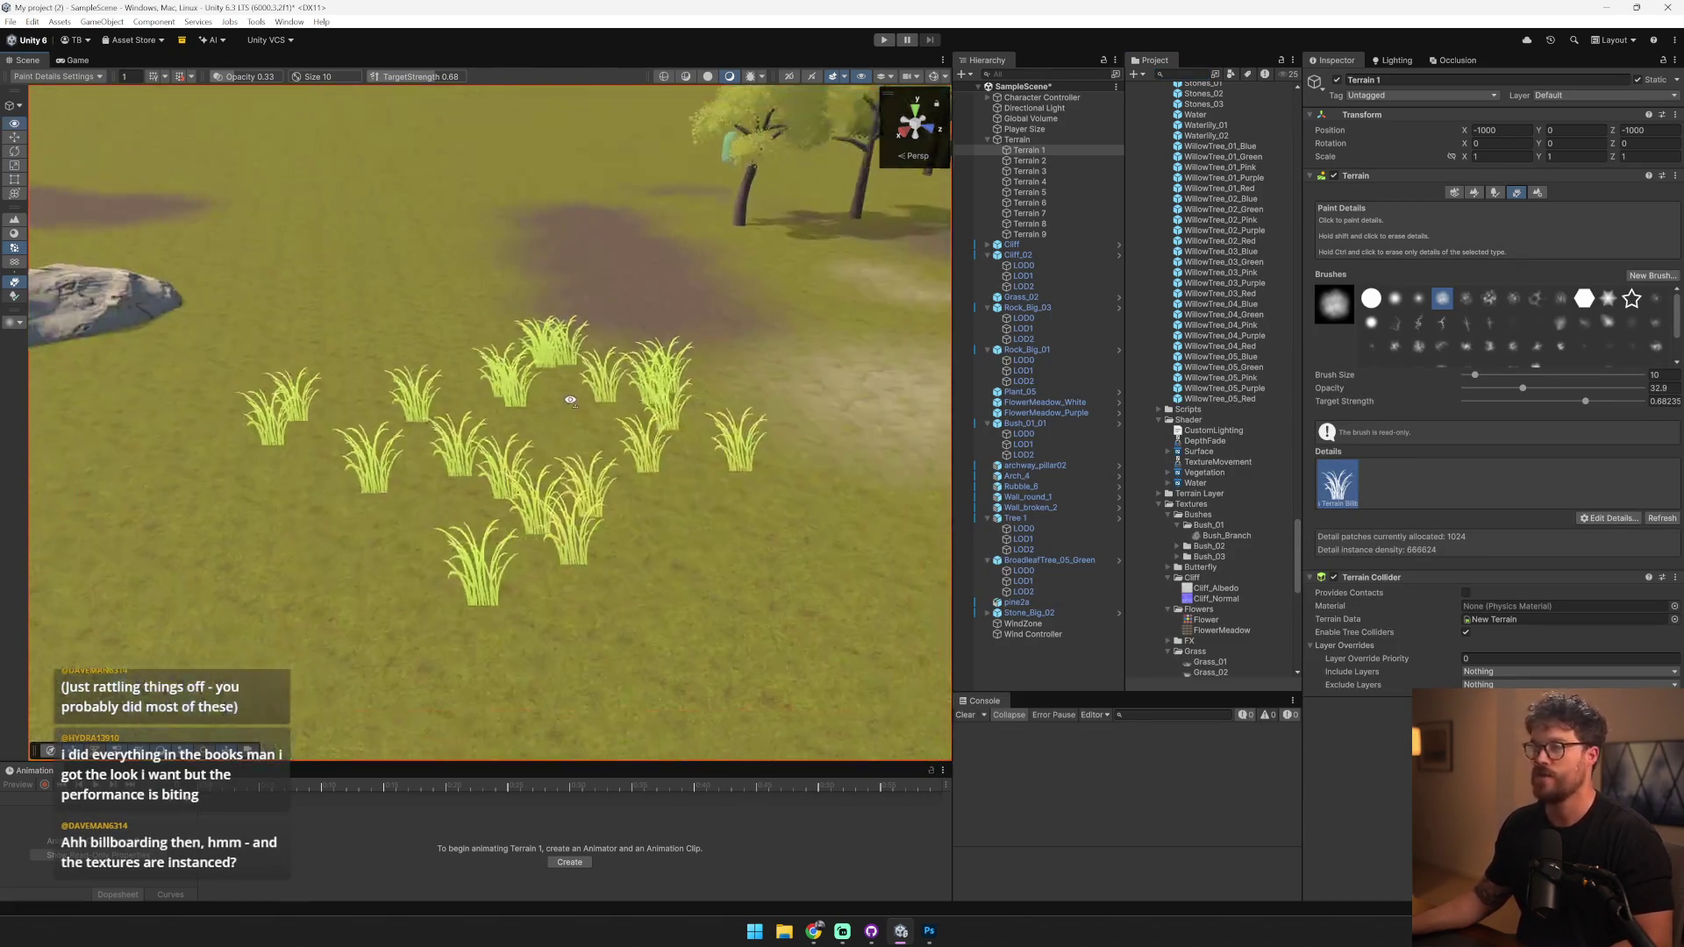
- Undo the clumps, open the grass detail's Edit settings, and repaint grass on the terrain
key("ctrl+z")
left_click(1610, 517)
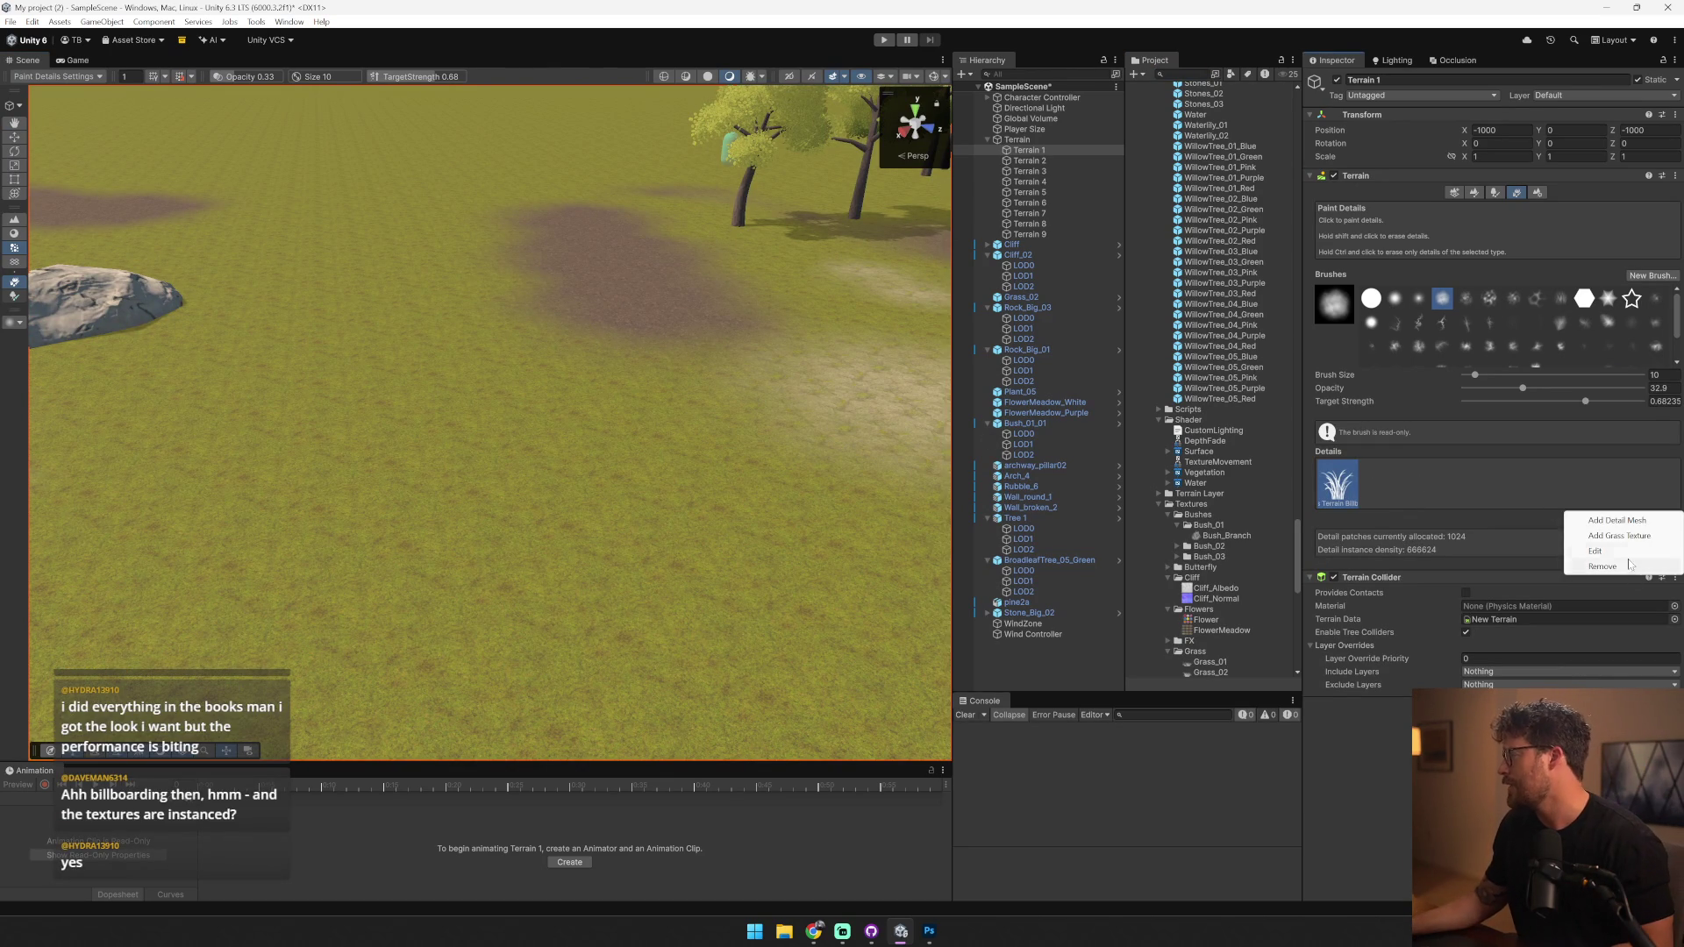
left_click(1594, 550)
left_click_drag(601, 246, 1256, 234)
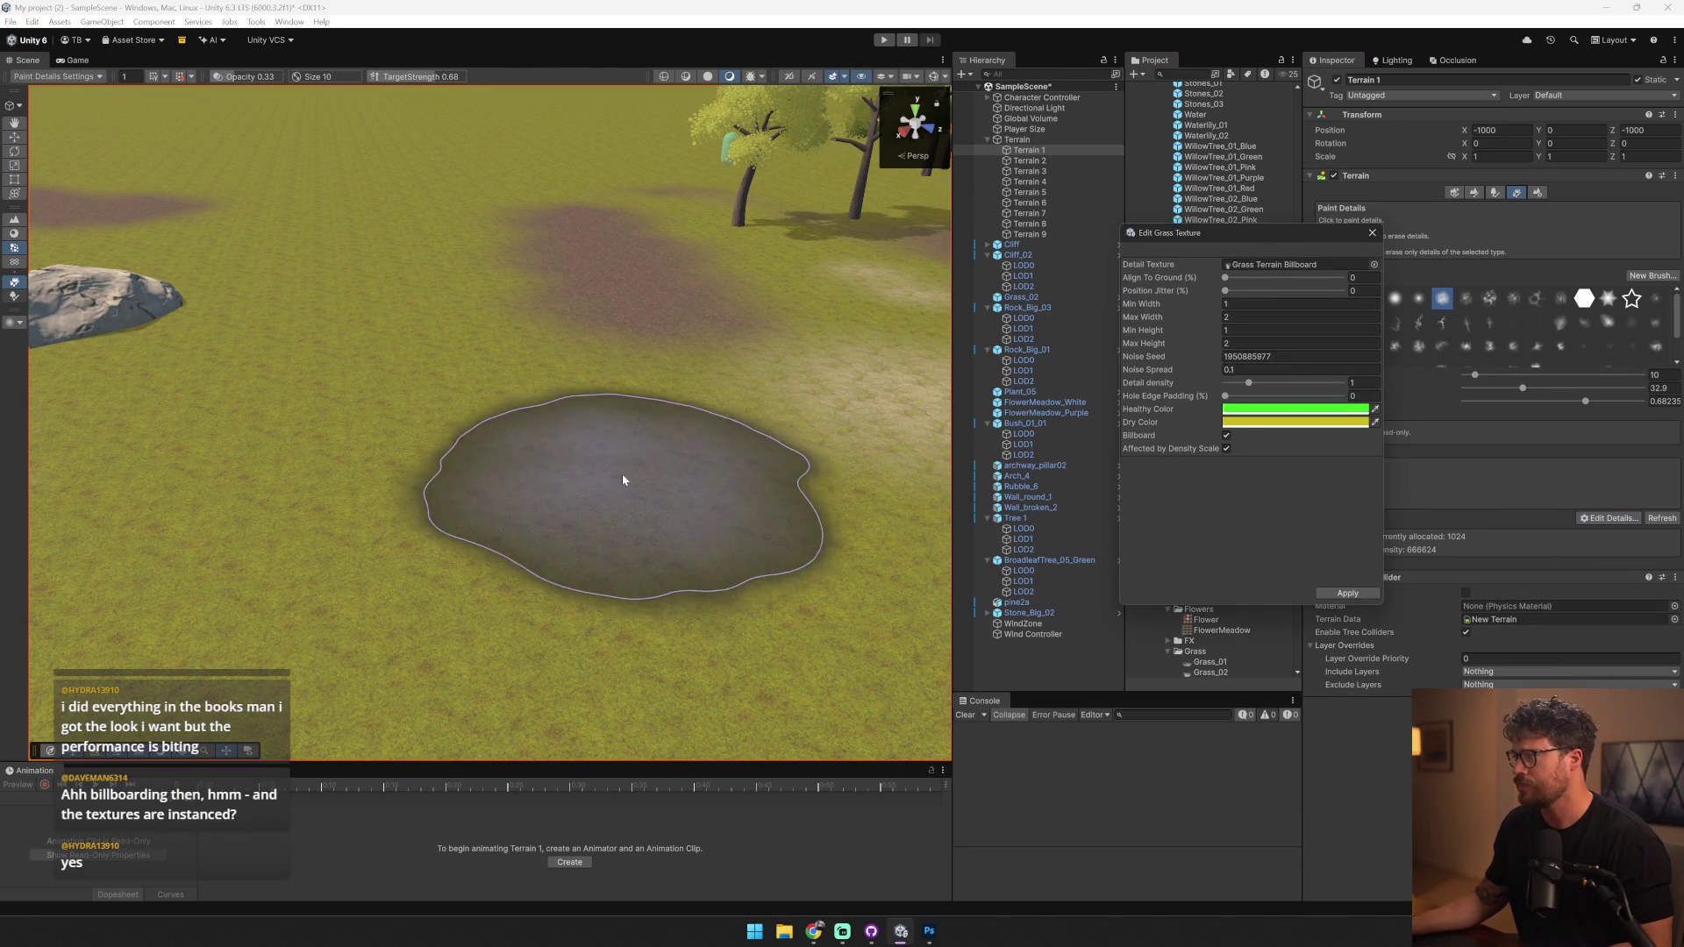
left_click_drag(632, 482, 546, 465)
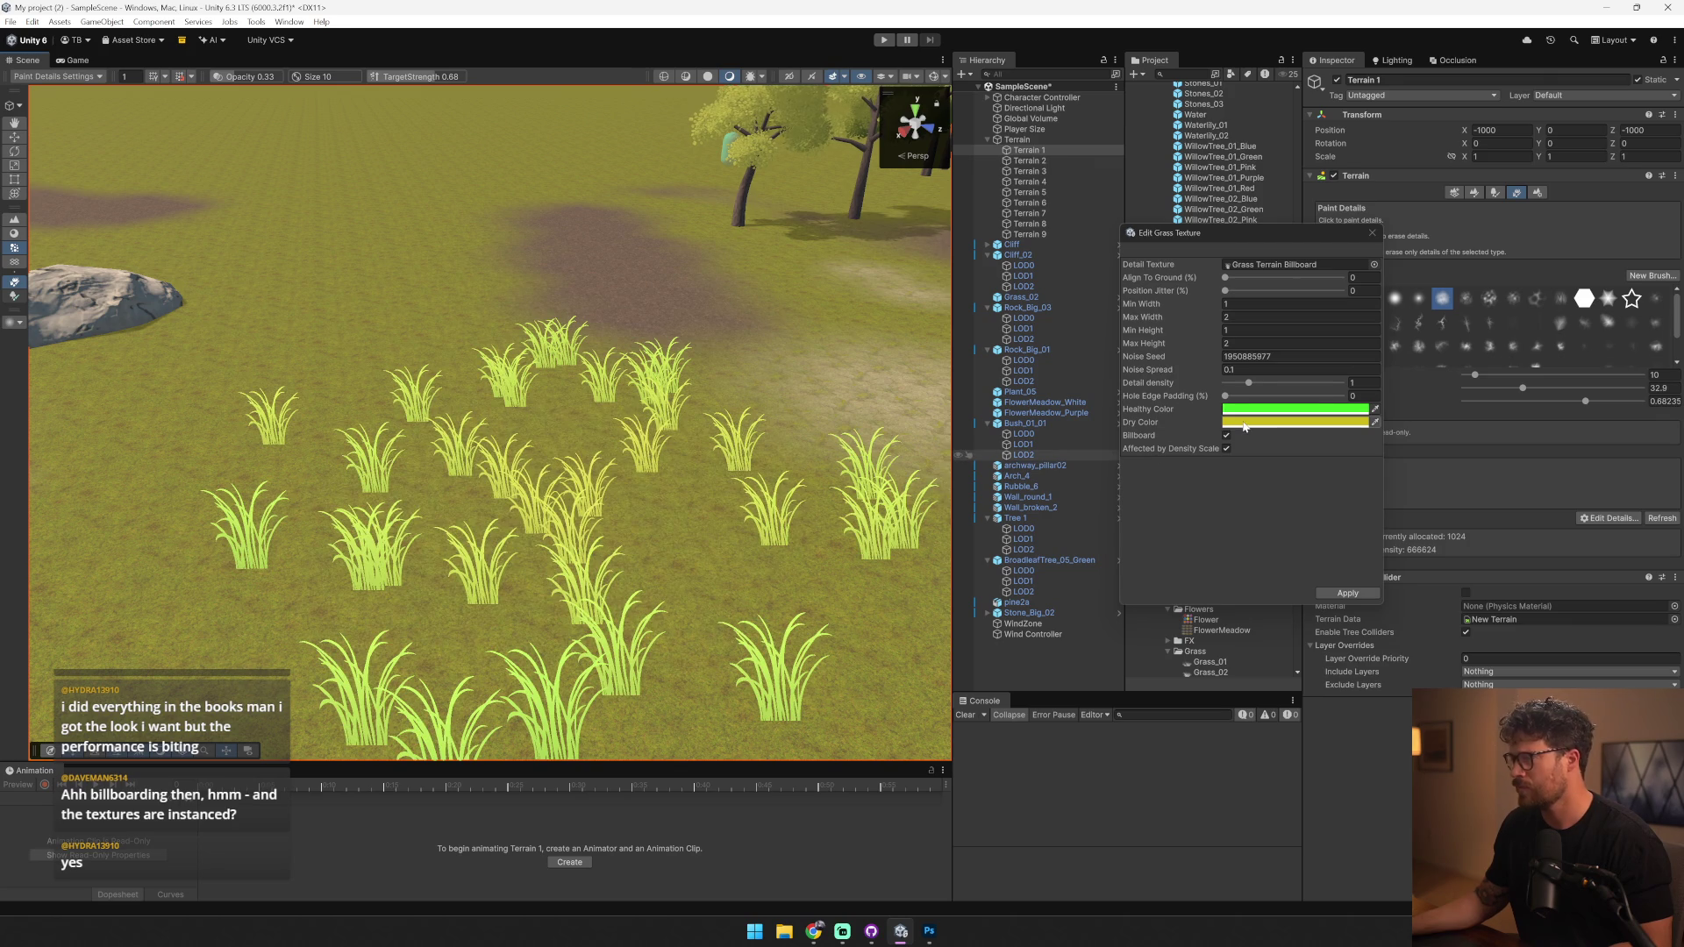
- Make the Dry Color duller and darker and the Healthy Color an olive yellow
left_click(1351, 422)
left_click(1427, 532)
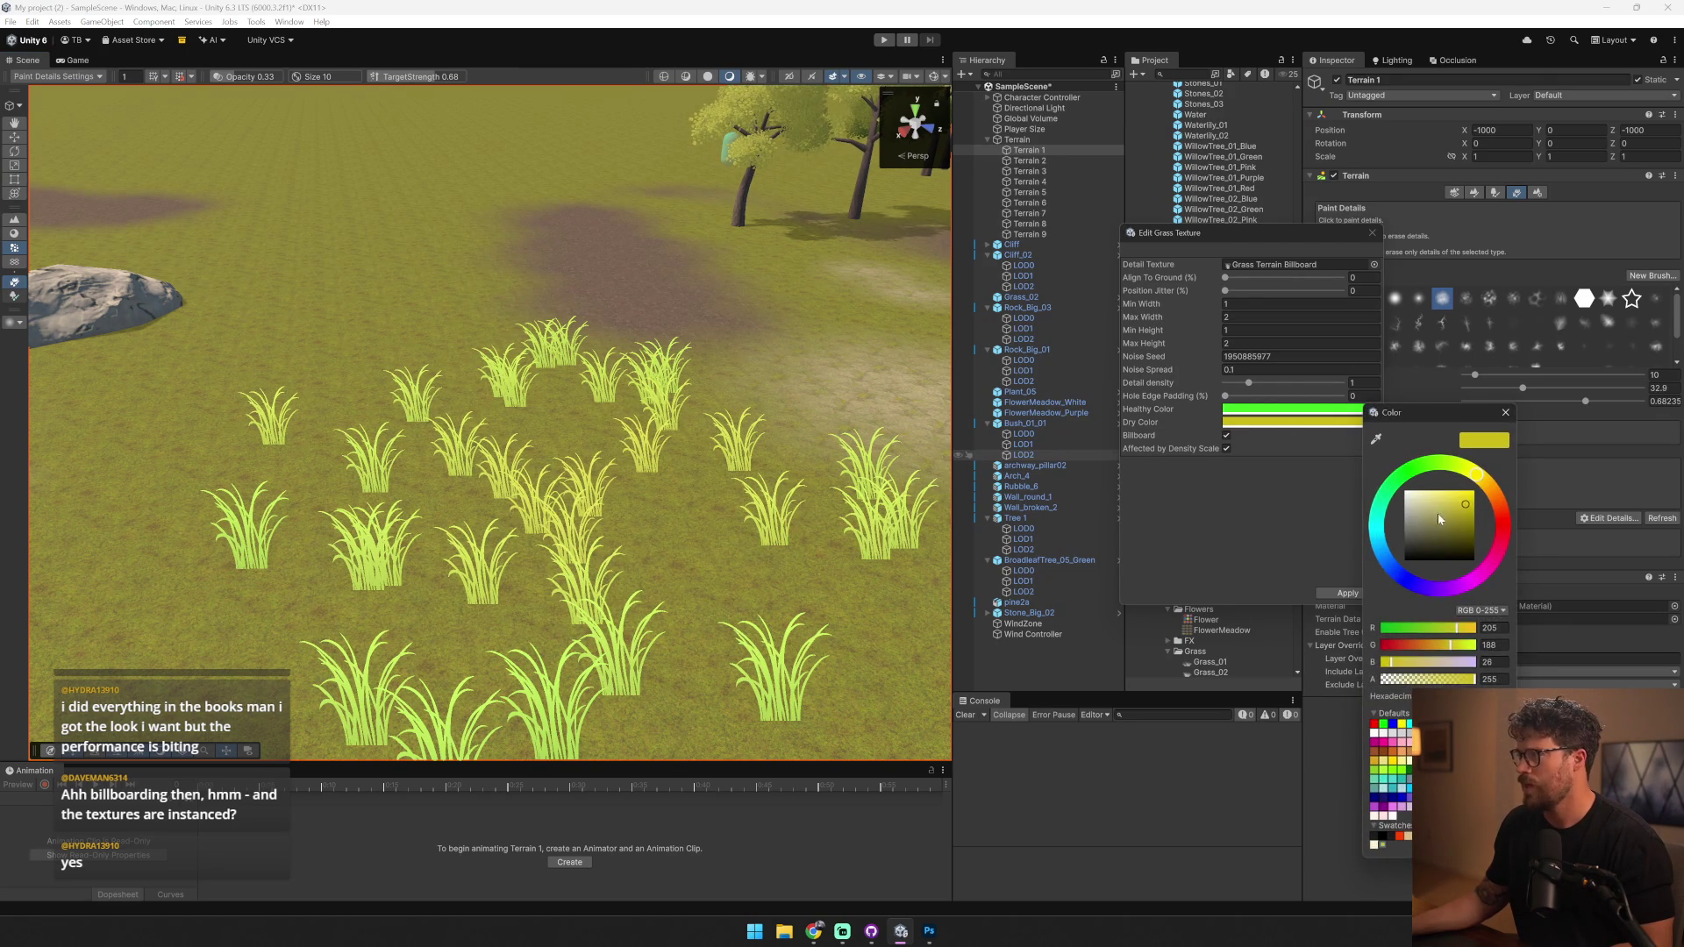
mouse_move(1419, 538)
left_mouse_down()
mouse_move(1422, 561)
mouse_move(1444, 536)
left_mouse_up()
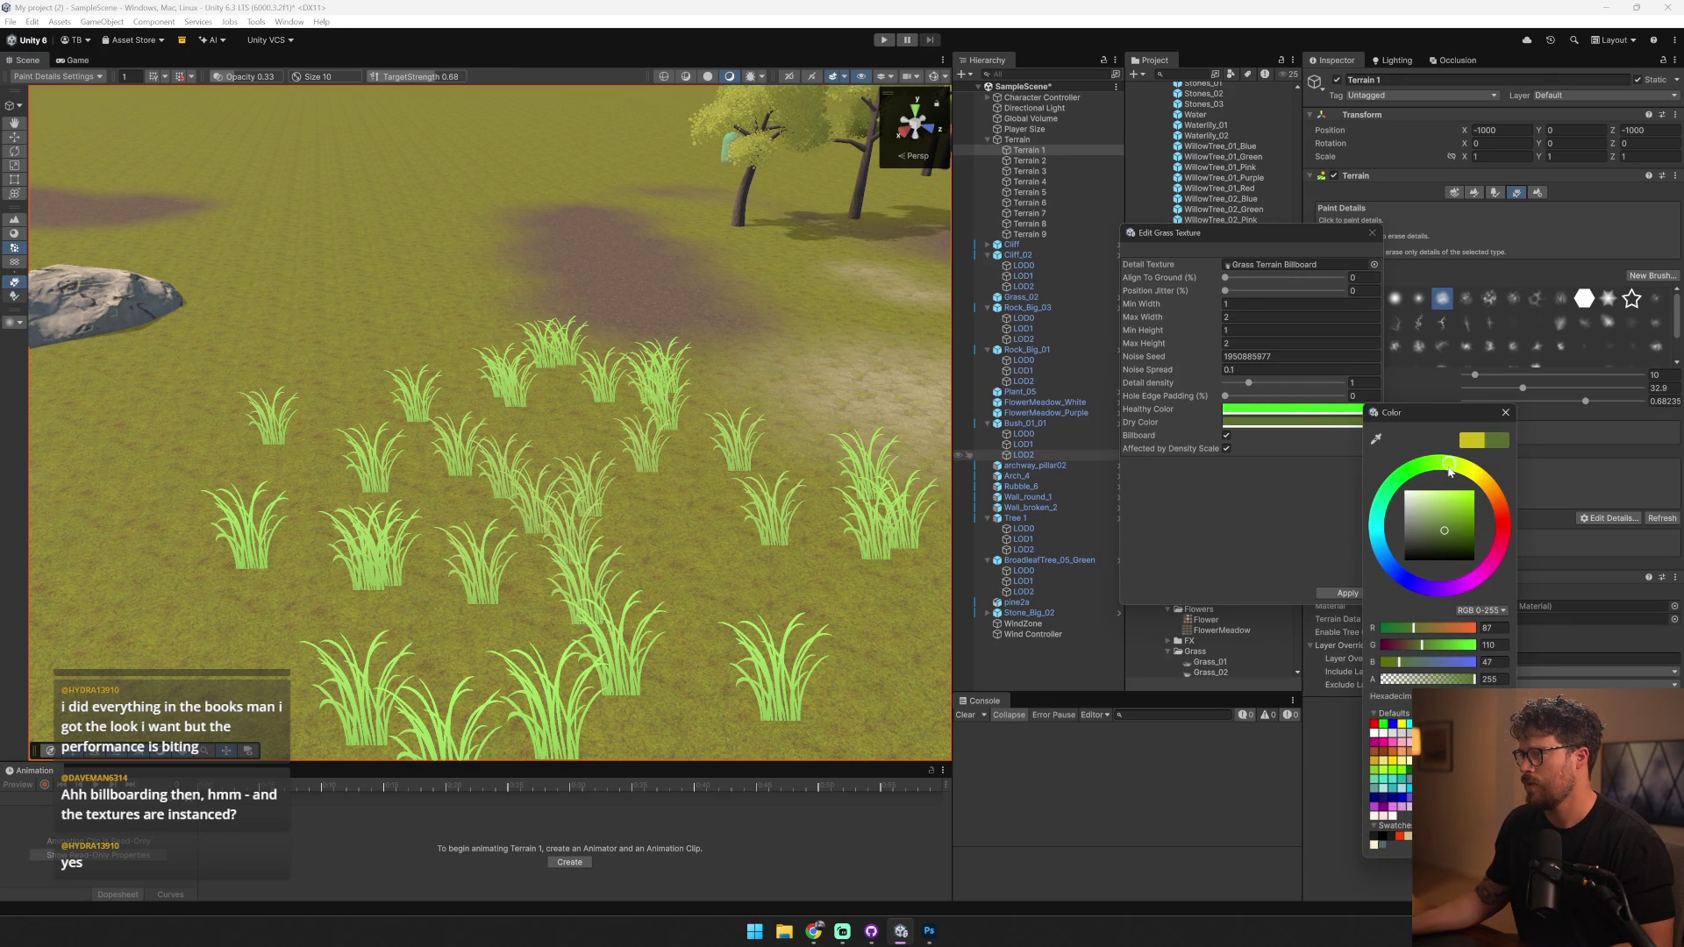
left_click(1309, 409)
left_click(1420, 465)
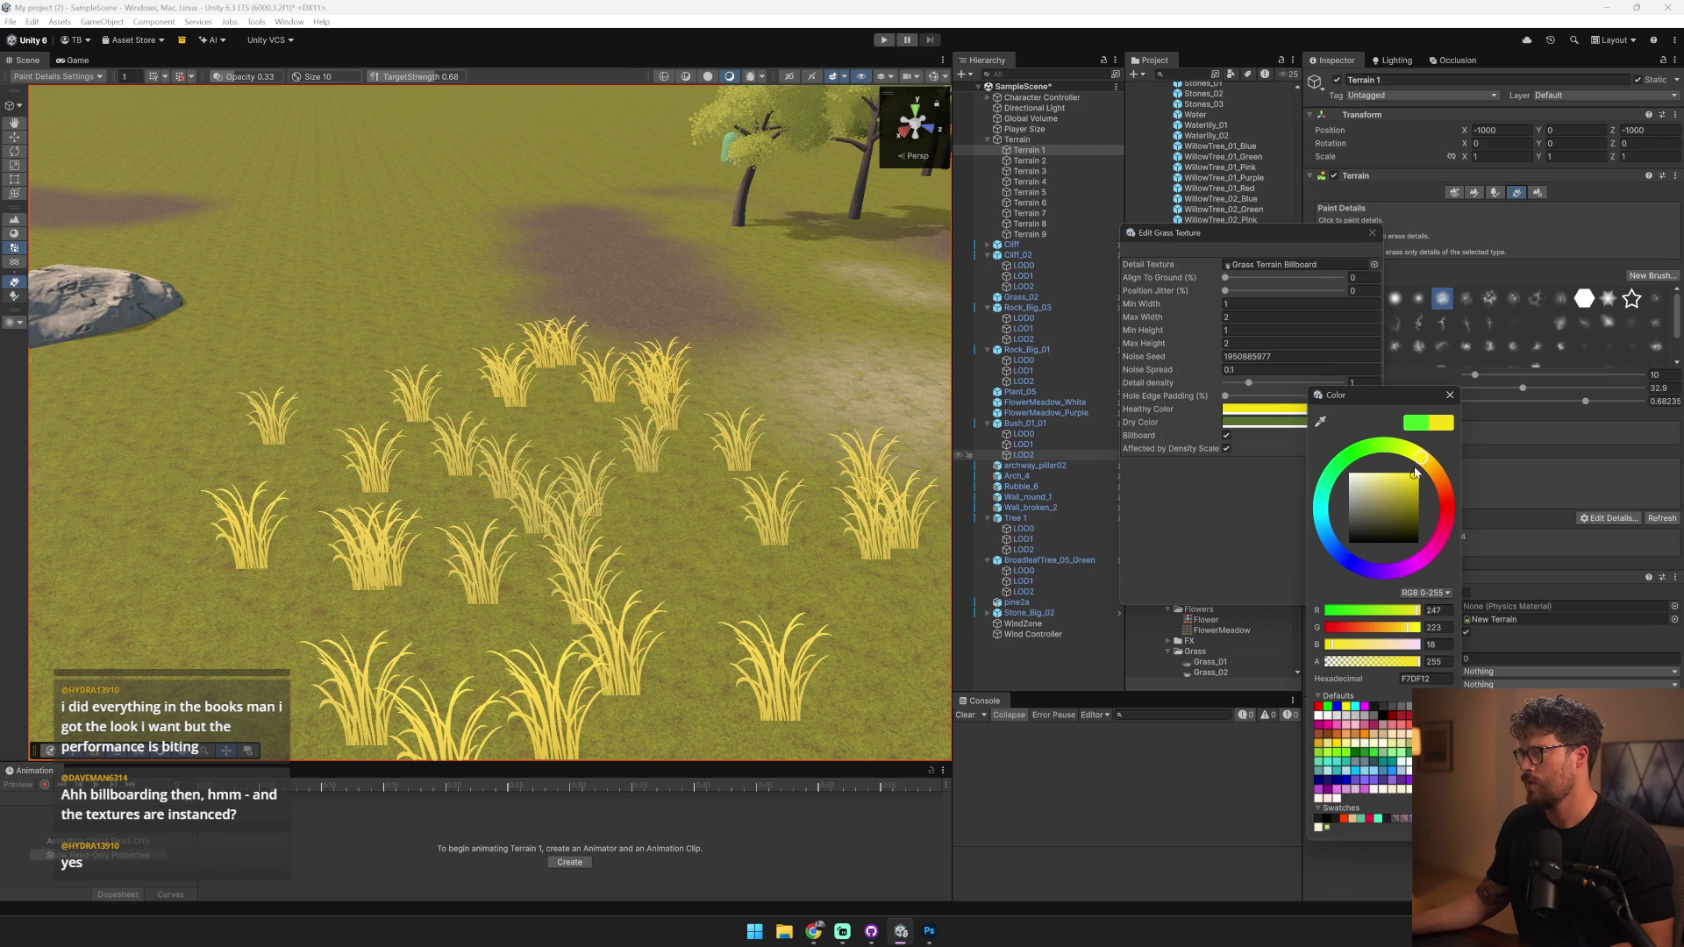
left_click_drag(1404, 494, 1419, 516)
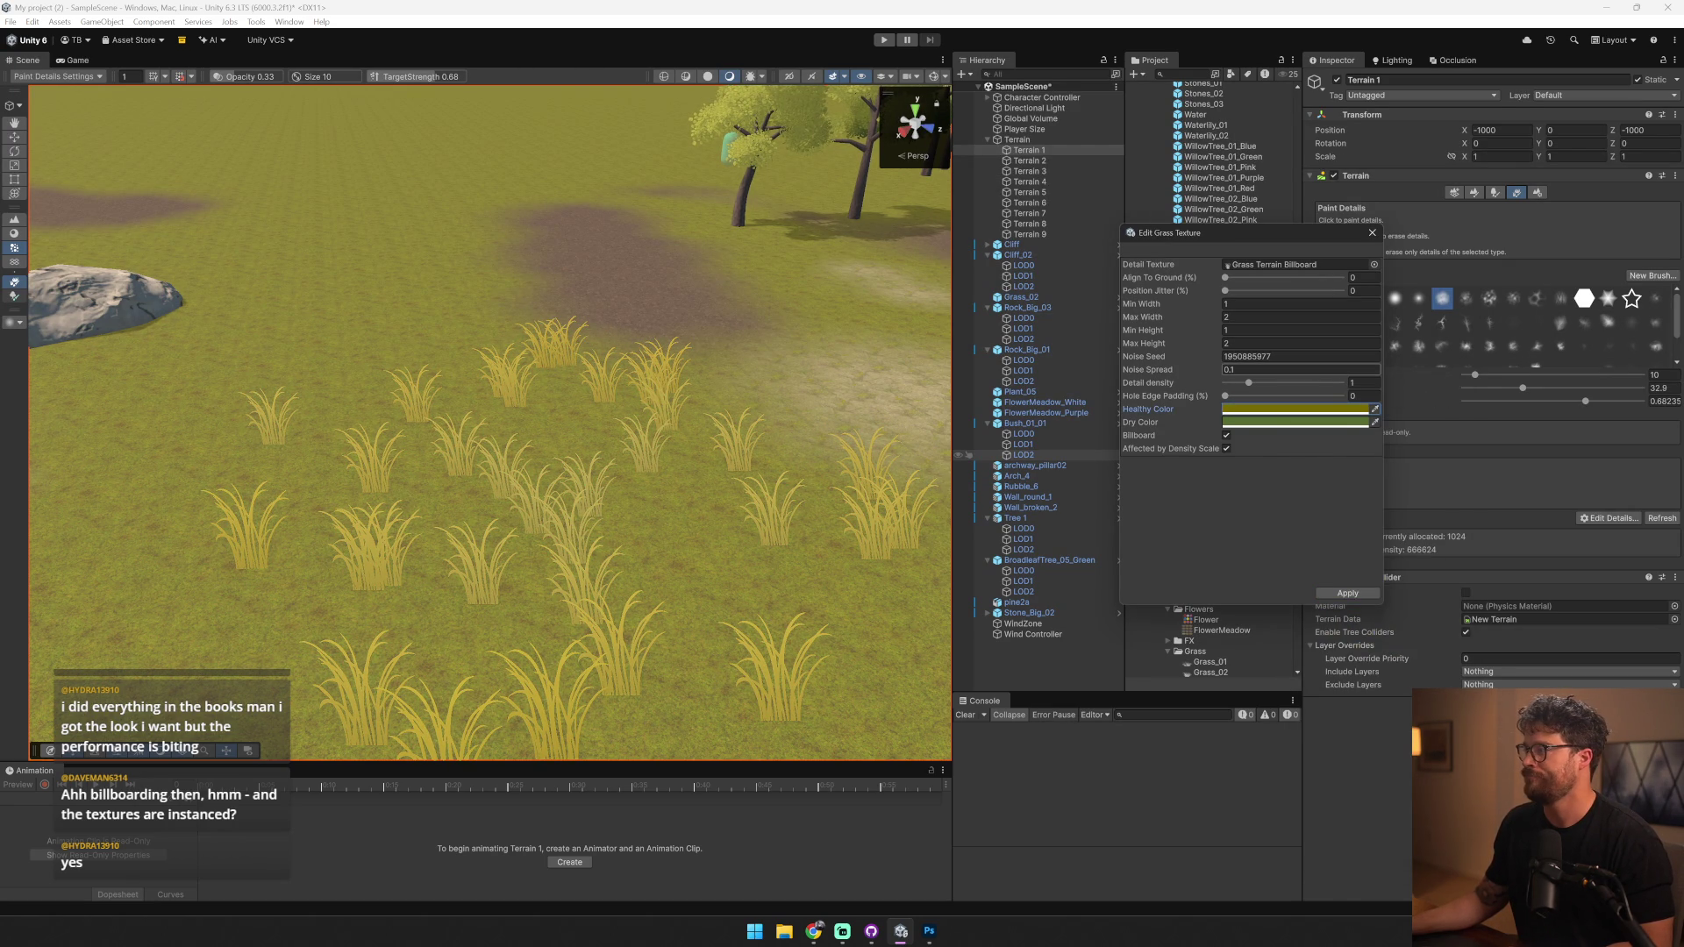
- Set the grass minimum and maximum width and height to values between 0.6 and 1
mouse_move(920, 377)
left_mouse_down()
mouse_move(640, 432)
mouse_move(657, 470)
mouse_move(906, 397)
mouse_move(935, 306)
mouse_move(462, 344)
mouse_move(498, 342)
left_mouse_up()
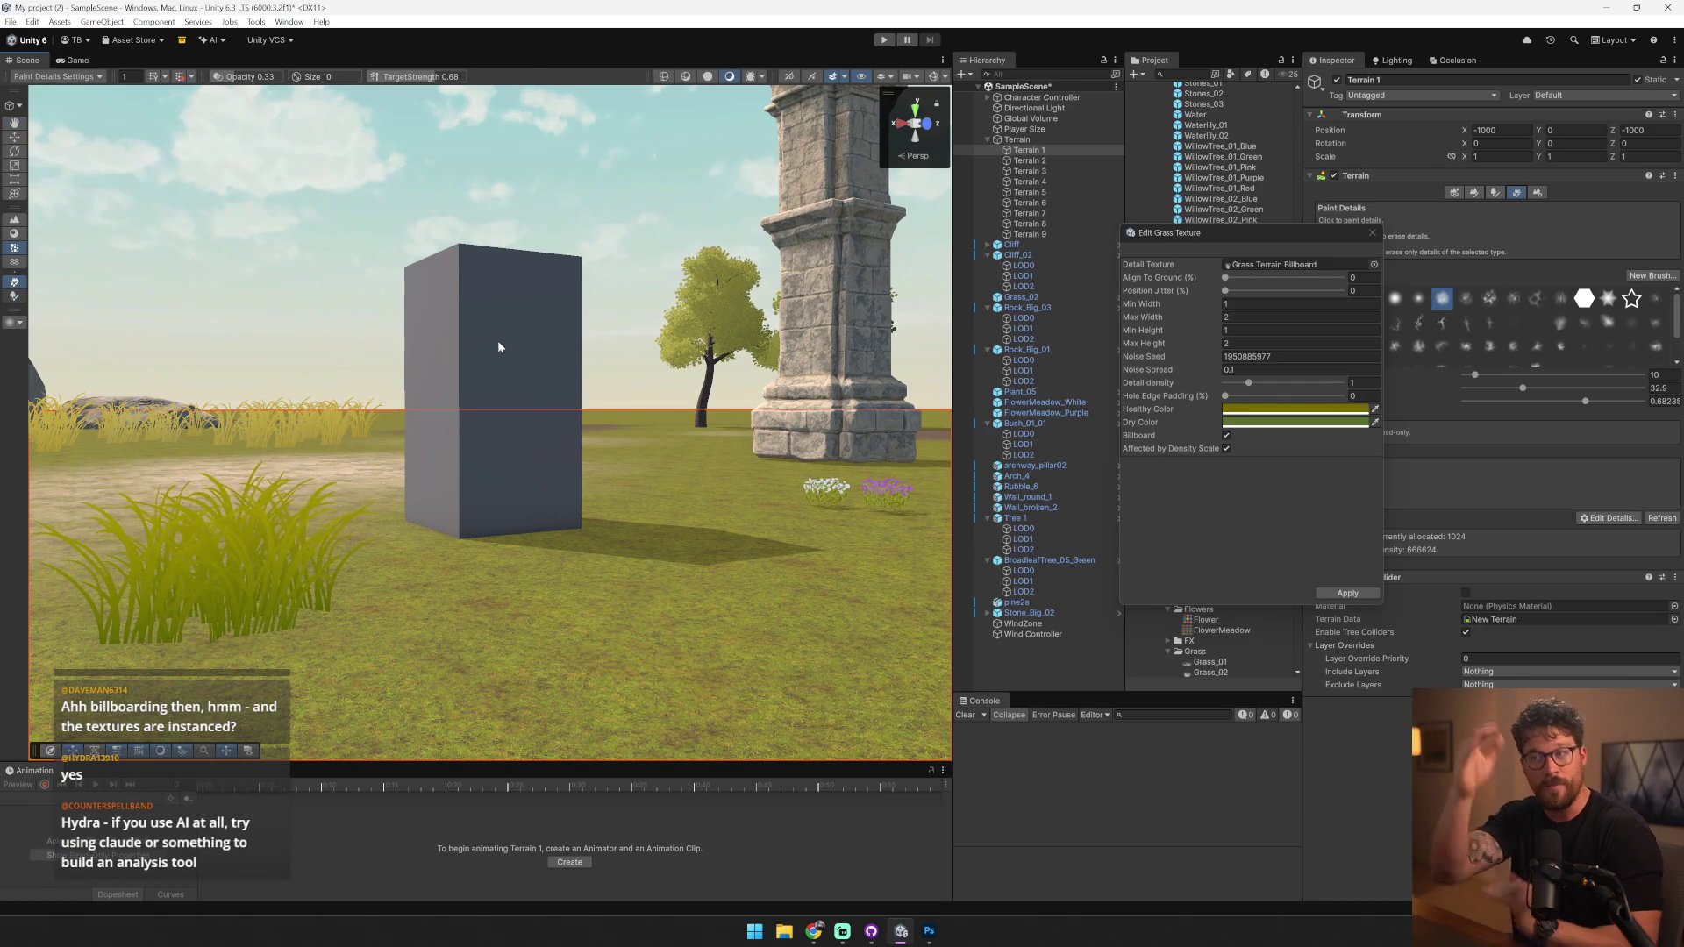
mouse_move(455, 559)
left_mouse_down()
mouse_move(589, 658)
mouse_move(456, 421)
mouse_move(918, 352)
left_mouse_up()
scroll(451, 424, "up", 3)
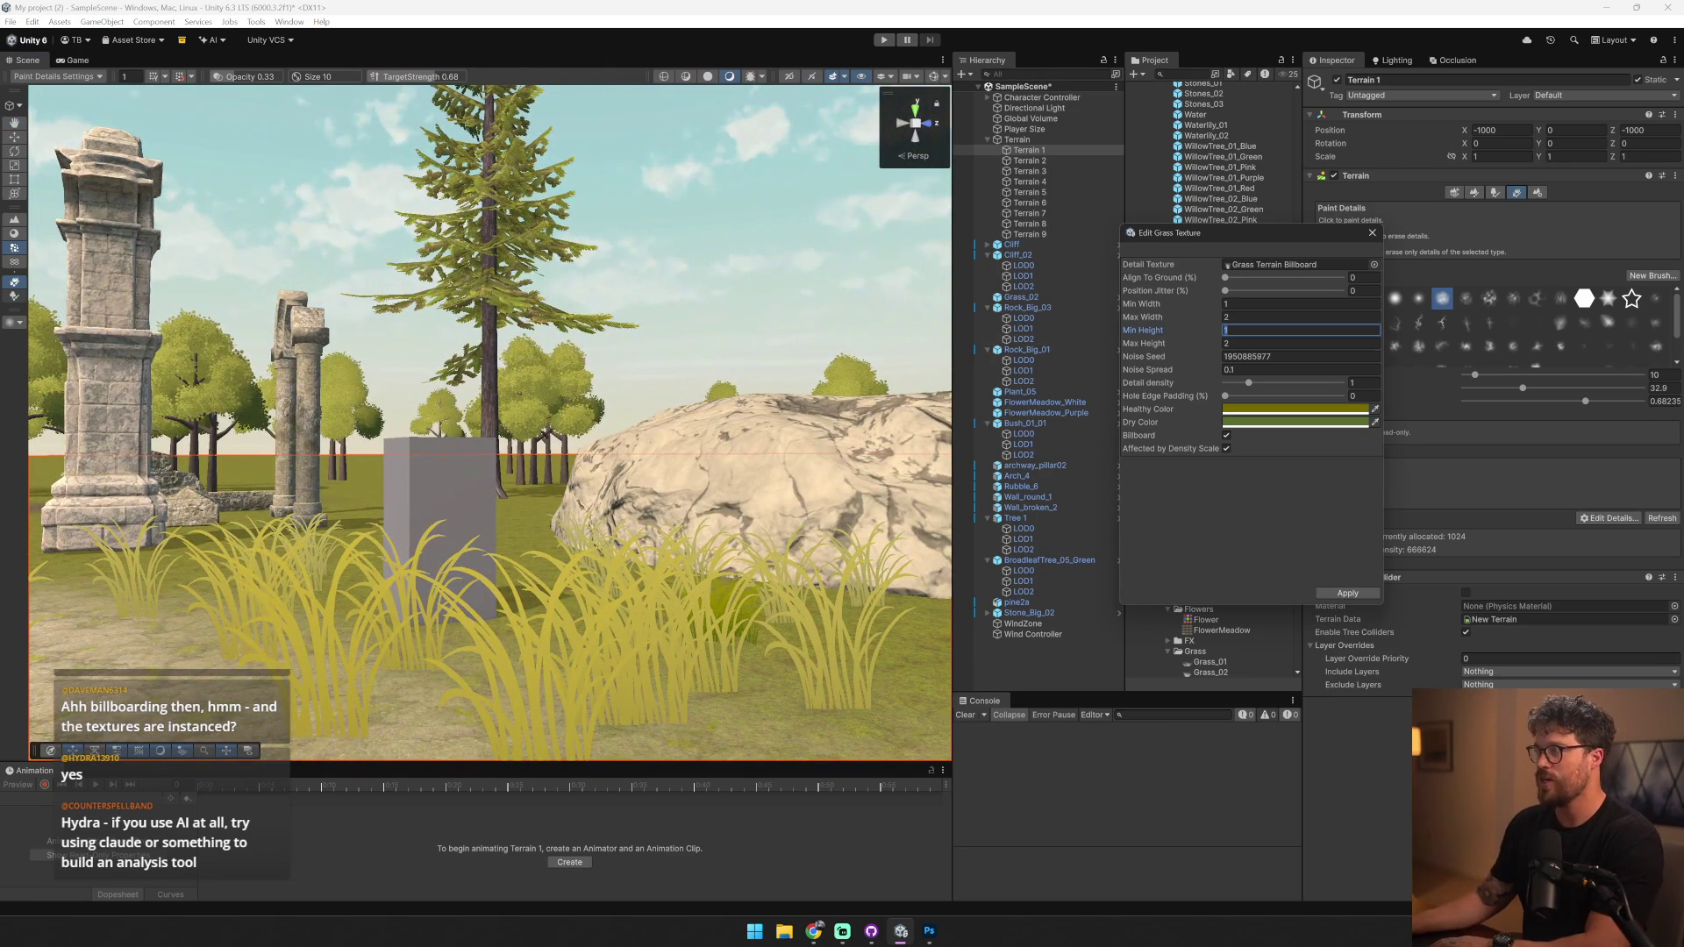
type("1")
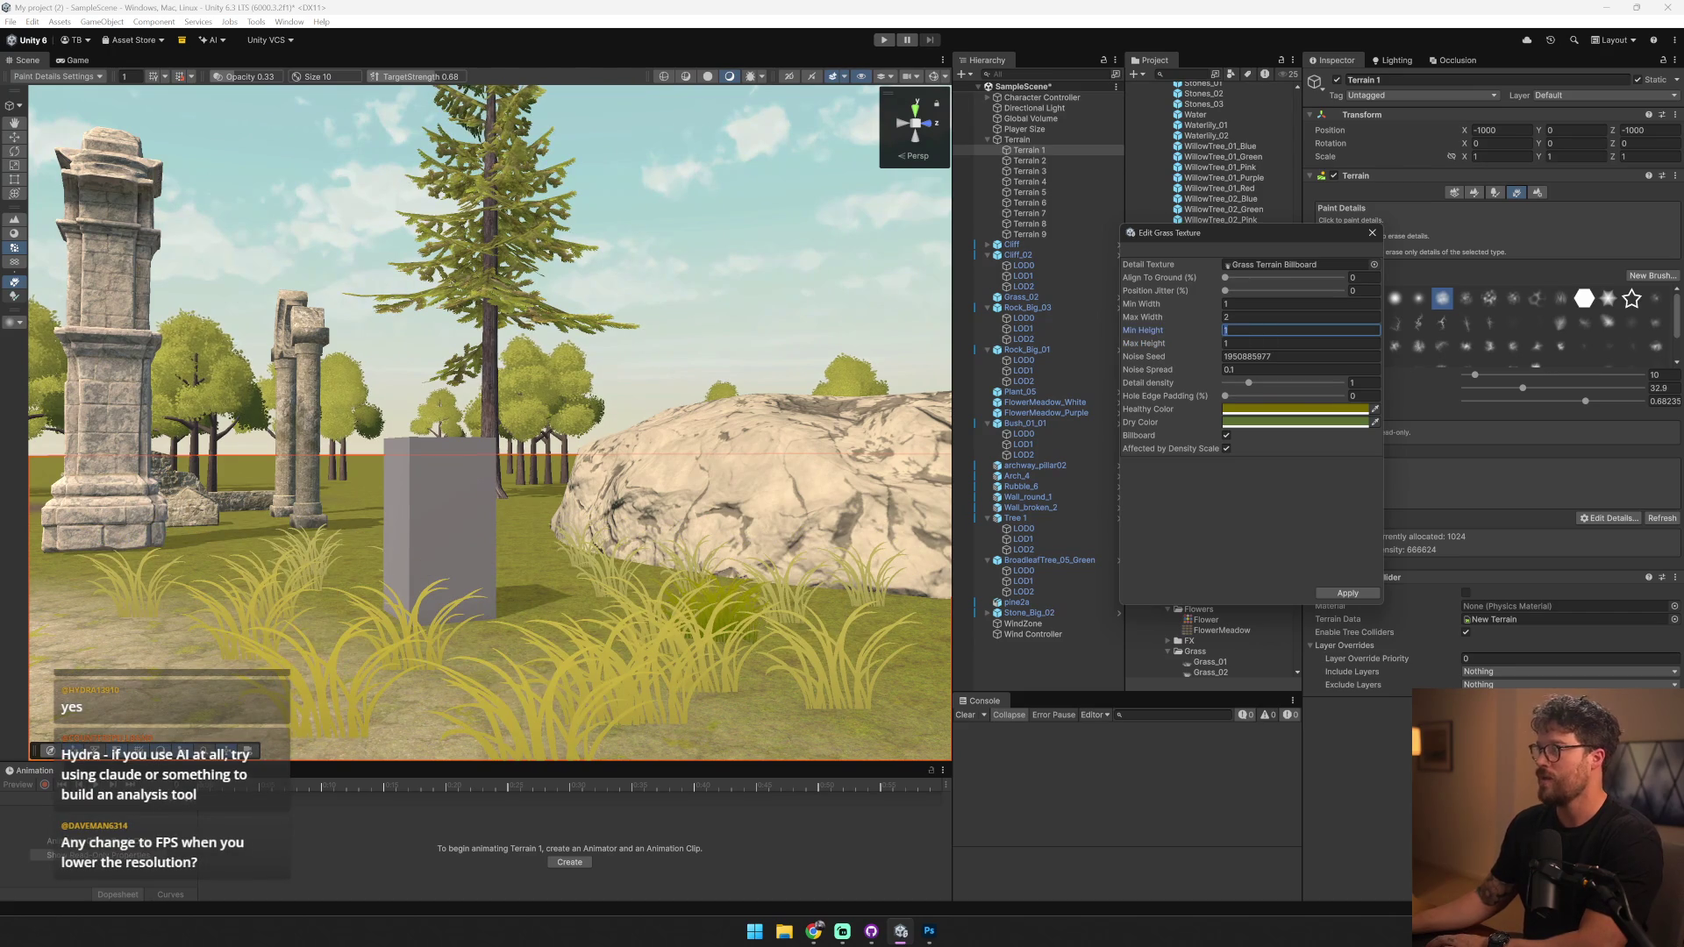
type("0.6")
key("shift+Tab")
type("1")
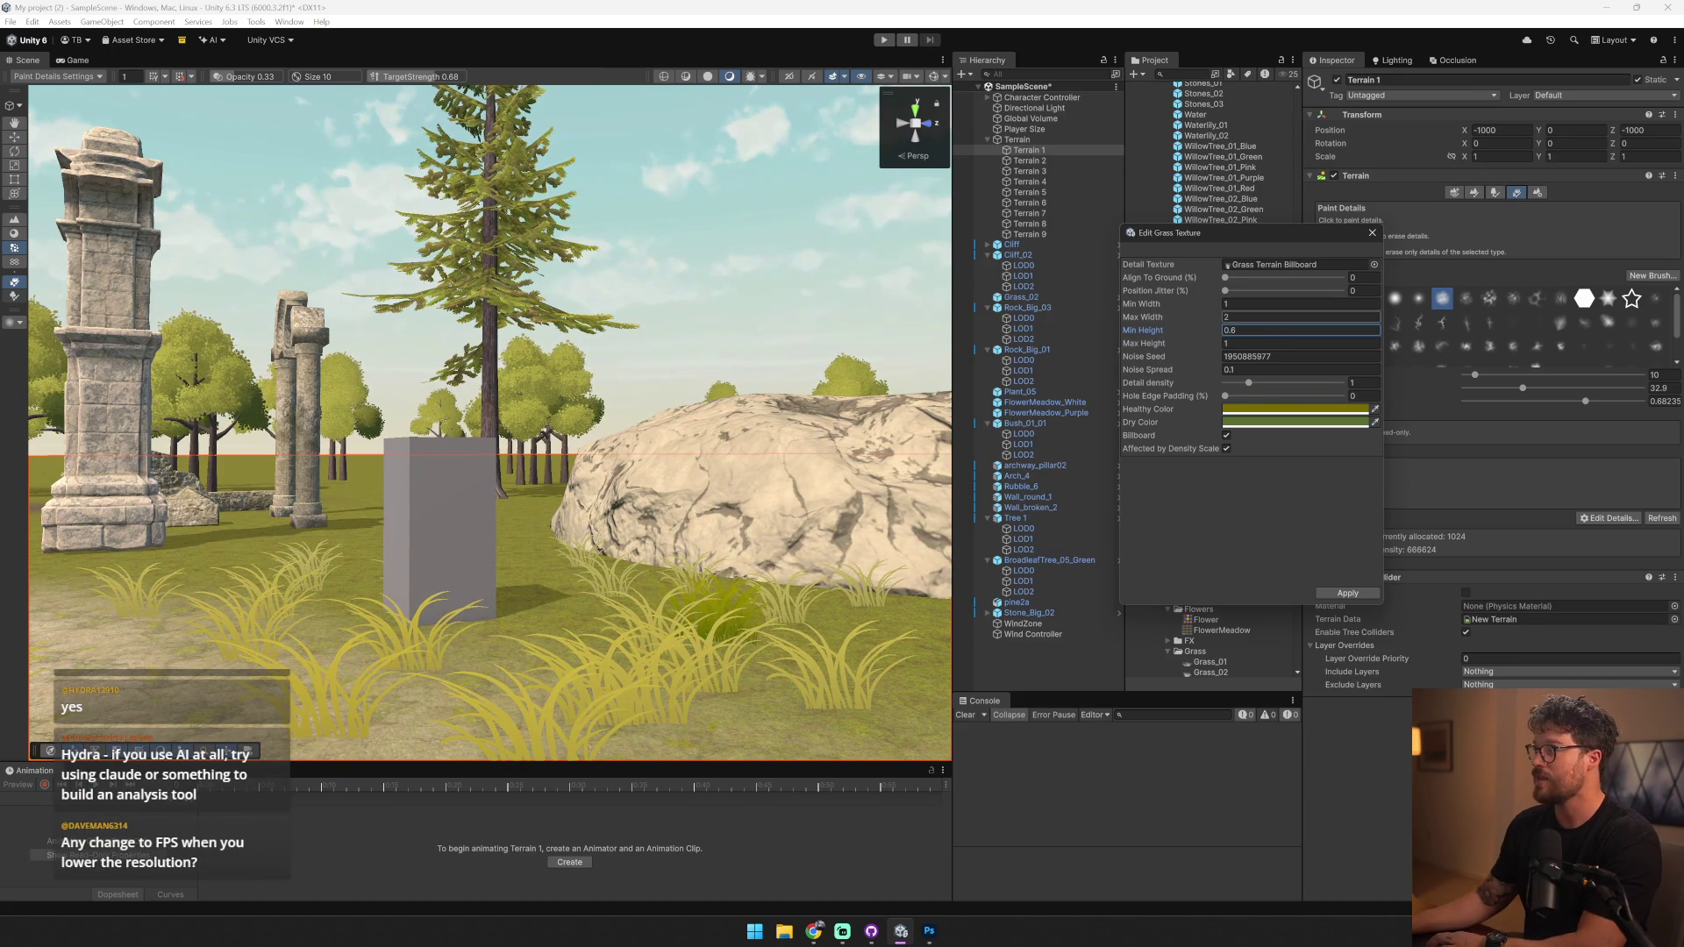
key("shift+Tab")
type(".6")
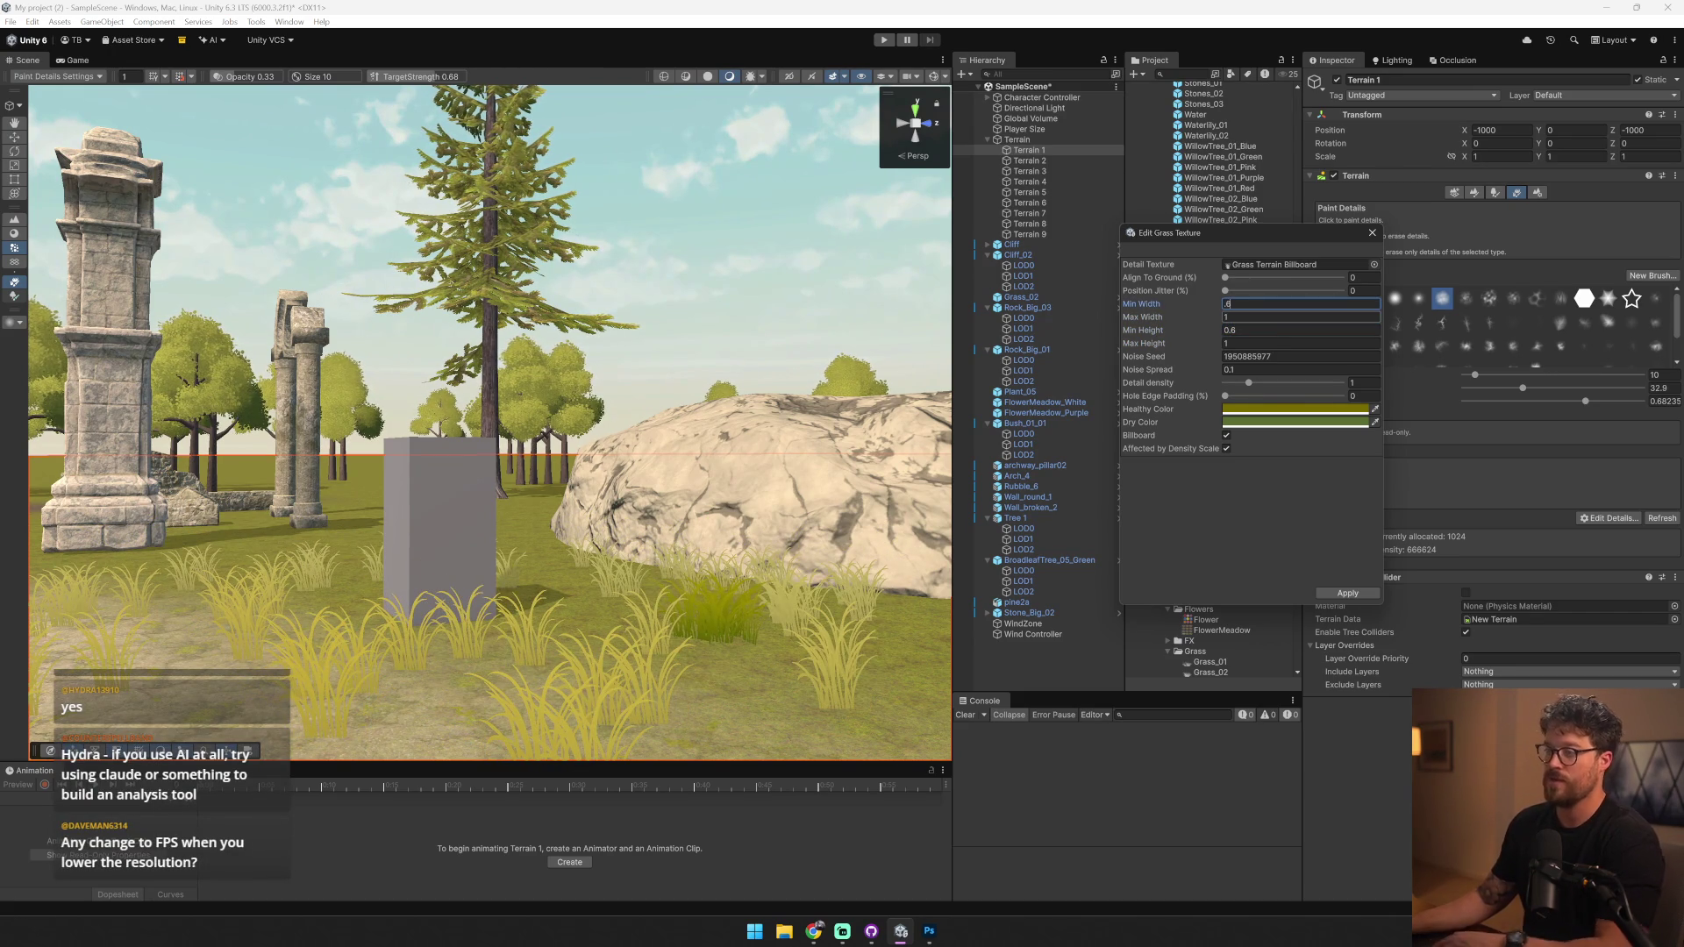
- Raise Detail density to 2.3 and brighten the Healthy Color
left_click_drag(1248, 383, 1278, 384)
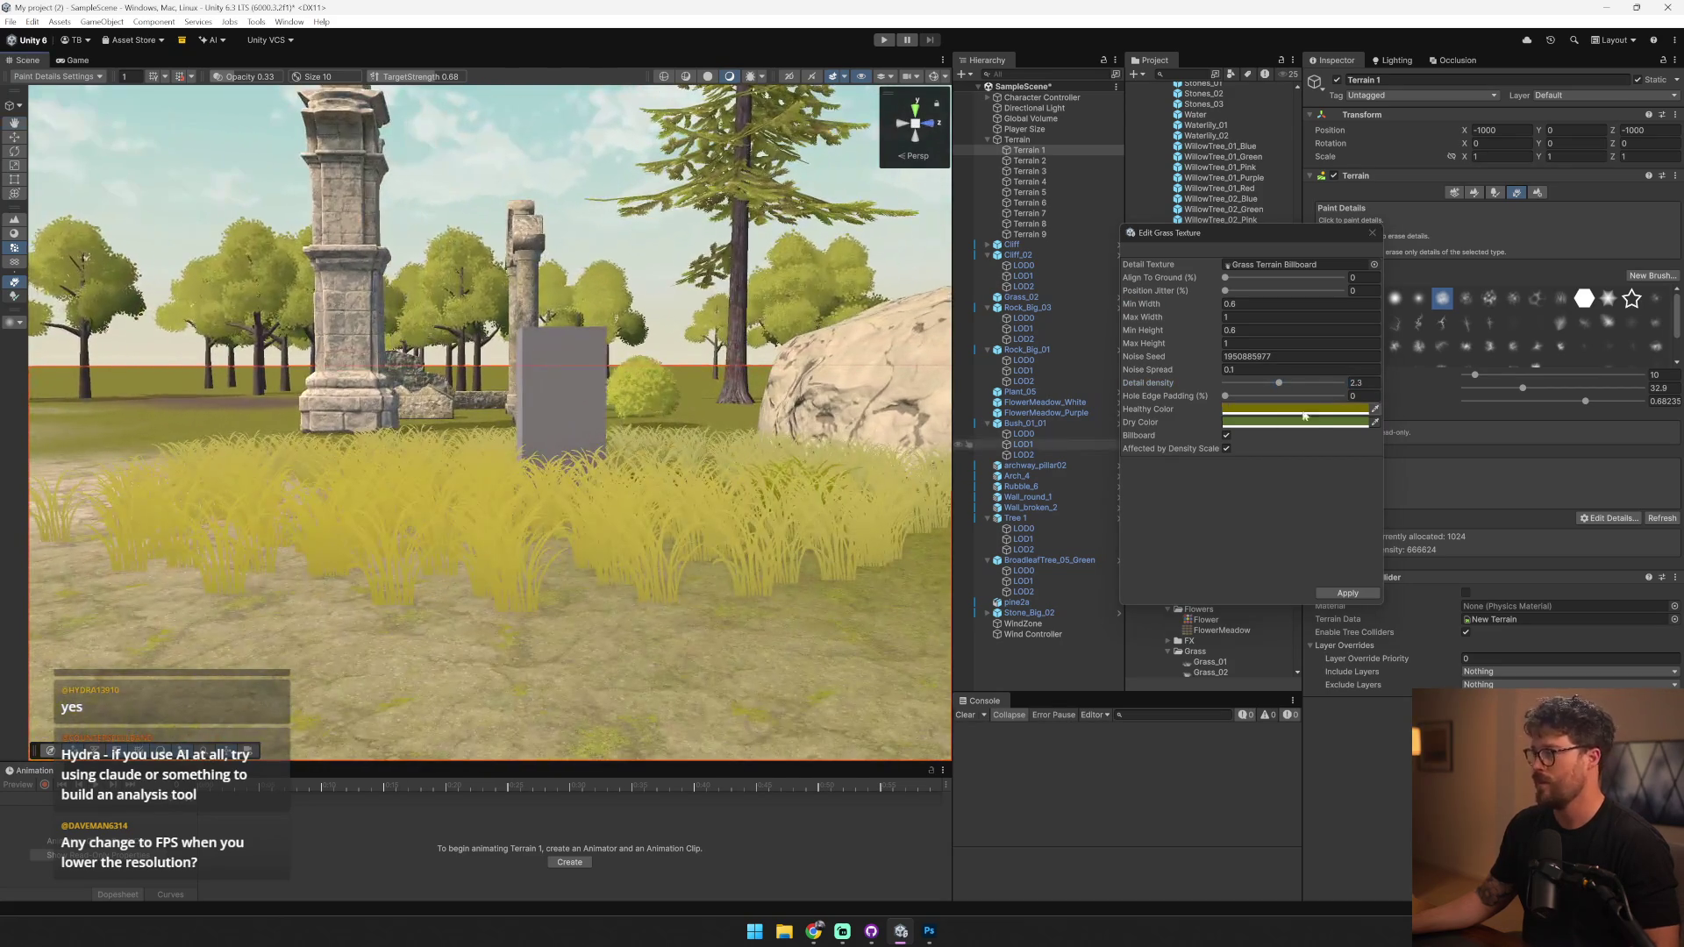
left_click(1302, 415)
left_click(1423, 492)
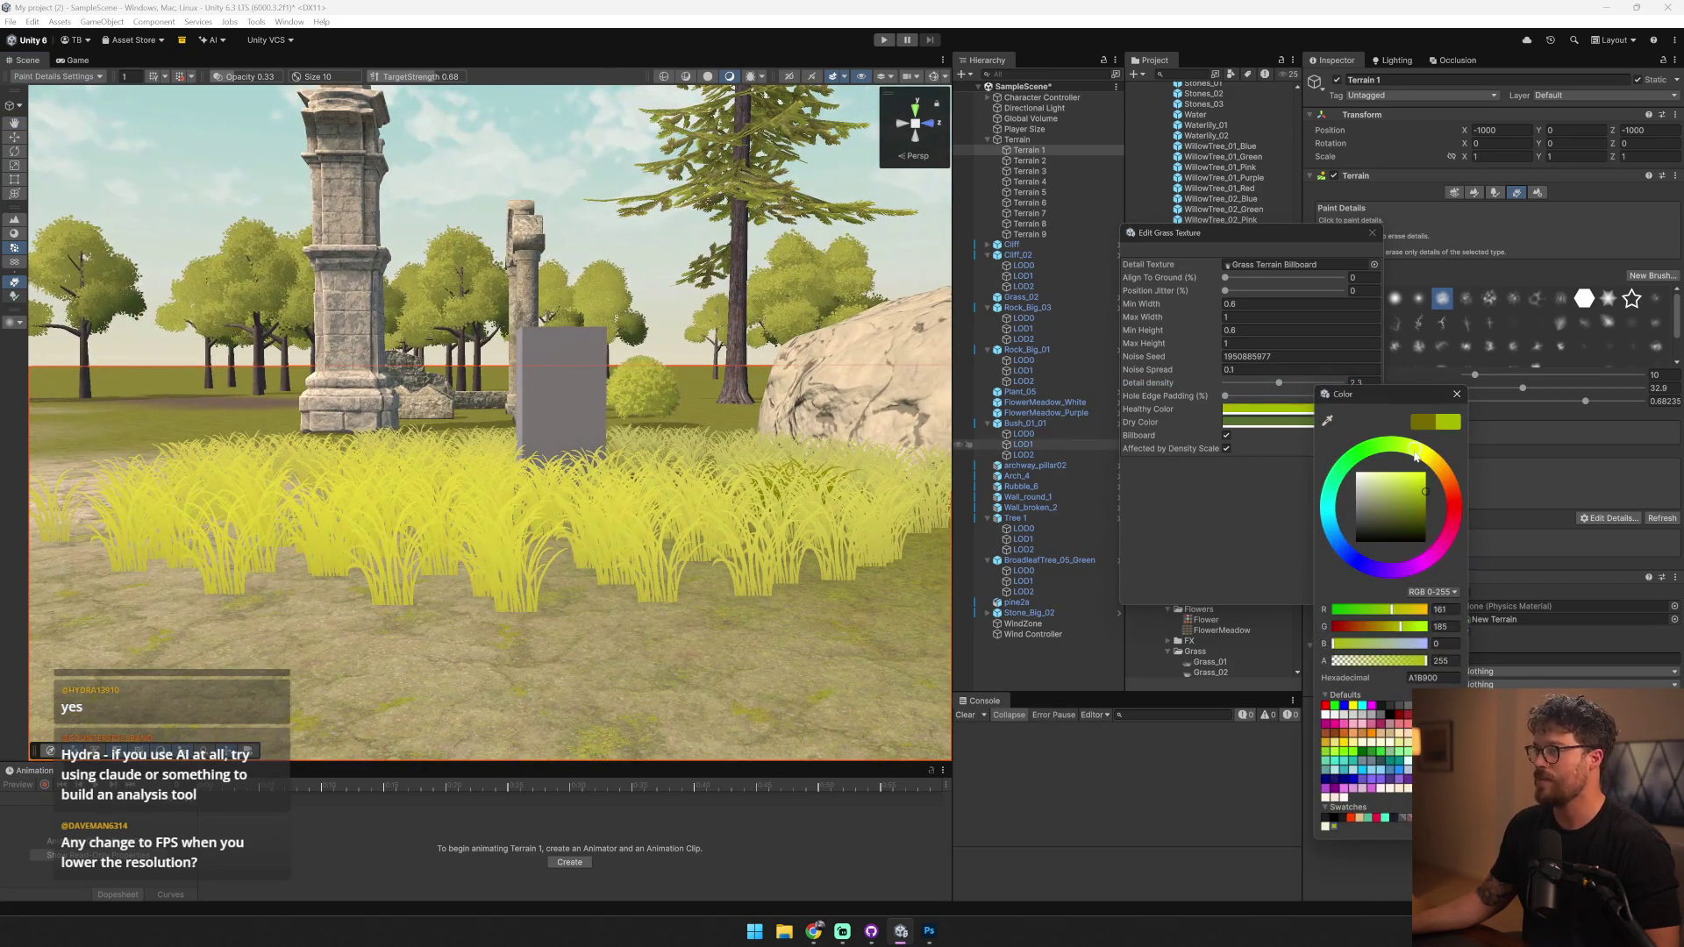
- Darken the grass's Healthy and Dry colours and raise its Noise Spread to 1.81
left_click_drag(1409, 499, 1434, 518)
mouse_move(526, 439)
left_mouse_down()
mouse_move(314, 476)
mouse_move(263, 441)
left_mouse_up()
left_click(1295, 422)
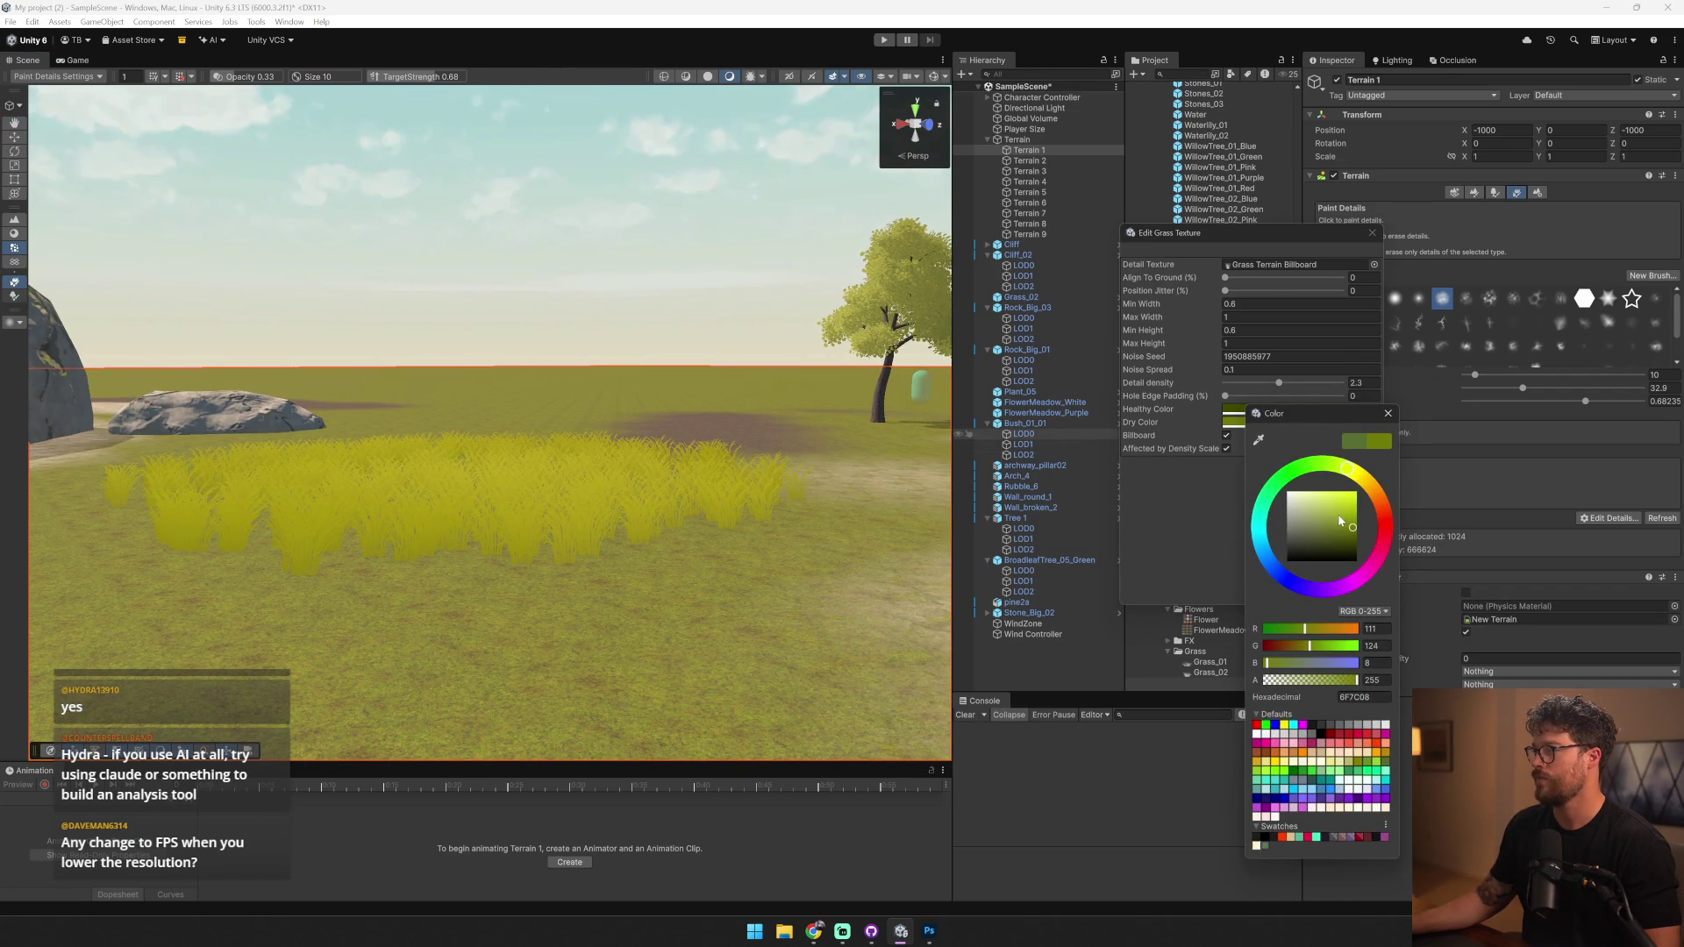
left_click_drag(1340, 521, 1341, 541)
mouse_move(605, 491)
left_mouse_down()
mouse_move(590, 482)
mouse_move(841, 580)
mouse_move(772, 614)
left_mouse_up()
left_click_drag(1212, 370, 1254, 371)
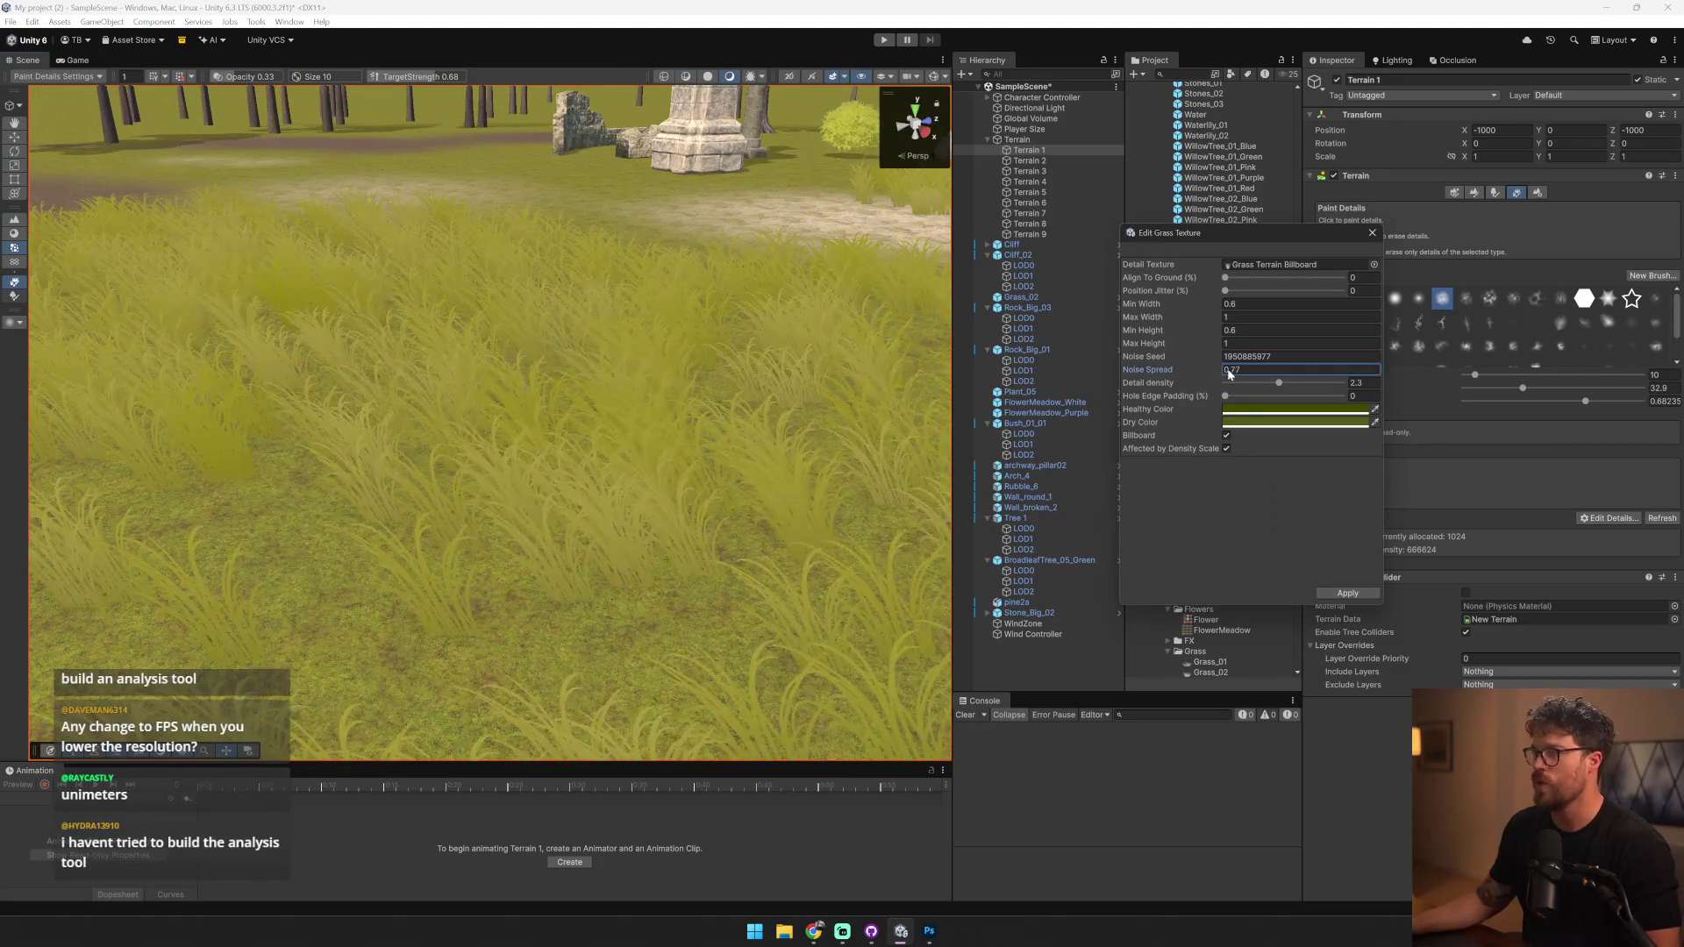
mouse_move(614, 395)
left_mouse_down()
mouse_move(399, 276)
mouse_move(406, 320)
mouse_move(383, 333)
left_mouse_up()
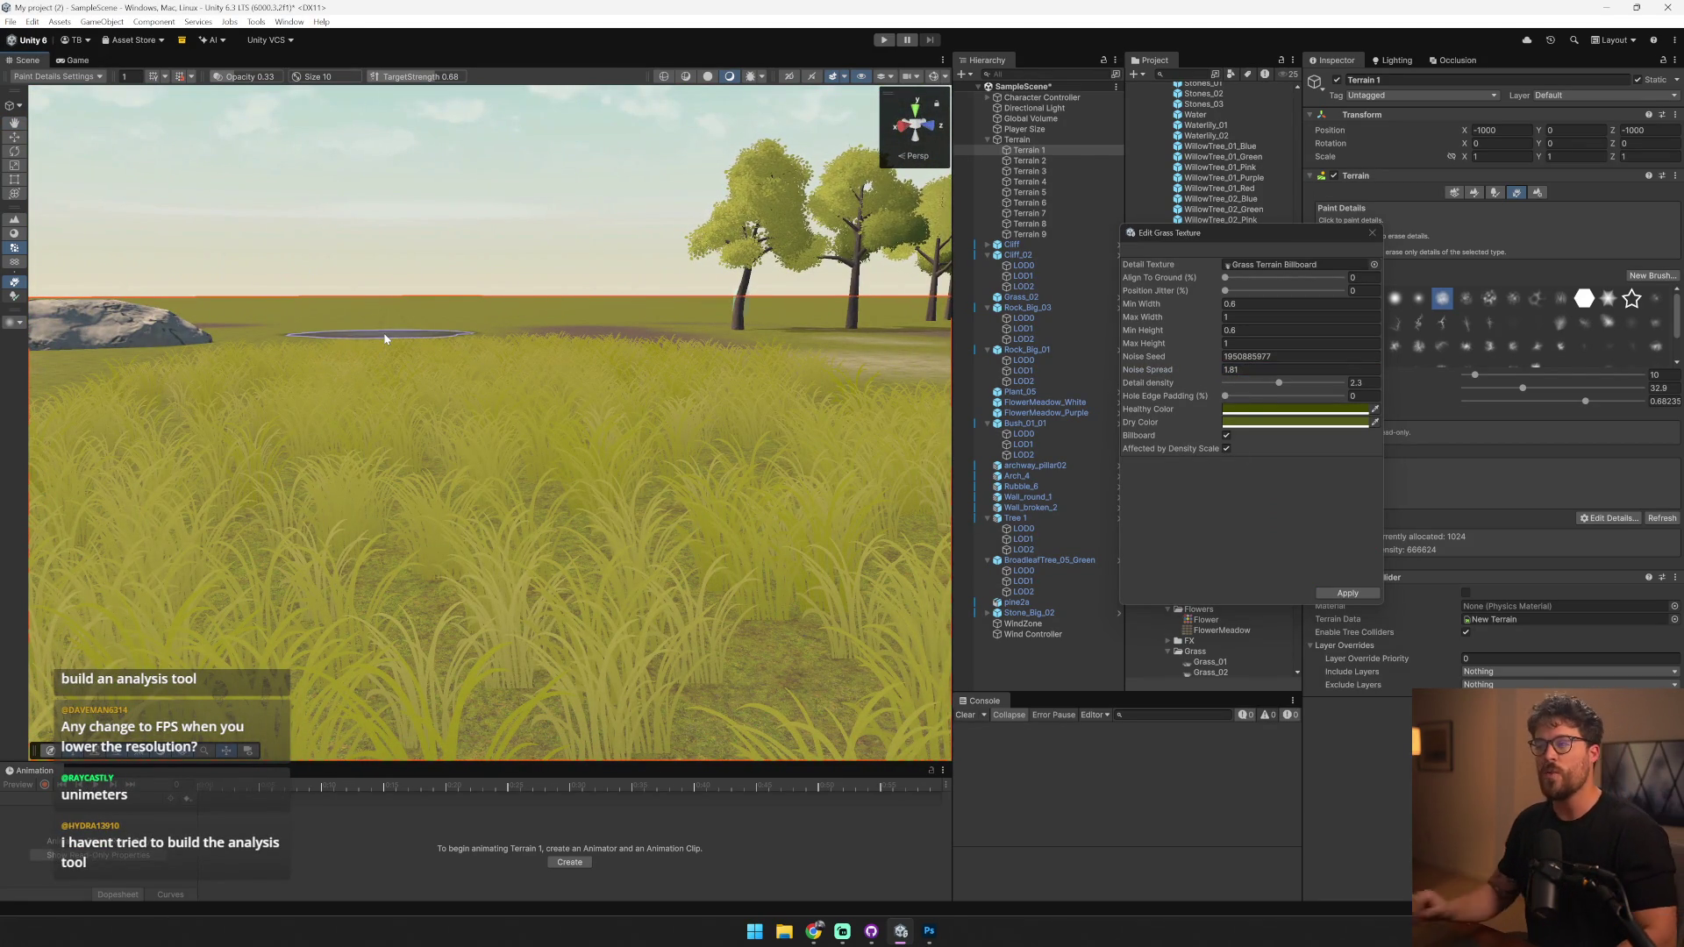
- Back in Photoshop, add a new empty layer to the grass billboard image
key("alt+Tab")
key("ctrl+shift+alt+n")
left_click(13, 83)
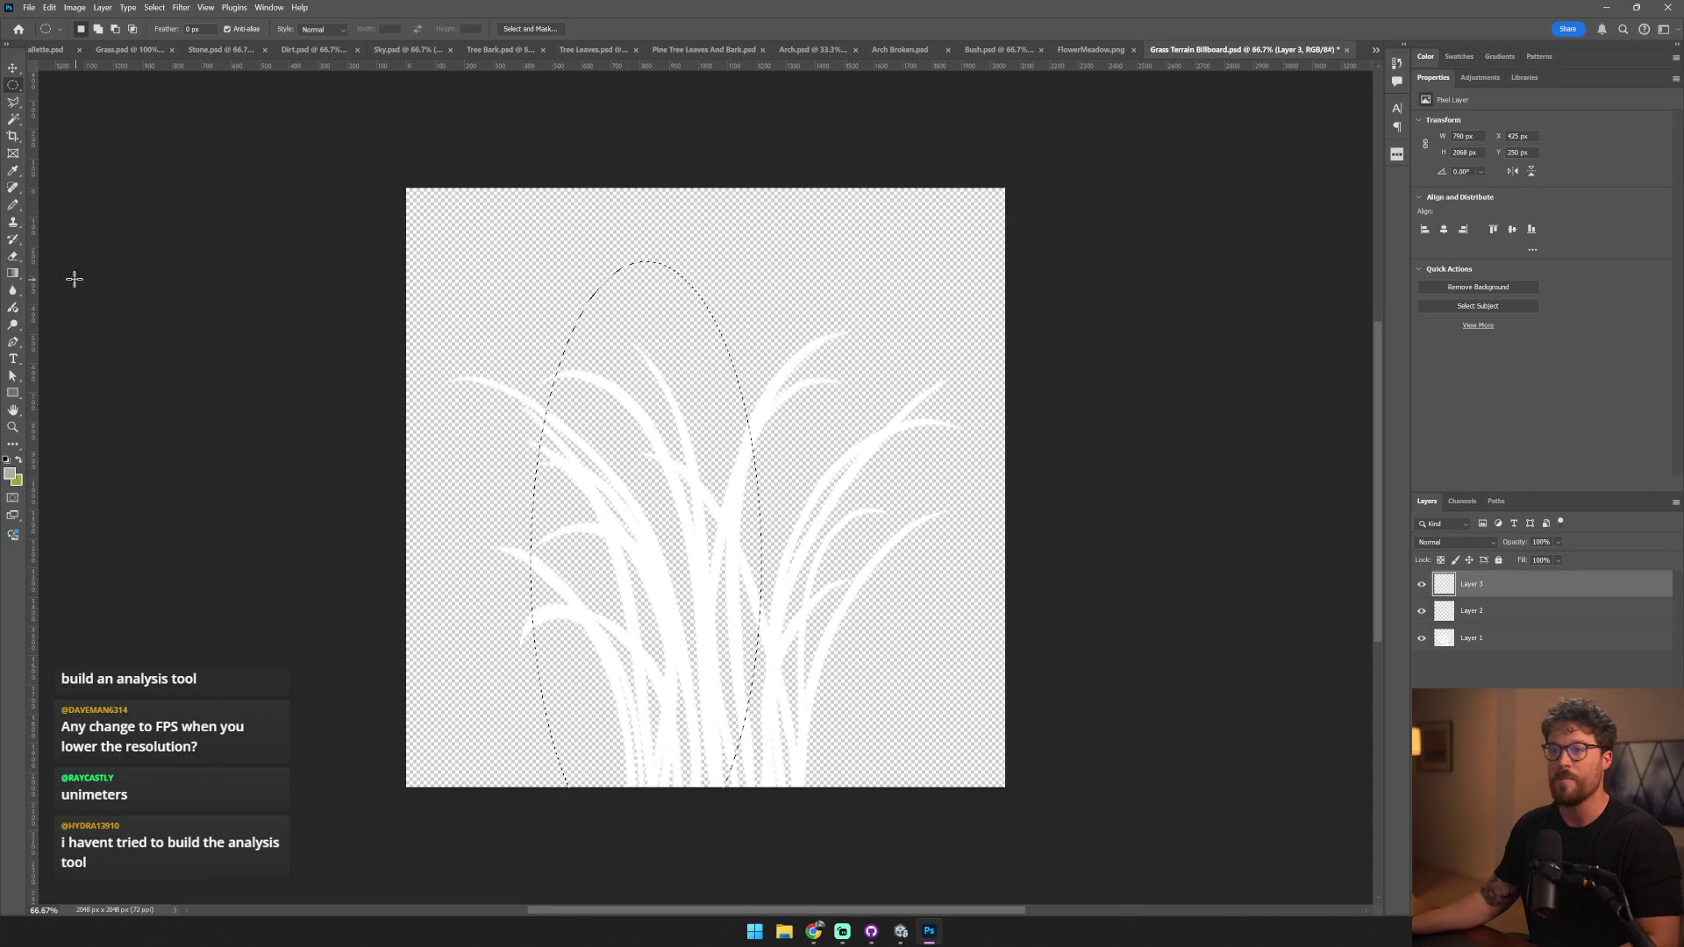
- Gradient-fill an elliptical selection with sampled white, then clear a raised ellipse from it
left_click(10, 275)
left_click(658, 538, "alt")
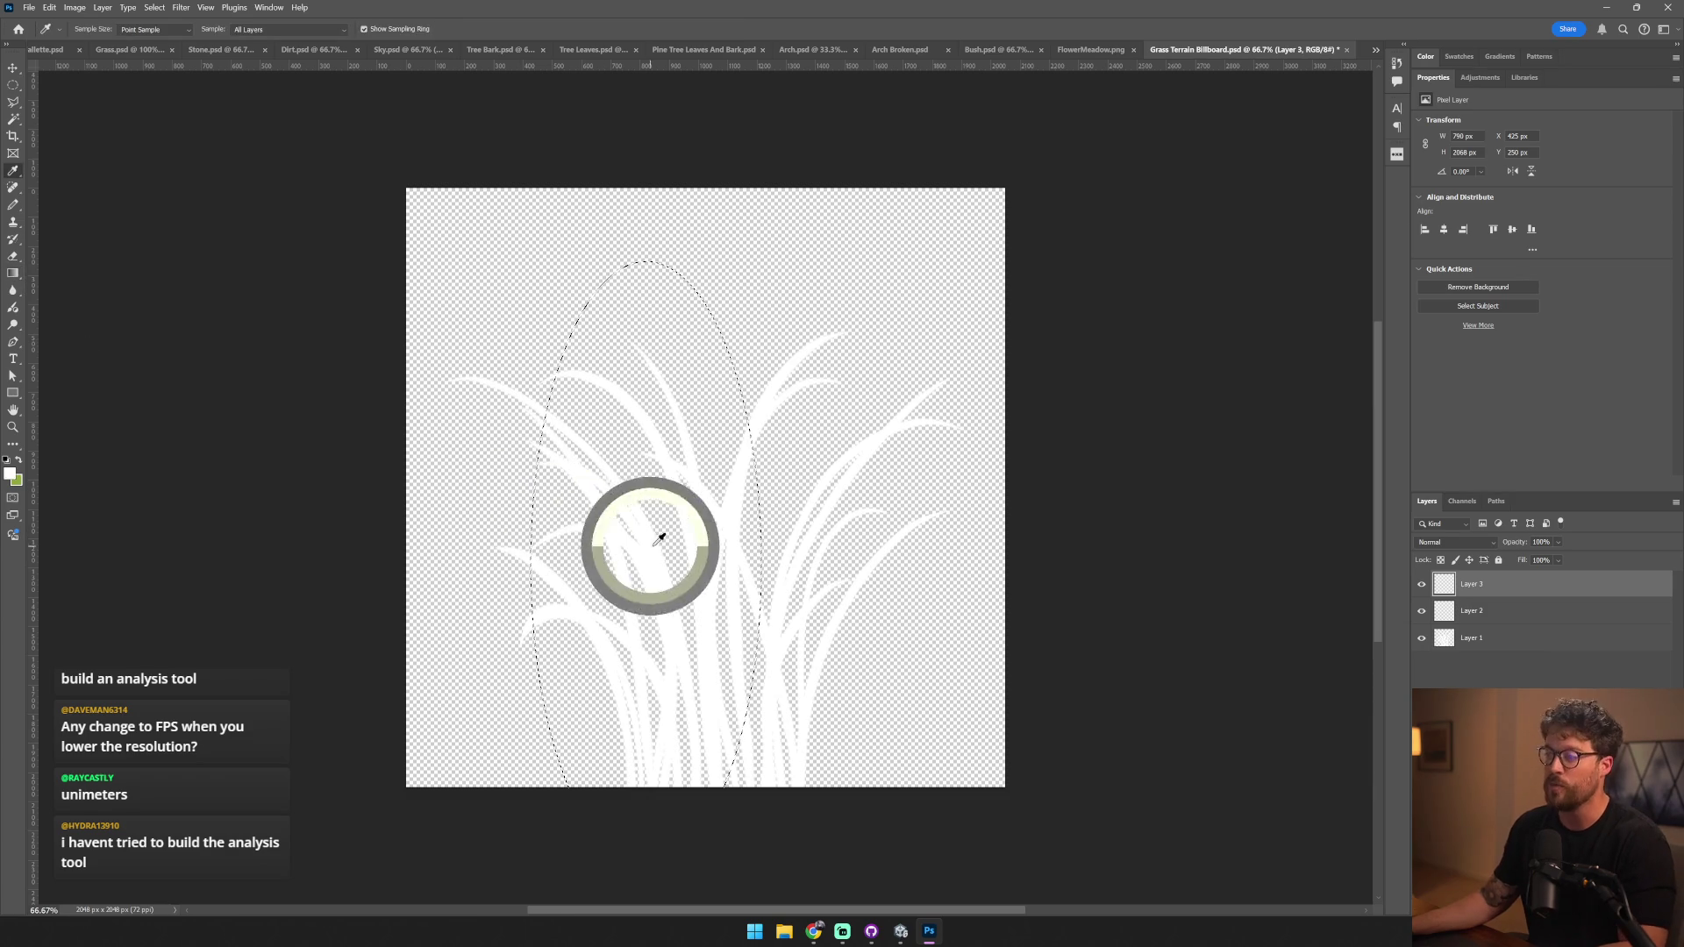
left_click_drag(707, 483, 370, 521)
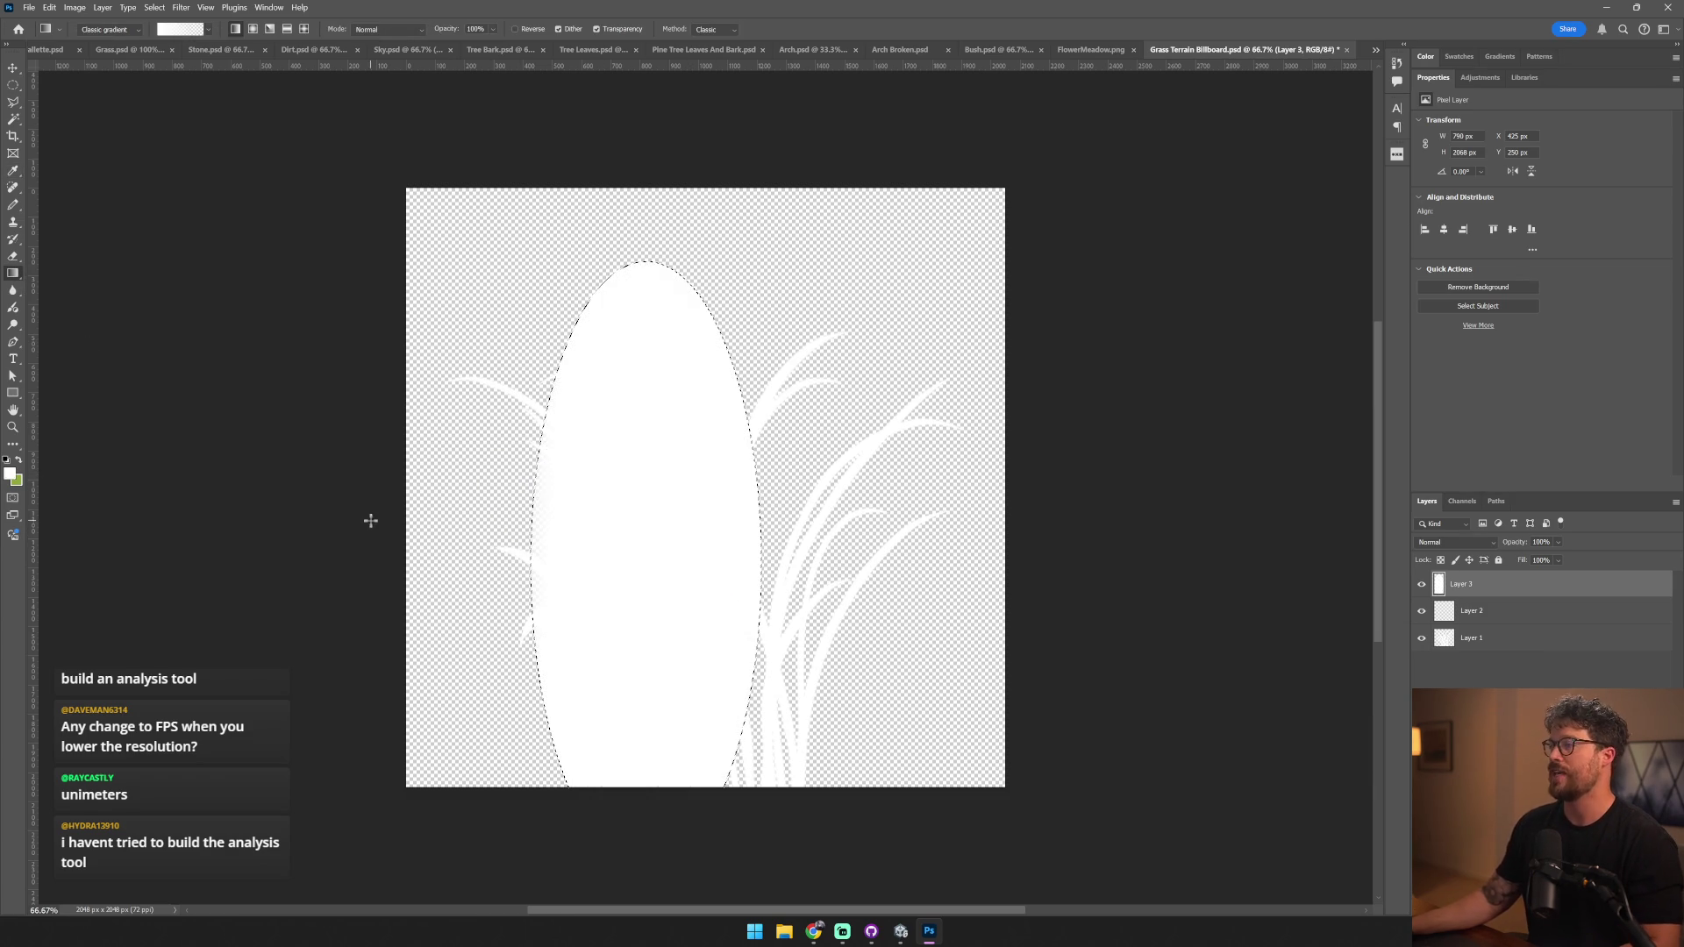
left_click(14, 85)
left_click_drag(629, 420, 630, 395)
key("Delete")
- Delete the two older grass layers, then rotate and move the single blade left
left_click(1482, 610)
left_click(1482, 637, "shift")
key("Delete")
key("v")
mouse_move(759, 274)
left_mouse_down()
mouse_move(676, 255)
mouse_move(696, 278)
left_mouse_up()
left_click_drag(703, 346, 642, 370)
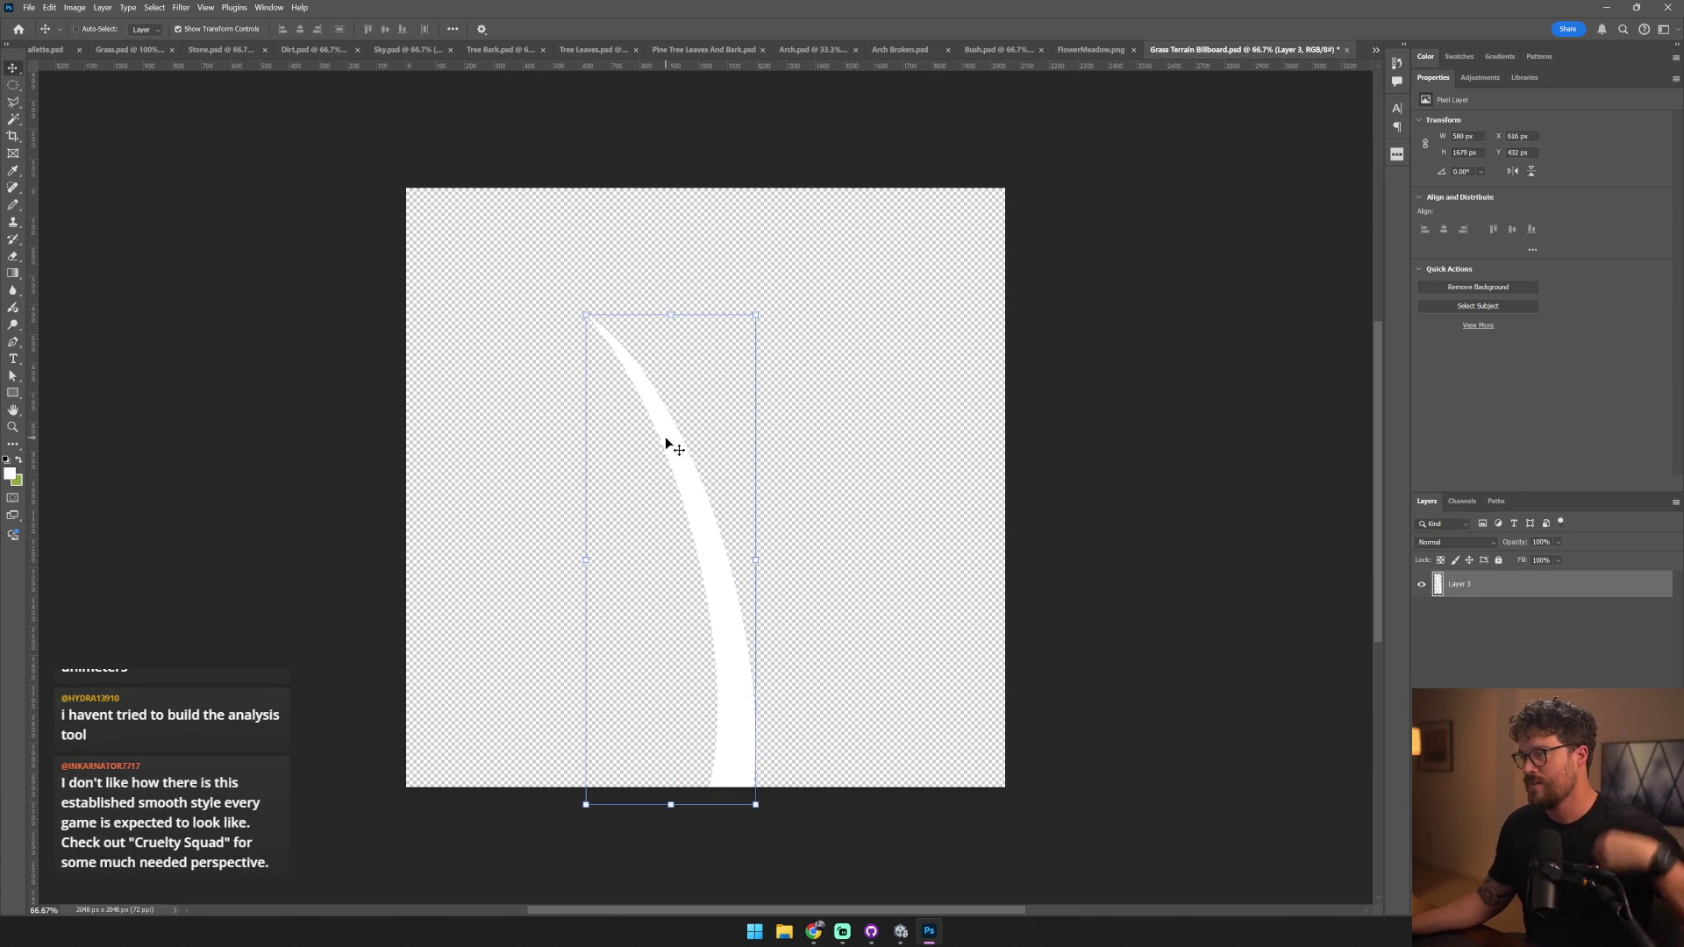
left_click_drag(696, 447, 614, 446)
- Duplicate the blade, stretch the copy to 1941 px tall, and add a third copy to the right
key("ctrl+j")
left_click_drag(593, 506, 629, 507)
left_click_drag(740, 323, 740, 238)
left_click_drag(695, 350, 687, 353)
key("ctrl+j")
left_click_drag(711, 516, 752, 511)
- Flip the newest blade horizontally into a V shape, then duplicate both blades rightward
left_click(49, 7)
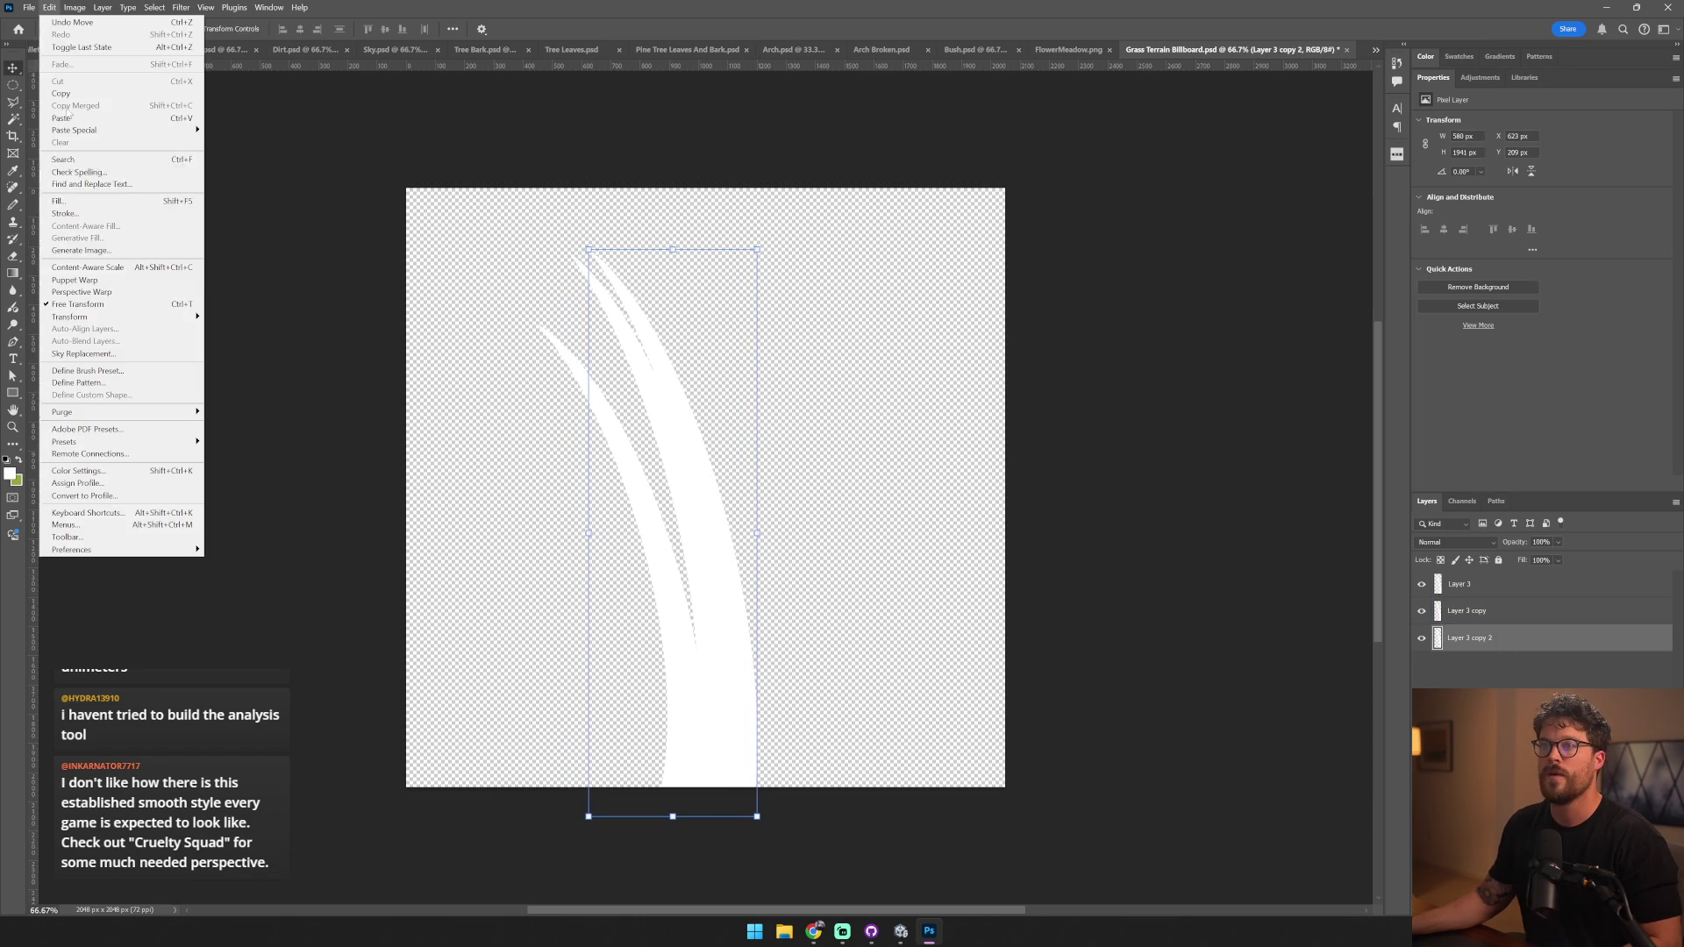
mouse_move(132, 317)
left_click(239, 541)
mouse_move(672, 448)
left_mouse_down()
mouse_move(755, 502)
mouse_move(777, 477)
left_mouse_up()
key("ctrl+j")
left_click_drag(675, 551, 737, 560)
- Flip the duplicated blade horizontally and position it on the tuft's right side
left_click(71, 7)
mouse_move(131, 316)
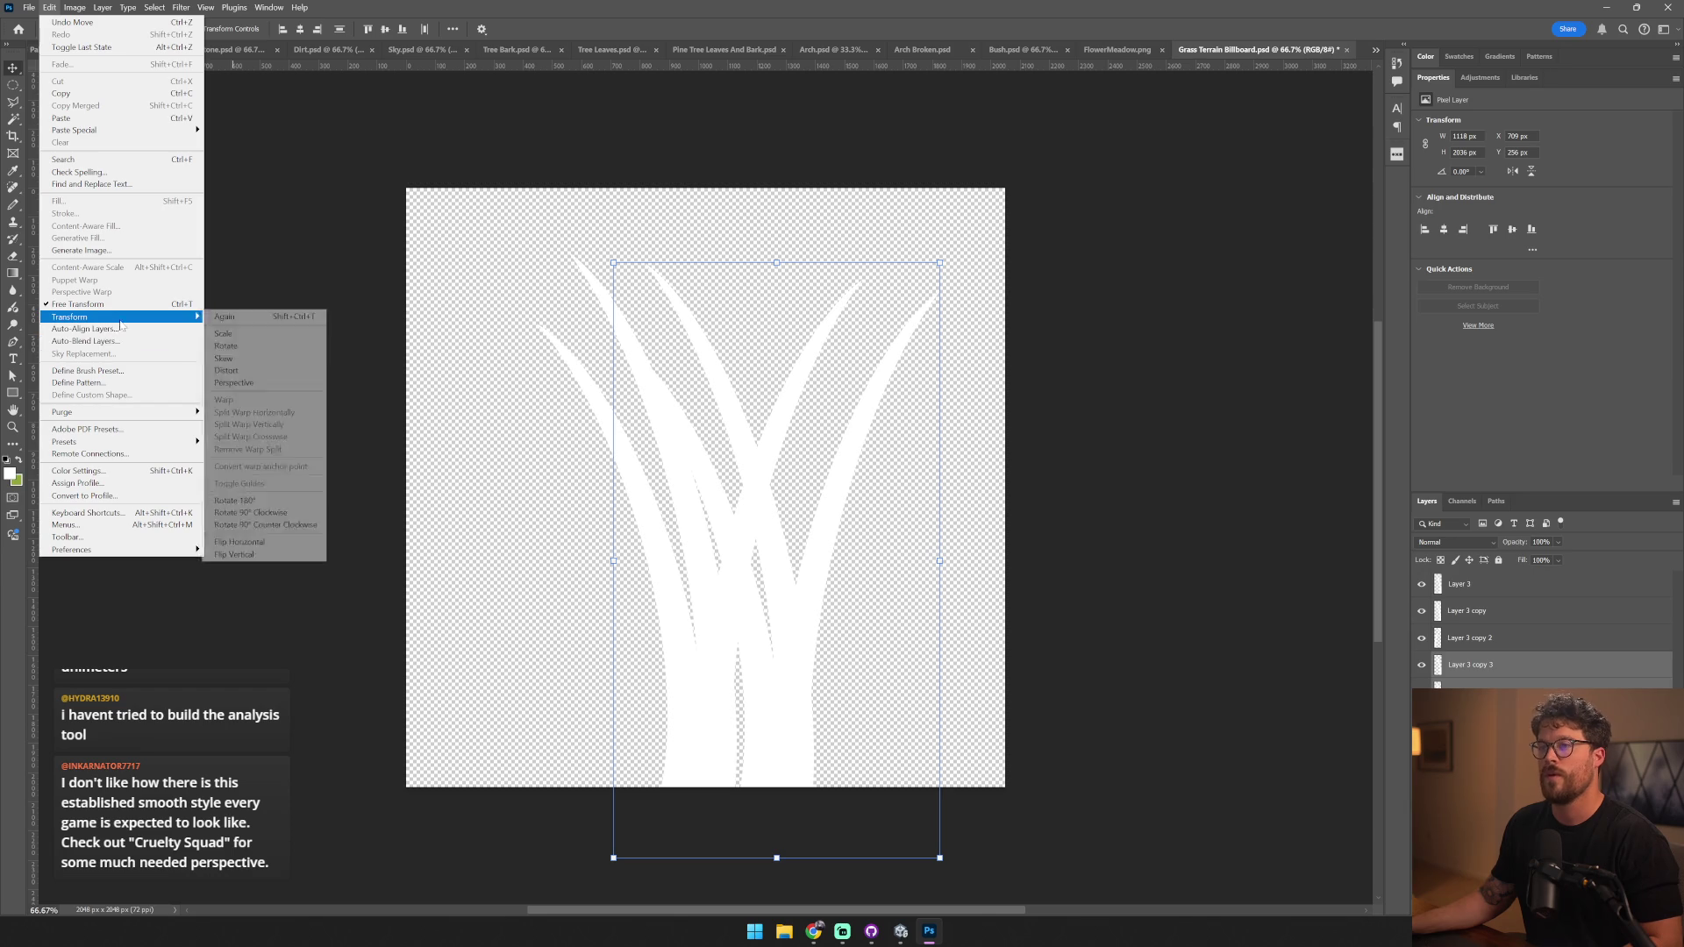
left_click(263, 551)
mouse_move(712, 494)
left_mouse_down()
mouse_move(738, 532)
mouse_move(605, 570)
mouse_move(578, 616)
left_mouse_up()
left_click_drag(712, 619, 702, 646)
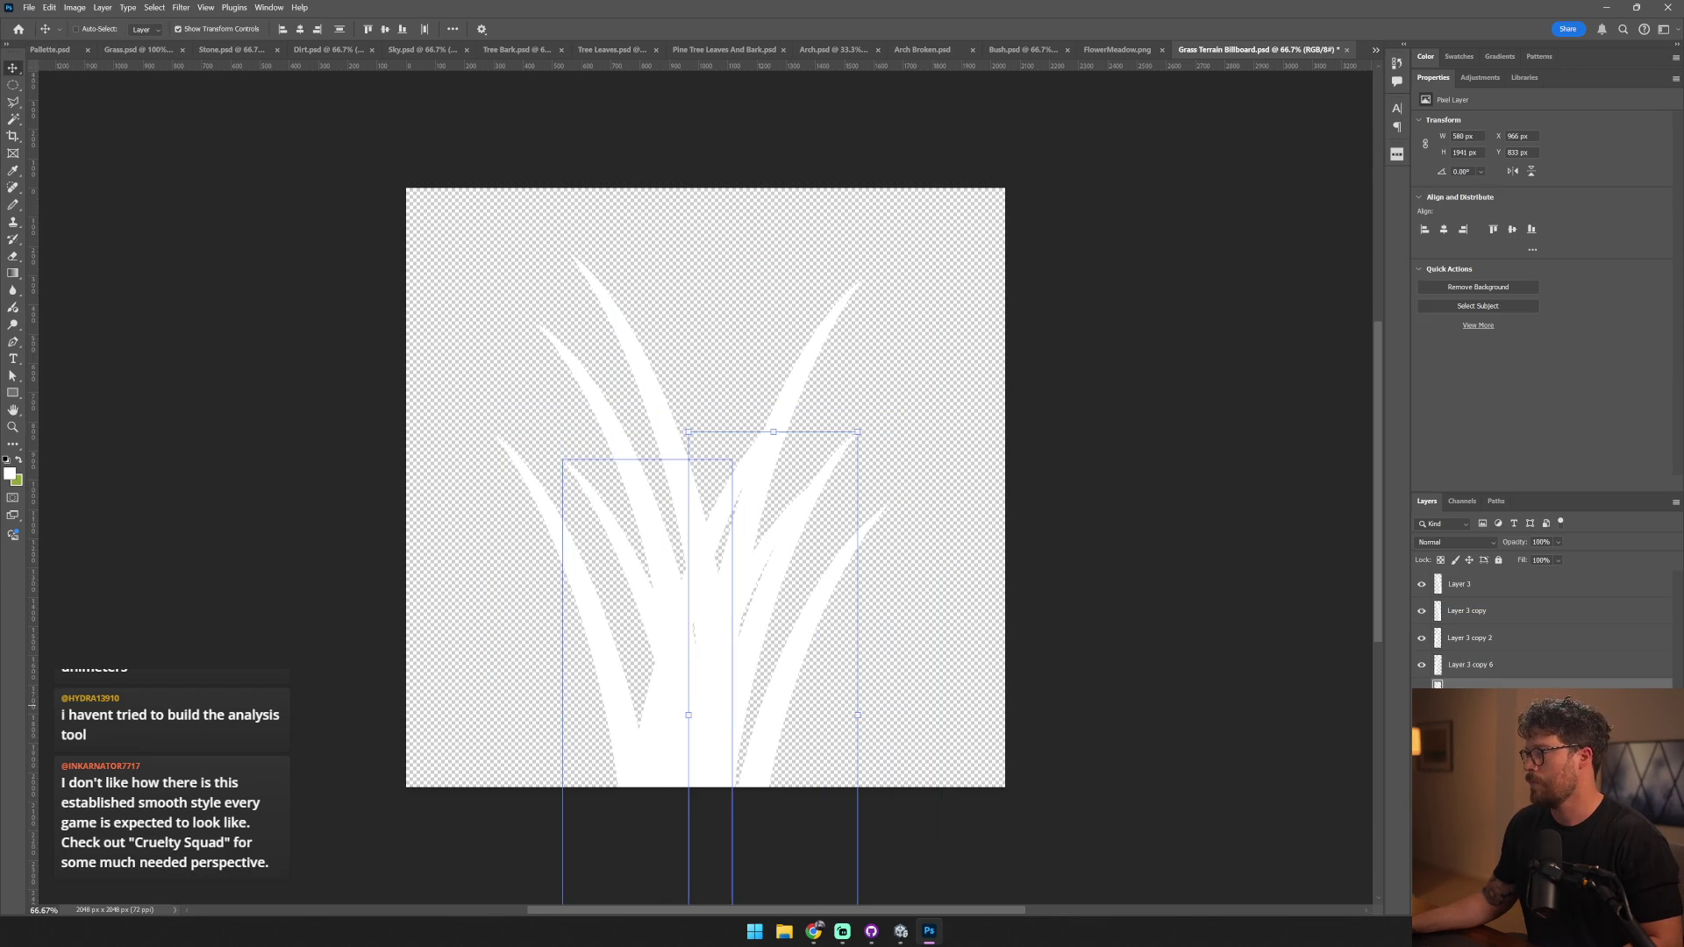
- Make another blade copy shifted right and tilted about 6 degrees
left_click(652, 399, "ctrl")
left_click_drag(652, 399, 690, 399, "alt")
mouse_move(788, 241)
left_mouse_down()
mouse_move(800, 256)
mouse_move(793, 215)
left_mouse_up()
key("Escape")
mouse_move(726, 364)
left_mouse_down("alt")
mouse_move(714, 376)
mouse_move(746, 375)
left_mouse_up("alt")
- Mirror the newest blade into the tuft and save the grass billboard texture
left_click(50, 7)
mouse_move(162, 317)
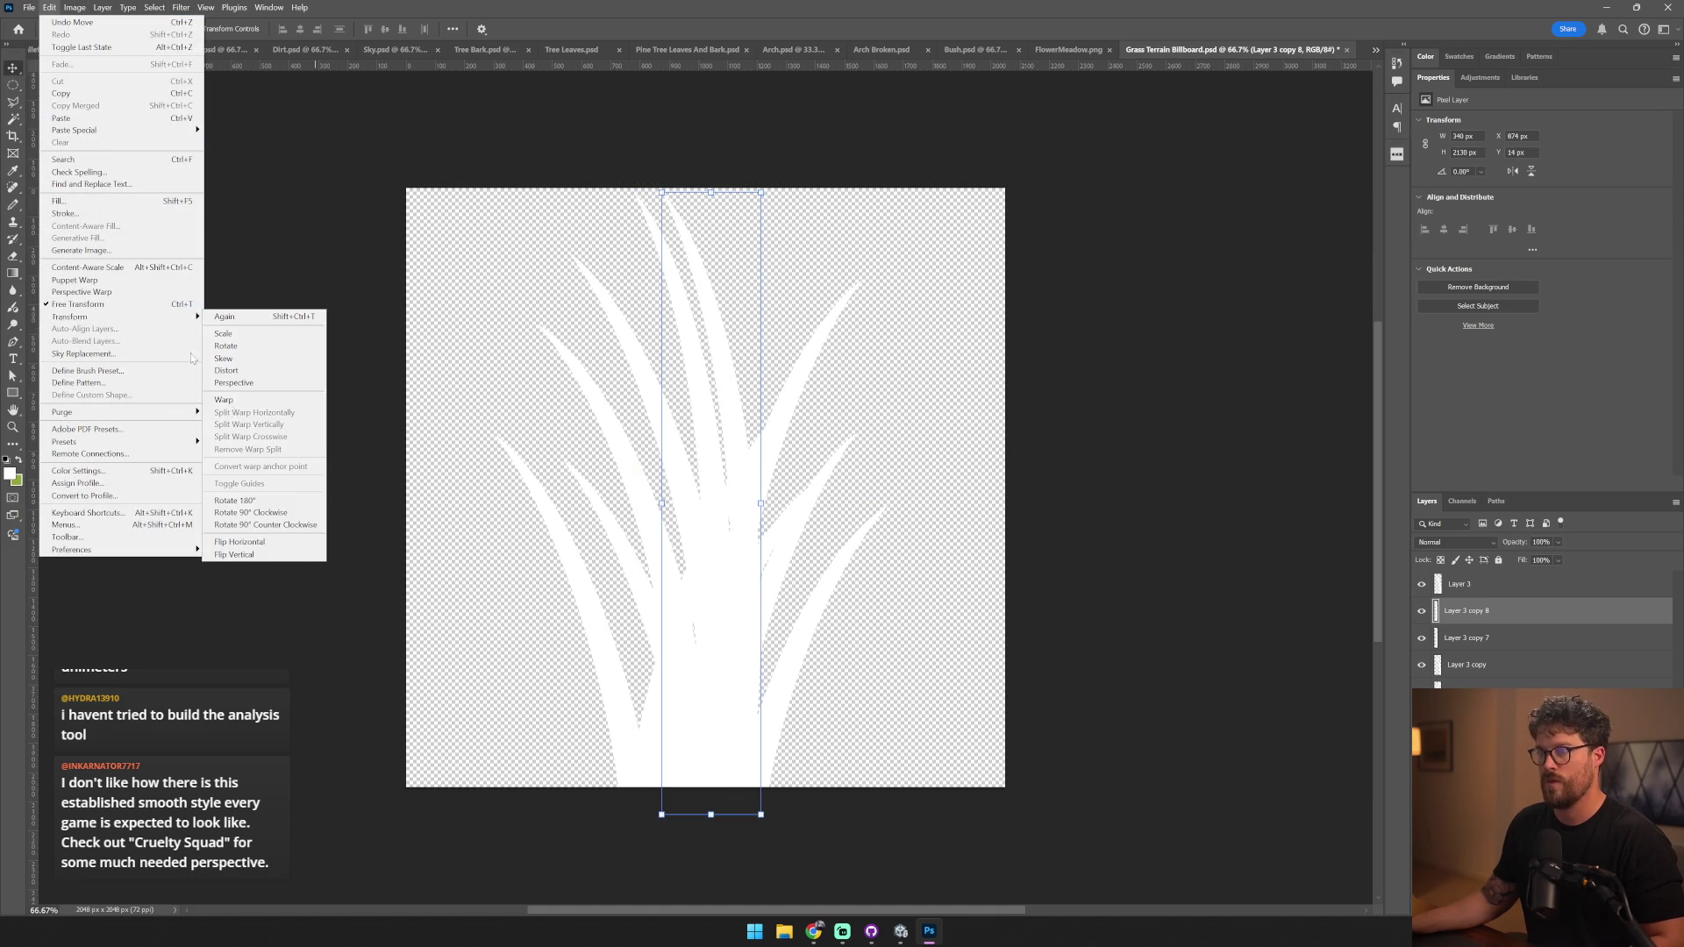
left_click(263, 541)
mouse_move(629, 383)
left_mouse_down()
mouse_move(647, 466)
mouse_move(707, 547)
mouse_move(699, 526)
left_mouse_up()
left_click(758, 520, "ctrl")
key("ctrl+s")
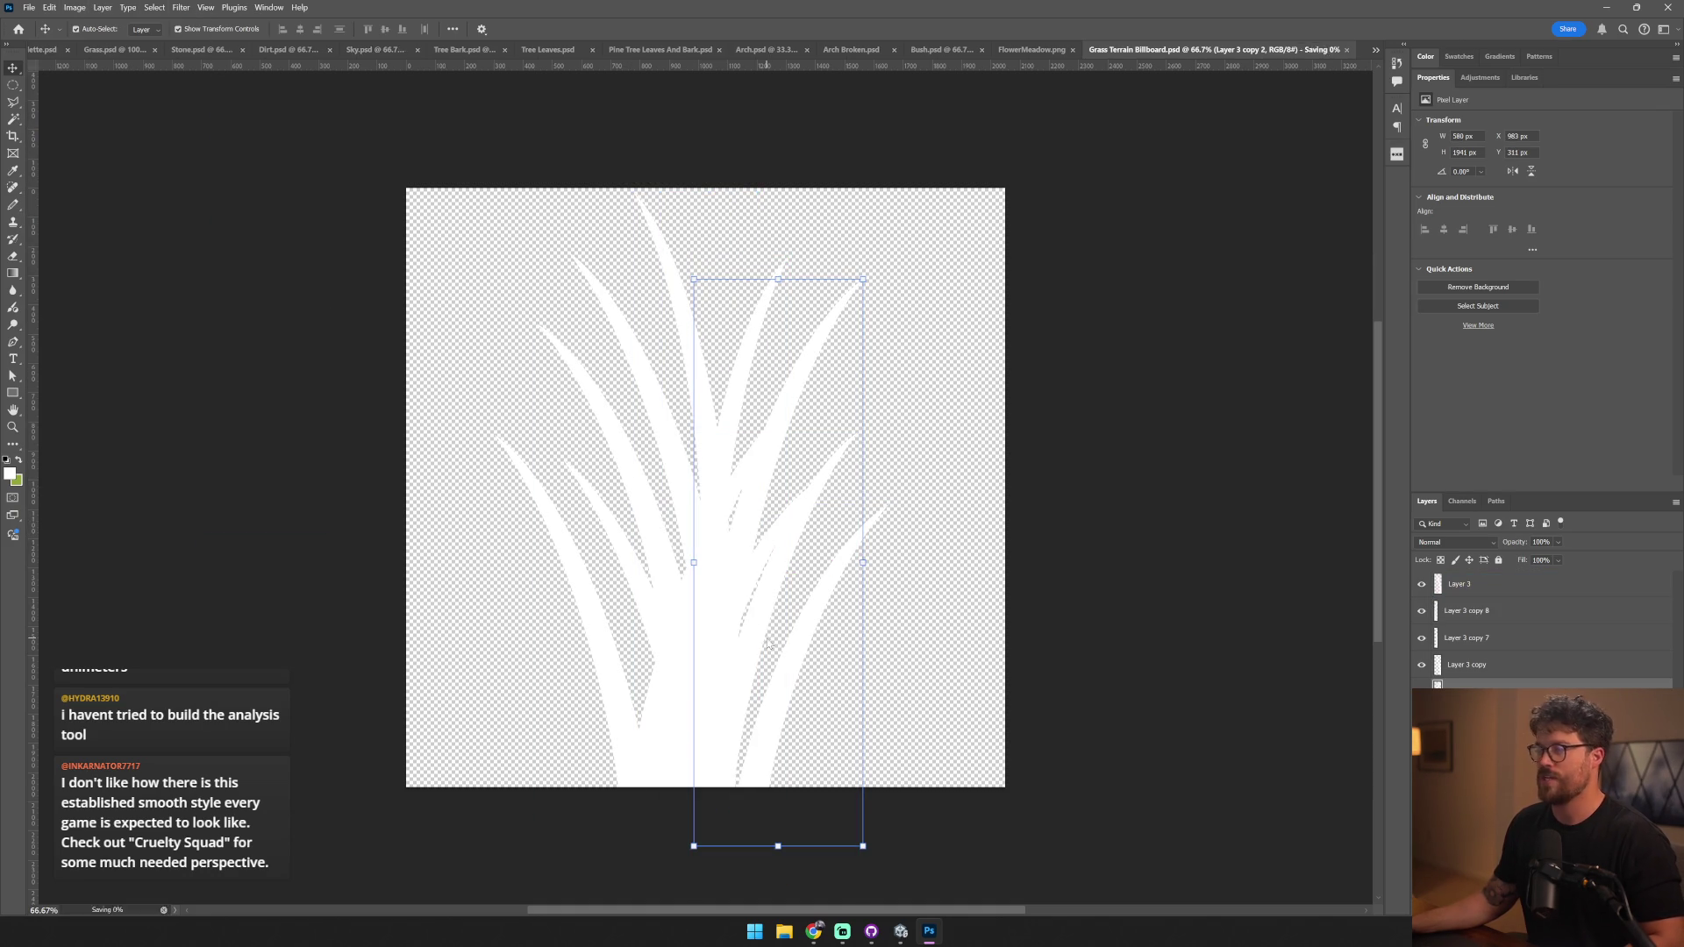
key("alt+Tab")
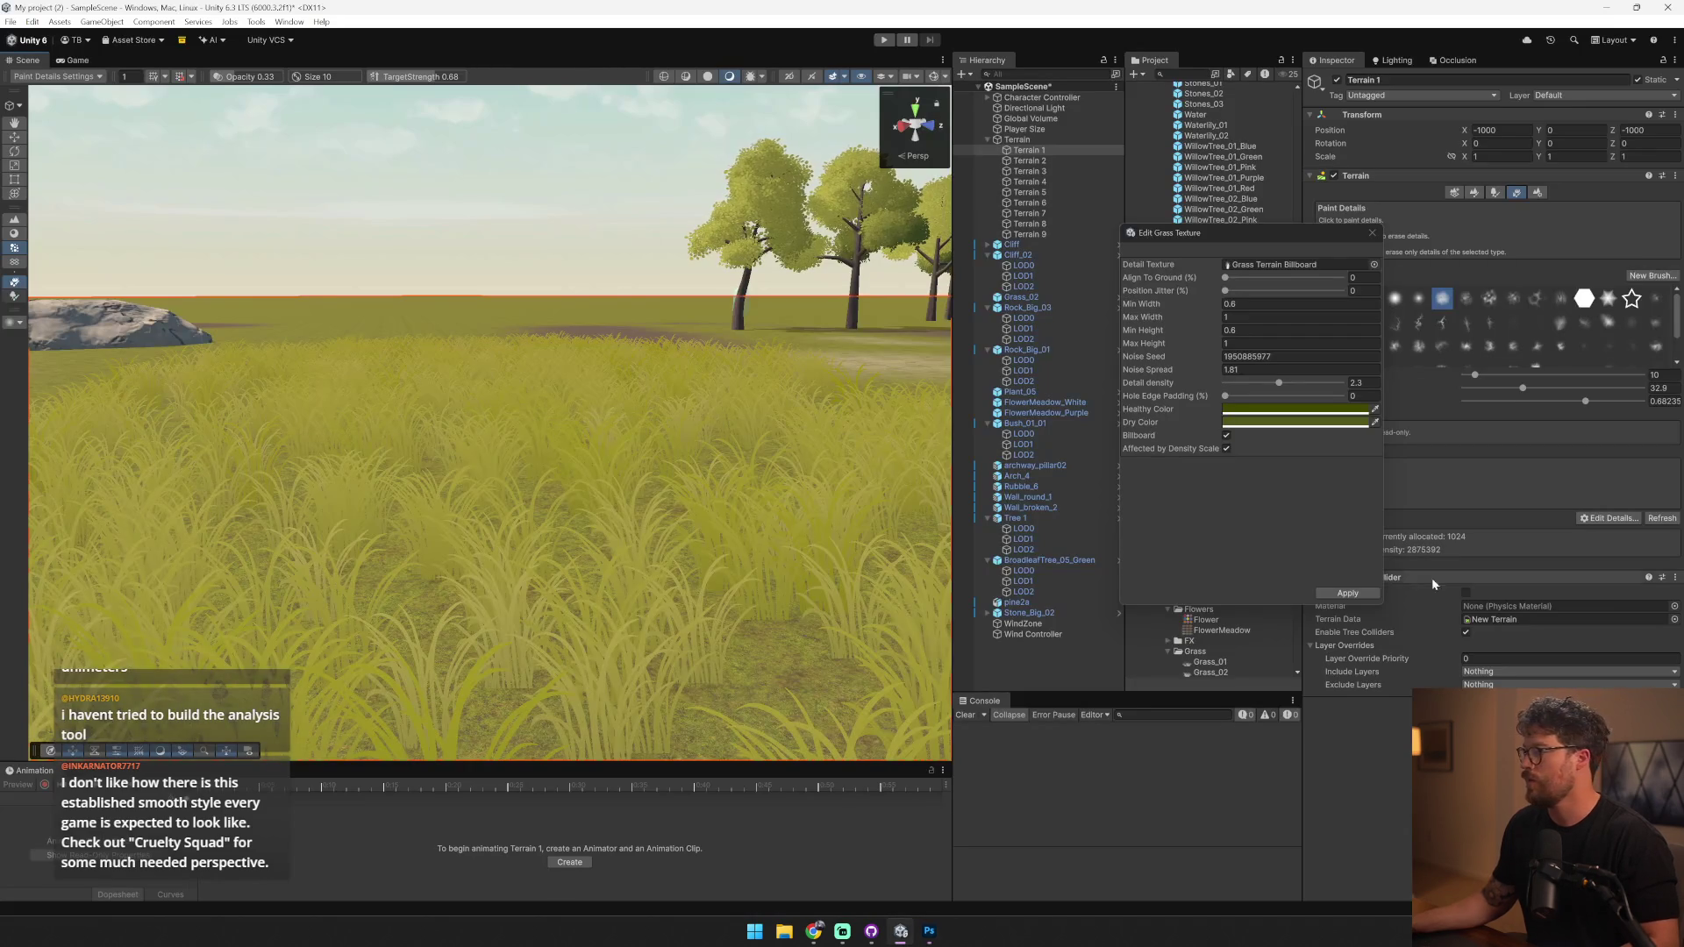
- Apply the redrawn billboard texture to the terrain's grass details
left_click(1359, 593)
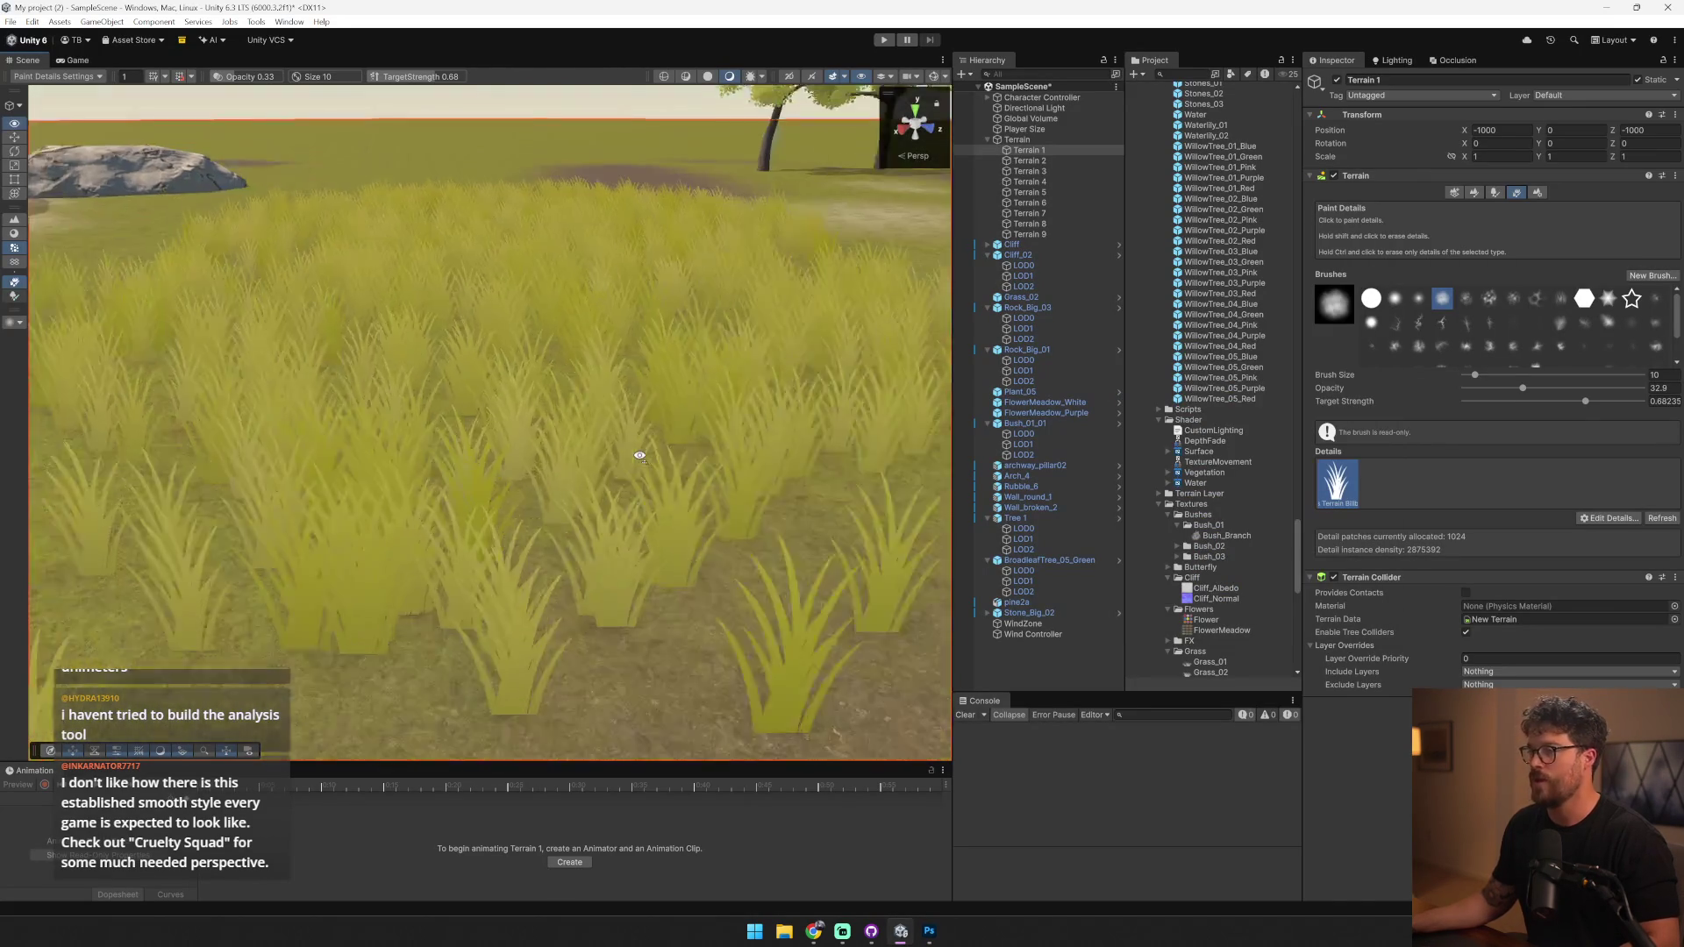
key("w")
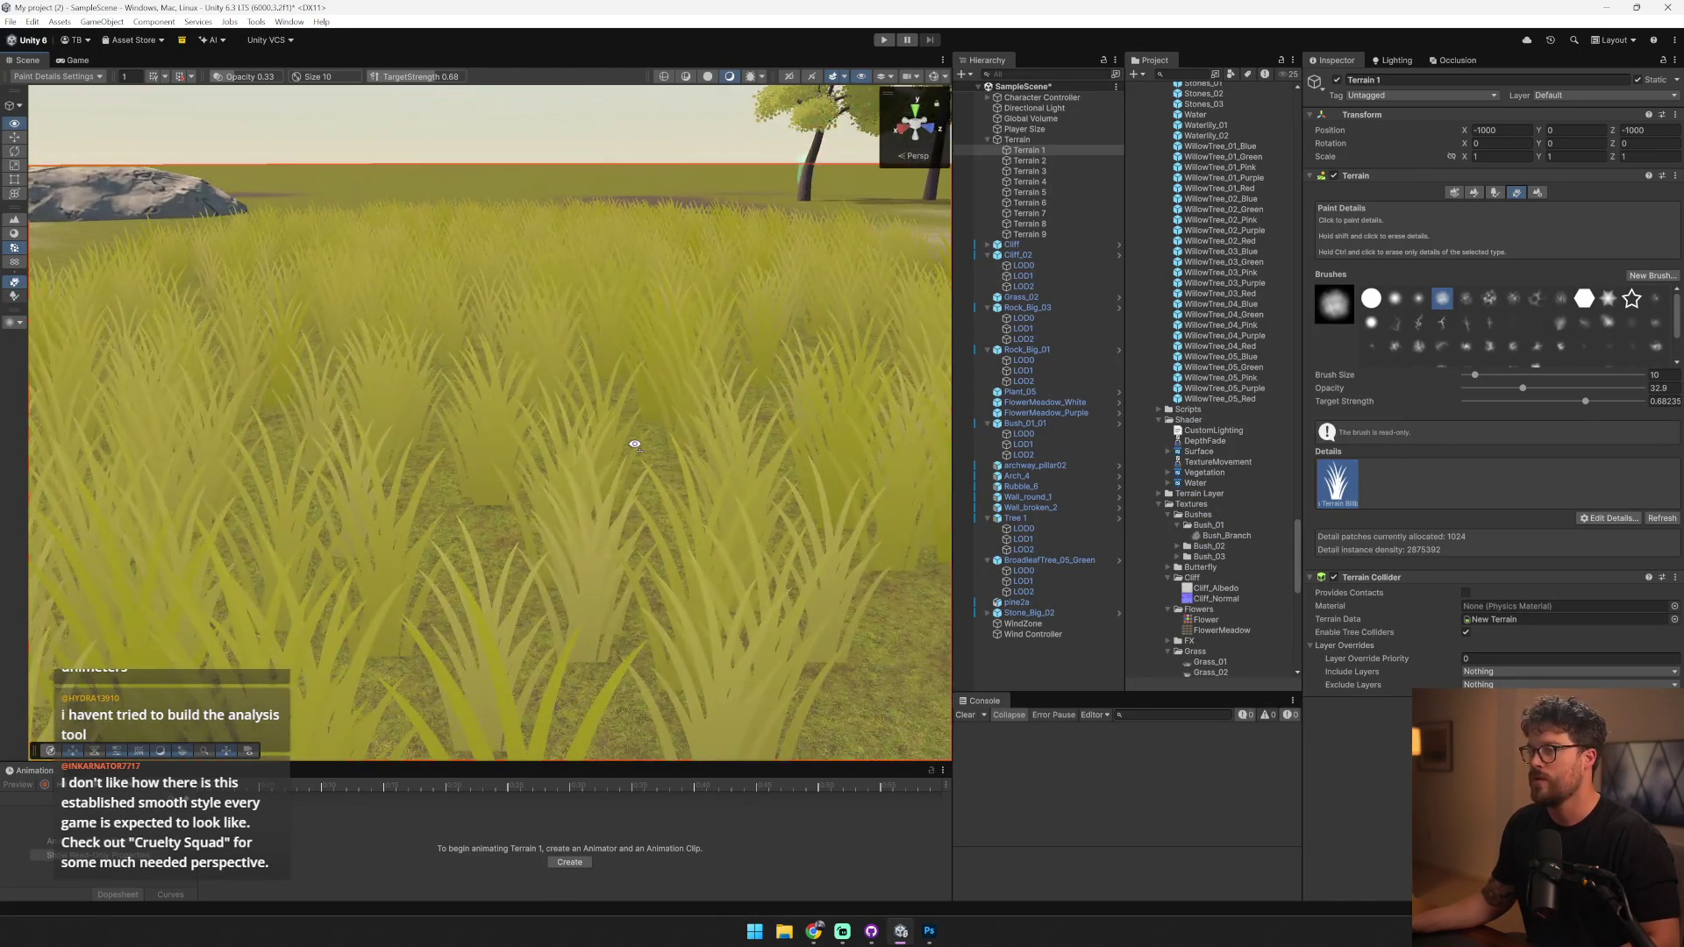
key("s")
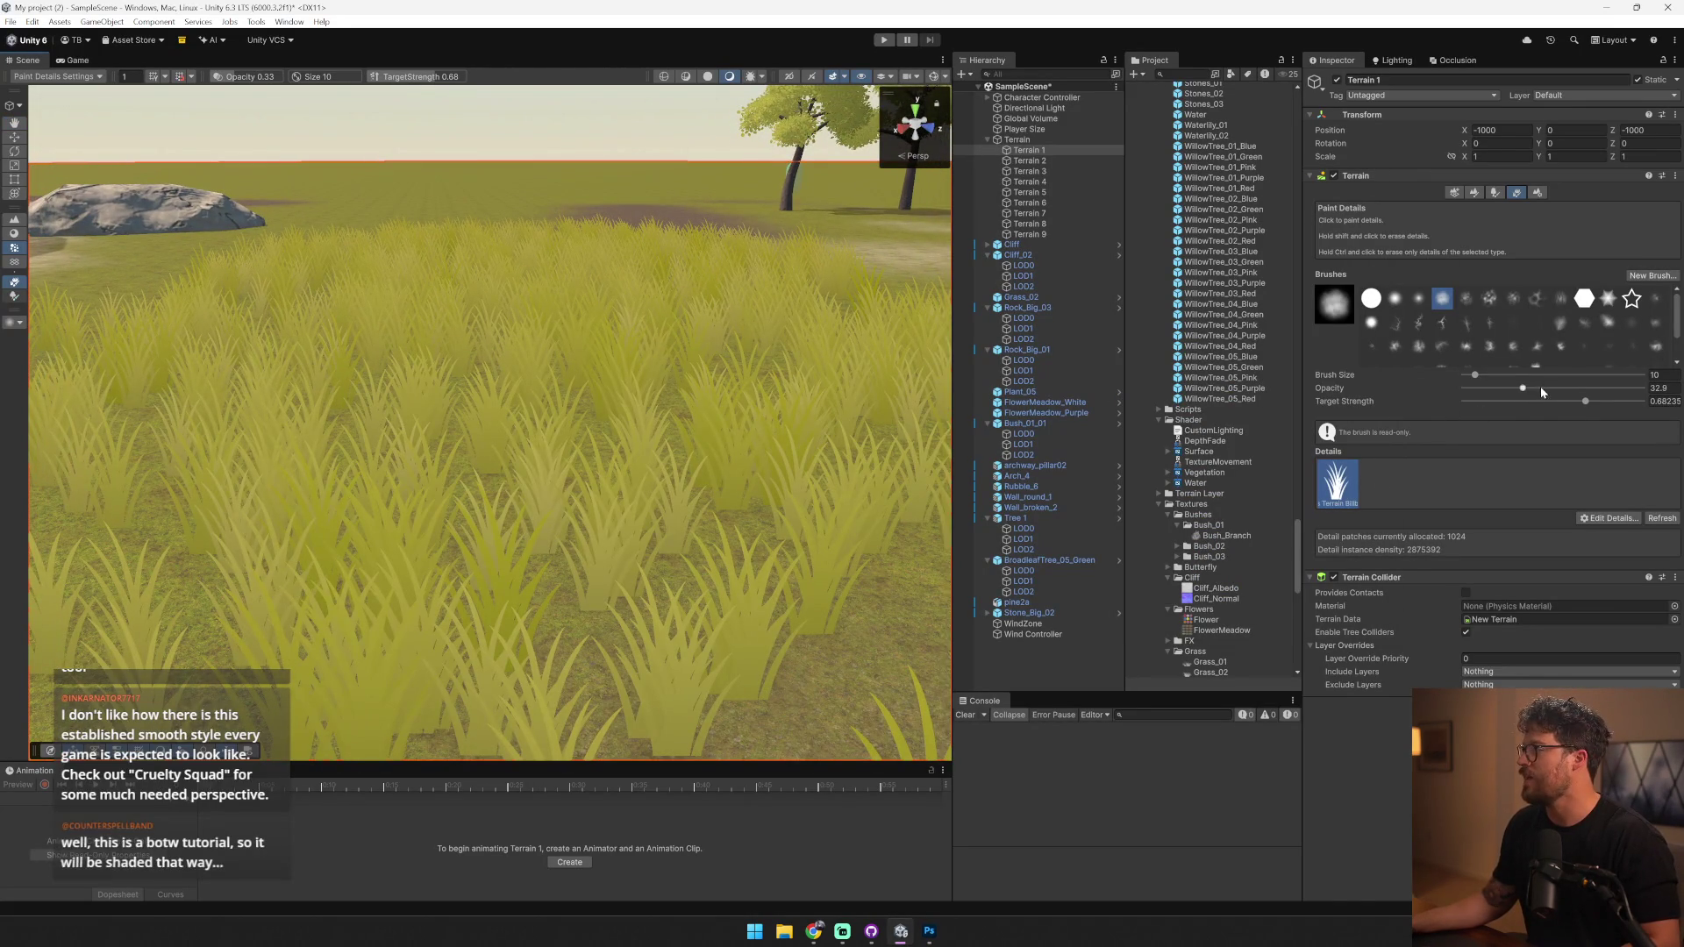
- Raise the detail Target Strength to about 0.89 and start play mode
left_click_drag(1586, 401, 1621, 401)
key("s")
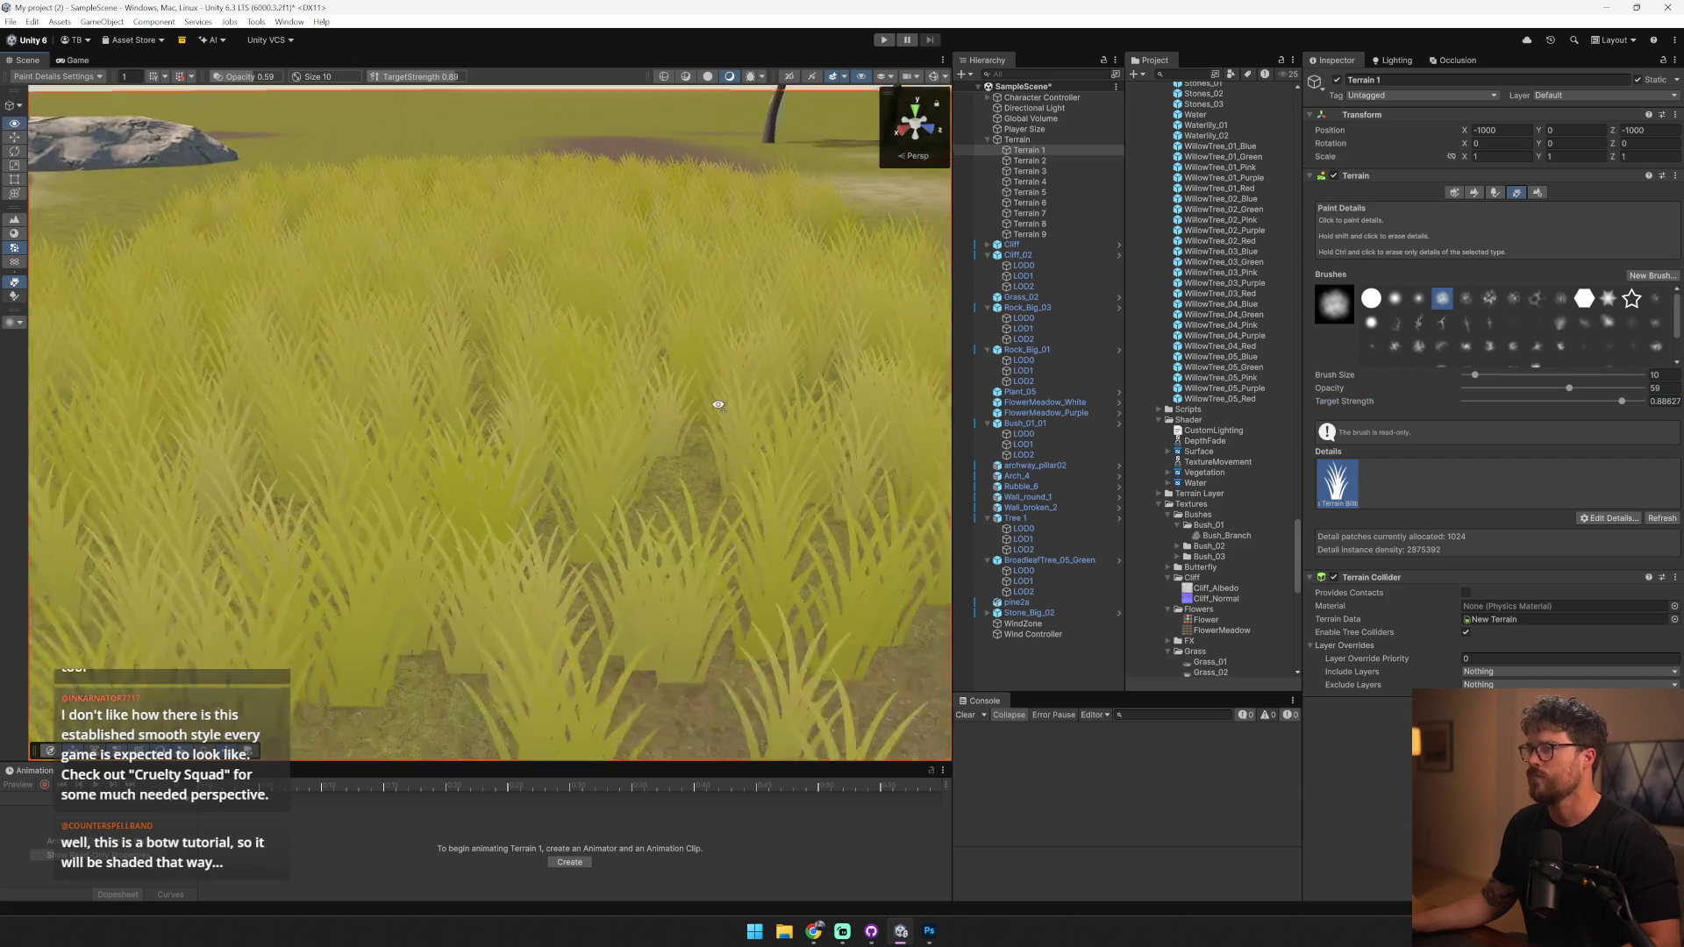
scroll(462, 519, "down", 10)
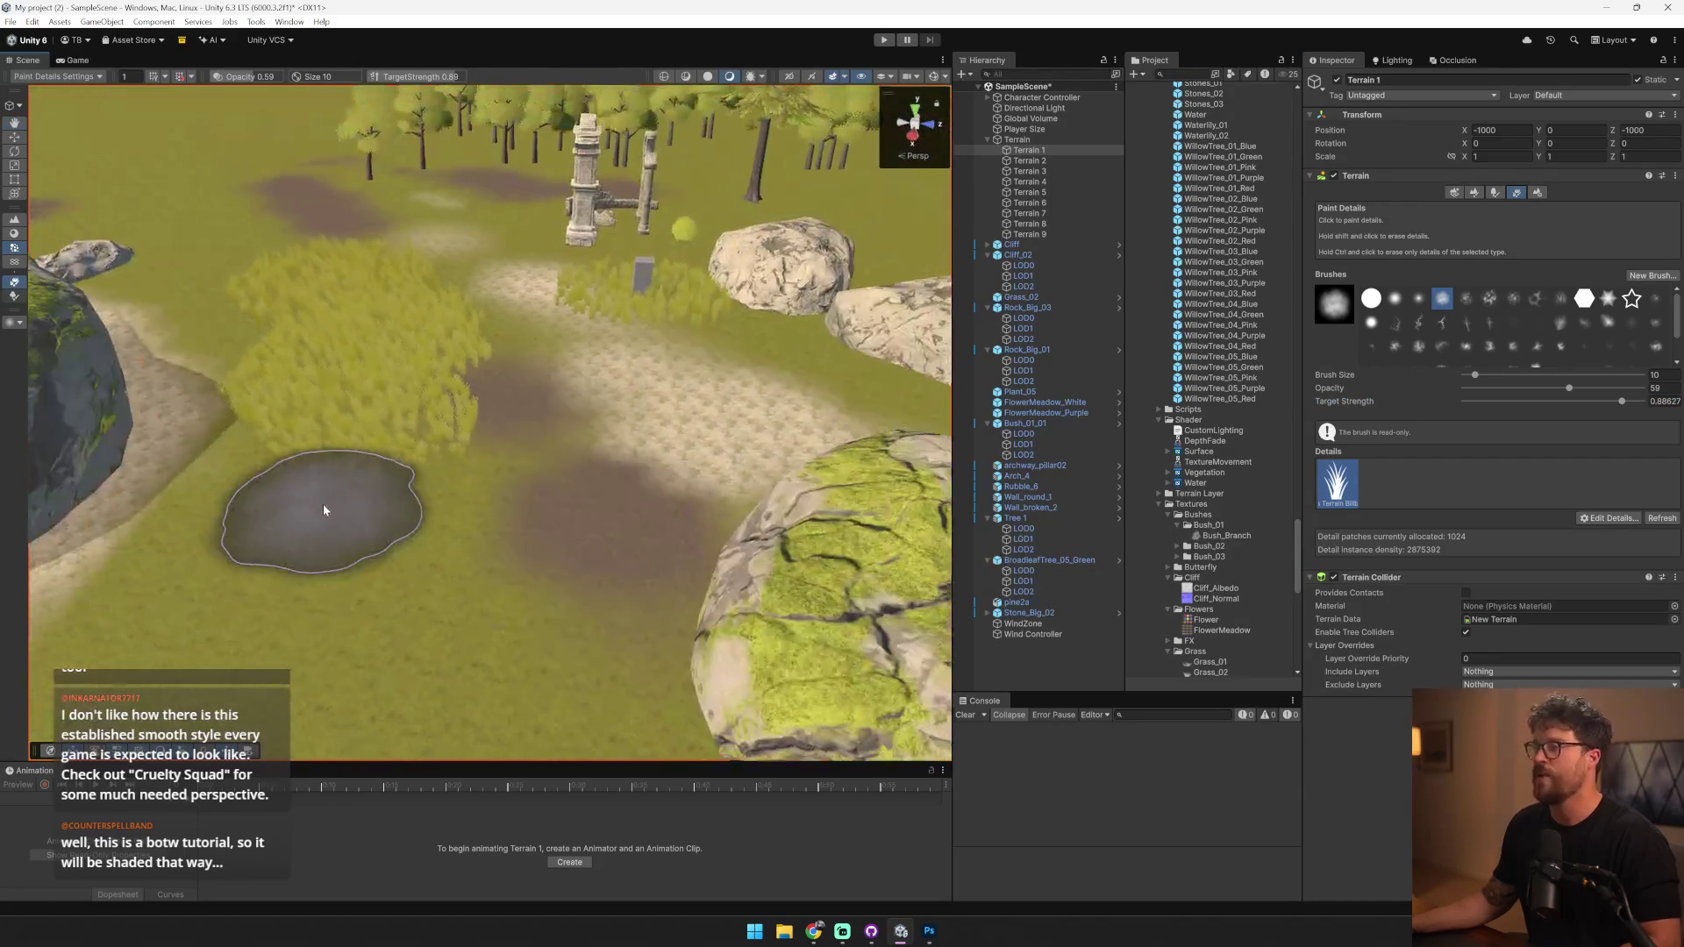
scroll(325, 505, "up", 10)
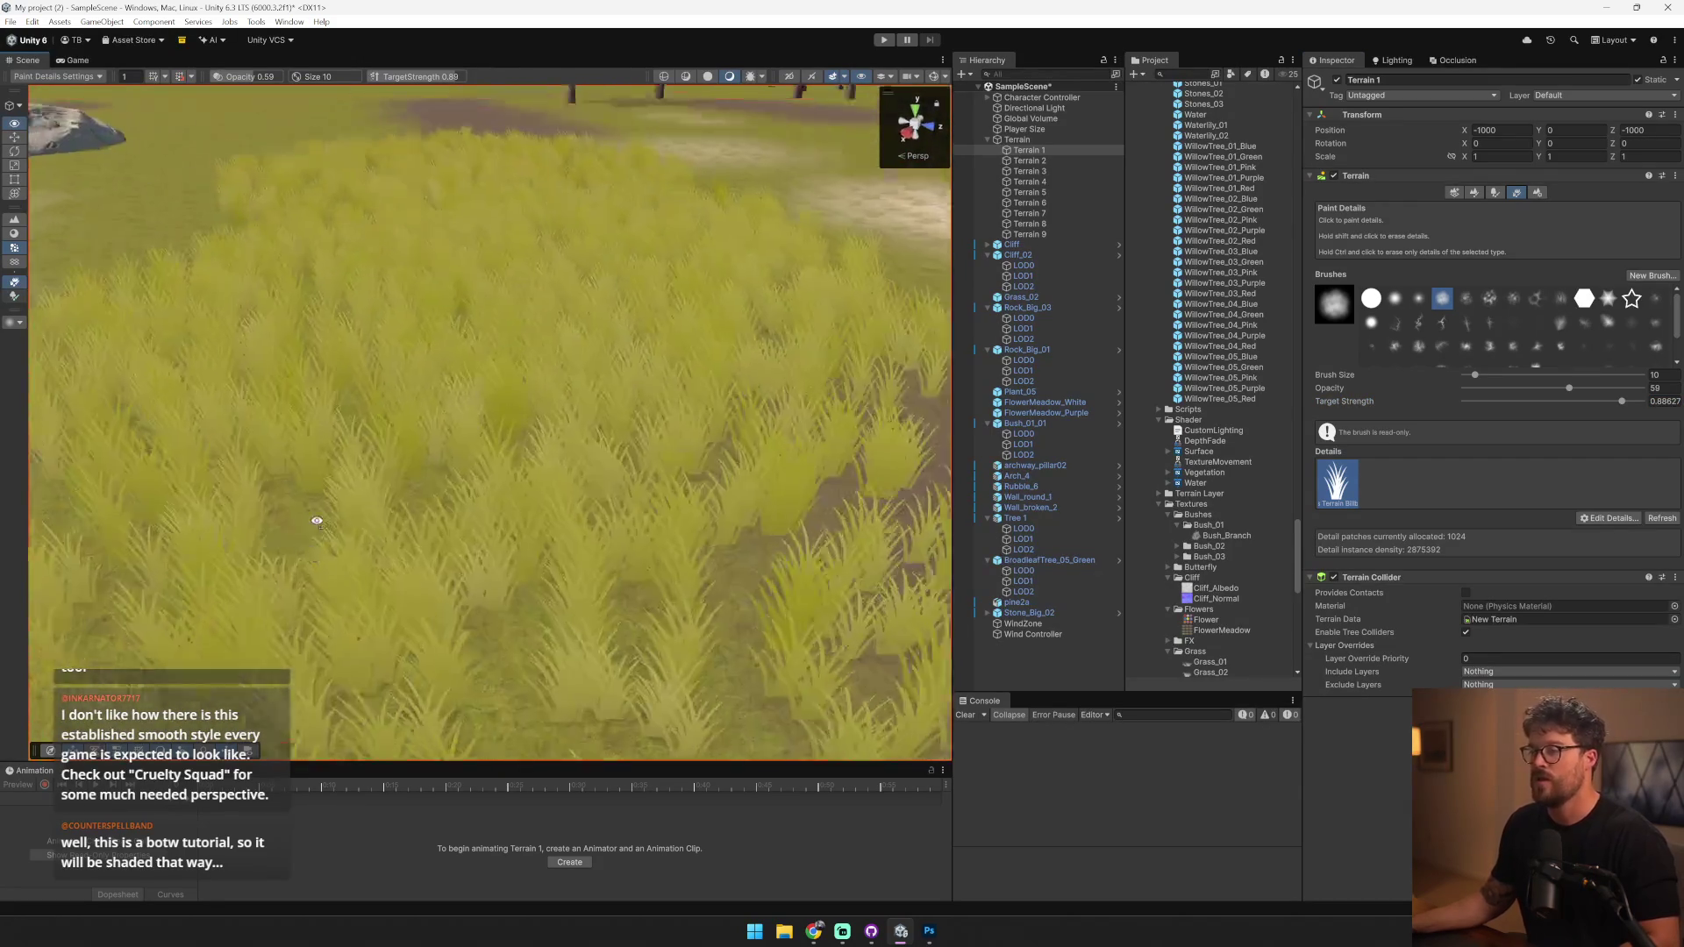
left_click(882, 40)
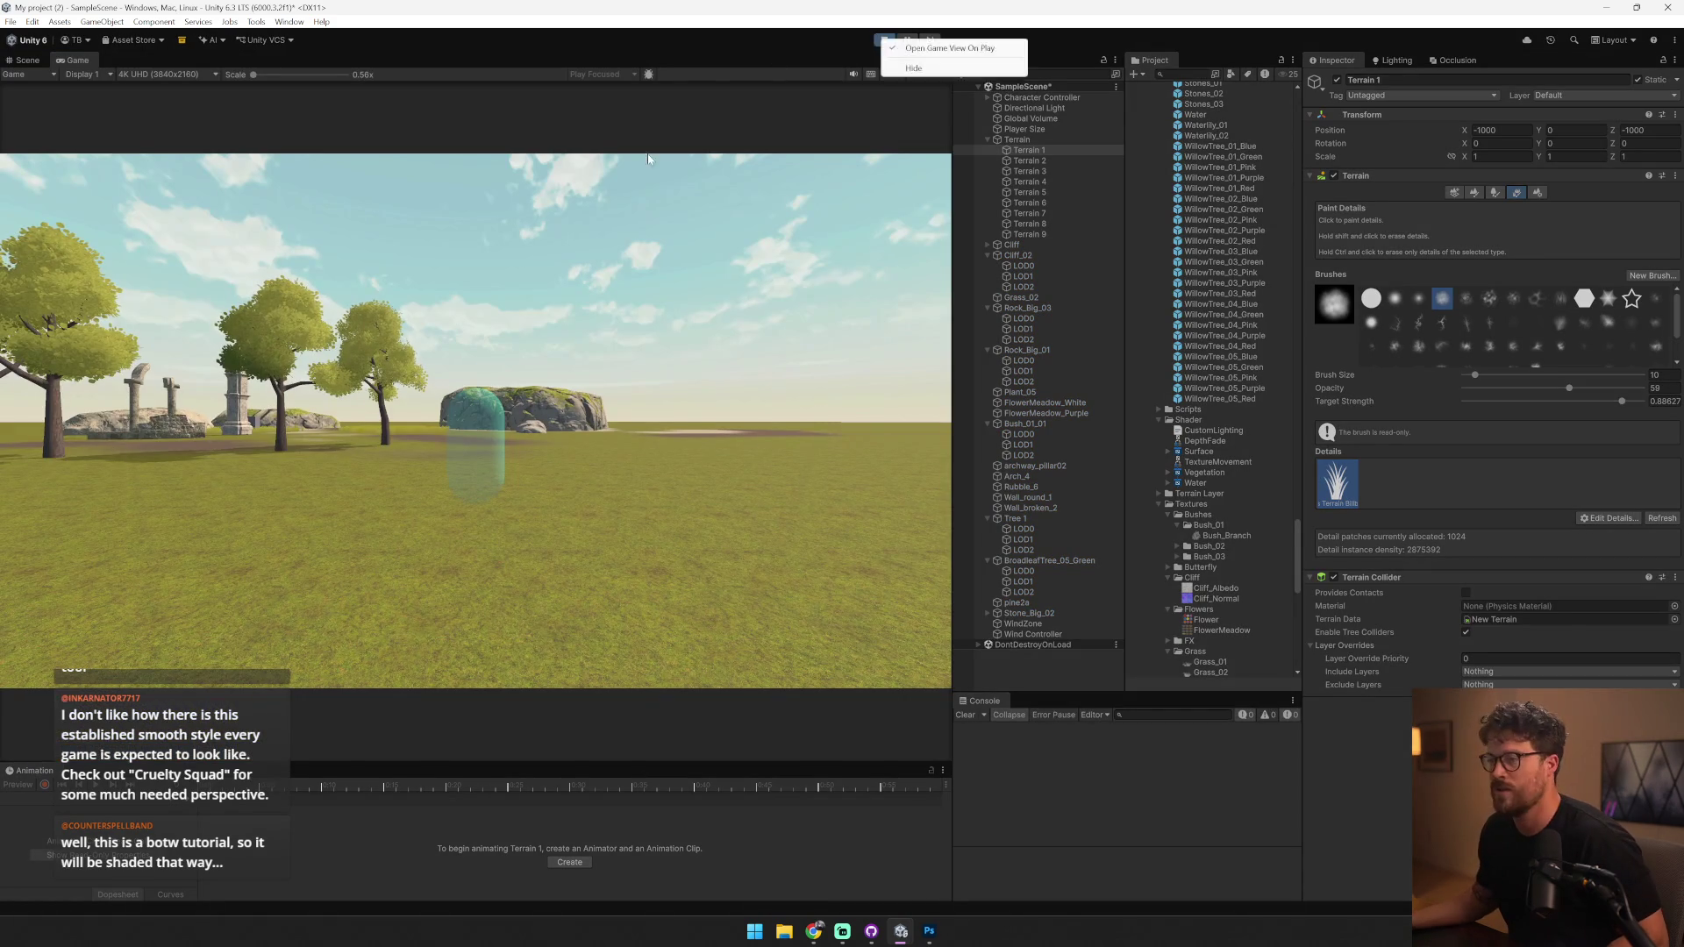
- Walk past the trees toward the pillars, look around, then exit play mode with Ctrl+P
key("w")
key("w")
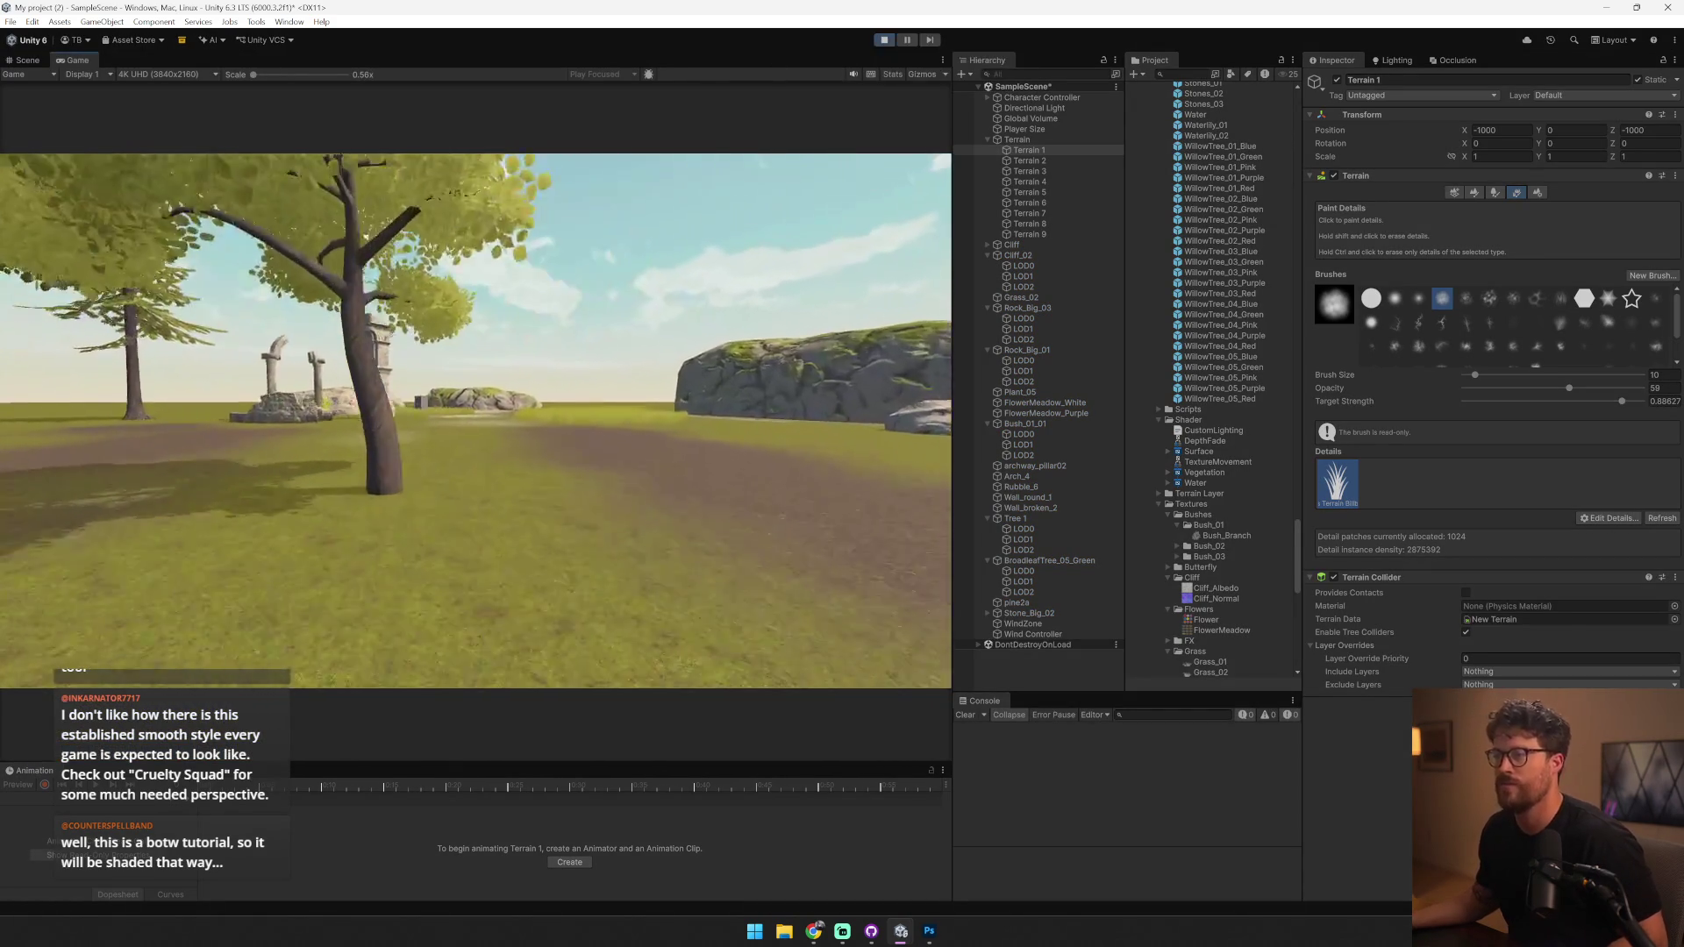
key("w")
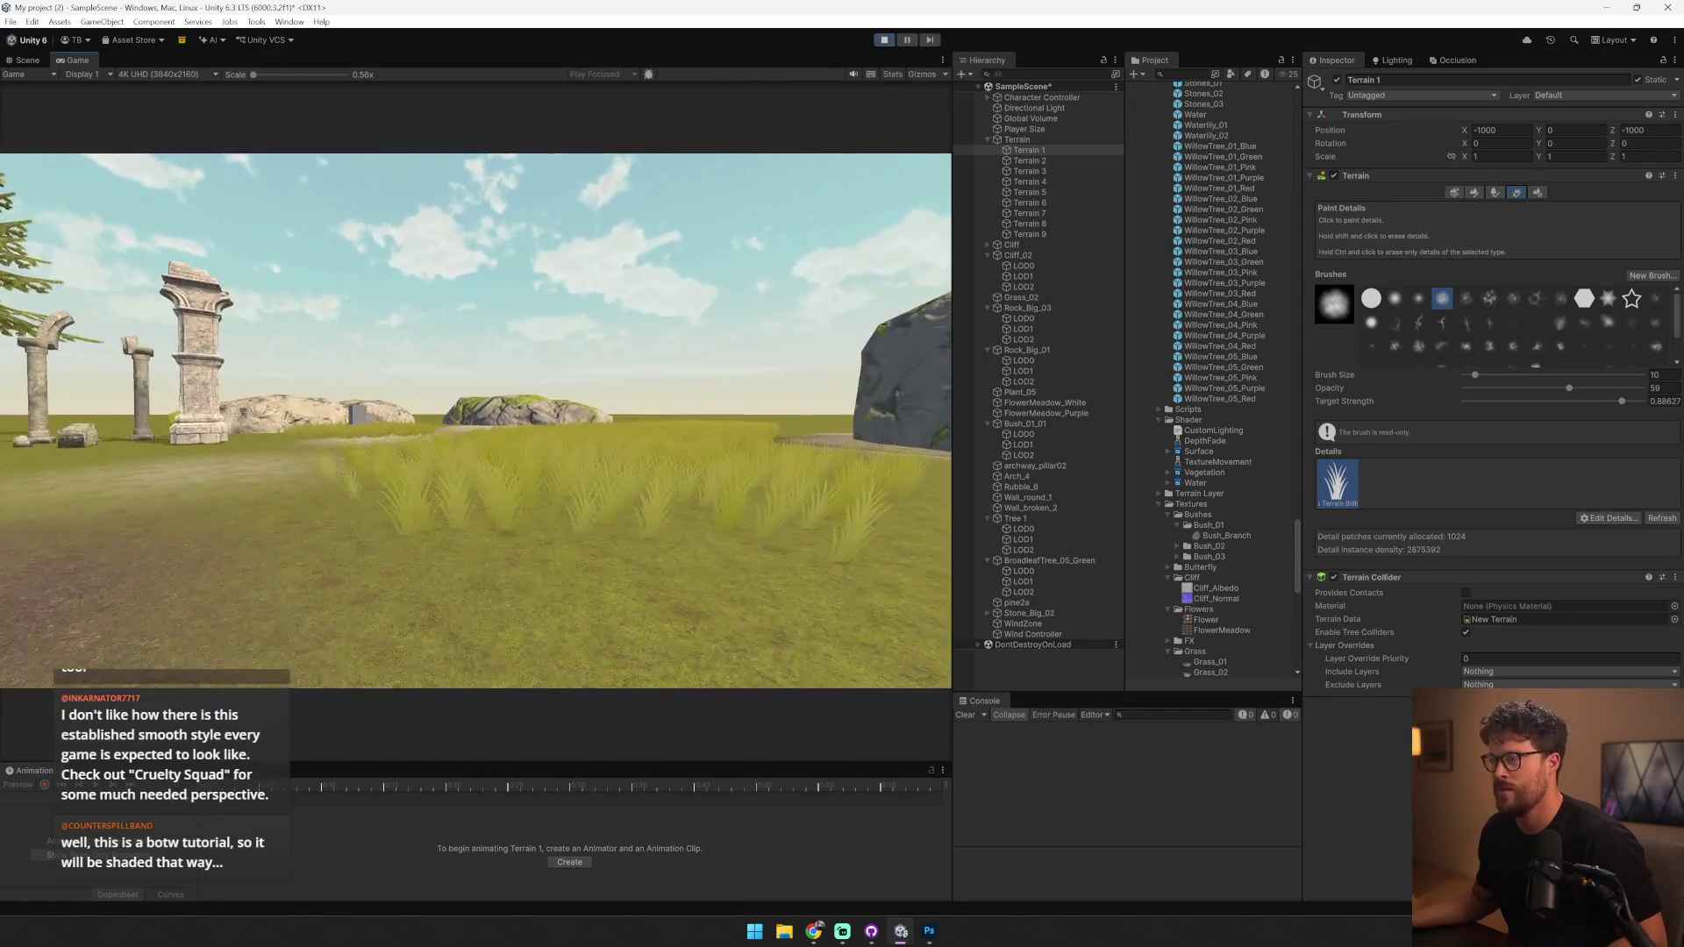
key("s")
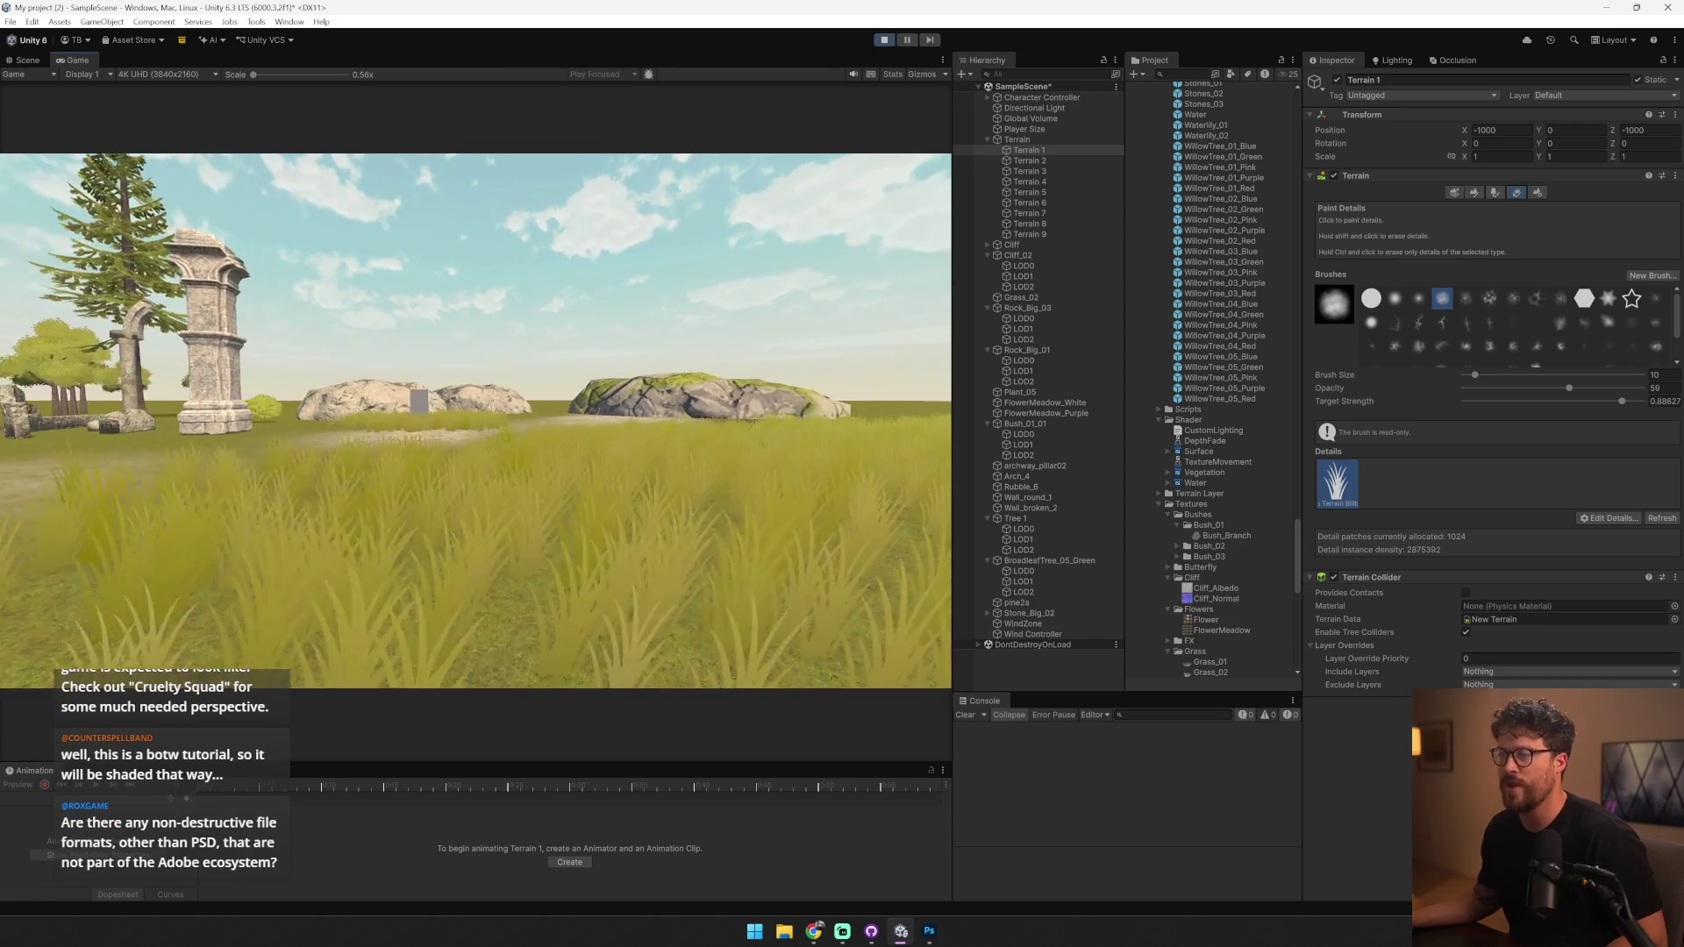
key("s")
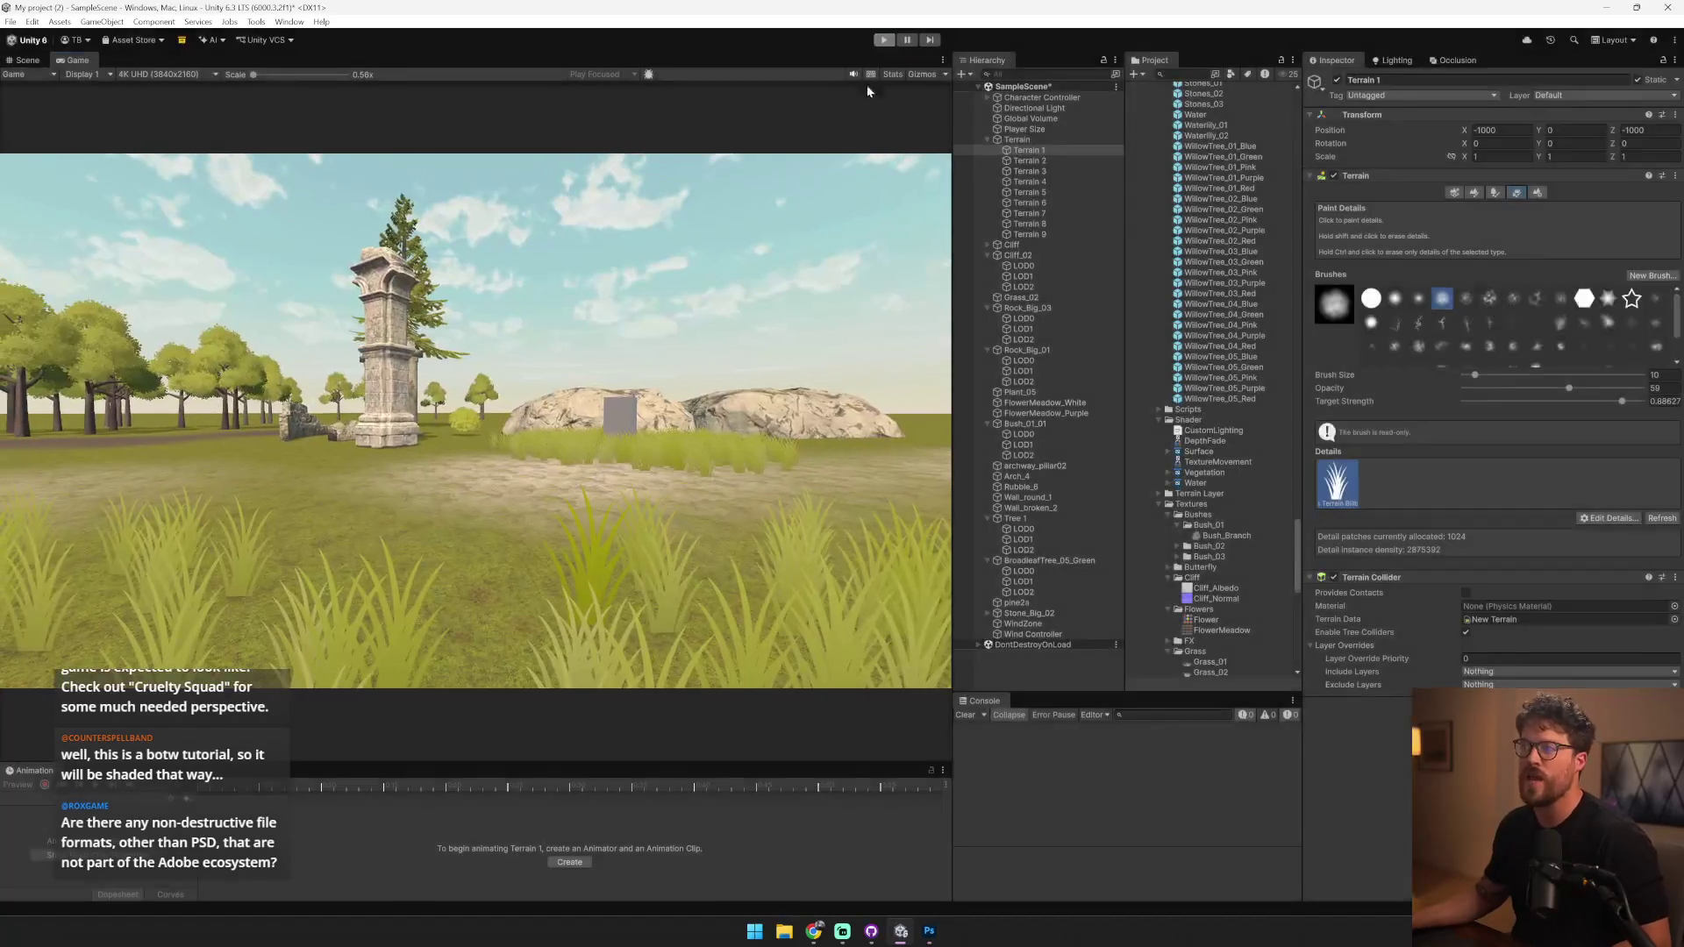
key("ctrl+p")
scroll(706, 370, "down", 5)
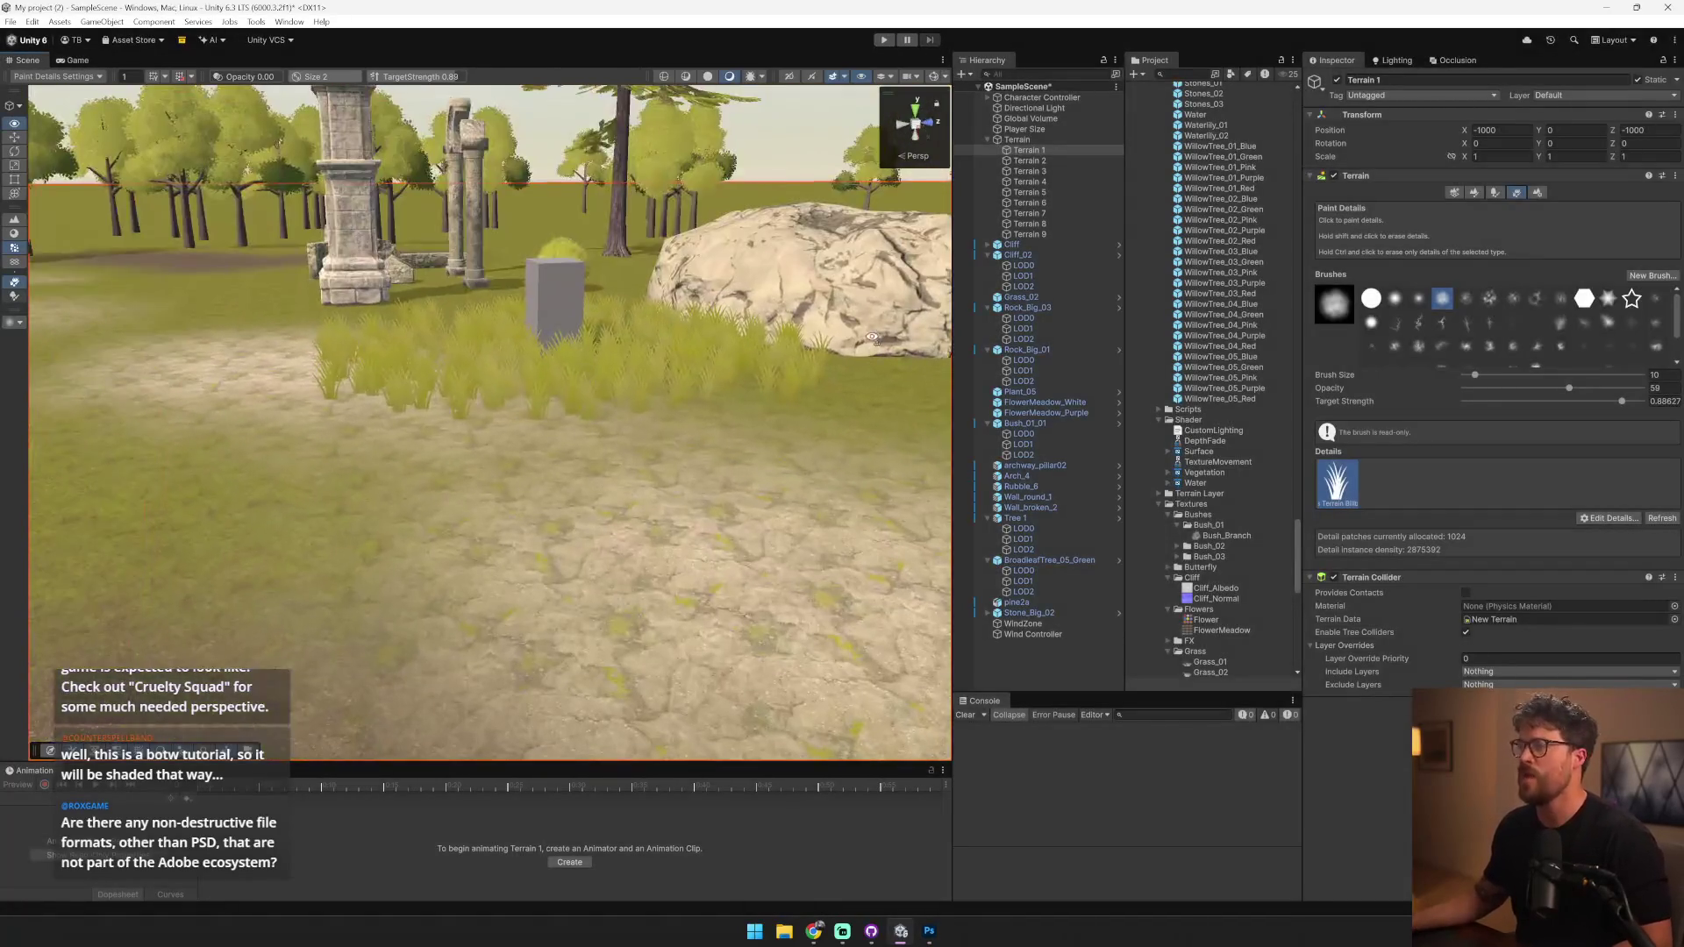
- Fly through the grass, inspecting the Plant_05, Cliff and FlowerMeadow_White objects
mouse_move(873, 338)
left_mouse_down()
mouse_move(788, 313)
mouse_move(559, 316)
left_mouse_up()
key("w")
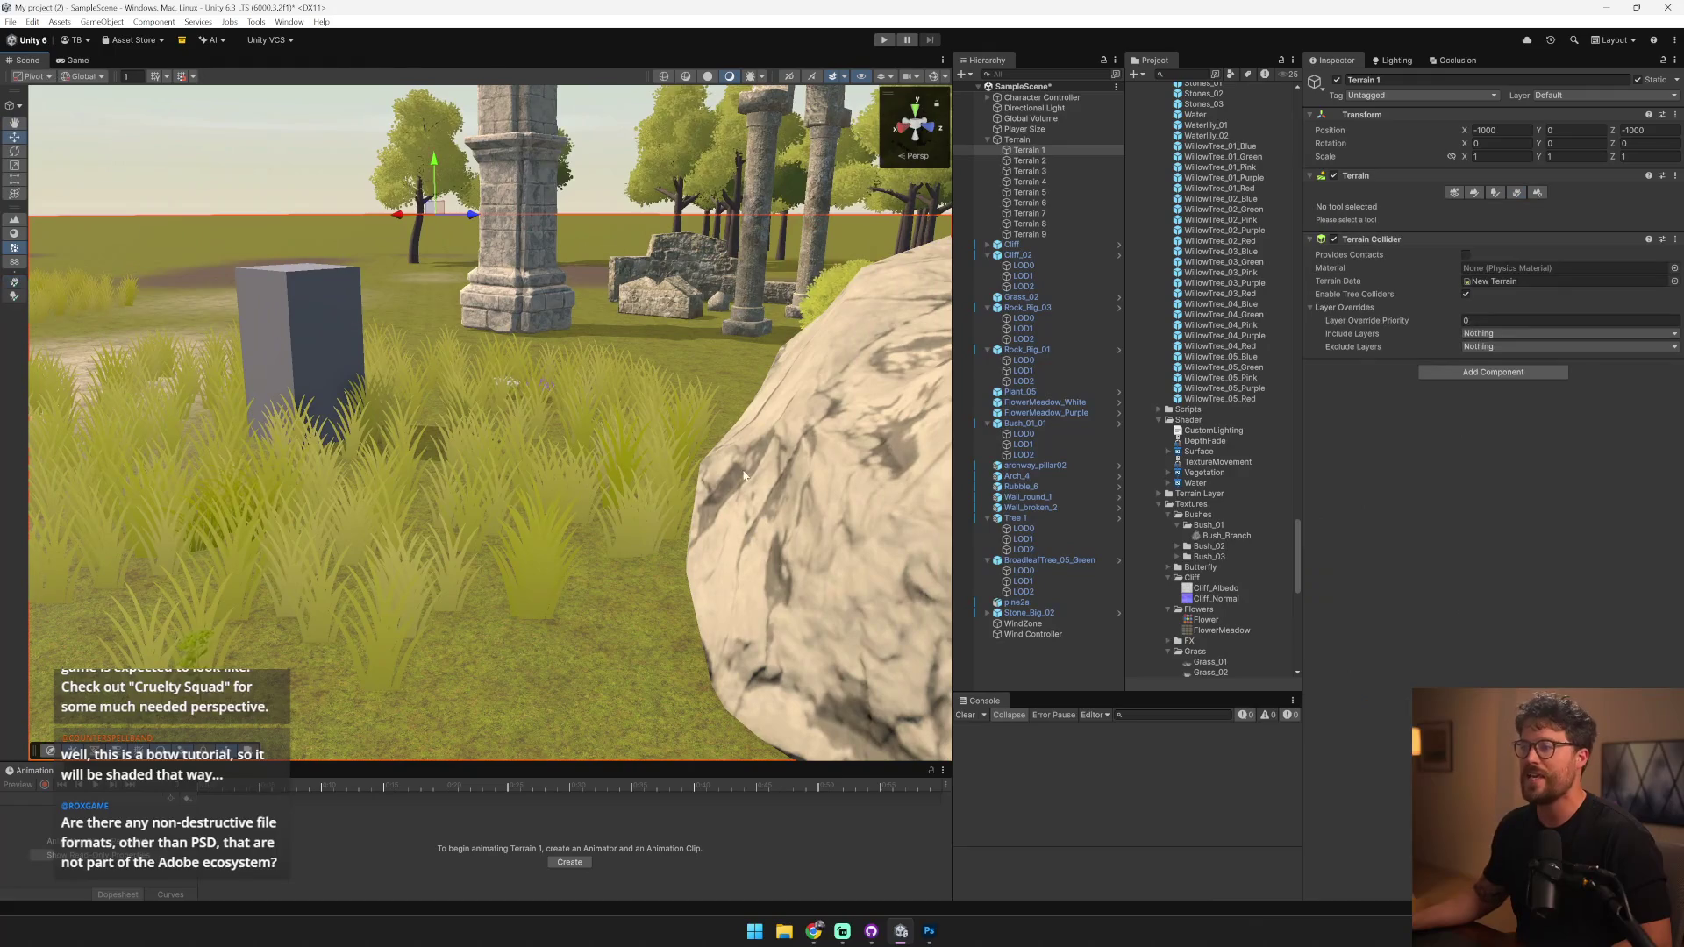
left_click_drag(560, 316, 456, 500)
left_click(439, 542)
scroll(439, 542, "down", 5)
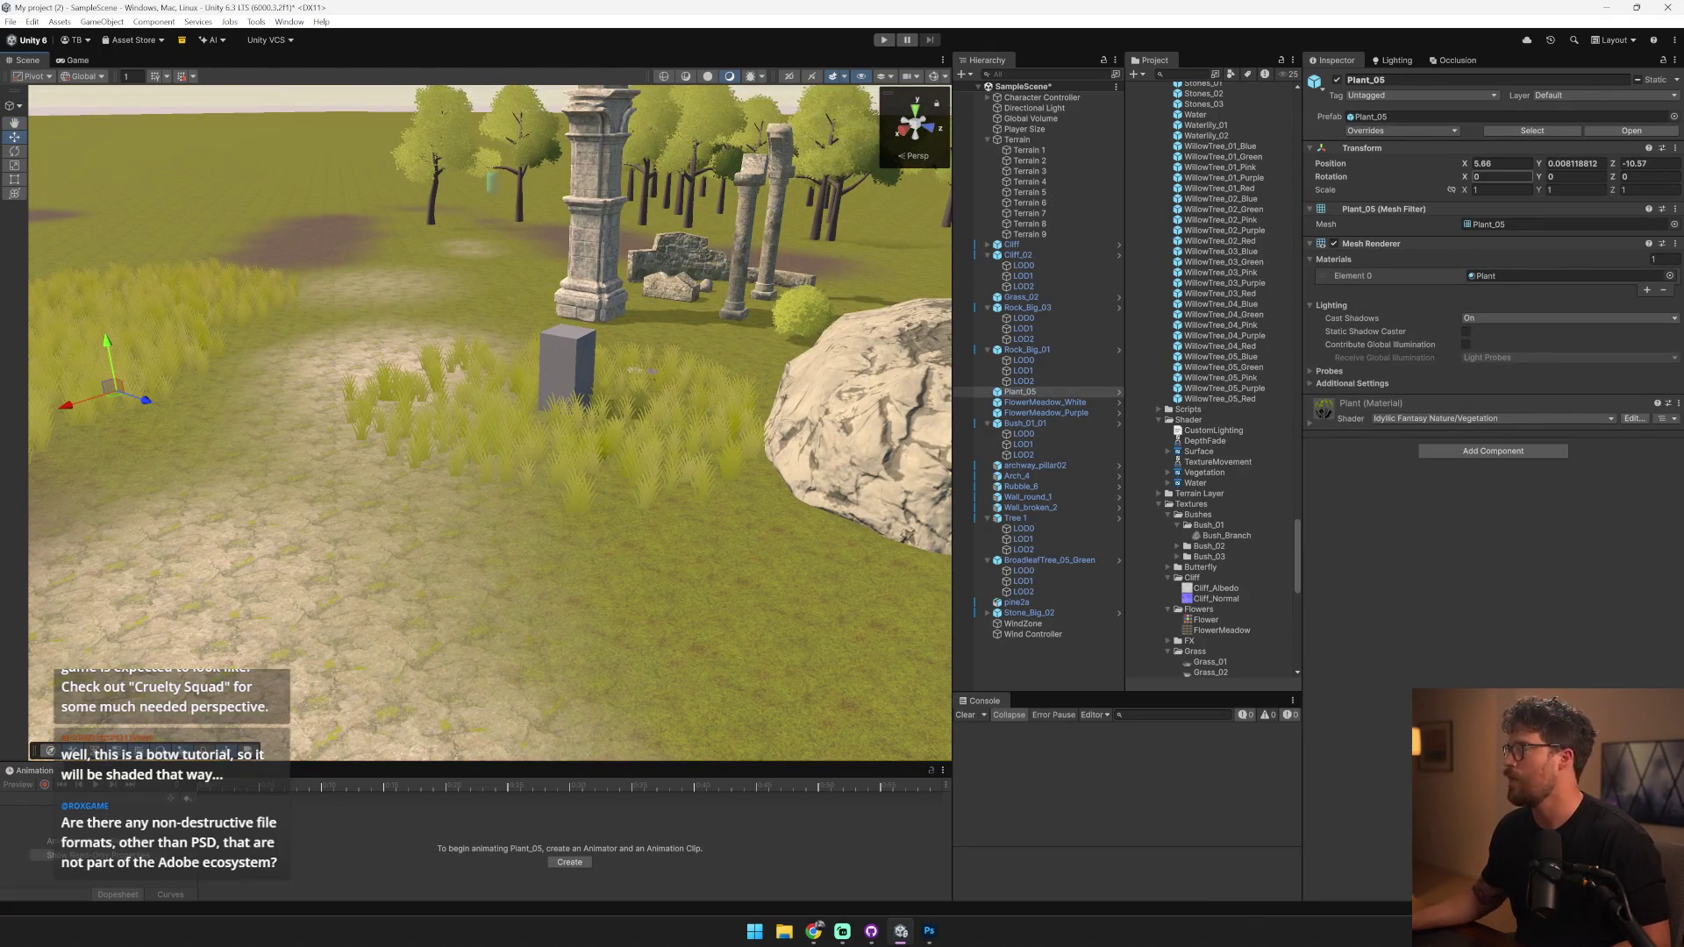
mouse_move(491, 368)
left_mouse_down()
mouse_move(417, 276)
mouse_move(709, 333)
left_mouse_up()
left_click(418, 275)
scroll(709, 333, "down", 5)
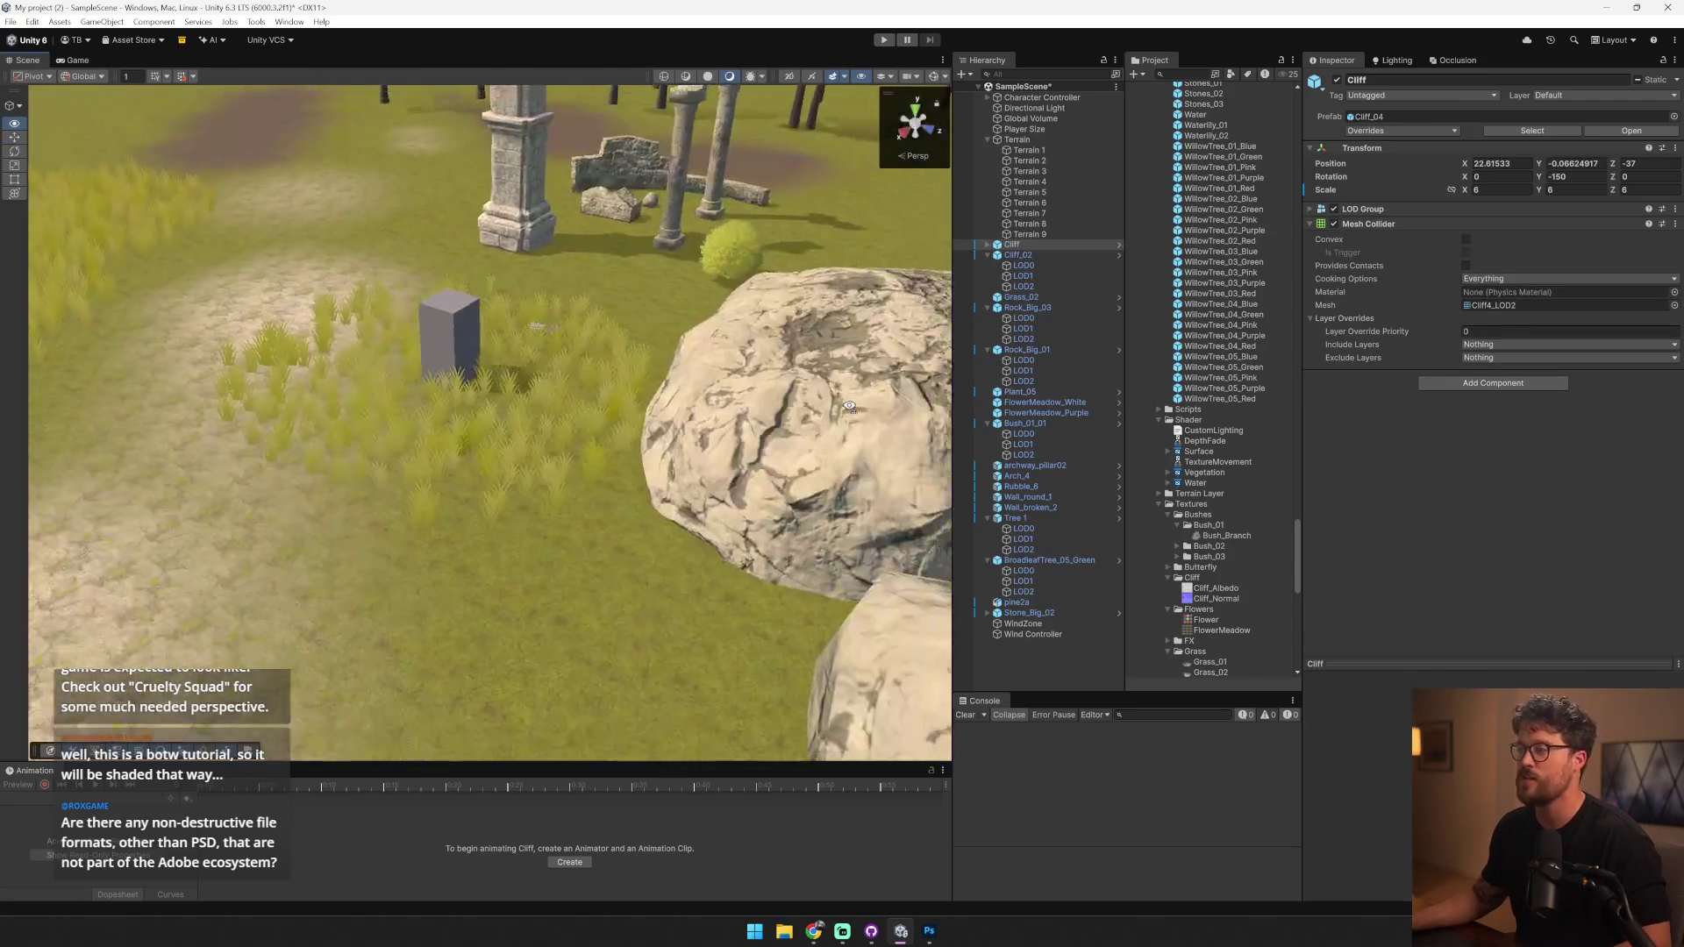
left_click(538, 331)
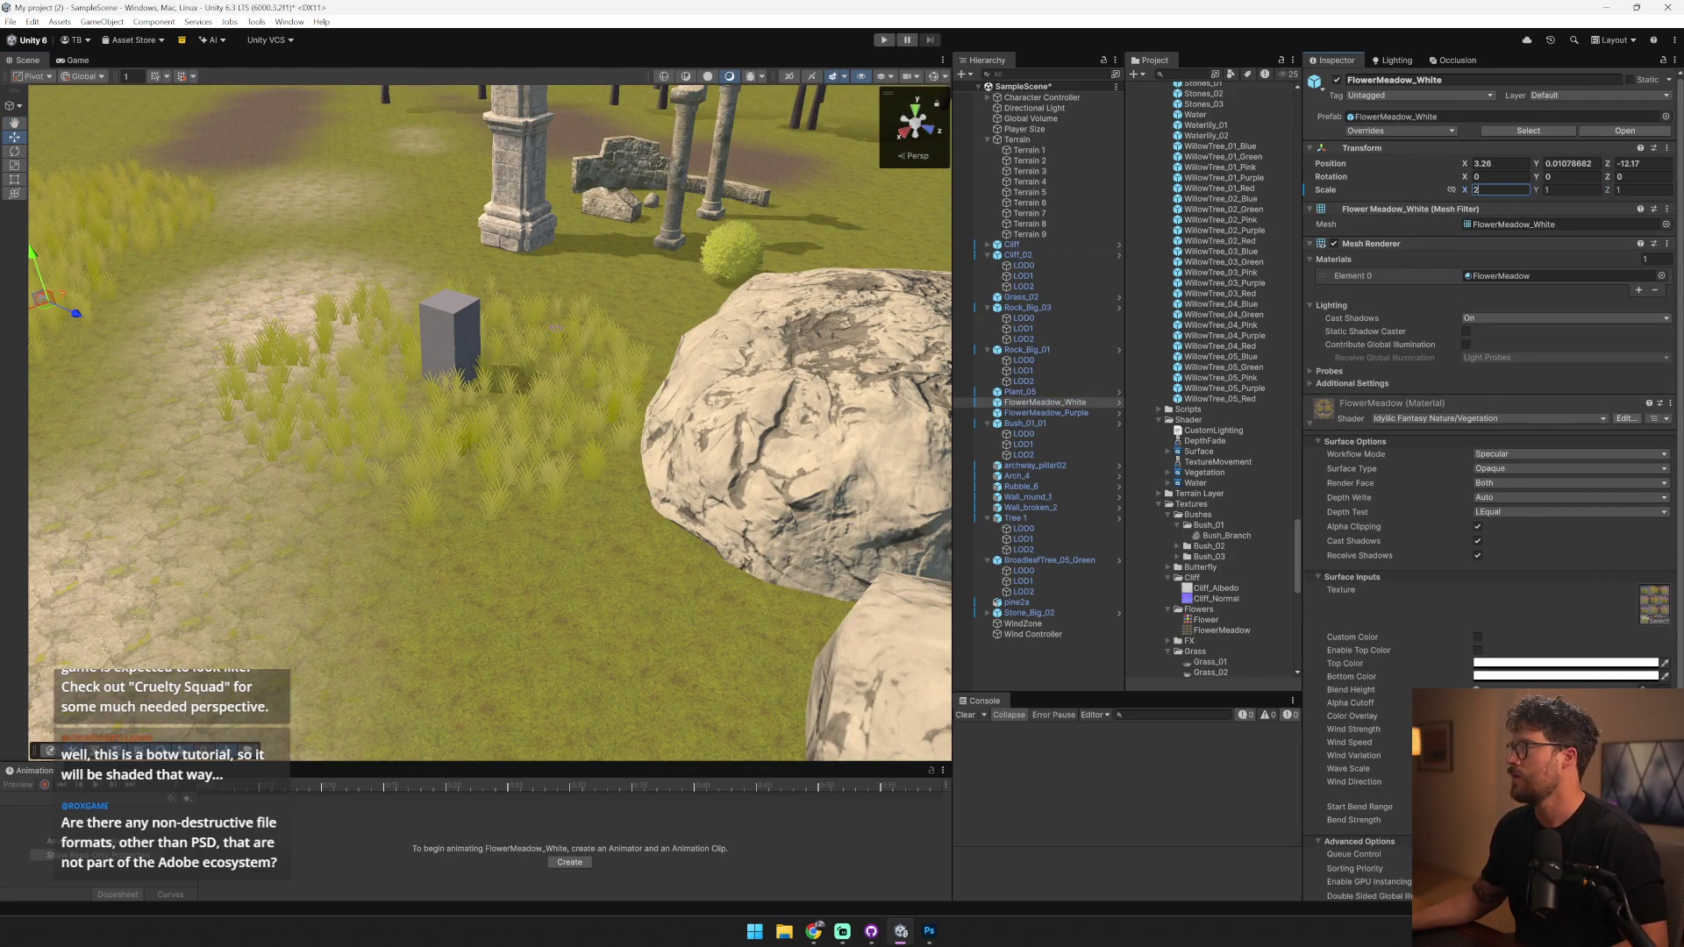
- Reselect Terrain 1, fly across to the ruins, and start play mode again
left_click_drag(702, 377, 672, 363)
left_click(671, 363)
key("w")
key("s")
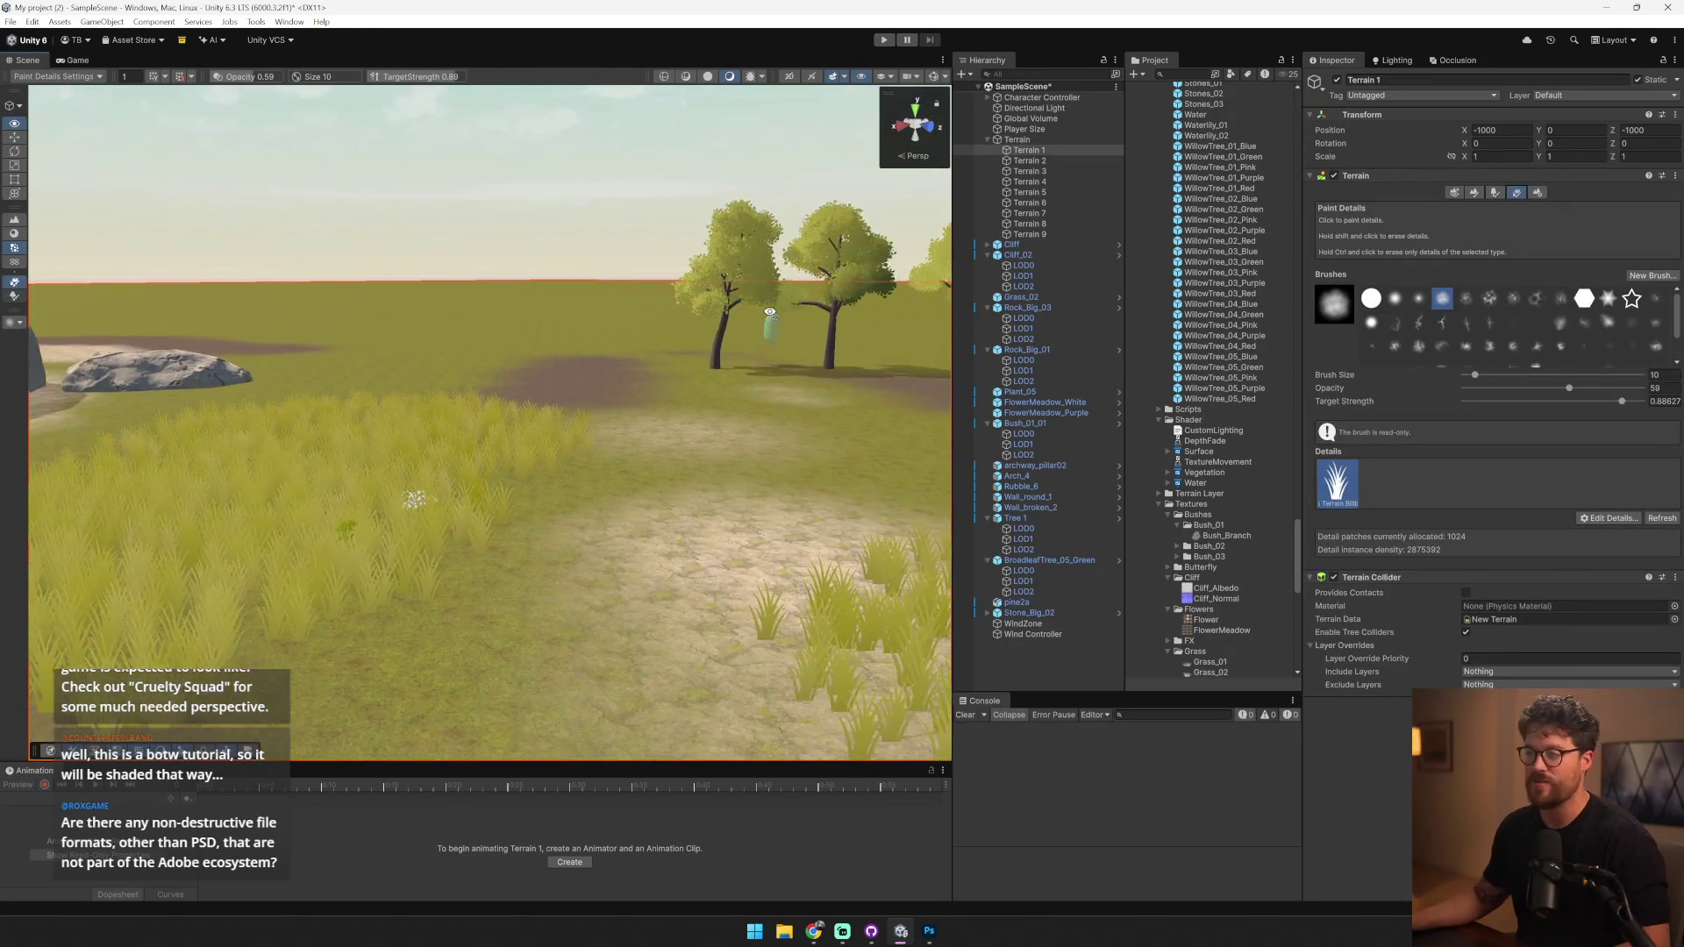
key("w")
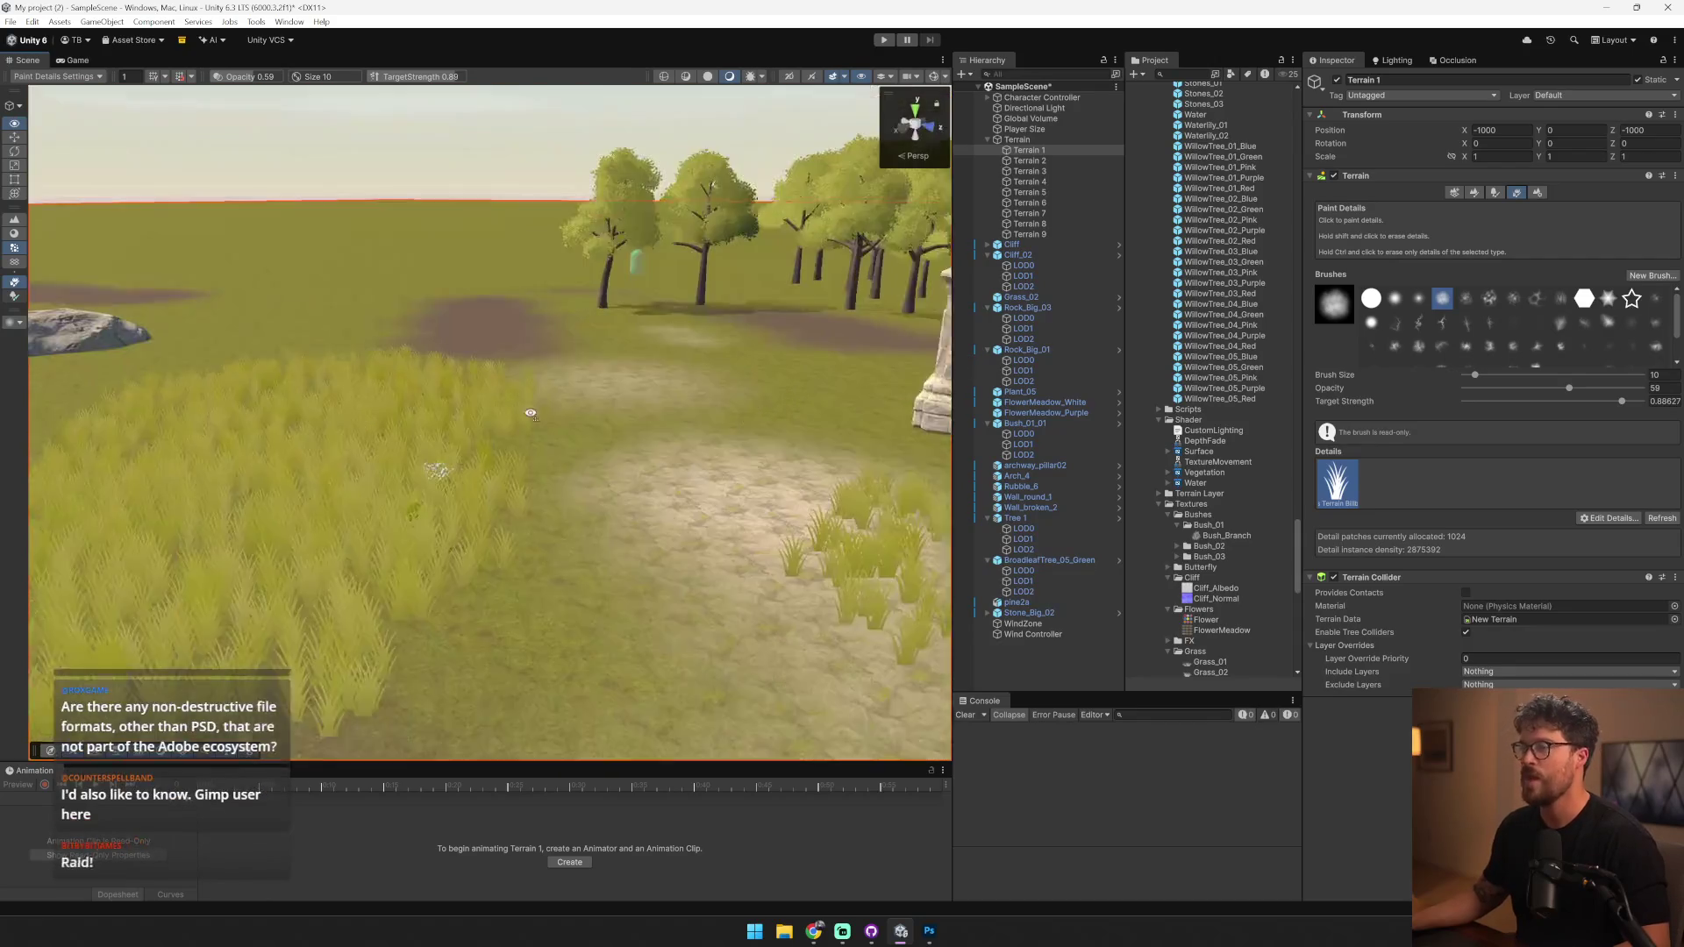
left_click(883, 40)
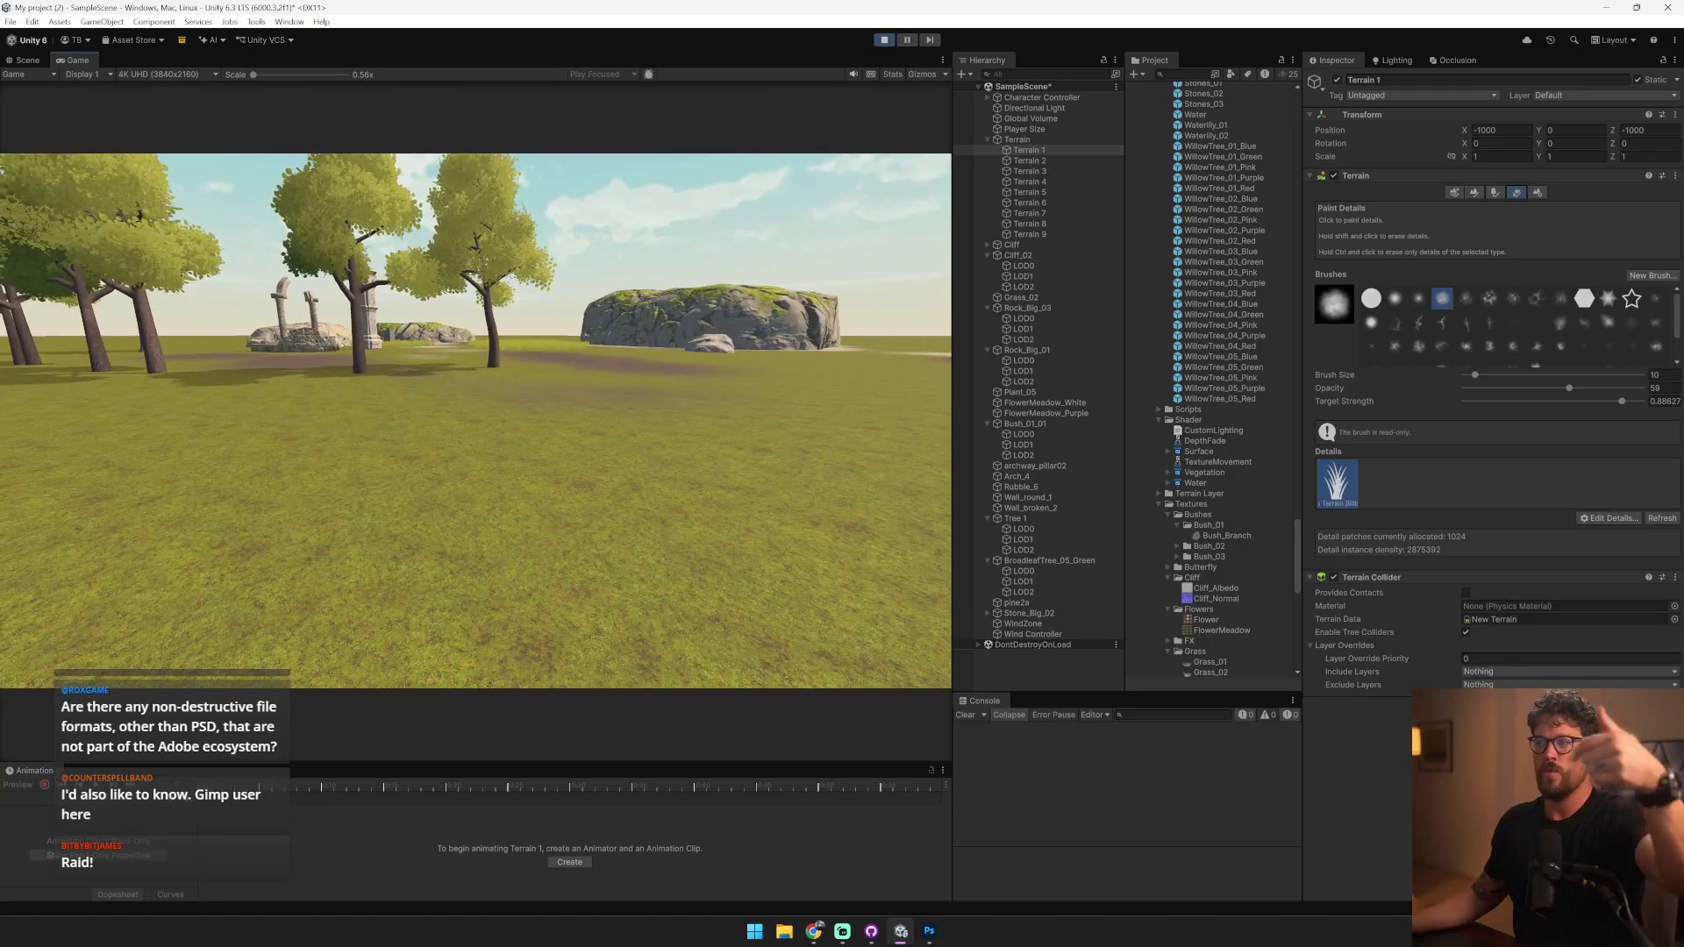
- Walk past the ruins toward the large rock, back away, then exit play mode
key("w")
key("w")
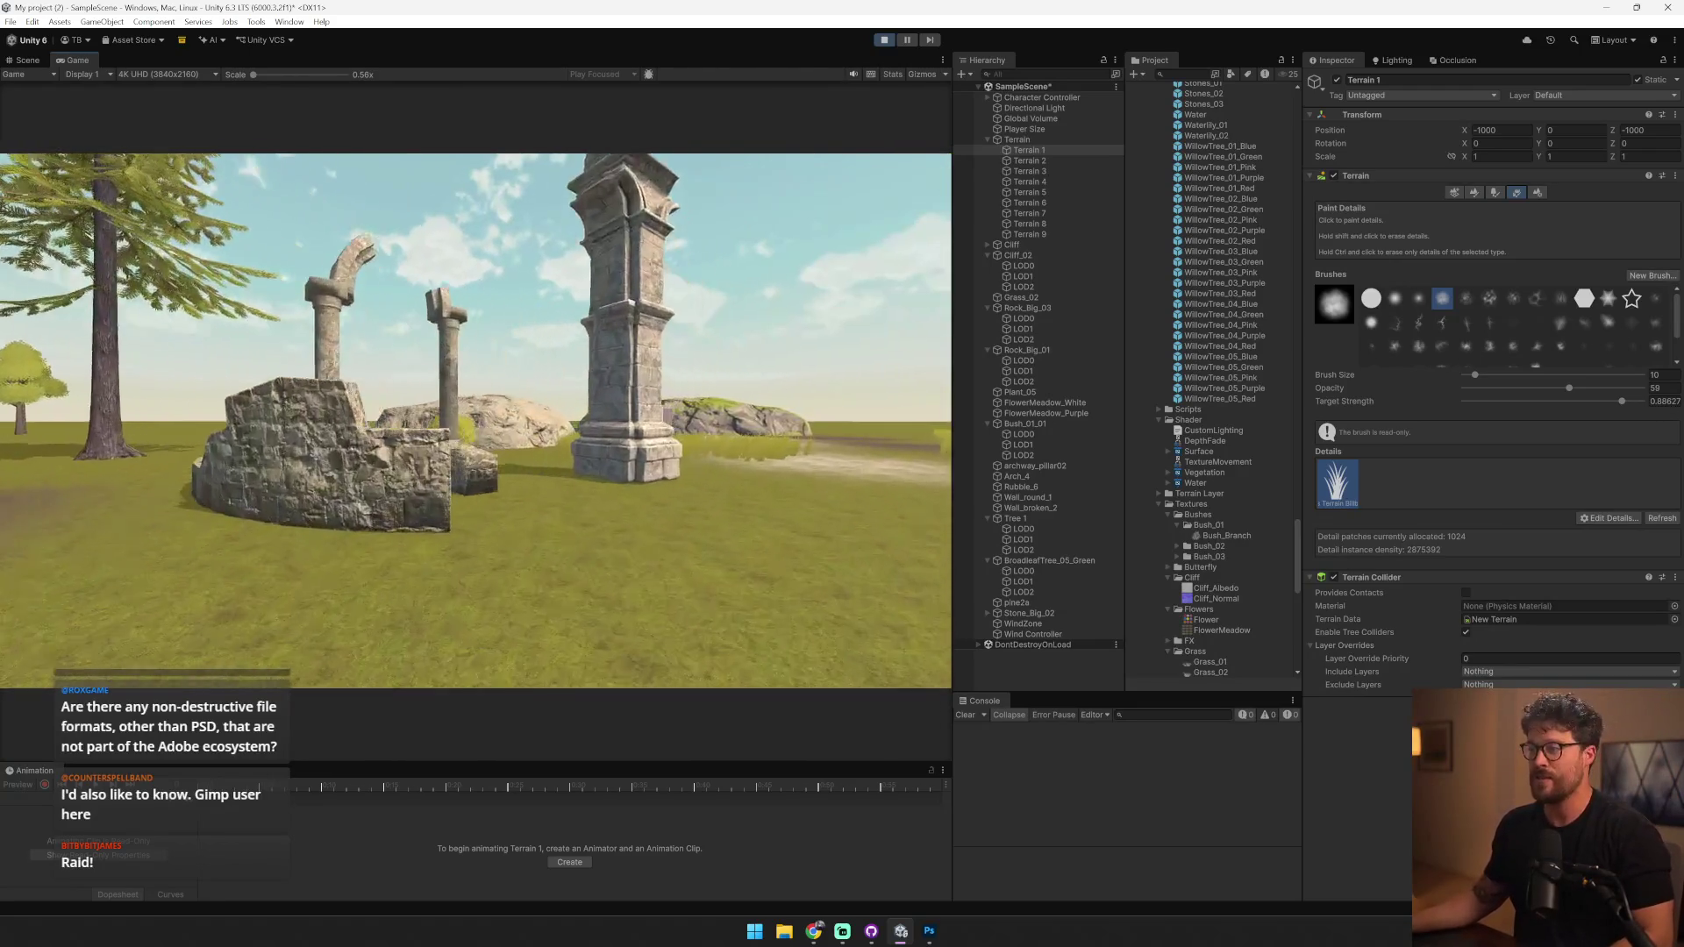
key("w")
key("w")
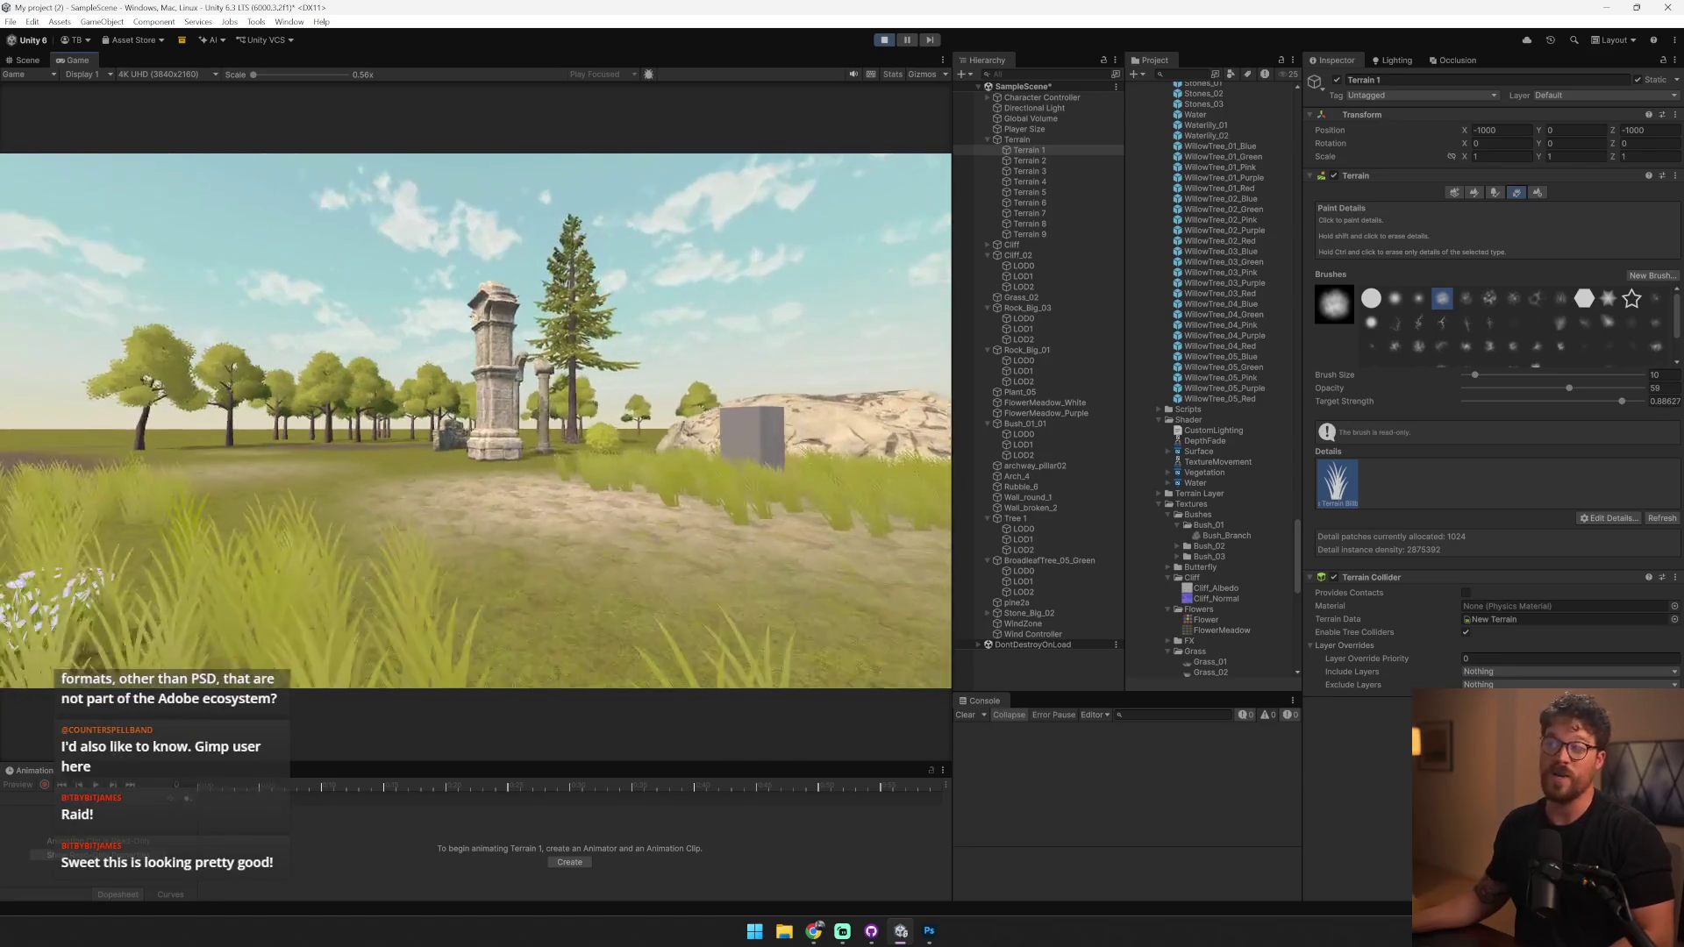
key("s")
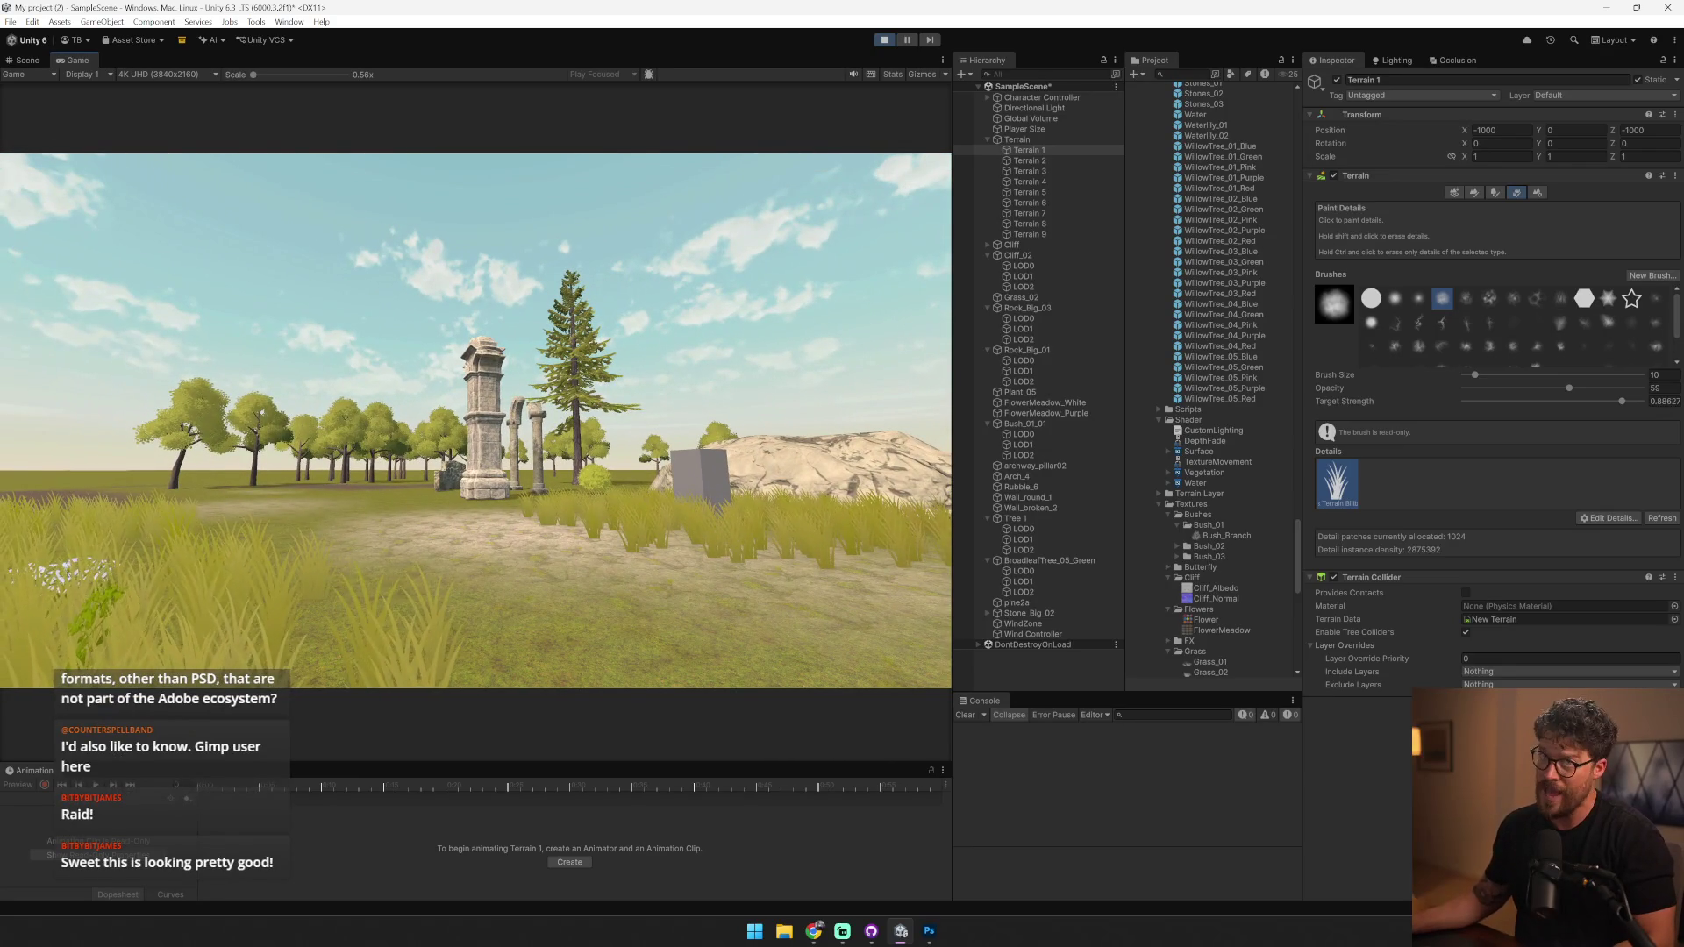
key("alt+Tab")
key("alt+Tab")
left_click(889, 41)
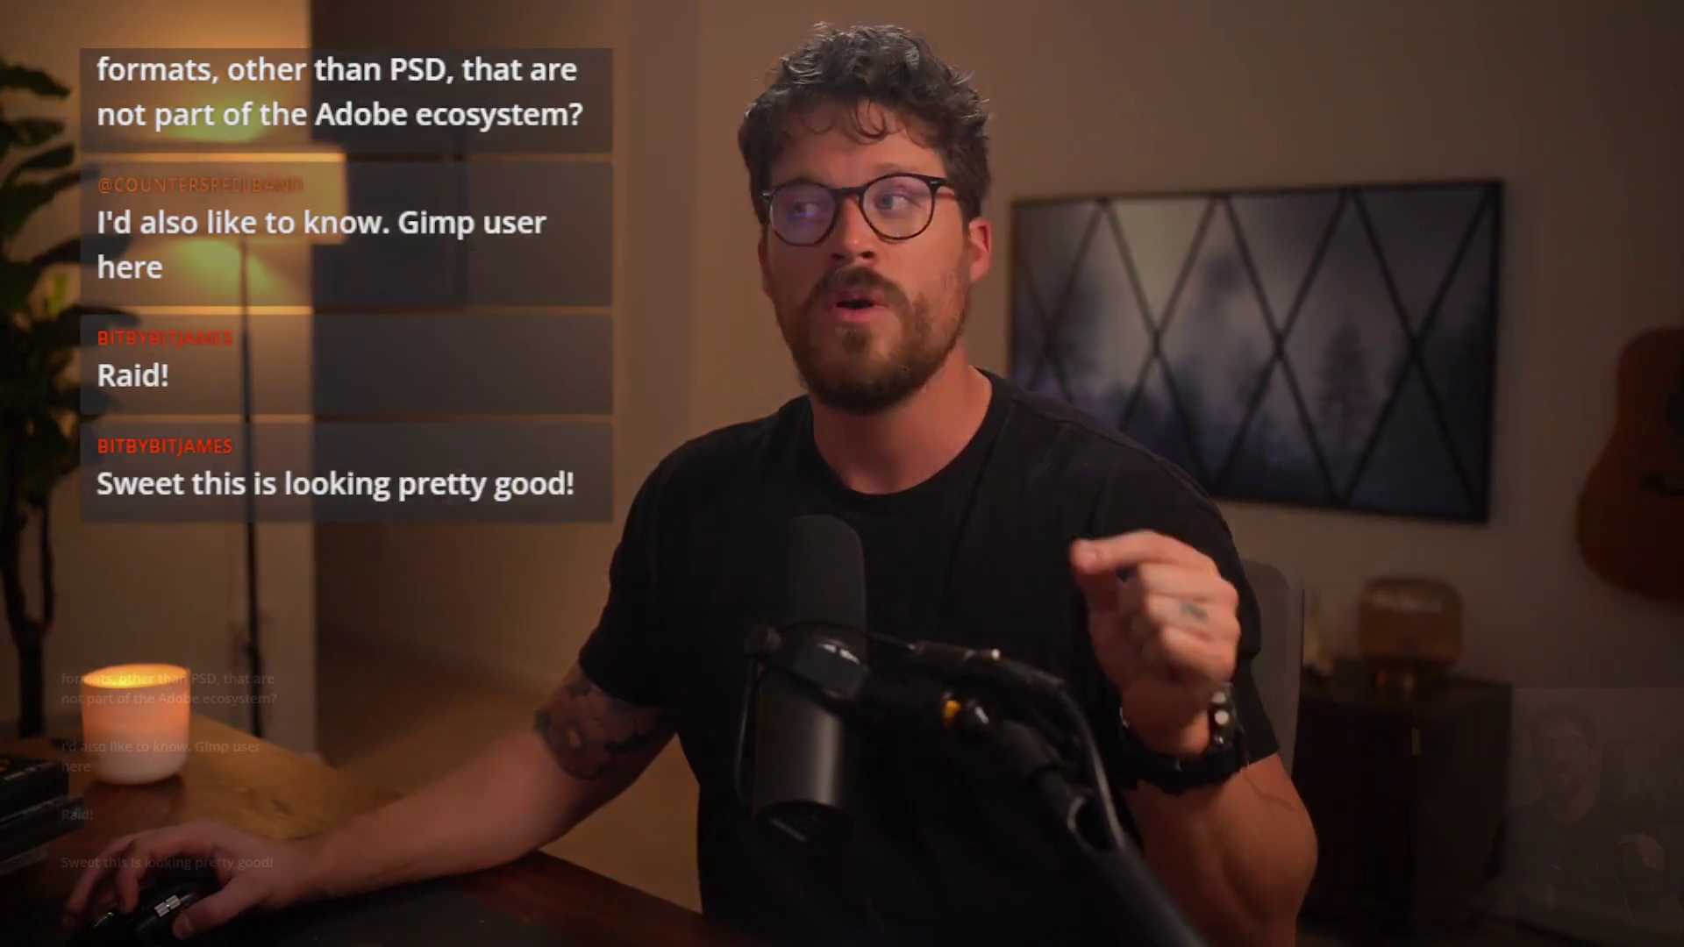
- Scroll to the top of the Full Time Game Dev New Year sale page
scroll(1435, 455, "up", 2)
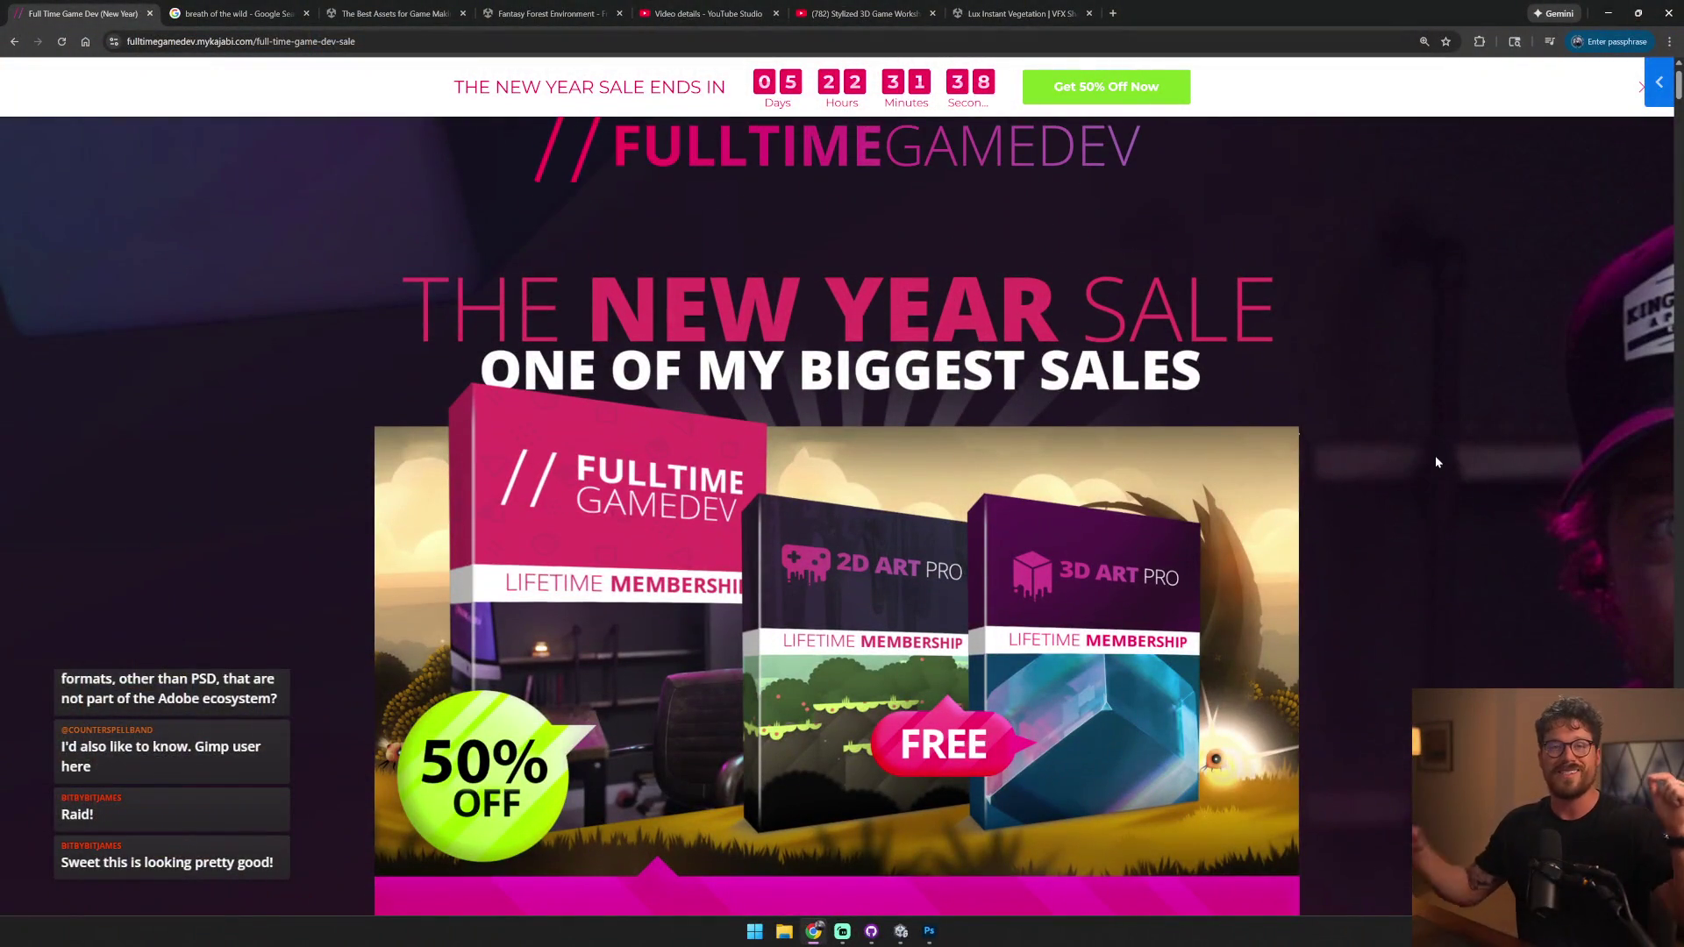